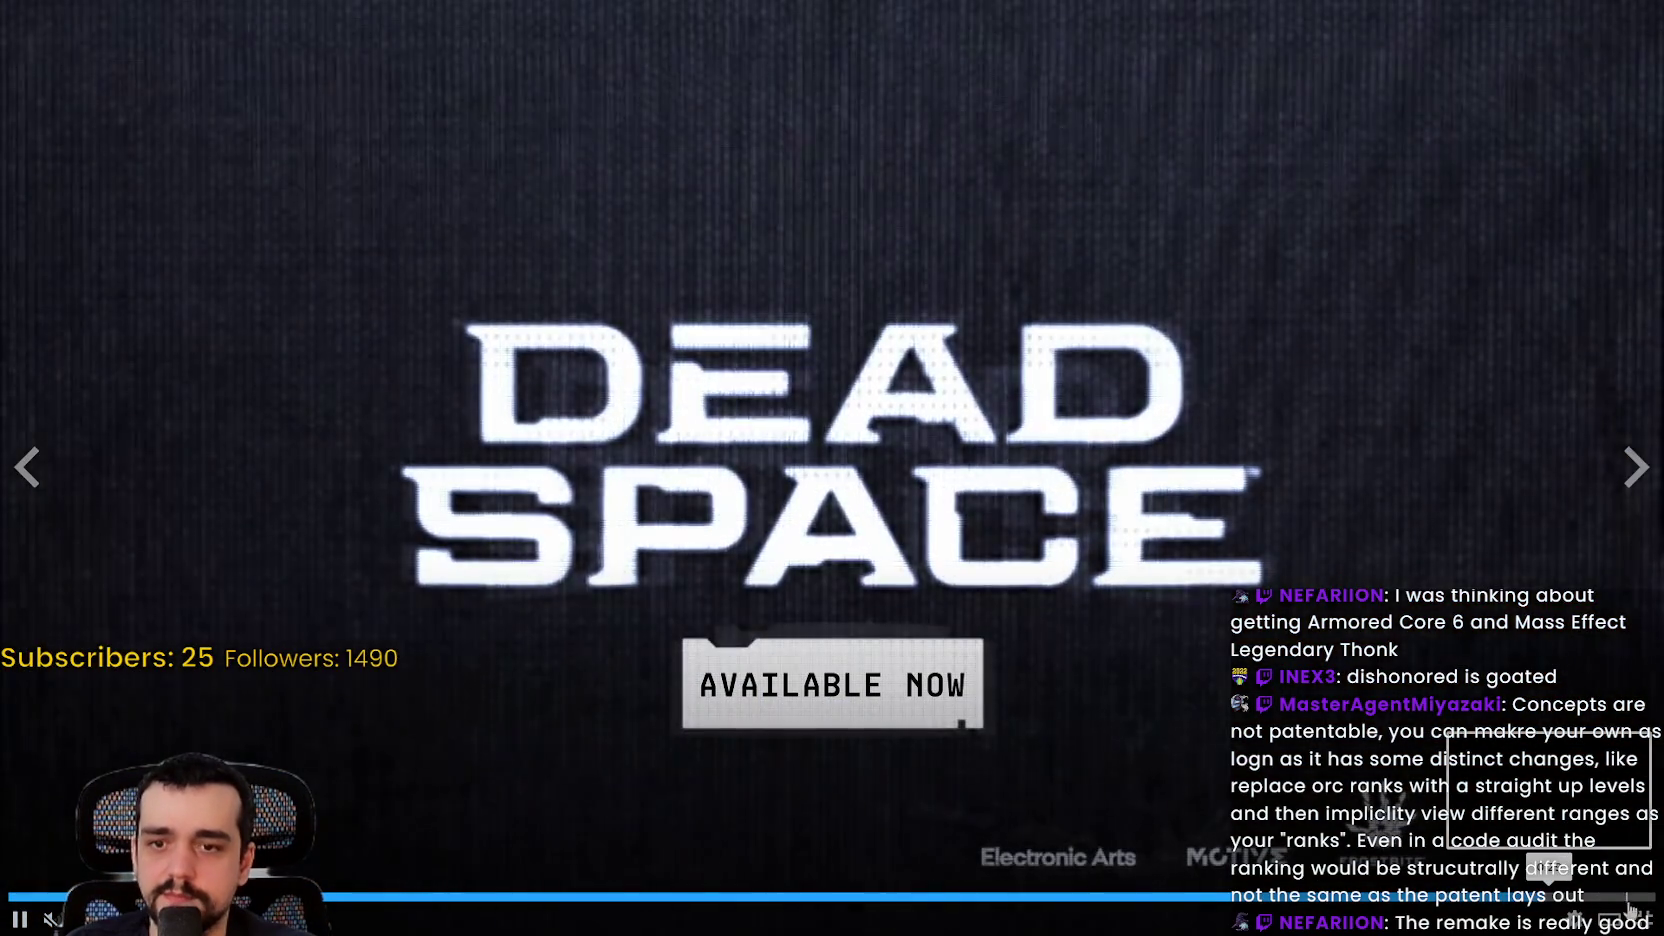
Step: Exit the fullscreen Dead Space trailer and open the Cronos: The New Dawn store page
key("Escape")
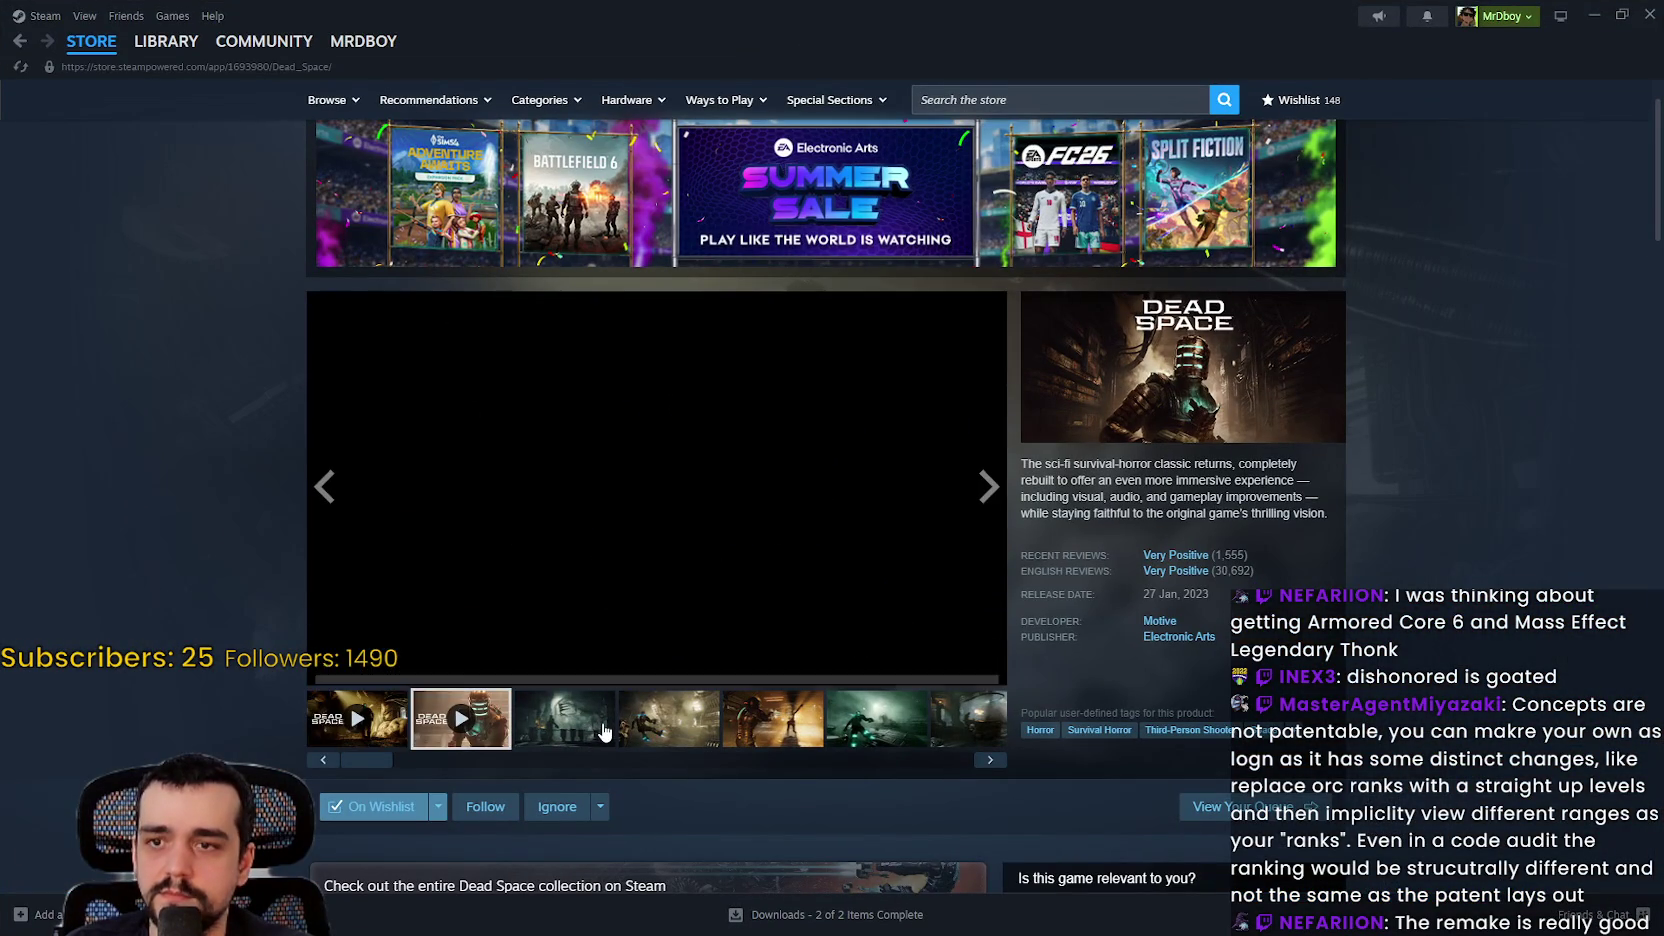
scroll(432, 695, "down", 3)
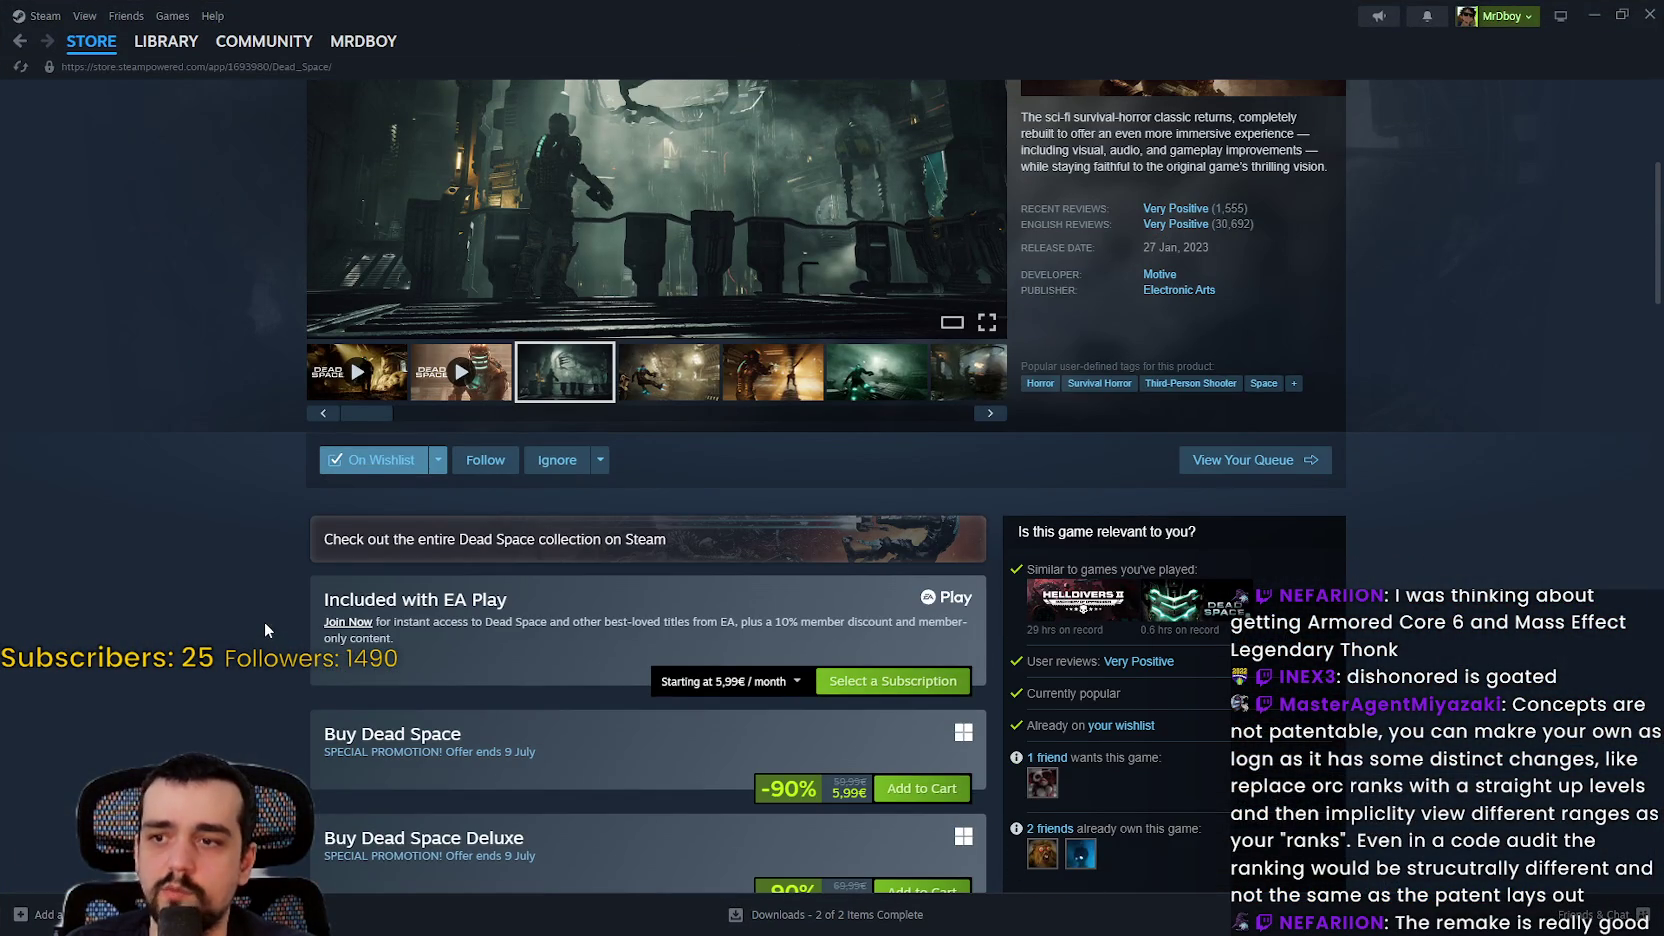
scroll(264, 625, "down", 2)
scroll(255, 617, "down", 2)
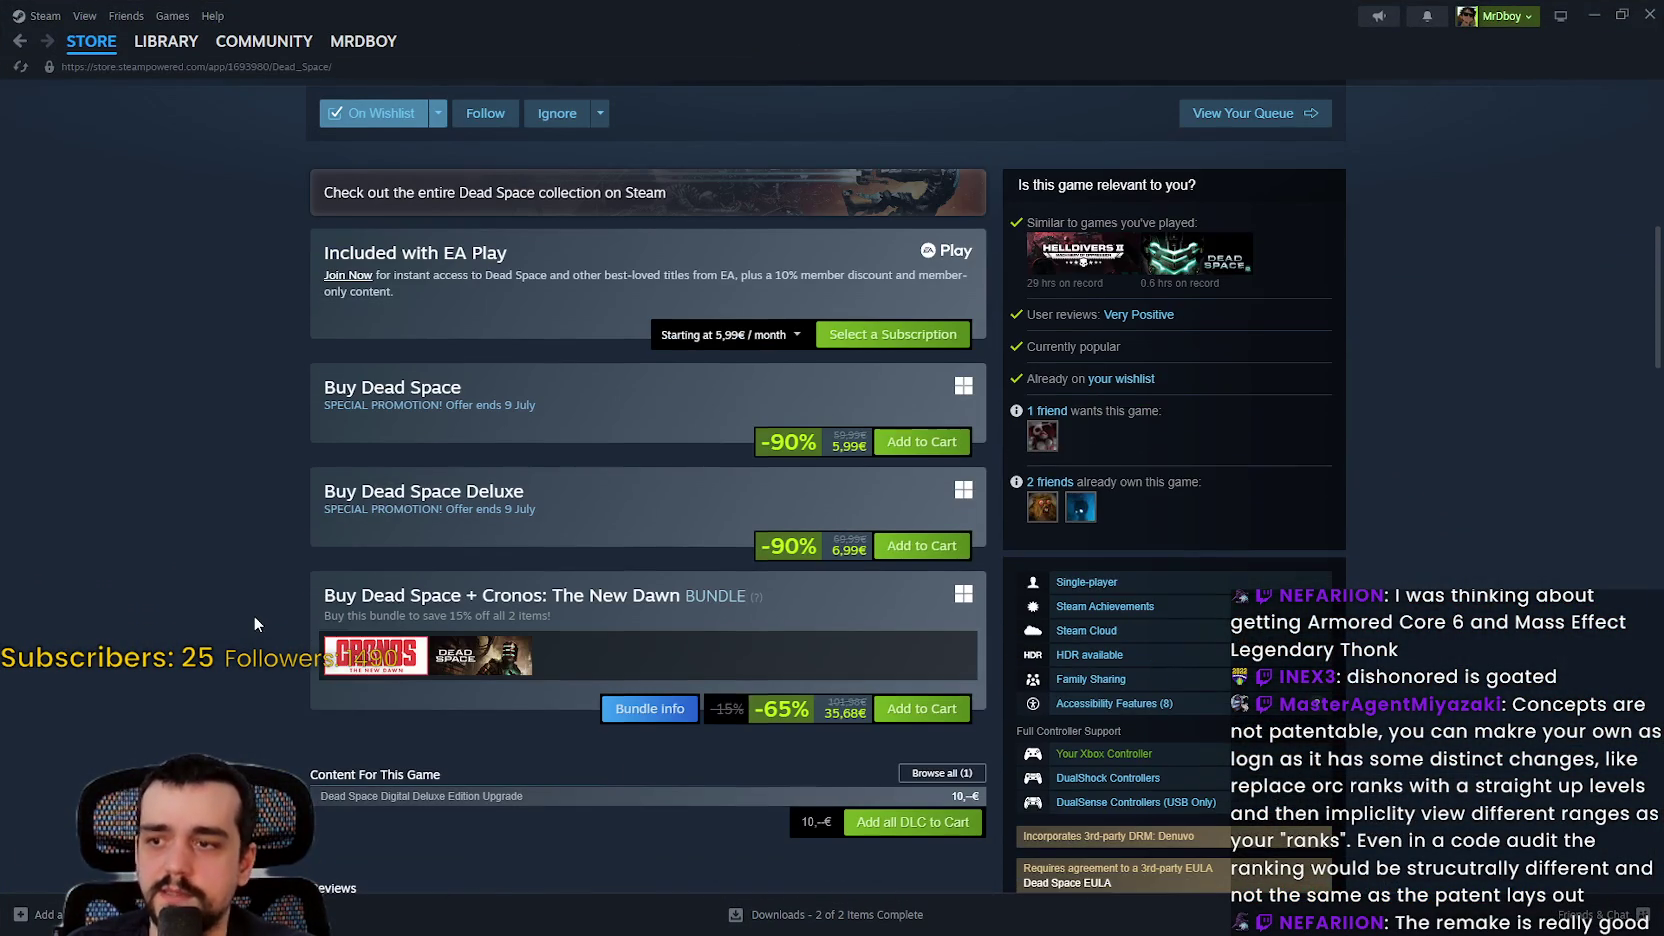
scroll(265, 664, "up", 3)
scroll(265, 664, "down", 4)
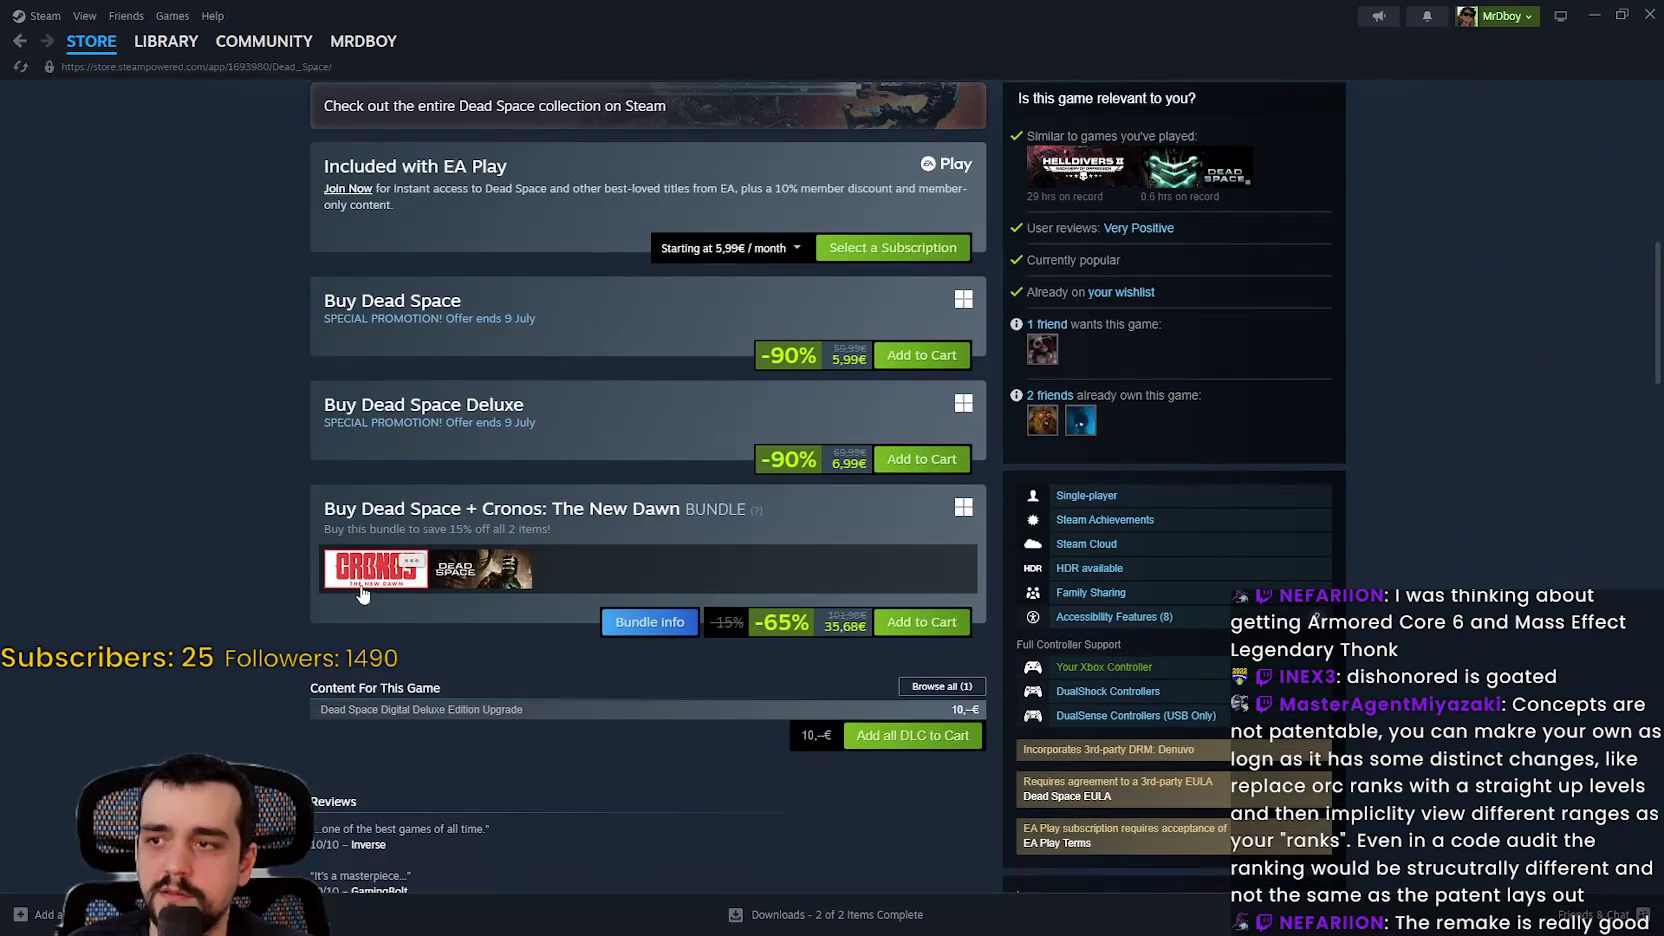
mouse_move(364, 588)
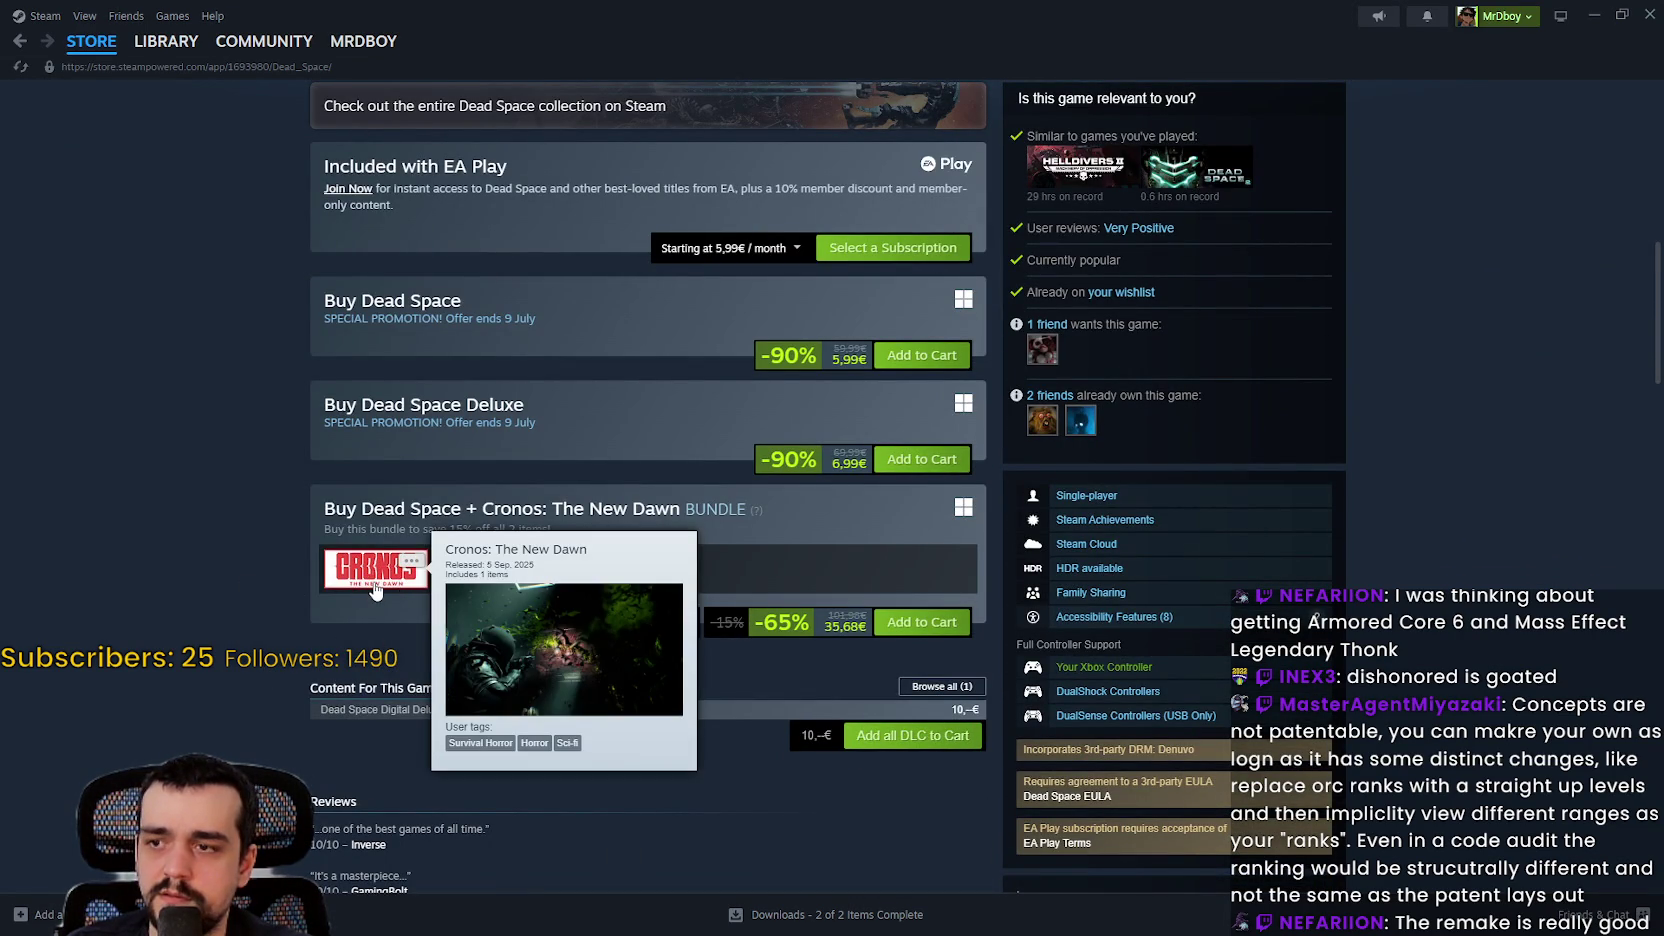
left_click(372, 587)
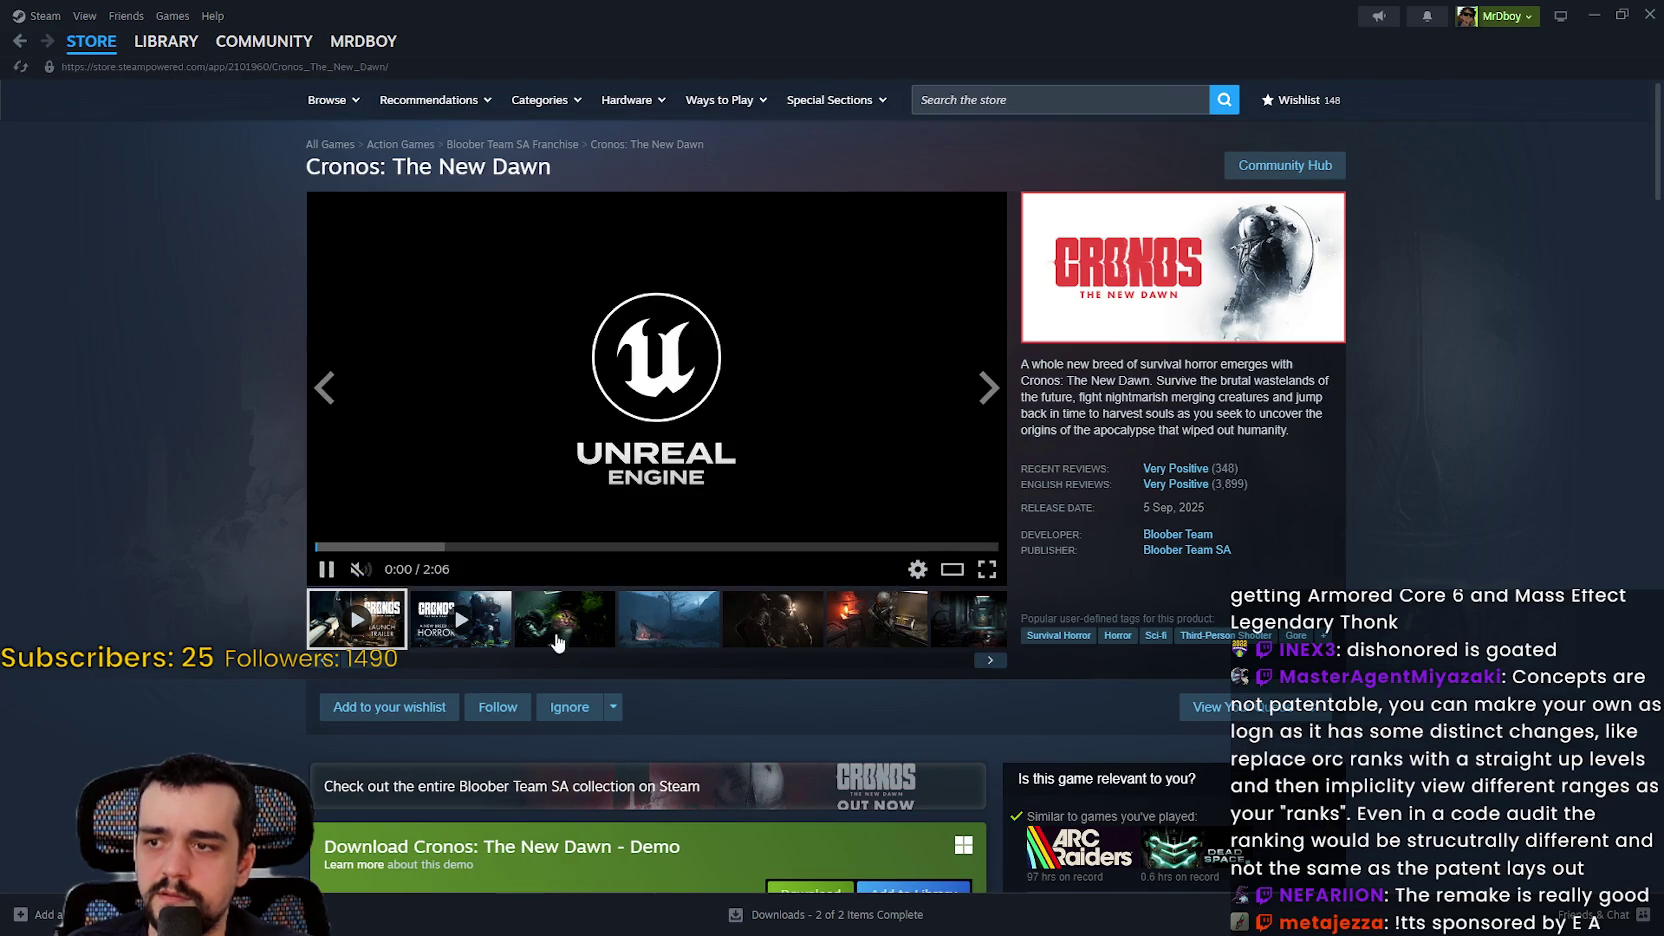
Step: View Cronos screenshots, including the forest shot, then go back twice toward the deals grid
left_click(557, 642)
left_click(710, 628)
scroll(715, 663, "down", 3)
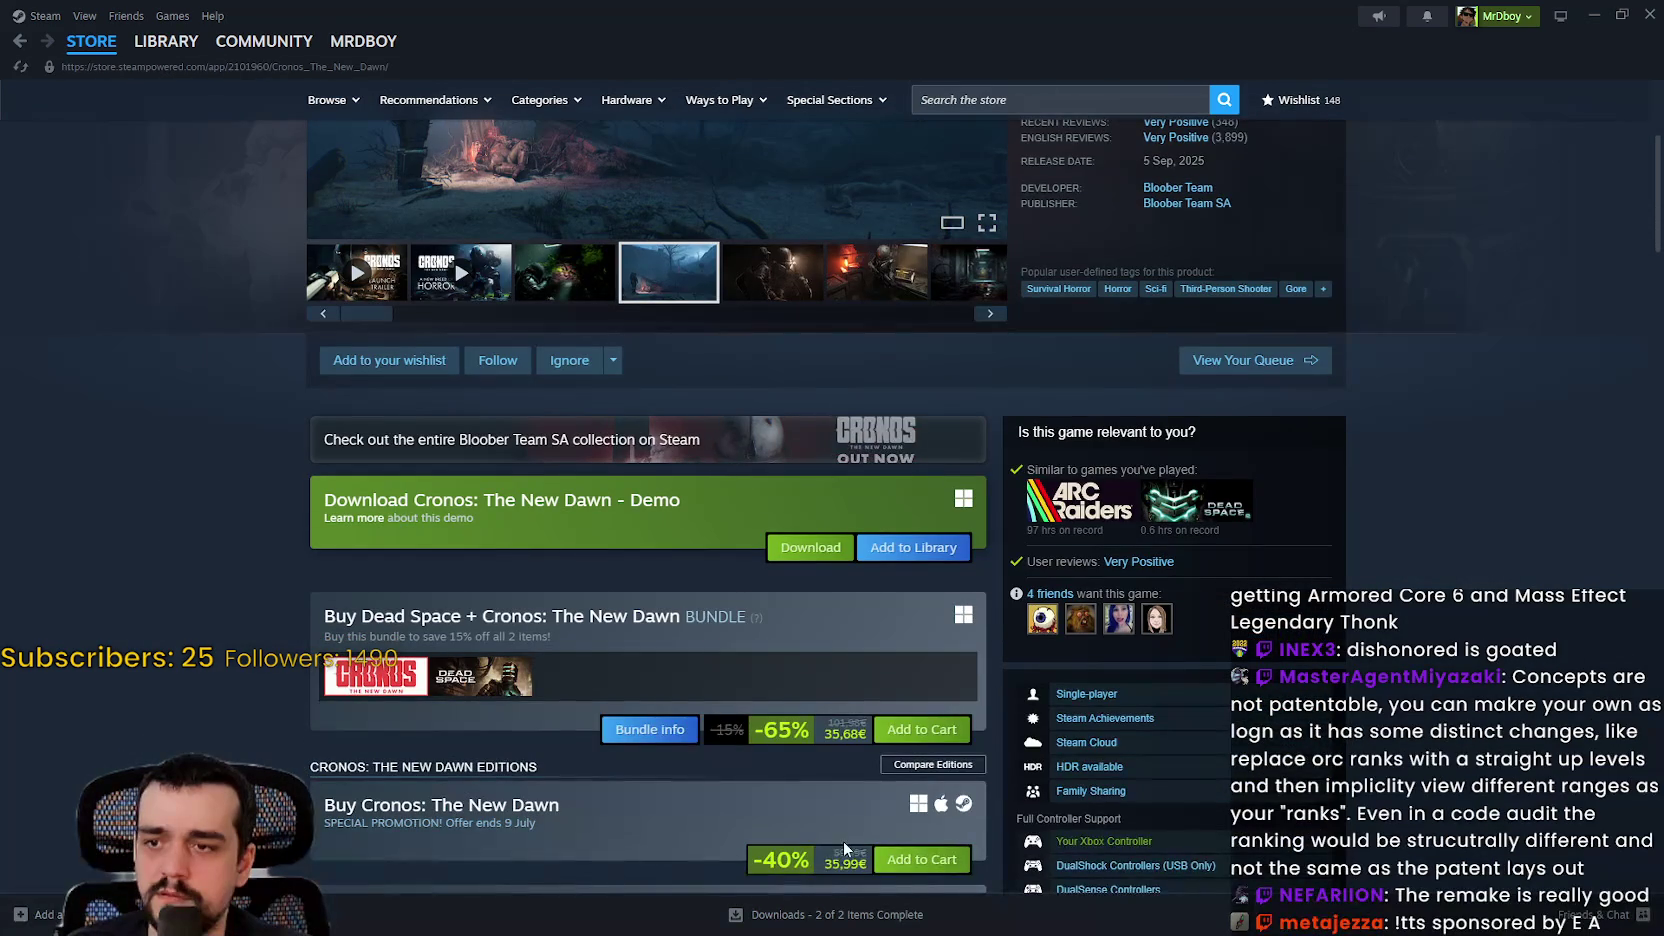
scroll(832, 814, "down", 1)
scroll(788, 780, "up", 5)
left_click(14, 42)
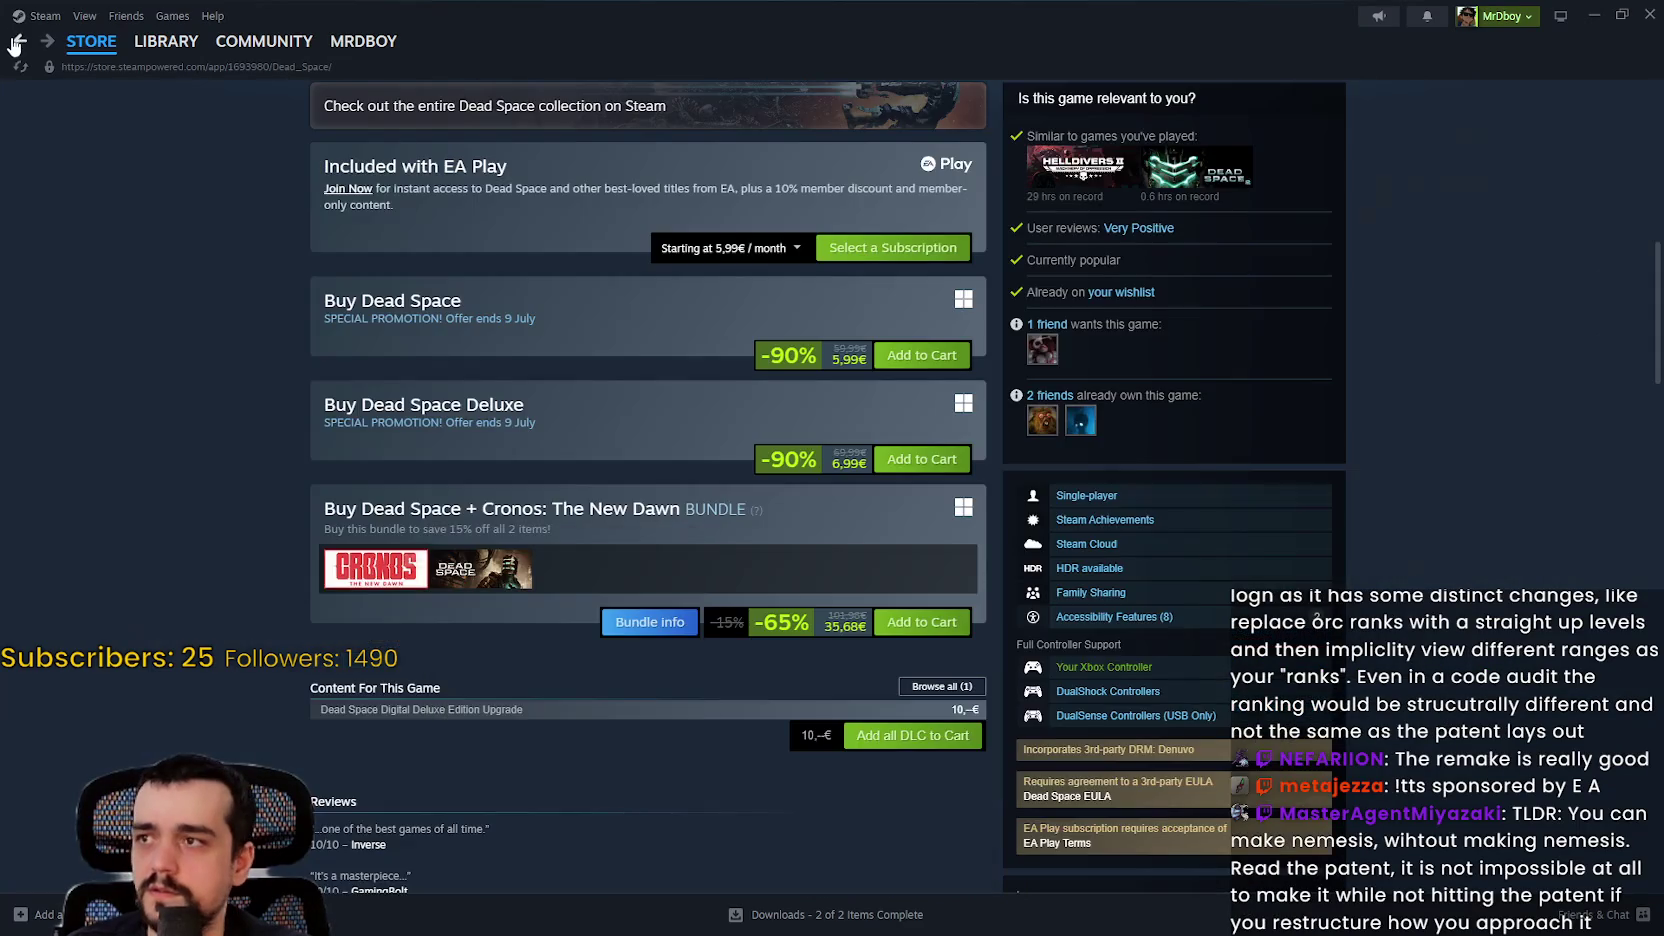
left_click(14, 42)
scroll(1297, 580, "up", 2)
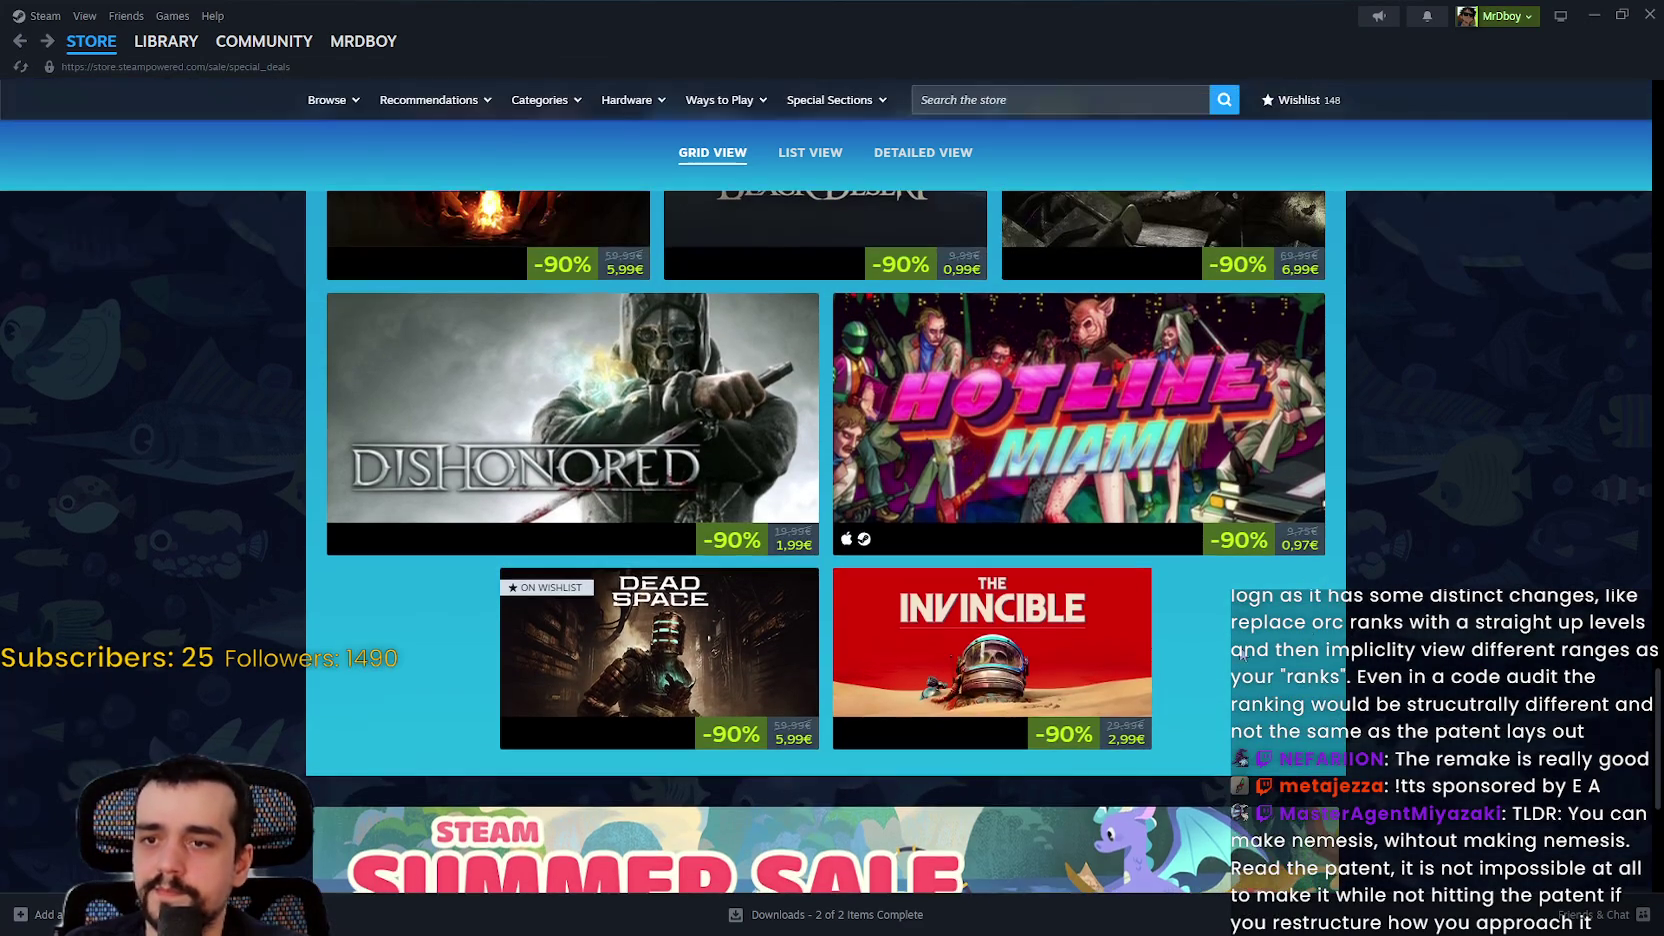
mouse_move(1117, 632)
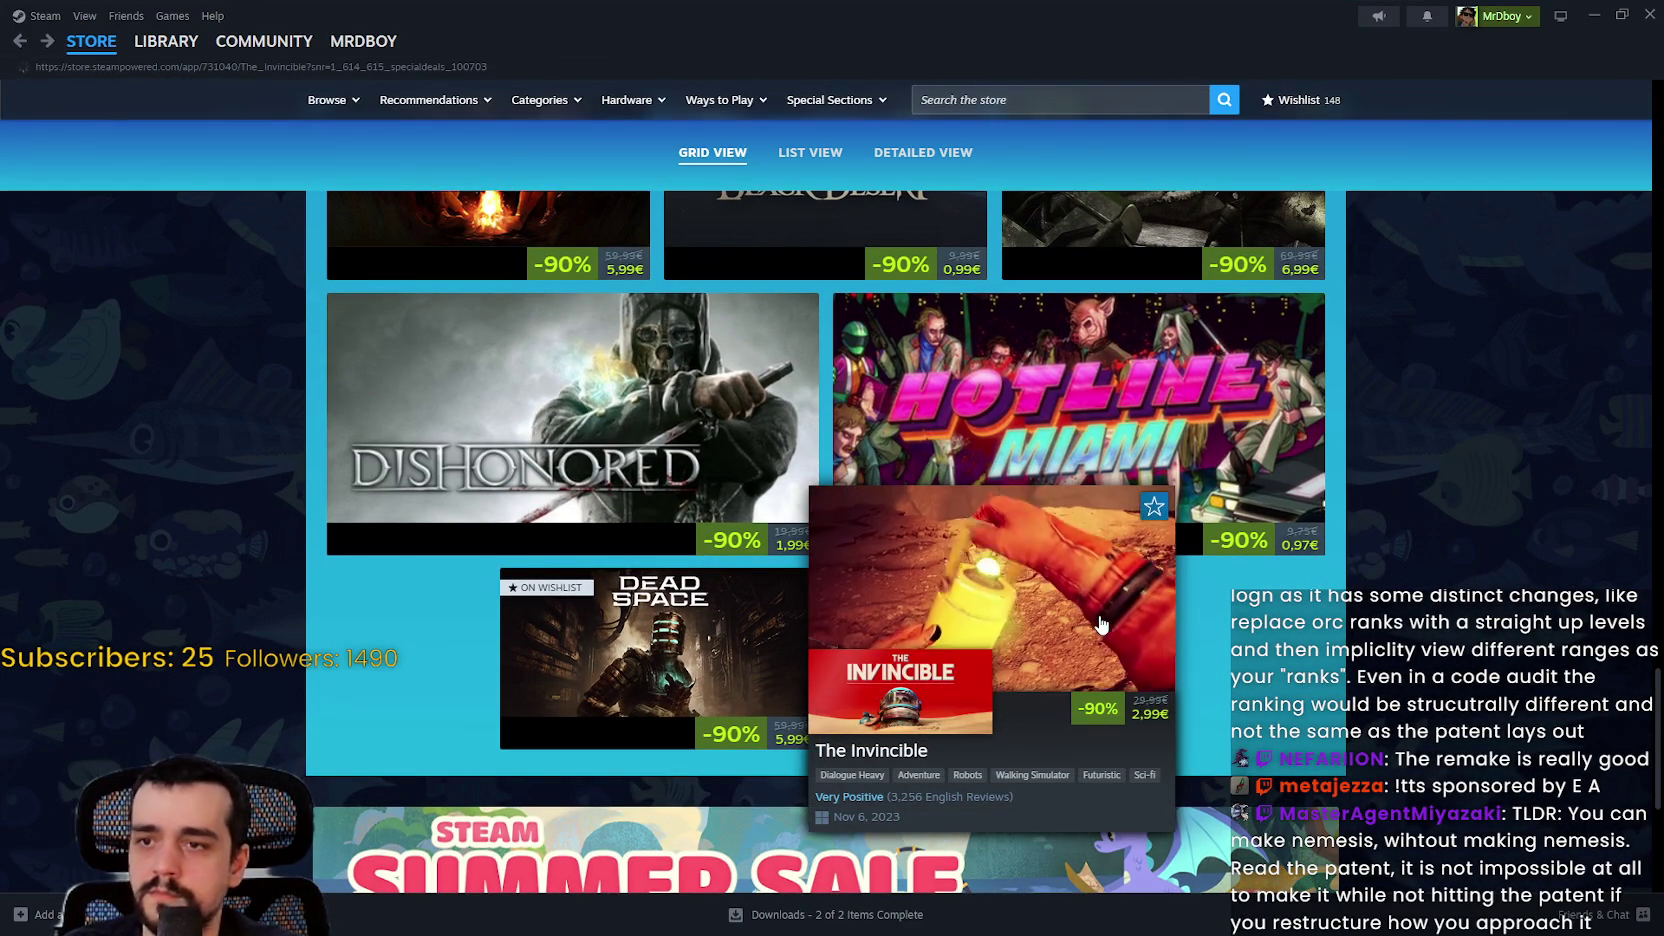
left_click(1100, 625)
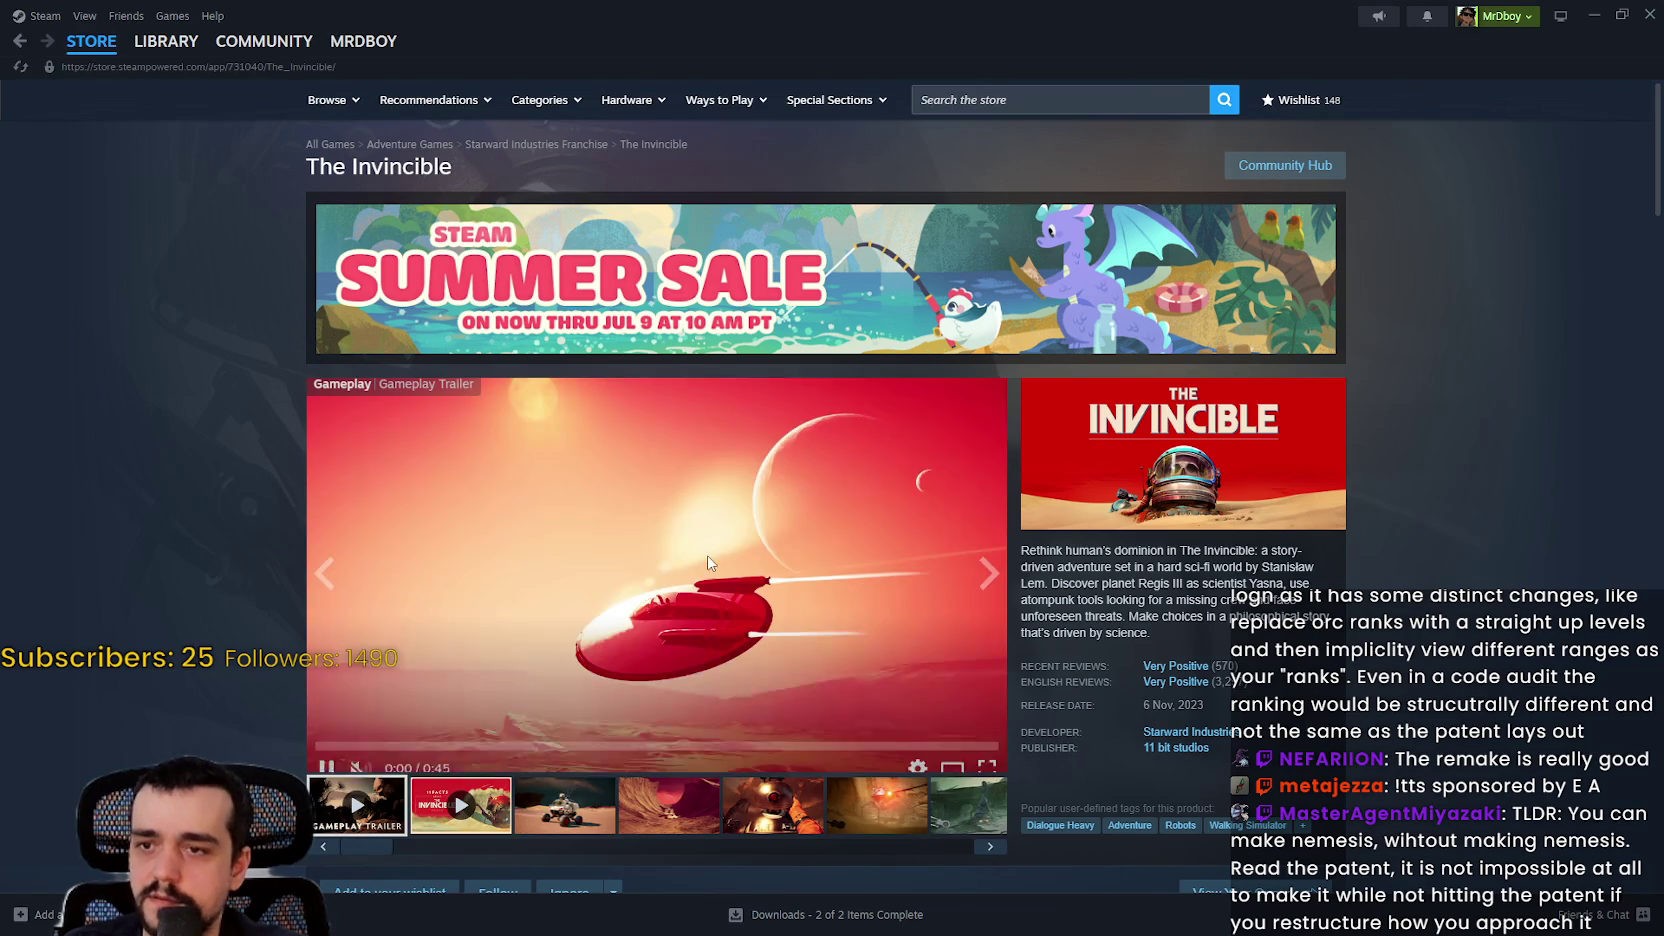
left_click(476, 732)
left_click_drag(482, 731, 560, 732)
left_click(686, 733)
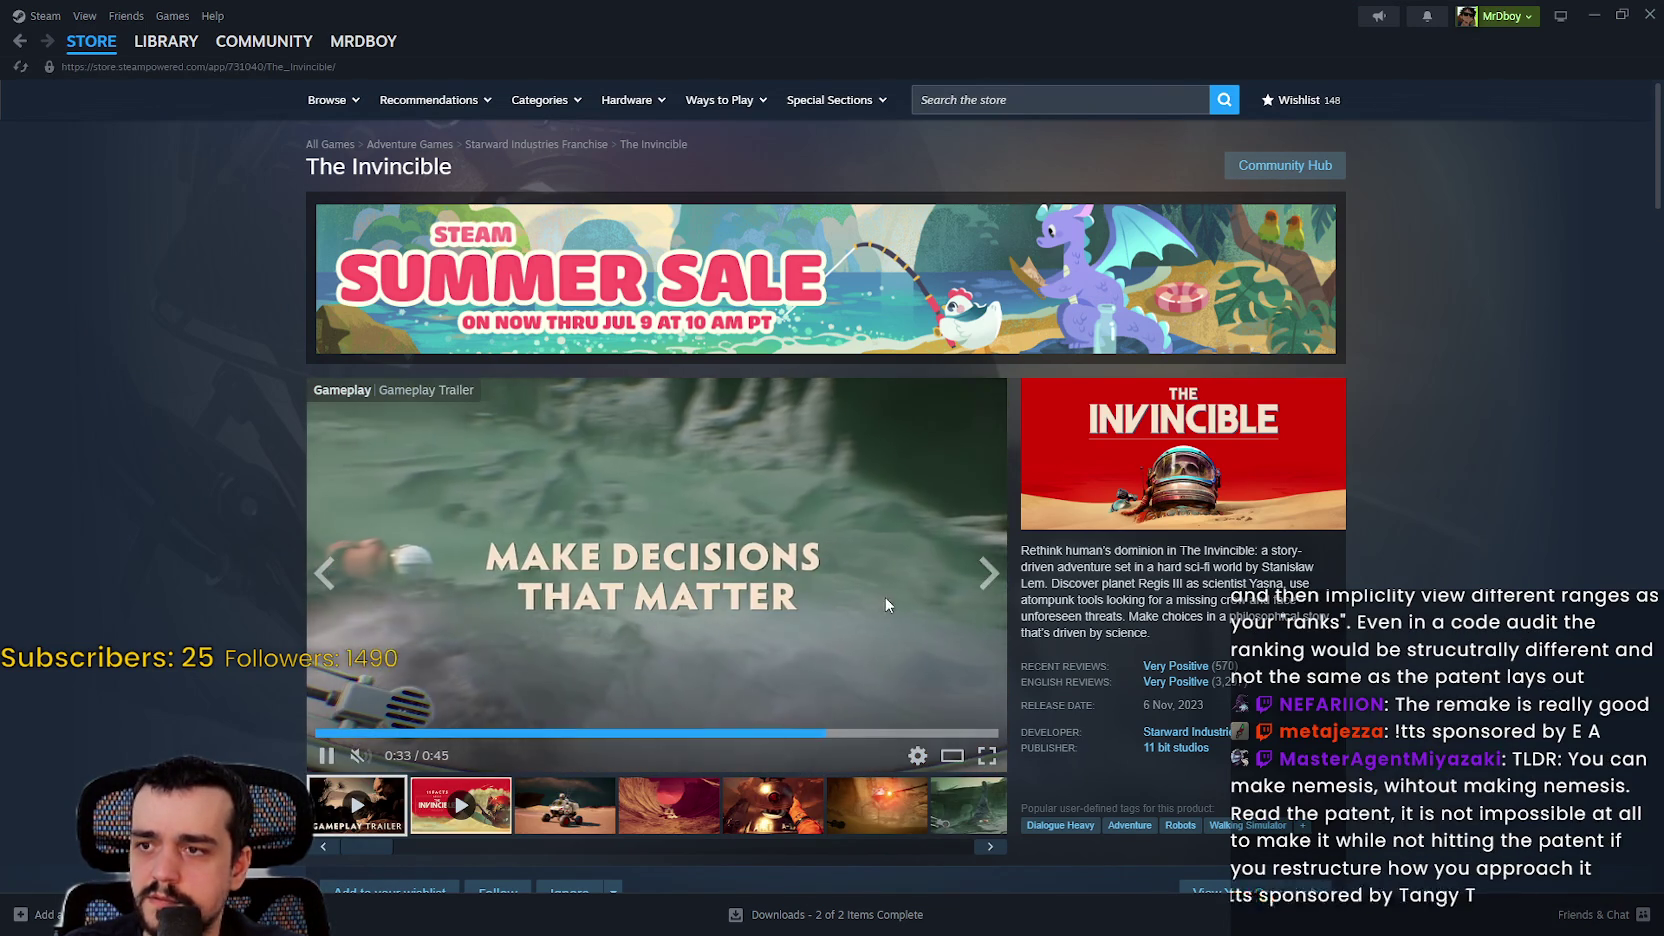
left_click(843, 733)
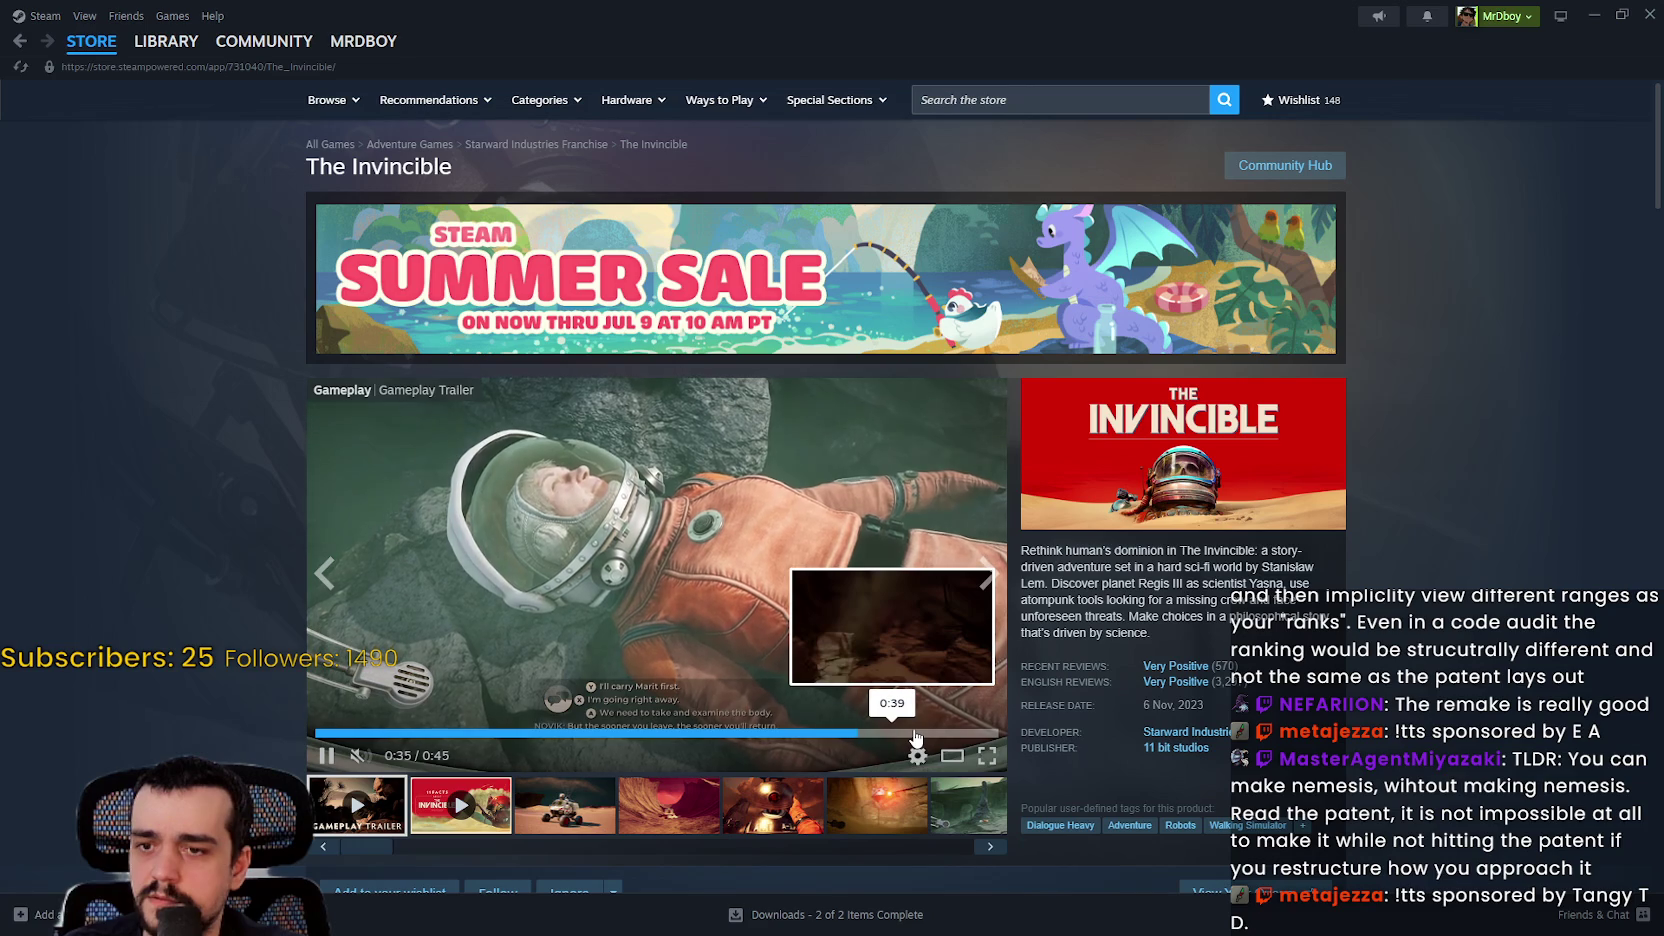
left_click(915, 733)
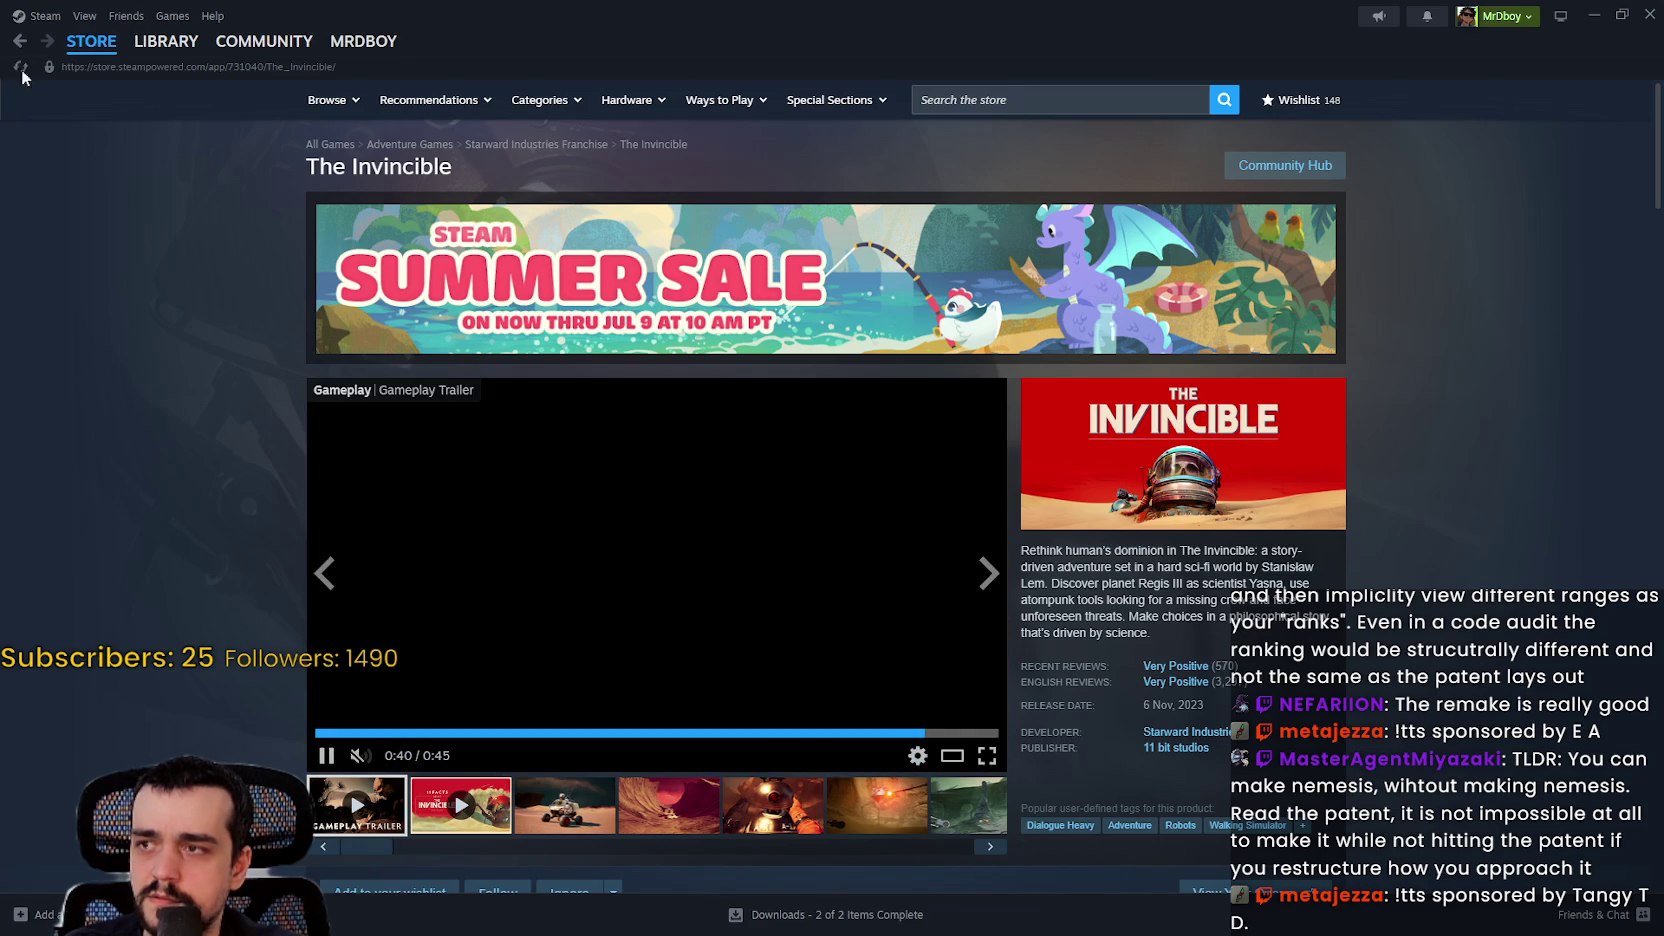
left_click(20, 42)
scroll(1136, 746, "up", 2)
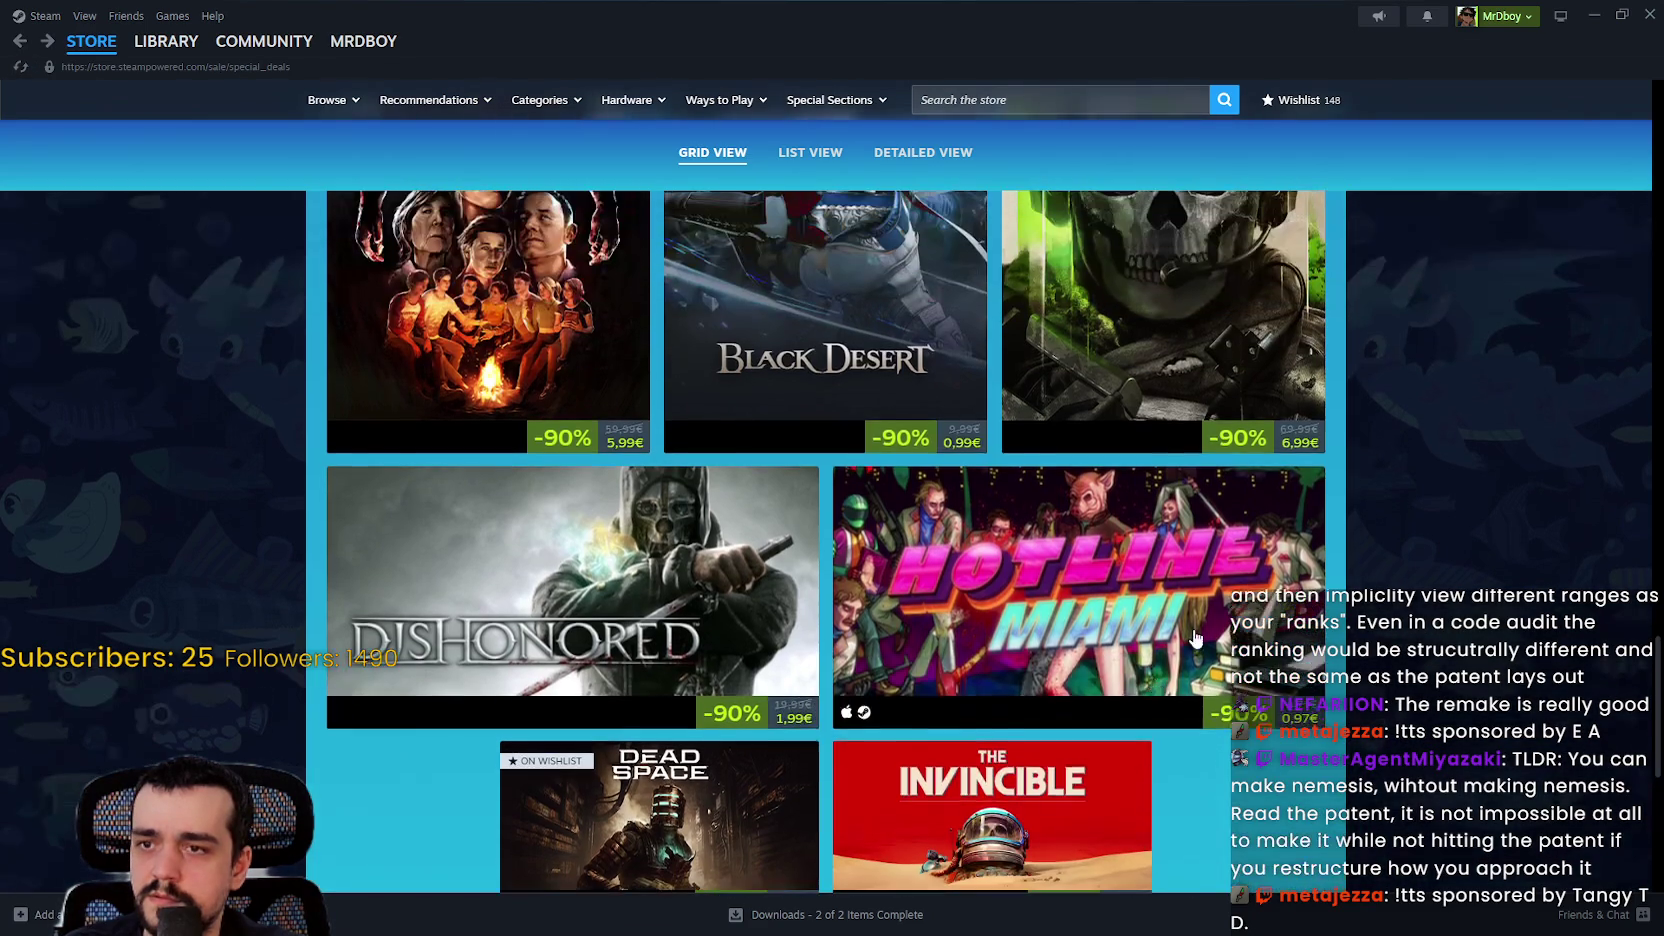
Step: Scroll through the Special Deals grid and open the Watch_Dogs 2 tile's store page
scroll(1247, 622, "up", 2)
scroll(1247, 622, "down", 2)
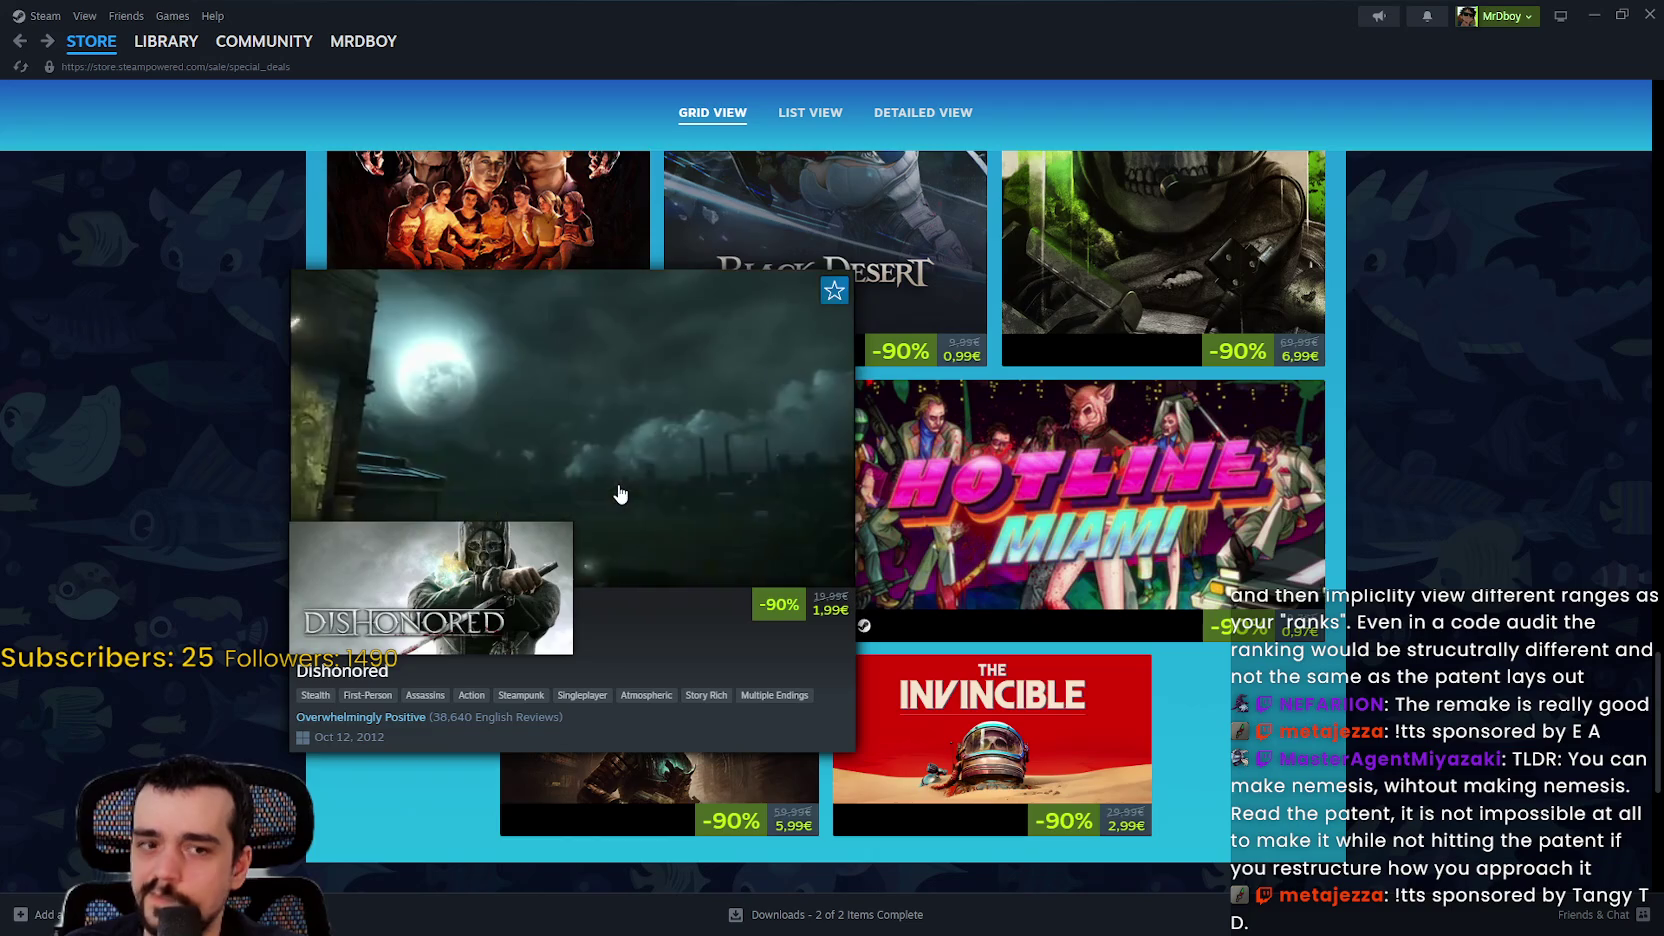
scroll(829, 505, "up", 2)
scroll(1488, 436, "up", 3)
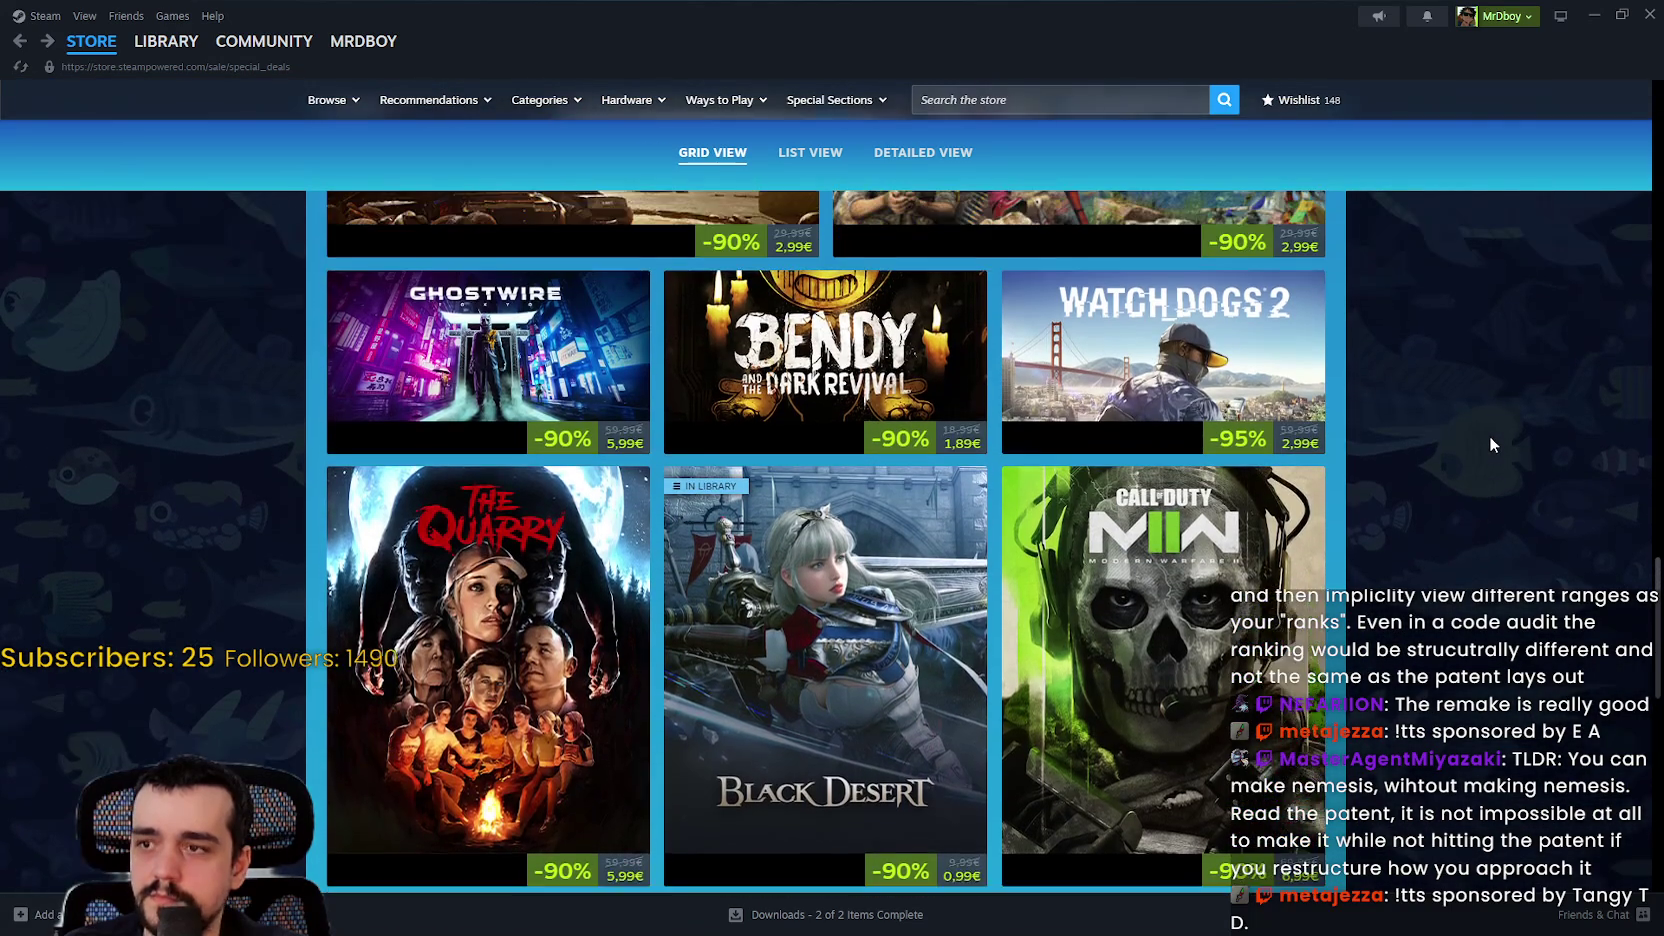
scroll(1485, 438, "down", 2)
scroll(1478, 436, "up", 2)
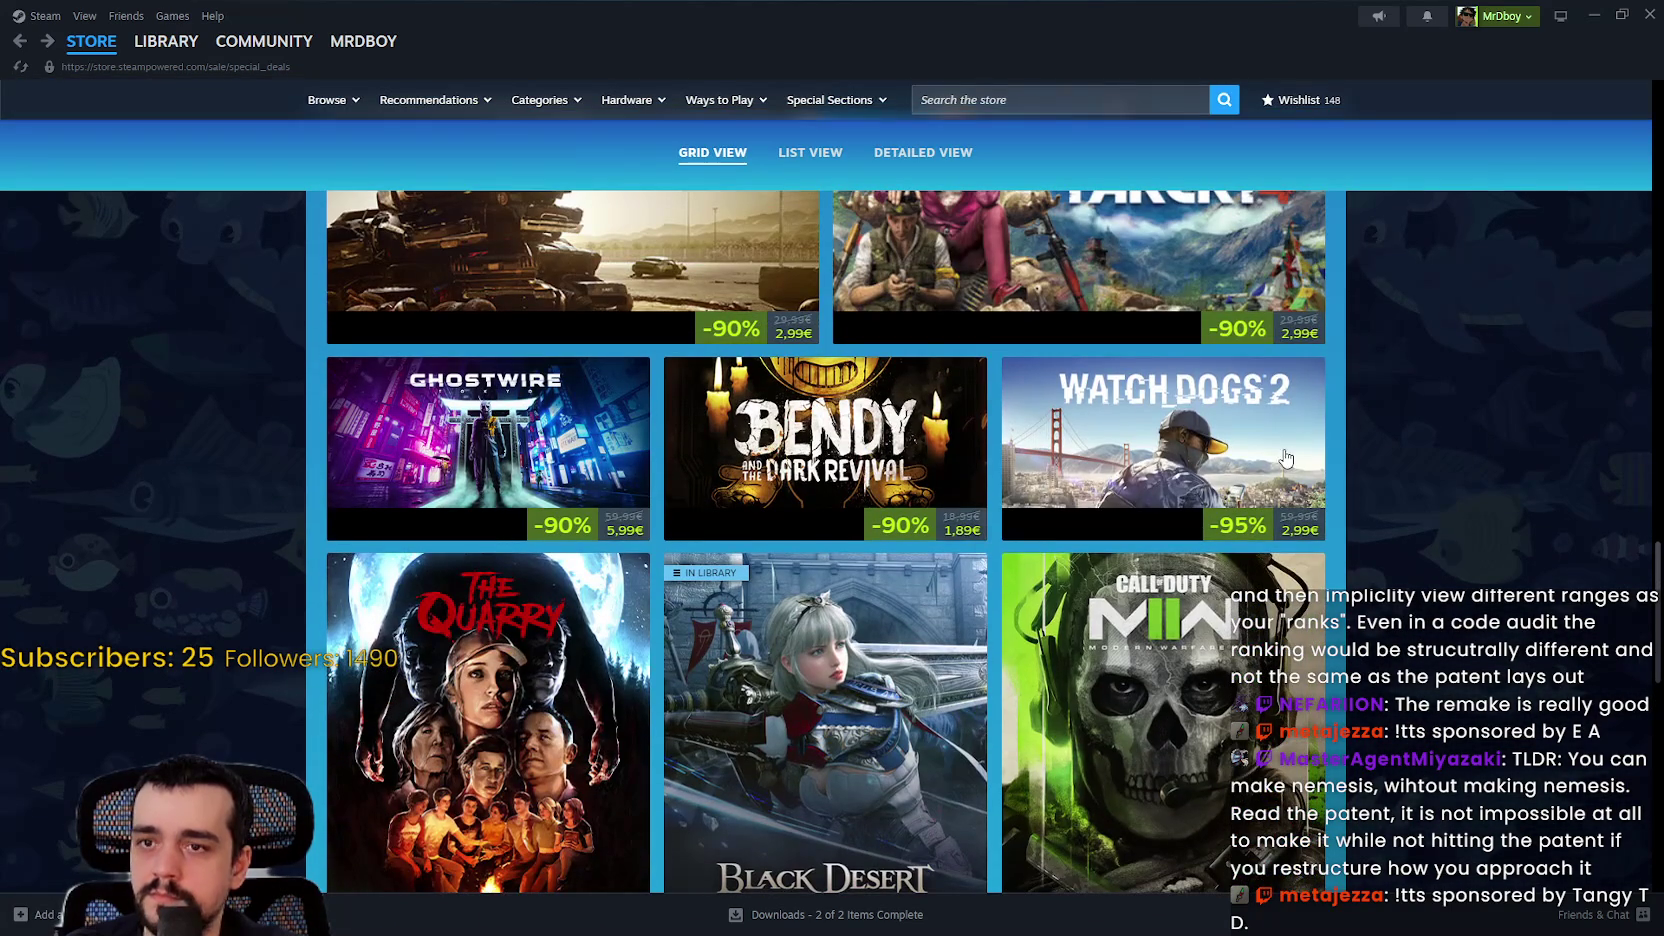
mouse_move(1272, 441)
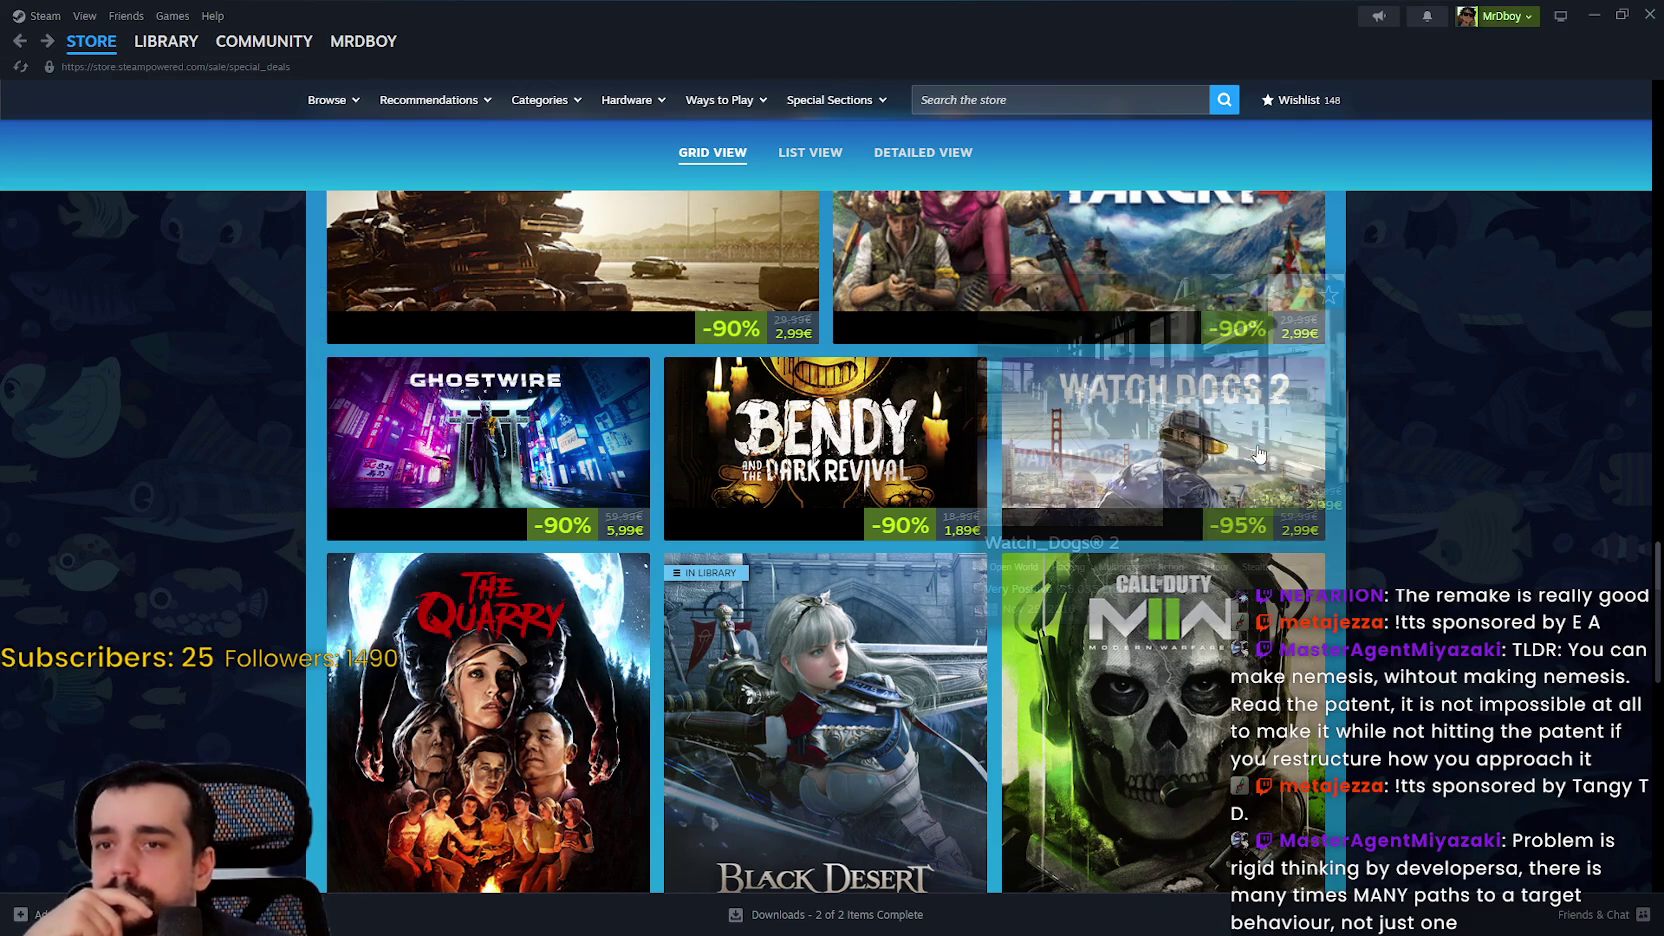
left_click(1100, 420)
scroll(616, 540, "down", 4)
scroll(640, 470, "up", 2)
scroll(667, 511, "up", 2)
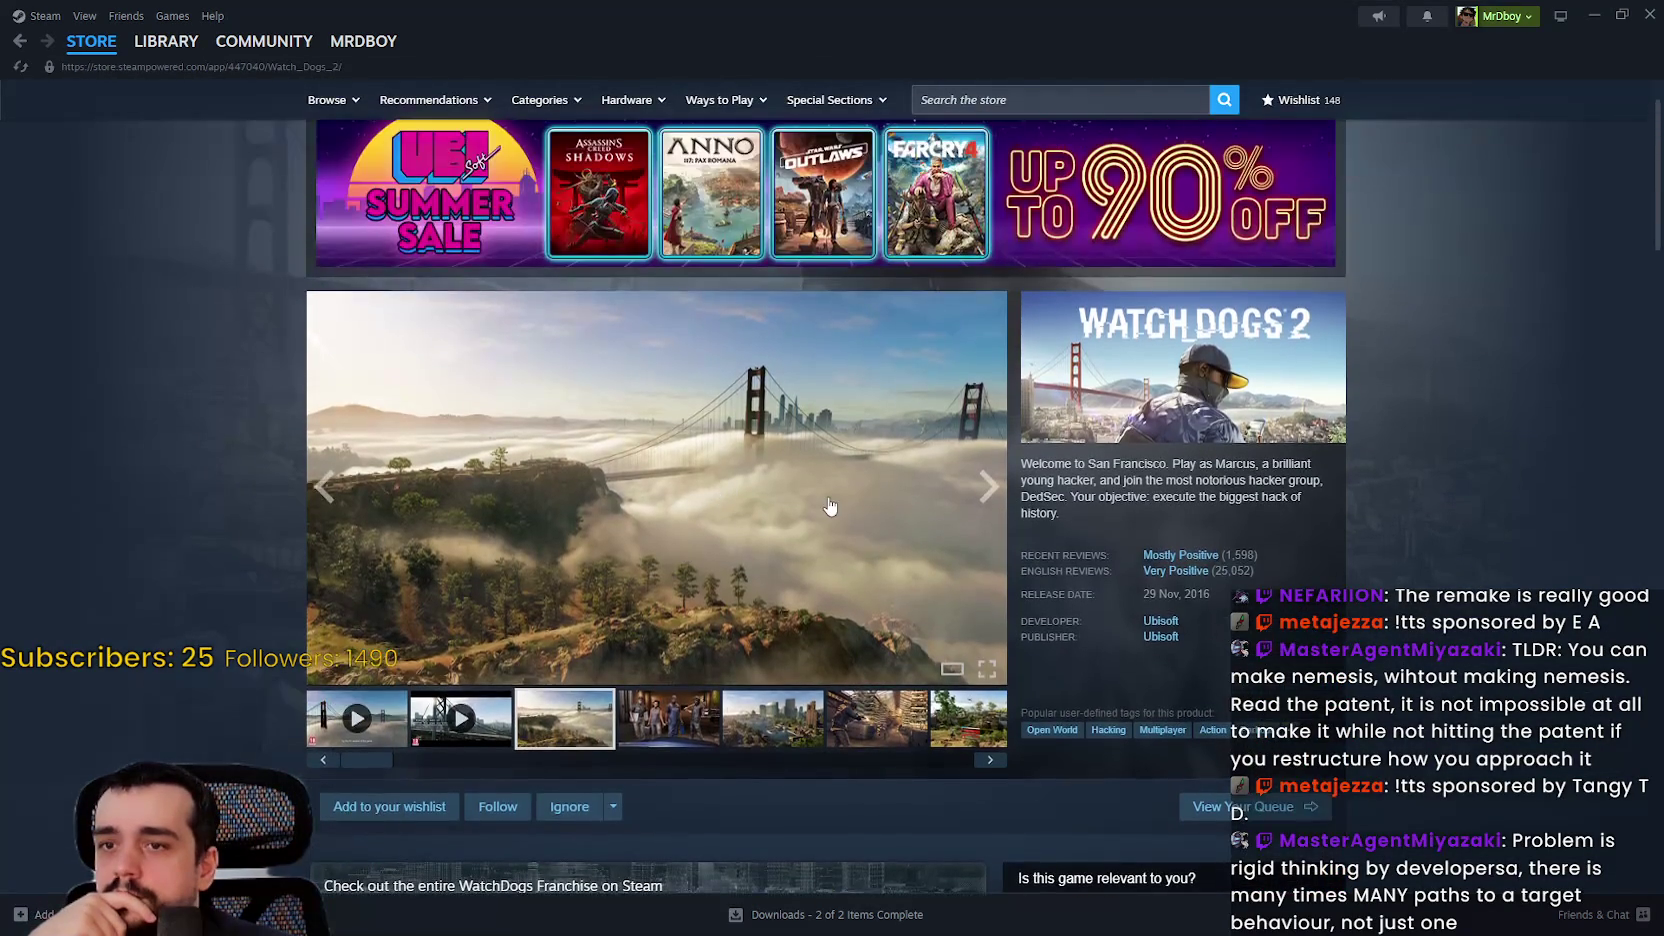
Step: Page through the Watch_Dogs 2 screenshot gallery at full size, then close it
left_click(667, 511)
left_click(1446, 496)
left_click(1446, 496)
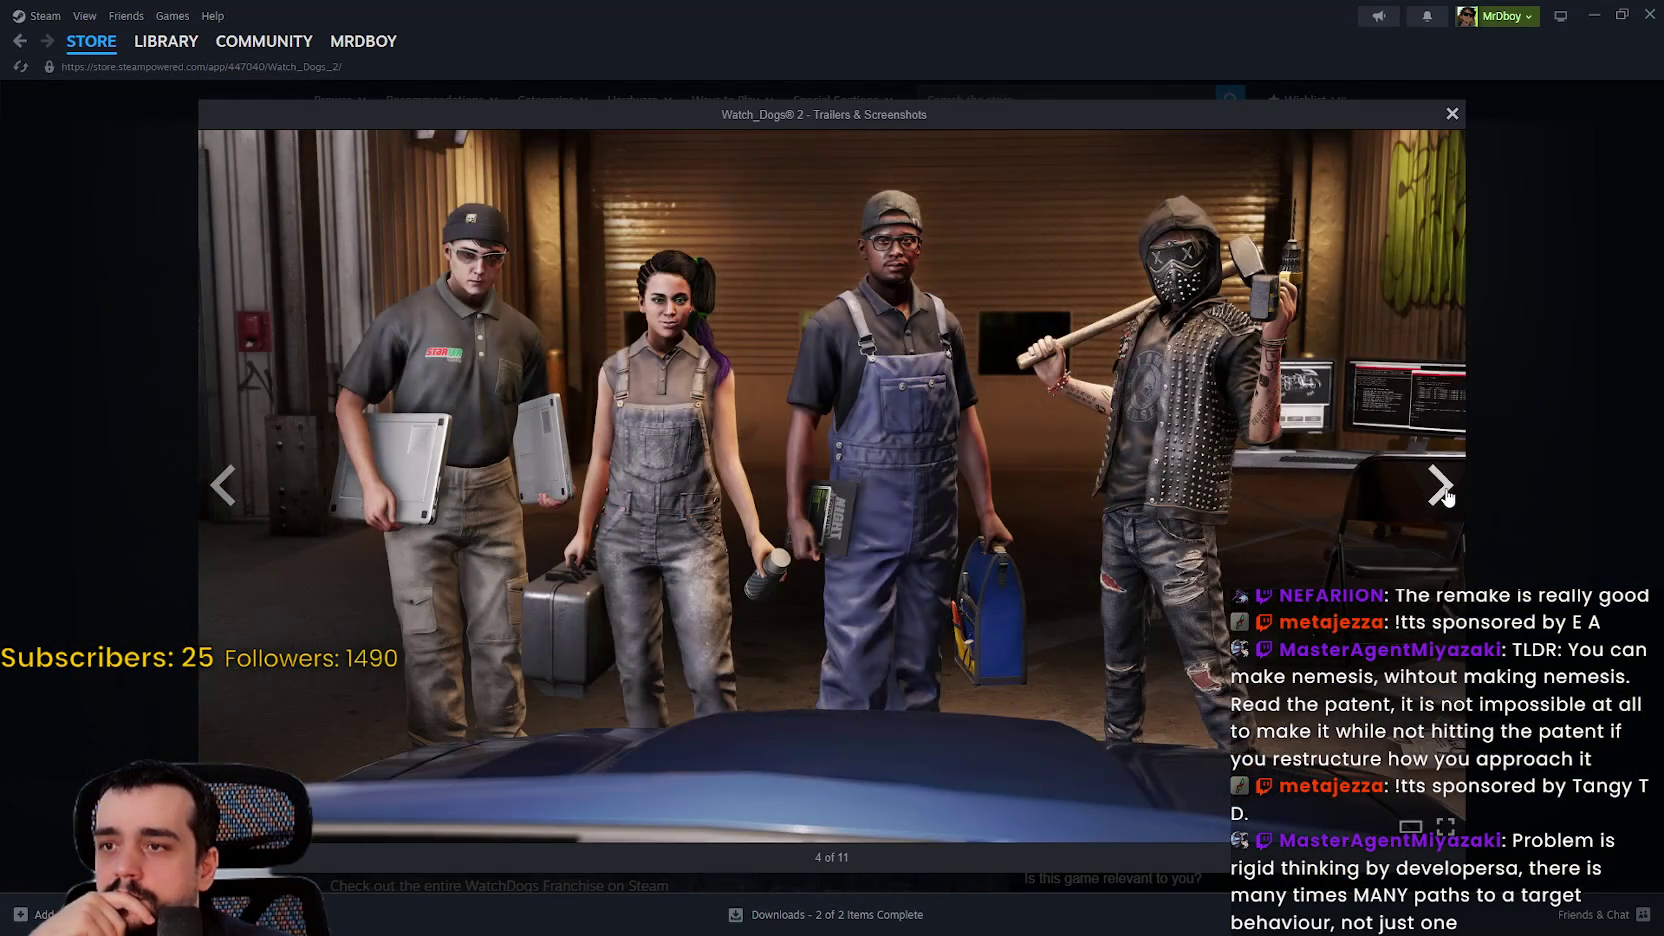
left_click(1446, 496)
left_click(1446, 496)
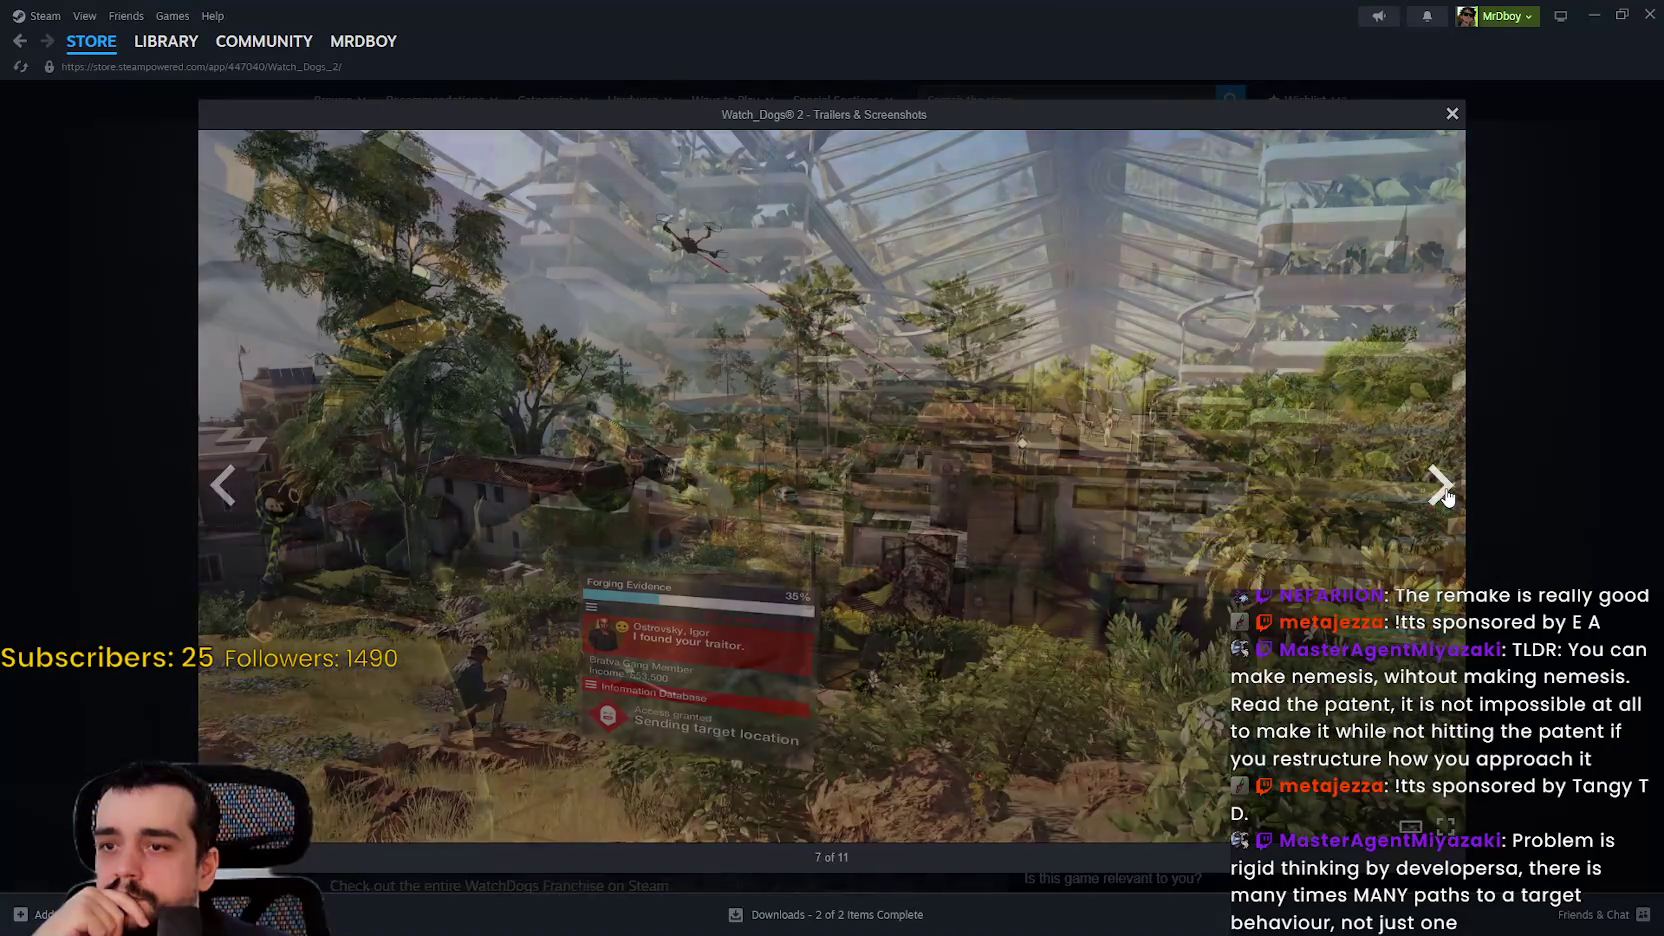
left_click(1446, 496)
left_click(1441, 487)
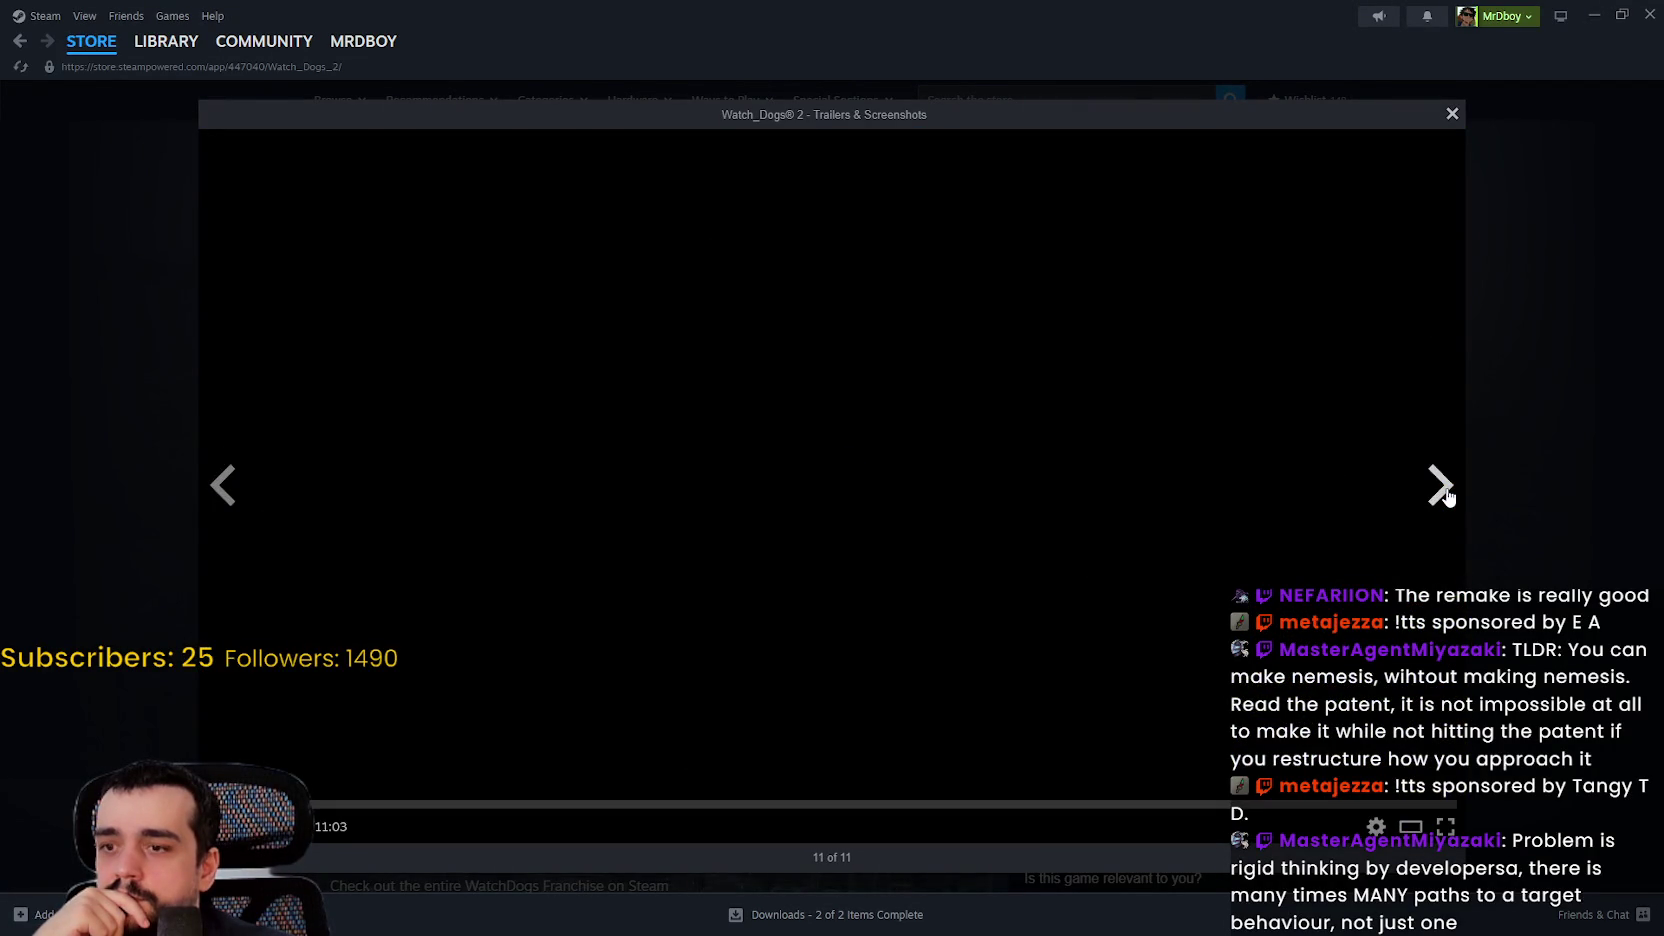
left_click(1446, 496)
left_click(1443, 488)
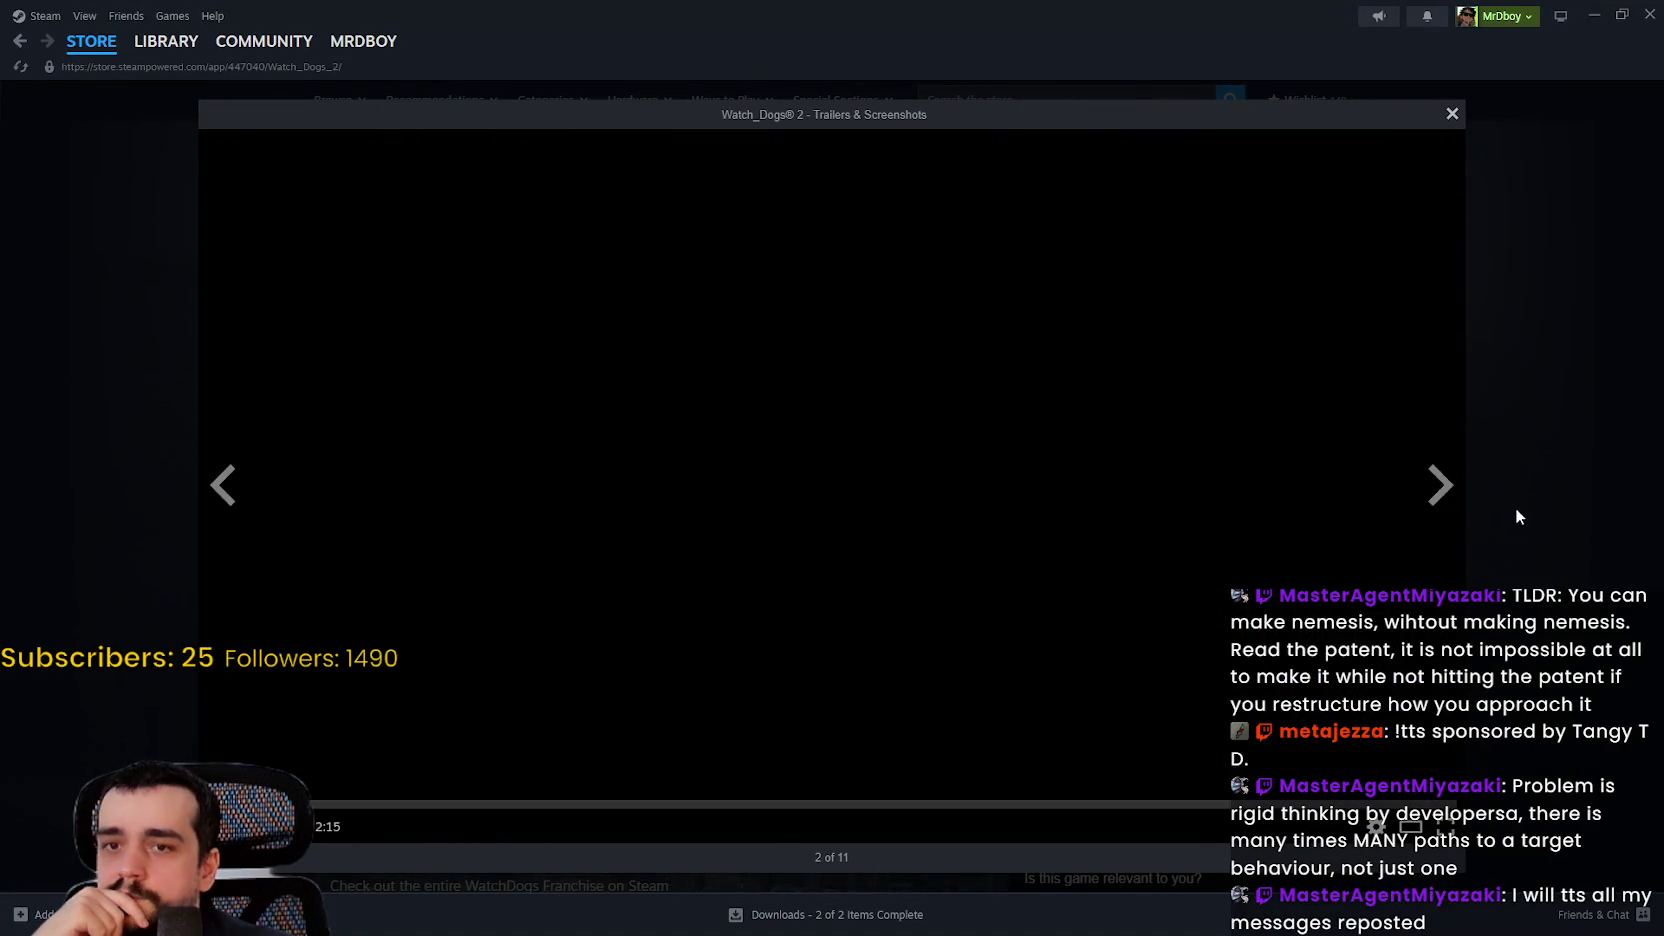
left_click(1516, 510)
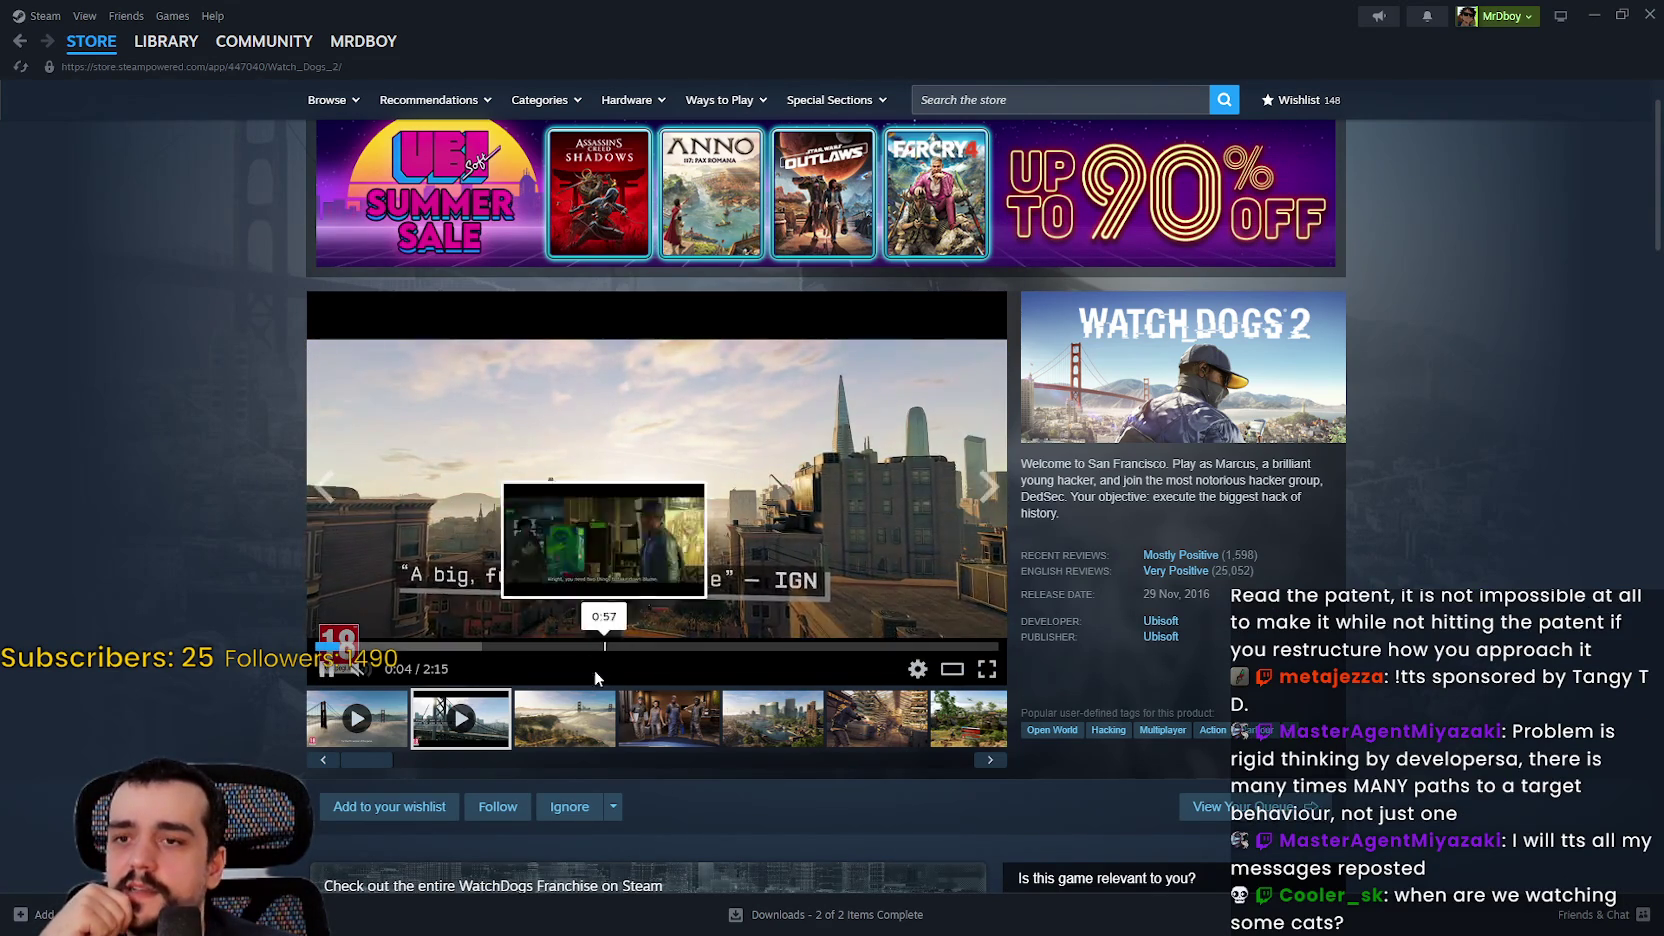
Step: Switch among Watch_Dogs 2 thumbnails and the last video, then open Ubisoft's developer page
left_click(575, 718)
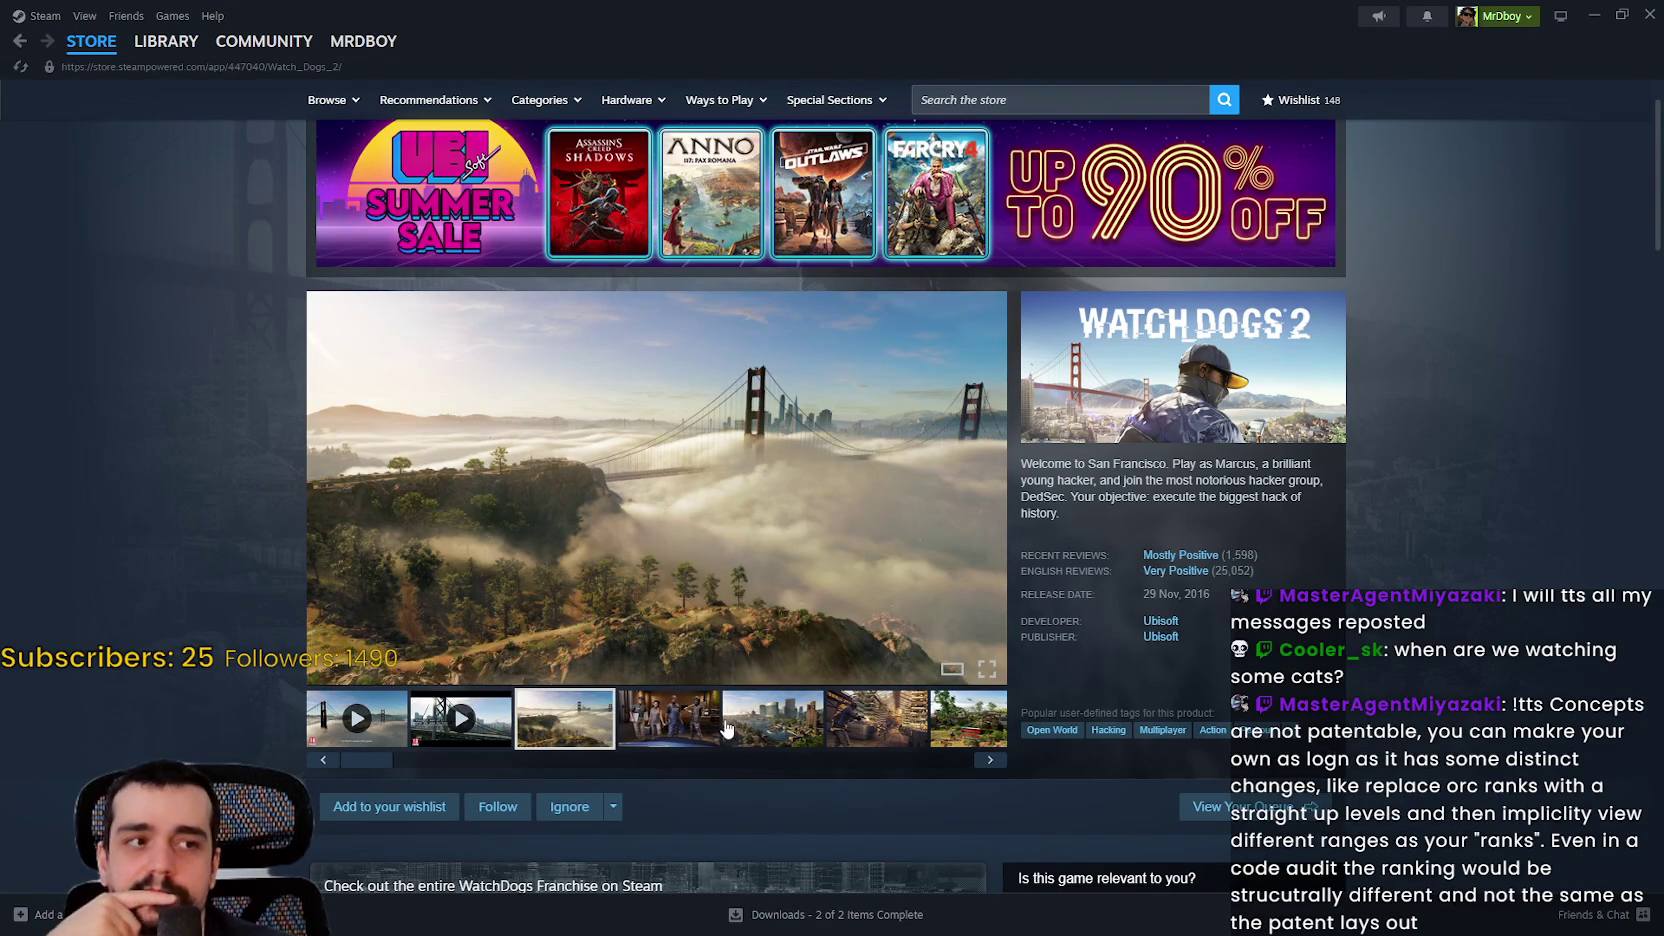
scroll(699, 612, "down", 2)
scroll(670, 572, "up", 1)
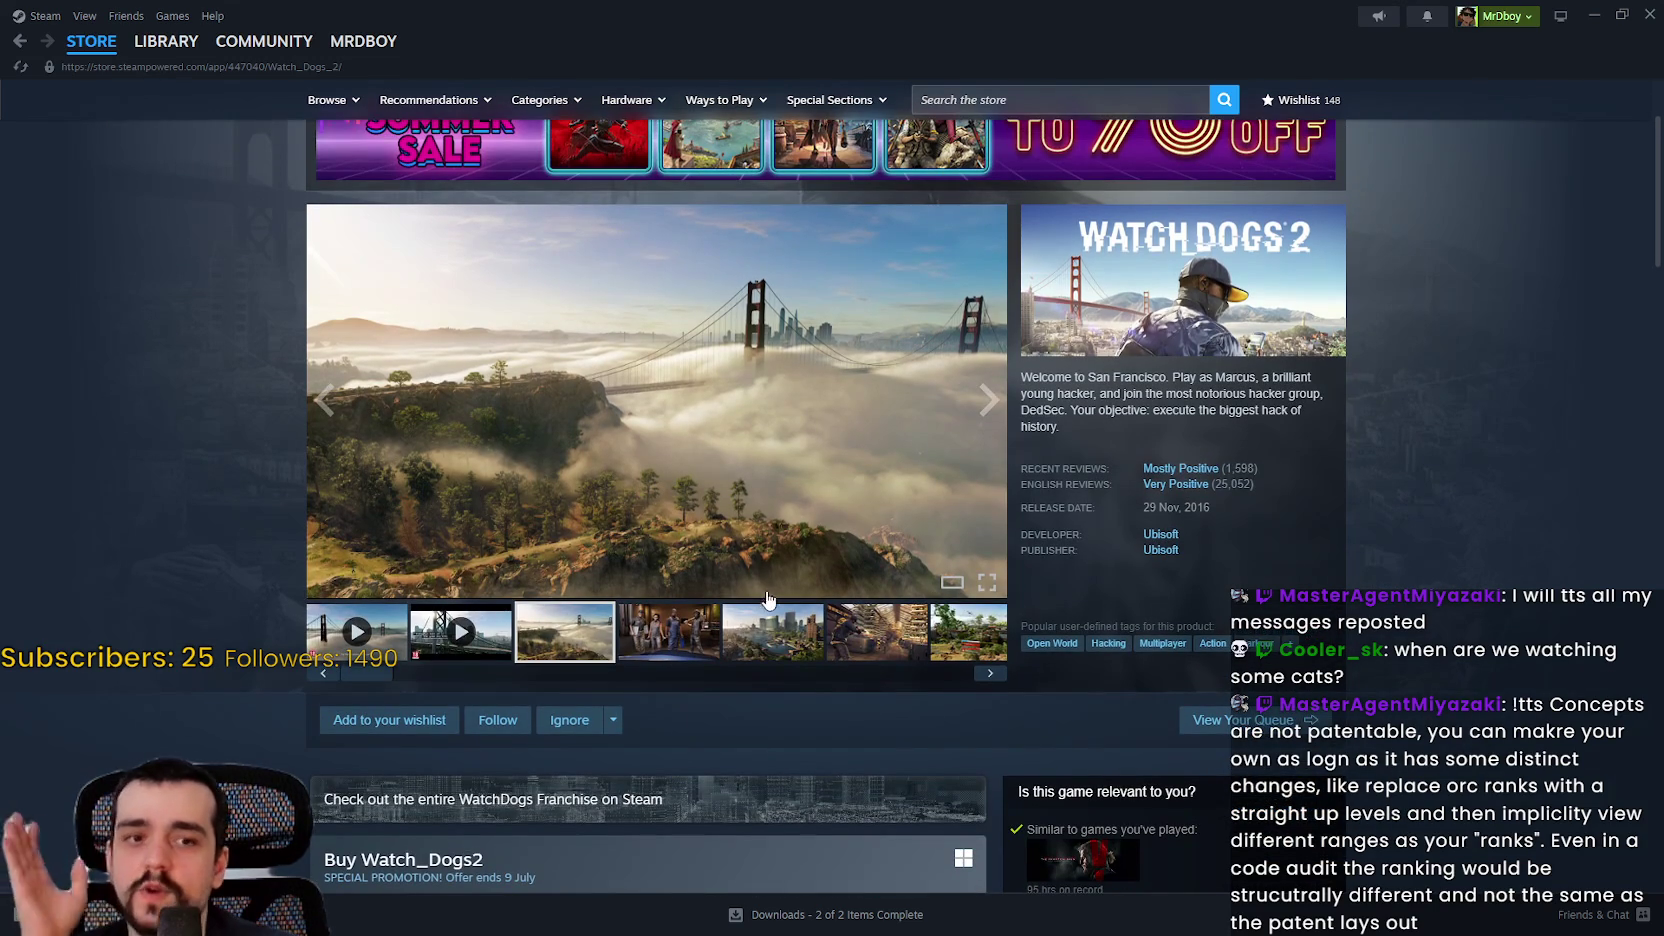
left_click(855, 630)
left_click(867, 625)
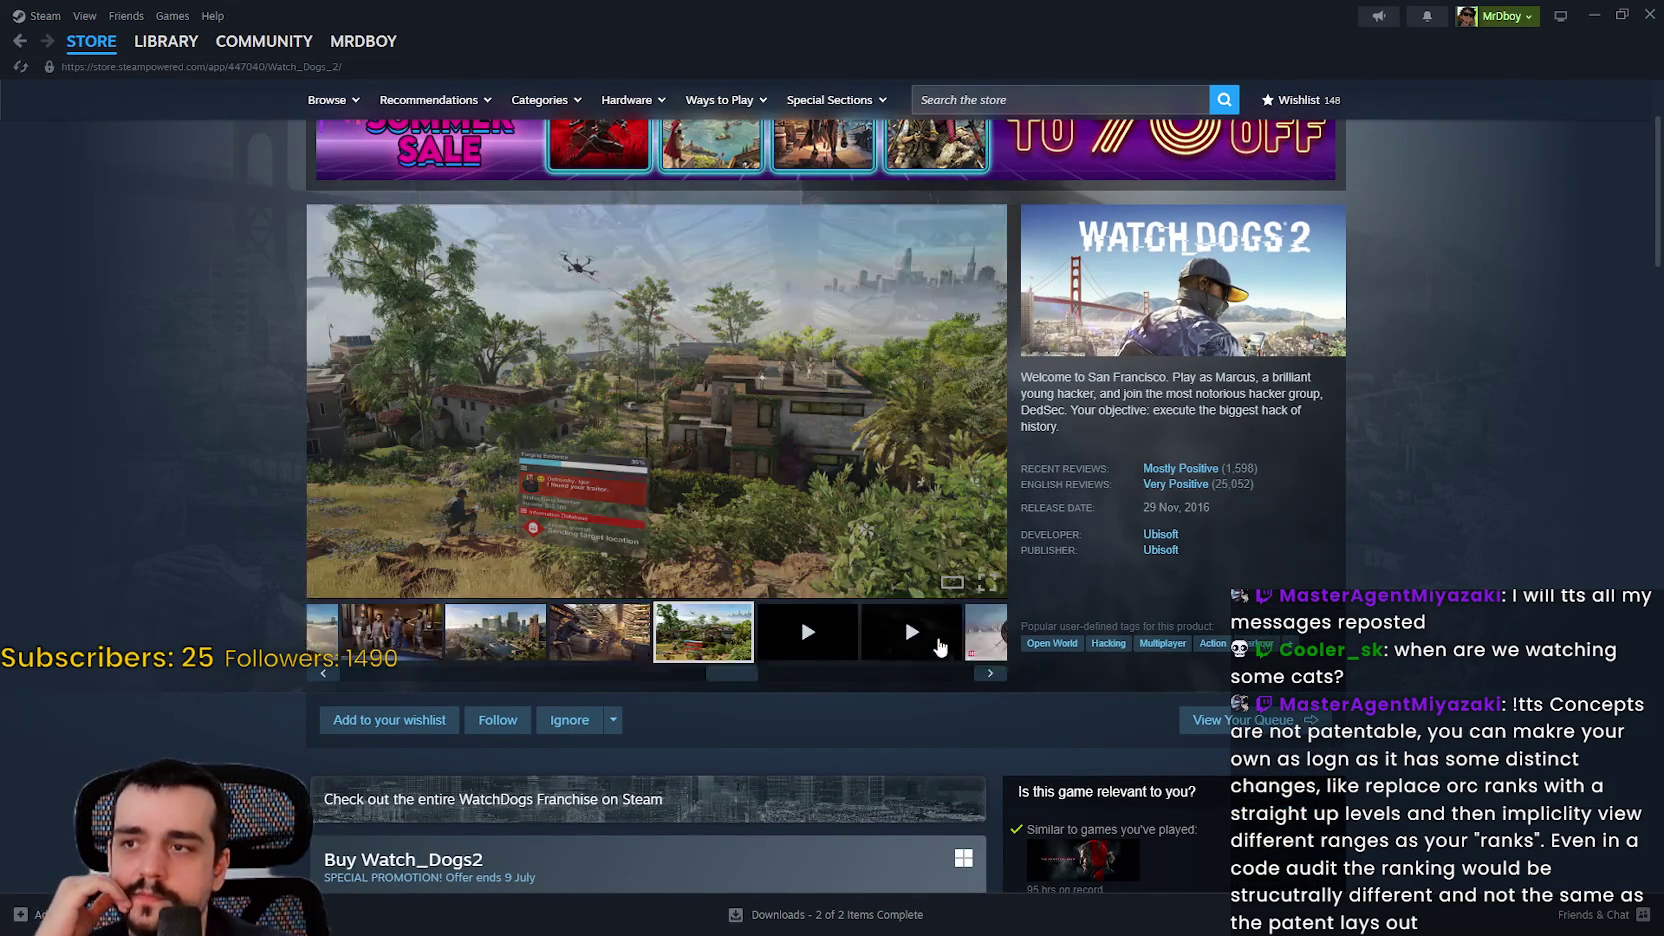
left_click(920, 645)
left_click(987, 675)
left_click(684, 638)
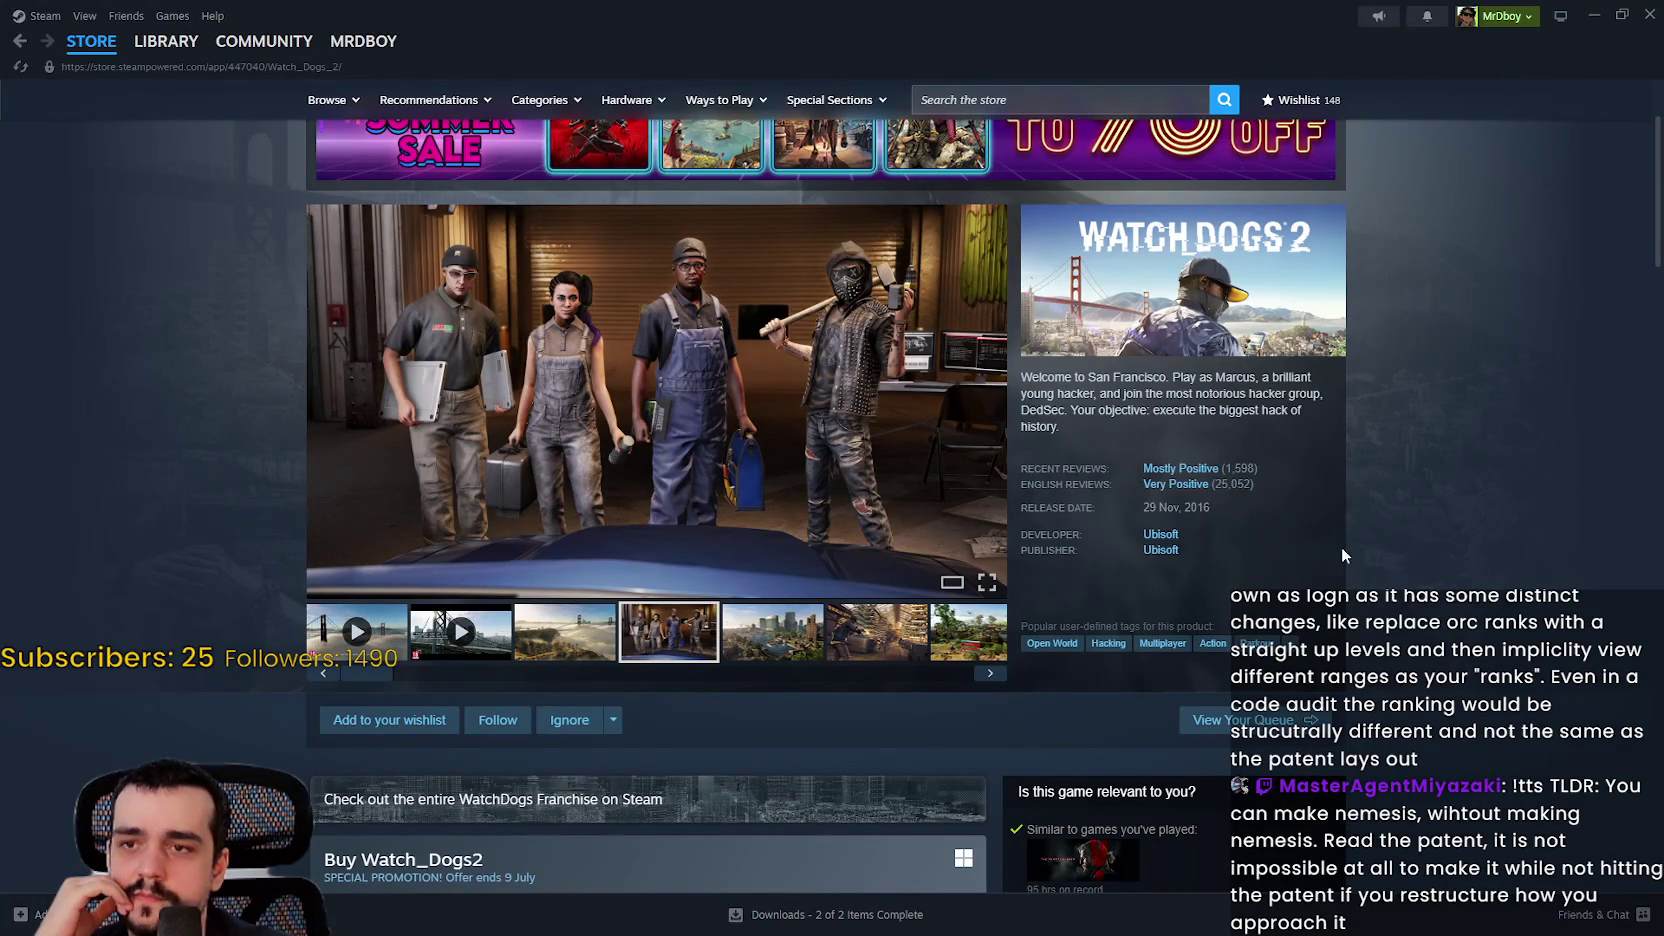
left_click(1169, 540)
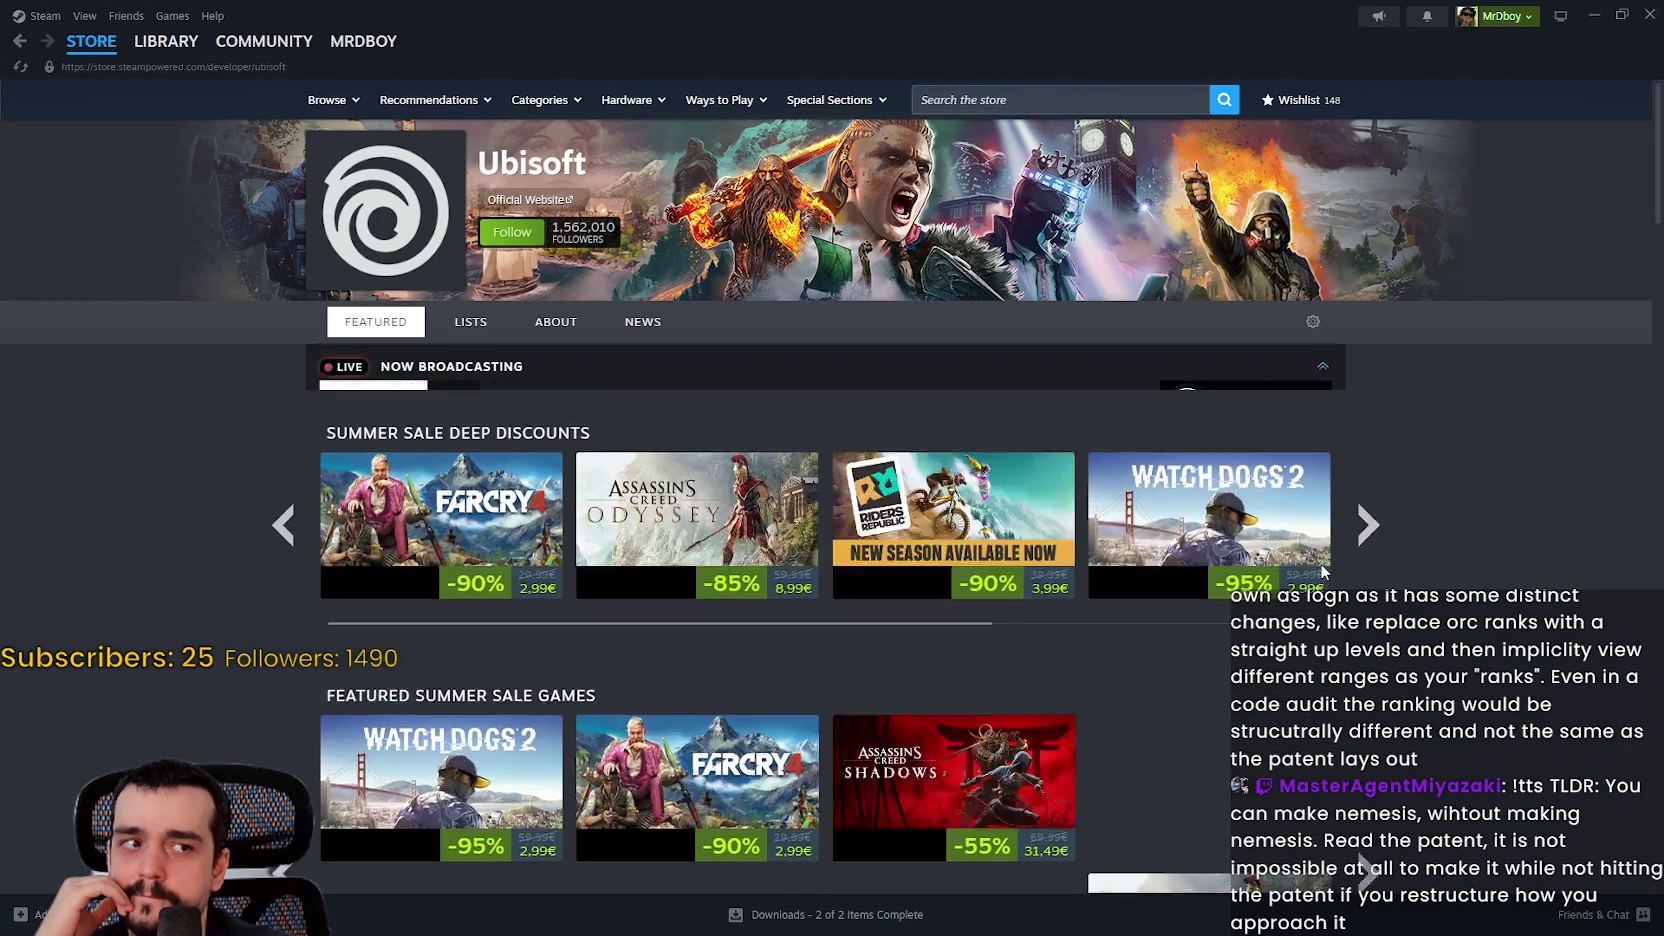
Step: Scroll to Ubisoft's Featured Summer Sale Games and open the Watch_Dogs tile
scroll(765, 565, "down", 2)
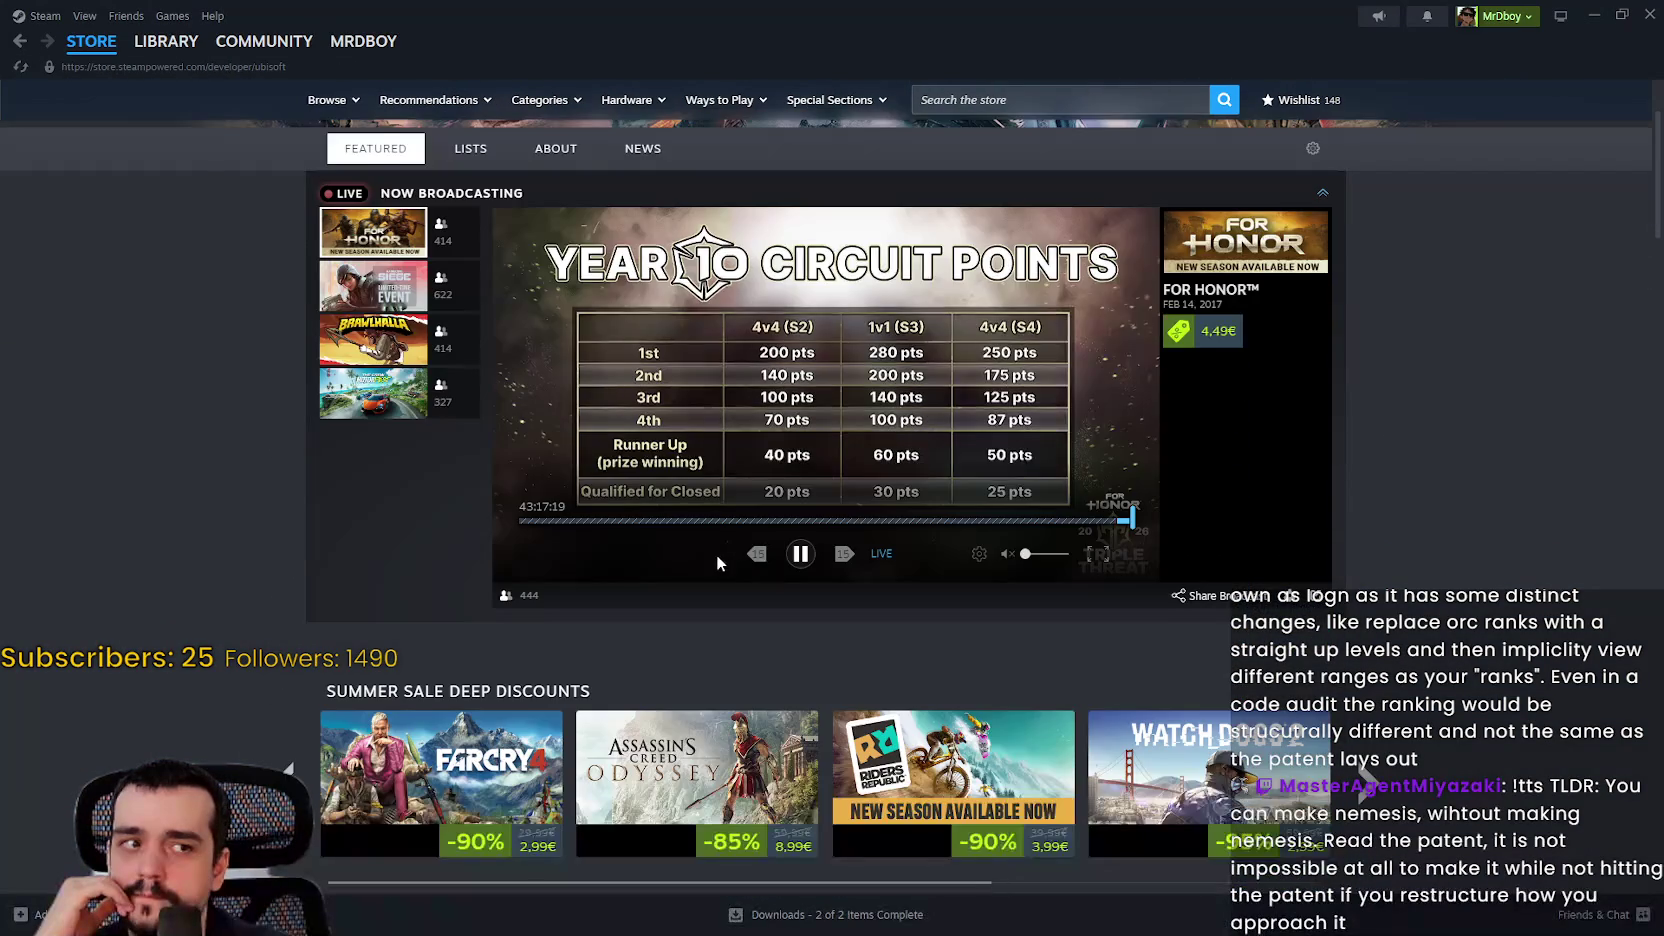
scroll(717, 556, "down", 1)
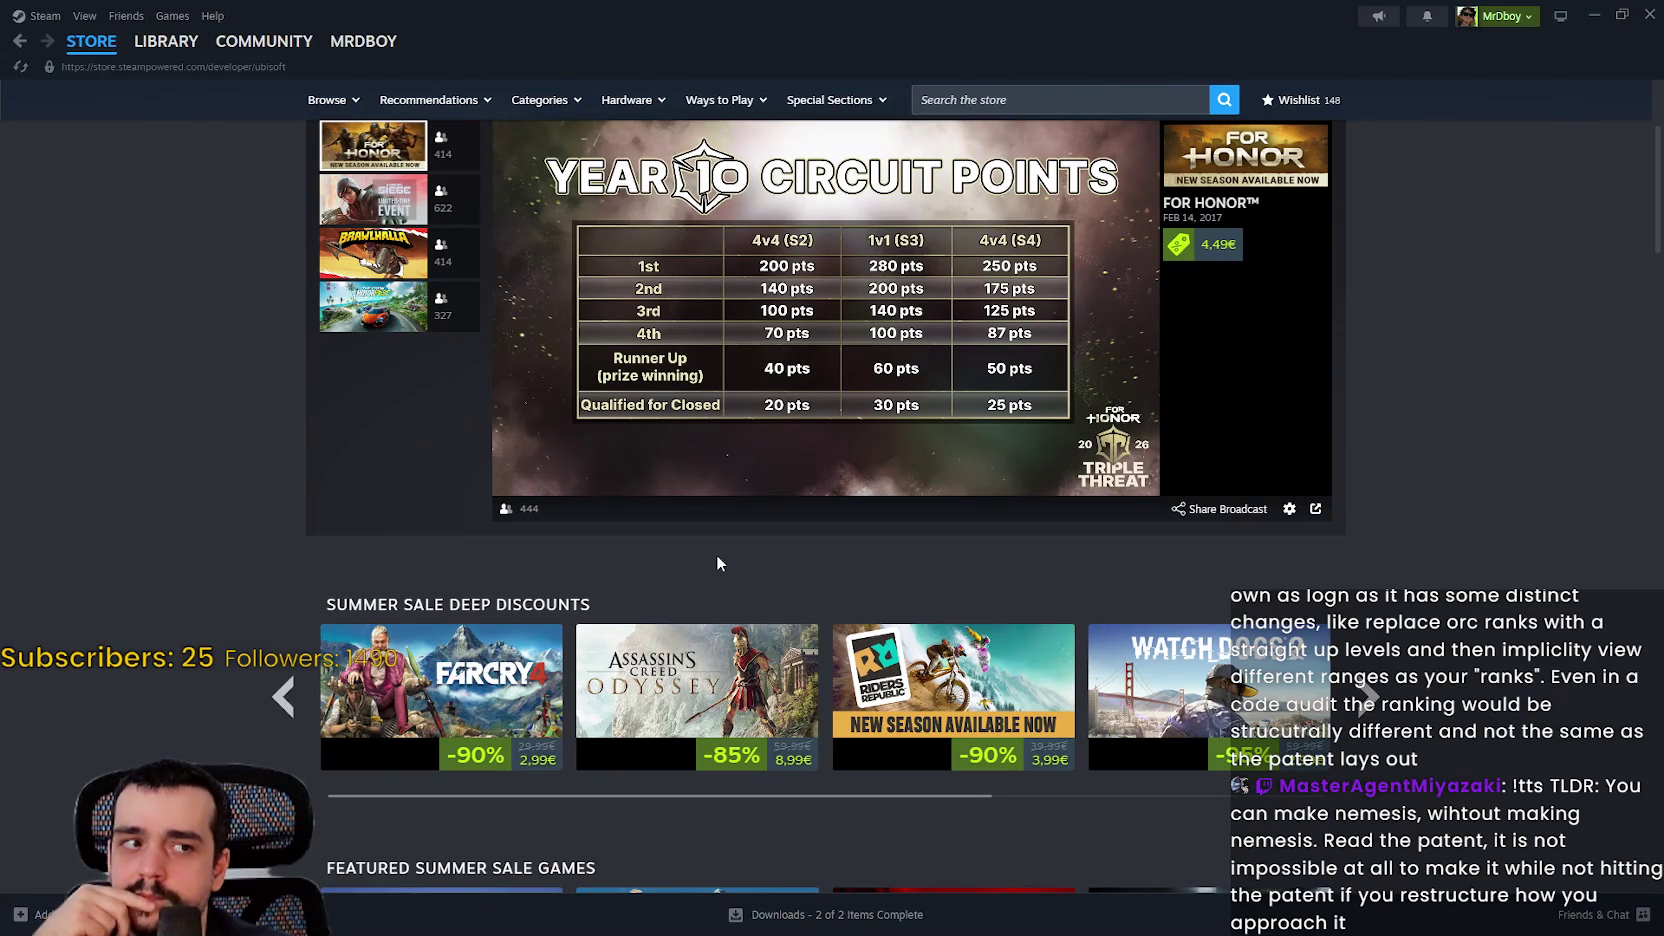
scroll(678, 525, "down", 8)
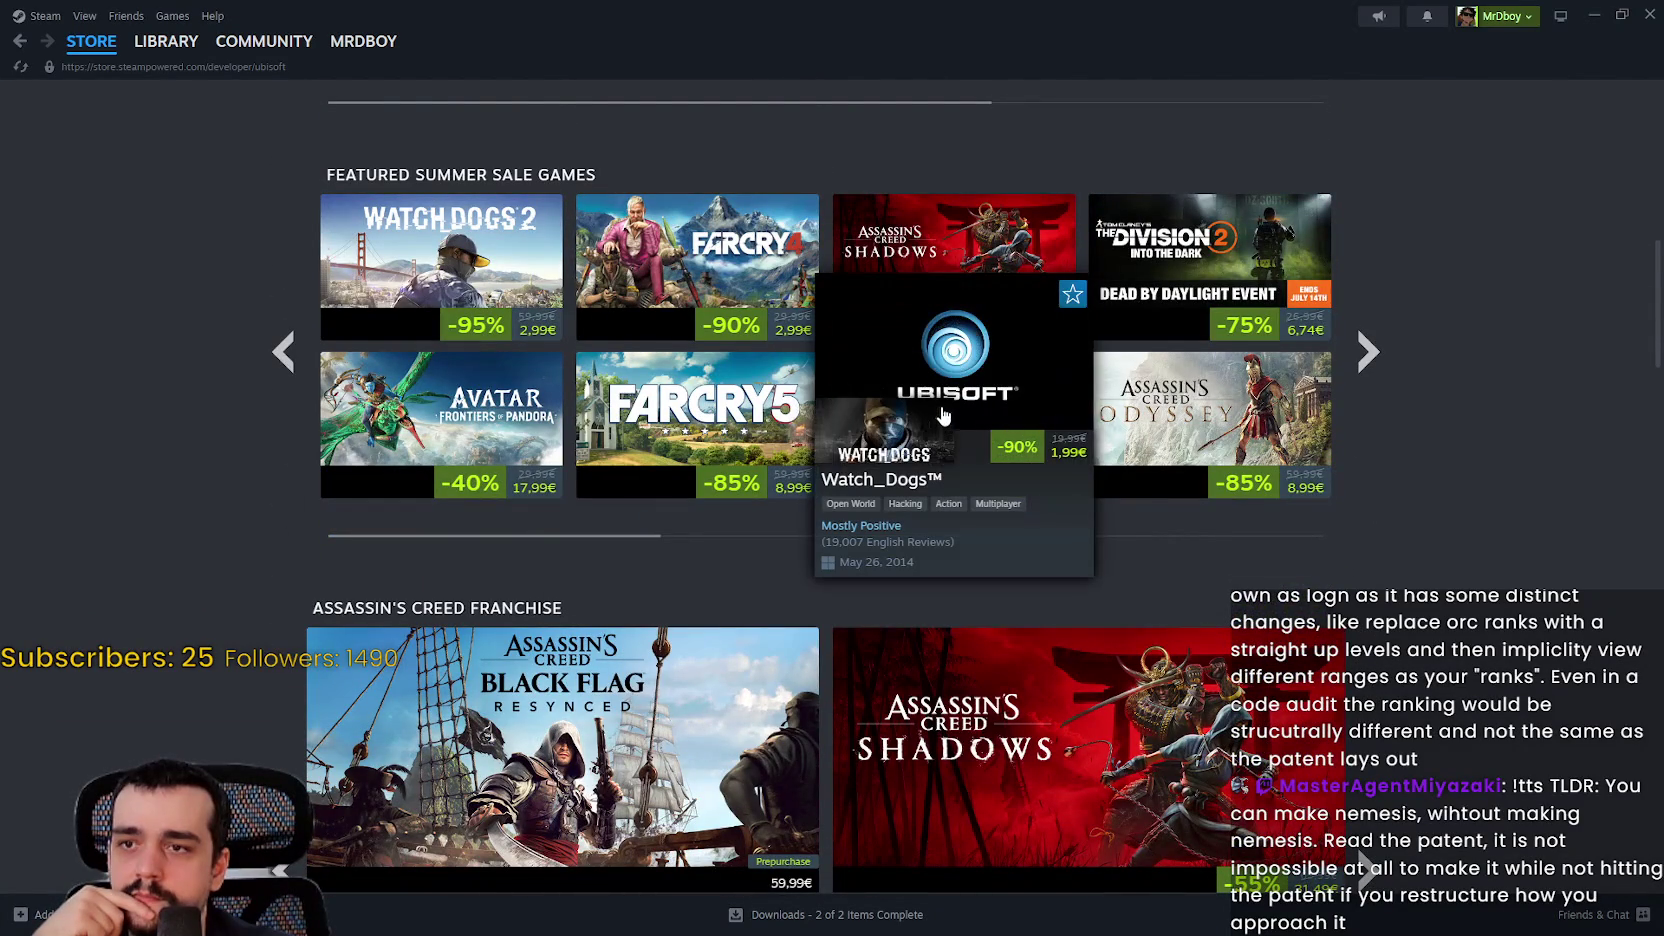
left_click(947, 410)
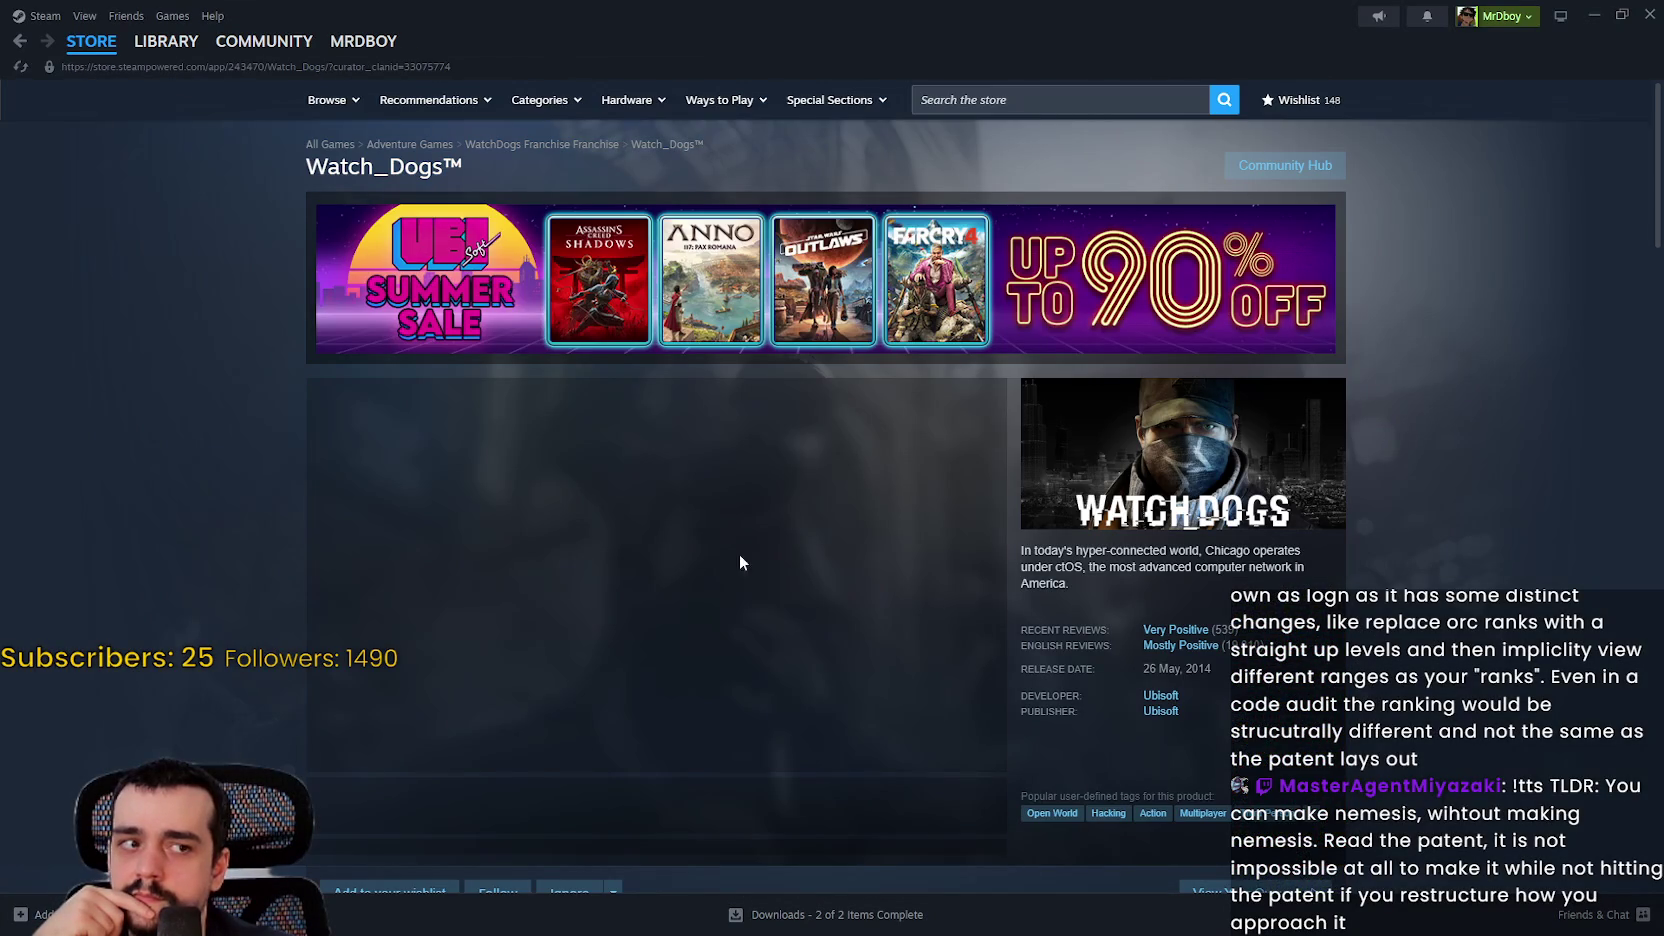
Step: Show the Watch_Dogs city screenshot and enlarge it to full size
left_click(629, 804)
scroll(755, 555, "down", 1)
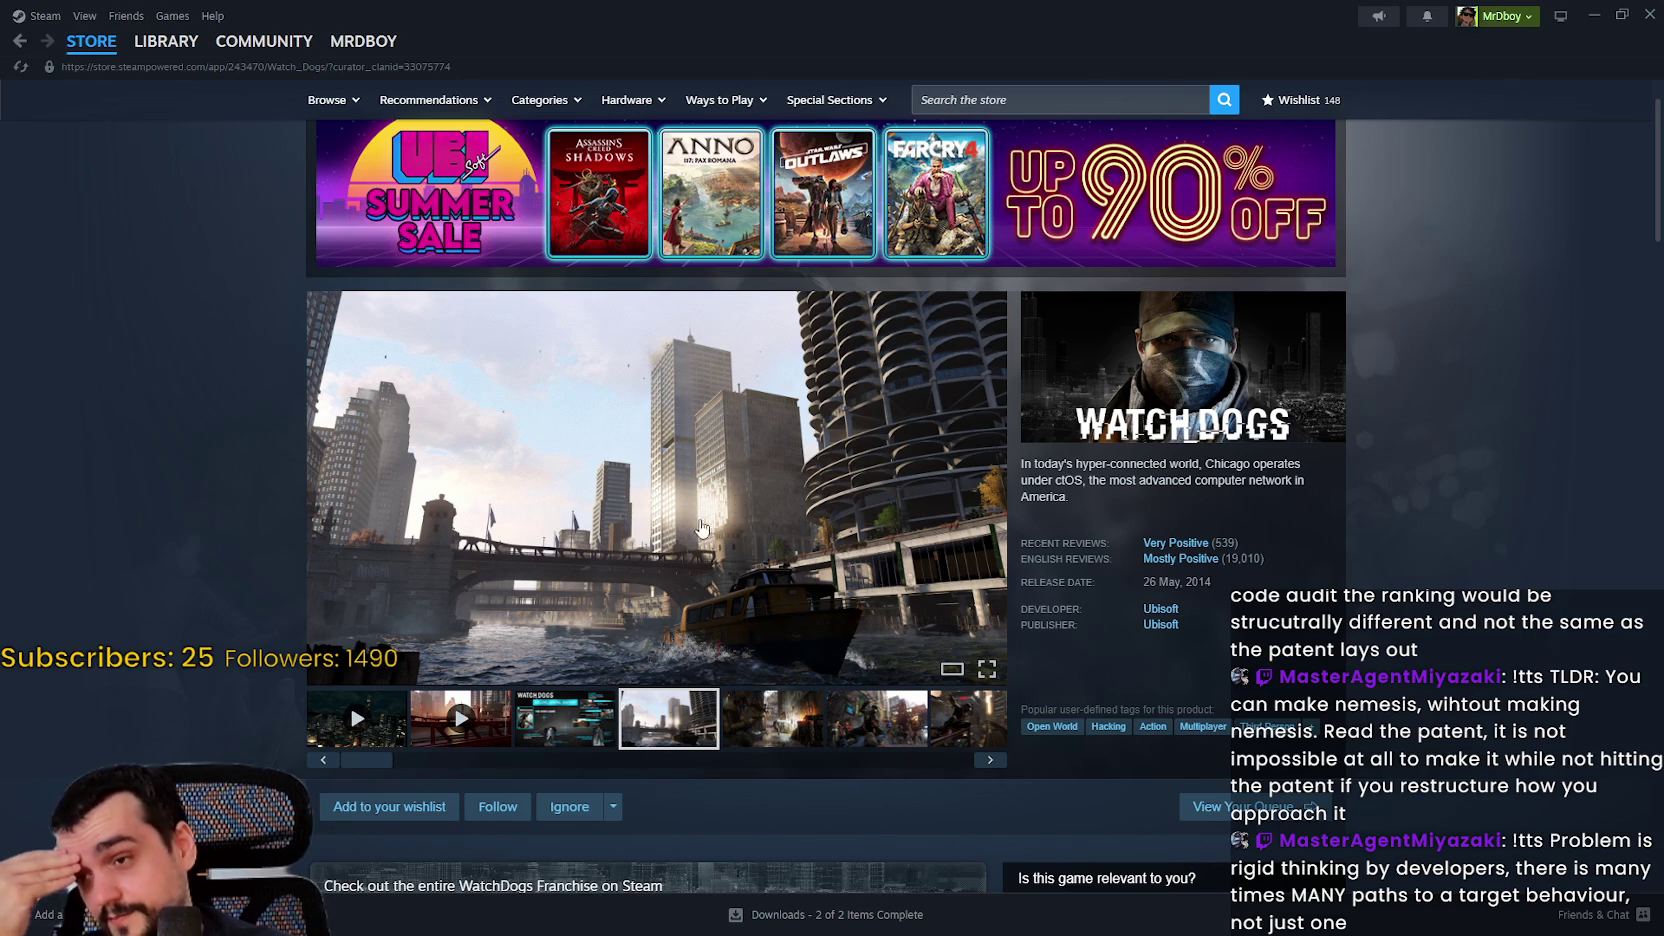
left_click(686, 544)
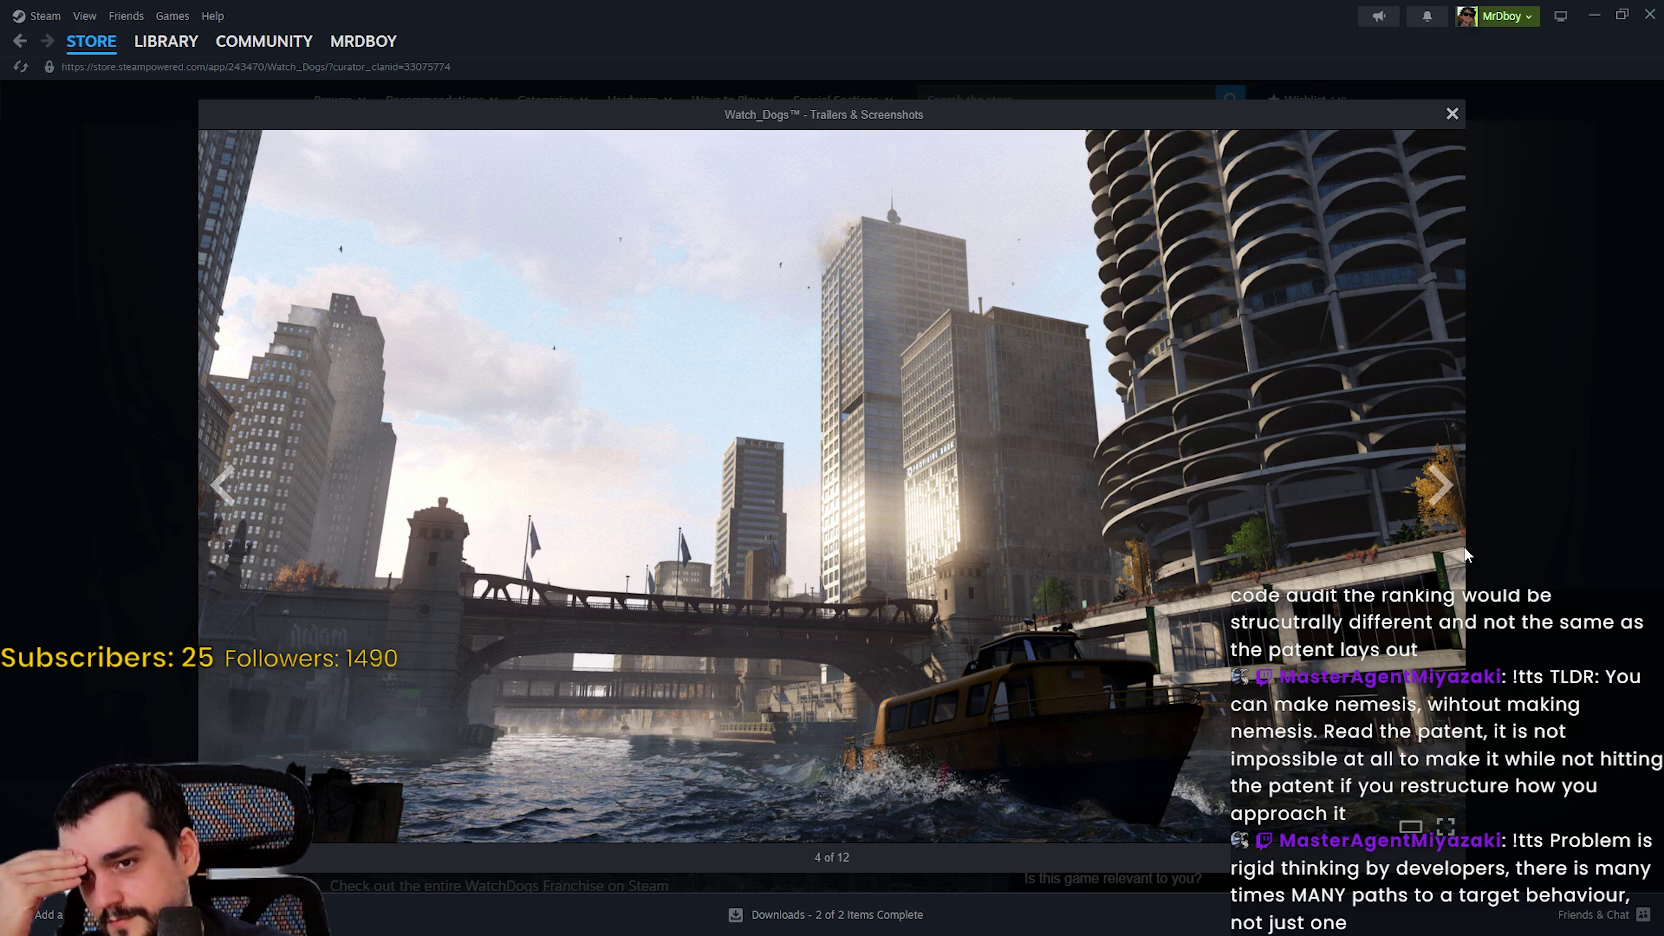
Step: Page through seven more screenshots, close the viewer, and go back to Ubisoft's page
left_click(1440, 505)
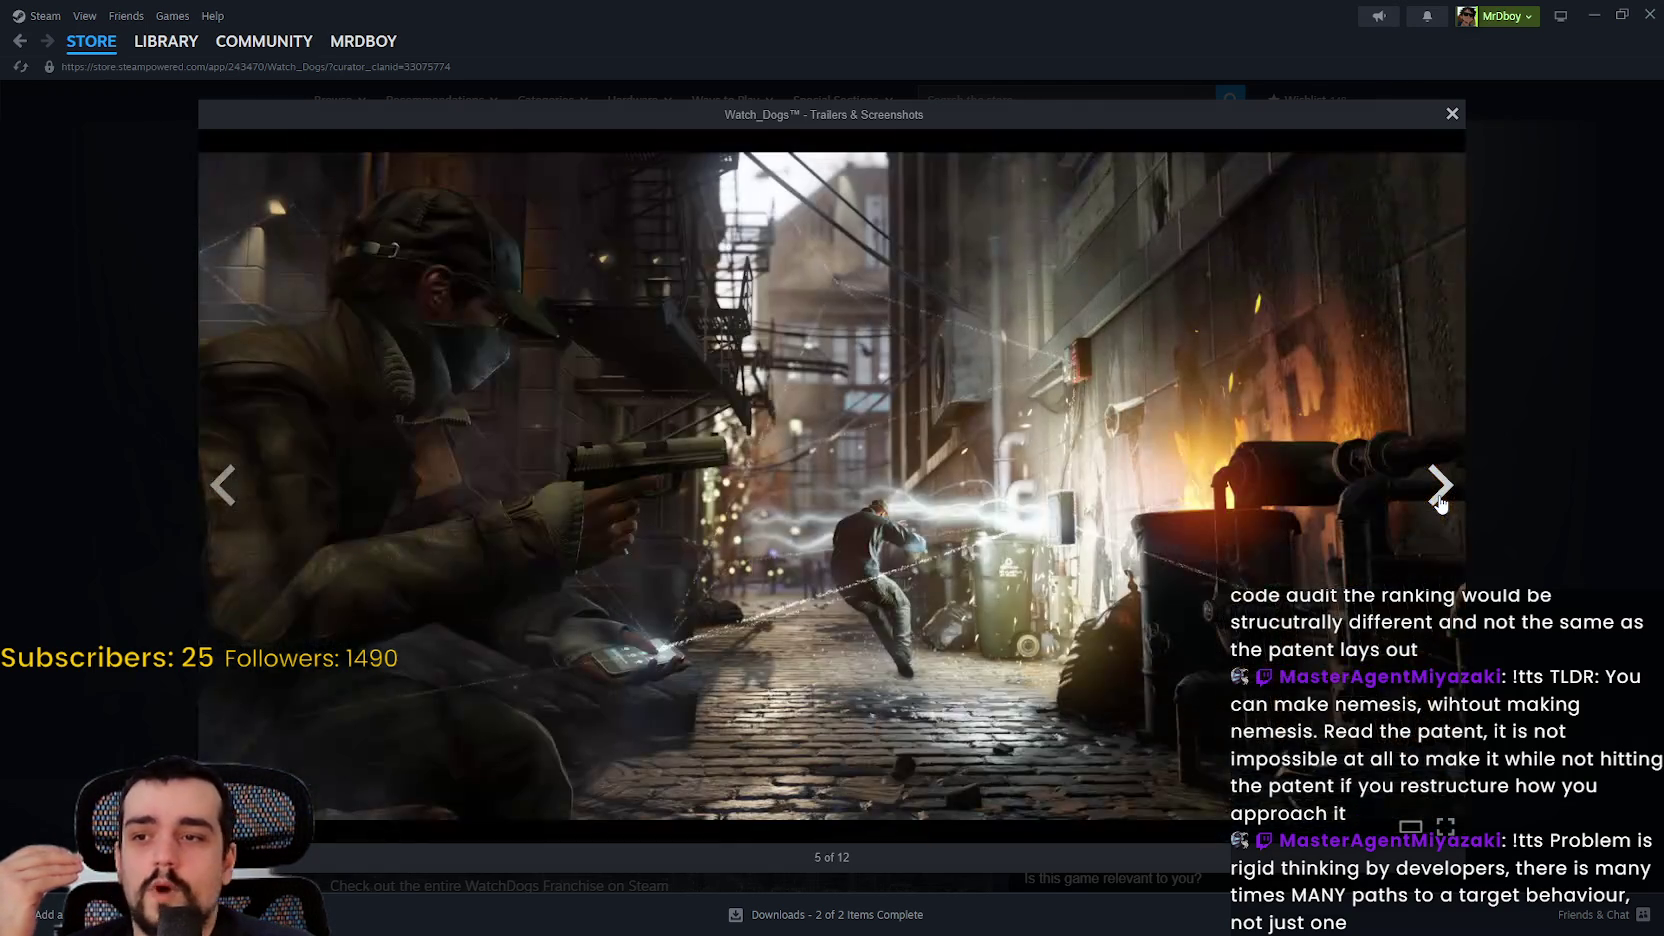
left_click(1441, 488)
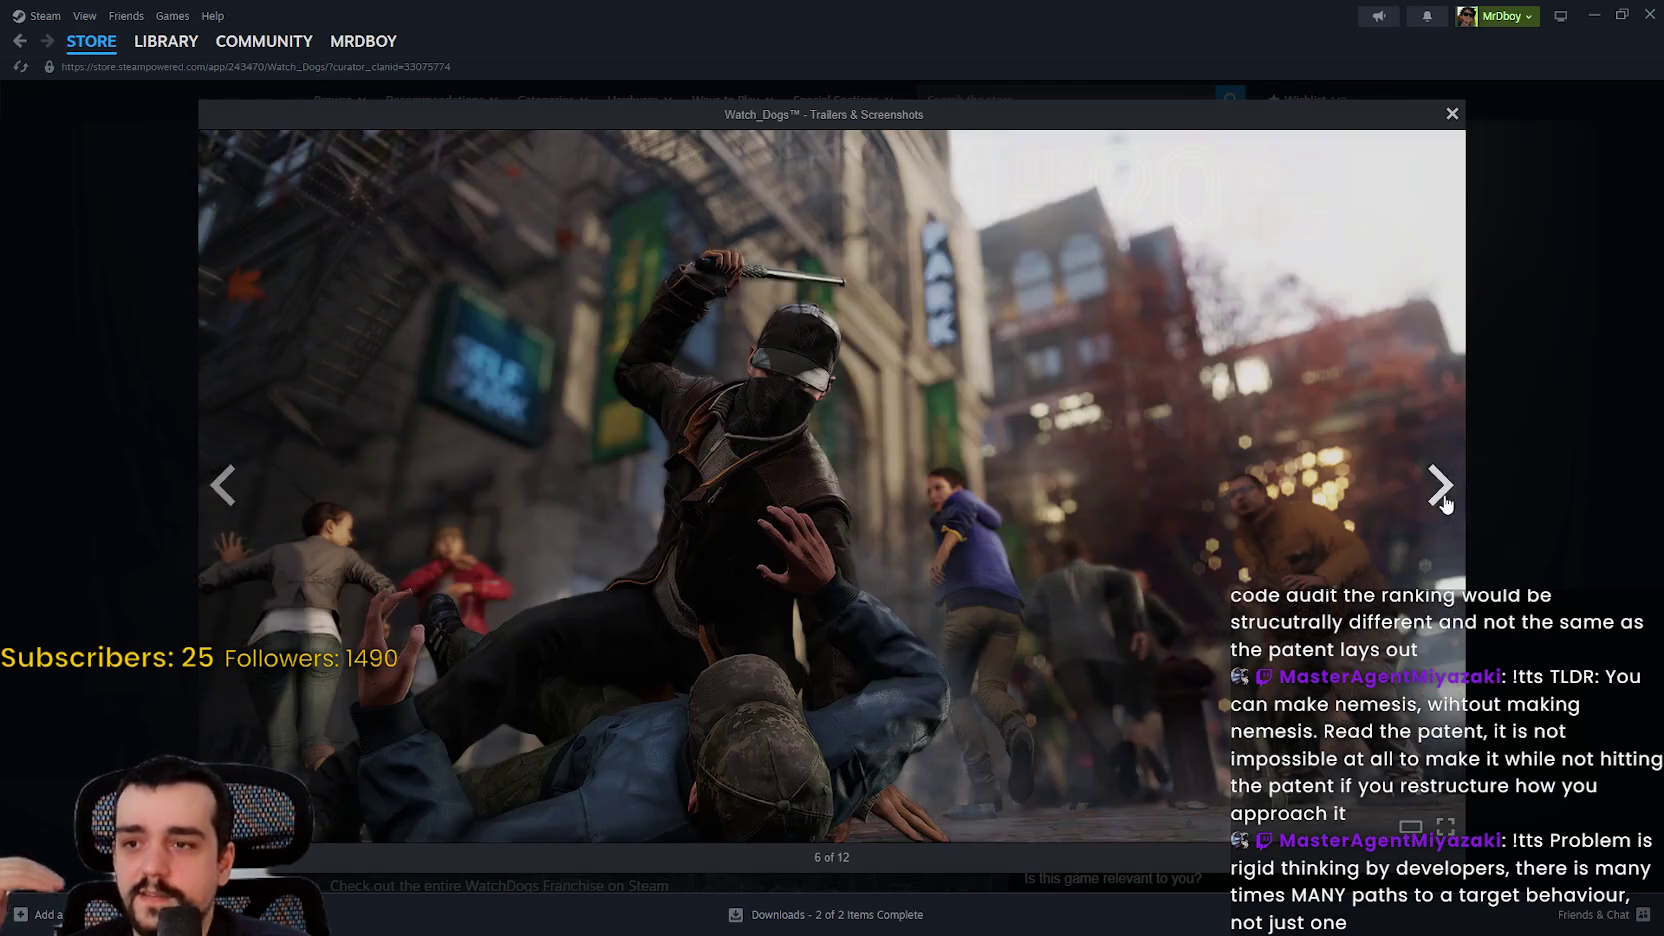
left_click(1441, 488)
left_click(1441, 488)
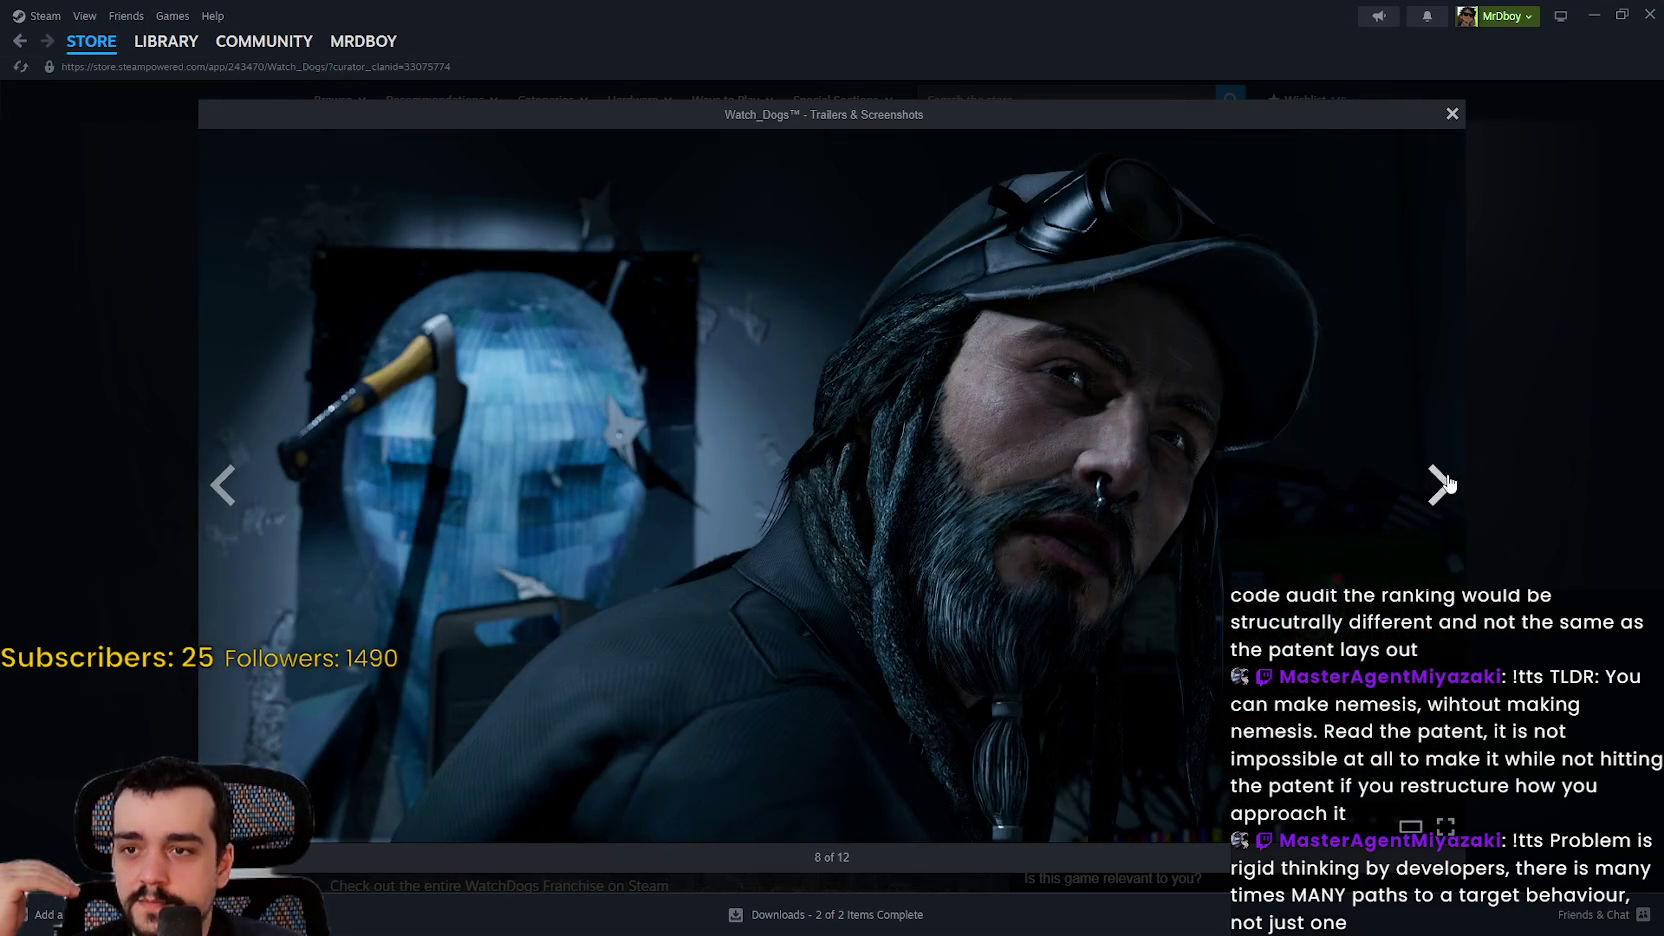
left_click(1448, 485)
left_click(1442, 490)
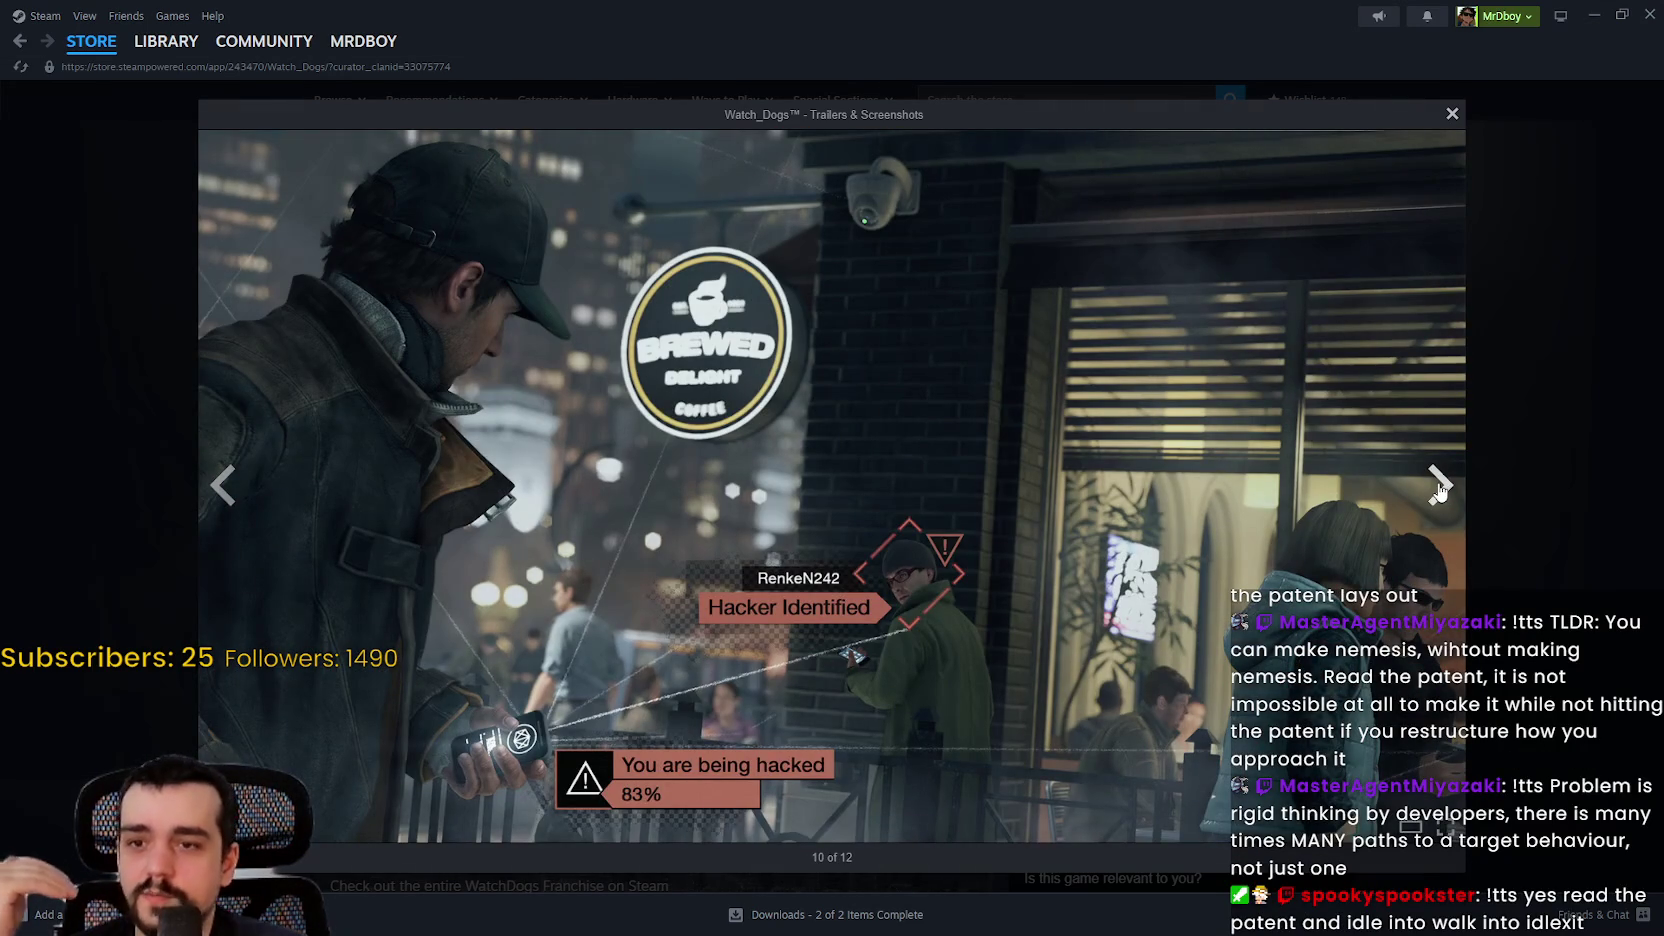
left_click(1439, 490)
left_click(1467, 490)
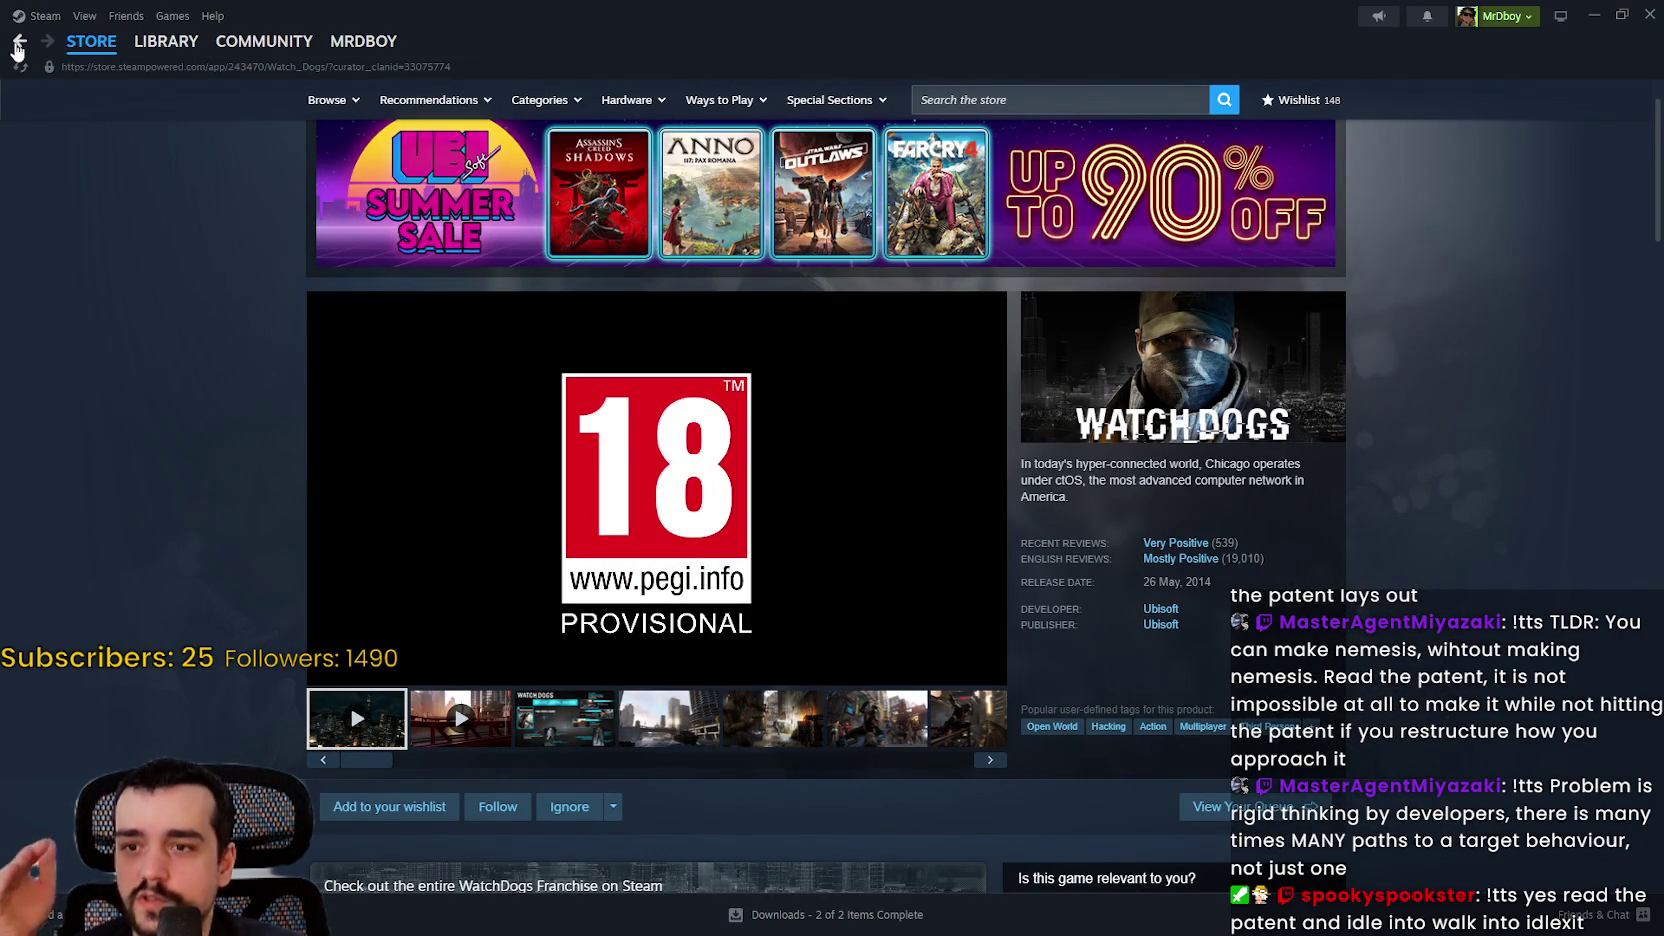
left_click(18, 43)
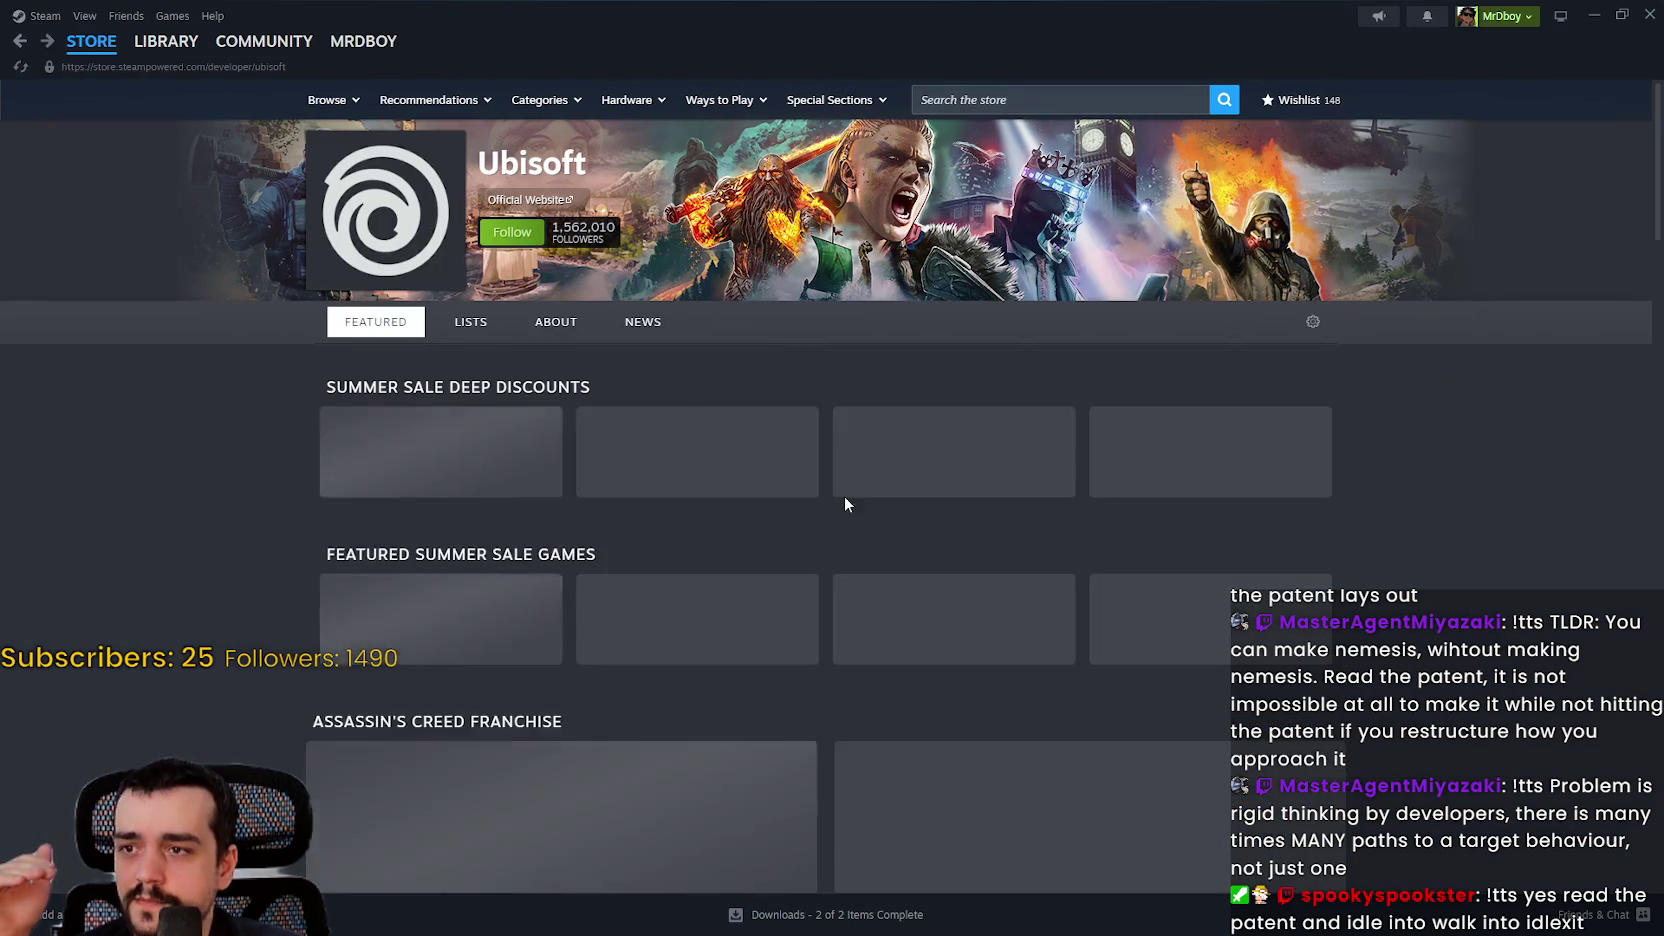
scroll(965, 590, "down", 5)
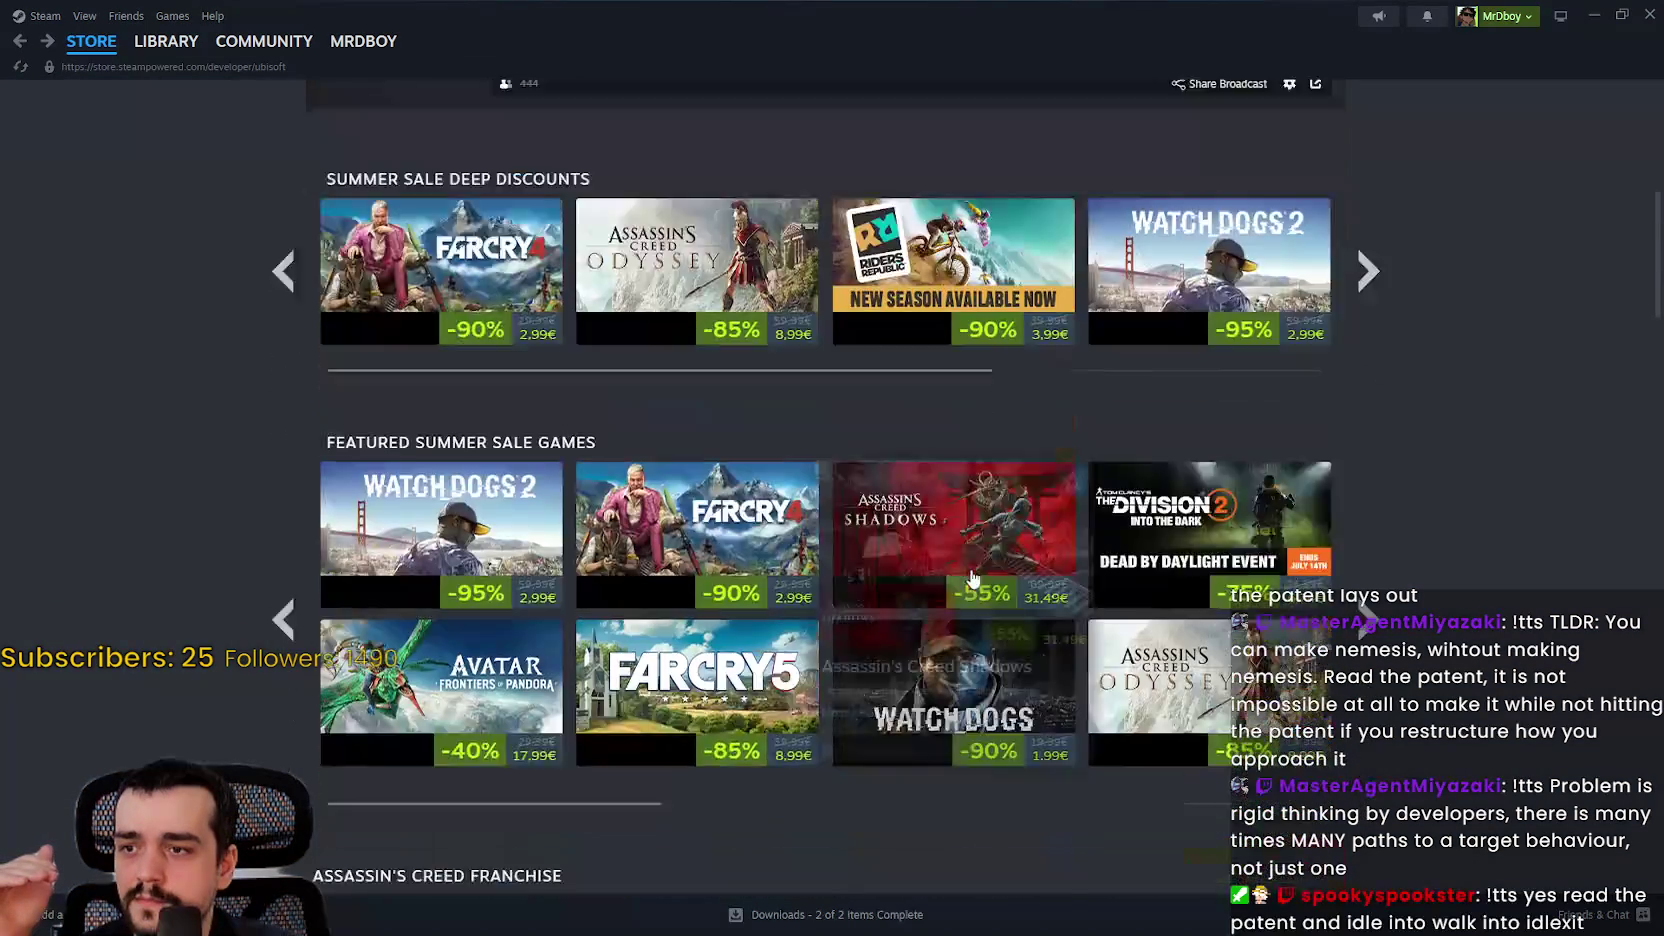
scroll(971, 578, "down", 2)
mouse_move(480, 335)
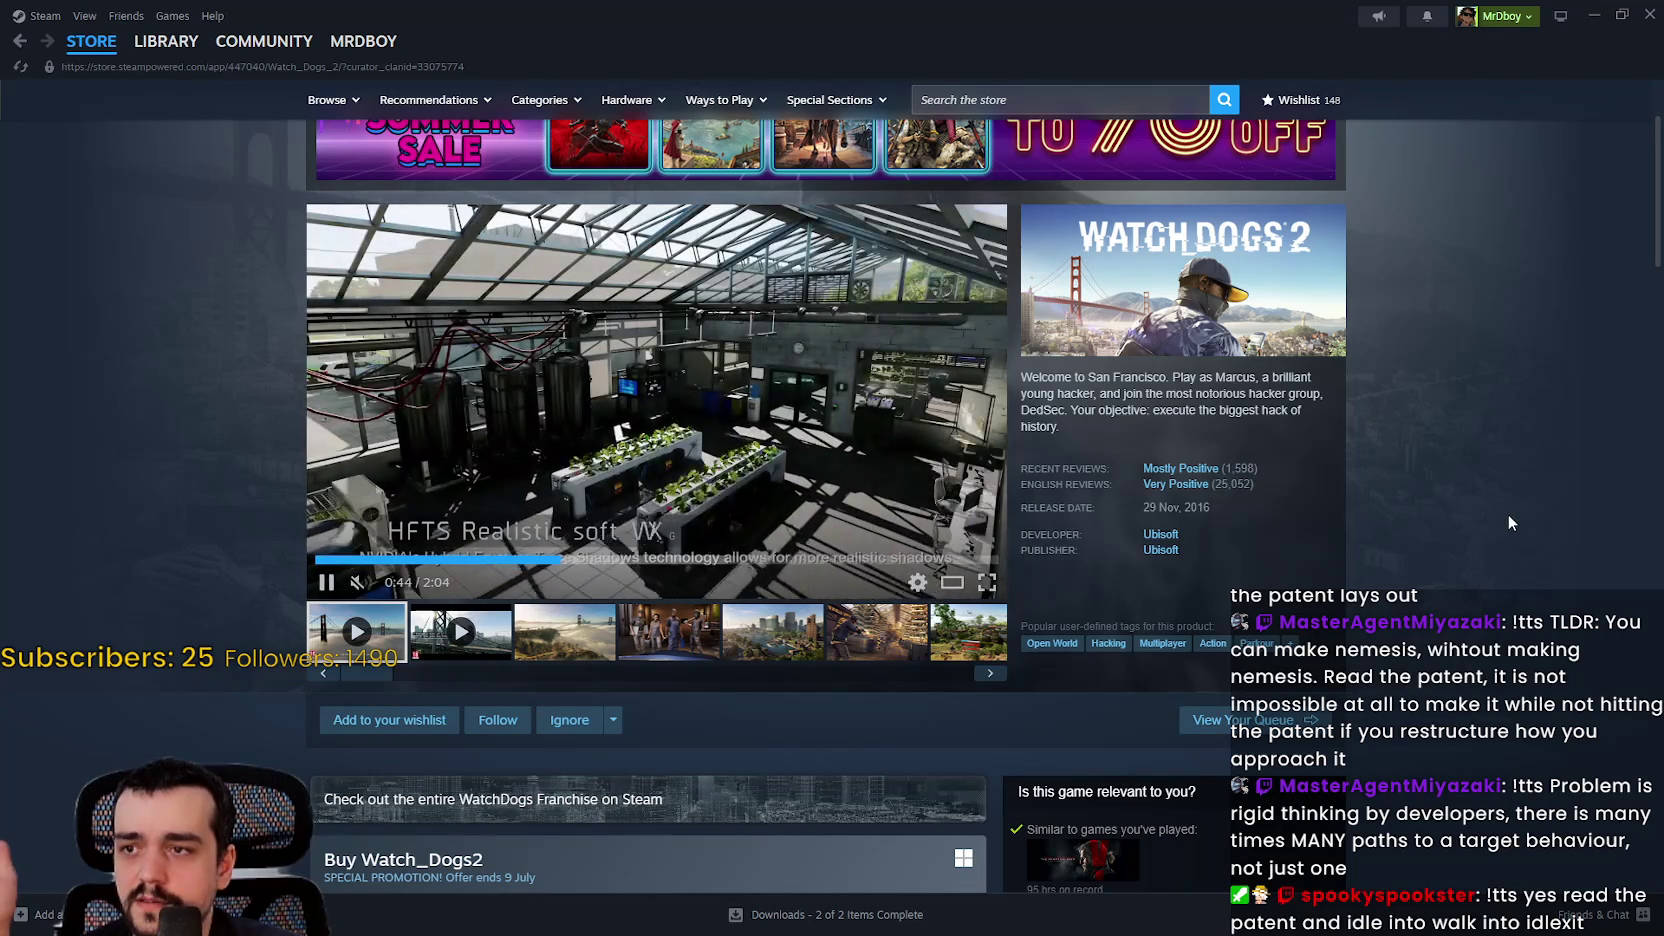
left_click(460, 631)
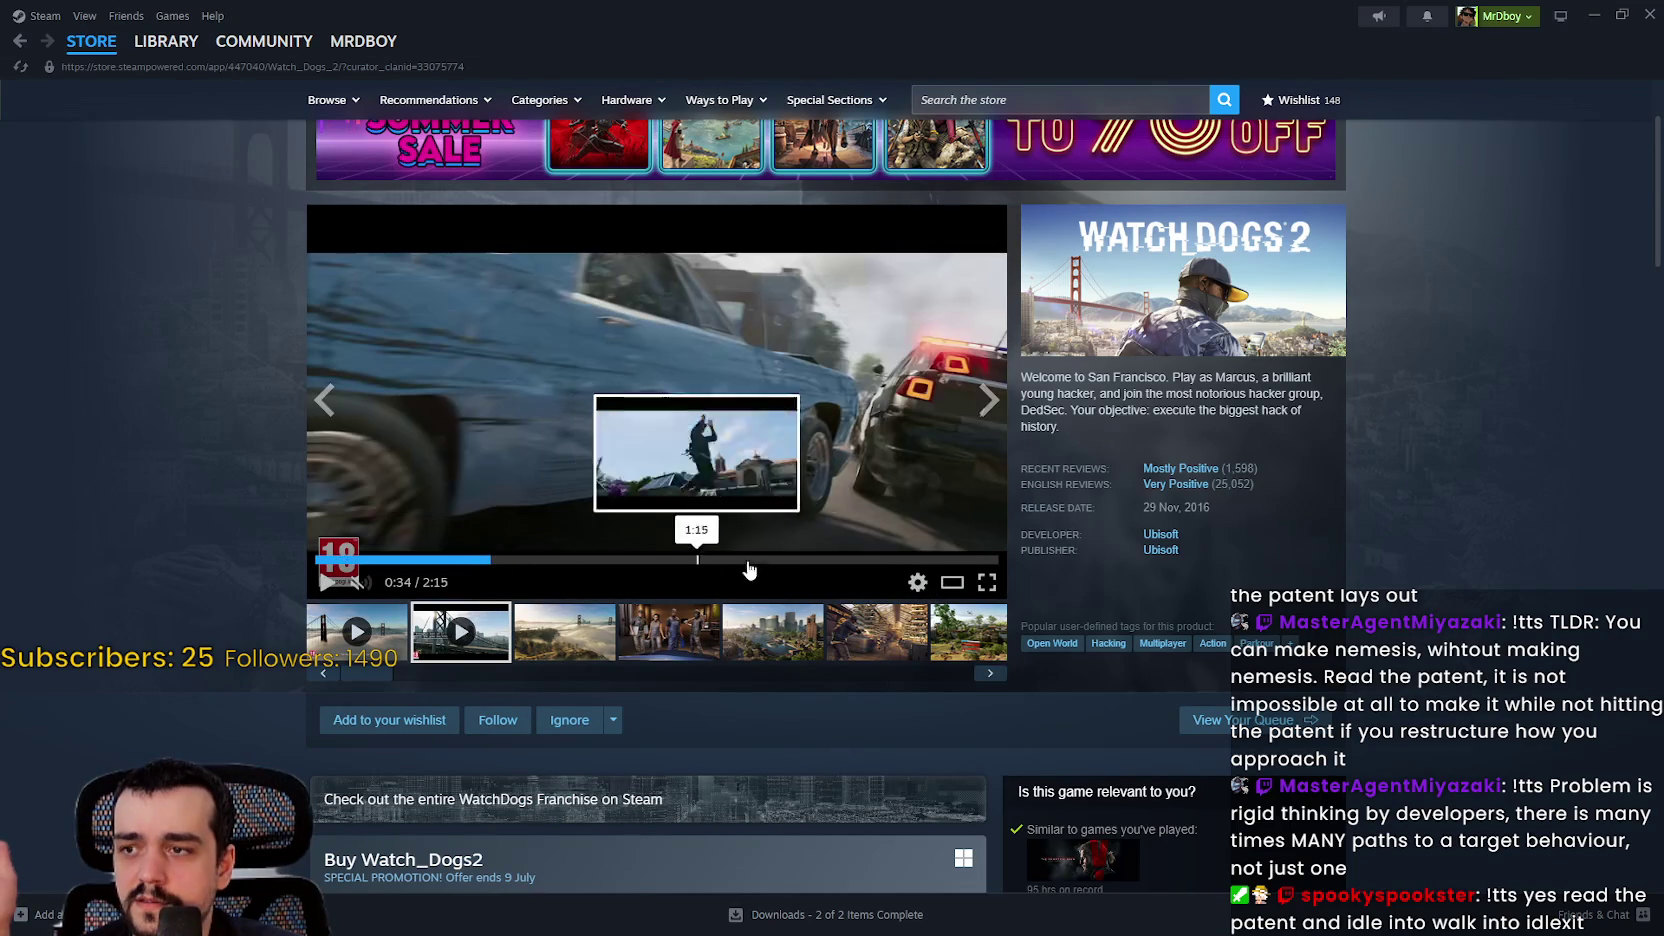
left_click(645, 560)
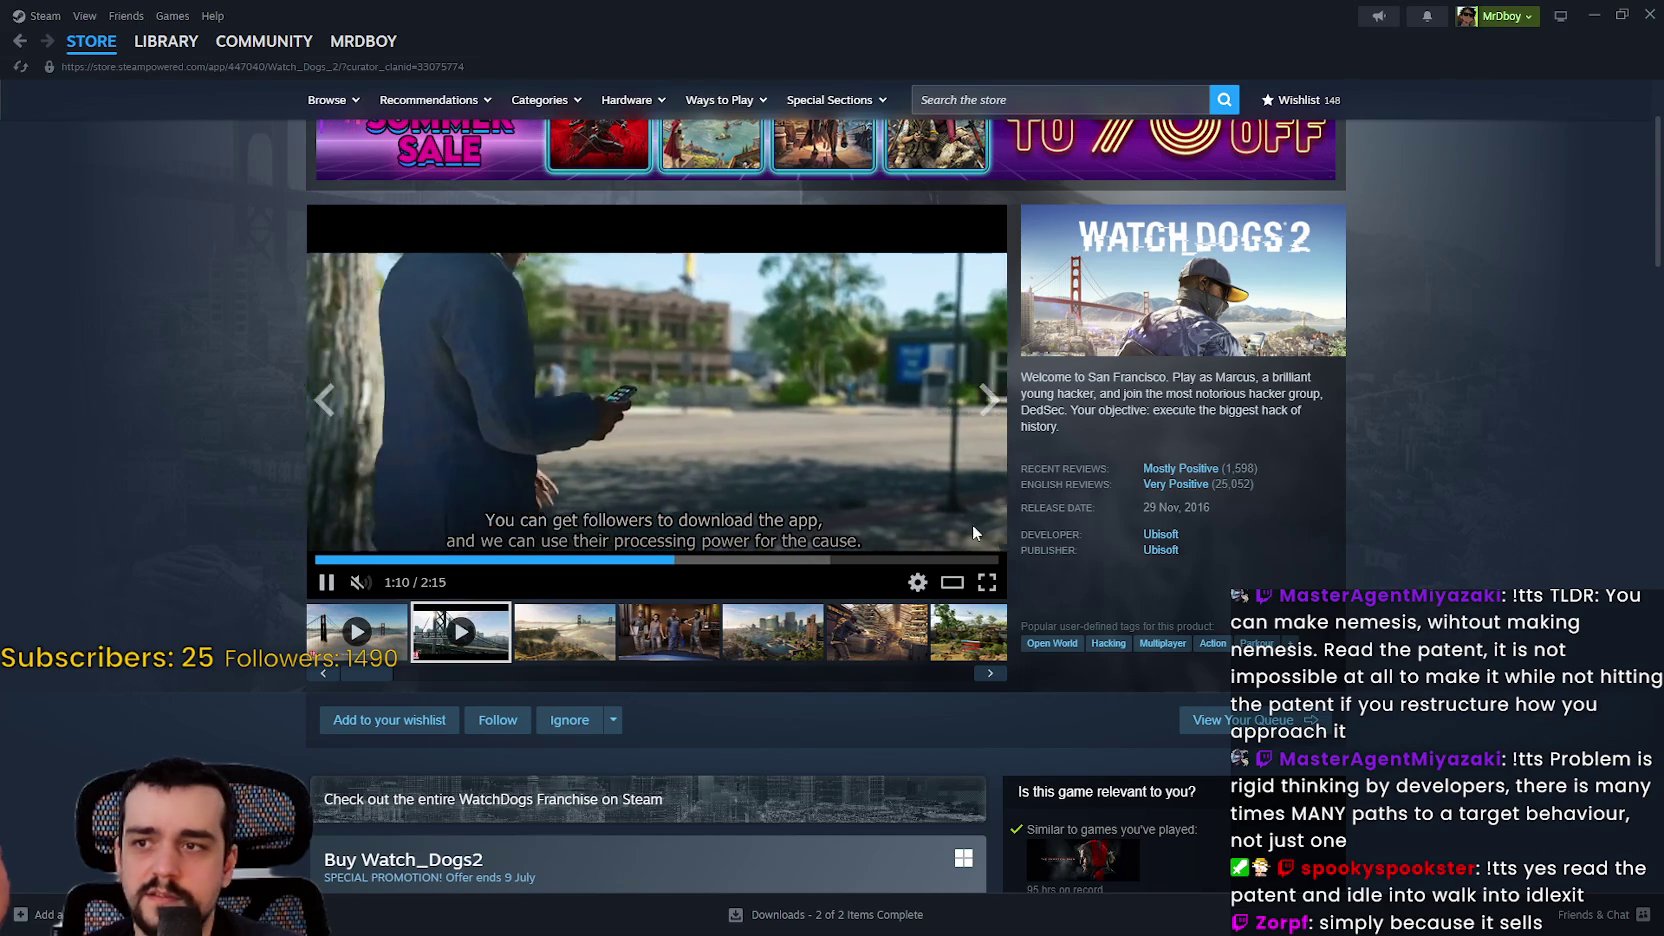
left_click(742, 560)
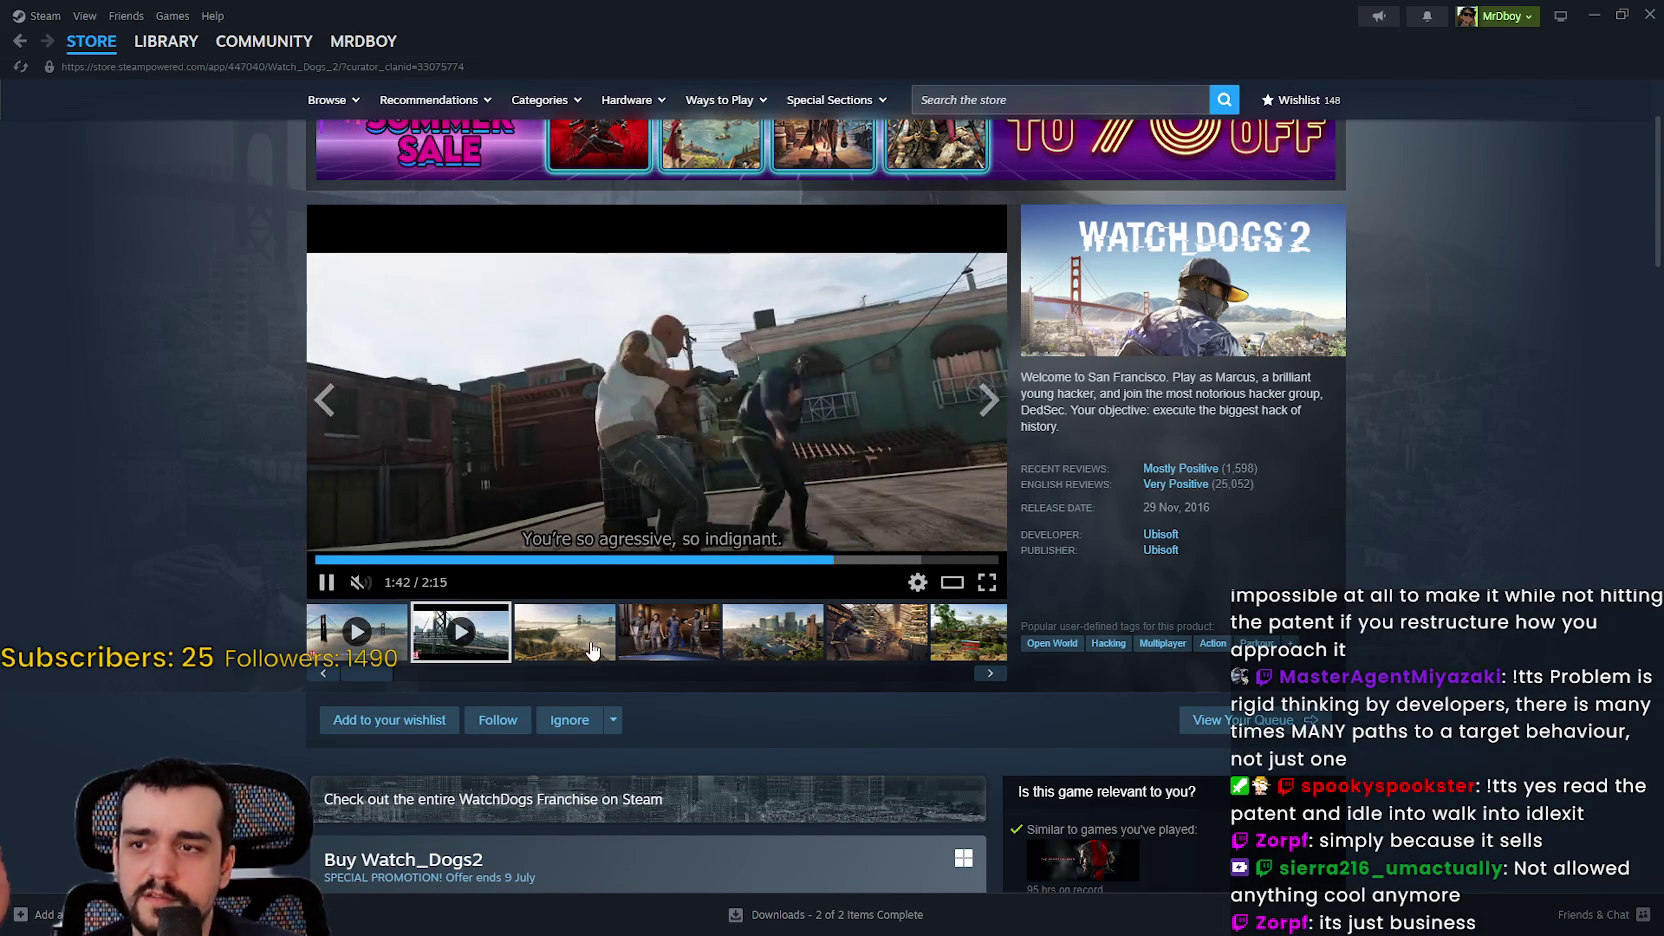
scroll(720, 590, "down", 8)
scroll(722, 584, "down", 7)
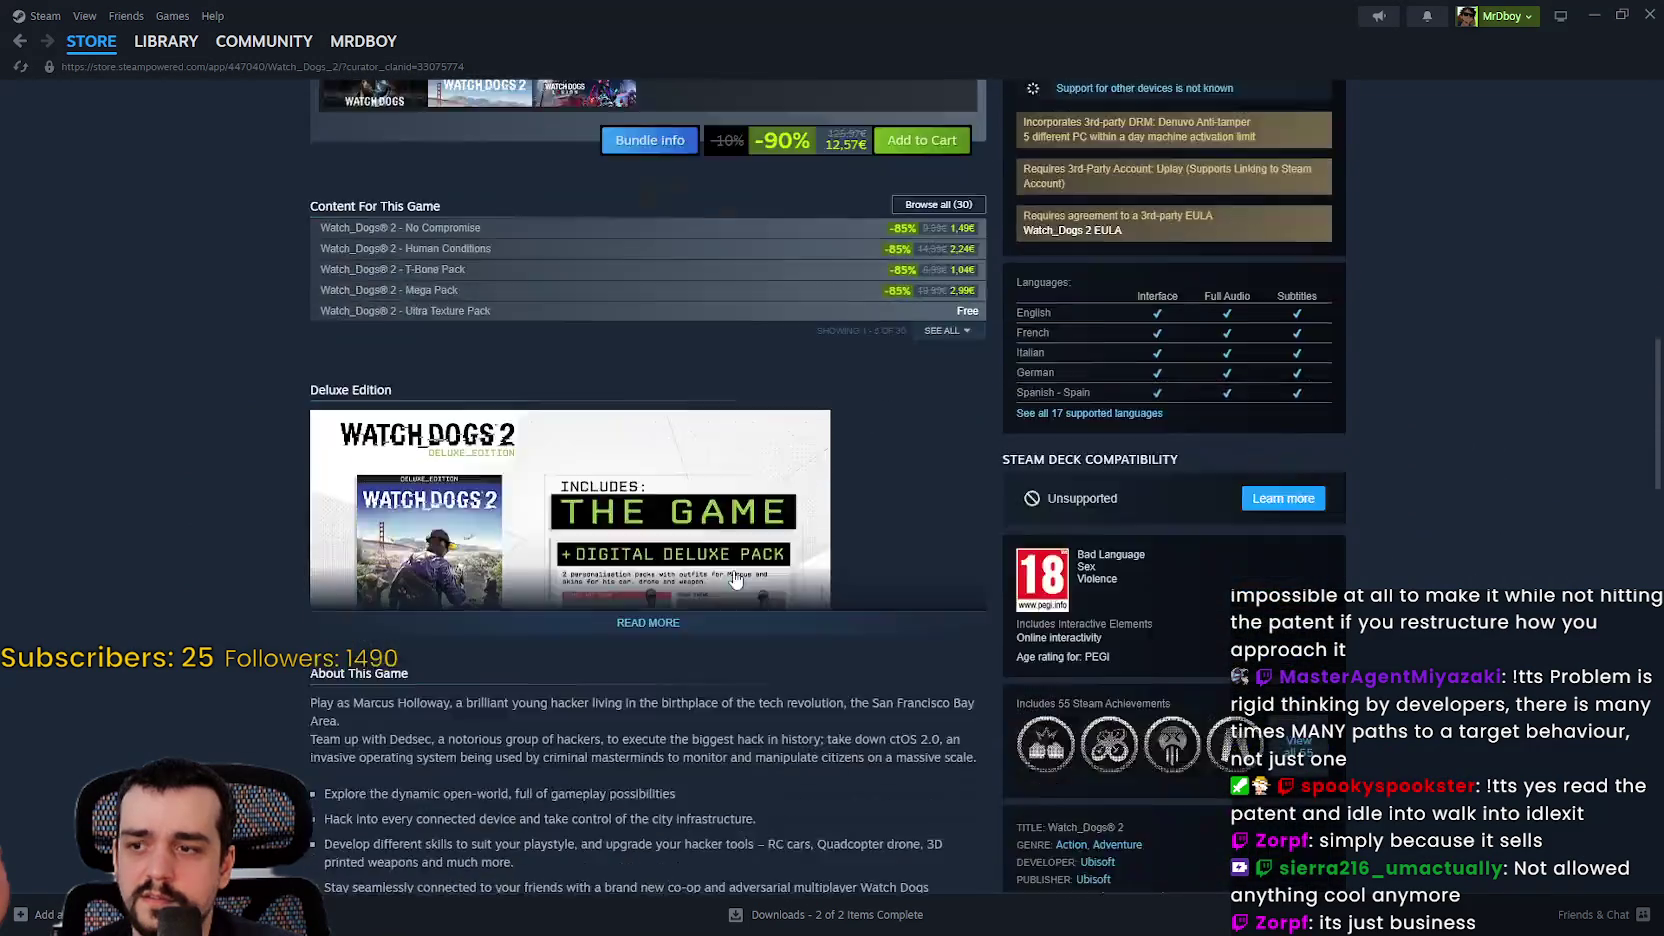
scroll(837, 570, "down", 8)
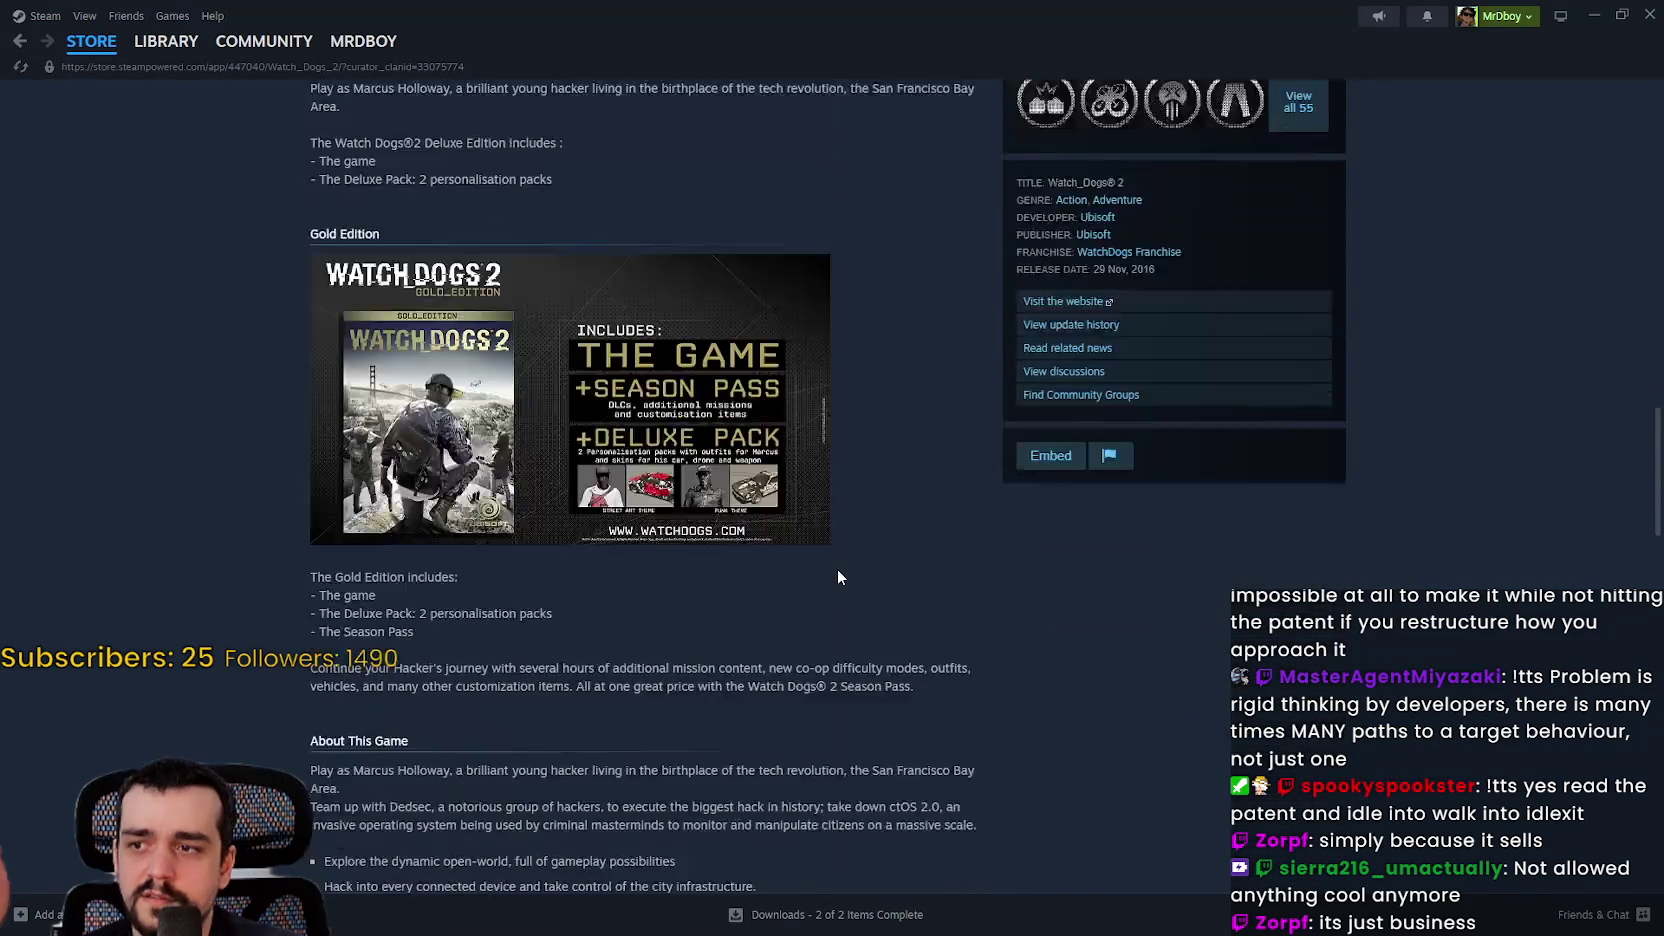
scroll(826, 556, "up", 6)
scroll(814, 541, "up", 15)
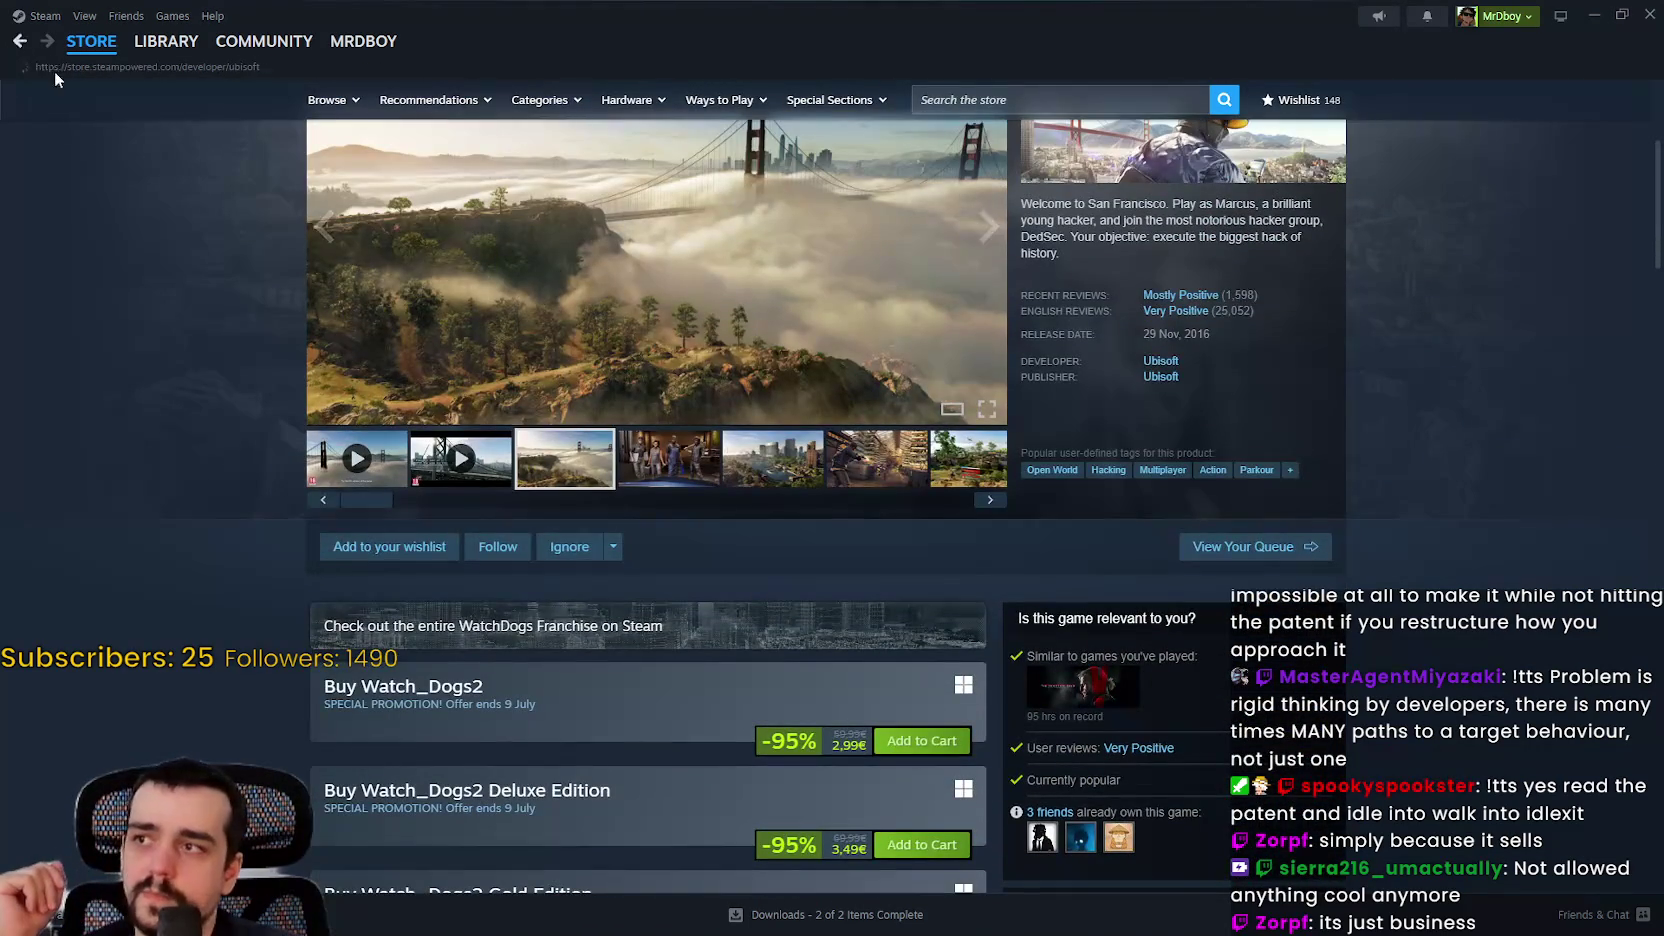
scroll(1090, 487, "down", 3)
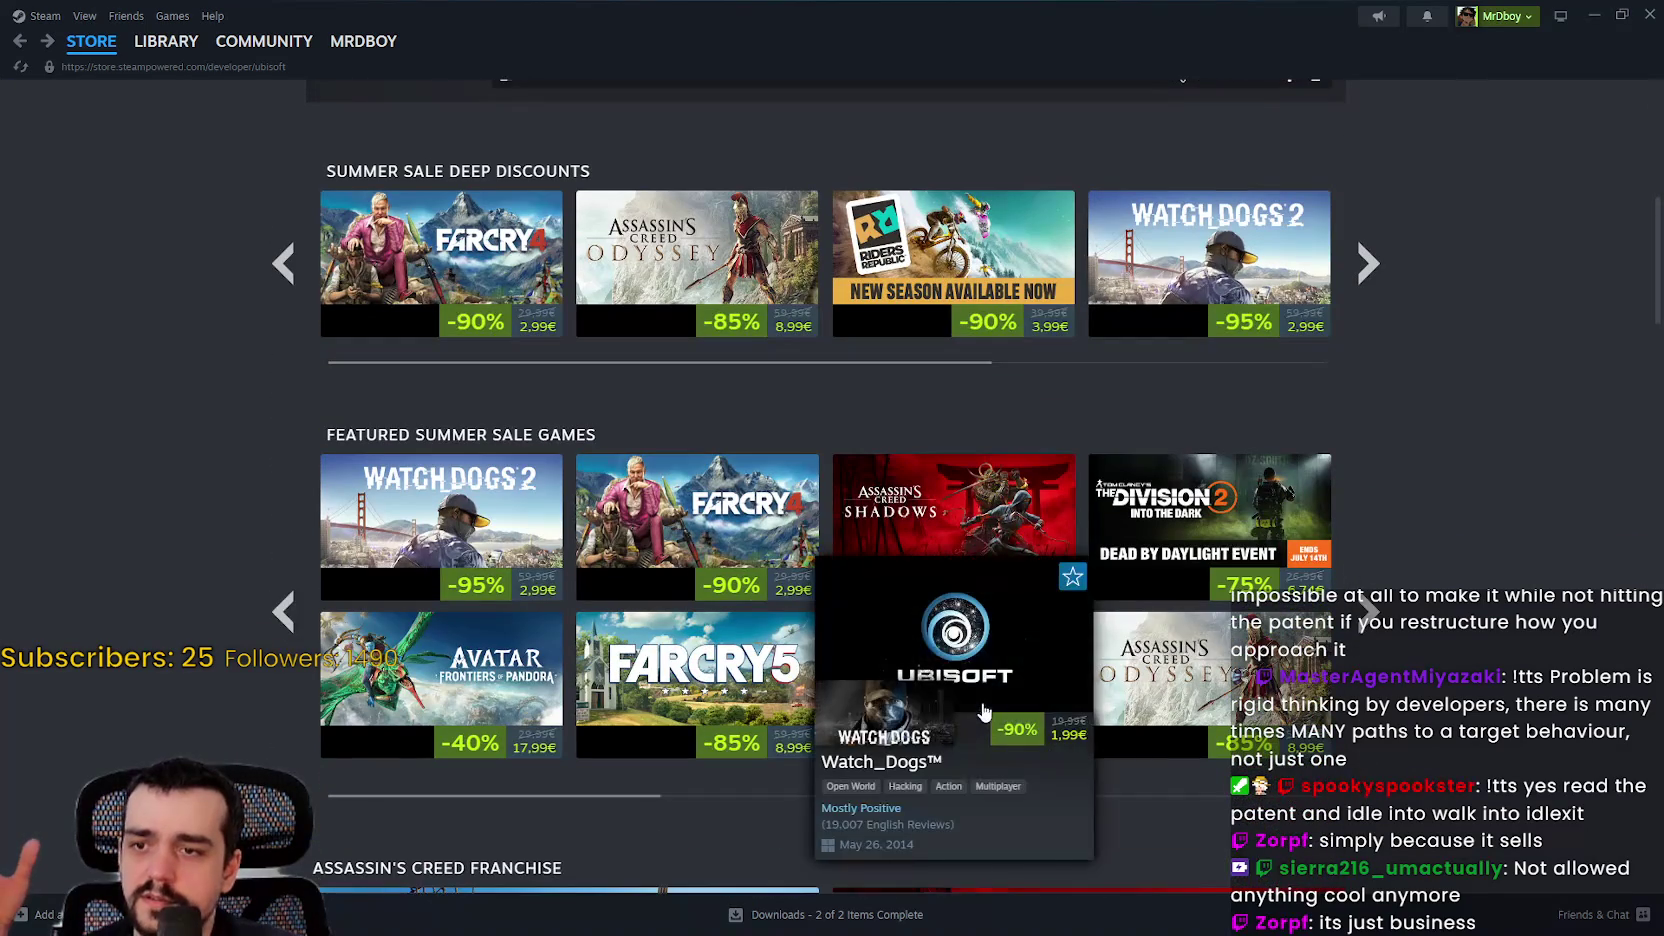
Step: Open Watch_Dogs and browse its screenshots, including the alley, rooftop train and police car
left_click(992, 660)
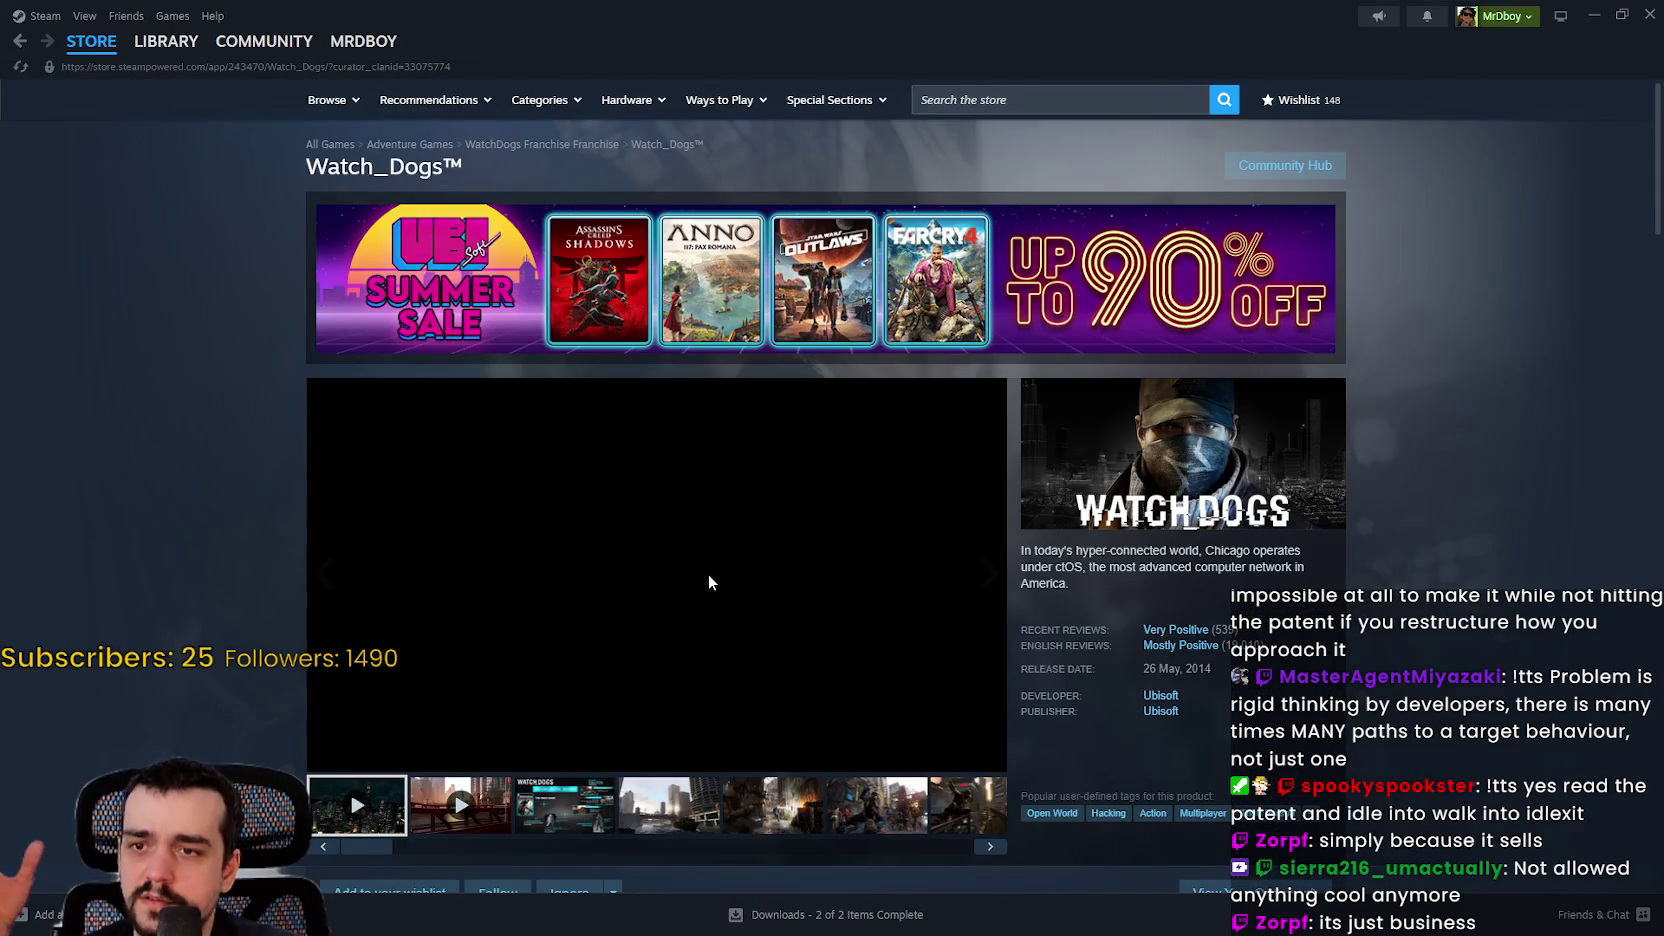
scroll(521, 688, "down", 2)
left_click(590, 640)
left_click(670, 632)
left_click(773, 632)
left_click(913, 654)
left_click(965, 632)
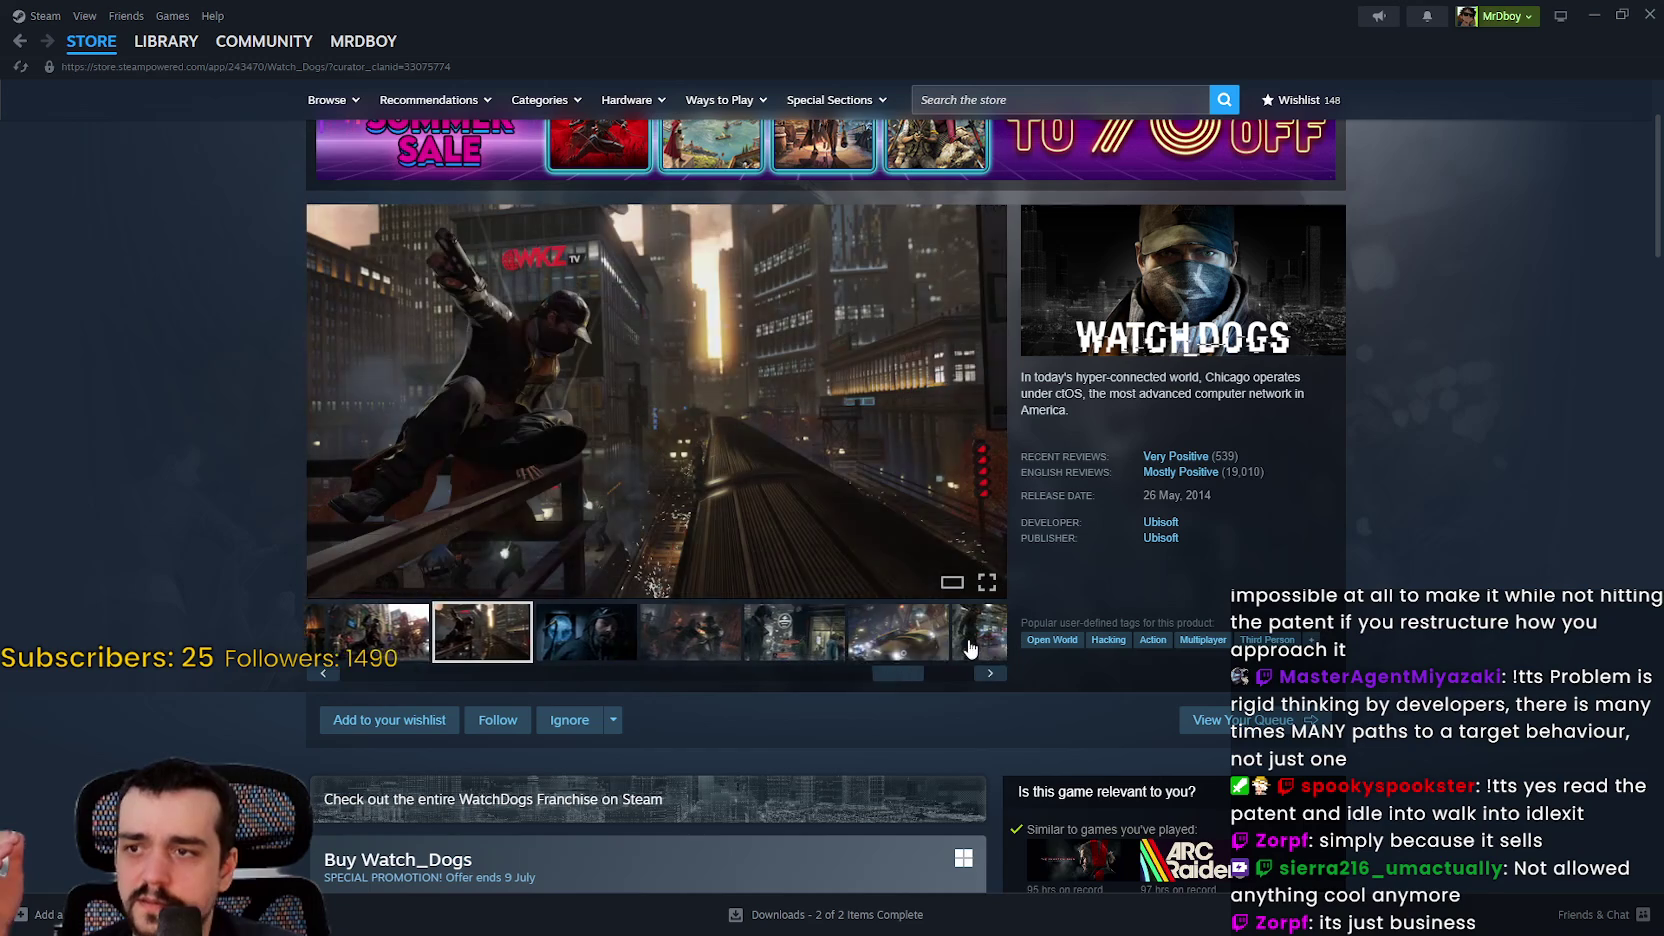
left_click(673, 662)
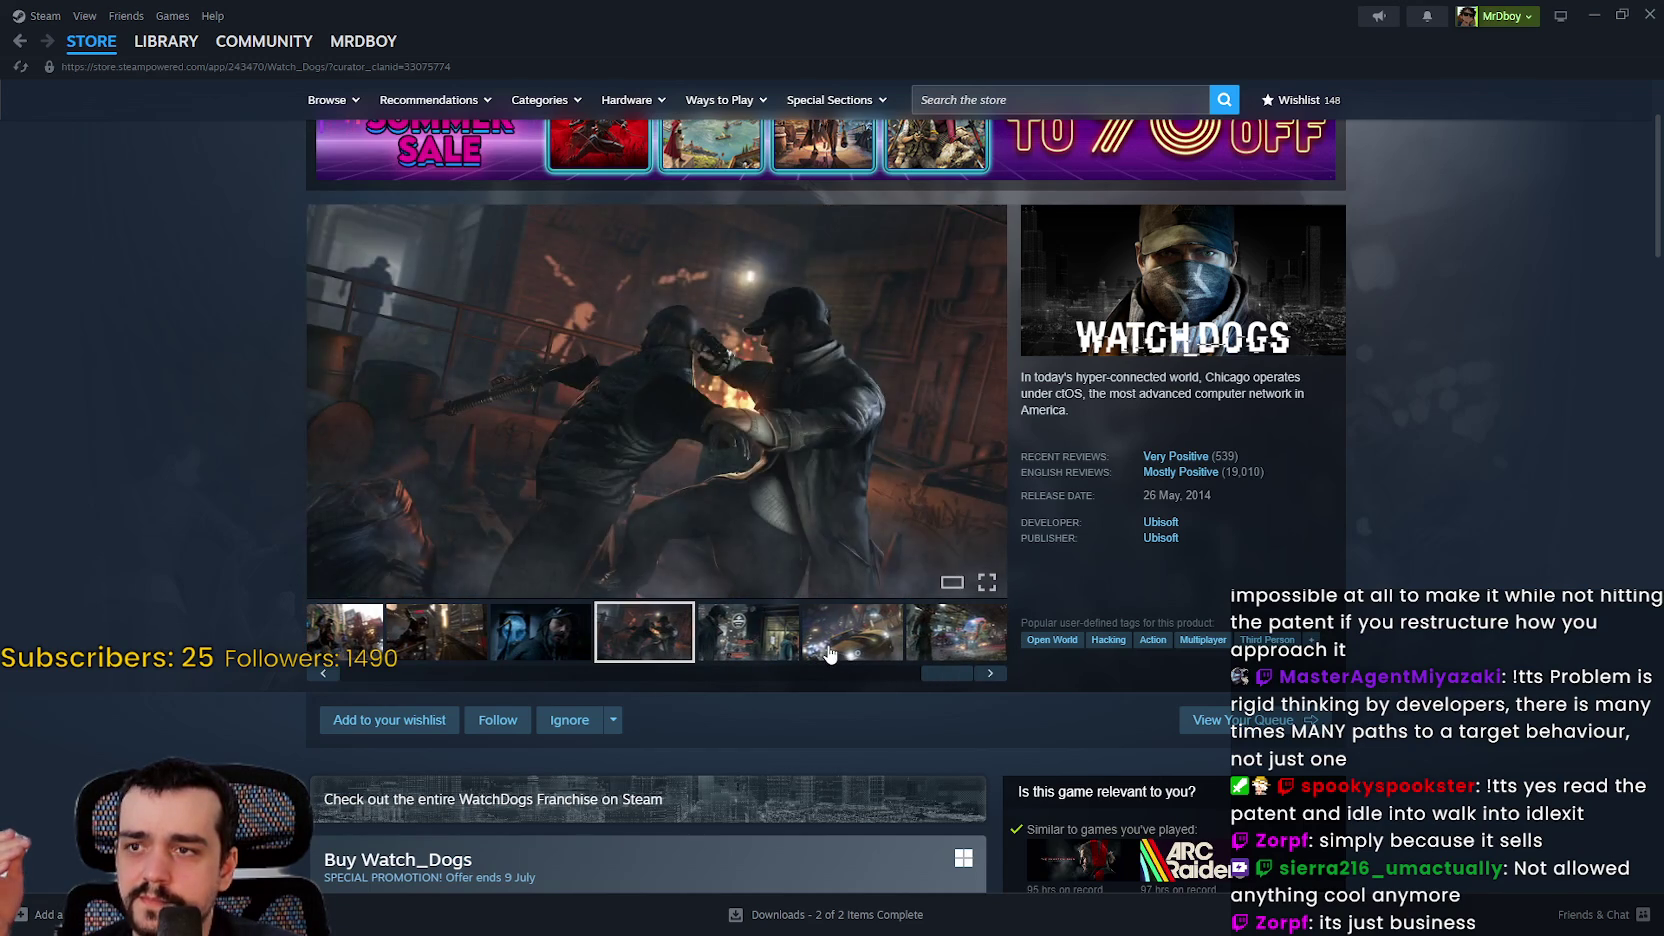
left_click(840, 658)
left_click(938, 648)
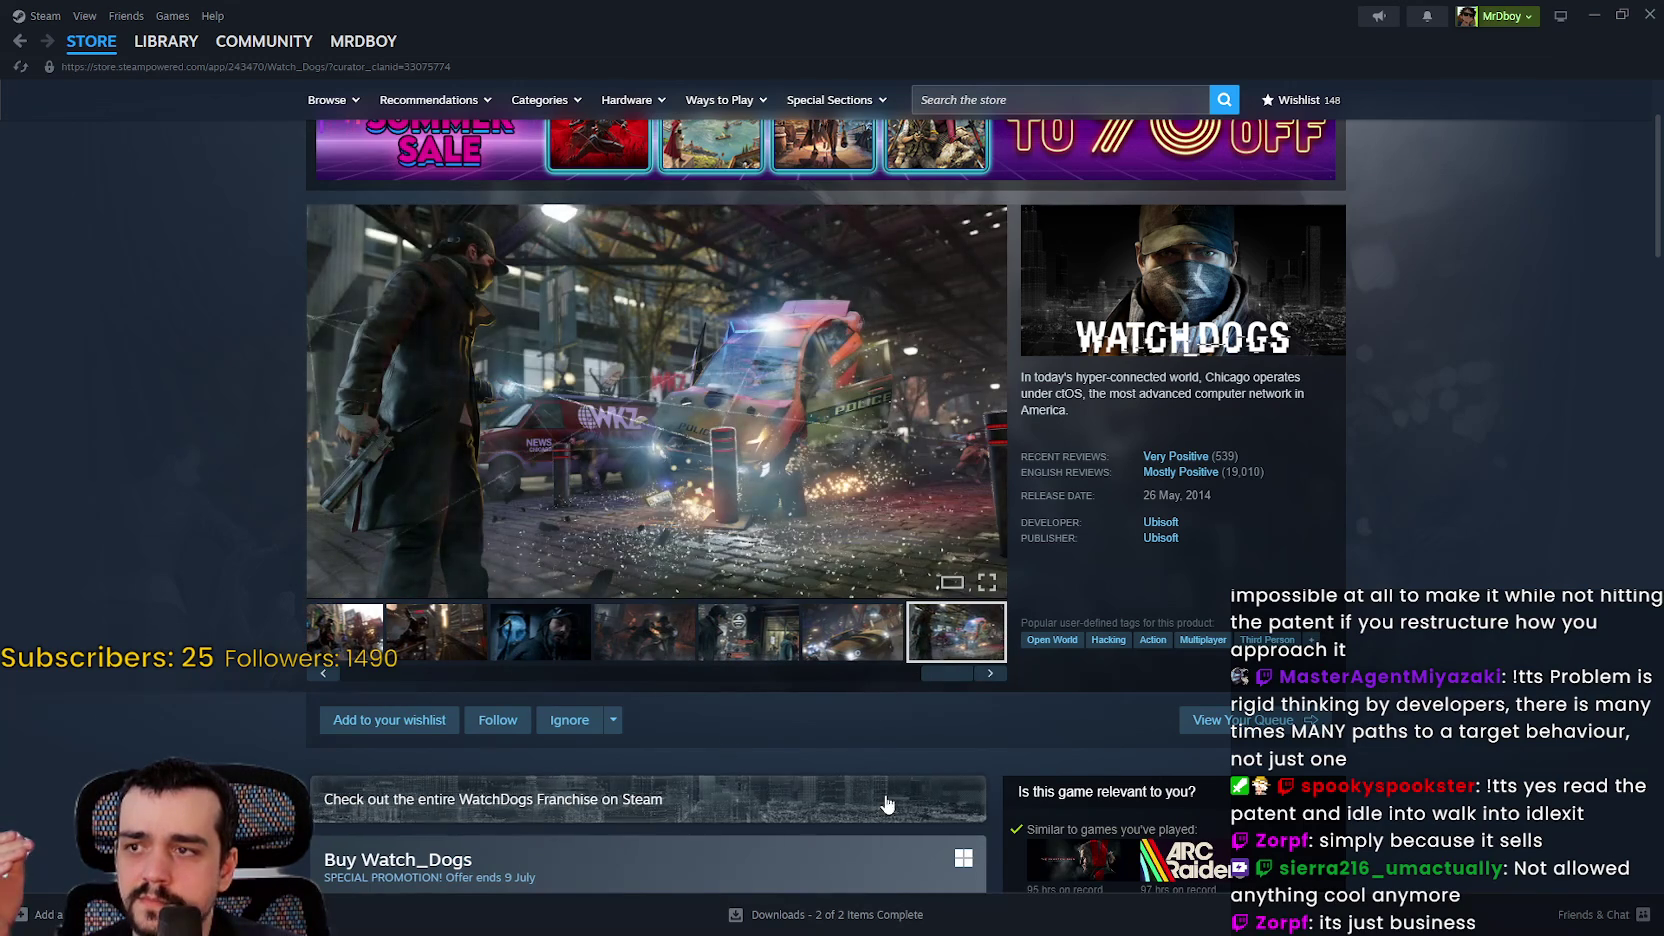
Step: Scroll to the Watch_Dogs Bundle and open the Watch Dogs: Legion item
scroll(839, 726, "down", 1)
scroll(838, 726, "down", 5)
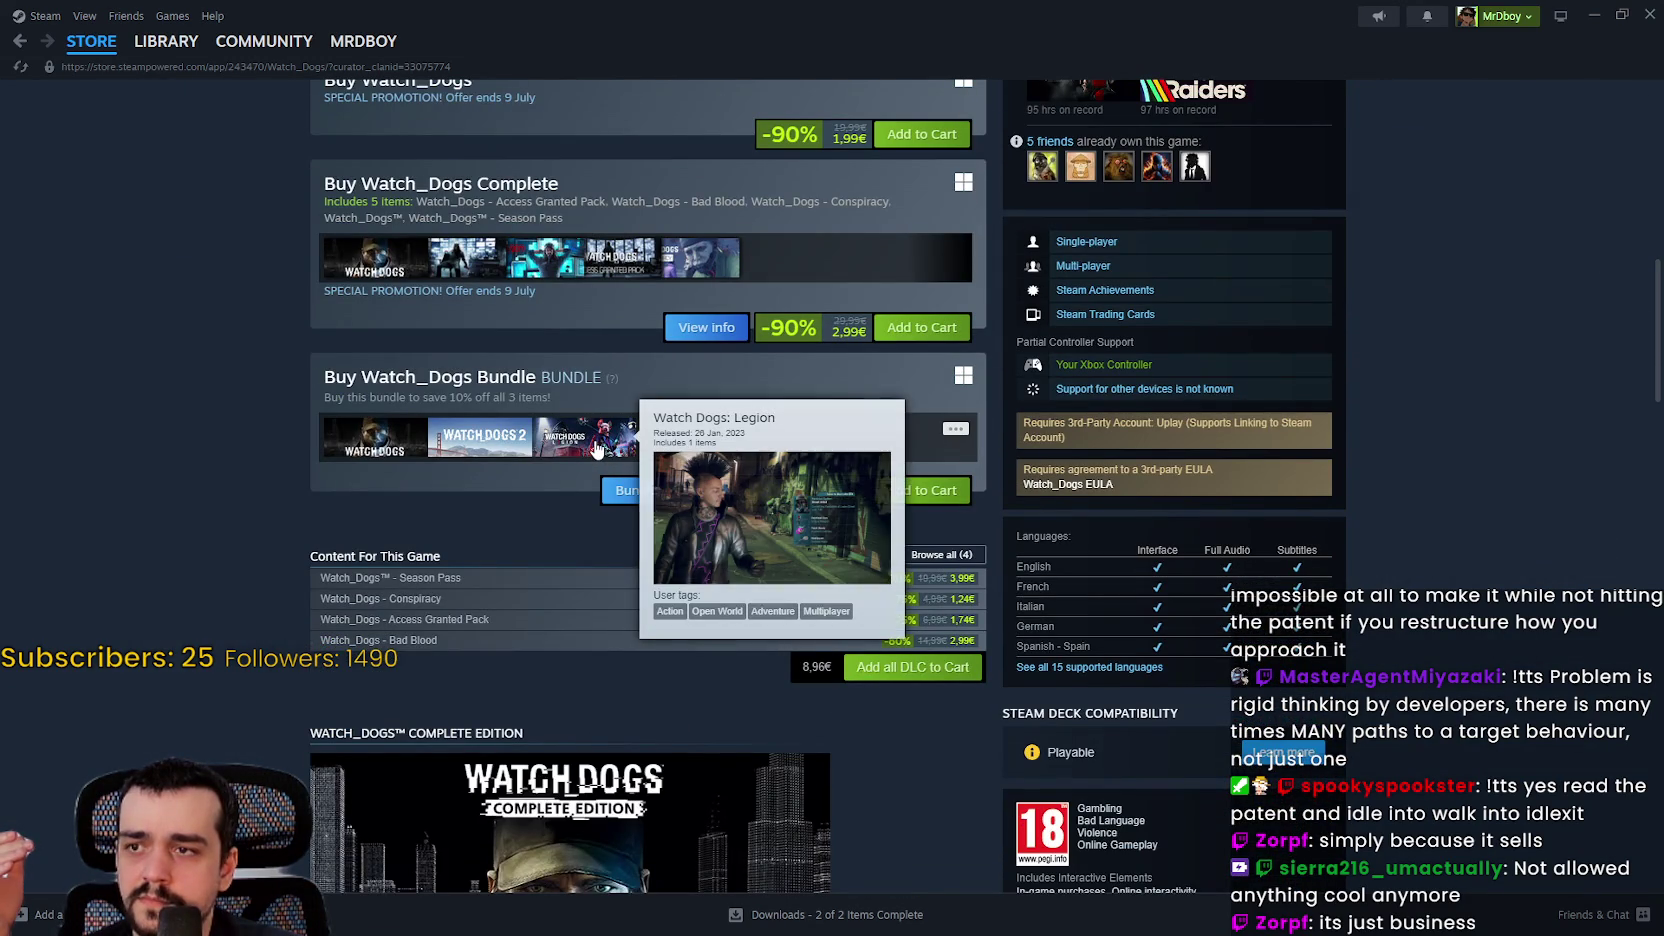
left_click(595, 447)
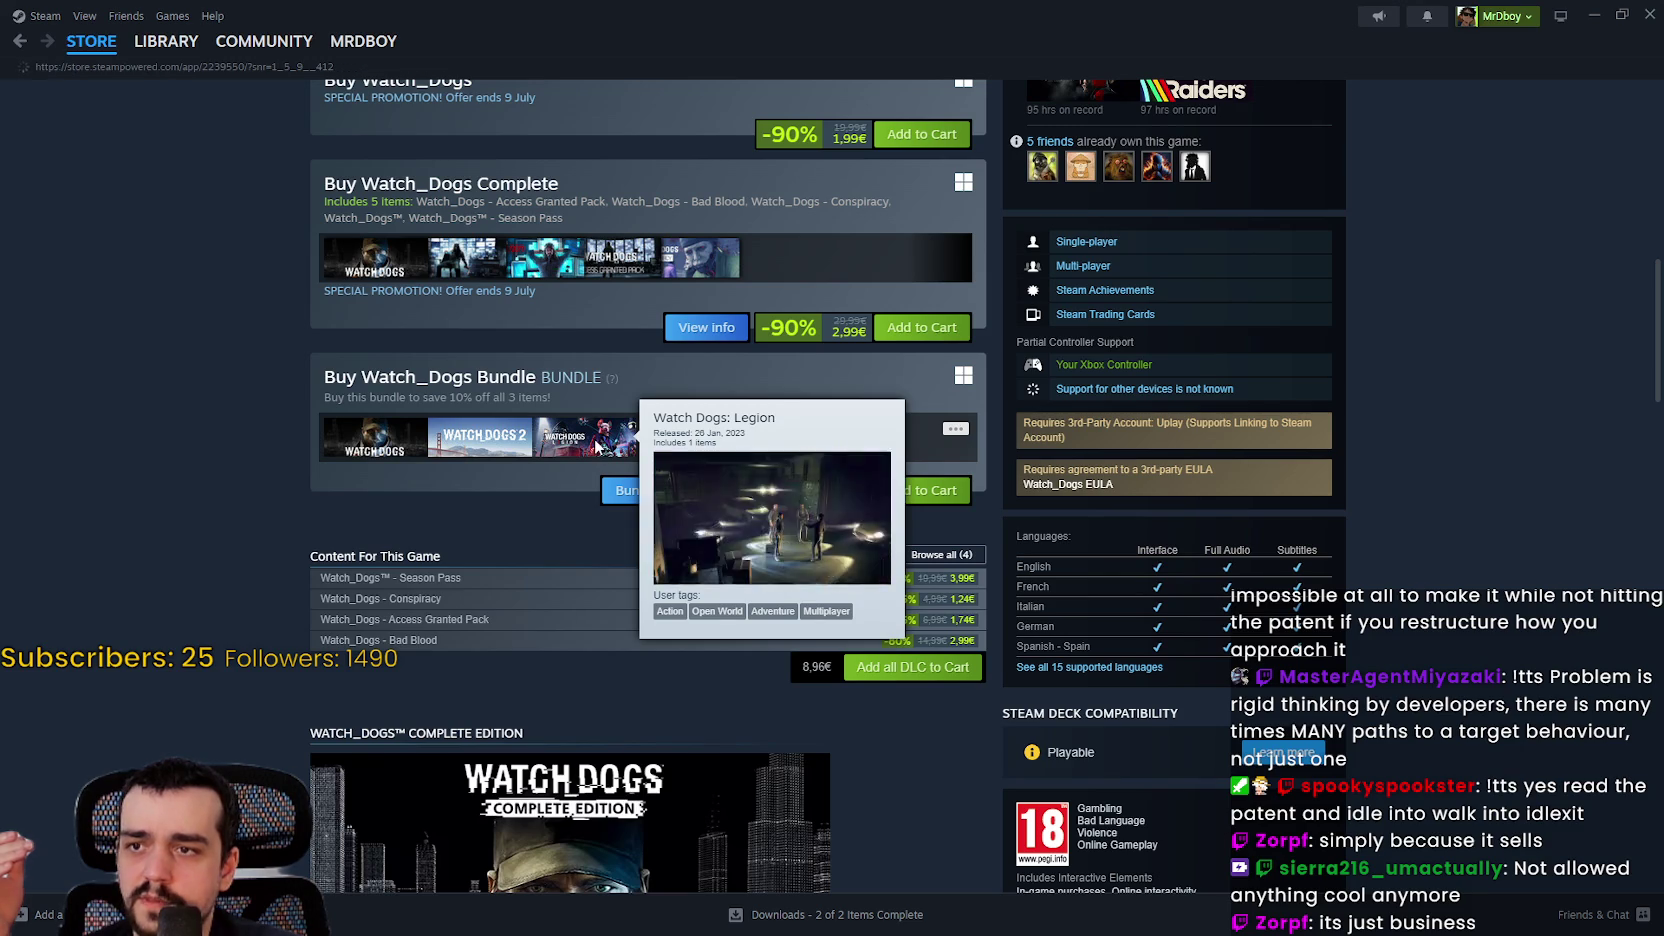
scroll(640, 530, "down", 1)
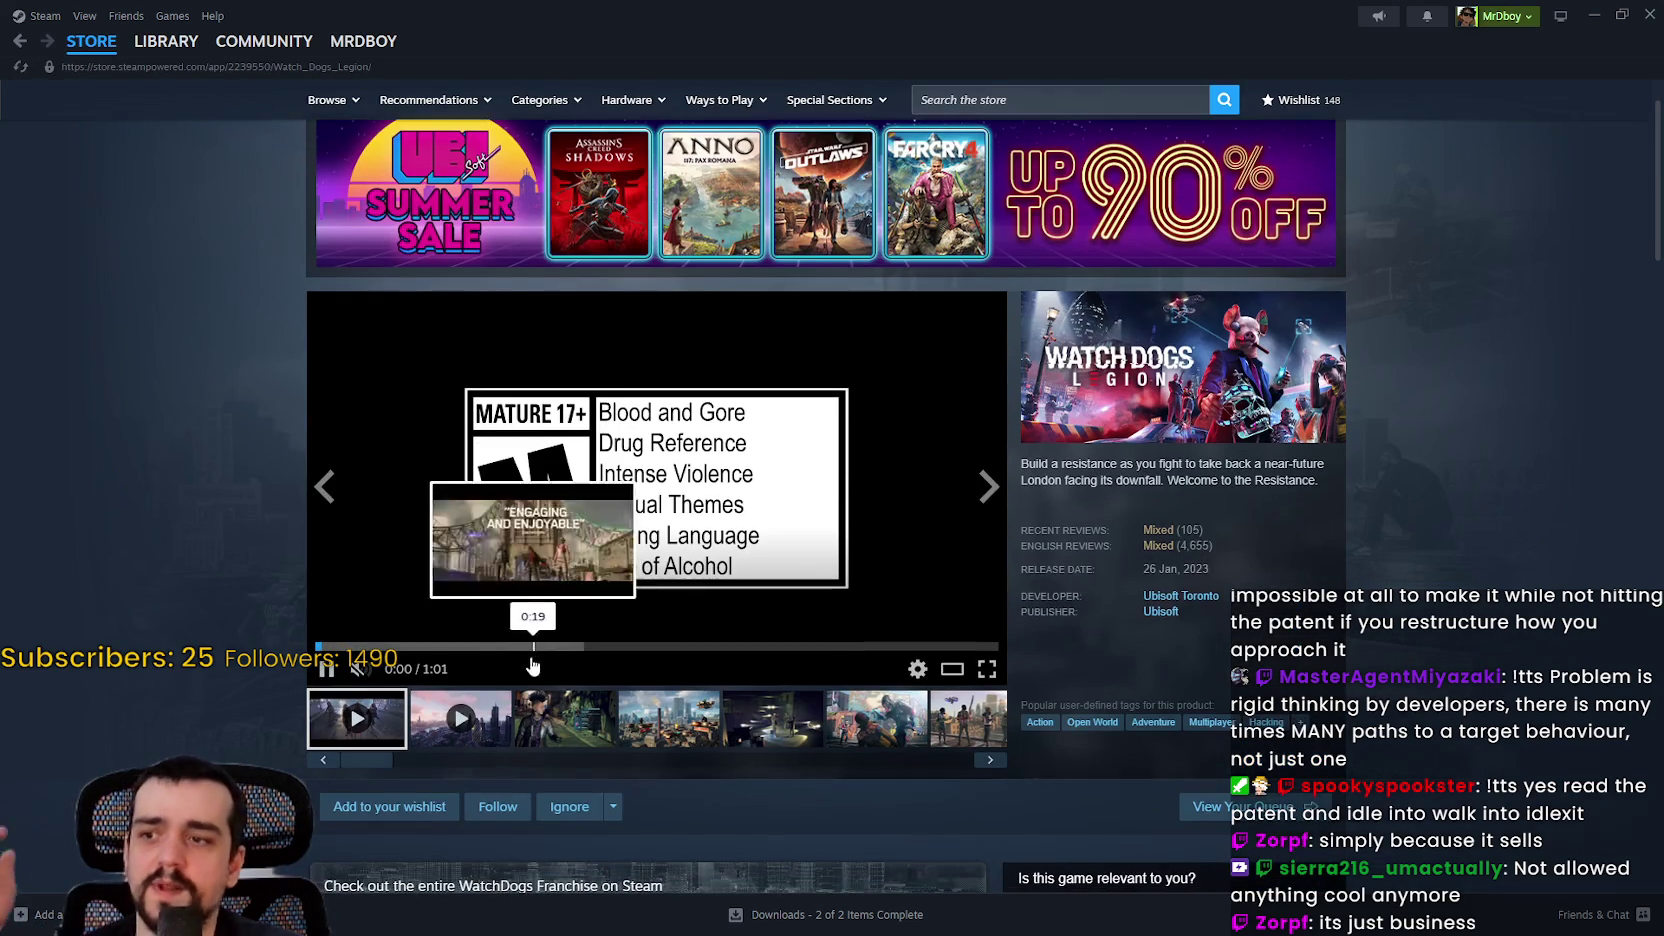
Step: Browse the Legion screenshots full size, including the graffiti, trailer and city rooftop images
left_click(652, 555)
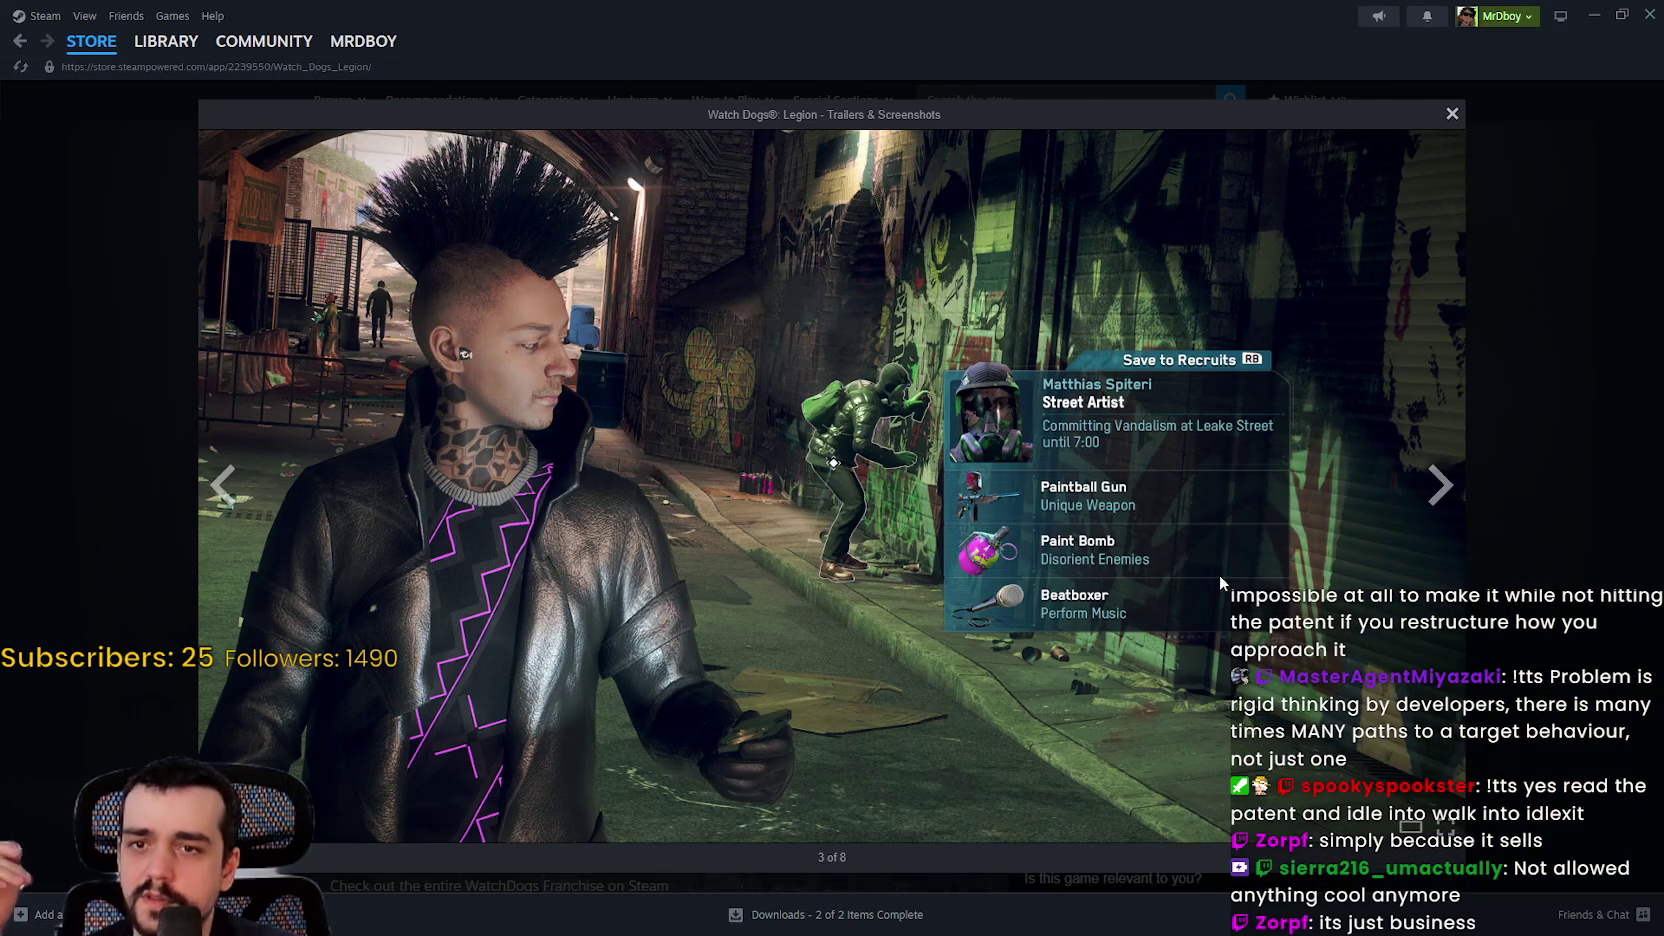
left_click(1461, 492)
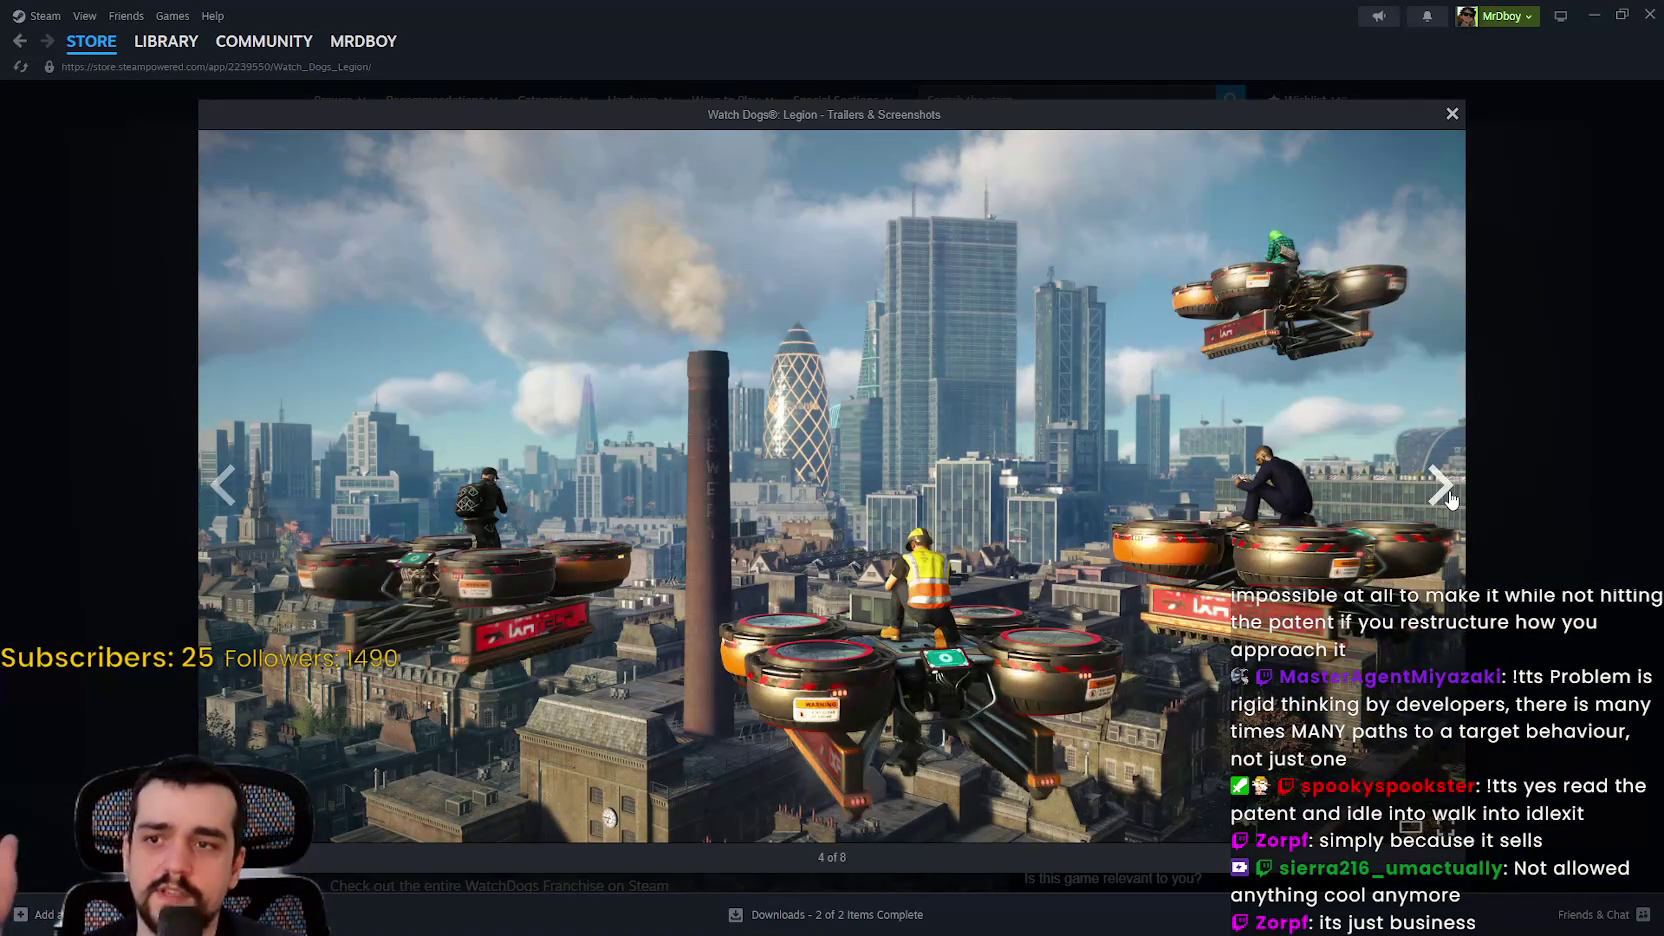
left_click(1452, 499)
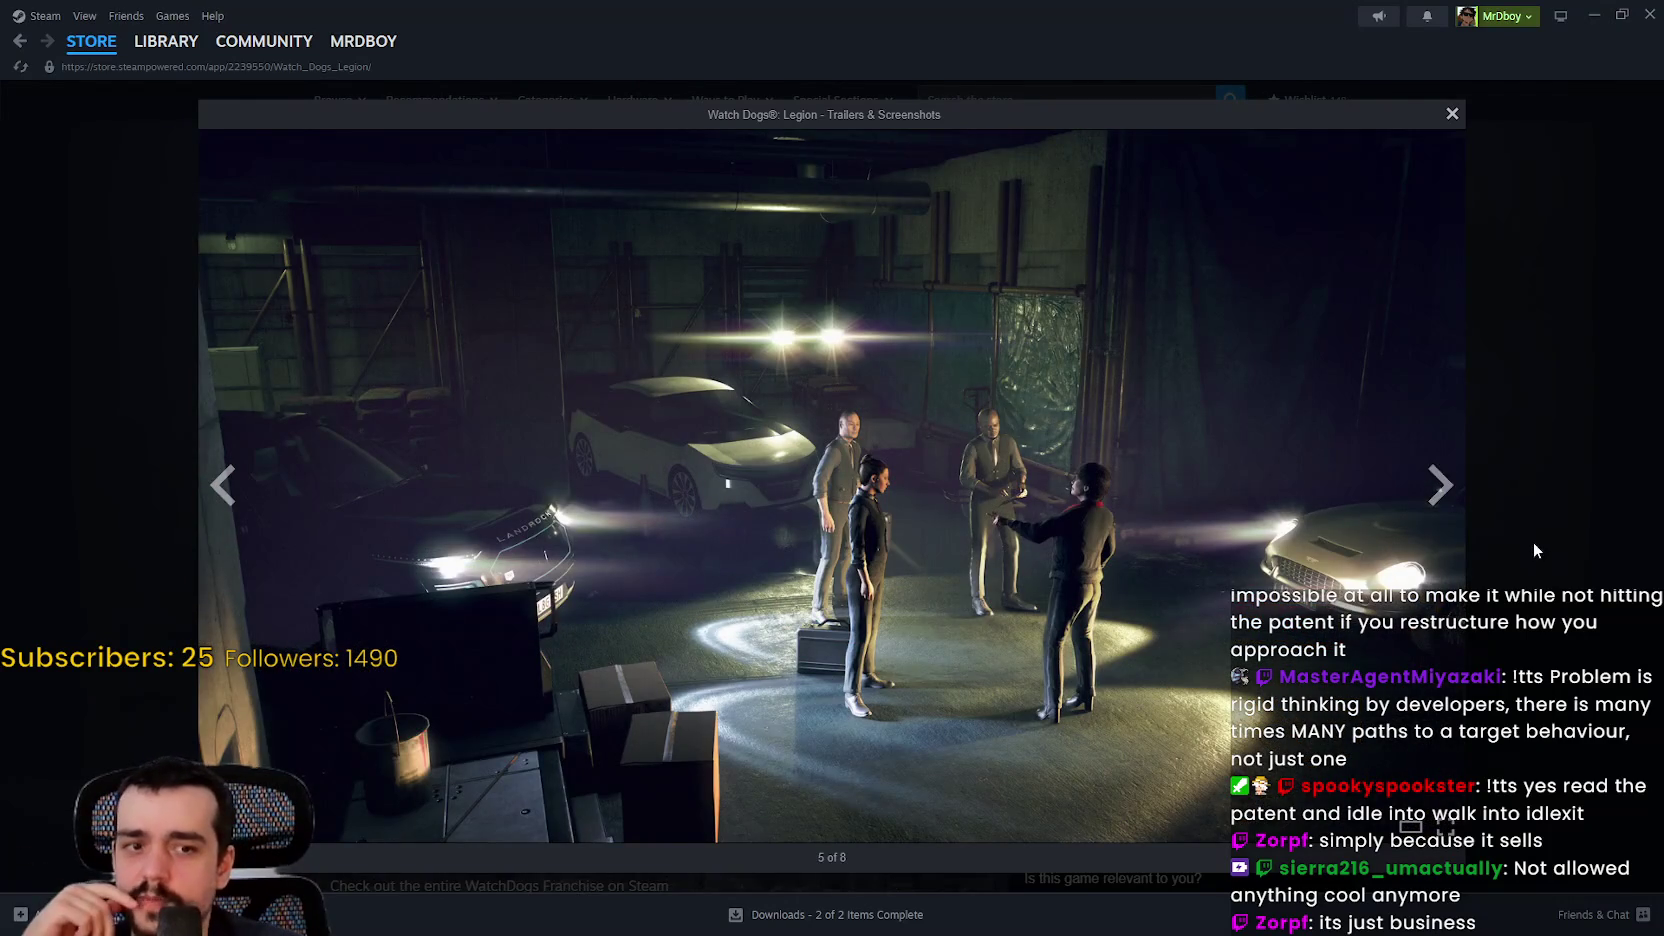
left_click(1534, 543)
left_click(872, 735)
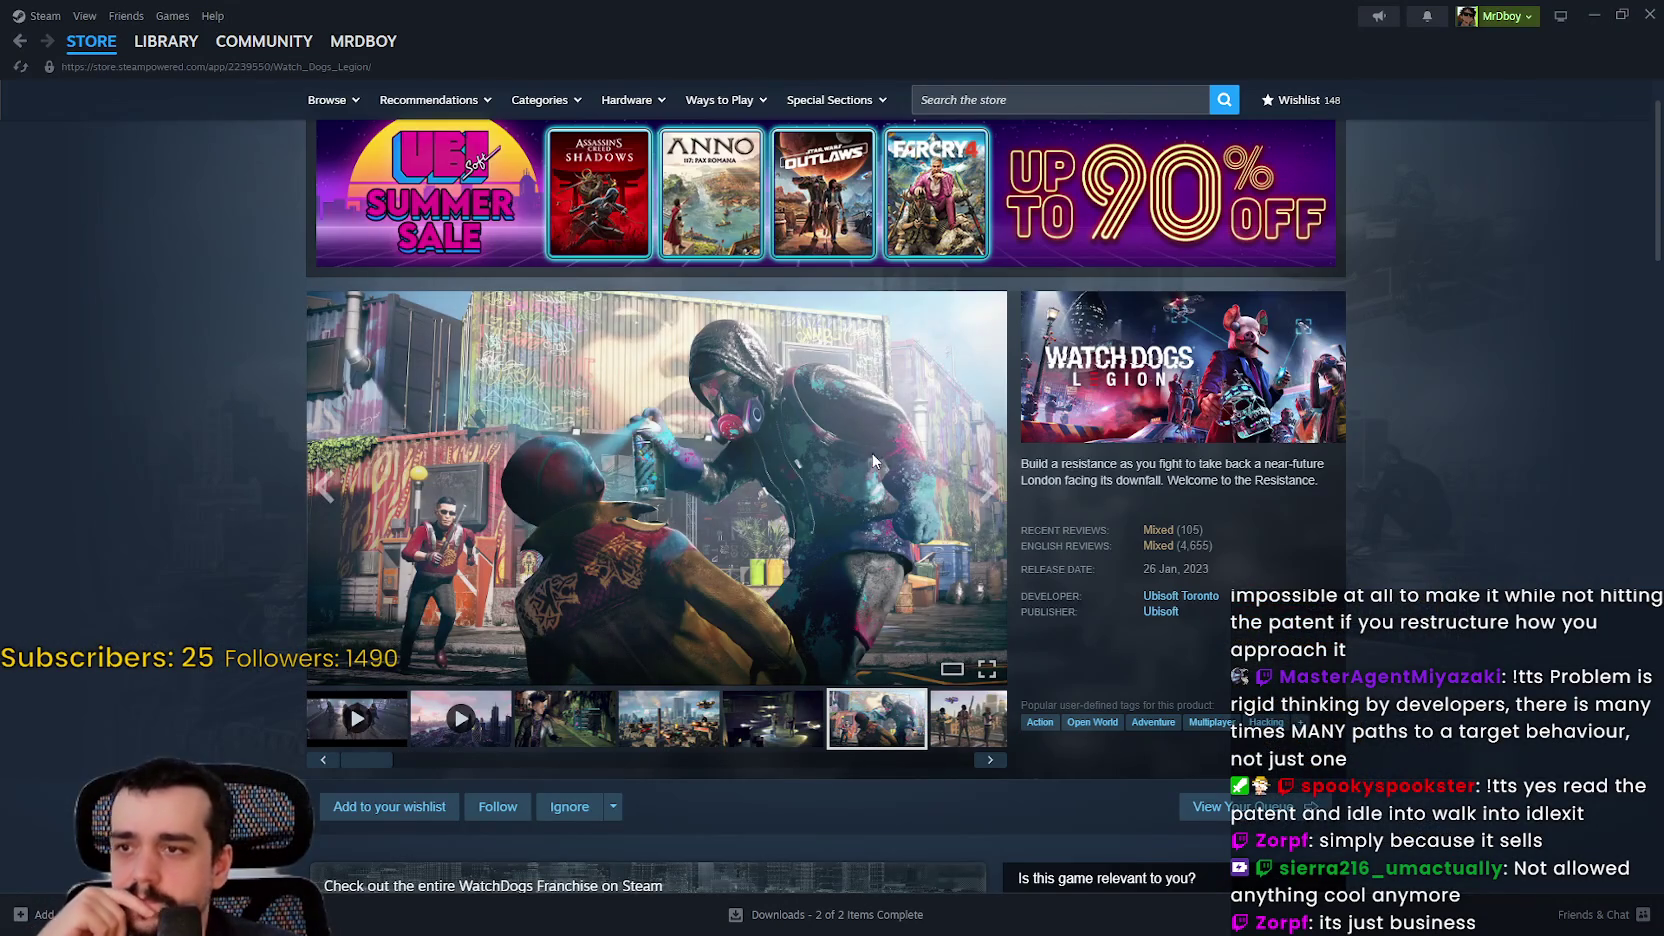
left_click(873, 462)
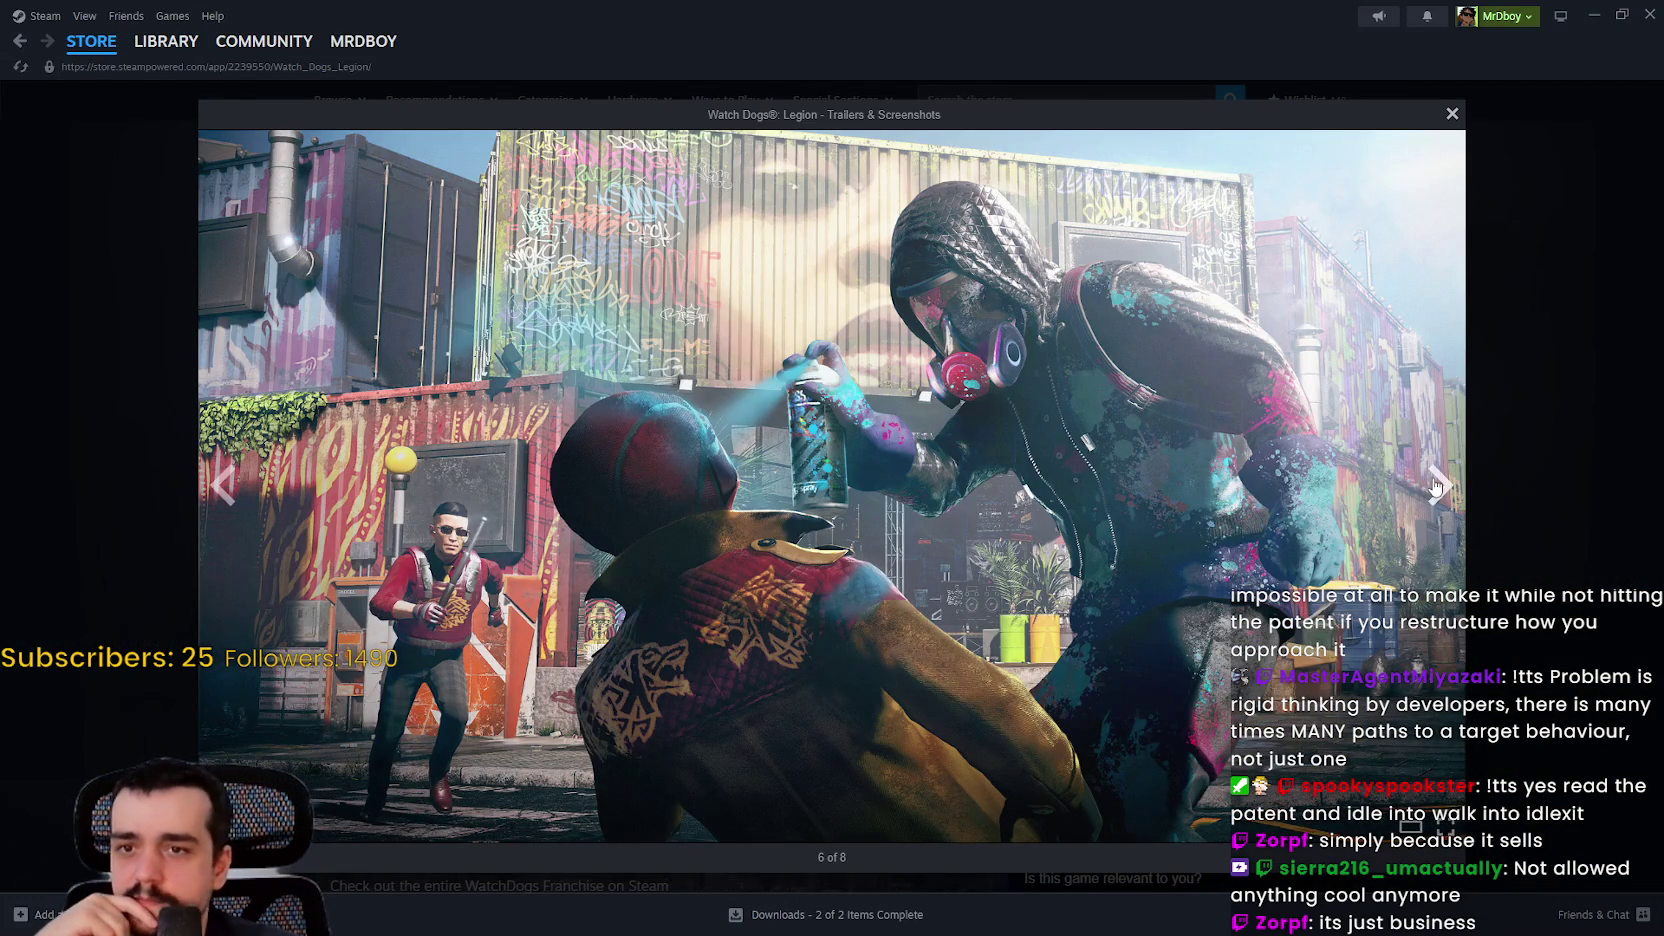
left_click(1436, 487)
left_click(1436, 487)
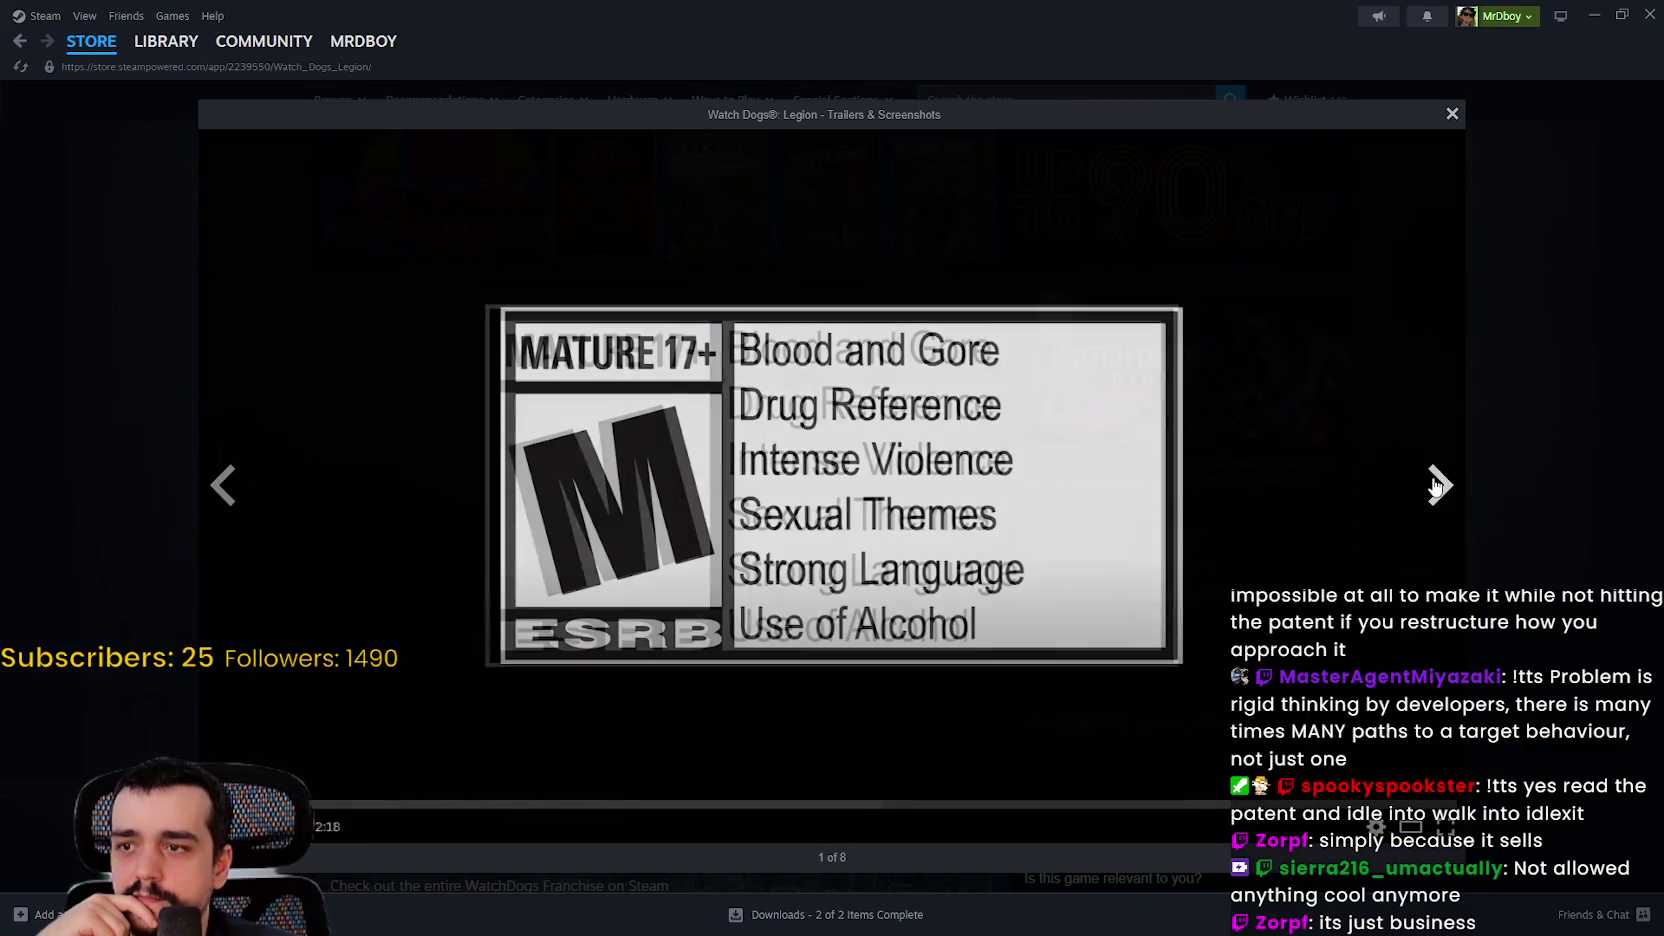
left_click(1436, 487)
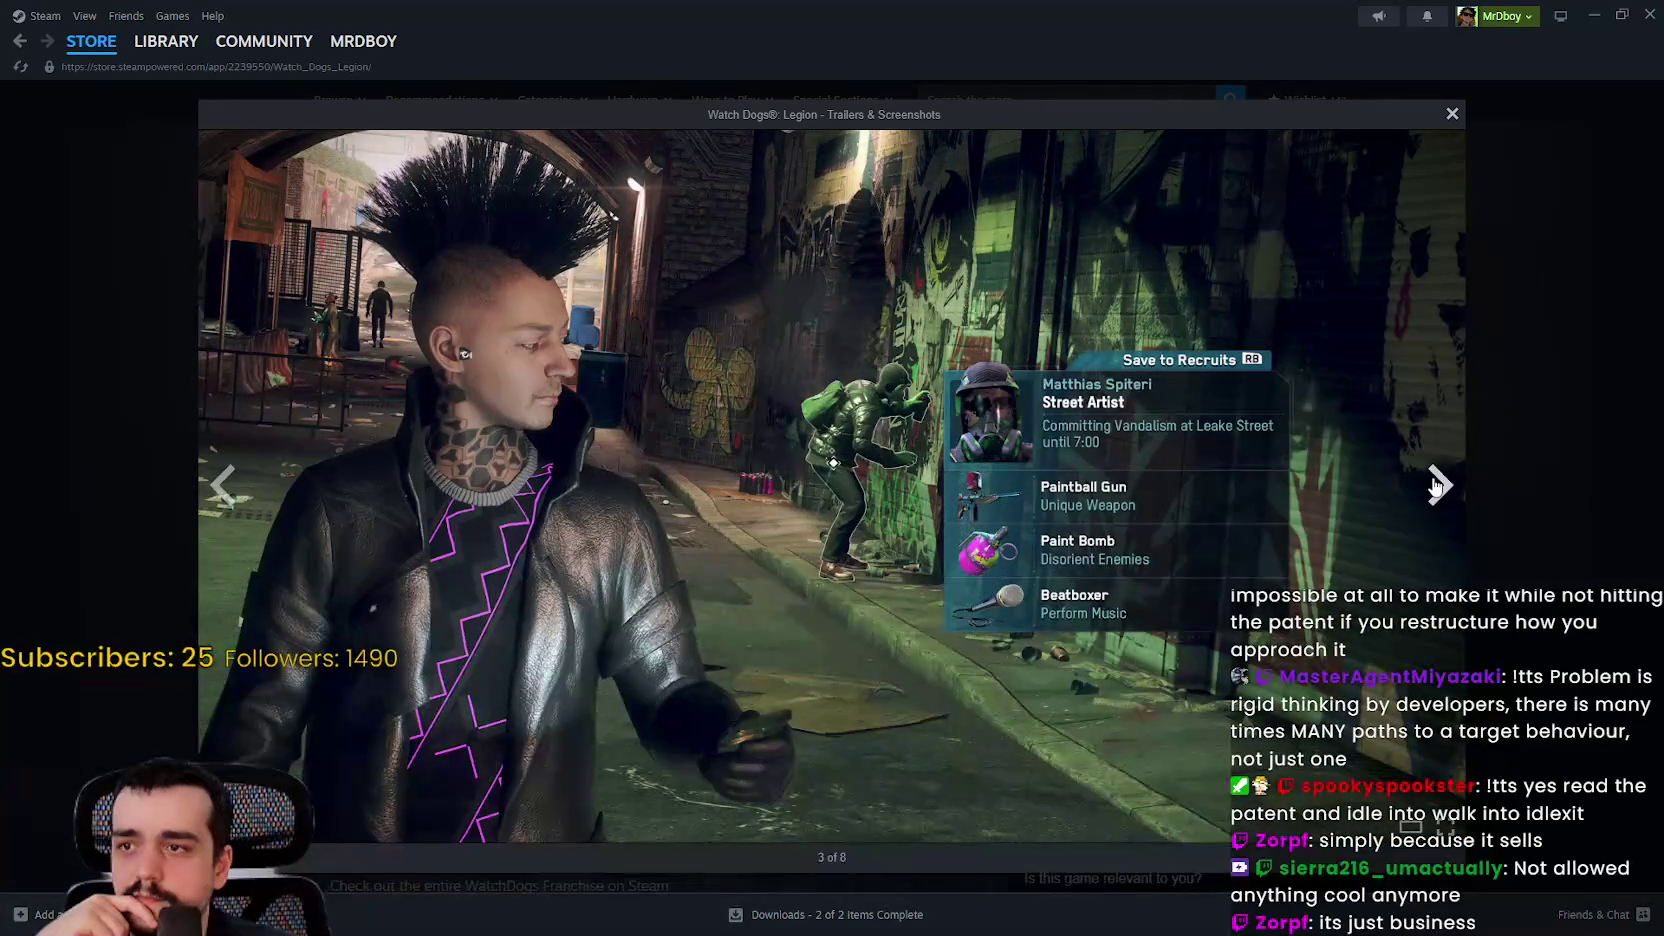
left_click(1436, 487)
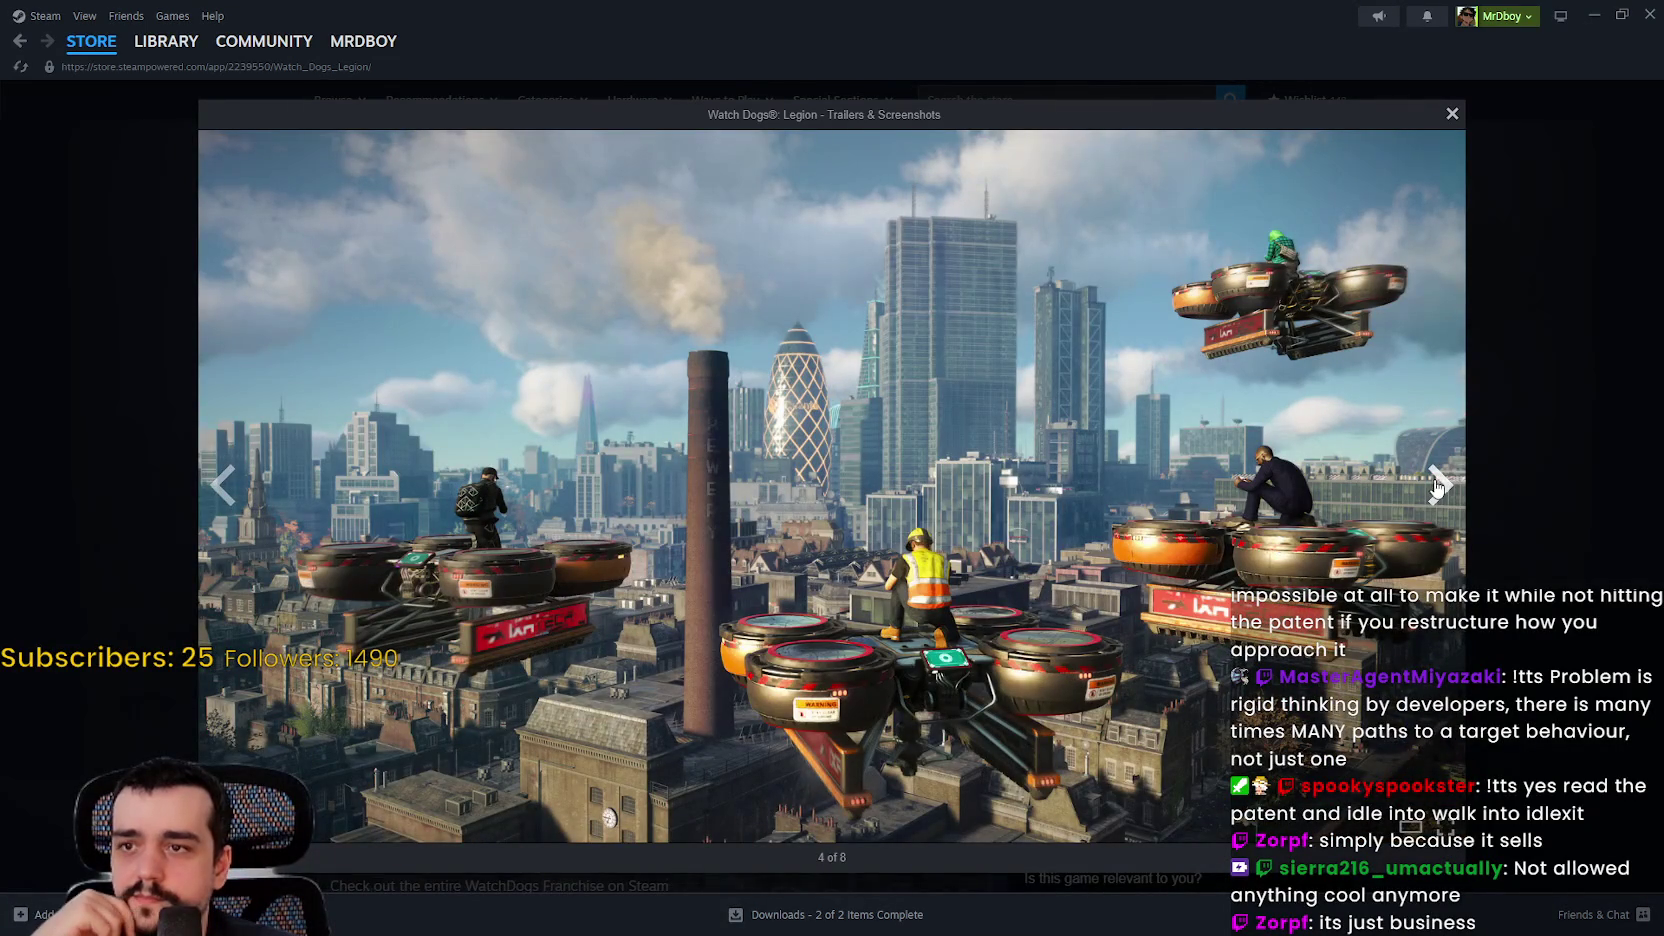
key("Escape")
Step: Expand the full Legion game description, then go back to the Watch_Dogs store page
scroll(1156, 552, "down", 10)
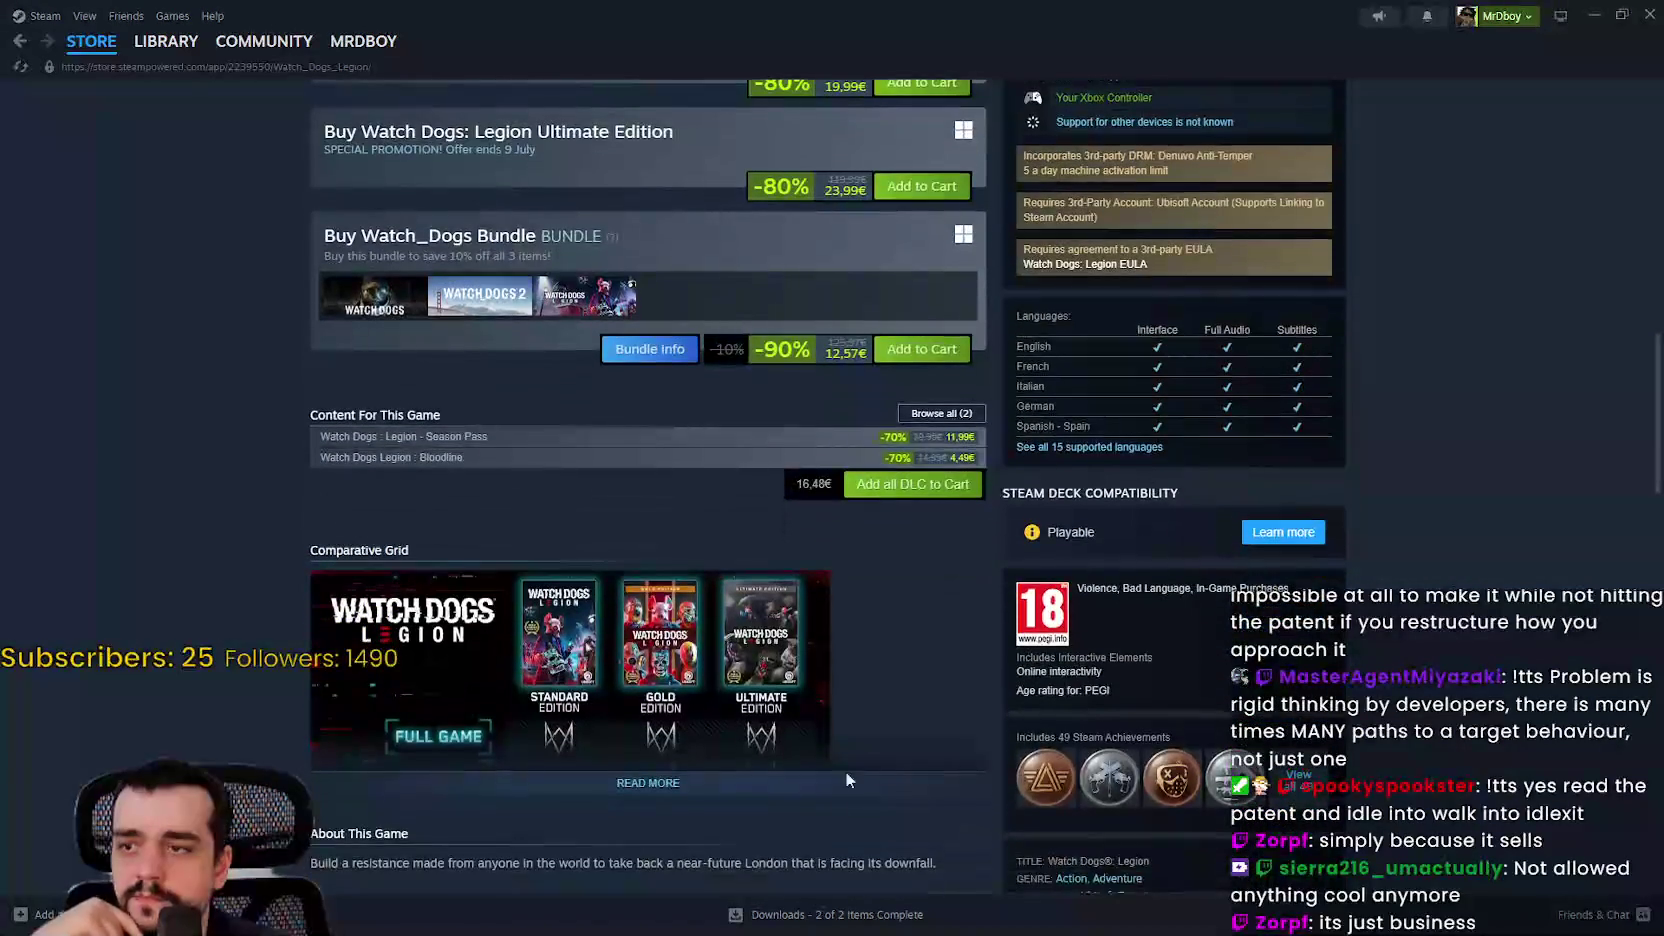
left_click(783, 779)
scroll(786, 777, "down", 10)
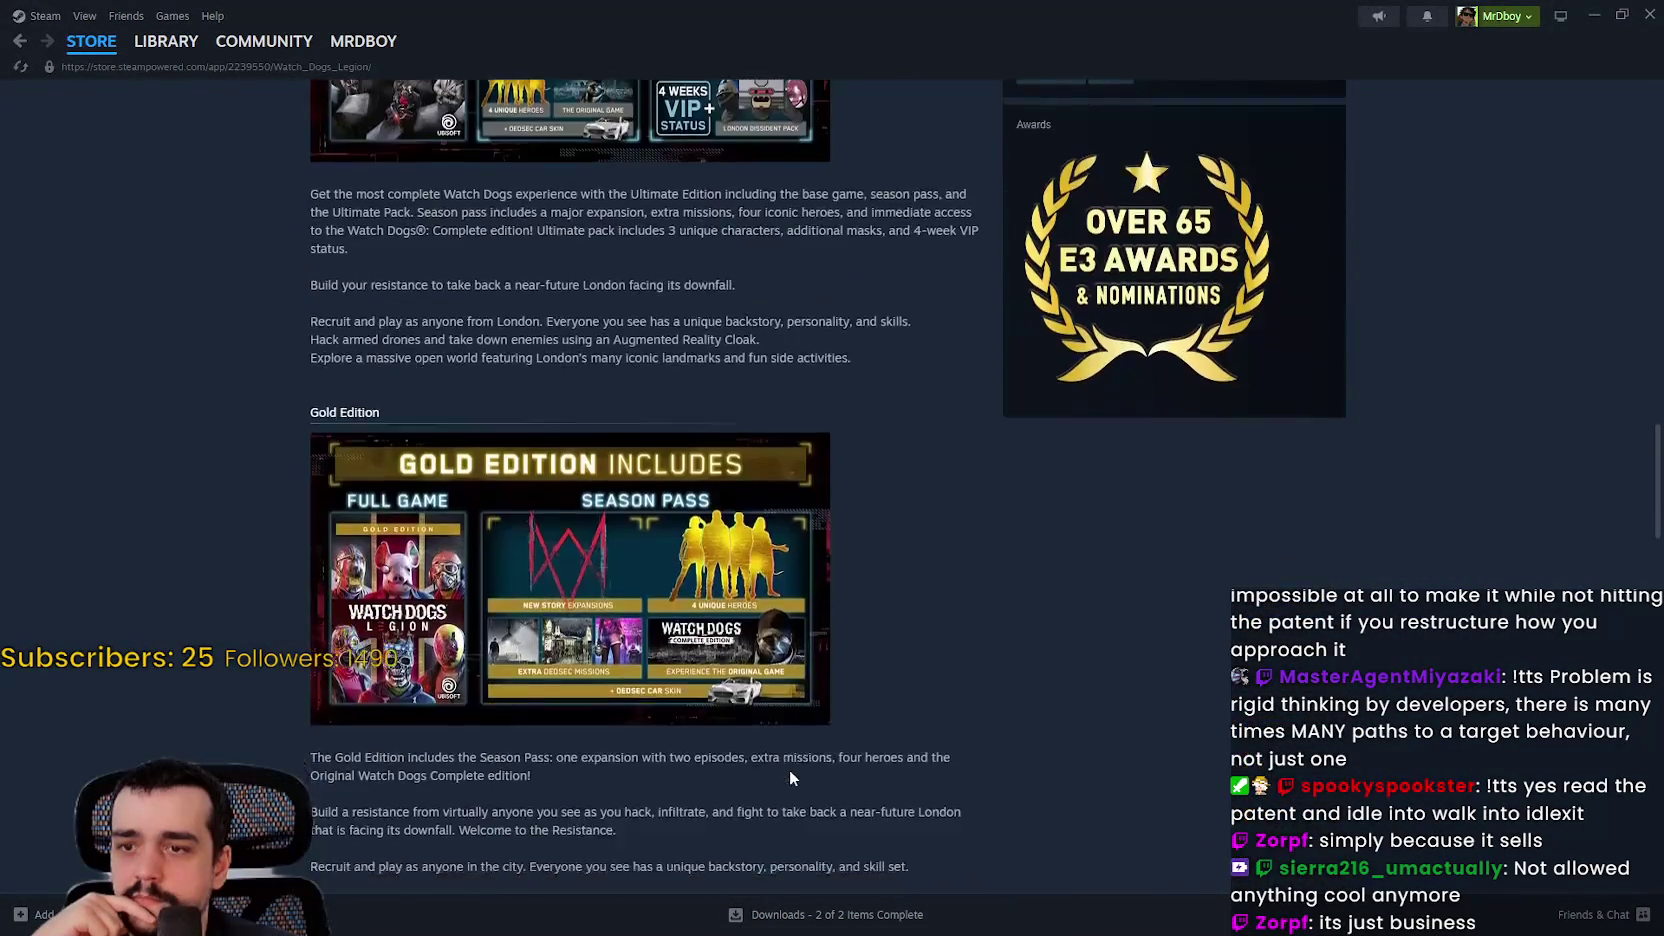
scroll(790, 768, "up", 20)
scroll(810, 688, "down", 1)
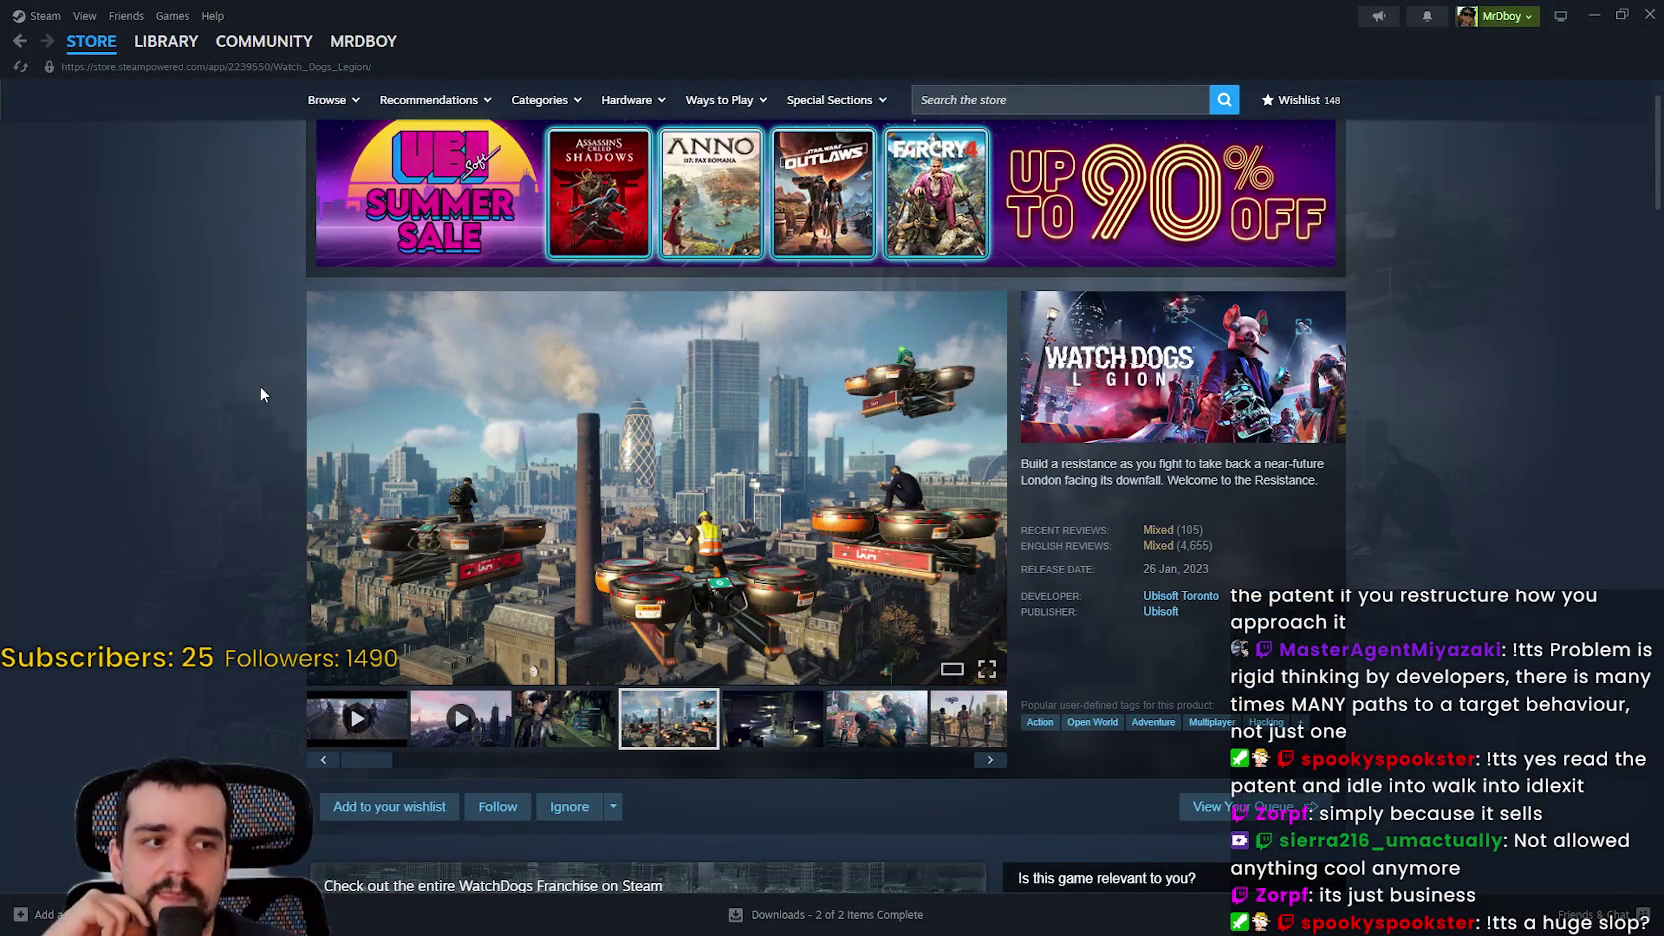
left_click(14, 50)
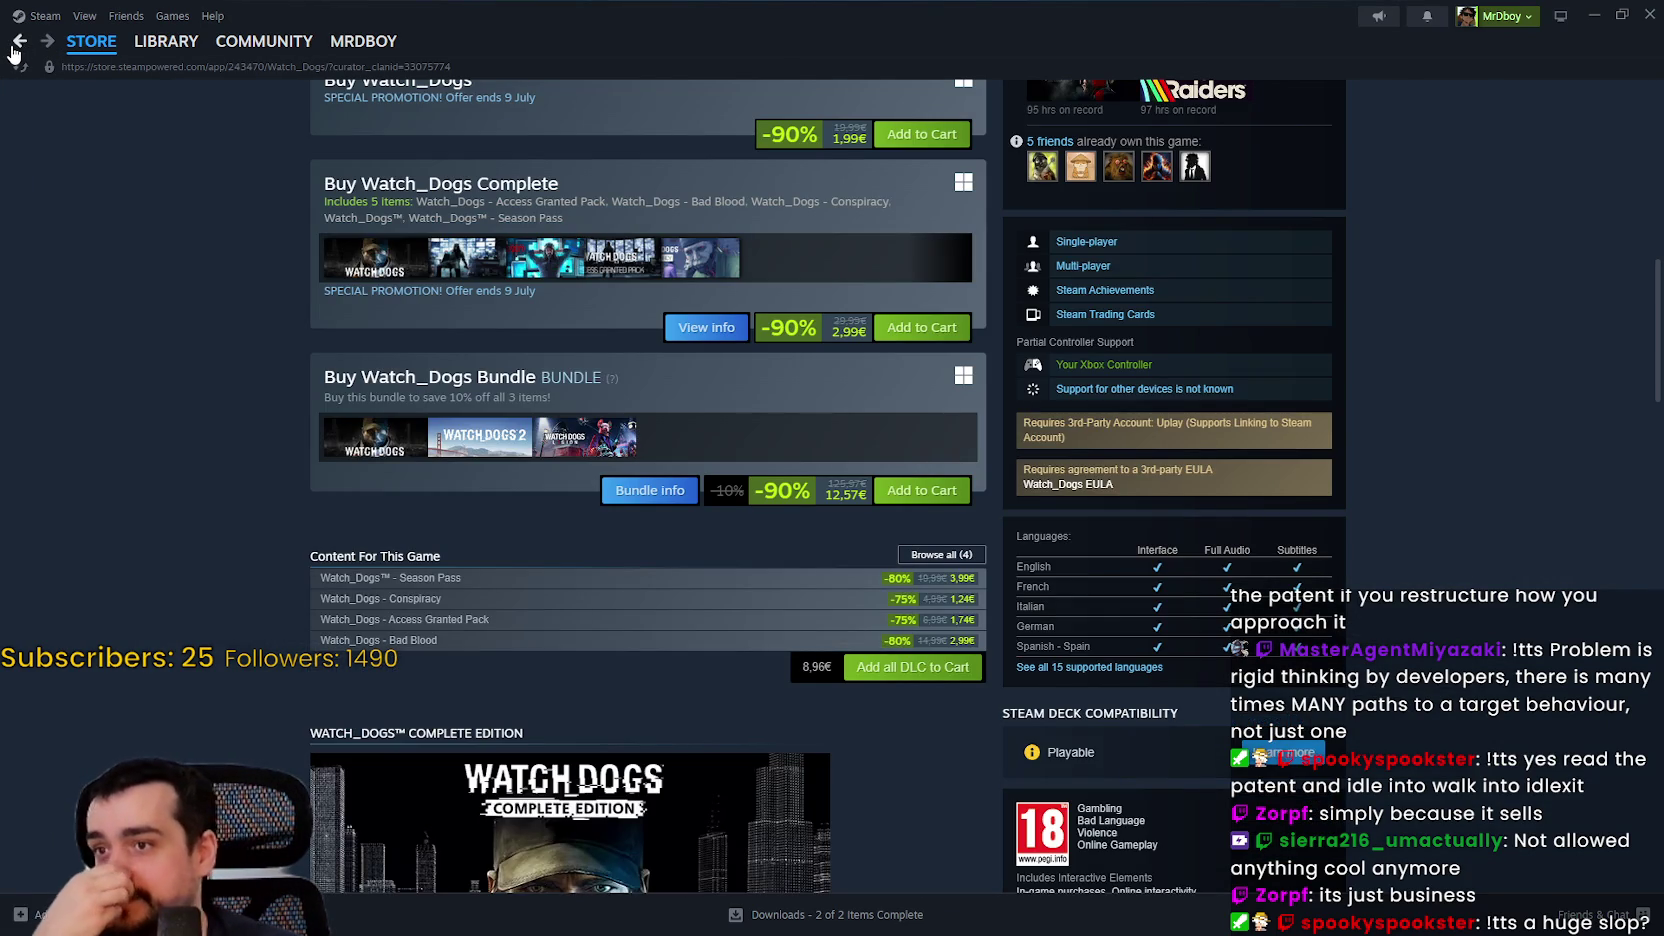
Step: Open the Watch_Dogs screenshots full size and step back to the bearded man shot
scroll(130, 464, "down", 8)
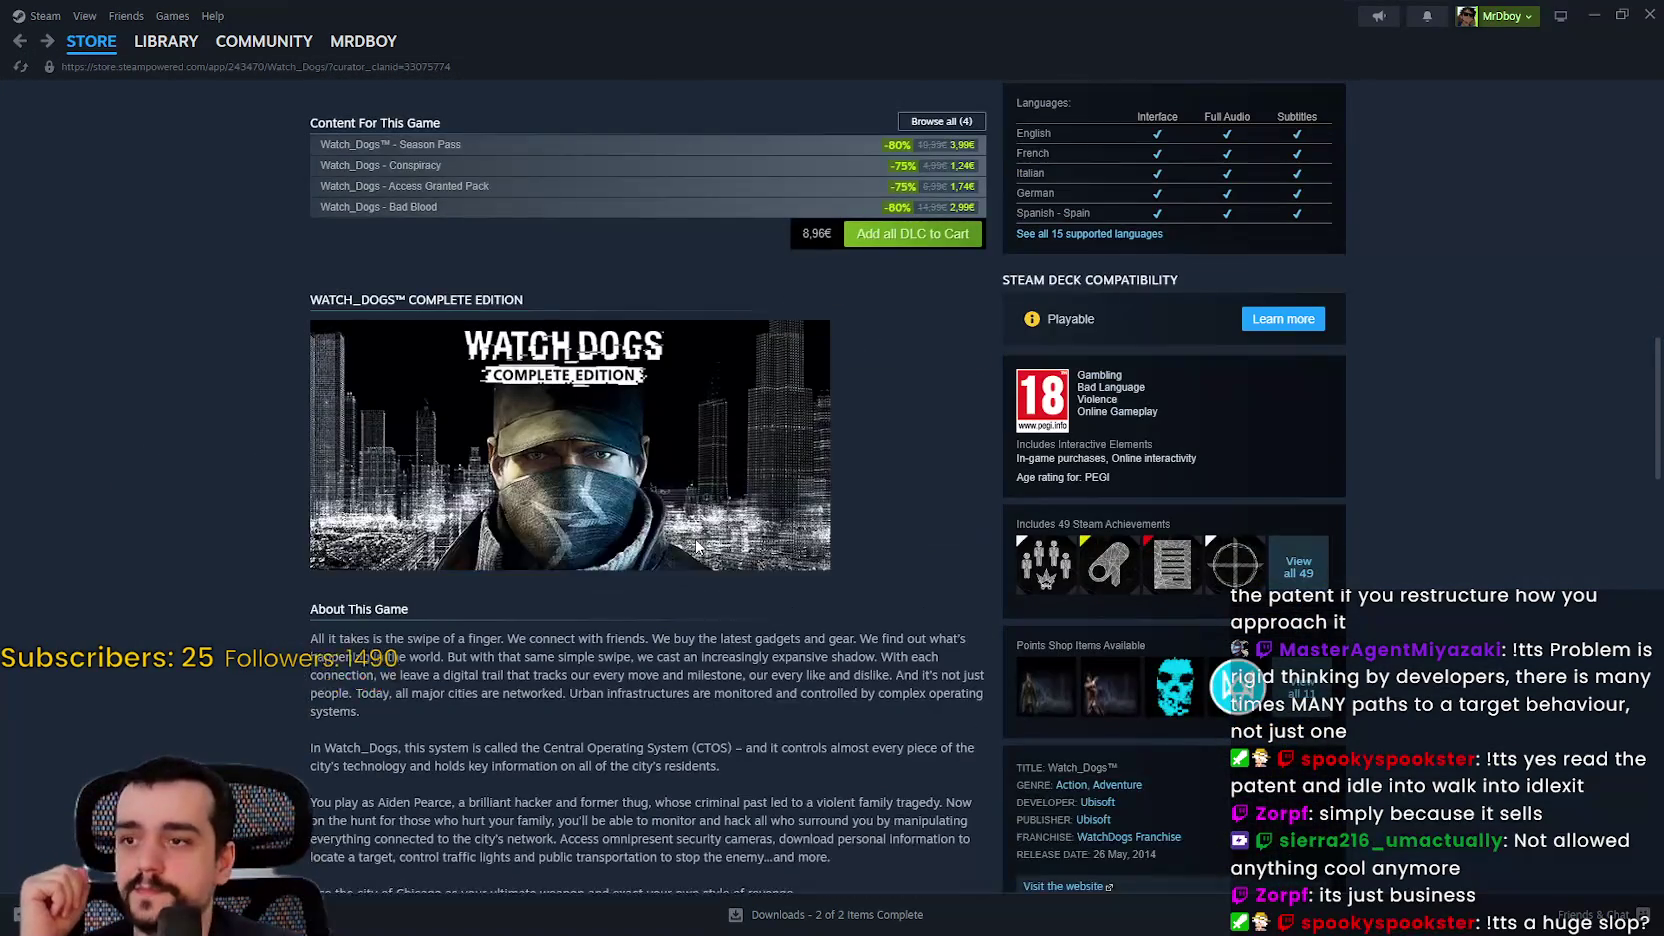
scroll(724, 537, "down", 5)
scroll(725, 520, "up", 15)
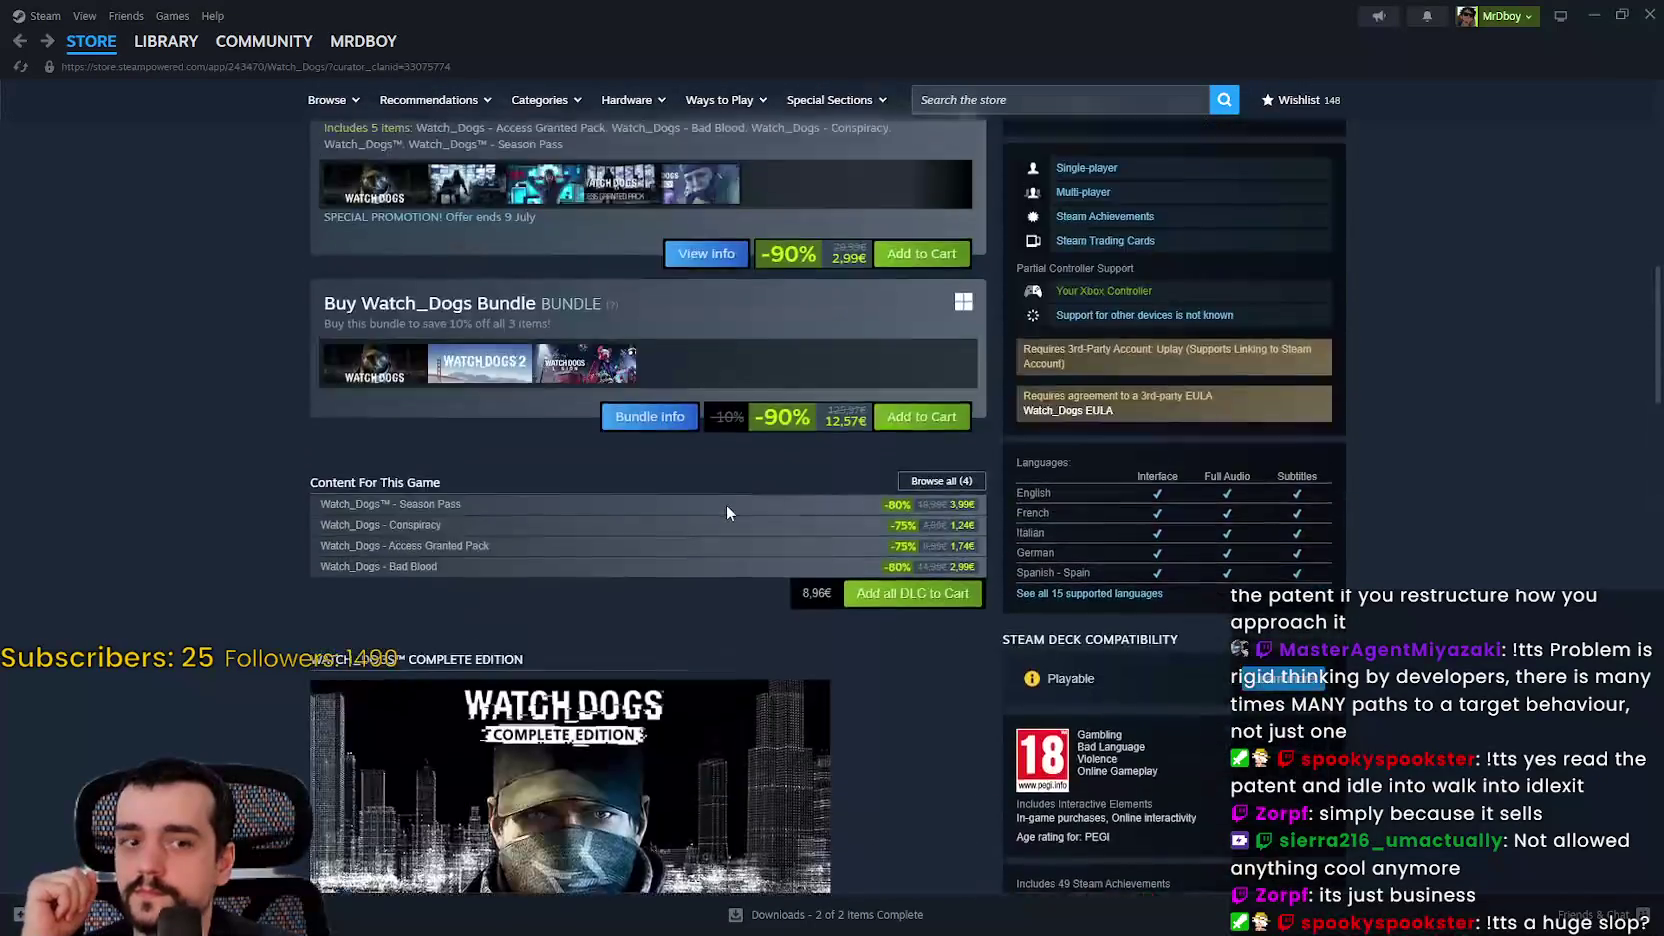
scroll(720, 512, "up", 3)
scroll(700, 497, "down", 4)
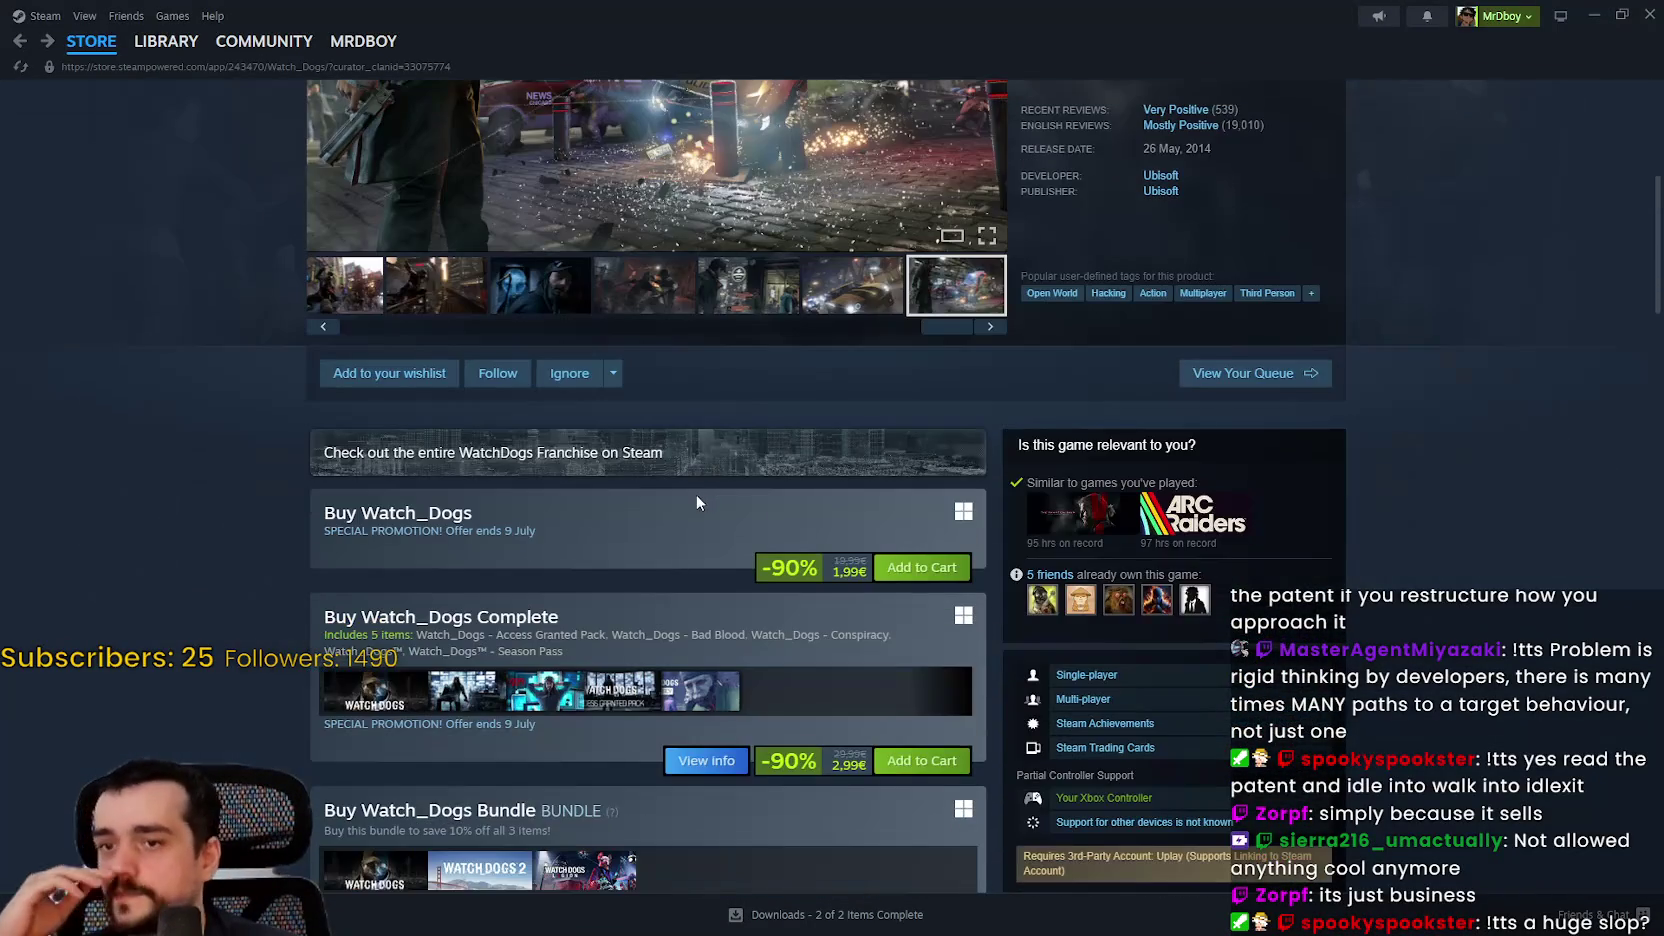
scroll(694, 497, "up", 1)
scroll(876, 638, "up", 3)
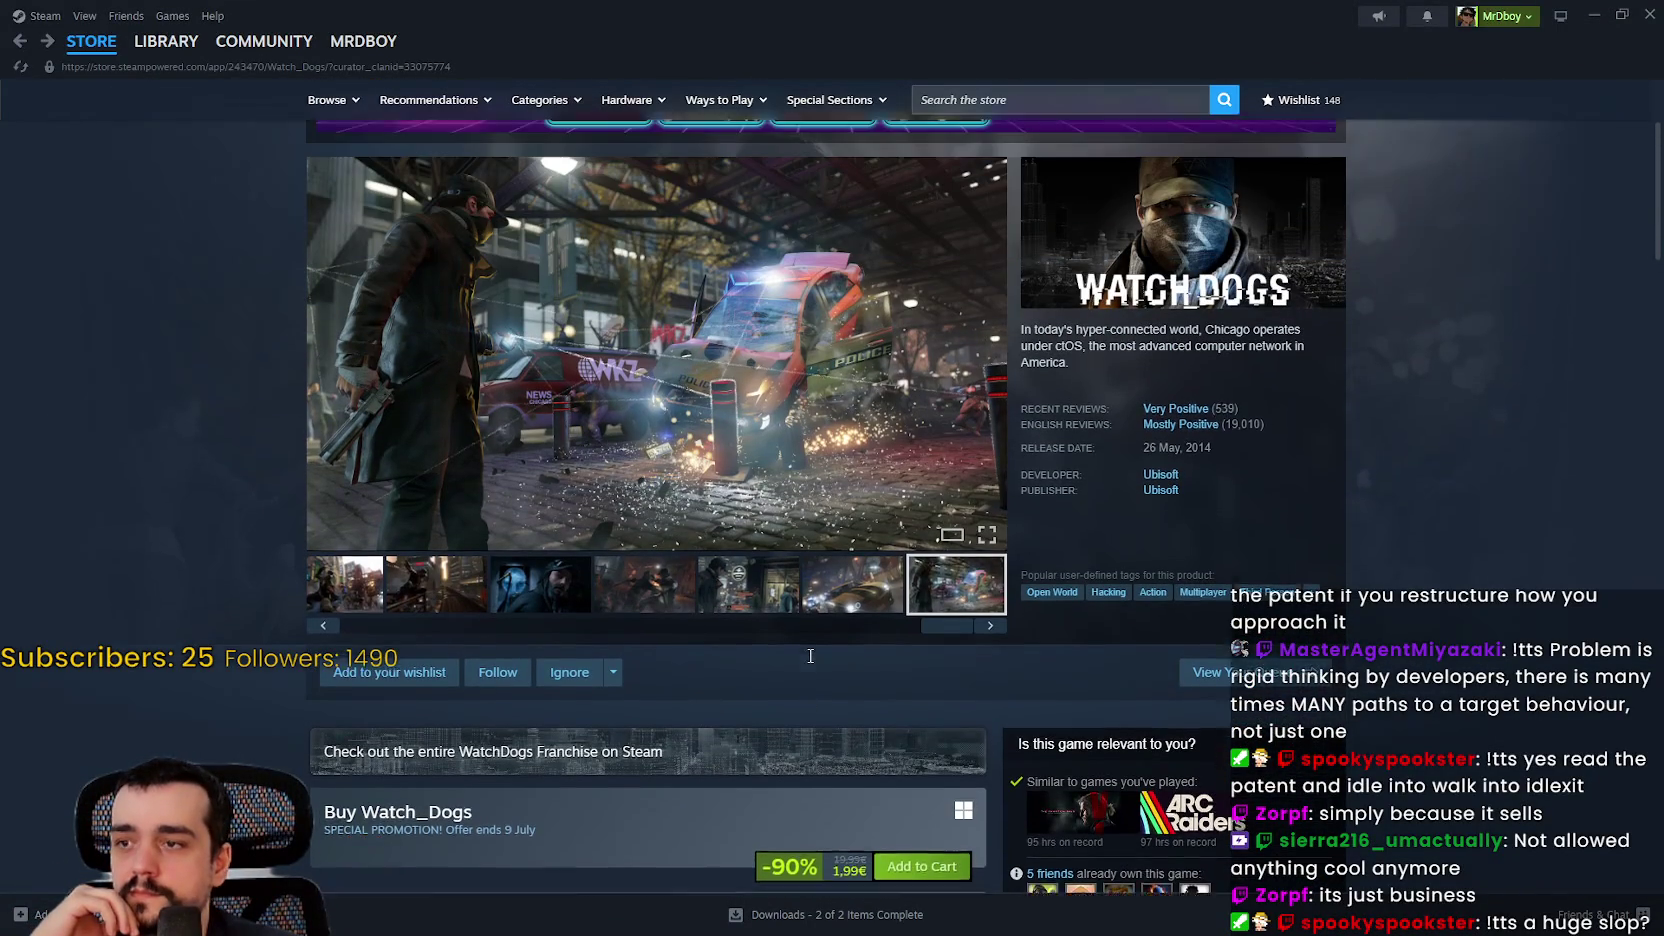
left_click(980, 430)
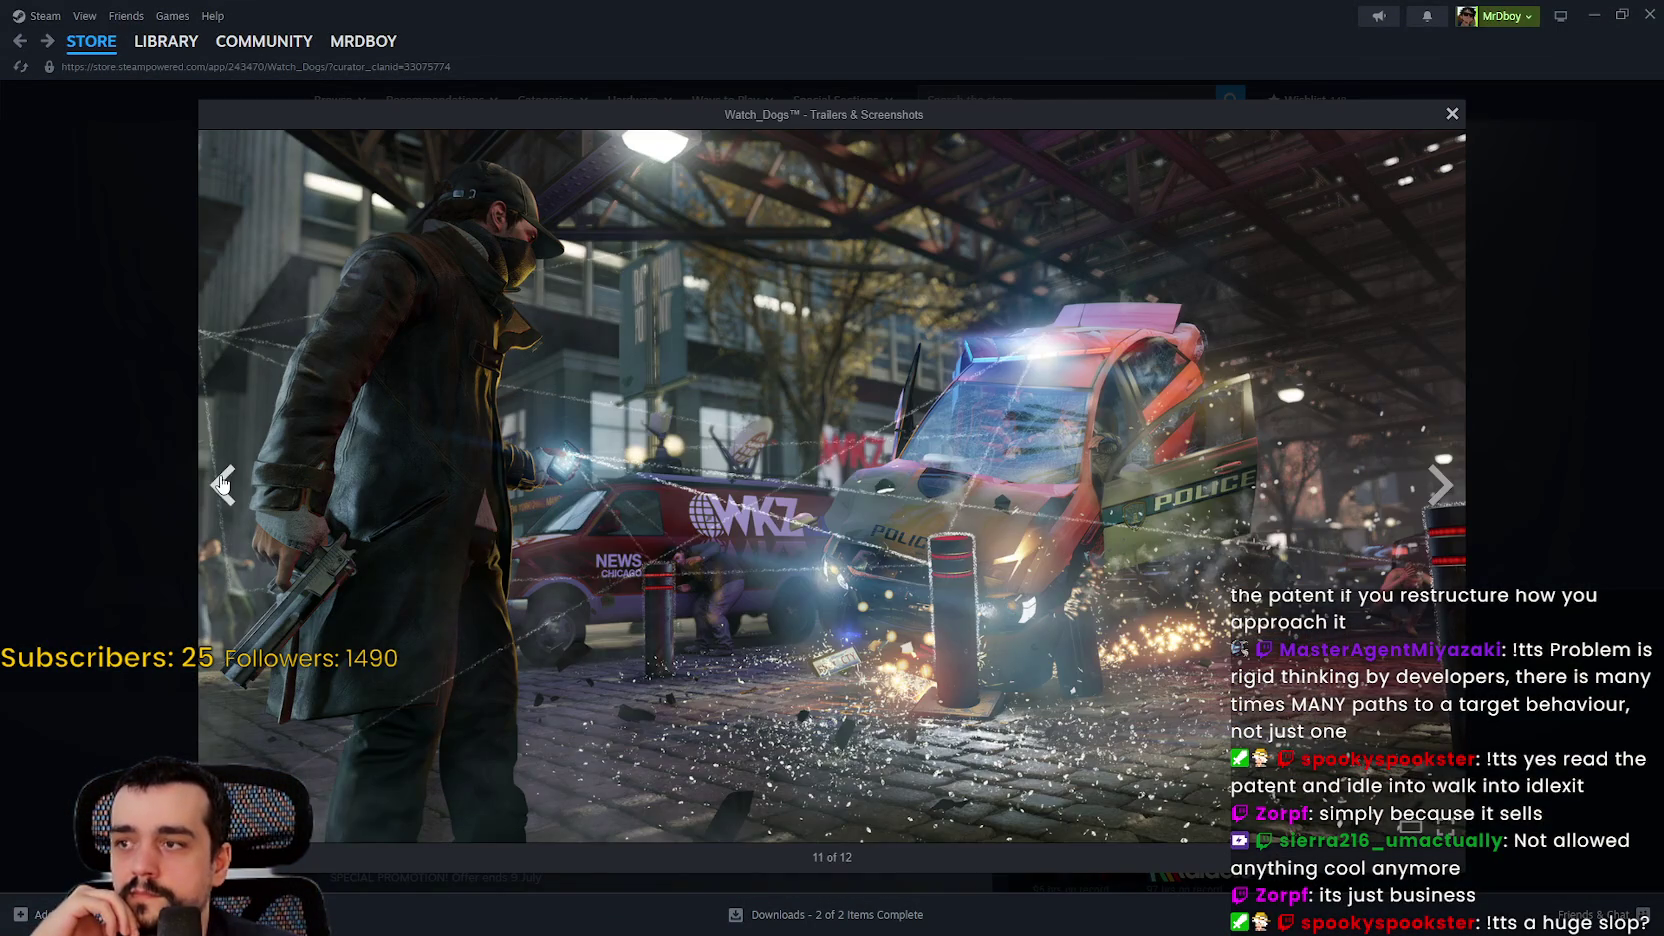
left_click(222, 484)
left_click(222, 484)
left_click(222, 484)
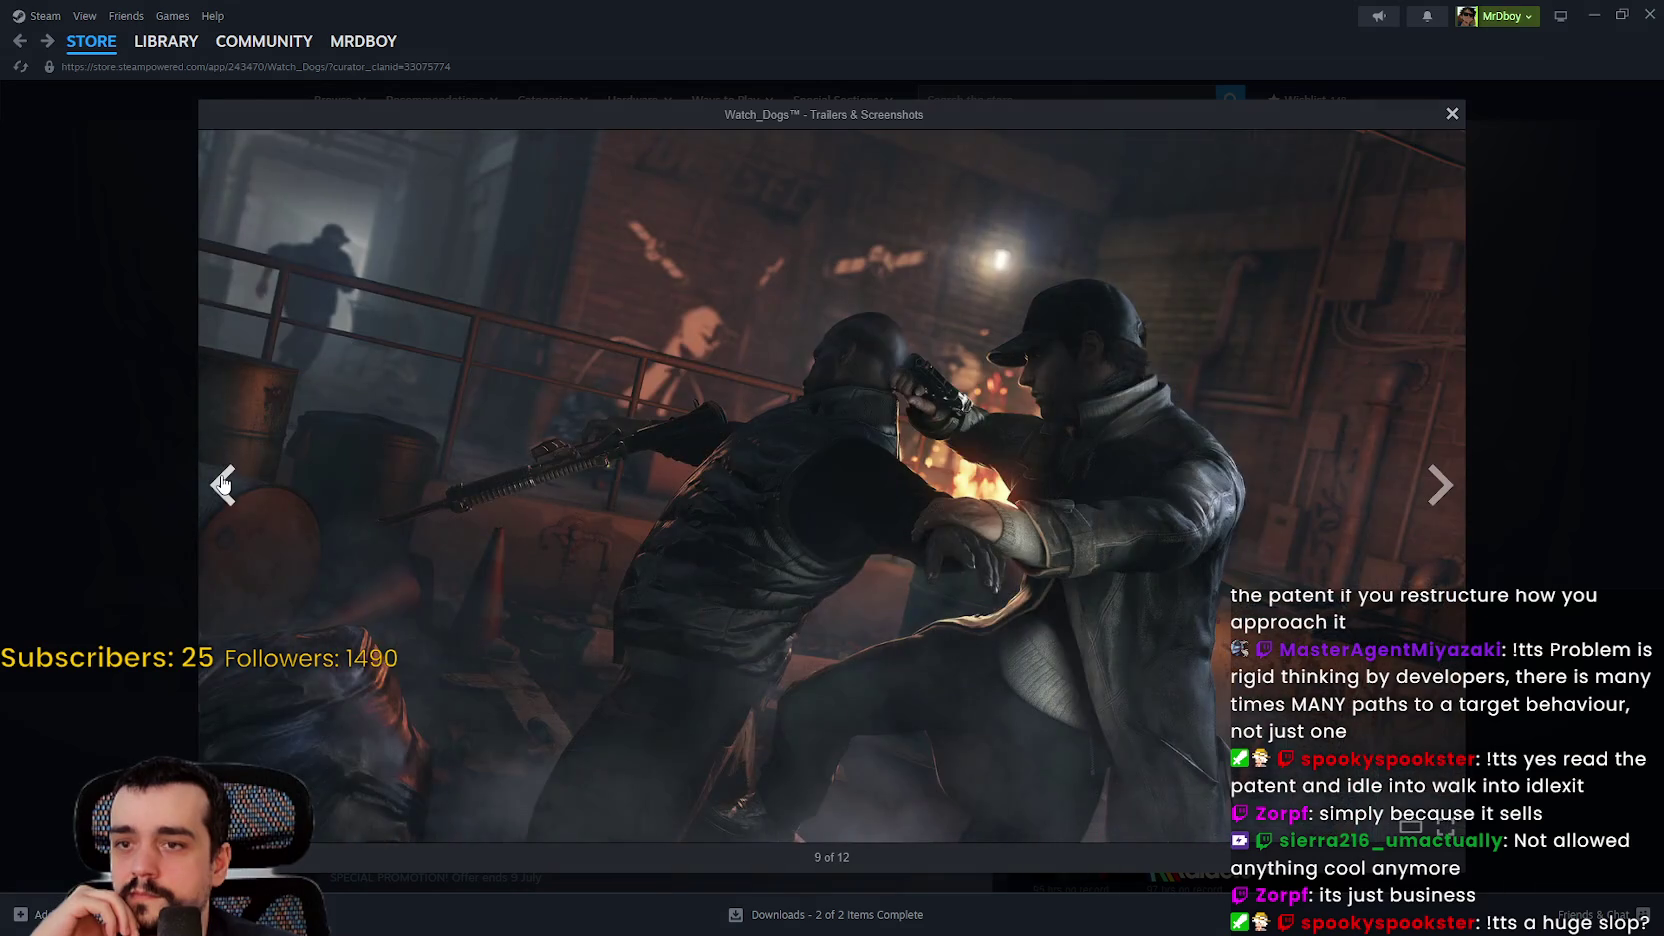
left_click(222, 484)
left_click(72, 413)
Step: Scroll down to look over the Watch_Dogs DLC thumbnails
scroll(774, 597, "down", 1)
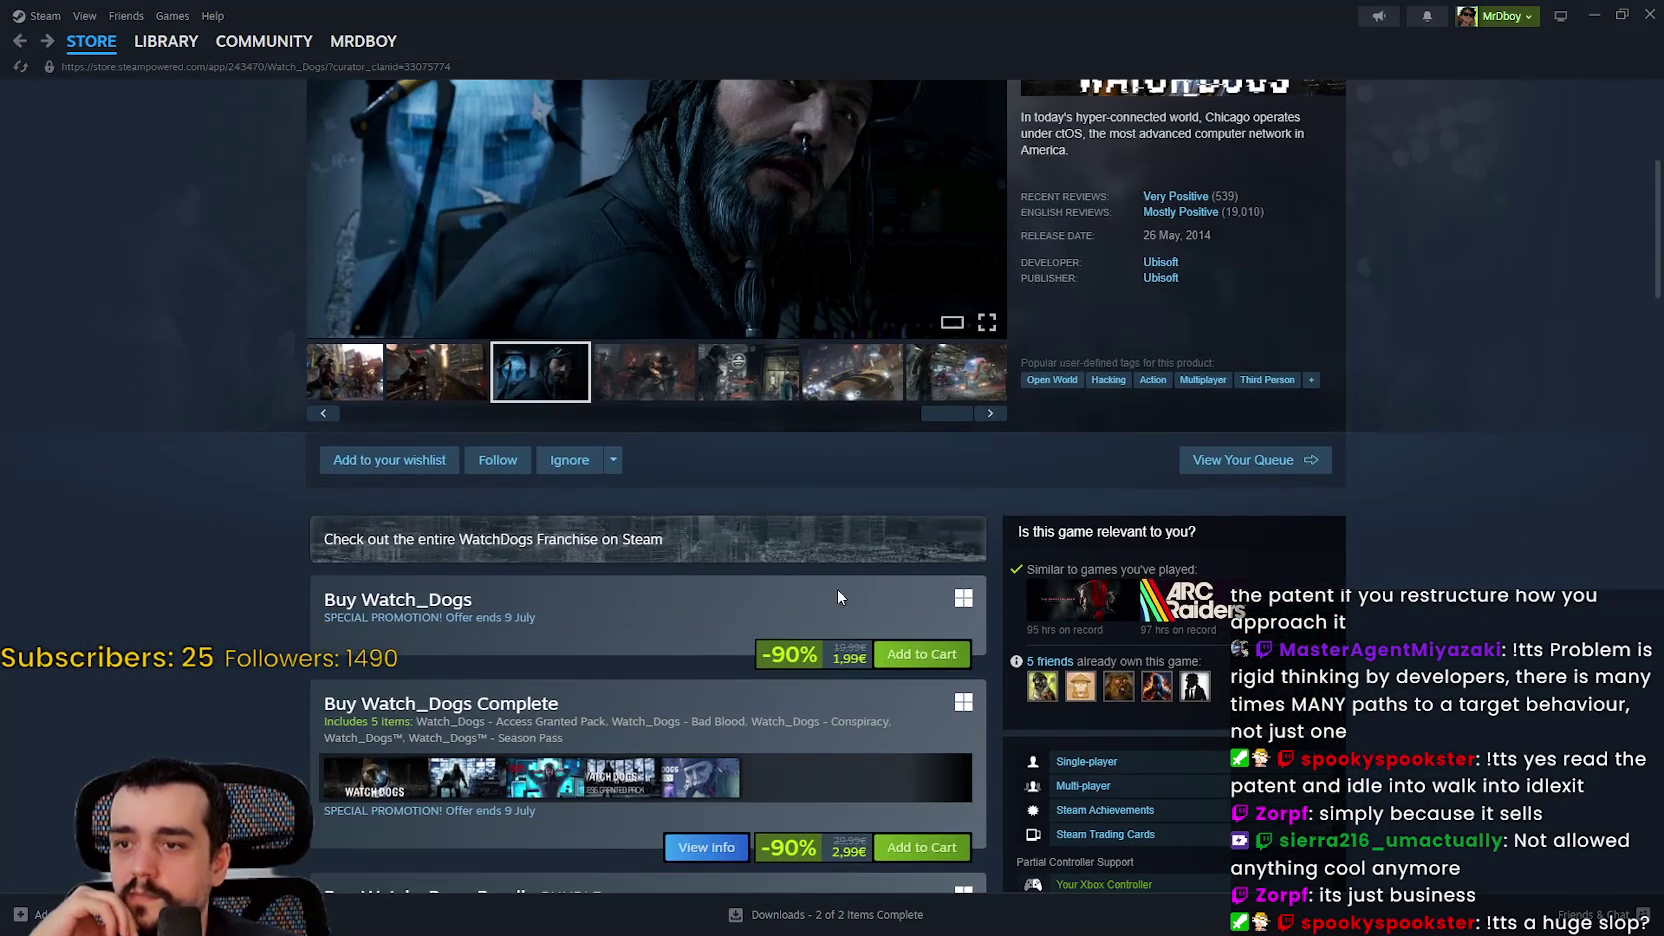
scroll(824, 641, "down", 5)
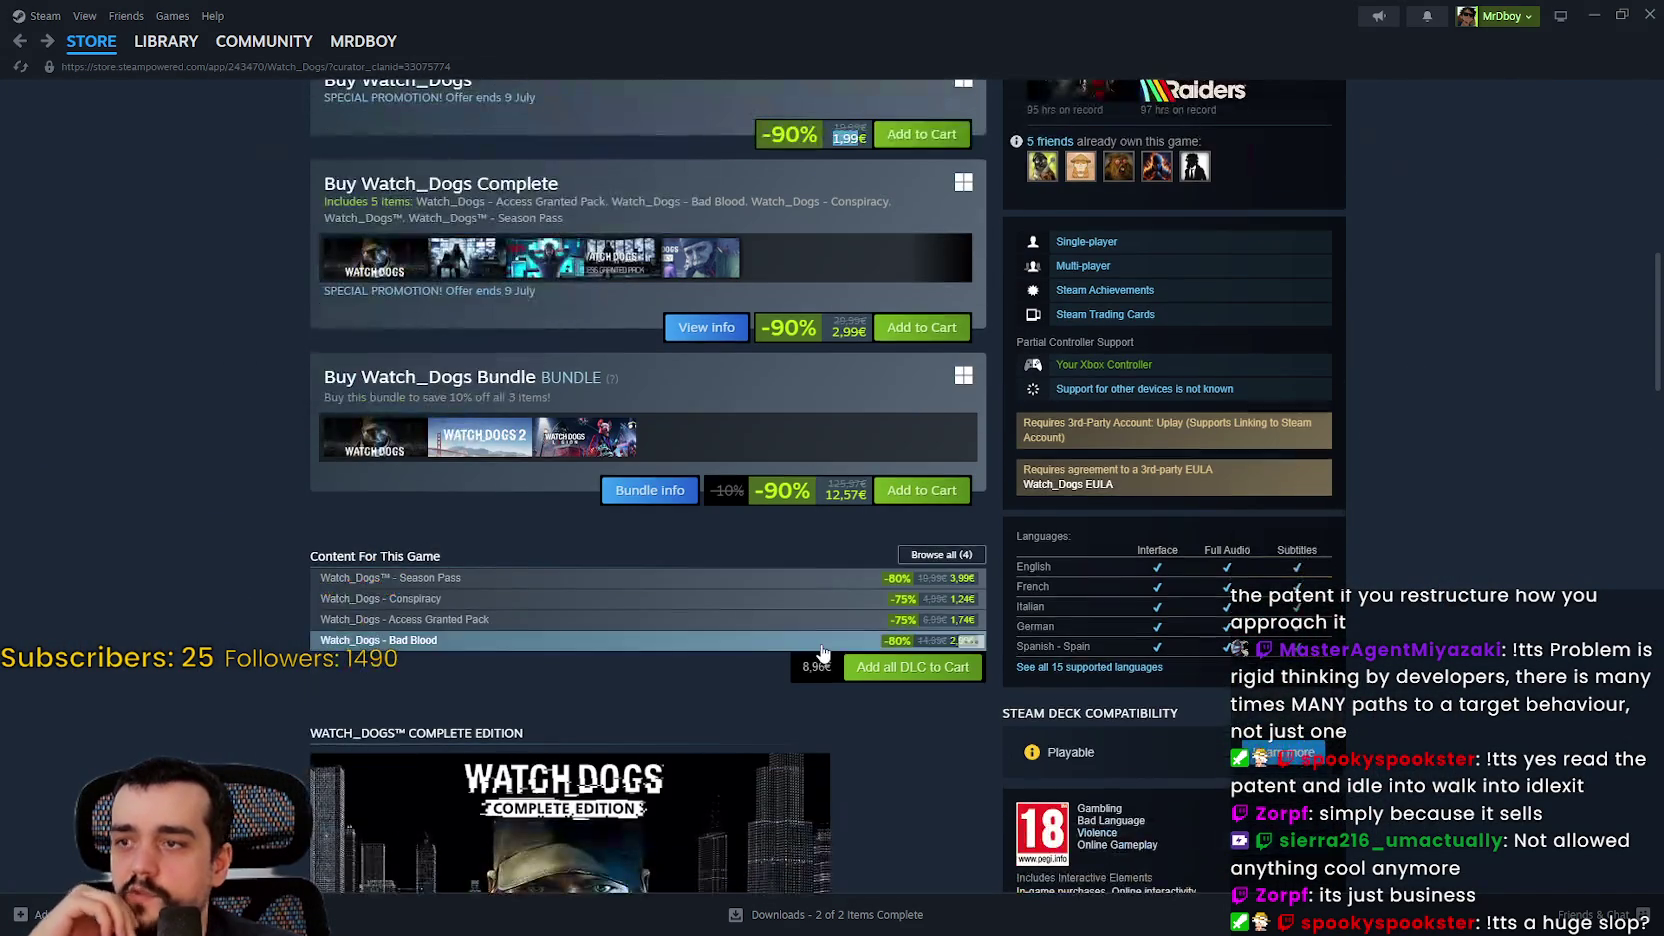
mouse_move(822, 645)
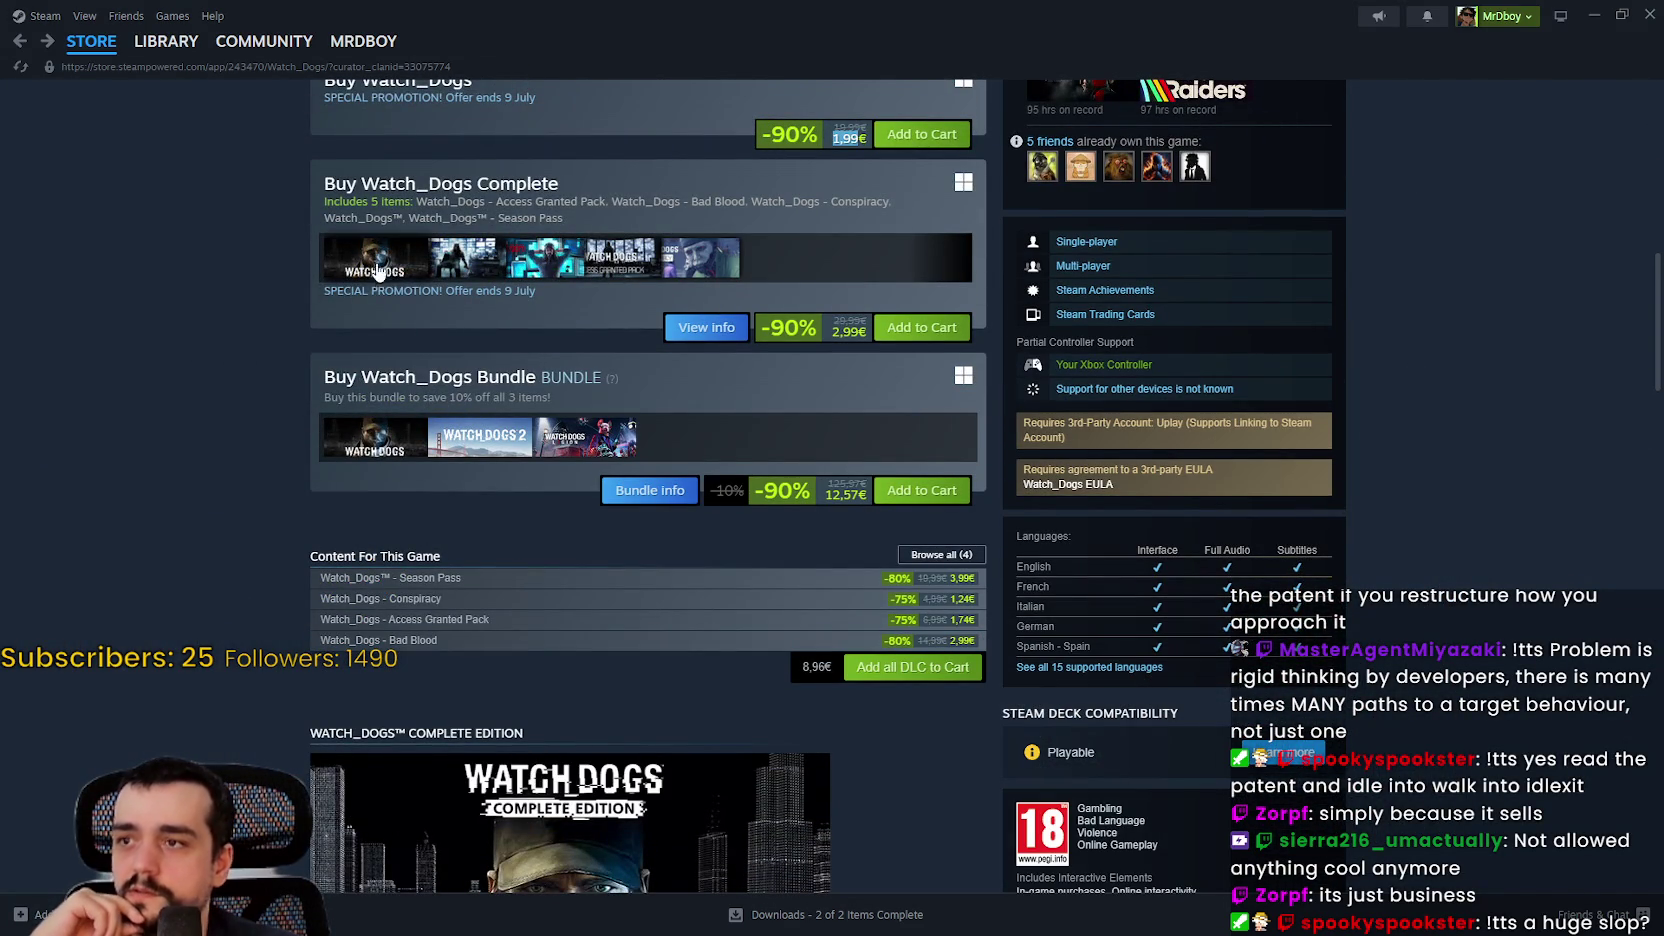
mouse_move(486, 250)
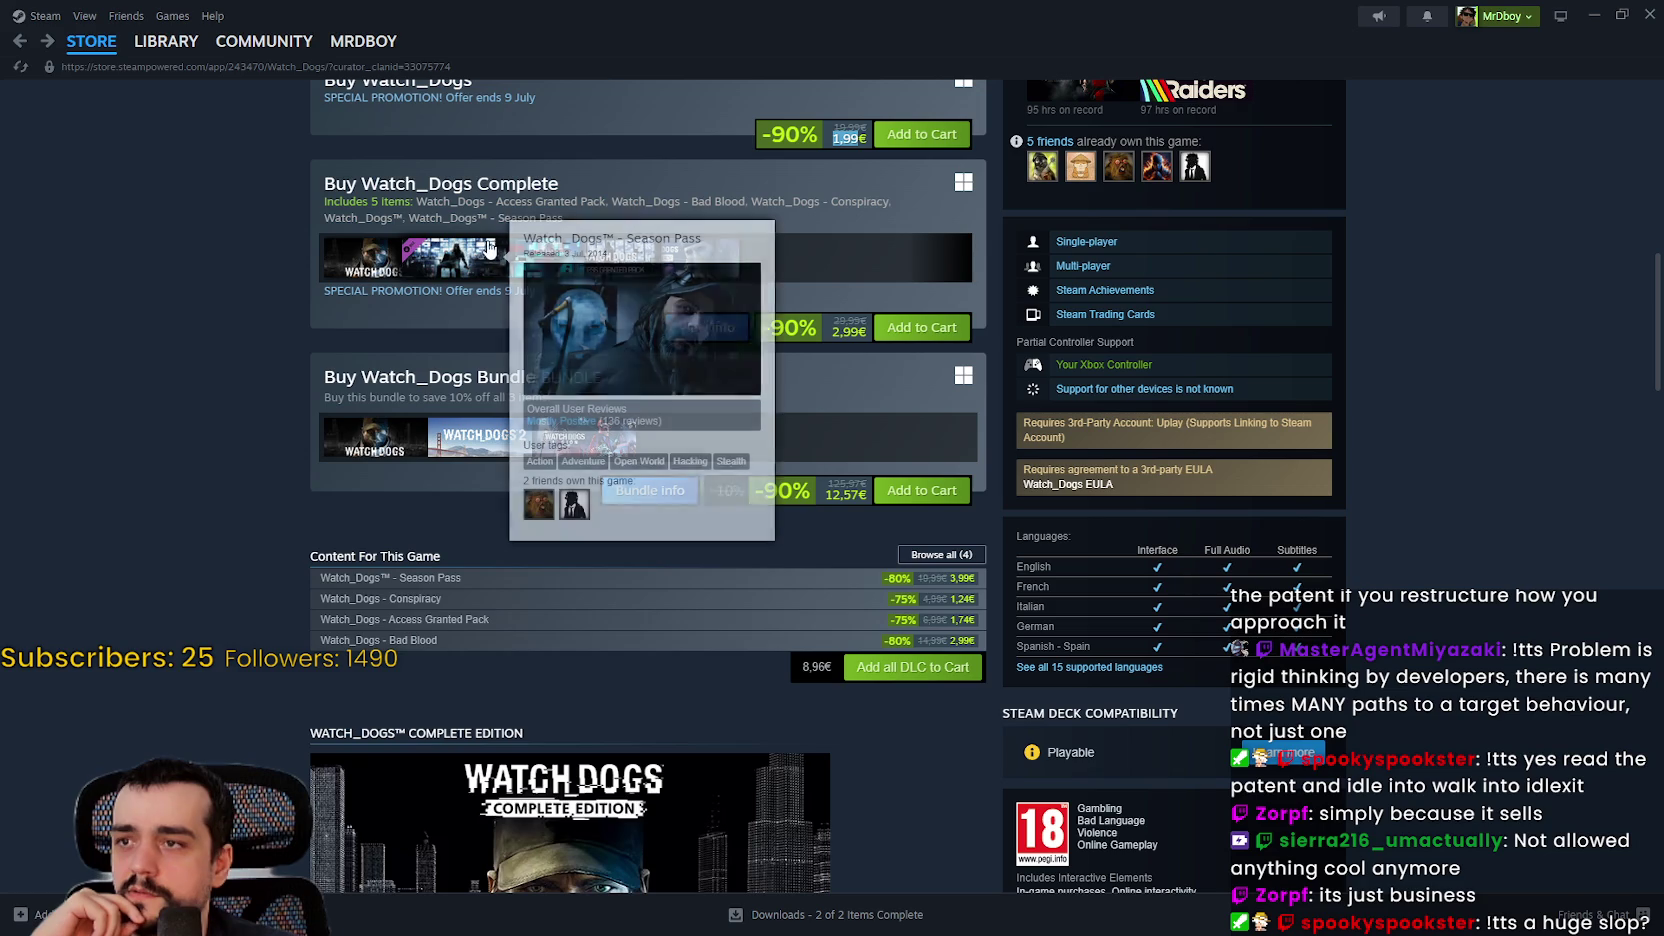
mouse_move(562, 262)
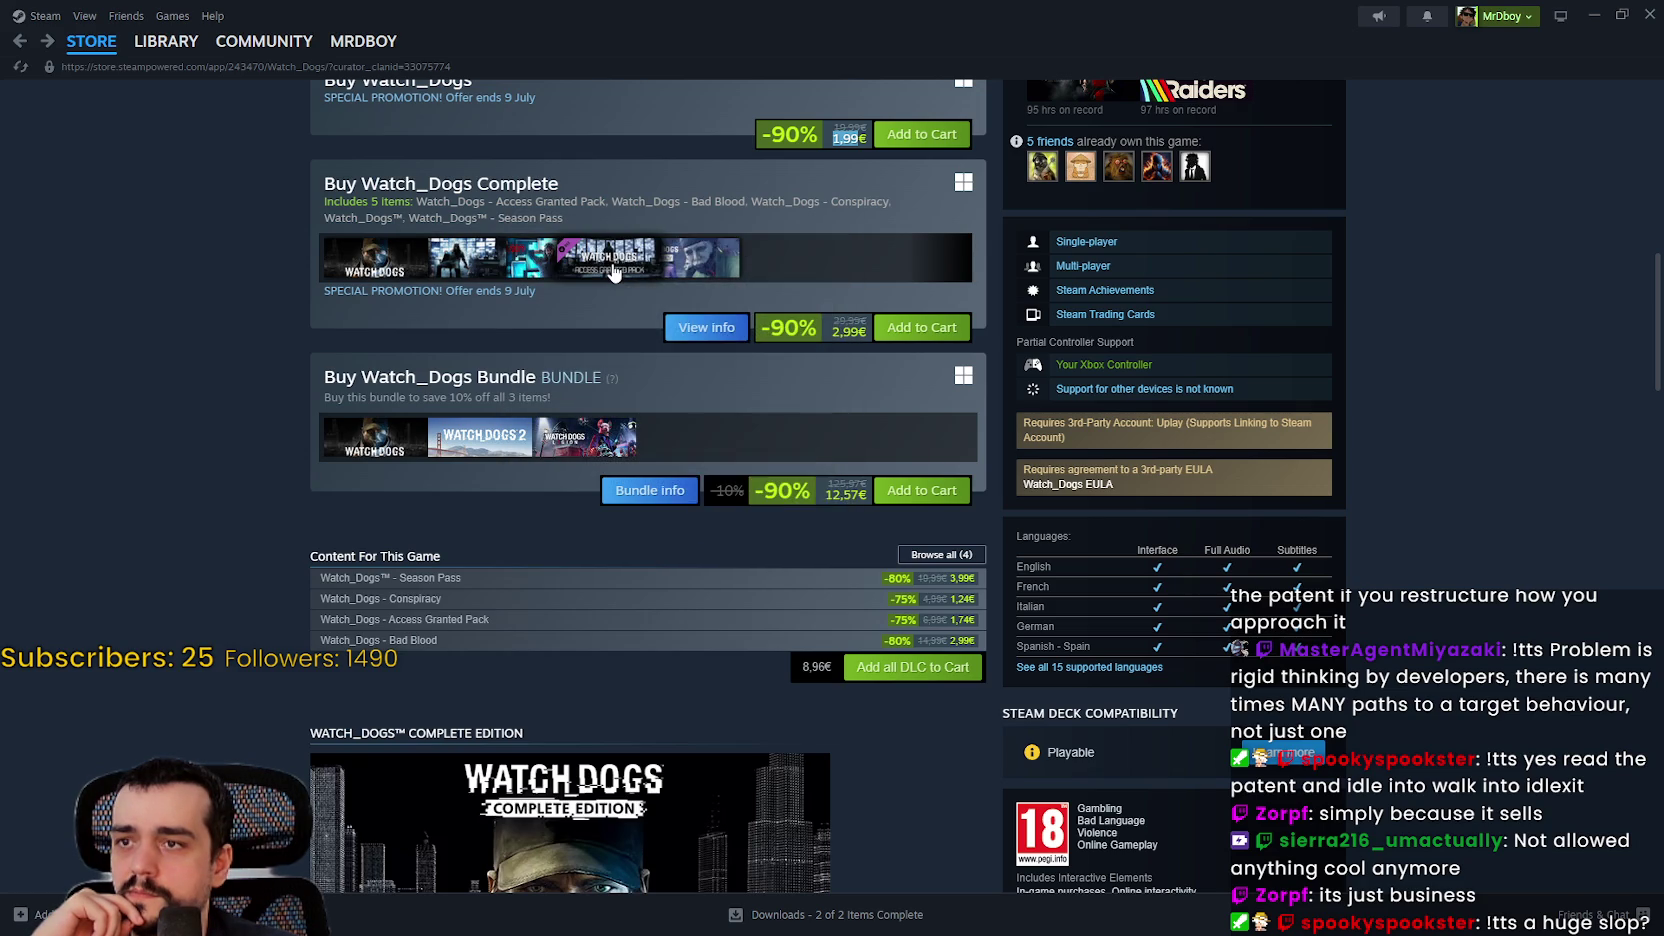
mouse_move(613, 272)
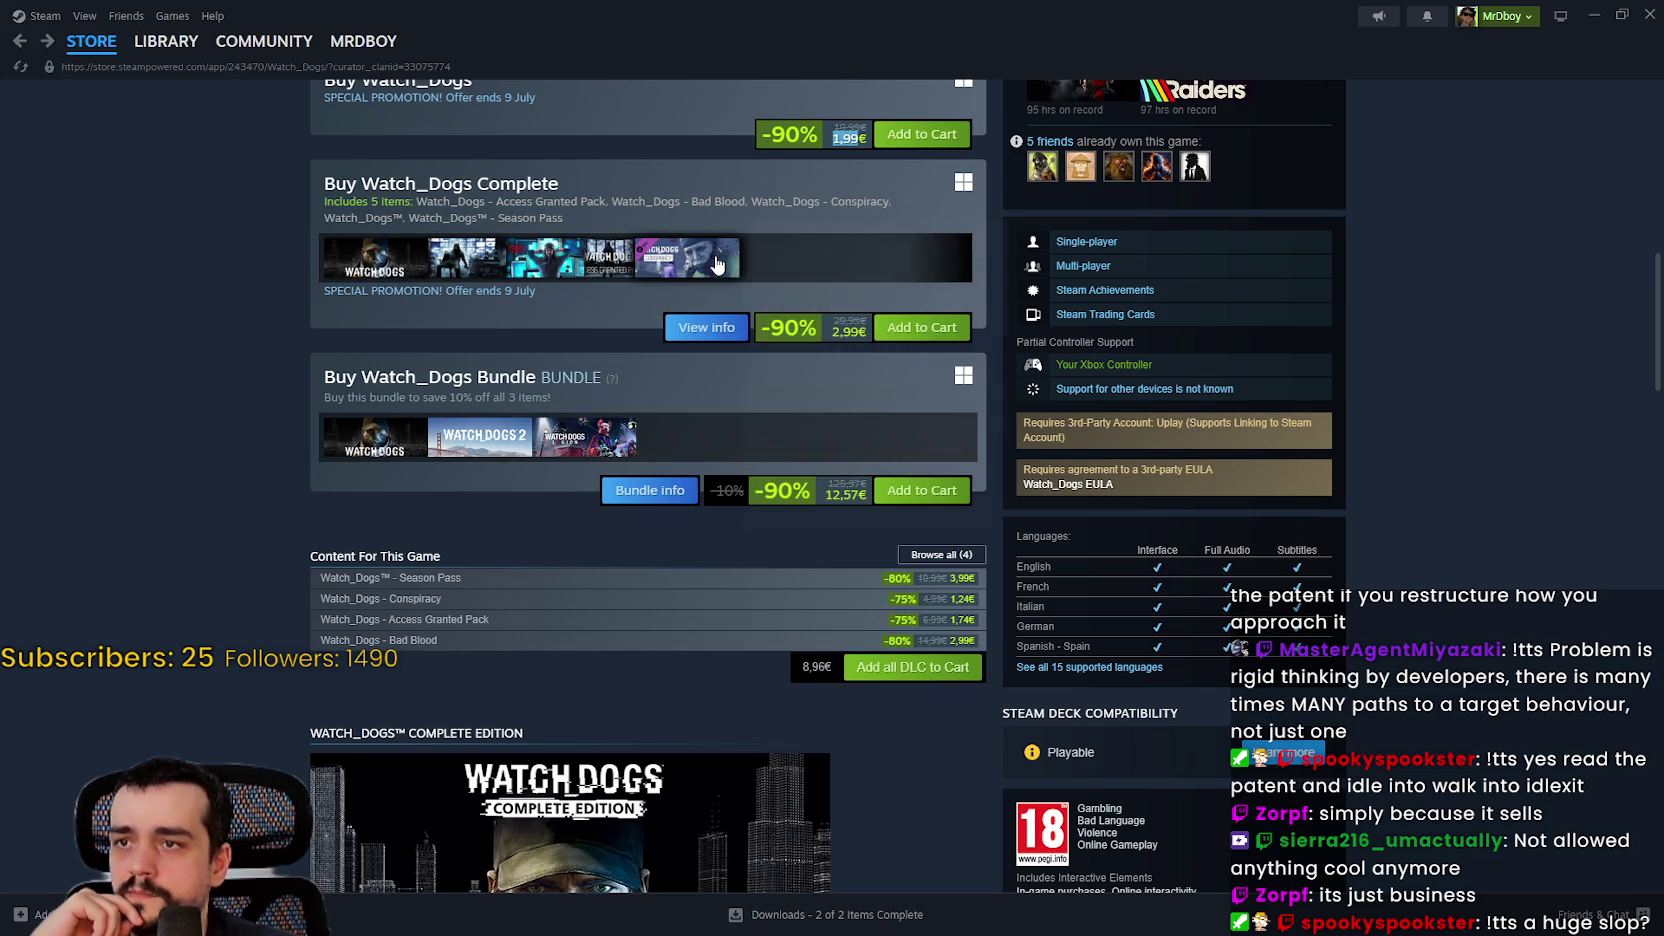
scroll(181, 457, "up", 5)
scroll(190, 445, "up", 3)
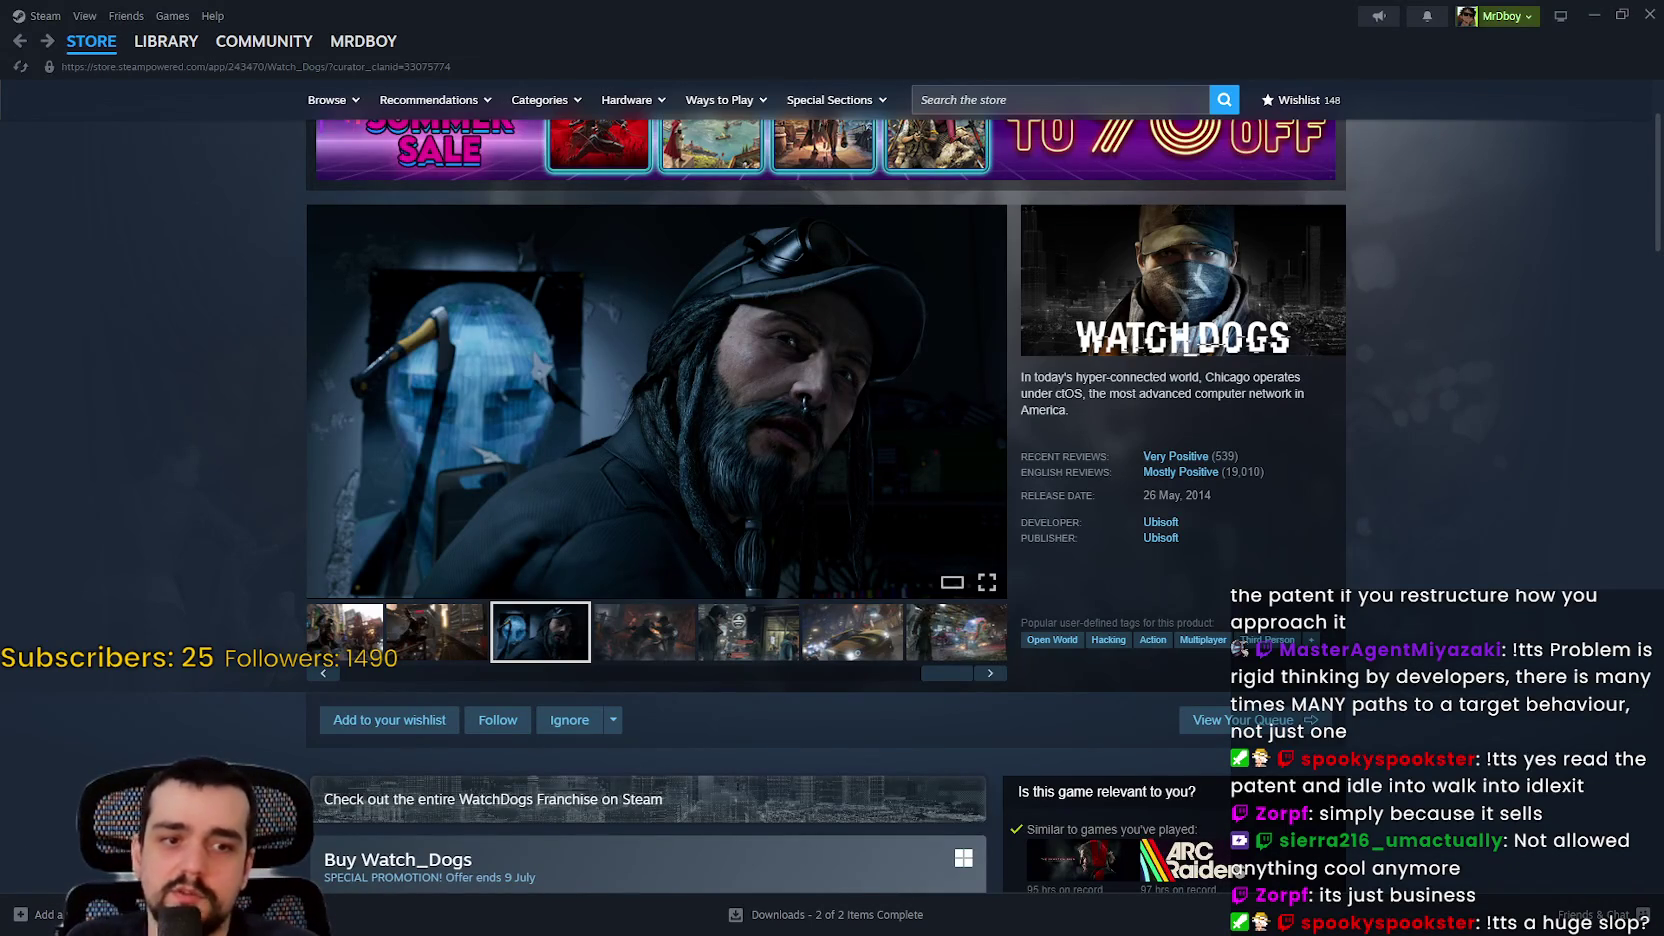
Step: Switch to the web browser and enter 'ubisoft stock' in a new tab
key("alt+Tab")
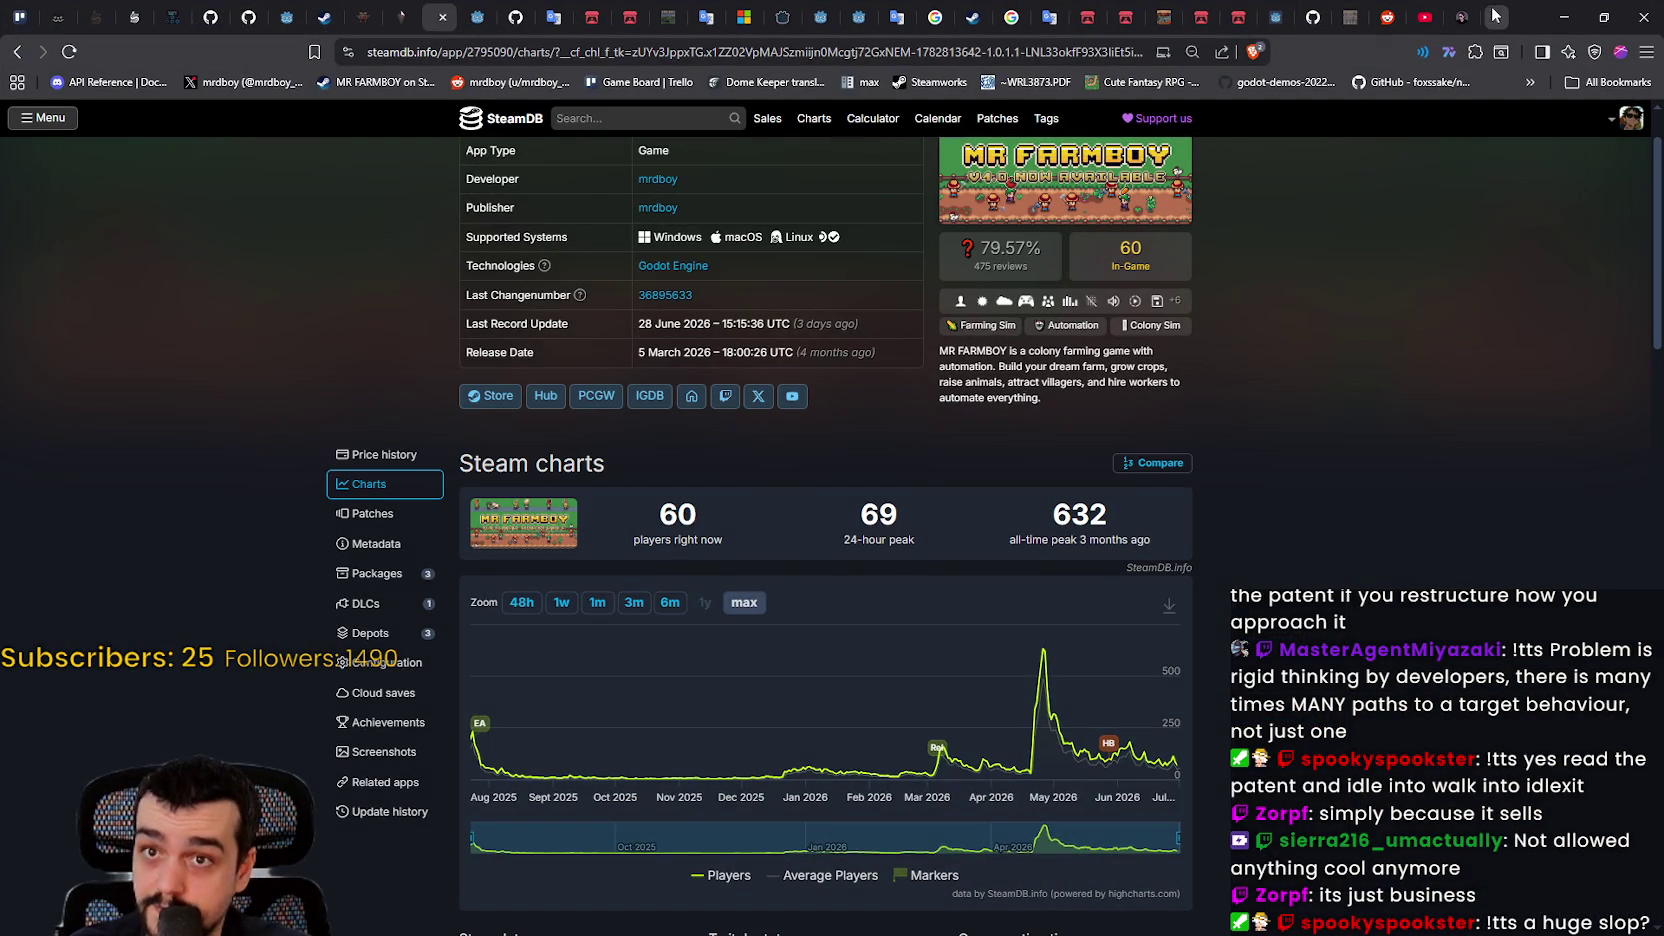
left_click(1500, 18)
type("ubis")
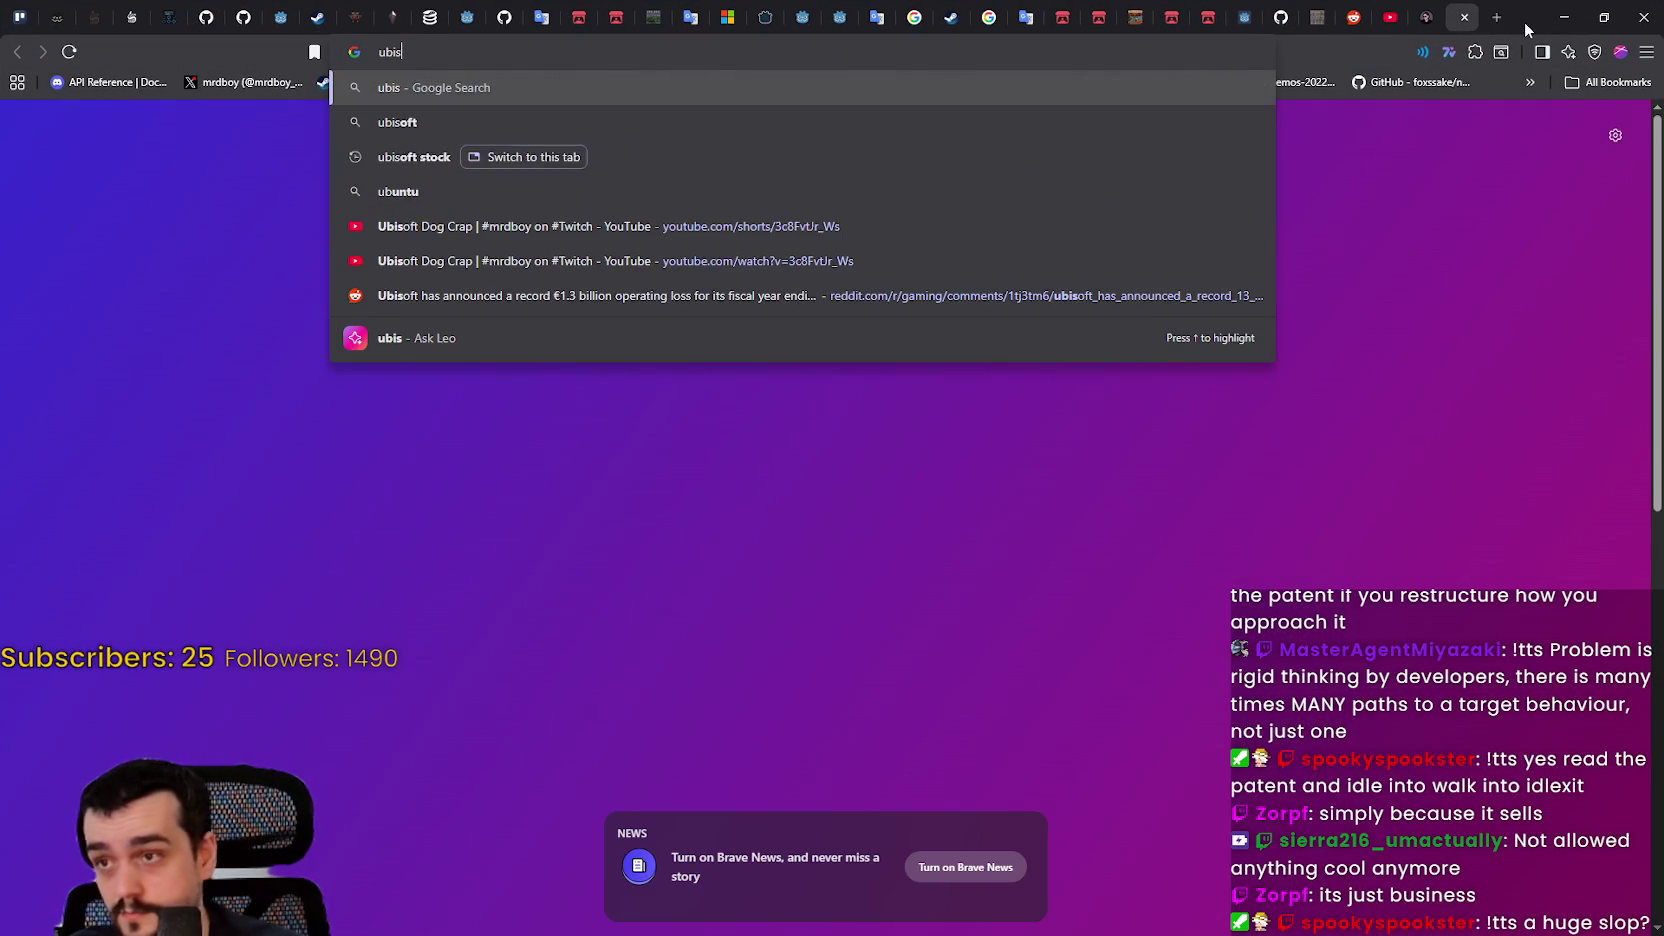
type("oft ")
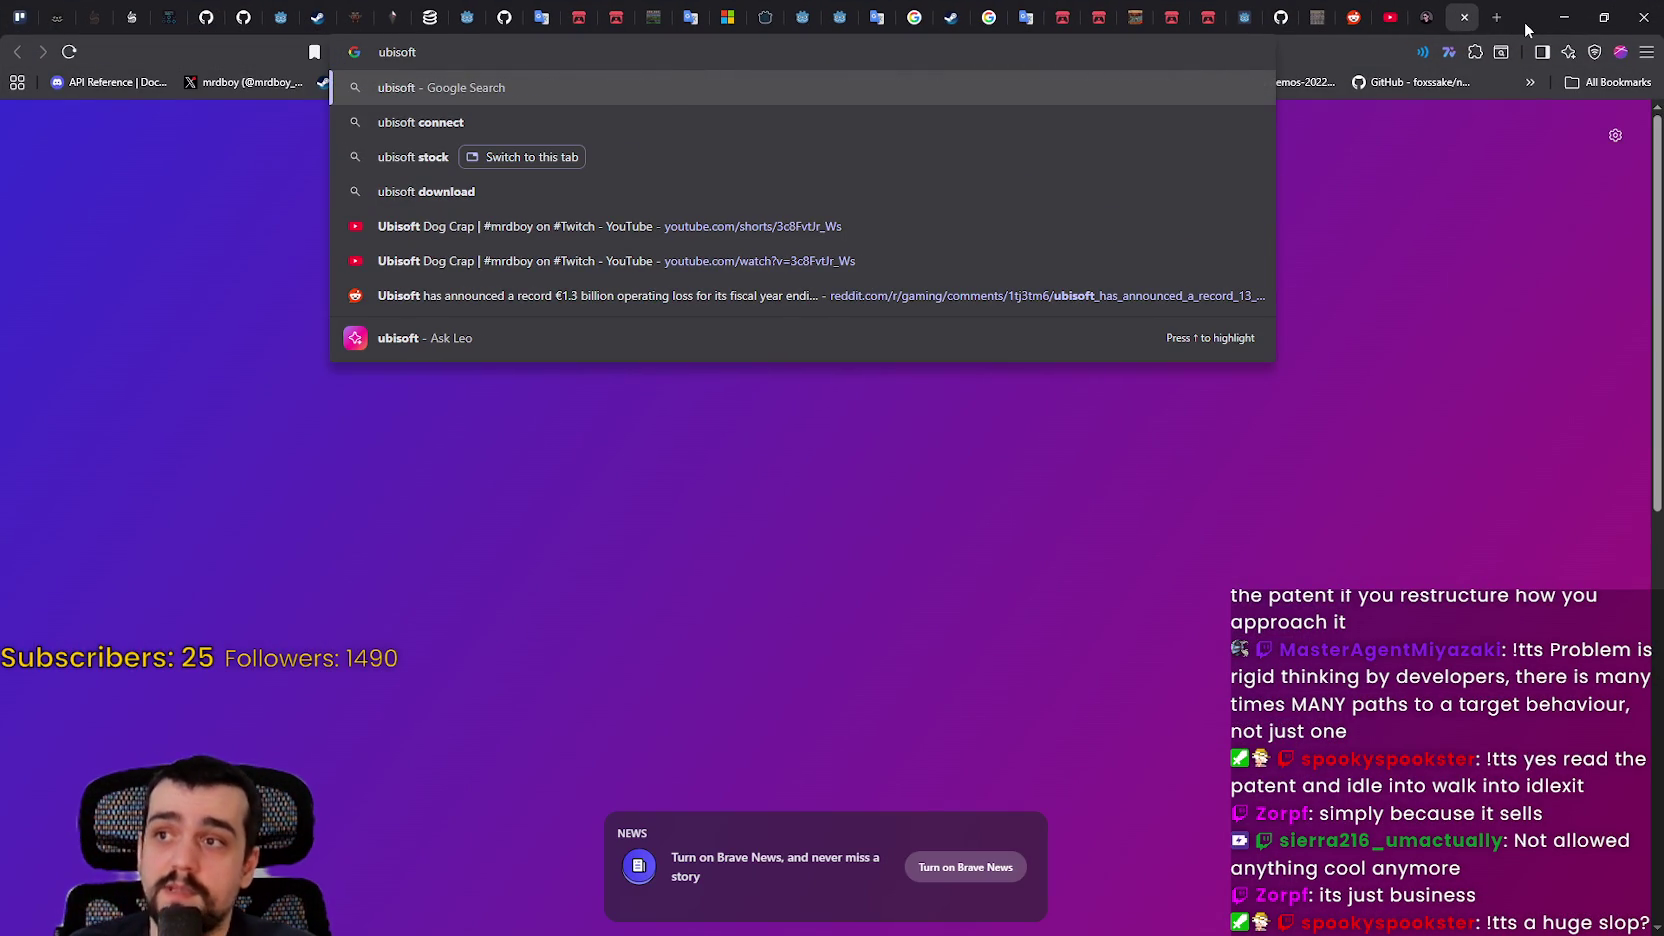
type("stock")
Step: Search Google for 'ubisoft stock', view its 6M and 1Y charts, then return to Steam
key("Return")
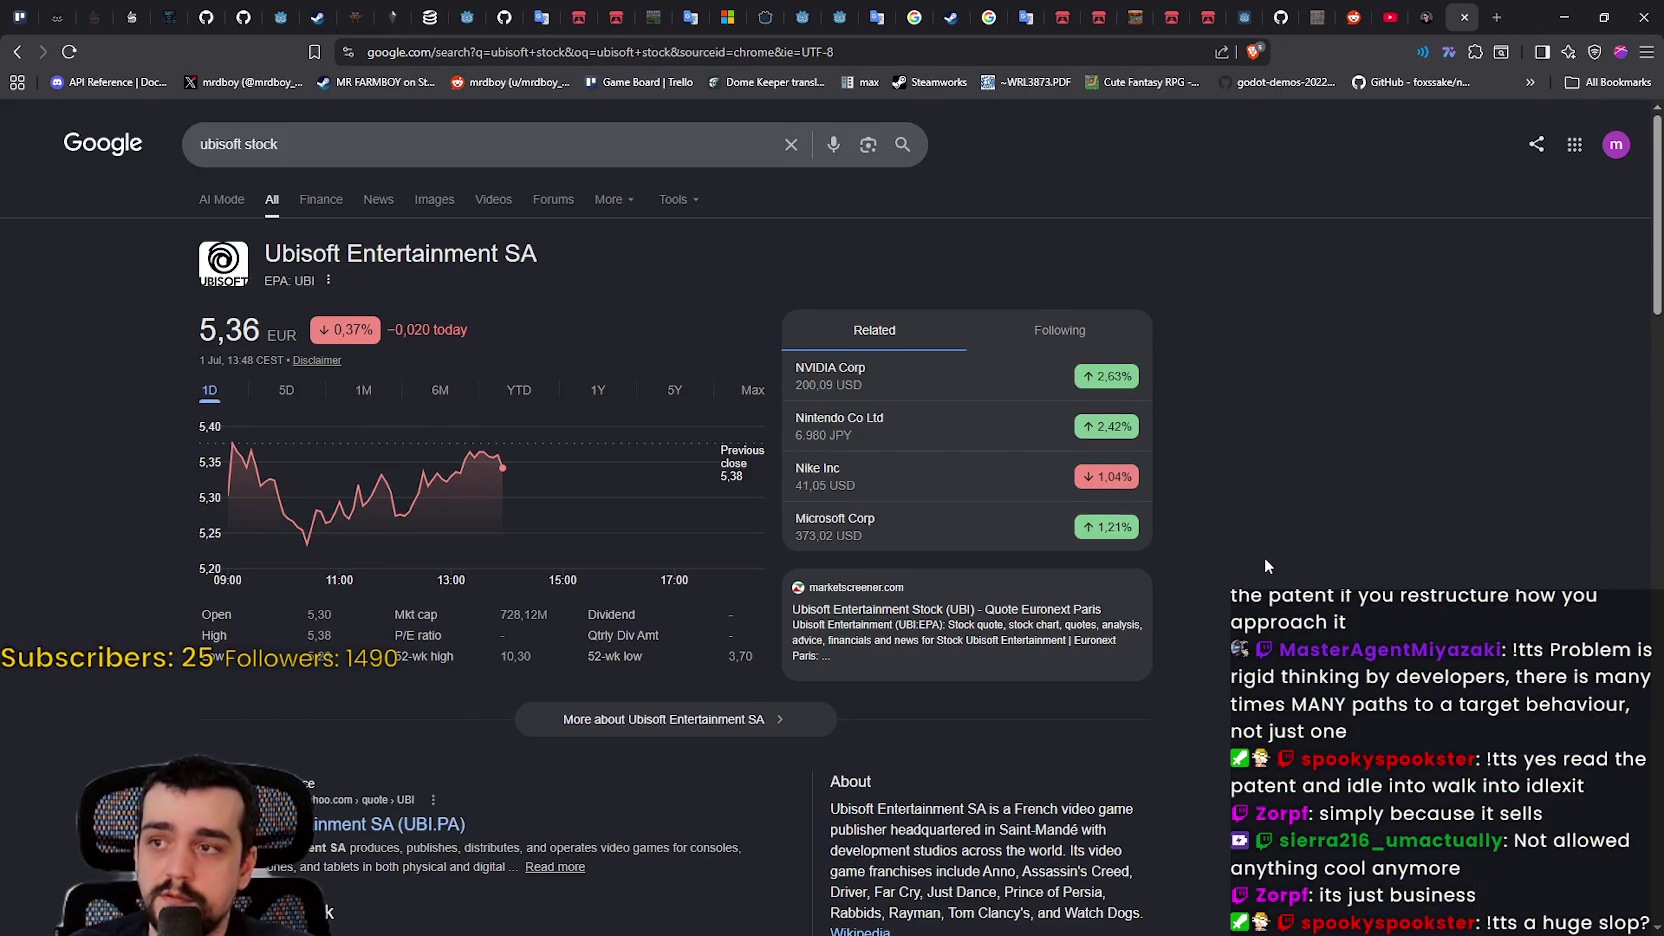
scroll(1265, 563, "down", 1)
left_click(441, 306)
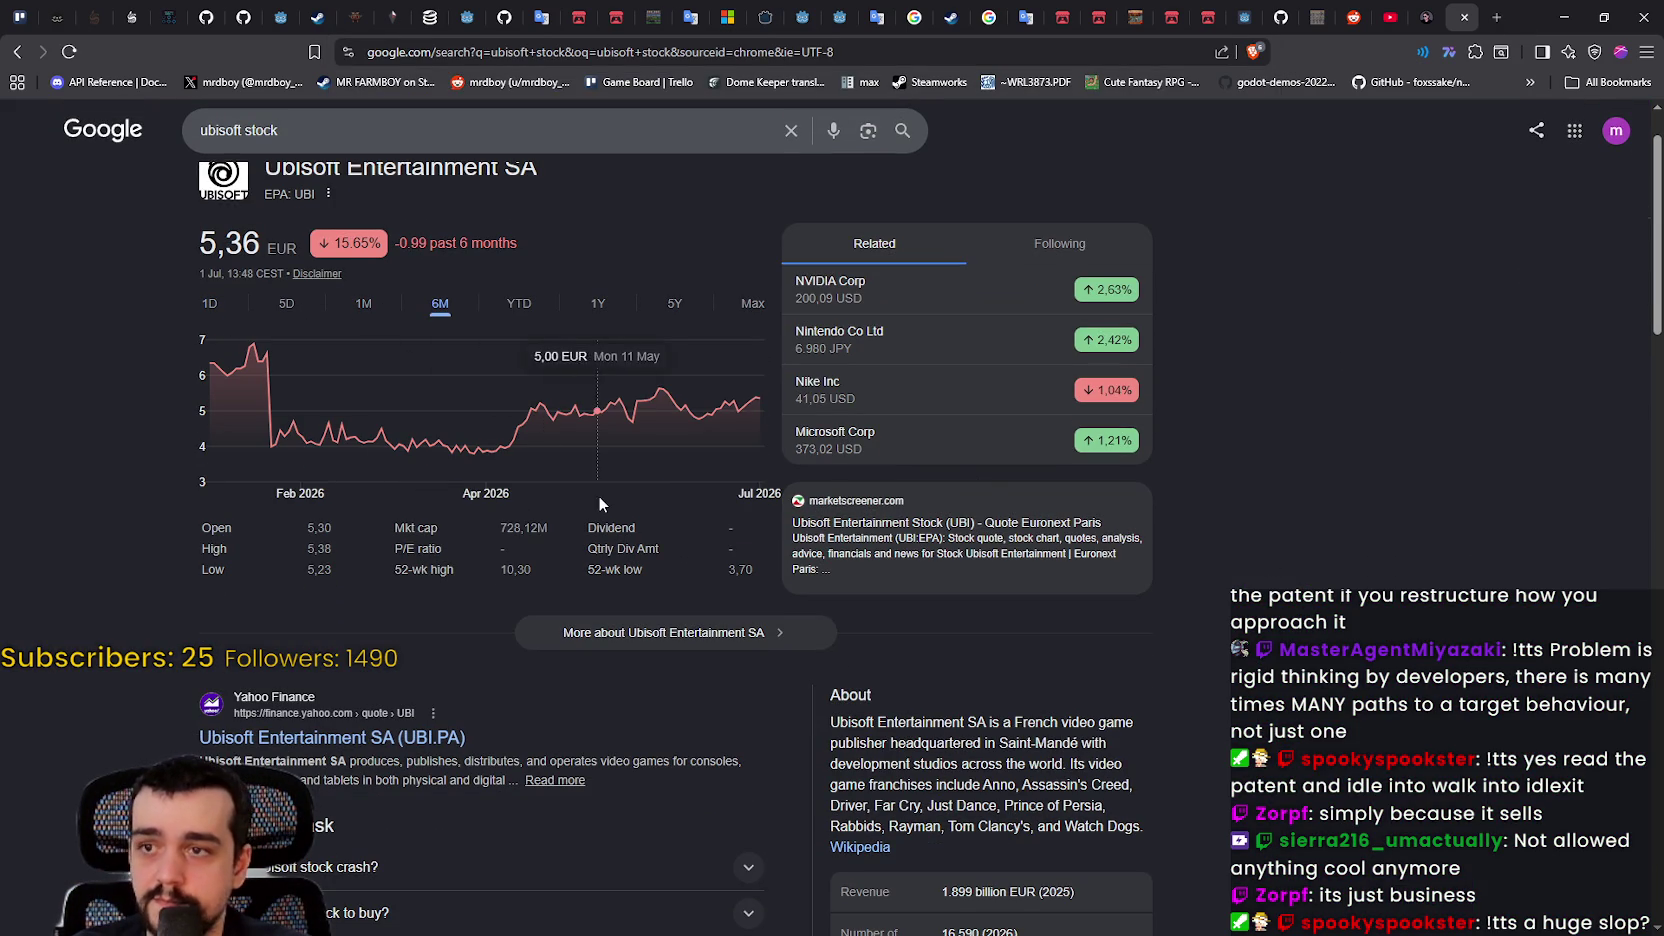
left_click(598, 303)
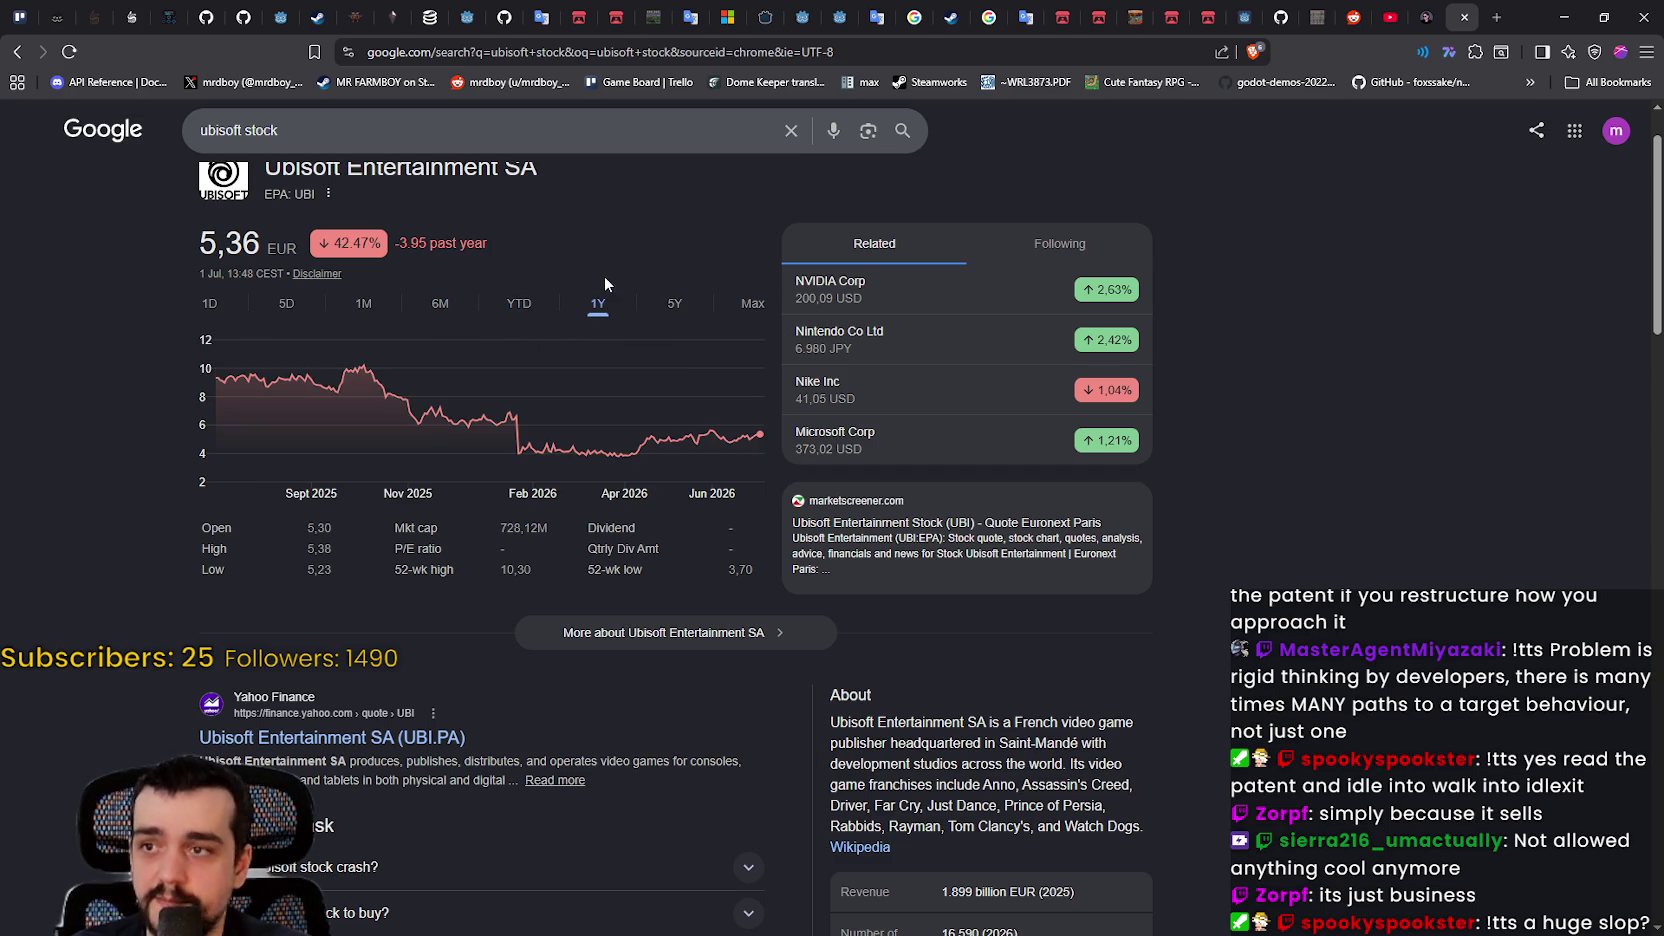
mouse_move(759, 437)
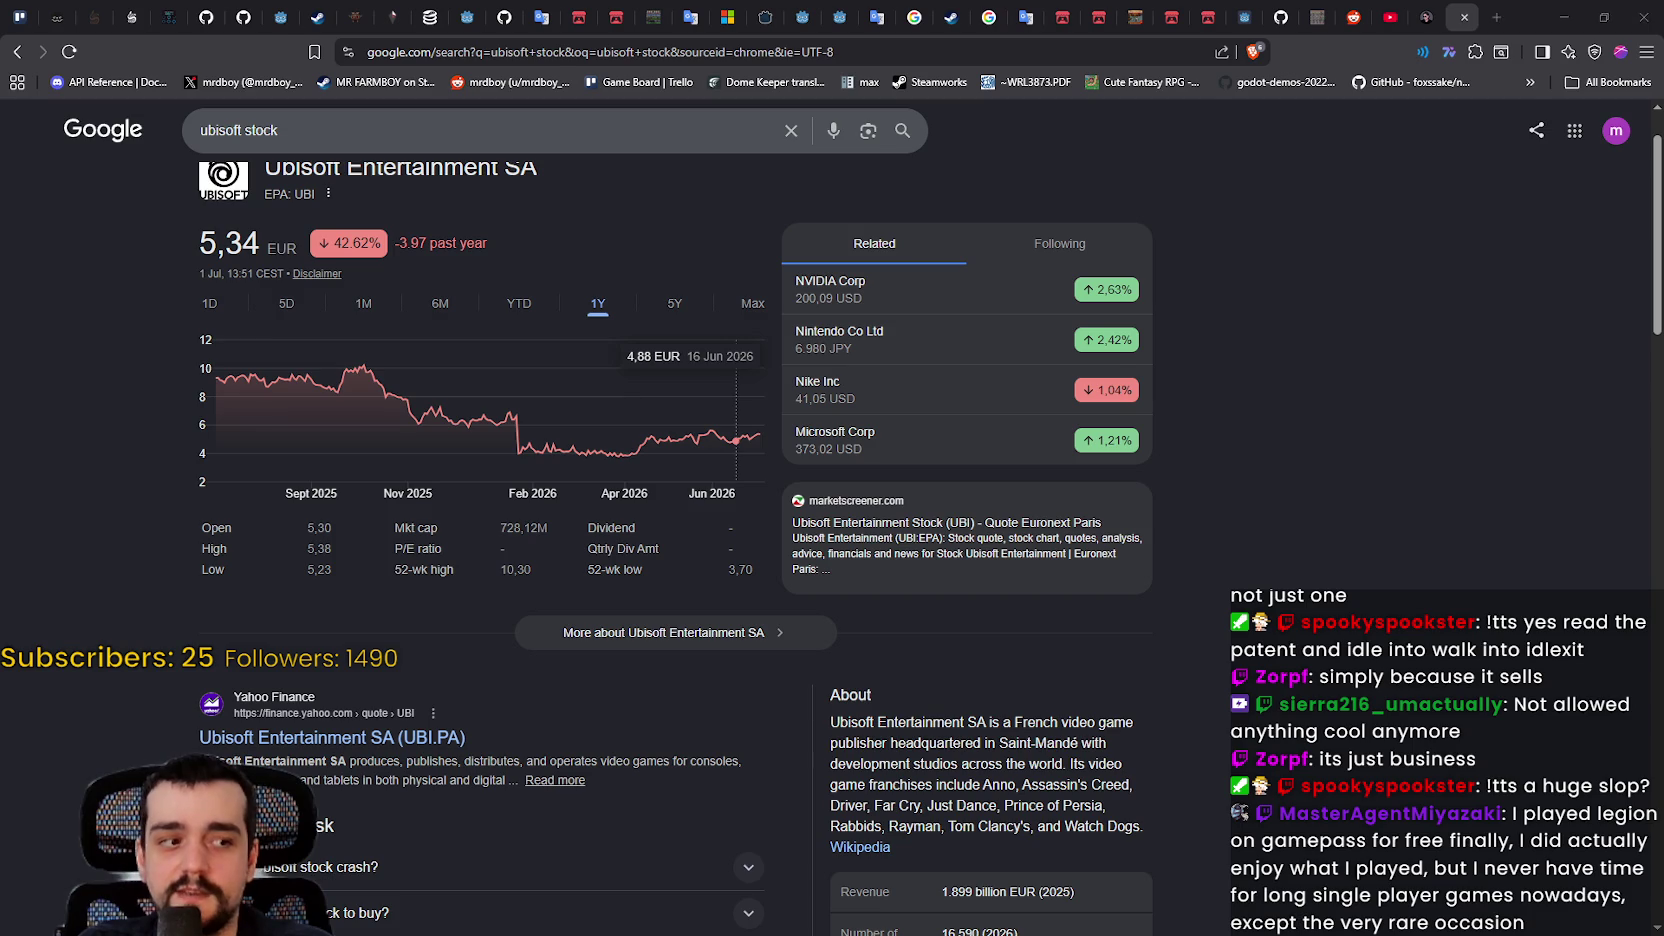
key("alt+Tab")
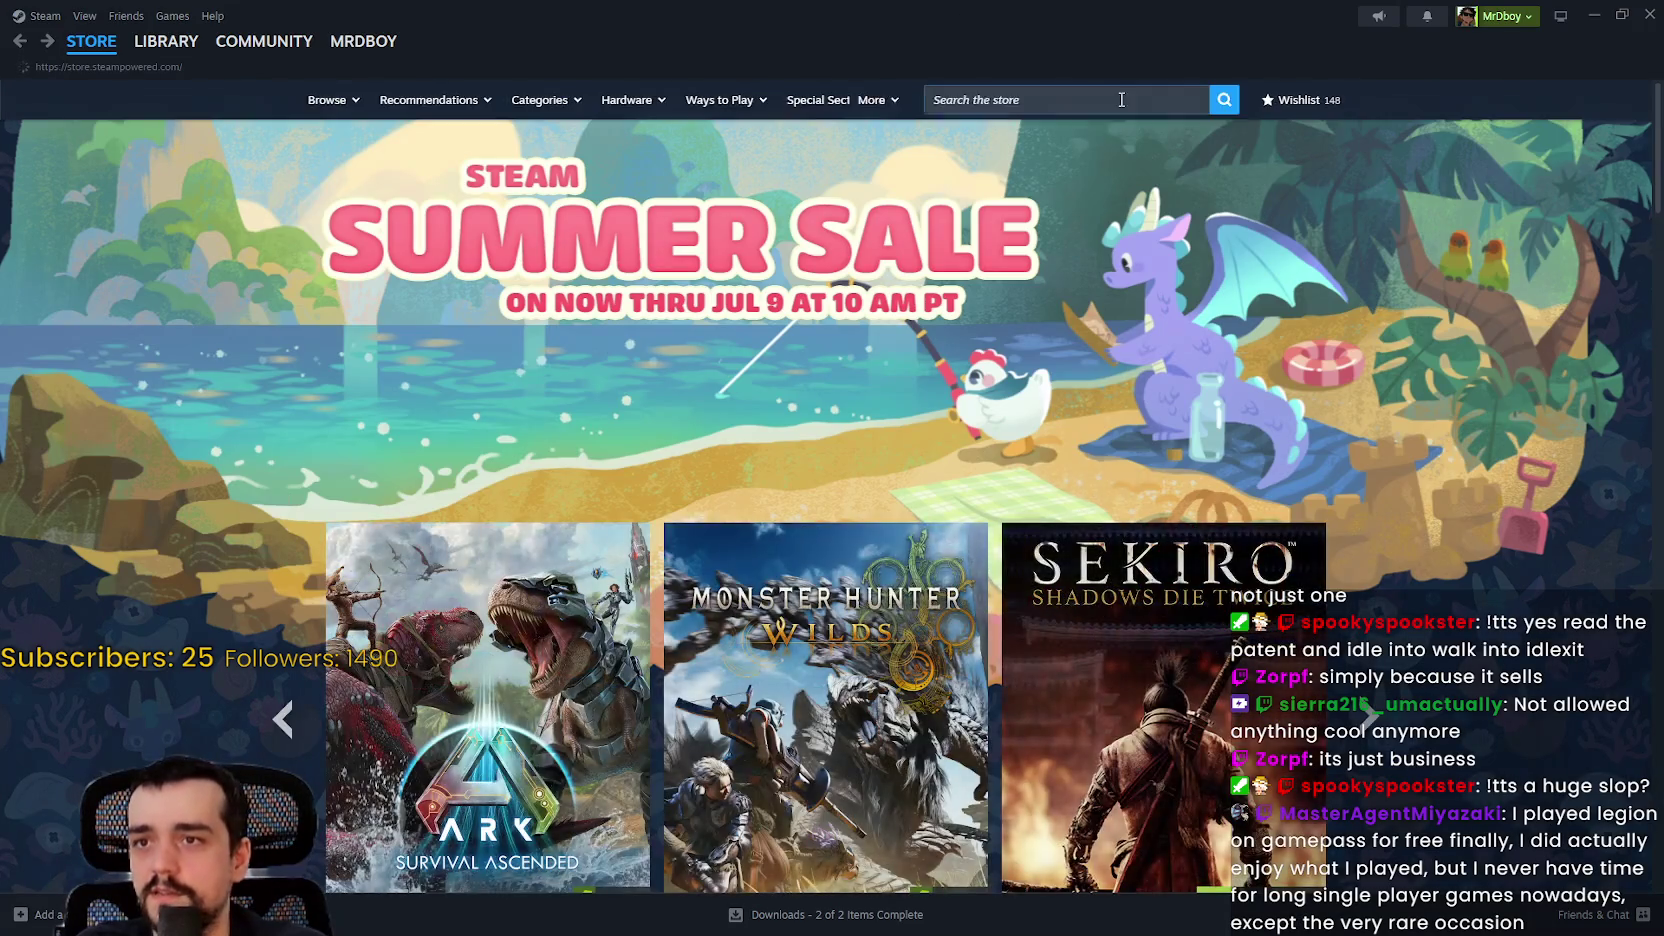
Step: Search the store for 'assasin creed' and view Black Flag Resynced's screenshots and 9 Jul 2026 release date
left_click(1126, 102)
type("assas")
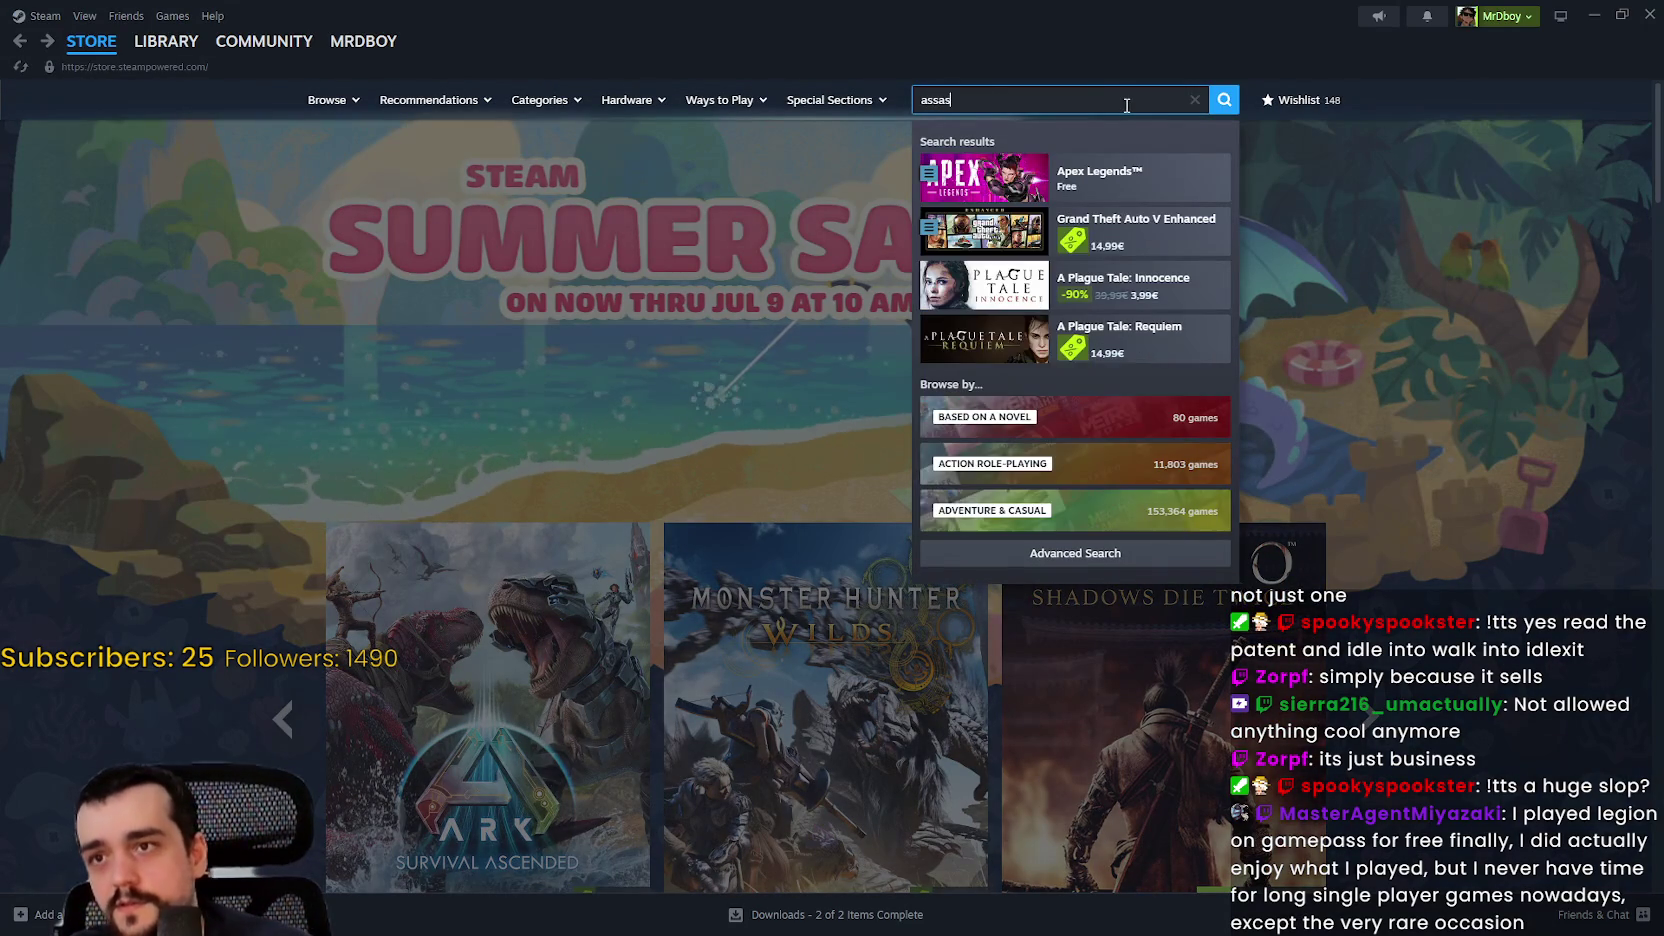
type("in creed")
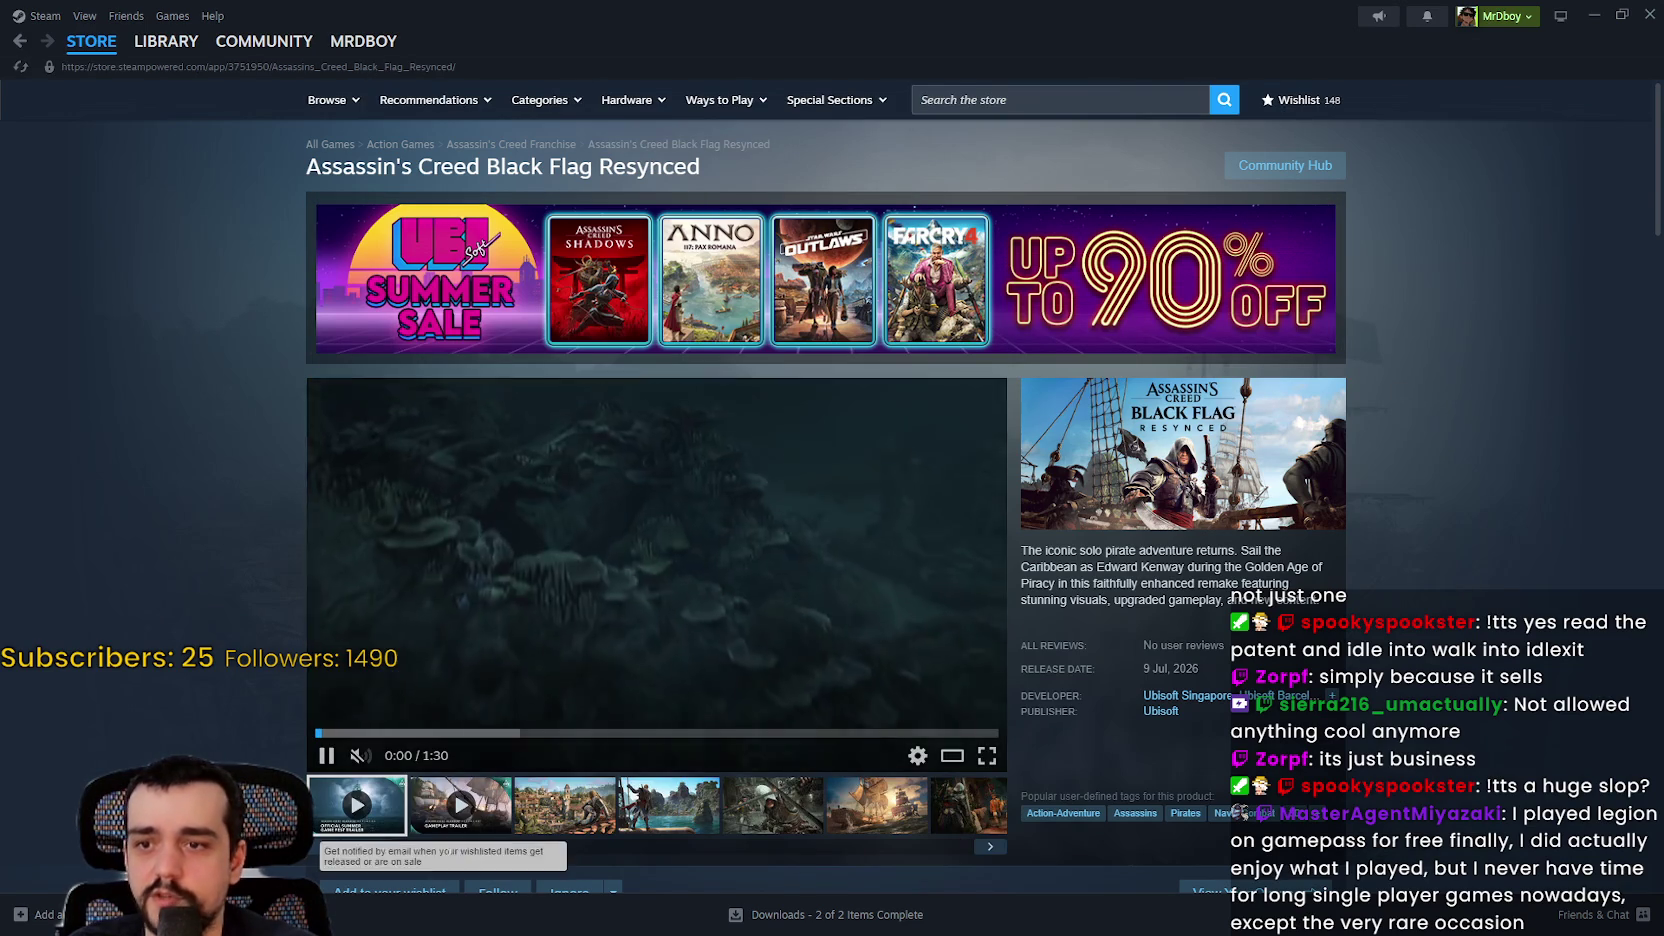
left_click(614, 815)
scroll(629, 700, "down", 6)
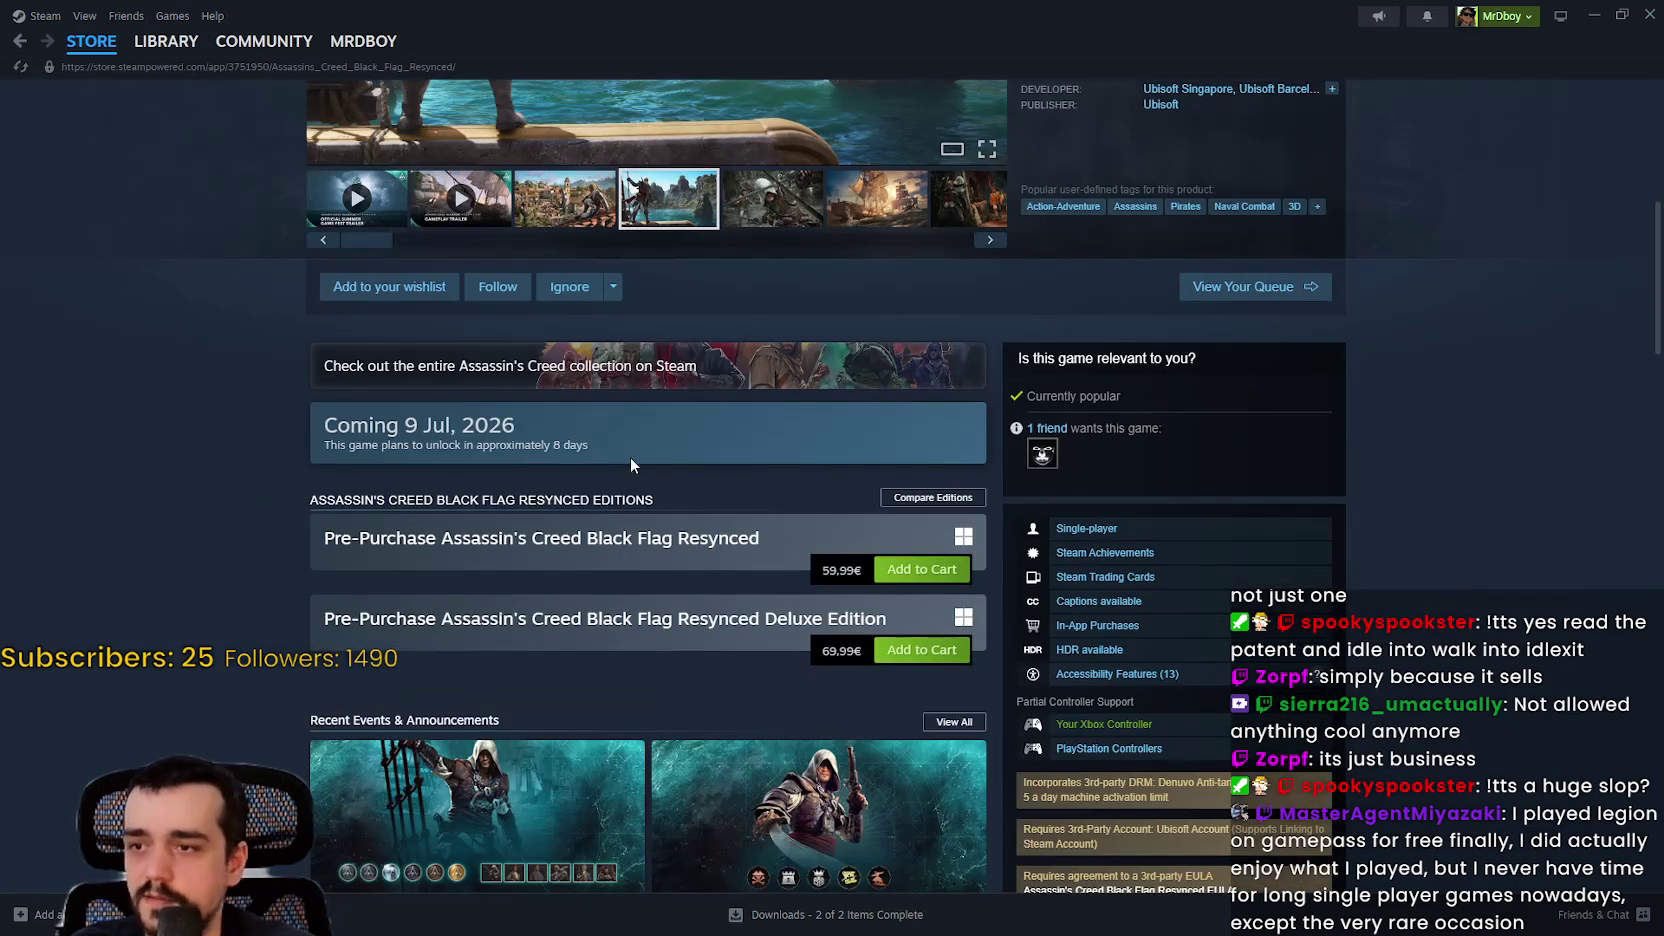
left_click_drag(630, 458, 312, 428)
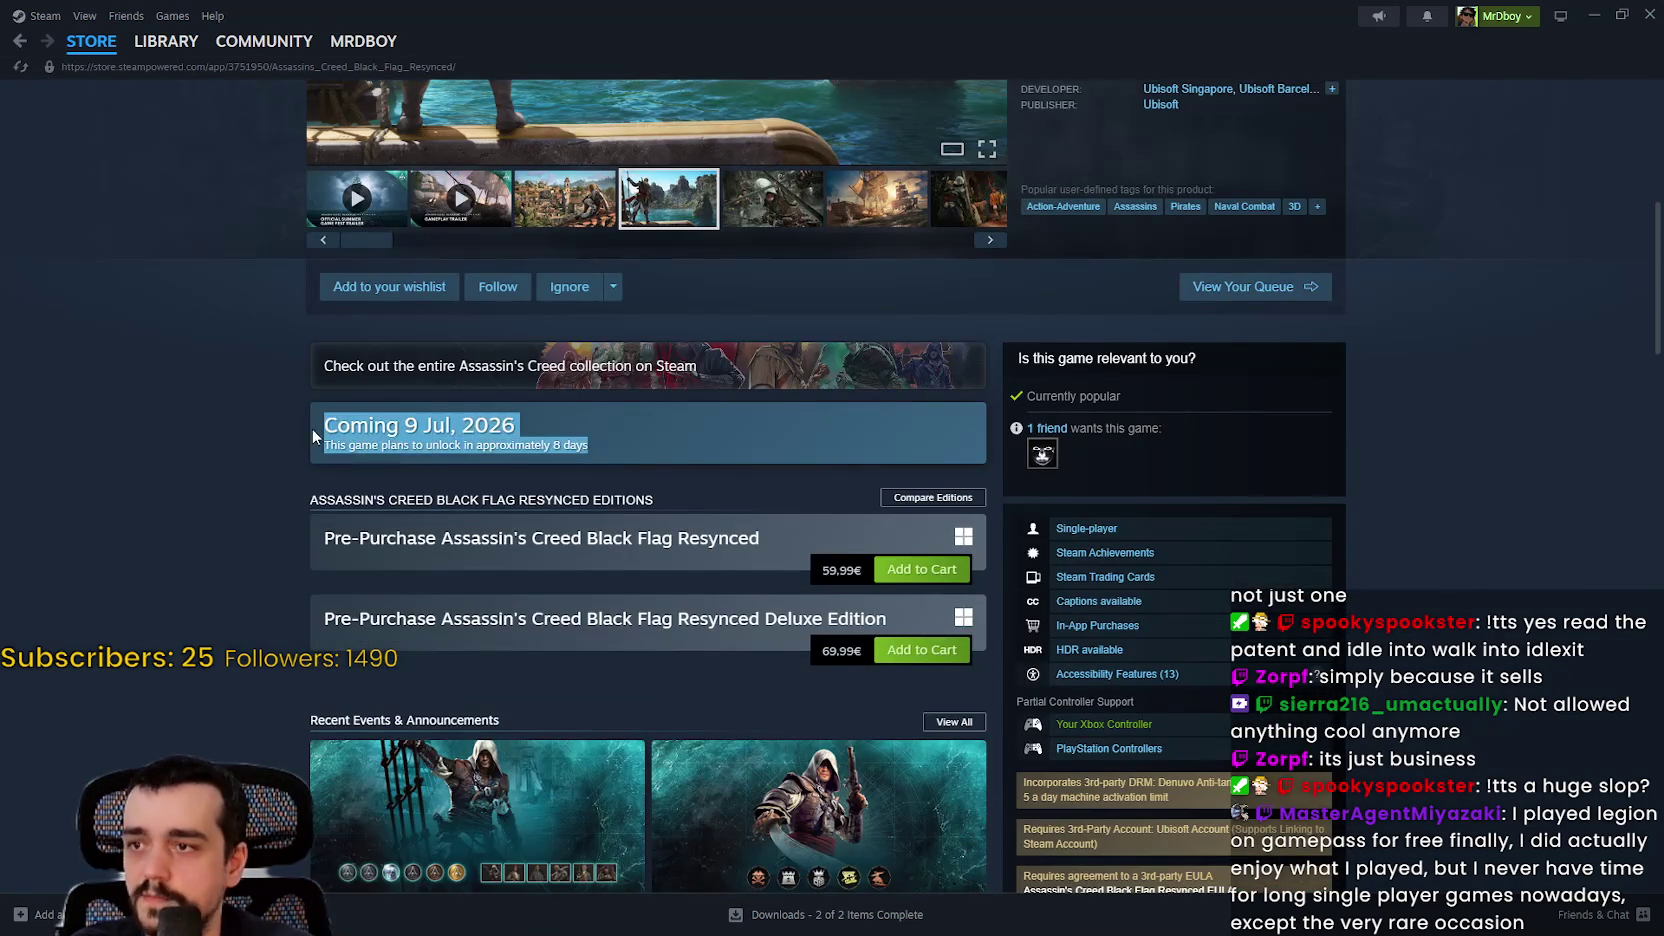
scroll(312, 428, "up", 5)
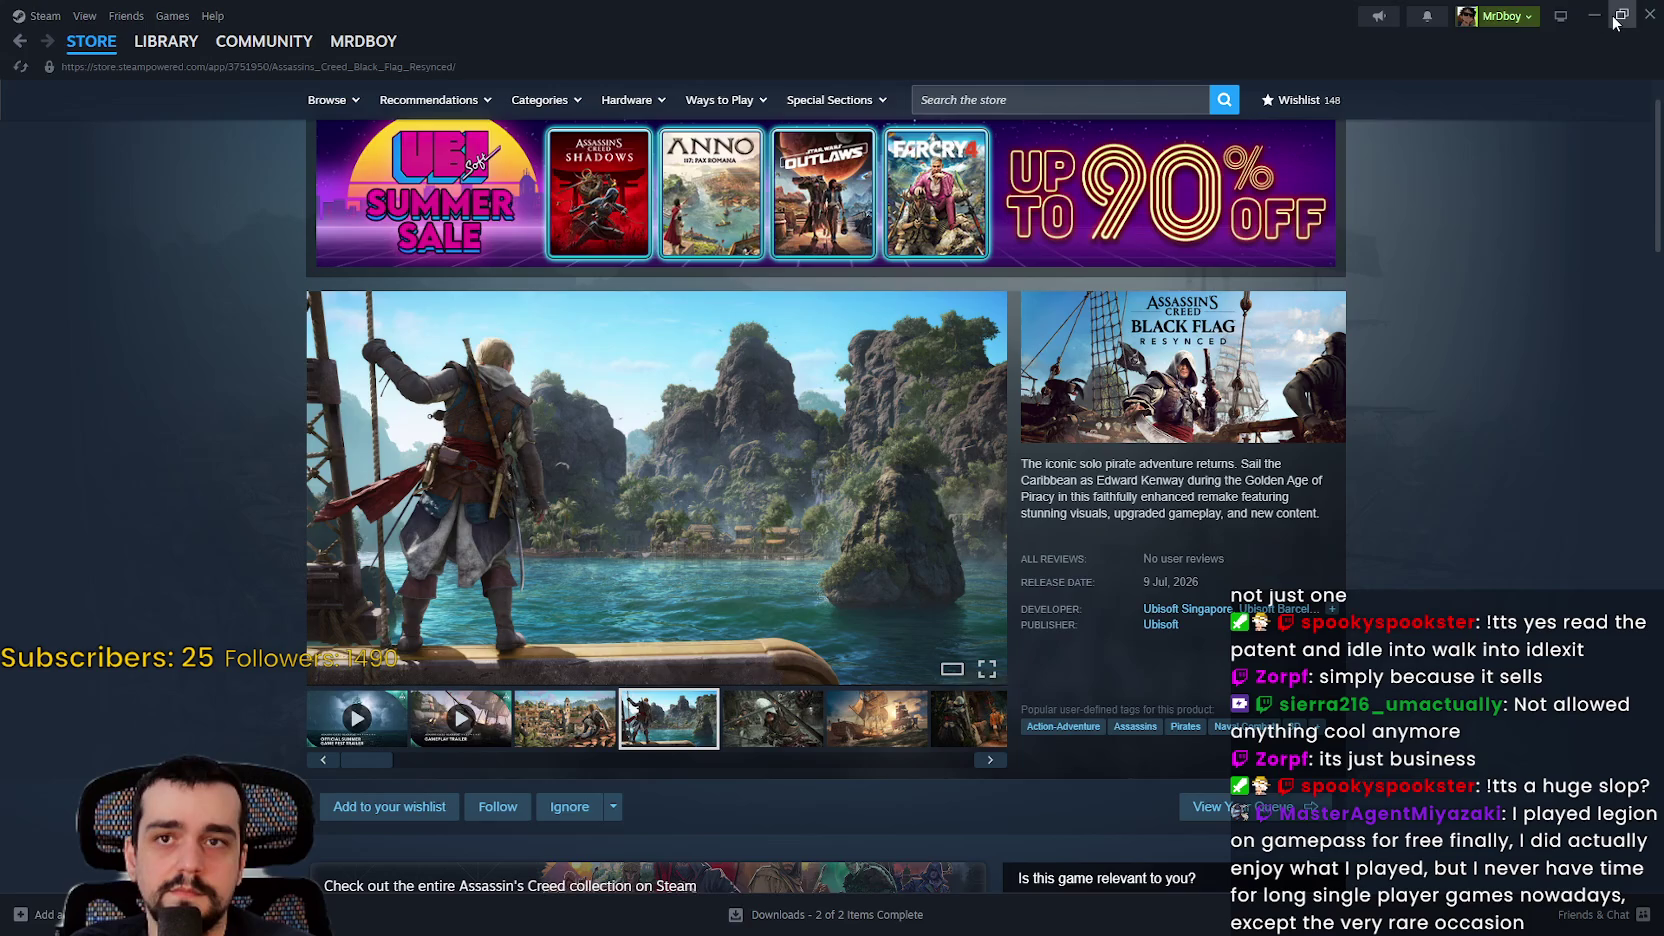
Step: Restore the Steam window from full screen, select the game title, and bring Google's stock results forward
left_click(1620, 15)
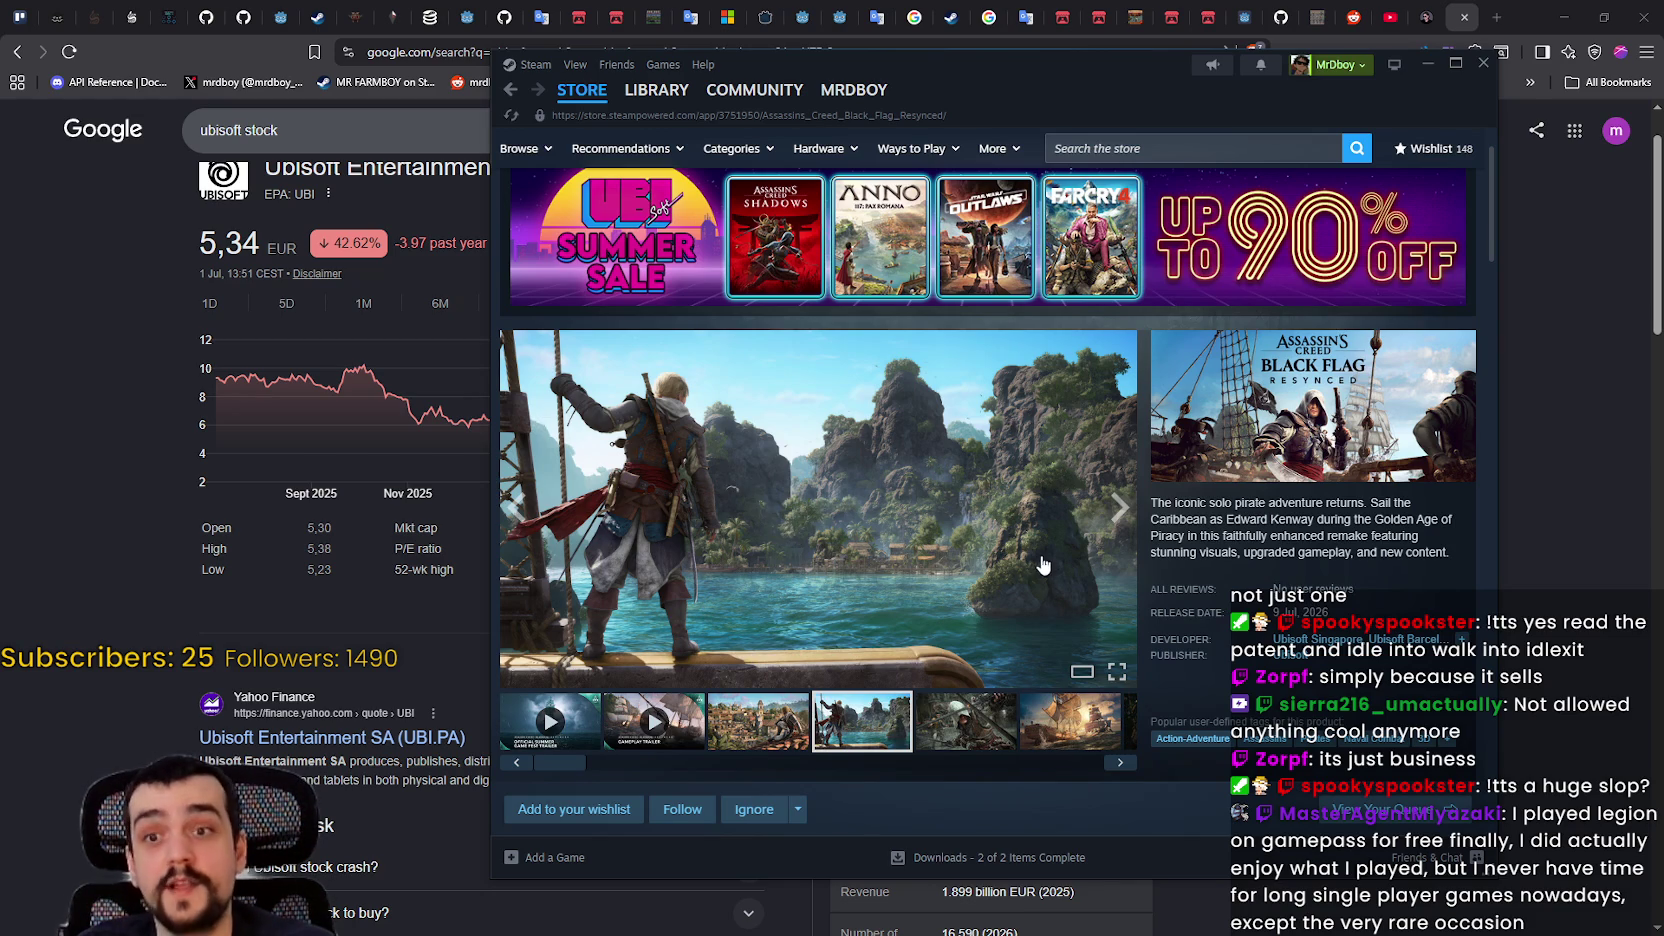
scroll(820, 505, "up", 2)
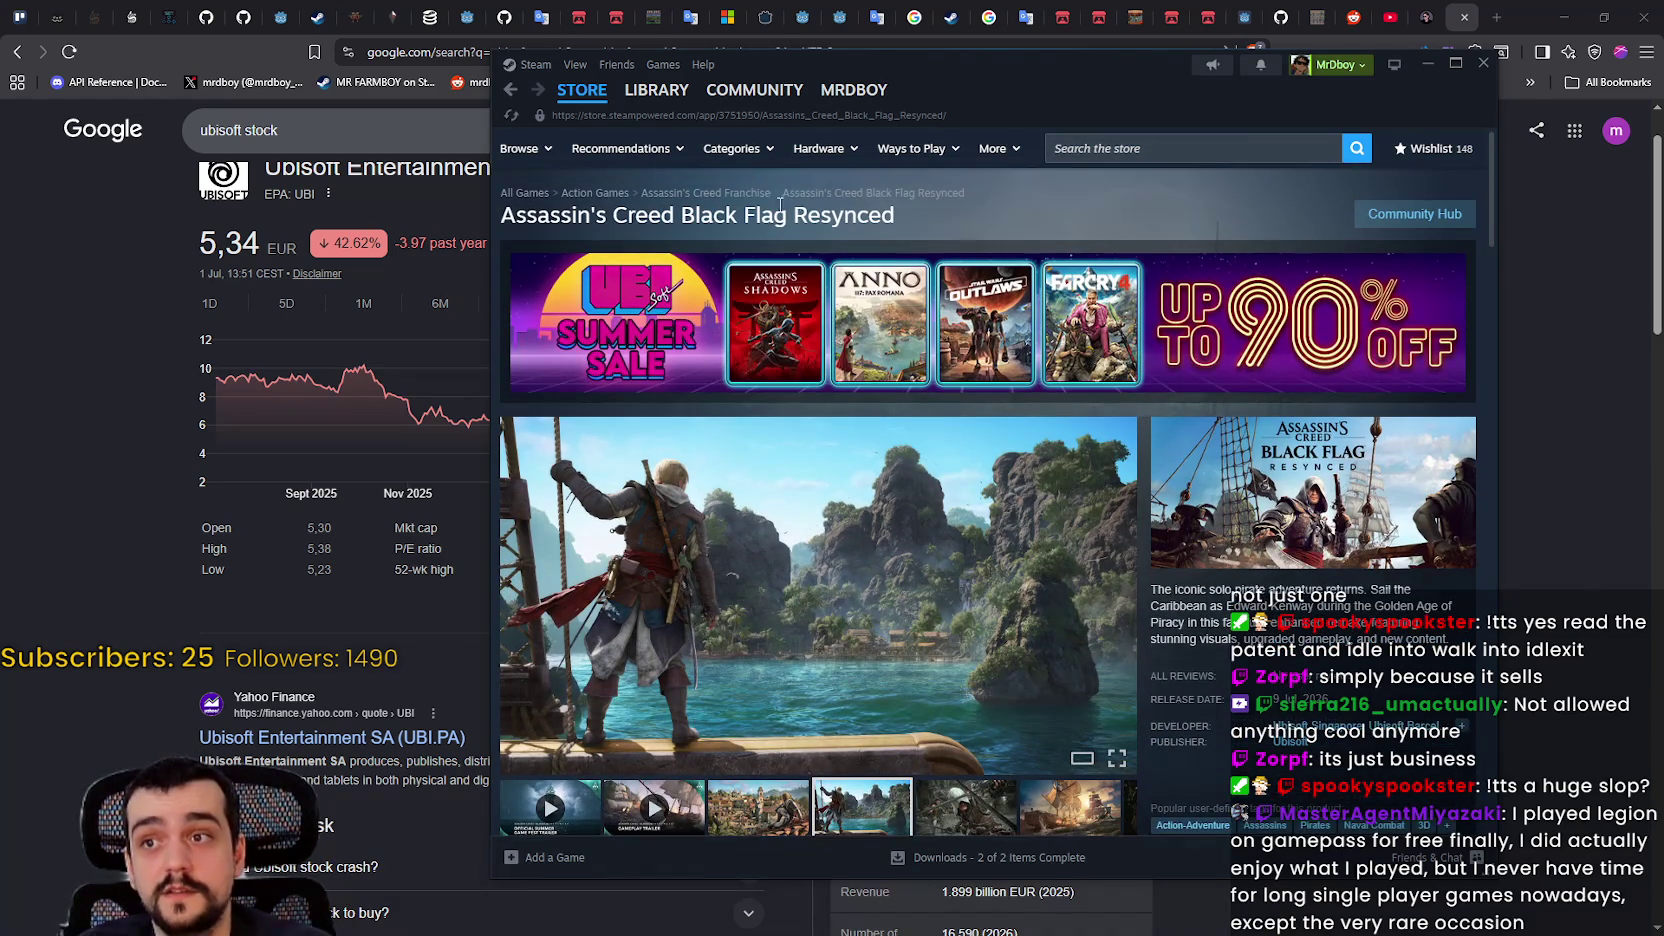
mouse_move(787, 214)
left_mouse_down()
mouse_move(597, 213)
mouse_move(843, 227)
left_mouse_up()
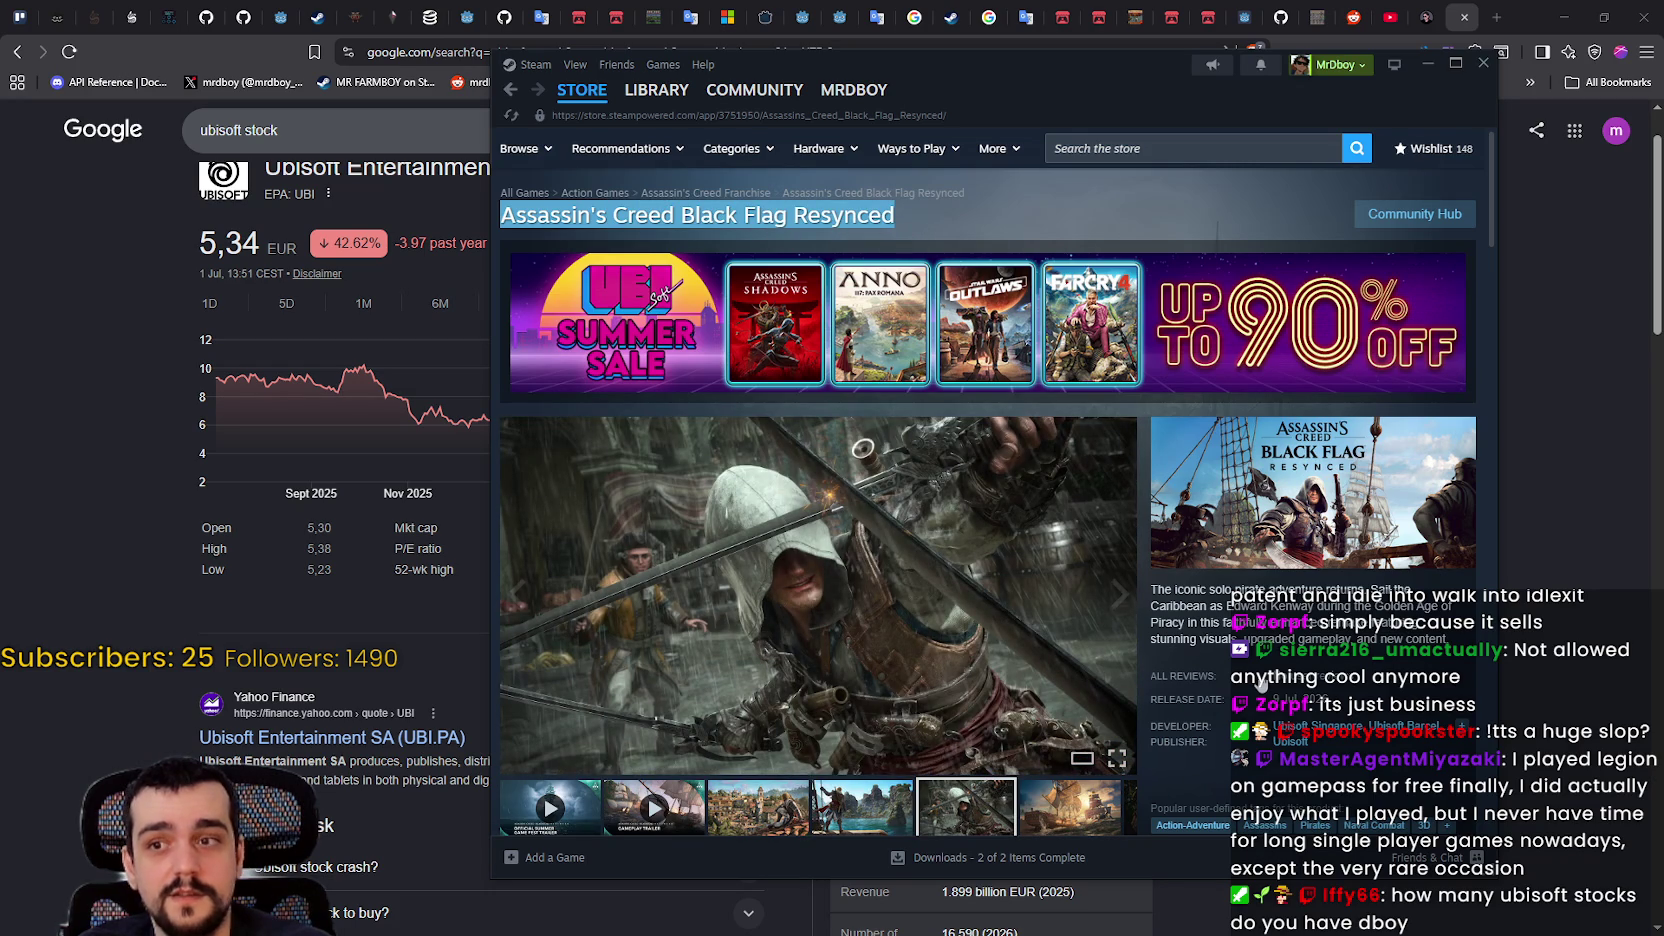
scroll(1138, 599, "down", 2)
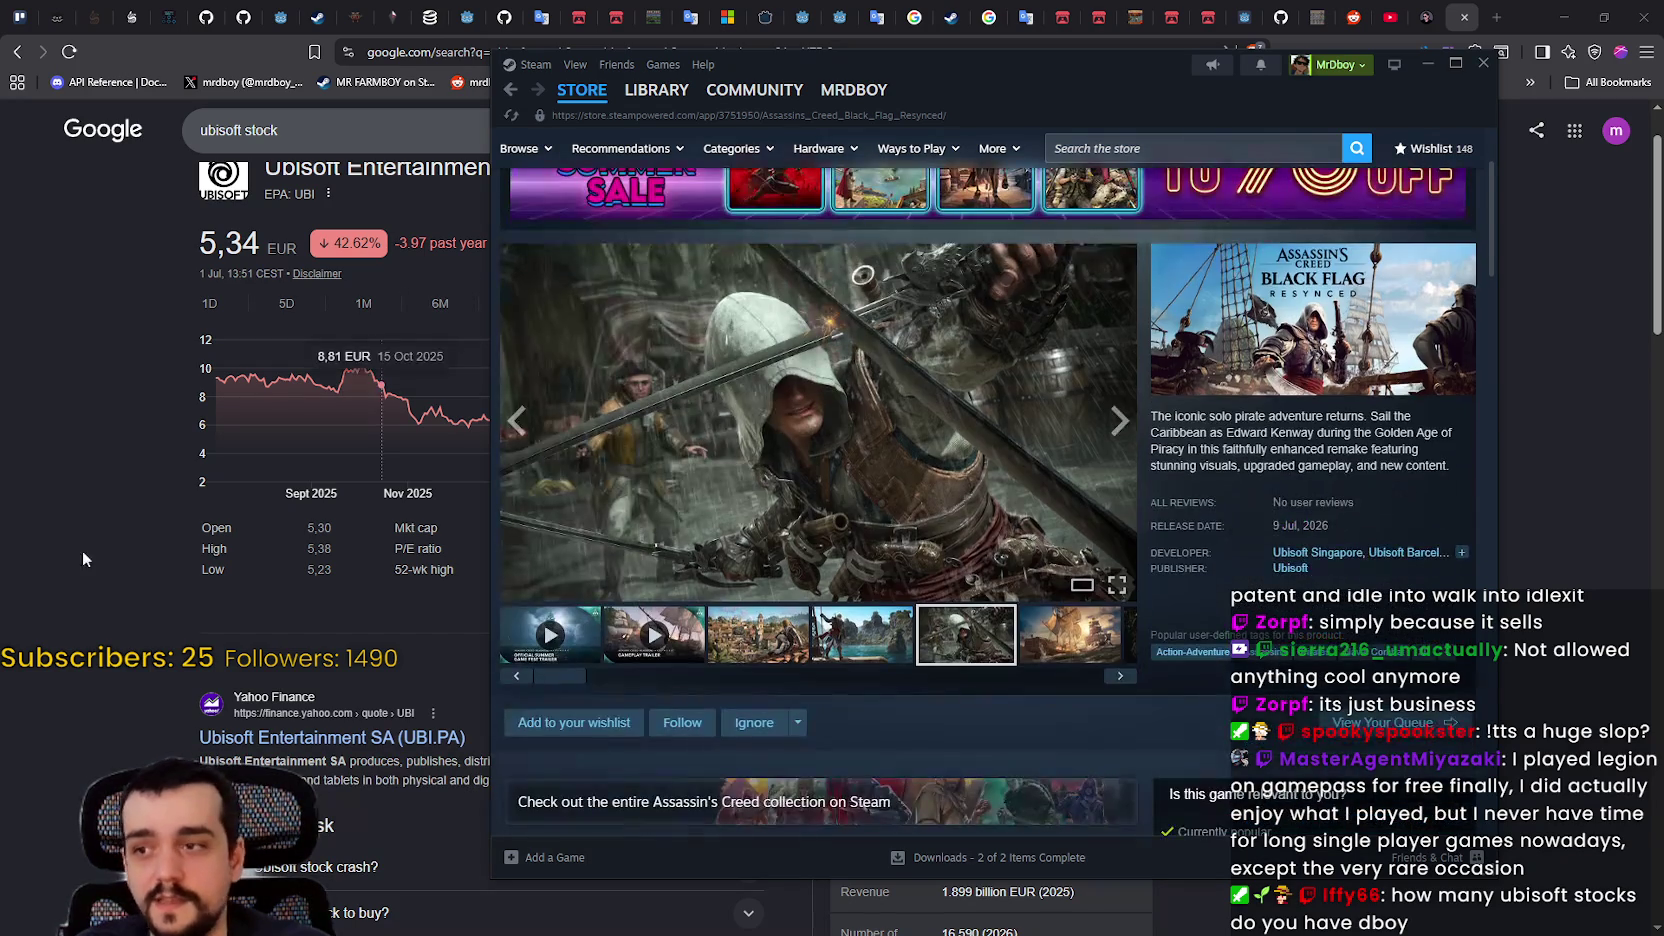
left_click(33, 717)
Step: Open the Yahoo Finance UBI.PA result in a new tab and accept the cookie consent
scroll(101, 667, "down", 4)
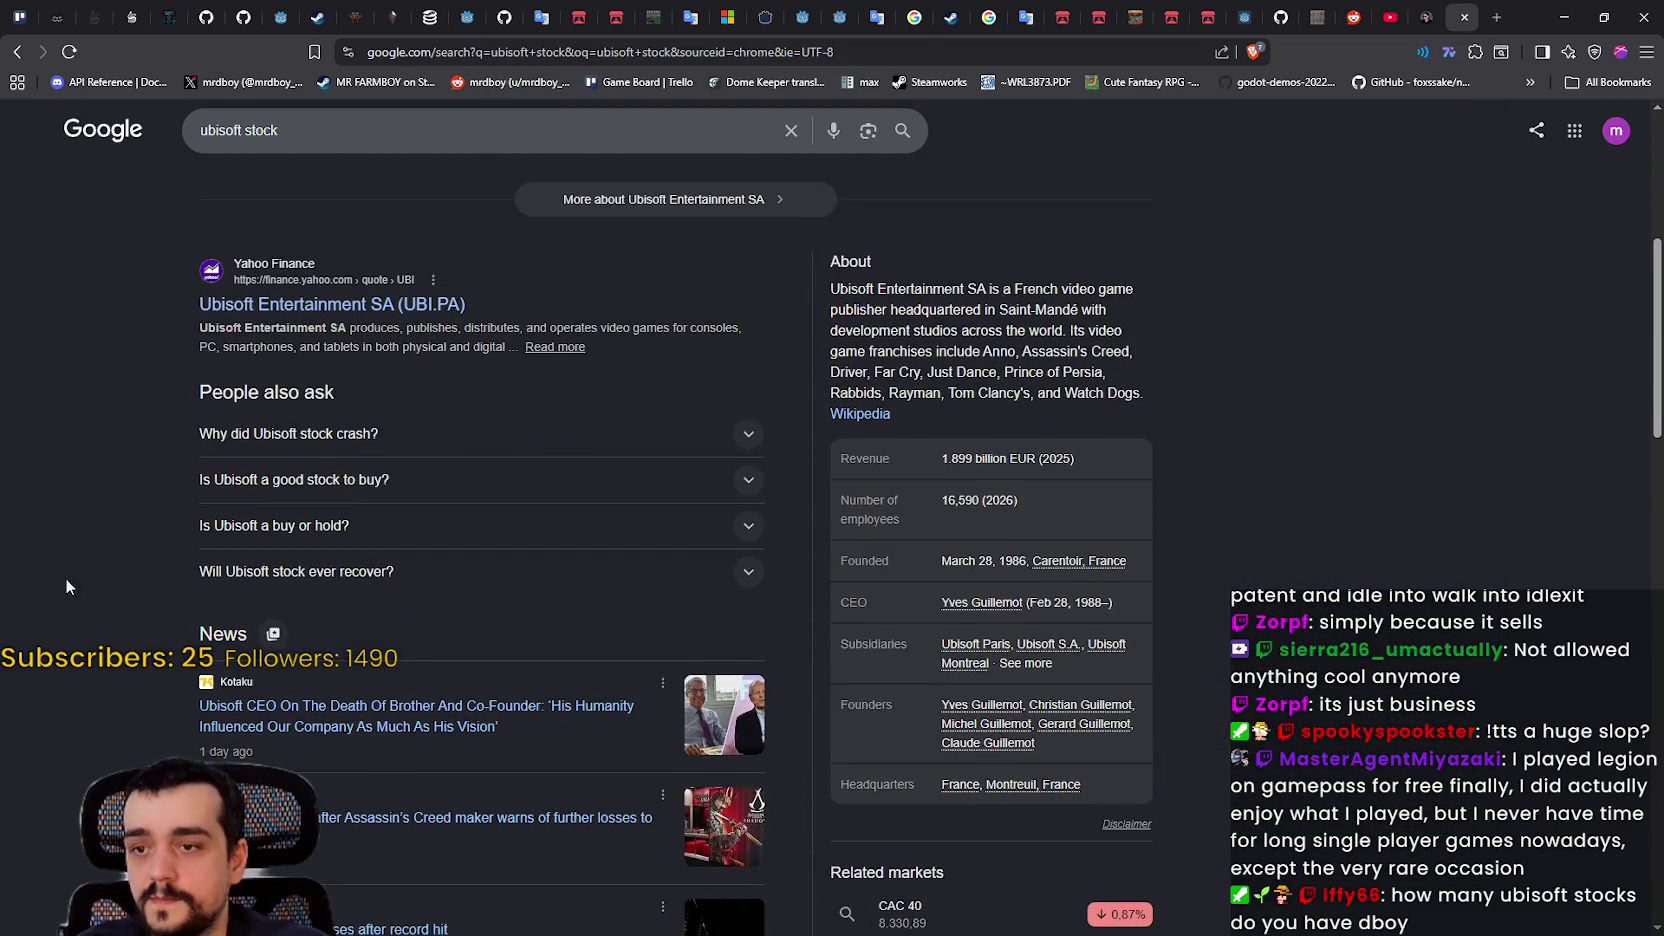
scroll(970, 488, "down", 3)
scroll(1204, 685, "up", 3)
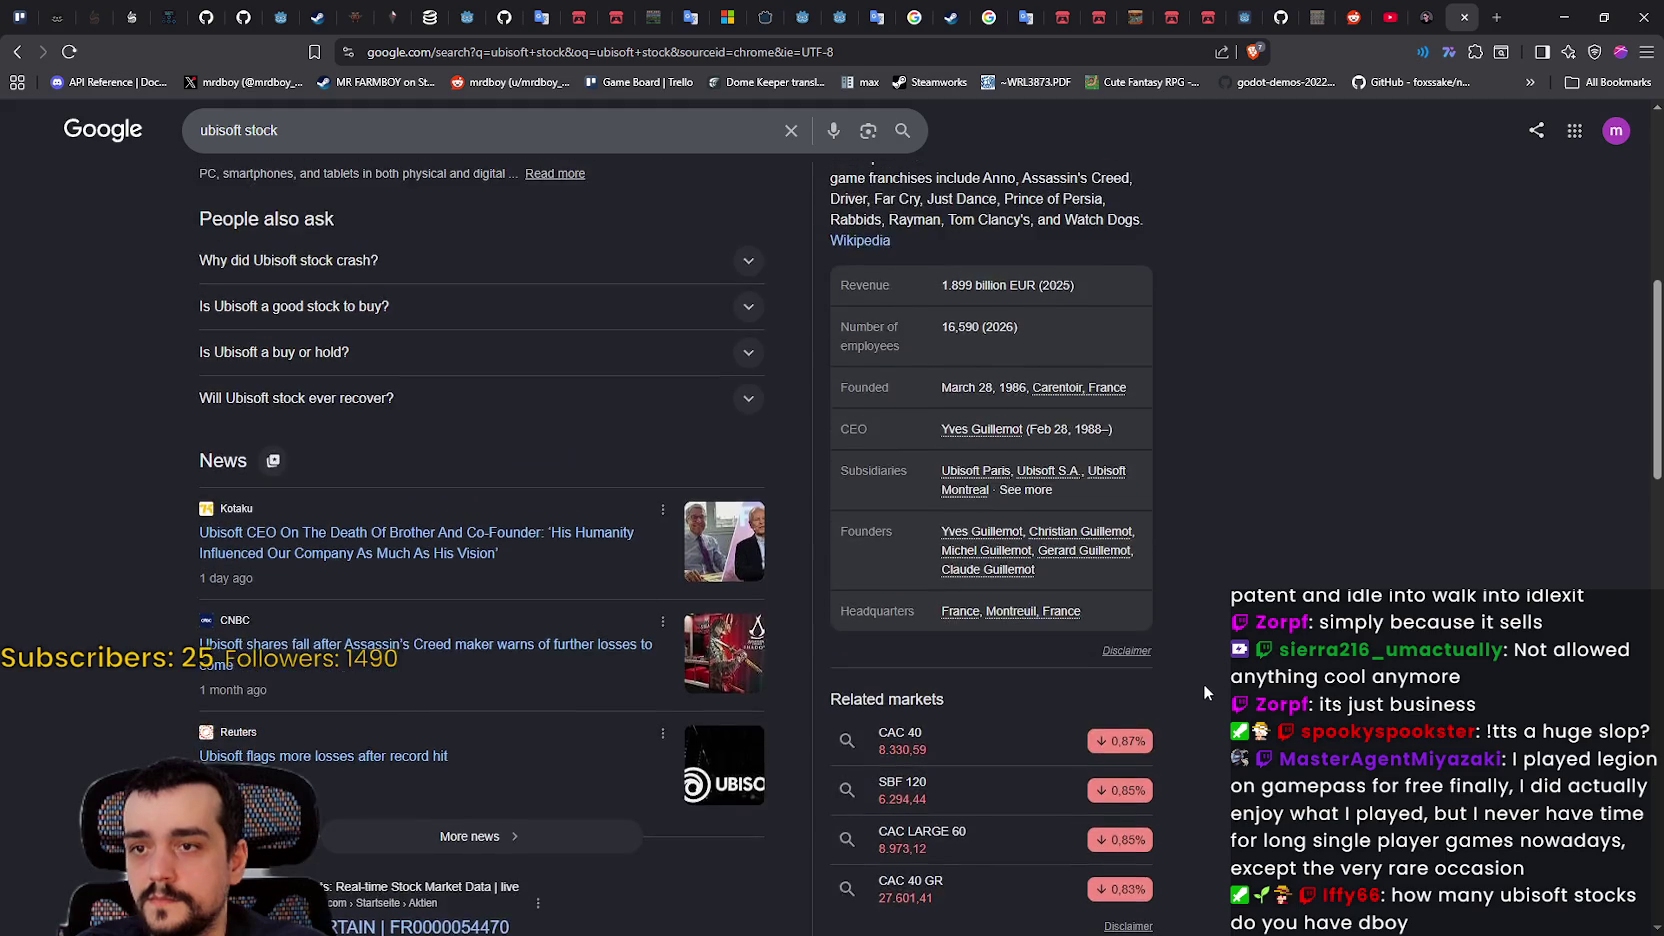
scroll(1205, 680, "up", 4)
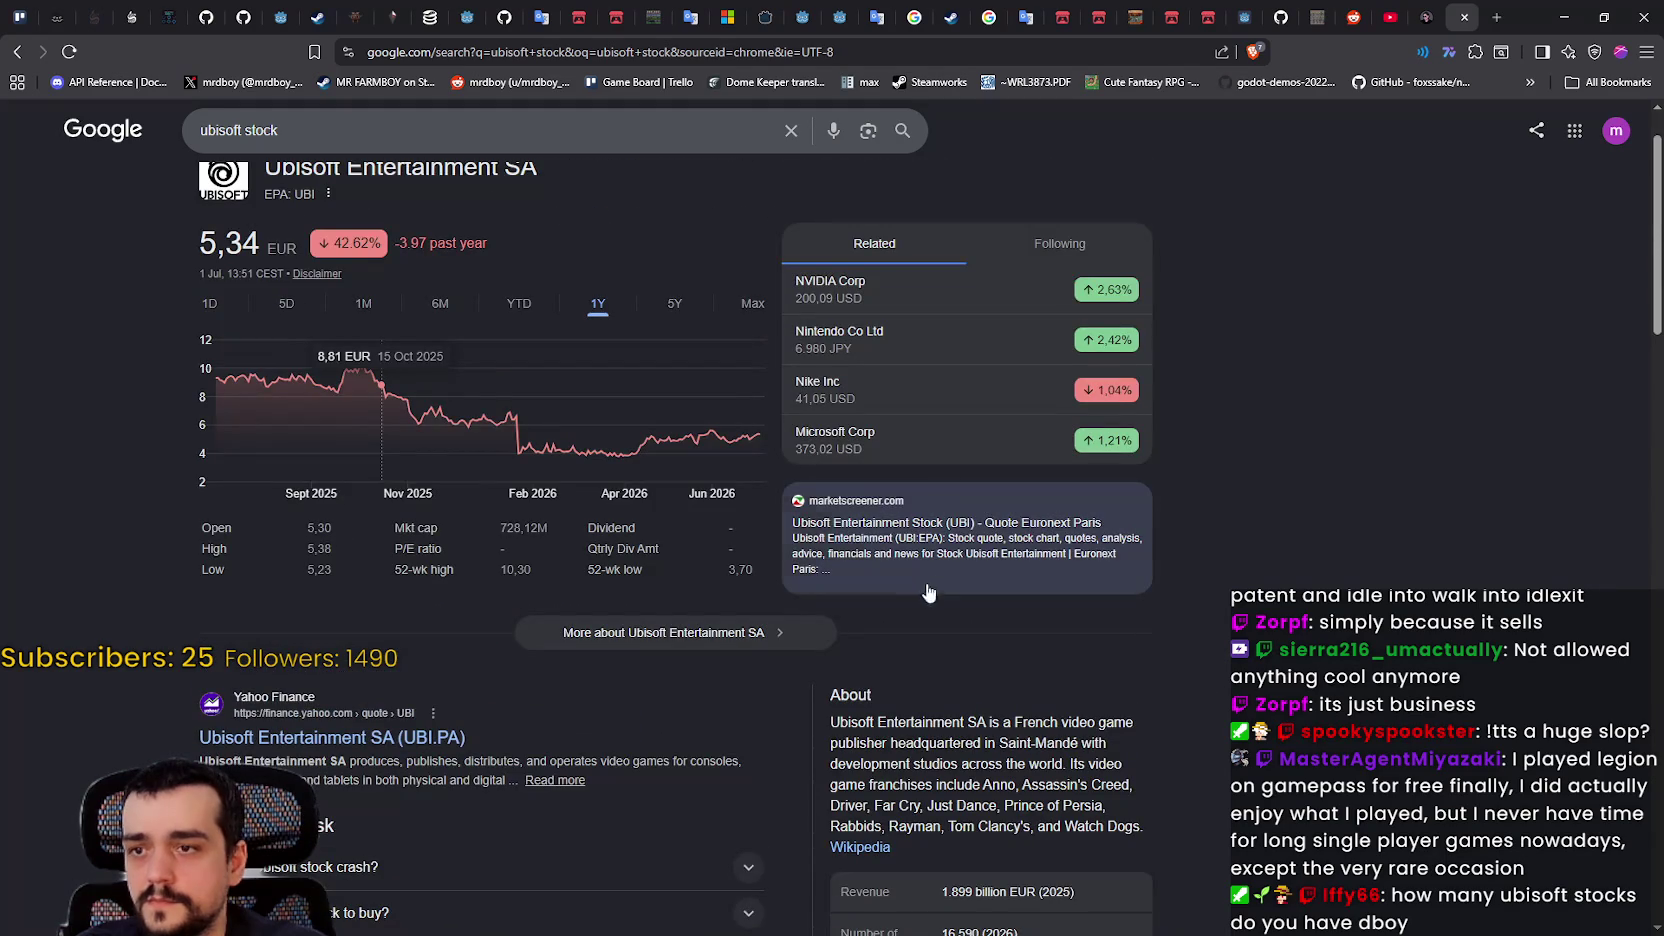
scroll(360, 712, "down", 2)
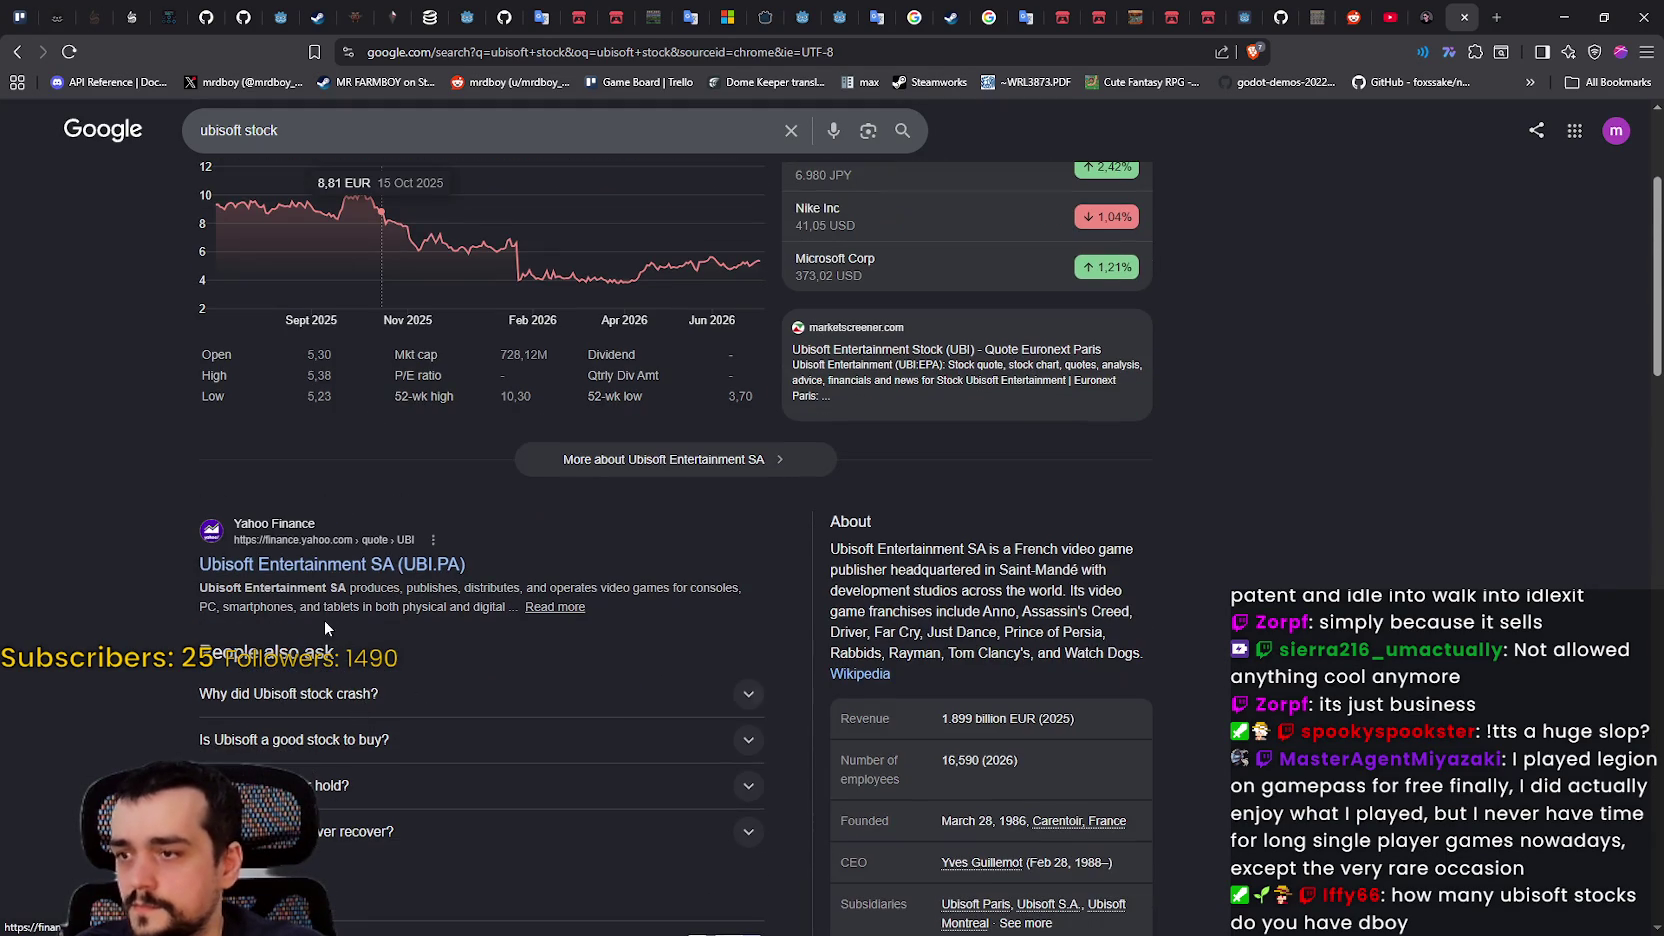
right_click(314, 567)
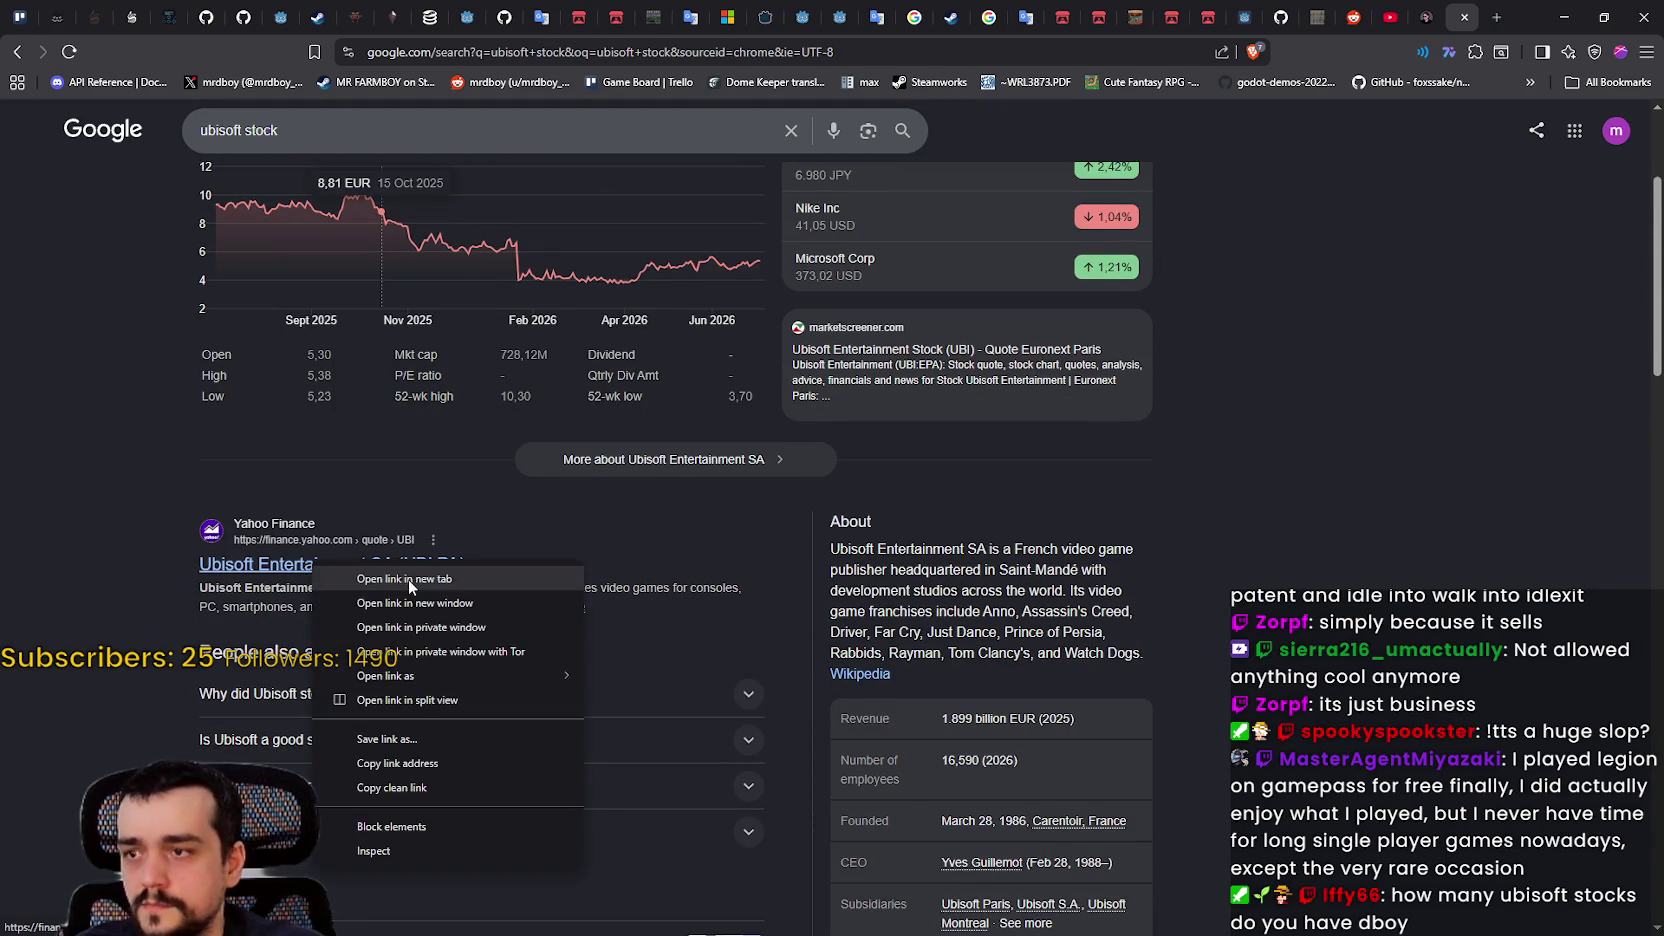
left_click(408, 578)
left_click(1447, 25)
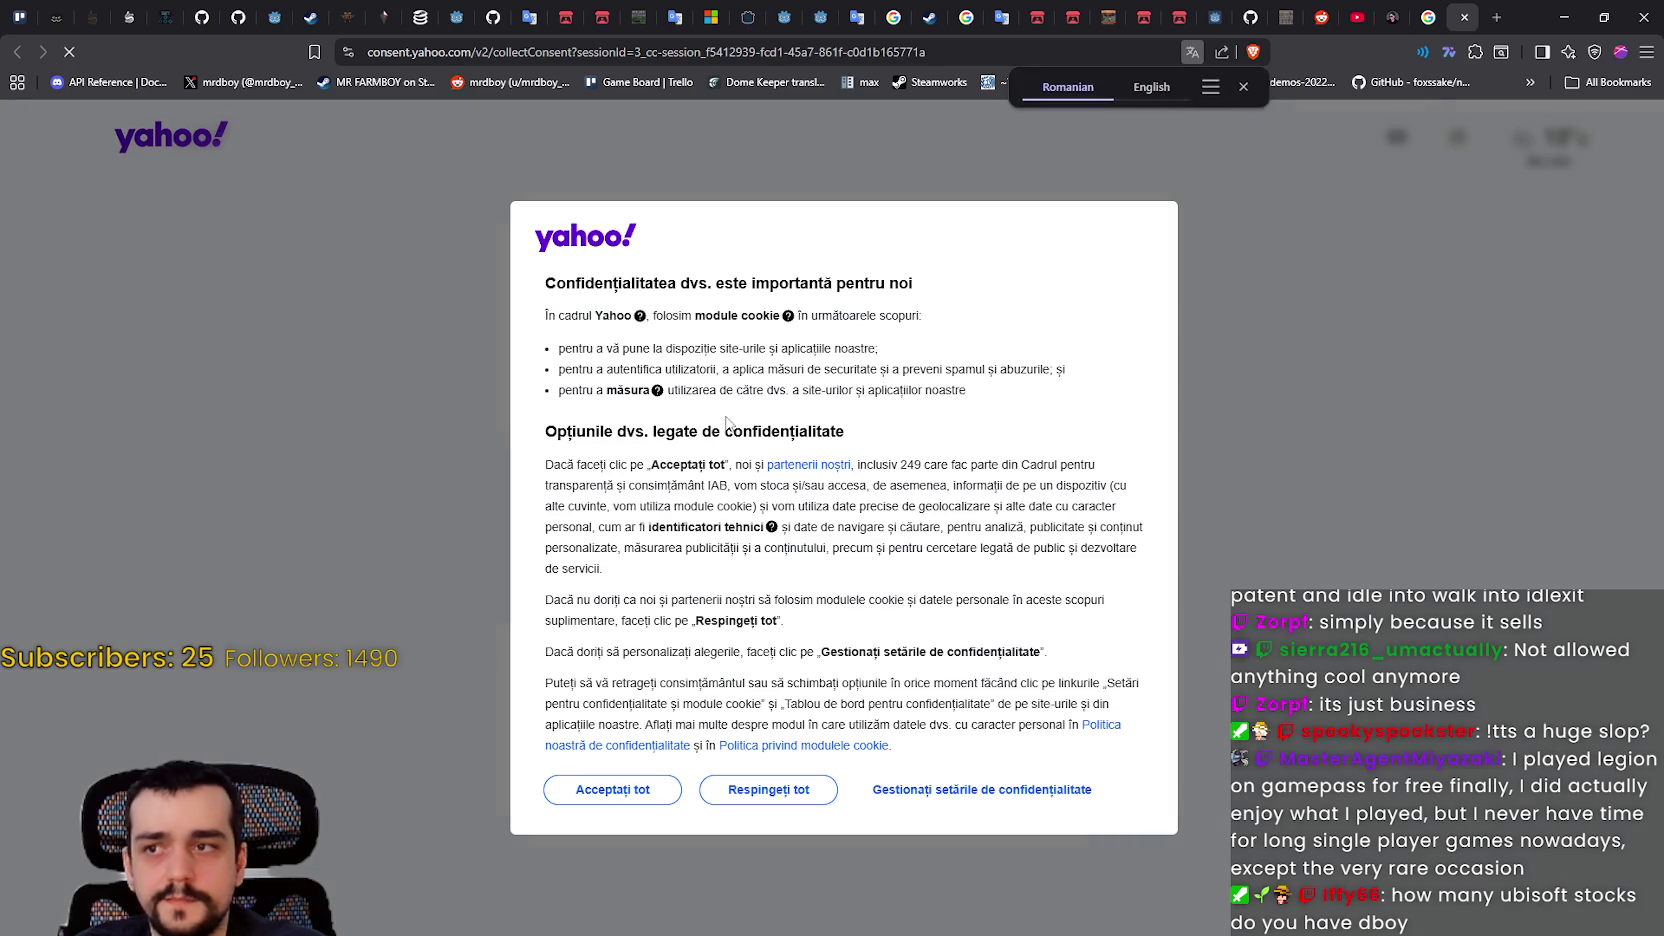
left_click(745, 795)
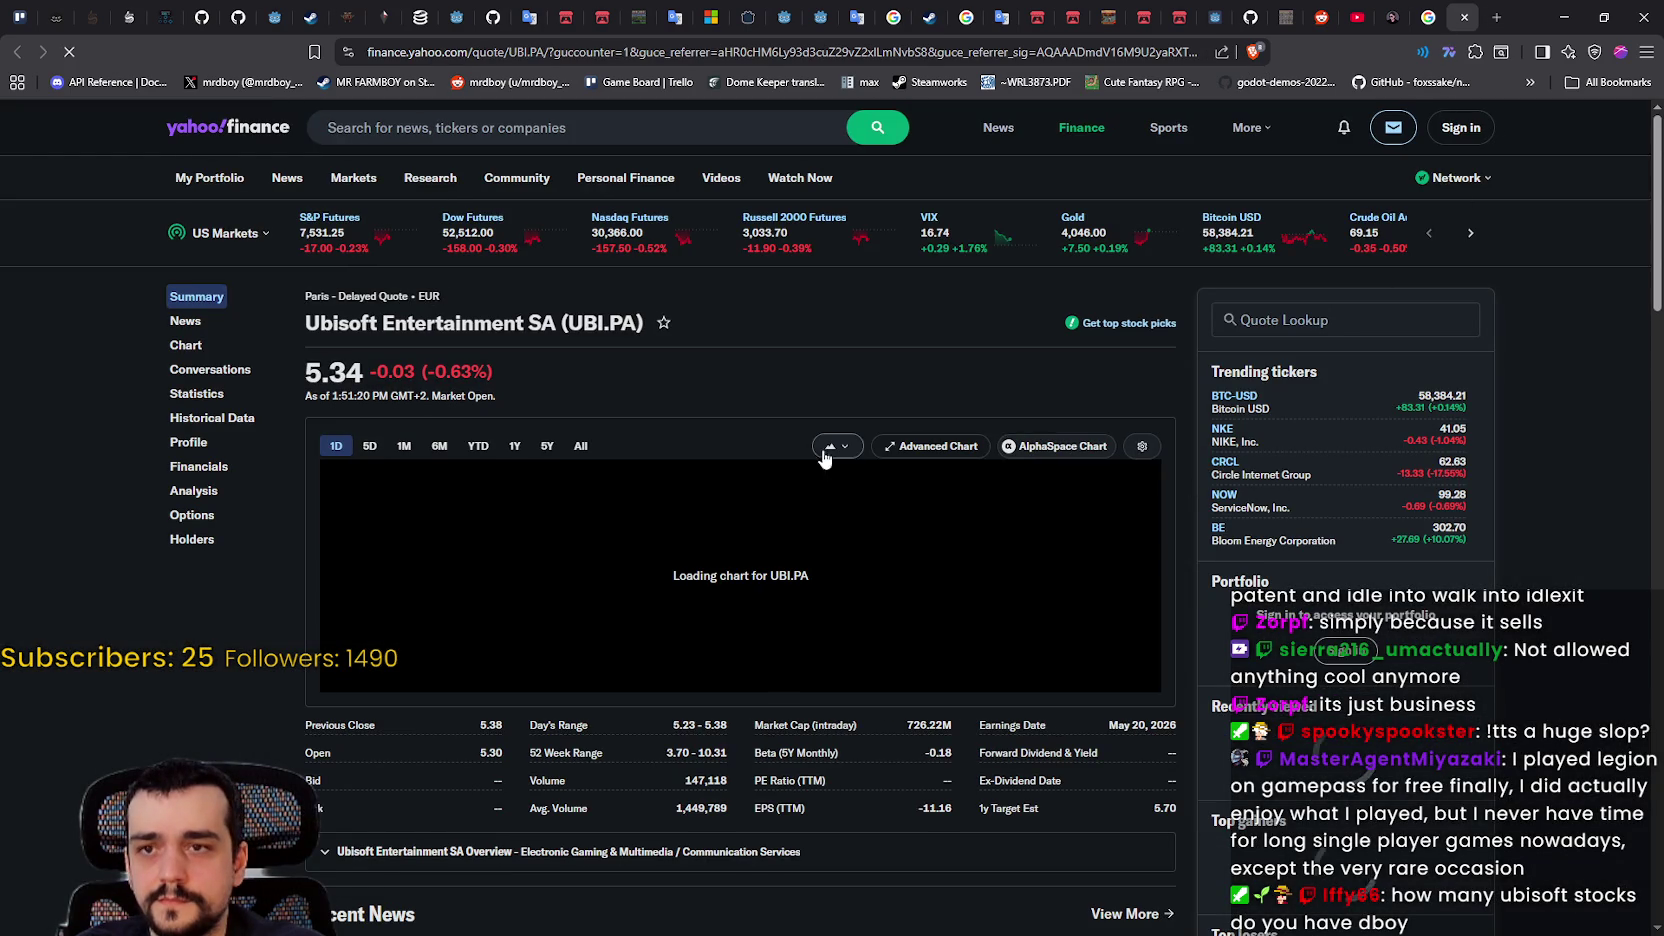
Step: Scroll the UBI.PA summary and highlight the -42.61% 1-Year Return figure
scroll(436, 467, "down", 1)
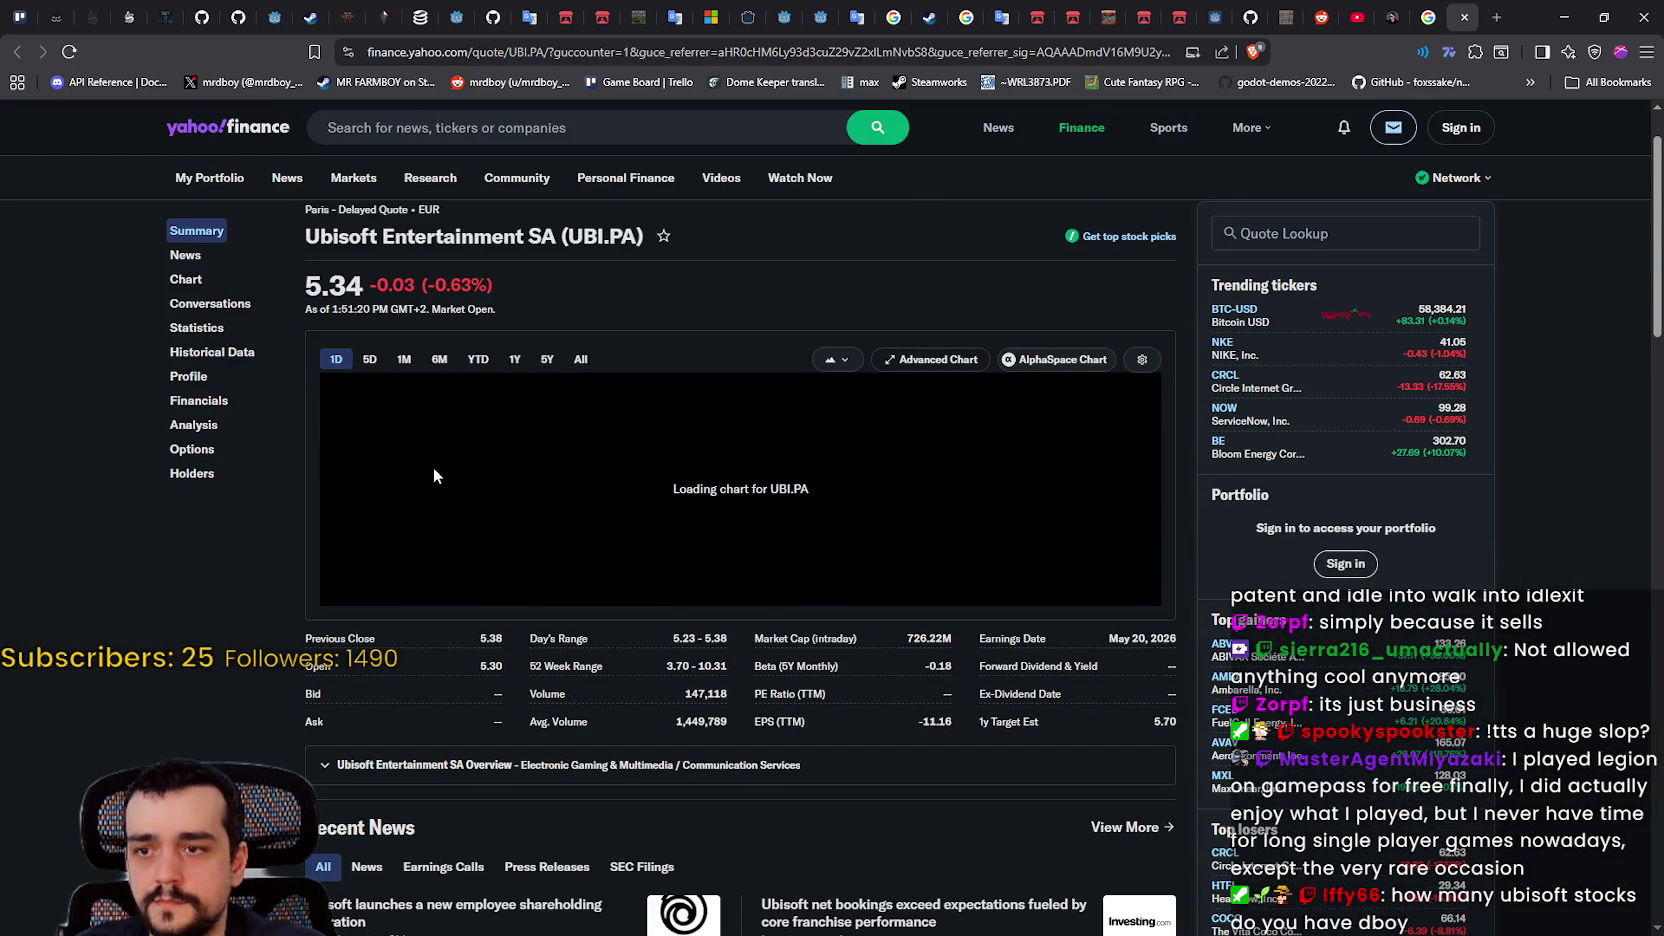
scroll(1050, 580, "down", 2)
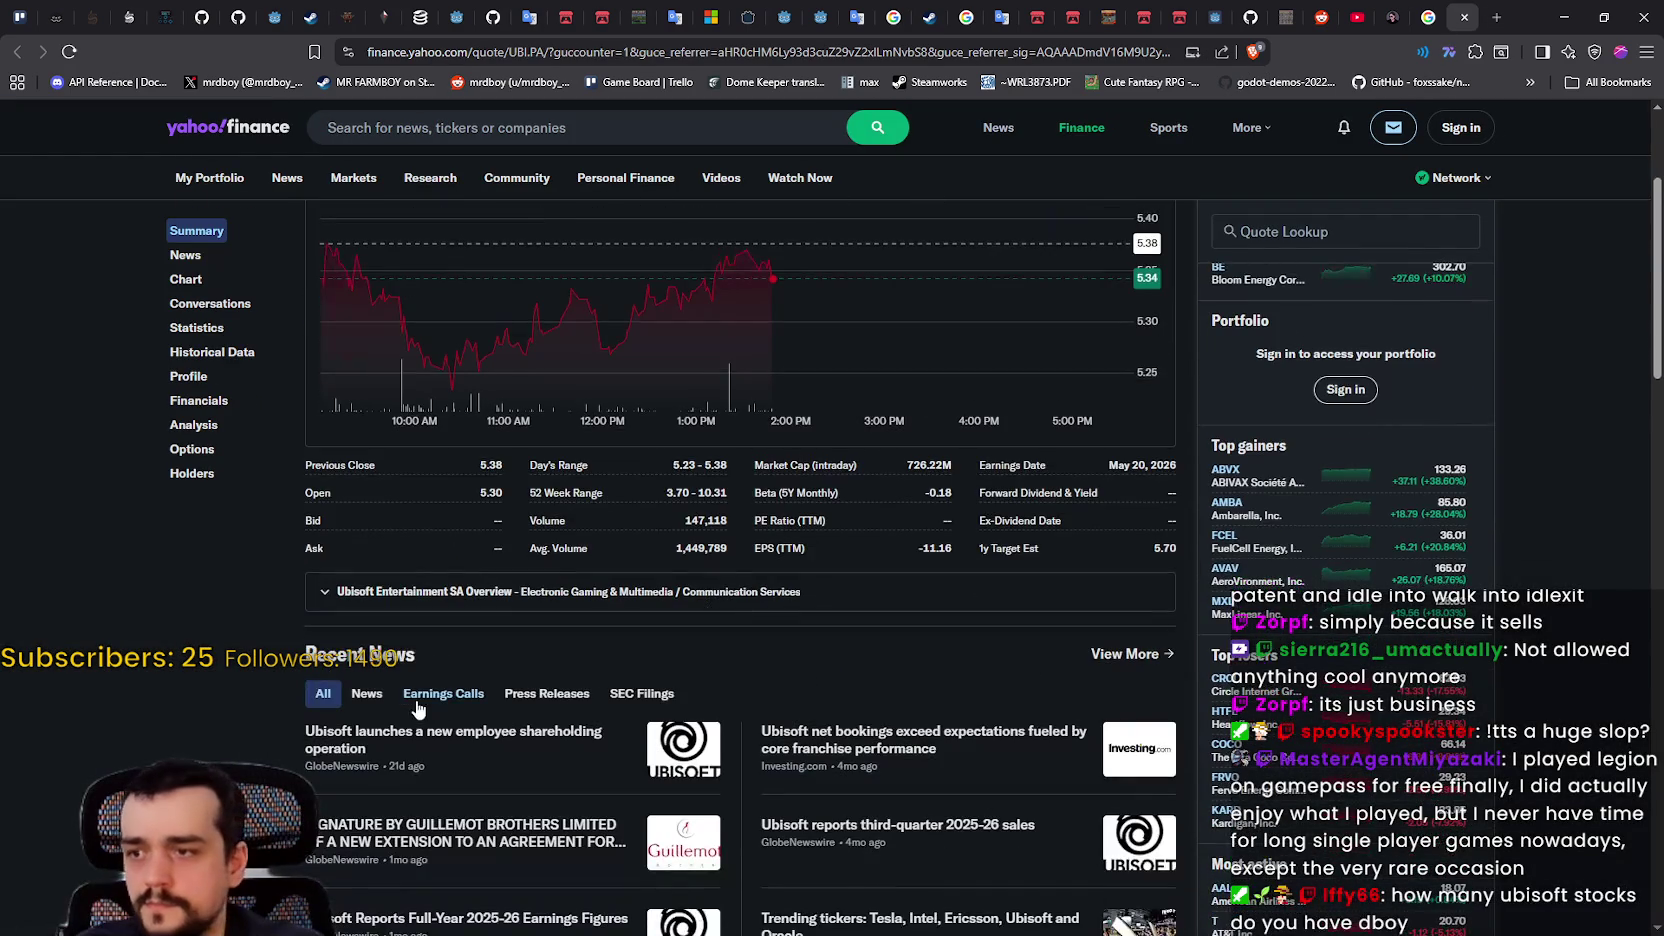
scroll(887, 746, "up", 2)
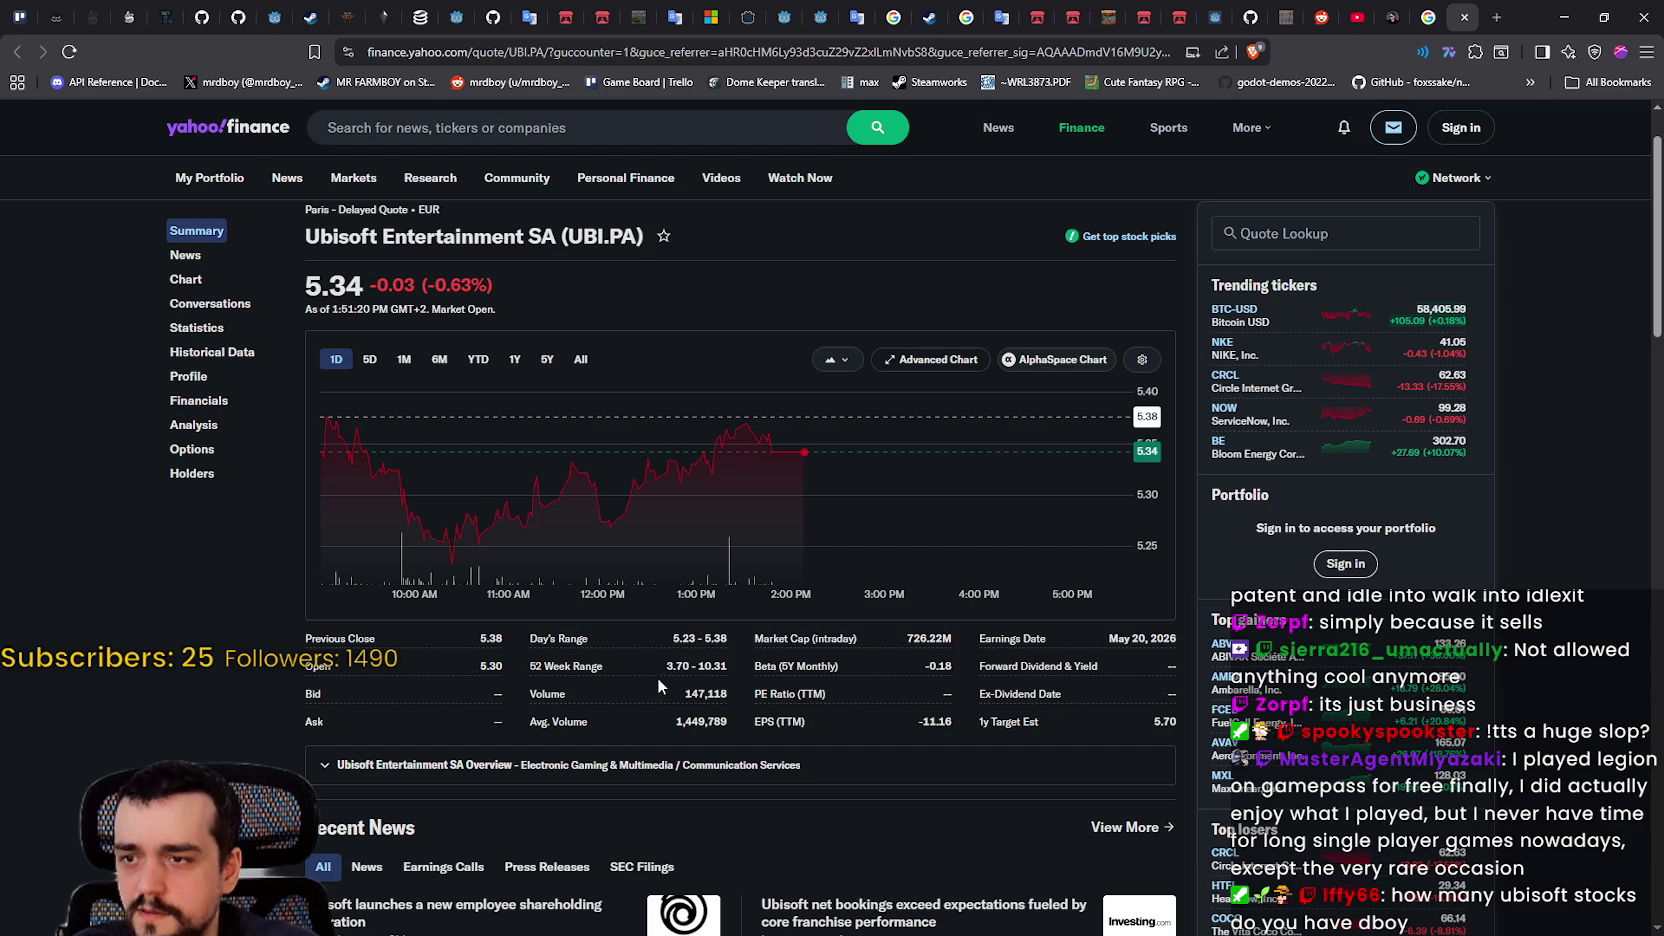
scroll(473, 714, "down", 7)
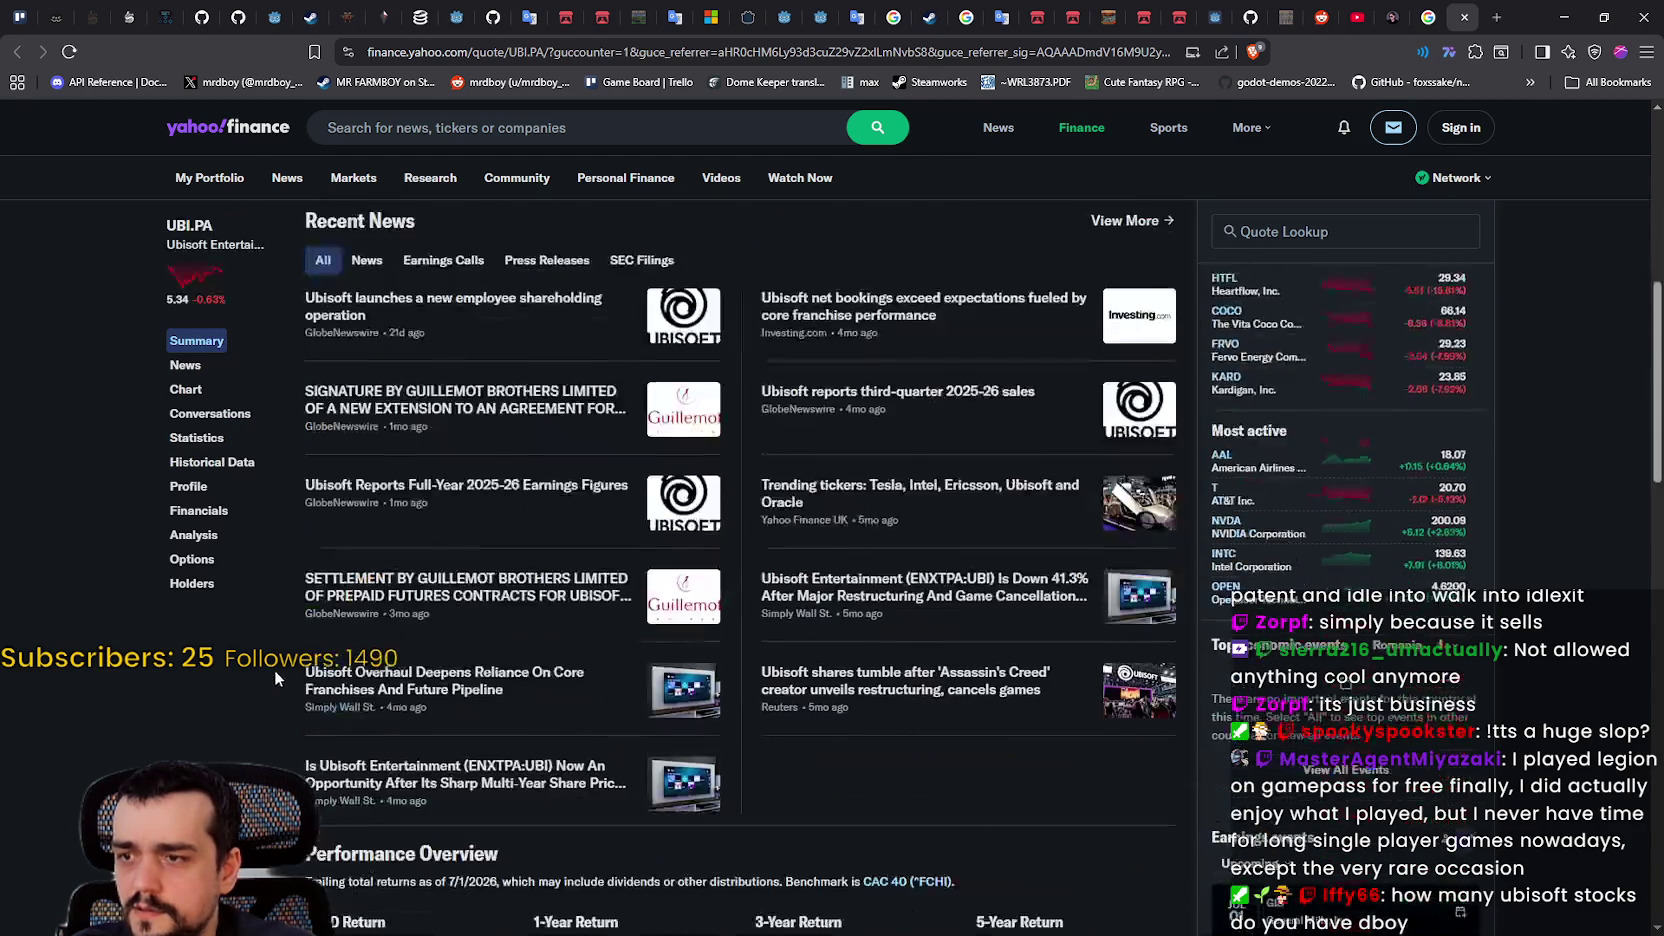
scroll(545, 707, "down", 2)
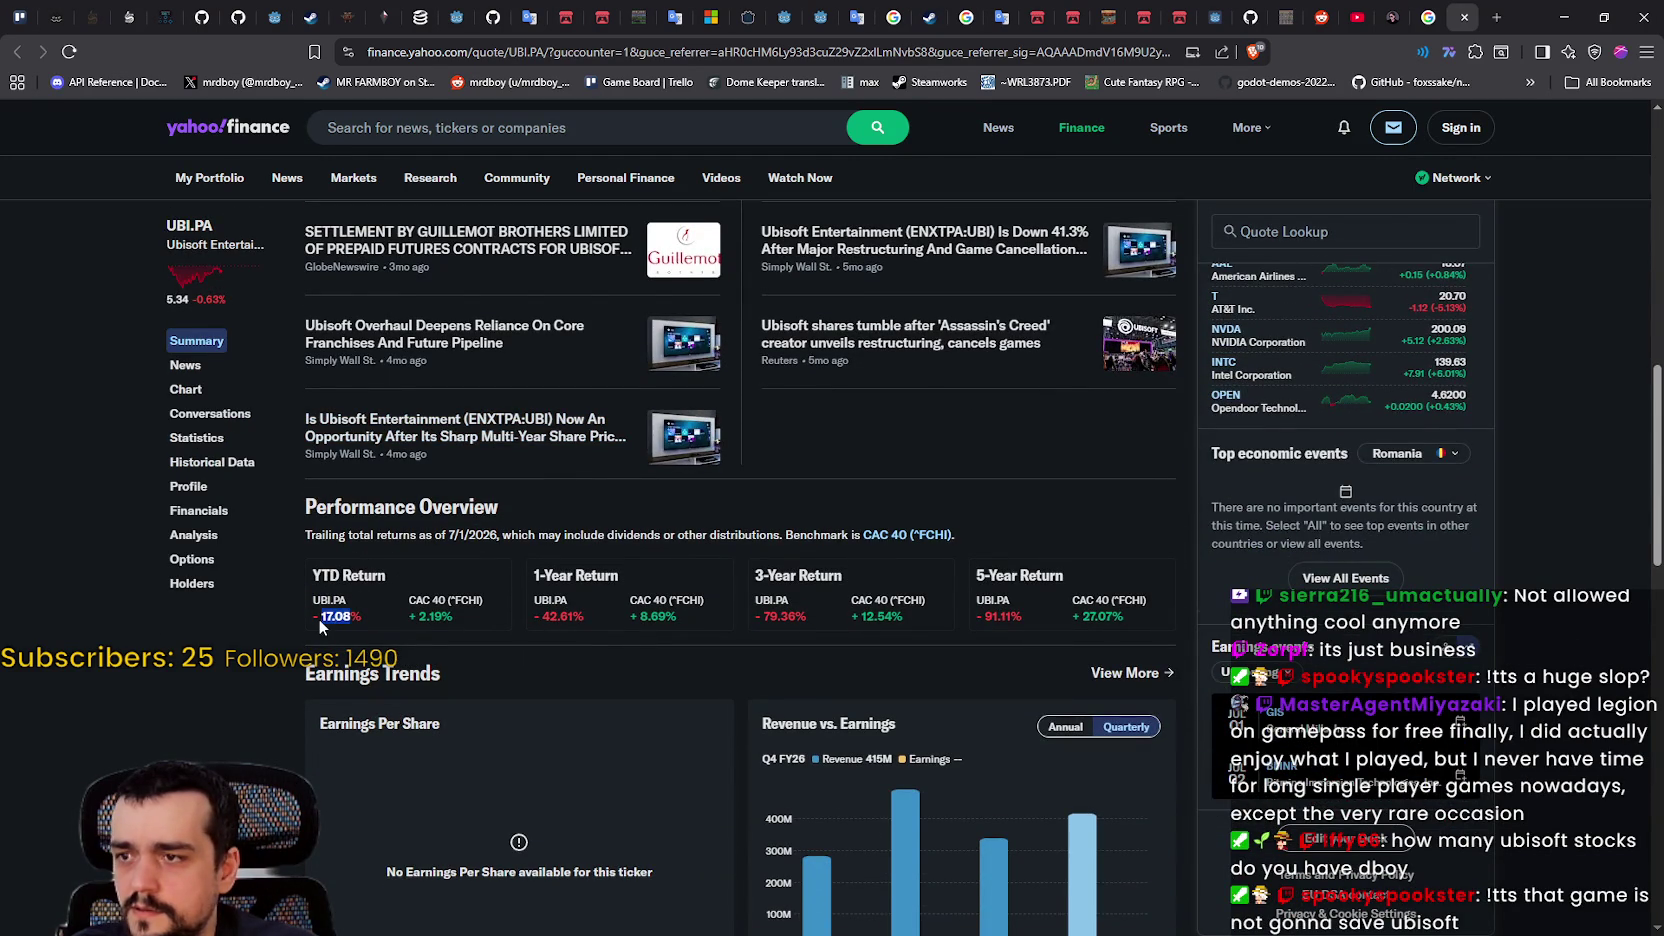
mouse_move(586, 617)
left_mouse_down()
mouse_move(503, 611)
mouse_move(529, 611)
left_mouse_up()
scroll(589, 622, "down", 2)
mouse_move(588, 440)
left_mouse_down()
mouse_move(539, 432)
mouse_move(585, 443)
left_mouse_up()
left_click(537, 449)
Step: Highlight the Return on Assets/Equity, 1.4B Revenue and -1.48B Net Income rows
scroll(598, 440, "down", 2)
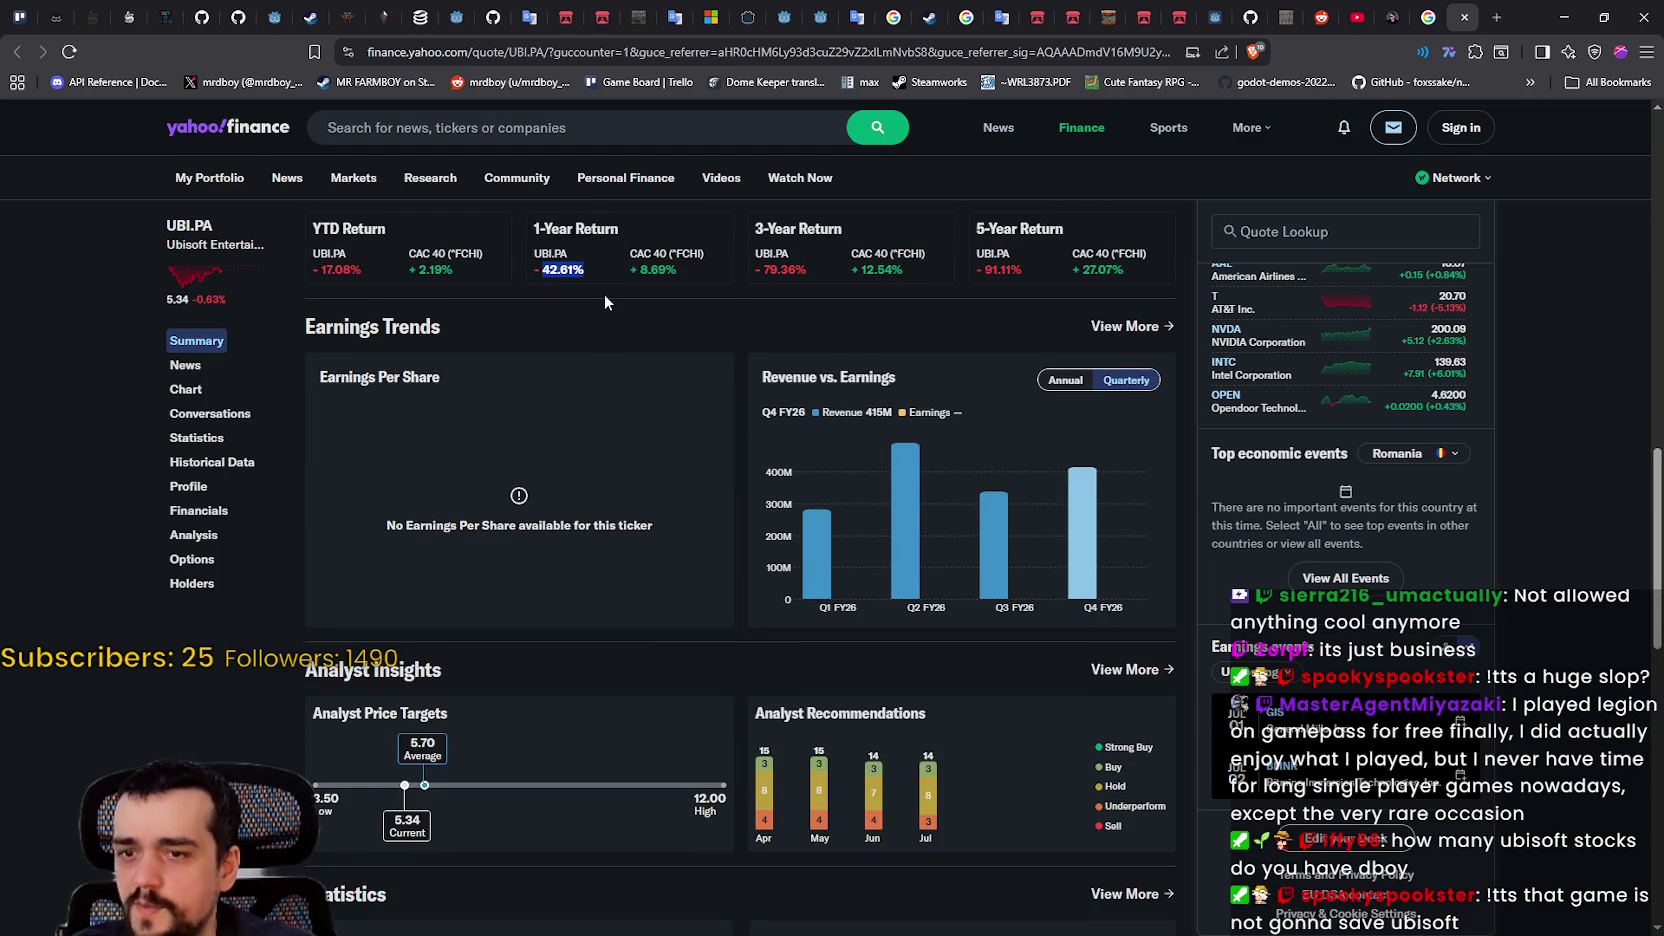
scroll(660, 310, "up", 2)
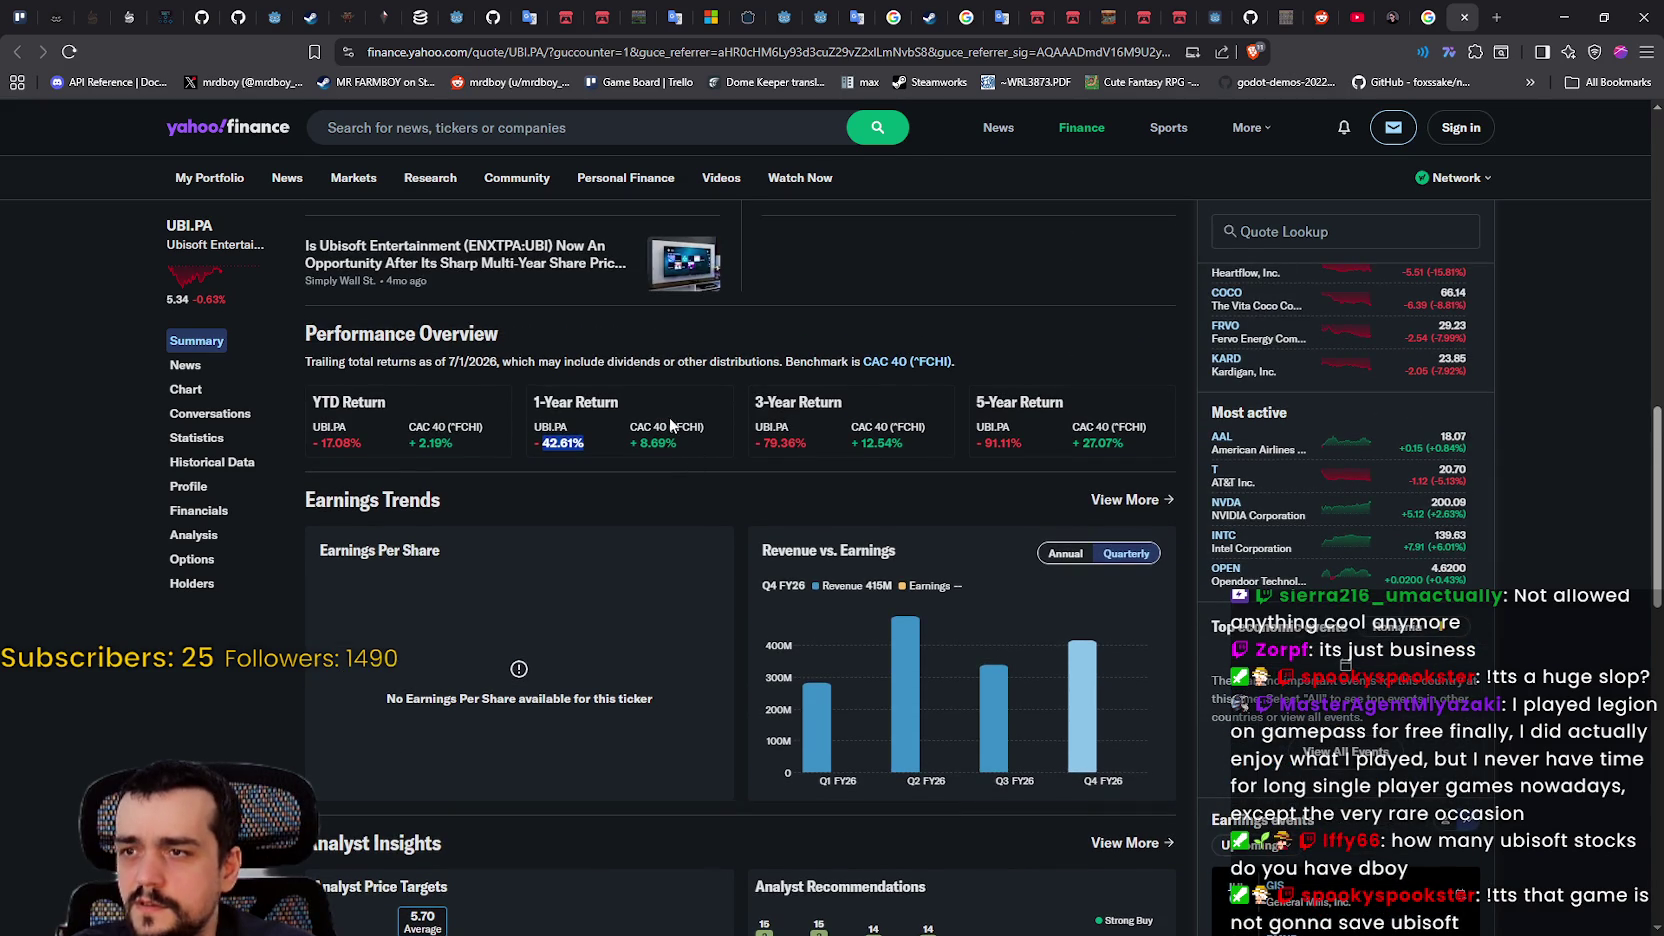
scroll(672, 420, "down", 5)
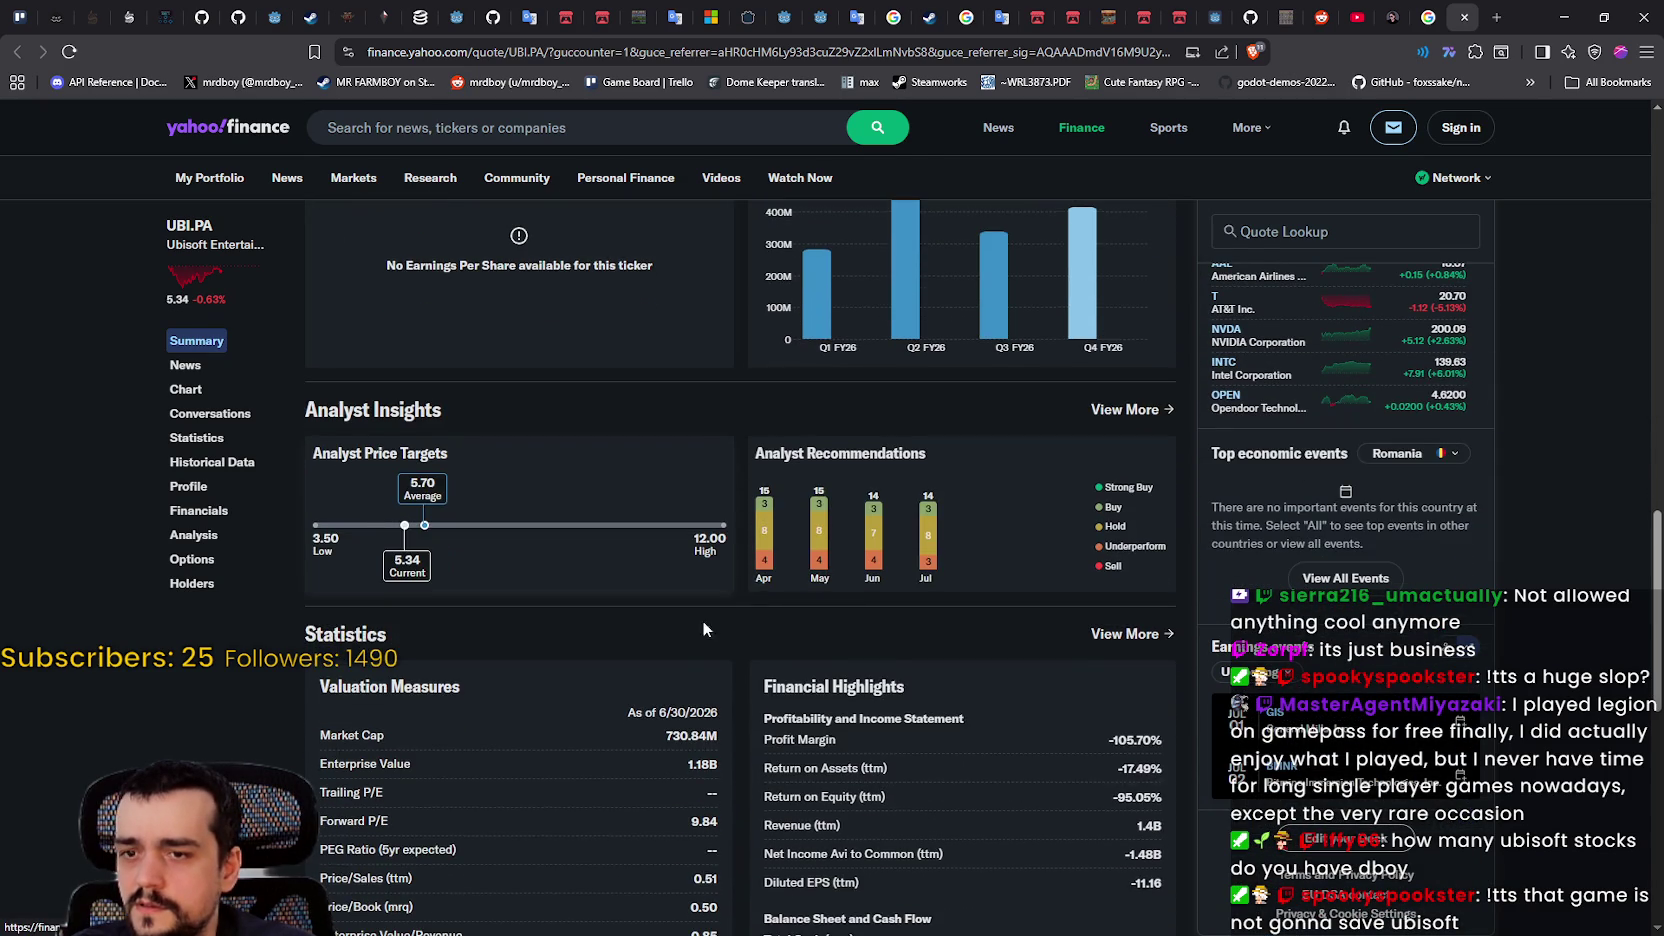
scroll(959, 800, "down", 1)
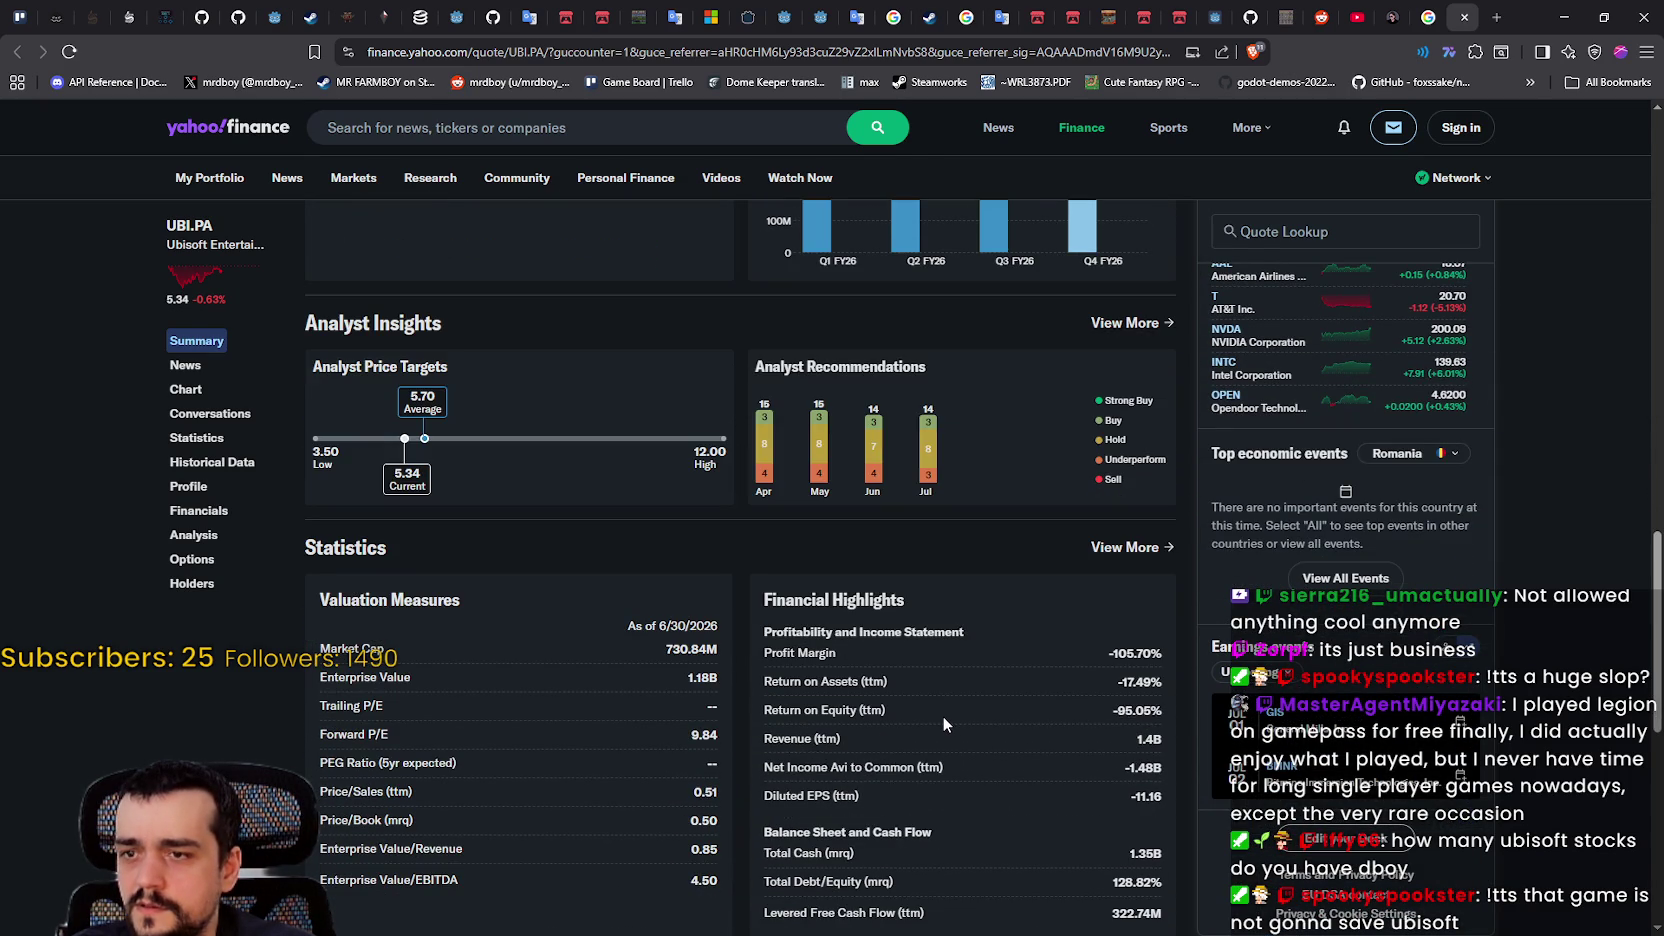
left_click_drag(885, 710, 766, 681)
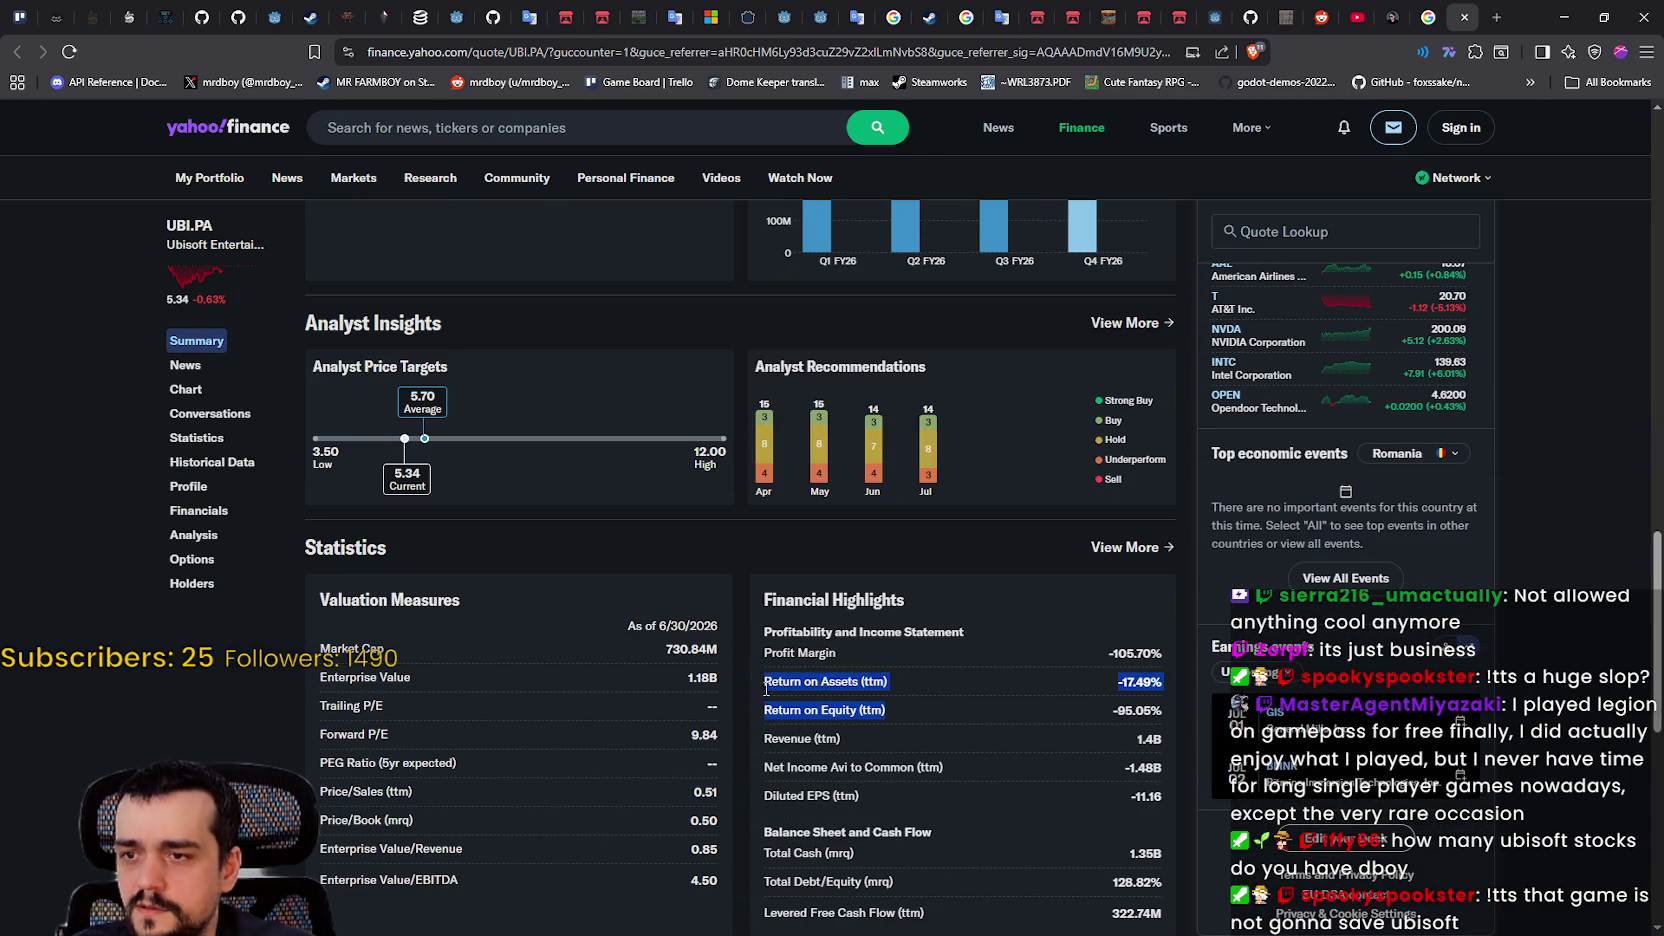
mouse_move(840, 740)
left_mouse_down()
mouse_move(773, 712)
mouse_move(755, 682)
left_mouse_up()
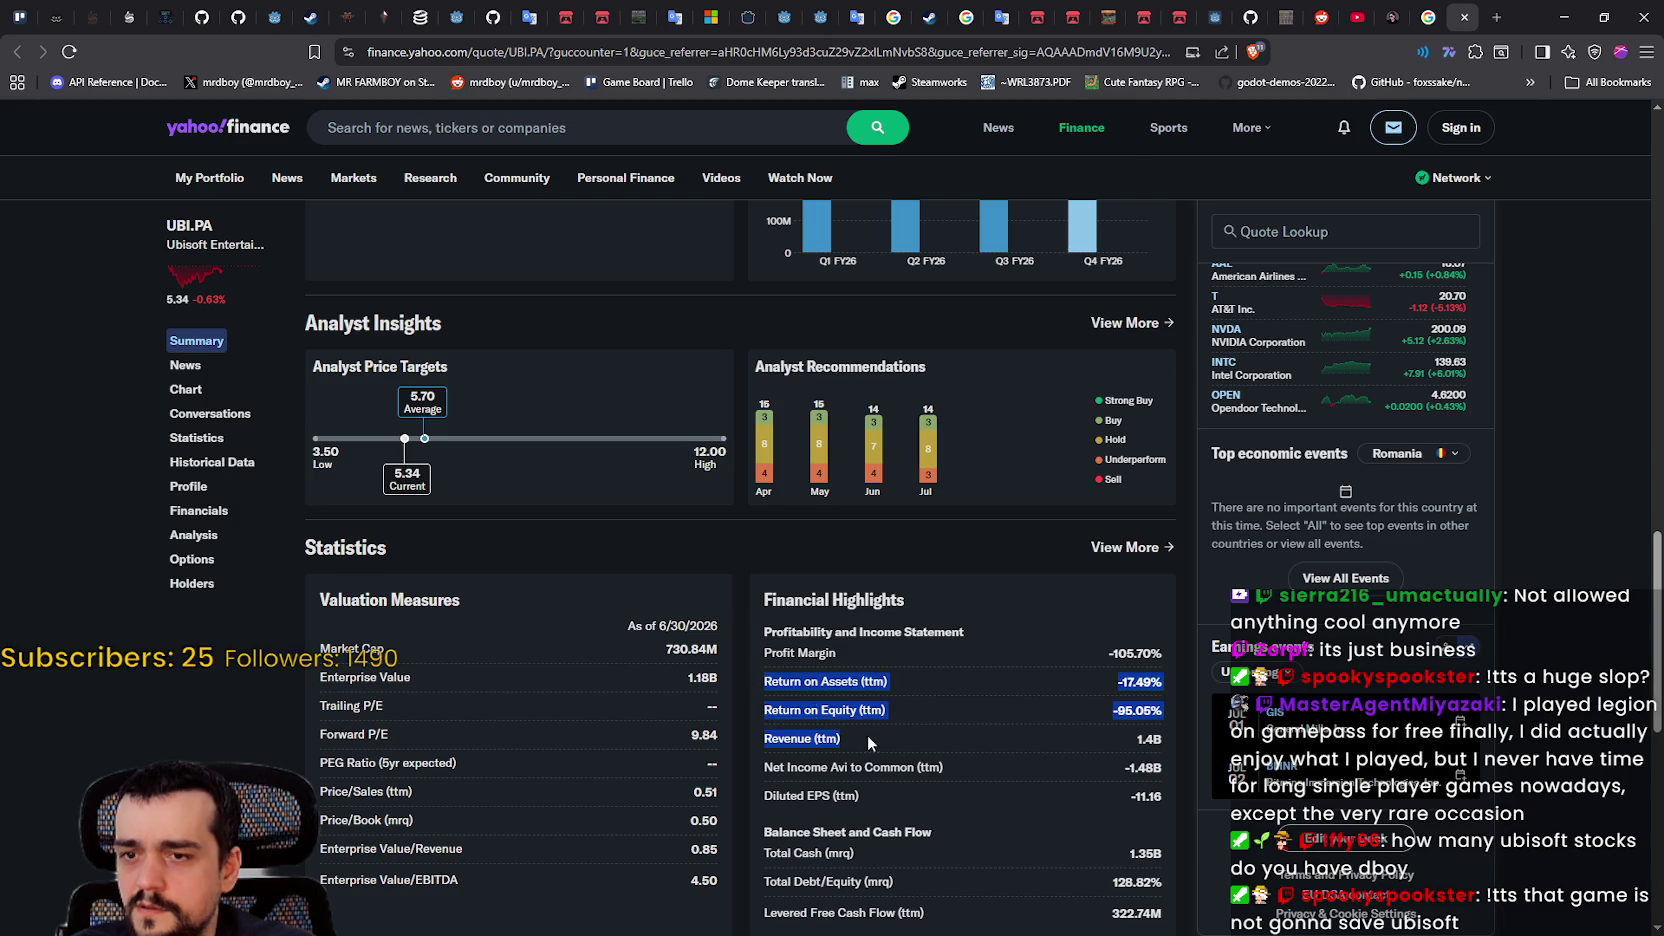
scroll(850, 700, "down", 2)
scroll(874, 651, "up", 1)
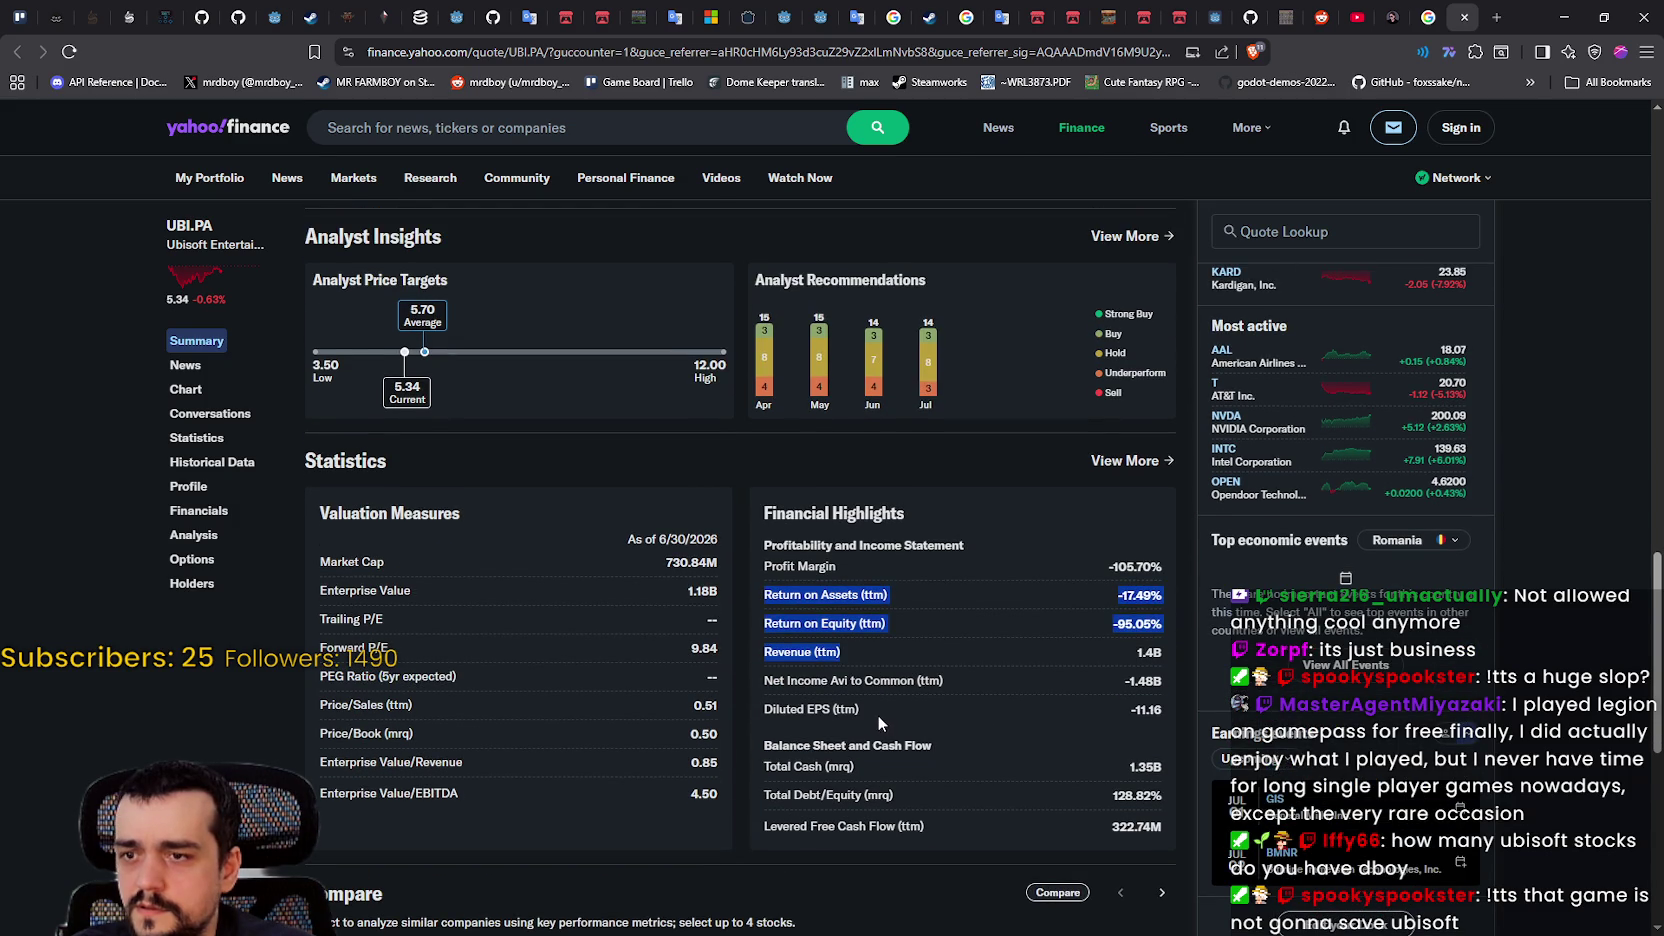
mouse_move(1140, 688)
left_mouse_down()
mouse_move(959, 686)
mouse_move(762, 650)
left_mouse_up()
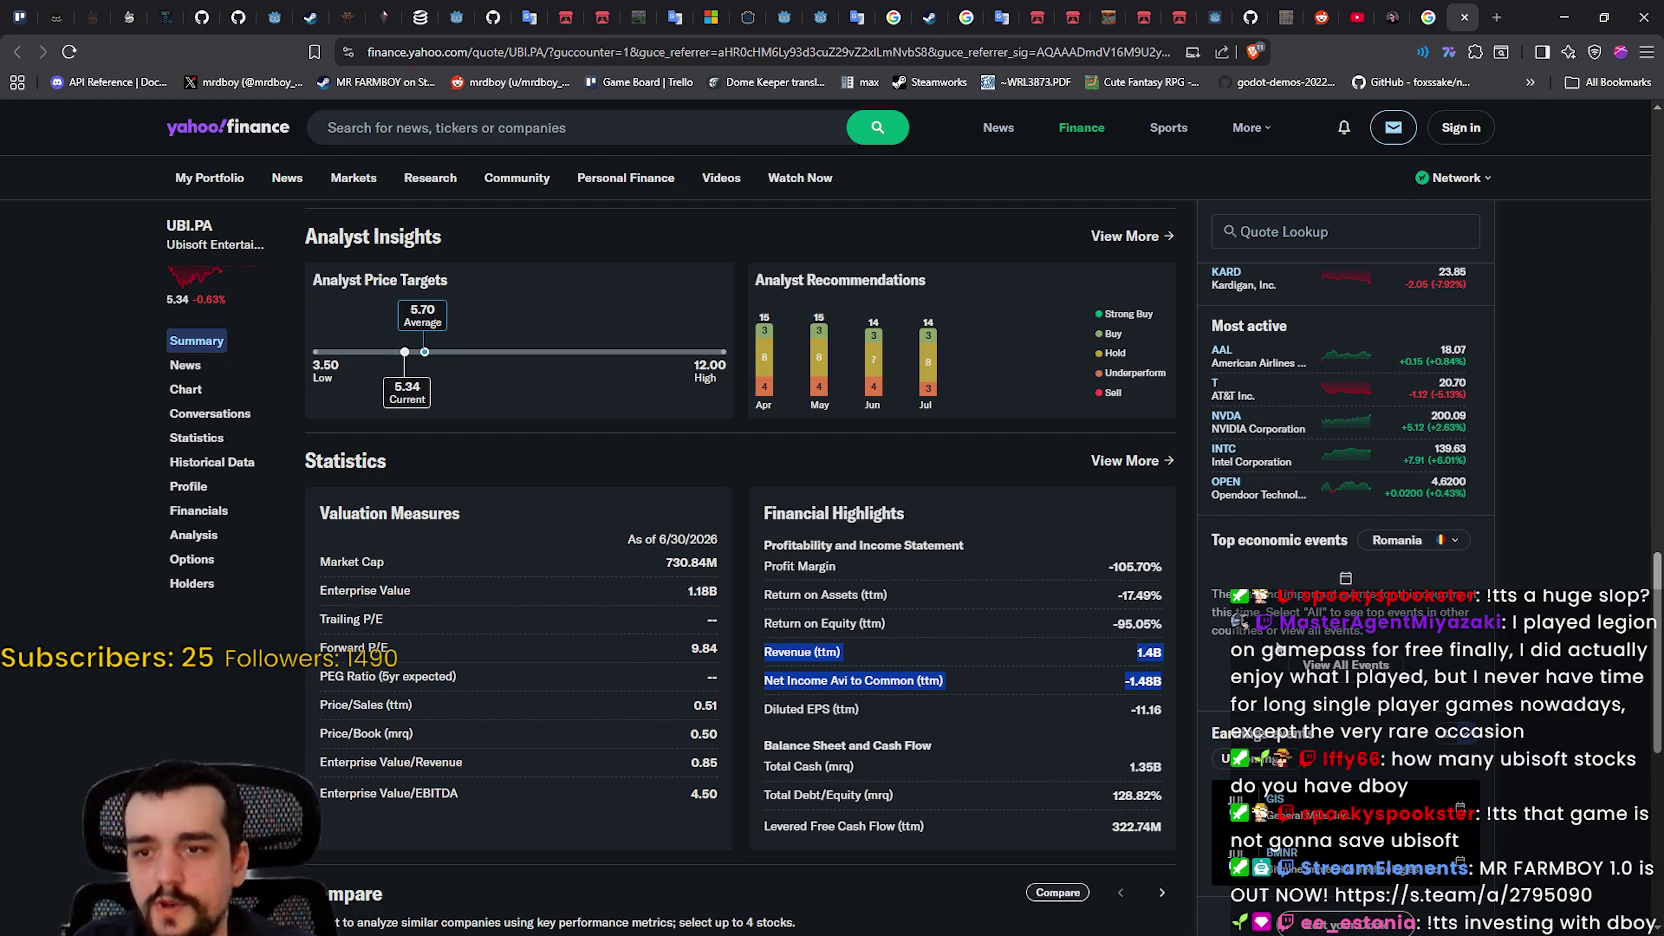
key("alt+Tab")
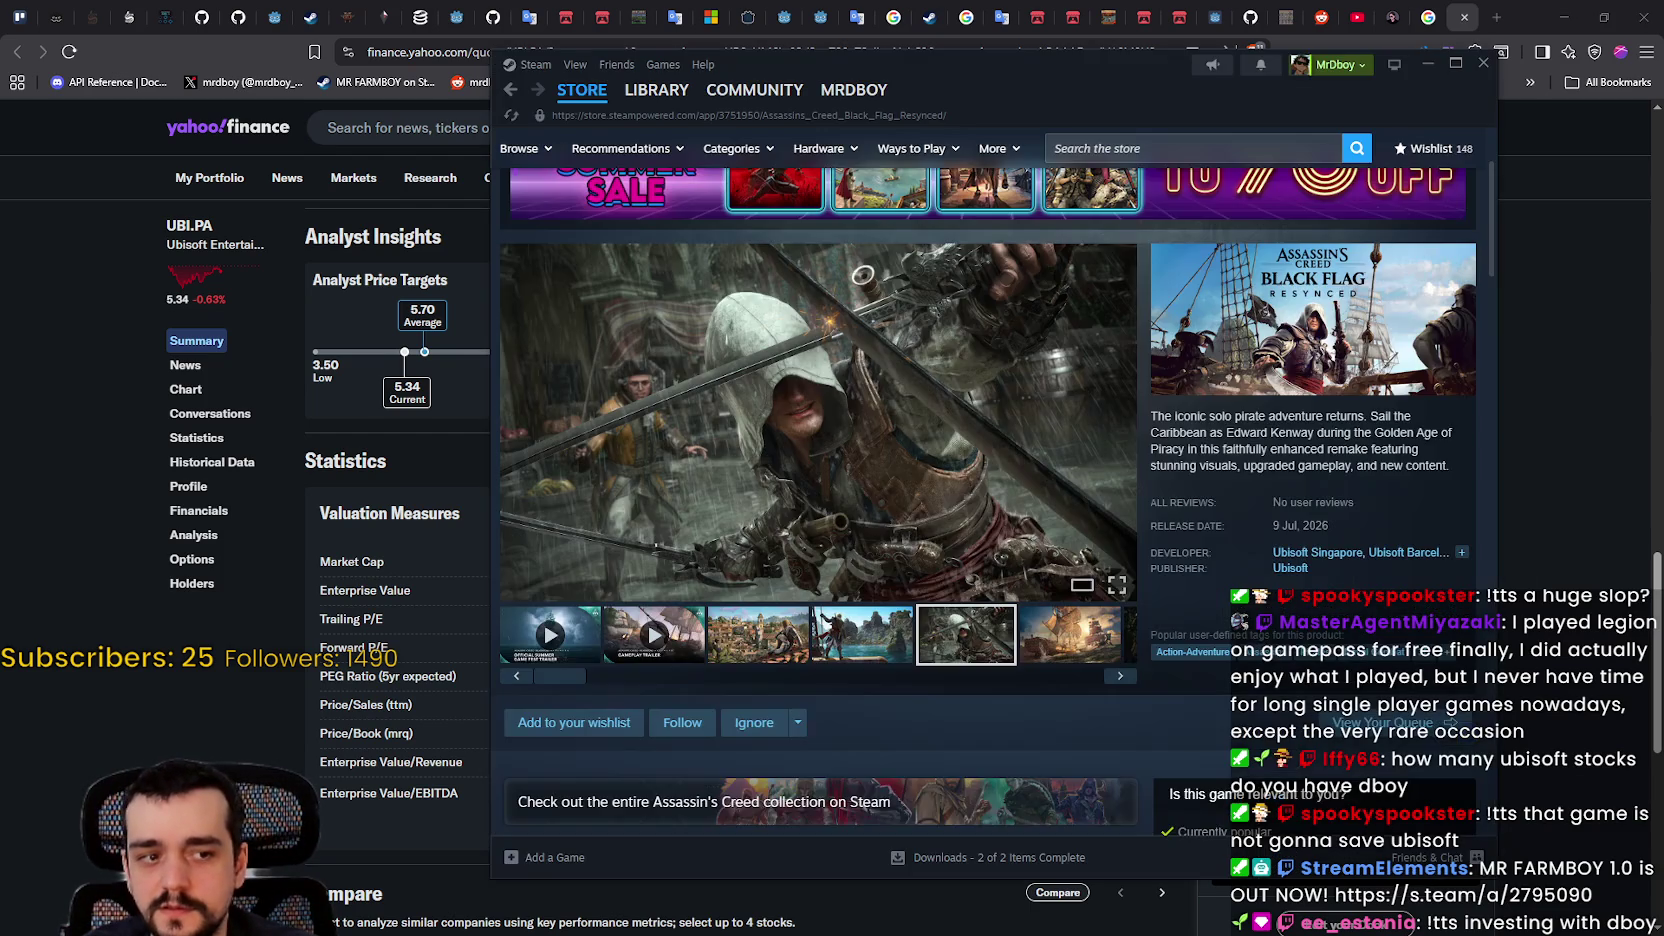
Step: Scroll the Steam Black Flag Resynced page down to the pre-purchase editions and prices
scroll(793, 203, "up", 3)
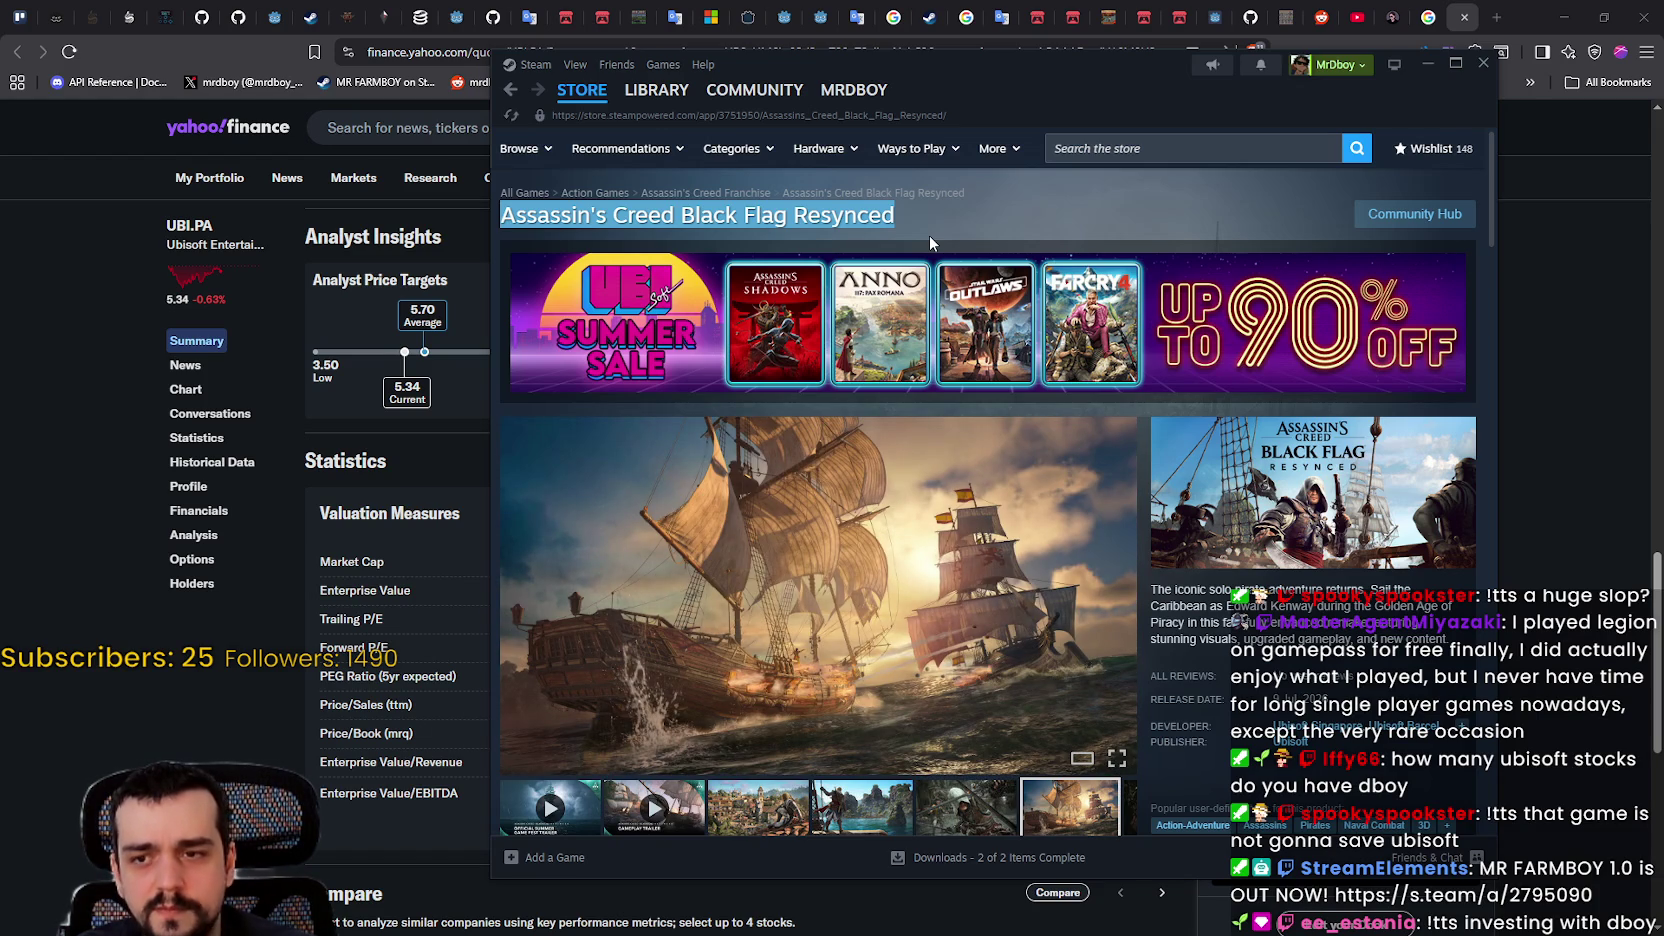
left_click_drag(1060, 97, 1147, 133)
left_click_drag(874, 251, 588, 258)
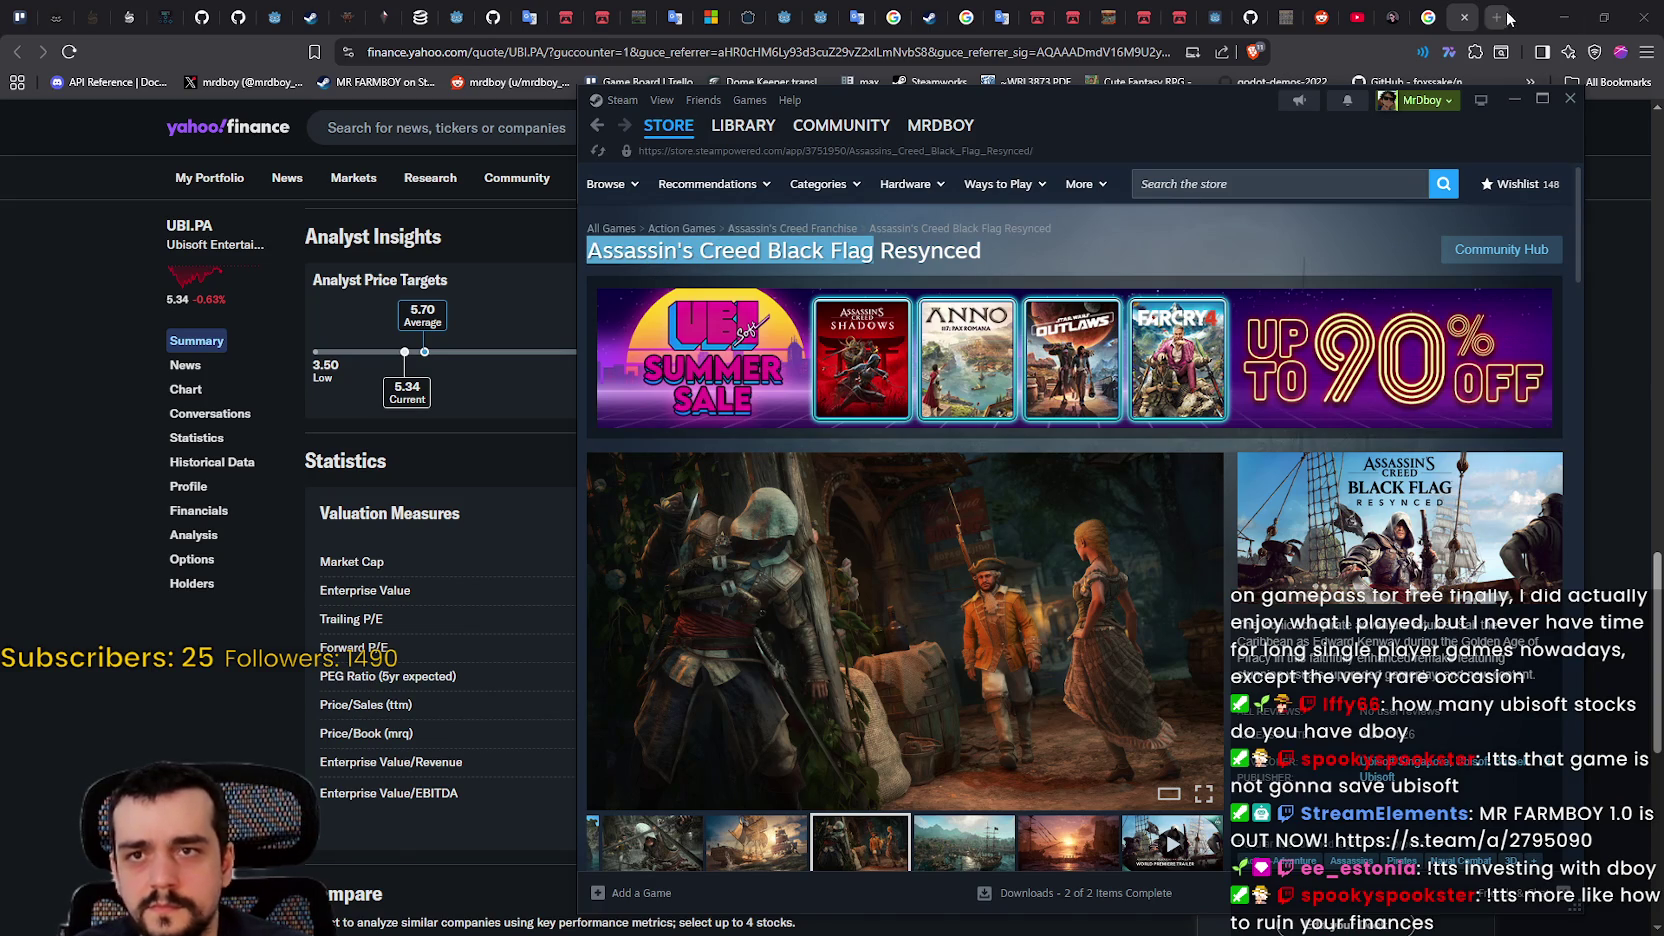
scroll(1127, 604, "down", 2)
scroll(1127, 604, "down", 5)
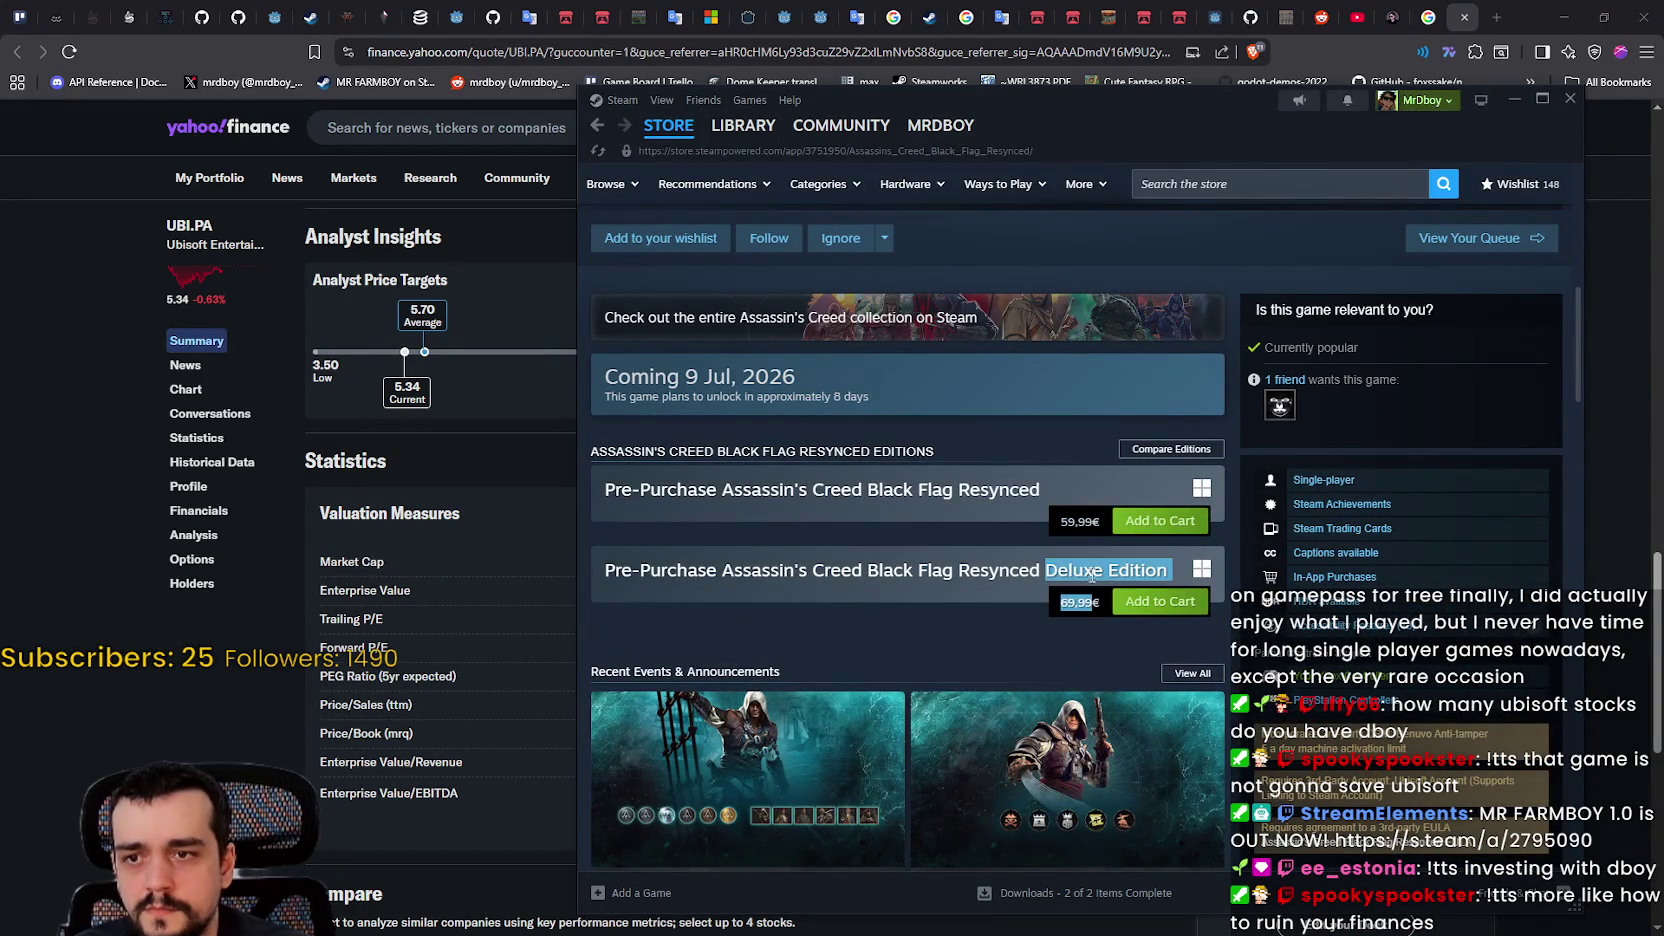
Step: Switch the browser back to the Google 'ubisoft stock' results tab
left_click(1496, 18)
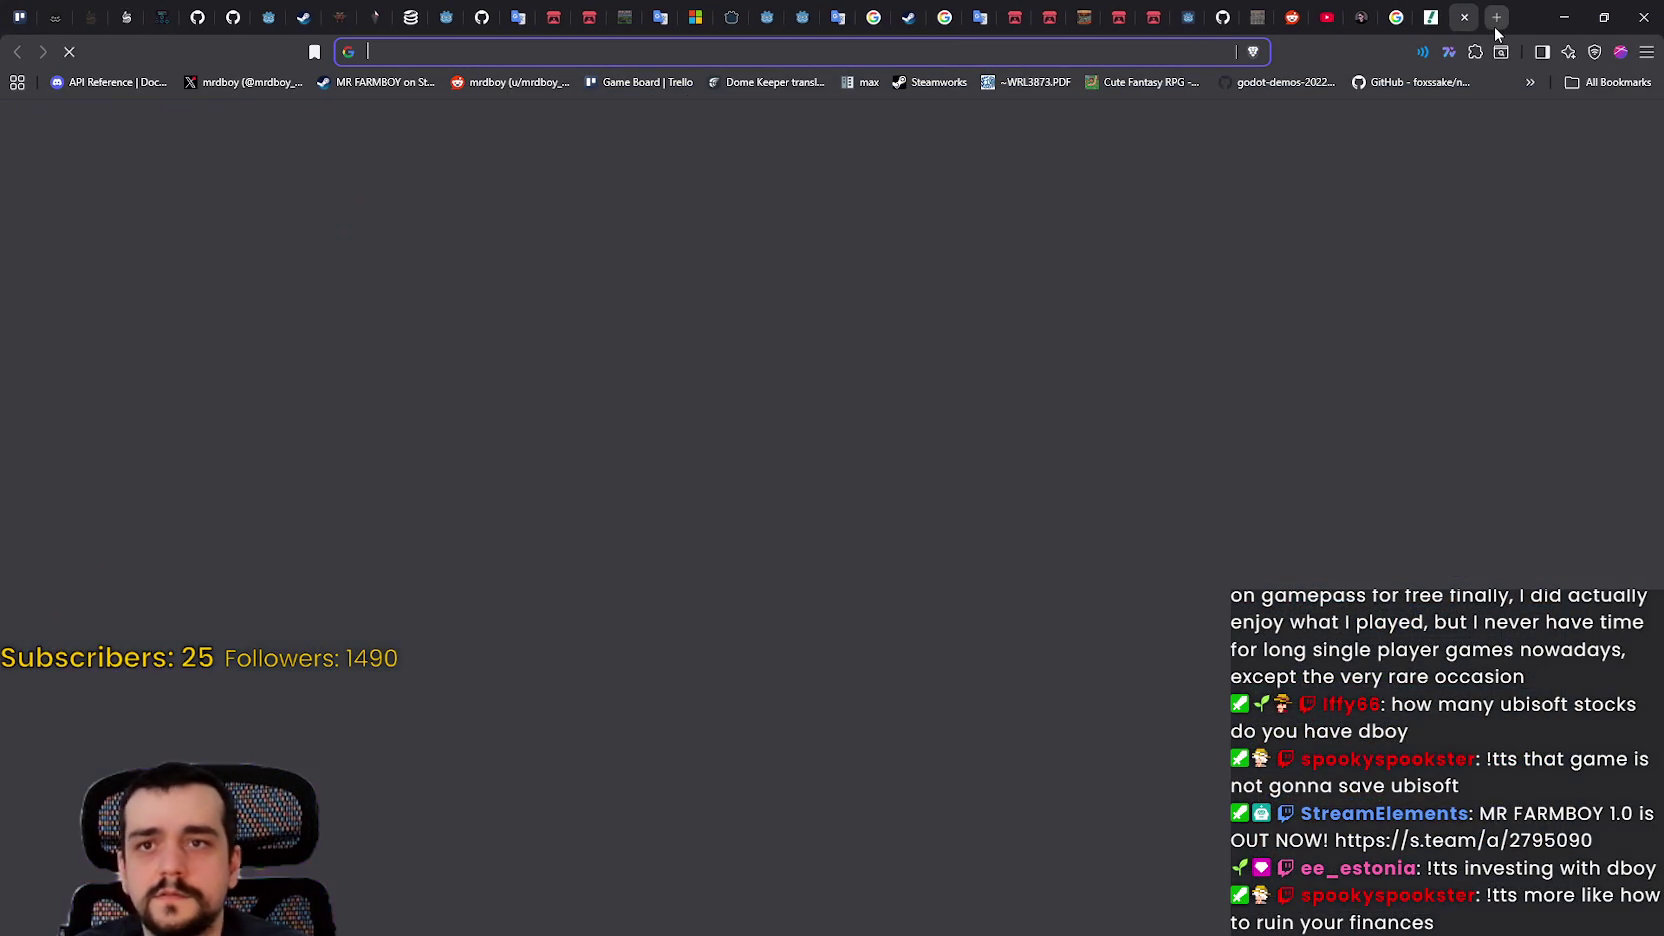
left_click(1395, 17)
left_click(1430, 17)
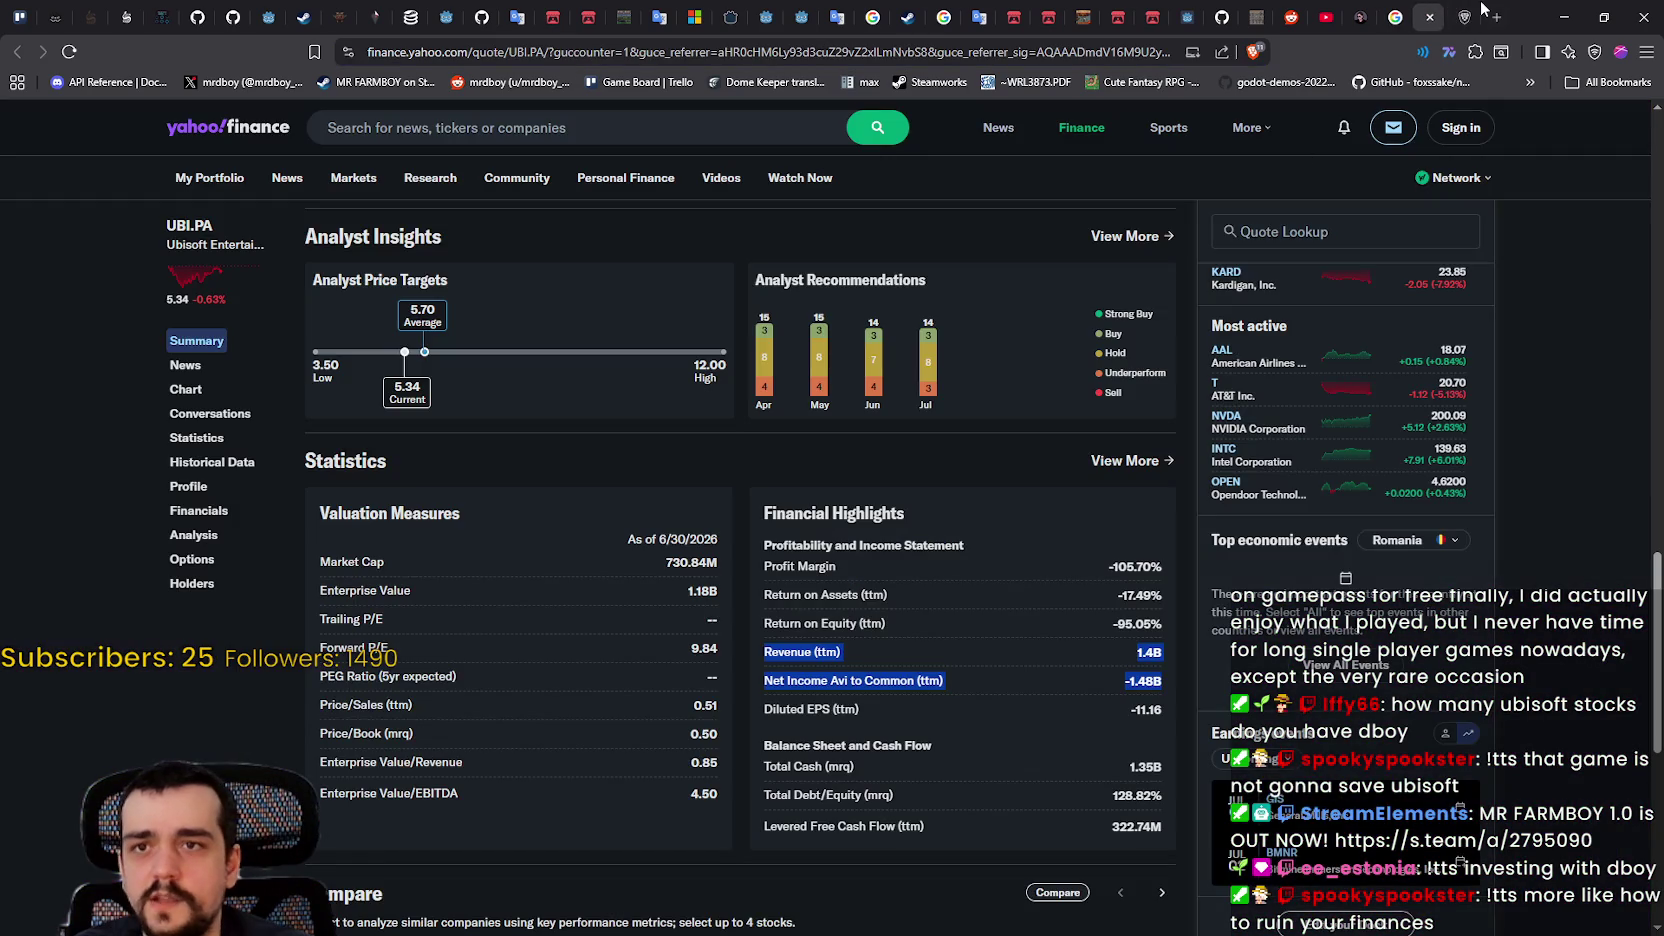
left_click(1466, 17)
left_click(1400, 14)
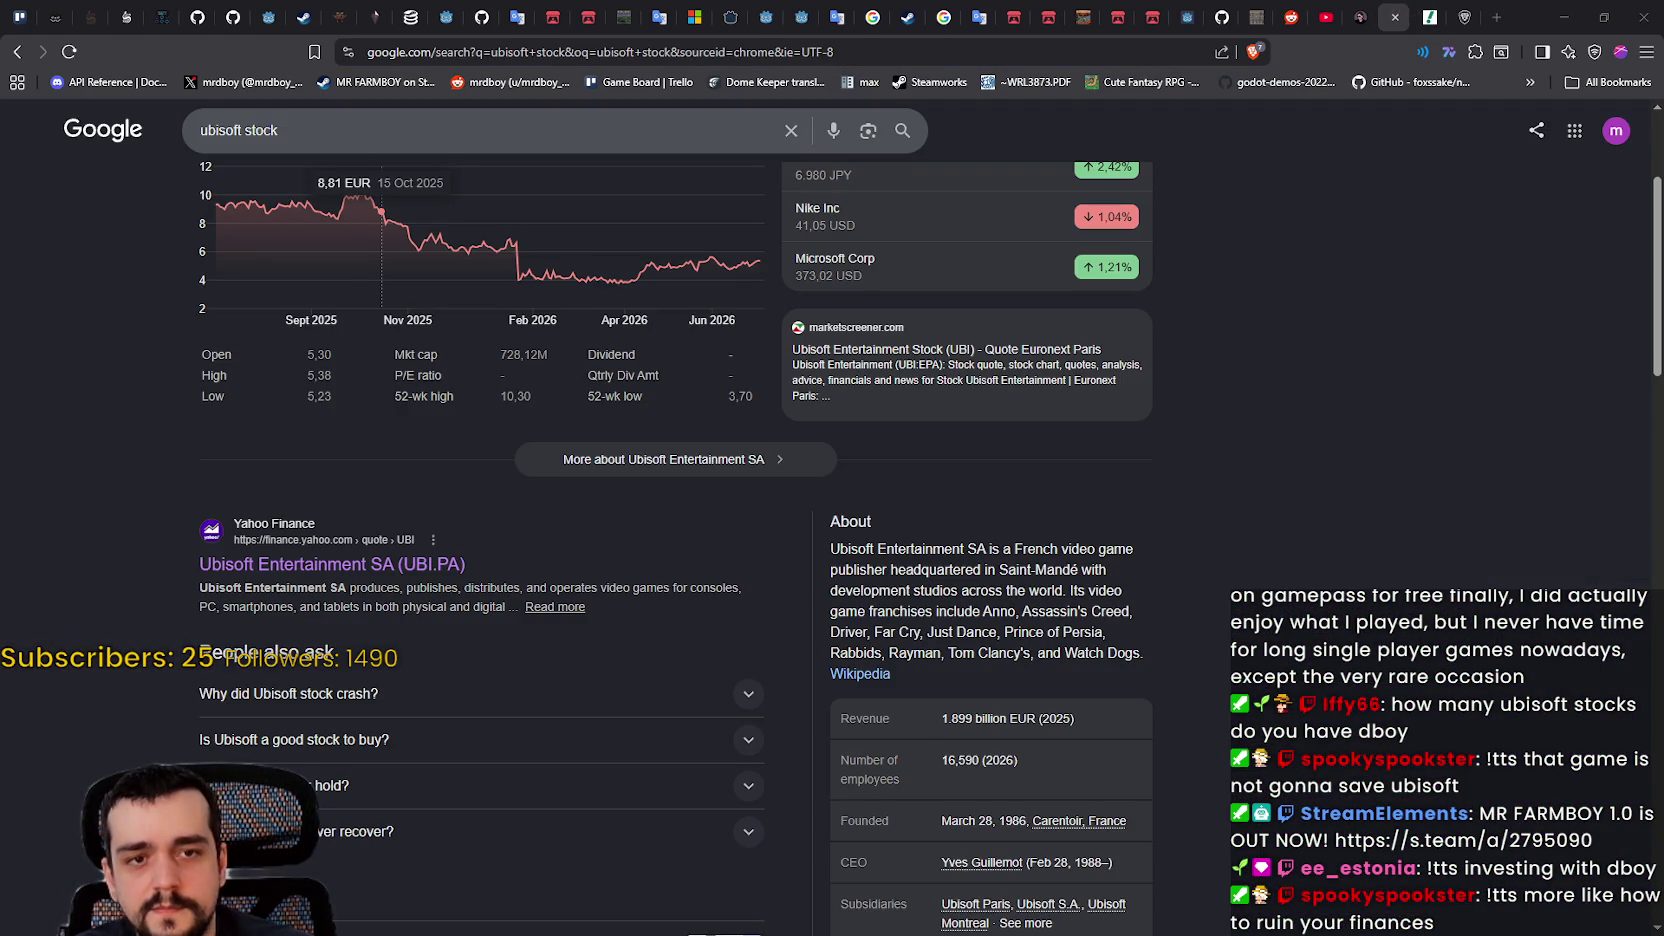
key("XF86Calculator")
type("3")
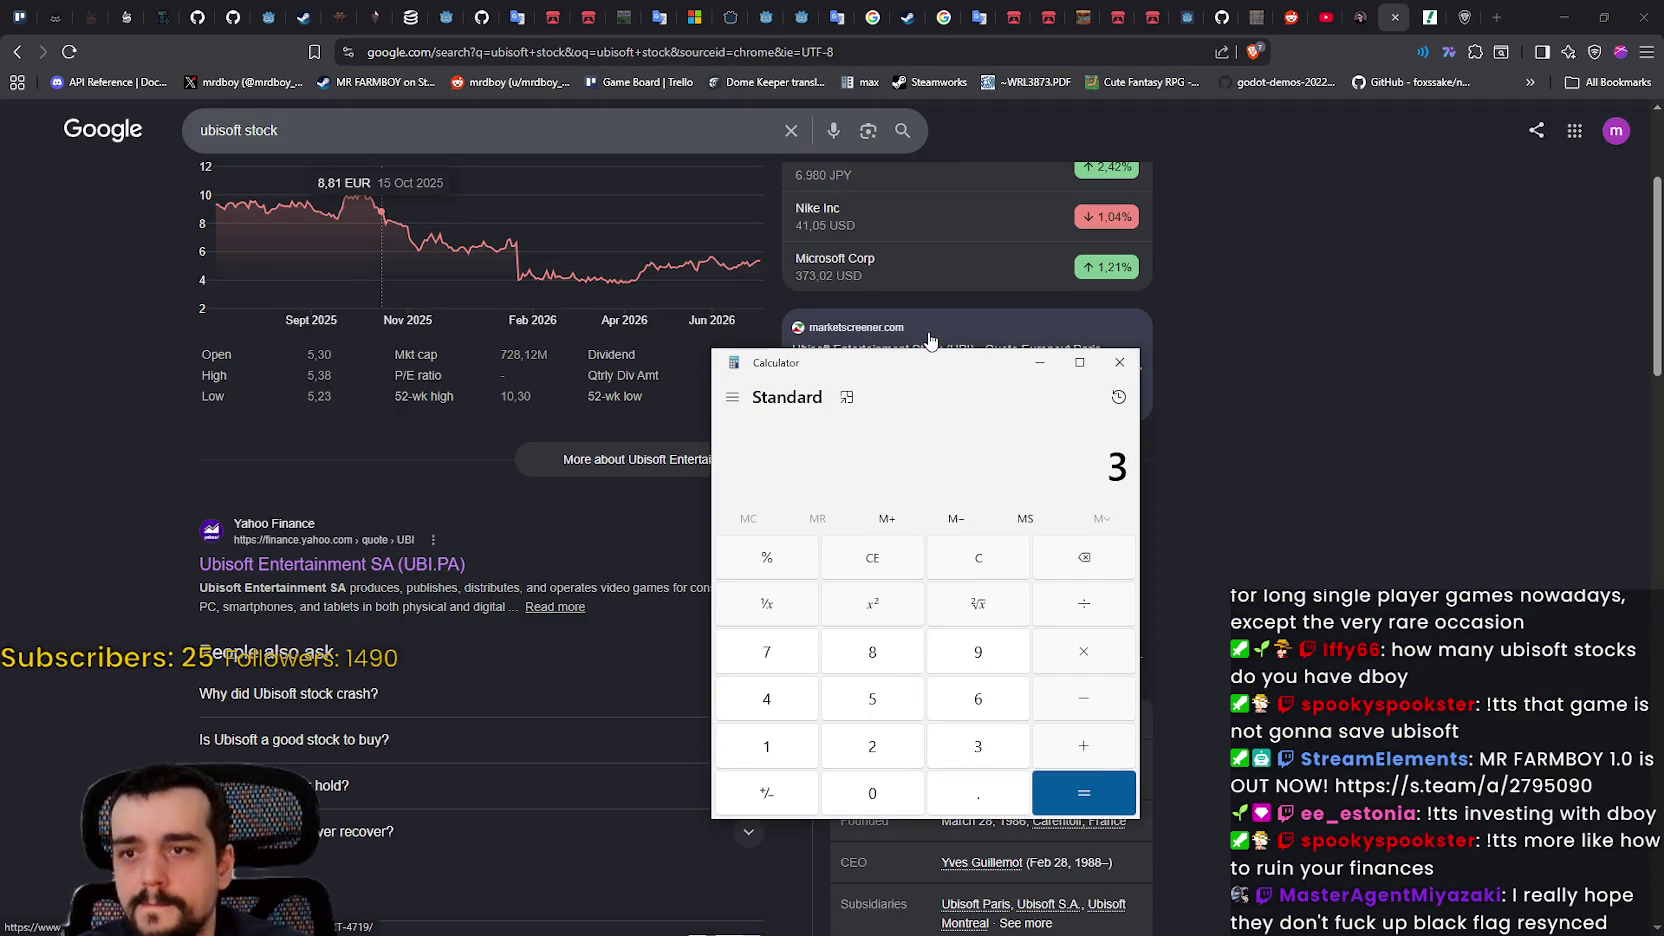
type("000")
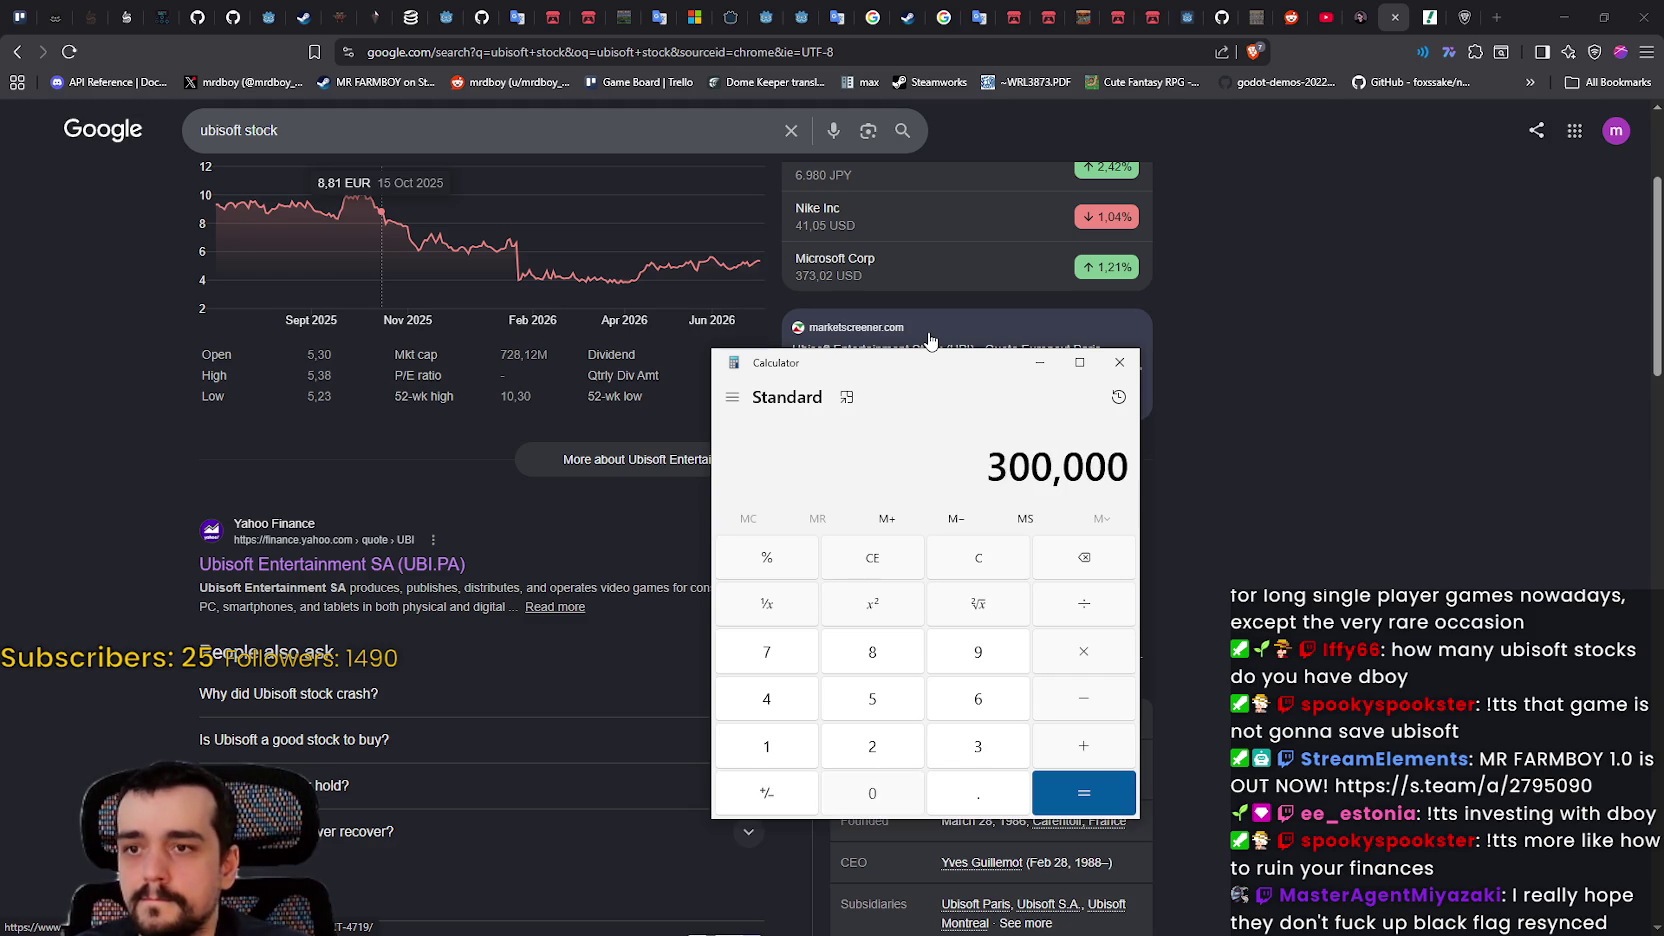
type("0000000")
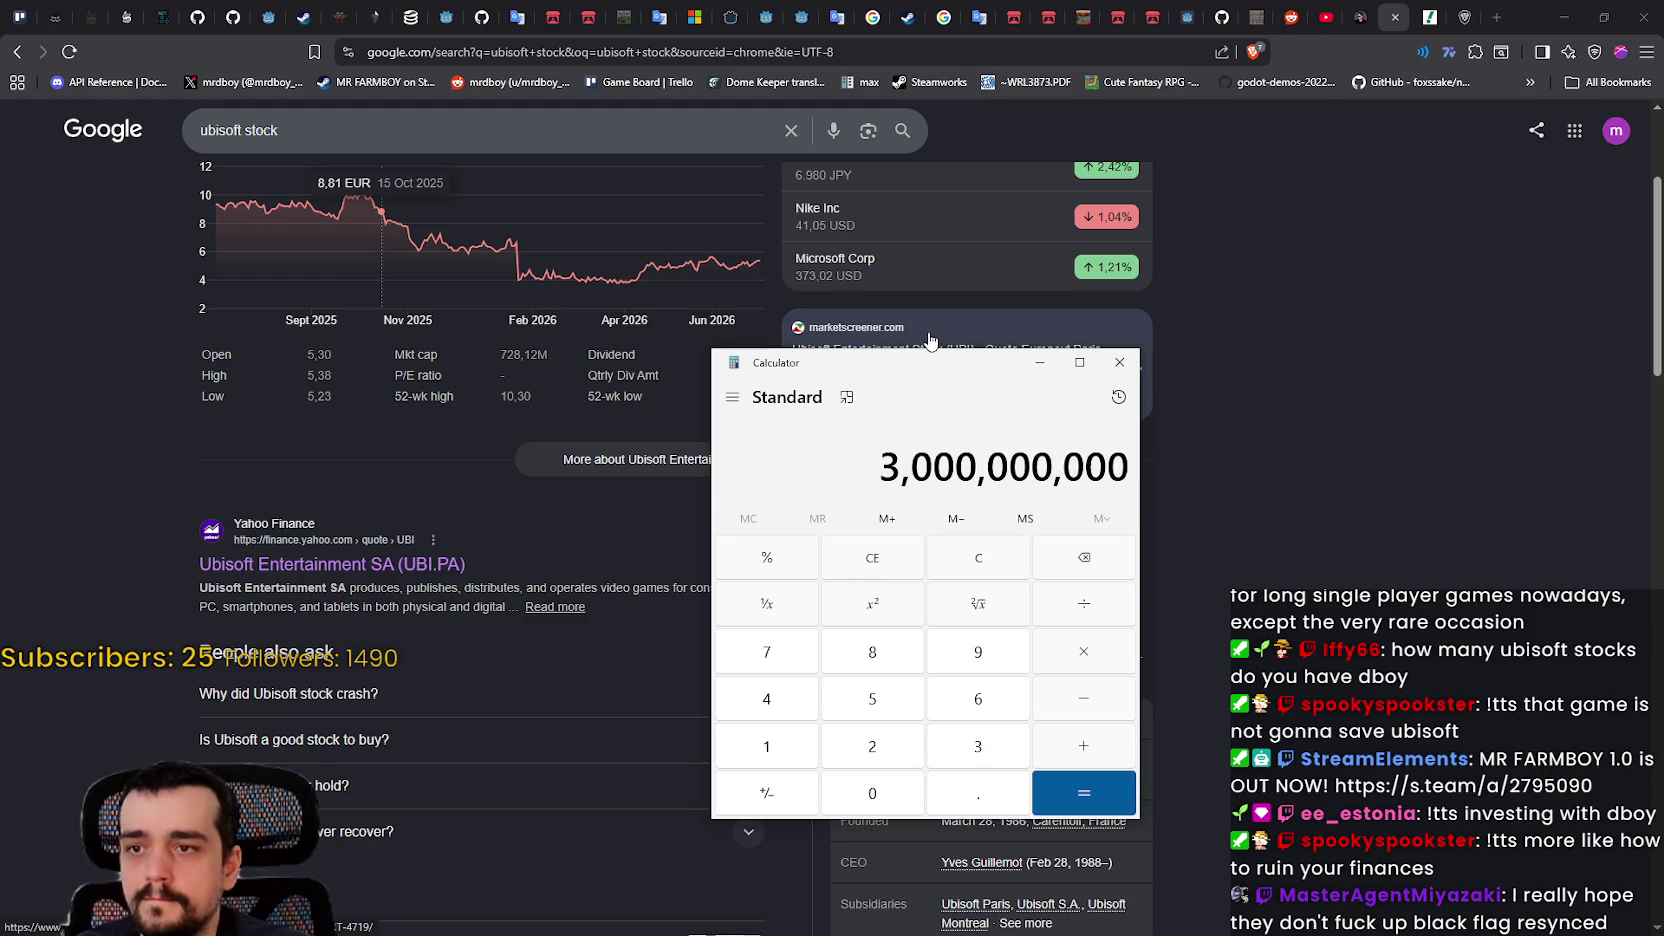
type("/60")
key("Return")
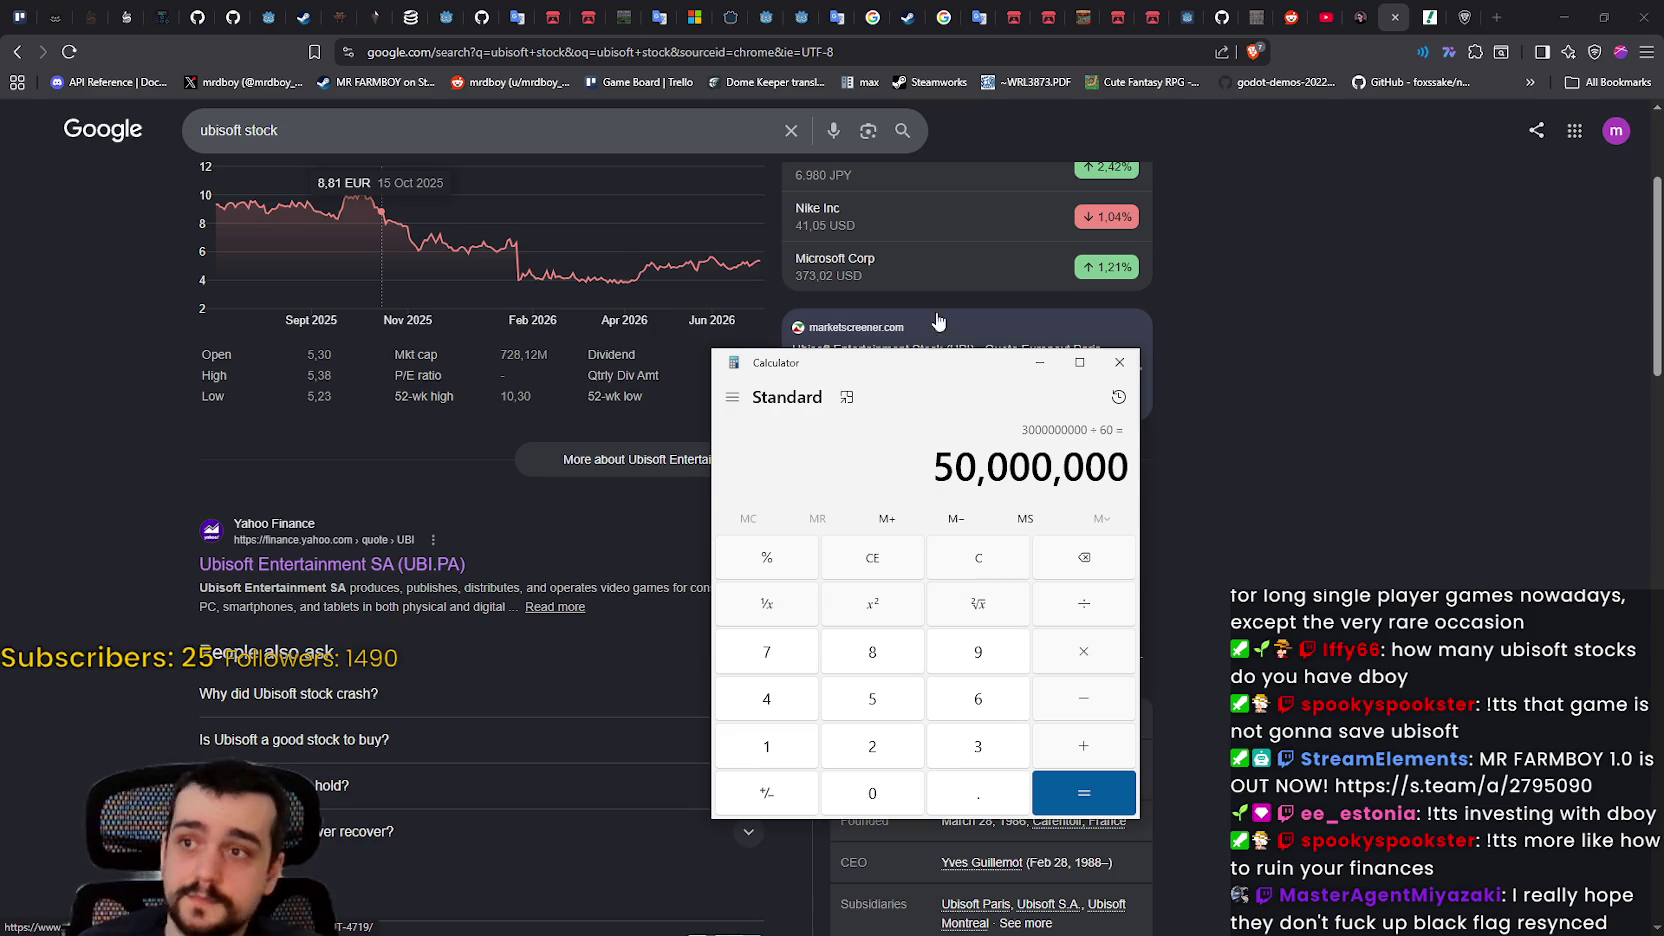
Step: Bring the Steam store page forward and select the game's title to copy it
key("alt+Tab")
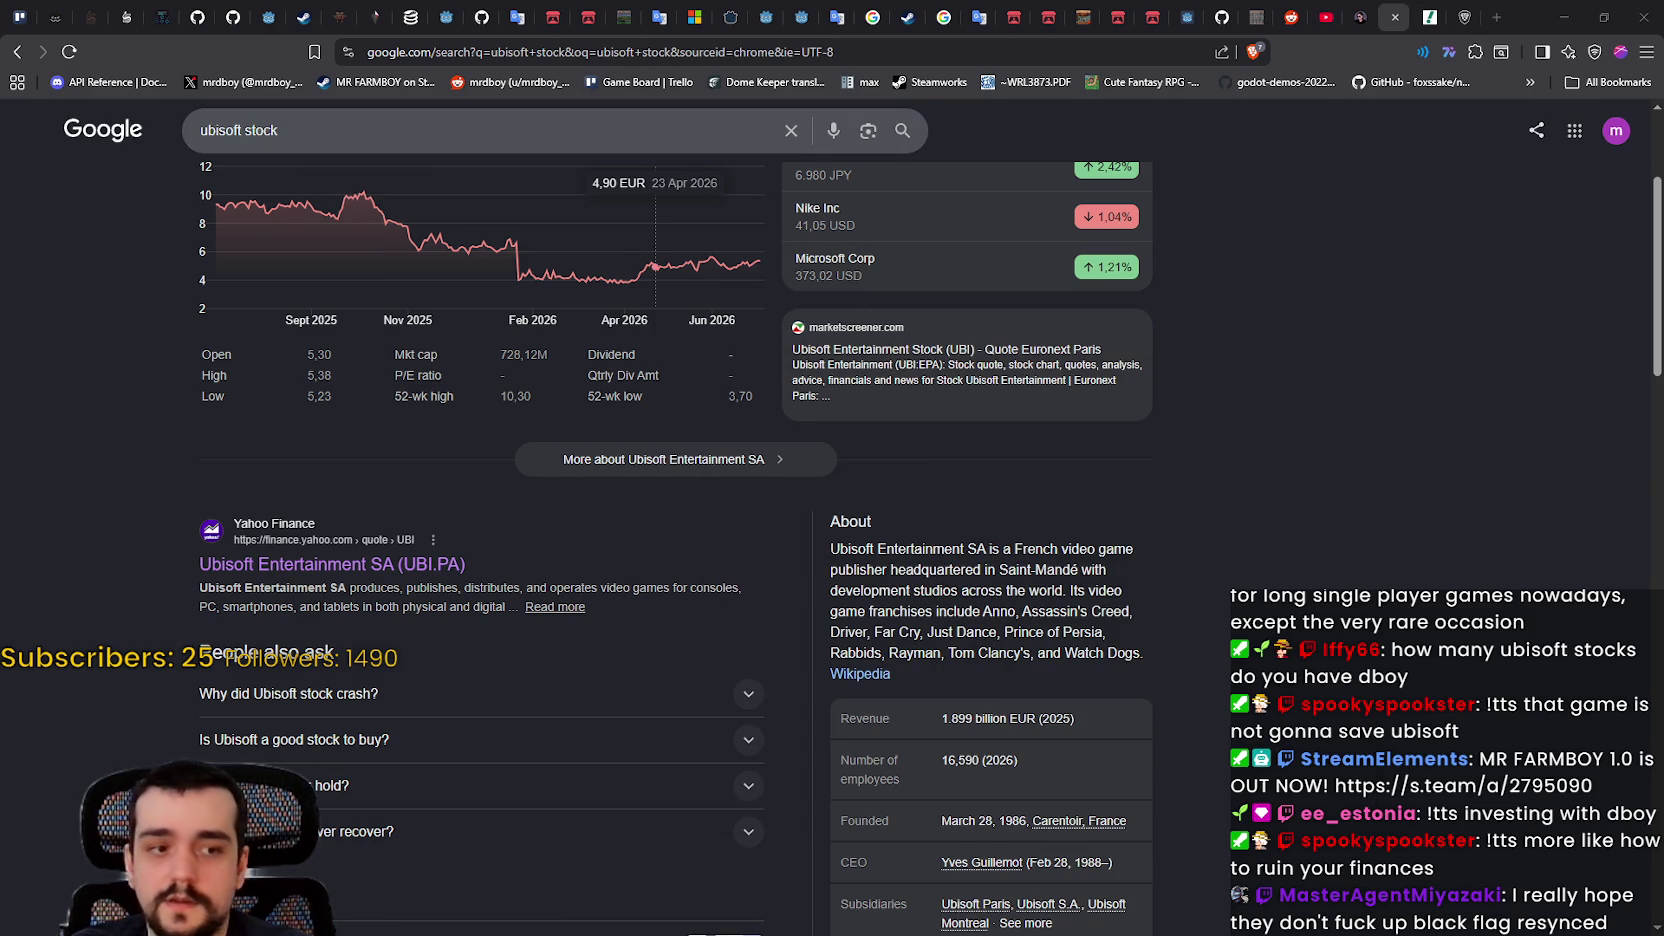
key("alt+Tab")
scroll(1136, 482, "up", 10)
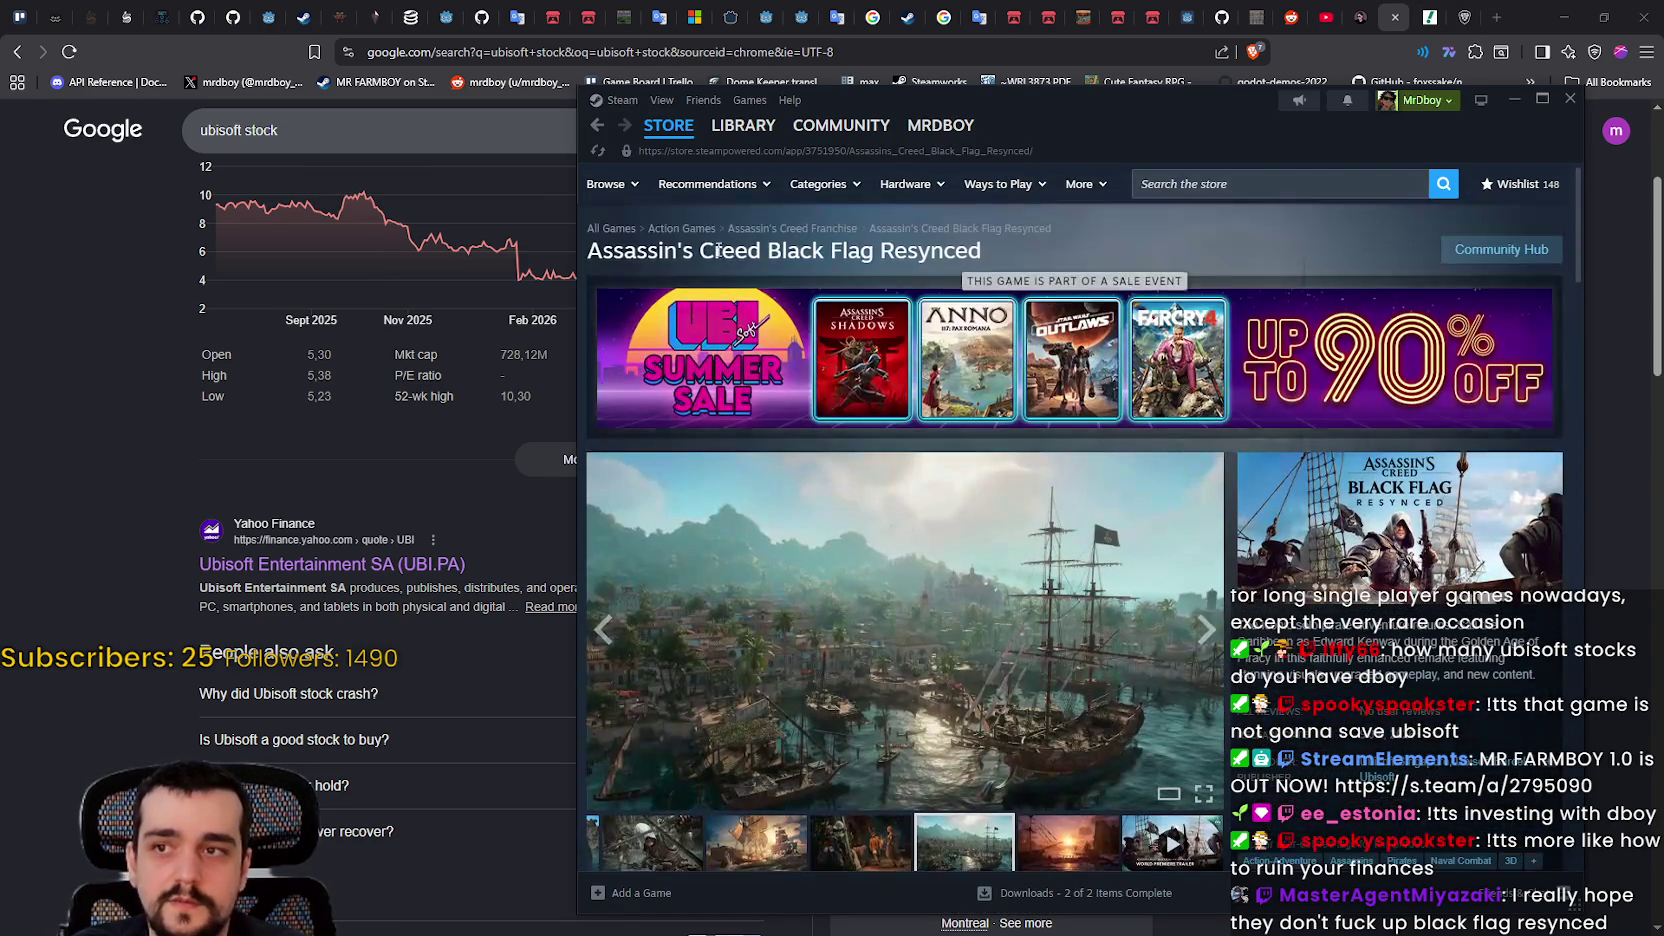
left_click_drag(588, 251, 873, 251)
Step: Search Google for the game title plus 'units sold' and expand the full AI Overview
key("ctrl+c")
left_click(400, 130)
key("ctrl+a")
key("ctrl+v")
type("units sold")
key("Return")
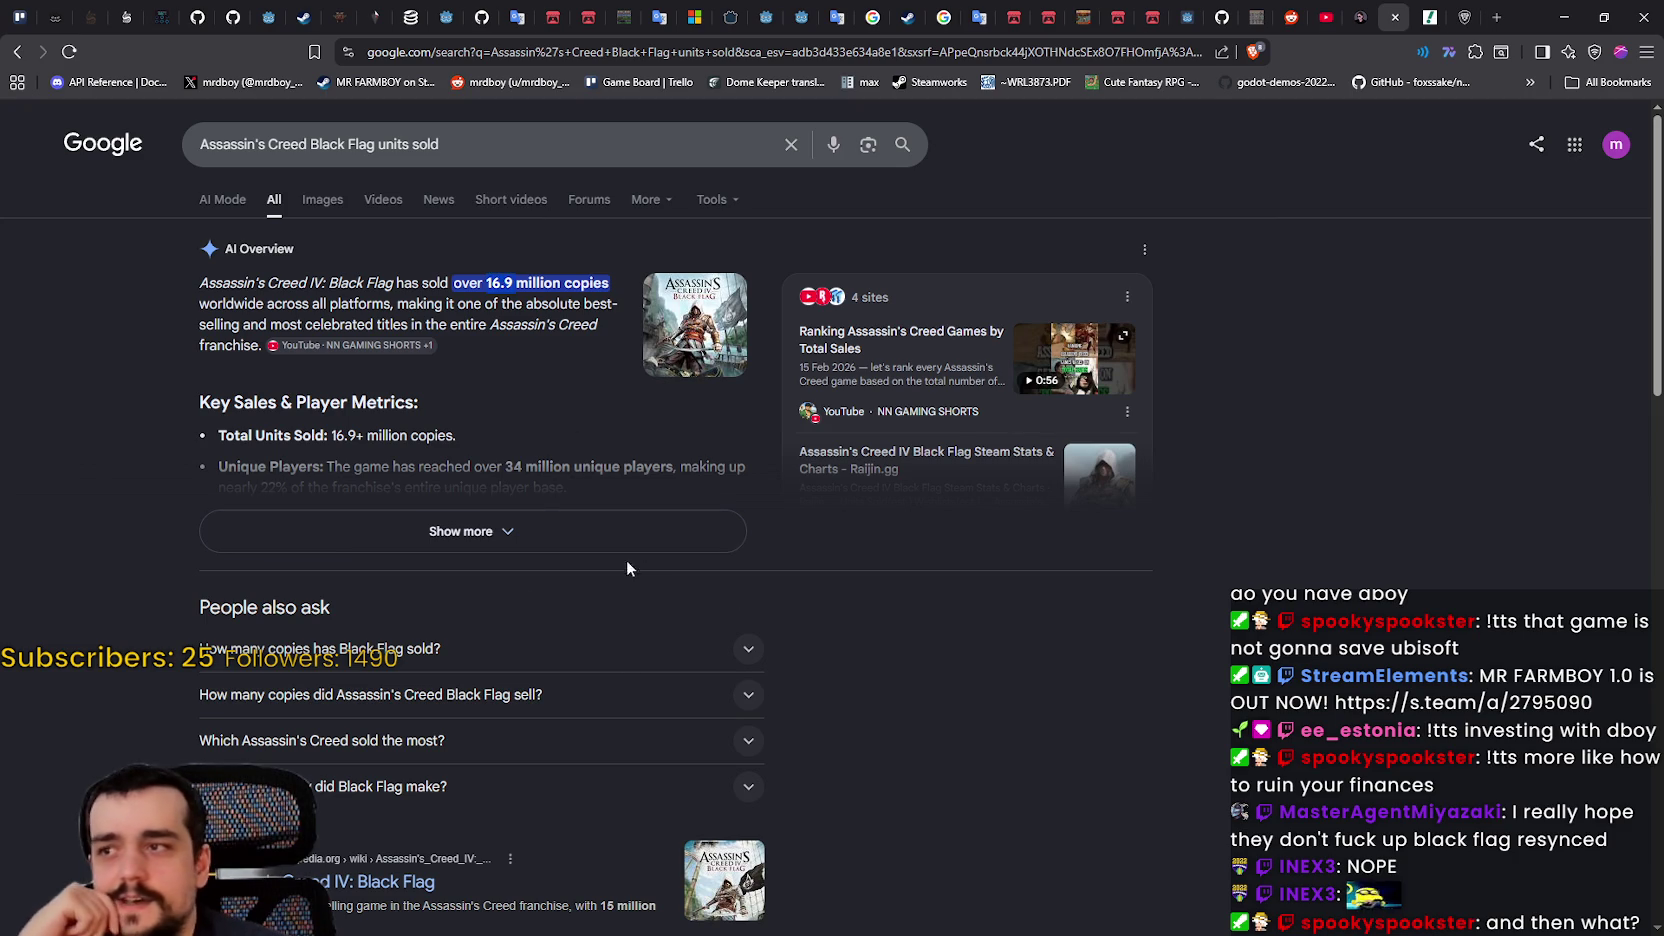
left_click(610, 532)
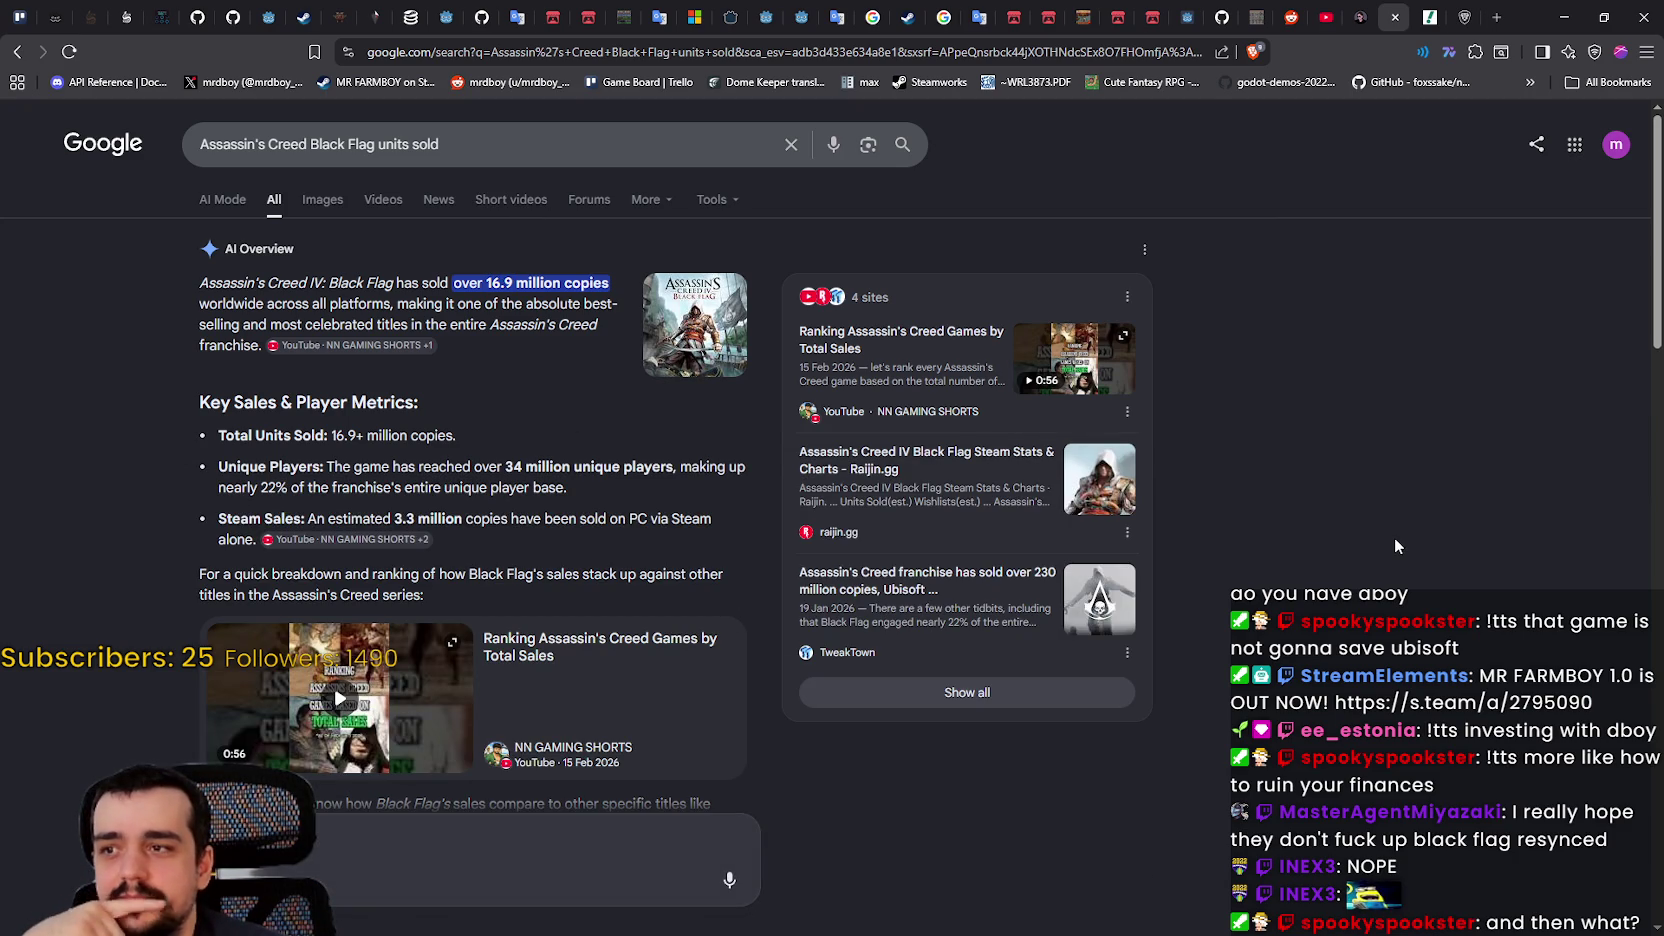
Step: Bring Calculator back and move it aside from the sales figures
key("alt+Tab")
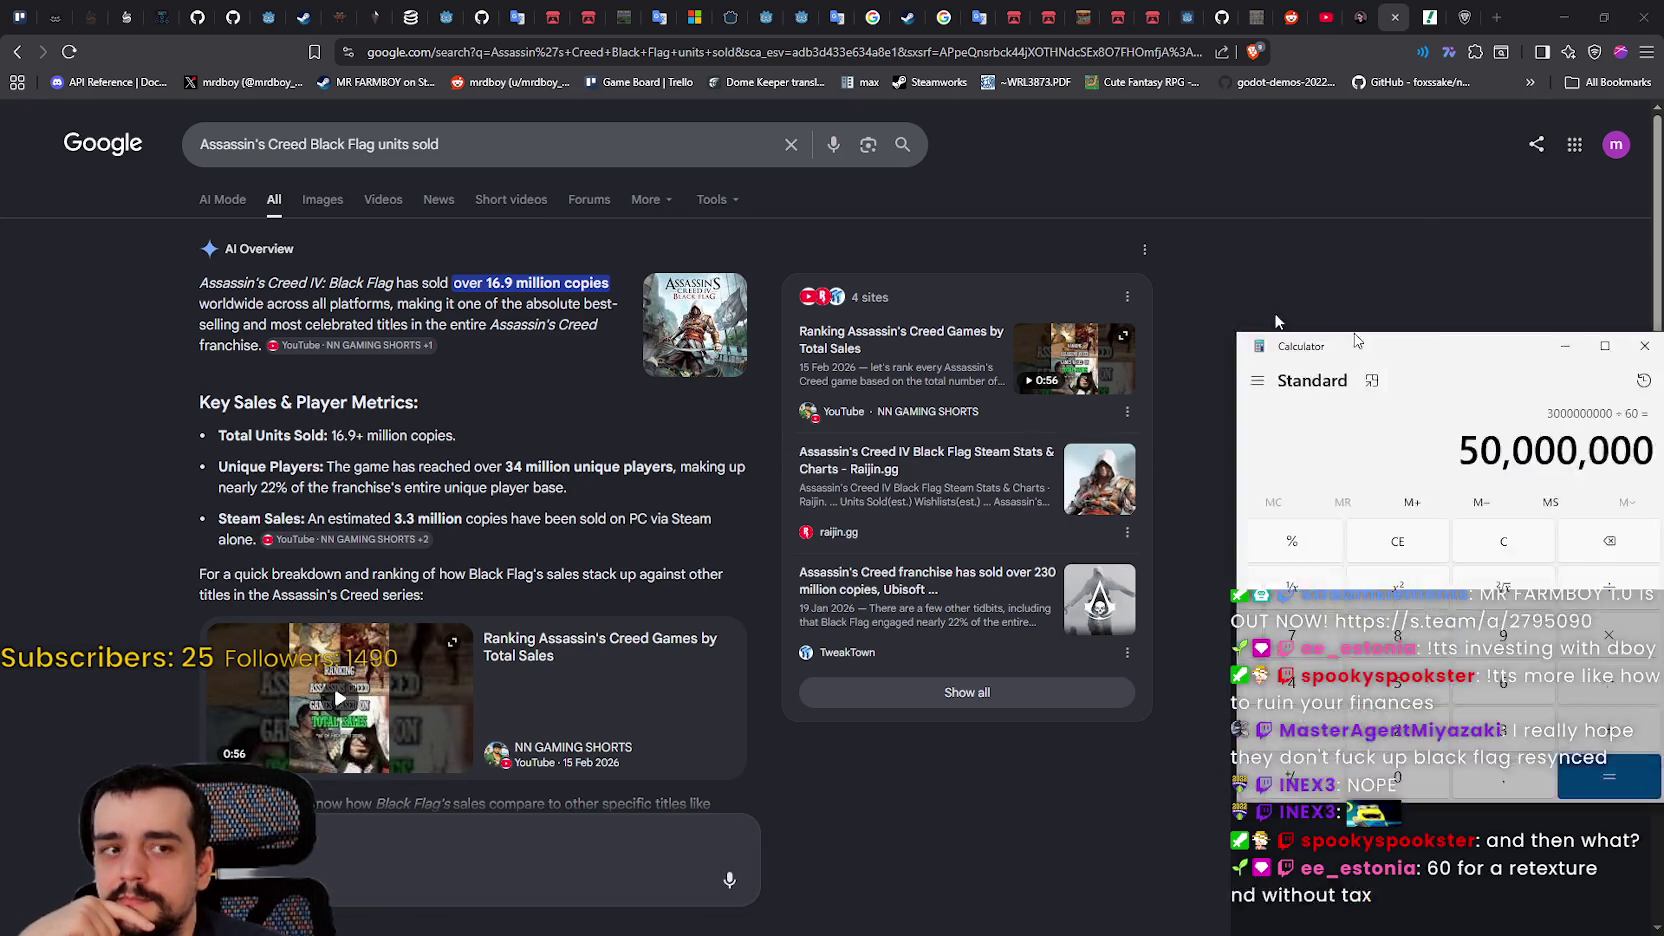
scroll(507, 484, "down", 1)
scroll(505, 480, "up", 1)
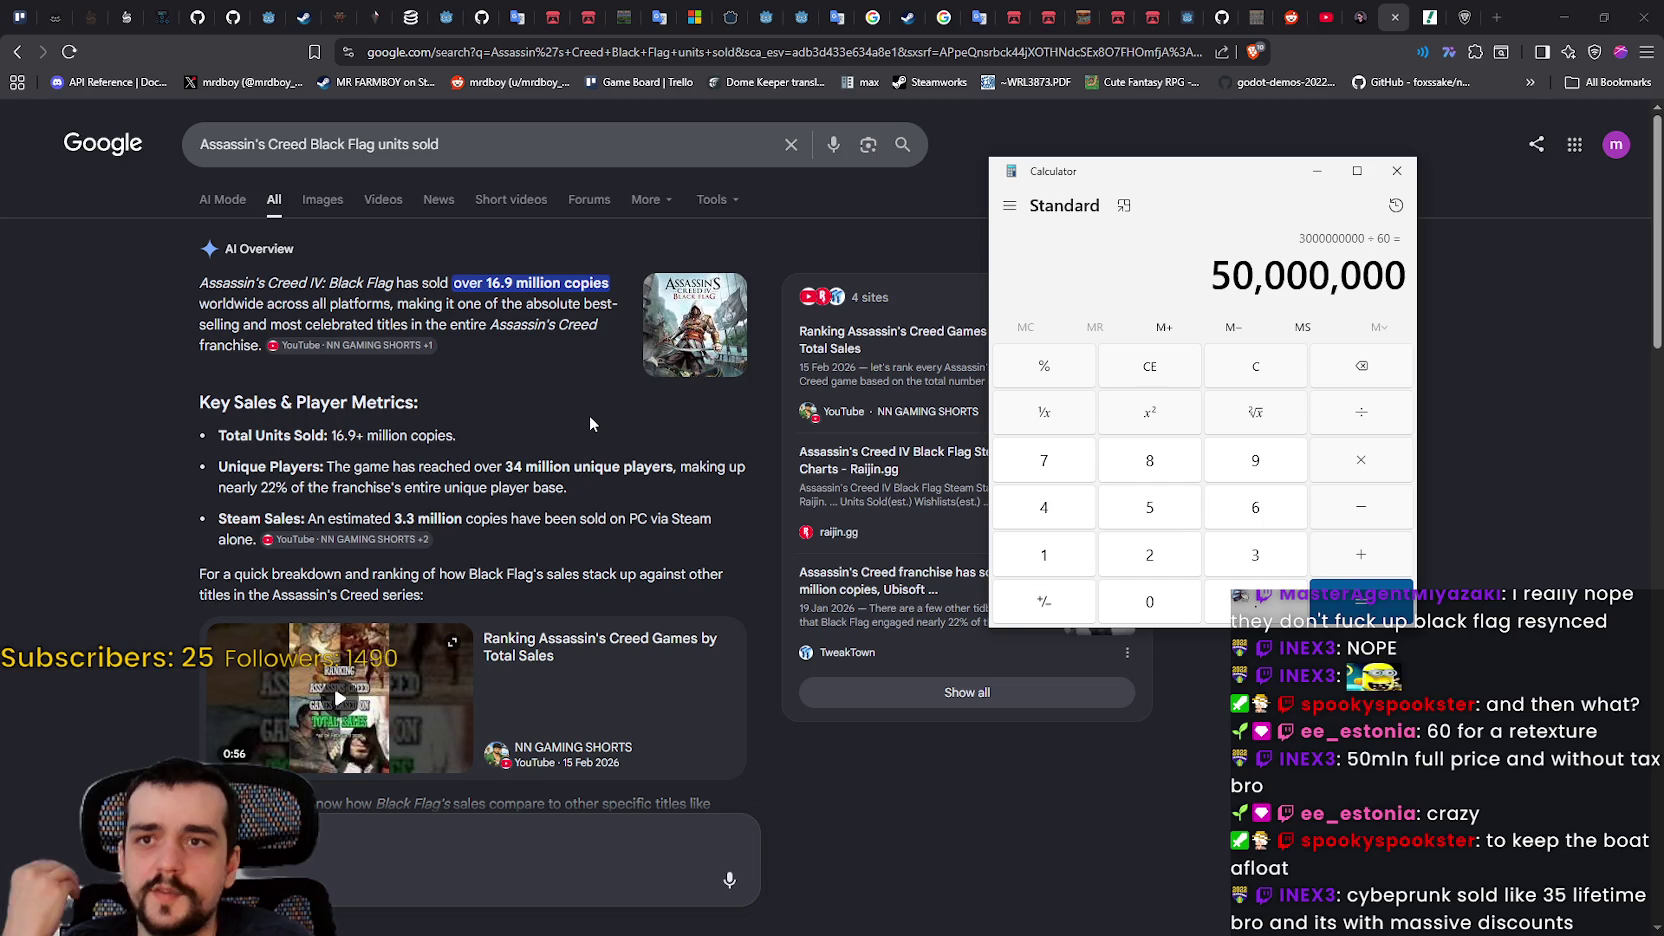
left_click_drag(1212, 170, 1292, 215)
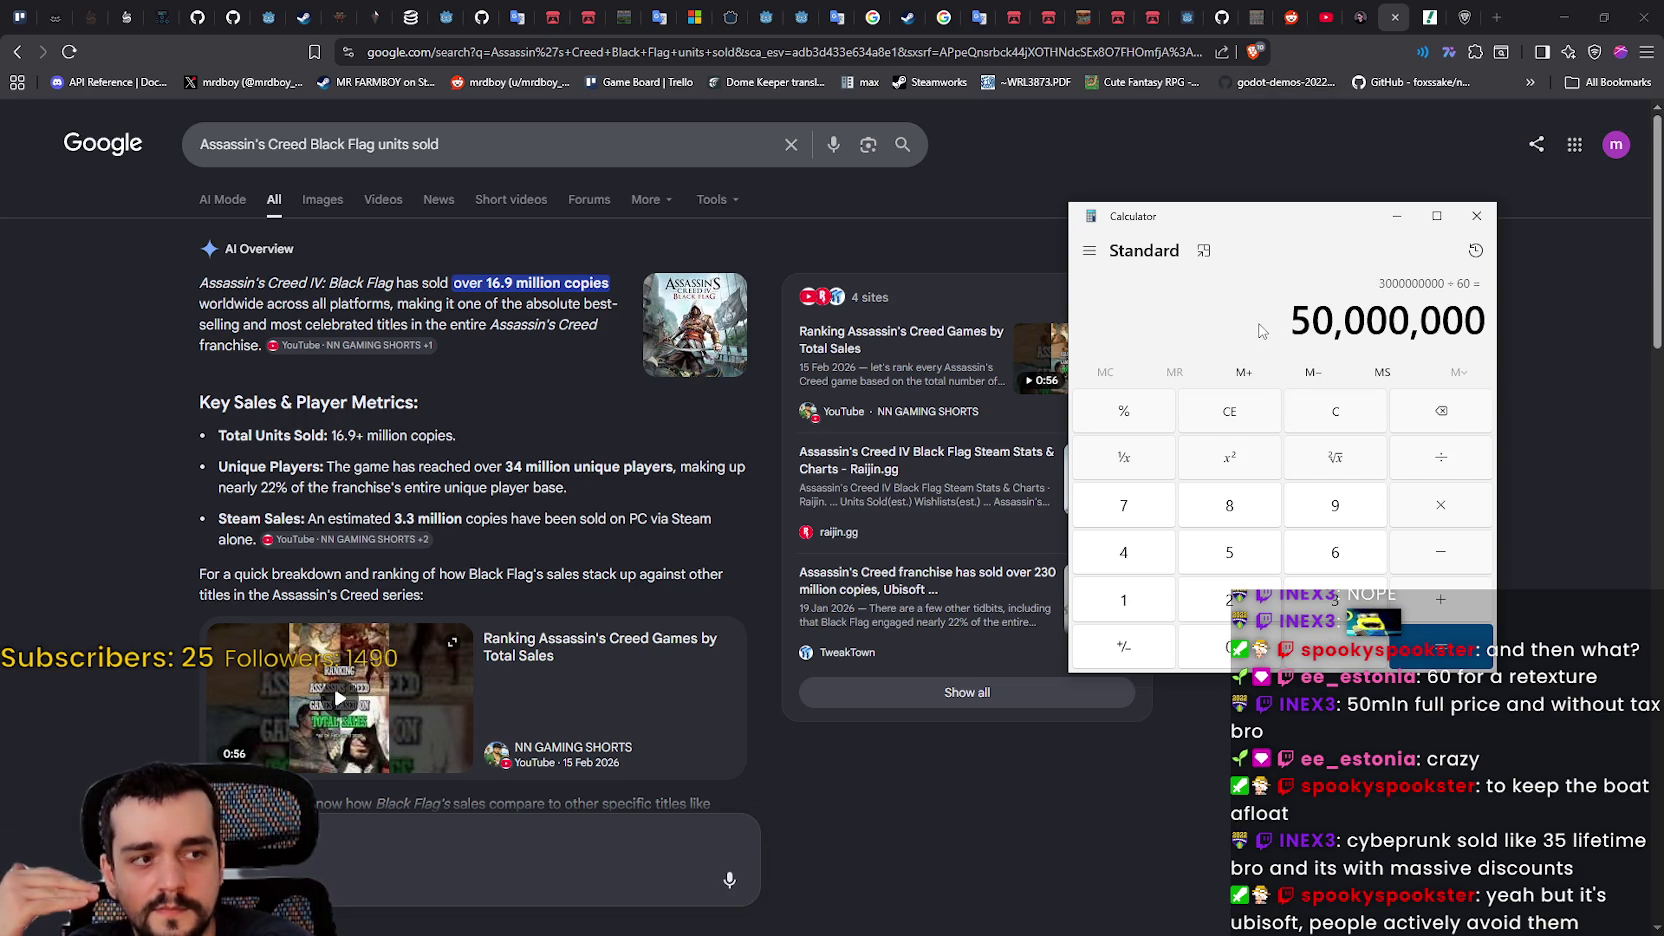
left_click_drag(1266, 227, 1299, 230)
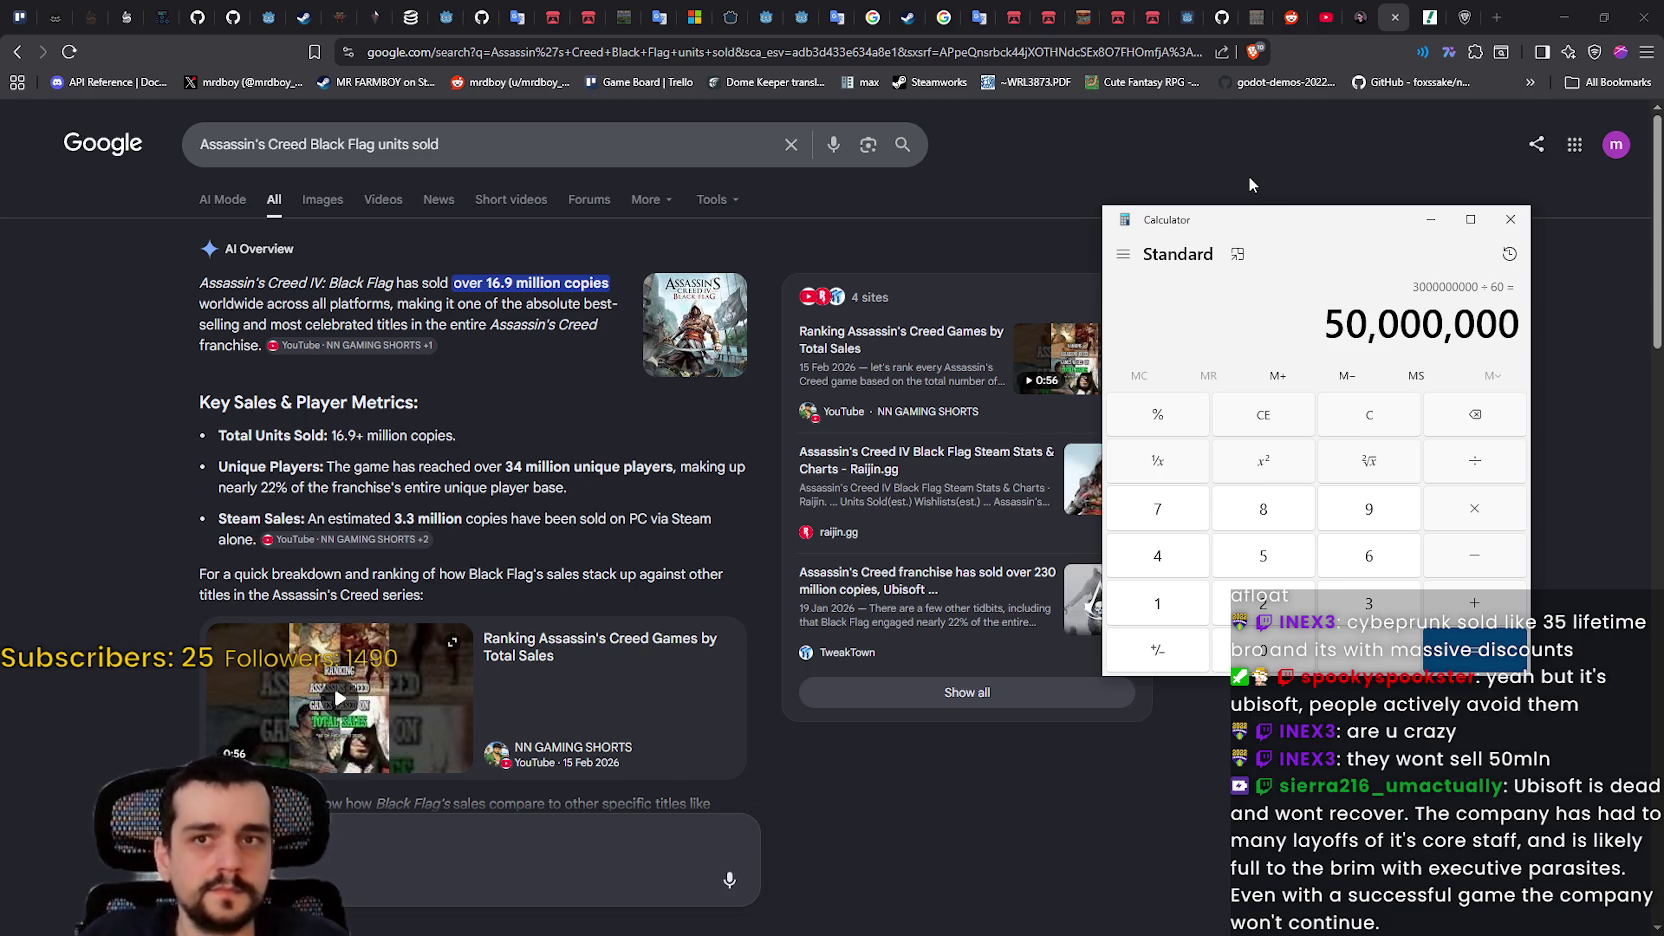
left_click(1428, 14)
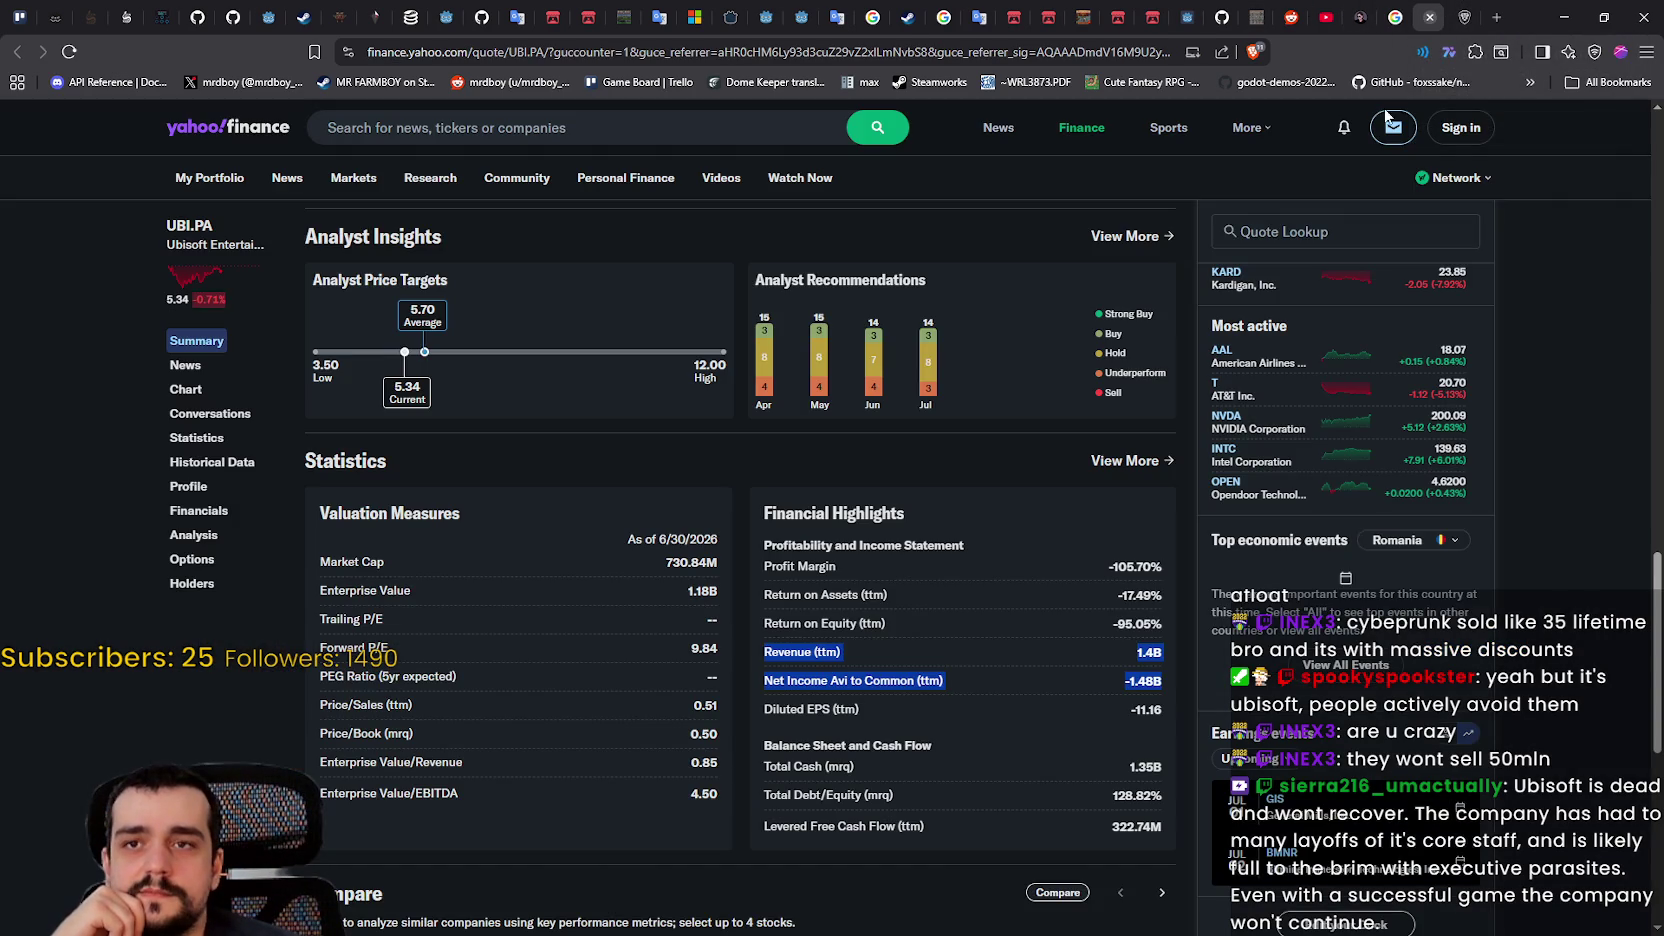
Step: Highlight Ubisoft's Revenue and Net Income rows, then close the quote tab and minimize the browser
left_click(1110, 681)
left_click_drag(1161, 692, 766, 646)
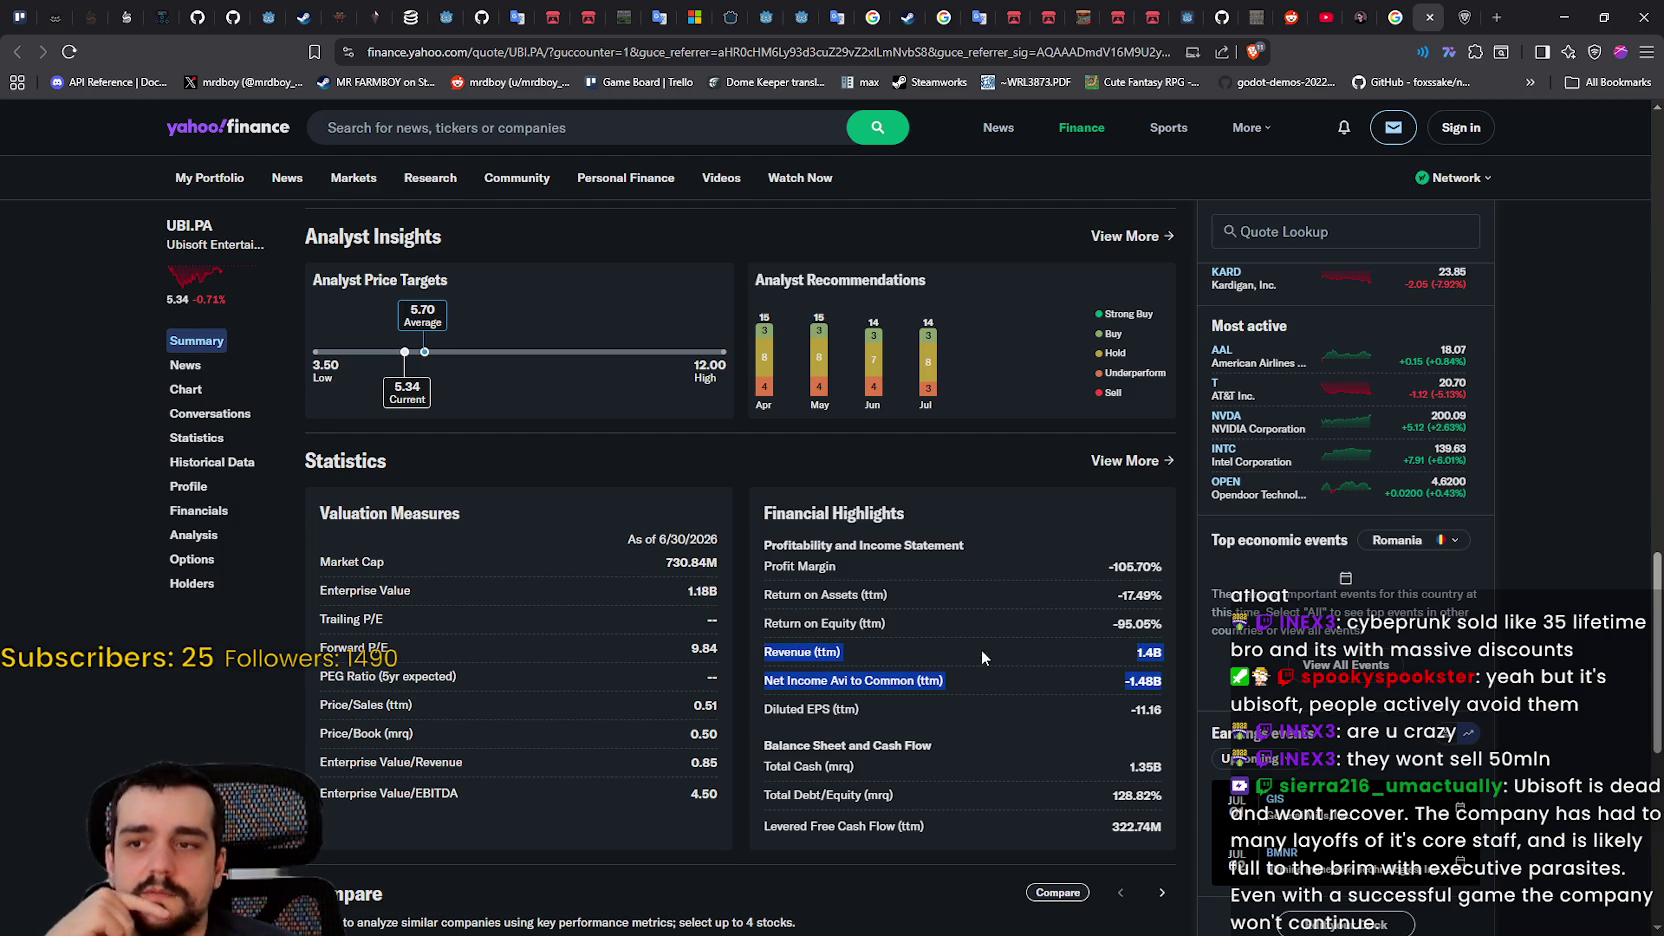
left_click(1066, 662)
mouse_move(1163, 692)
left_mouse_down()
mouse_move(1150, 668)
mouse_move(1002, 644)
left_mouse_up()
left_click(879, 645)
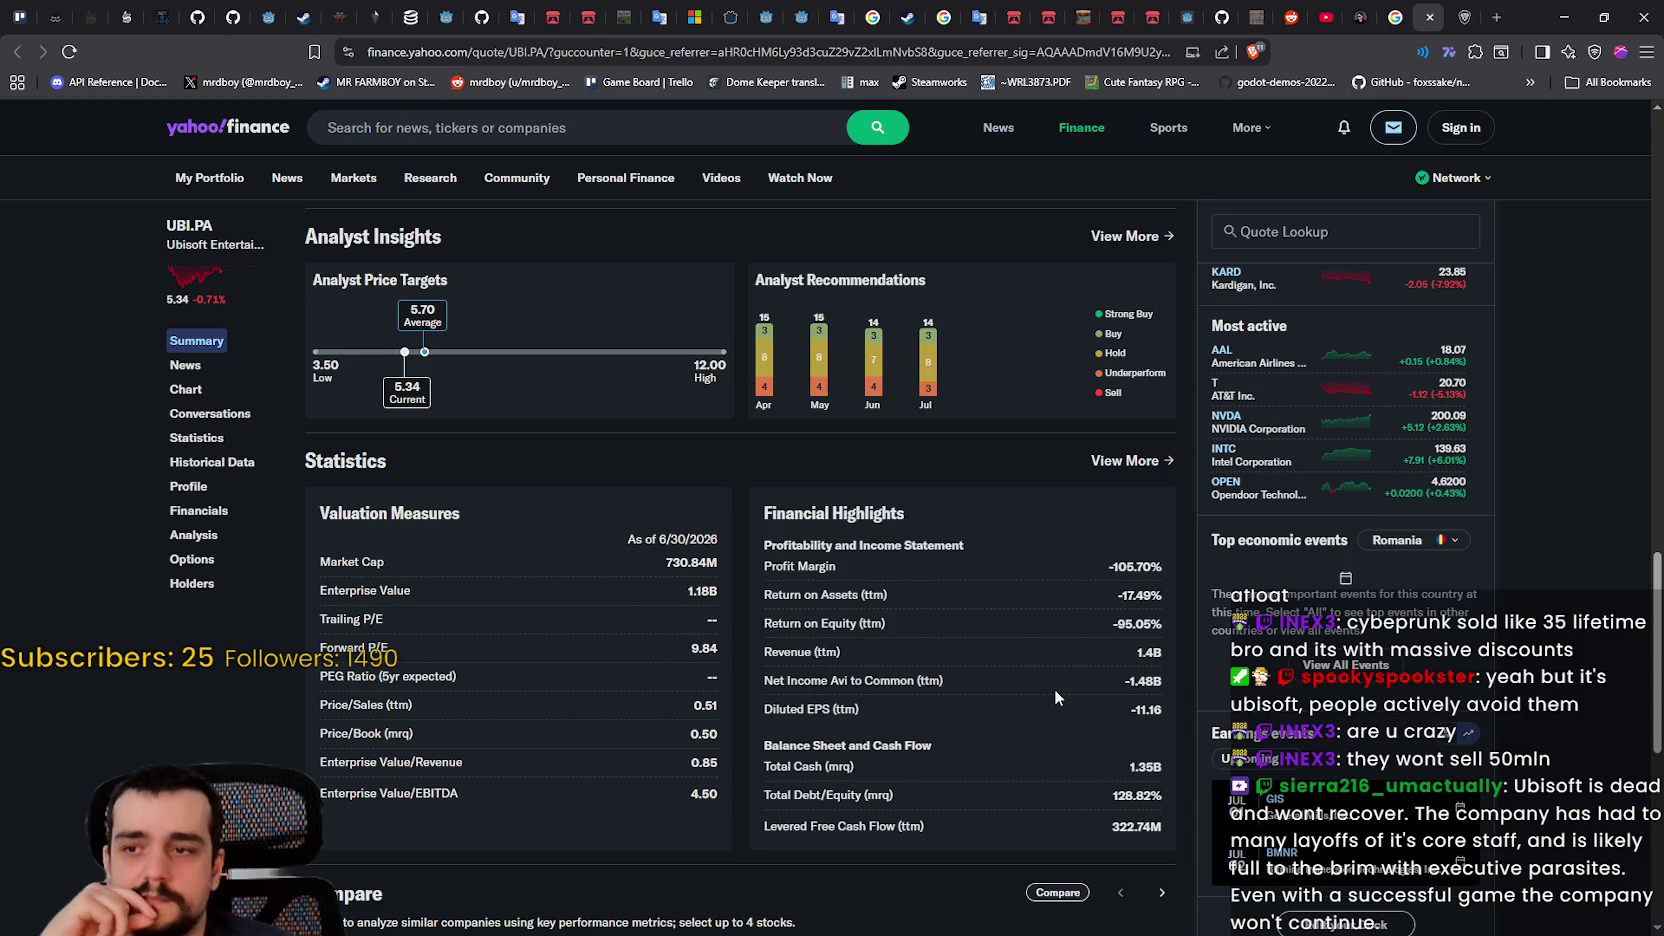
scroll(1054, 684, "up", 3)
scroll(1054, 684, "down", 3)
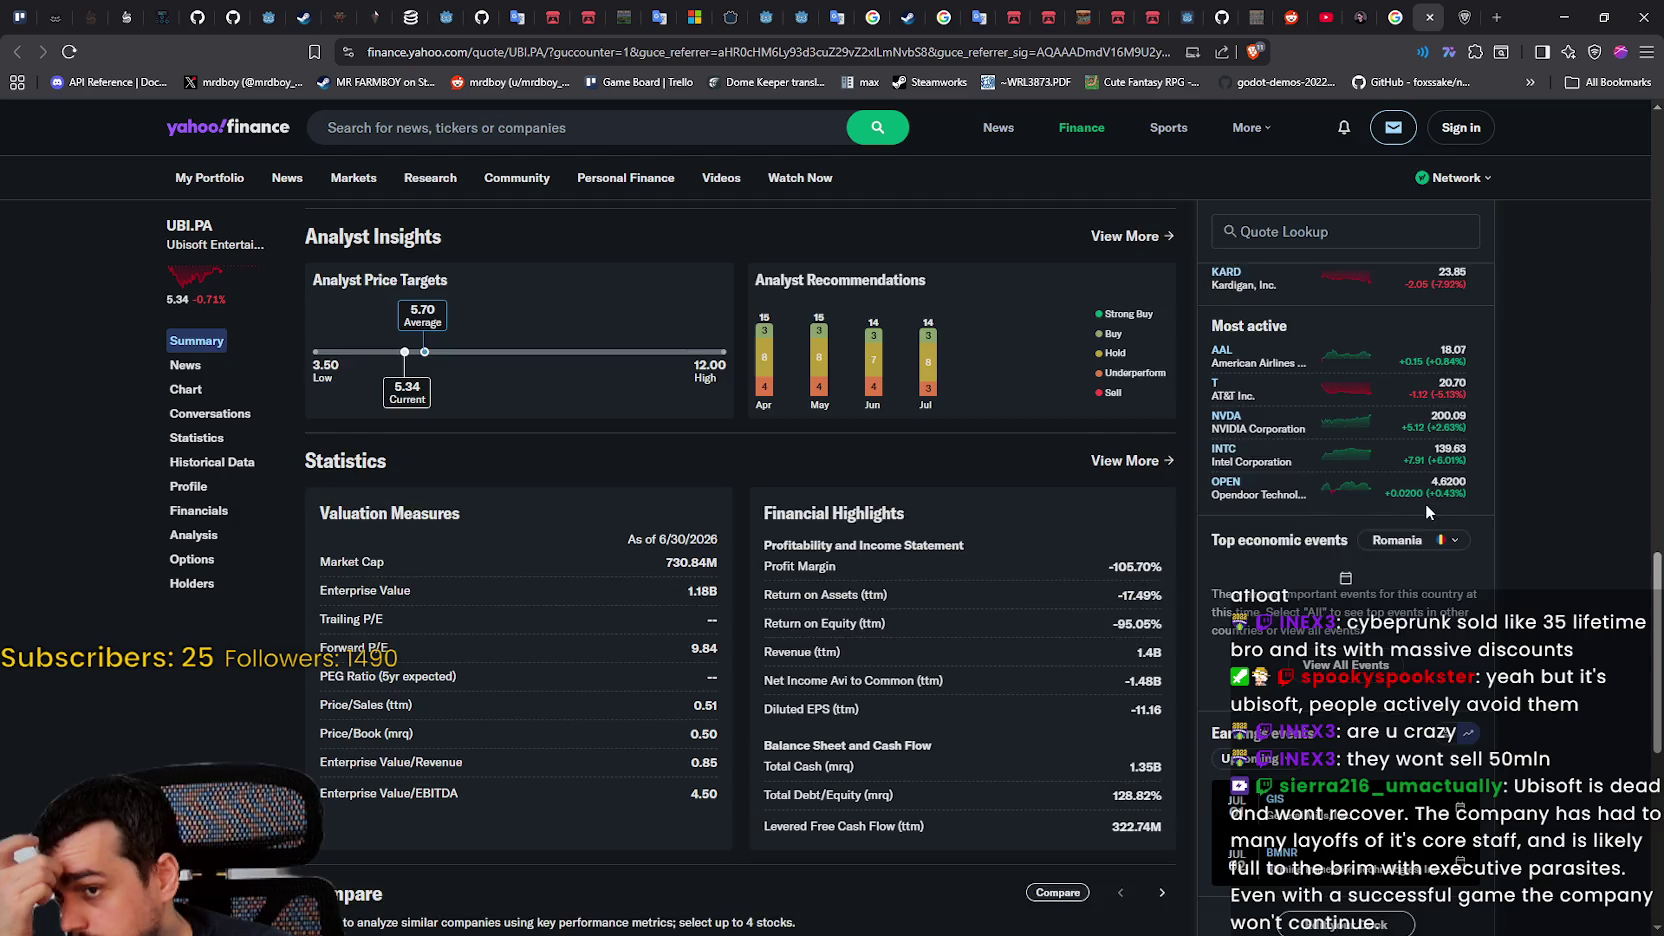
scroll(1424, 504, "up", 1)
left_click(1433, 14)
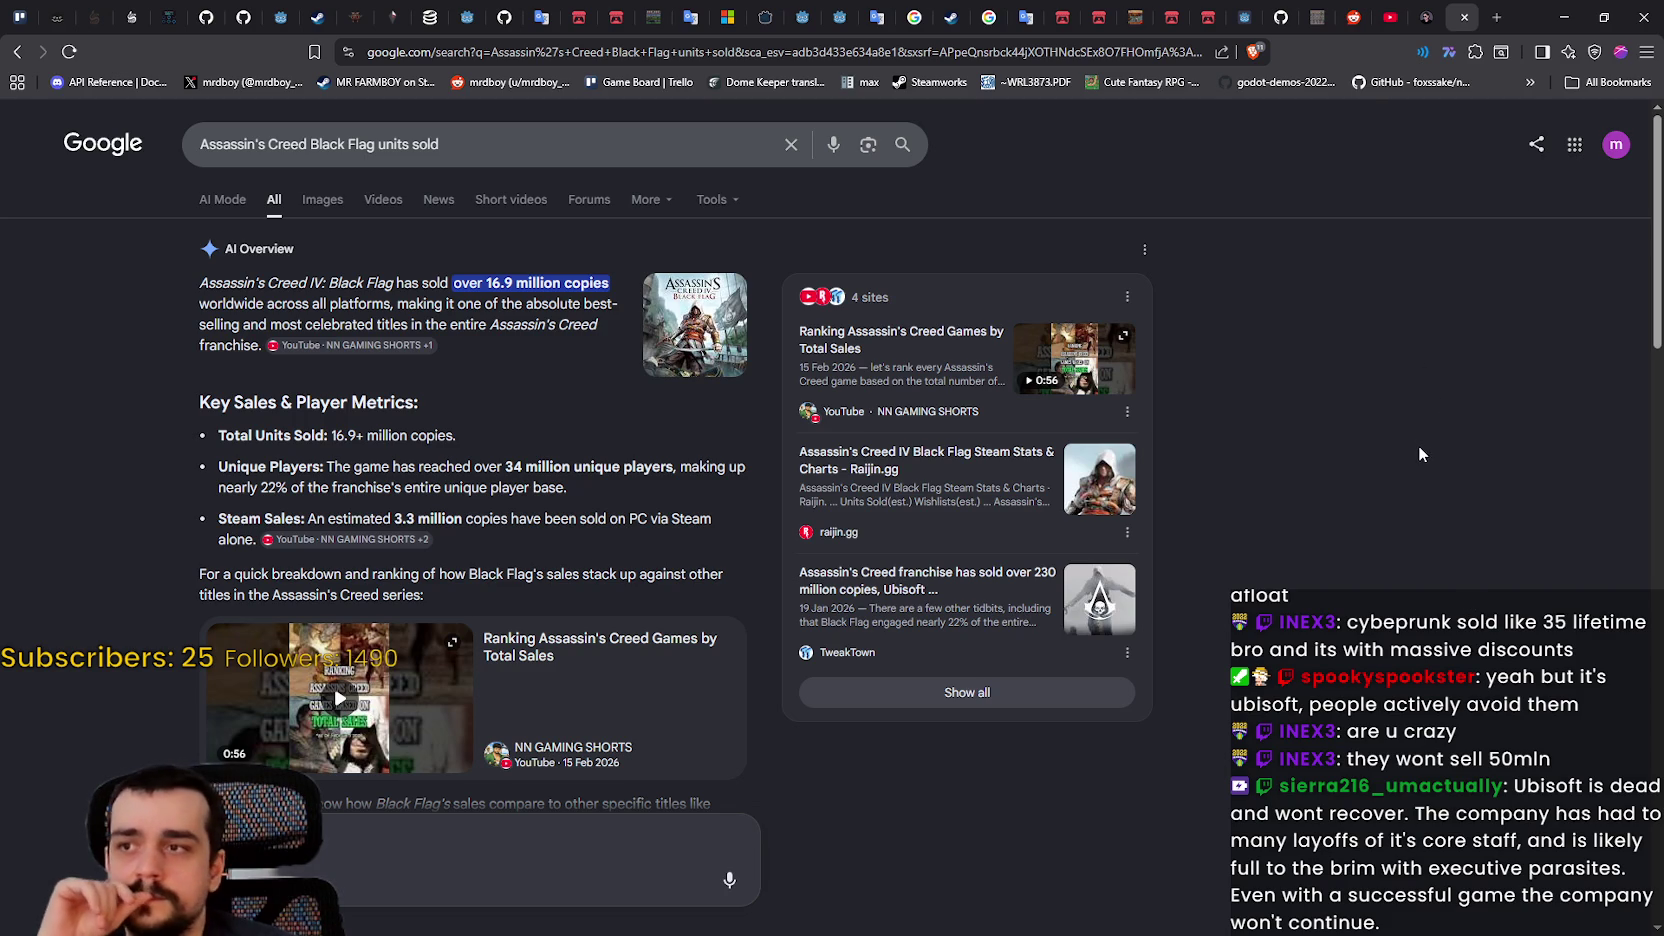
left_click(1563, 18)
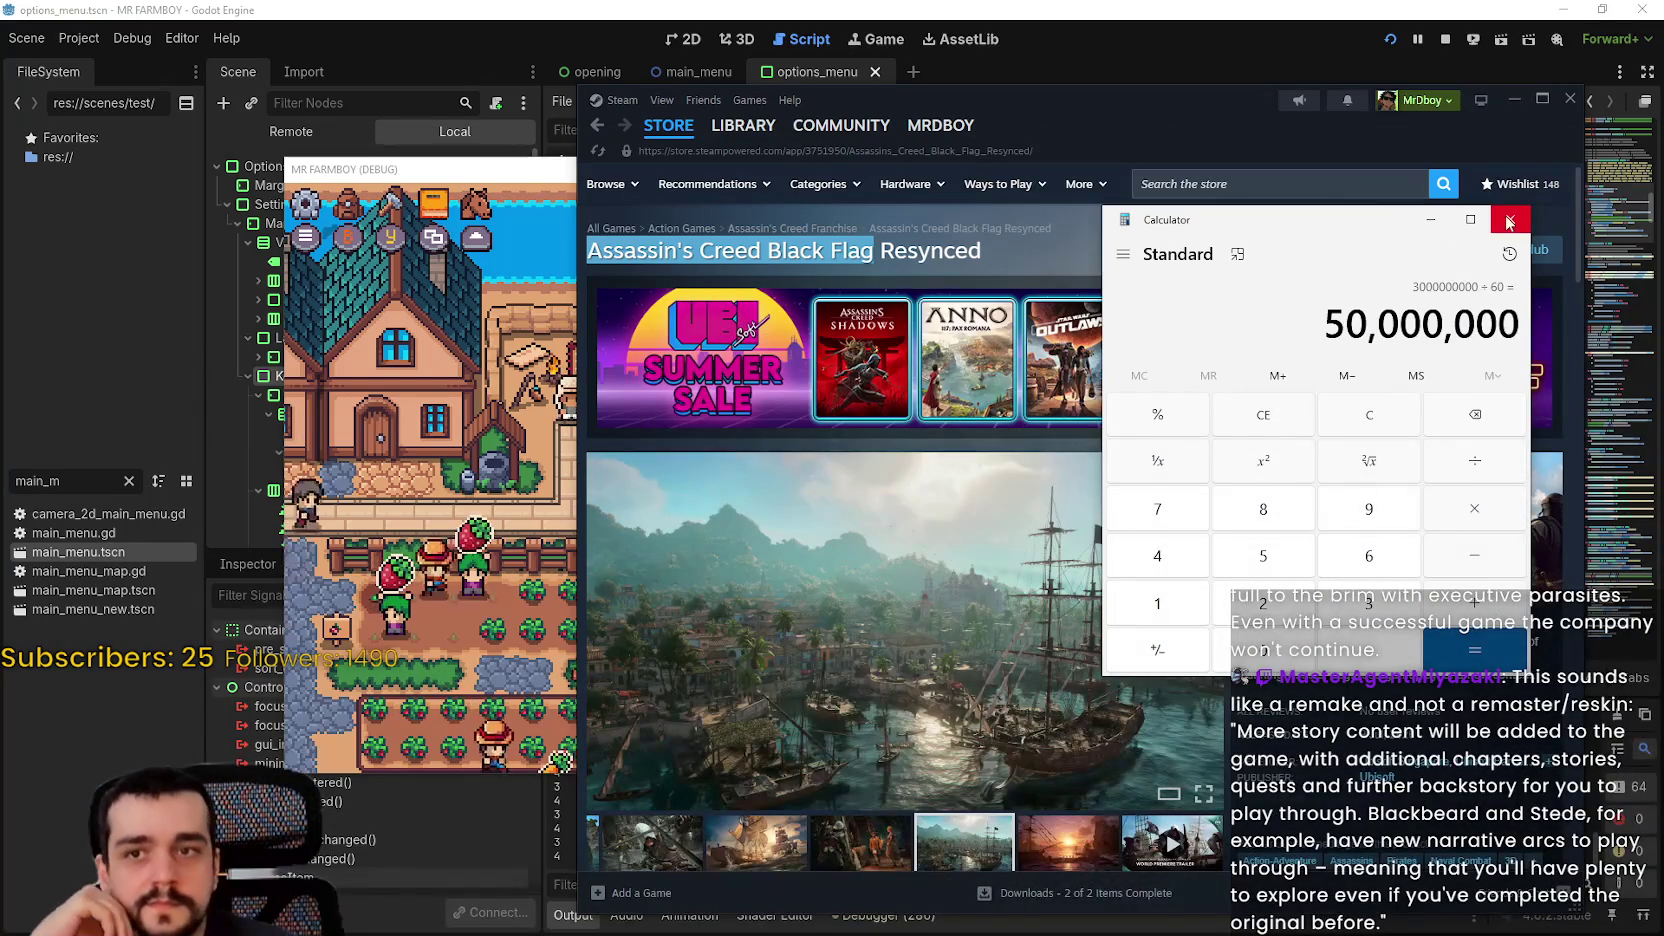
Step: Close Calculator and page through the Black Flag Resynced trailers and screenshots in the maximized viewer
left_click(1508, 221)
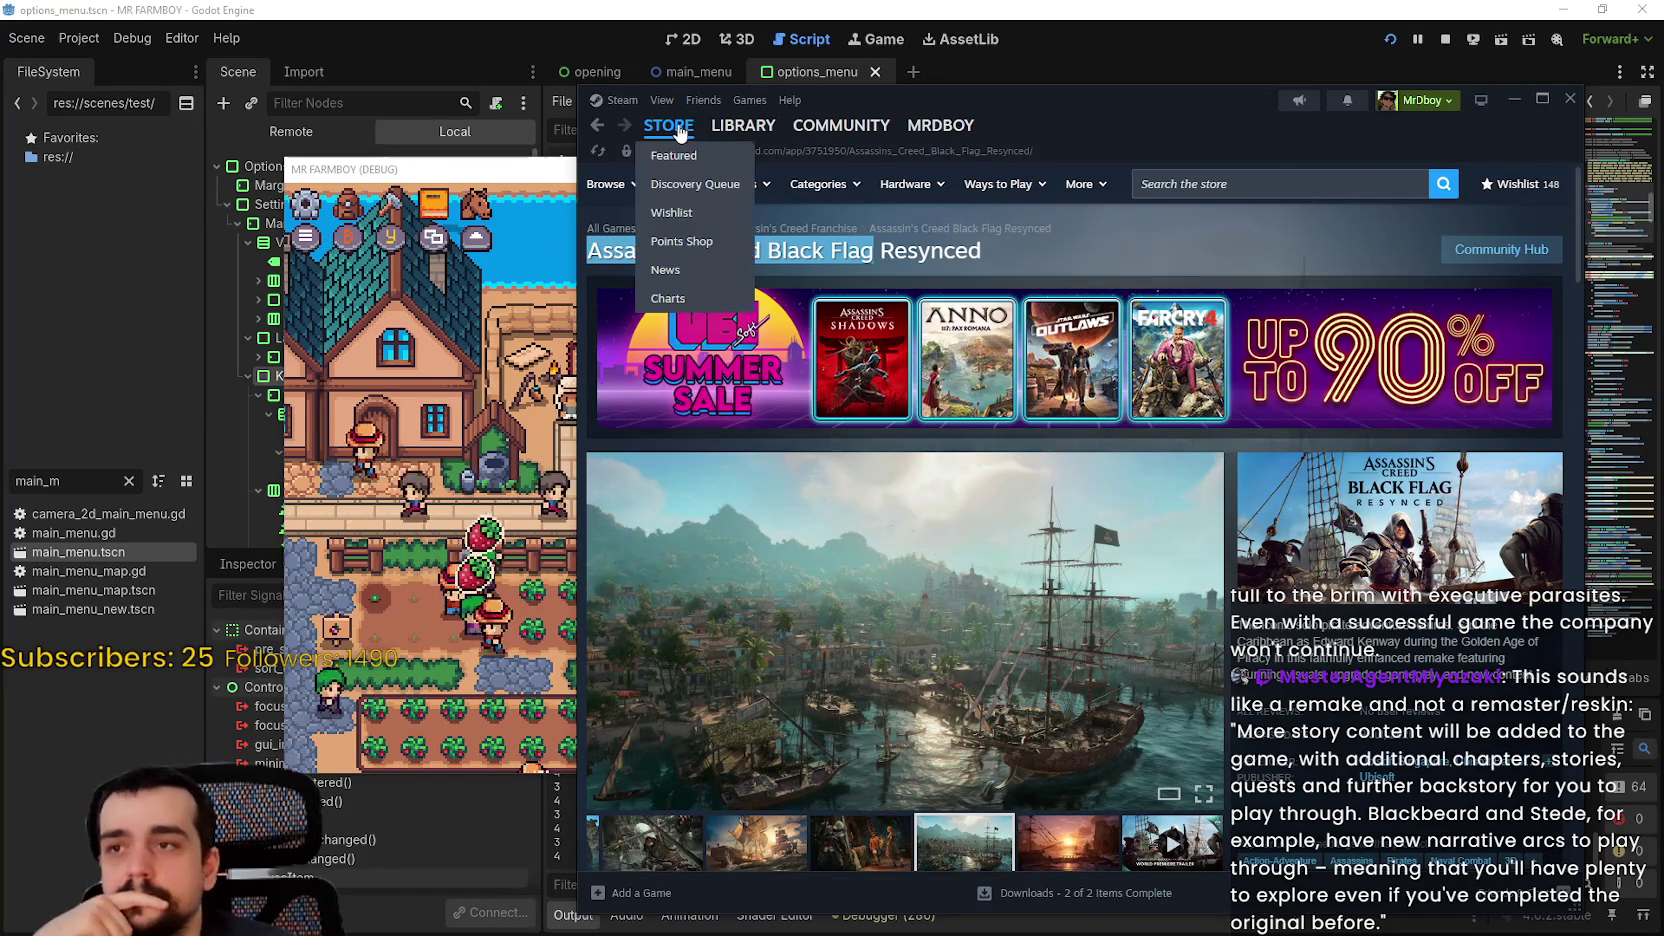
left_click(926, 664)
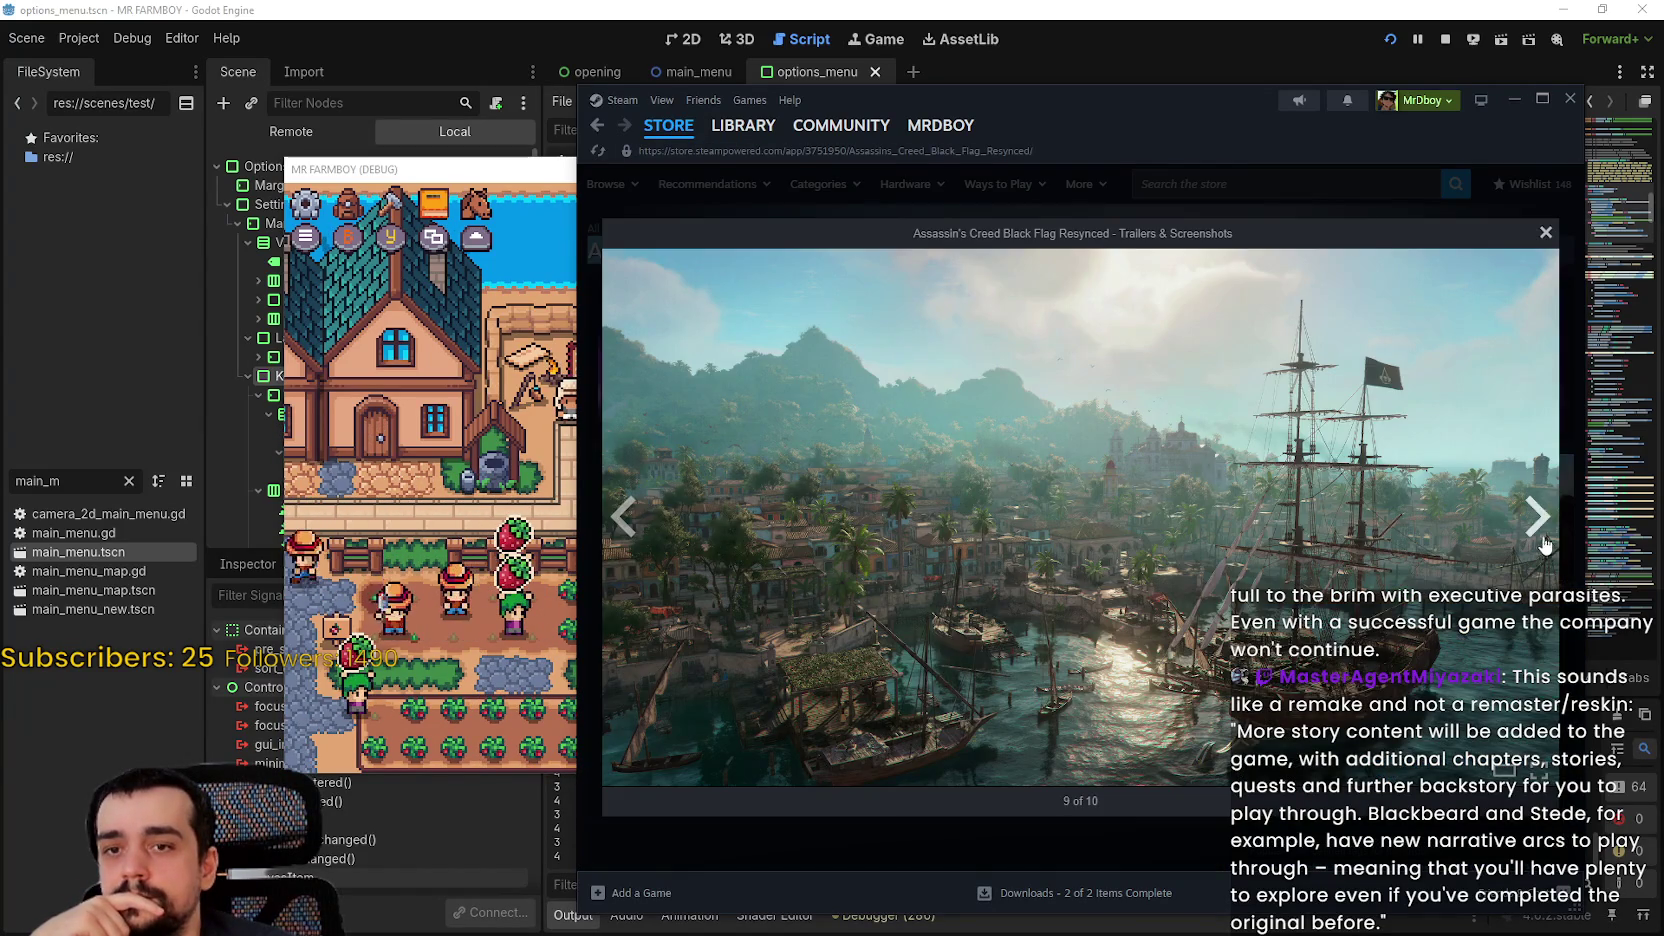
left_click(1545, 548)
left_click(1542, 100)
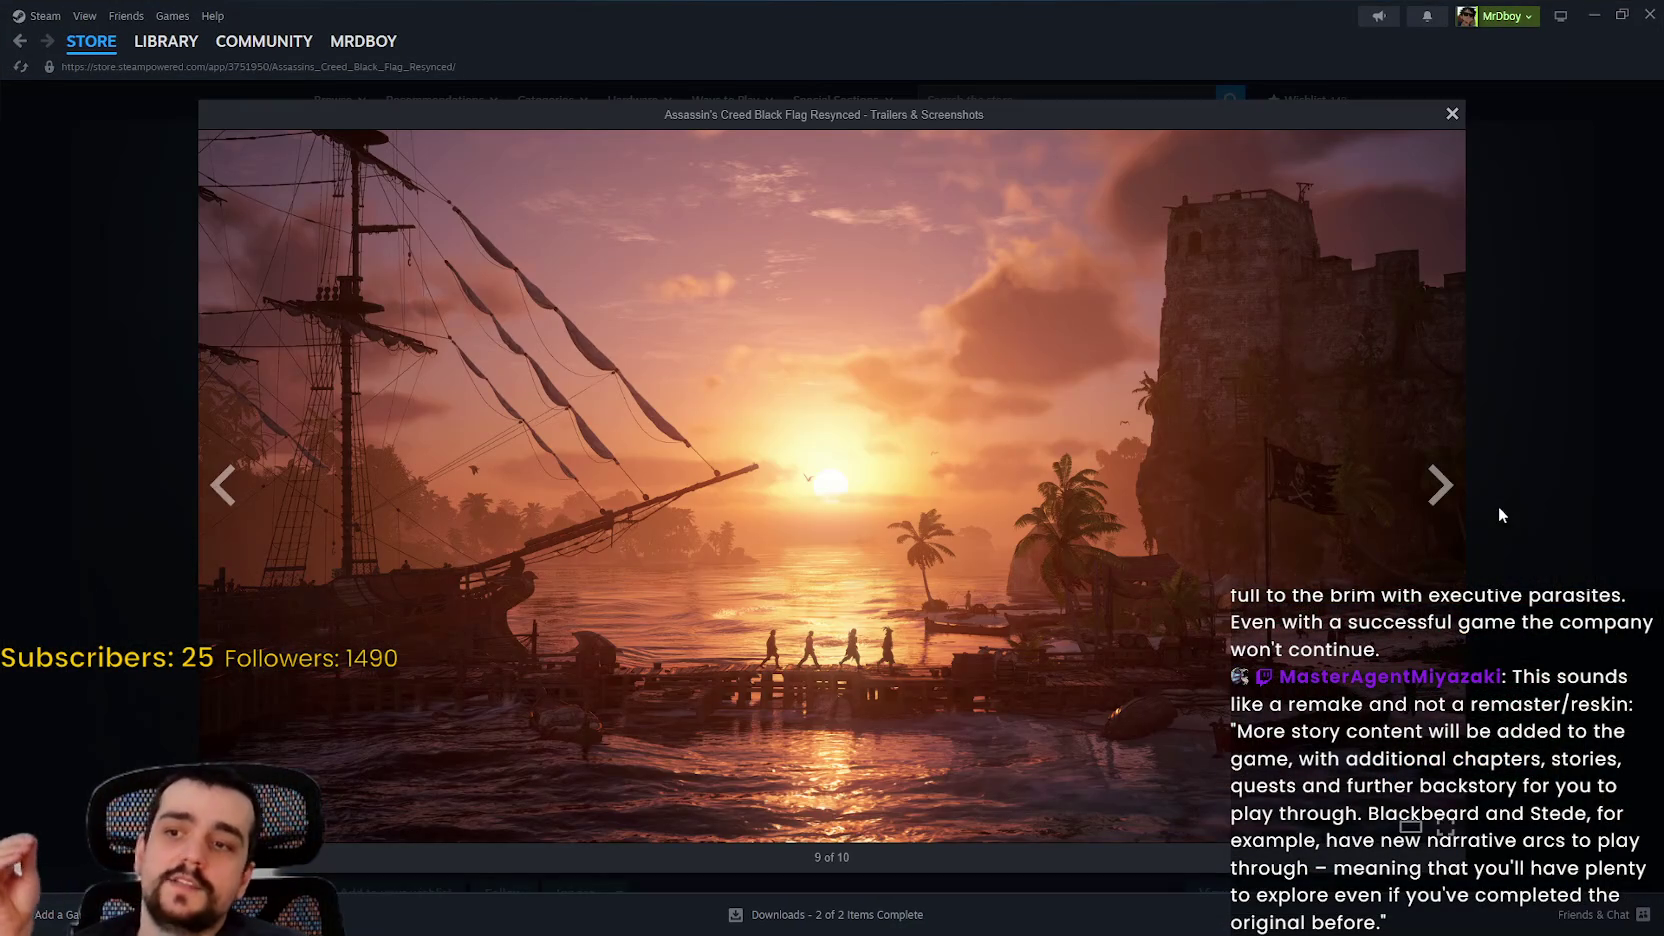
left_click(1446, 491)
left_click(1446, 491)
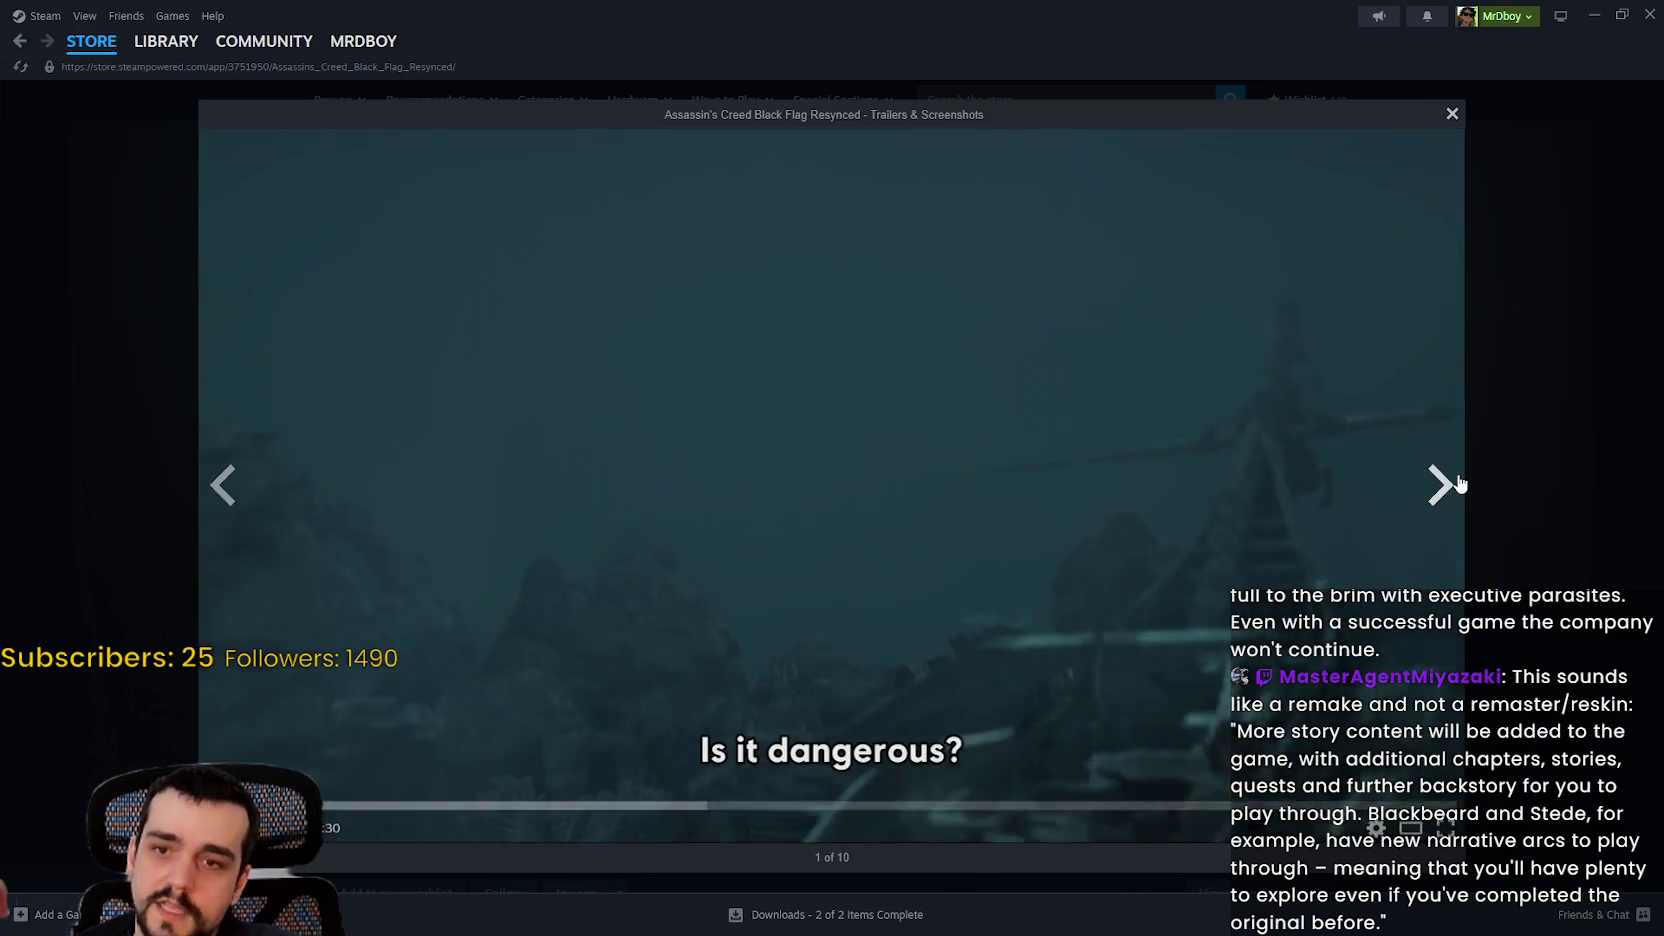
left_click(1444, 484)
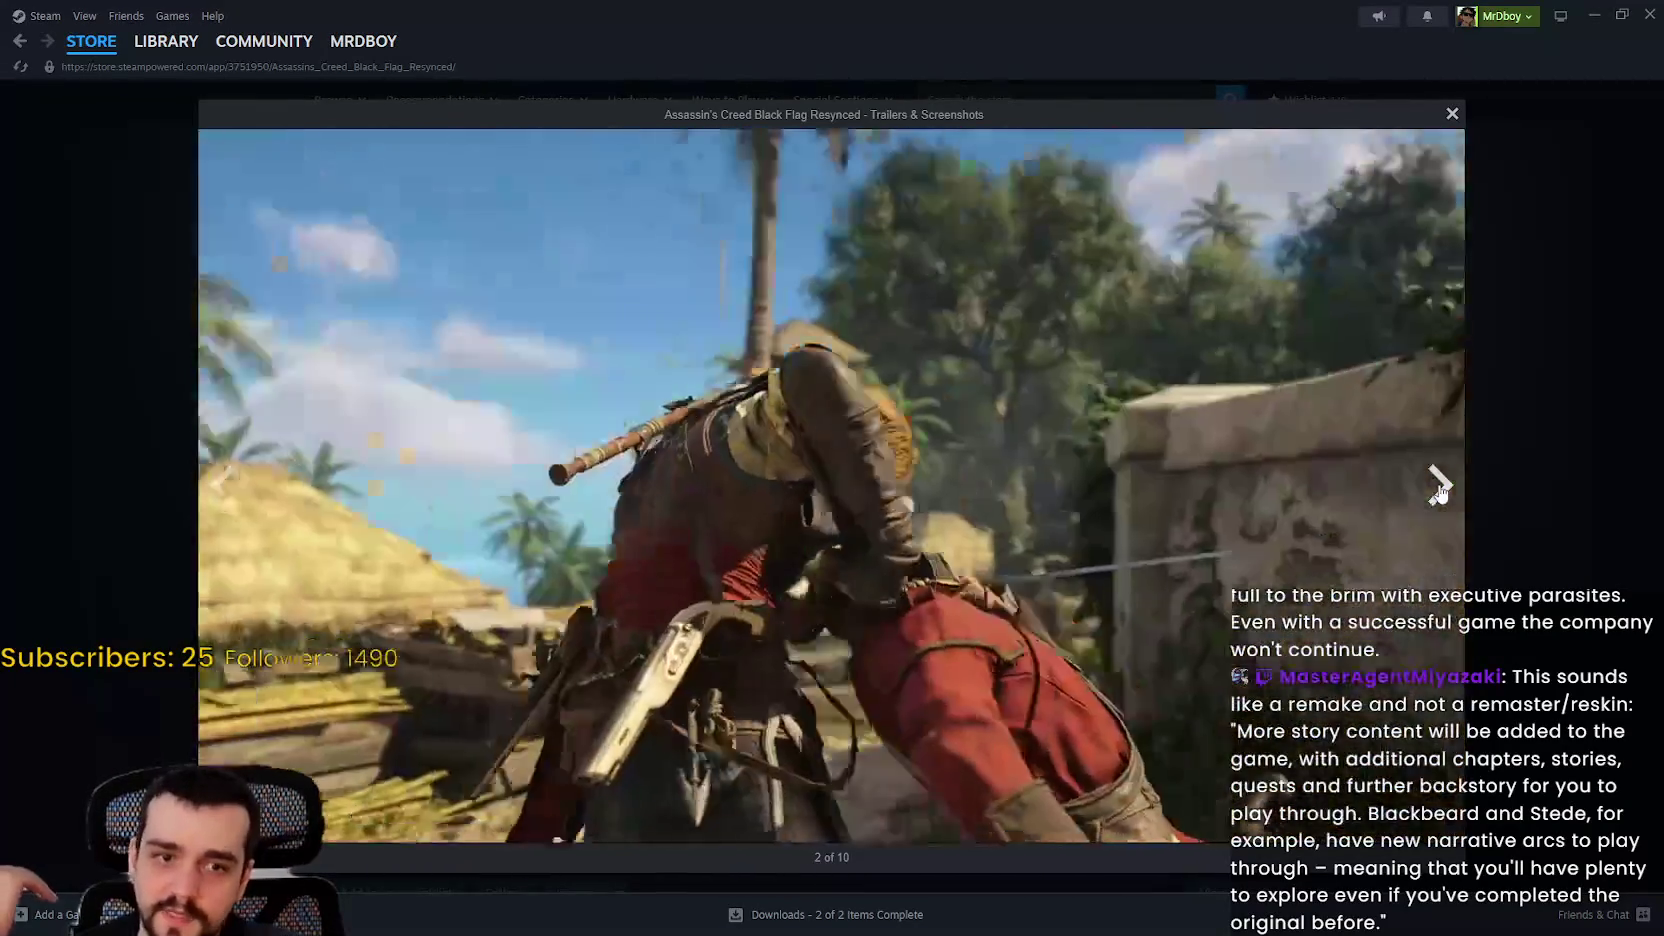
left_click(1439, 487)
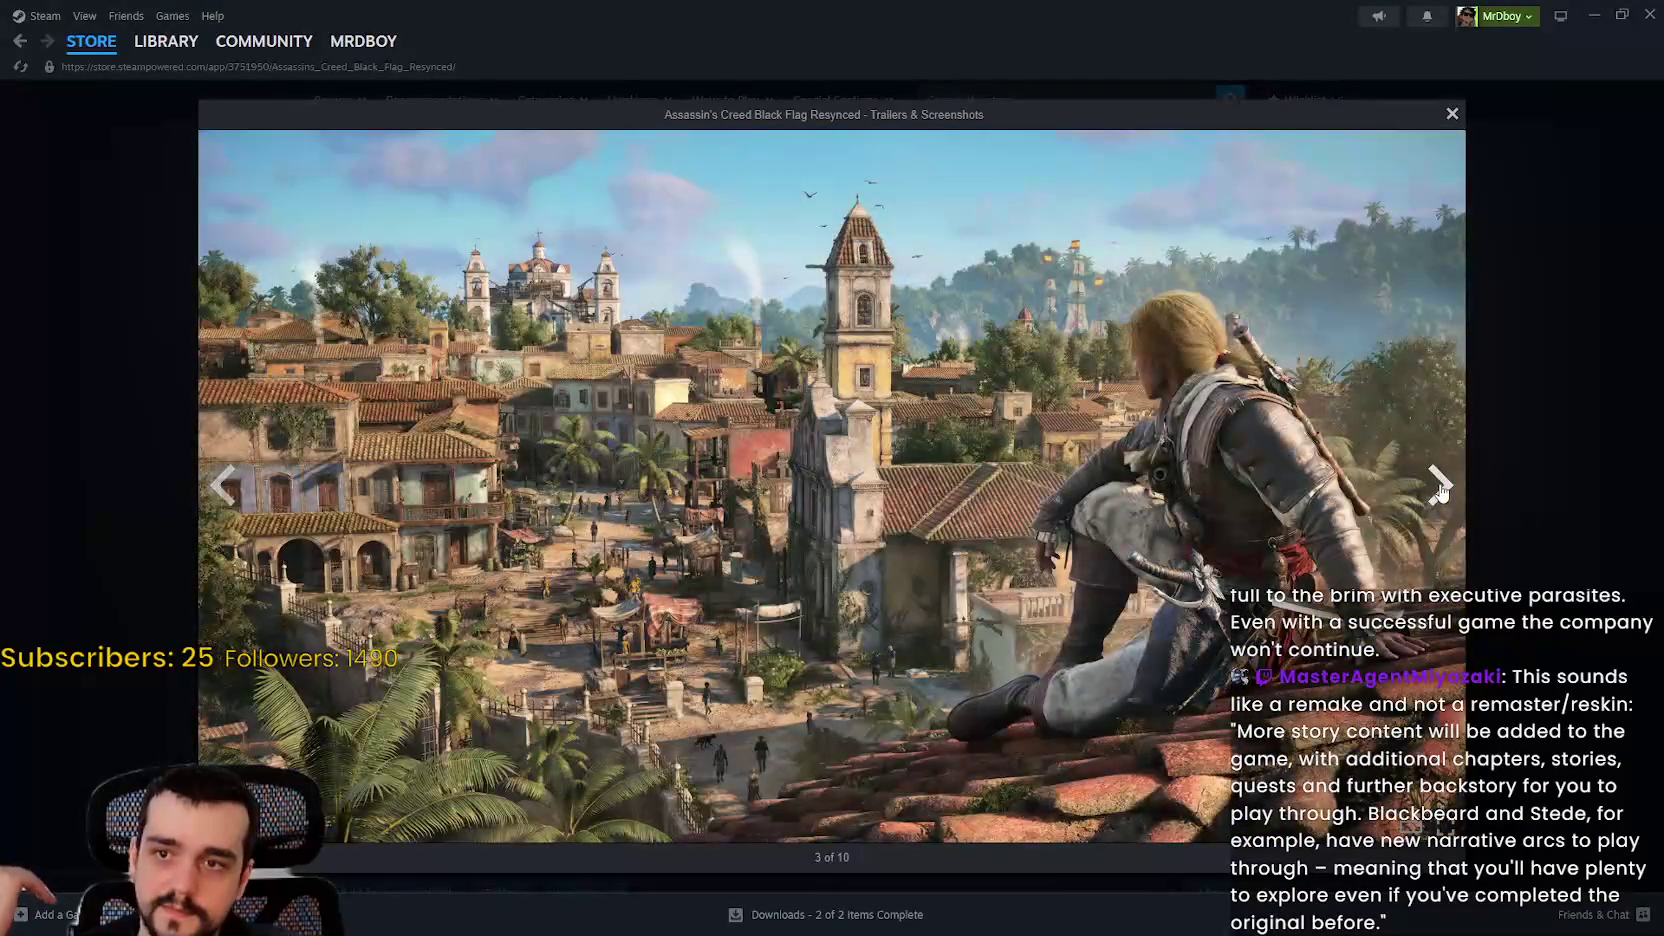
left_click(1440, 488)
left_click(1440, 488)
left_click(1518, 406)
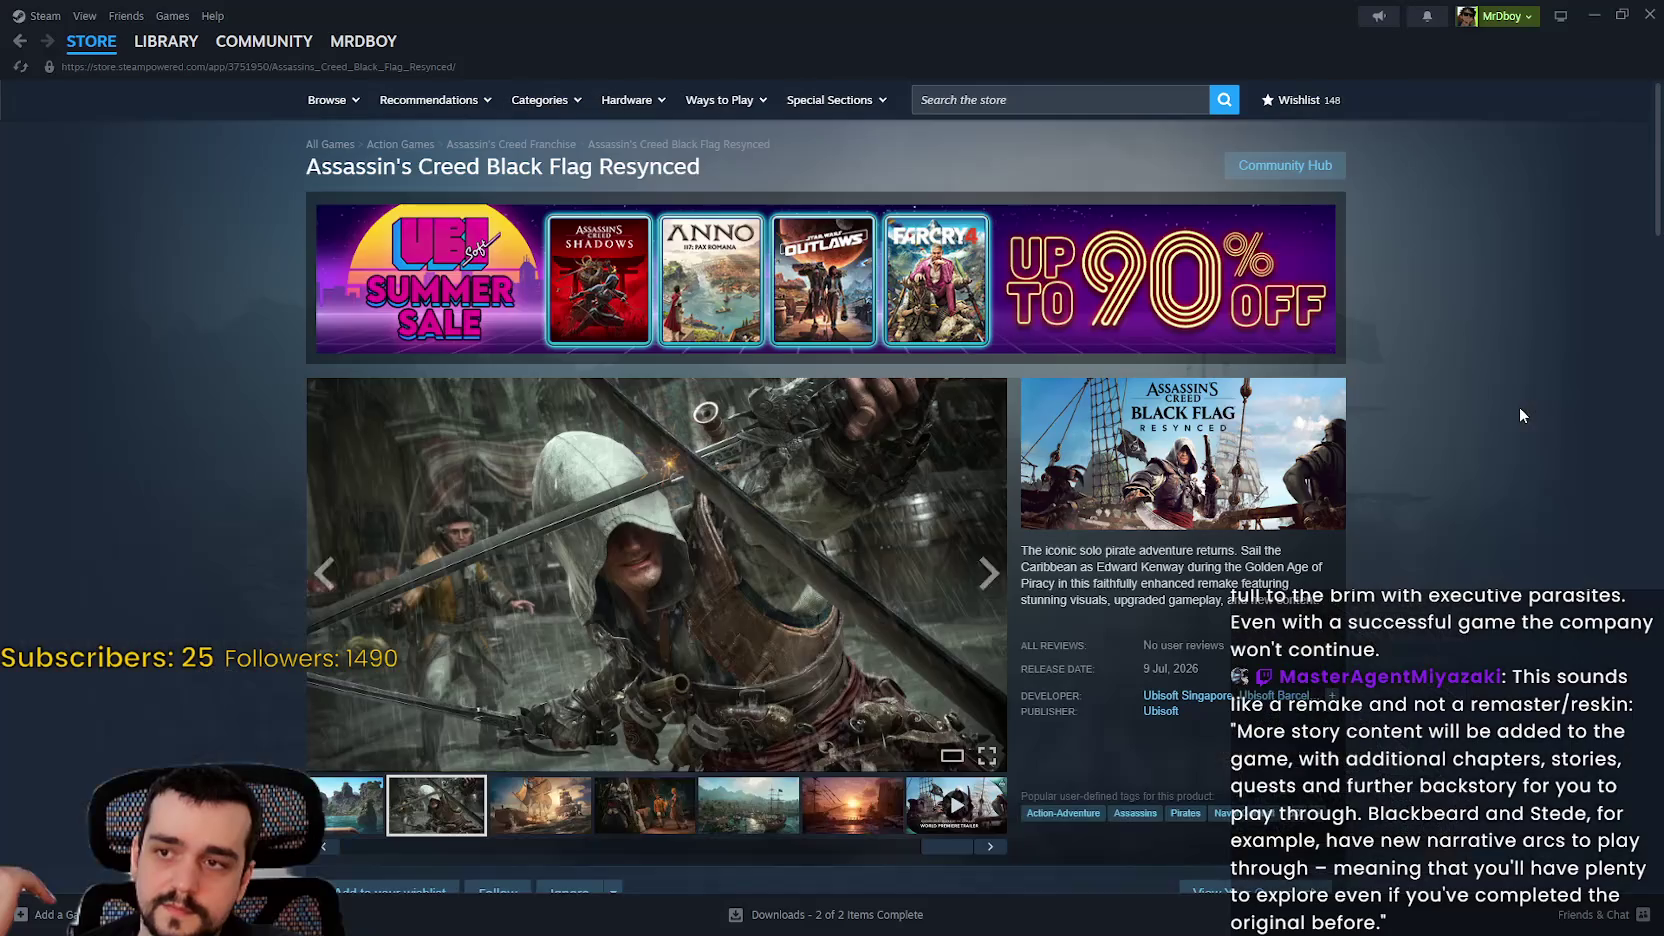
scroll(1458, 704, "down", 5)
scroll(1457, 704, "down", 2)
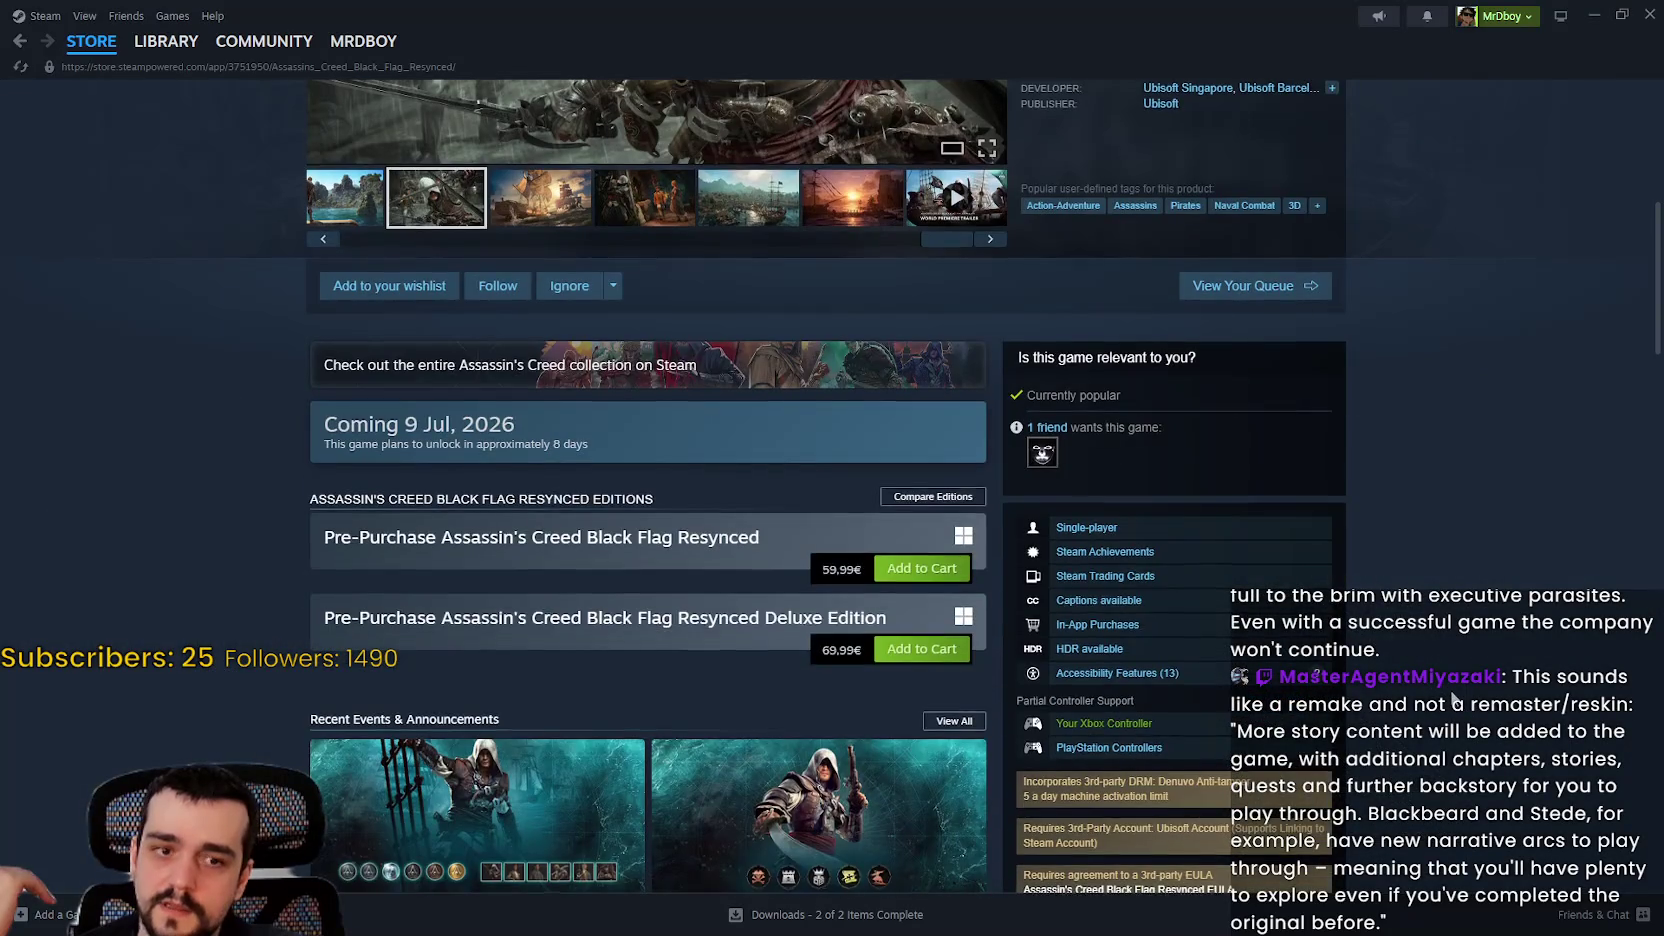
scroll(1455, 700, "up", 8)
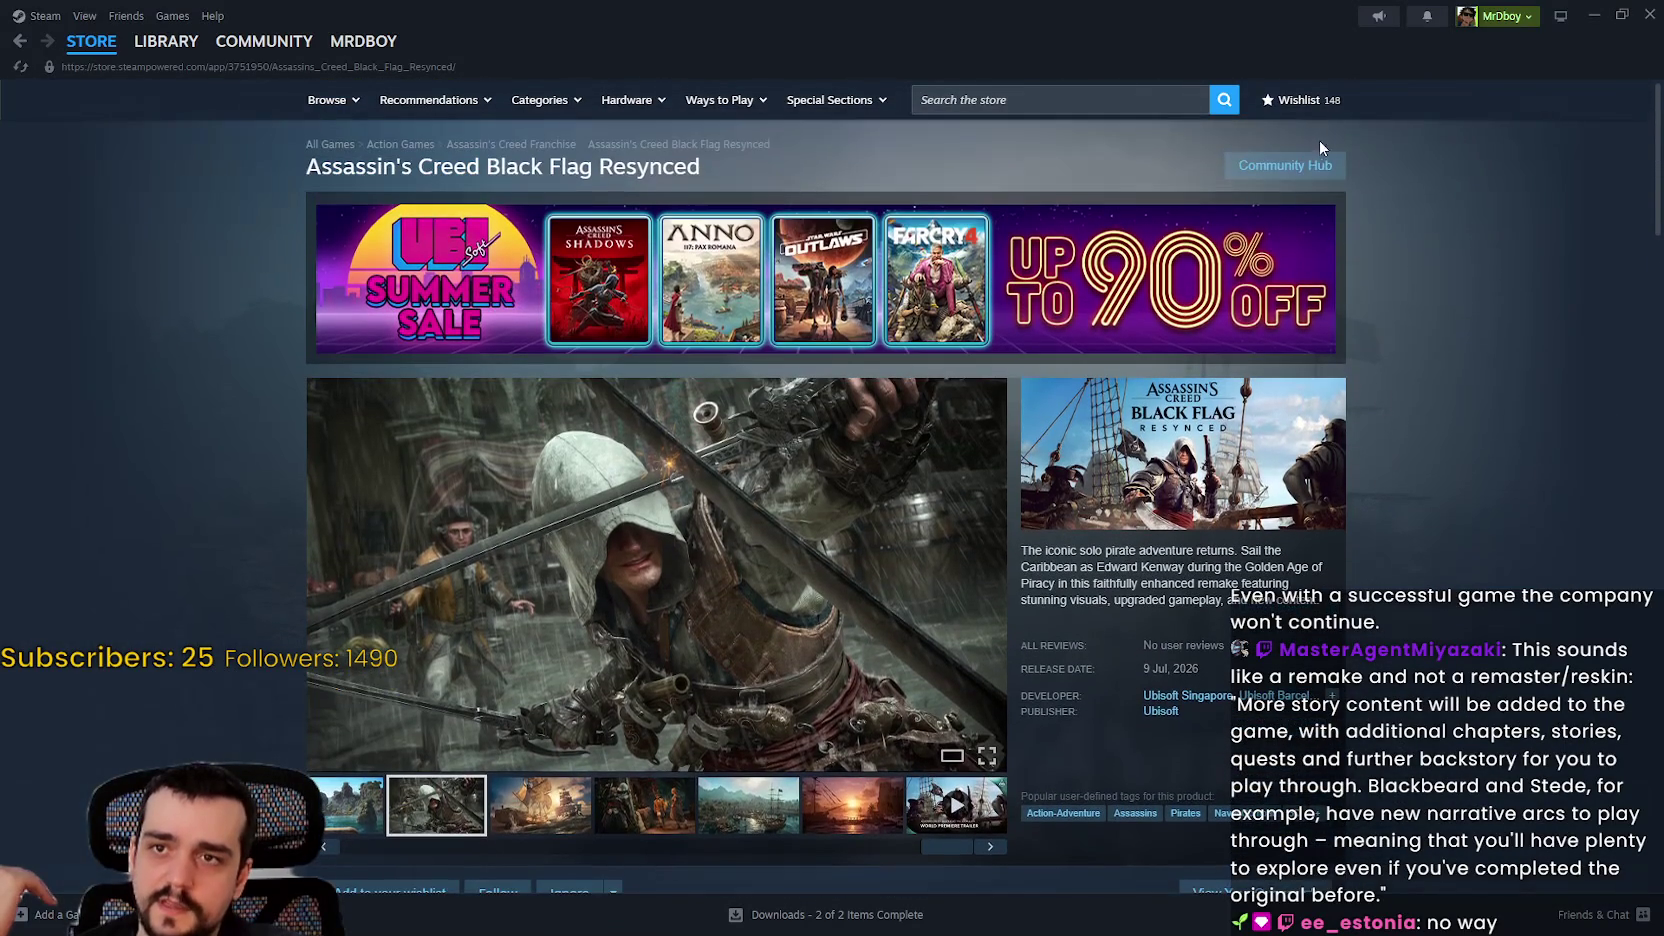
left_click(1316, 165)
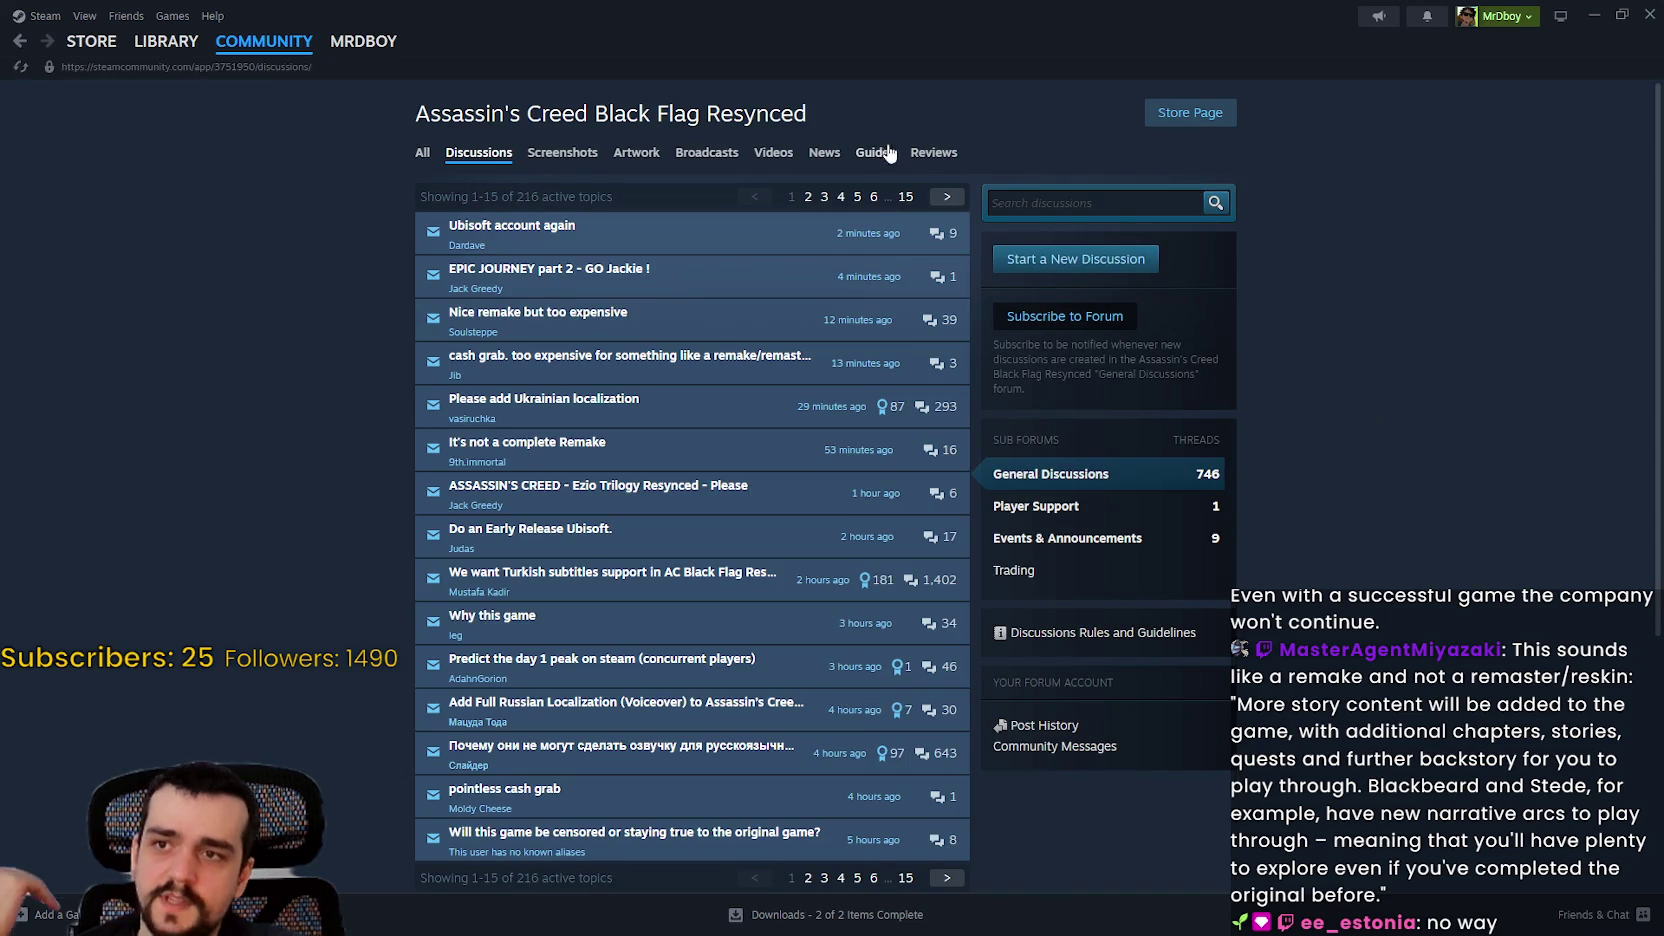
left_click(1214, 119)
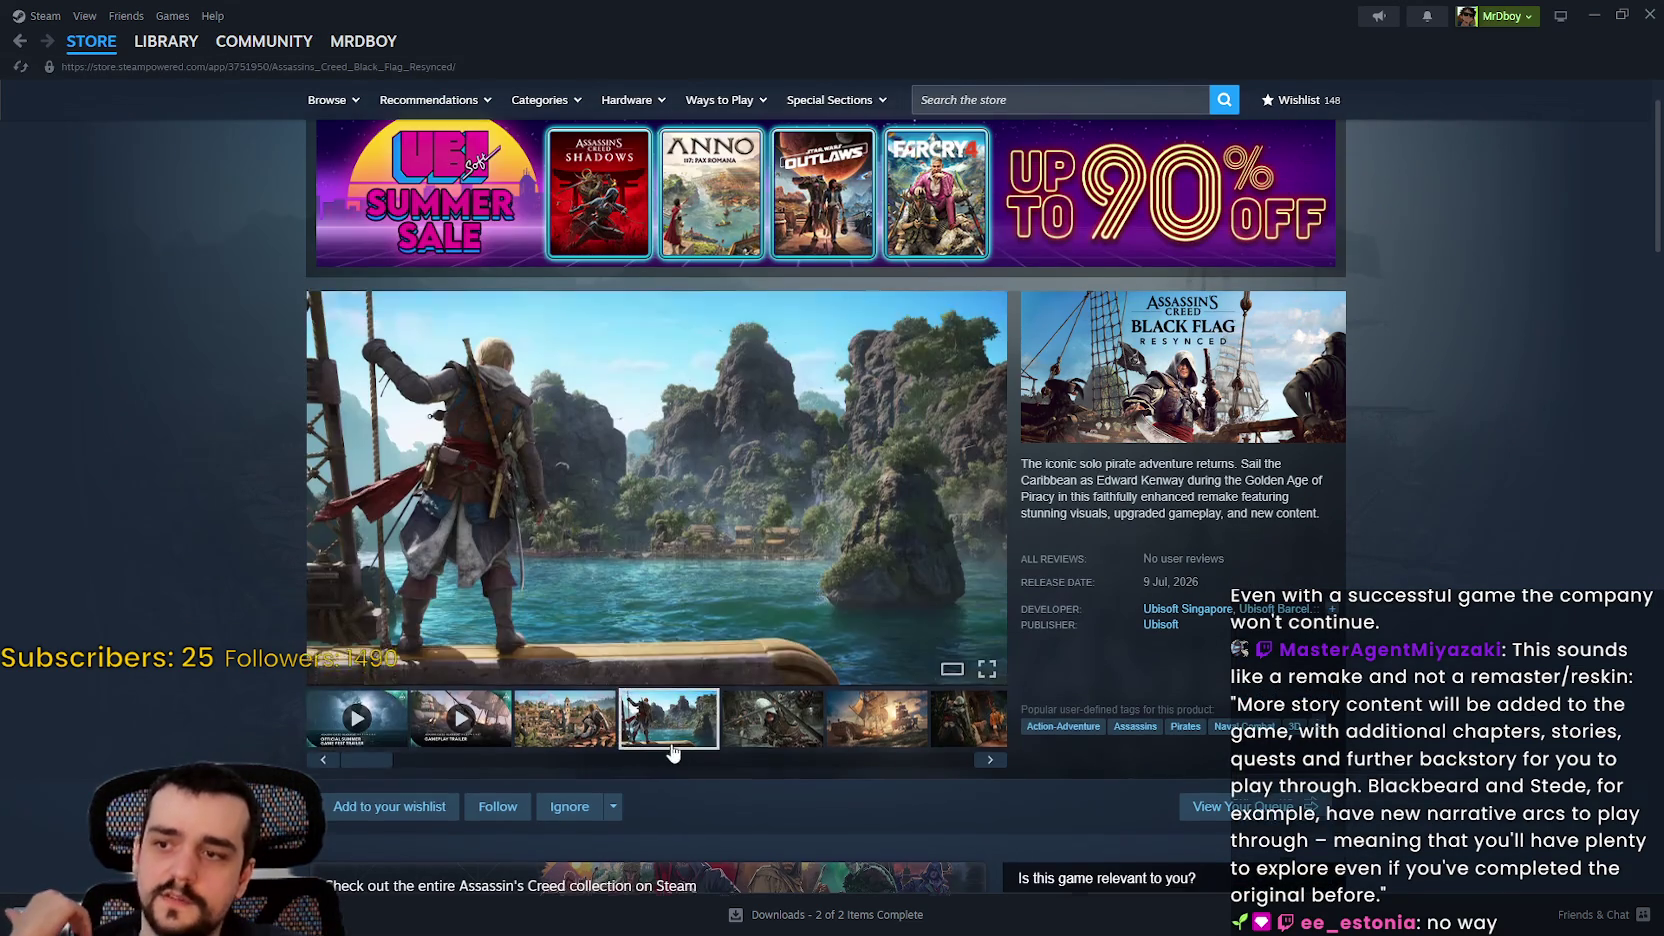
scroll(760, 640, "down", 3)
mouse_move(621, 794)
left_mouse_down()
mouse_move(369, 792)
mouse_move(764, 884)
left_mouse_up()
left_click(343, 765)
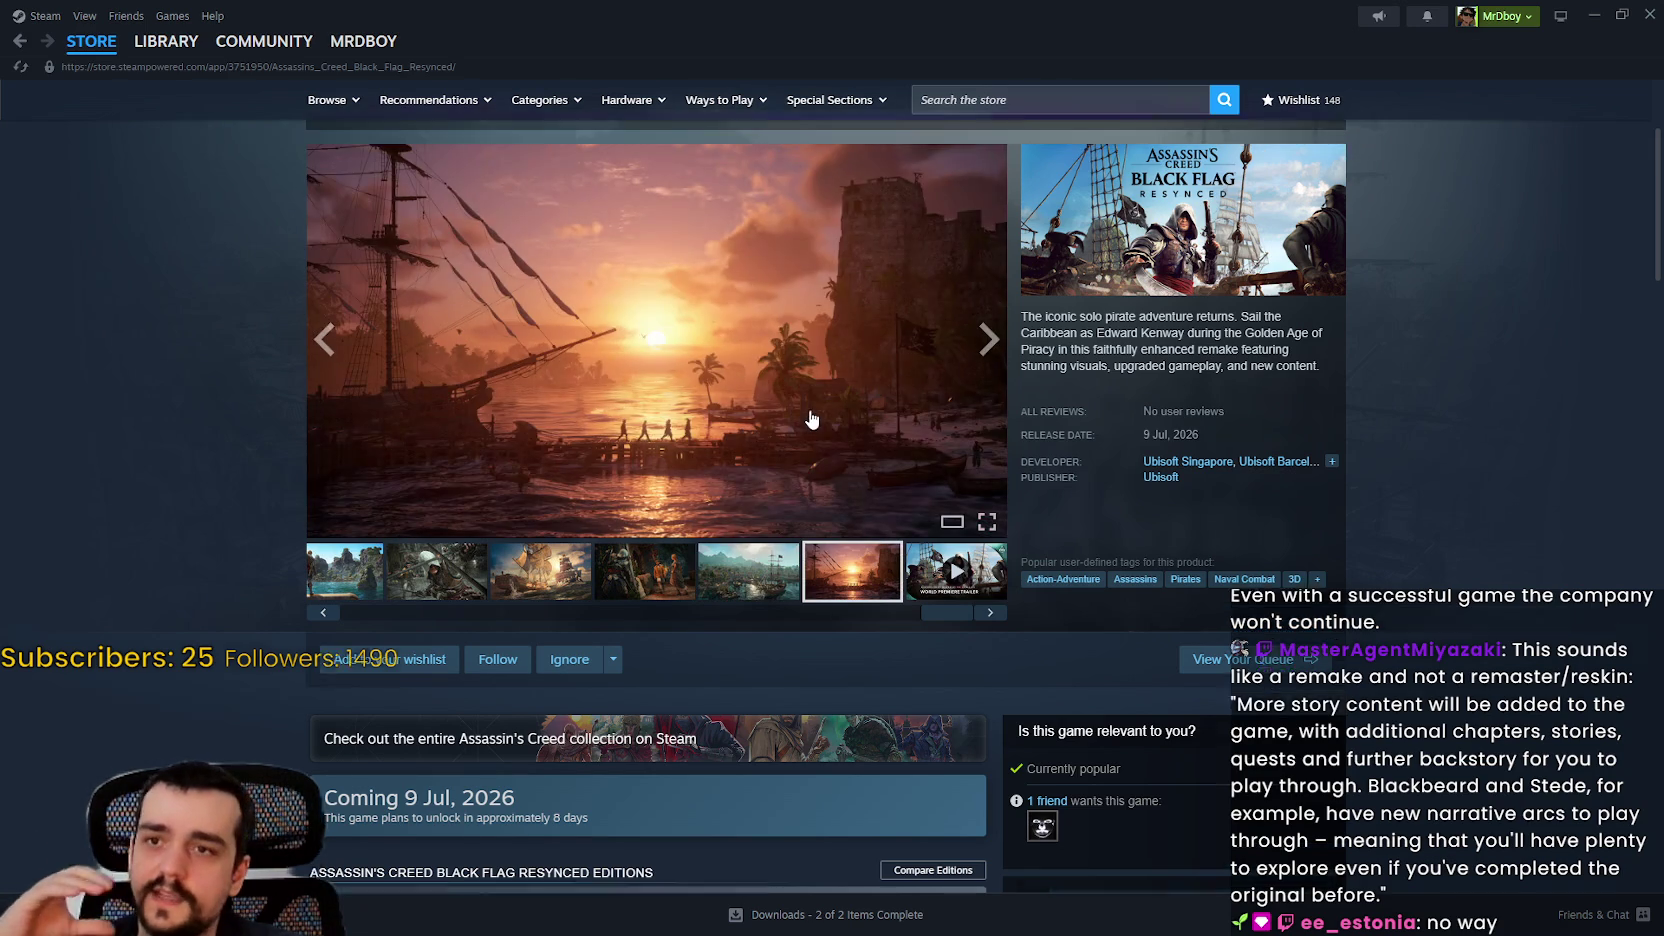
scroll(812, 471, "up", 3)
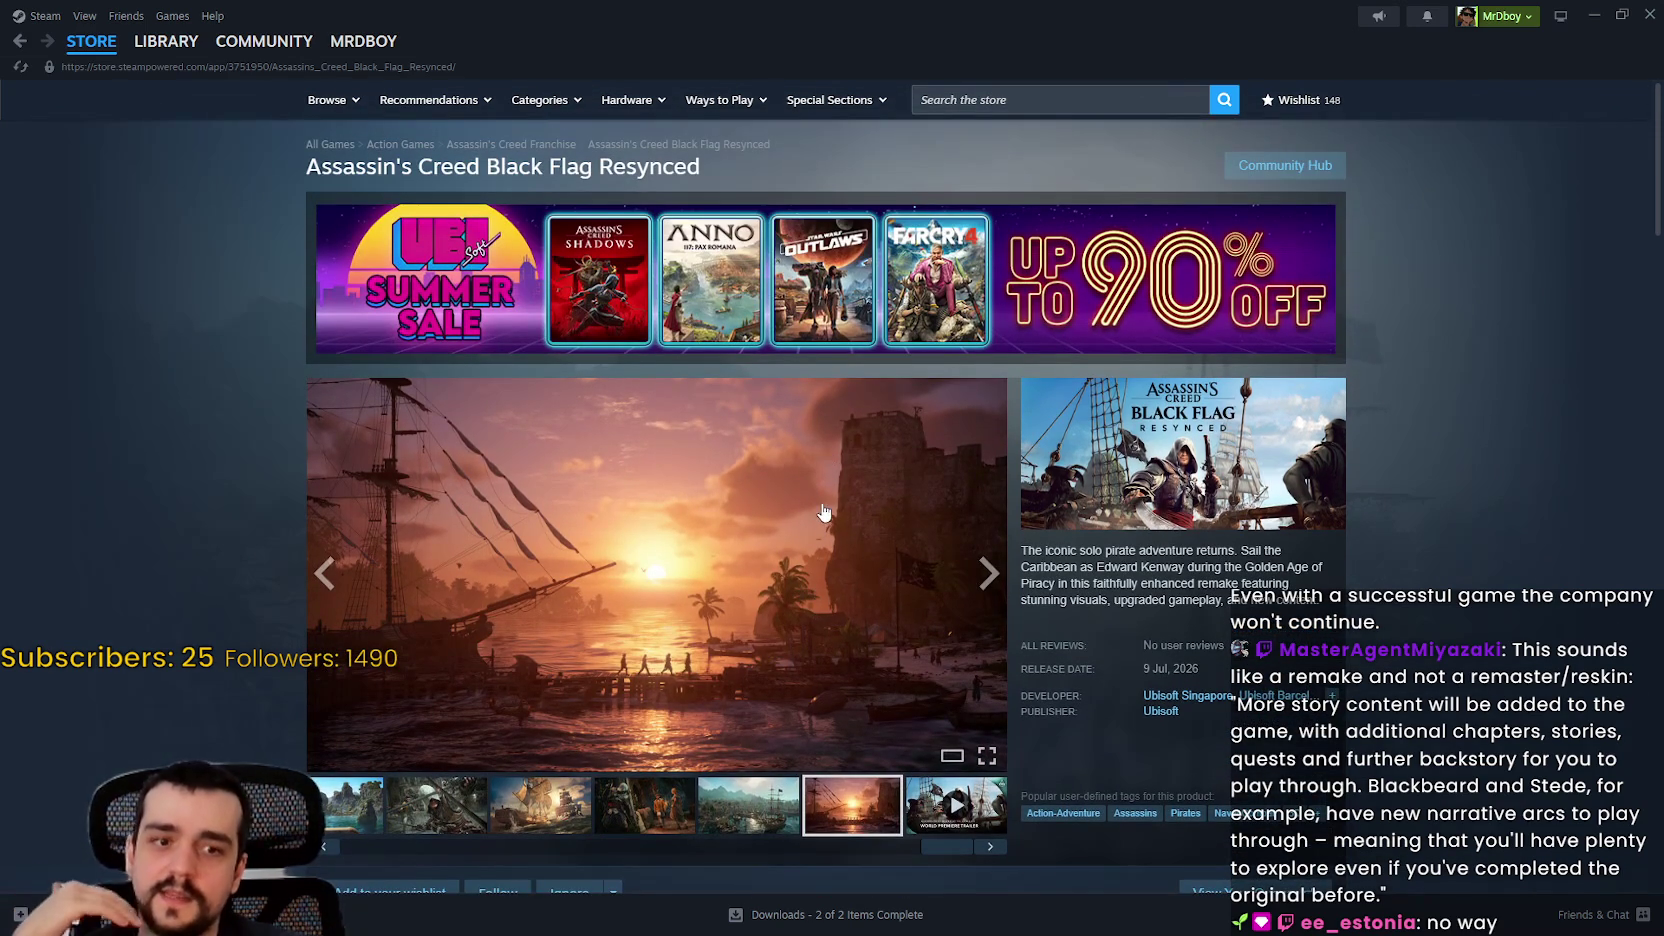
scroll(1453, 550, "down", 2)
scroll(1453, 540, "up", 2)
left_click(712, 802)
left_click(437, 802)
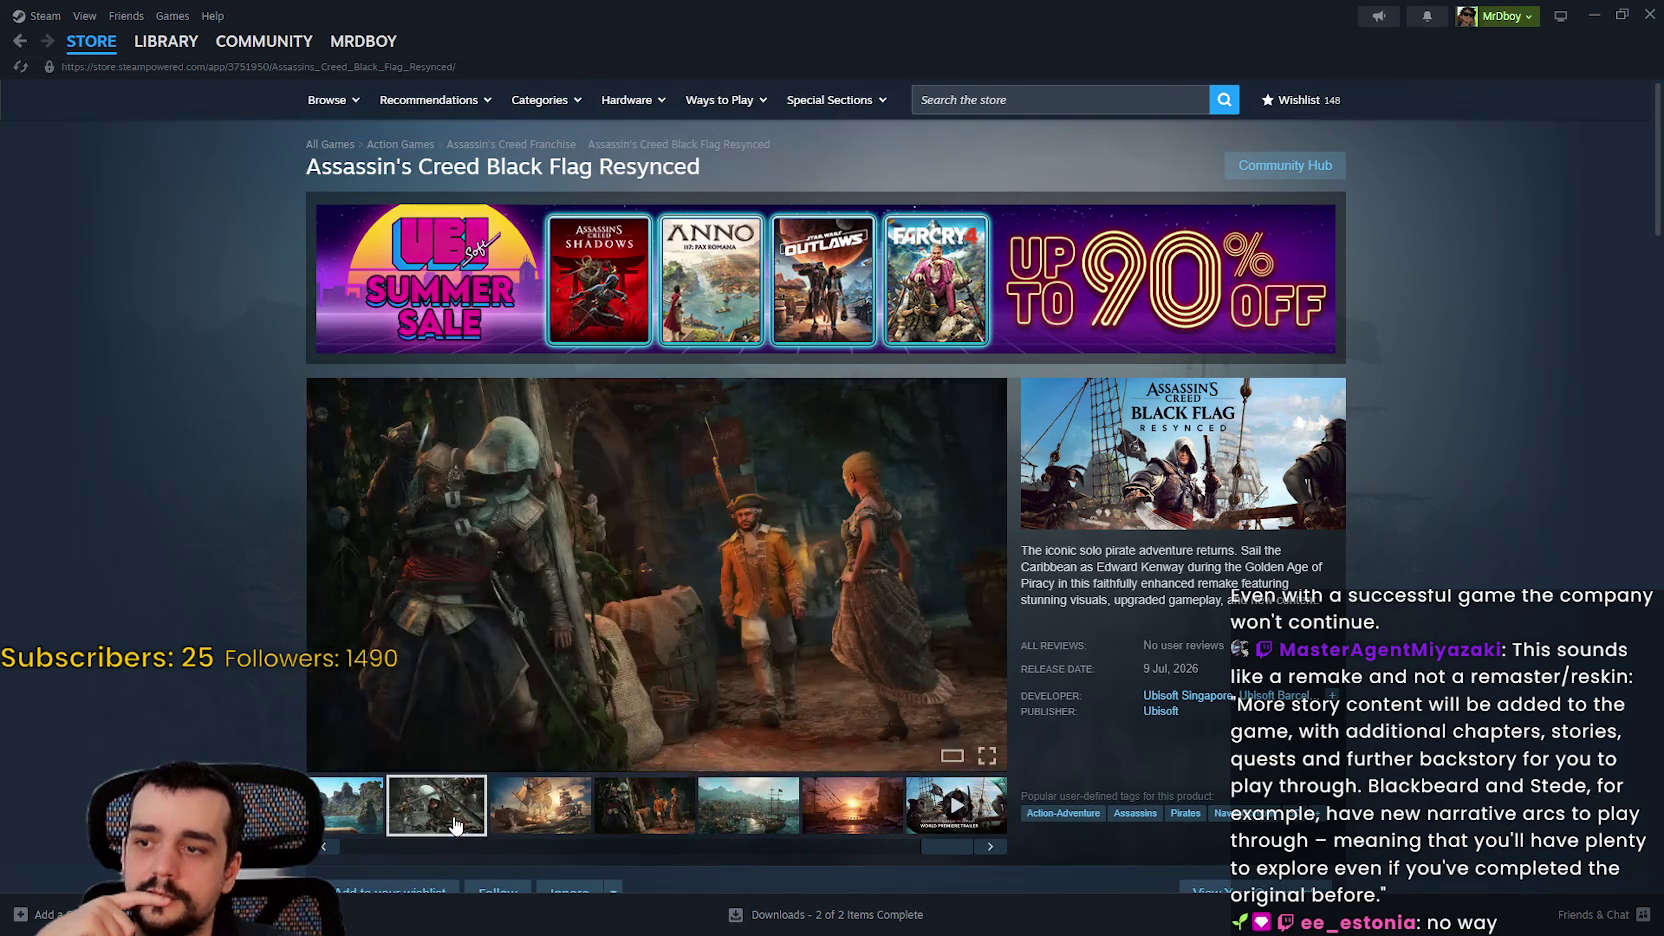
scroll(400, 720, "down", 3)
left_click(352, 591)
left_click(571, 545)
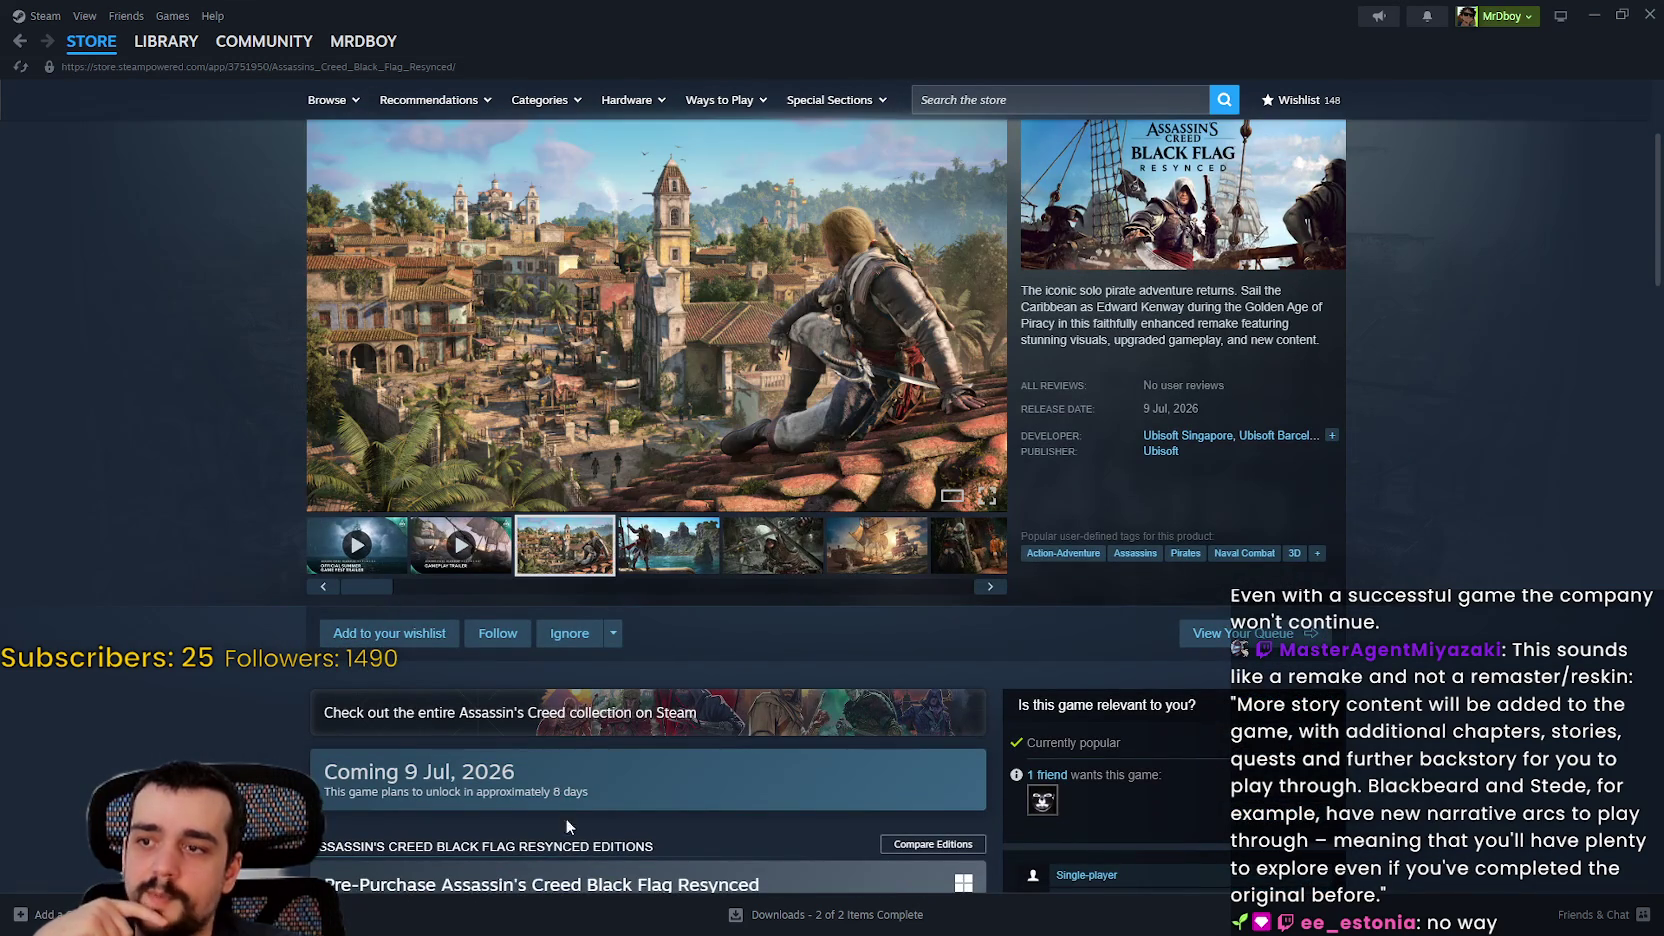
scroll(564, 735, "down", 5)
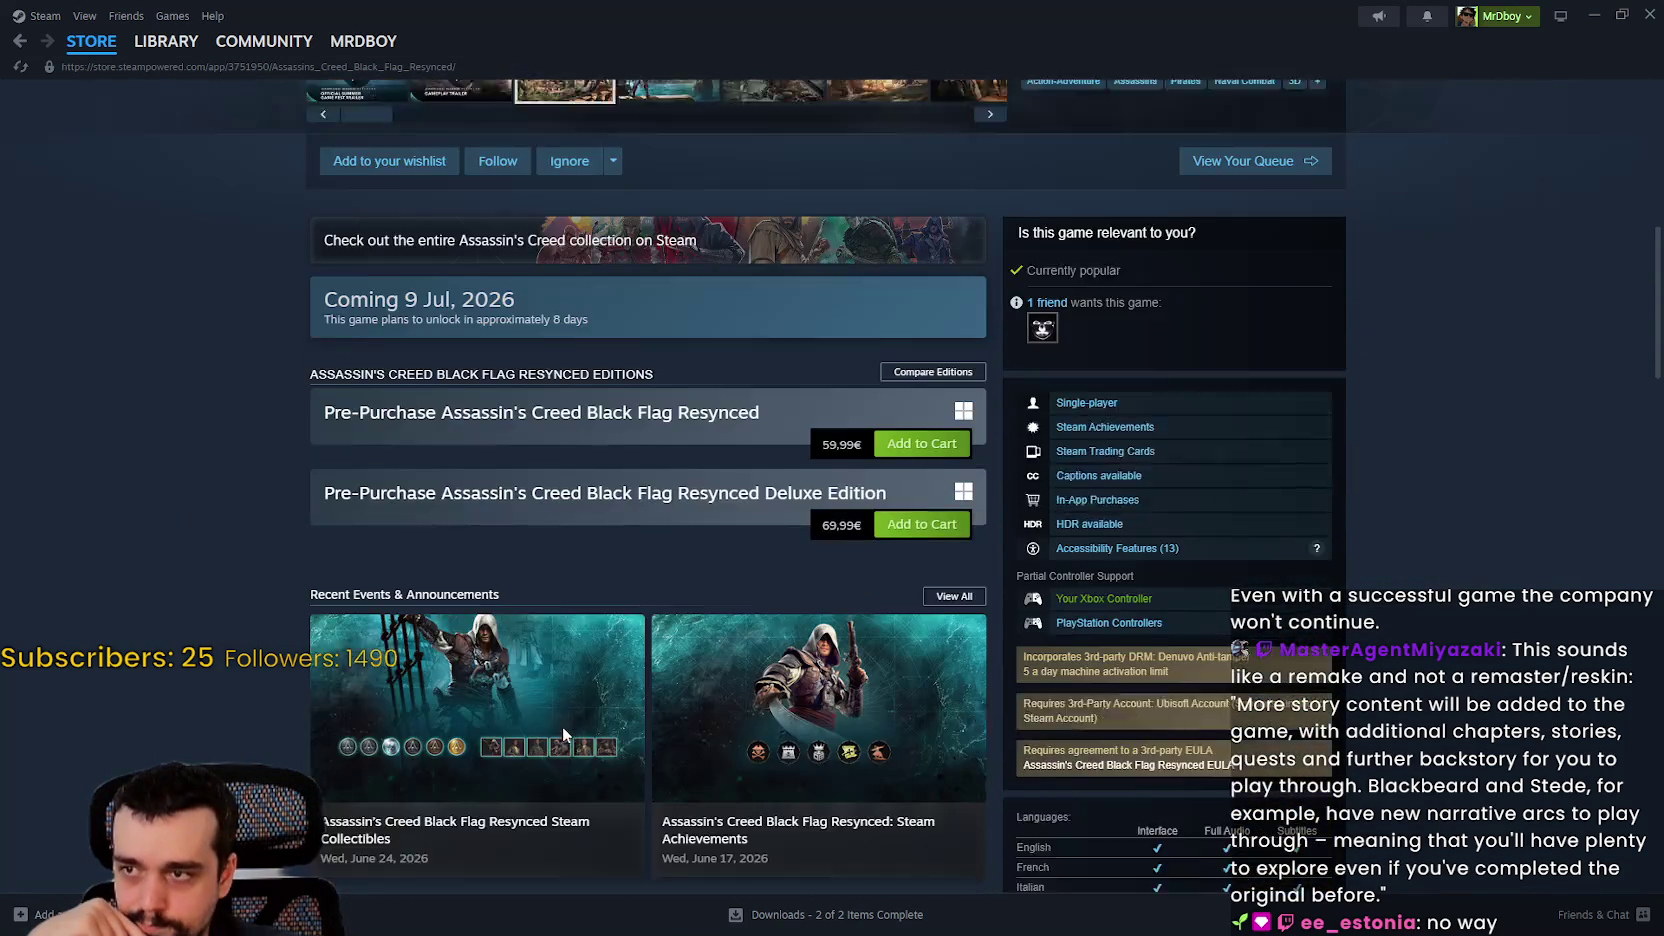
scroll(564, 735, "down", 5)
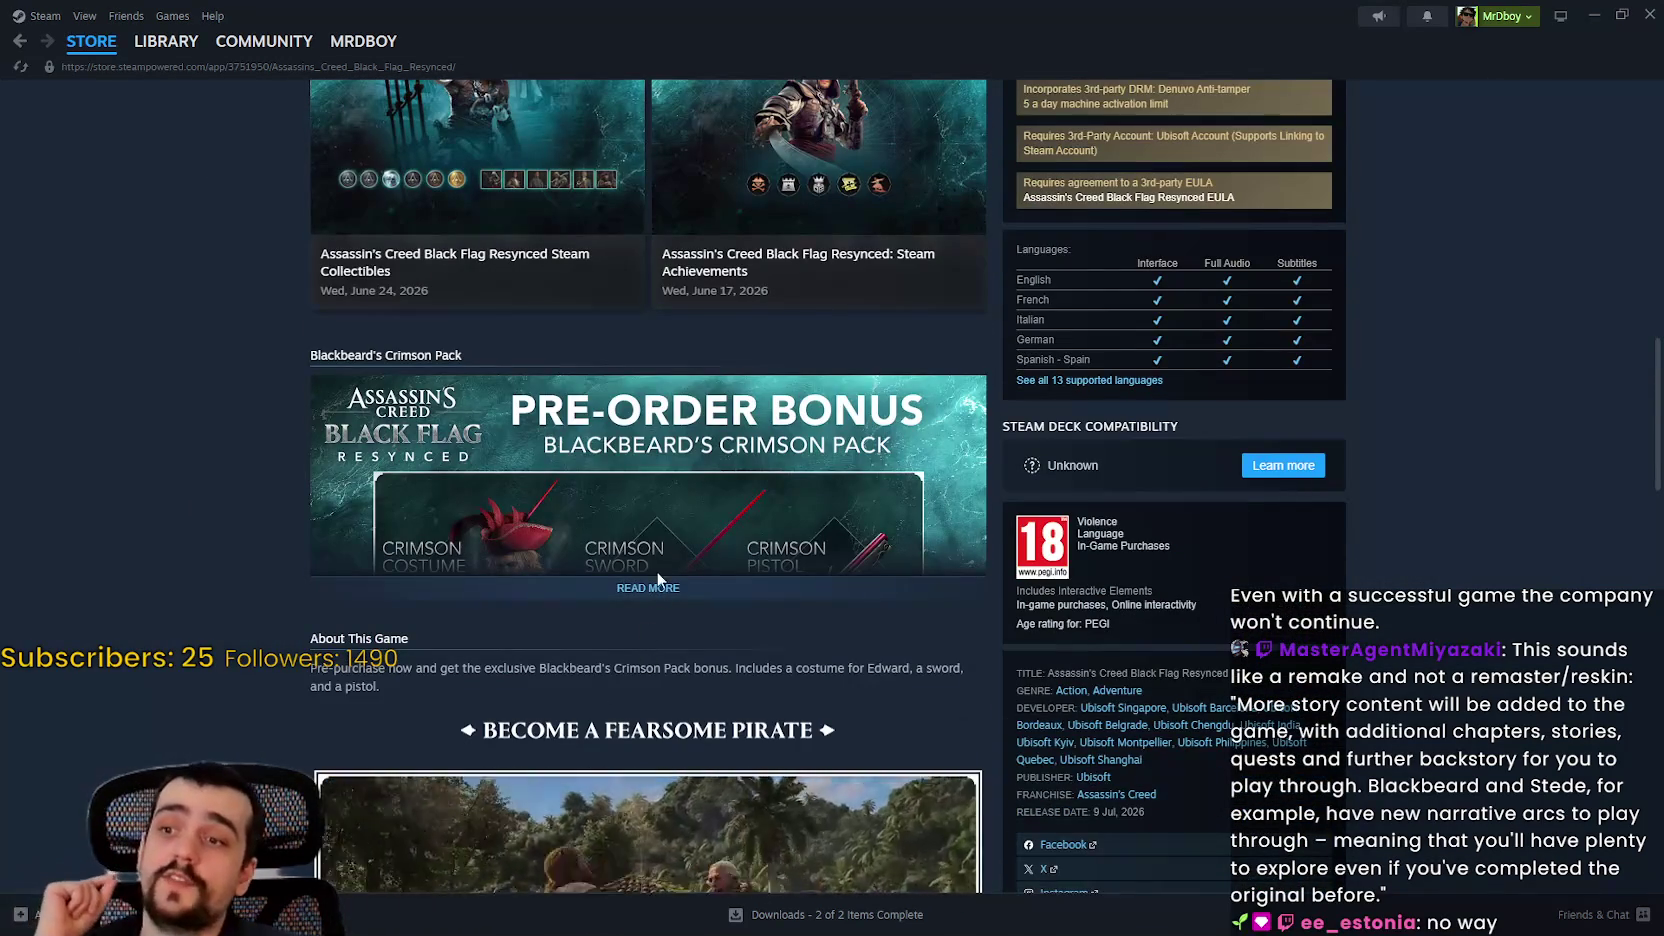
scroll(714, 651, "down", 4)
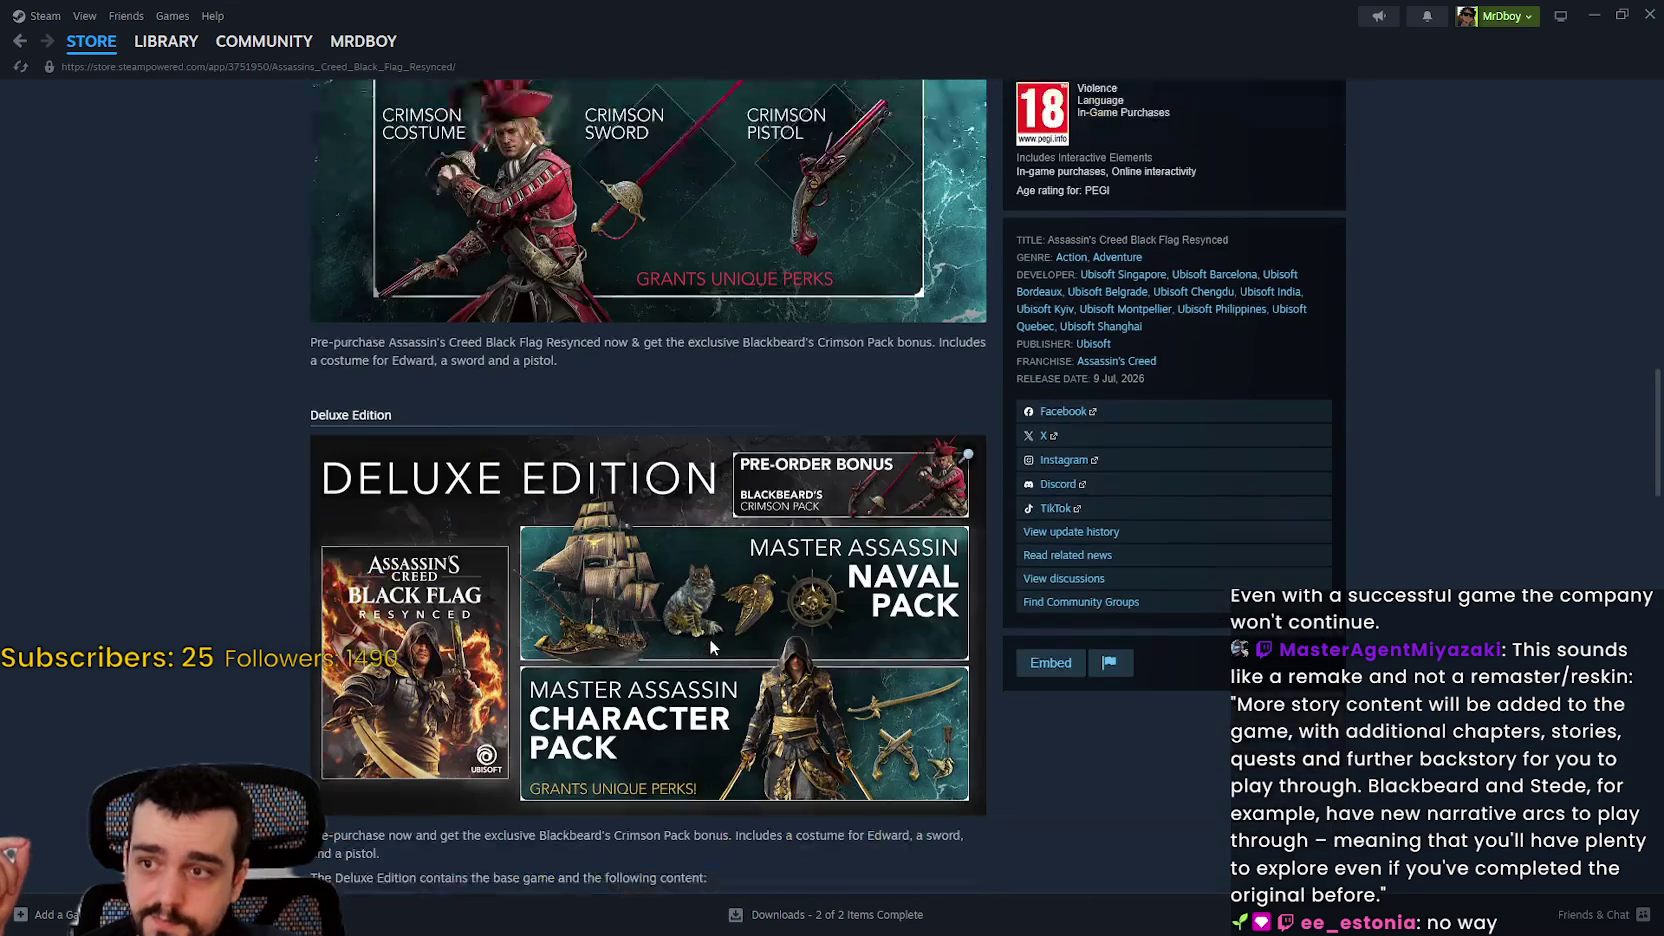
scroll(711, 637, "down", 2)
scroll(828, 715, "up", 4)
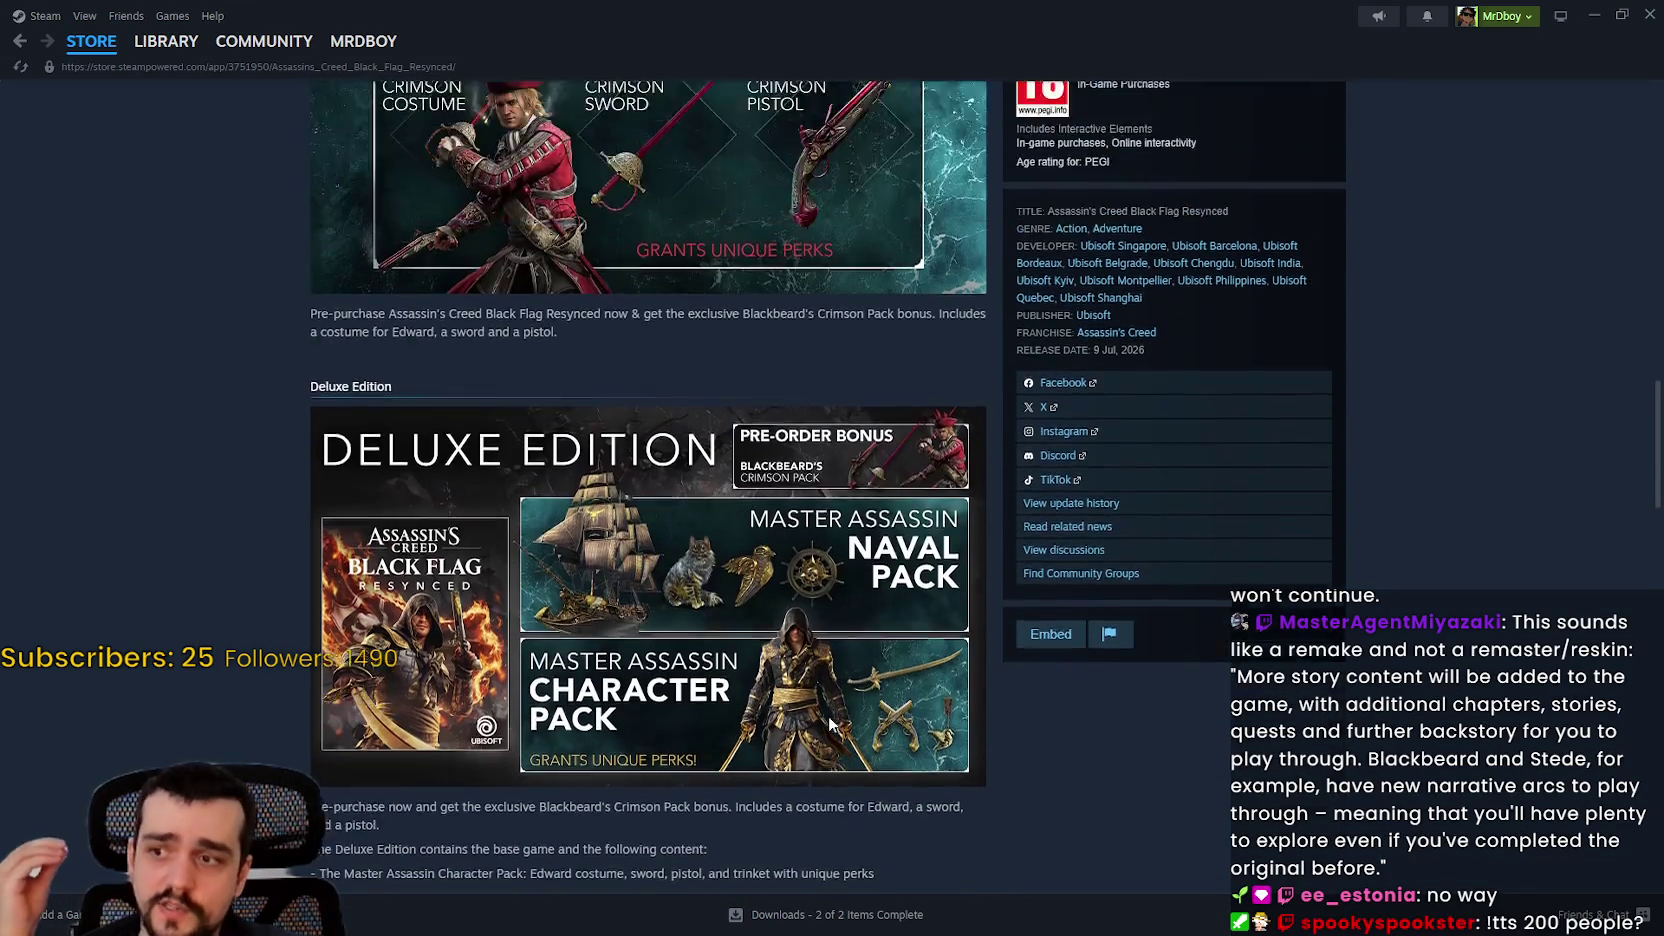
scroll(836, 689, "down", 4)
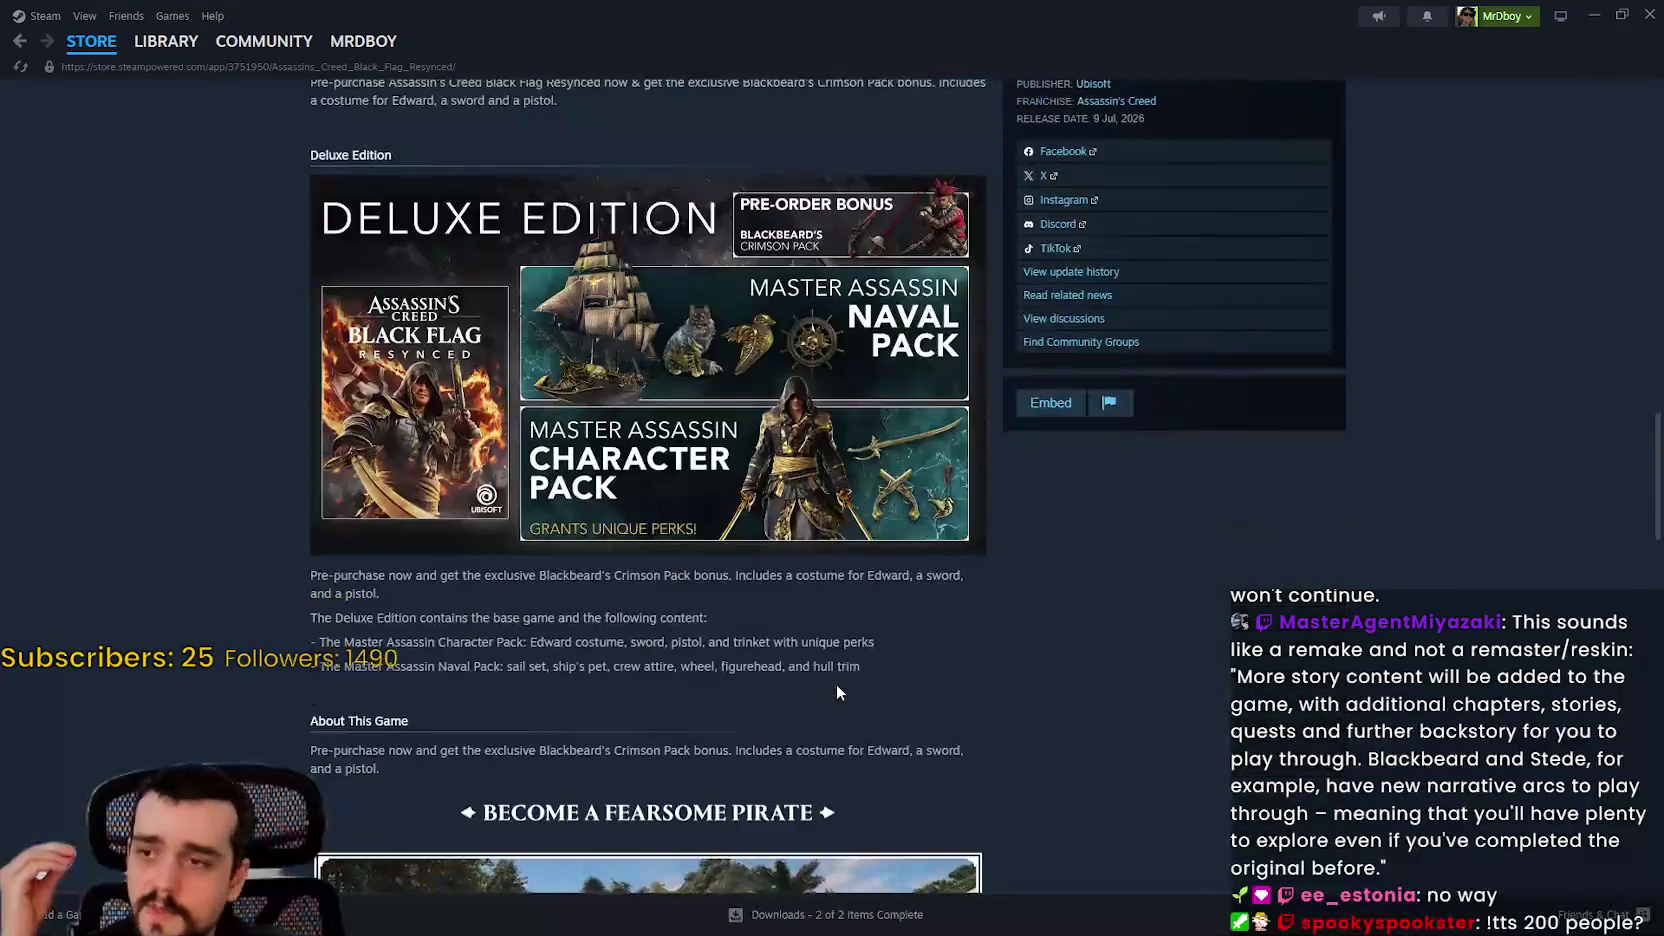
scroll(836, 684, "up", 4)
scroll(790, 608, "up", 7)
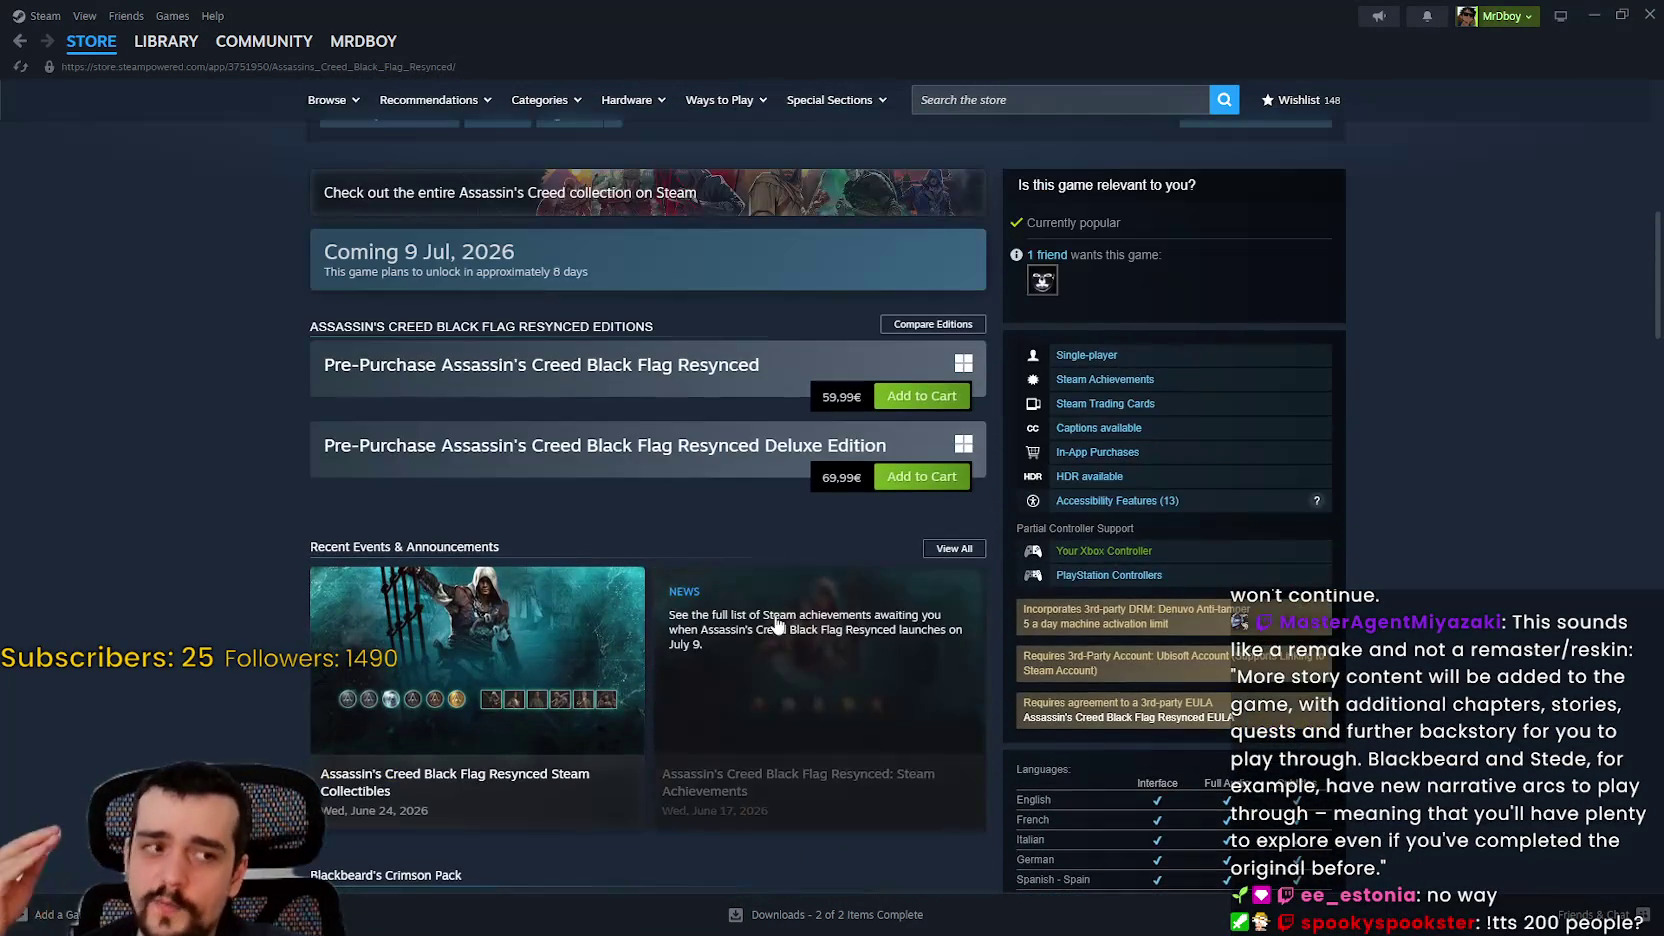
scroll(832, 563, "up", 2)
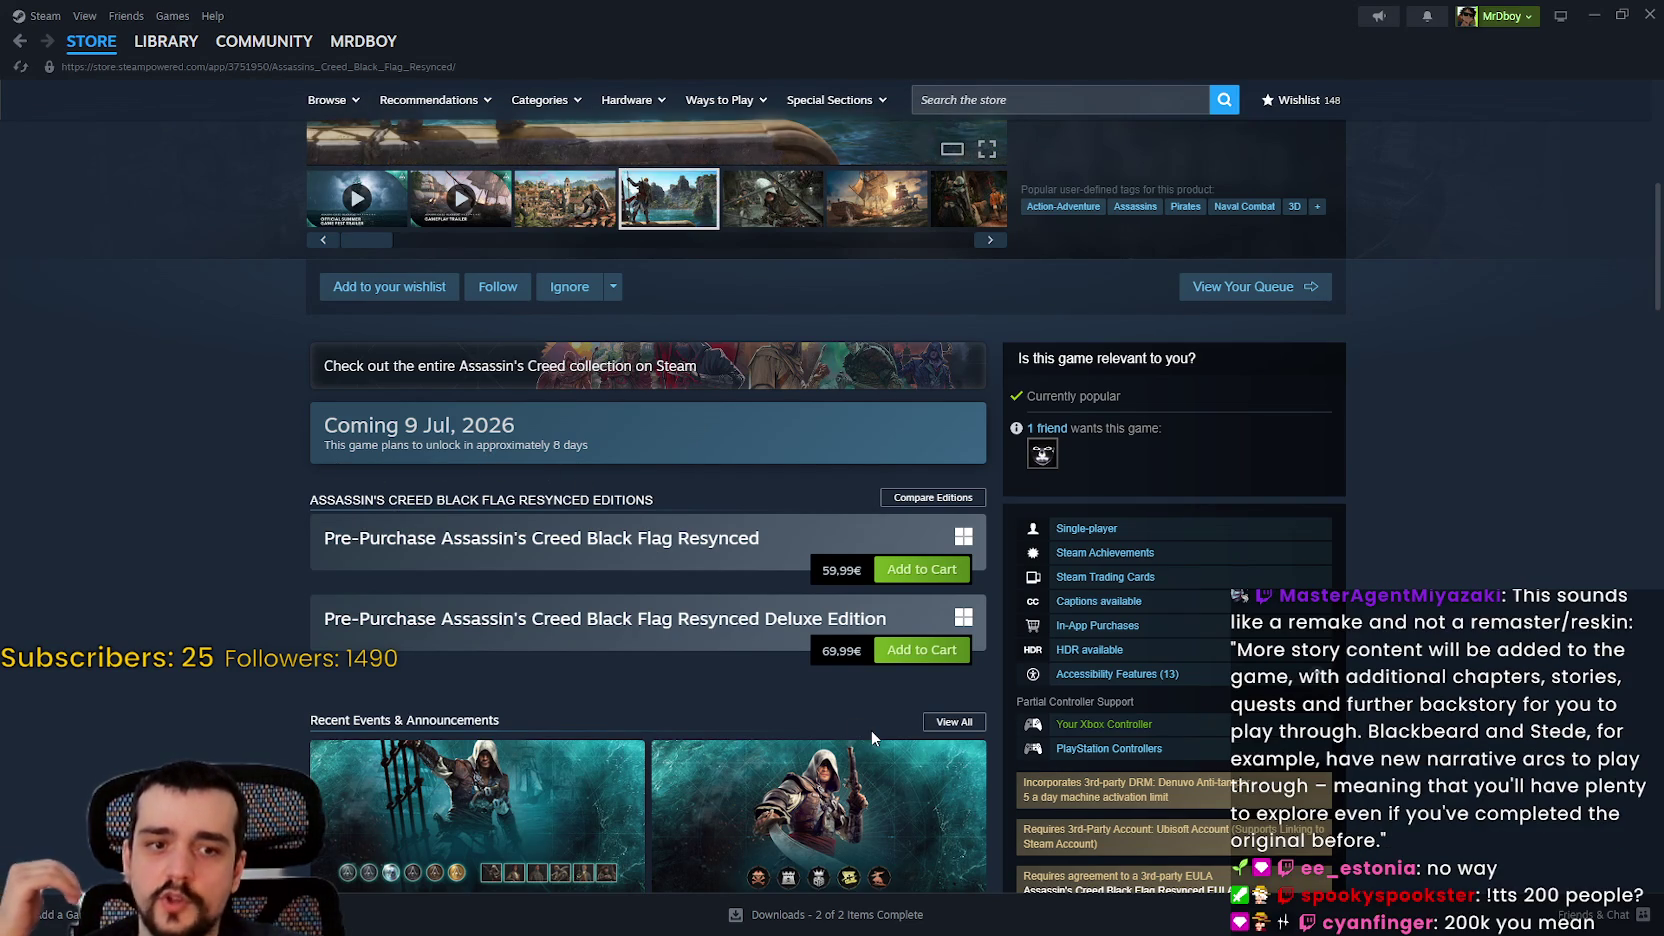
scroll(755, 516, "up", 2)
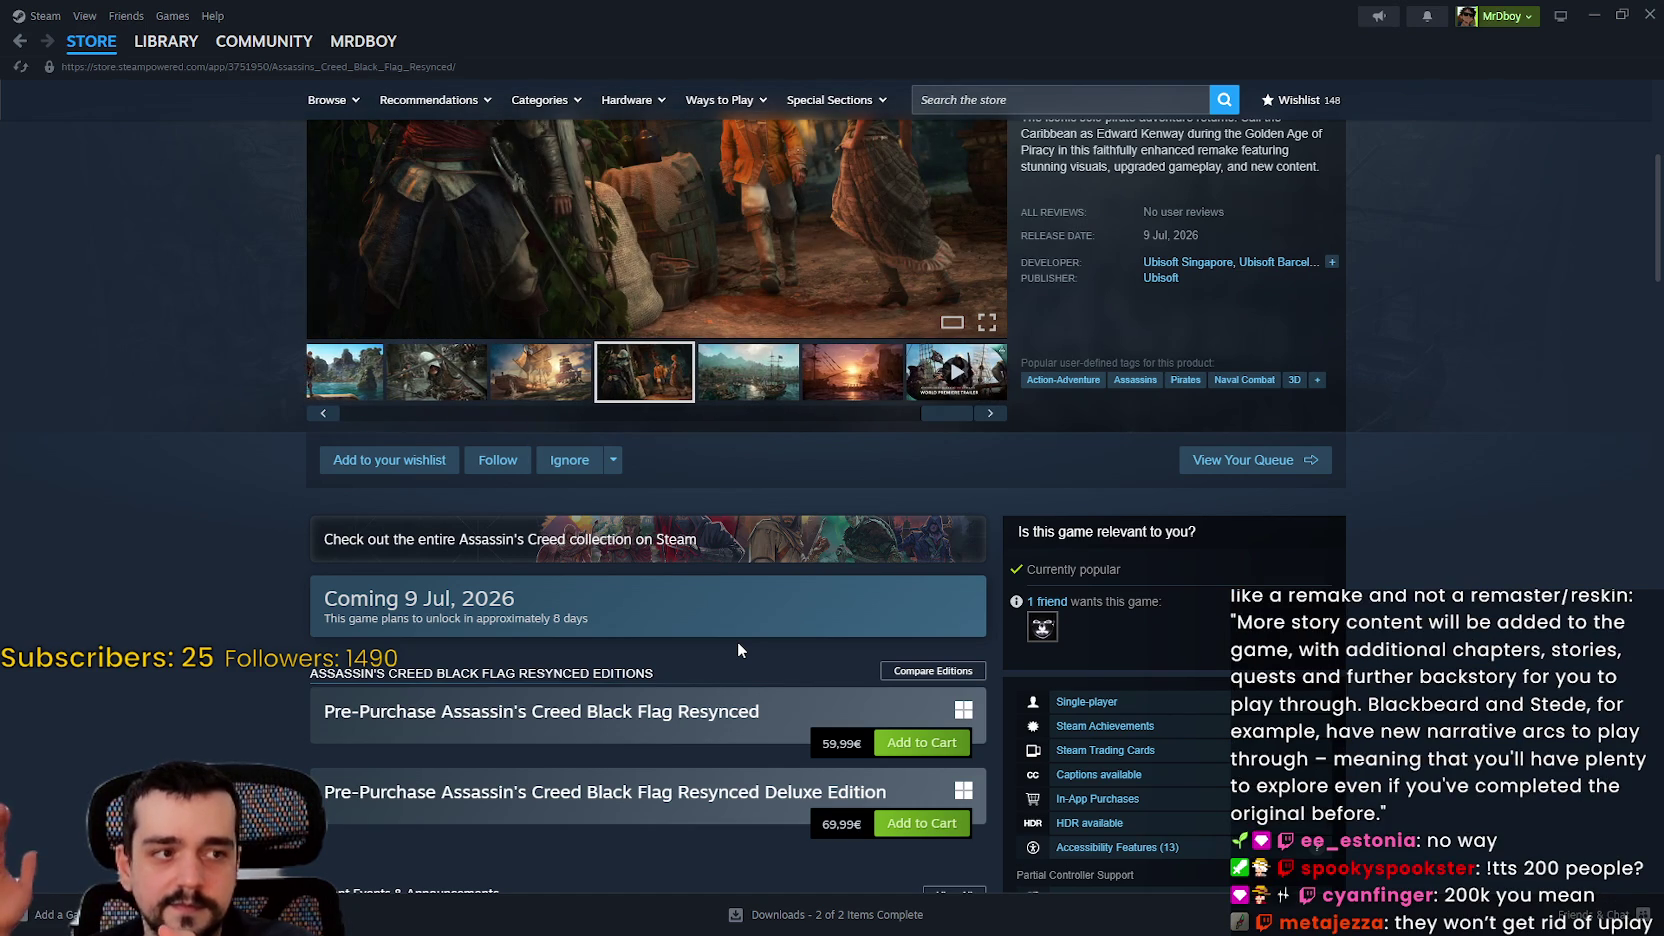
scroll(748, 644, "up", 4)
scroll(801, 570, "up", 1)
left_click_drag(351, 169, 689, 160)
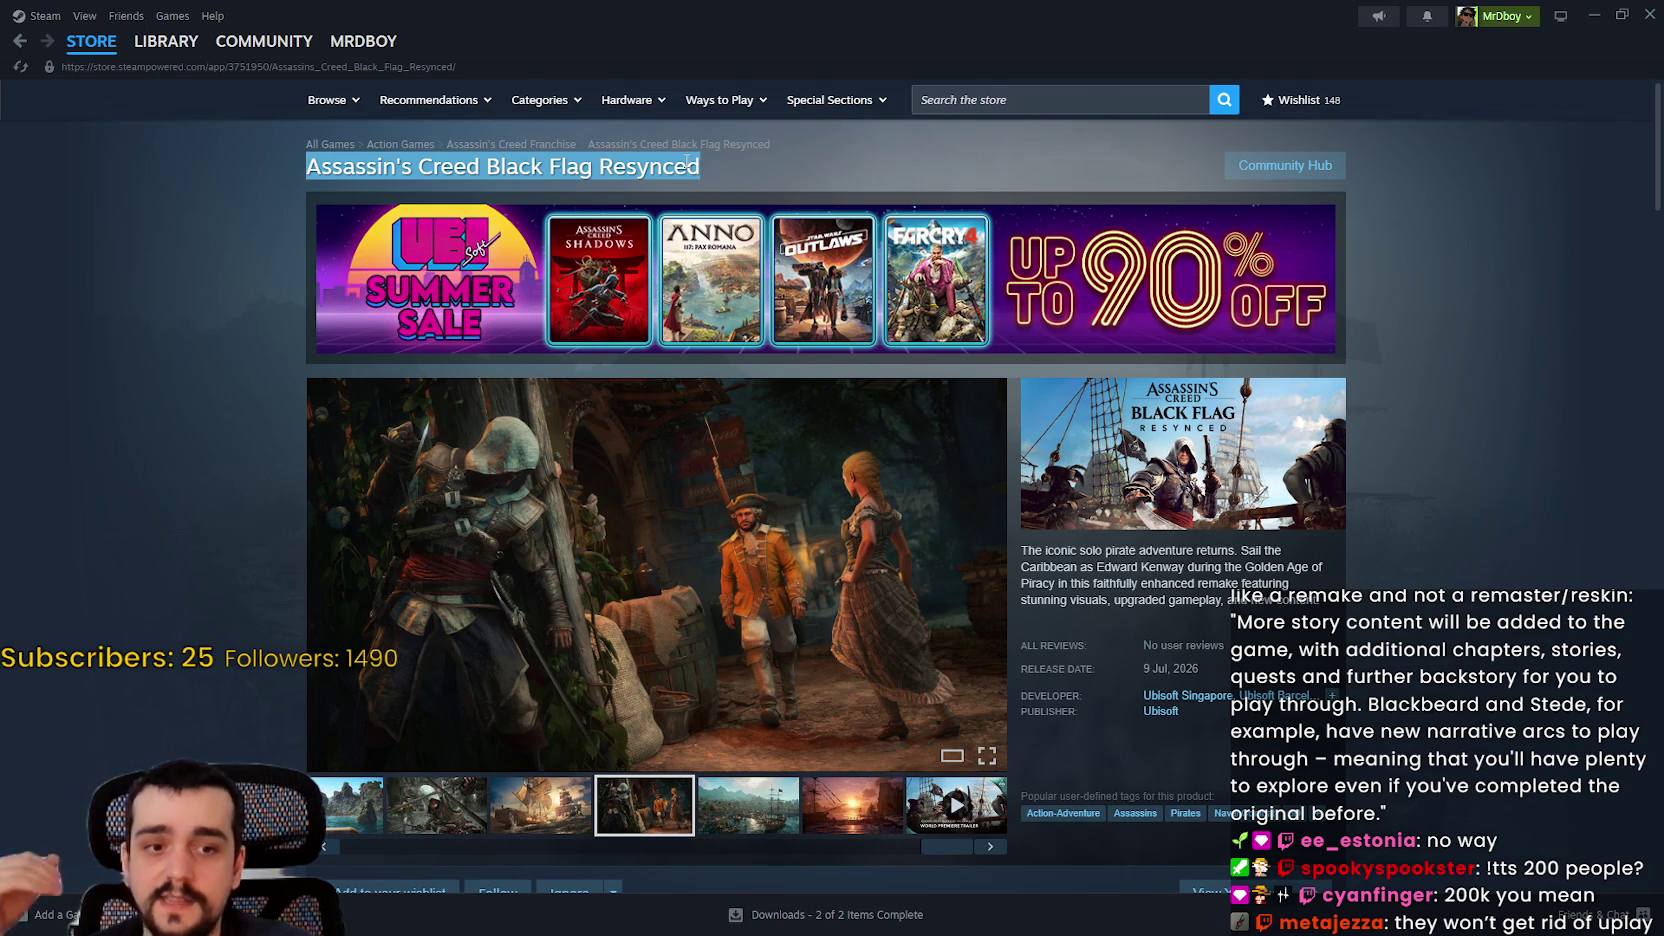
double_click(679, 158)
left_click_drag(676, 158, 302, 140)
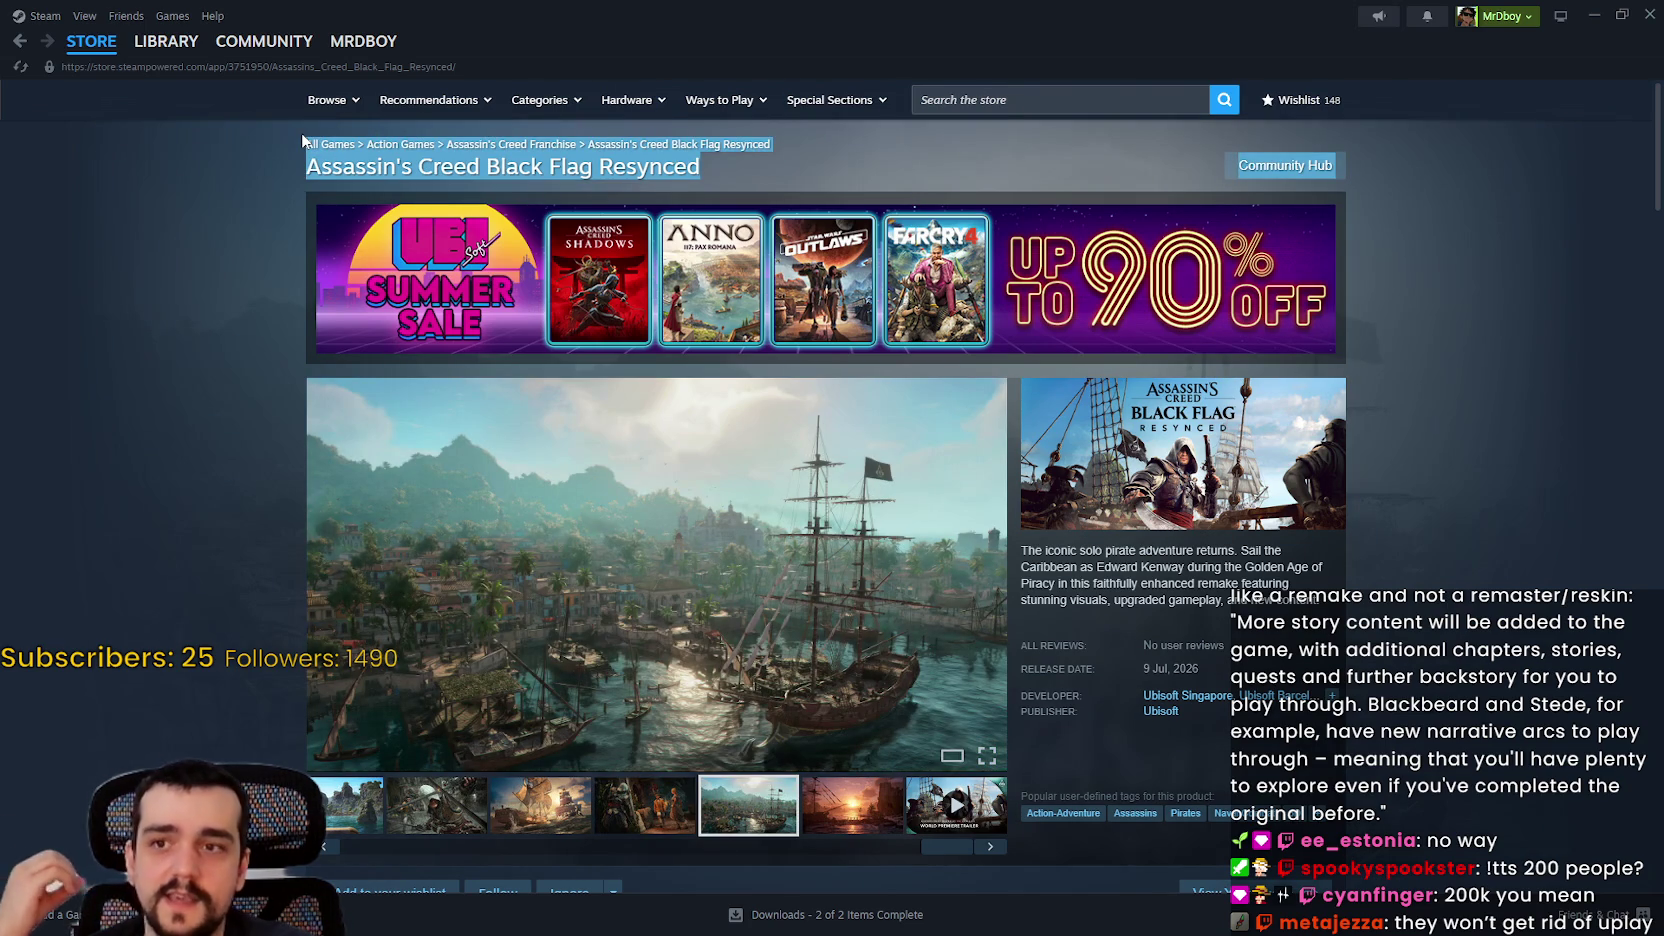
left_click(280, 515)
scroll(280, 500, "down", 4)
scroll(380, 485, "down", 2)
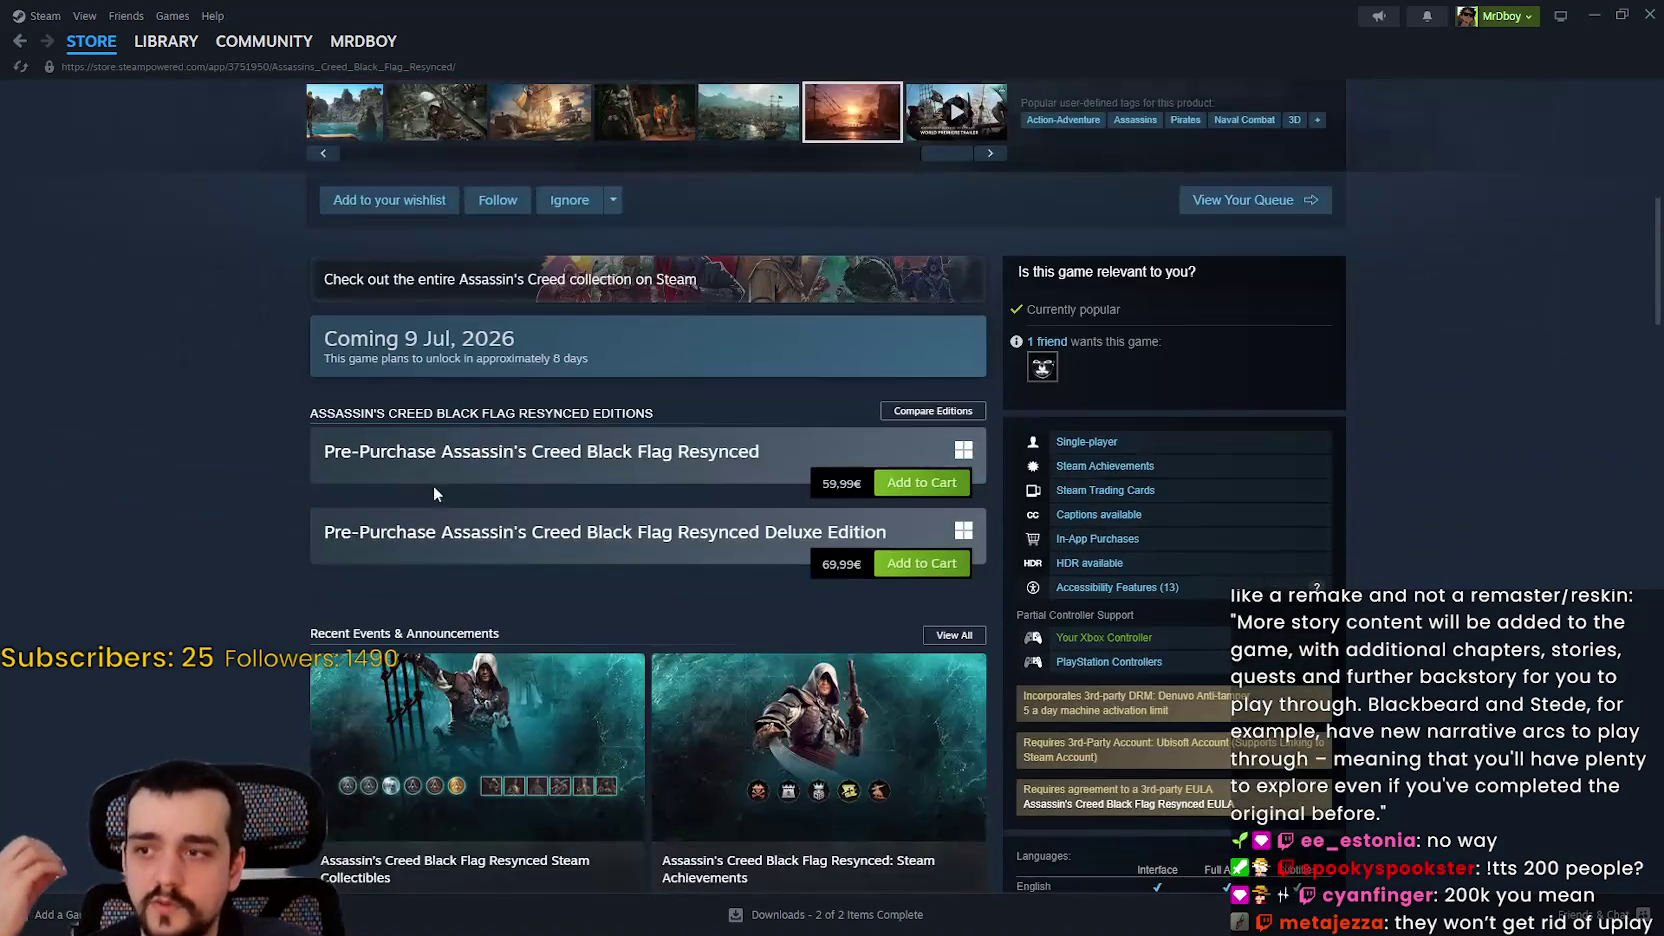
scroll(815, 520, "up", 1)
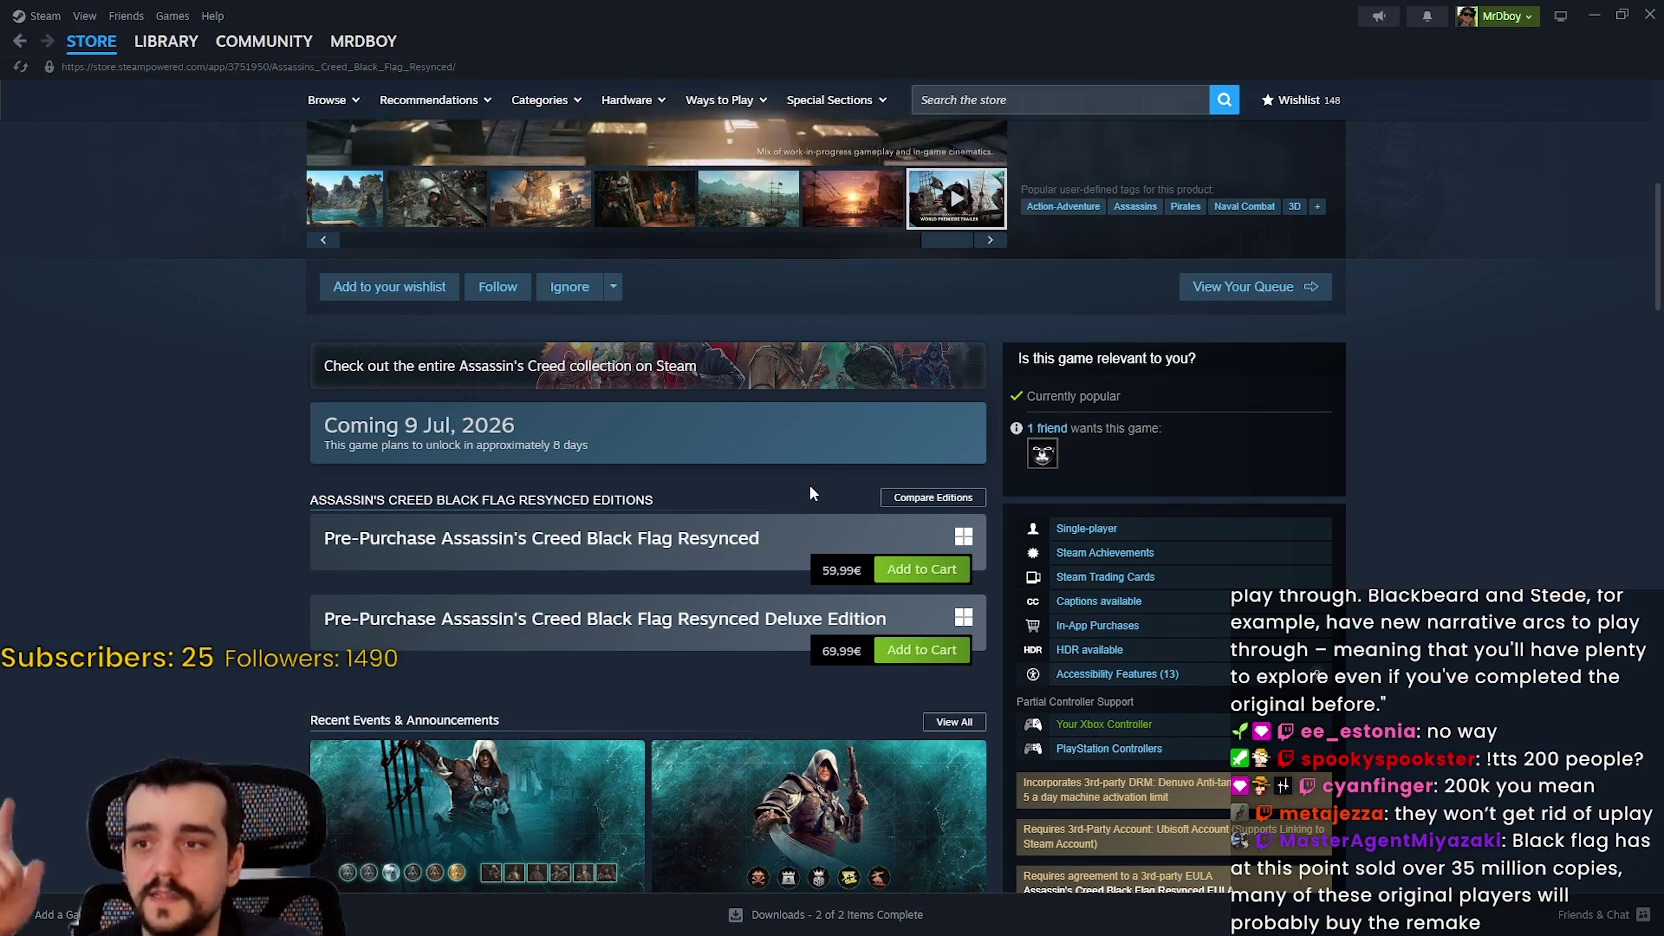
scroll(807, 490, "up", 1)
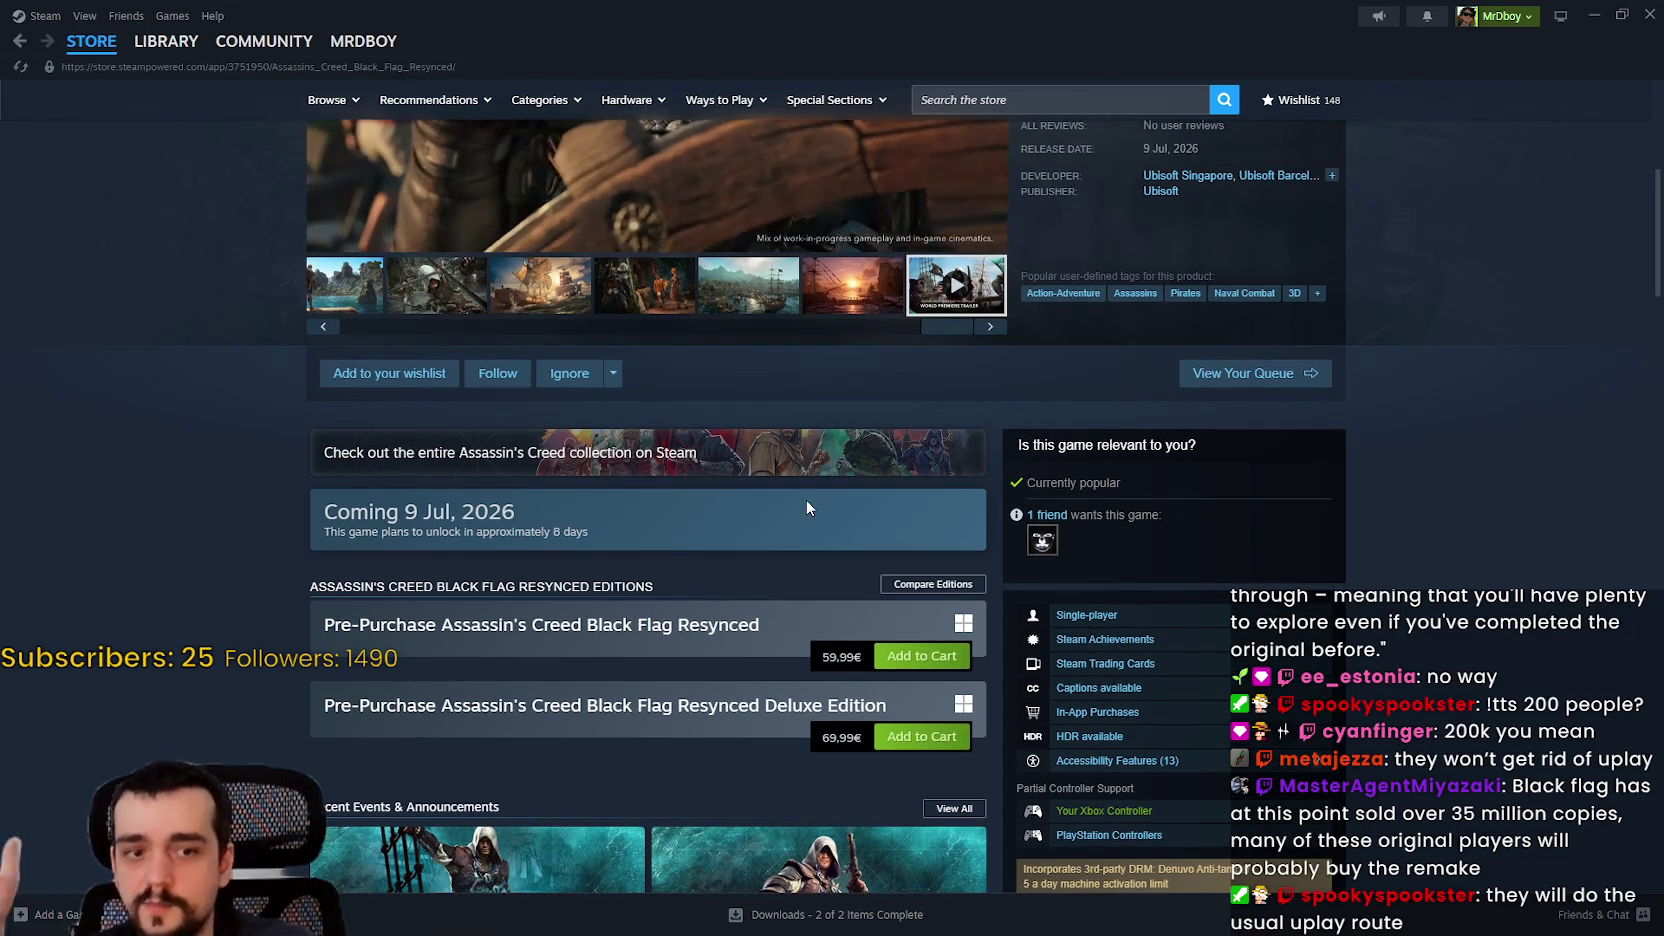
scroll(807, 501, "down", 2)
scroll(650, 500, "down", 1)
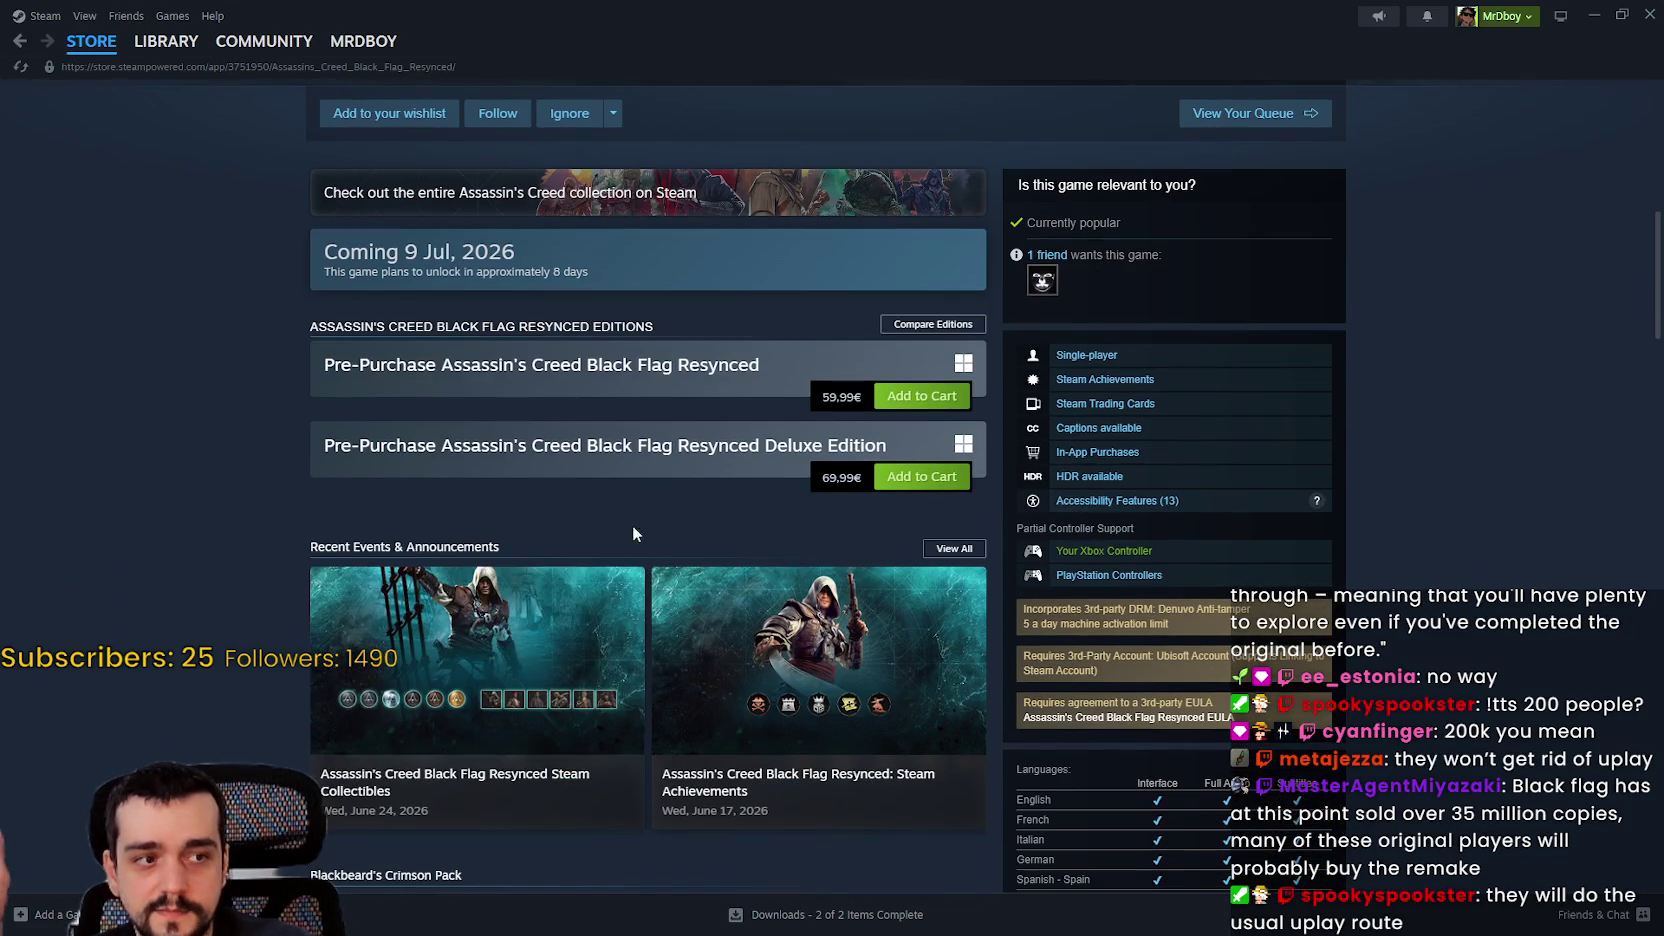
scroll(595, 570, "down", 2)
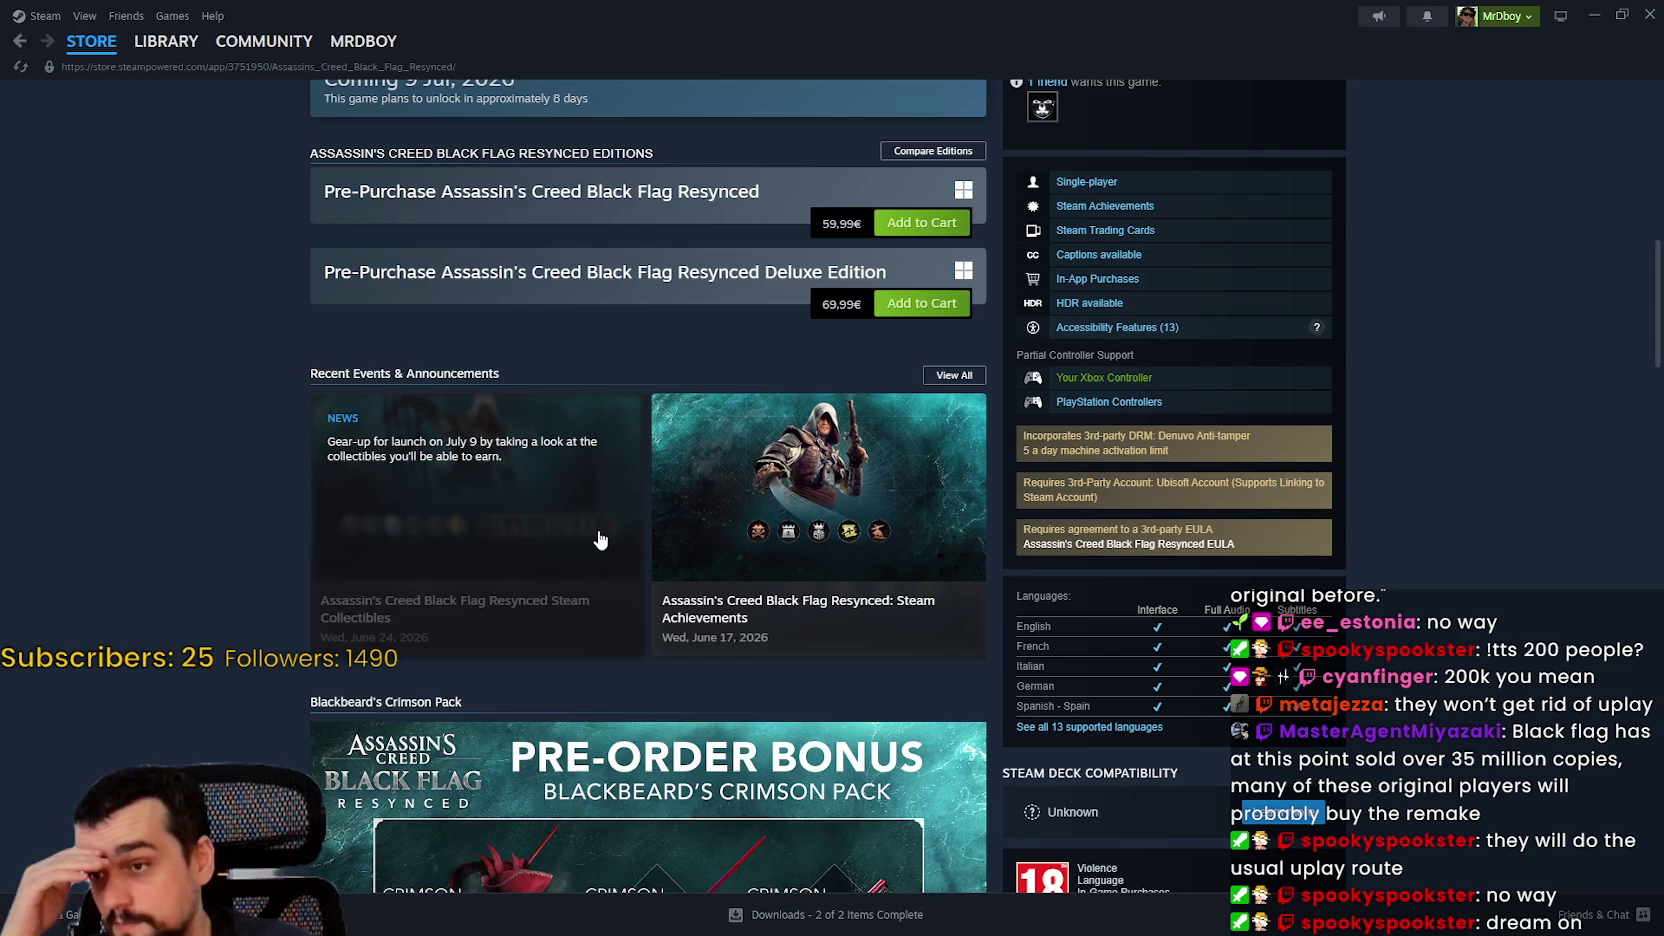
scroll(593, 524, "down", 1)
scroll(593, 521, "down", 1)
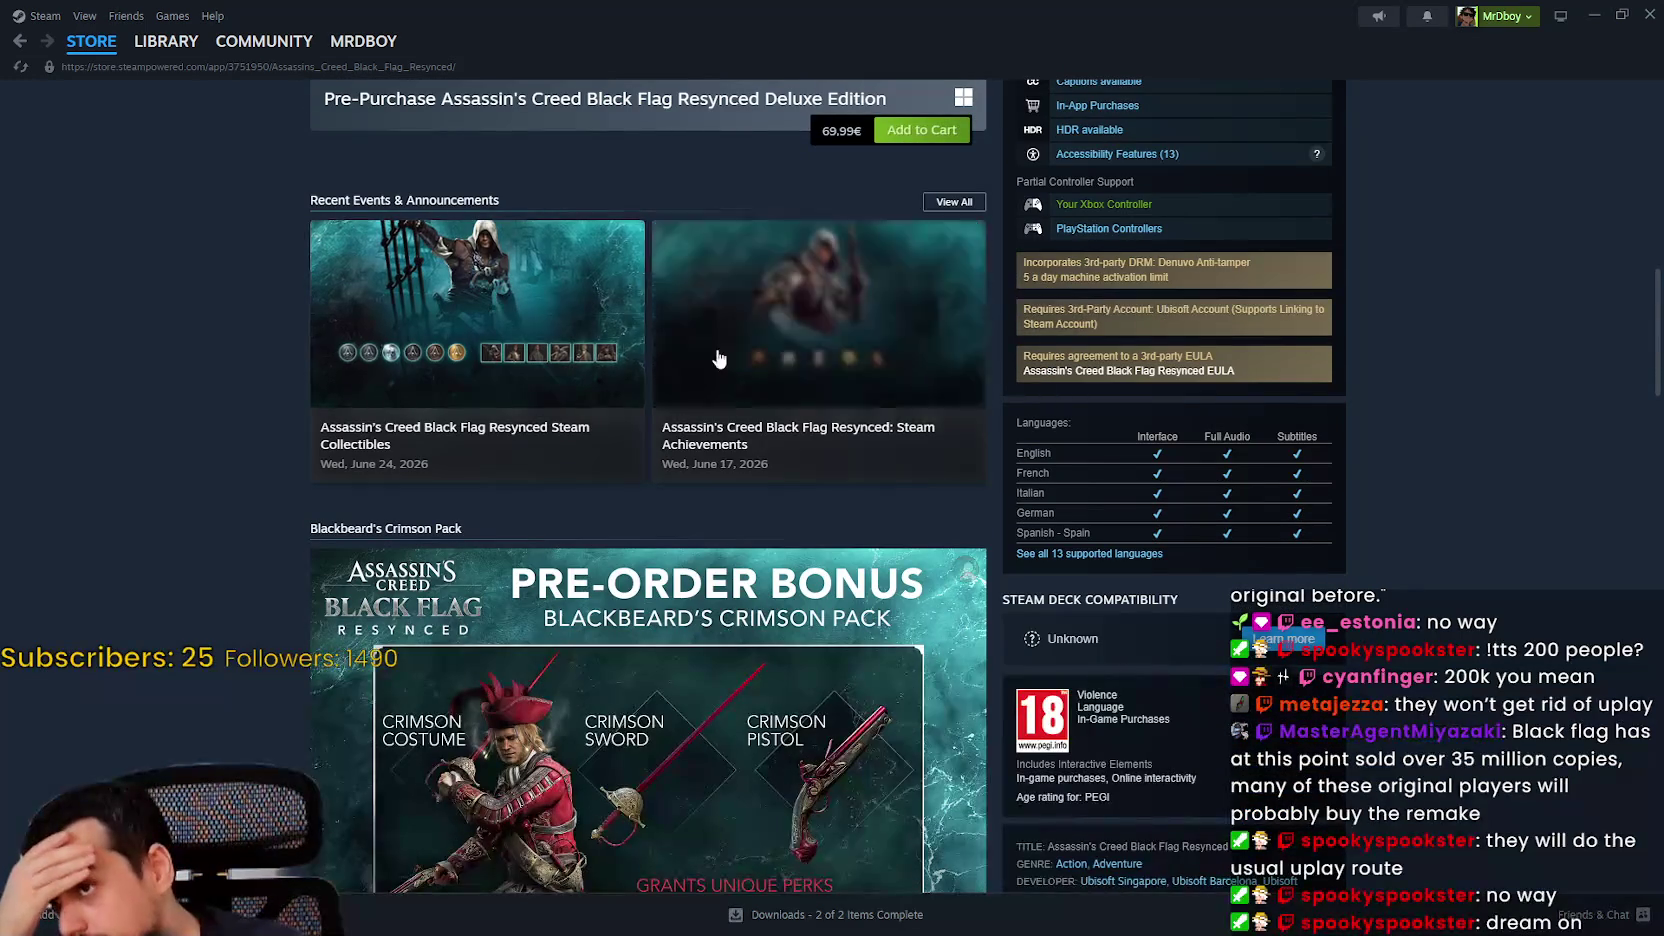
scroll(443, 512, "up", 4)
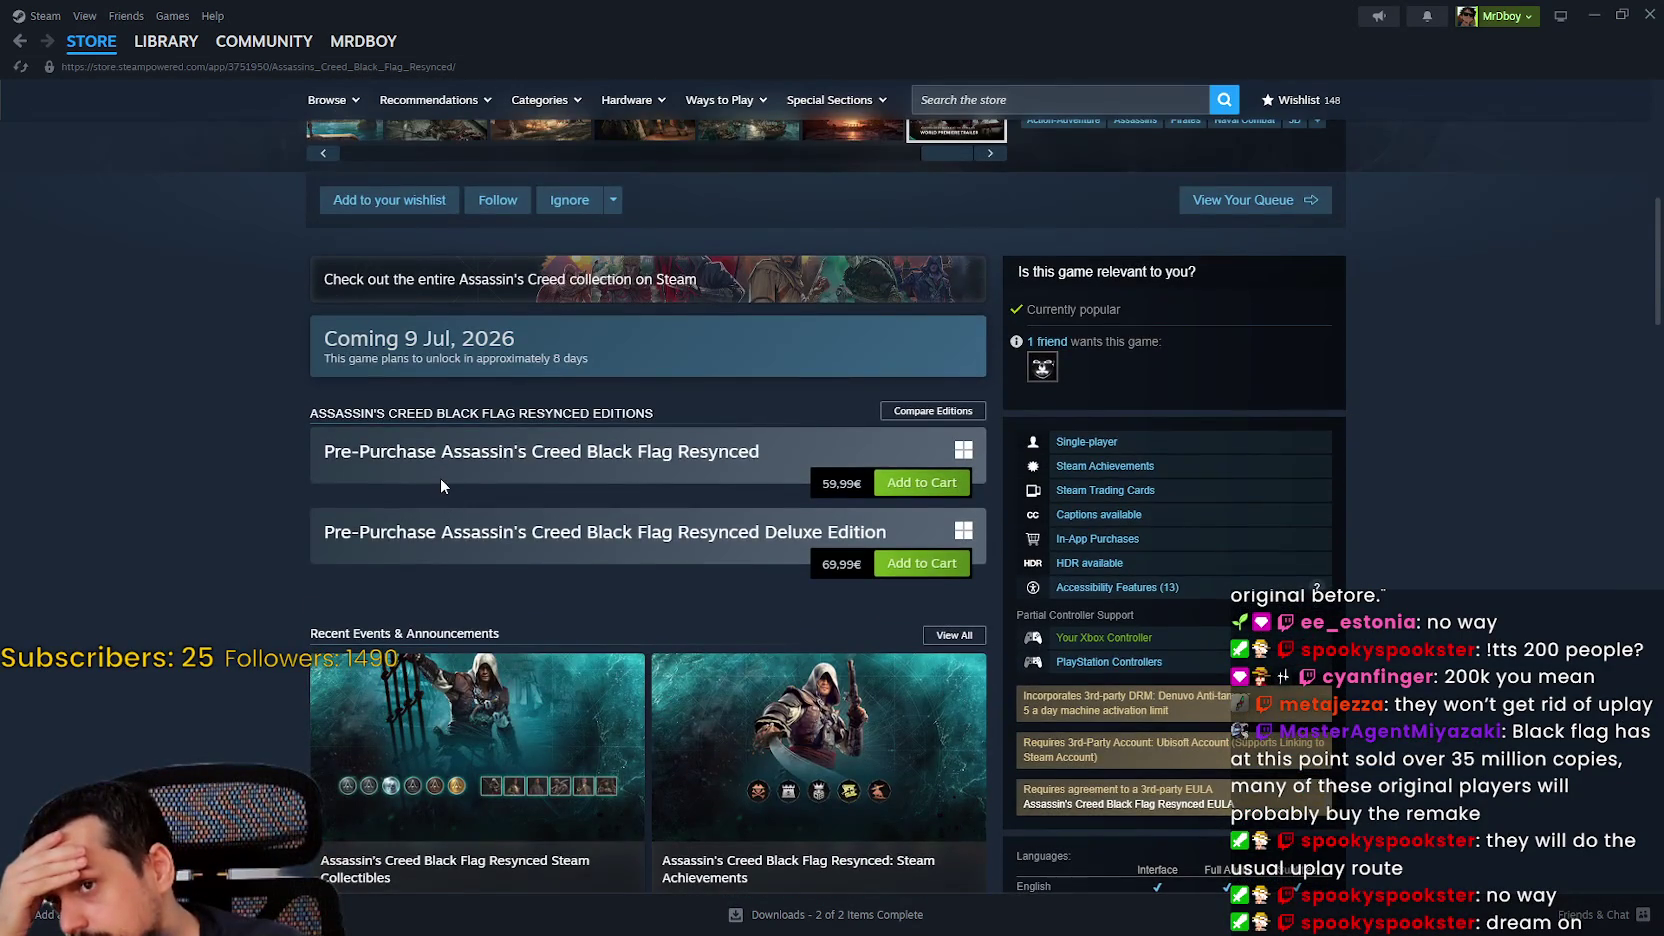
scroll(441, 485, "up", 2)
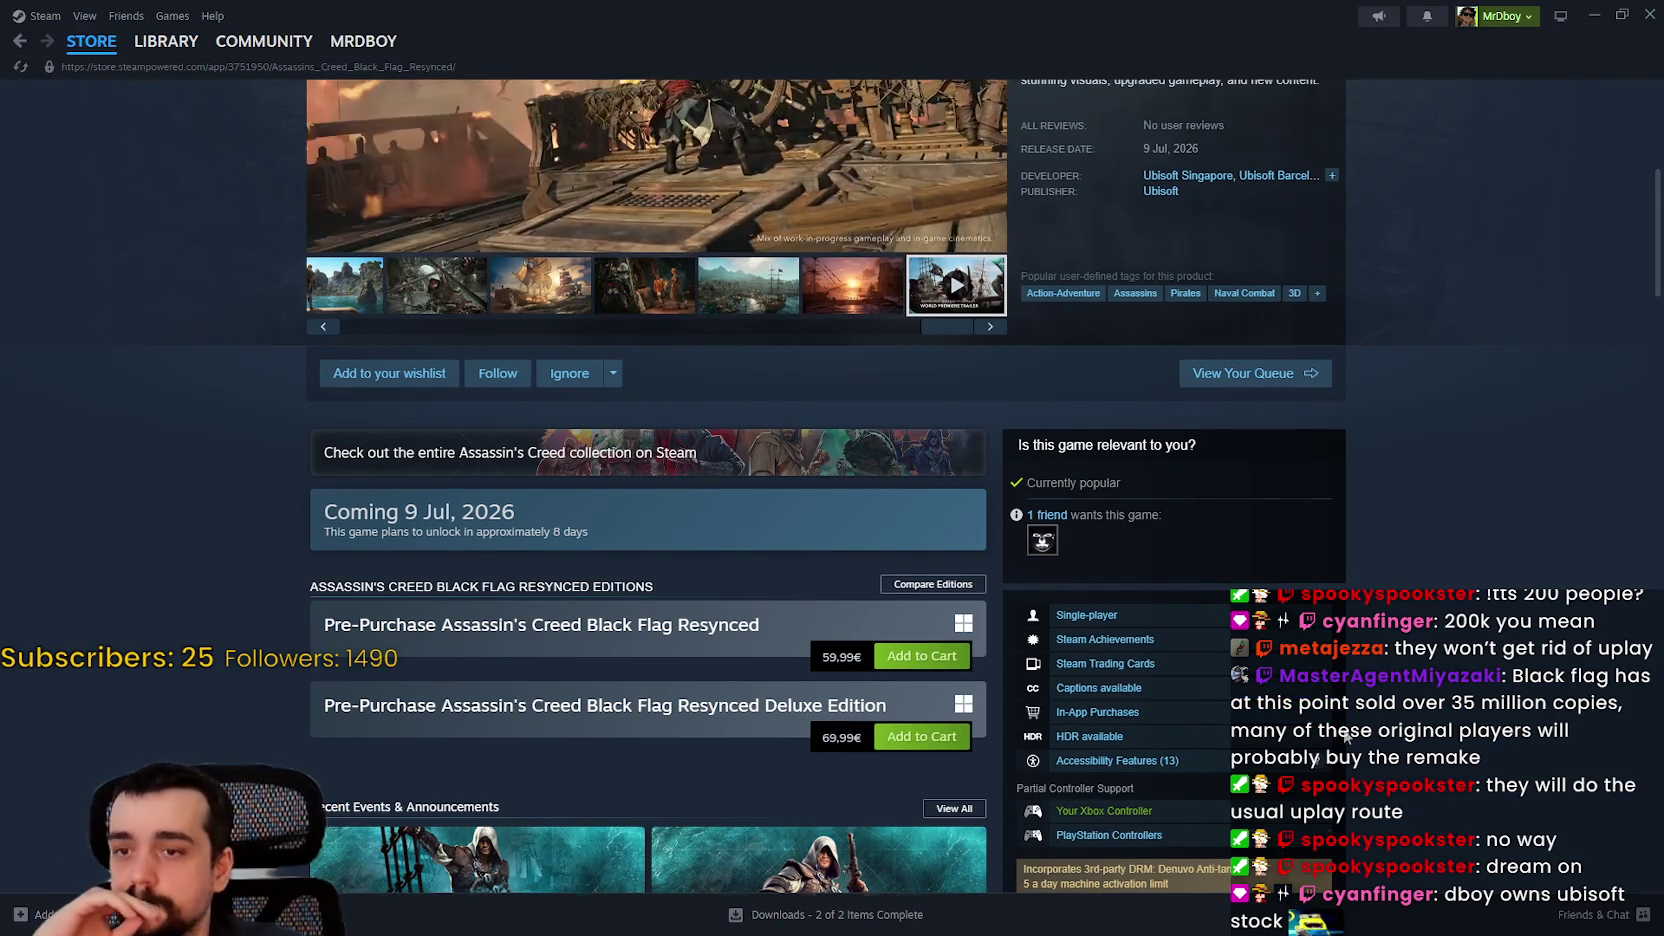
scroll(1346, 737, "down", 2)
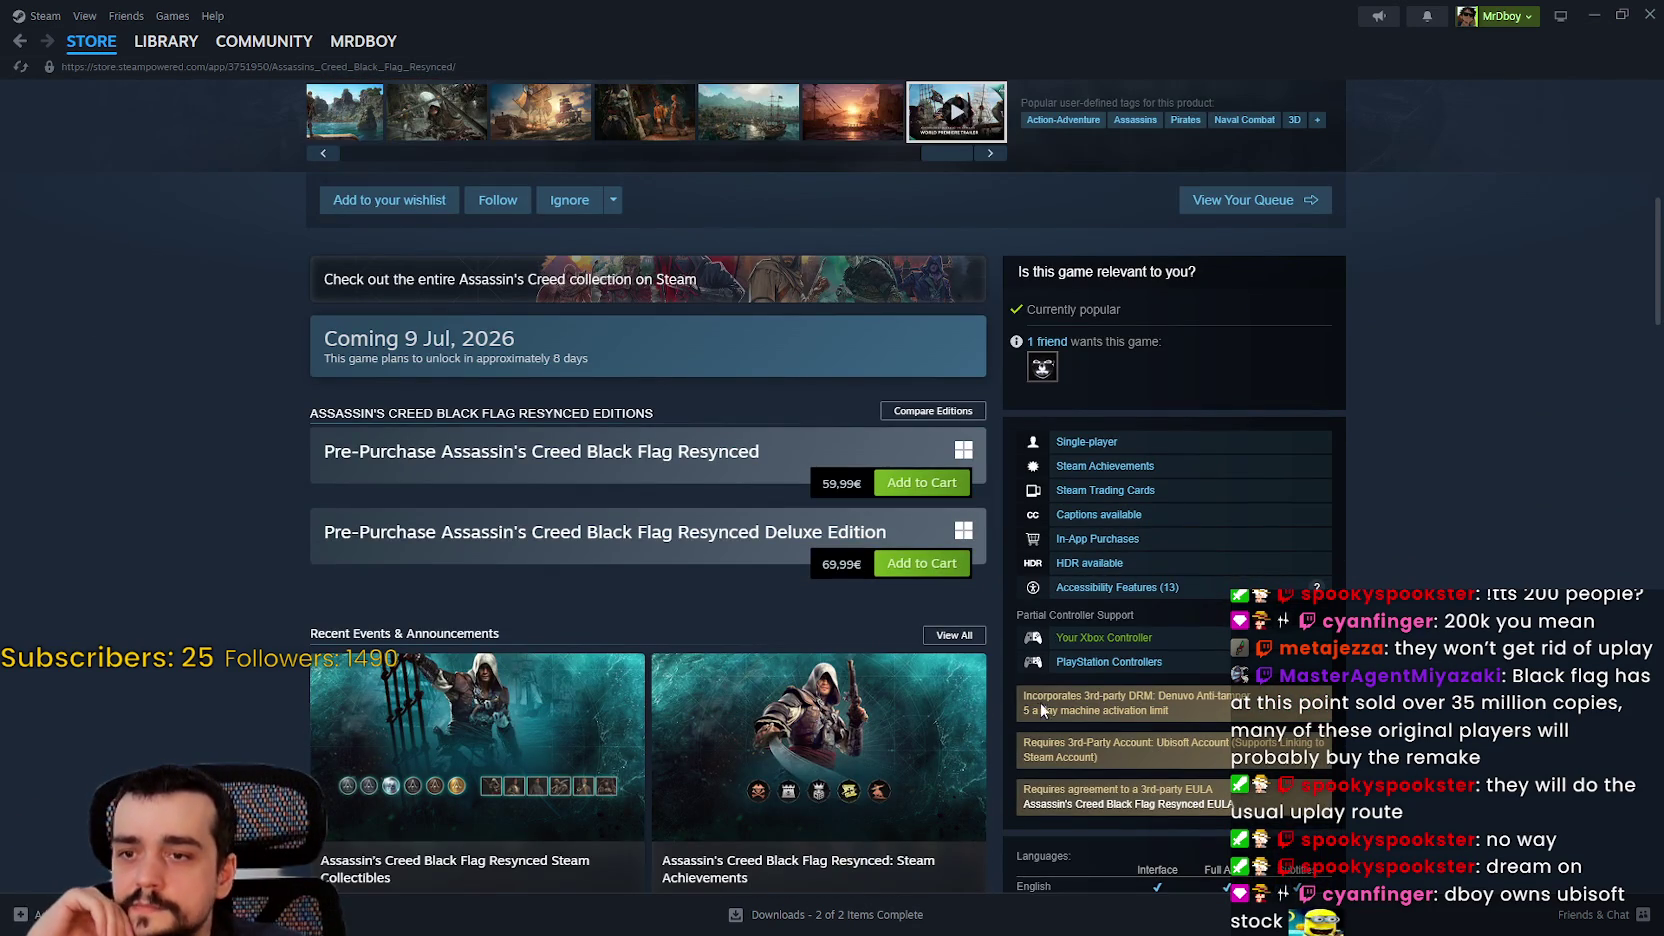
left_click_drag(1022, 693, 1369, 768)
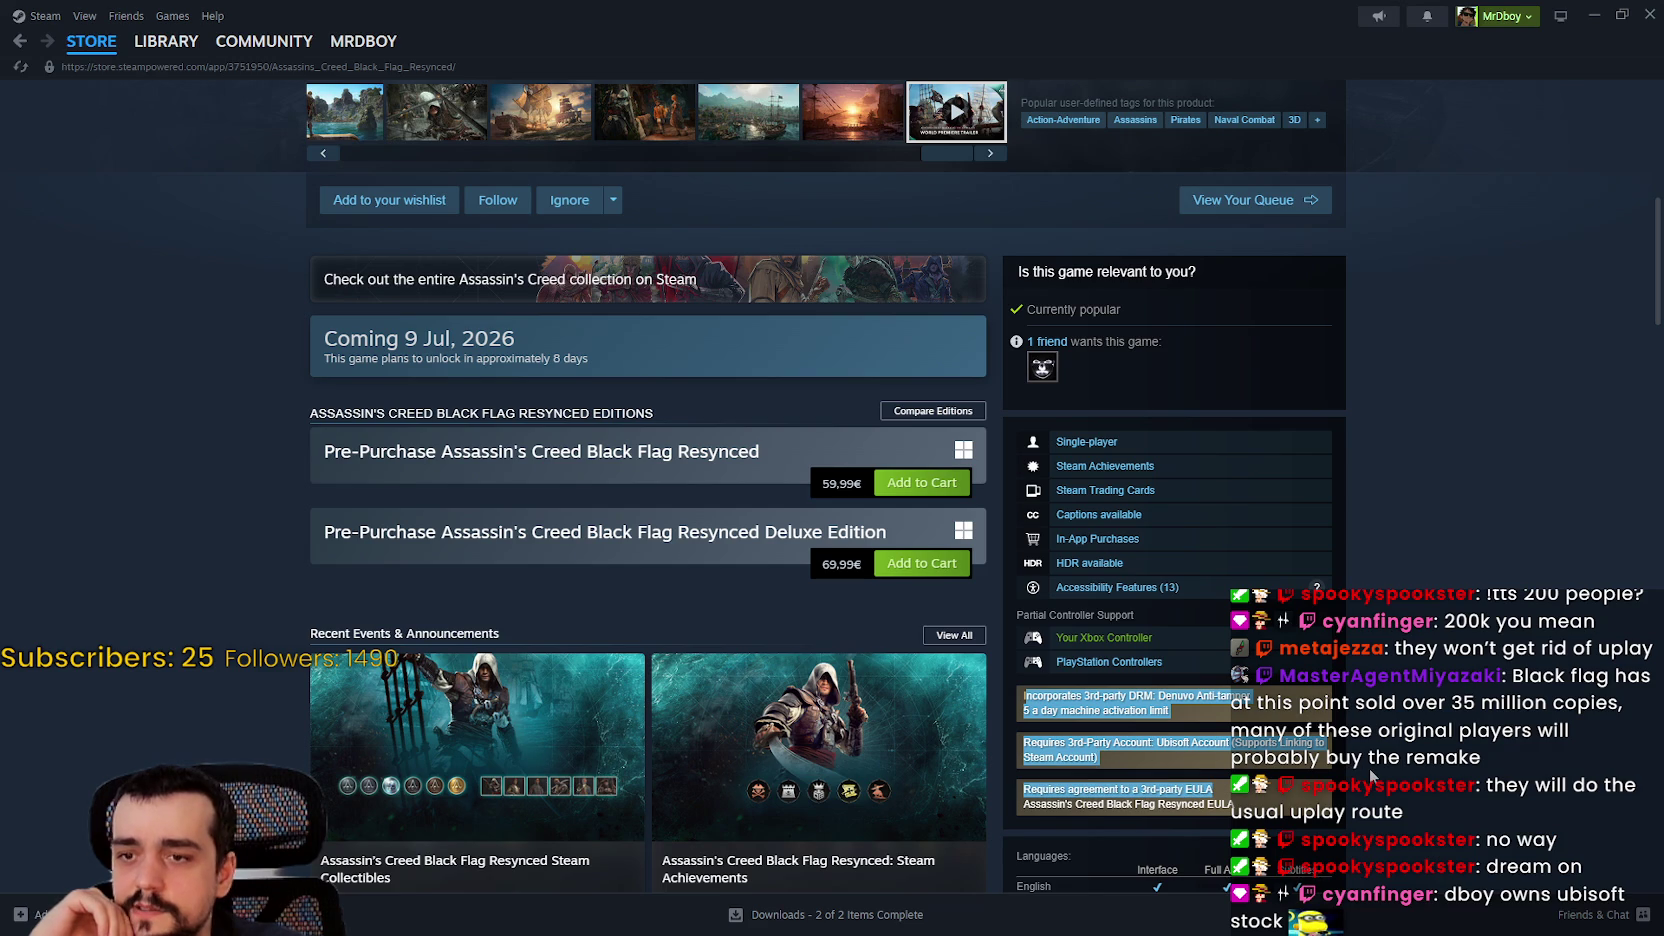
left_click(1187, 740)
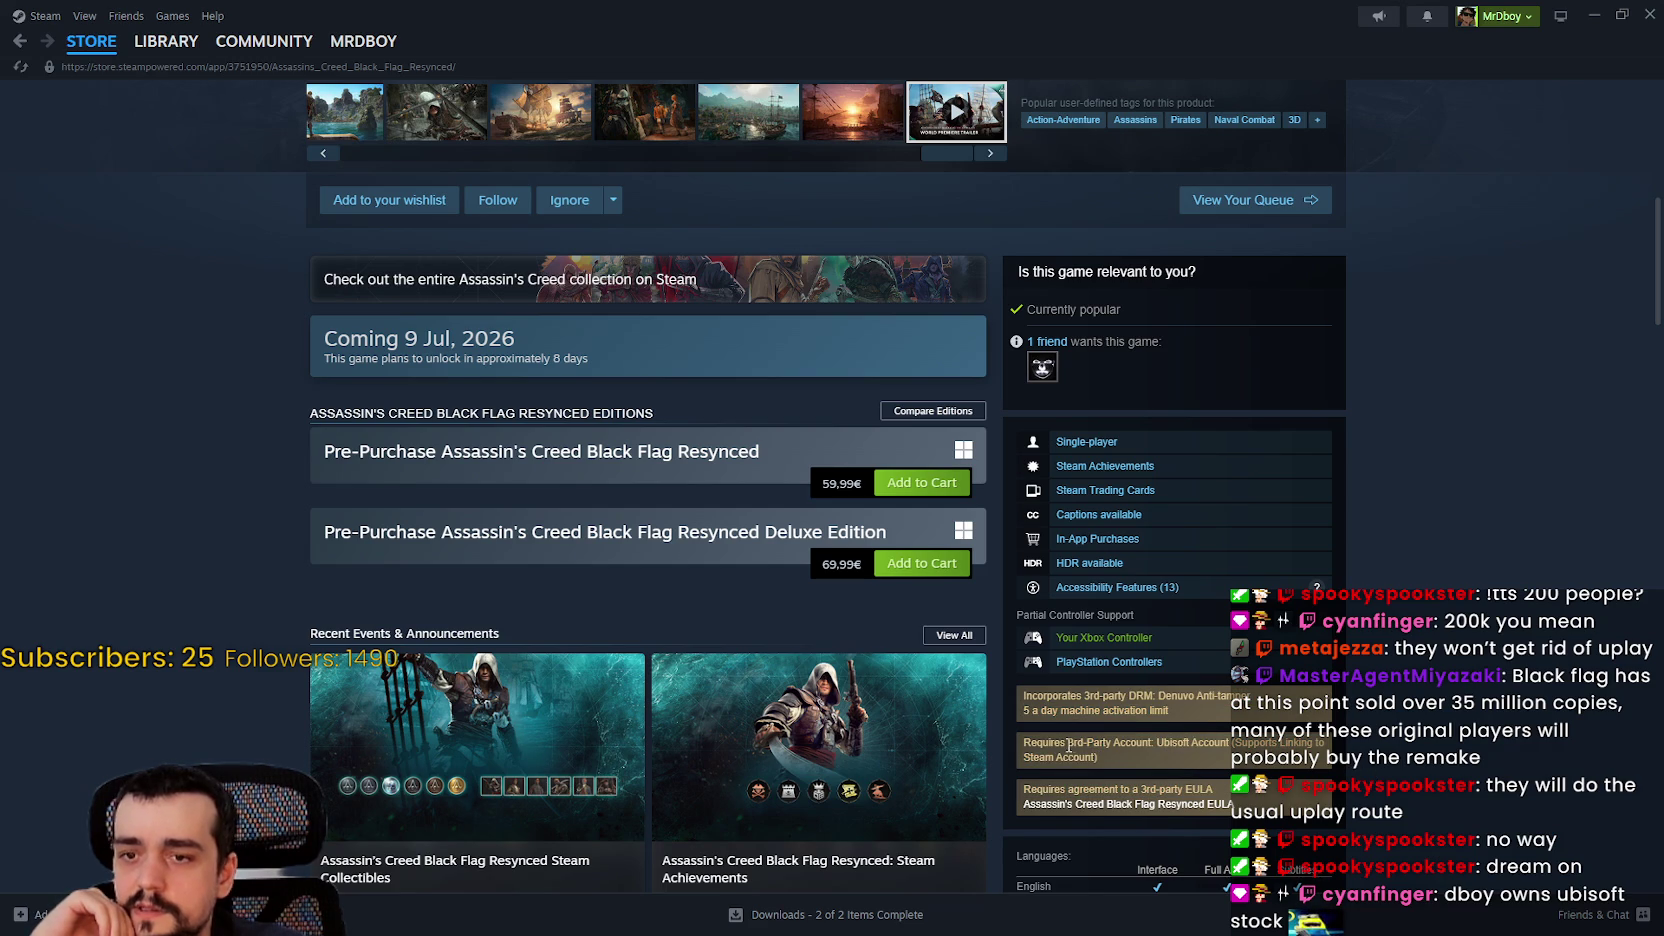
triple_click(1121, 757)
scroll(1160, 750, "down", 2)
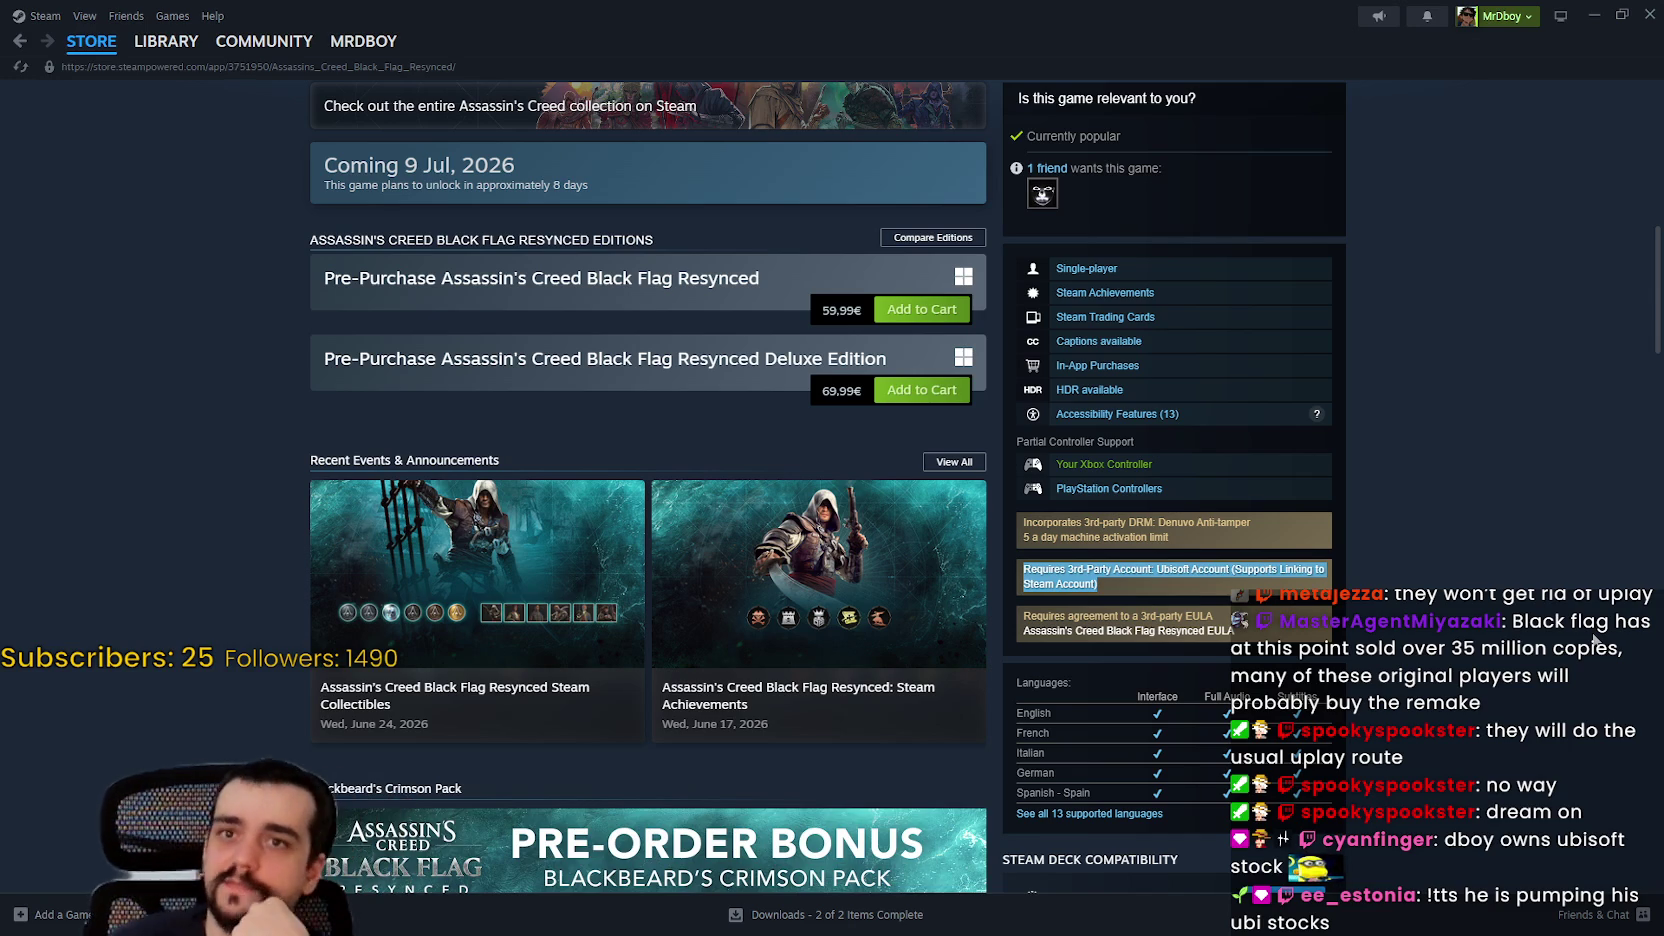
scroll(1150, 300, "down", 5)
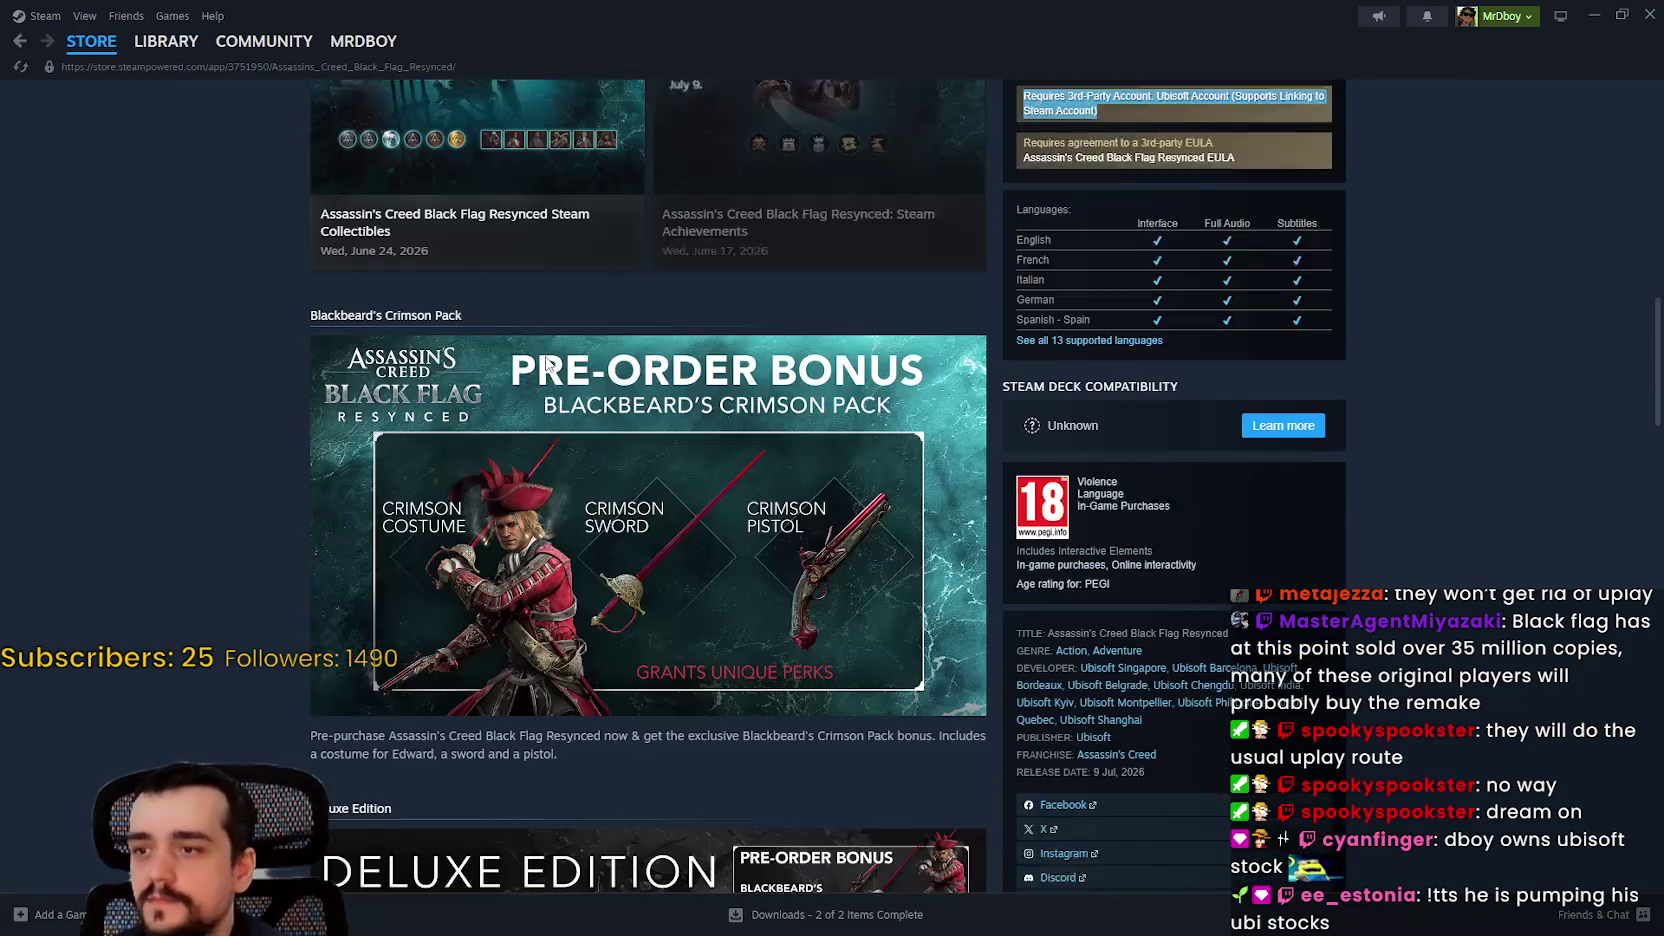
scroll(220, 300, "up", 4)
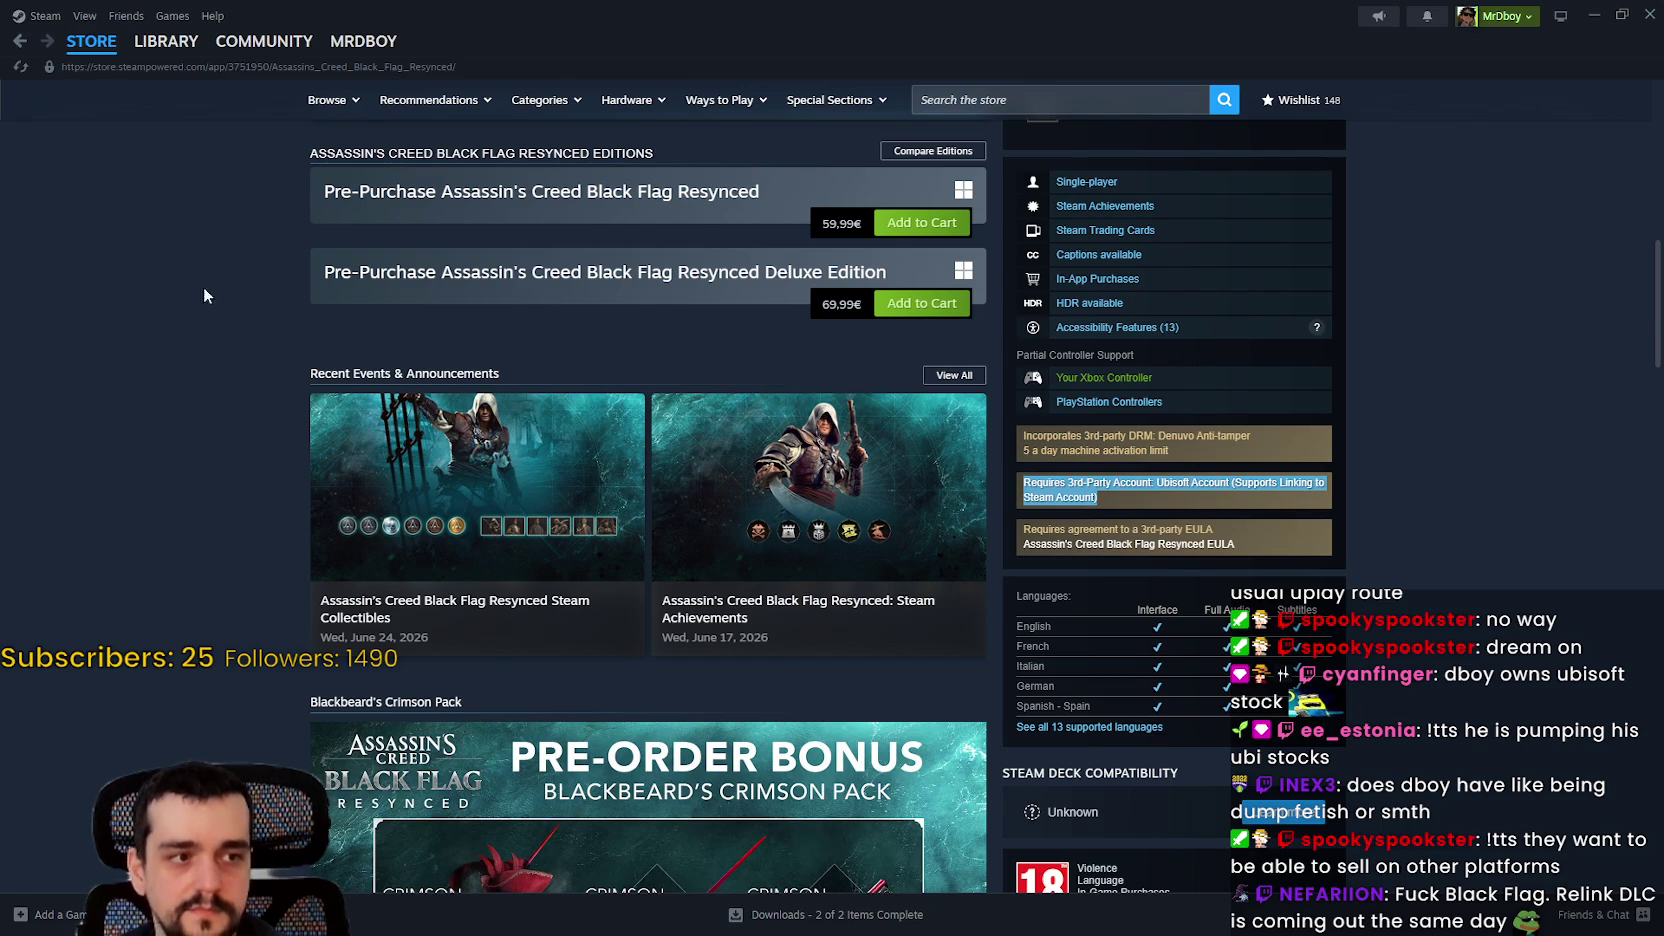
left_click(91, 41)
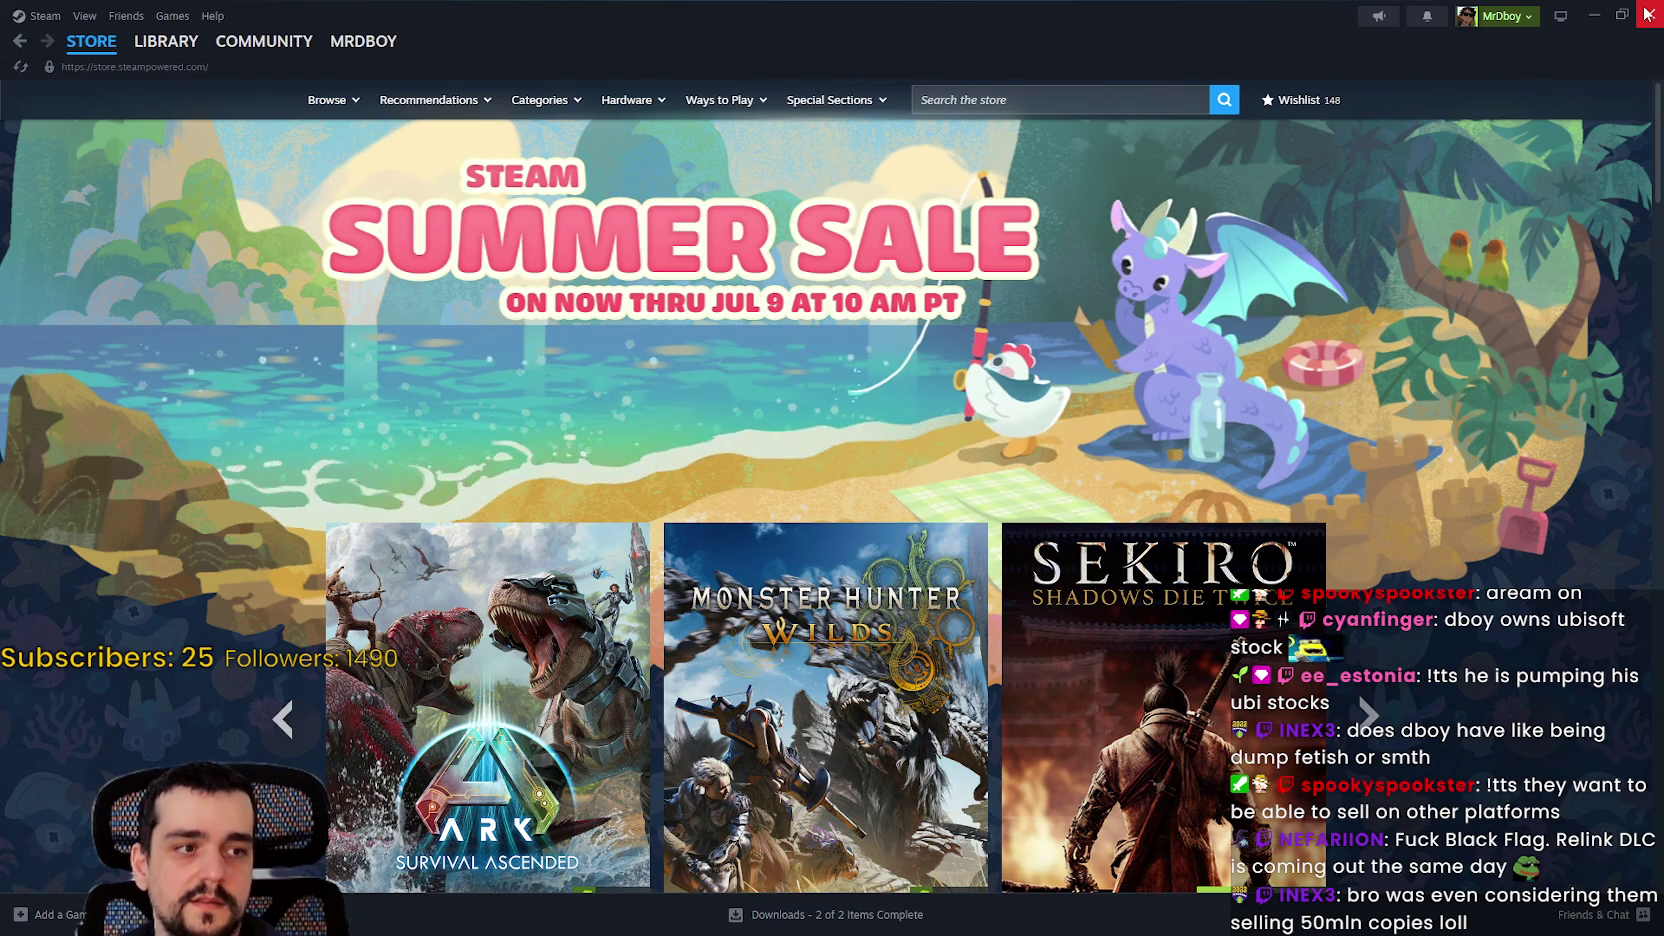
Step: Close Steam to reveal the MR FARMBOY debug build running in Godot
scroll(1462, 651, "down", 2)
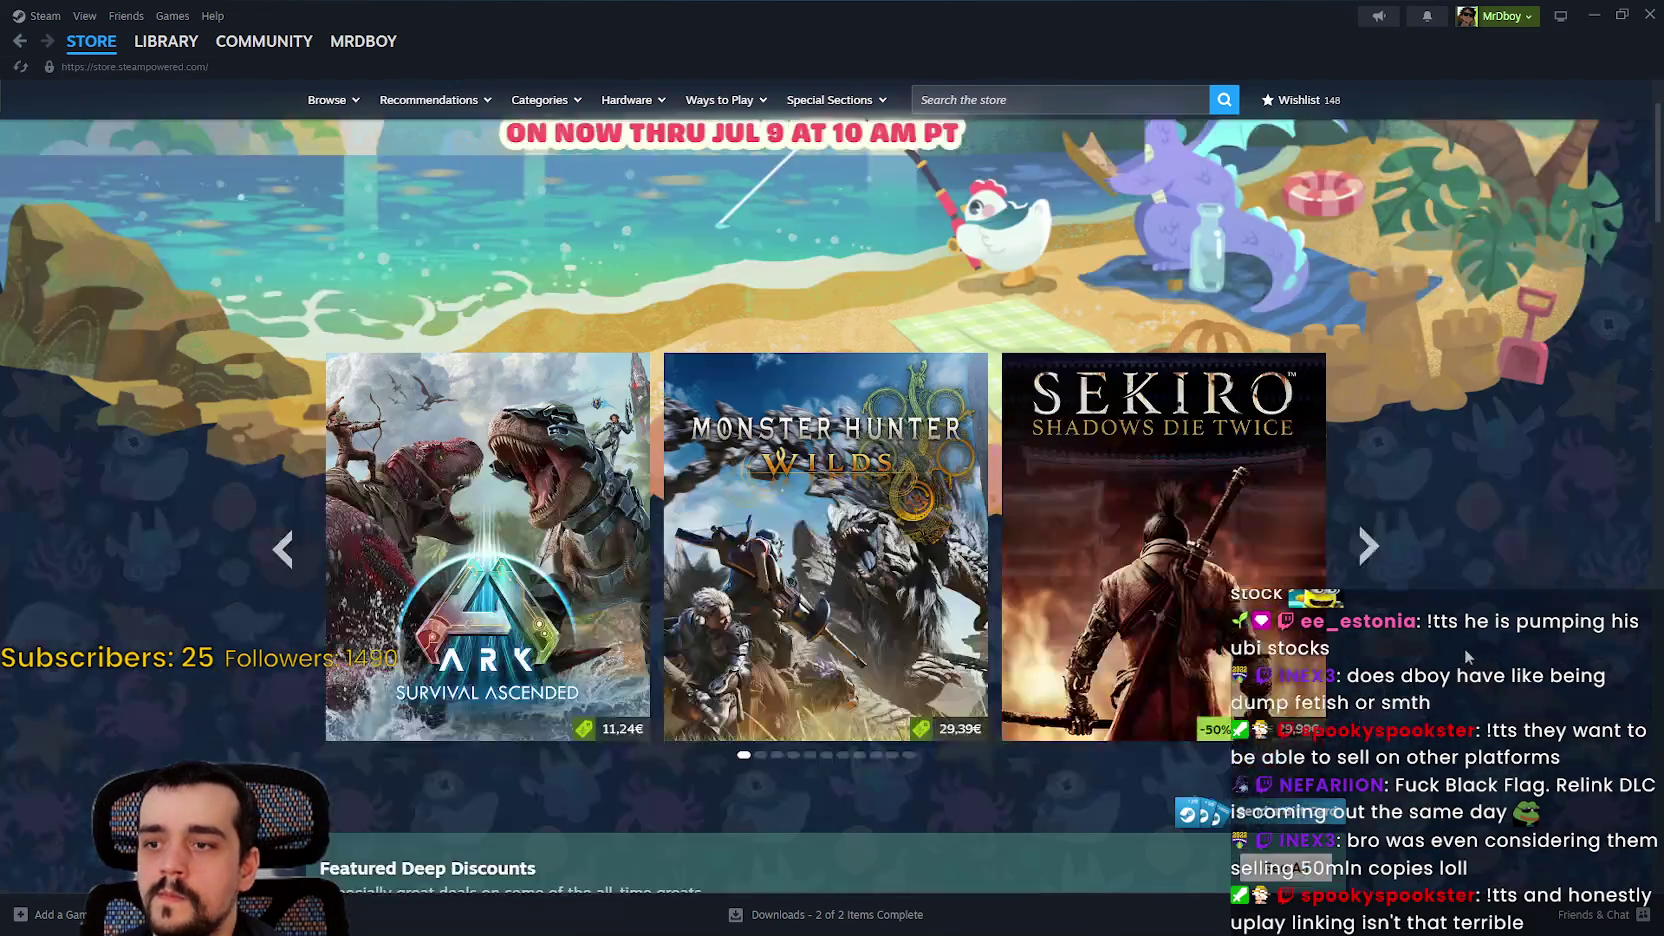
scroll(1466, 640, "up", 2)
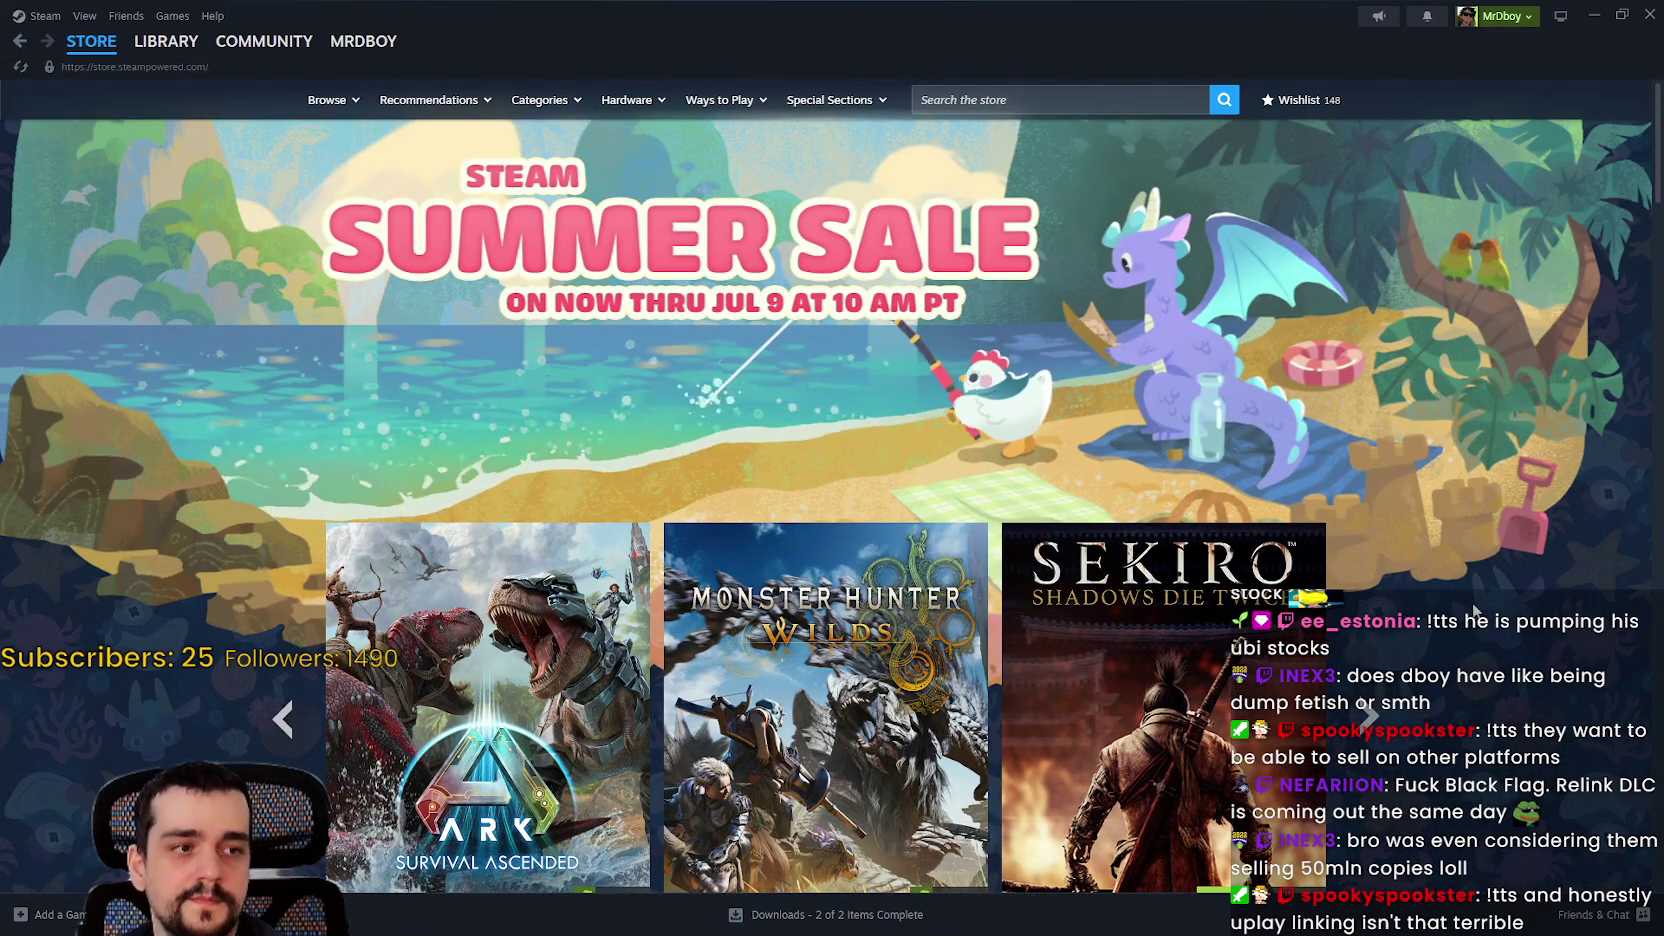
left_click(1649, 14)
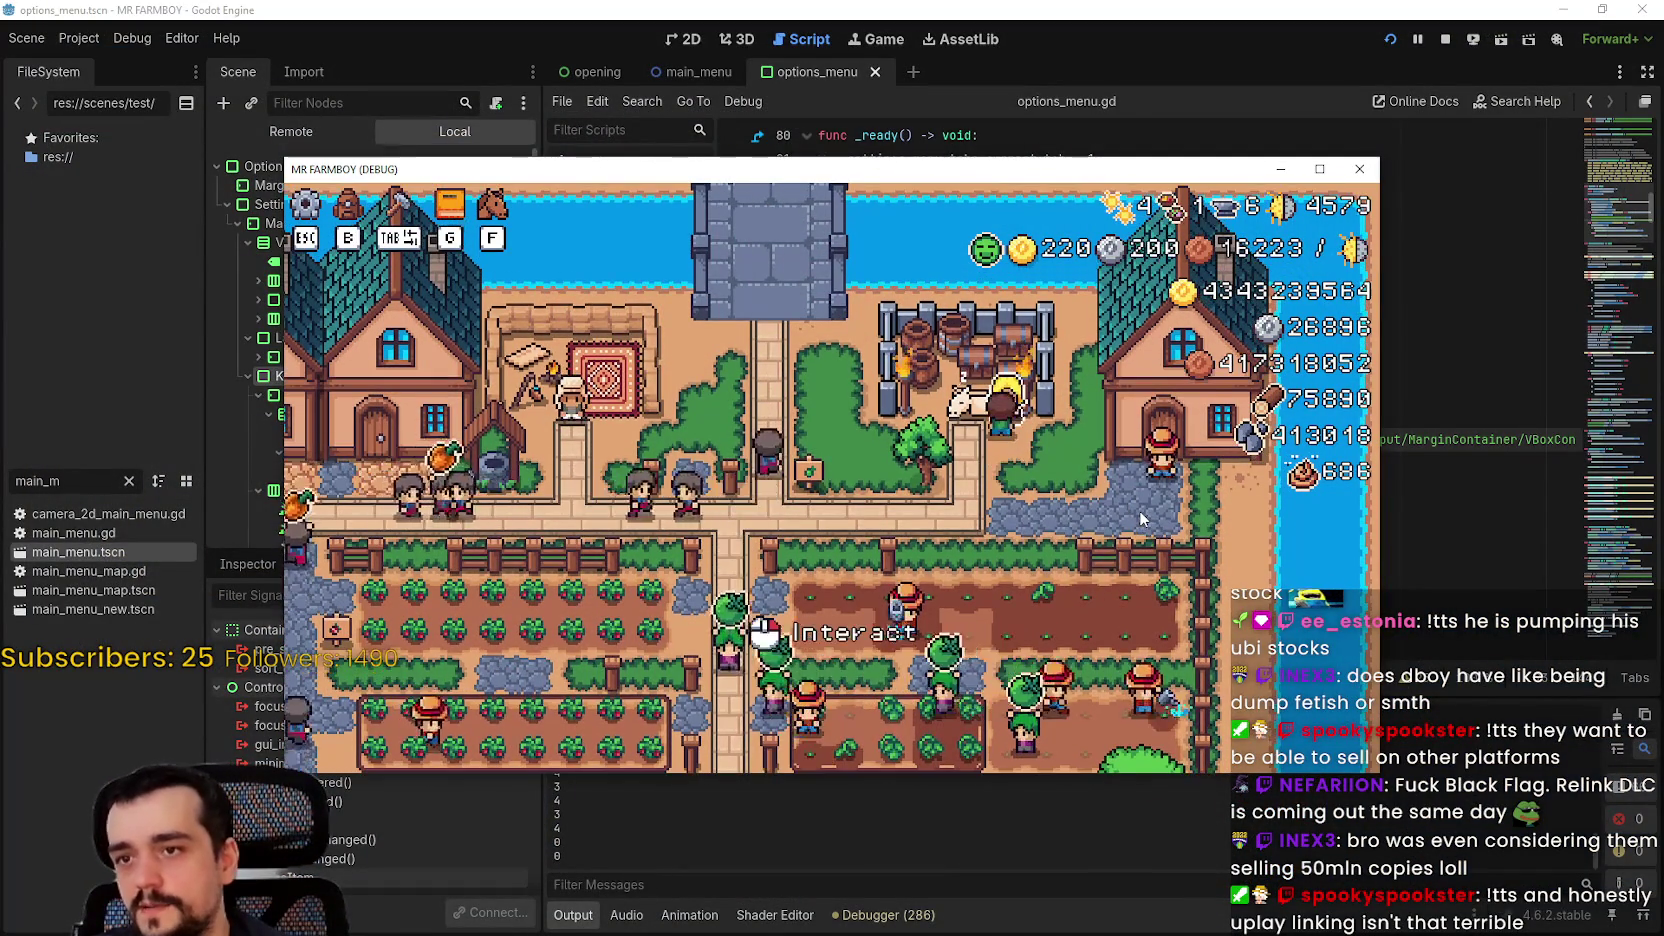
Step: Open the King's Envoy trade request, browse its items, then close the panel
left_click(1140, 509)
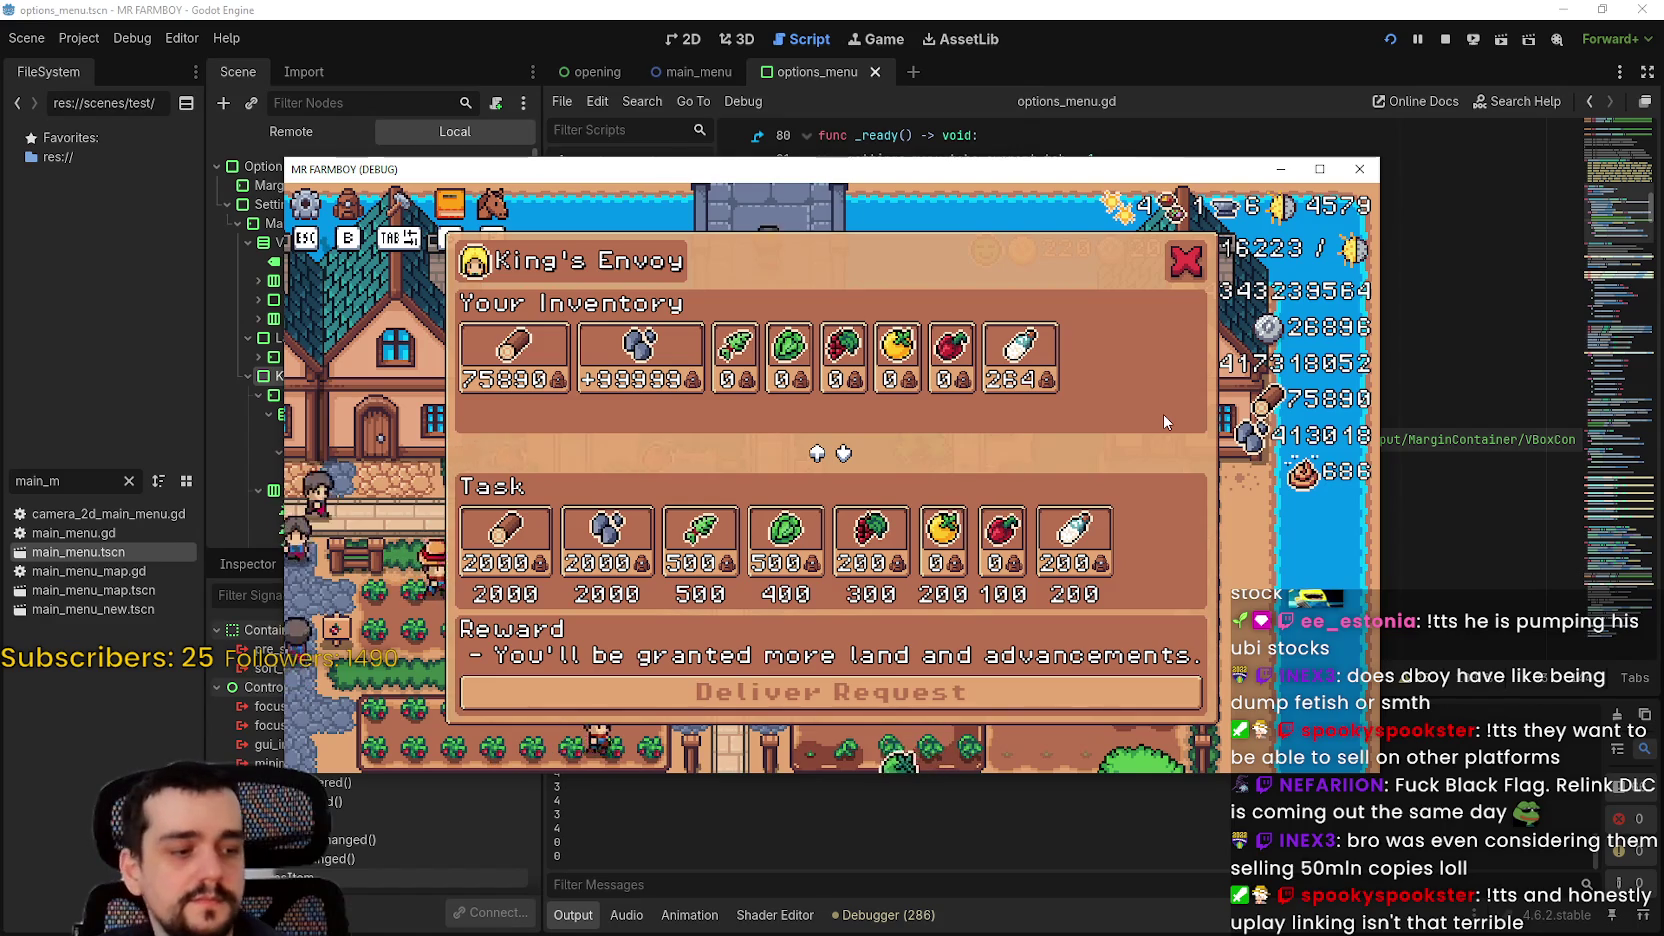
mouse_move(1072, 375)
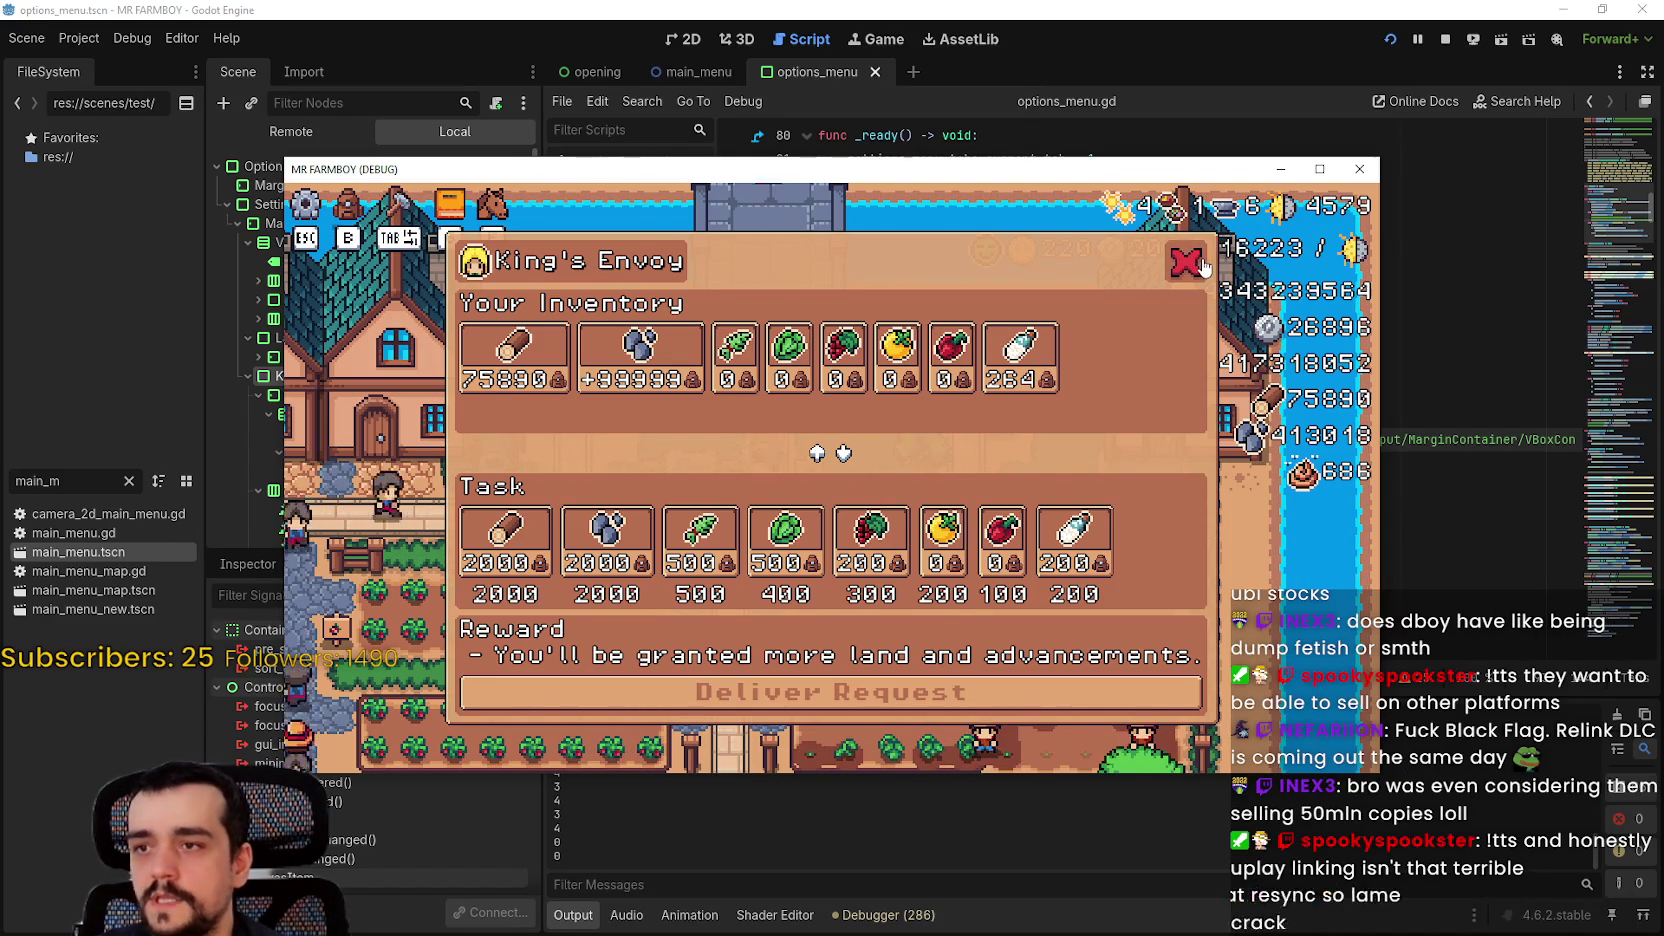
key("Escape")
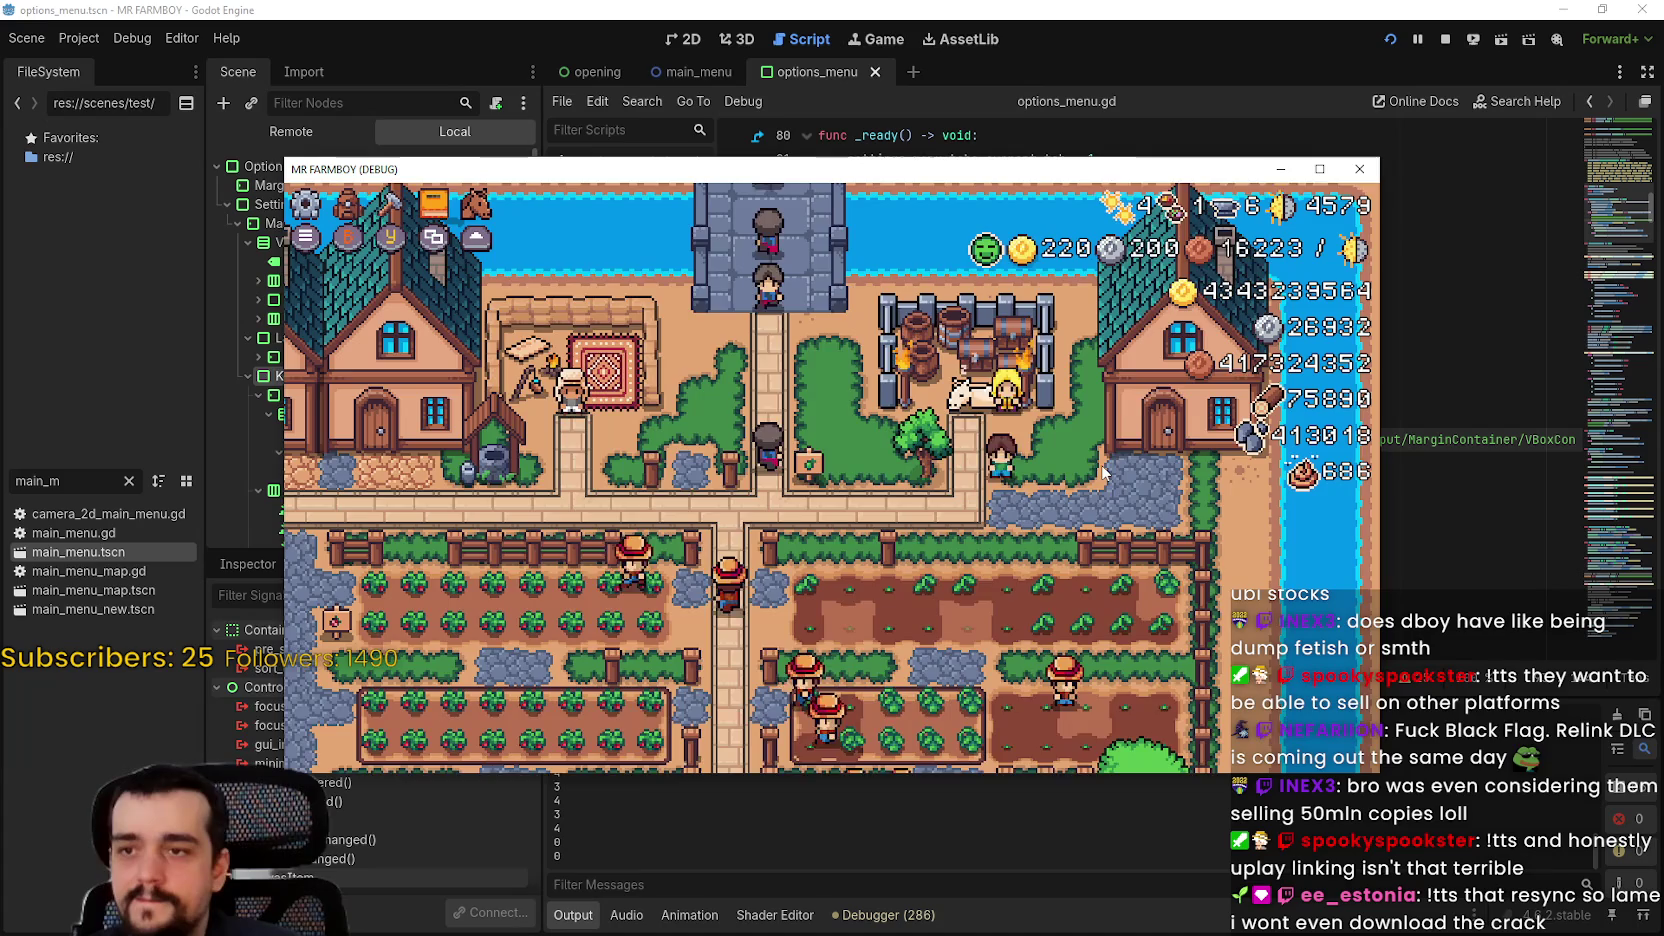
key("e")
key("Right")
key("Right")
key("Right")
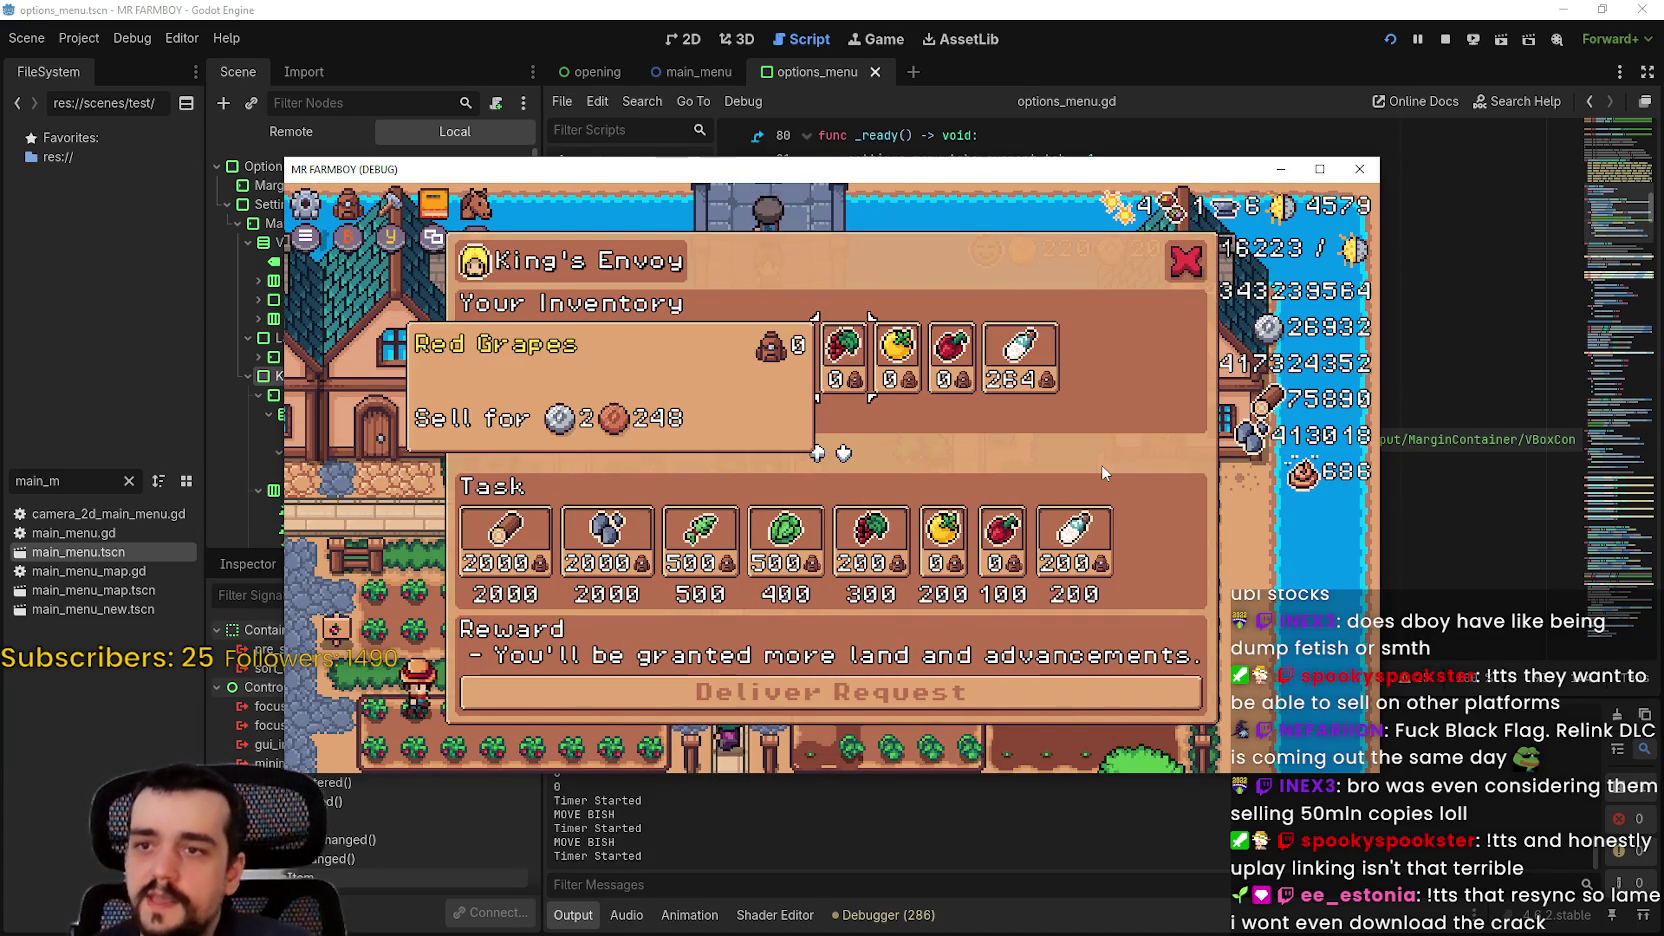
key("Right")
key("Right")
key("Right")
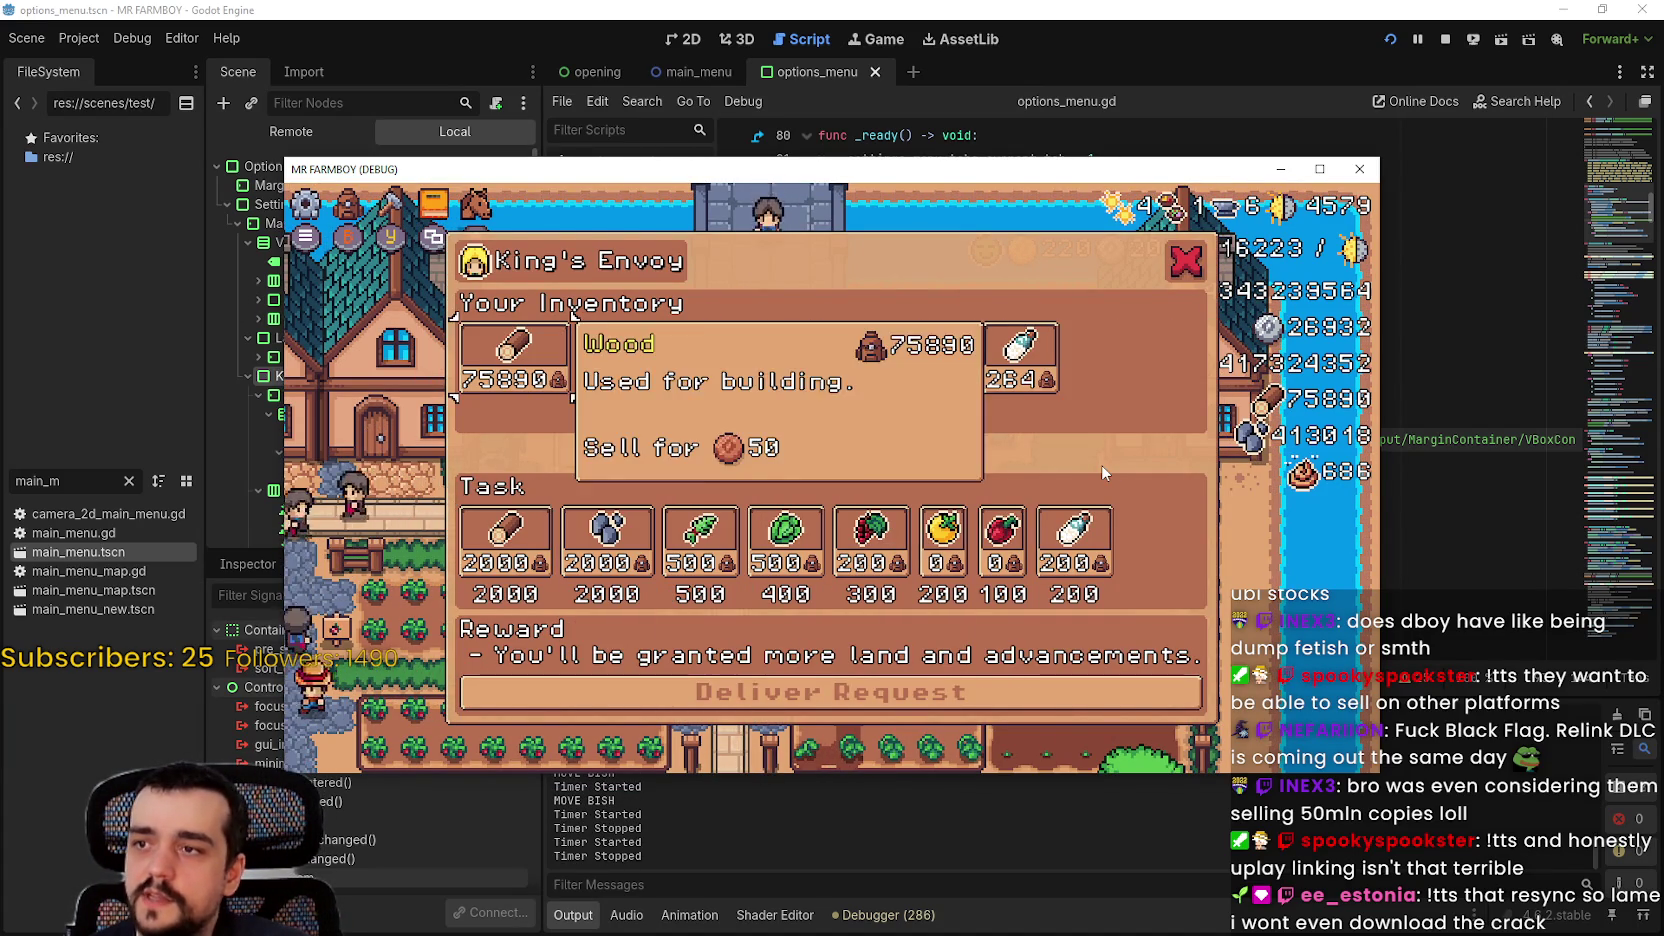
key("Right")
key("Right")
key("Right")
key("Right")
key("Right")
key("Right")
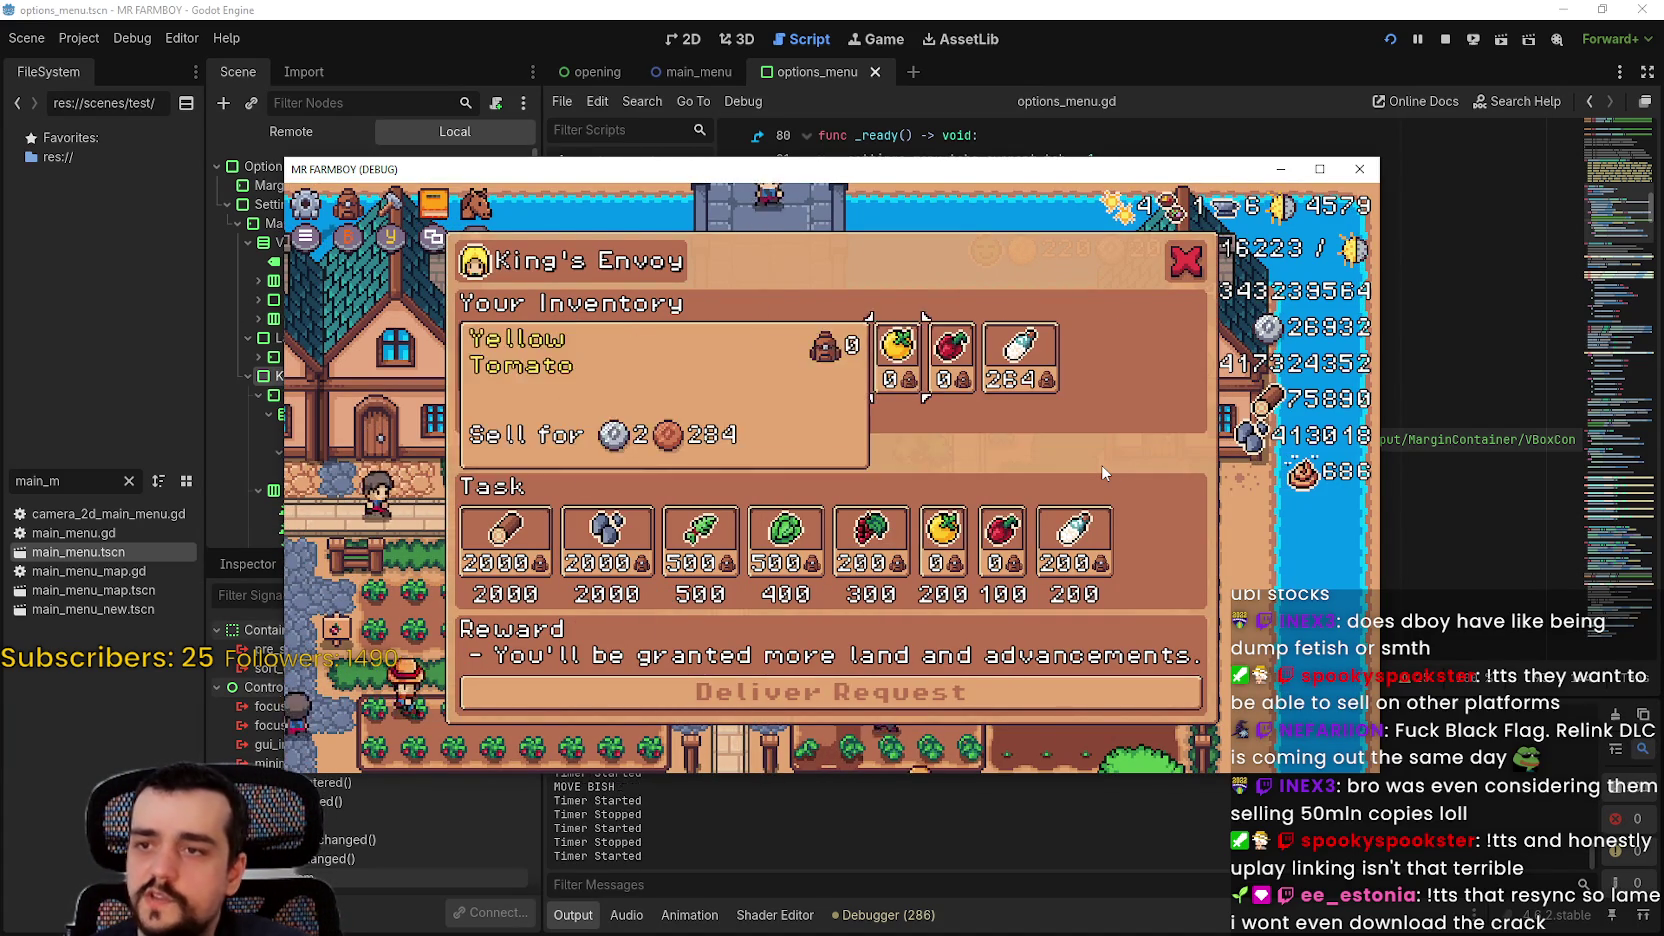
key("Down")
key("Down")
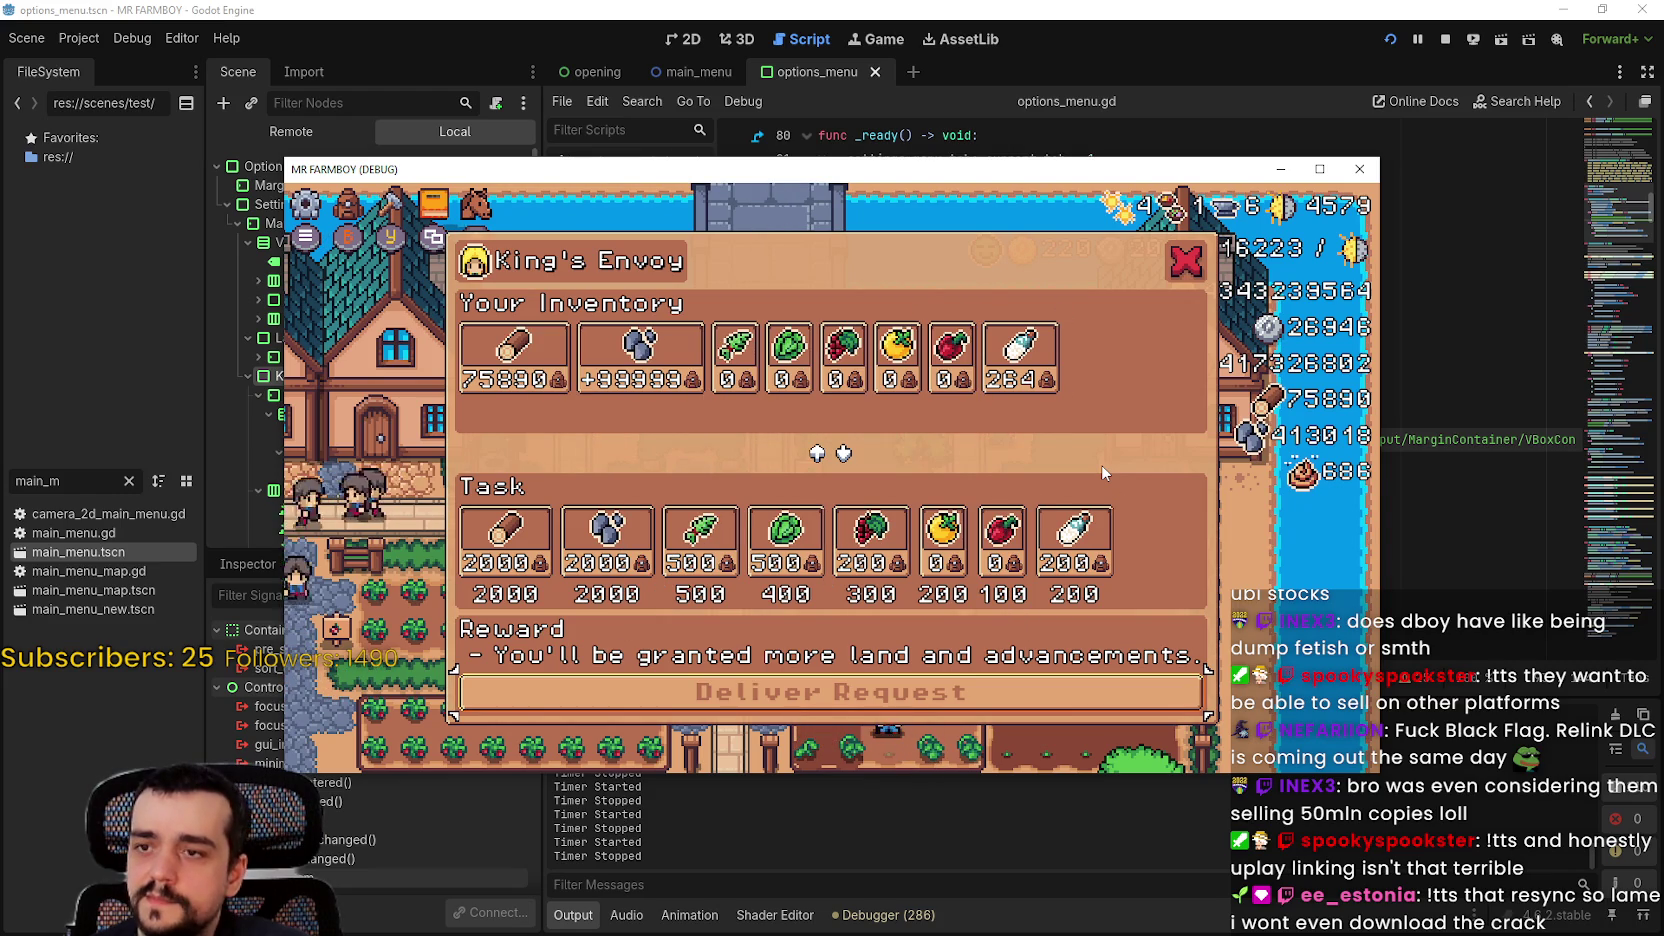
key("Up")
key("Up")
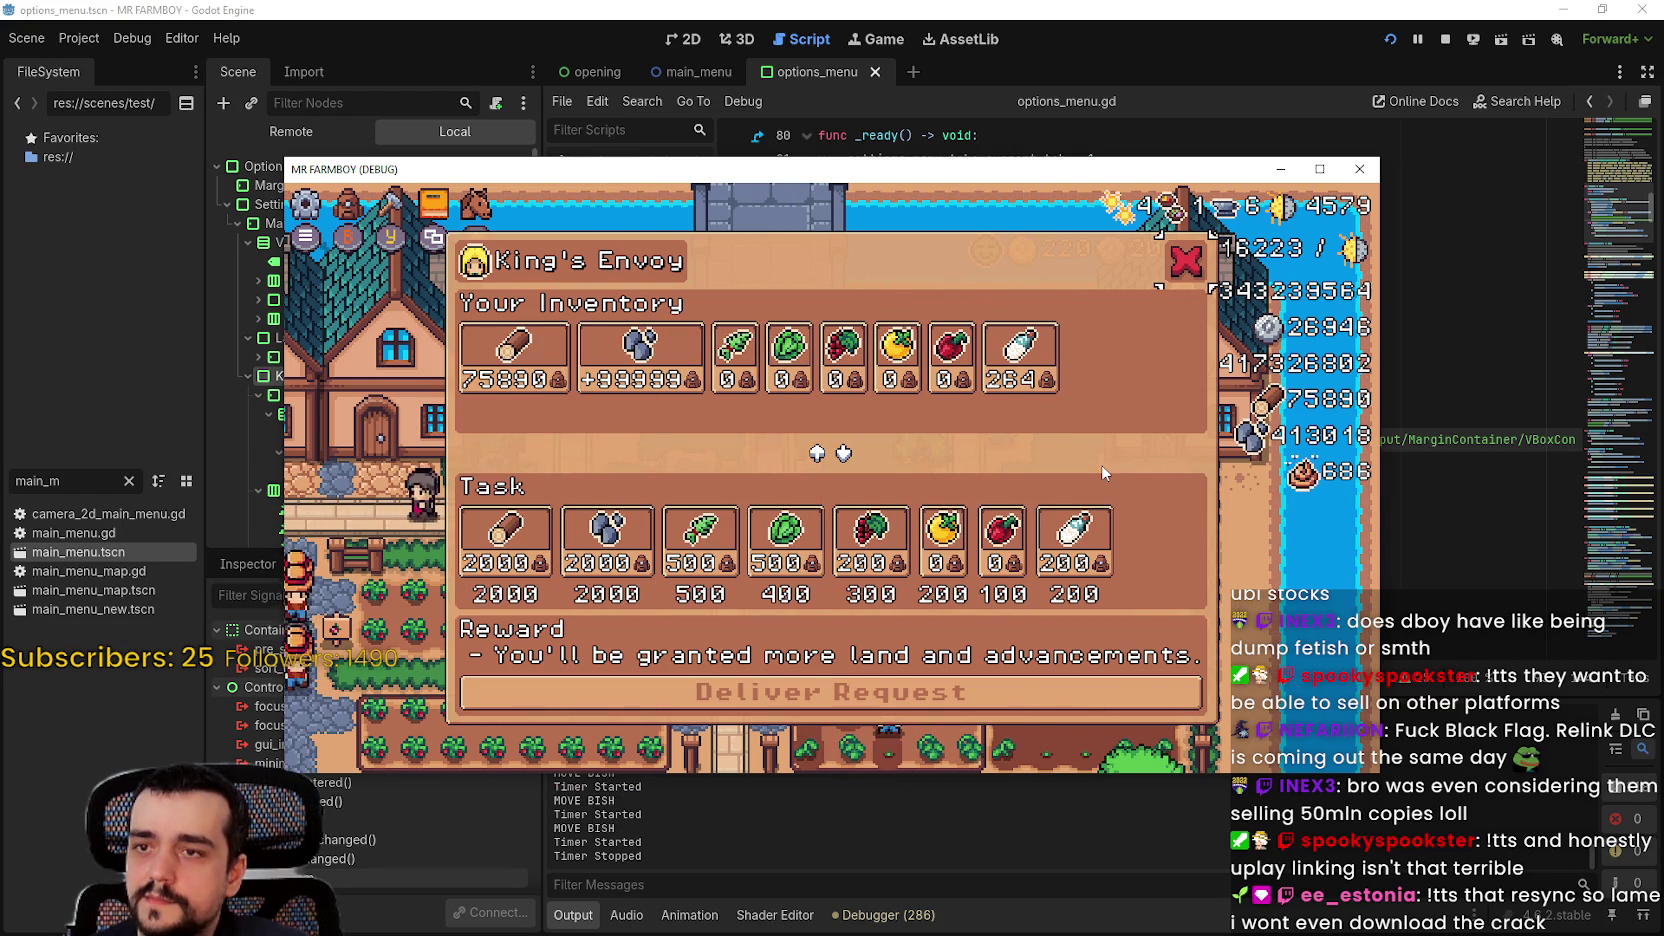
key("Return")
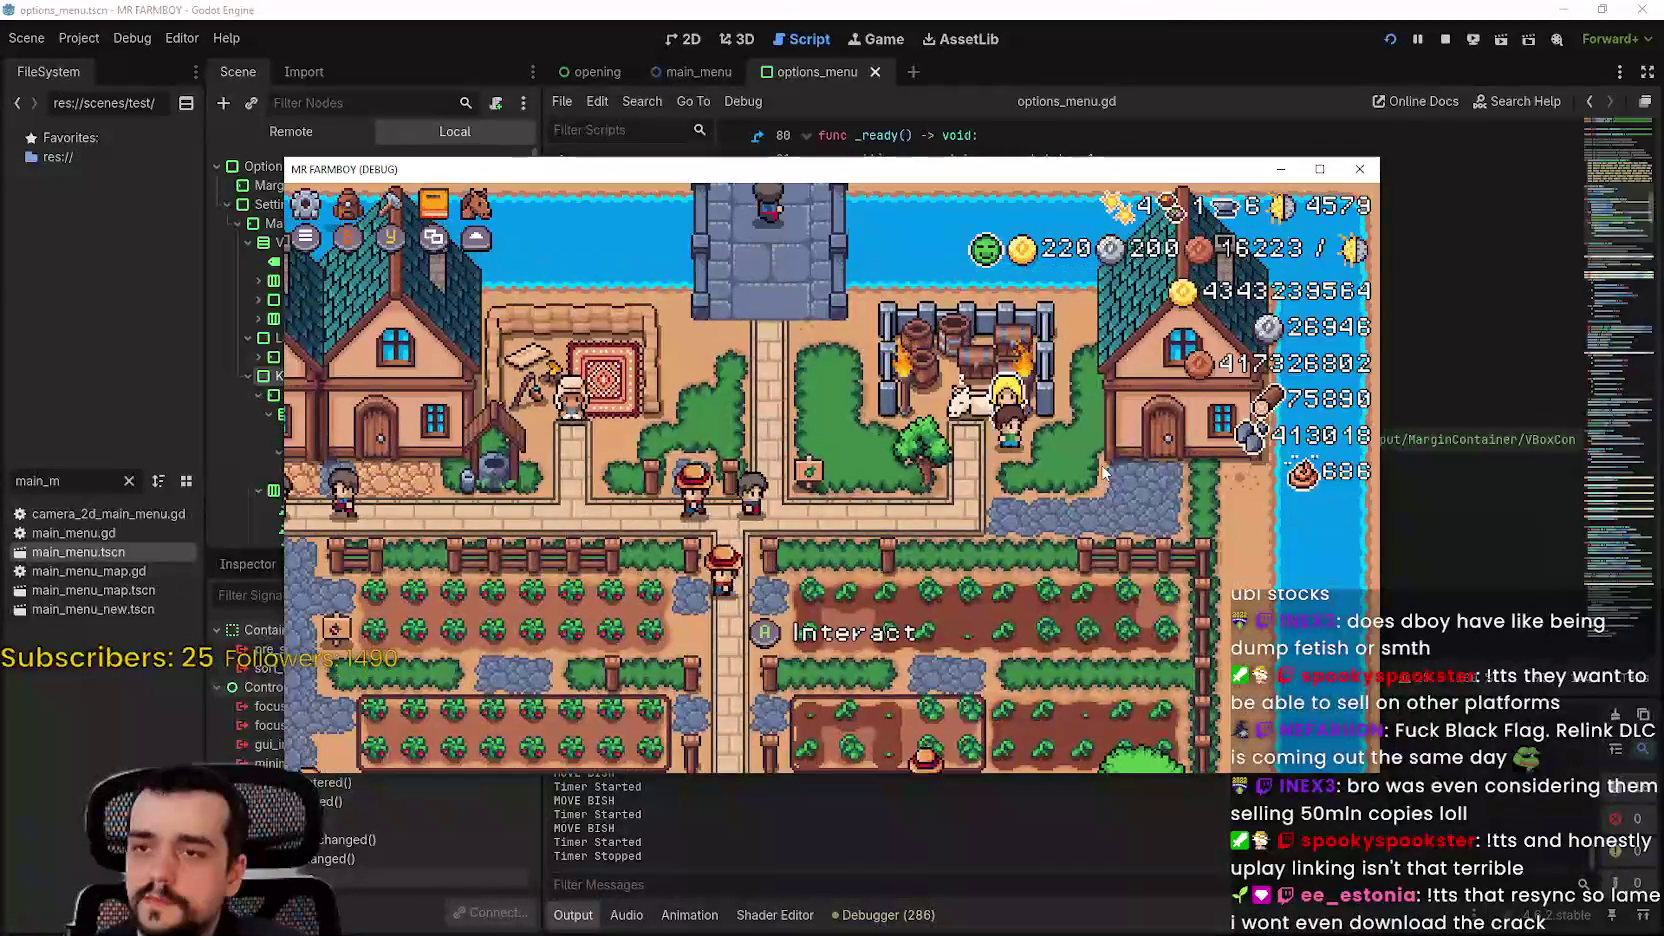
key("Return")
key("Escape")
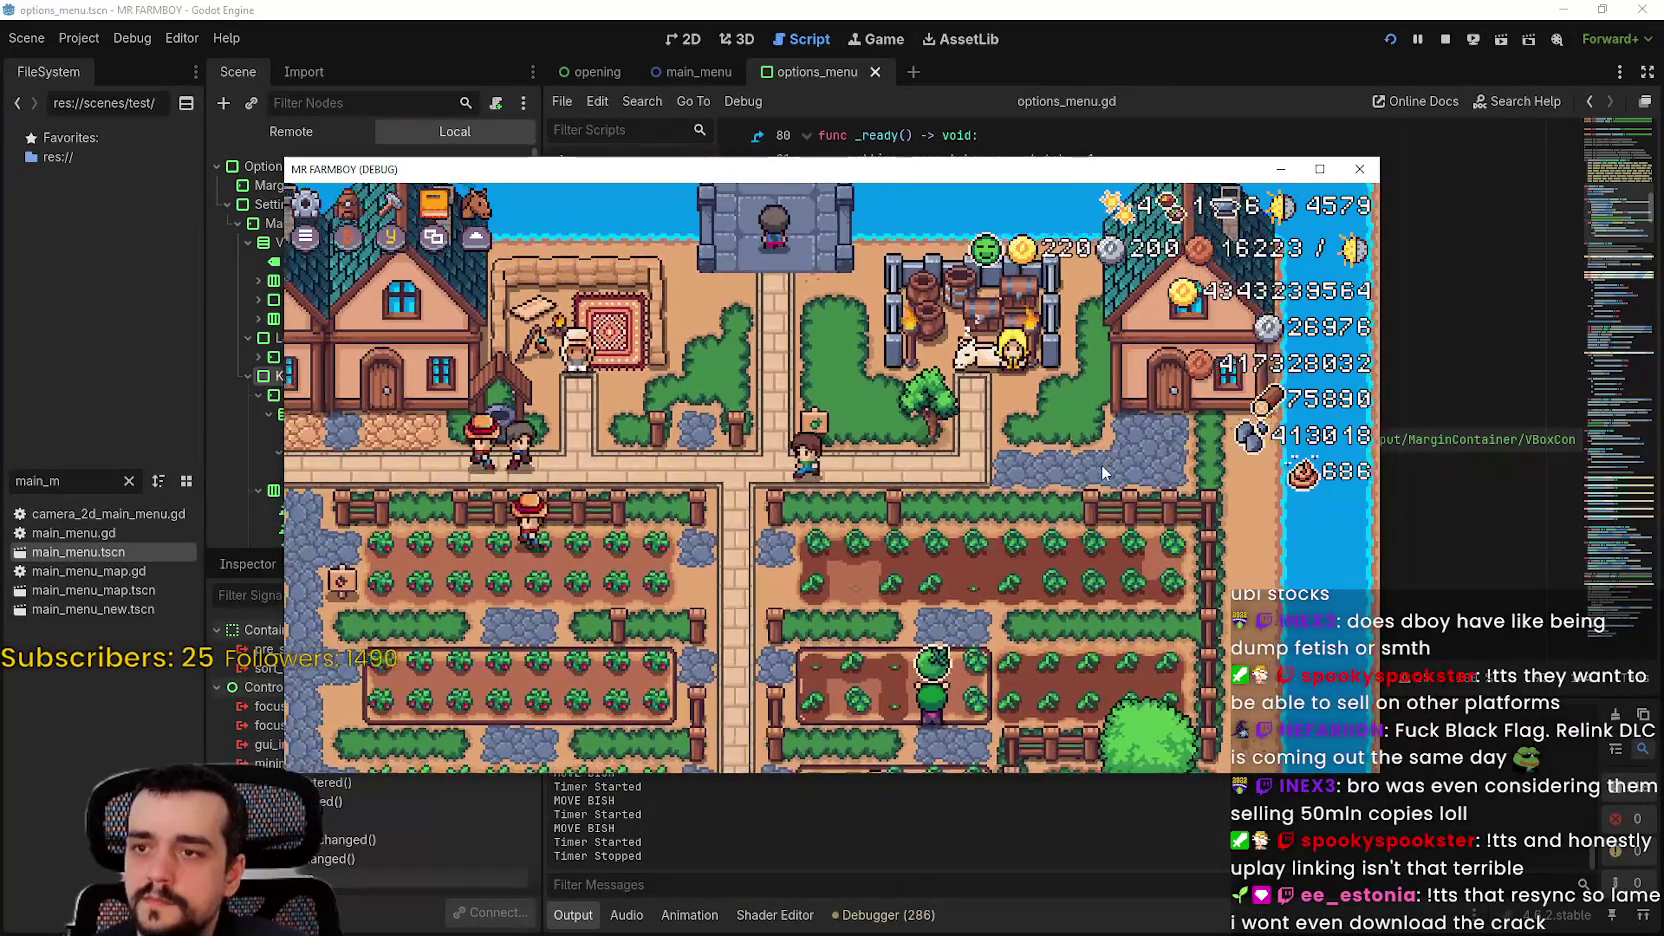
Step: Pause the game, open Options and try the keybinds panel on the Input page
key("Escape")
key("Down")
key("Return")
key("Right")
key("Down")
key("Return")
key("Escape")
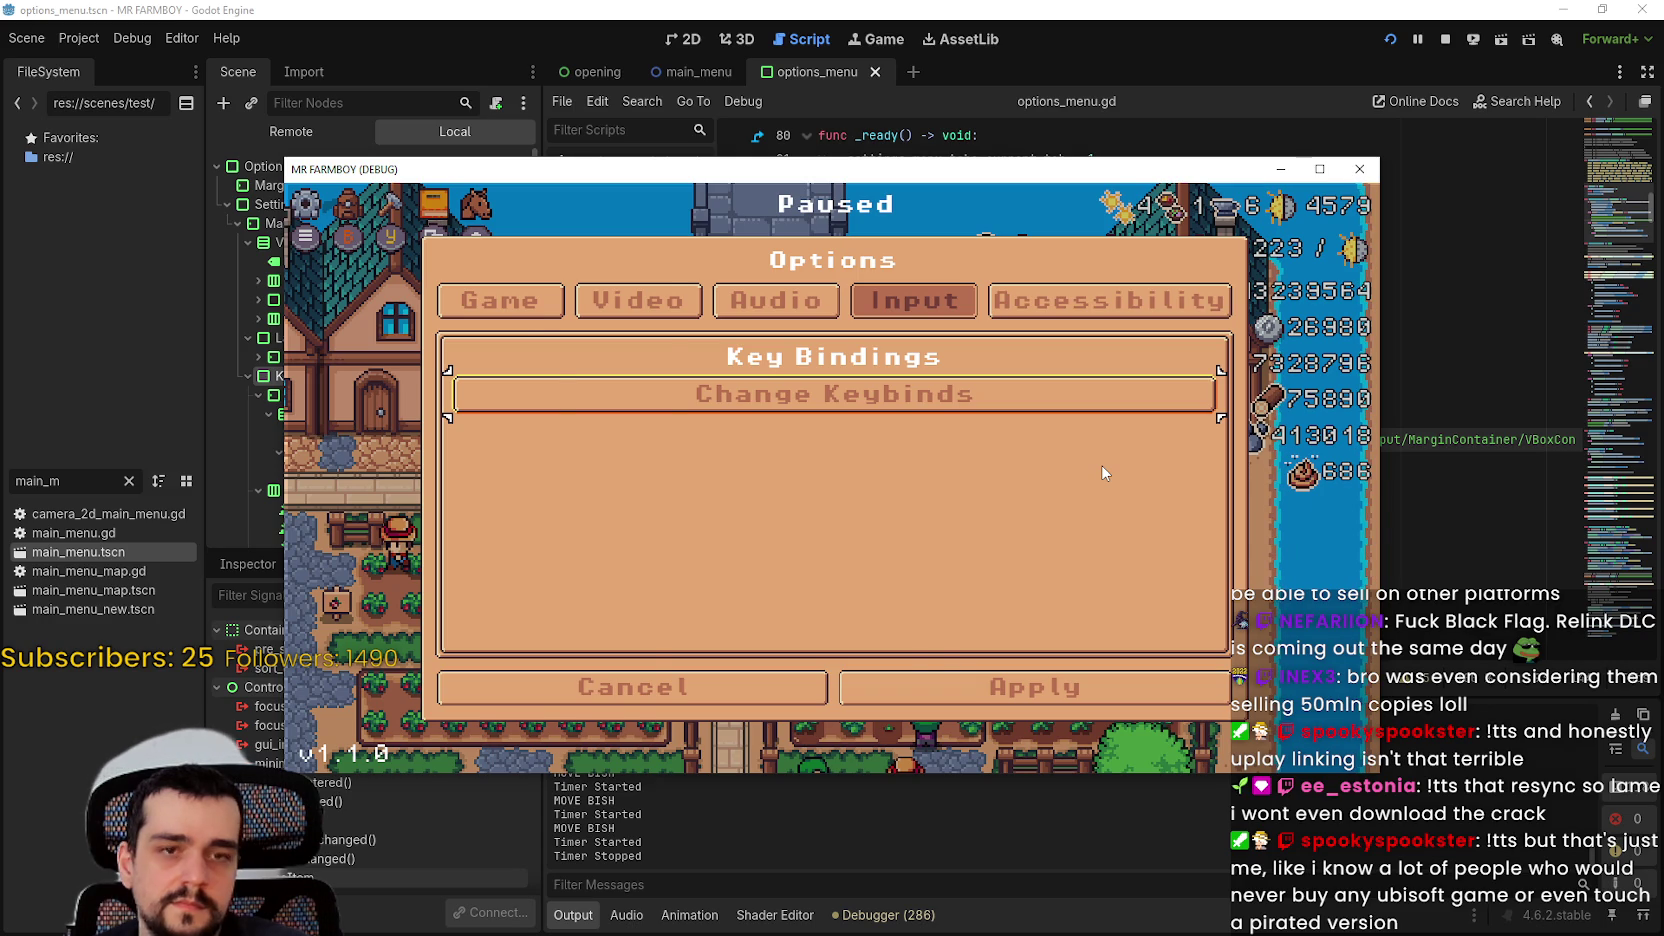
Step: Back out of Options with Esc, resume the game, then pause again to show the Paused menu
key("Escape")
key("Down")
key("Return")
key("Escape")
key("Up")
key("Return")
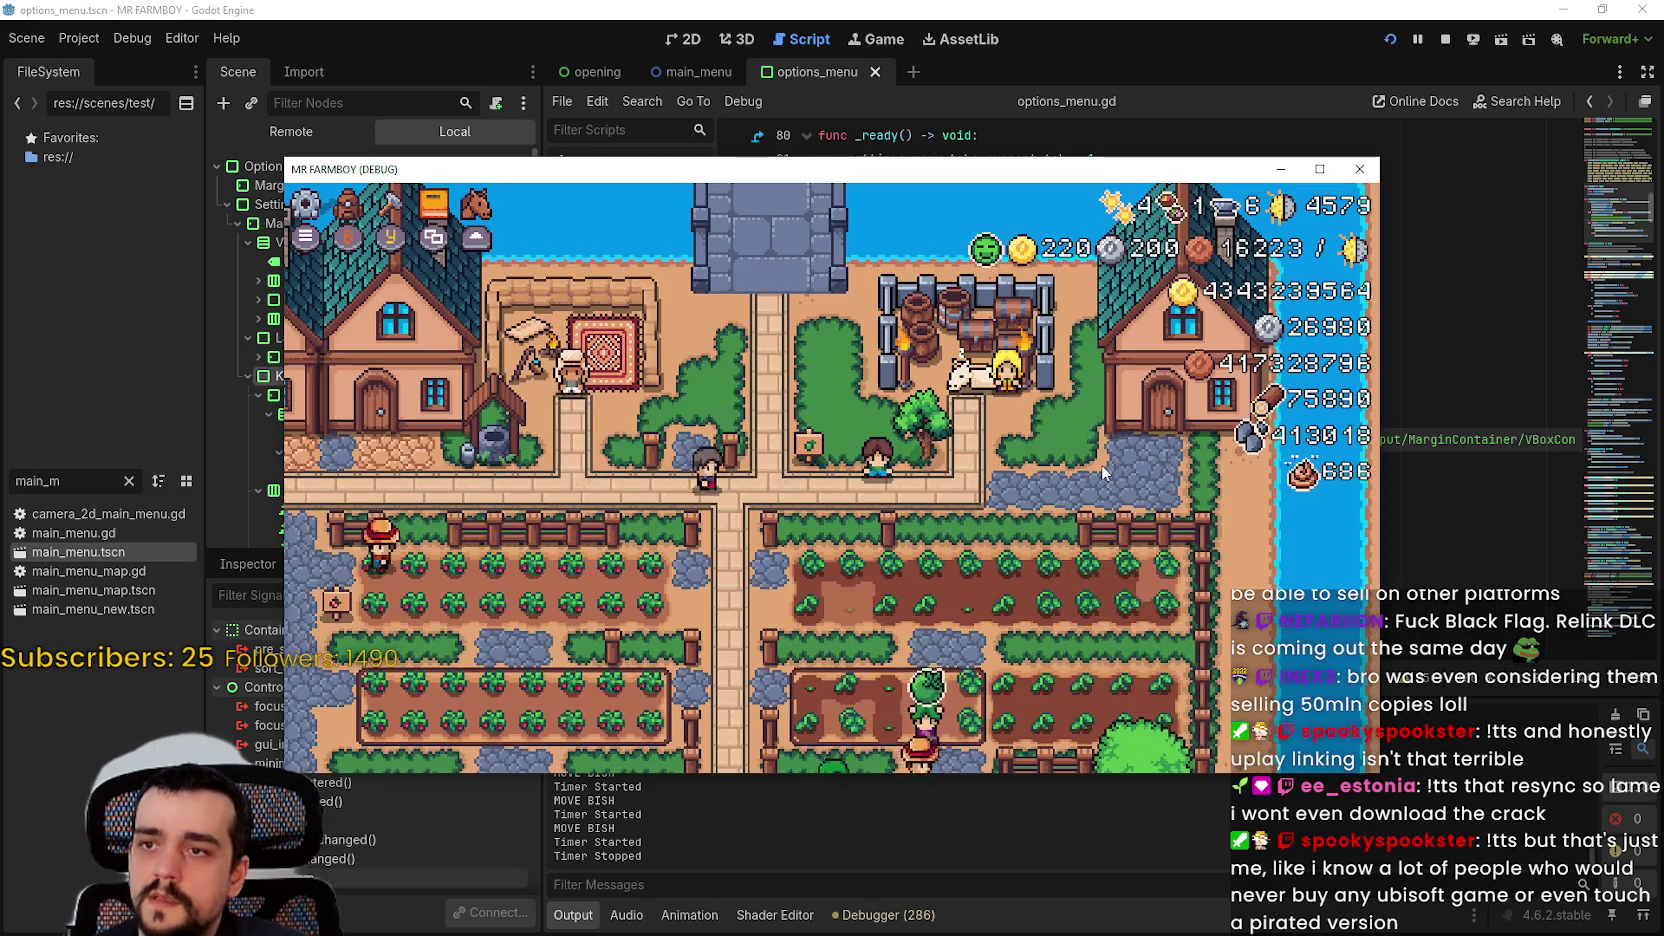
key("Escape")
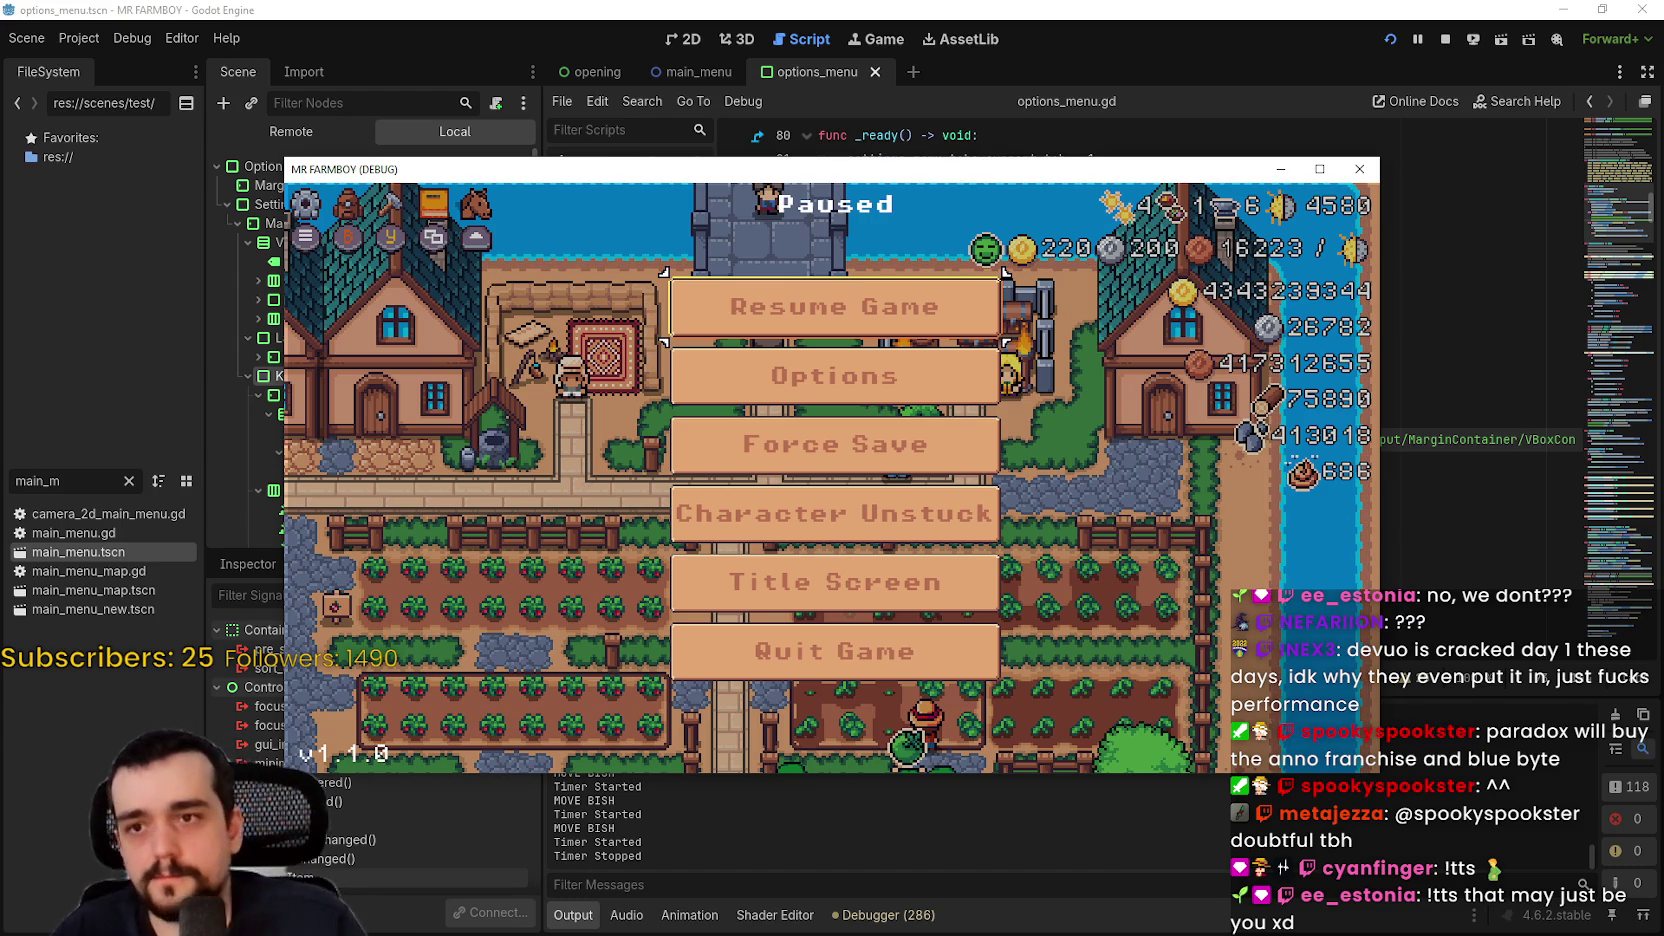
Step: Maximize the running game window, then pause and choose Resume Game from the pause menu
left_click(1320, 169)
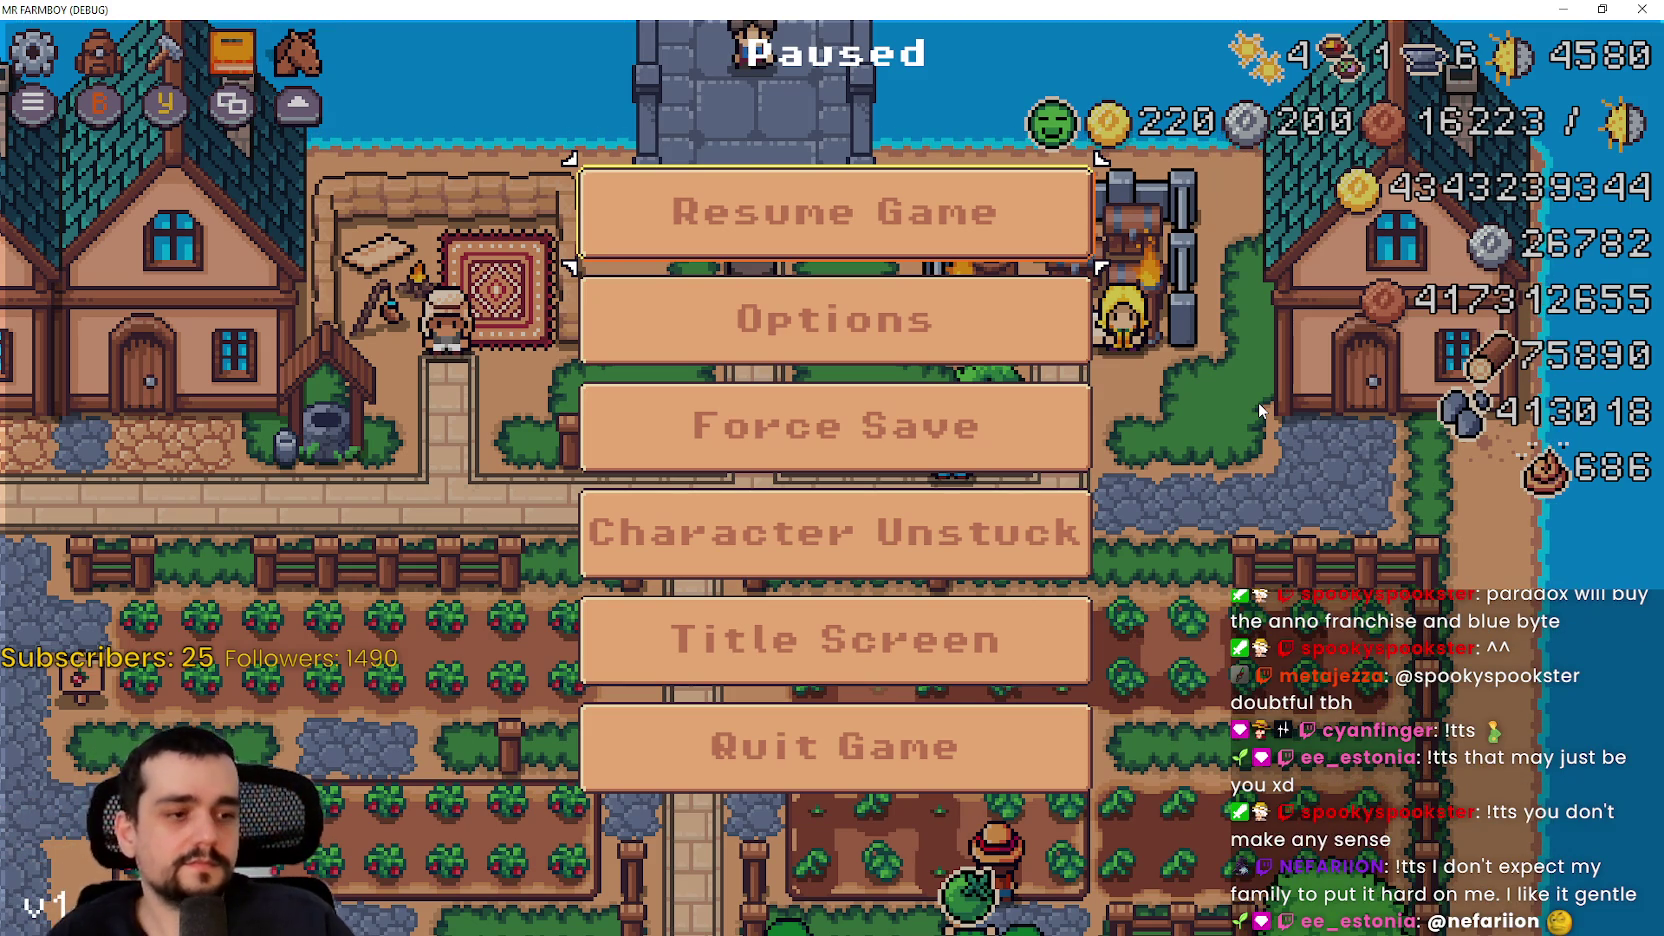
key("Return")
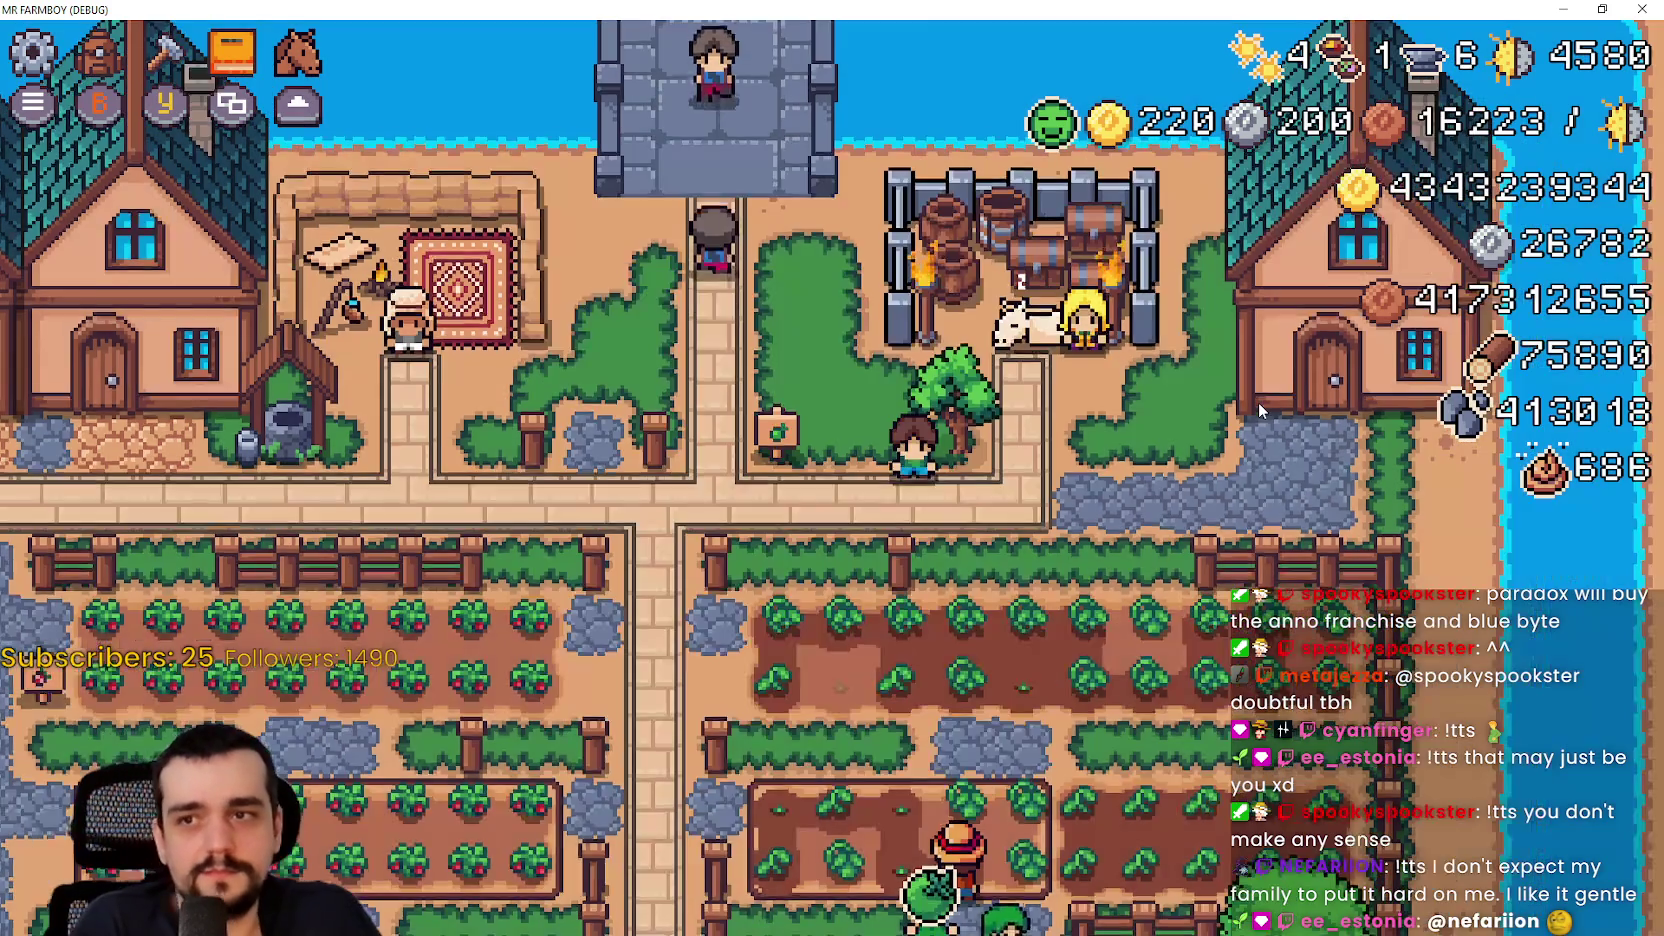
key("Escape")
key("Down")
key("Down")
key("Down")
key("Down")
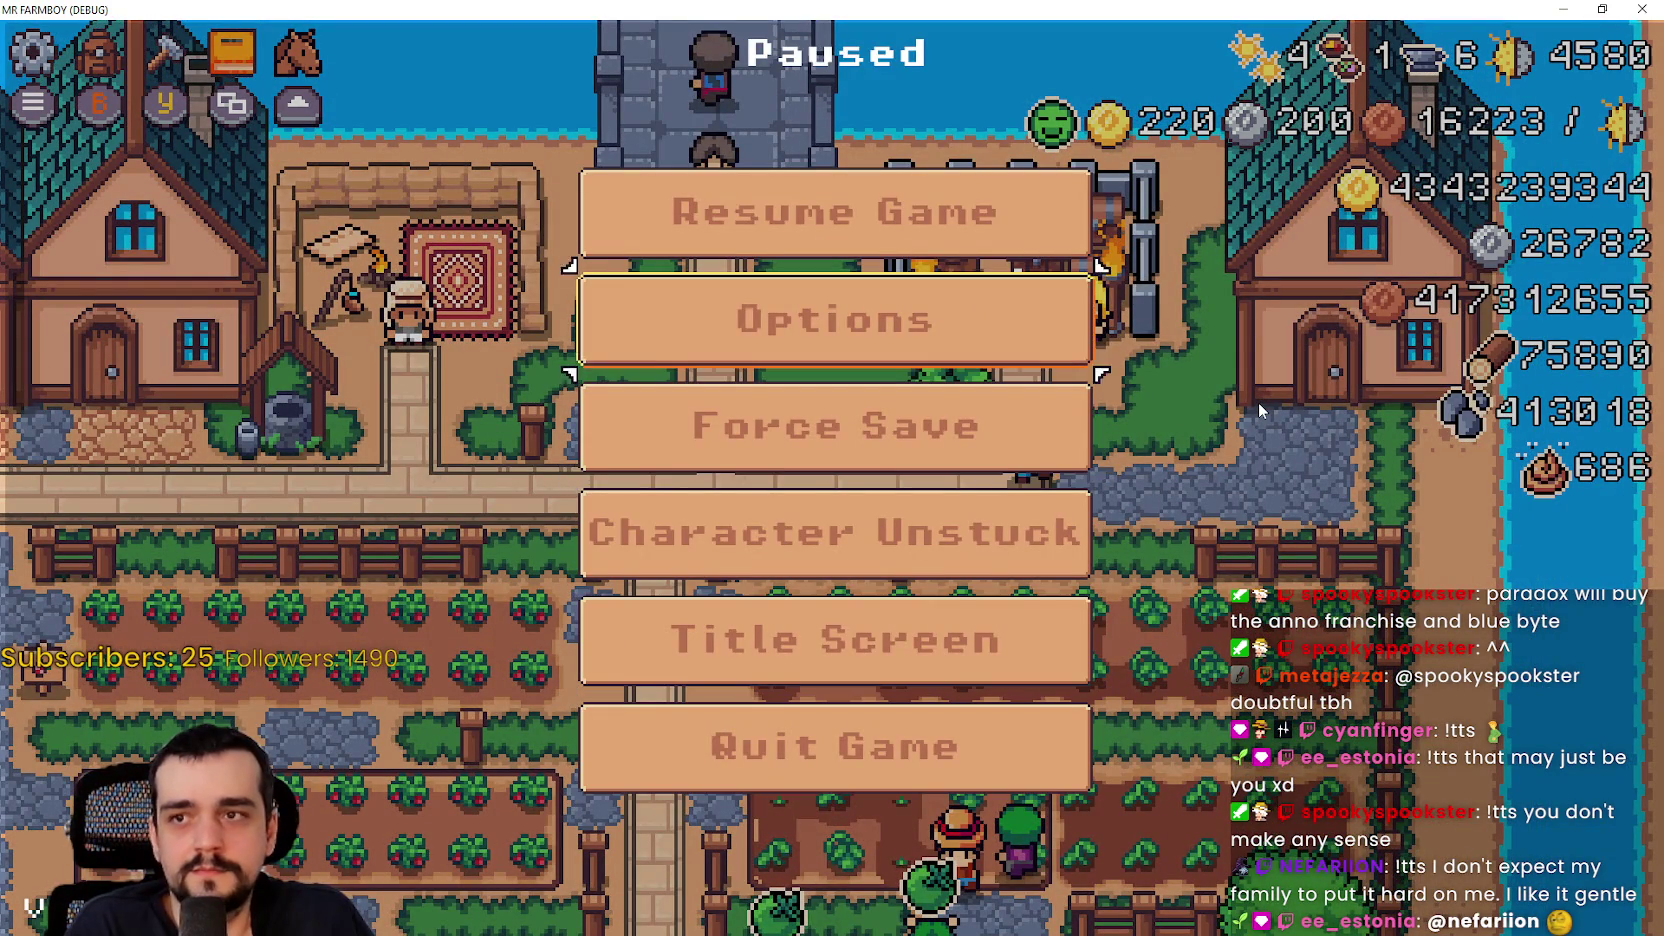
key("Up")
key("Return")
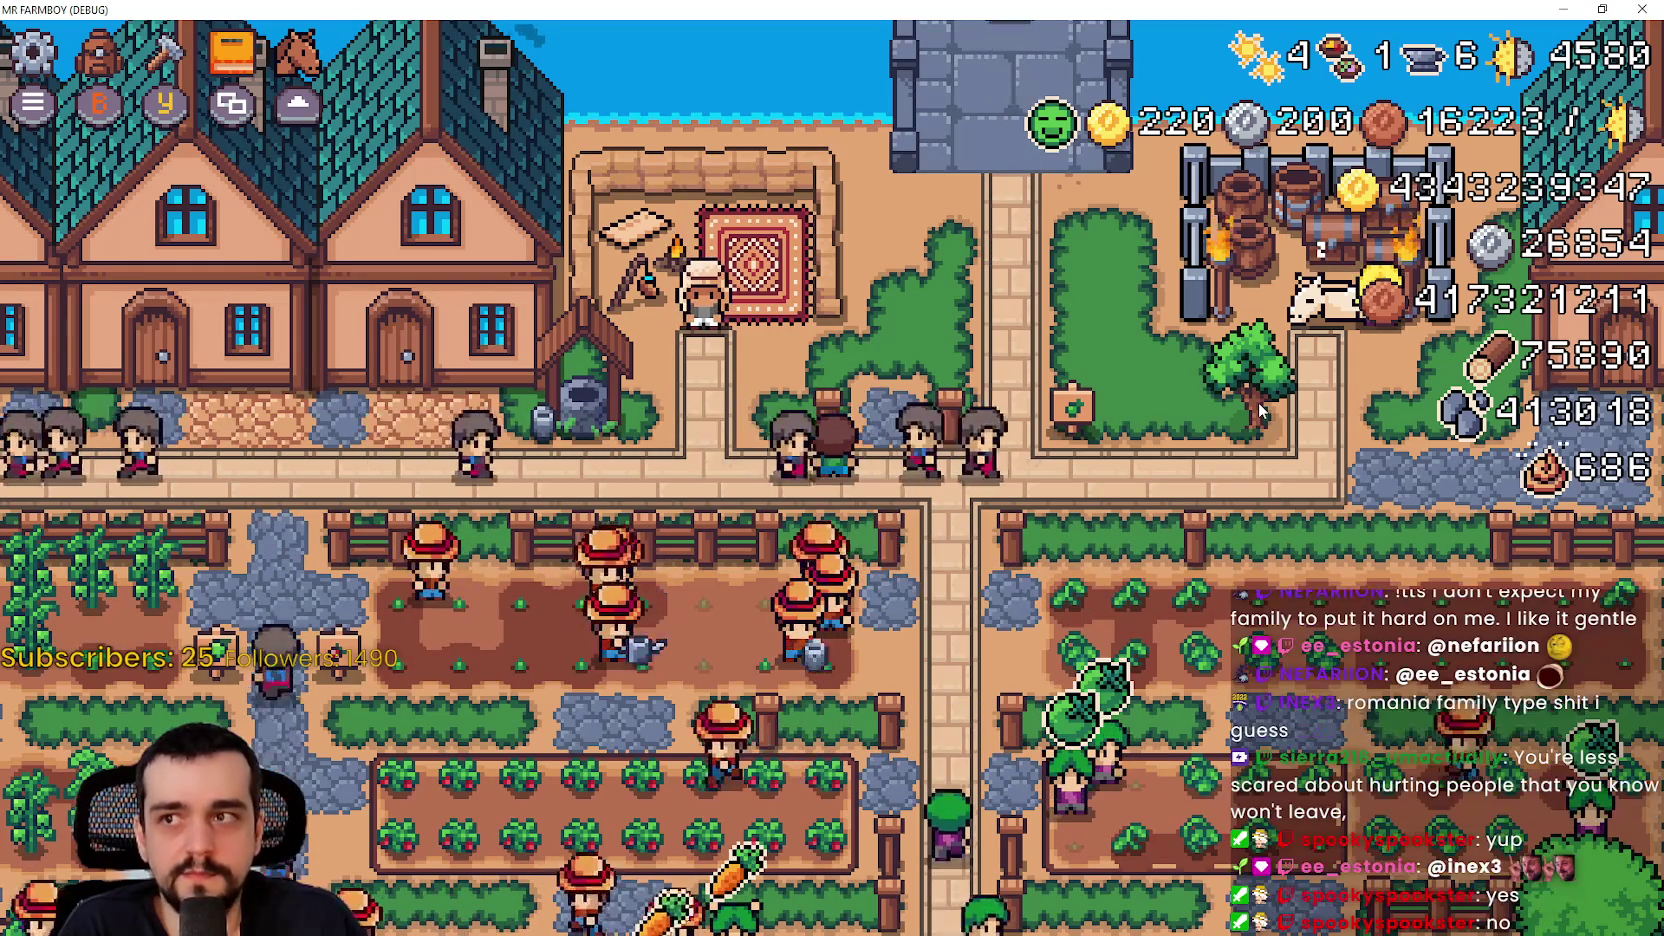
Step: Walk the farmer down across the field and harvest along the strawberry bed
key("a")
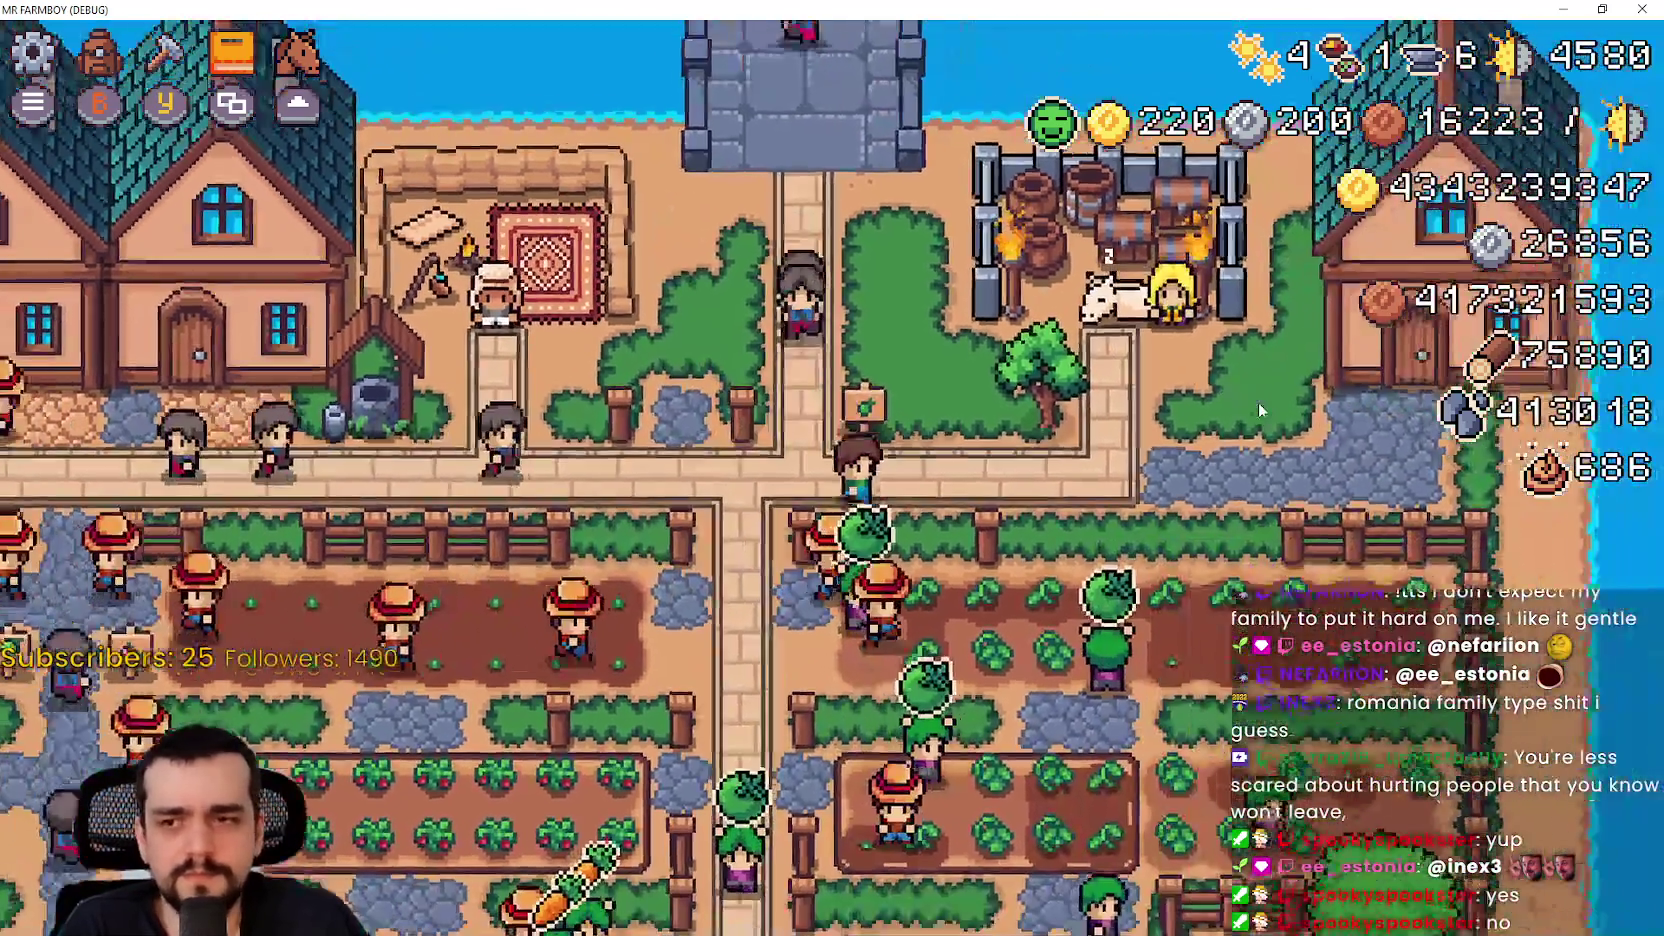
key("s")
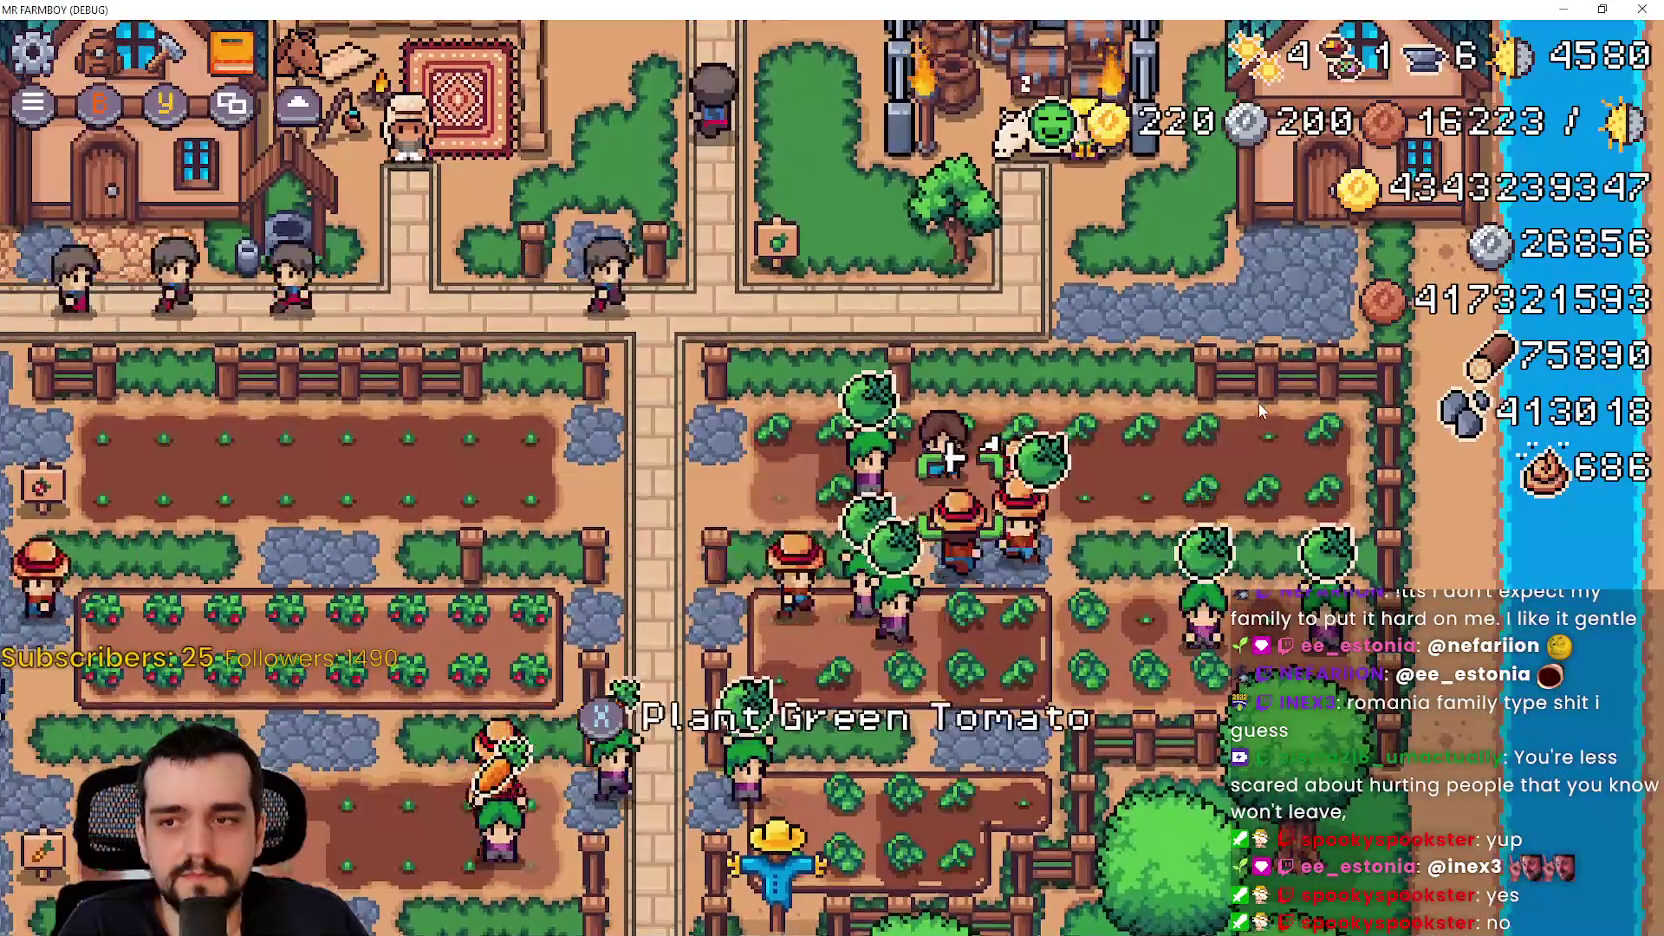
key("a")
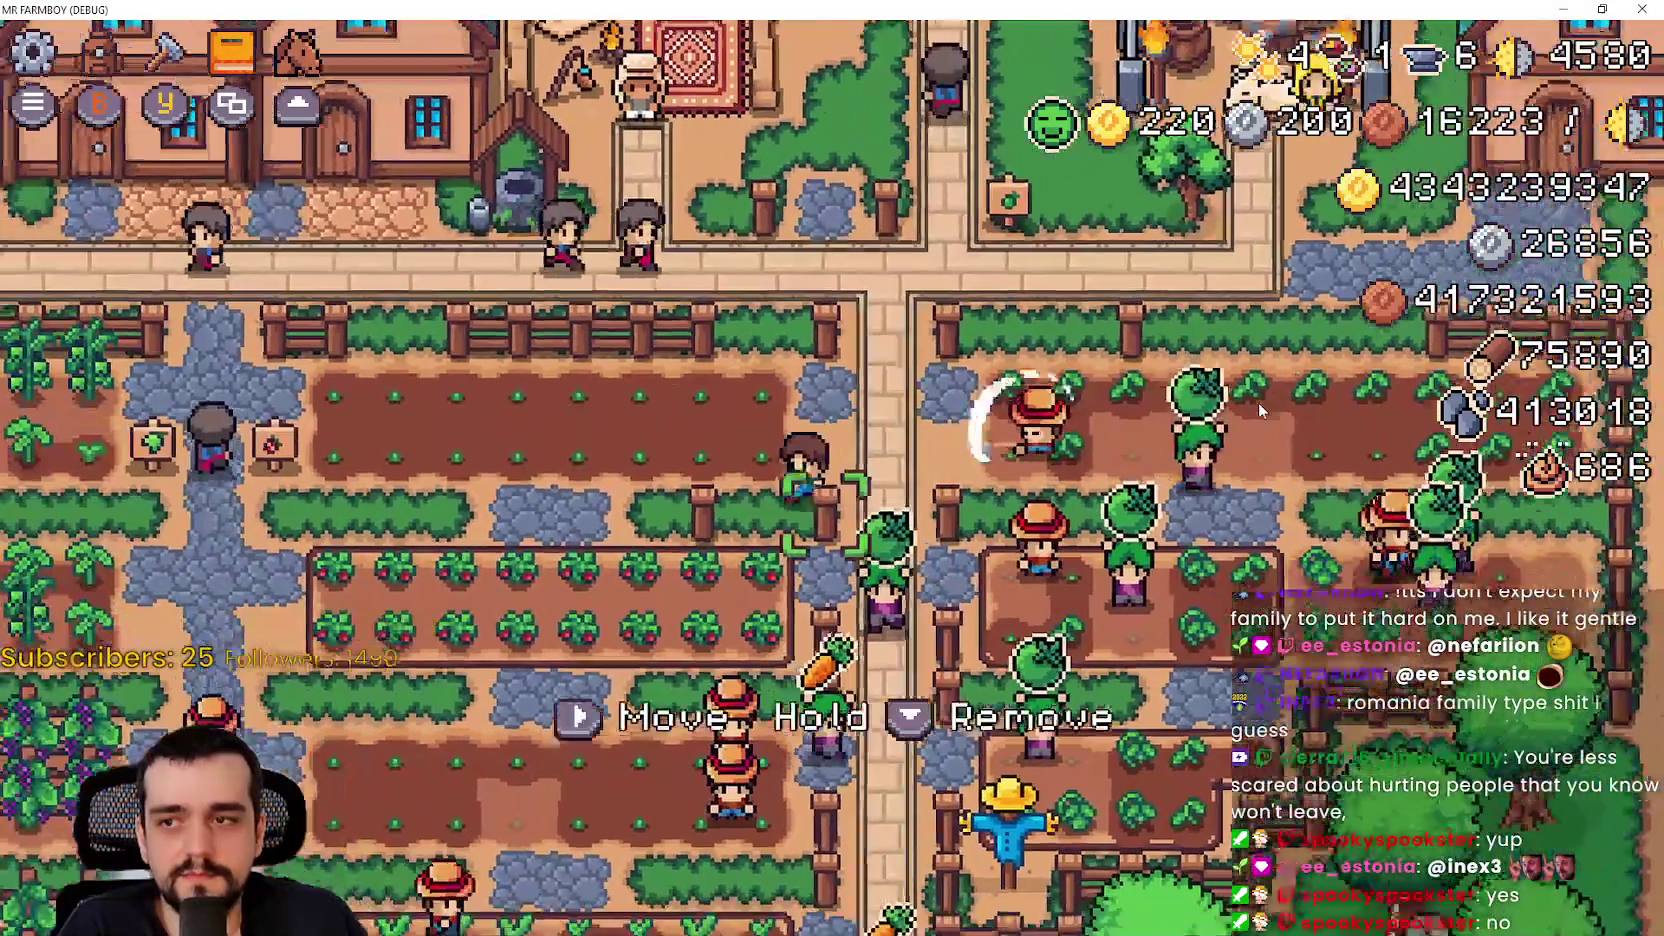
key("a")
key("s")
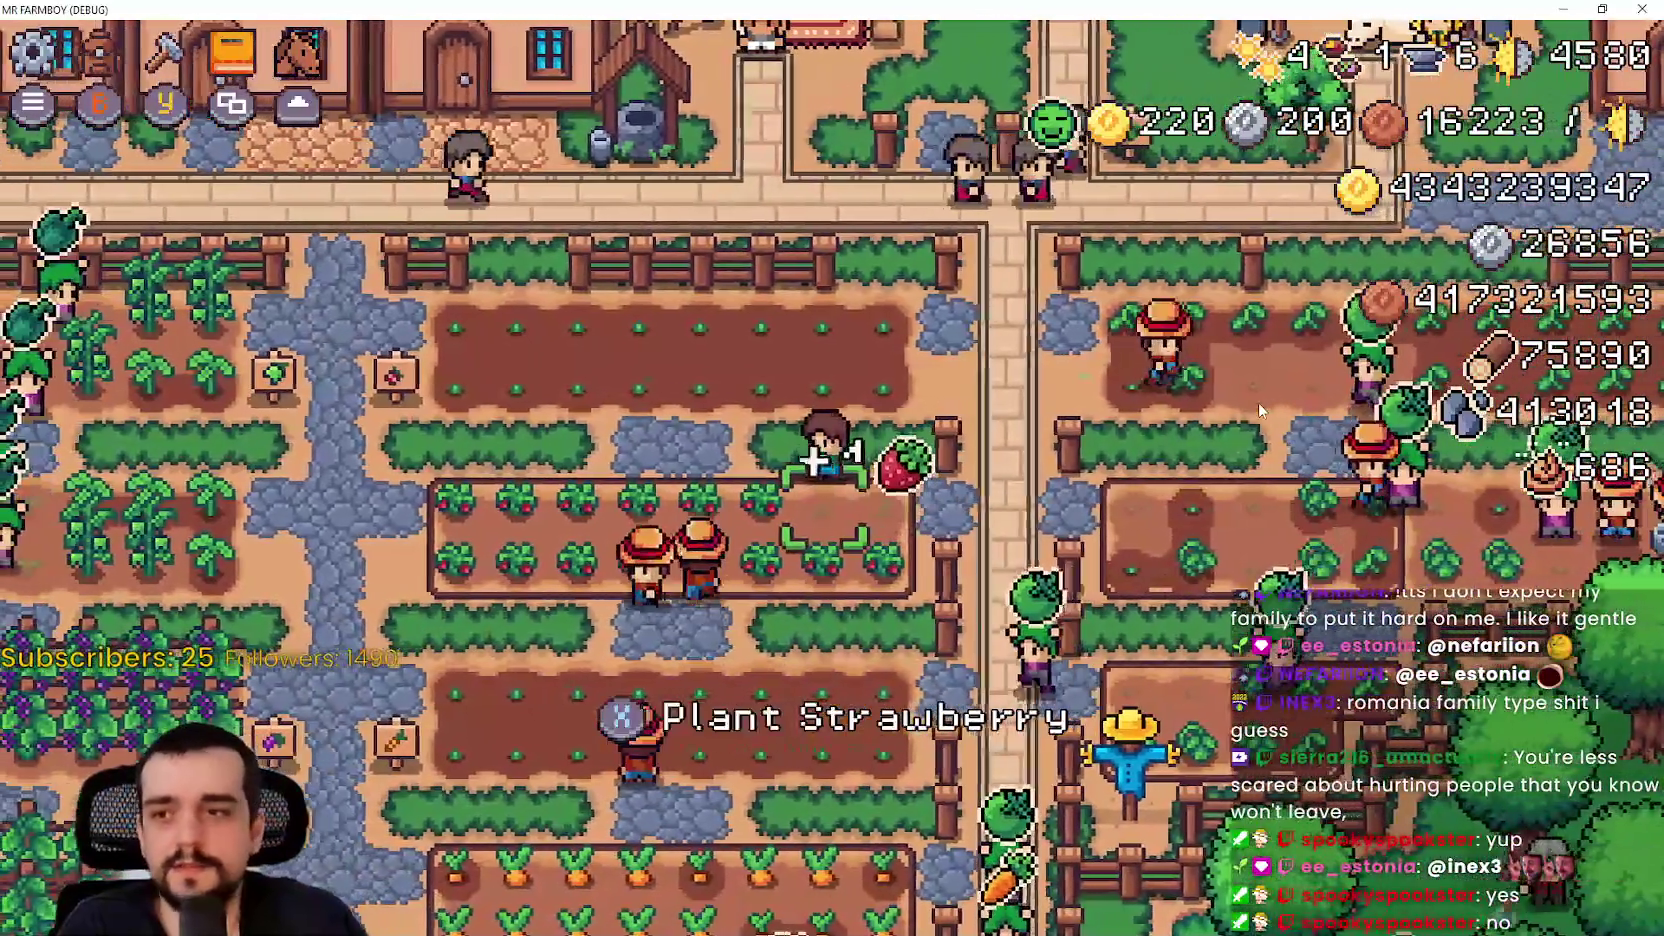
key("a")
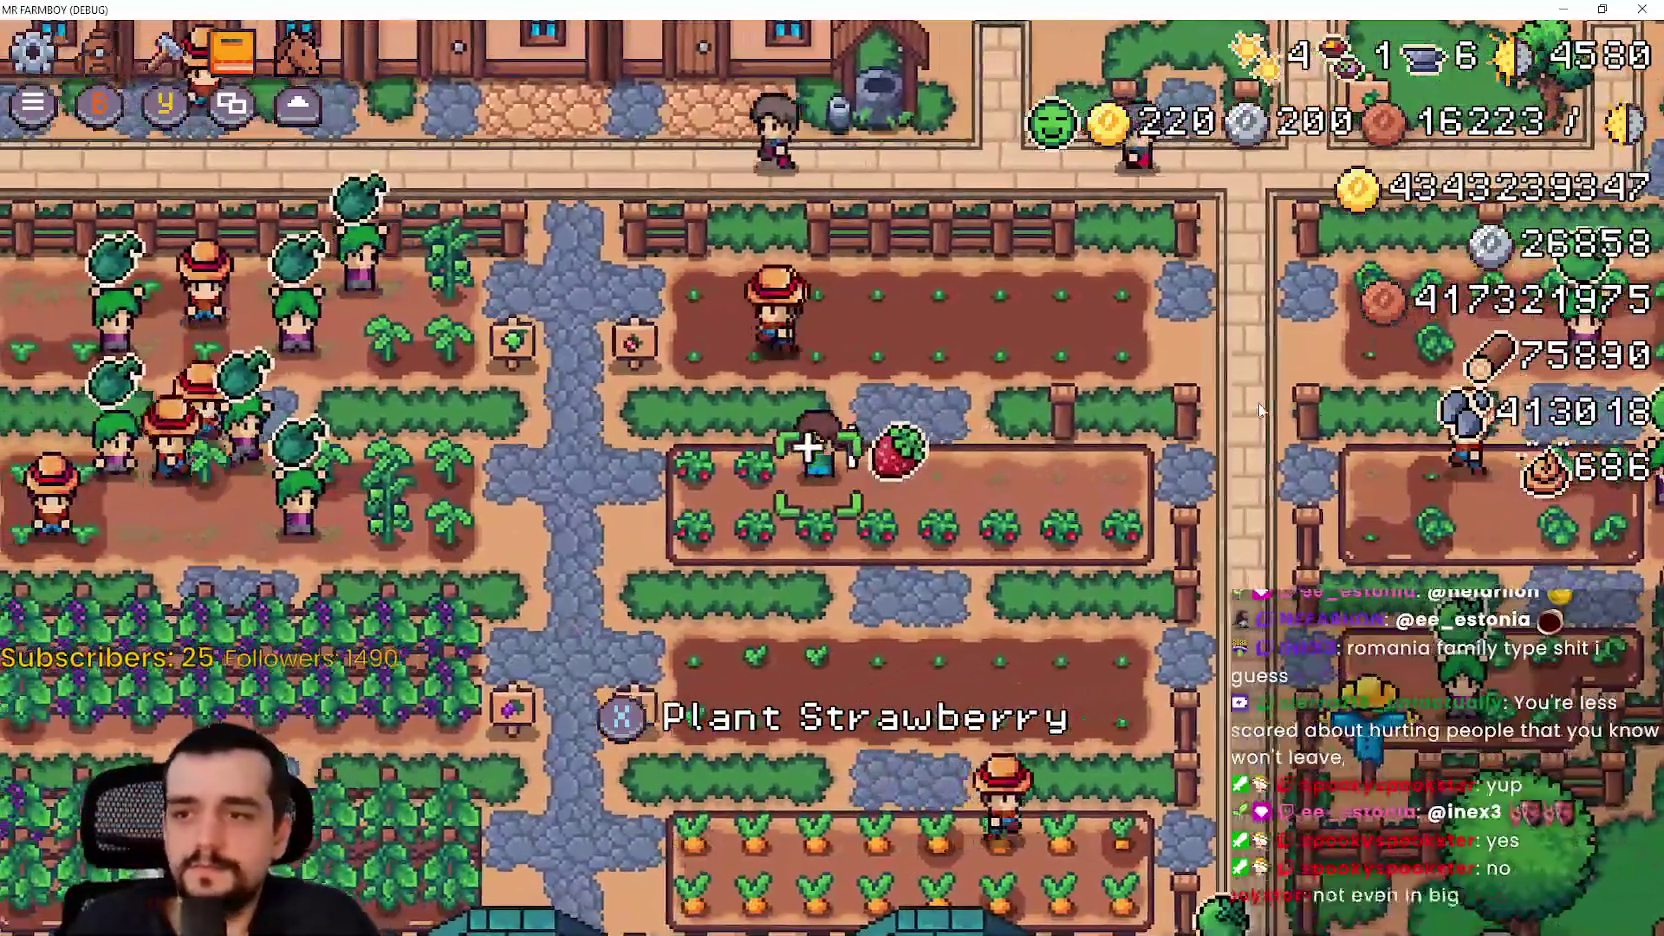
key("a")
key("s")
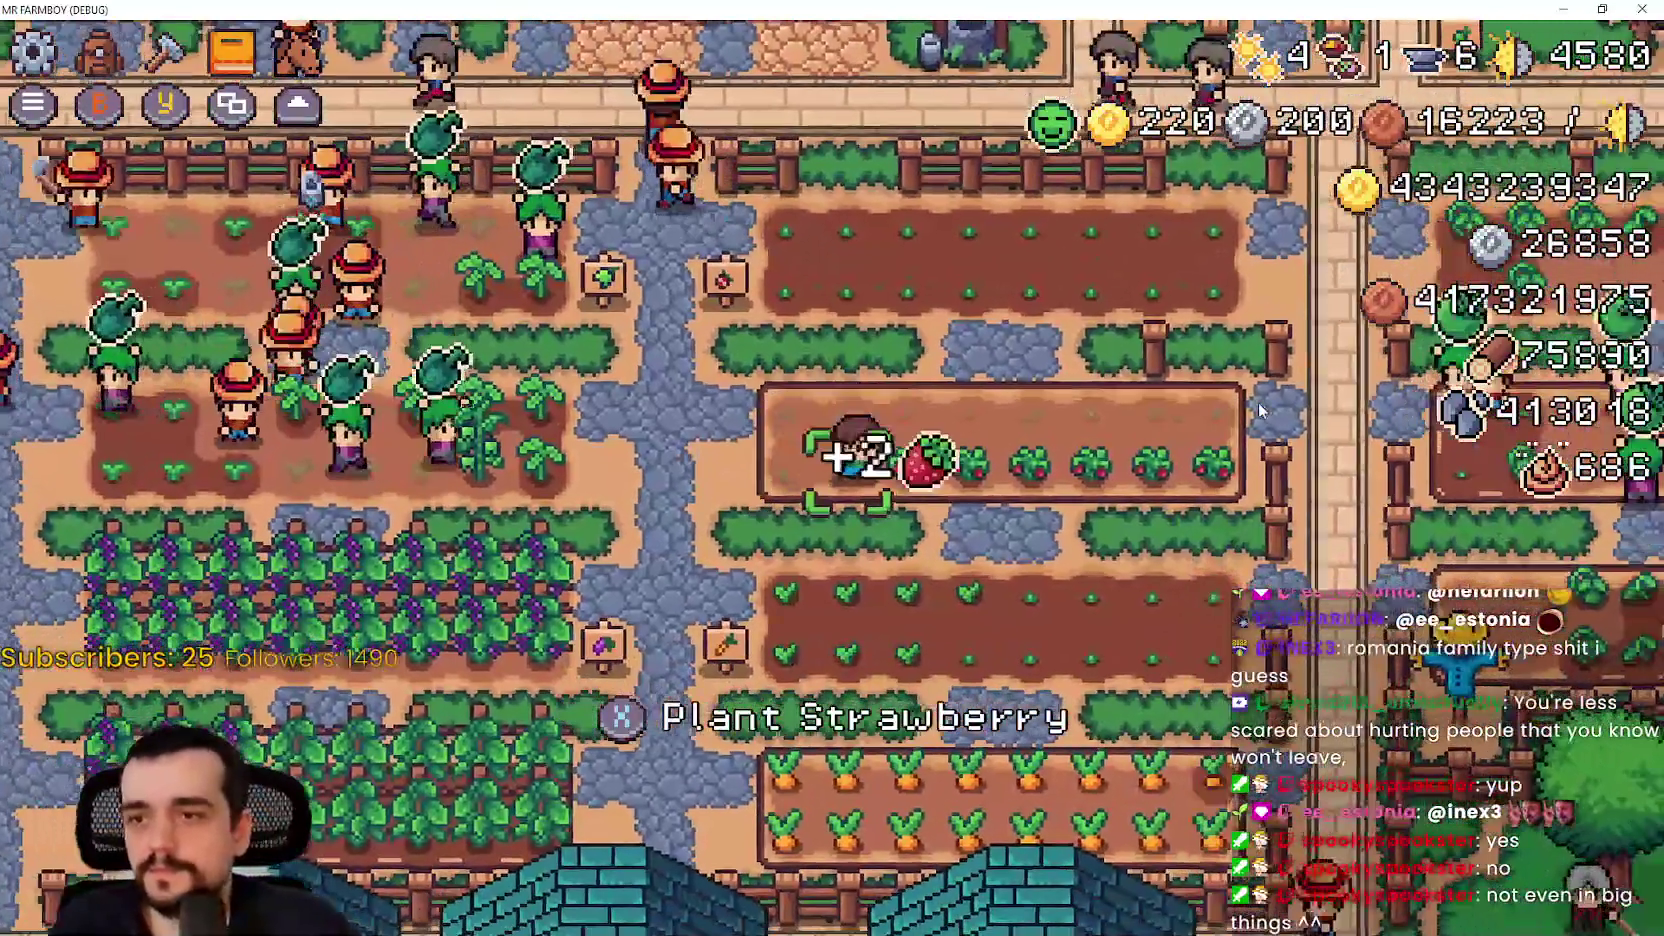
key("d")
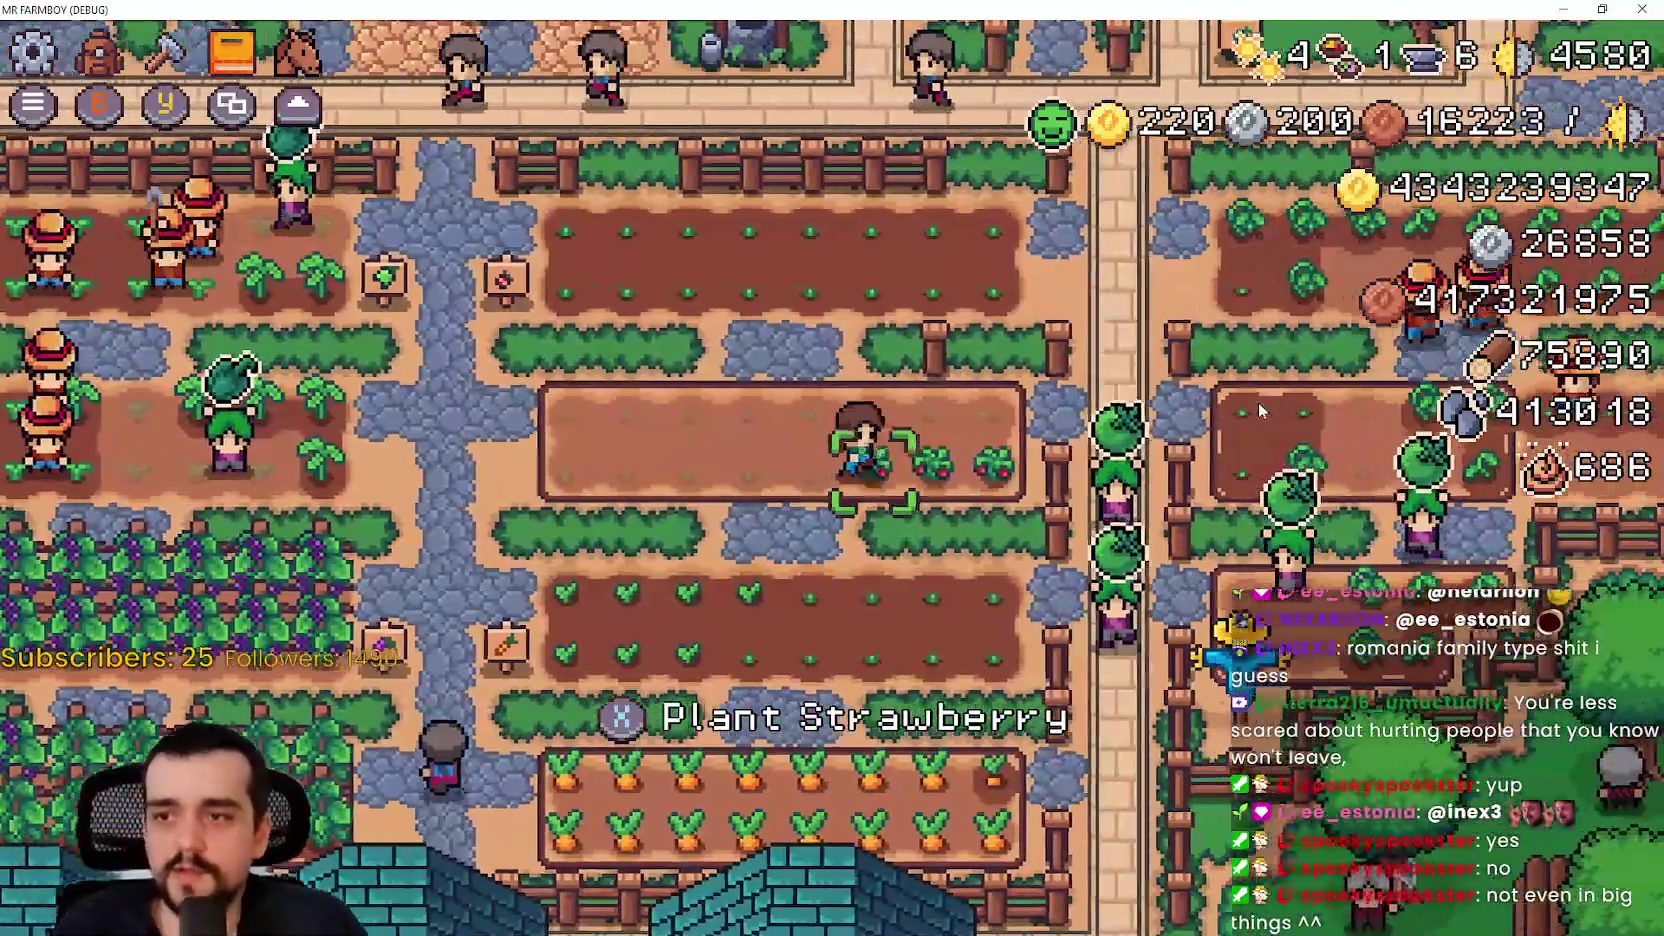
Step: Walk back up past the hedge and across the path to the crop field's top row
key("d")
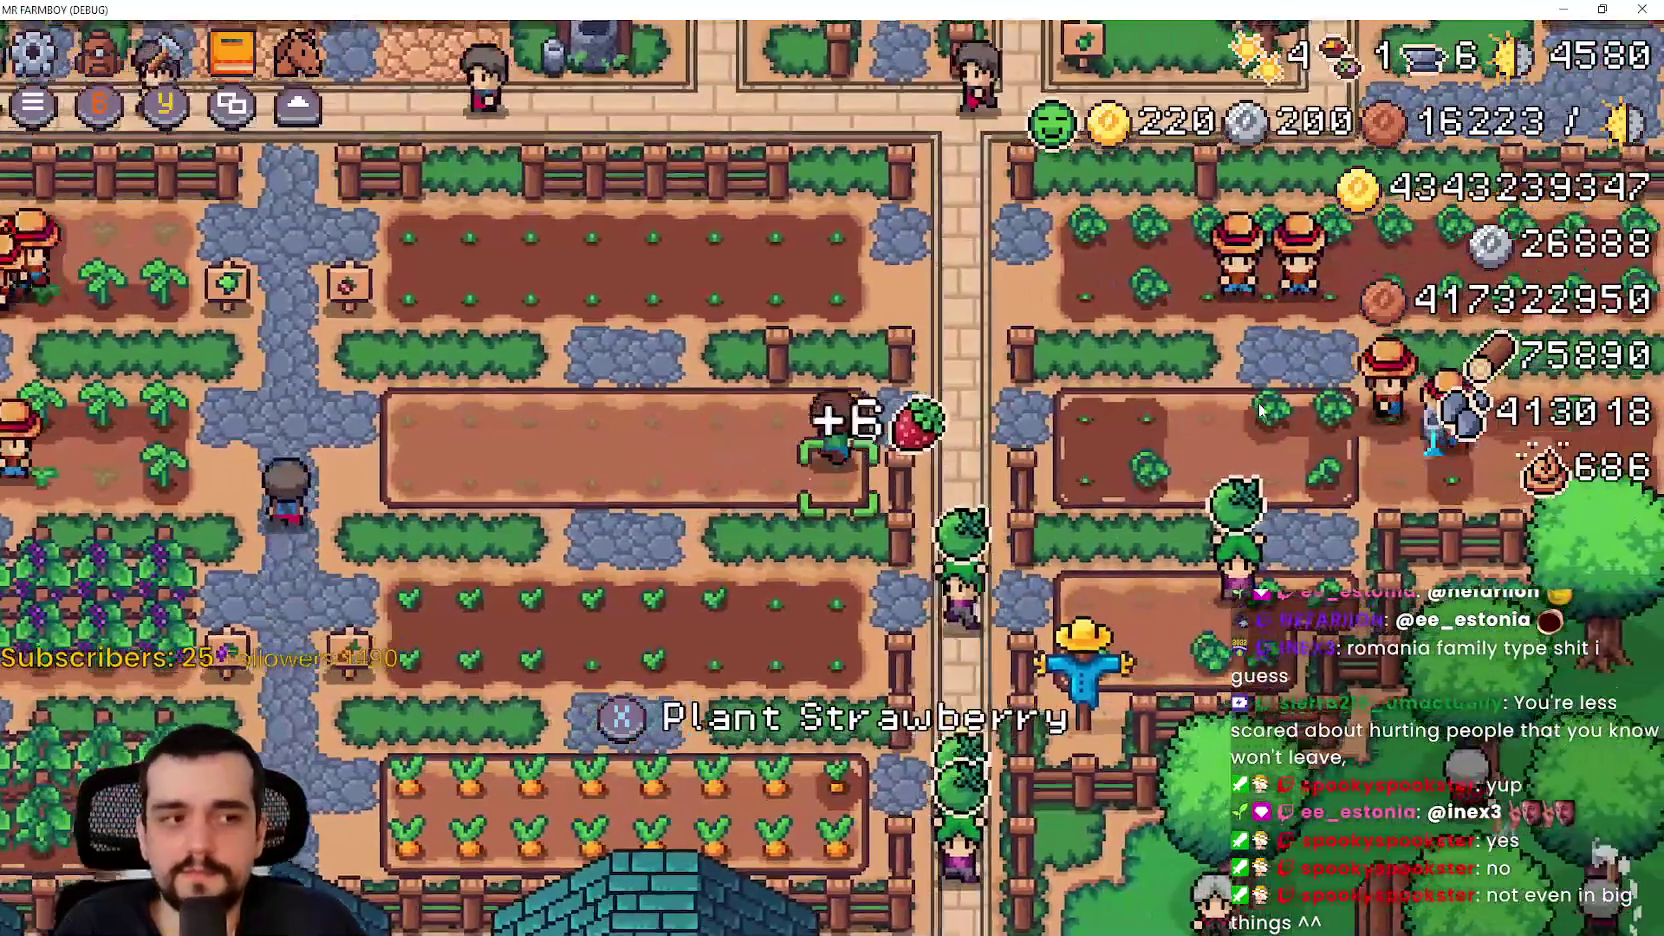
key("w")
key("w")
key("d")
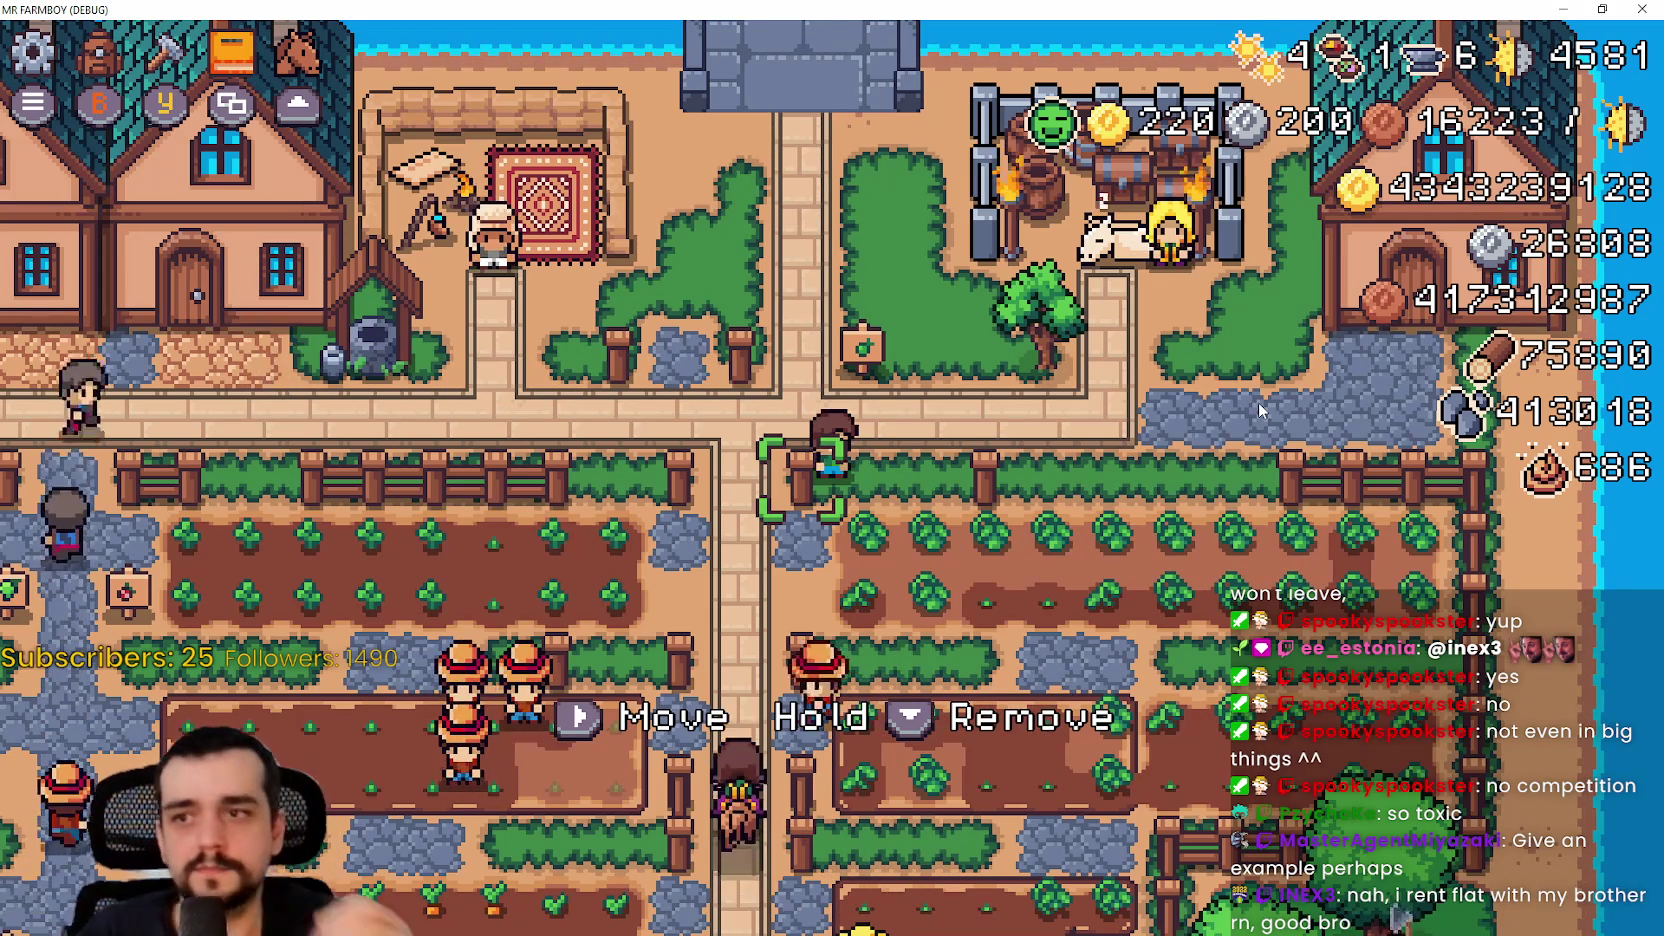
key("d")
key("s")
key("d")
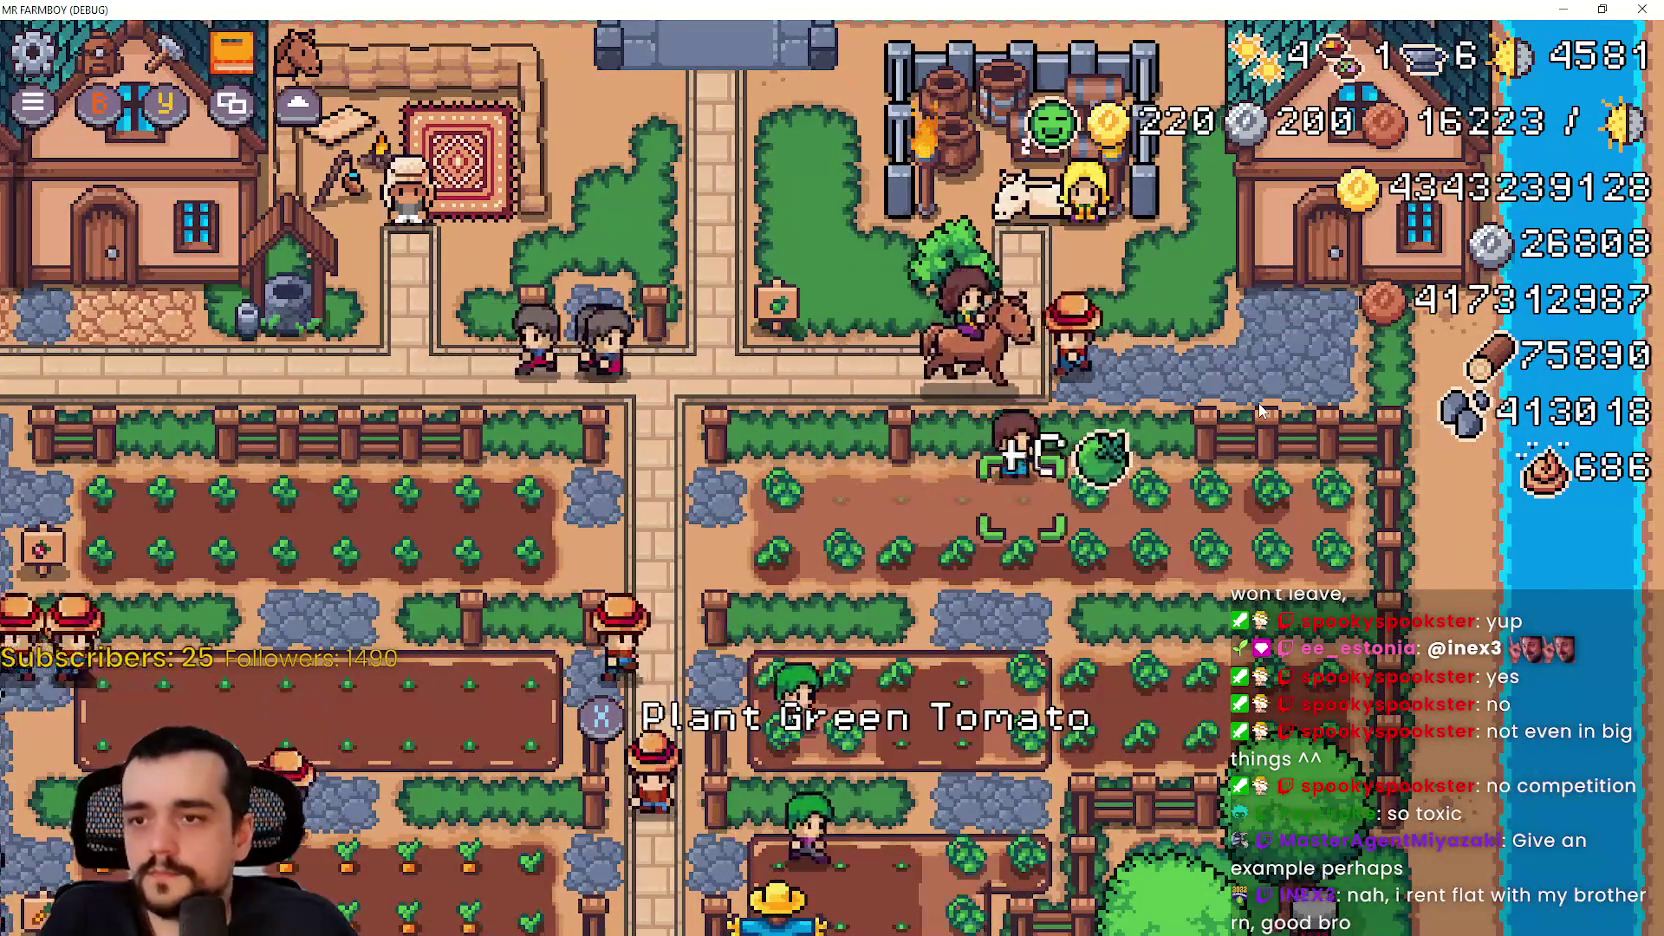
Step: Walk up to the envoy, open the Royal's Envoy trade request and browse its items
key("w")
key("a")
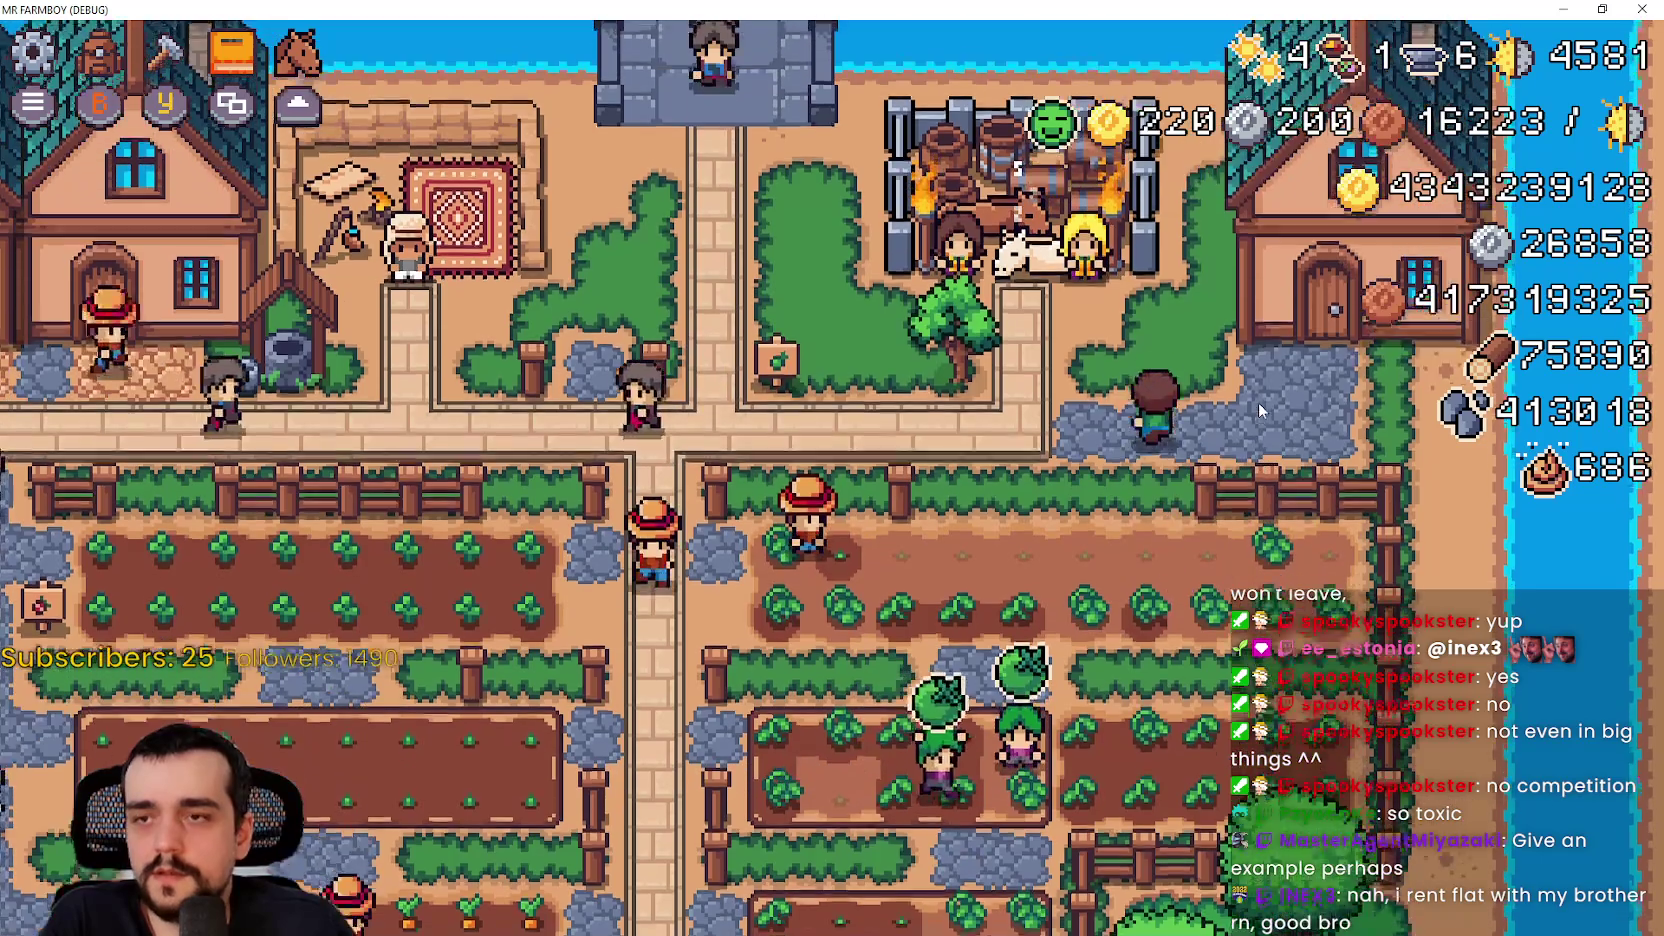
key("w")
key("a")
key("e")
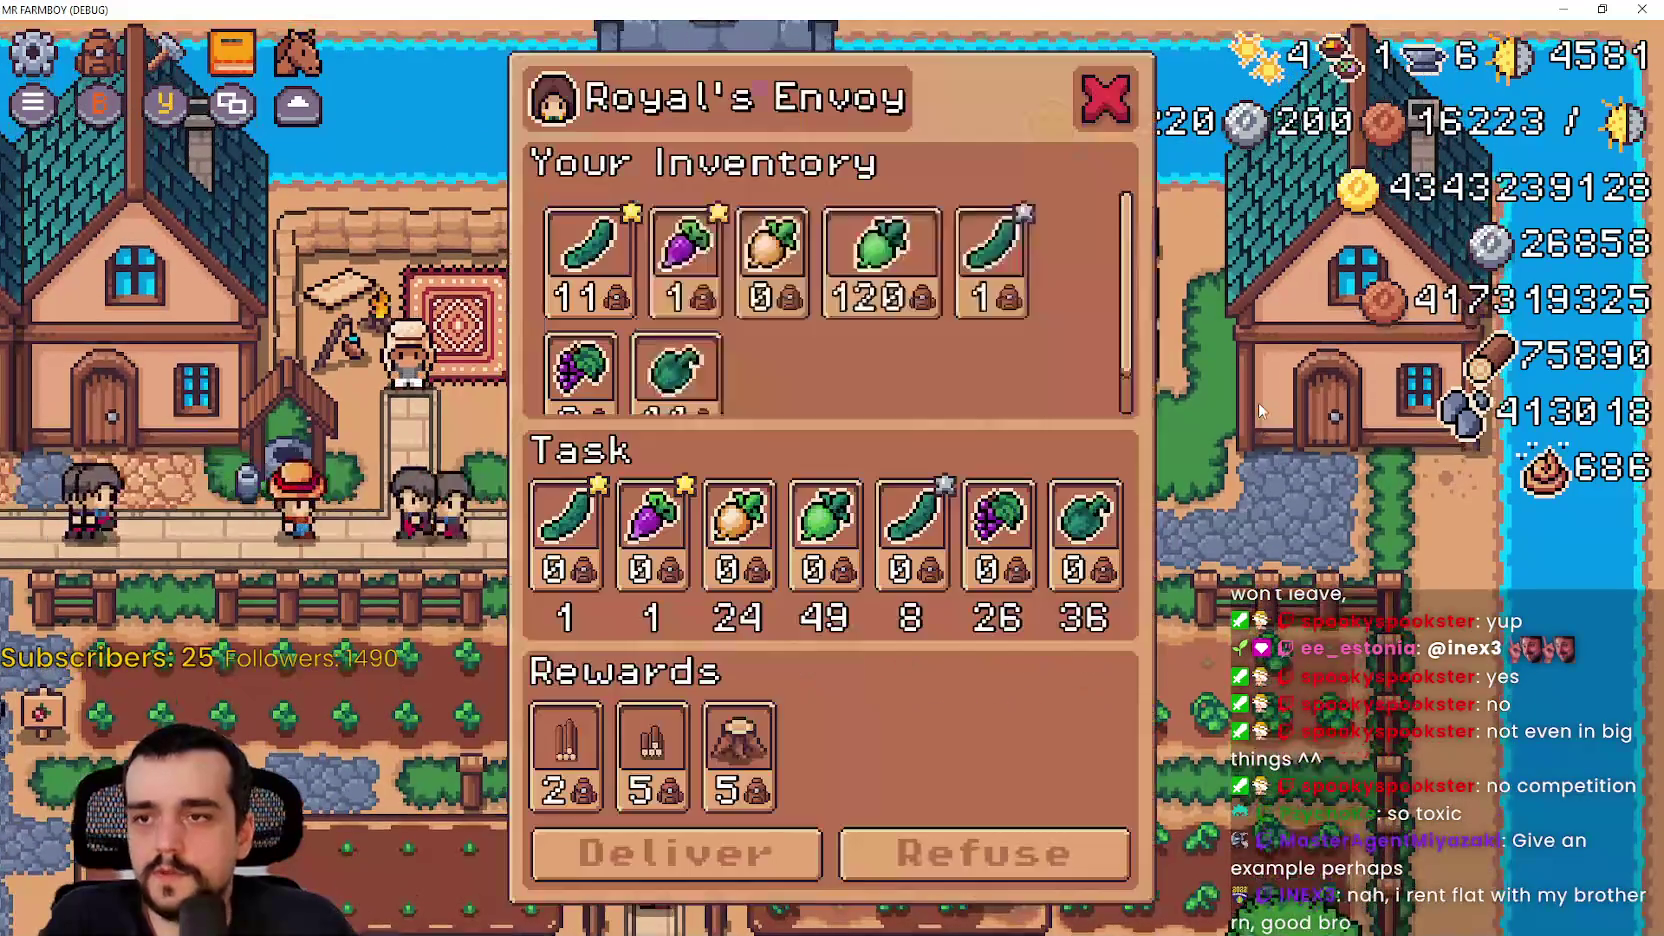
key("d")
key("d")
key("d")
key("d")
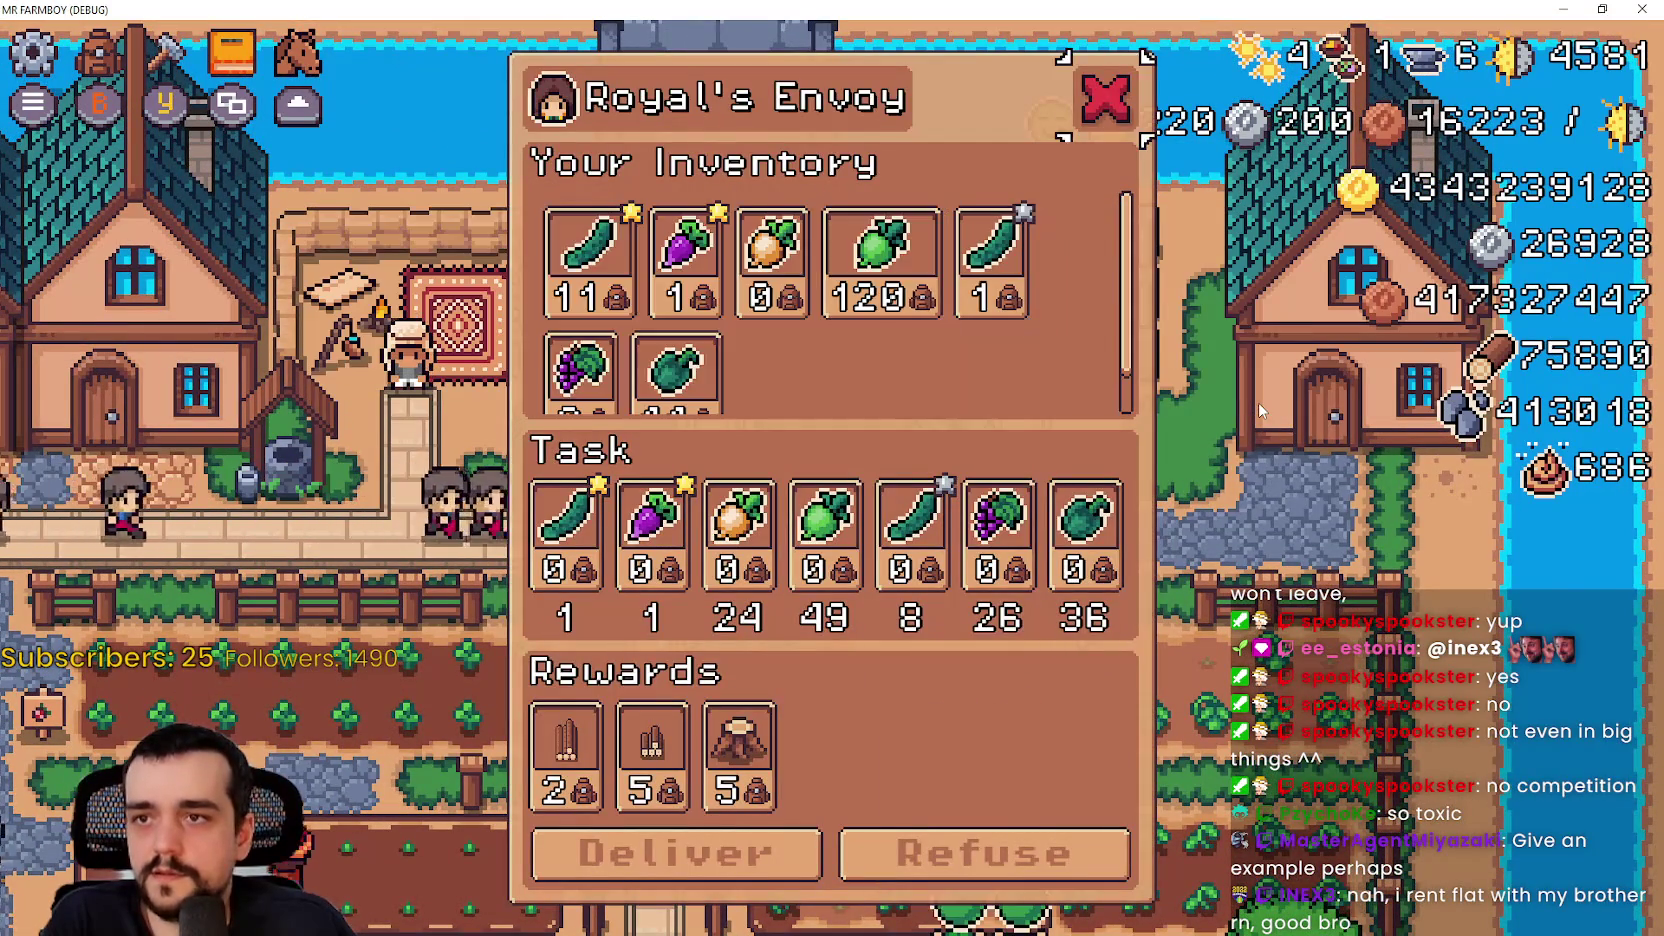
Step: Close the request, open and cancel Options twice from the pause menu, then return to options_menu.gd line 94
key("Escape")
key("Escape")
key("s")
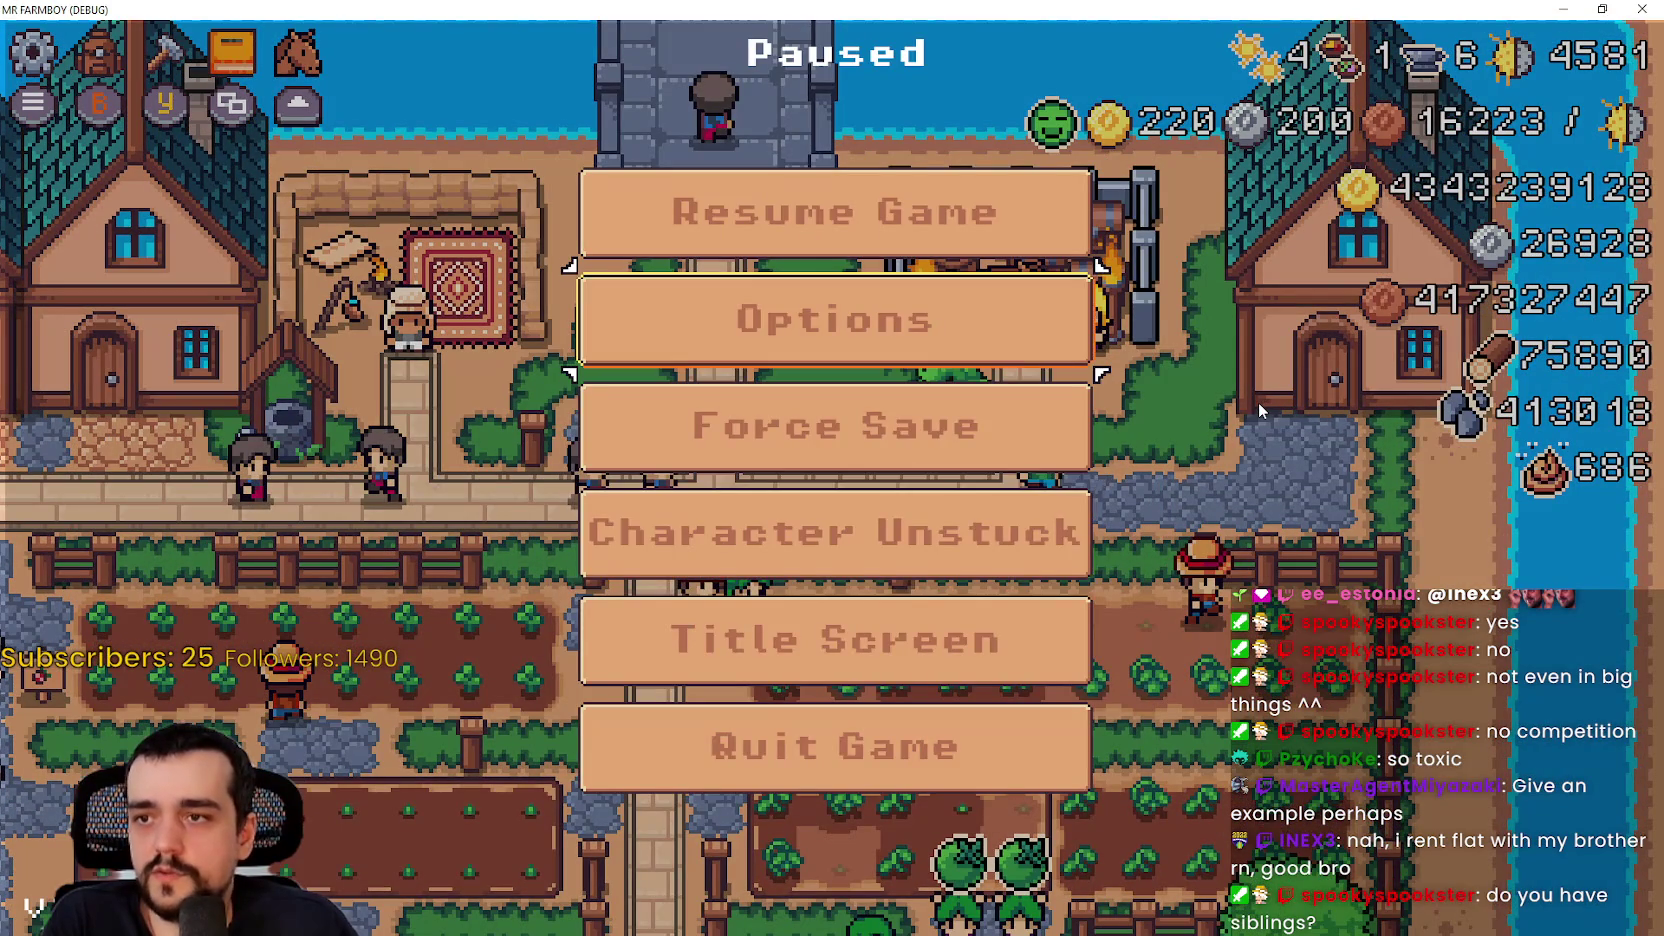
key("Return")
key("Escape")
key("Return")
key("Escape")
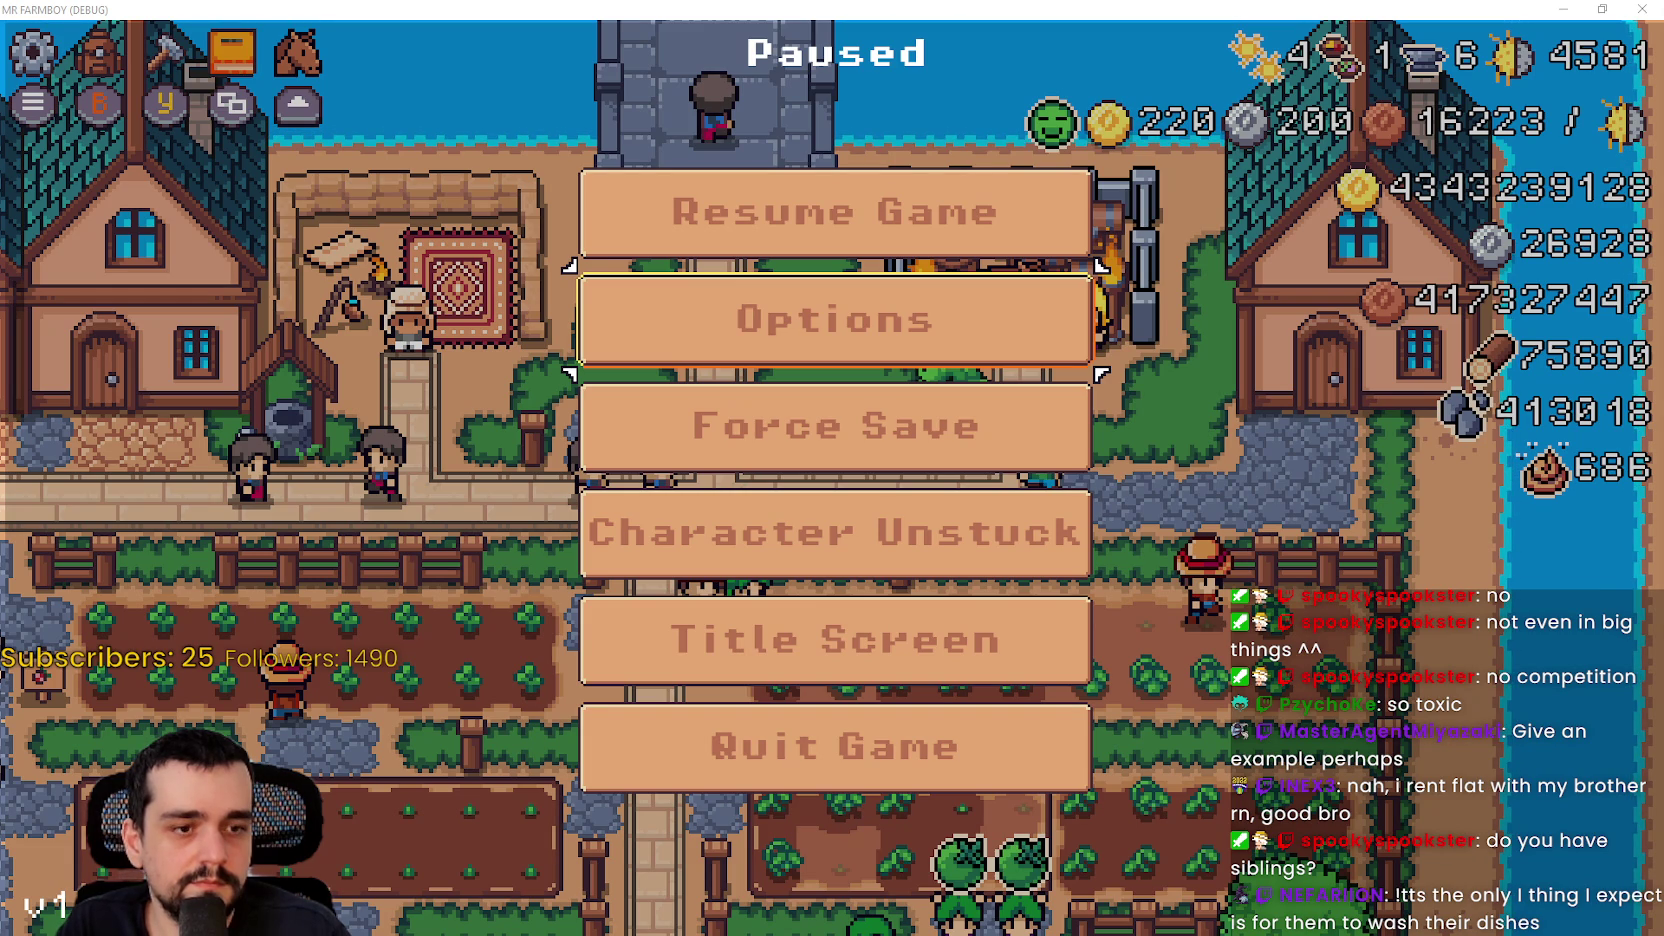
key("alt+Tab")
left_click(1274, 457)
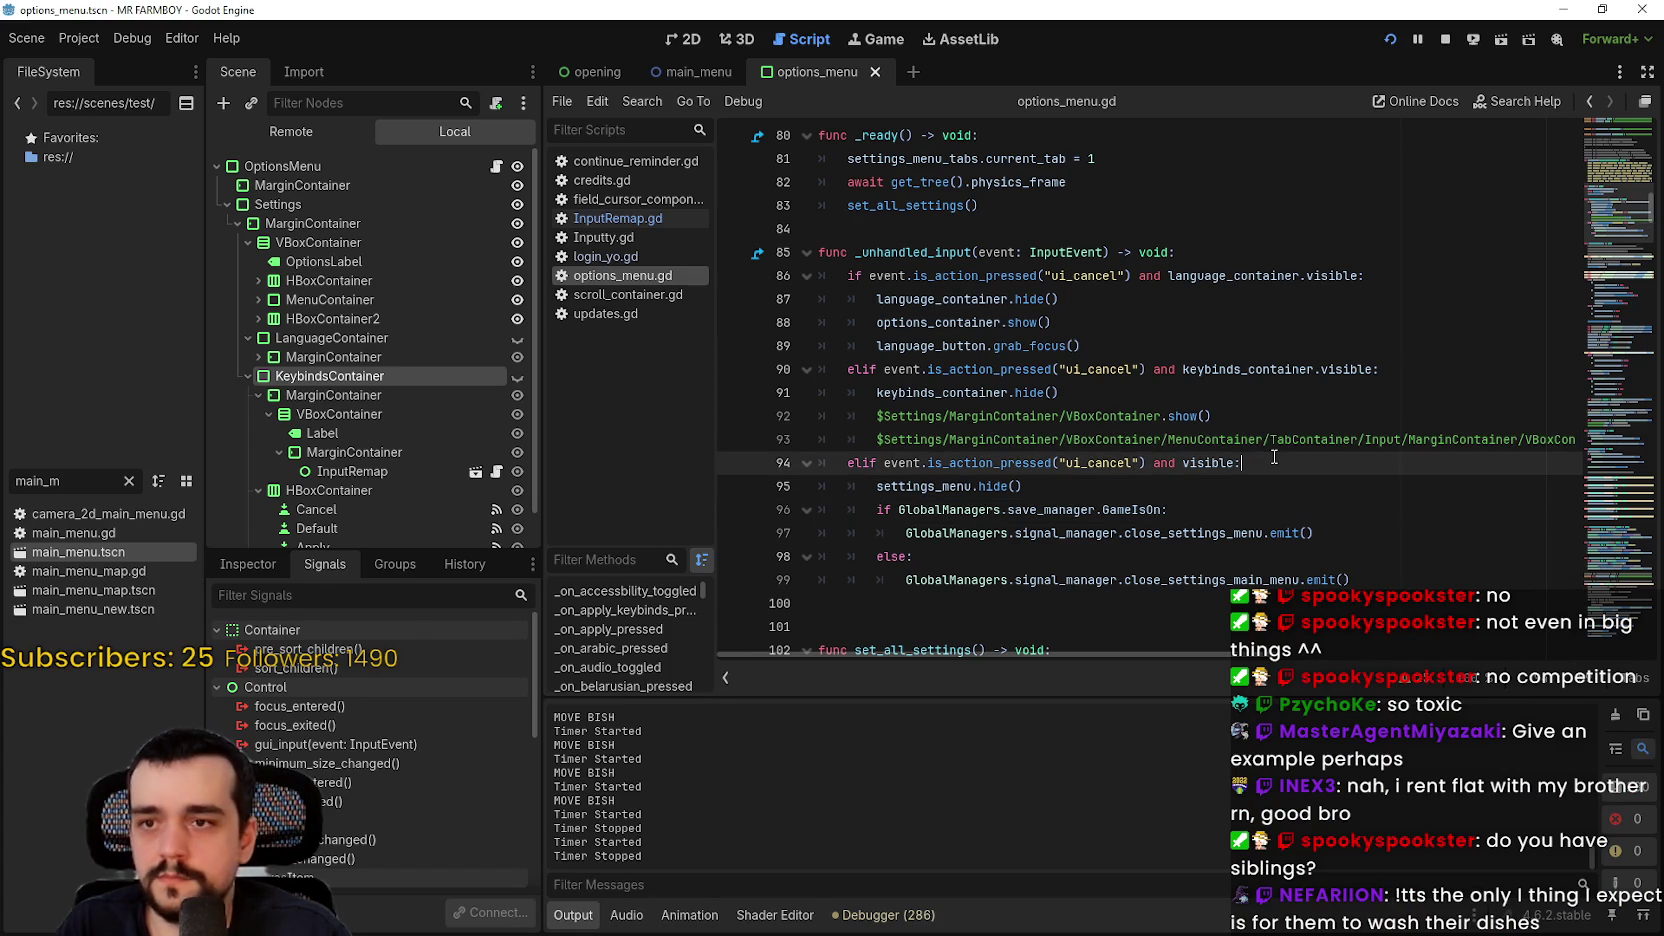
Step: Switch to the 2D workspace and collapse the KeybindsContainer, Settings and MarginContainer branches in the Scene tree
scroll(1274, 457, "down", 1)
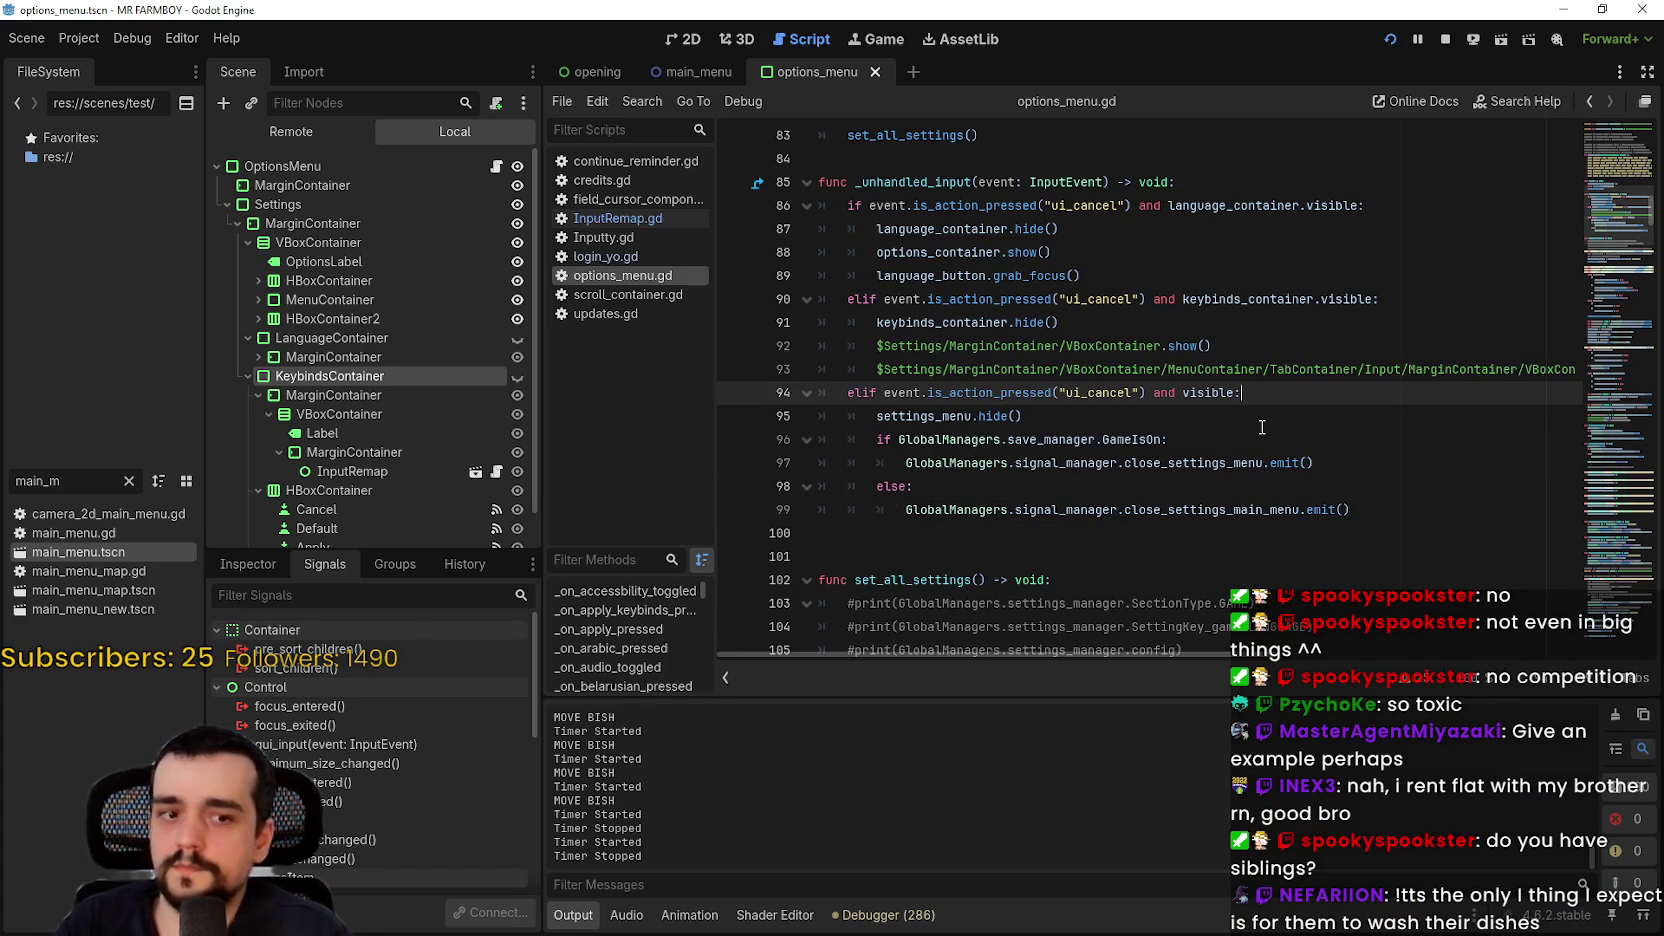
scroll(400, 357, "down", 2)
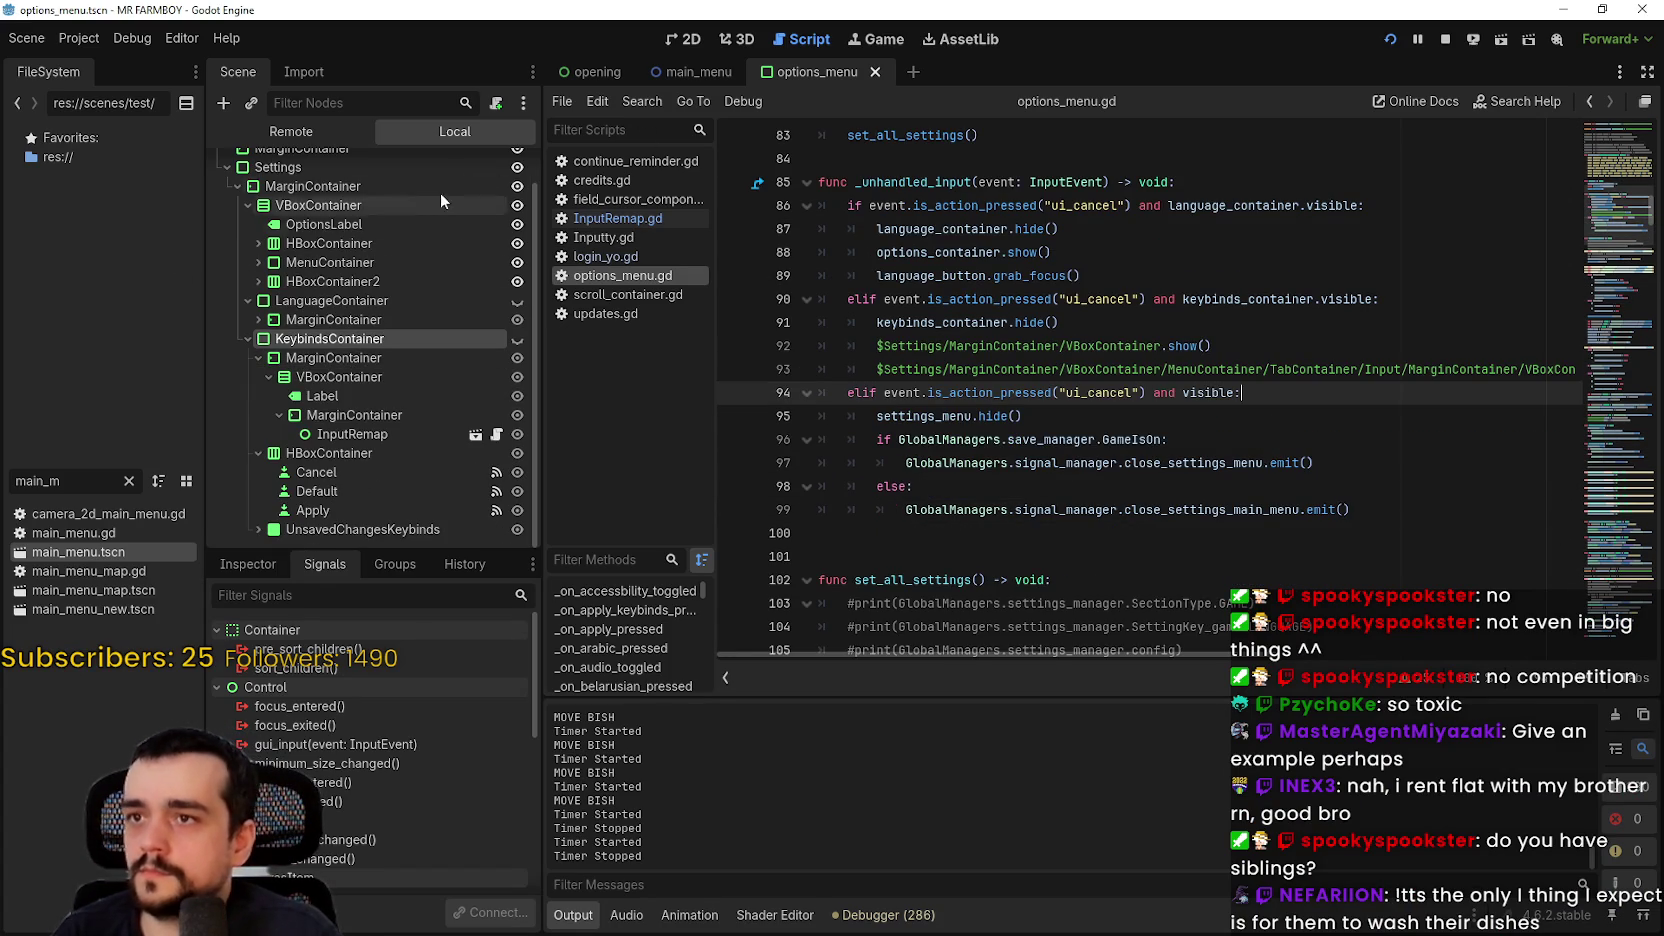
left_click(683, 39)
scroll(930, 255, "down", 2)
scroll(1034, 485, "up", 2)
scroll(1034, 485, "down", 1)
left_click(231, 339)
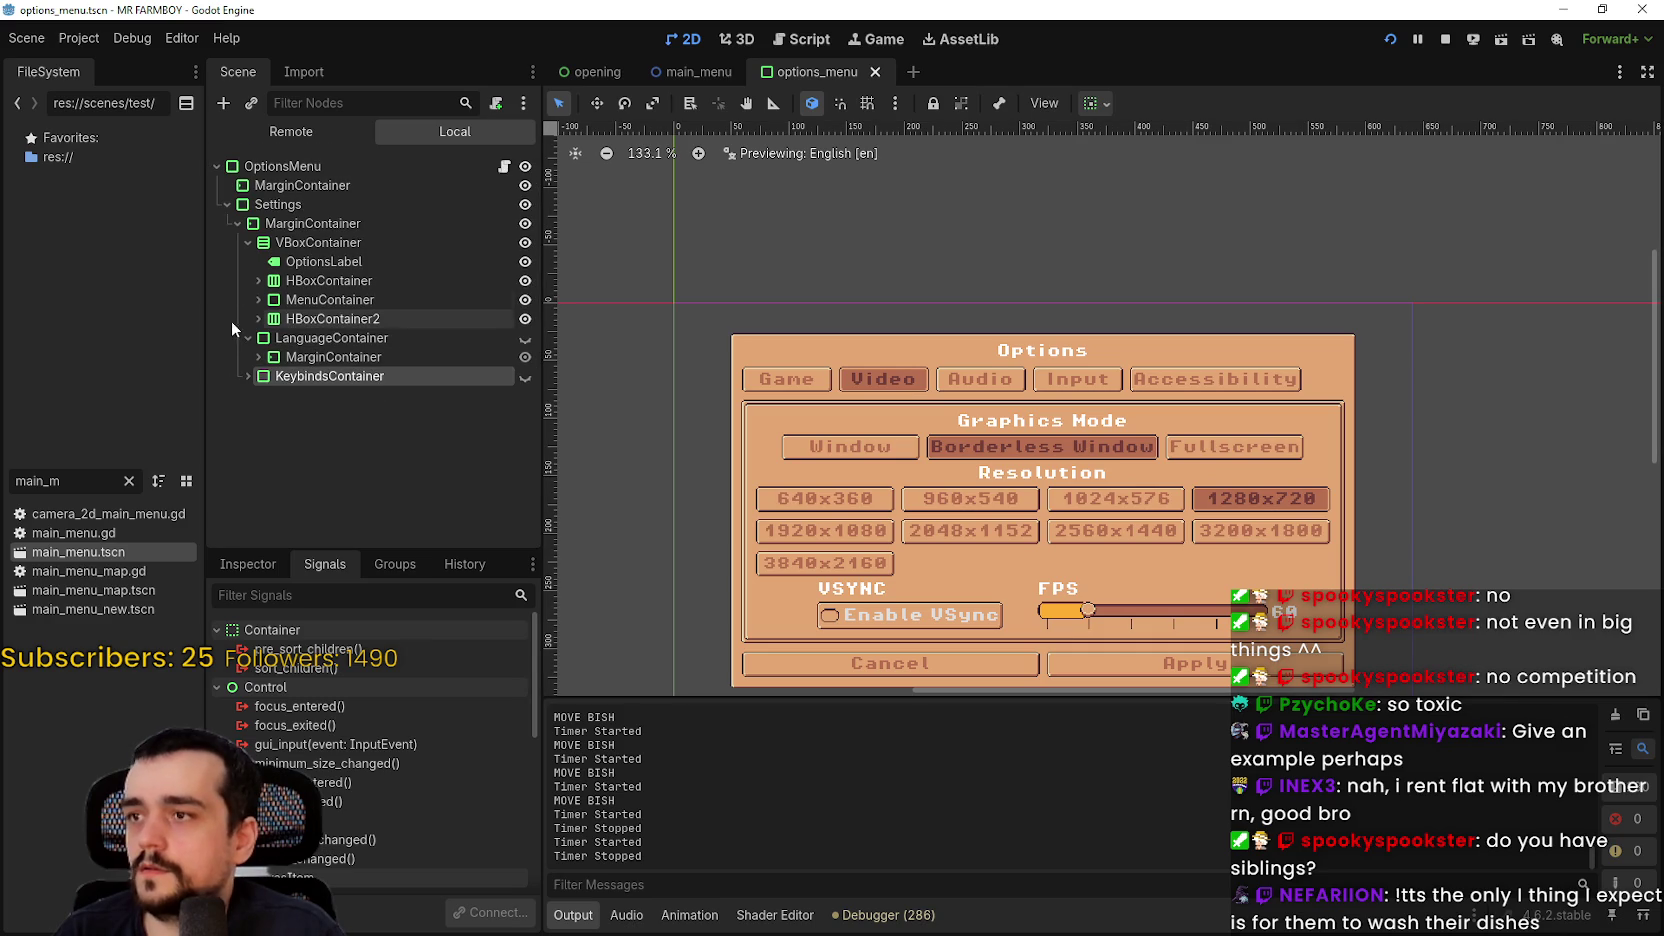
left_click(227, 204)
left_click(355, 166)
left_click(227, 204)
left_click(237, 223)
left_click(300, 185)
Step: Save the options menu scene, filter FileSystem for 'setting' and open settingsMenu.tscn
key("ctrl+s")
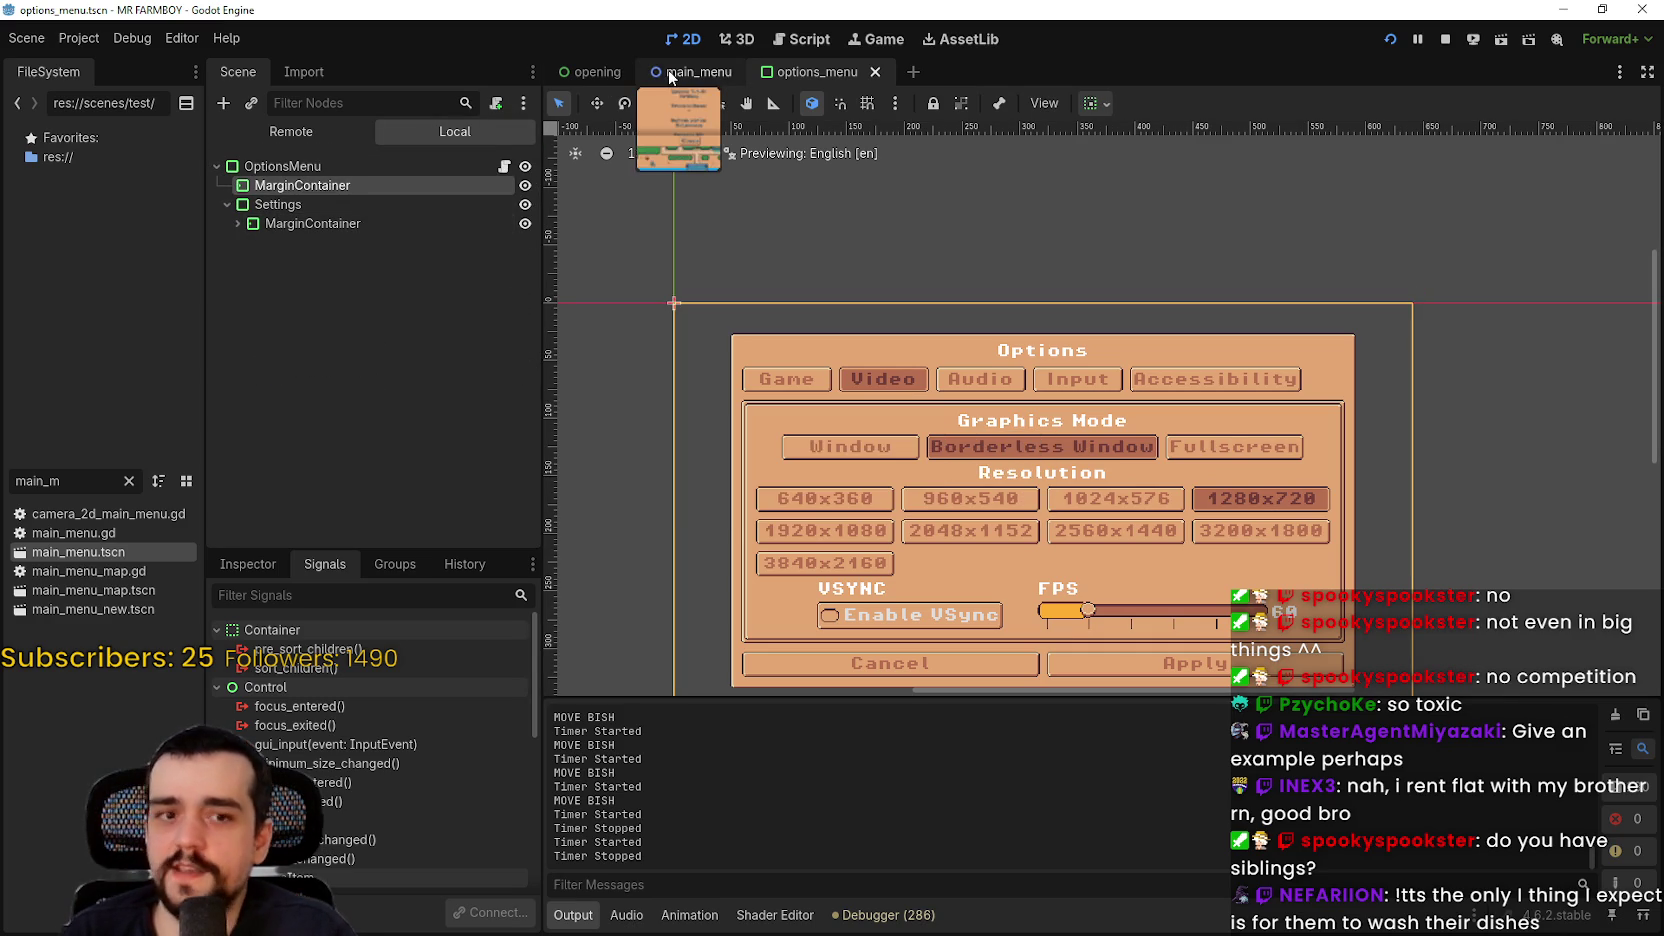
left_click(128, 481)
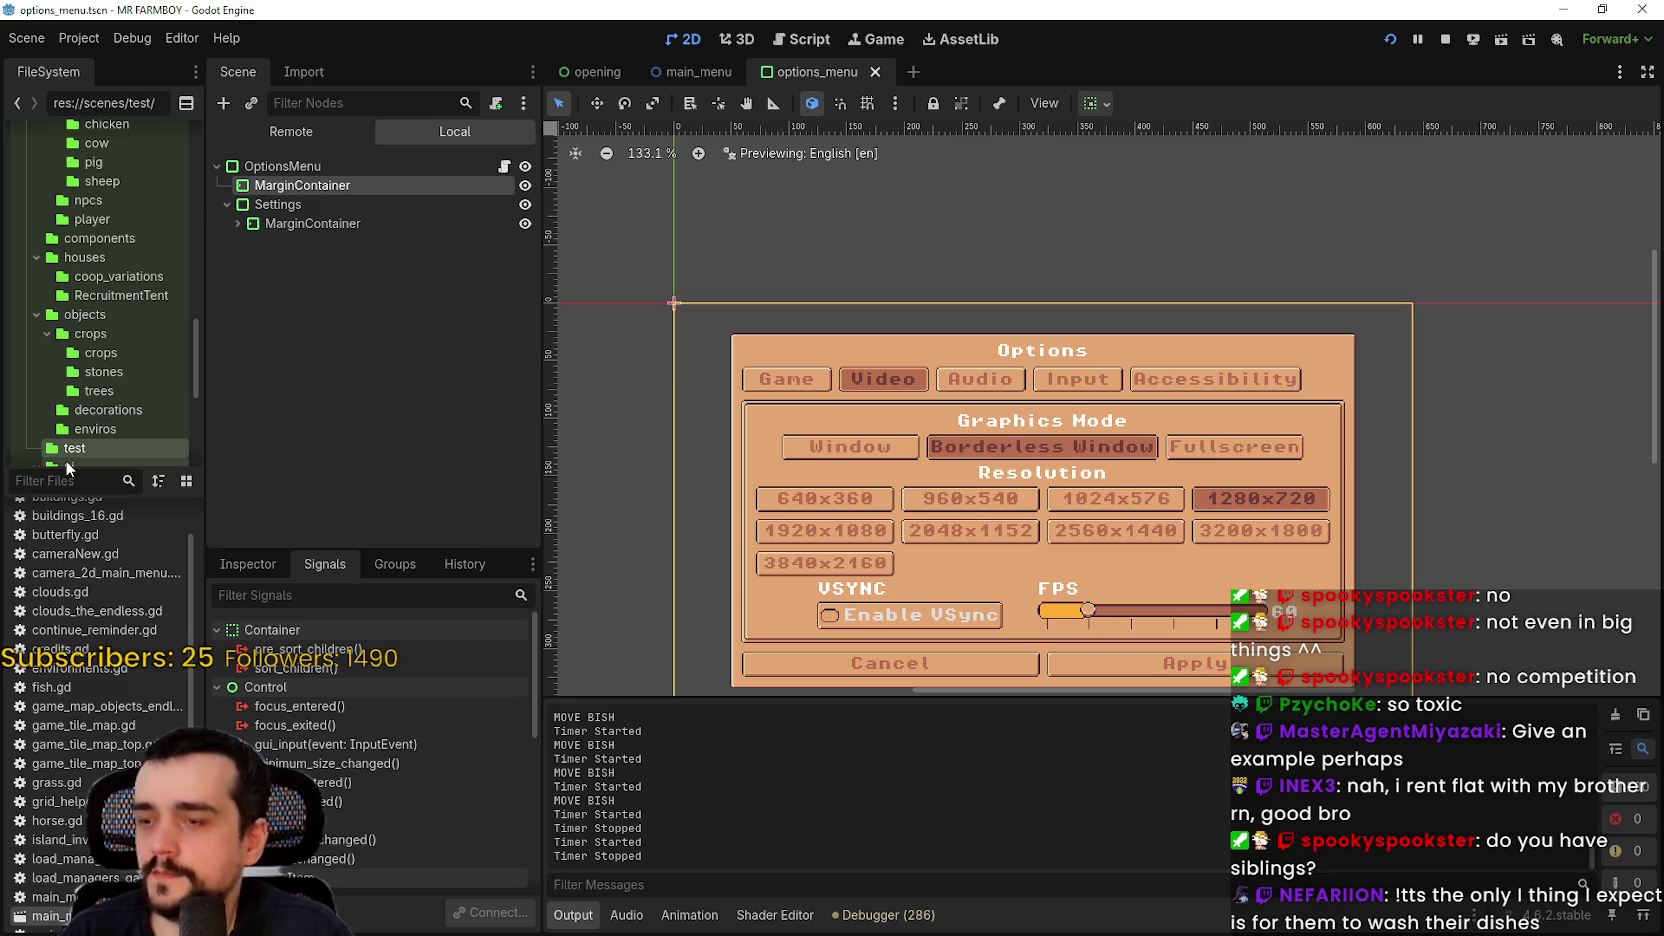
type("setting")
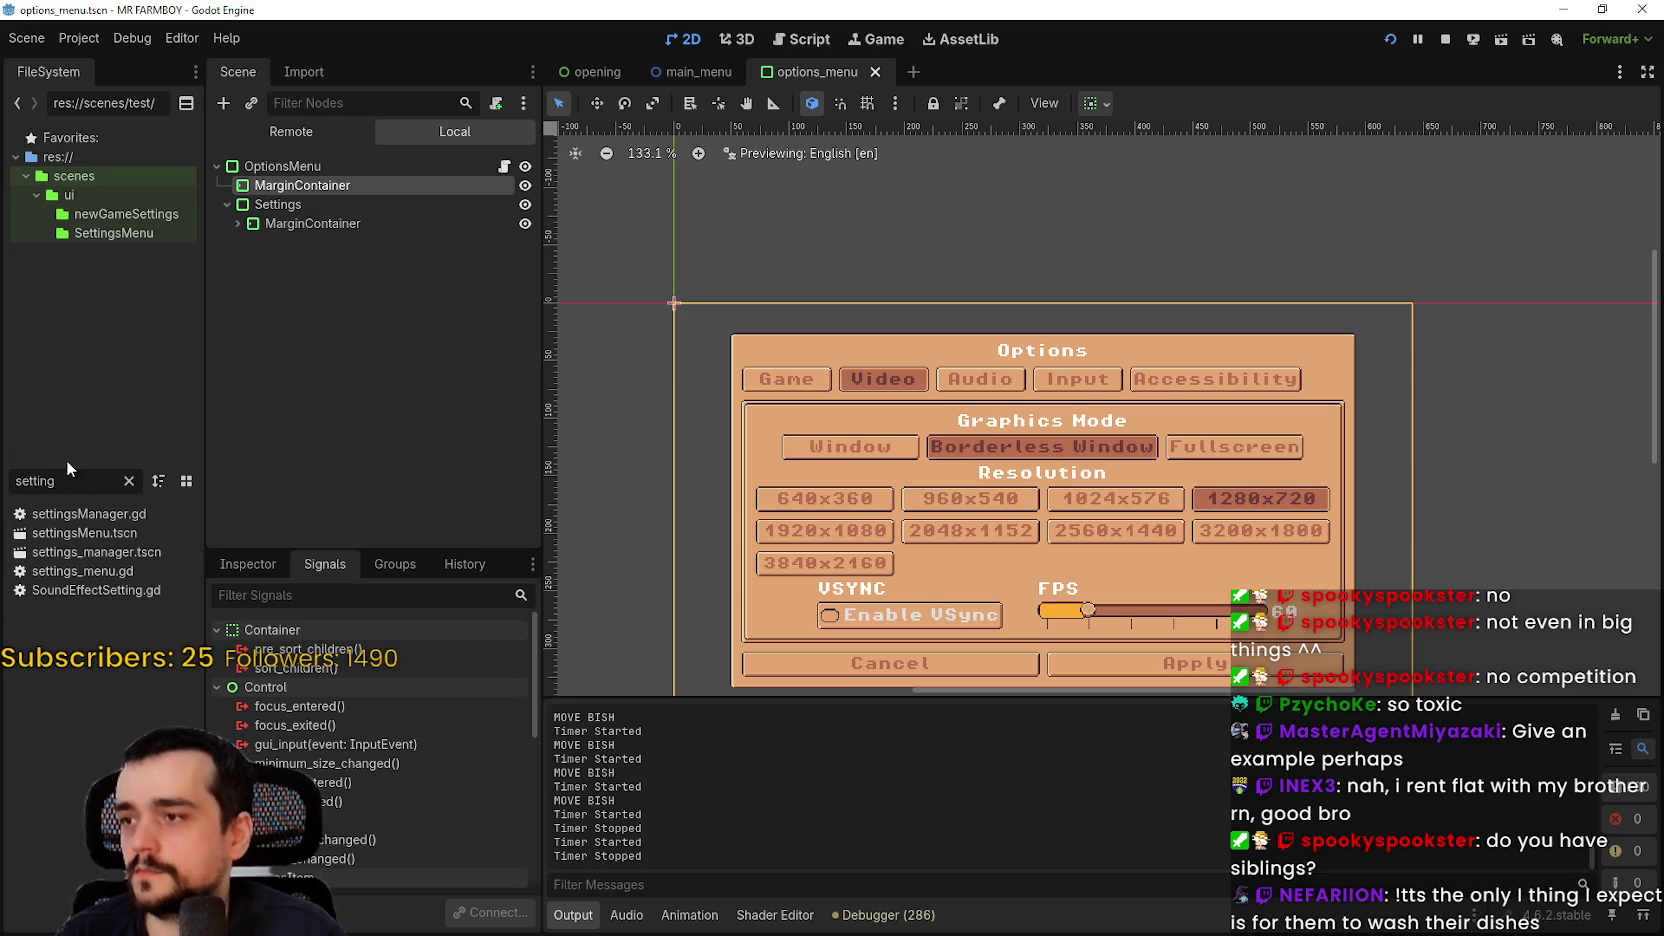
double_click(84, 533)
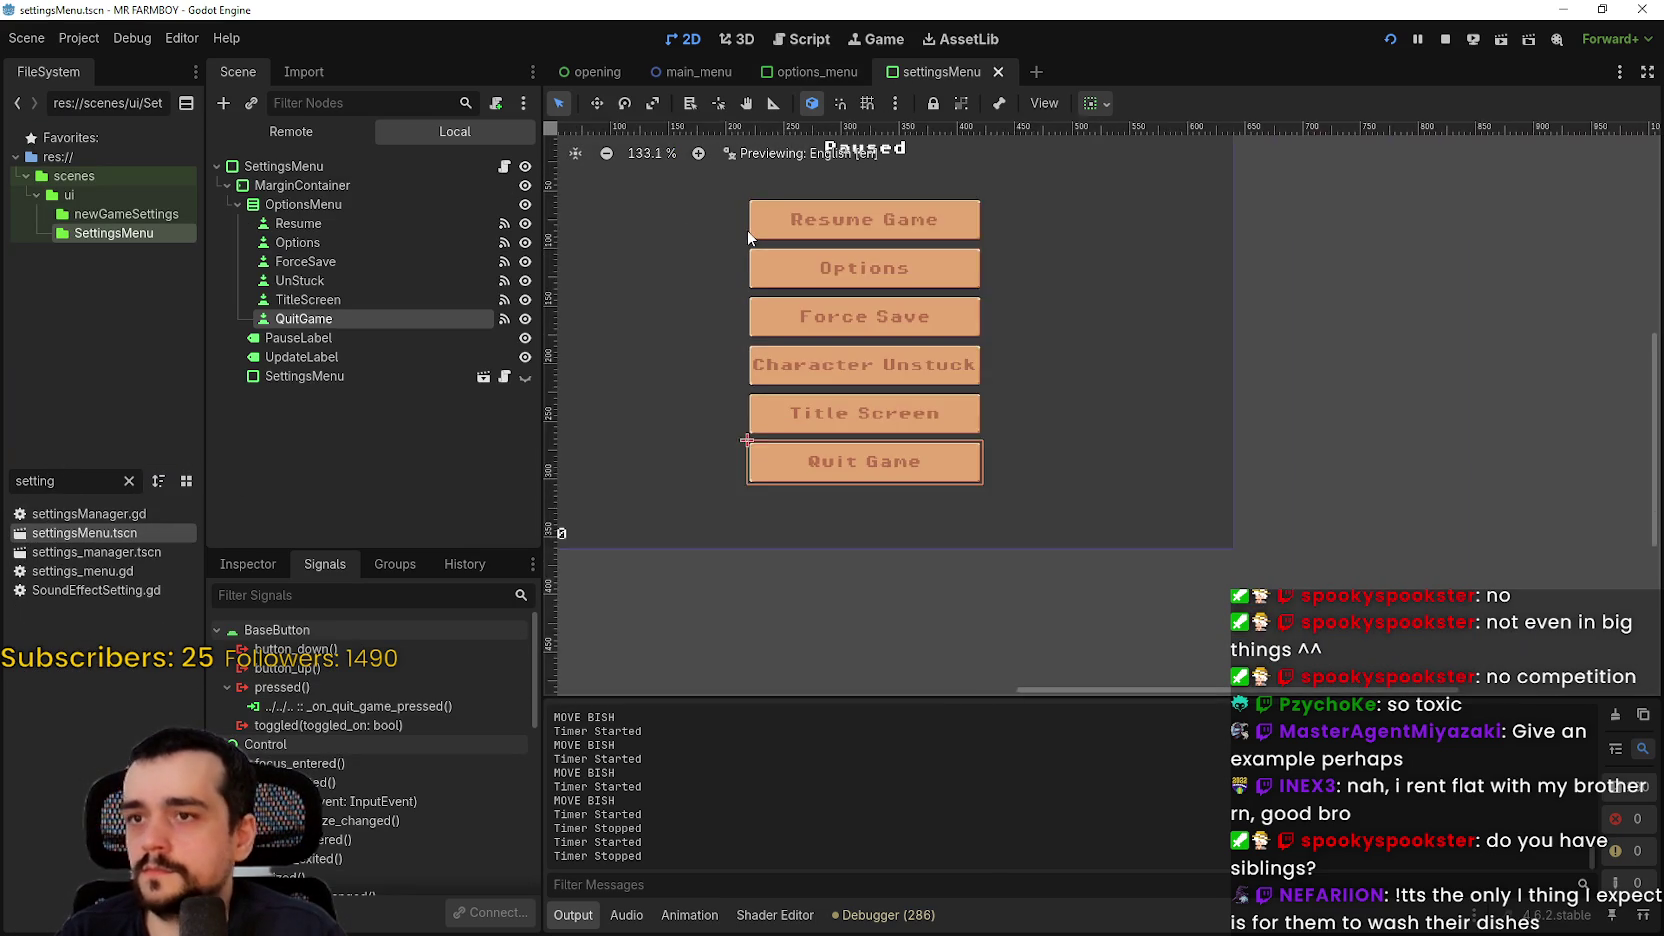
Step: Save the settingsMenu scene, collapse MarginContainer and switch to settings_menu.gd in the Script editor
scroll(745, 232, "down", 1)
key("ctrl+s")
left_click(229, 185)
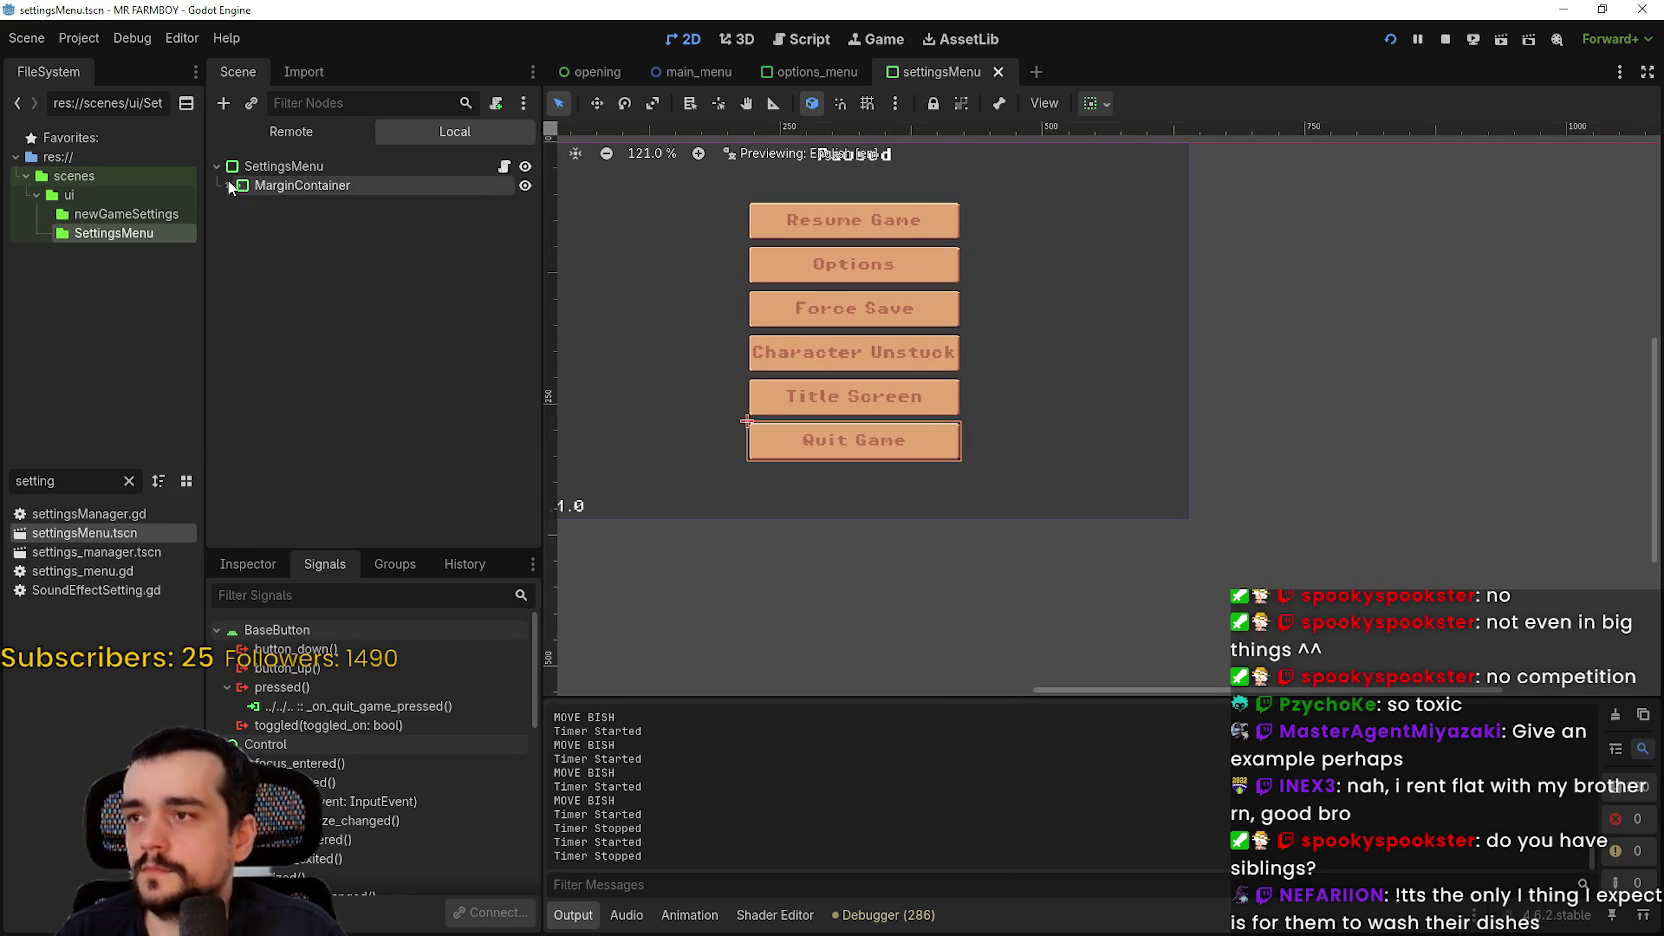
key("ctrl+F3")
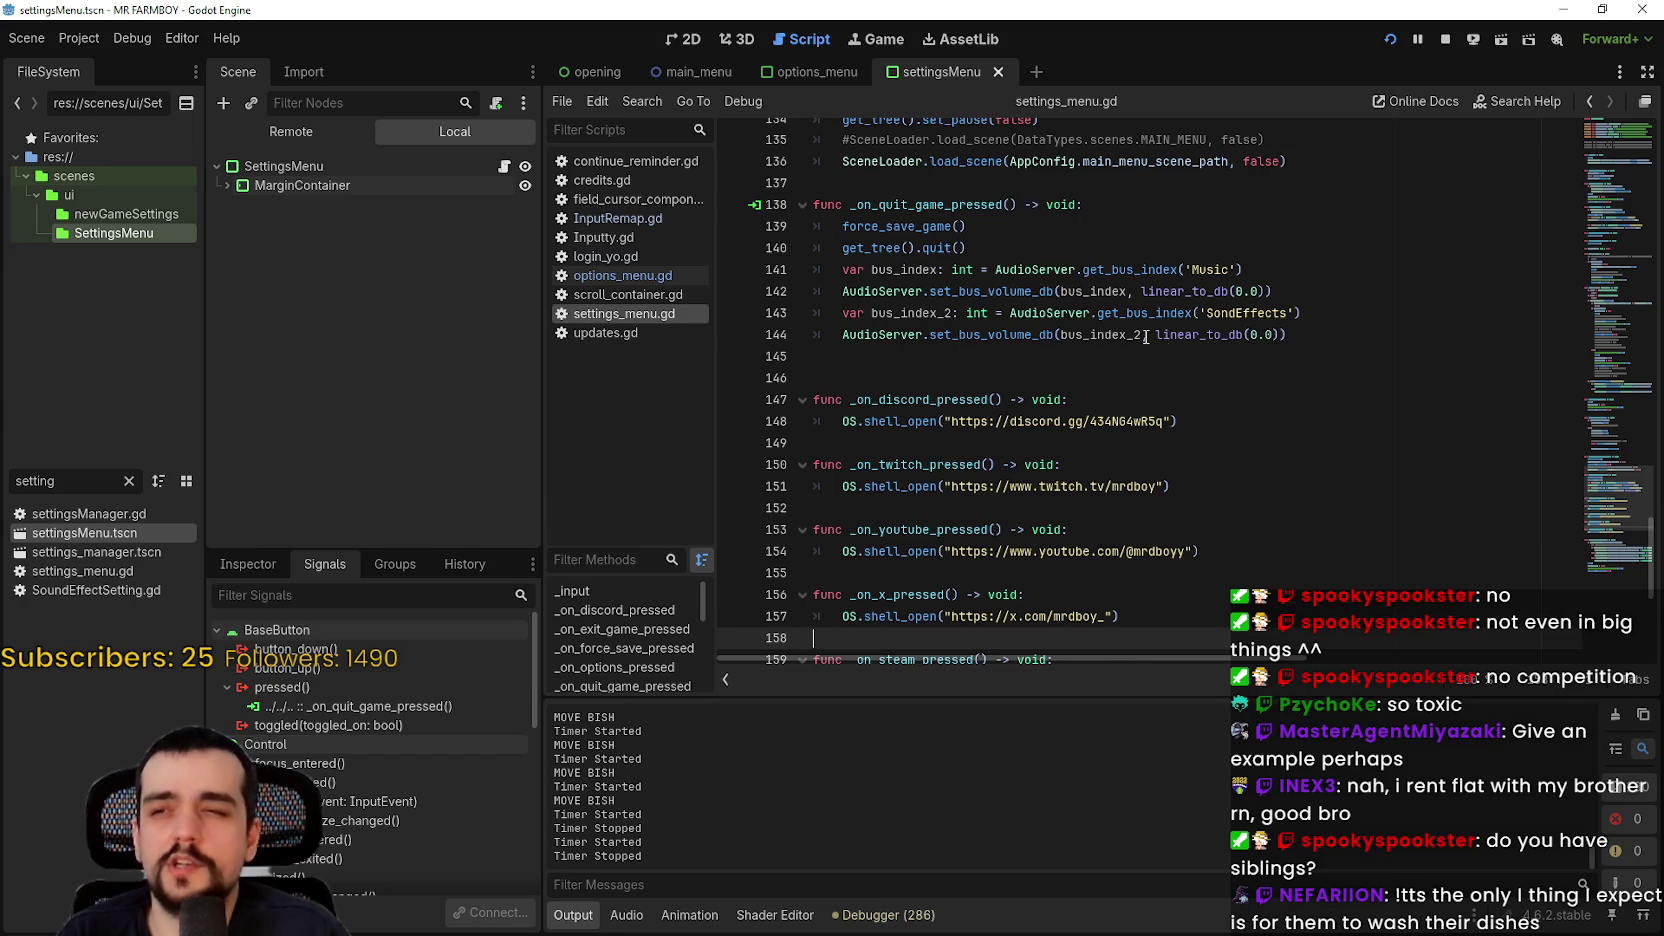
Step: Scroll through settings_menu.gd's _input function, placing the caret on line 100
scroll(1108, 339, "down", 5)
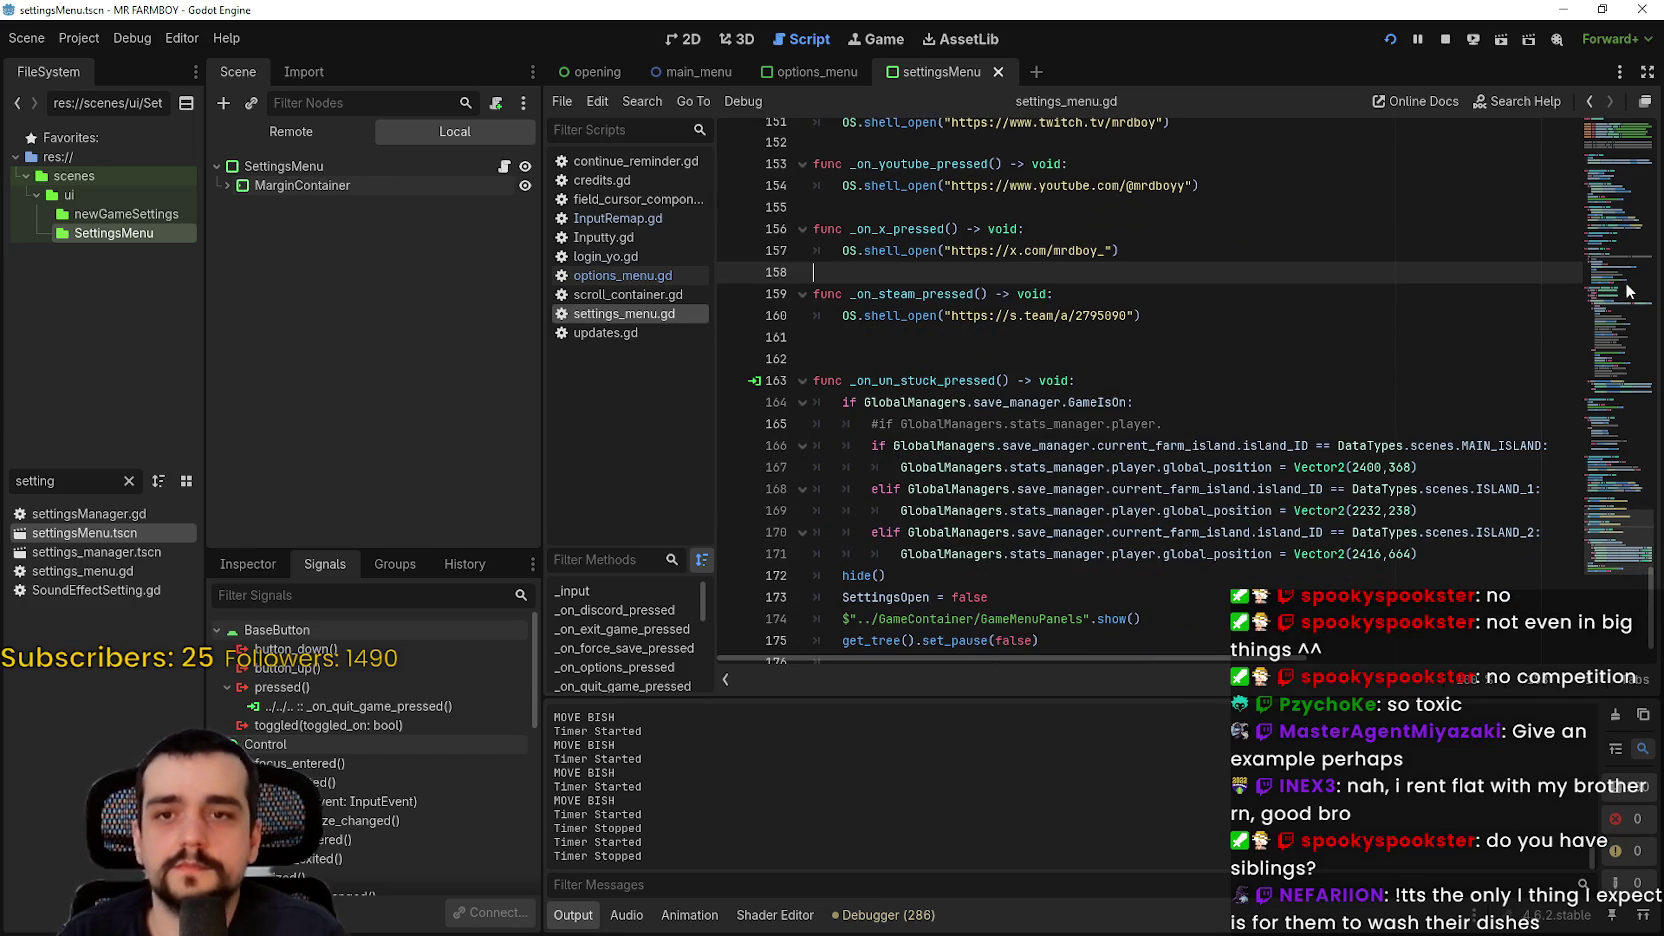
scroll(1573, 400, "down", 1)
scroll(994, 519, "up", 14)
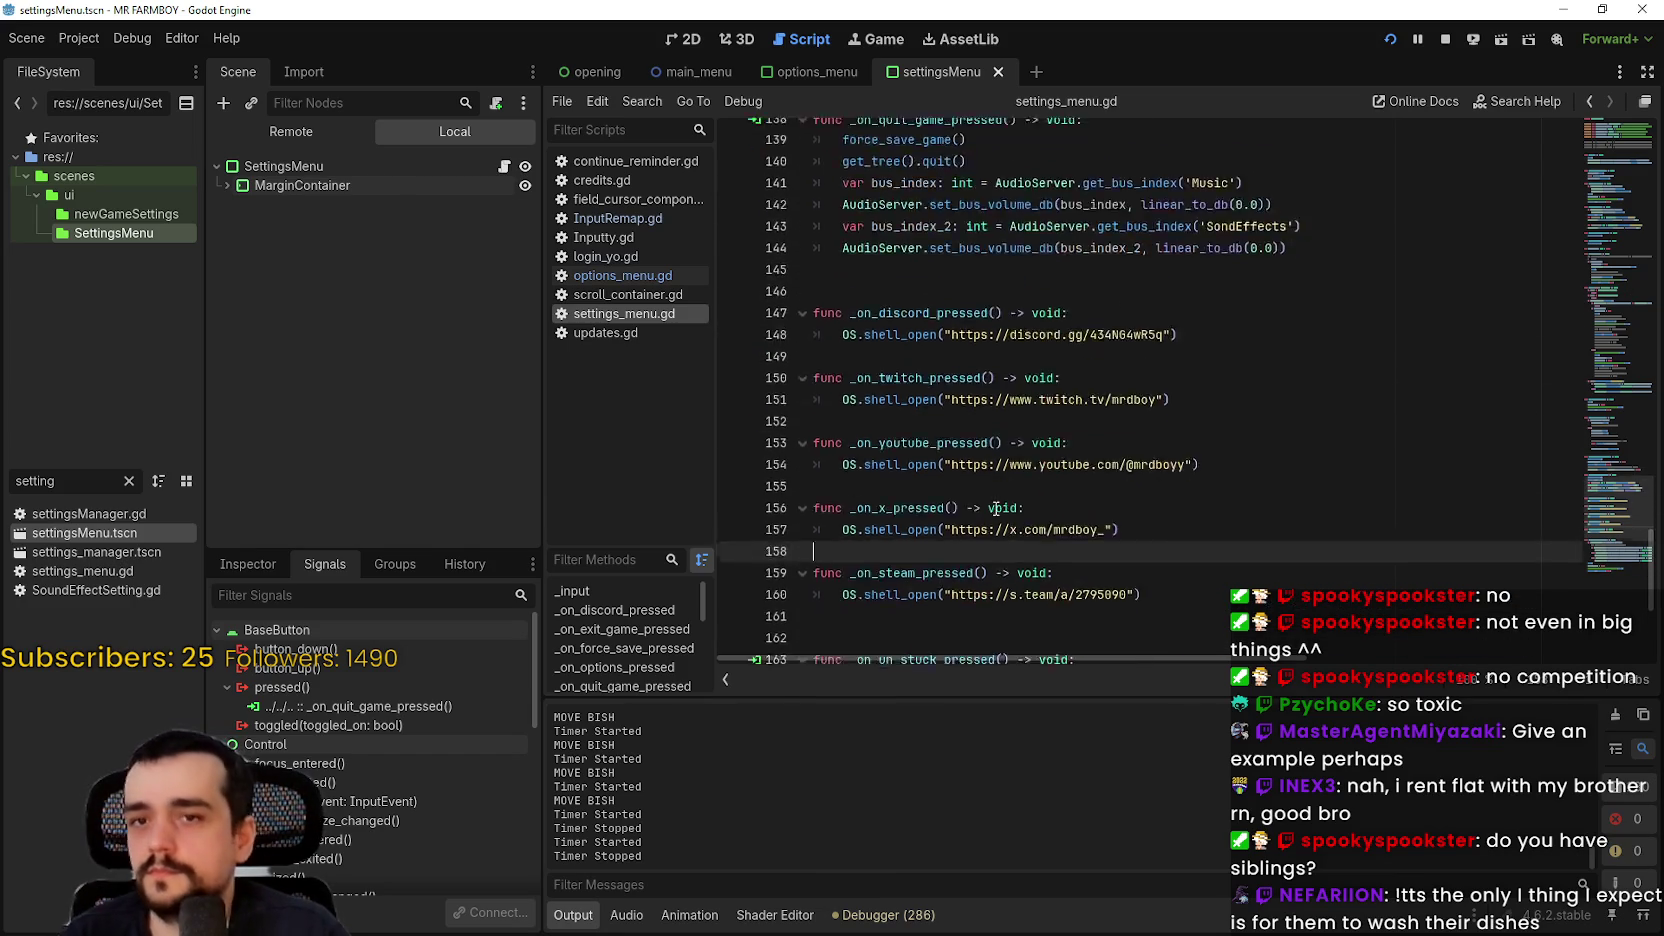
scroll(997, 500, "up", 4)
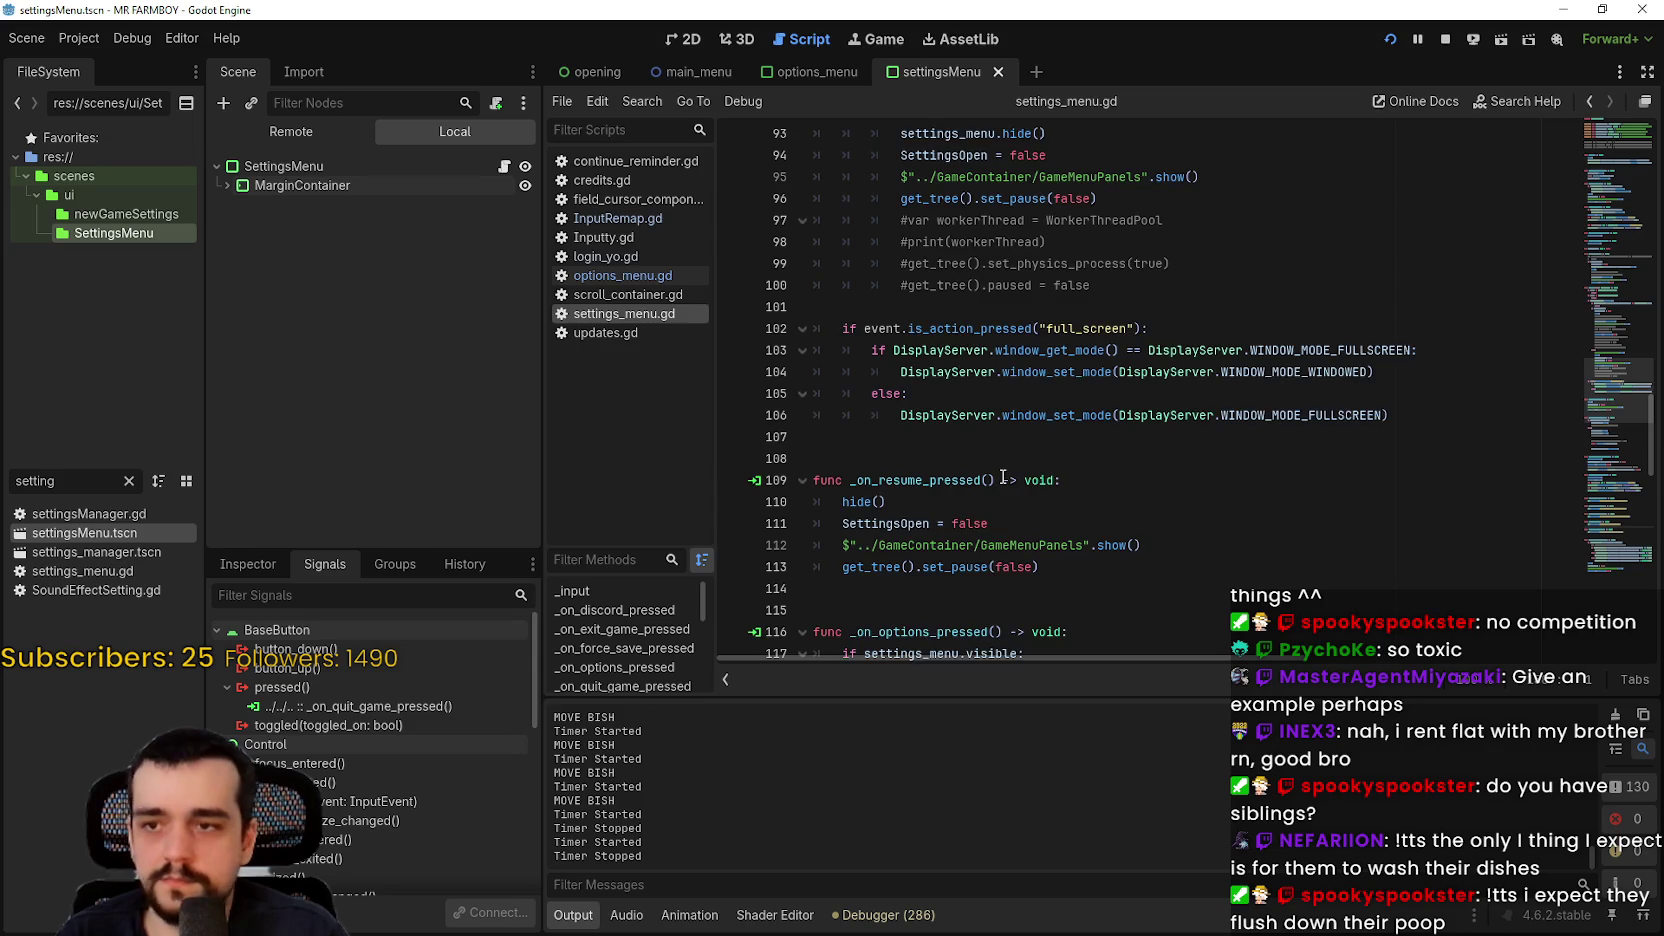
scroll(1003, 477, "up", 8)
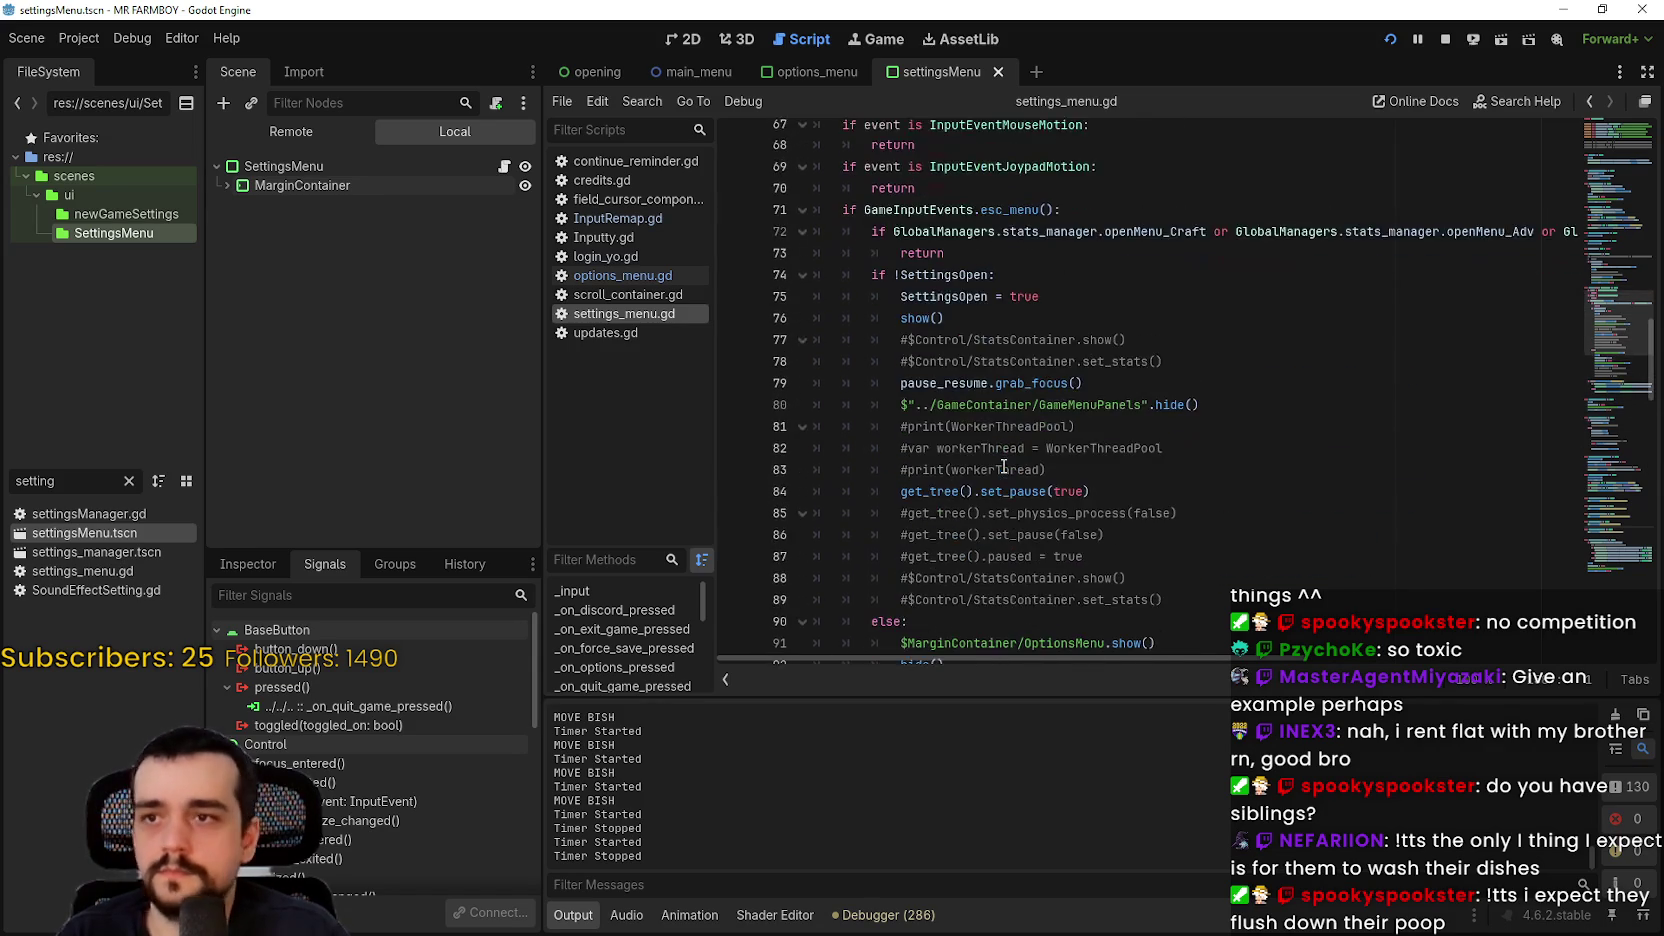
scroll(1003, 467, "up", 3)
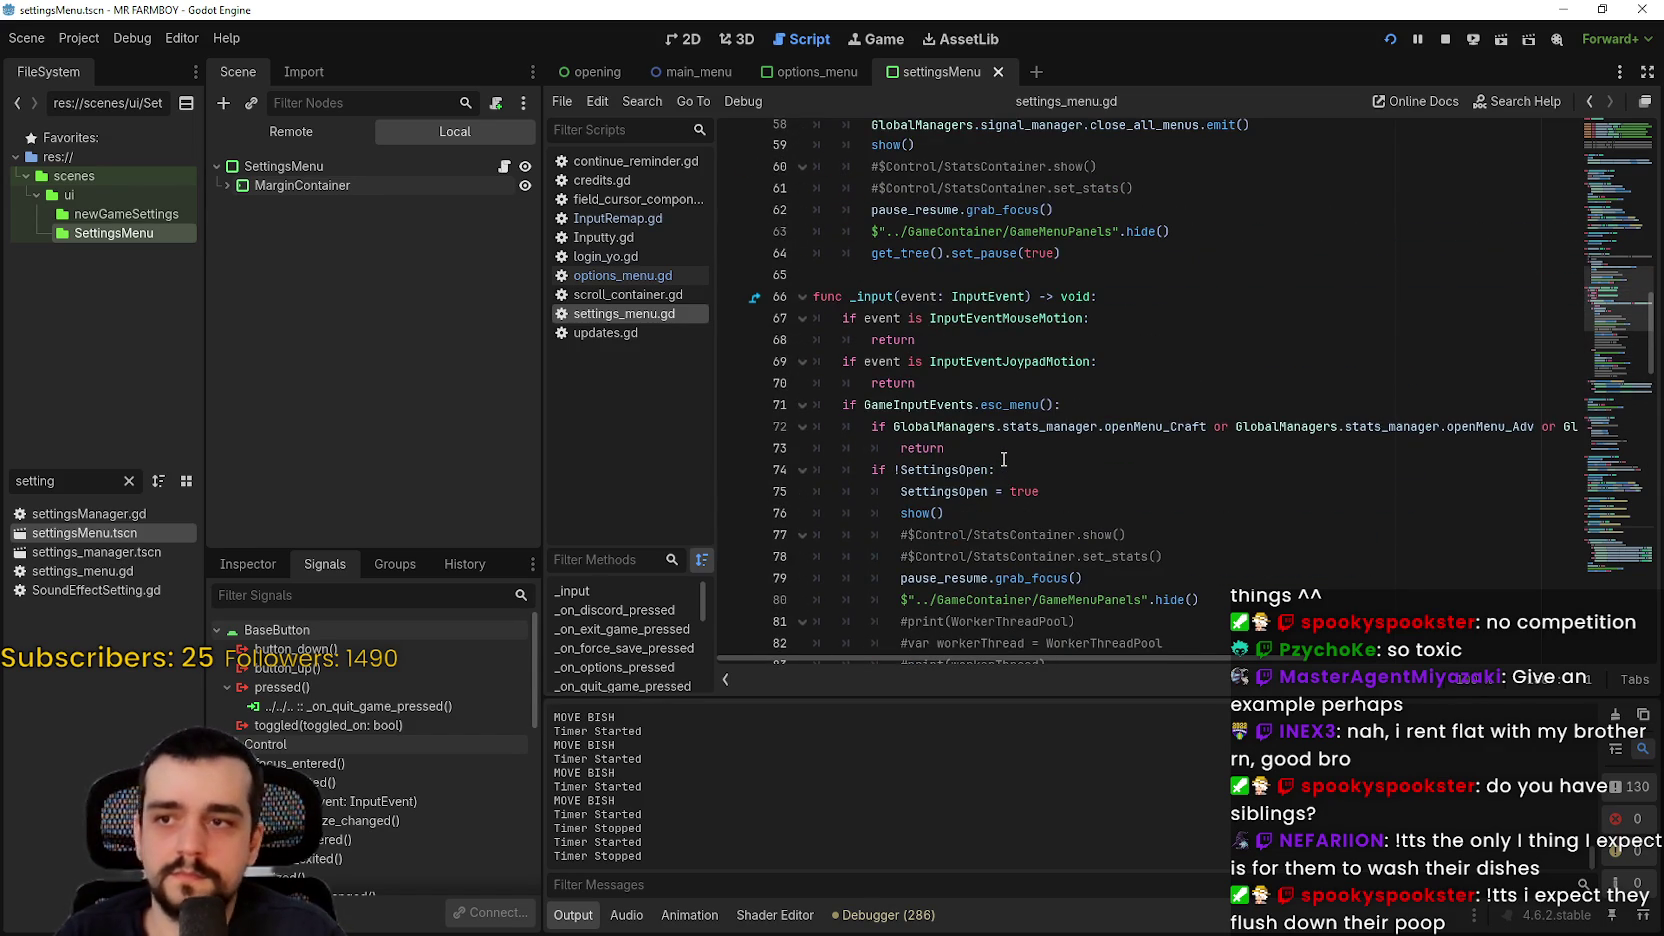
scroll(1003, 459, "down", 4)
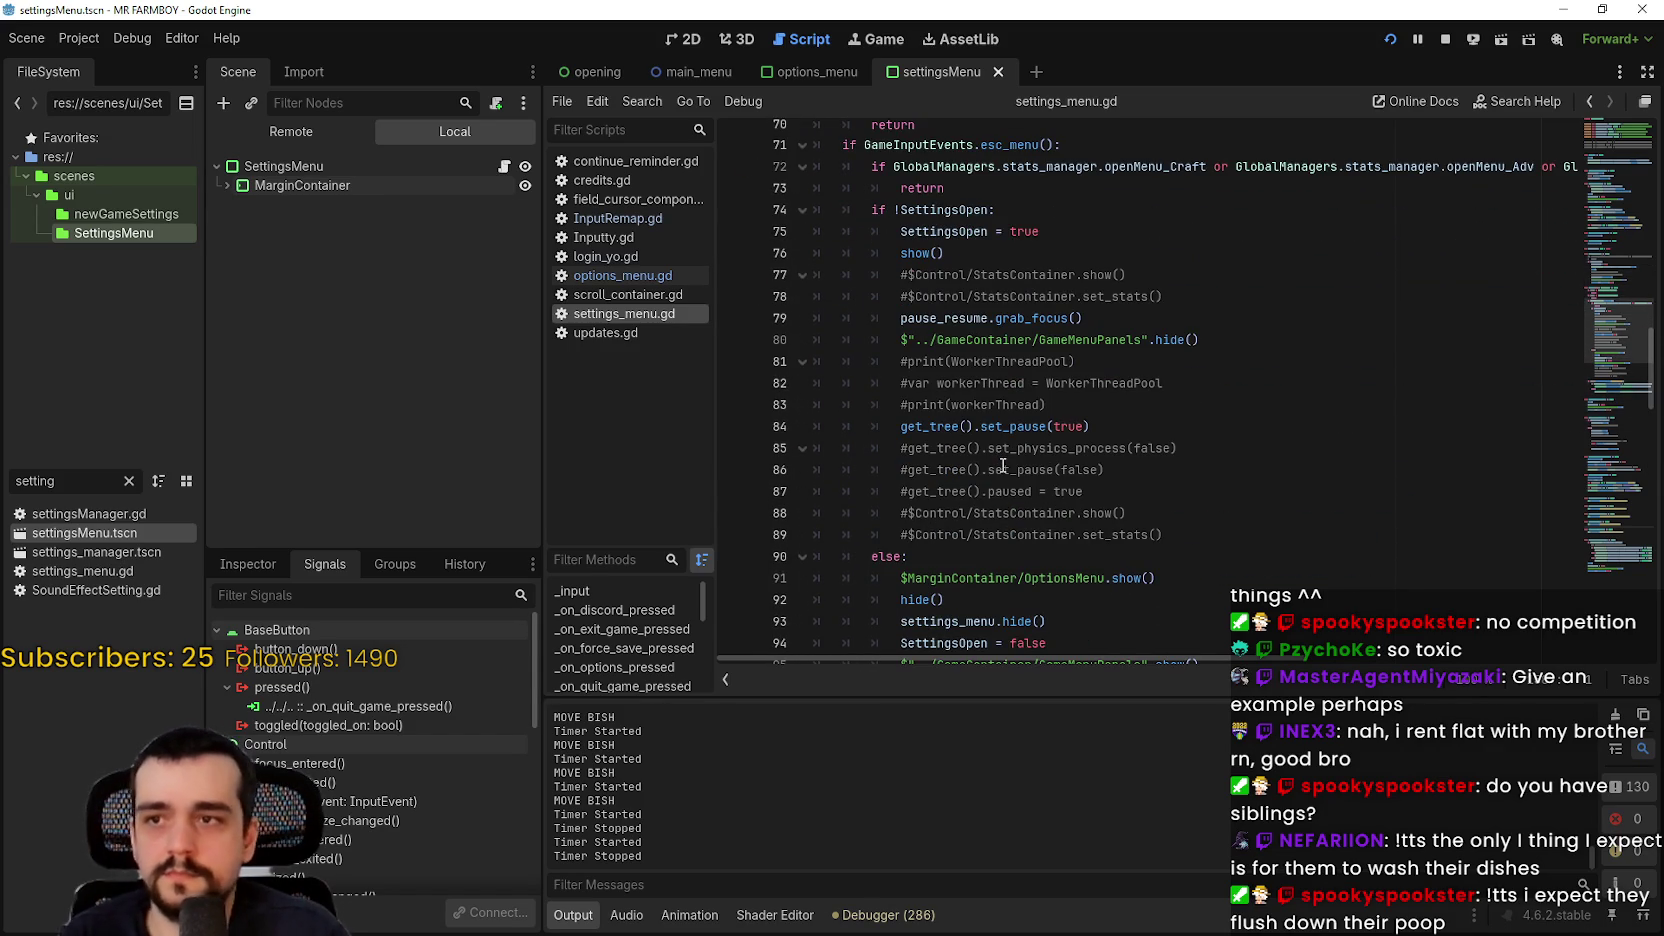
scroll(1003, 466, "down", 4)
scroll(1003, 466, "up", 5)
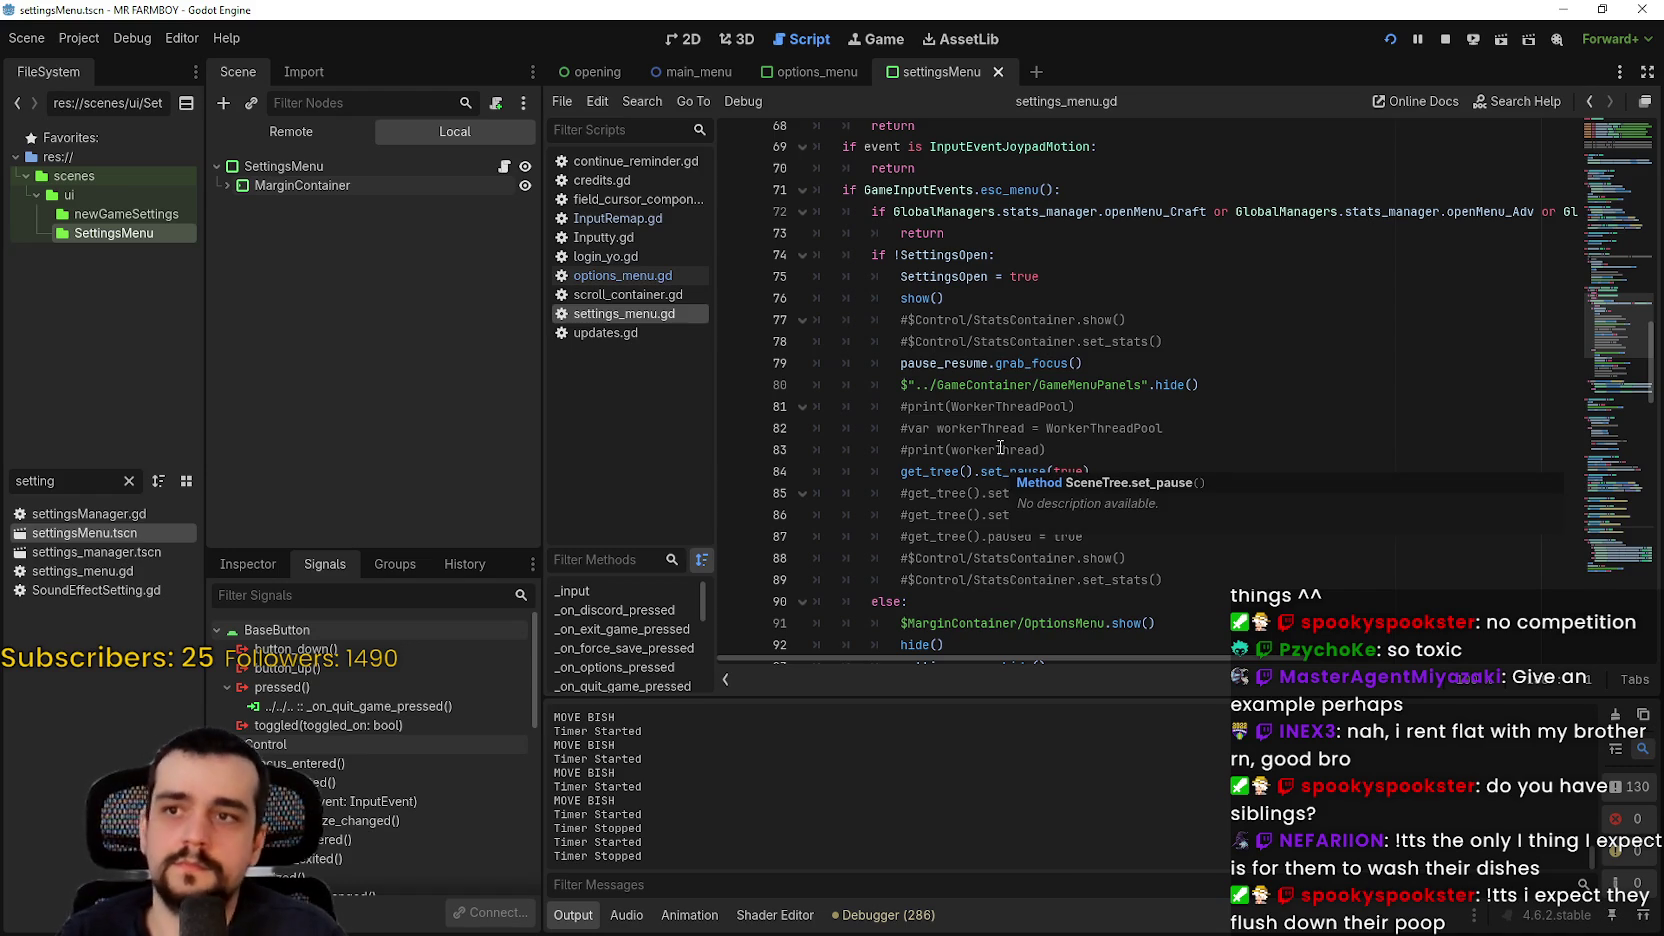
scroll(1000, 448, "up", 2)
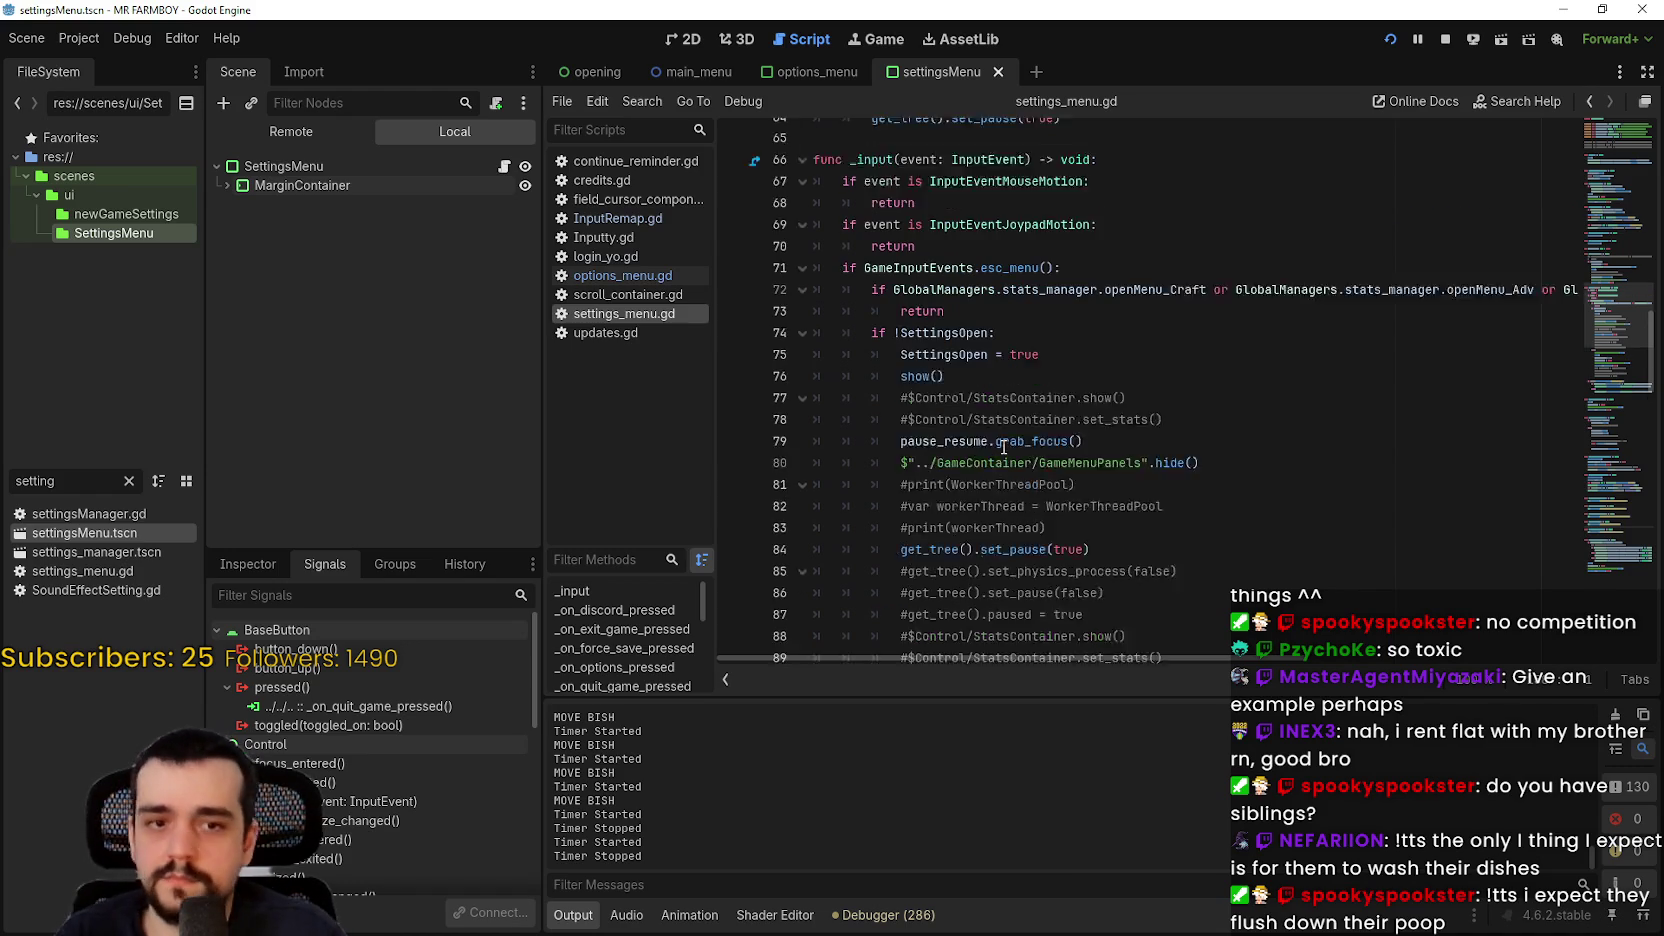
scroll(1003, 447, "down", 8)
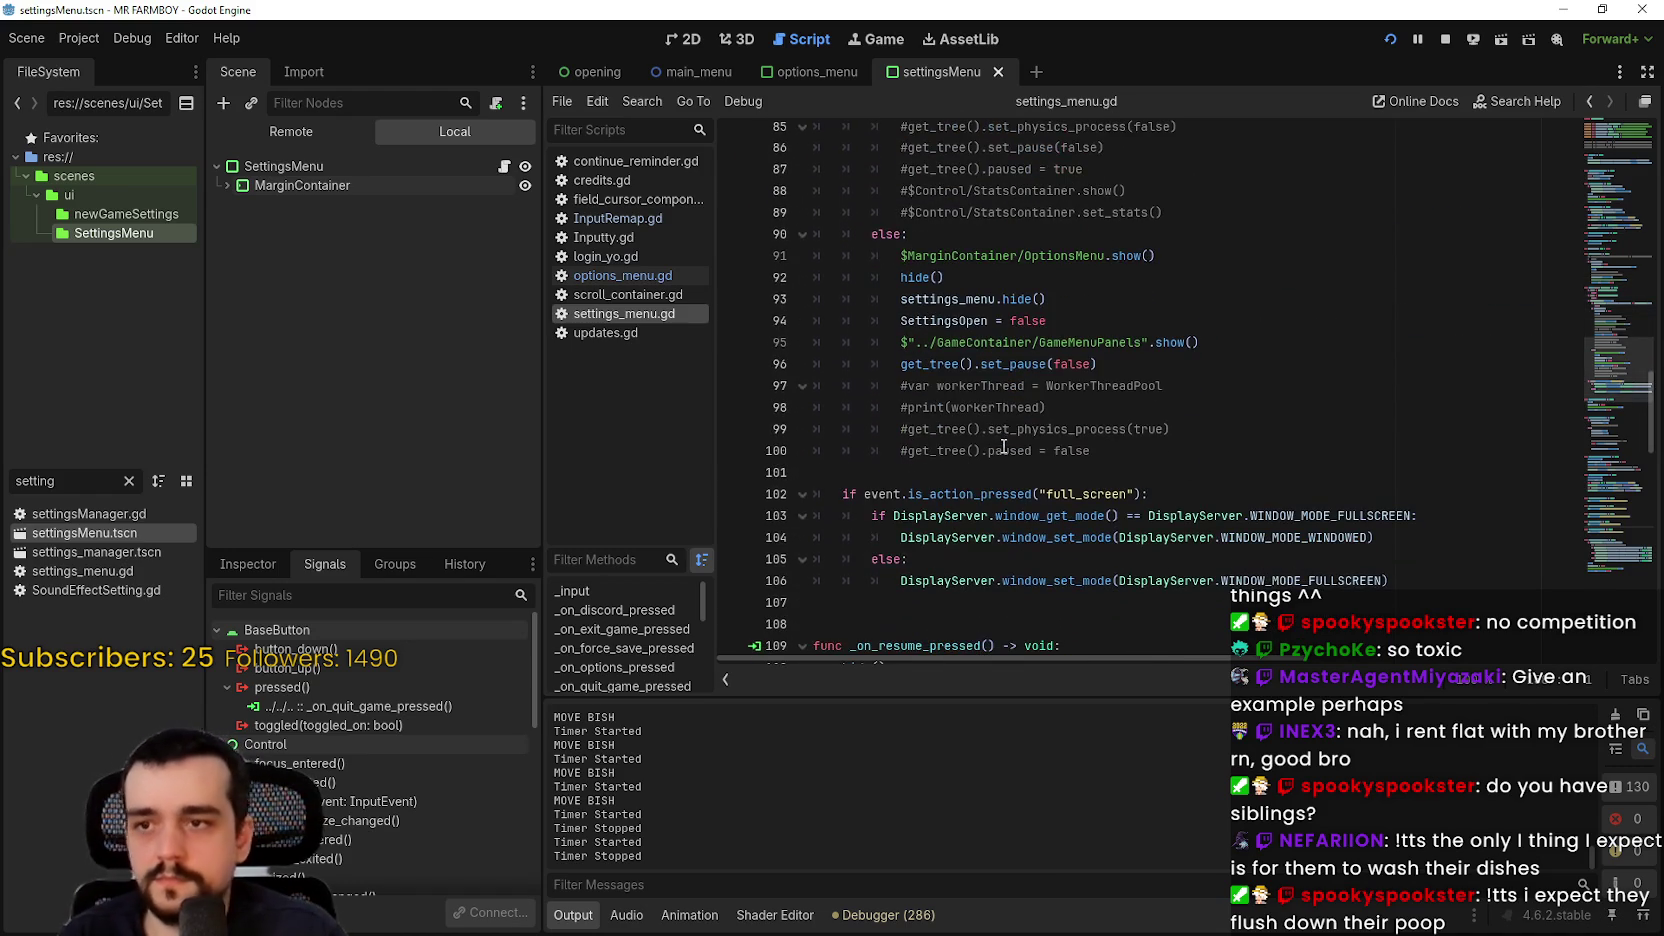
left_click(989, 452)
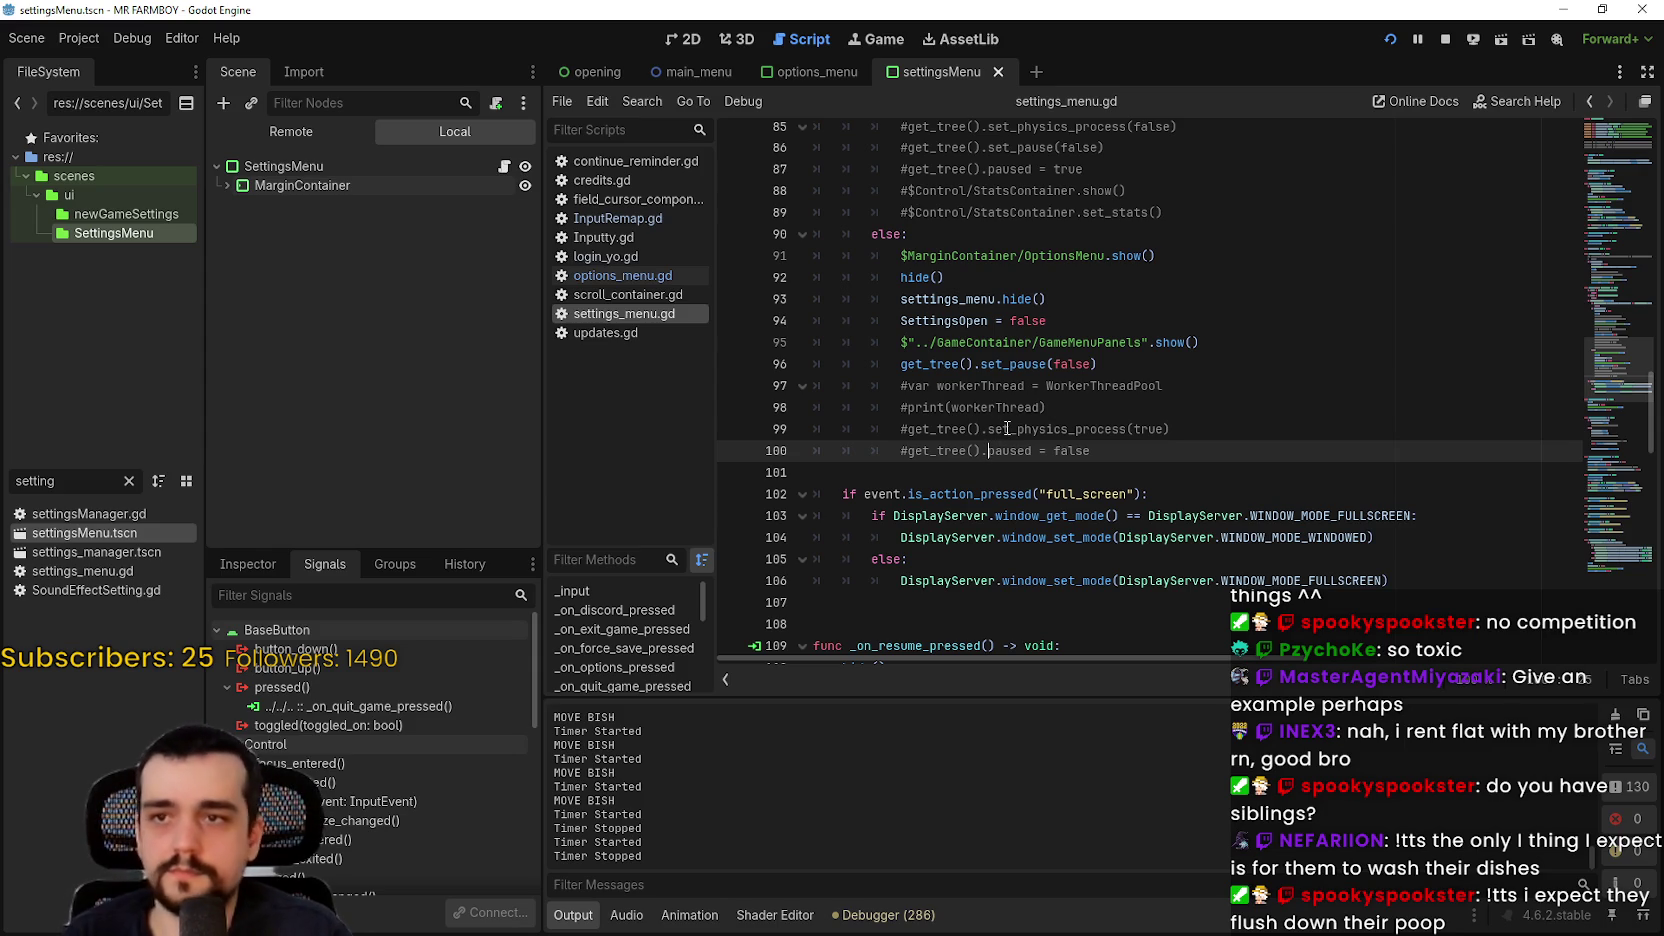
scroll(1007, 428, "up", 4)
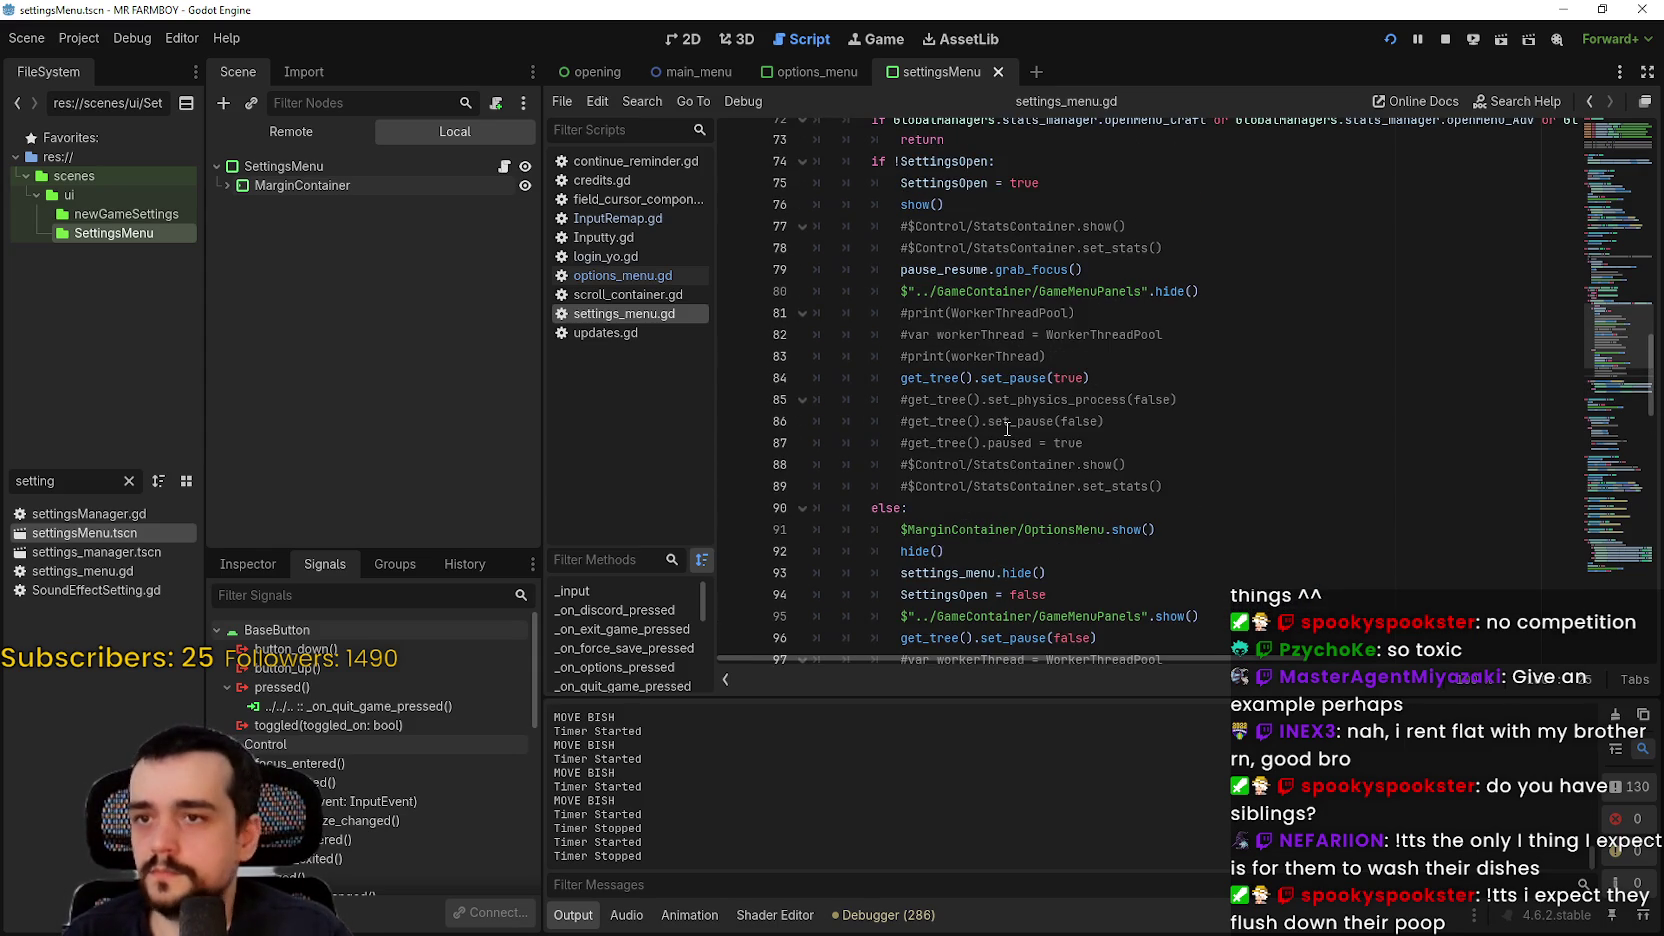
scroll(1007, 428, "up", 4)
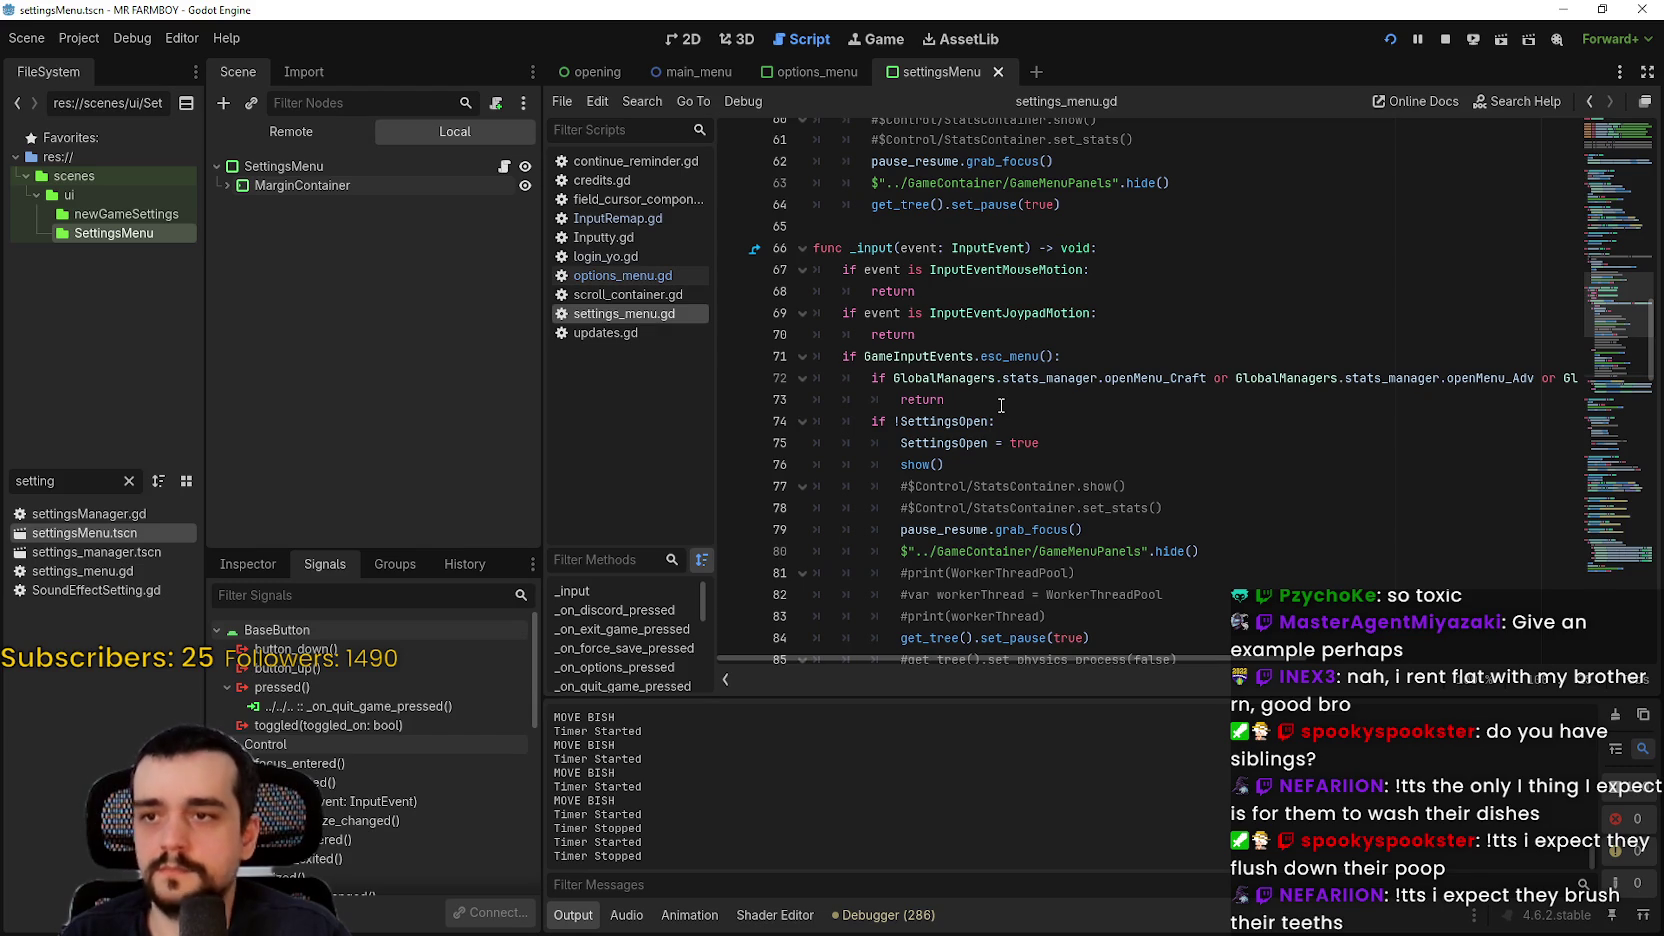
scroll(1001, 405, "down", 5)
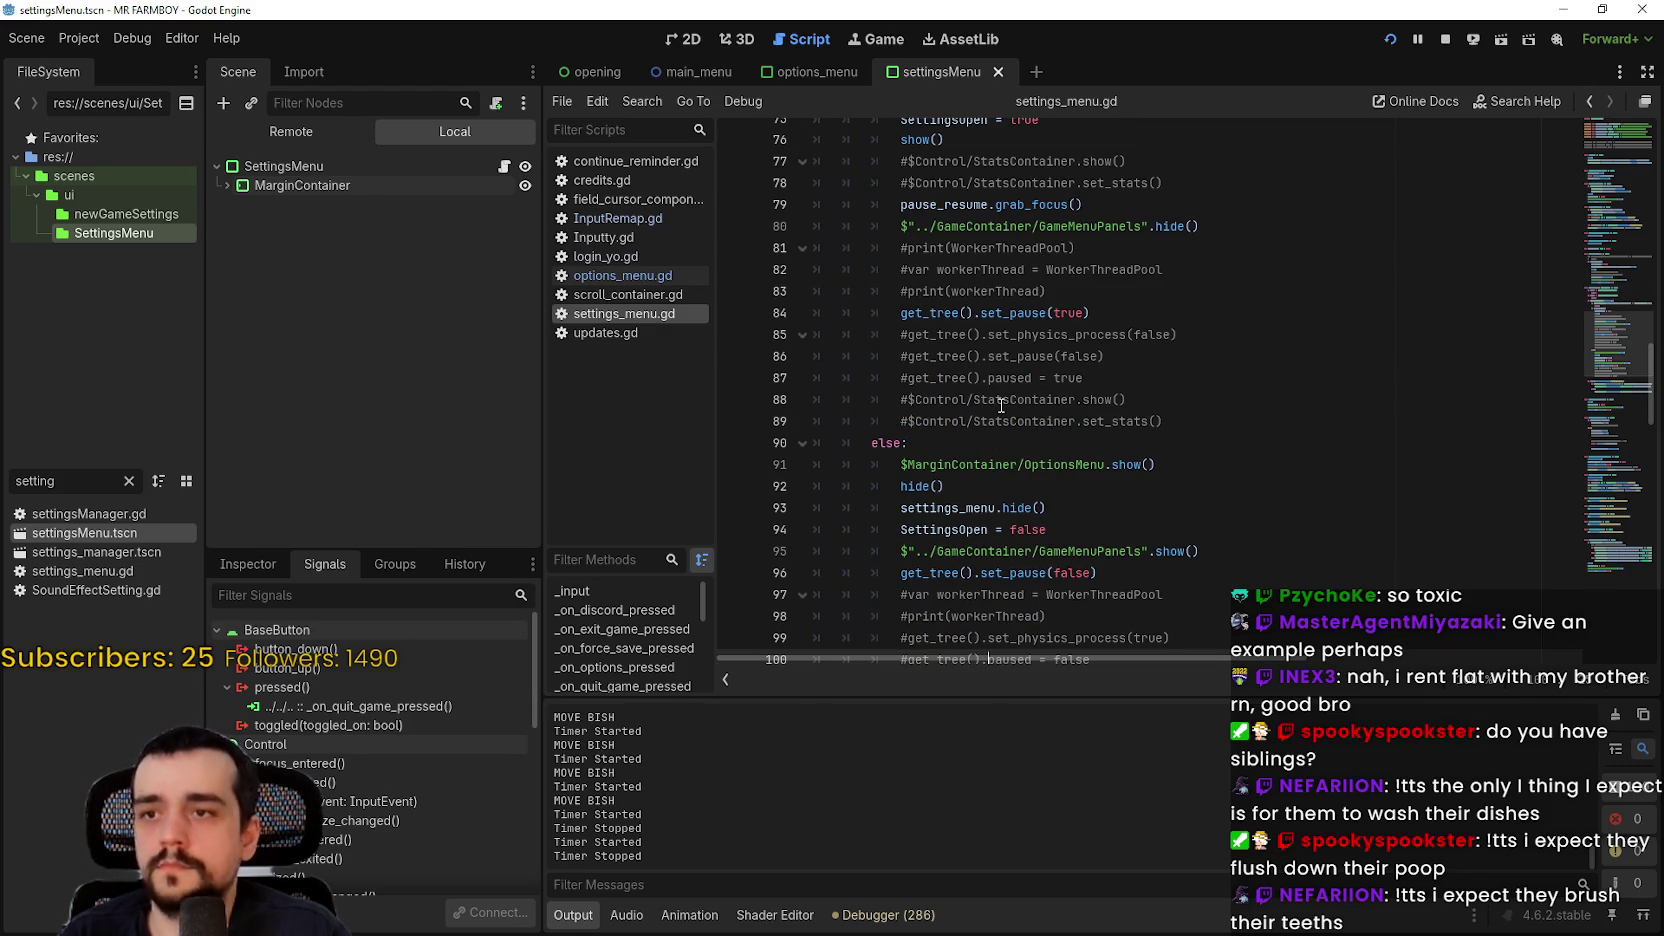
scroll(1004, 396, "down", 2)
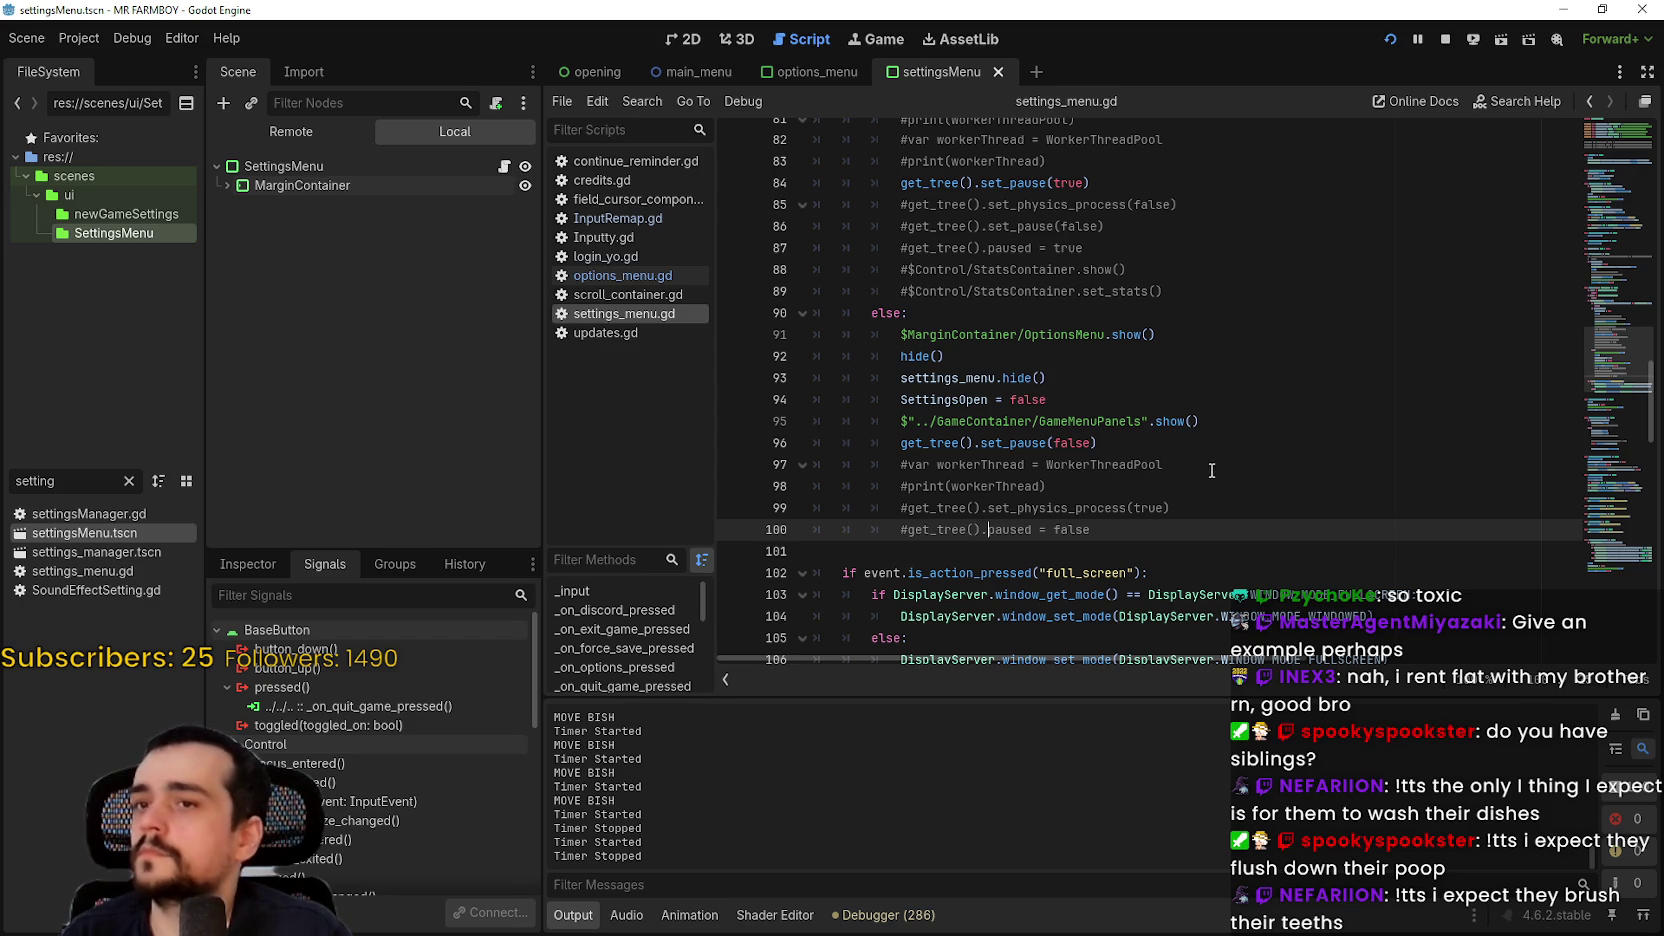
Step: Expand MarginContainer to see the menu buttons, review lines 108 and 65, then resume the running game
left_click(225, 184)
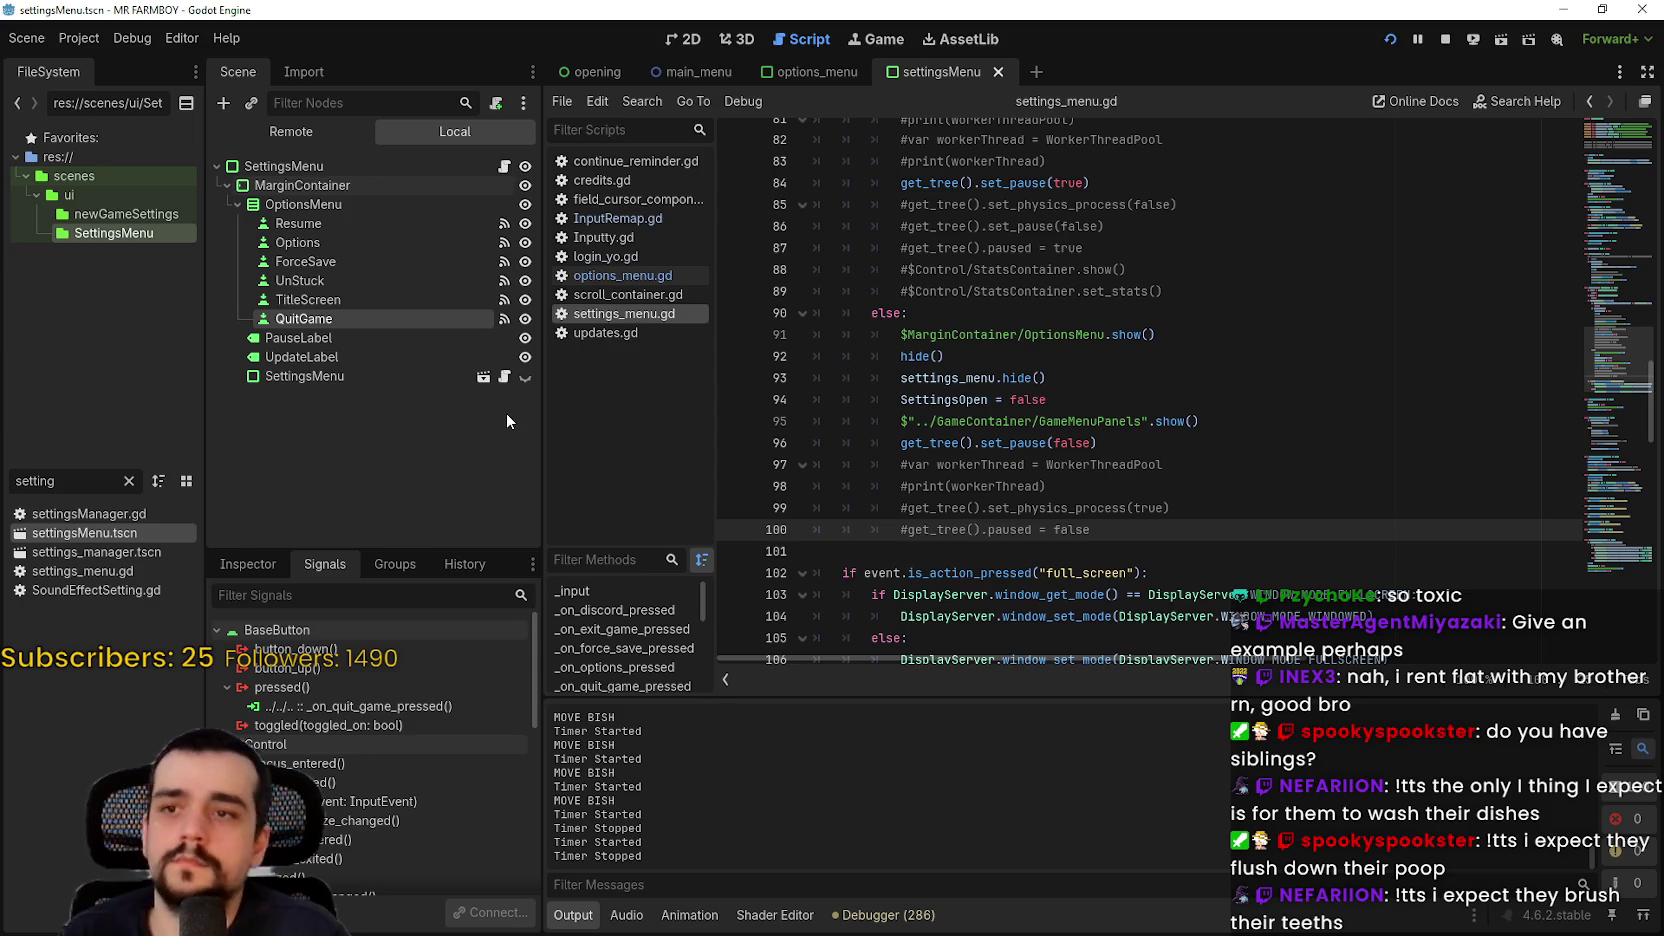
scroll(1069, 480, "down", 4)
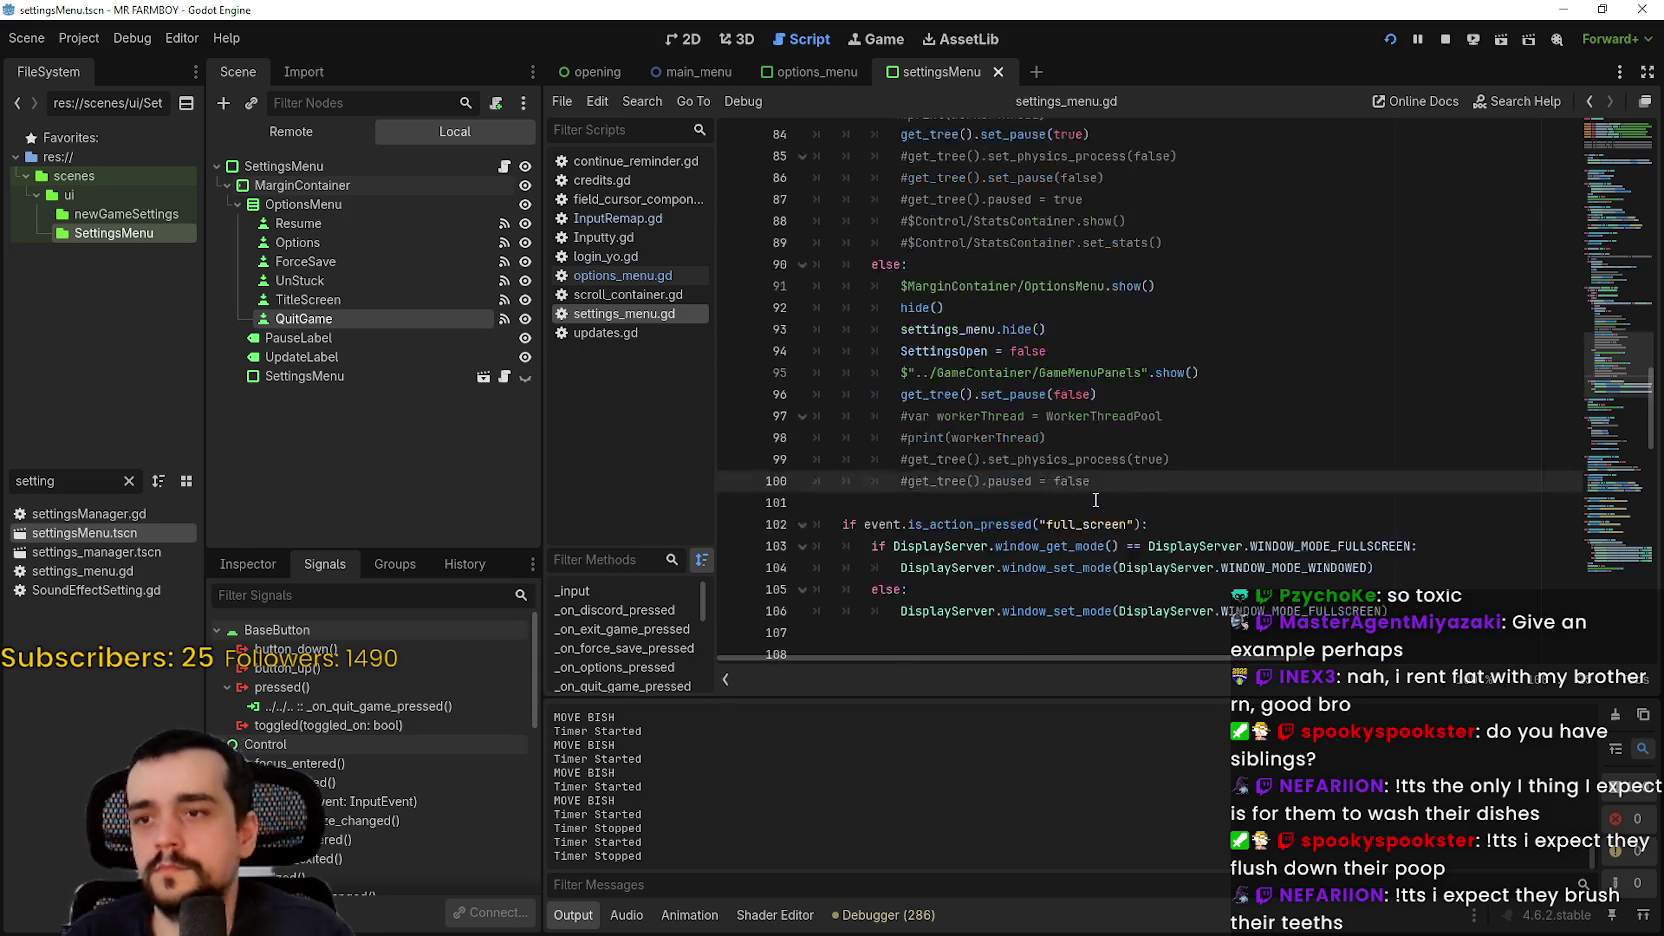
left_click(1049, 443)
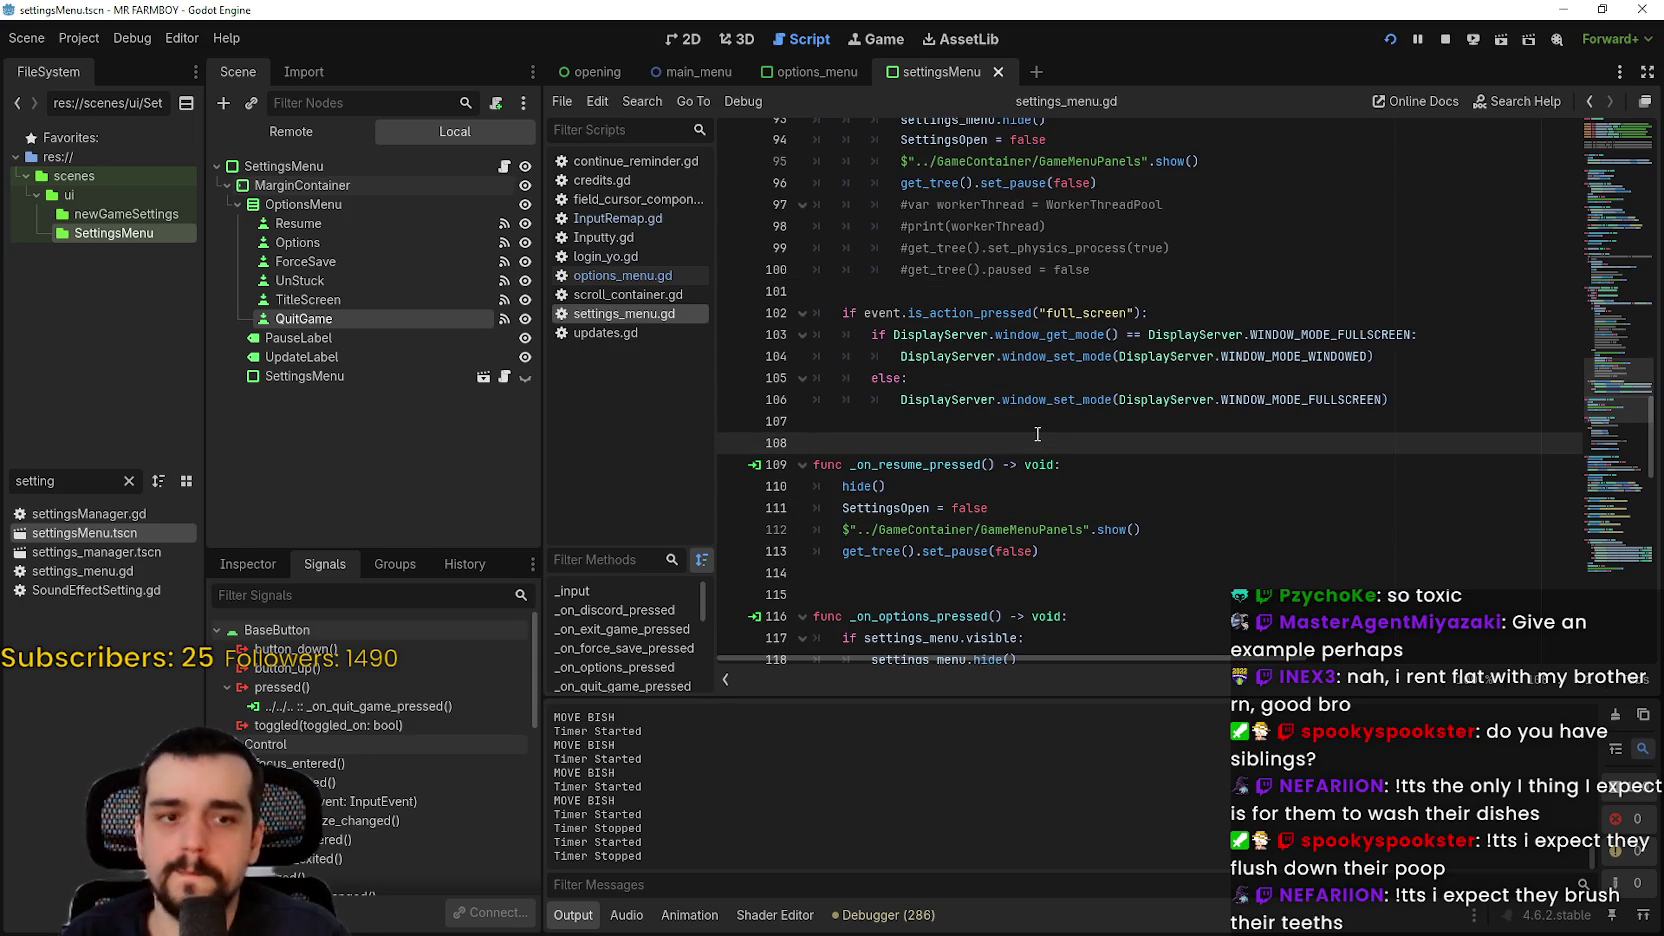
scroll(1037, 434, "up", 12)
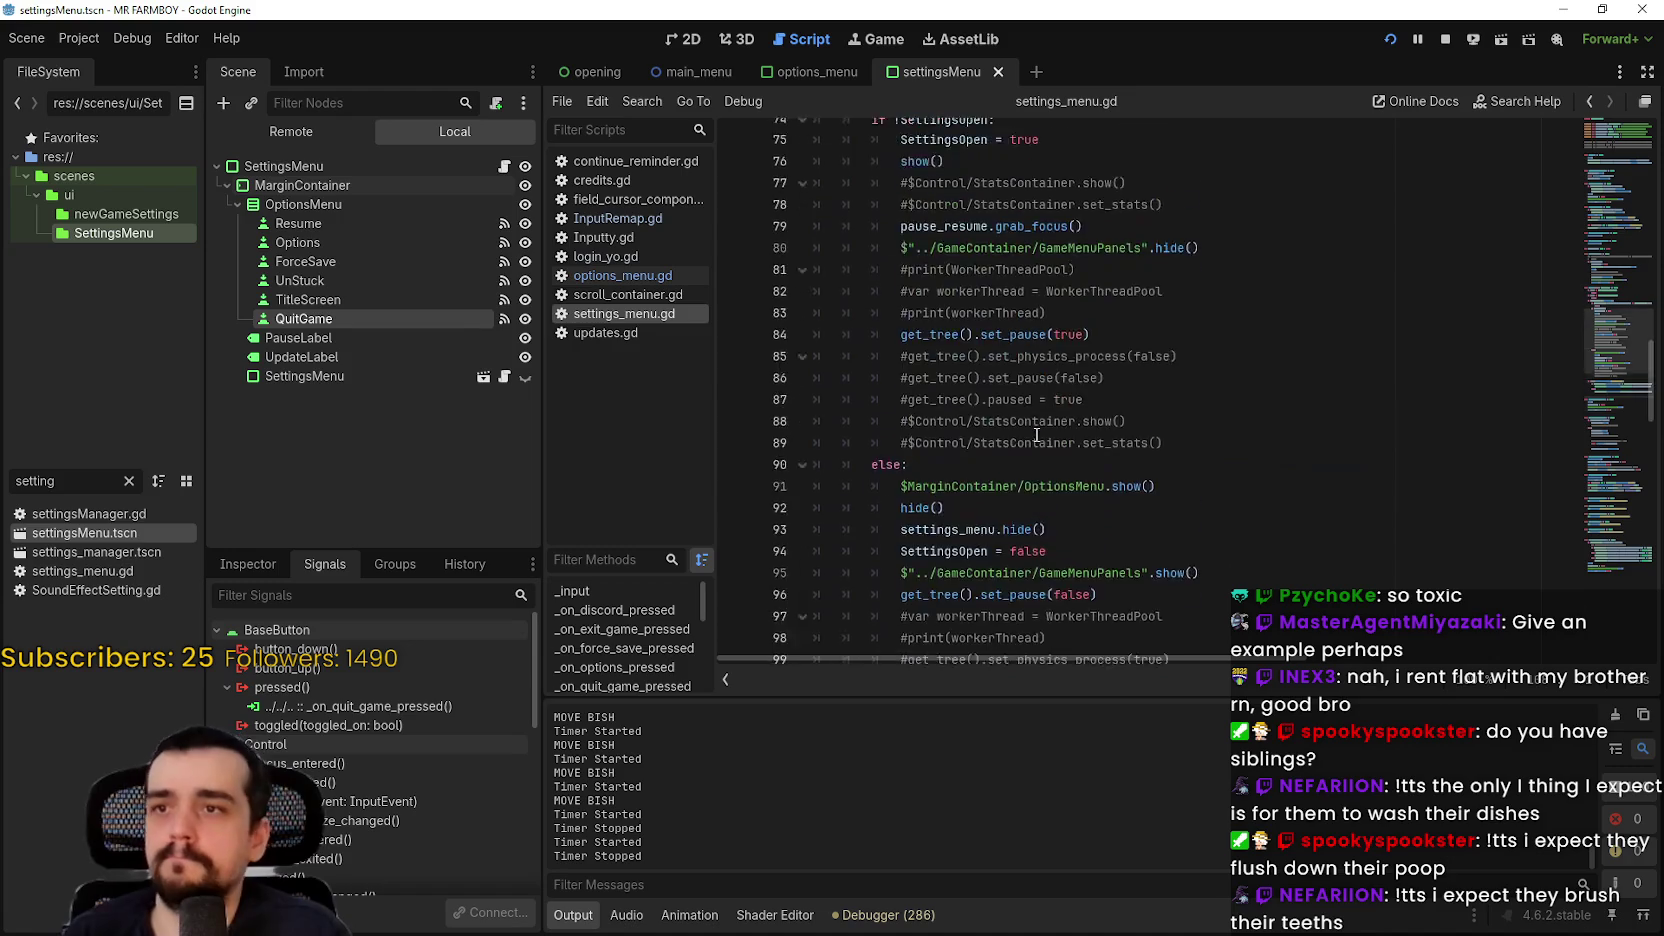
scroll(1036, 434, "down", 1)
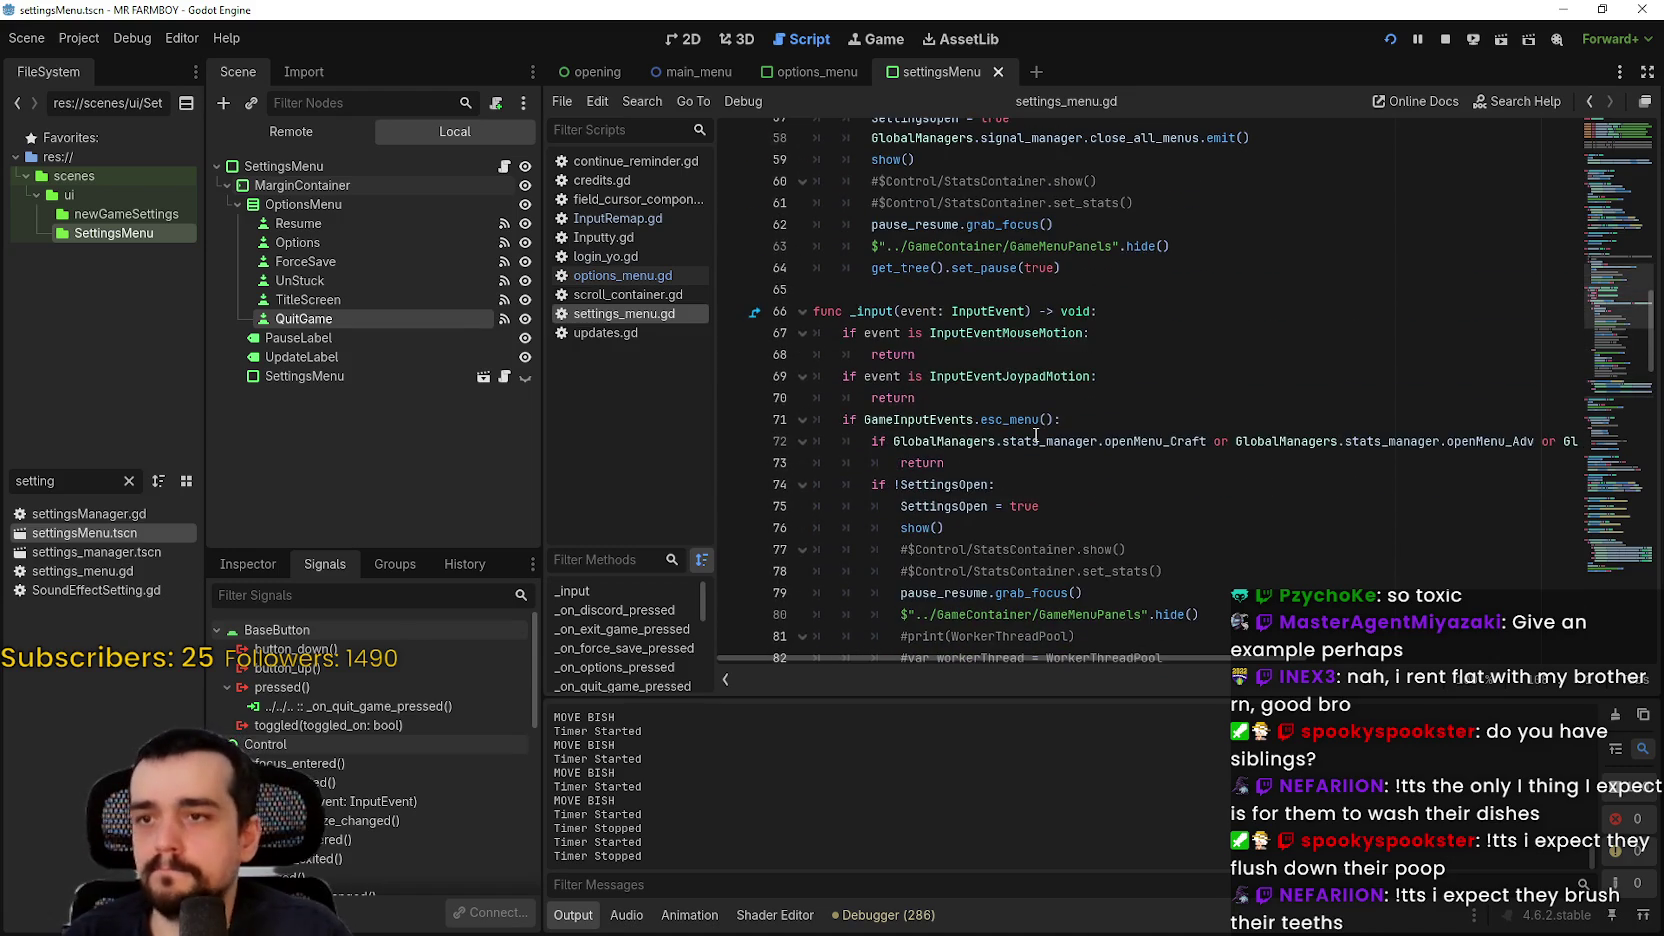
scroll(1036, 434, "up", 6)
scroll(1034, 432, "up", 2)
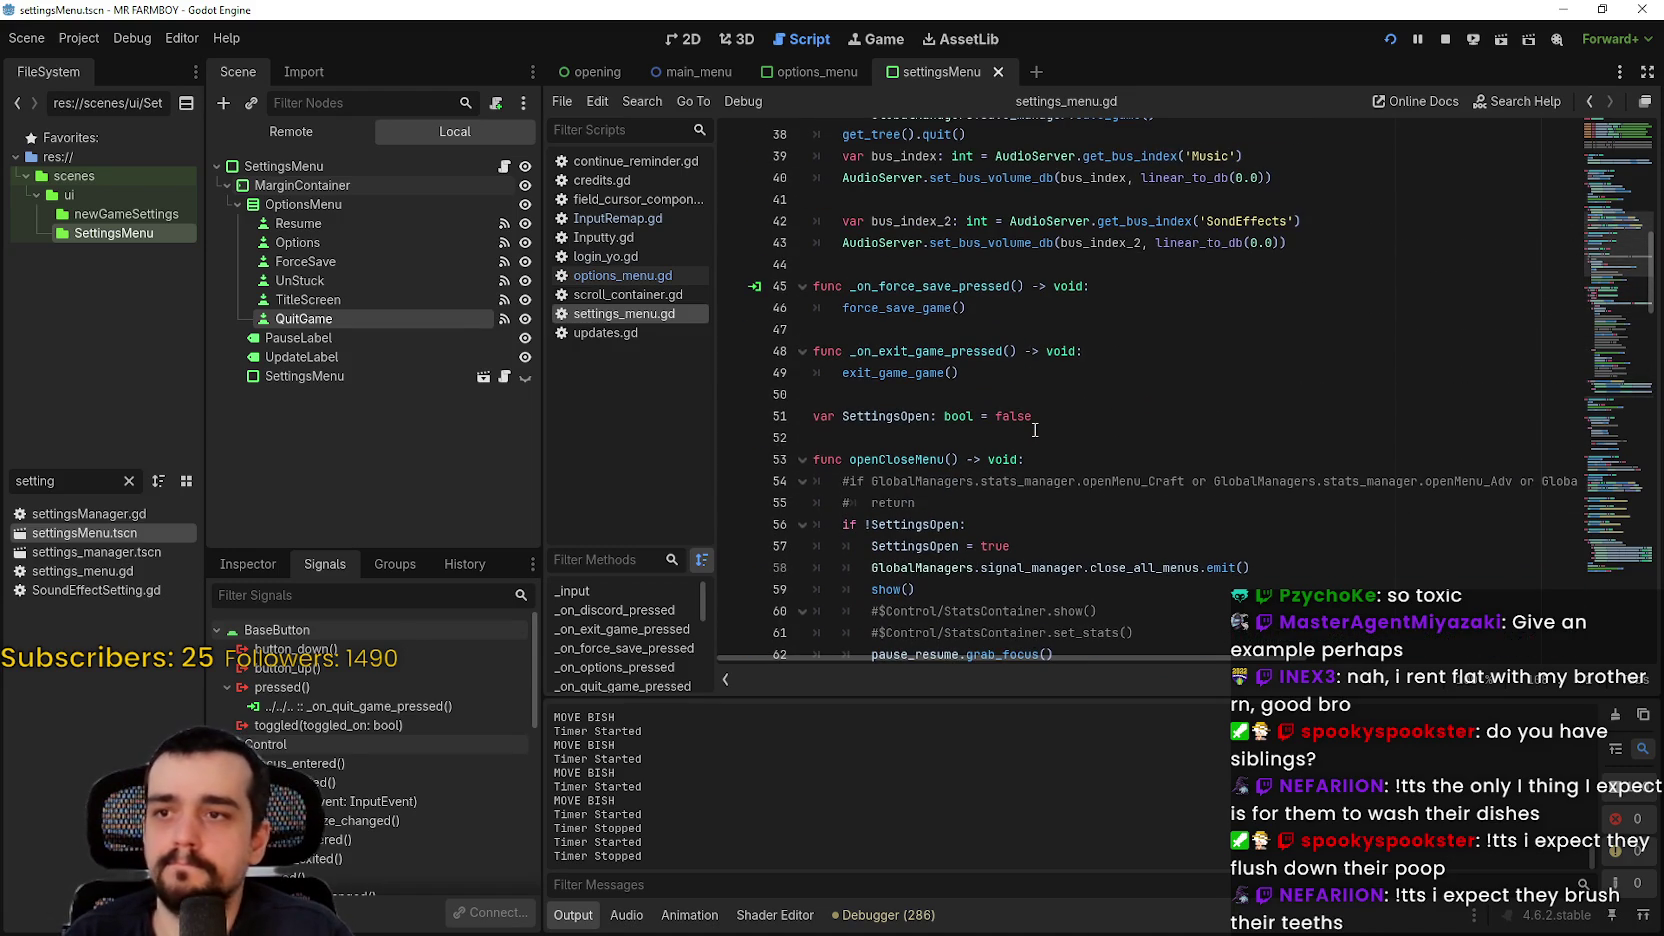
scroll(1034, 430, "down", 3)
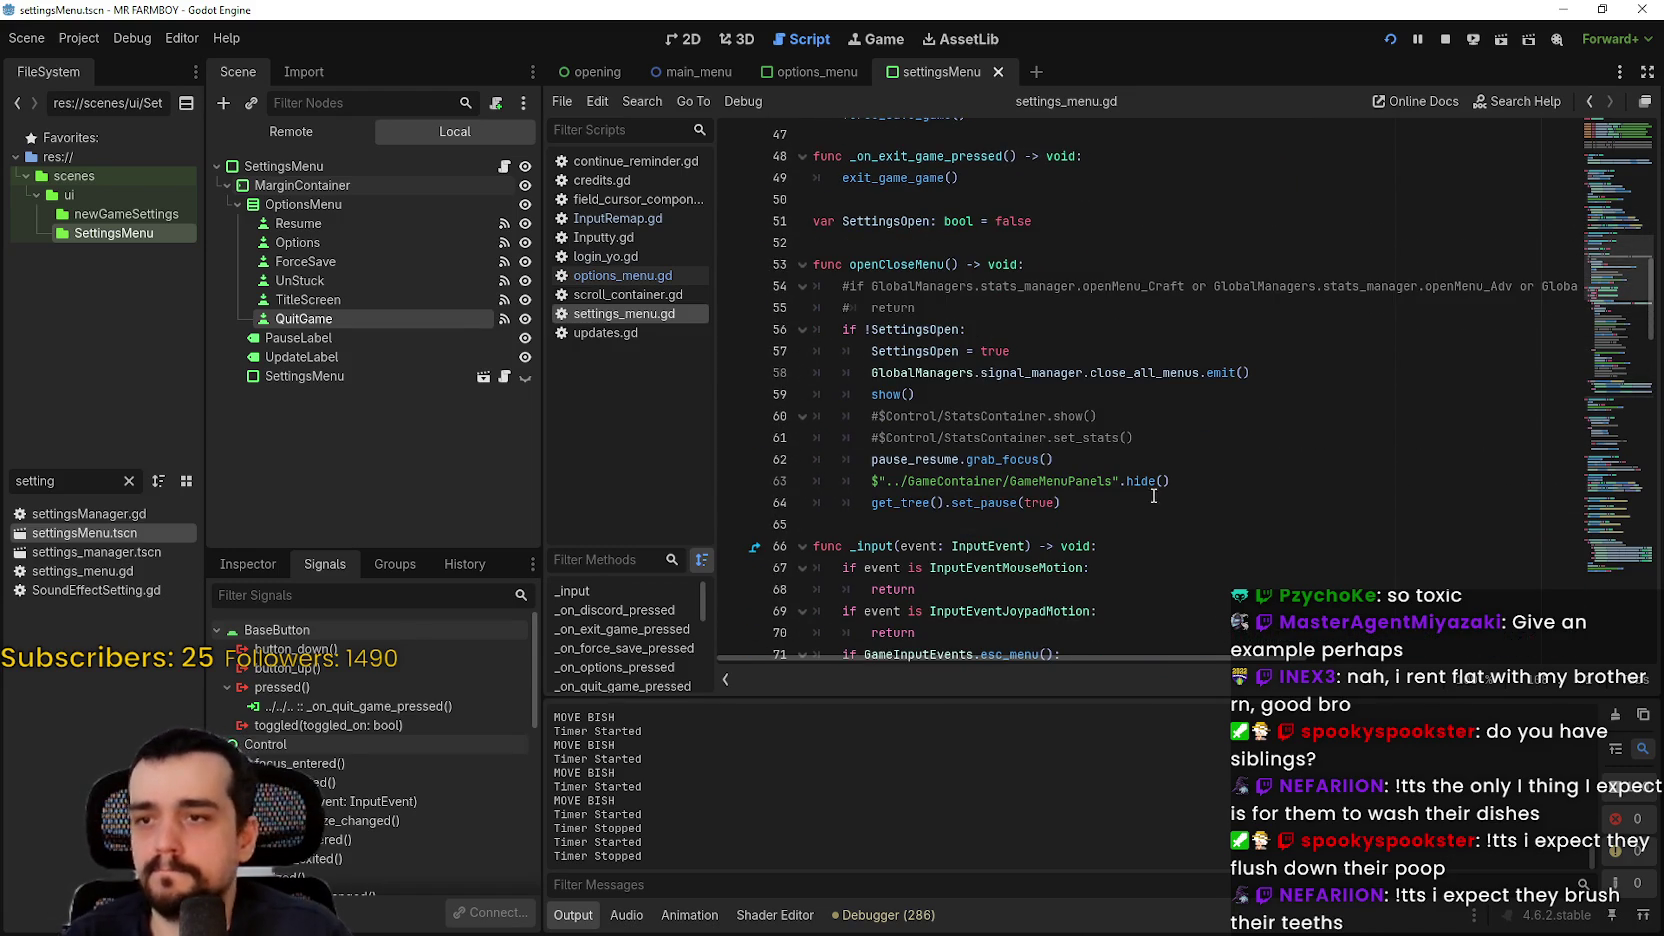
left_click(1176, 516)
scroll(1172, 507, "down", 6)
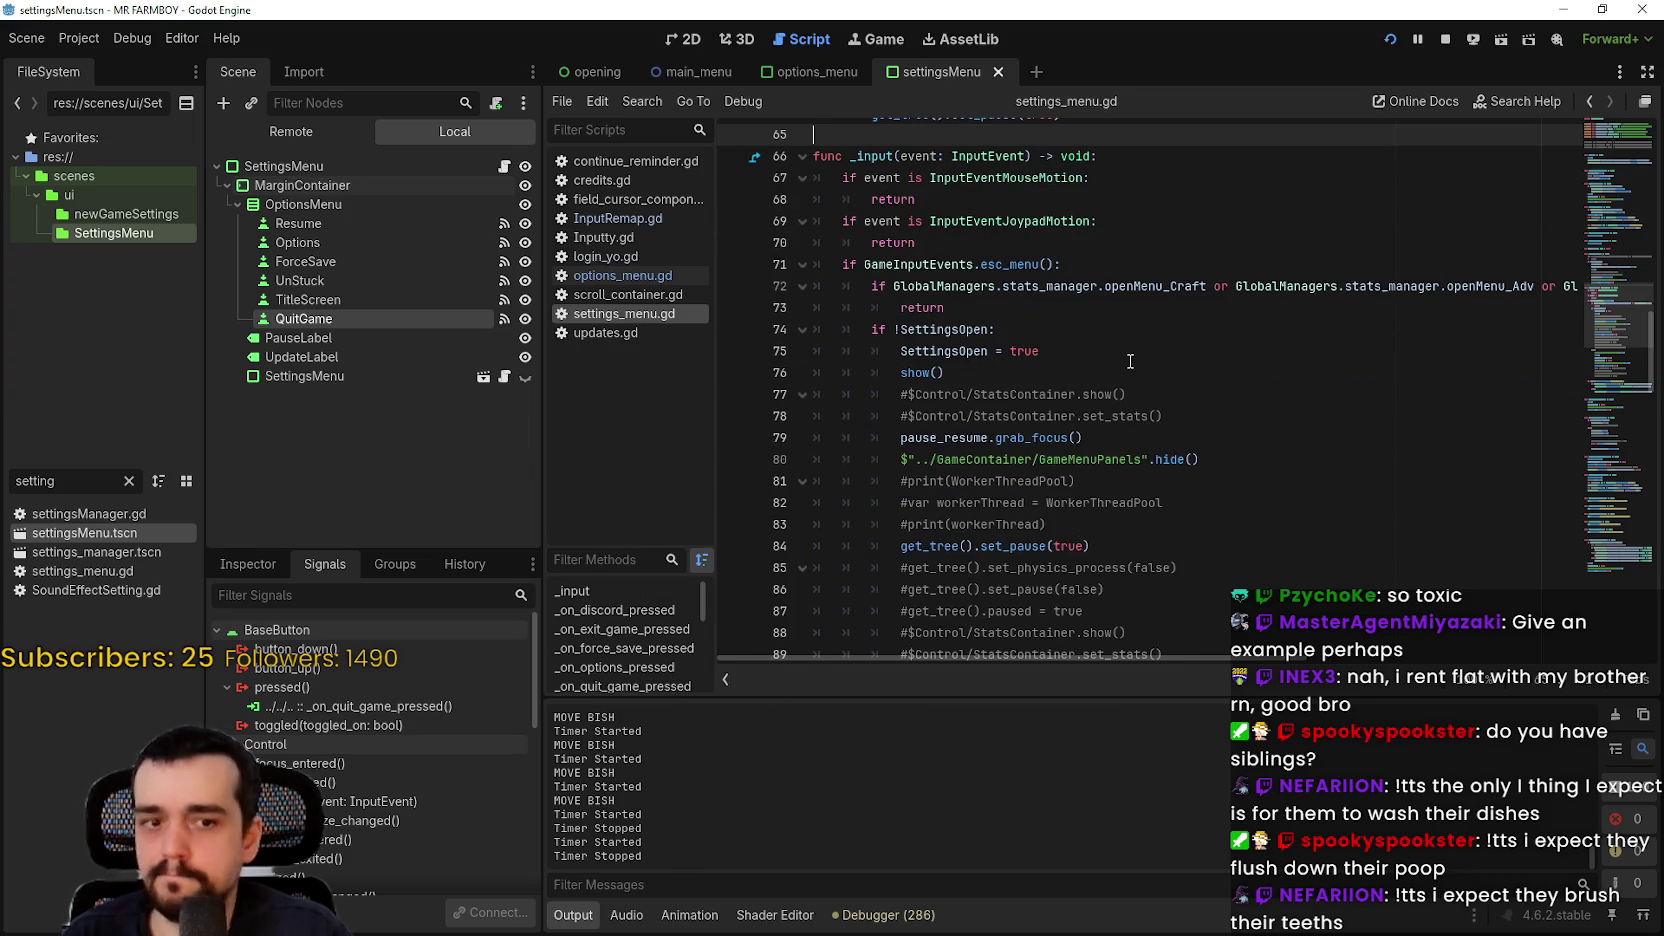
scroll(1130, 361, "down", 7)
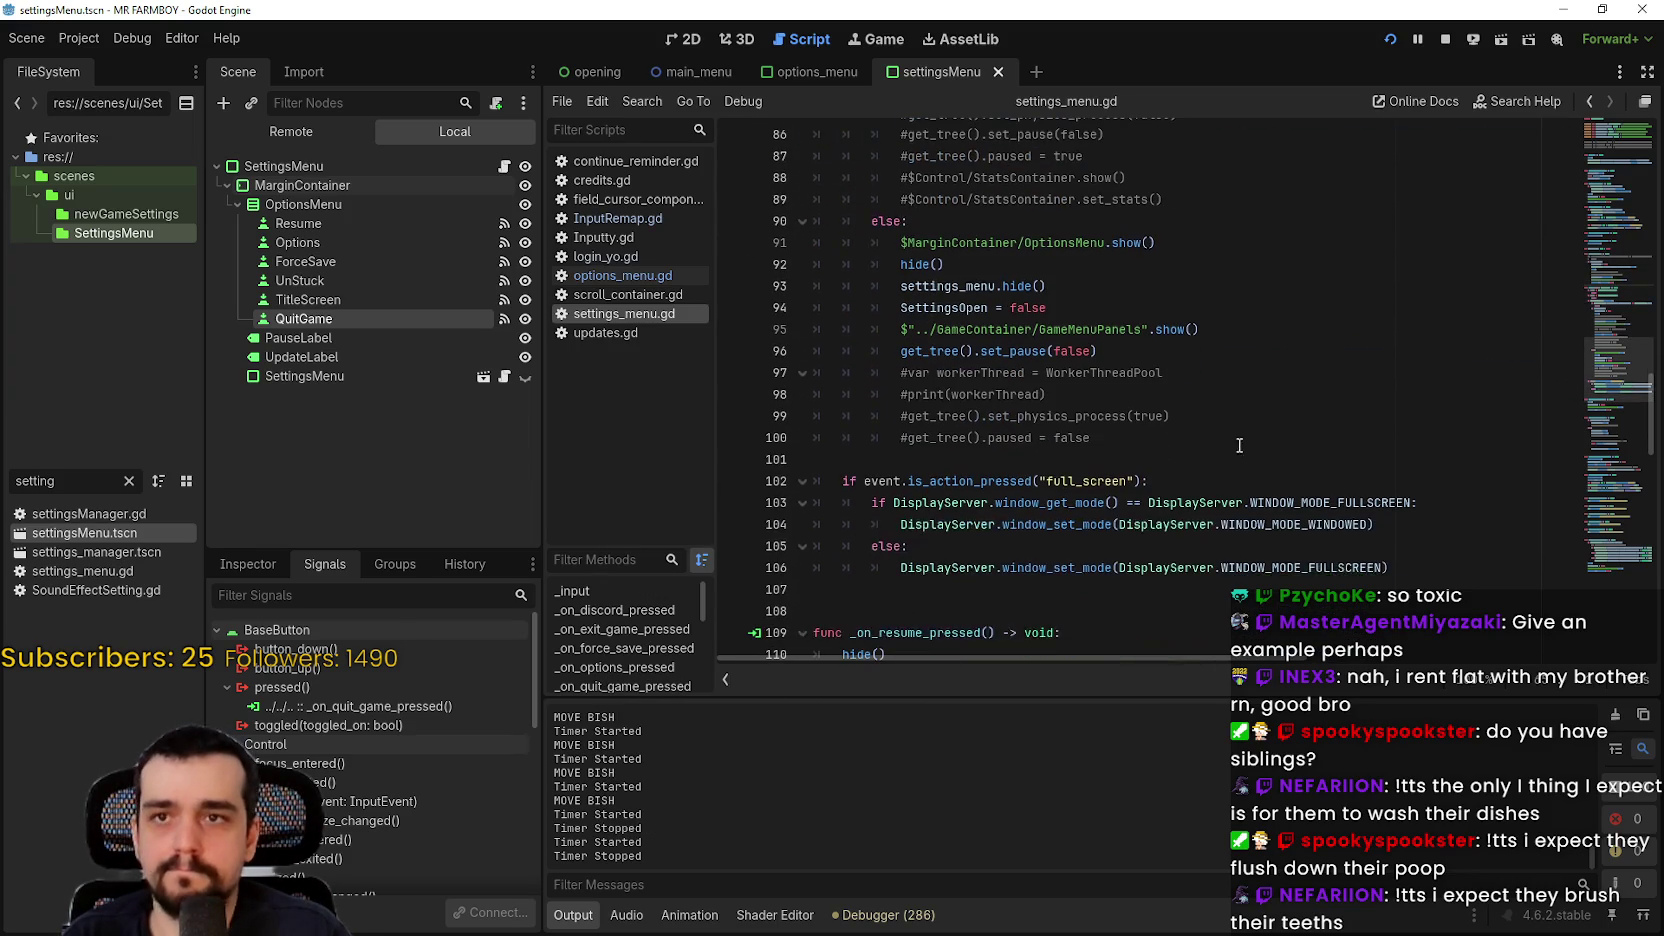
key("alt+Tab")
left_click(895, 215)
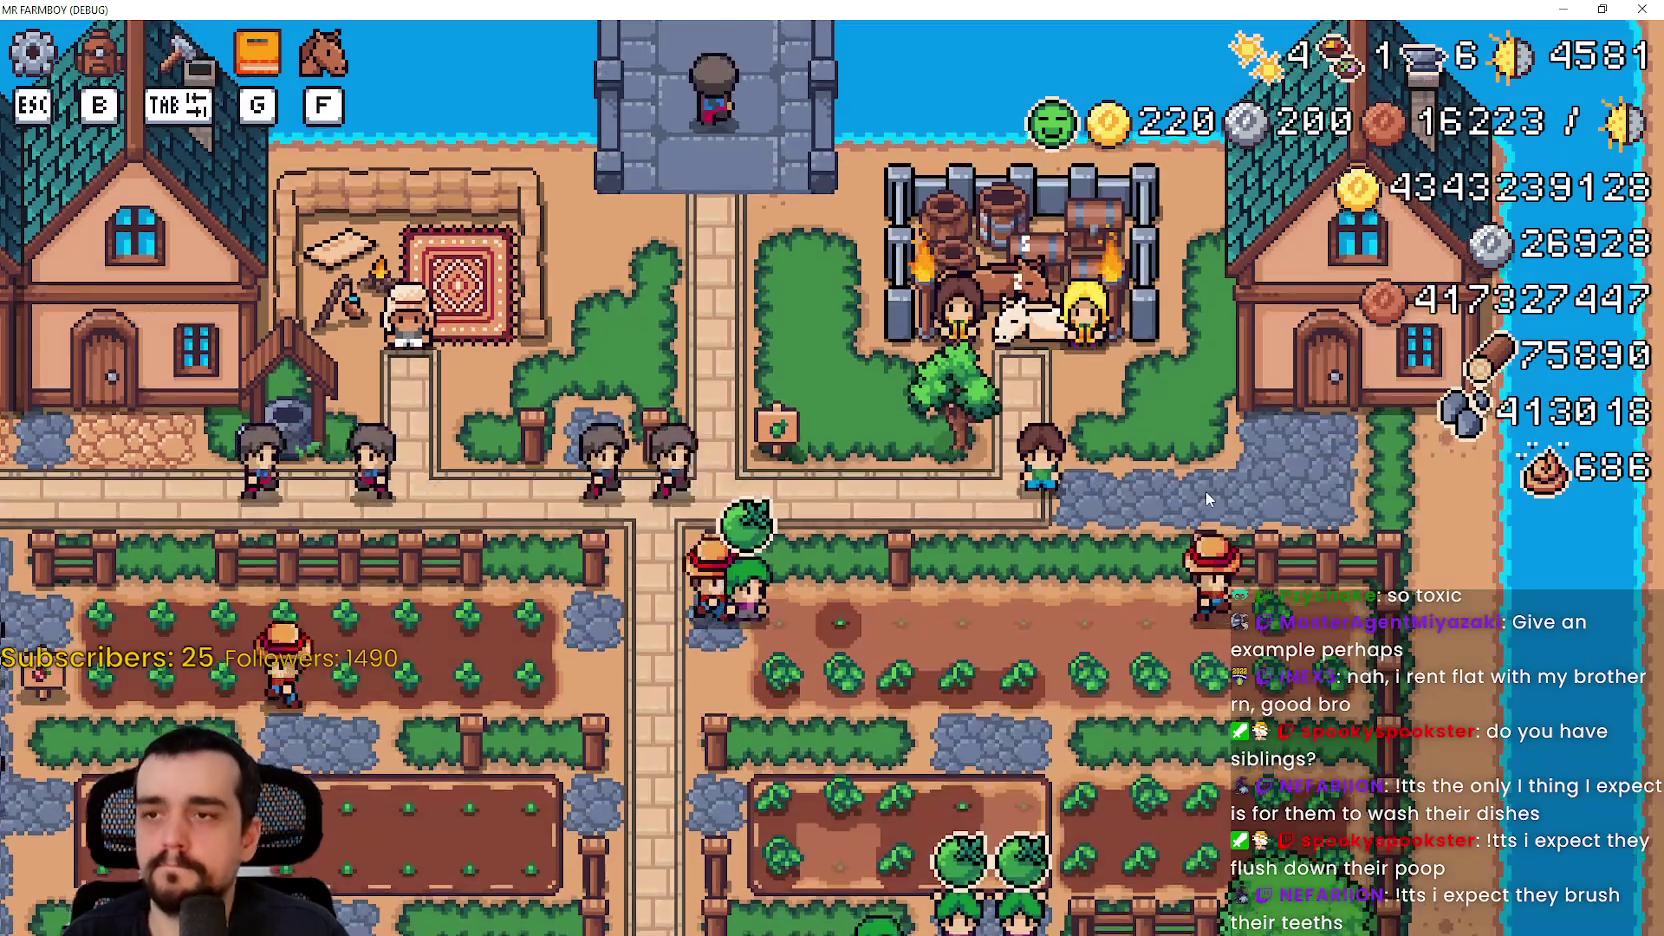
Step: Toggle the Advancements panel and pause menu, then quit the game with F8 back to line 108
key("g")
key("g")
key("Escape")
key("Escape")
key("Escape")
key("Escape")
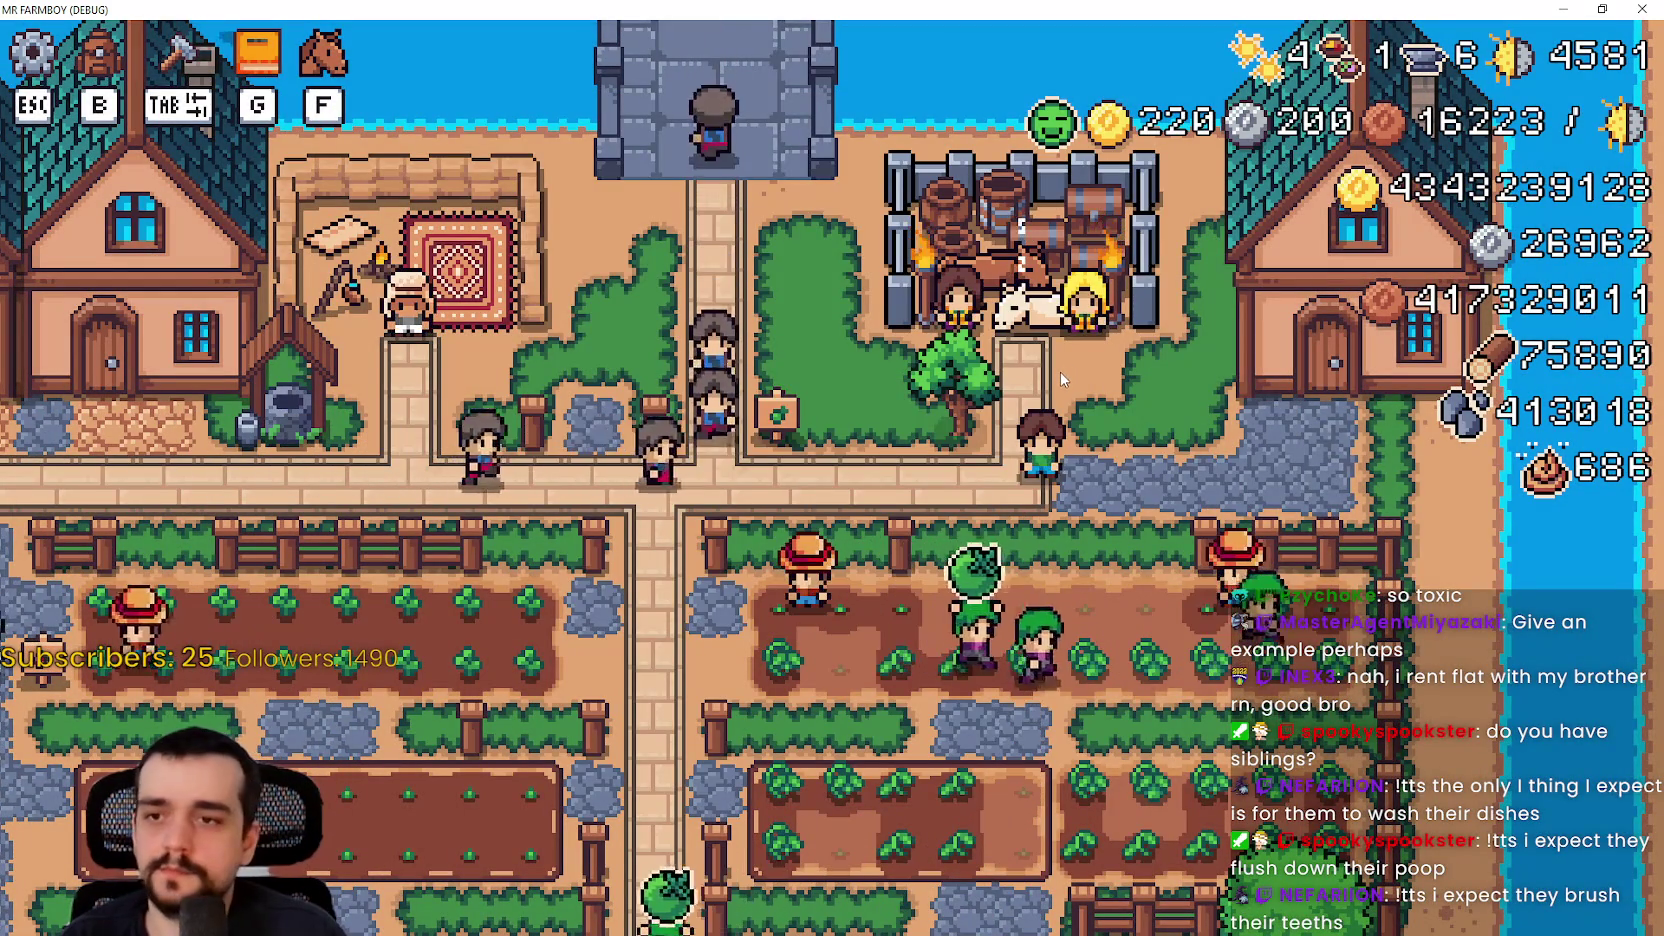
key("F8")
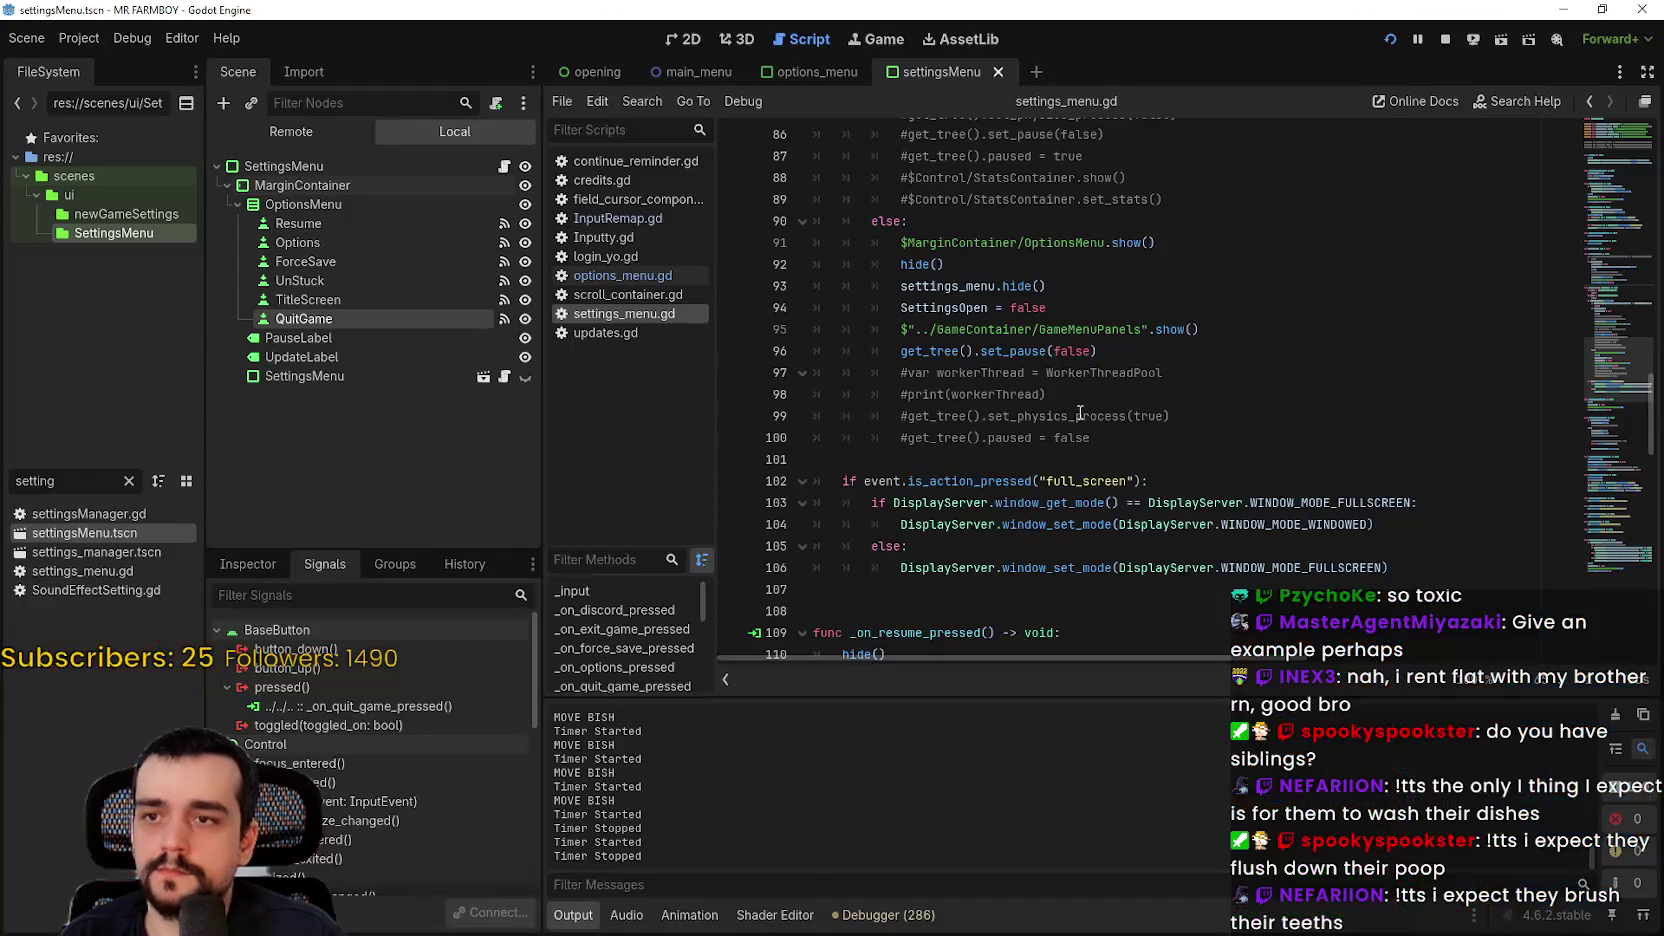
scroll(1106, 534, "down", 2)
left_click(1060, 481)
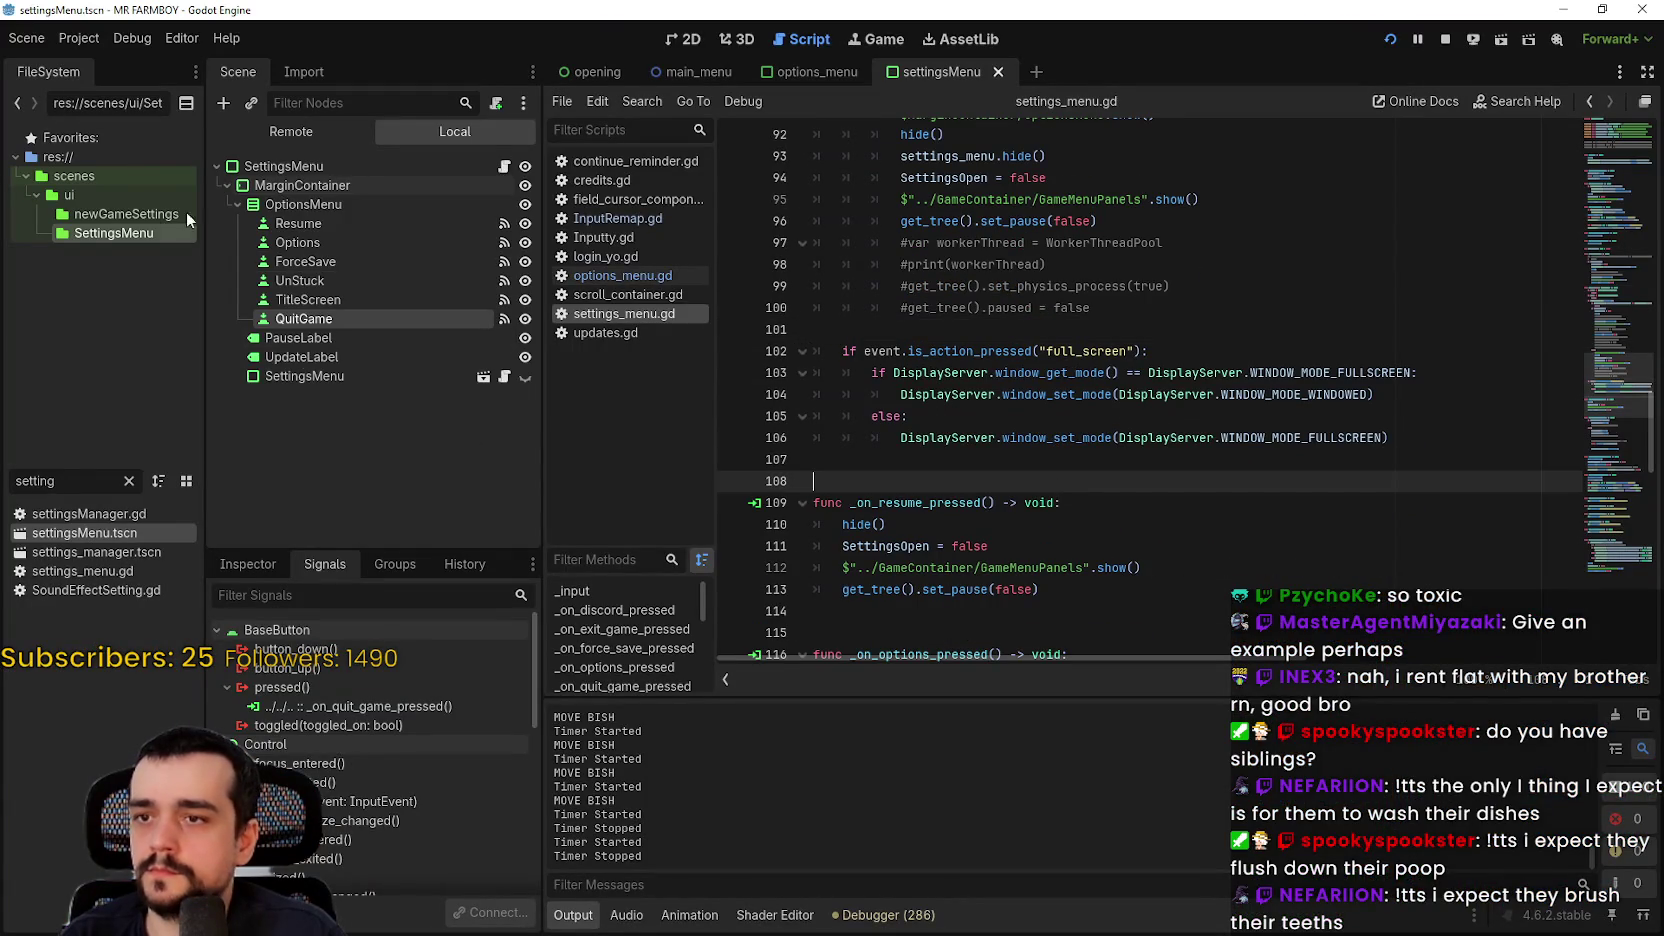
Step: Check line 86 of options_menu.gd, then reopen settings_menu.gd from the SettingsMenu scene
left_click(820, 72)
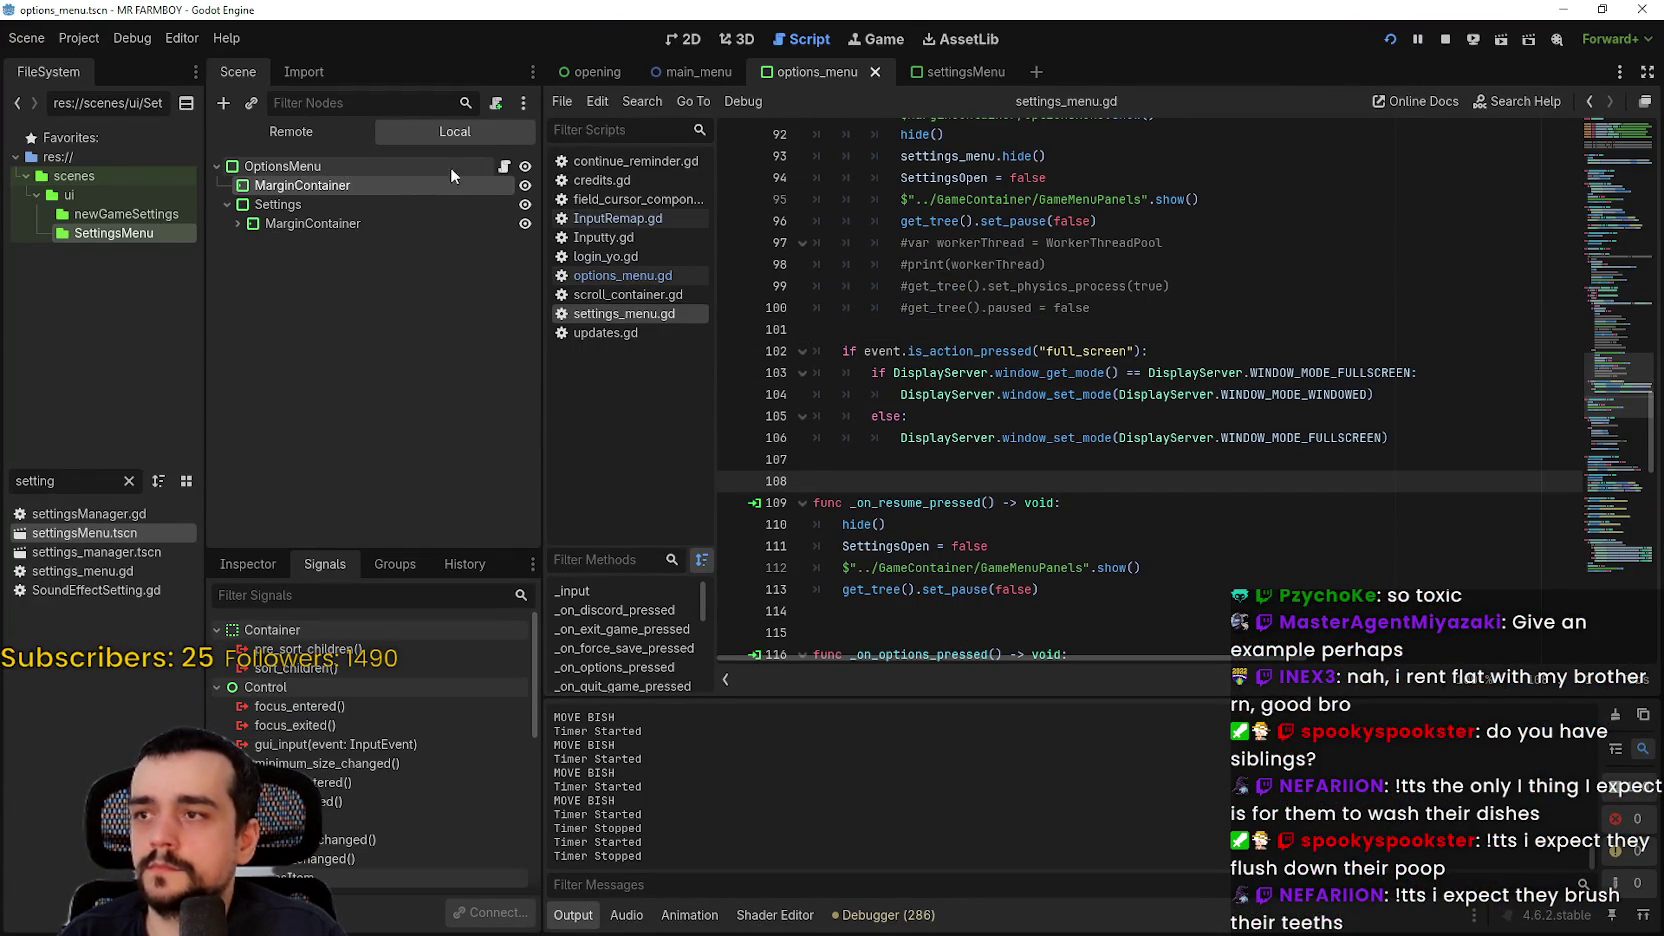
left_click(505, 167)
scroll(1047, 451, "up", 3)
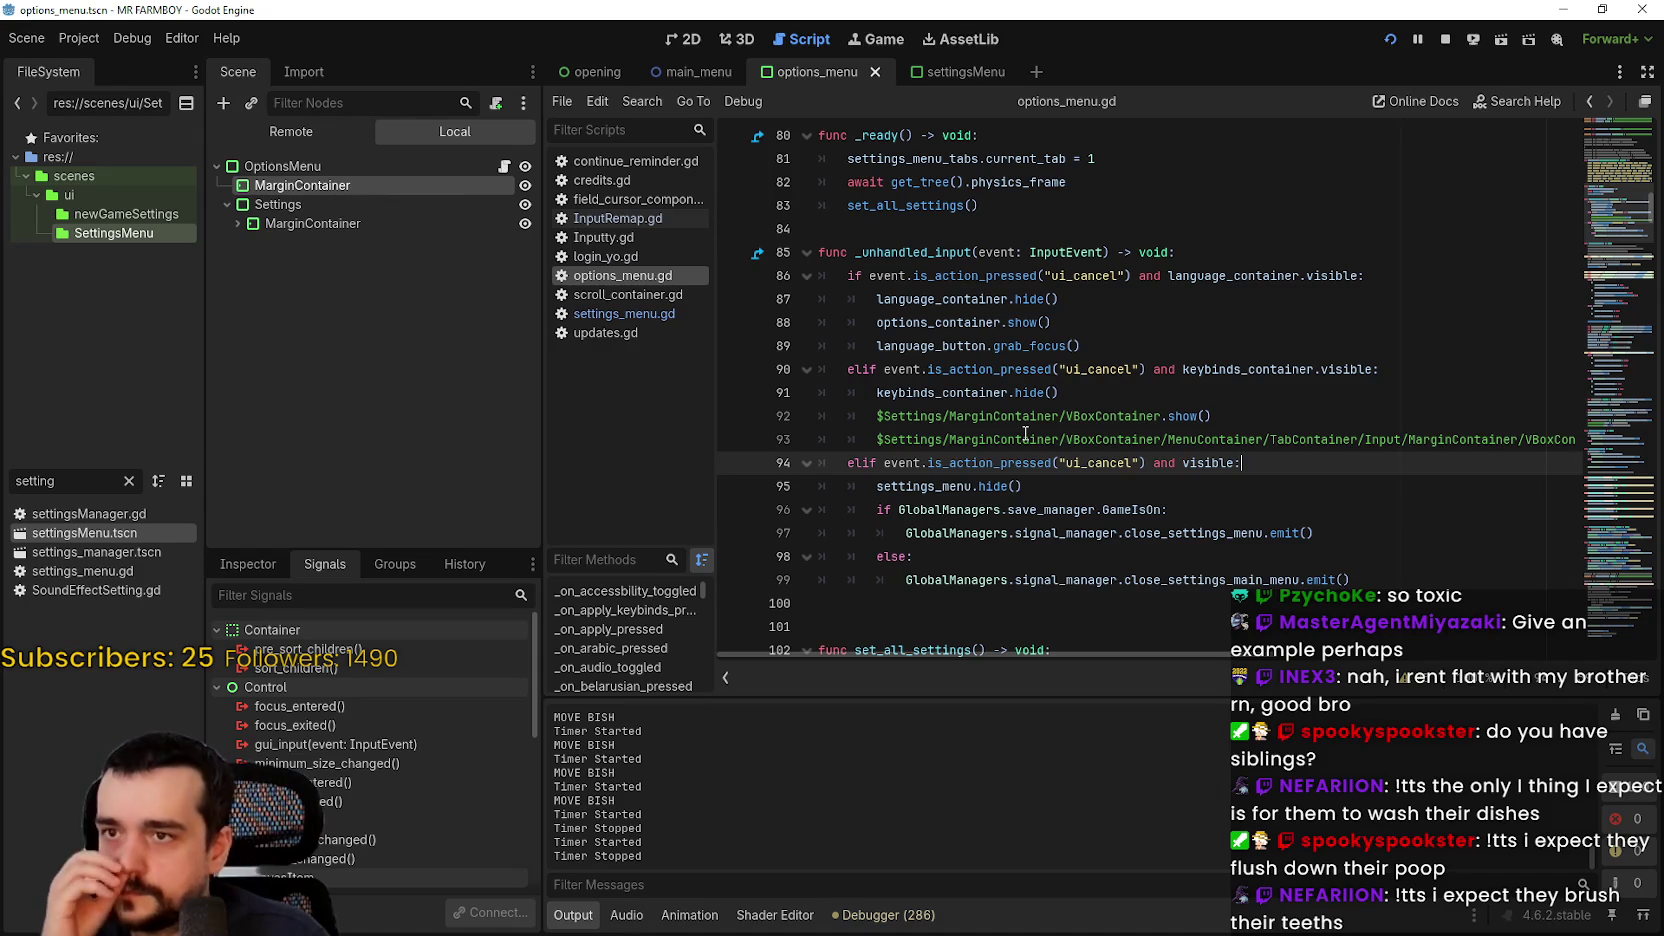
mouse_move(1025, 433)
left_click_drag(1421, 272, 795, 267)
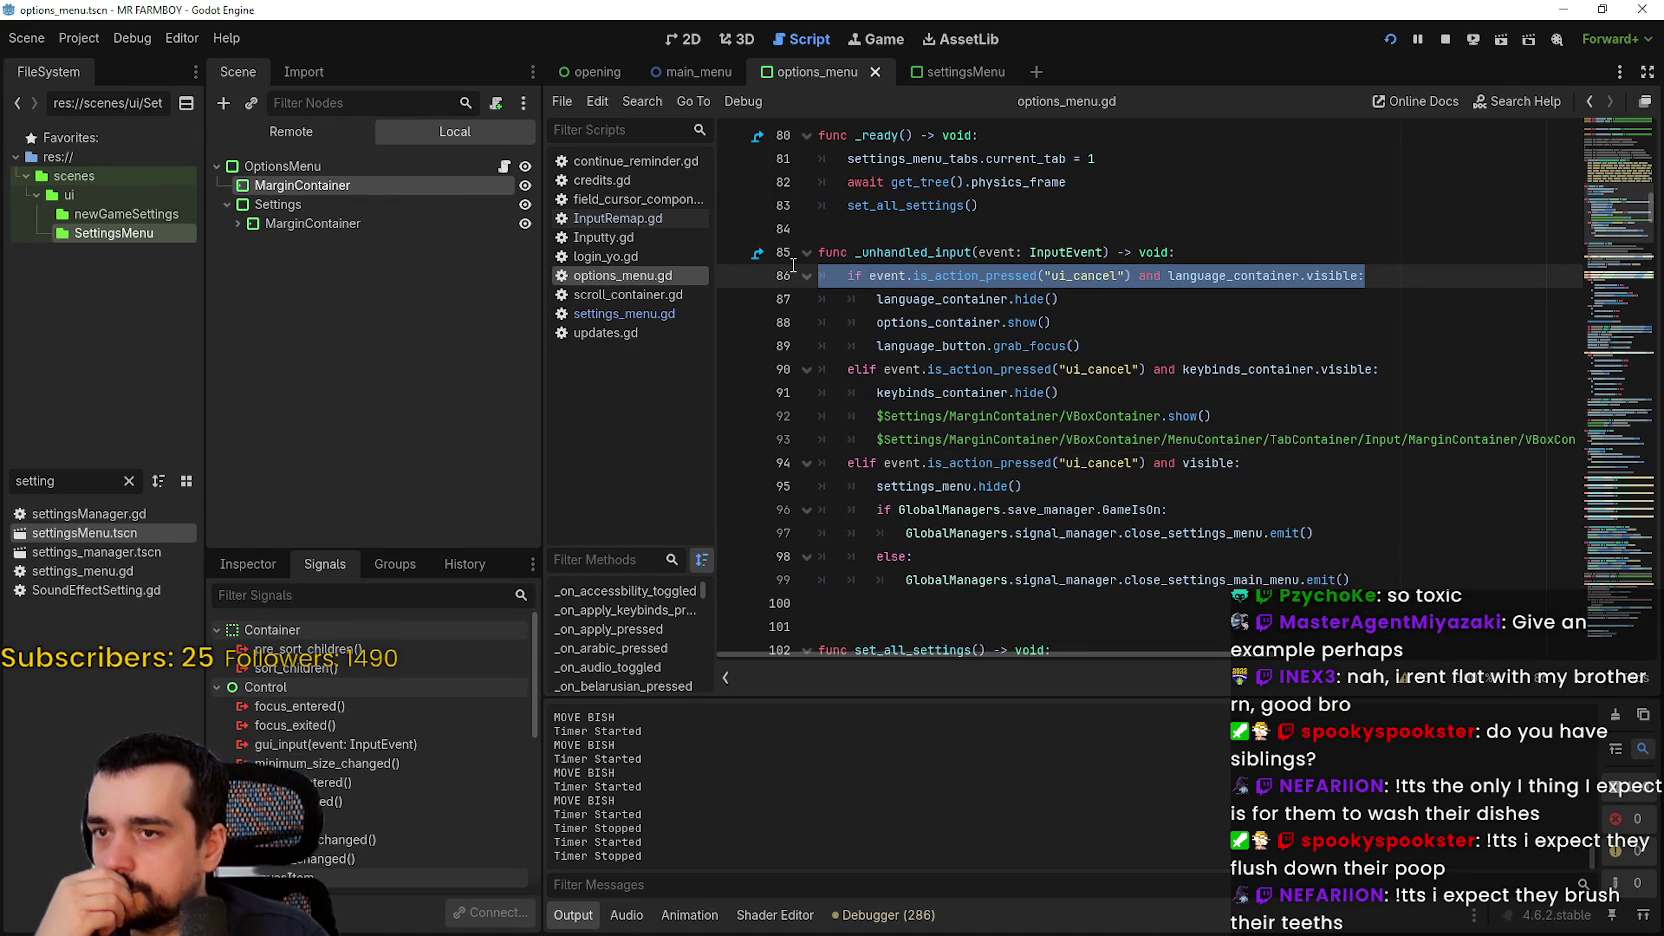
right_click(997, 284)
left_click(1030, 392)
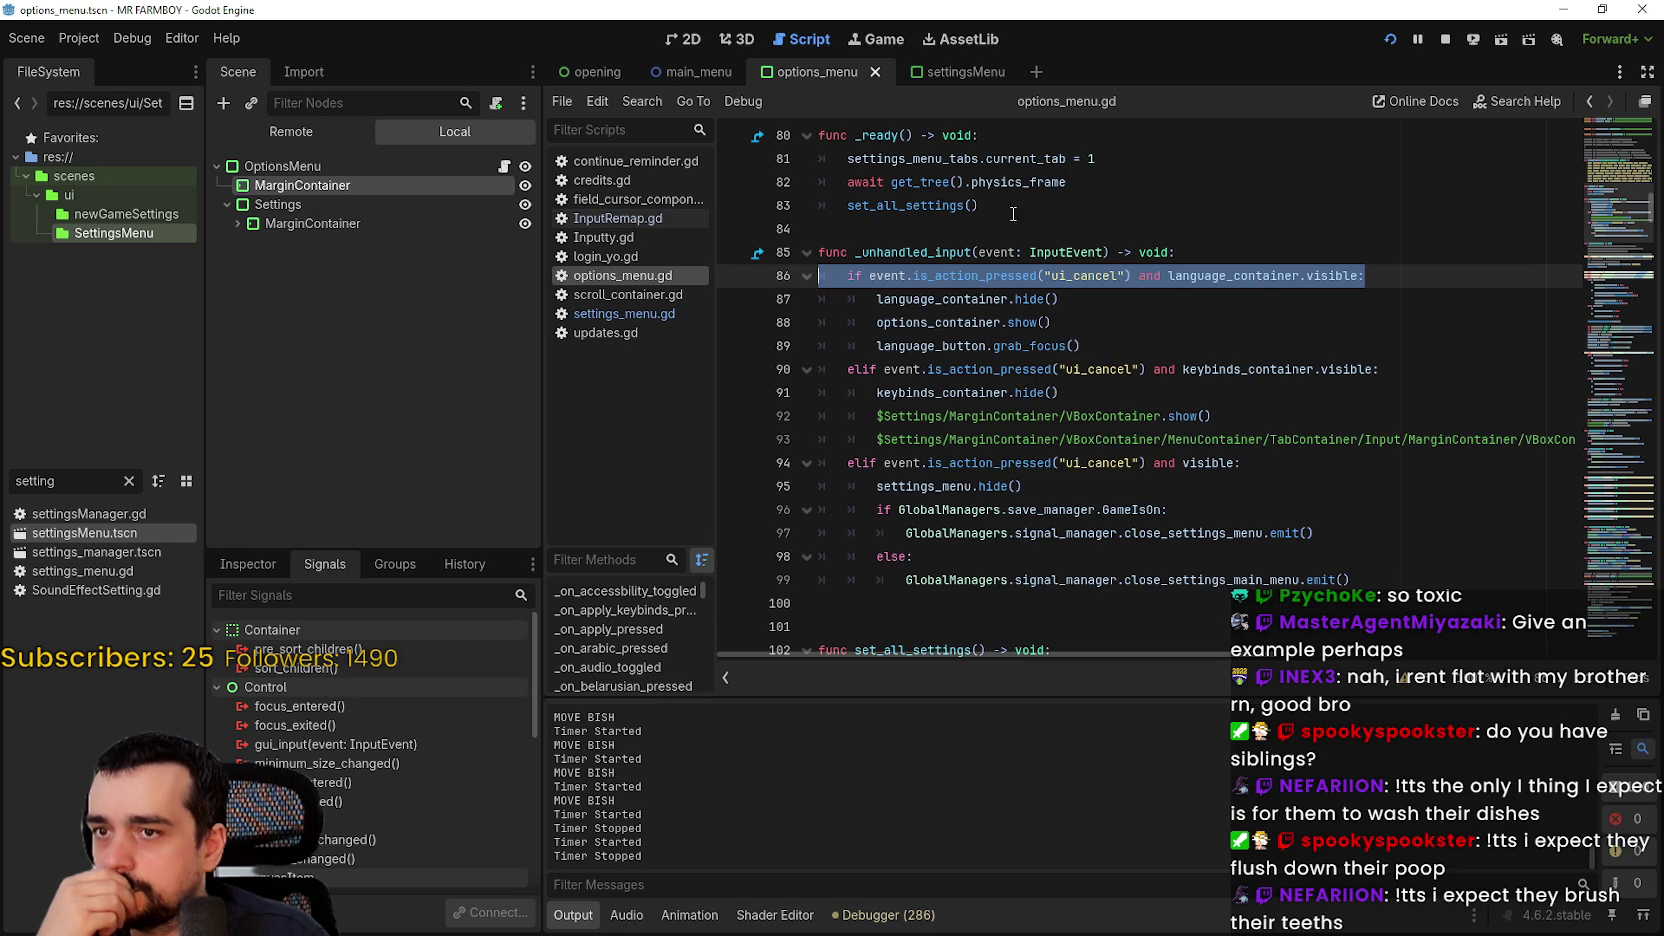
left_click(961, 78)
left_click(507, 166)
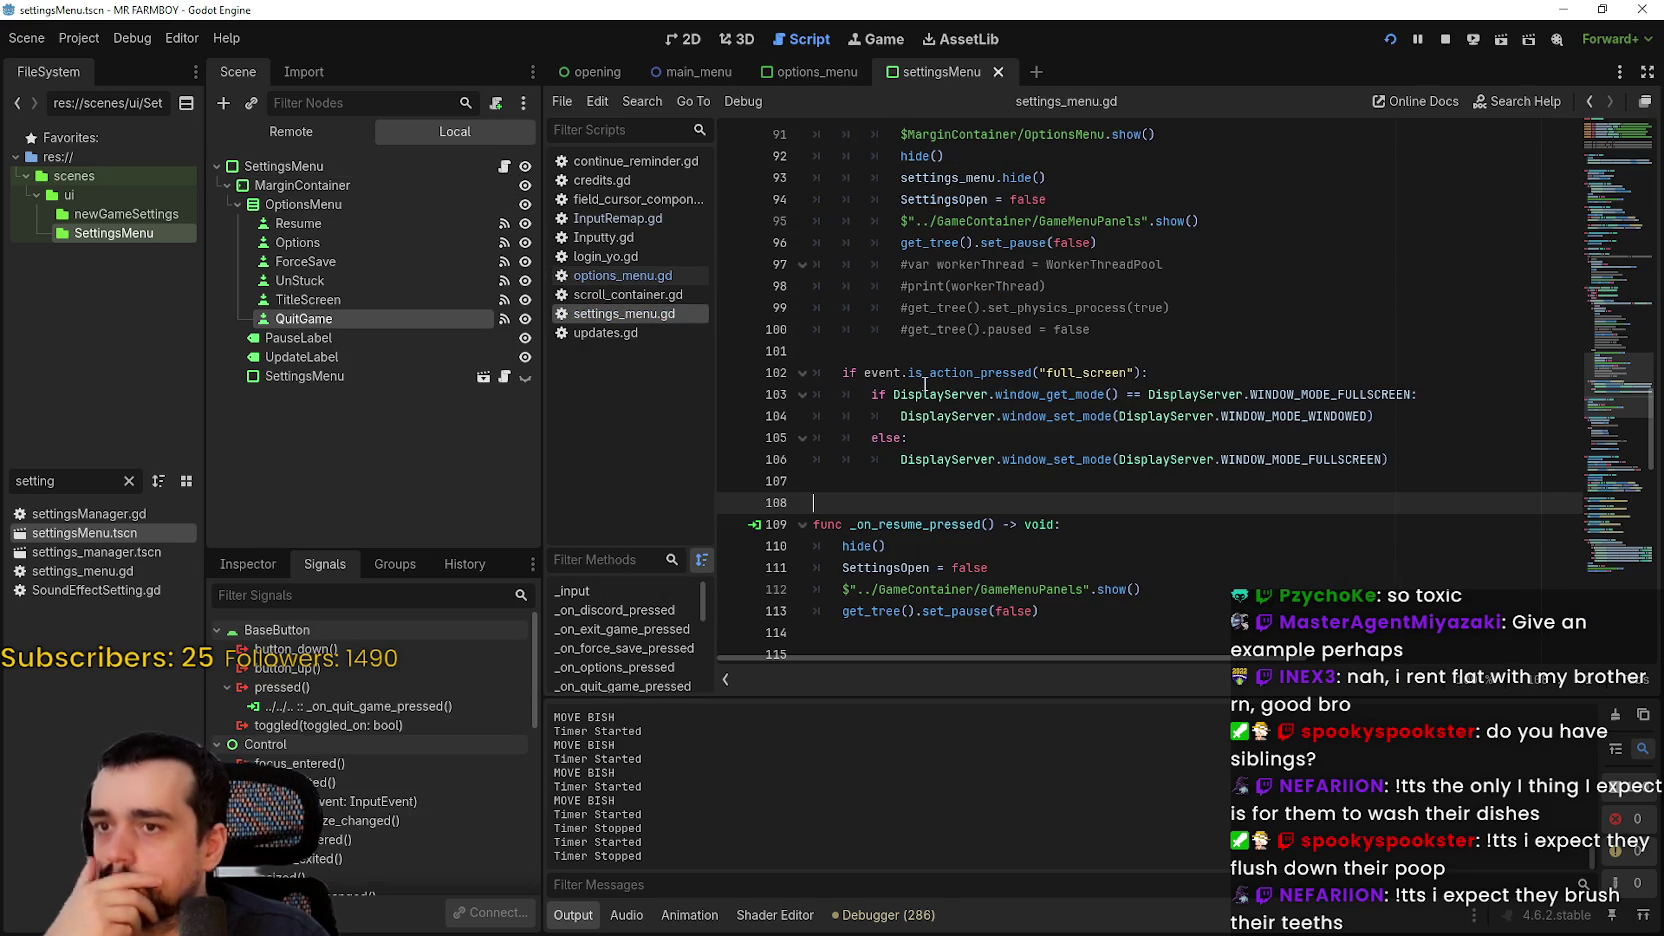
scroll(925, 385, "up", 9)
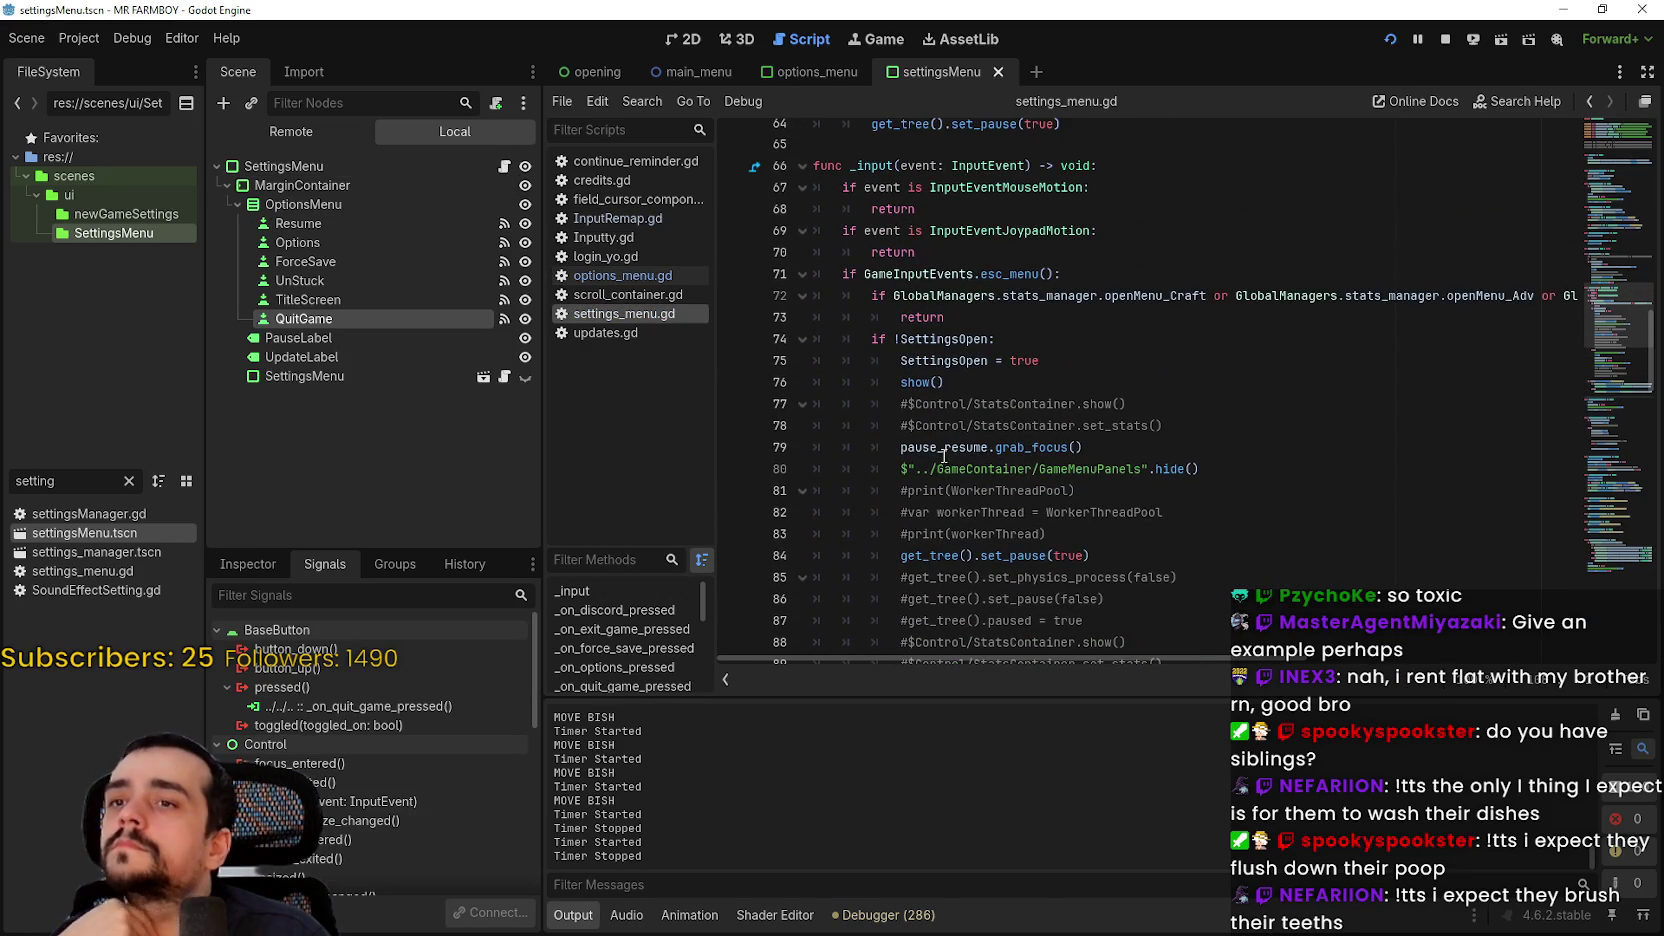
scroll(843, 289, "down", 5)
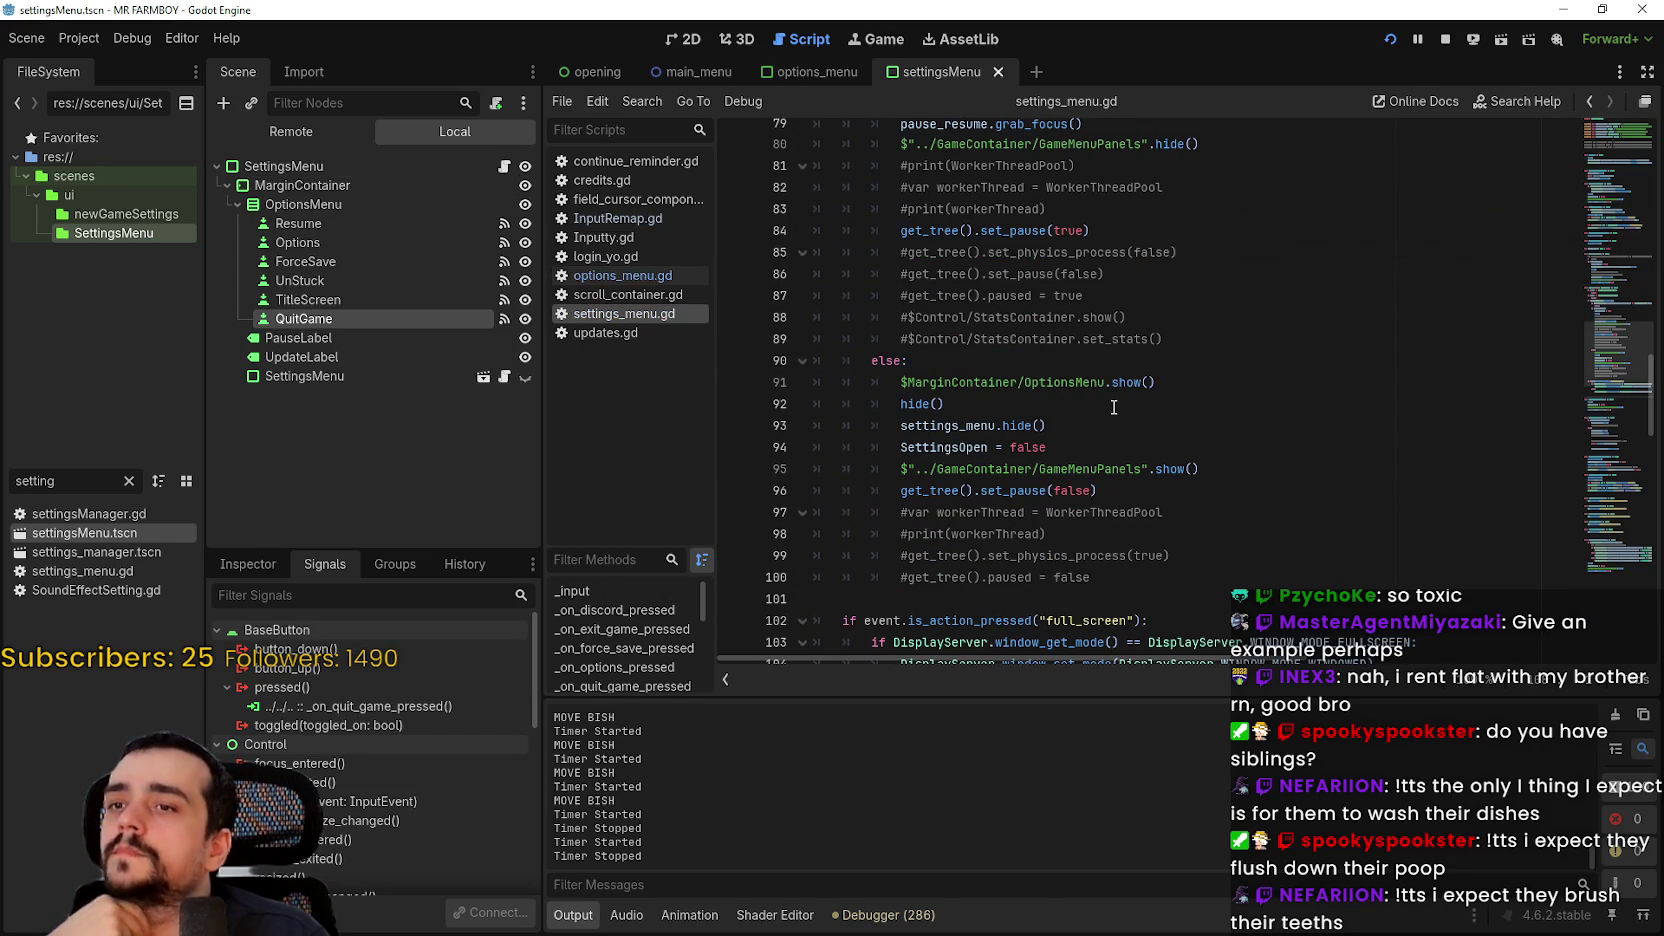
scroll(1087, 410, "up", 3)
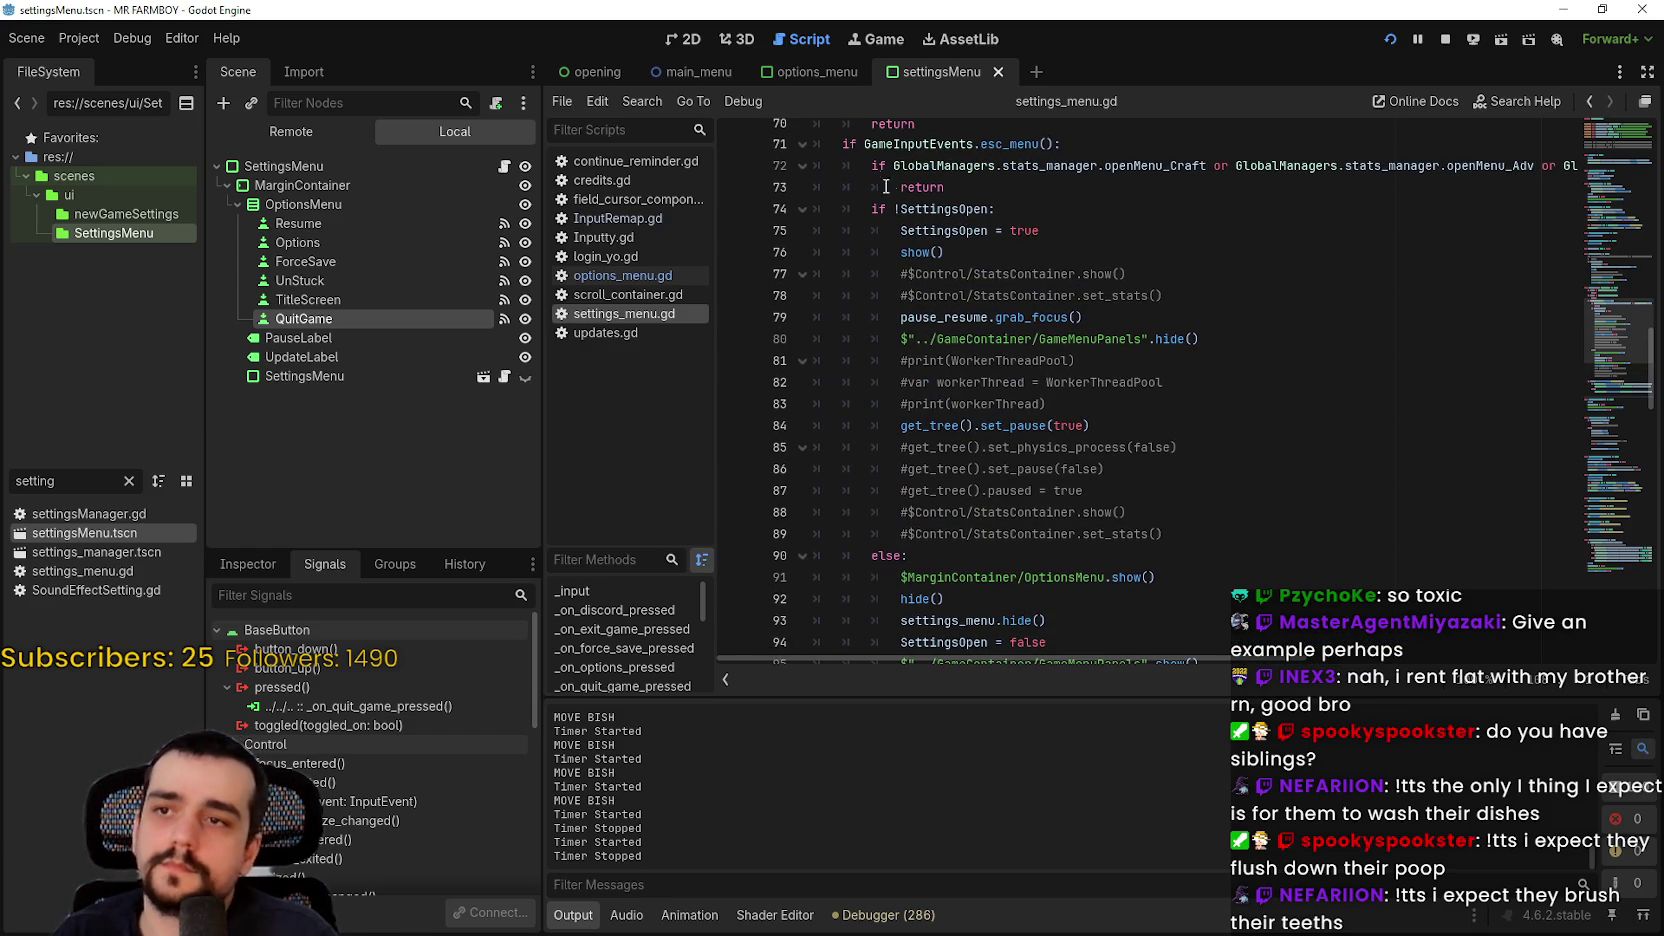
scroll(900, 200, "down", 3)
scroll(917, 410, "down", 3)
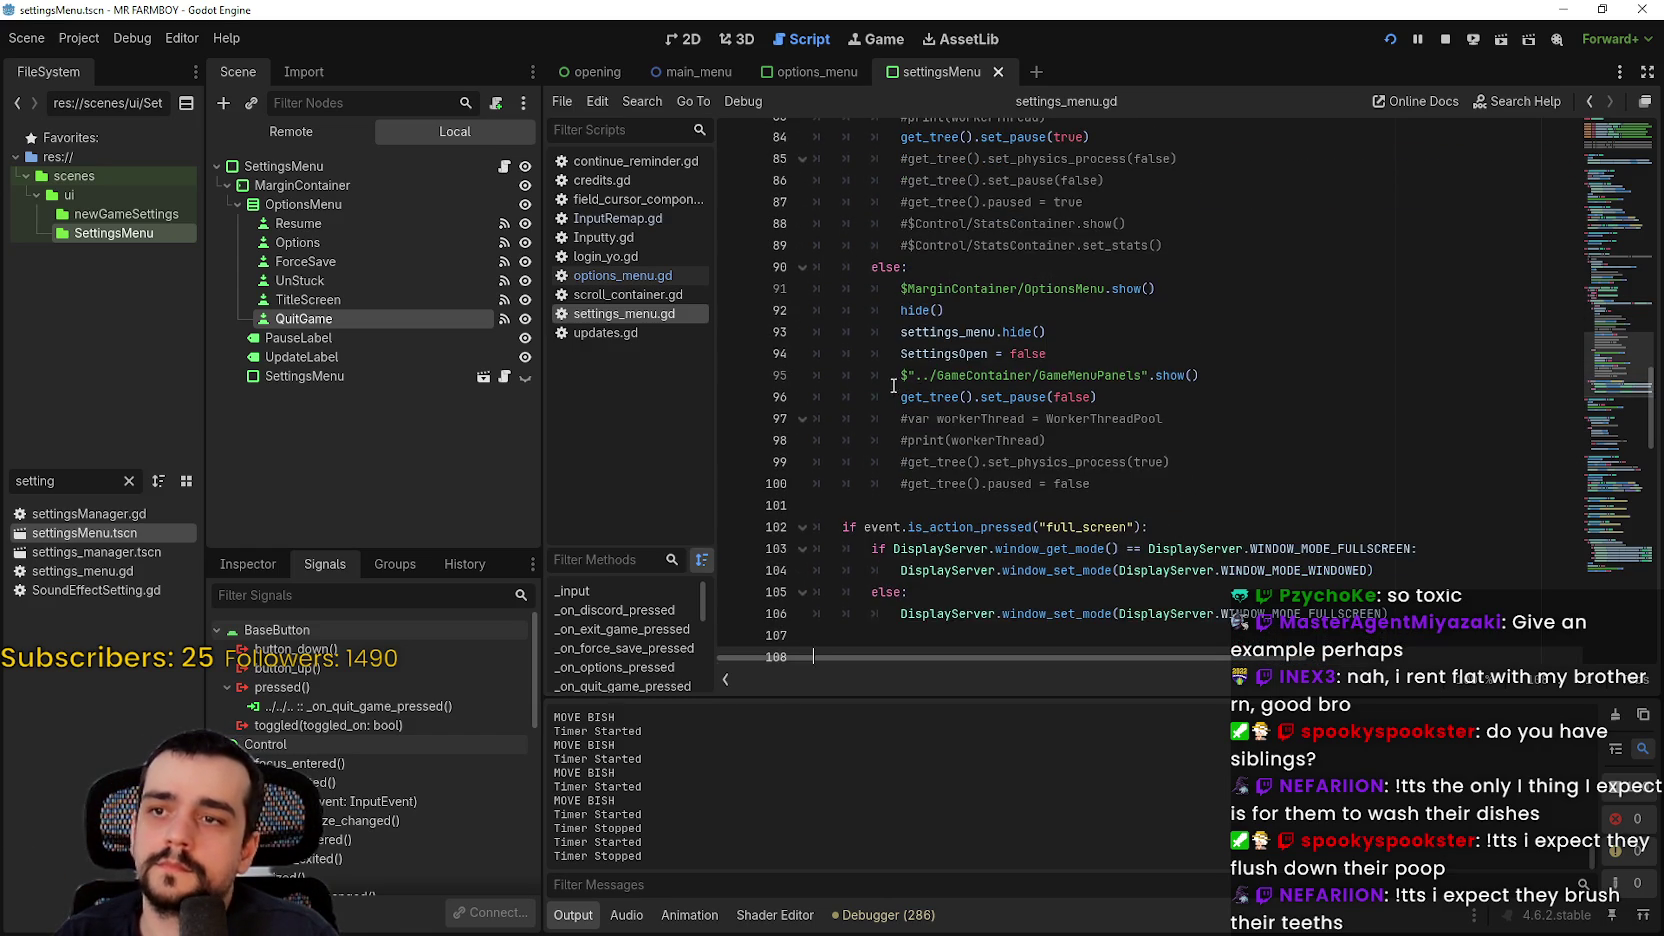
left_click(937, 436)
left_click(890, 566)
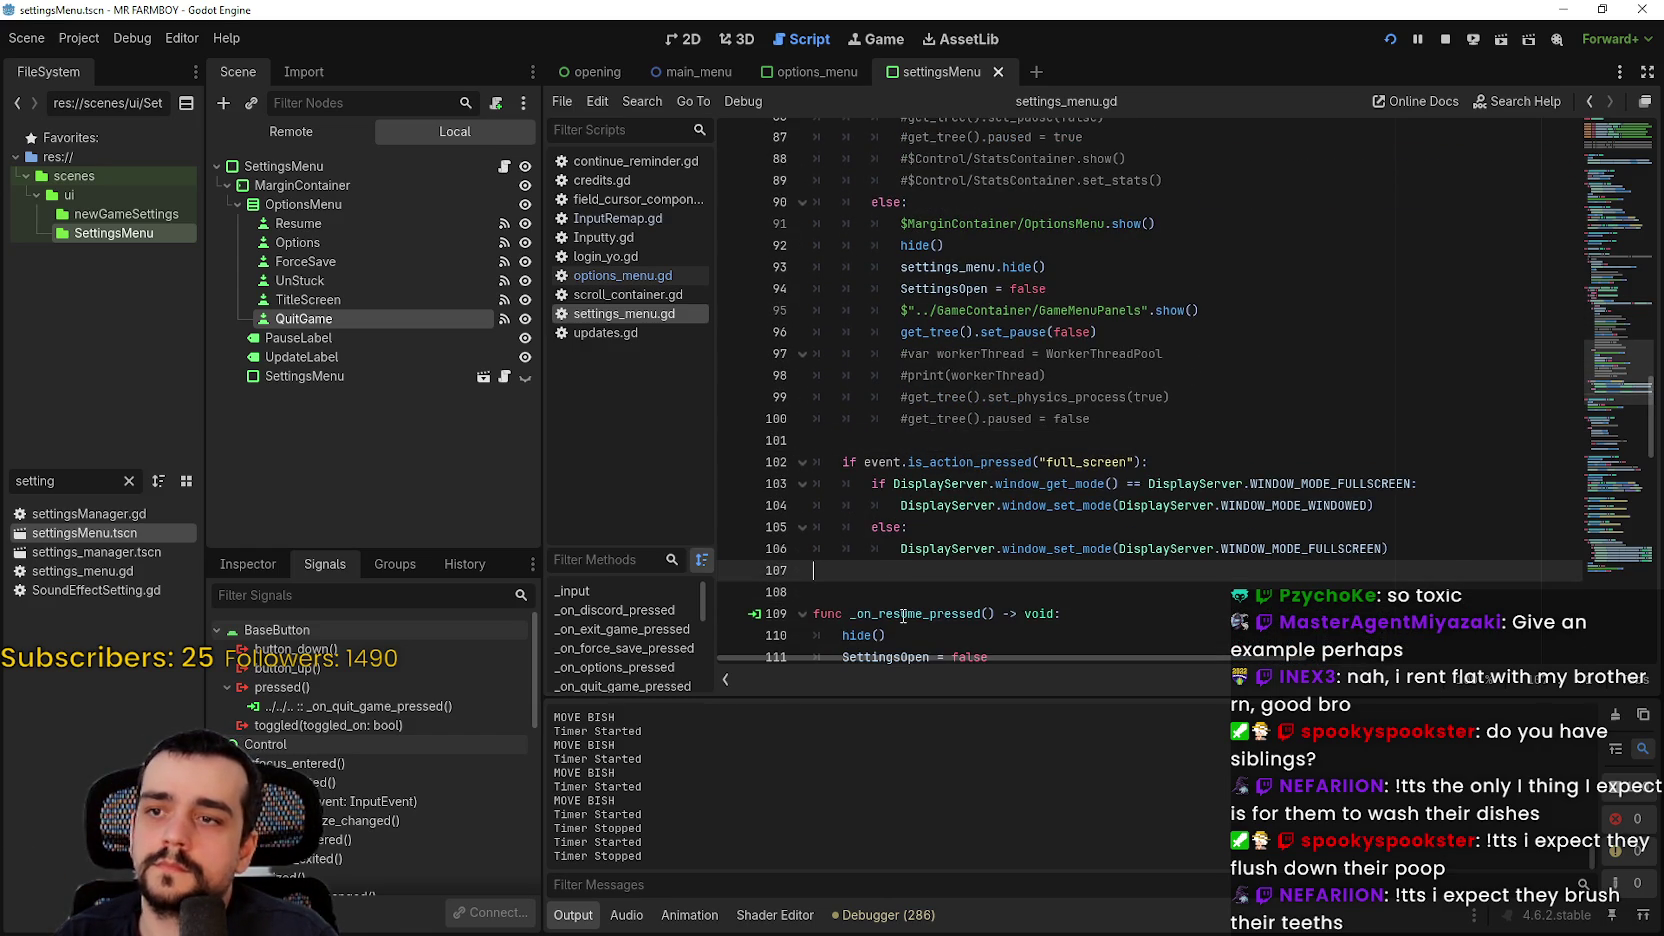
scroll(896, 488, "down", 1)
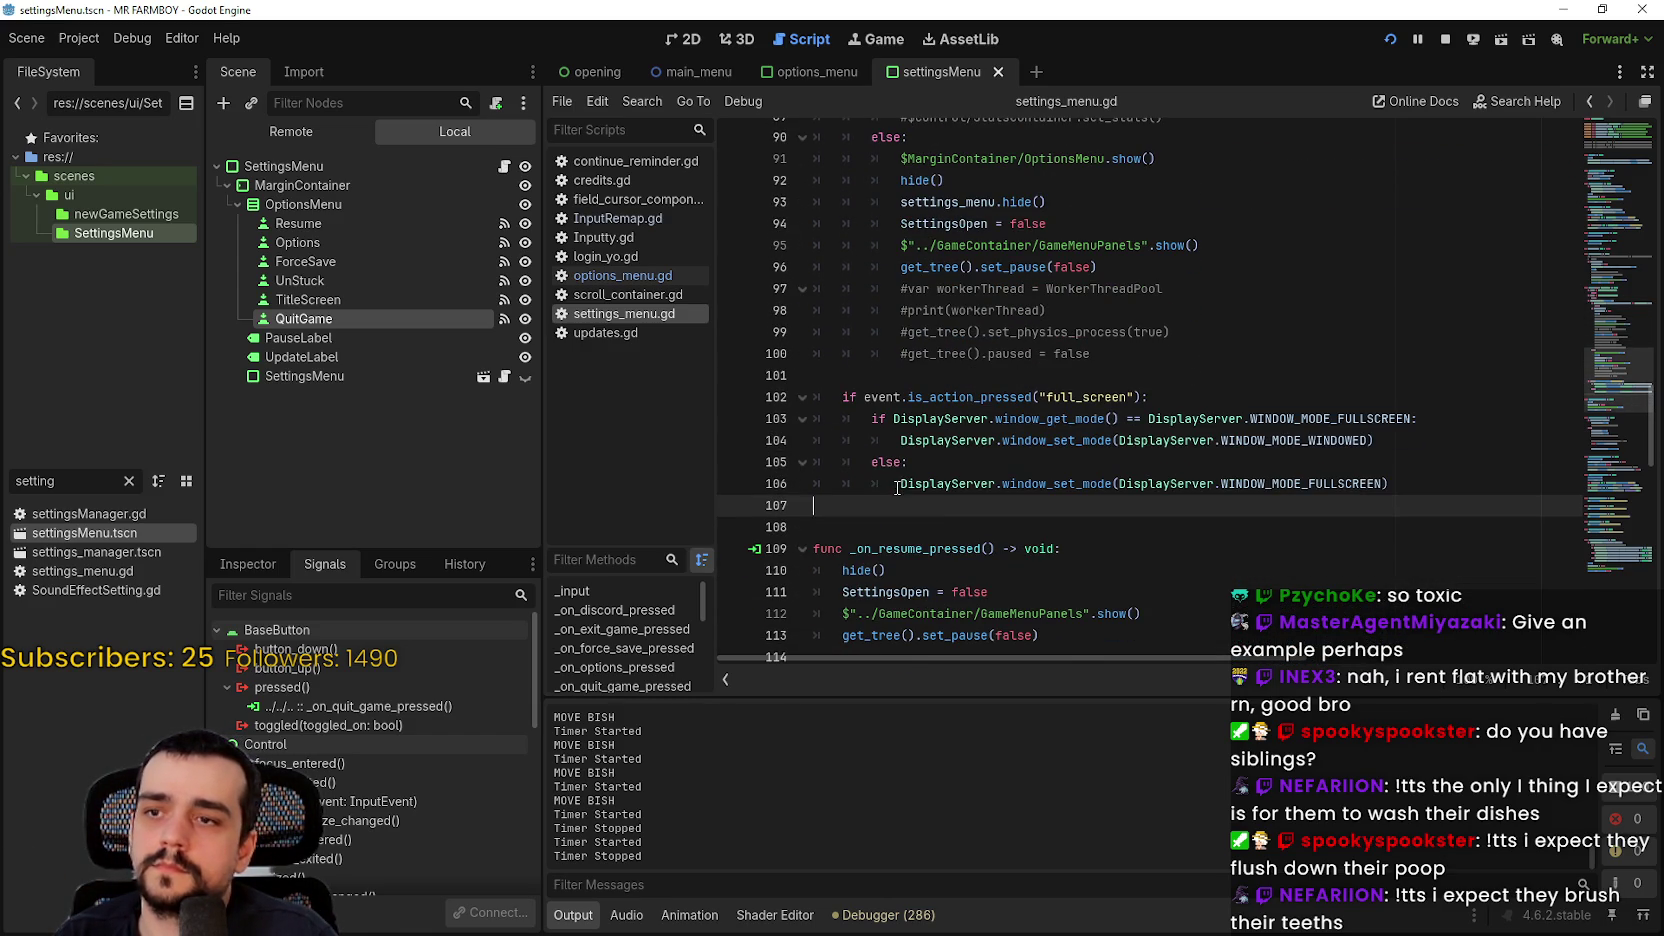
scroll(860, 440, "up", 10)
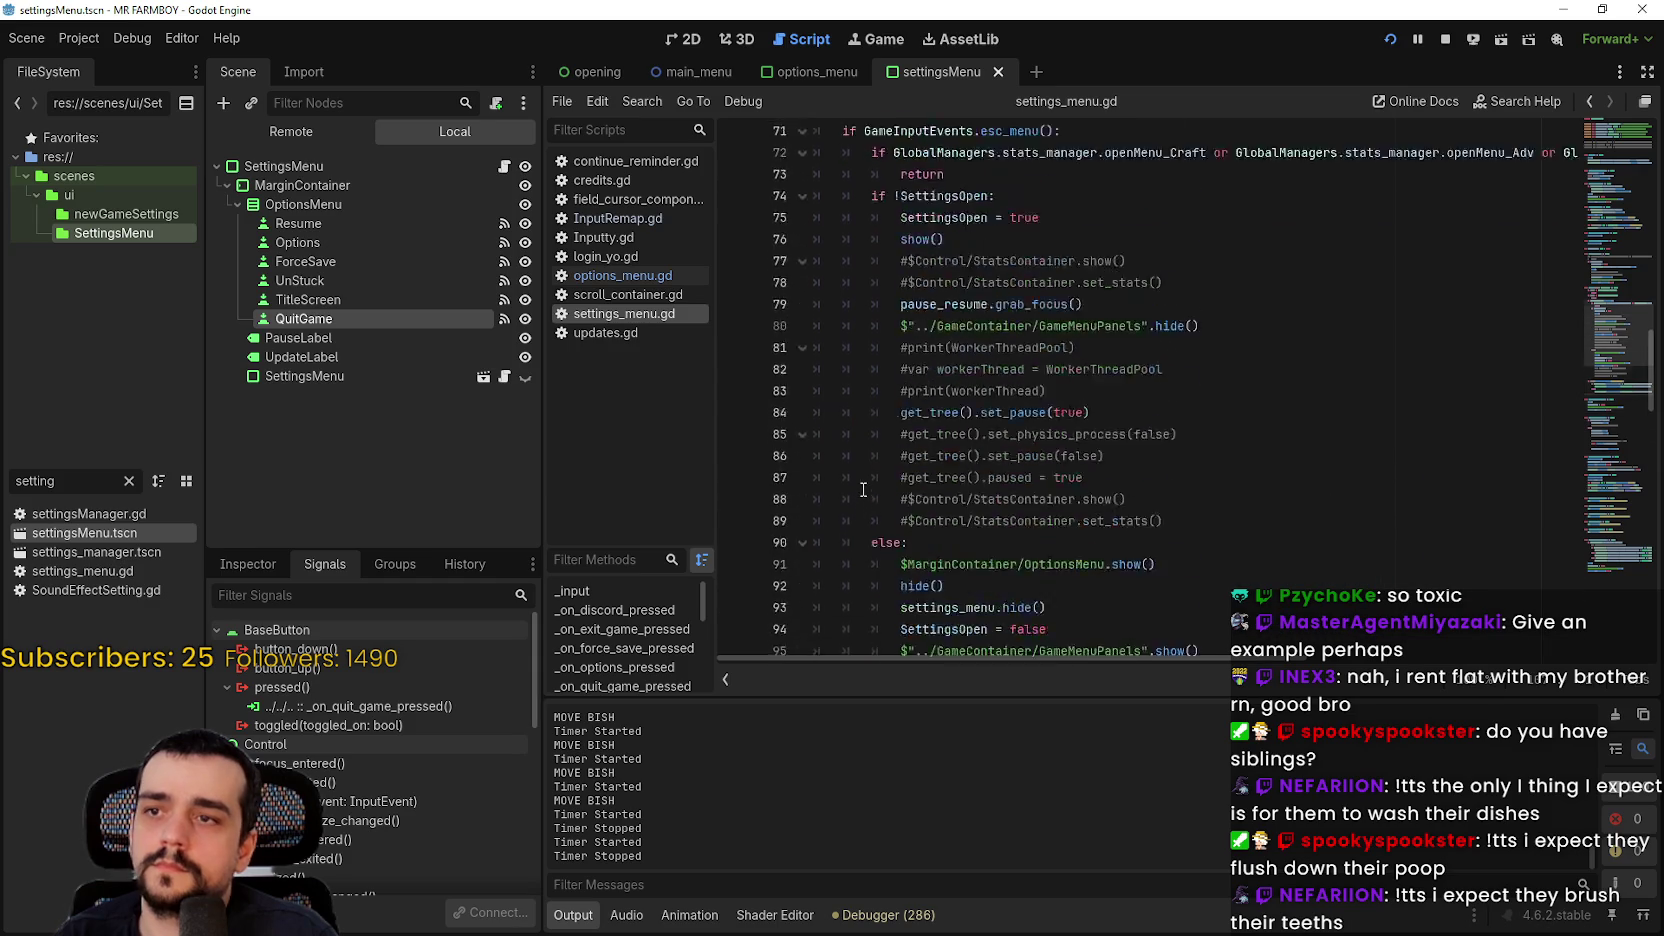
scroll(862, 397, "down", 10)
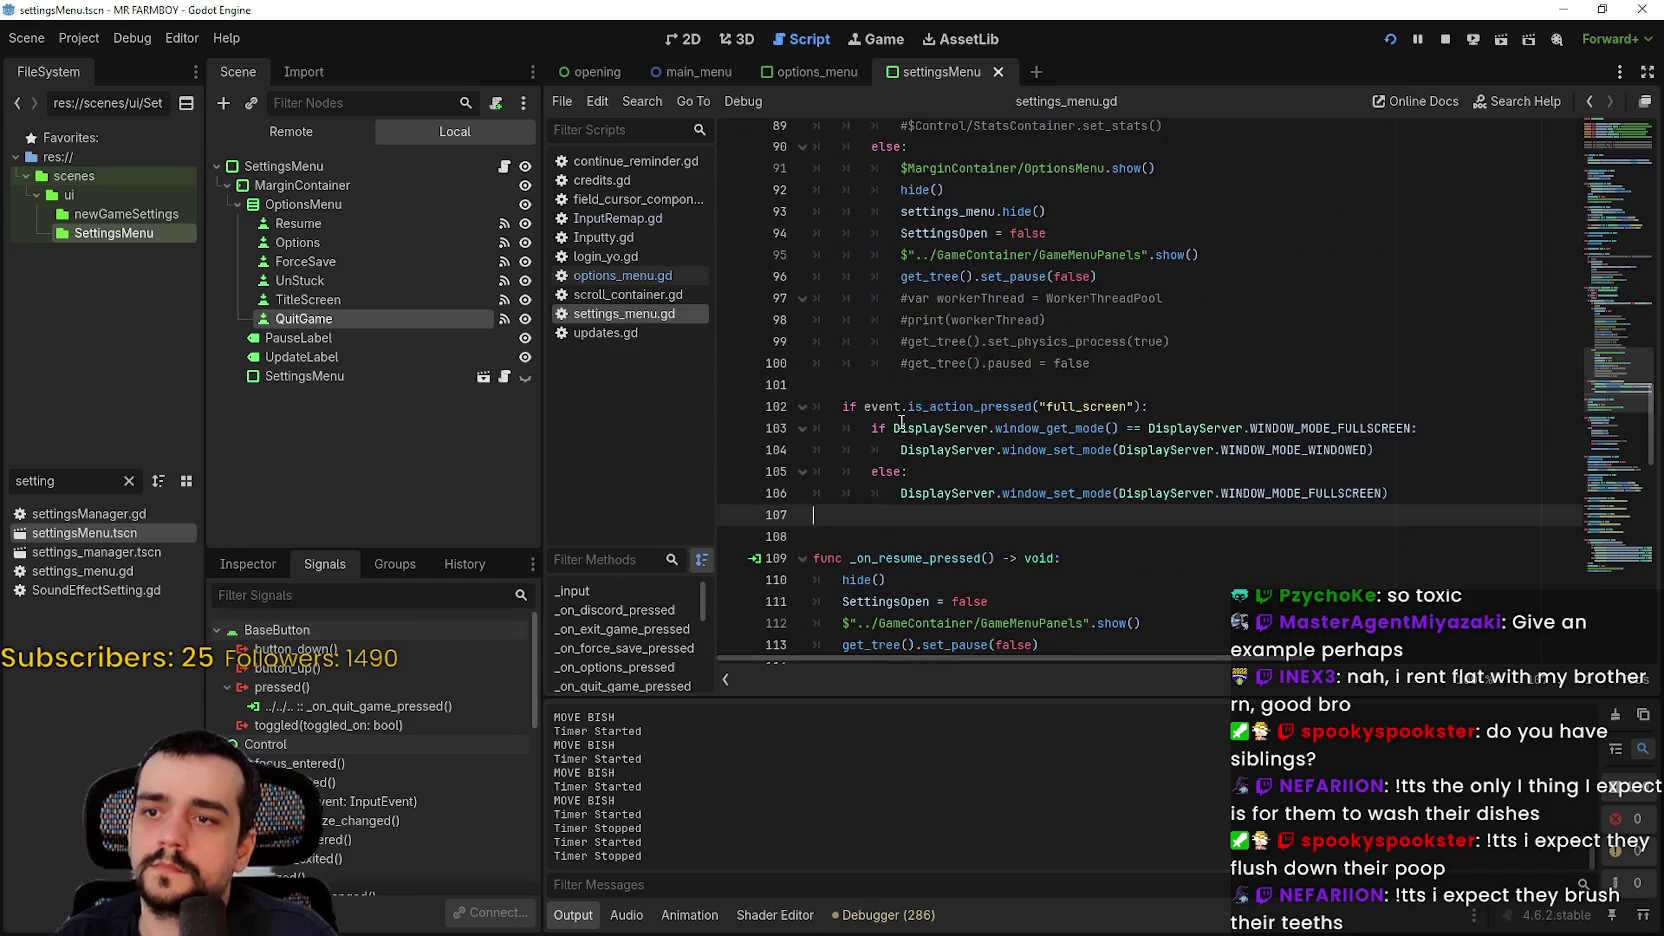
double_click(848, 405)
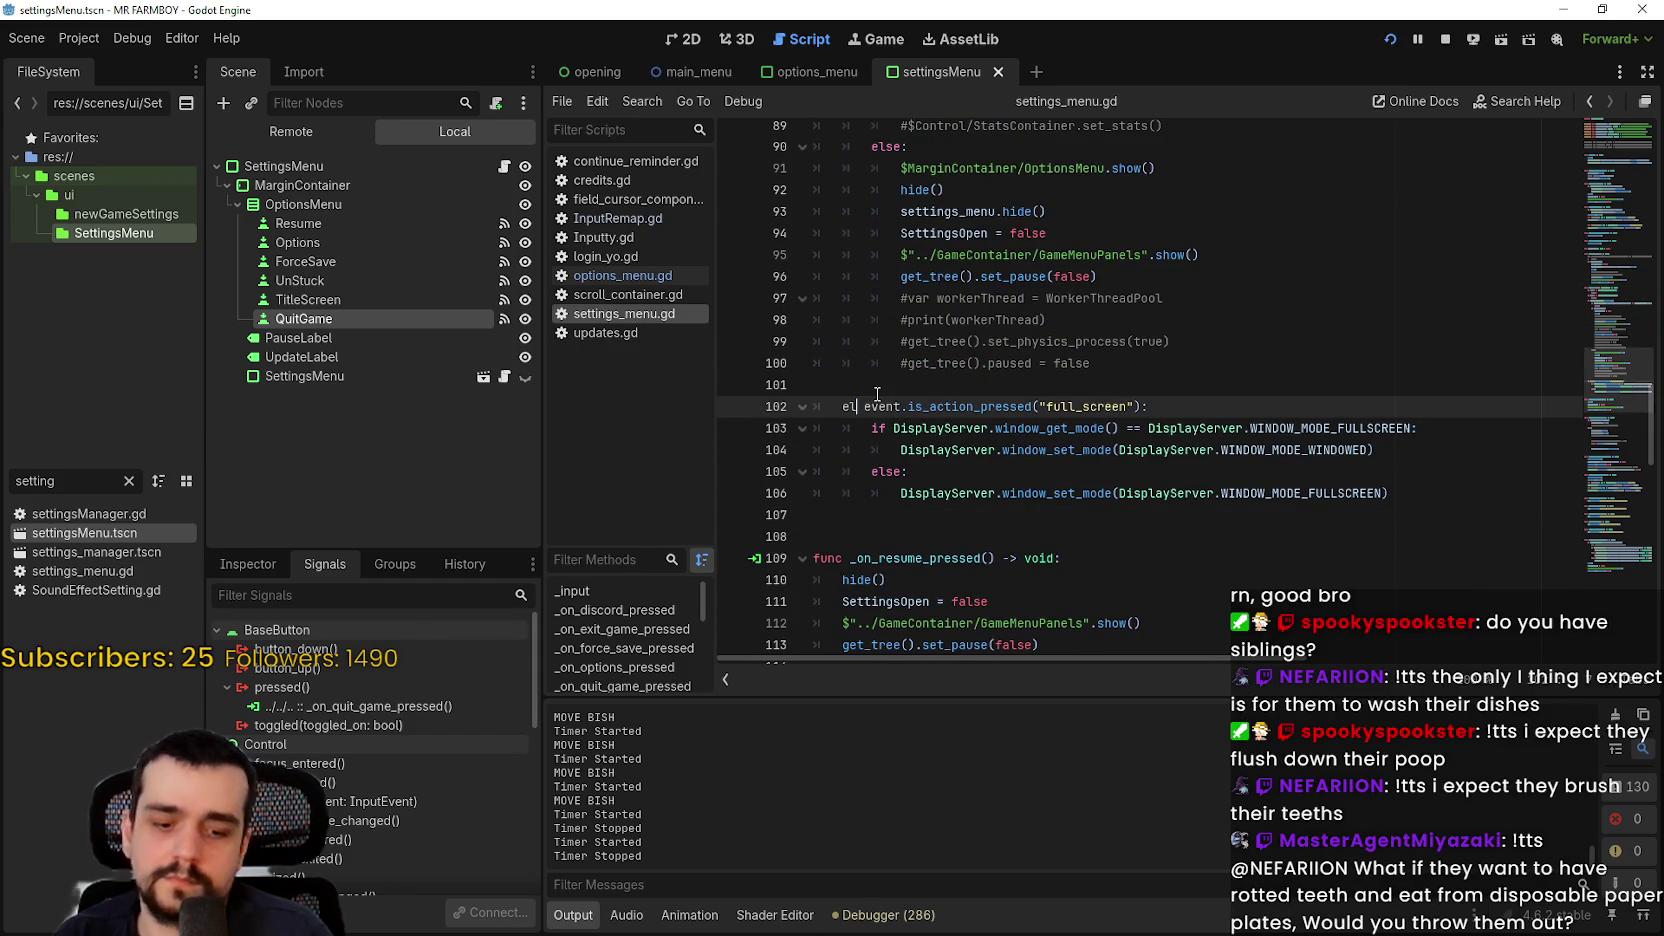
type("if")
Step: Make the full_screen check an elif and delete the commented-out worker thread and print lines
left_click(922, 395)
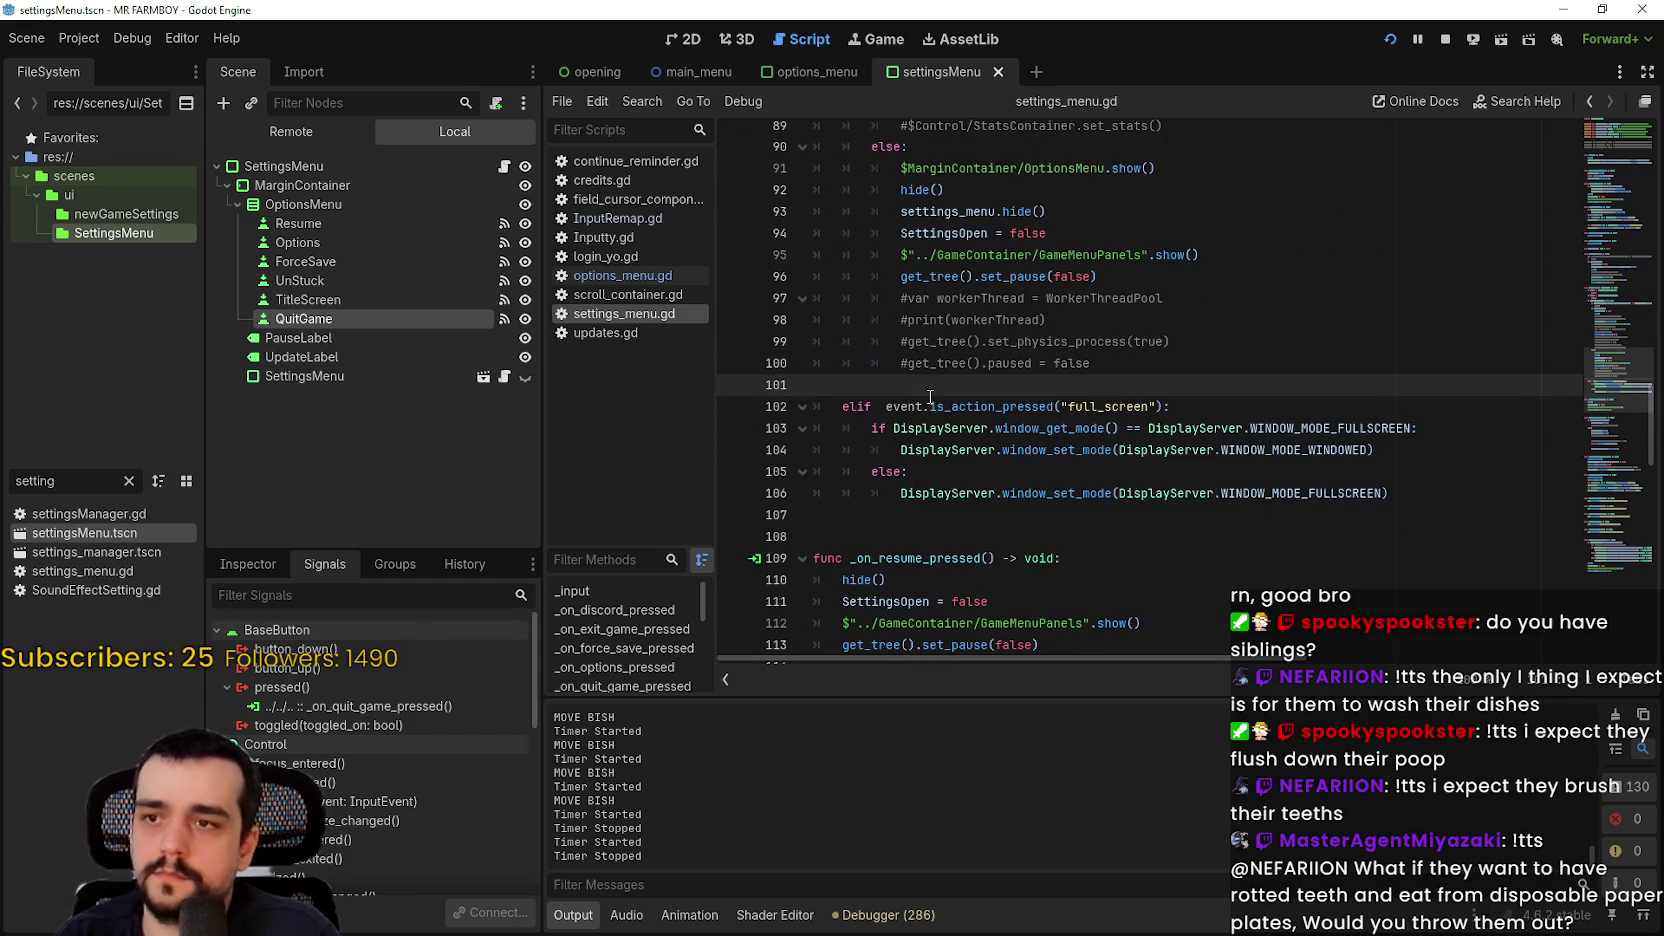
mouse_move(1150, 358)
left_mouse_down()
mouse_move(820, 276)
mouse_move(803, 299)
left_mouse_up()
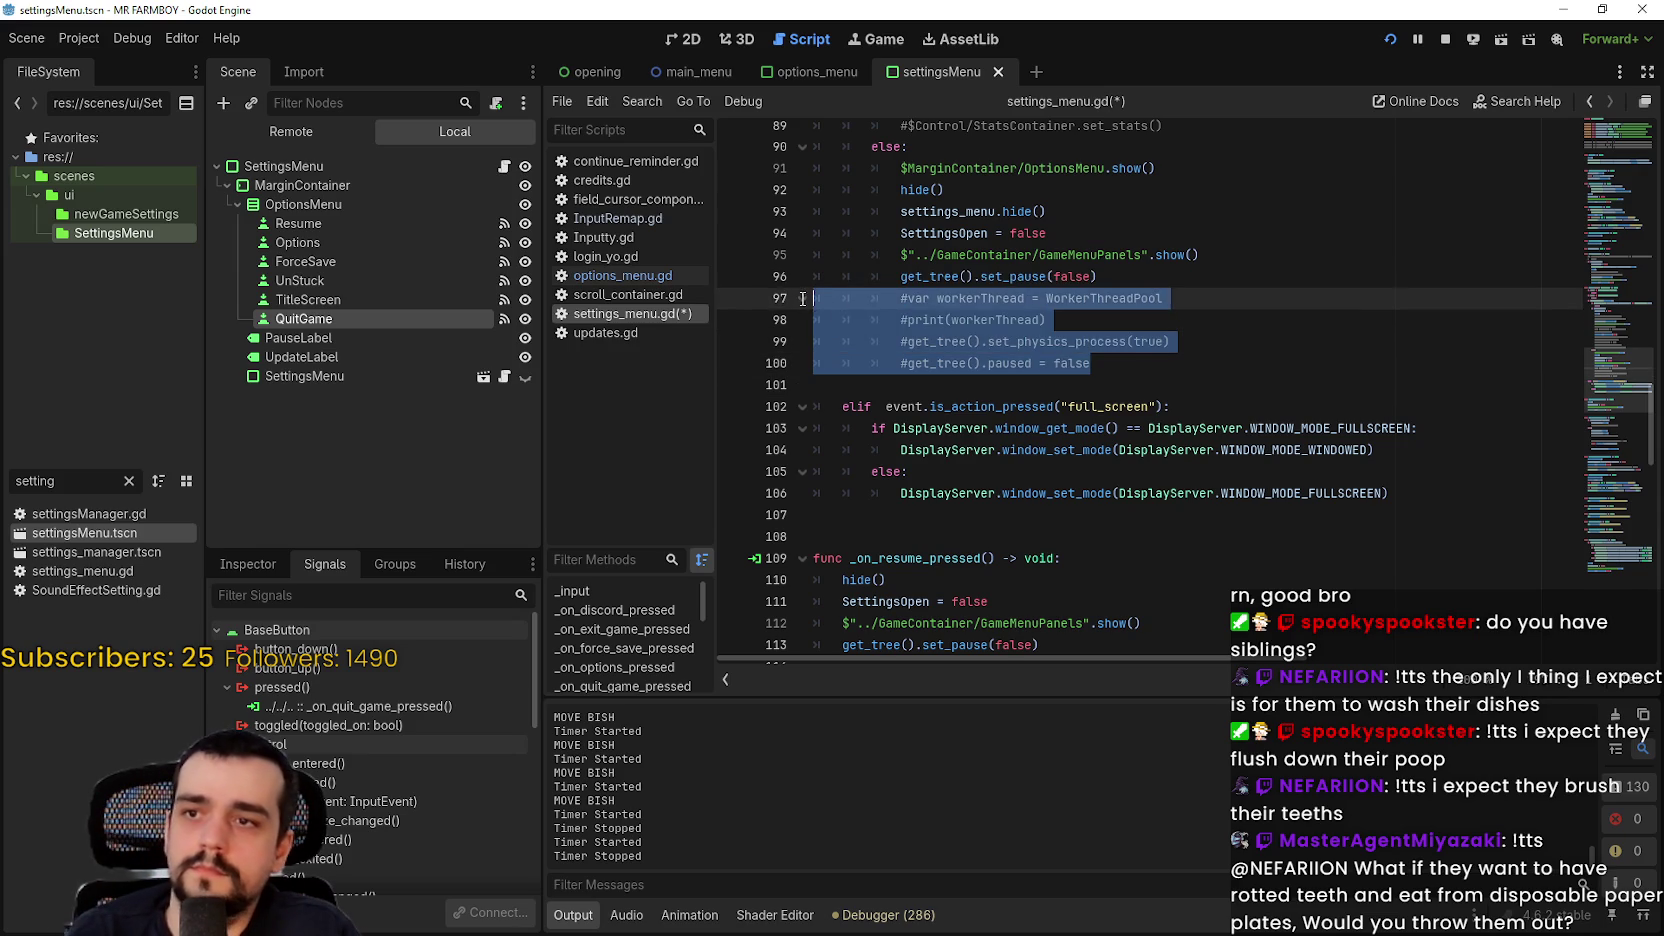
key("BackSpace")
key("BackSpace")
scroll(960, 347, "up", 3)
mouse_move(1156, 317)
left_mouse_down()
mouse_move(860, 255)
mouse_move(843, 229)
left_mouse_up()
key("BackSpace")
scroll(823, 231, "up", 2)
left_click_drag(1048, 272, 812, 226)
key("BackSpace")
Step: Delete the two commented StatsContainer lines and move to the blank line after the else branch
scroll(1000, 330, "up", 4)
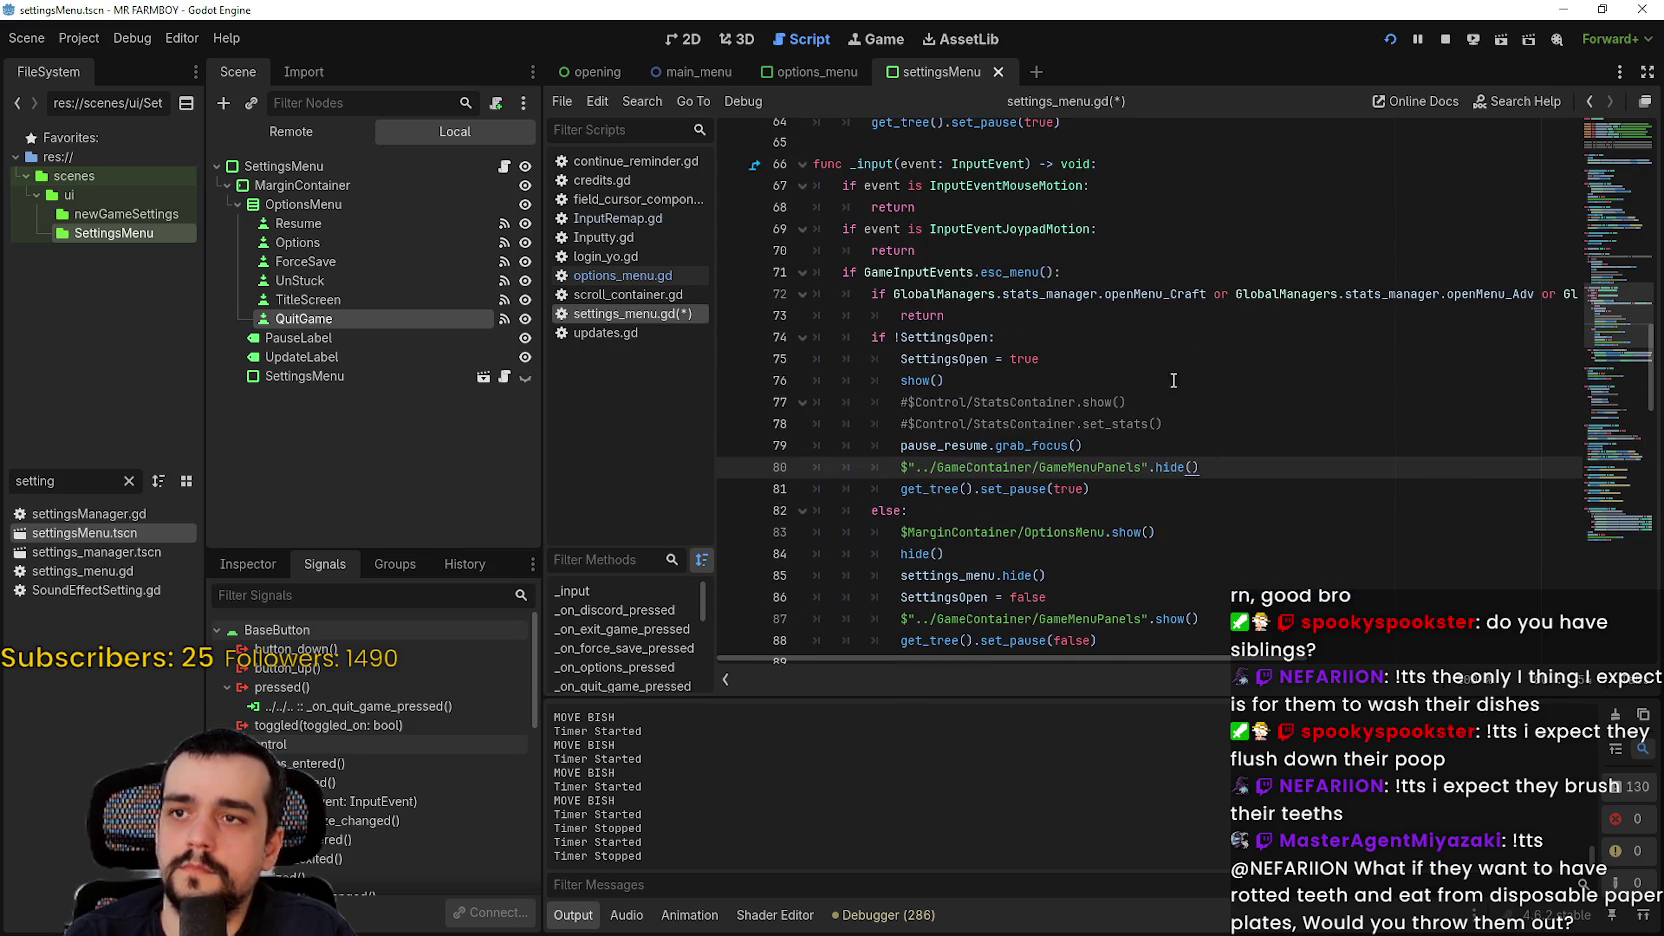
left_click(1216, 433)
left_click_drag(880, 410, 808, 405)
key("BackSpace")
key("BackSpace")
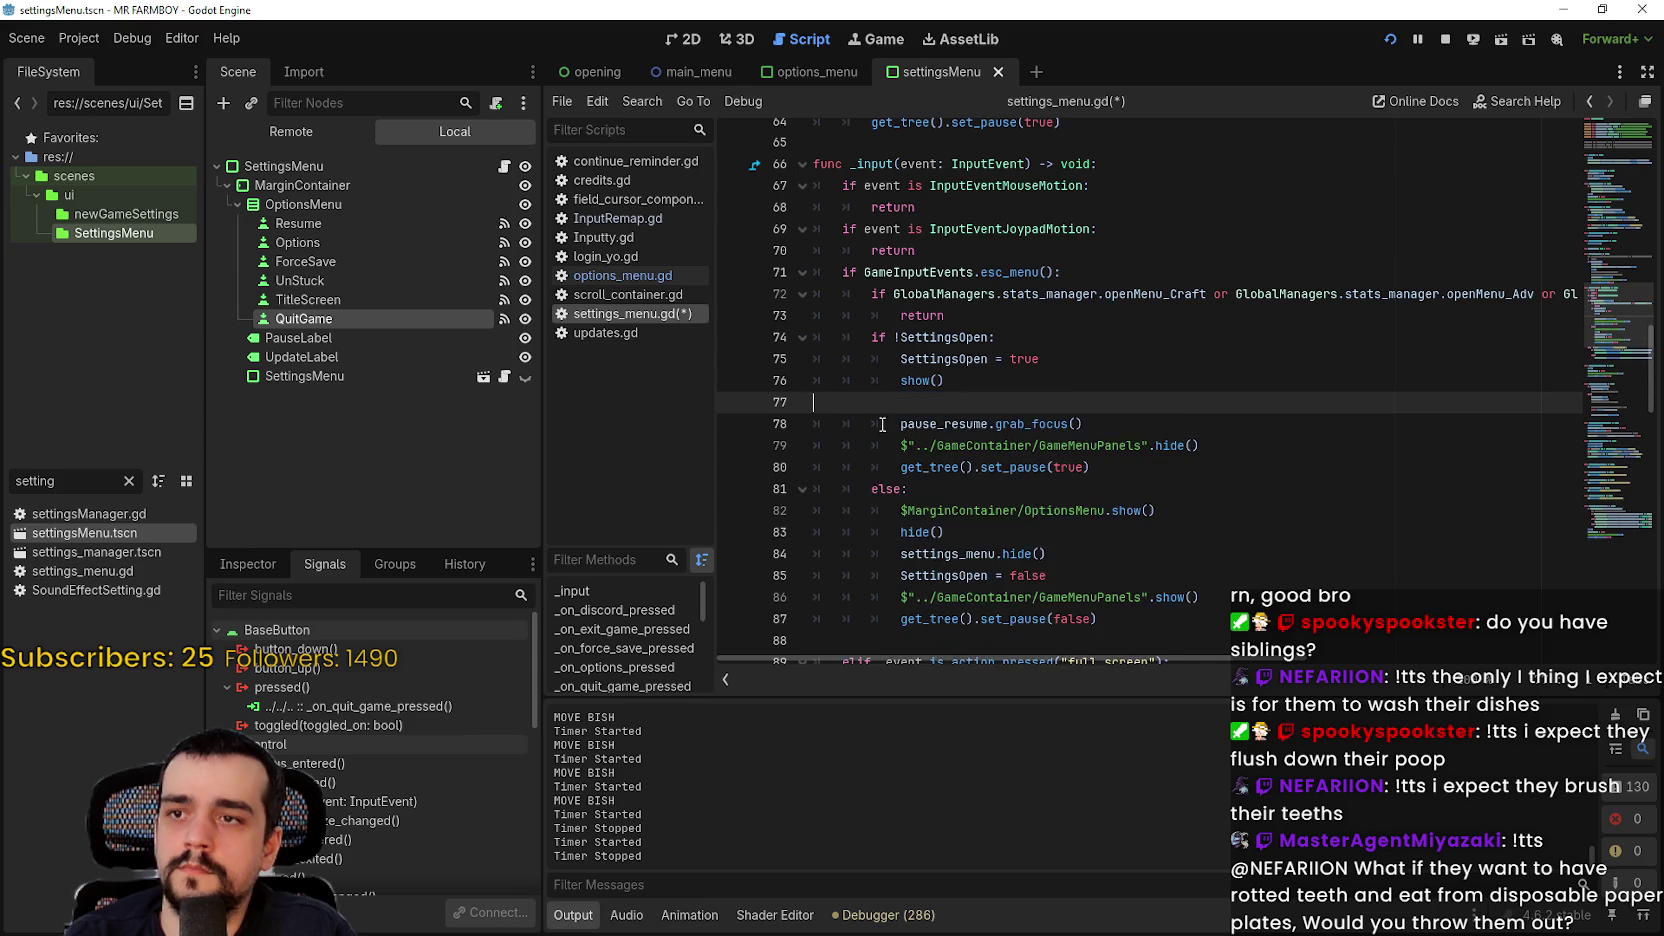
left_click(966, 465)
left_click(962, 619)
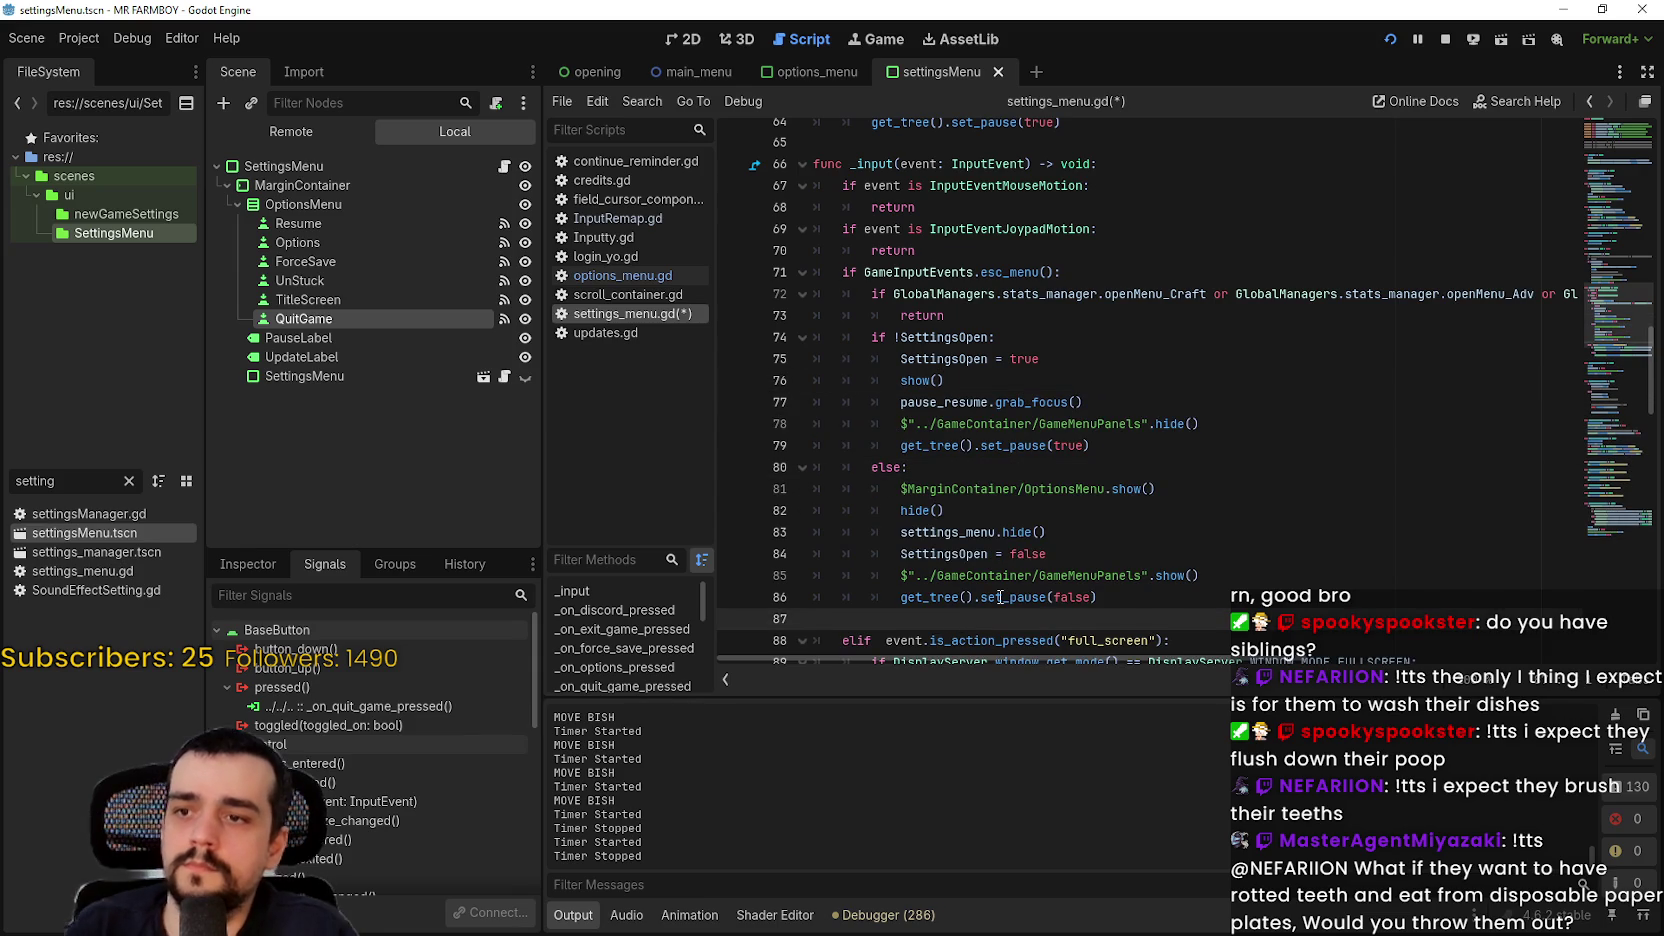
scroll(1000, 597, "down", 2)
type("if event.is_action_pressed(\"ui_cancel\") and language_container.visible:")
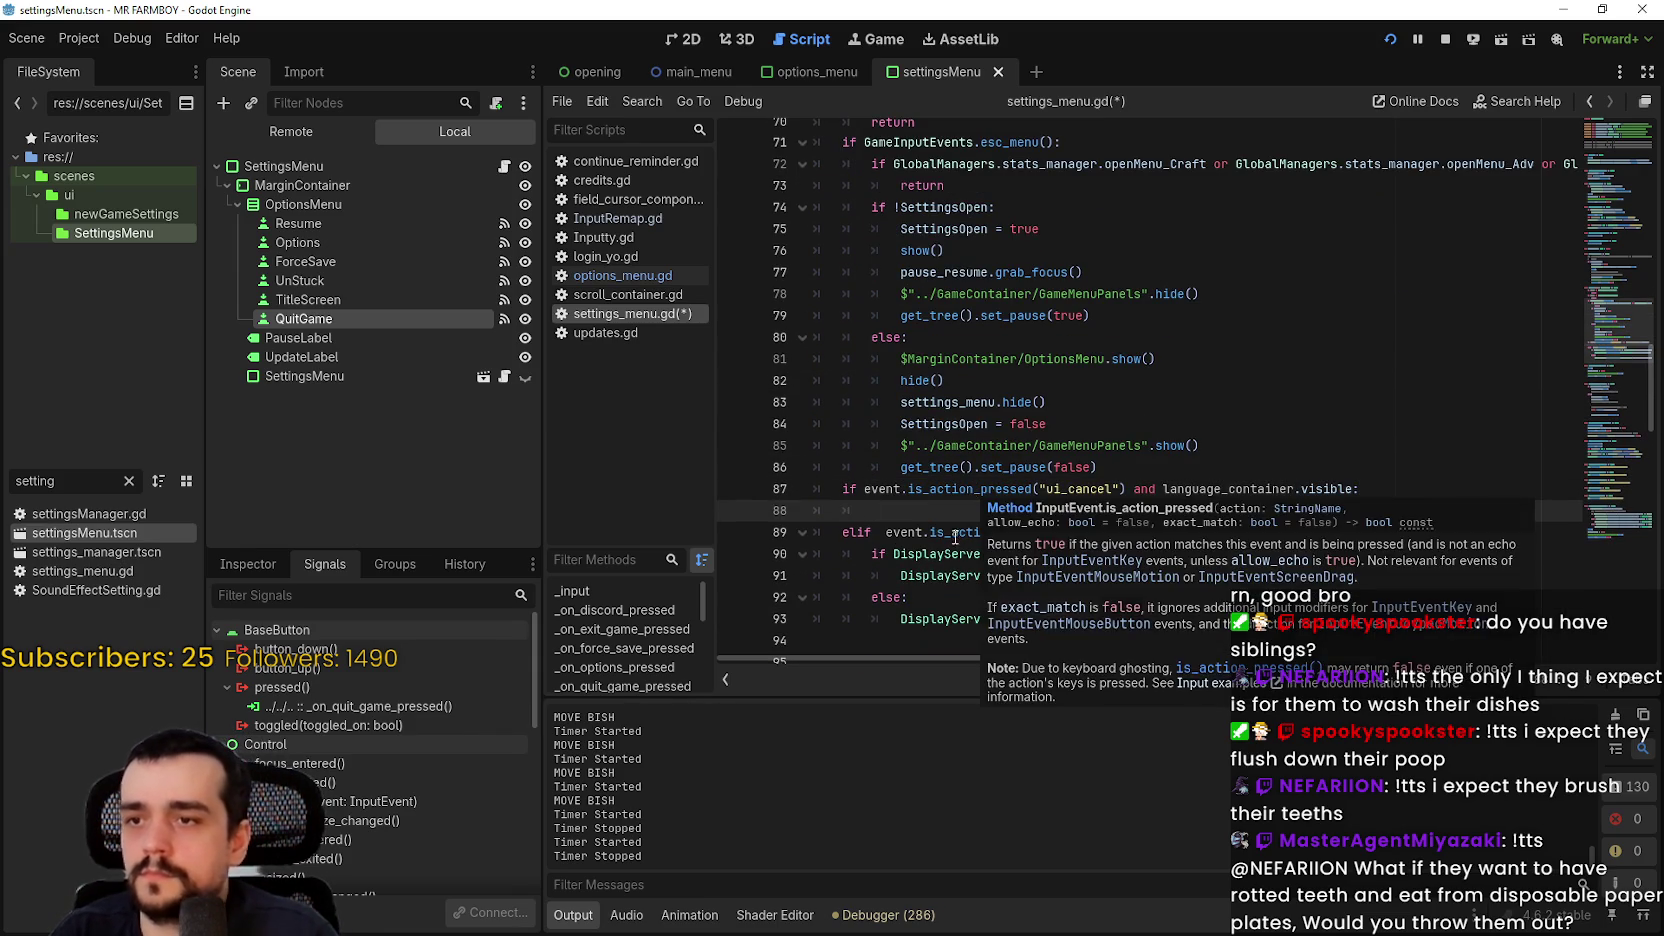
Step: Turn the ui_cancel check into an elif with an empty line beneath it
key("Return")
left_click(848, 503)
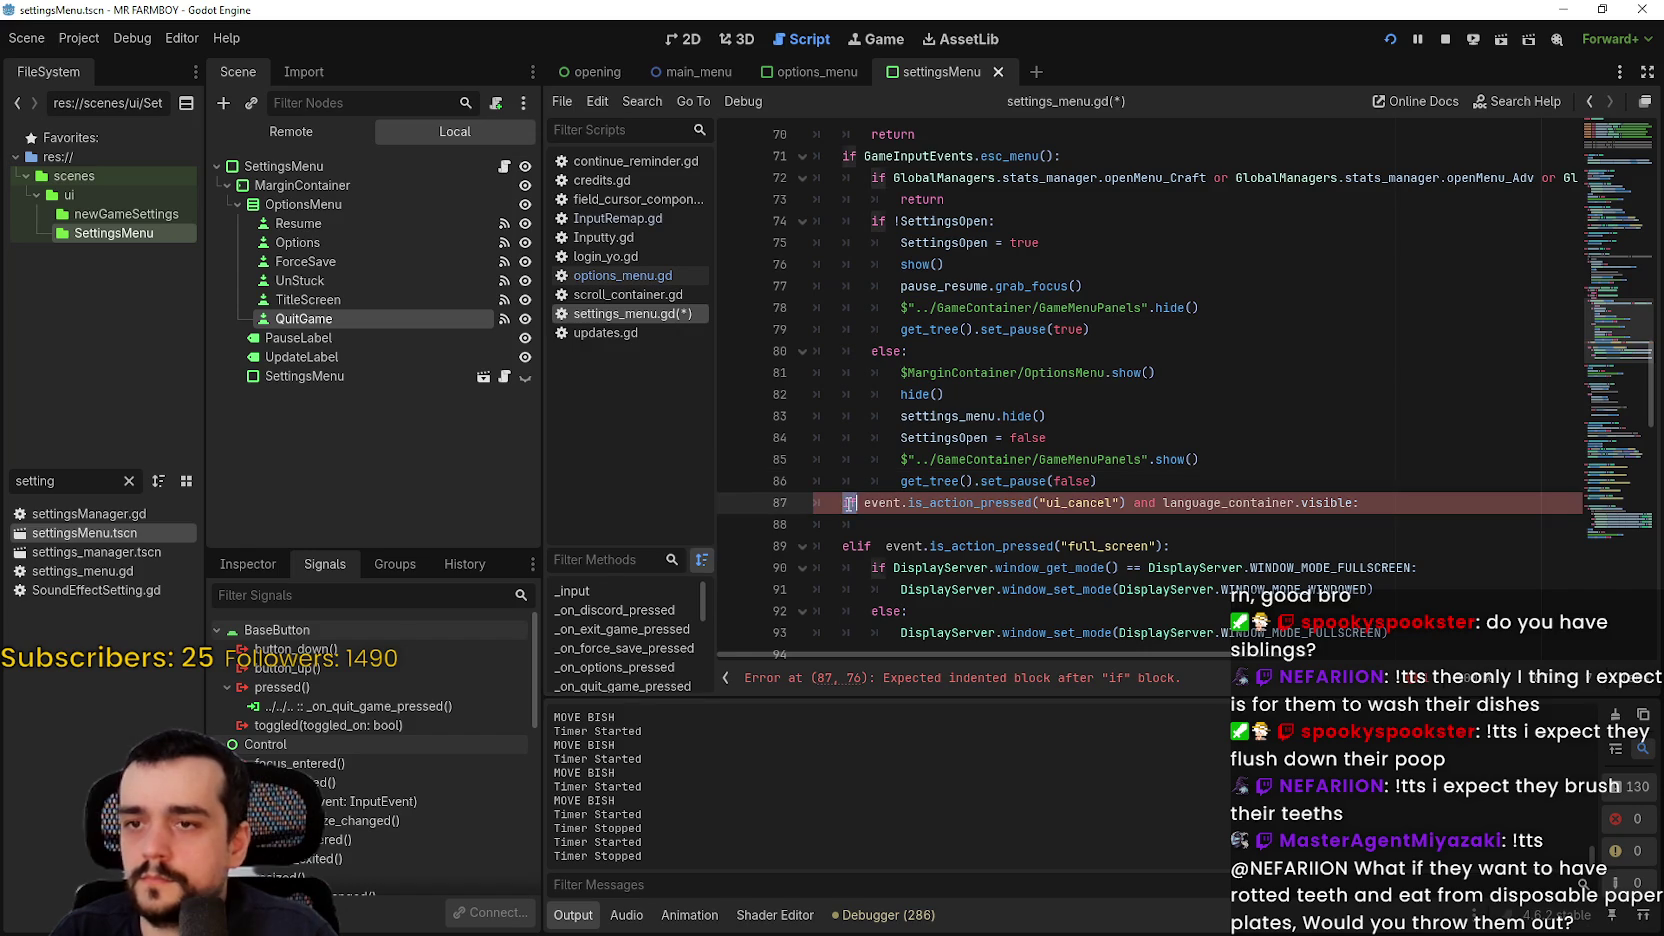
type("elif")
left_click(895, 525)
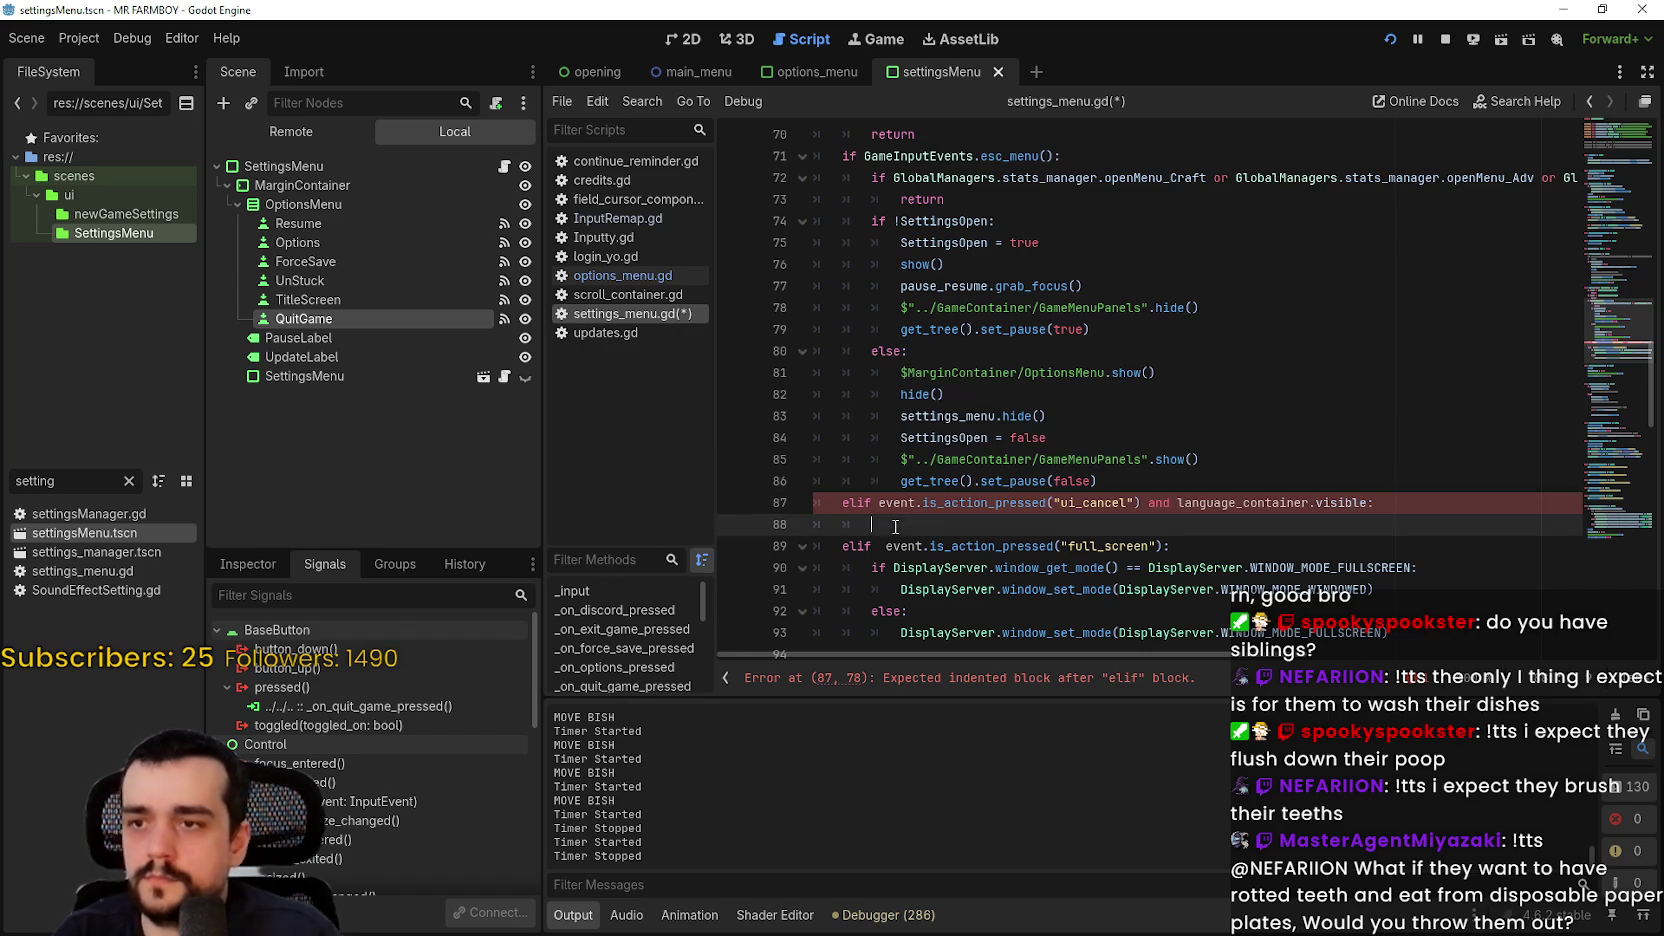
scroll(990, 455, "down", 3)
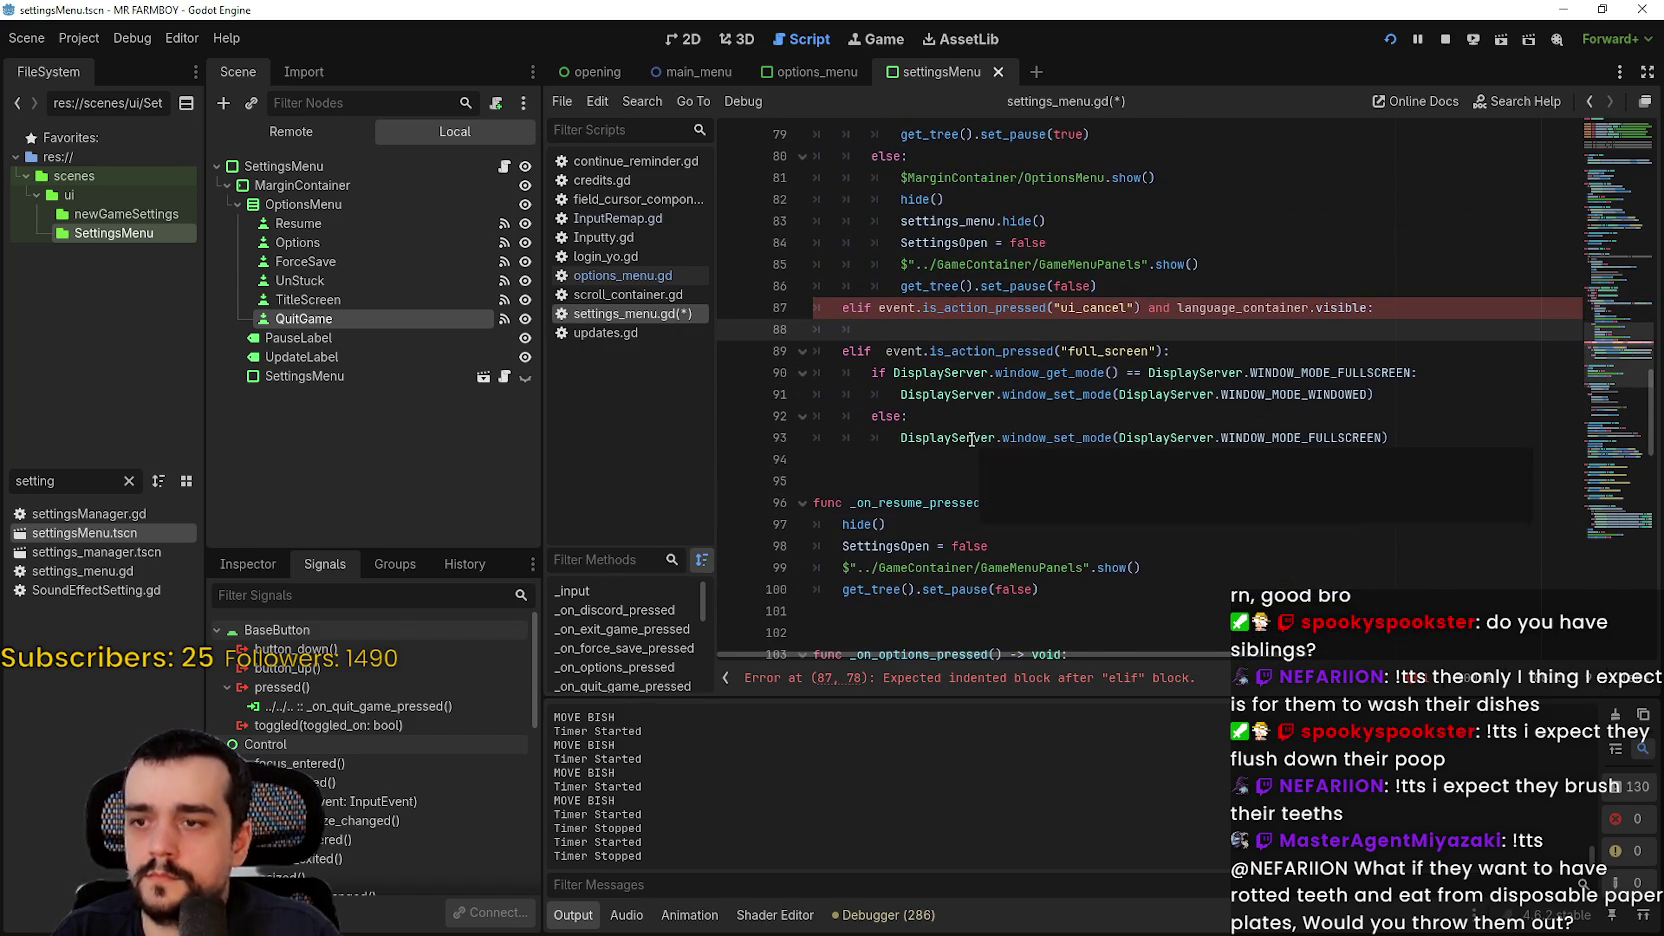
scroll(919, 459, "down", 1)
Step: Paste _on_resume_pressed's four-line body under the ui_cancel elif and indent it
mouse_move(1088, 527)
left_mouse_down()
mouse_move(798, 480)
mouse_move(793, 464)
left_mouse_up()
key("ctrl+c")
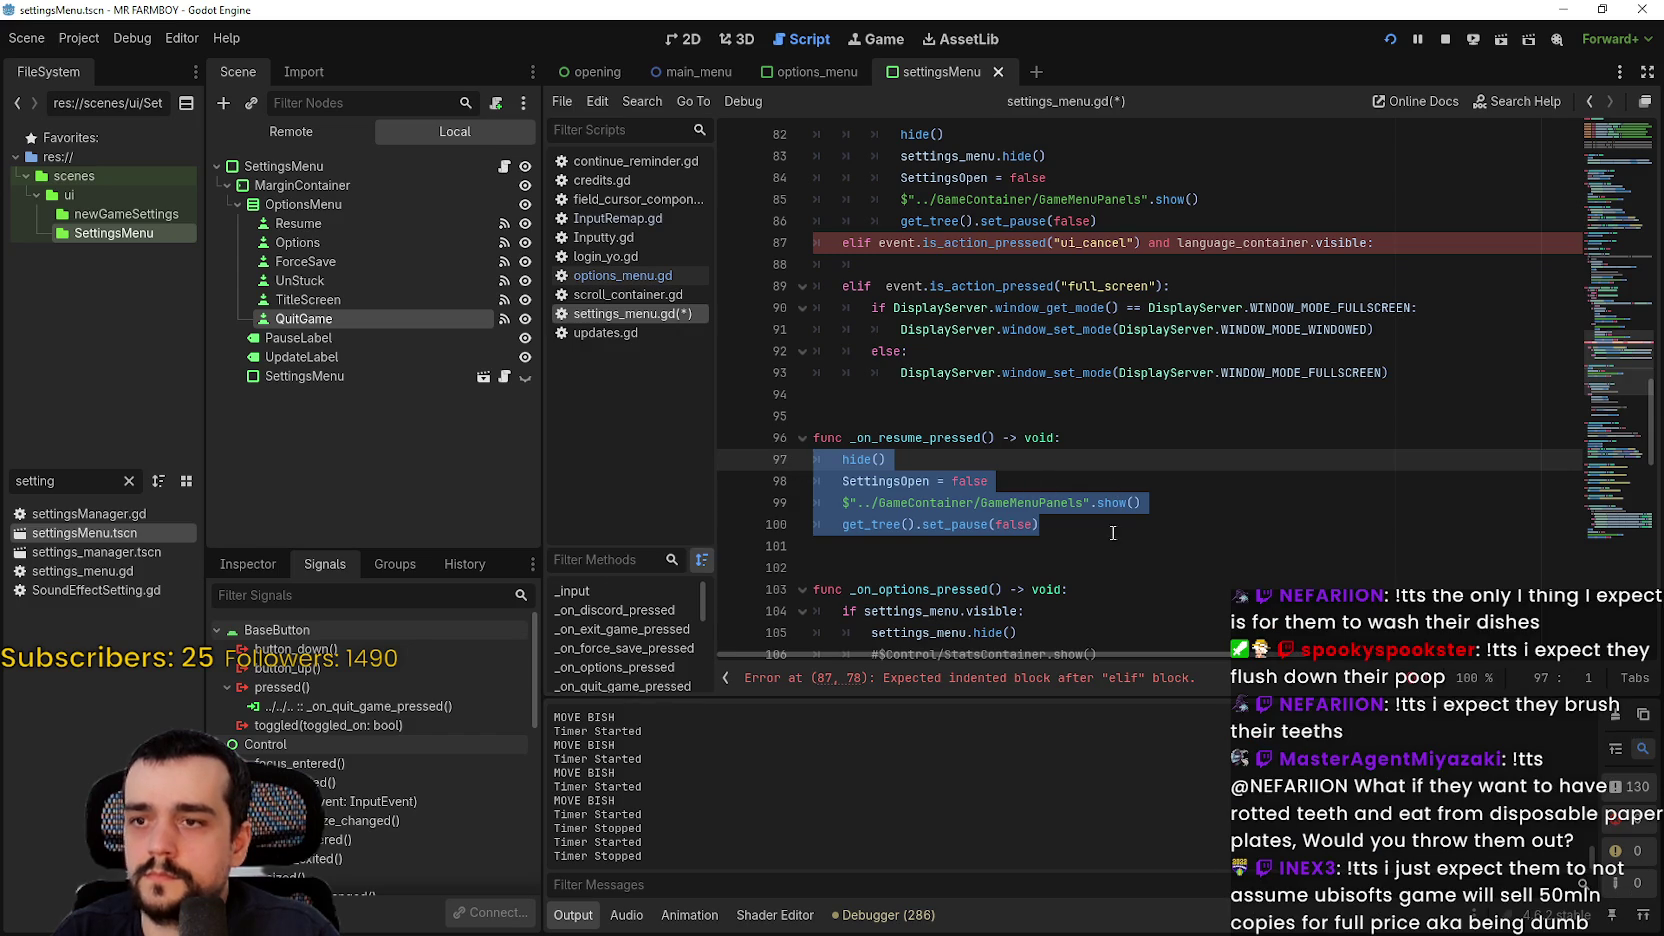
scroll(1085, 441, "up", 2)
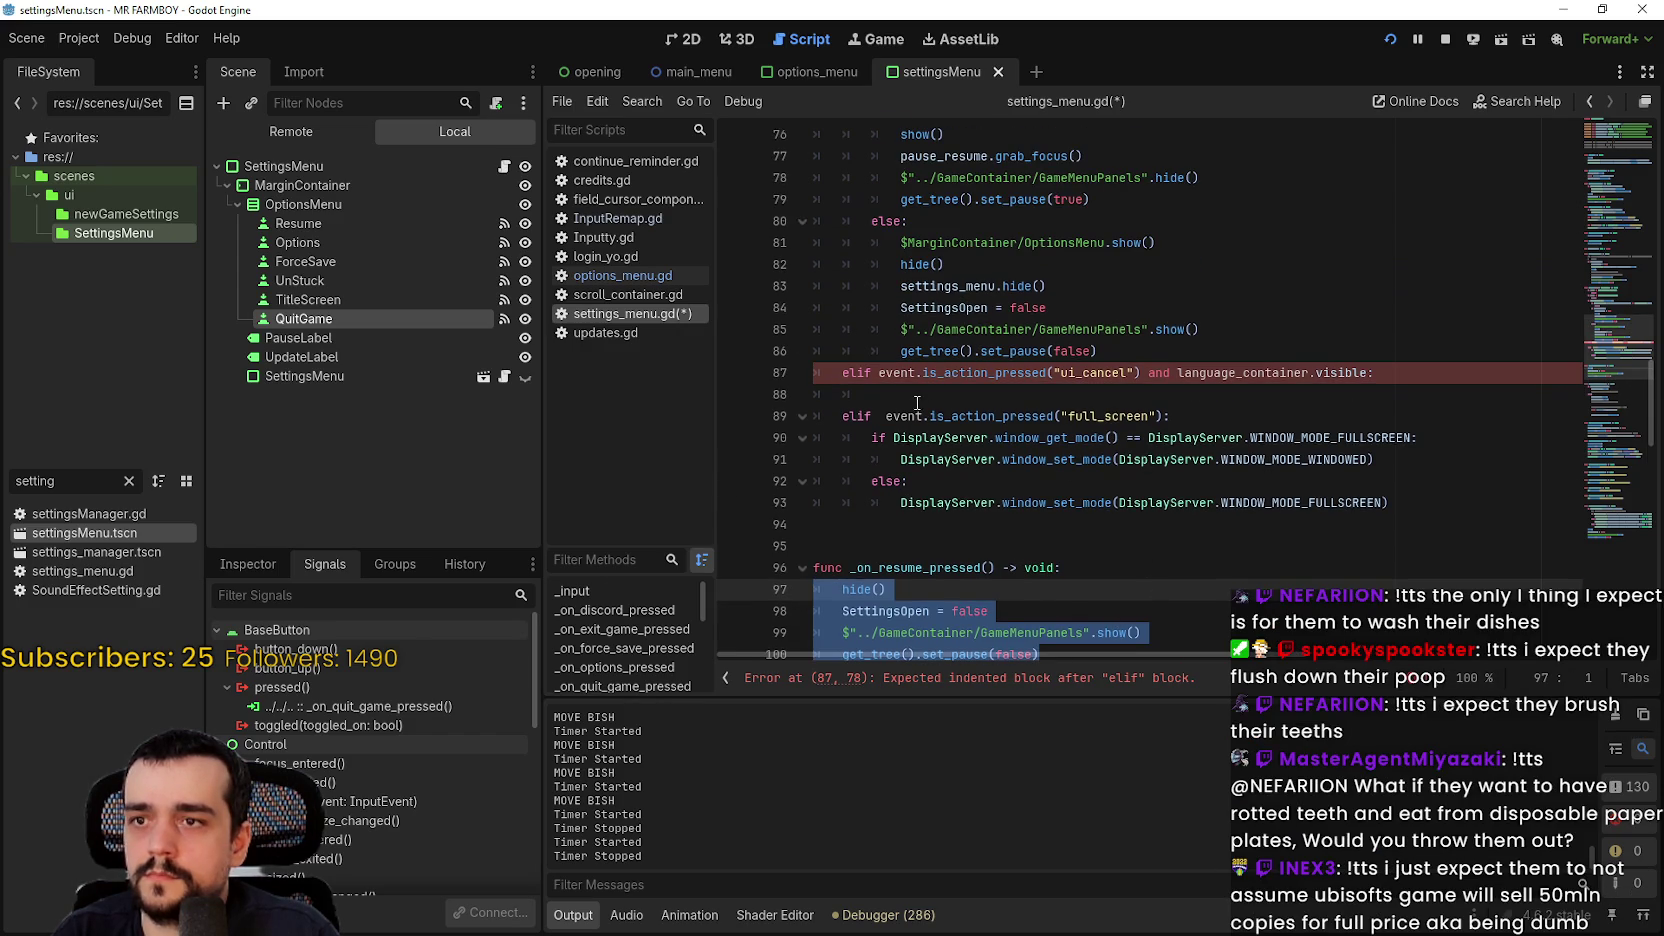
left_click_drag(914, 395, 806, 392)
key("ctrl+v")
left_click_drag(1040, 459, 813, 394)
key("Tab")
key("Right")
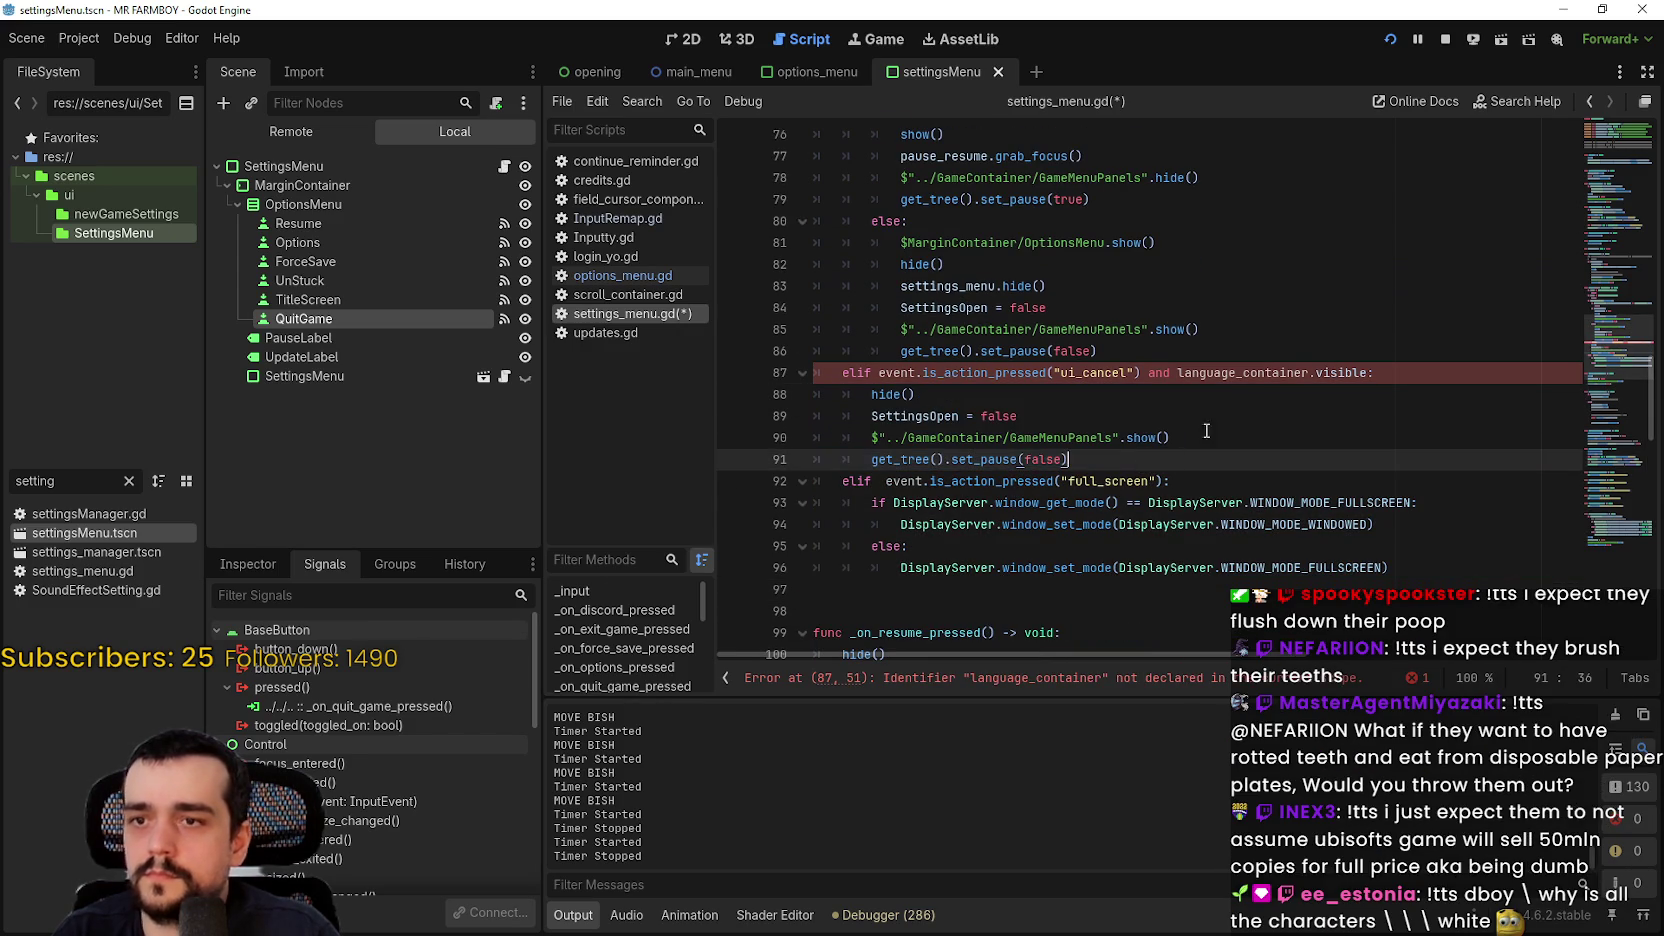
Step: Replace language_container.visible with visible in the ui_cancel condition
left_click(1272, 373)
scroll(1310, 385, "up", 3)
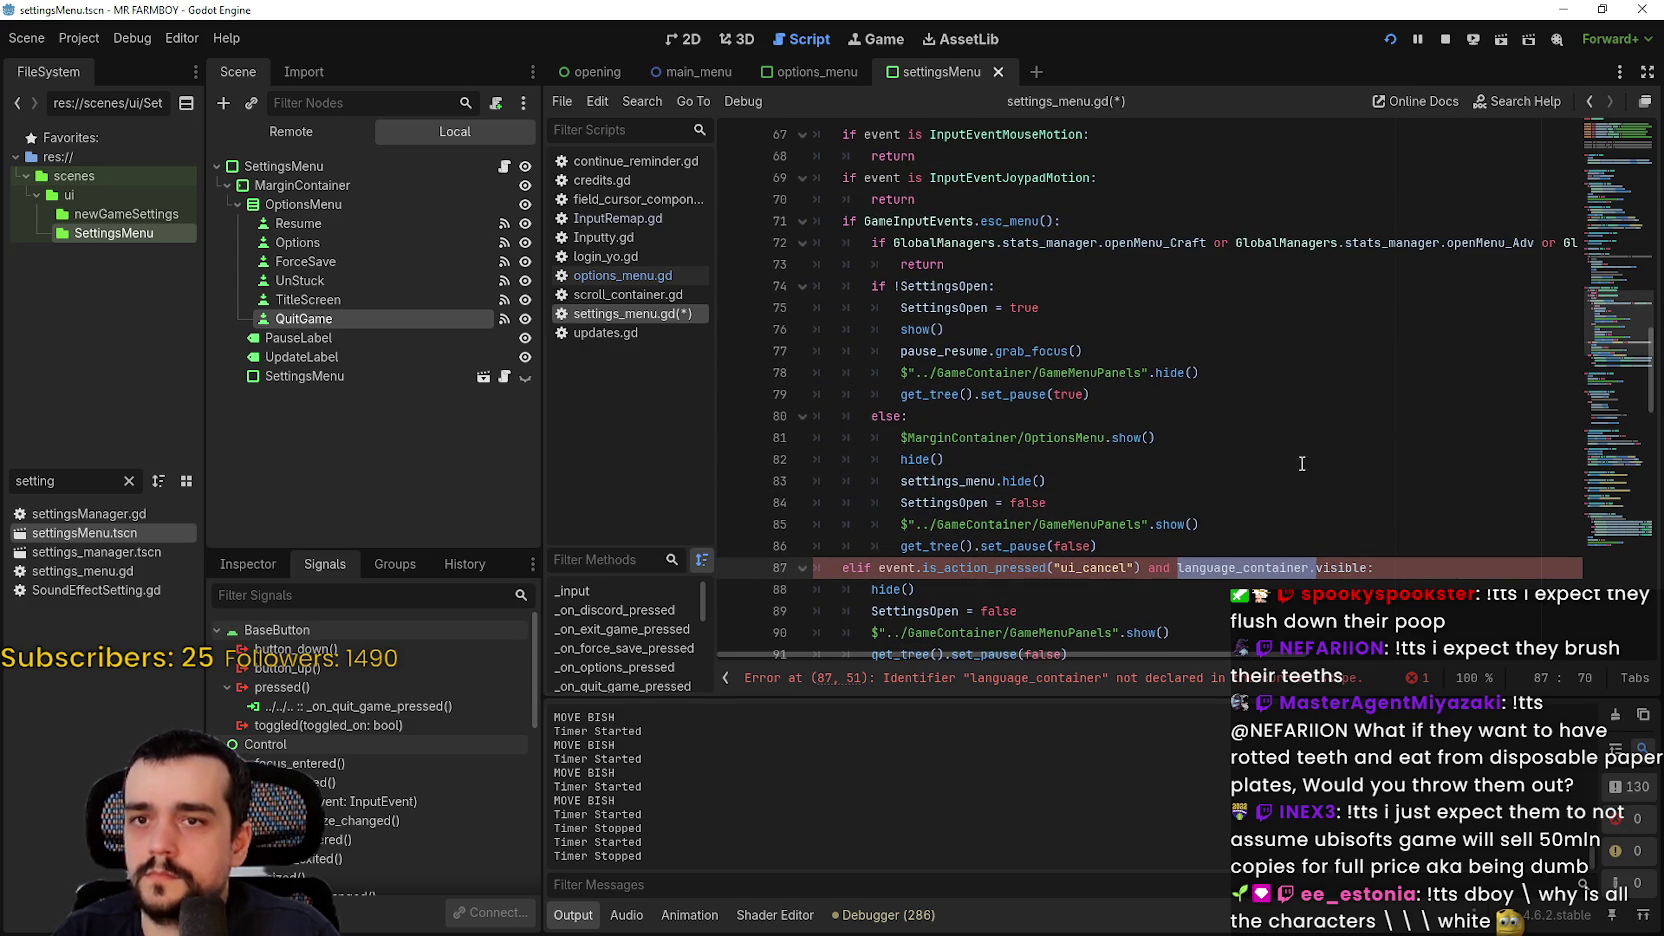
mouse_move(1173, 655)
left_mouse_down()
mouse_move(1535, 675)
mouse_move(1273, 660)
left_mouse_up()
scroll(1028, 563, "down", 2)
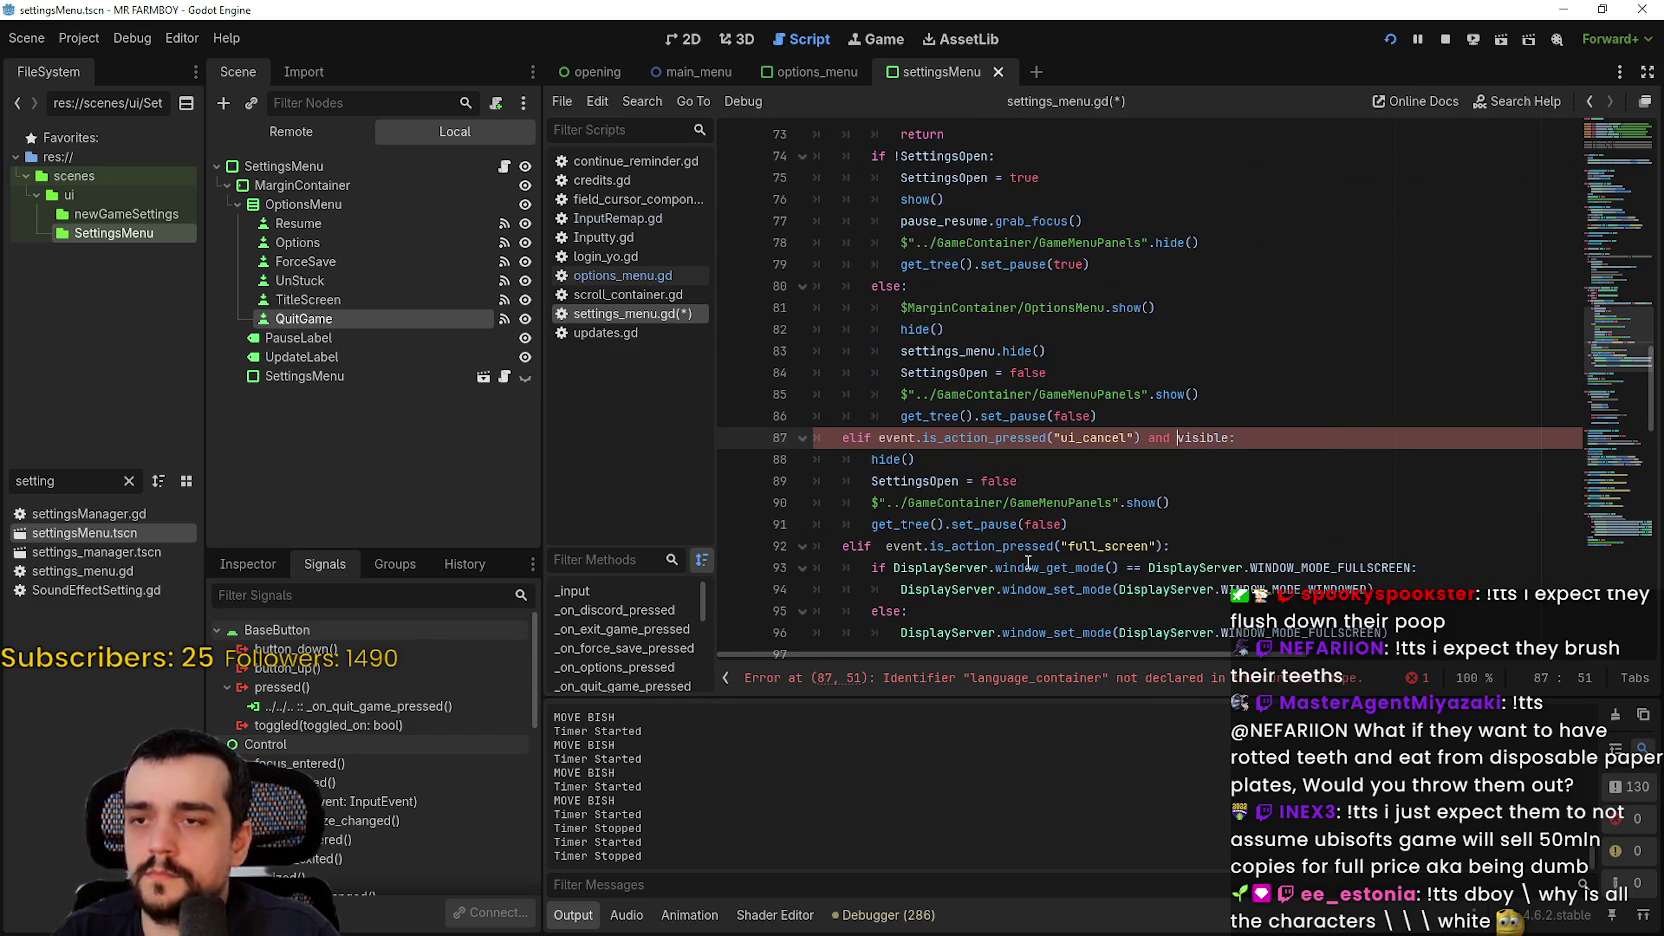
left_click(1207, 531)
Step: Save settings_menu.gd and toggle the pause menu and Stats & Inventory panel with Esc and B
key("ctrl+s")
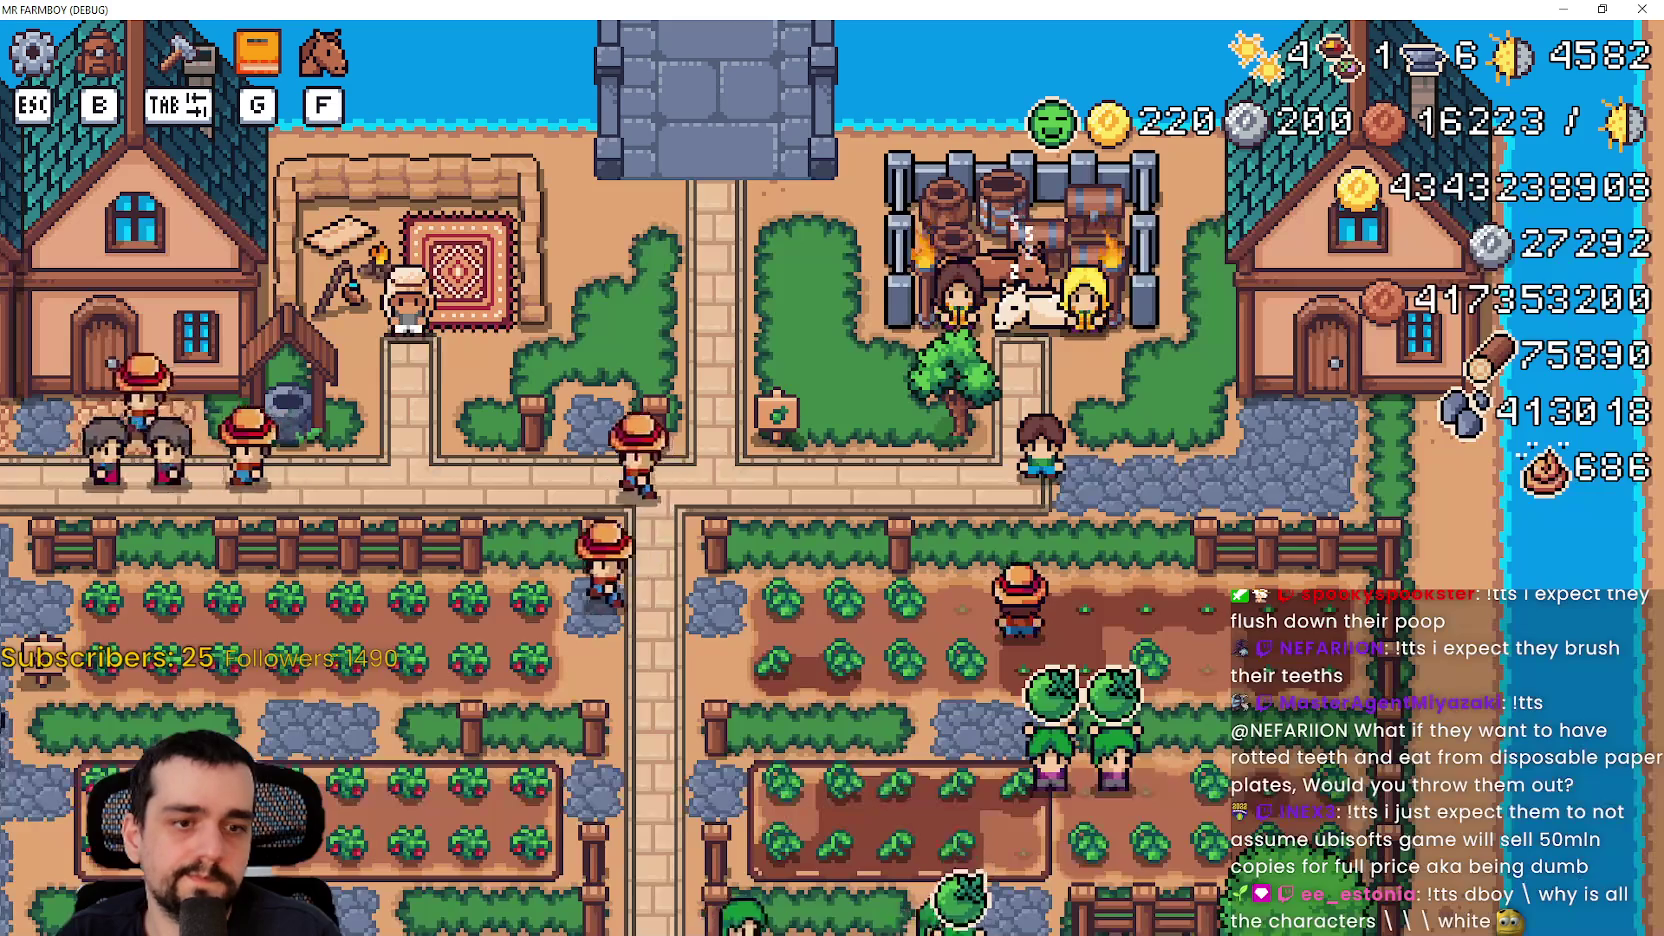
key("Escape")
key("b")
key("b")
key("Escape")
key("b")
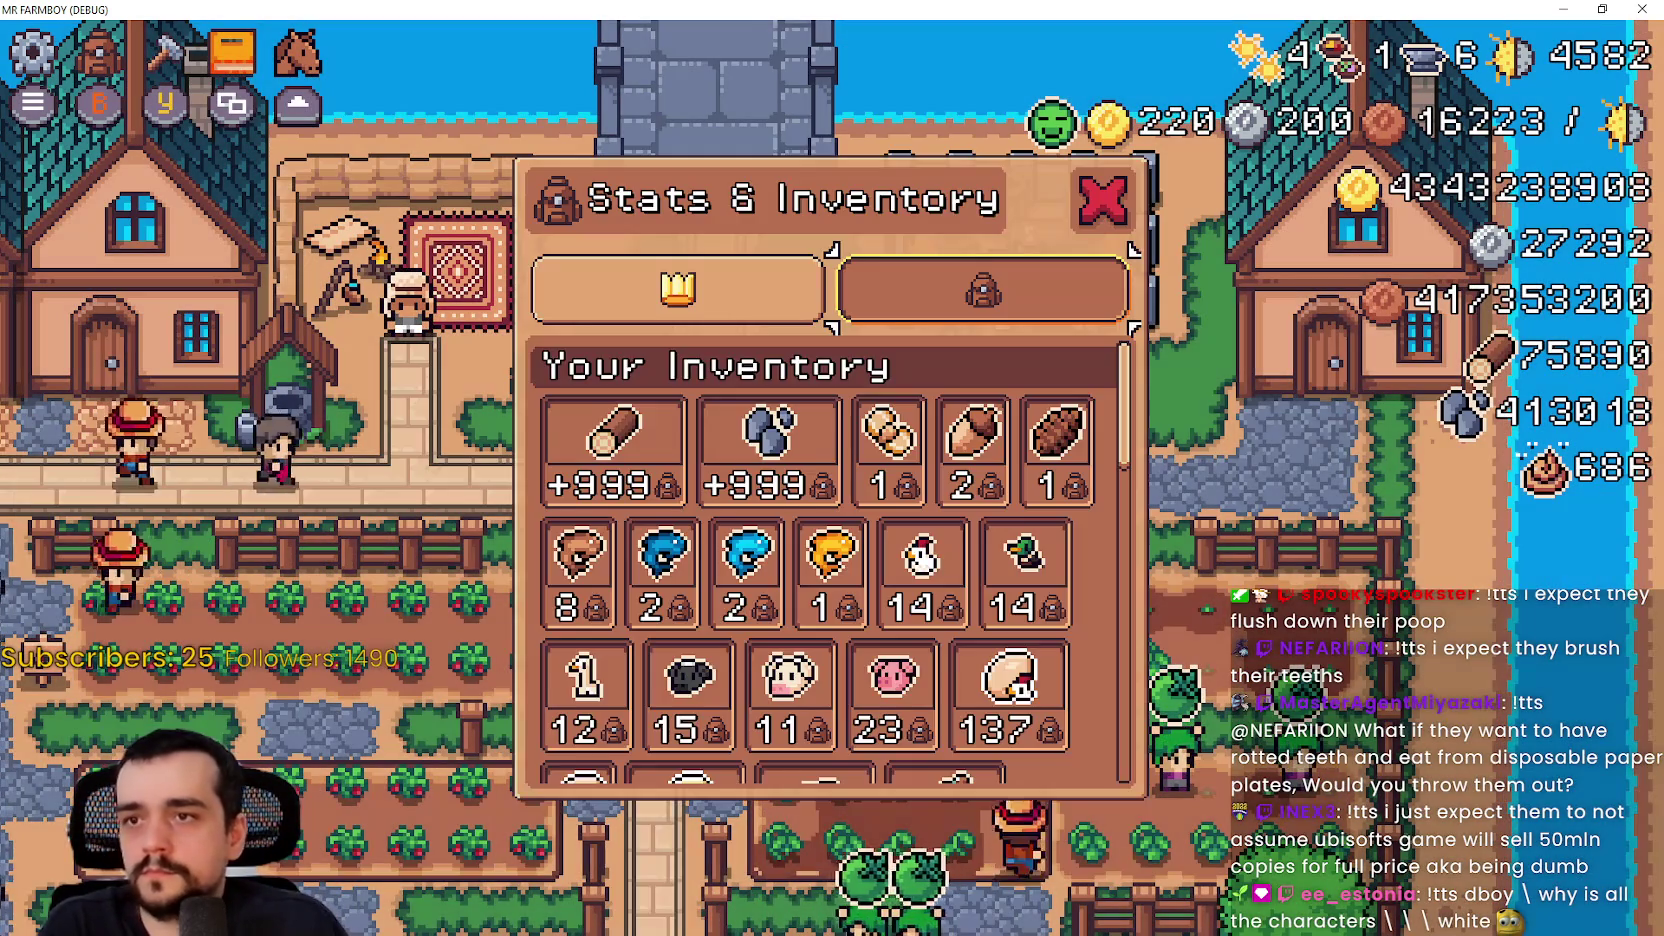
key("b")
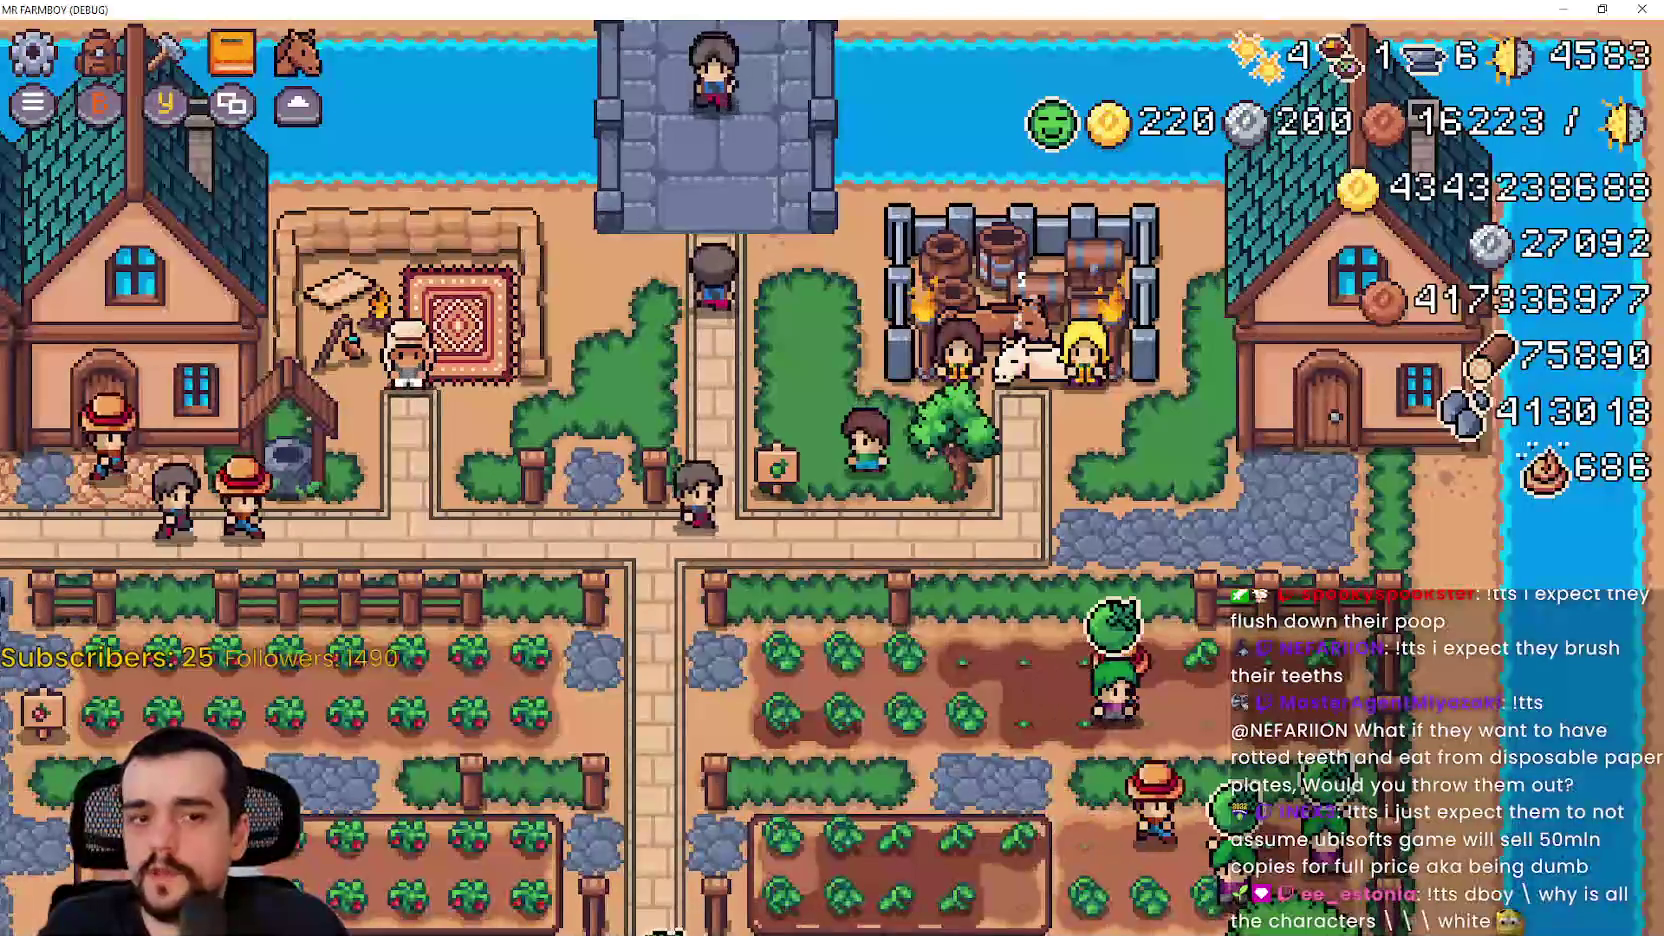
Step: Repeat the Esc and B toggles to confirm the Paused menu and Stats & Inventory open and close
key("Escape")
key("Escape")
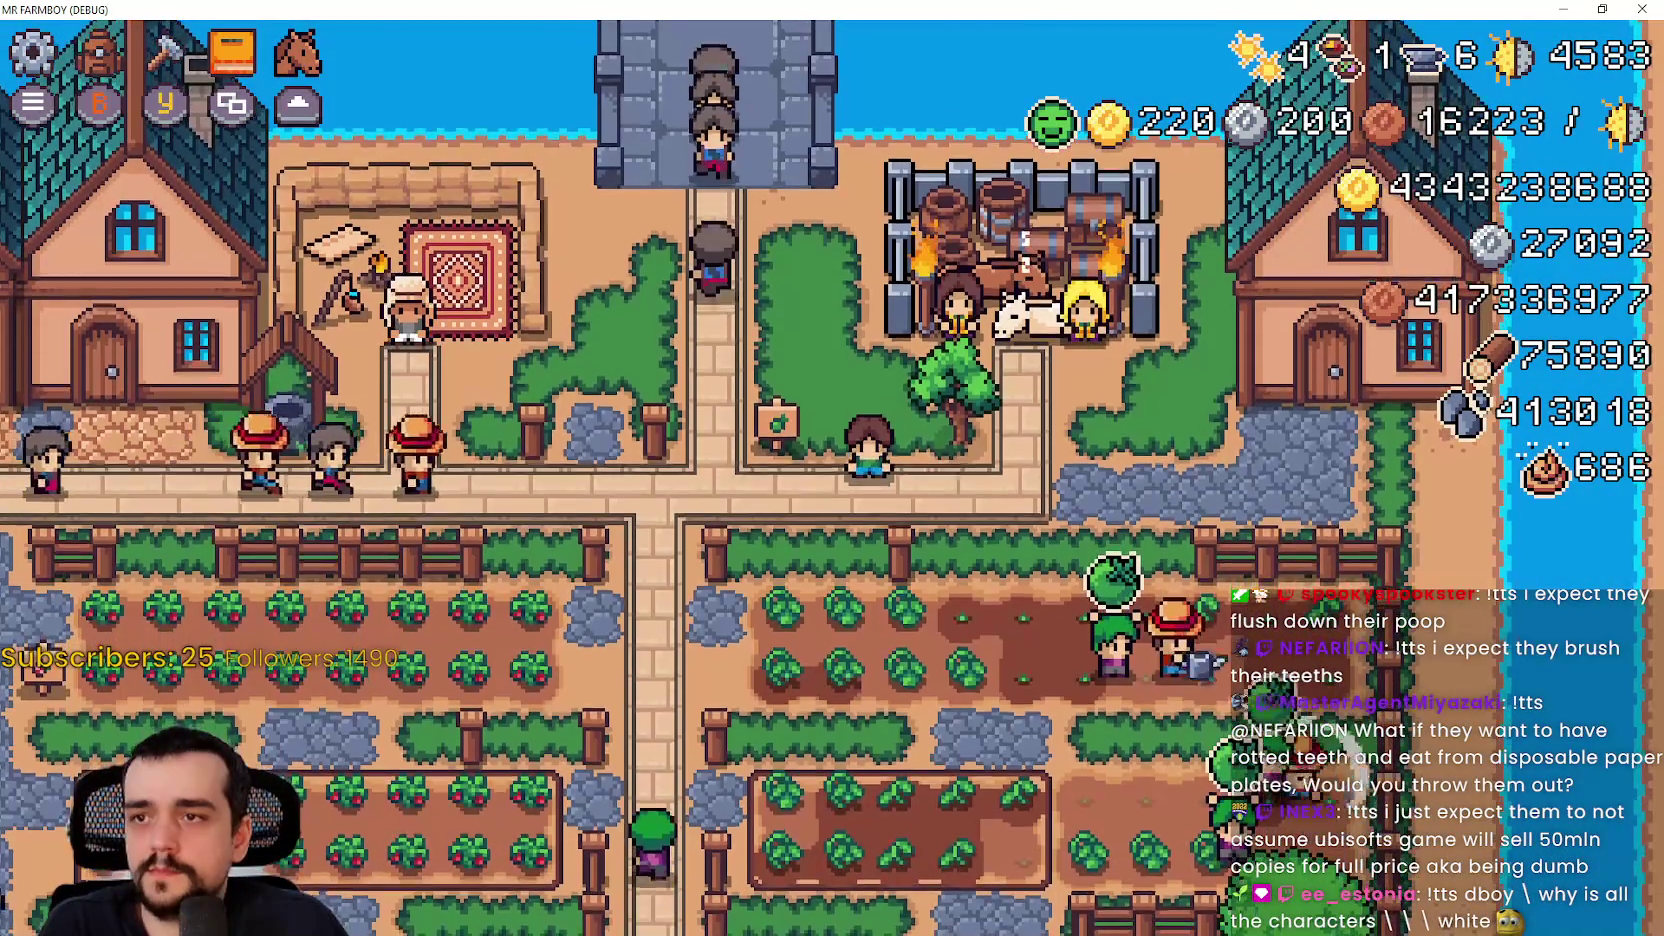
key("Escape")
key("b")
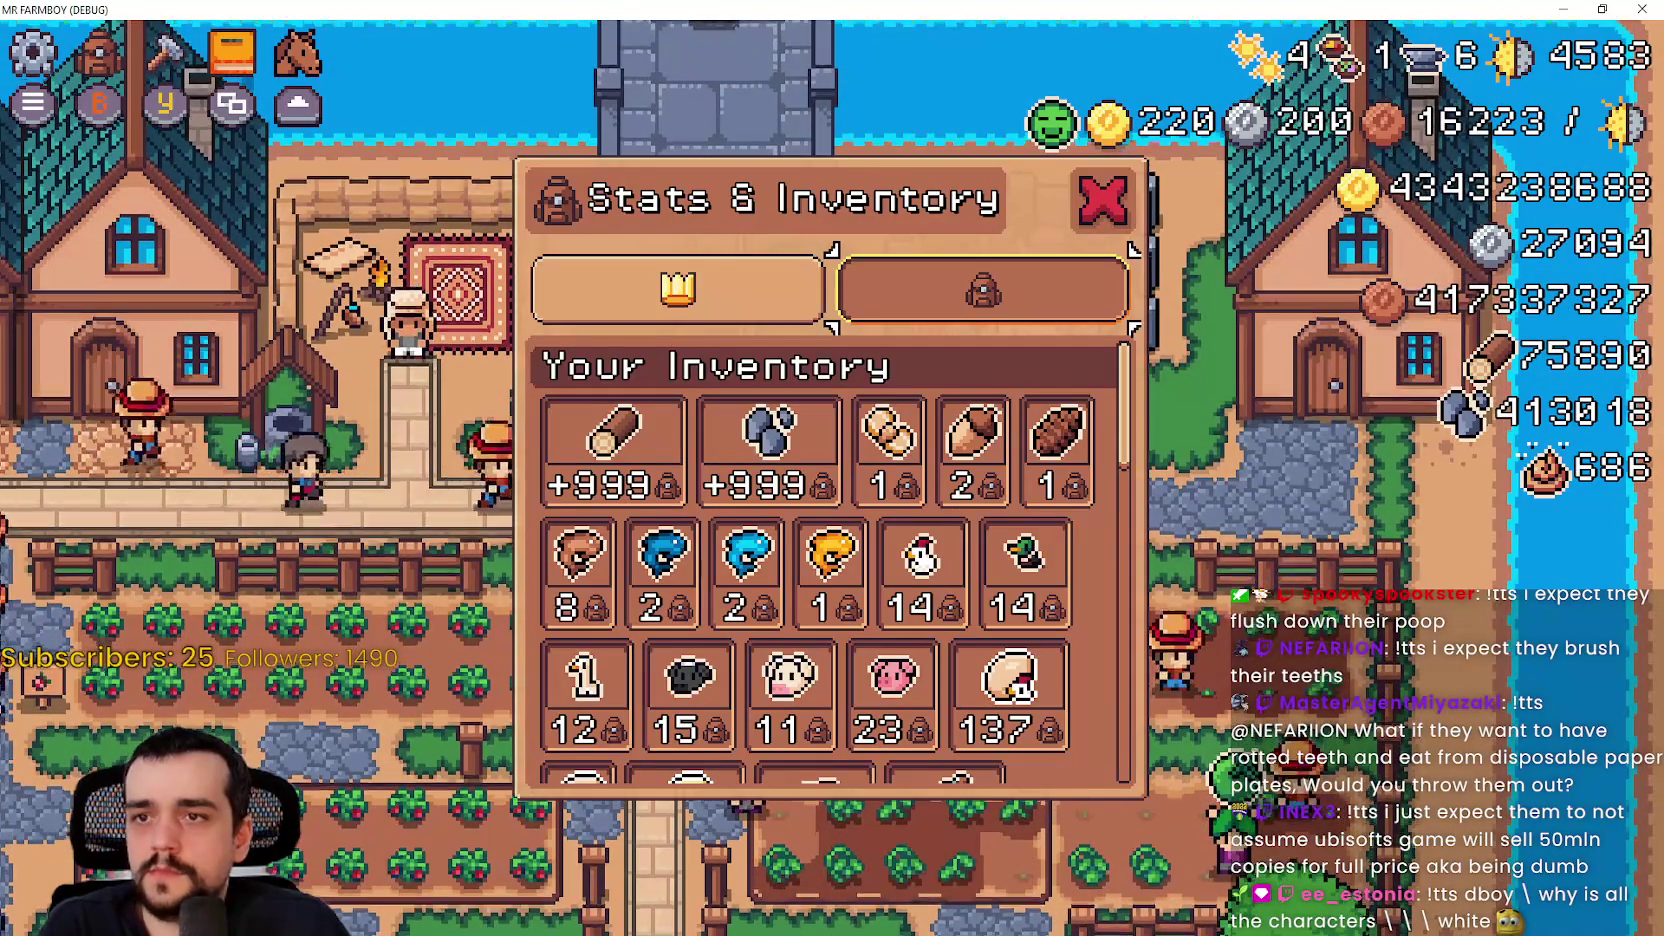
key("Escape")
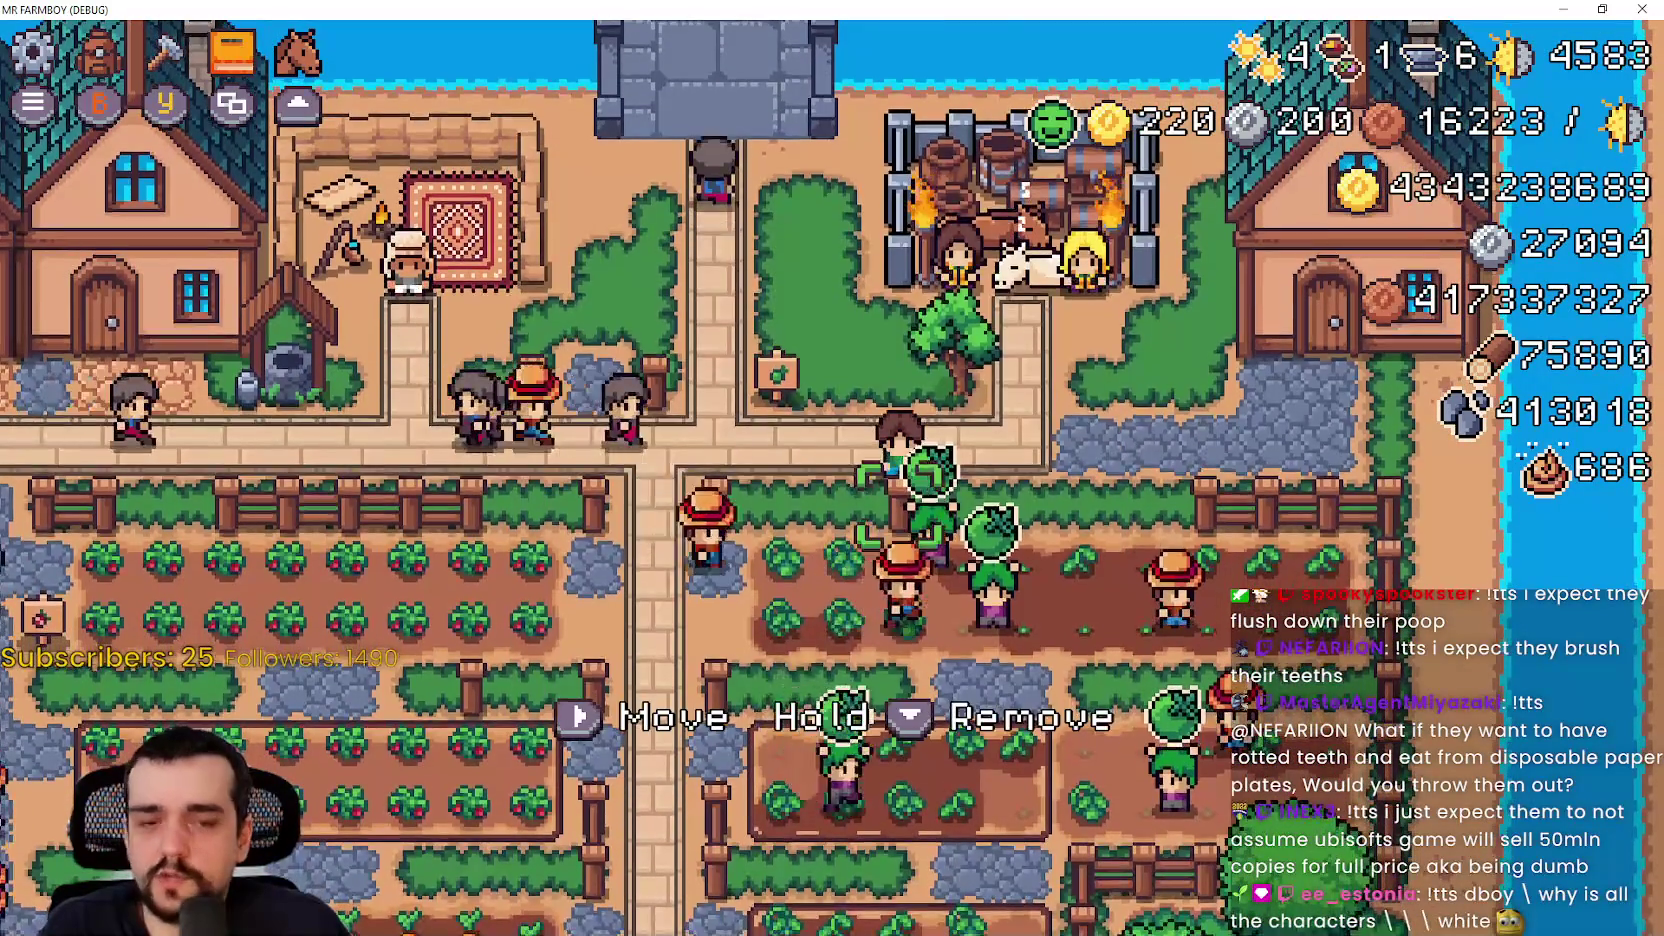
key("b")
key("Escape")
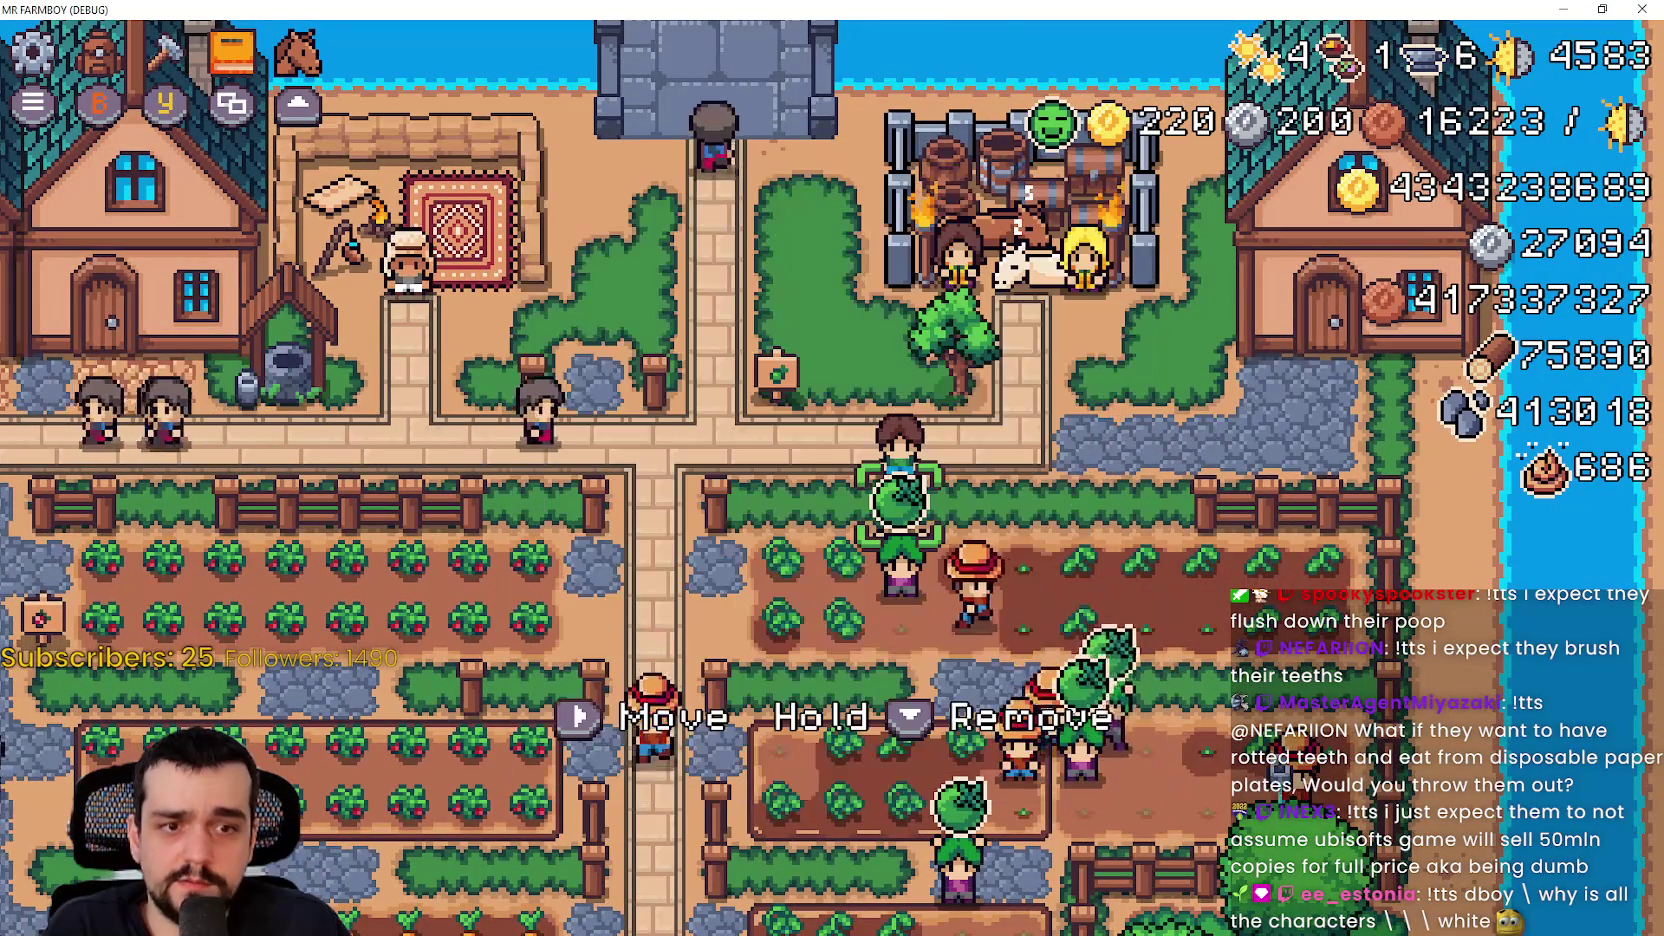
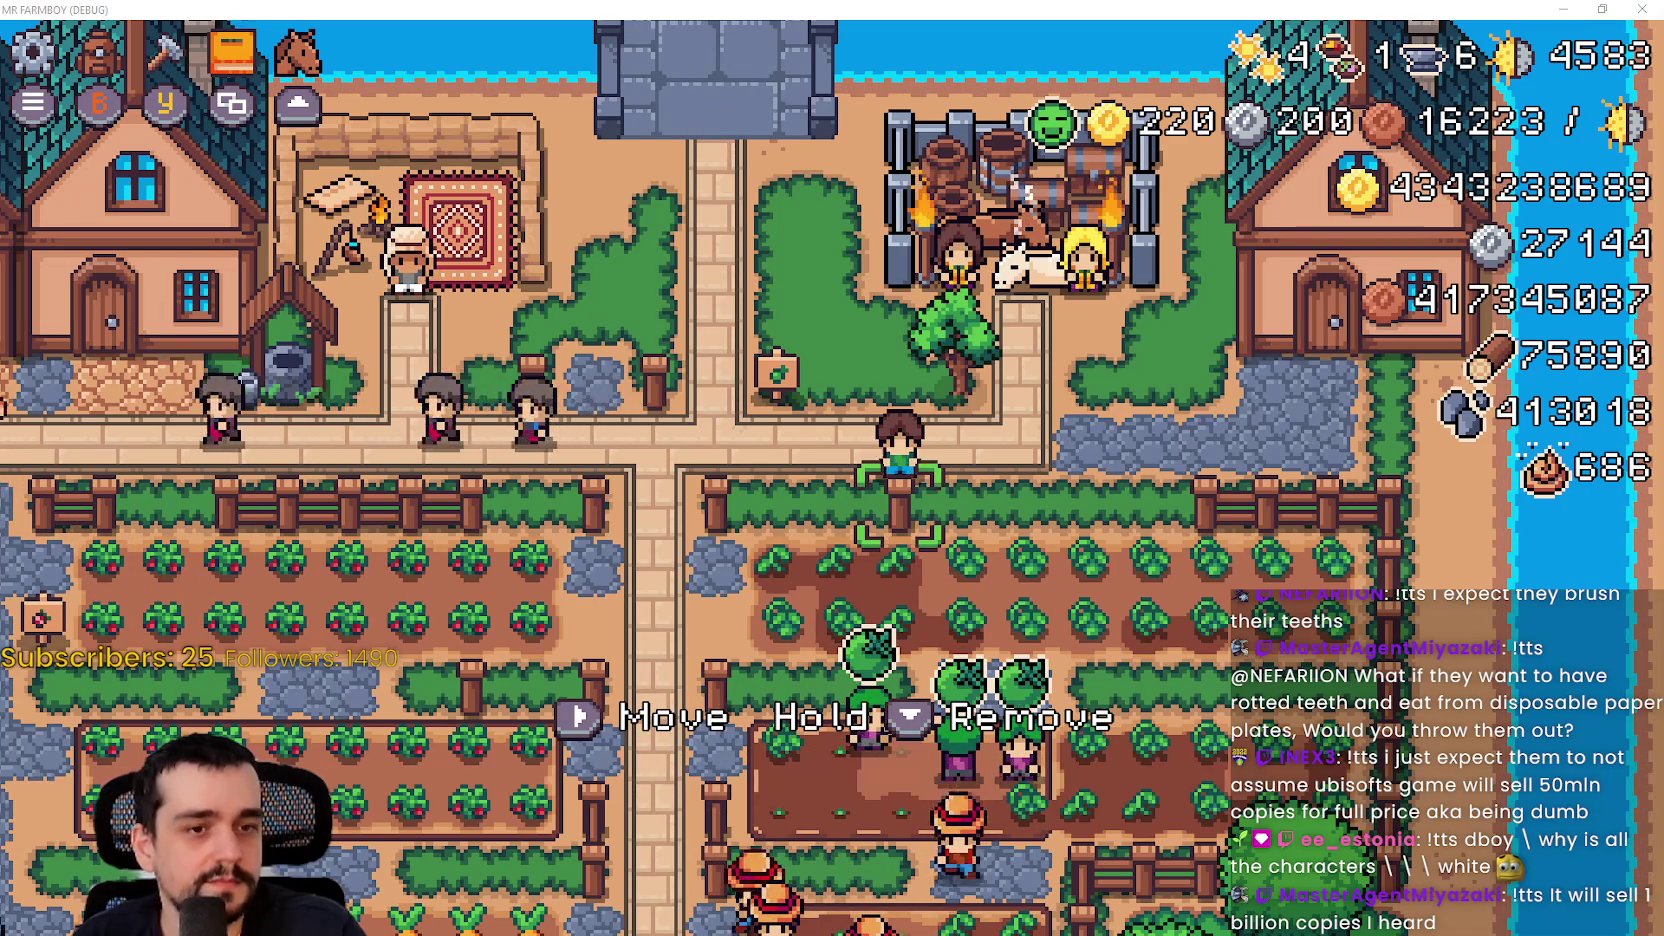
Step: Switch from the Mr. Farmboy debug build to the Steam store front page
key("alt+Tab")
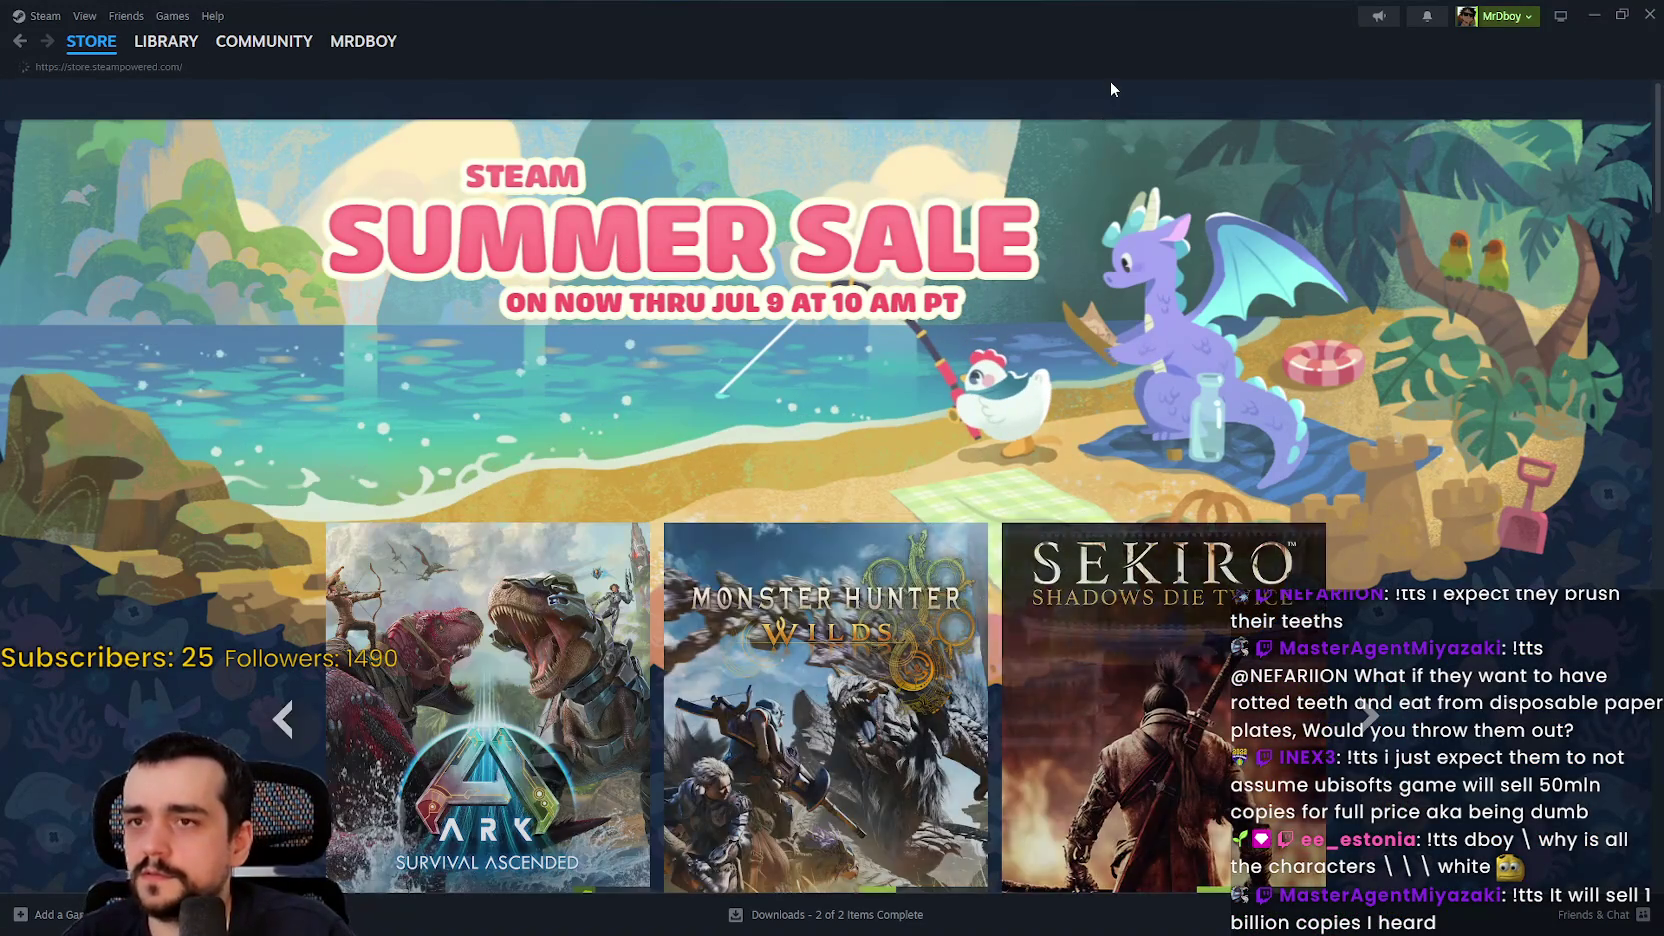
Step: Search the store for 'as' and open Assassin's Creed Black Flag Resynced
left_click(1109, 89)
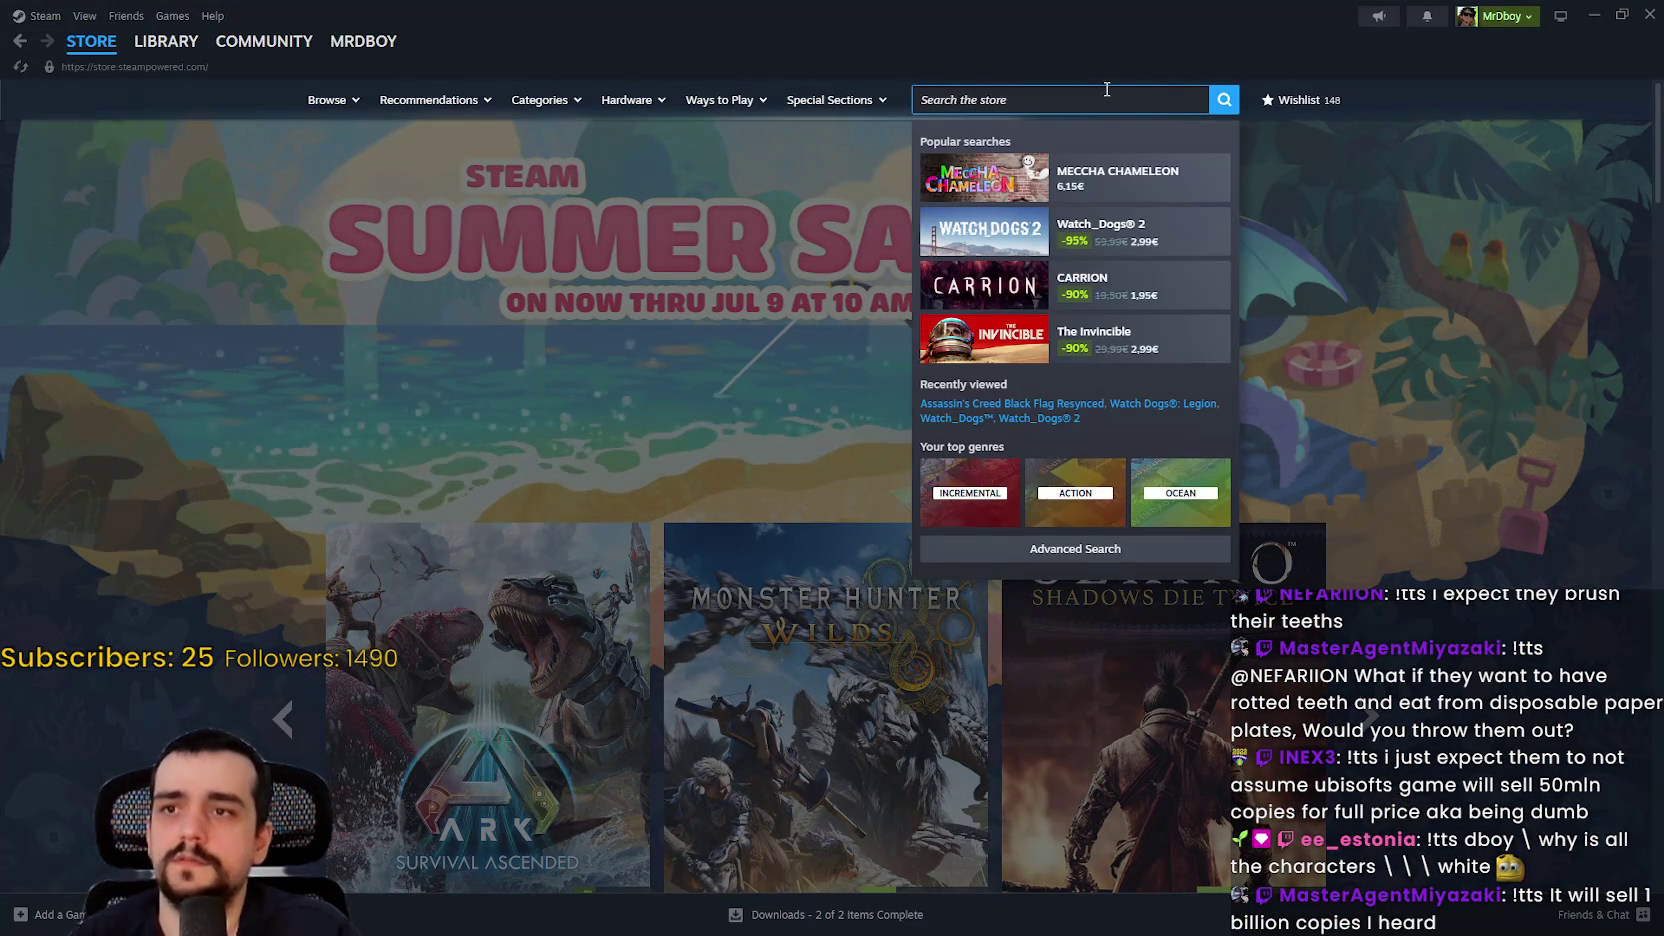
type("assas")
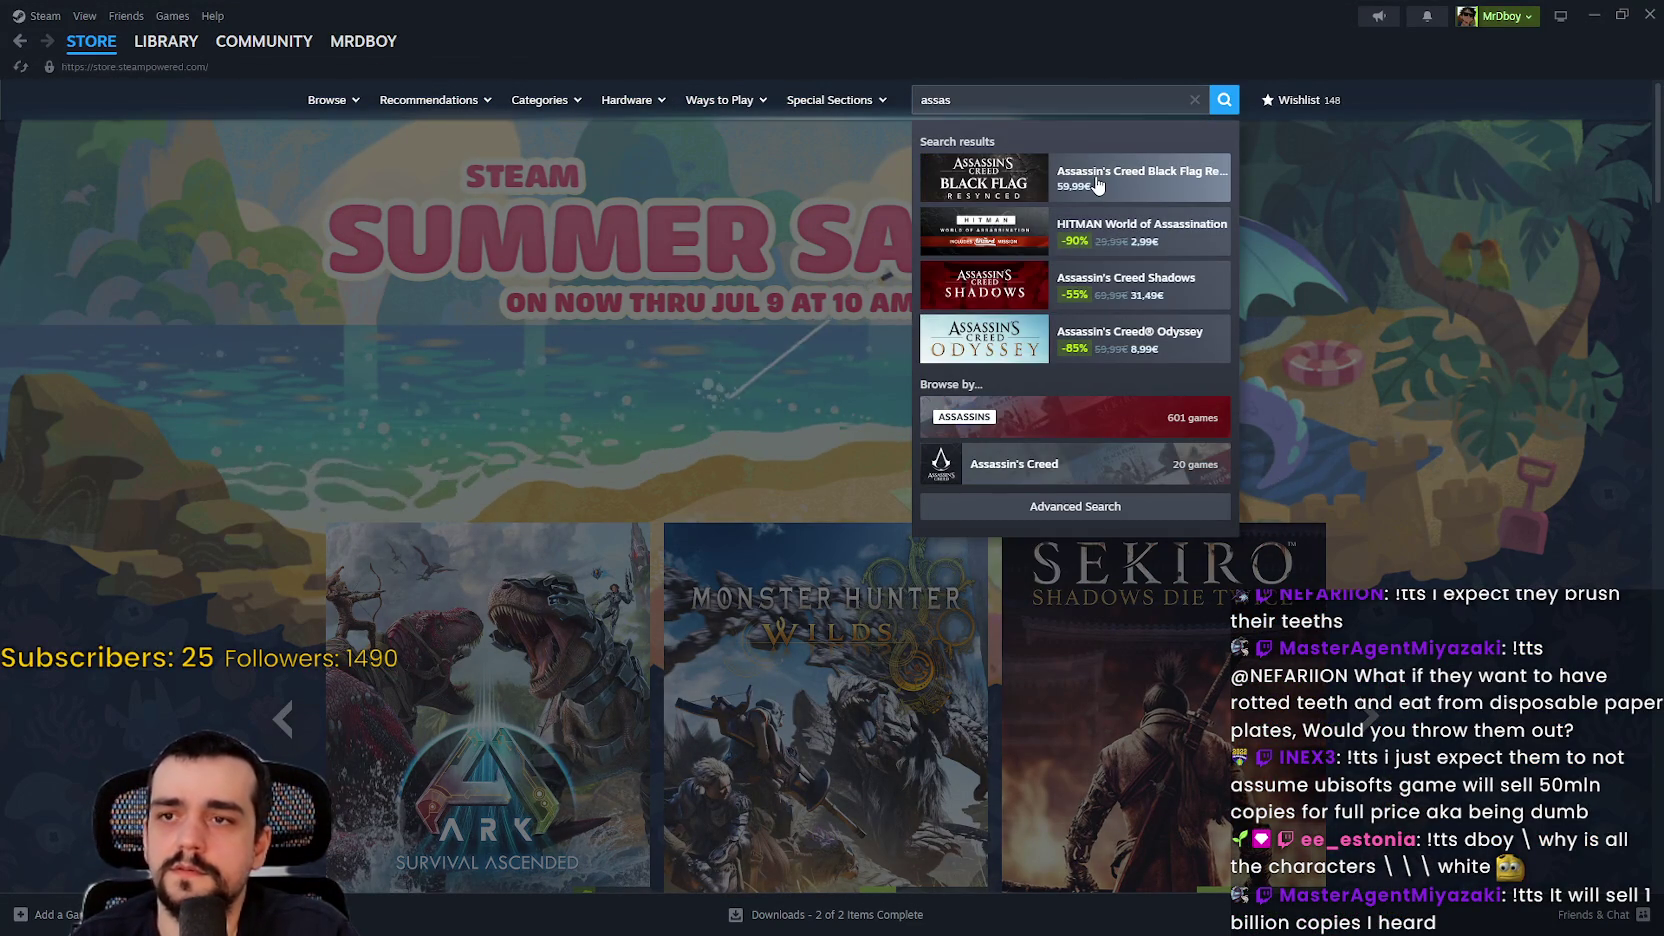
key("Return")
Step: View its fourth screenshot and scroll through the pre-purchase editions and prices
scroll(708, 585, "down", 3)
left_click(687, 549)
scroll(833, 644, "down", 5)
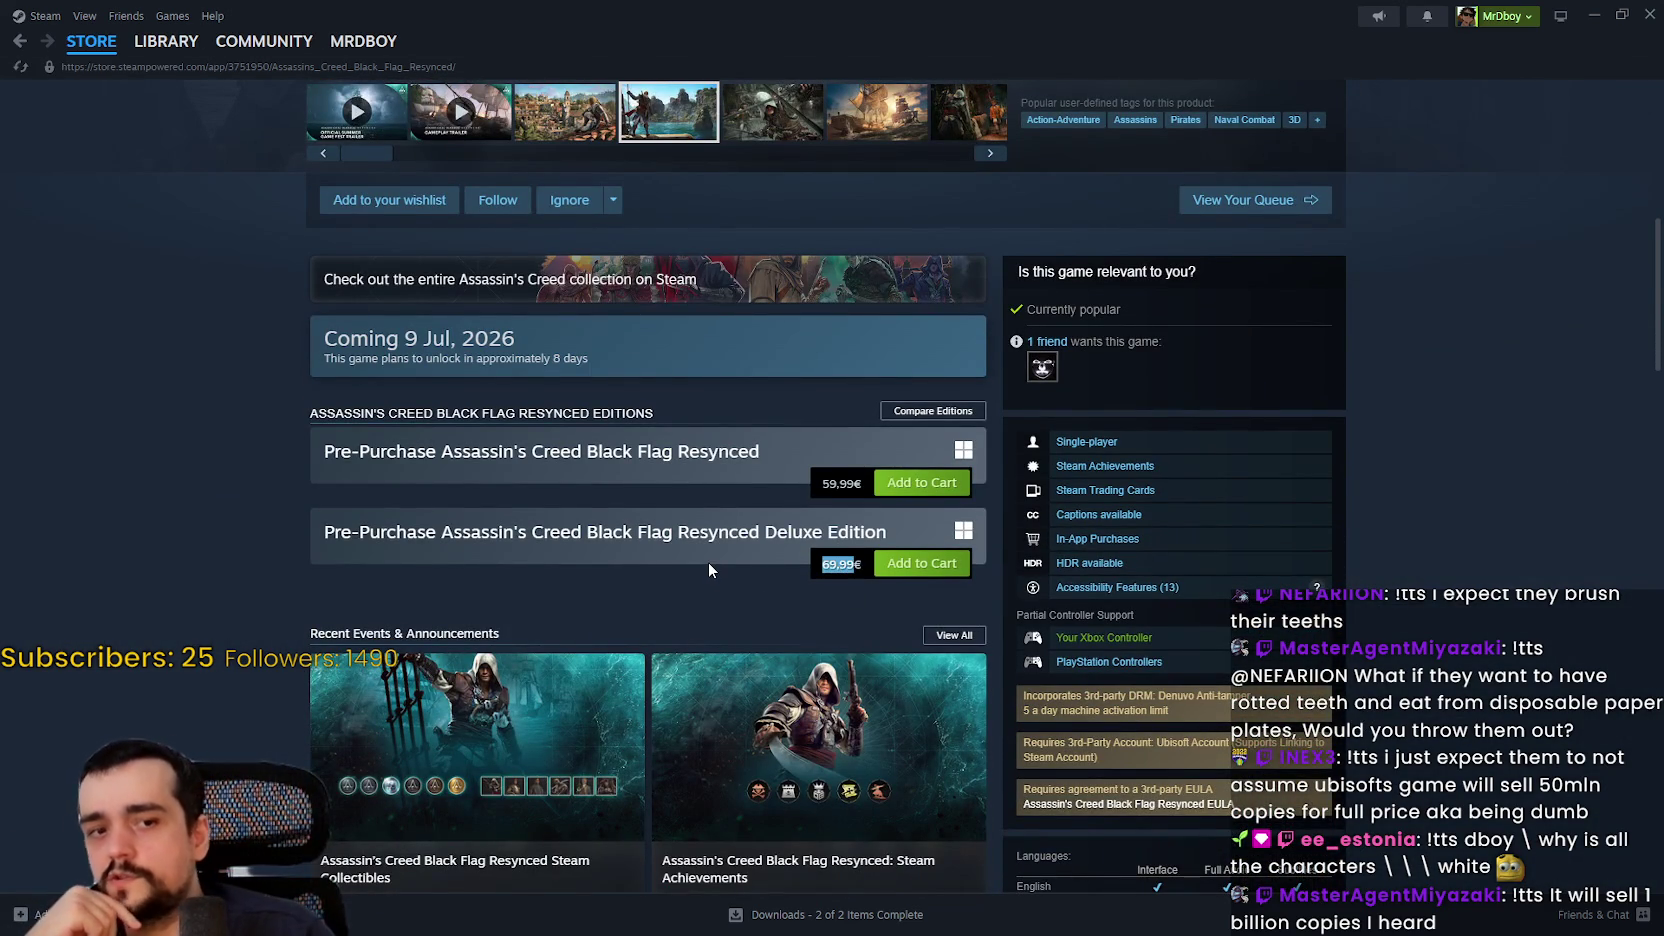
scroll(873, 611, "down", 4)
scroll(975, 615, "up", 3)
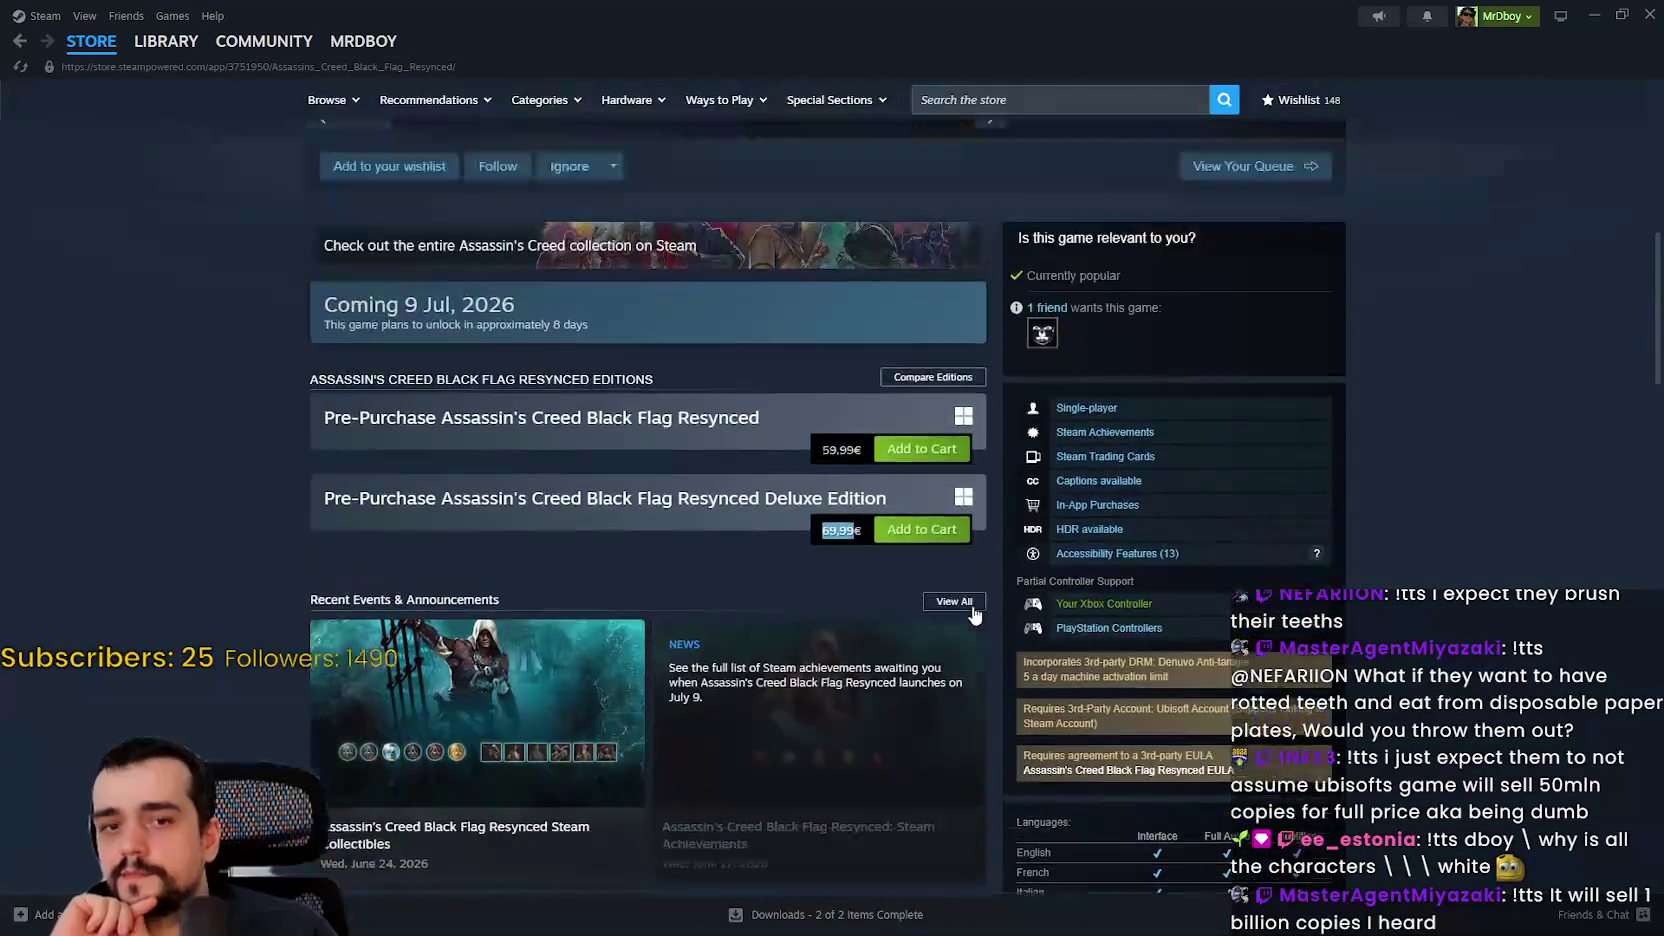
scroll(975, 615, "up", 7)
left_click(1006, 108)
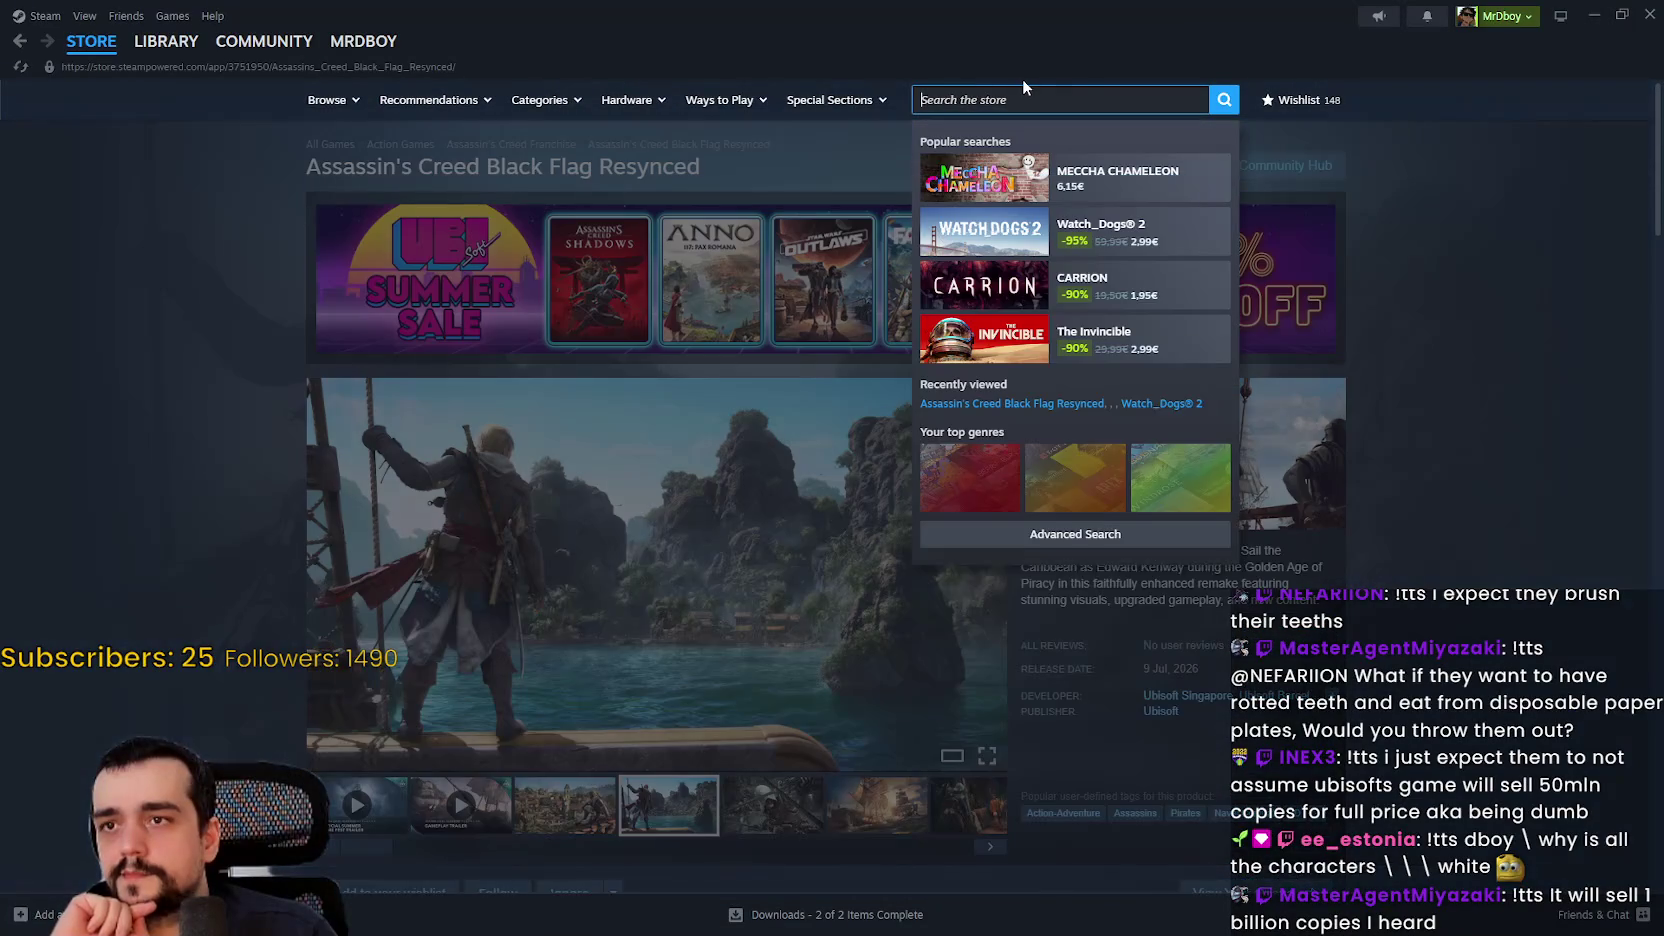
Step: Search the store for 'forza' and open the Forza Horizon 6 page
type("for")
type("za")
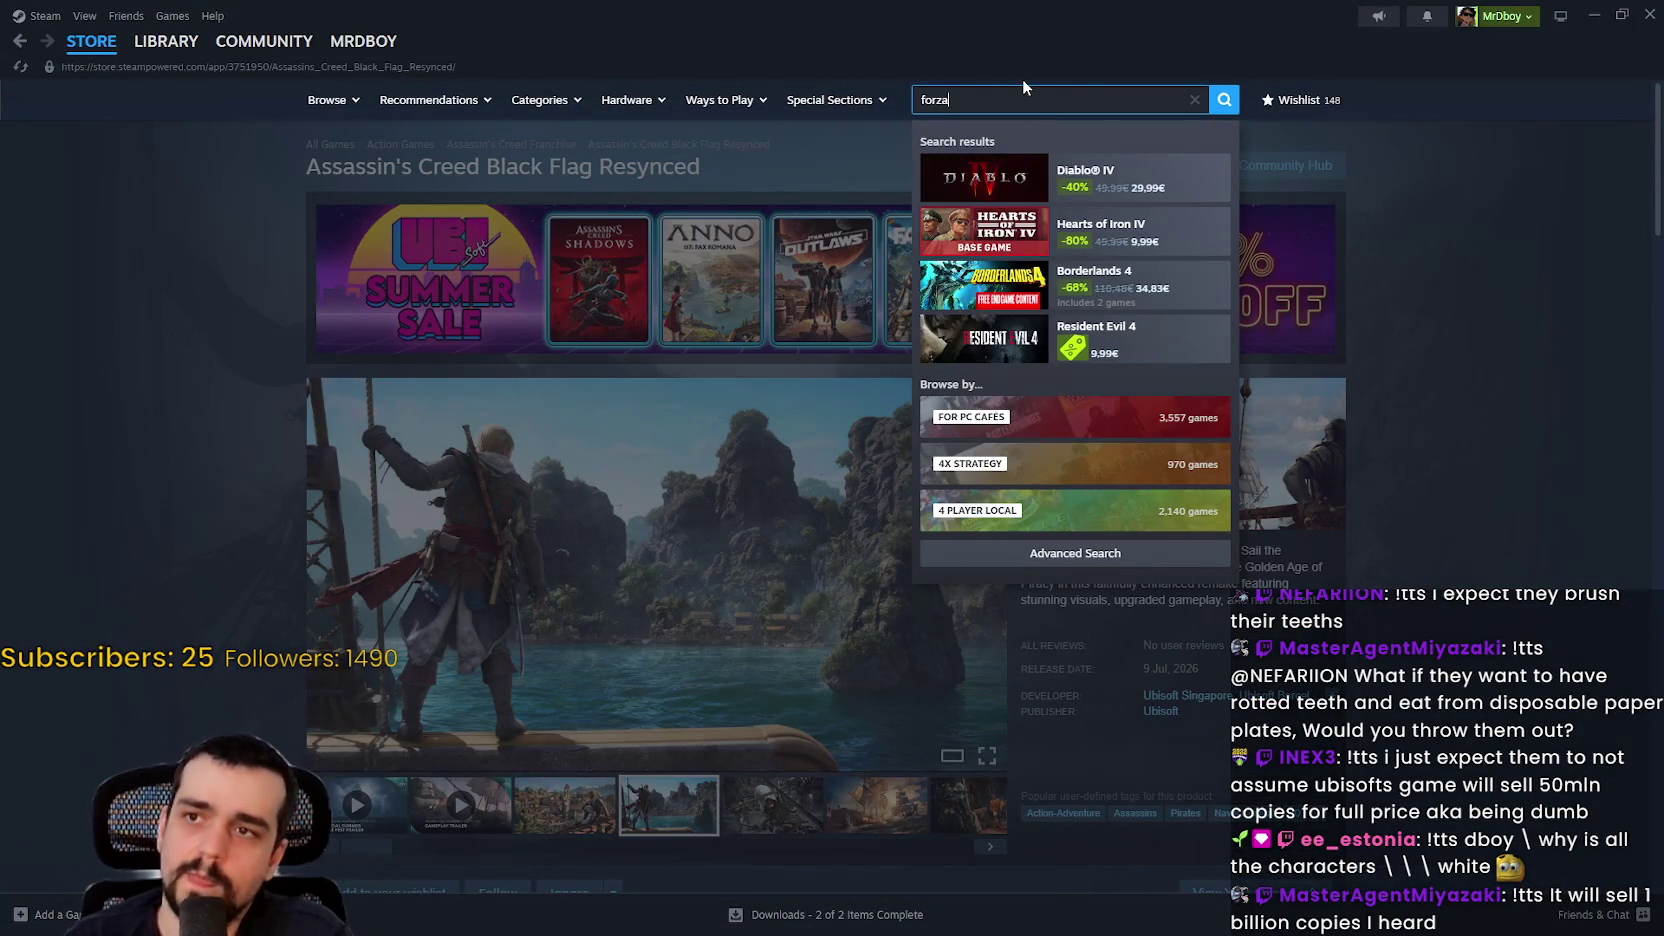
left_click(1104, 173)
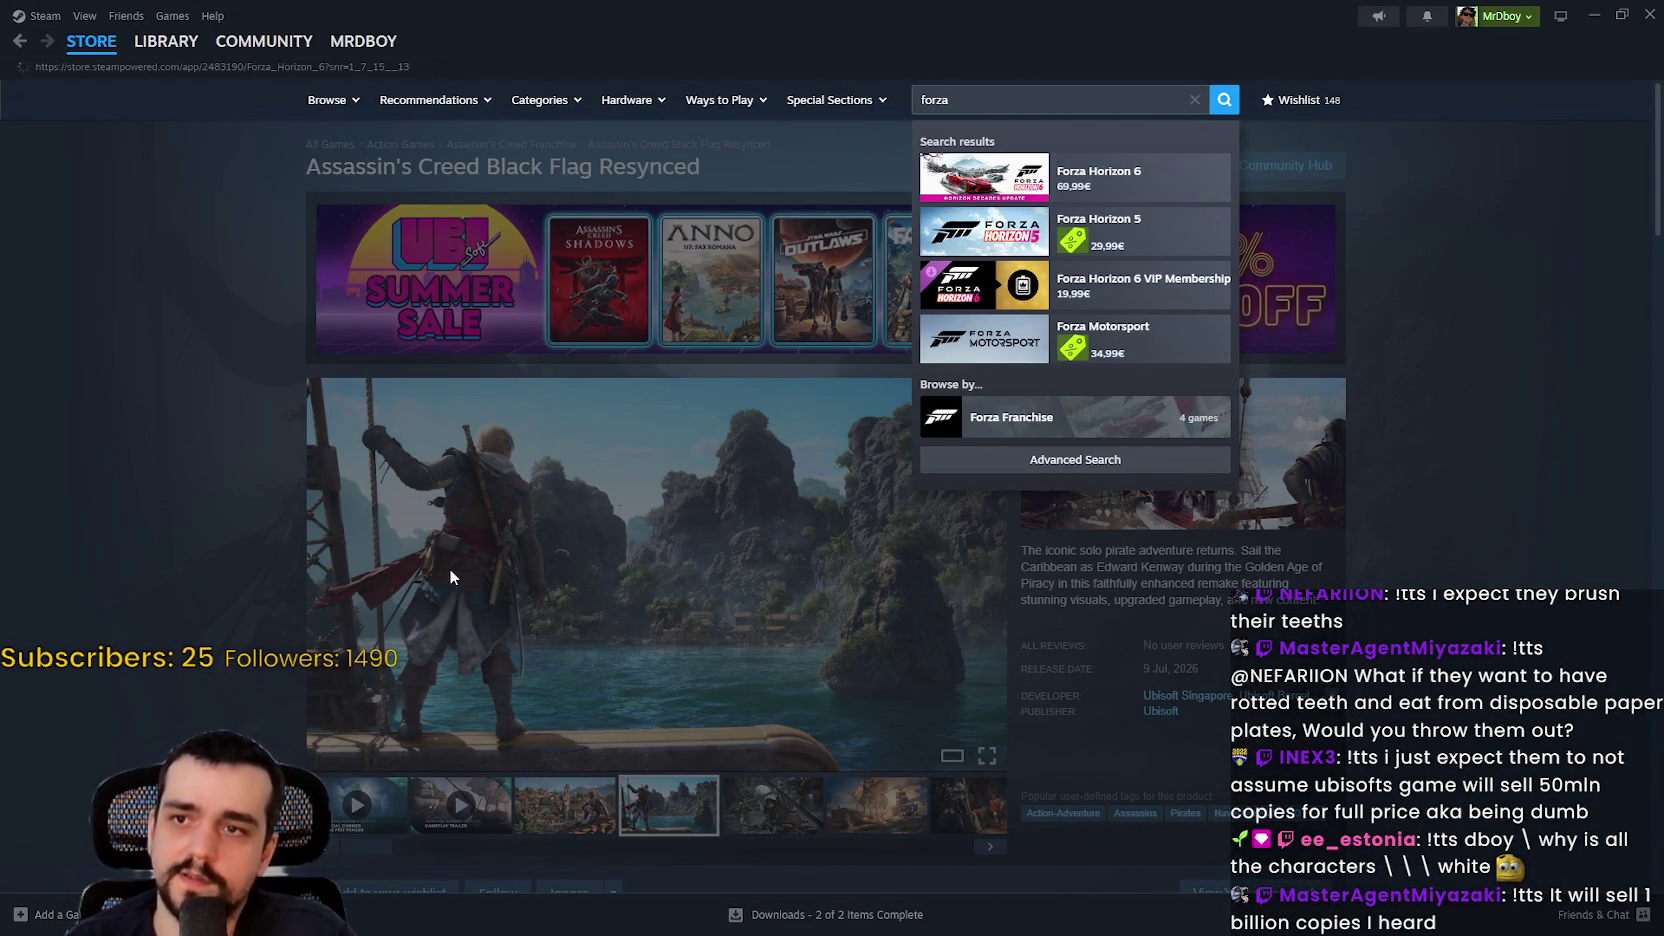
Step: Review the editions priced 69.99€, 99.99€ and 119.99€ and view the forest screenshot
scroll(543, 555, "down", 2)
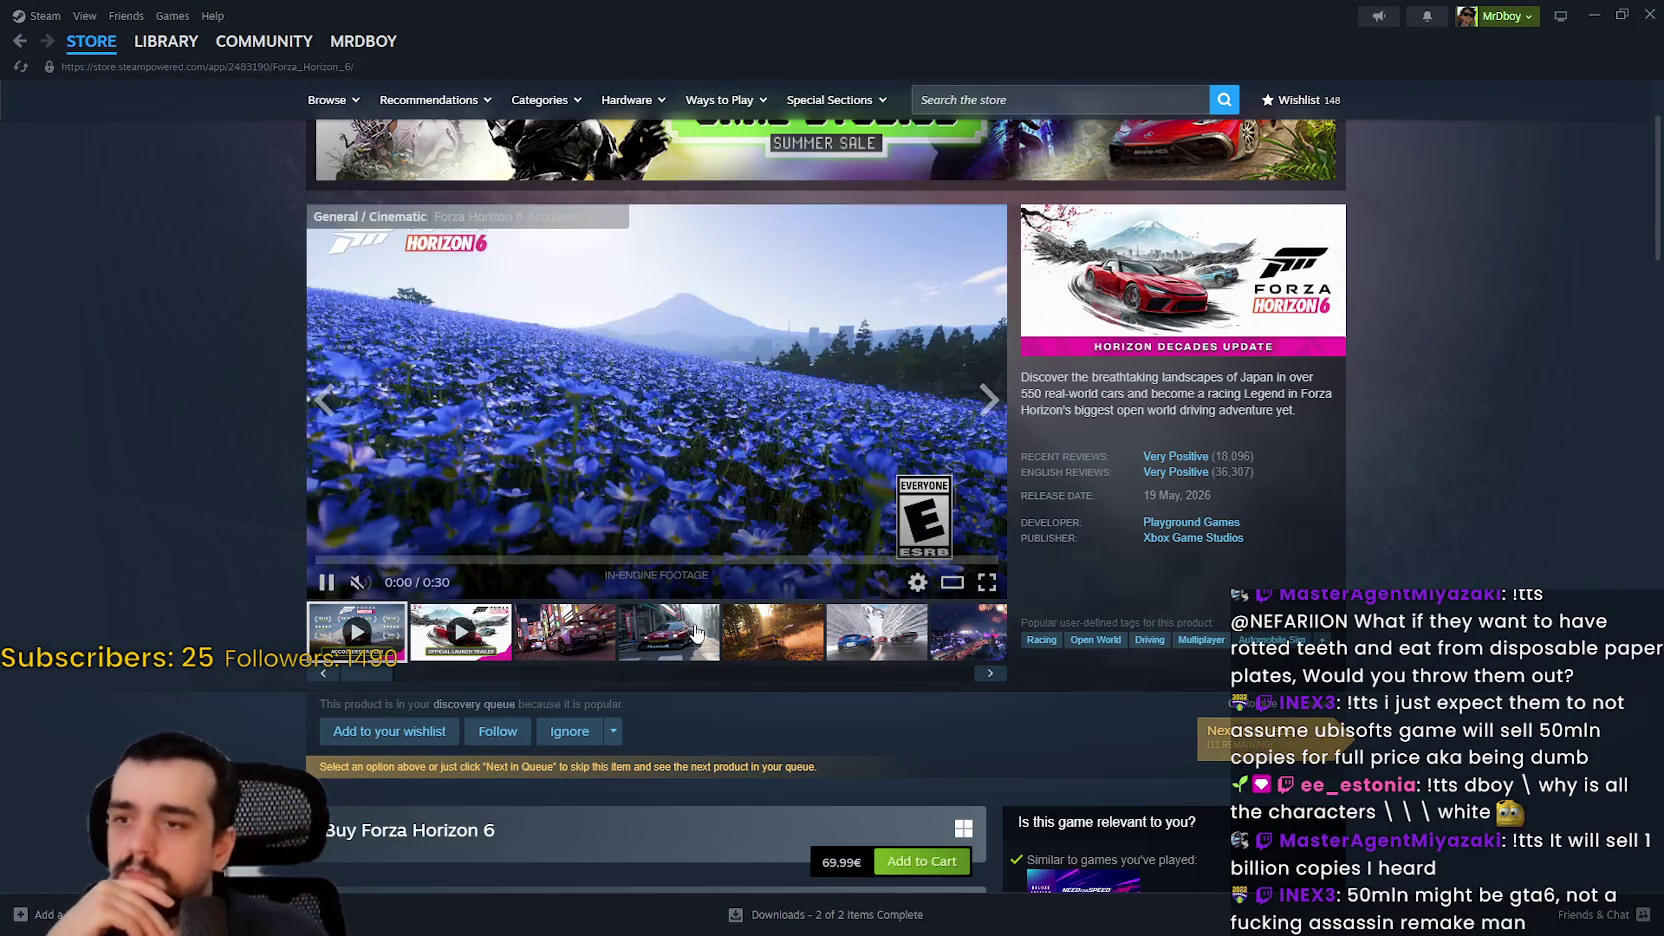
scroll(699, 620, "down", 4)
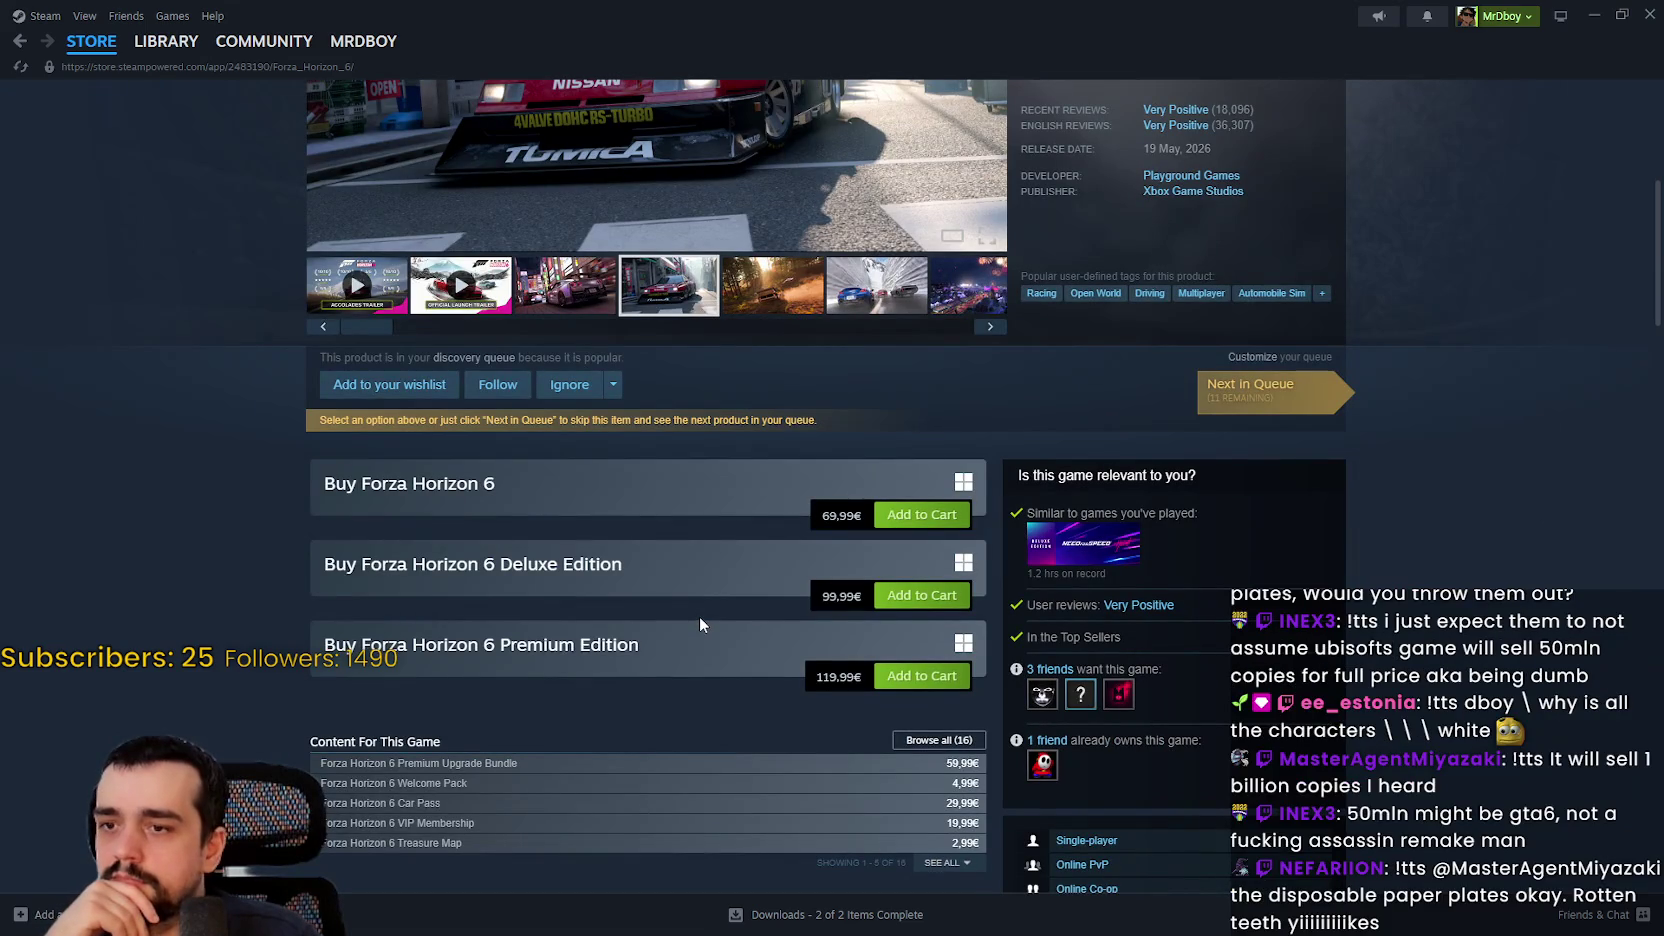
scroll(698, 615, "up", 1)
left_click(780, 383)
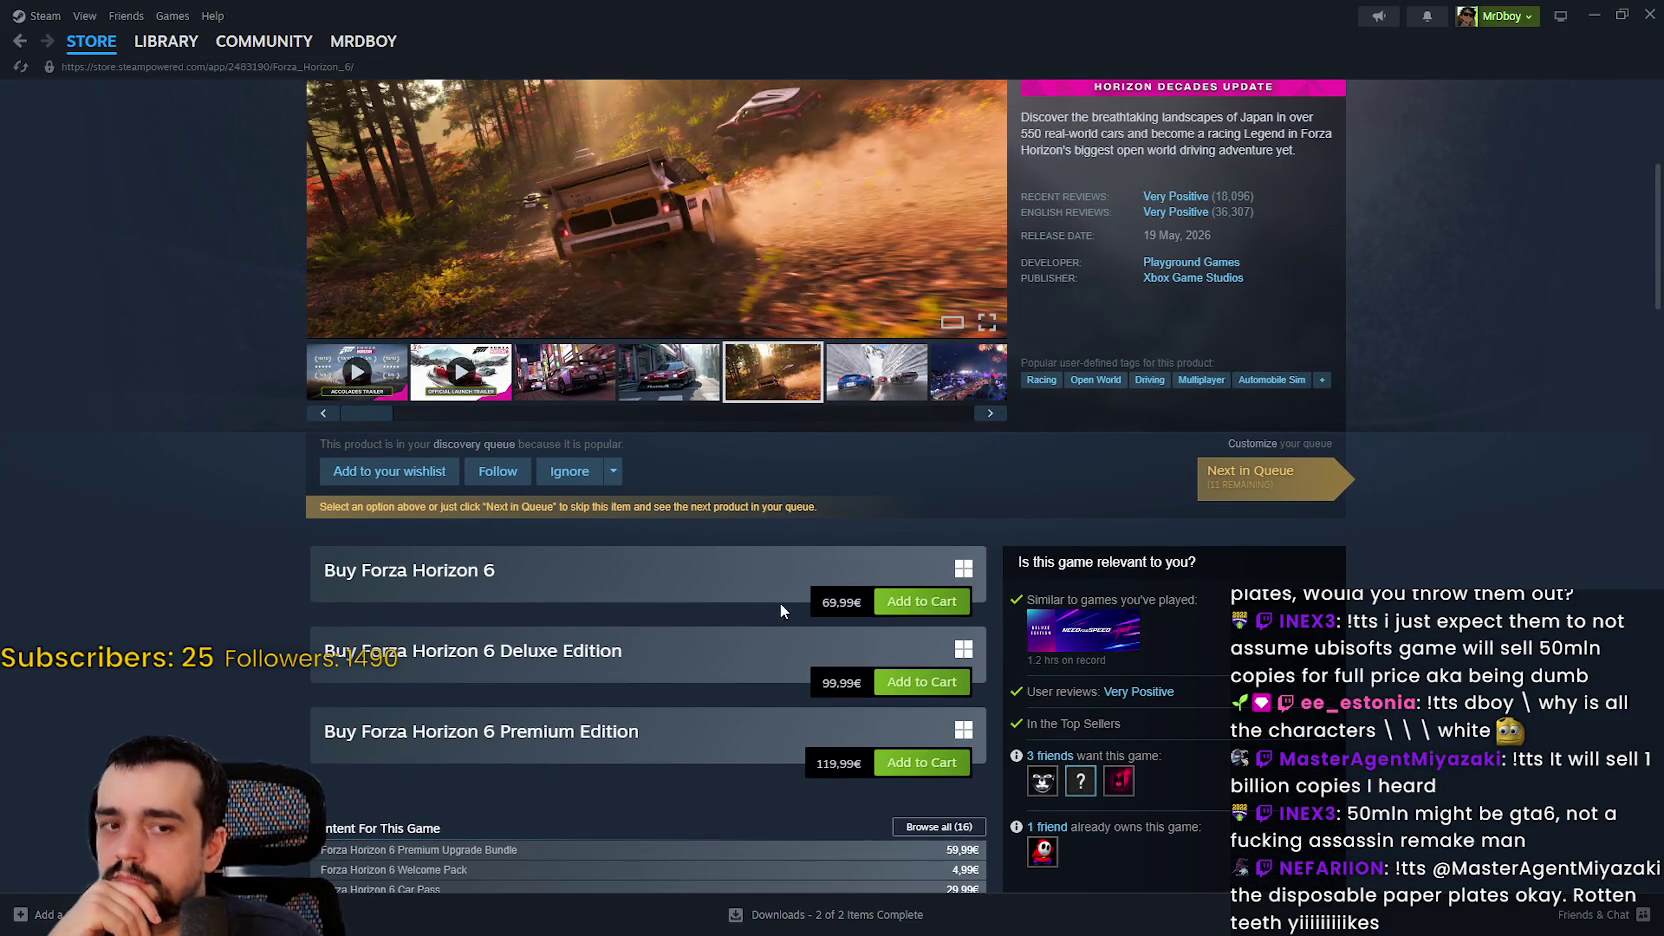
scroll(785, 603, "up", 5)
left_click(1062, 92)
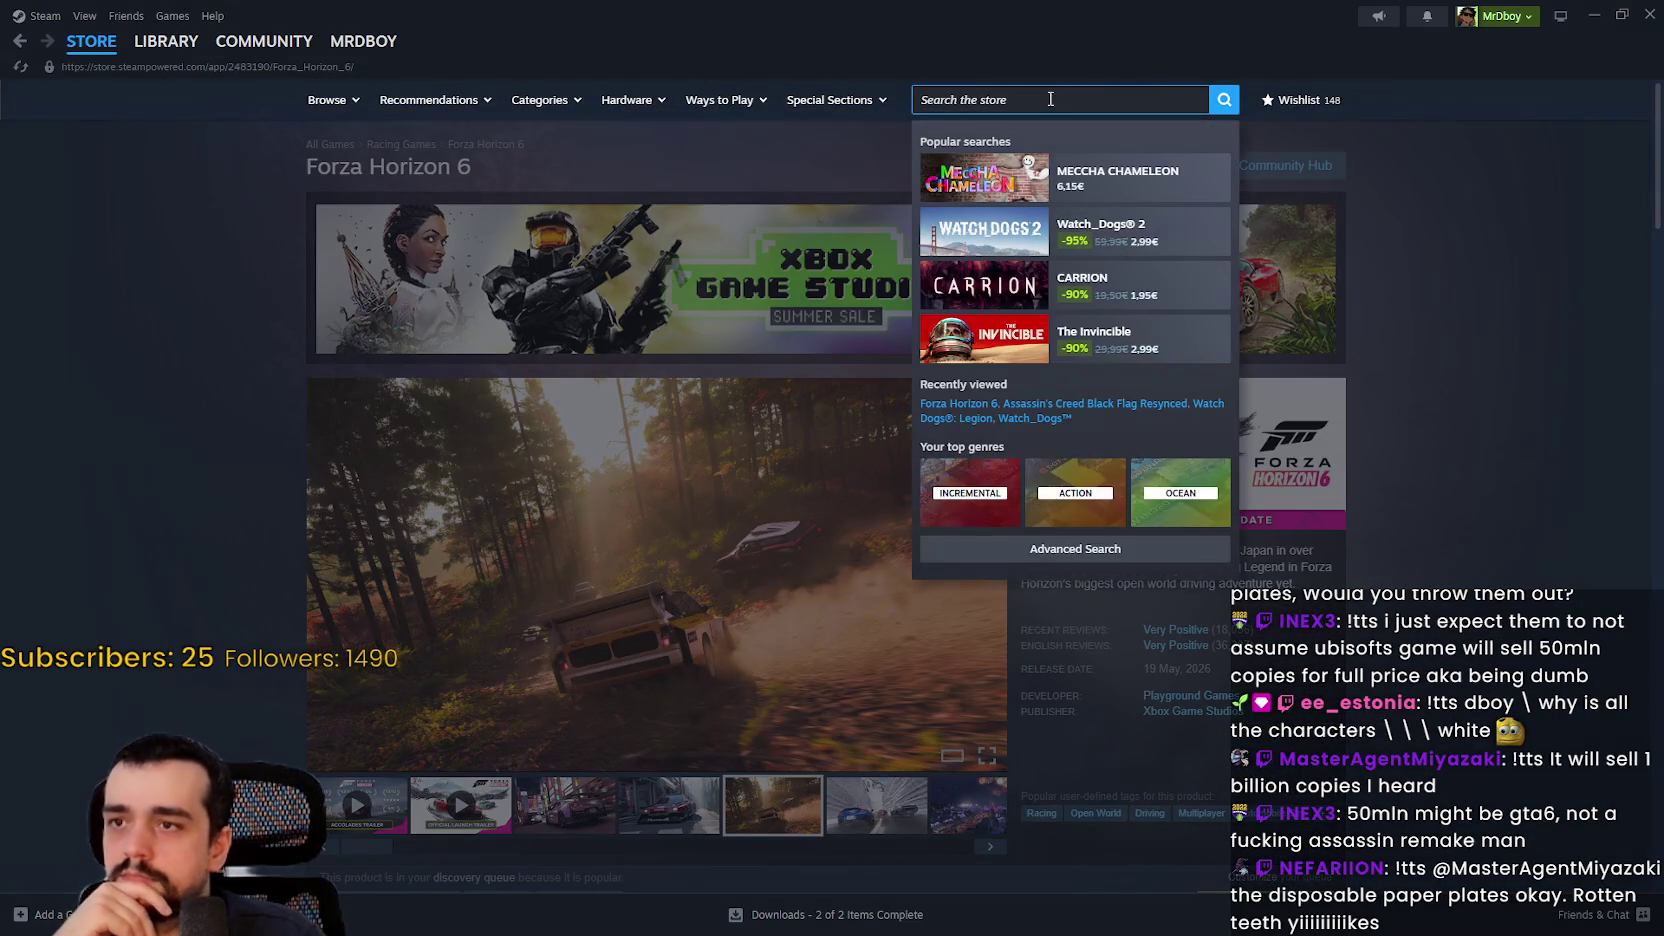
left_click(880, 180)
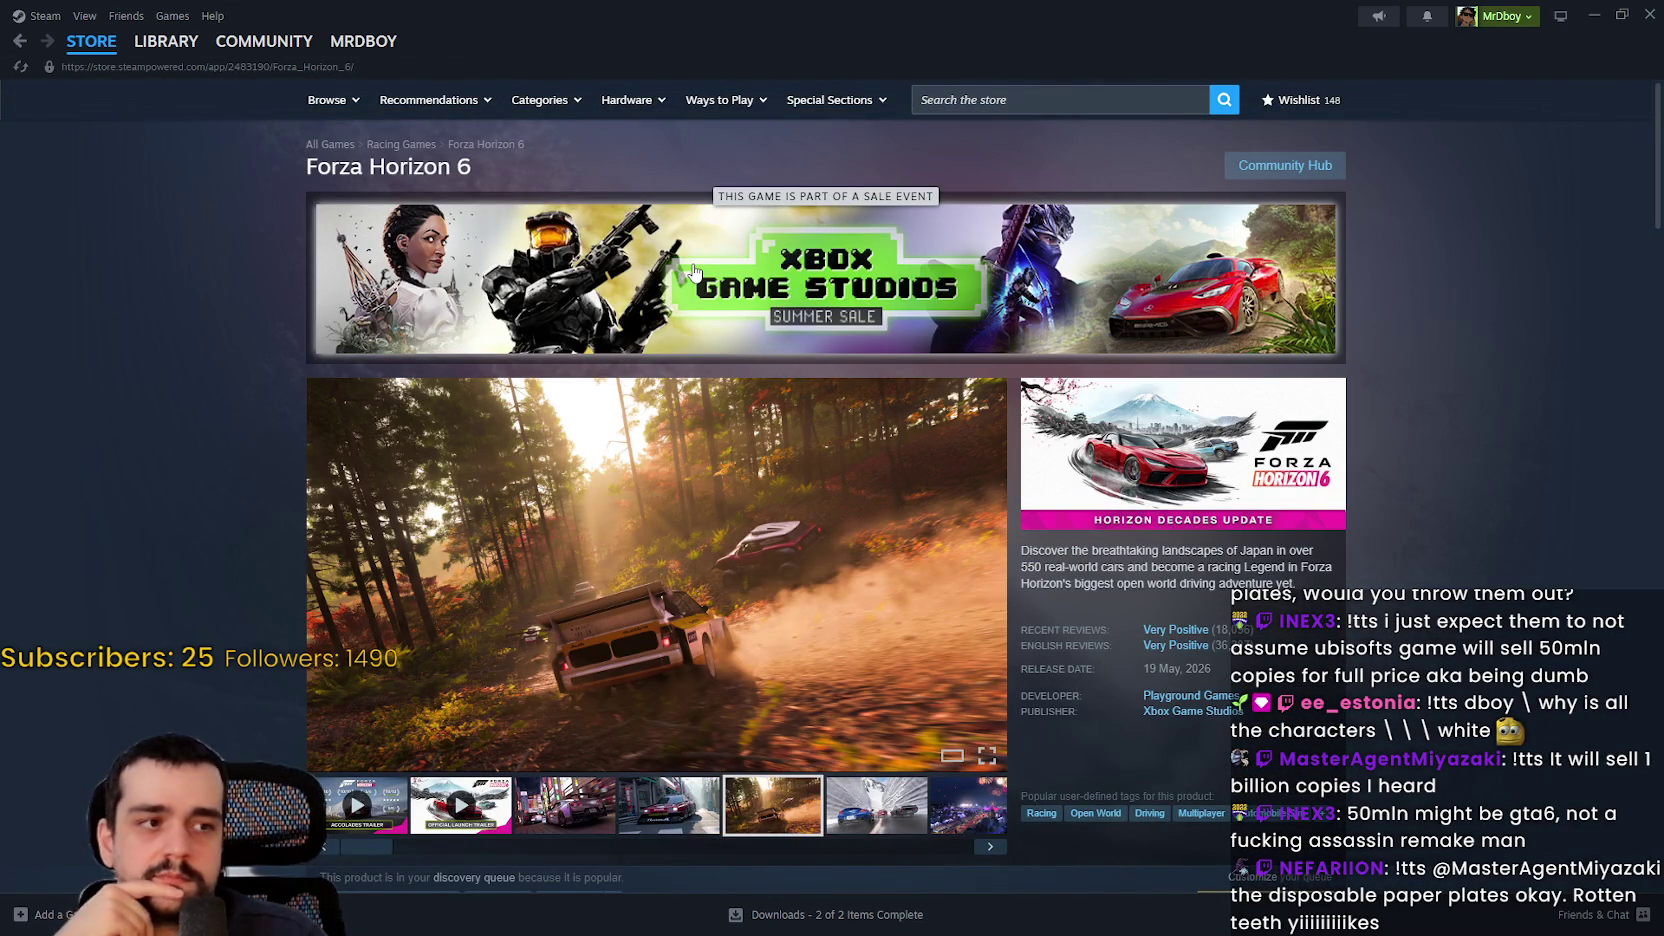
Step: Open the Xbox Game Studios Summer Sale page and scroll through its featured and top-selling rows
left_click(693, 268)
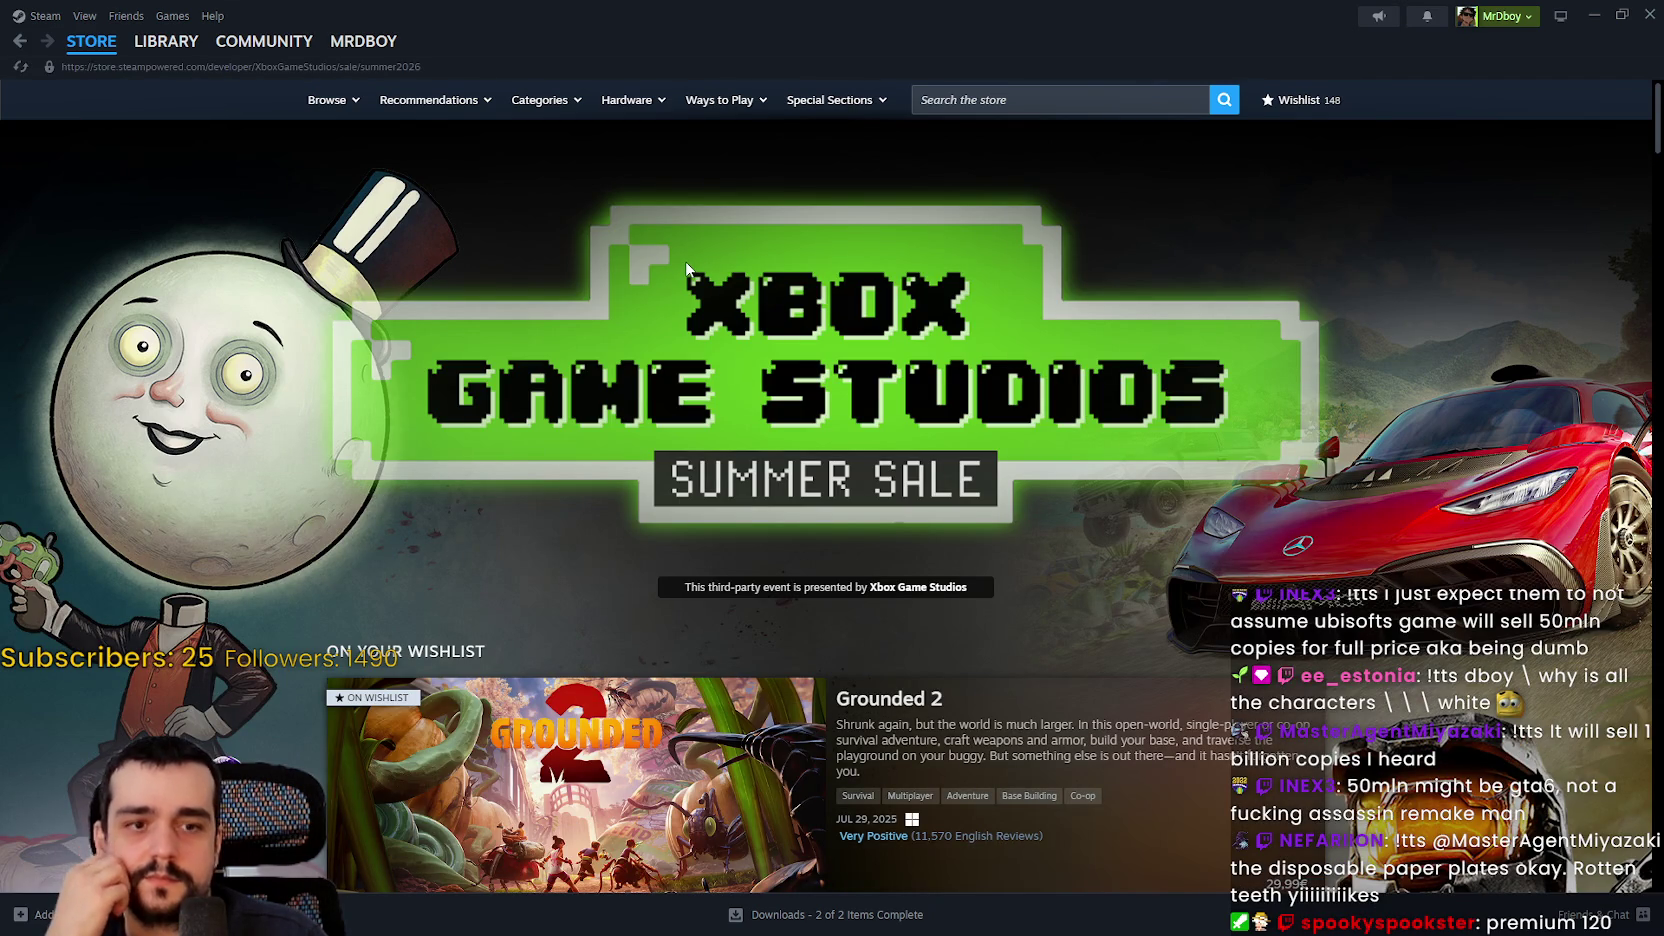
scroll(879, 780, "down", 5)
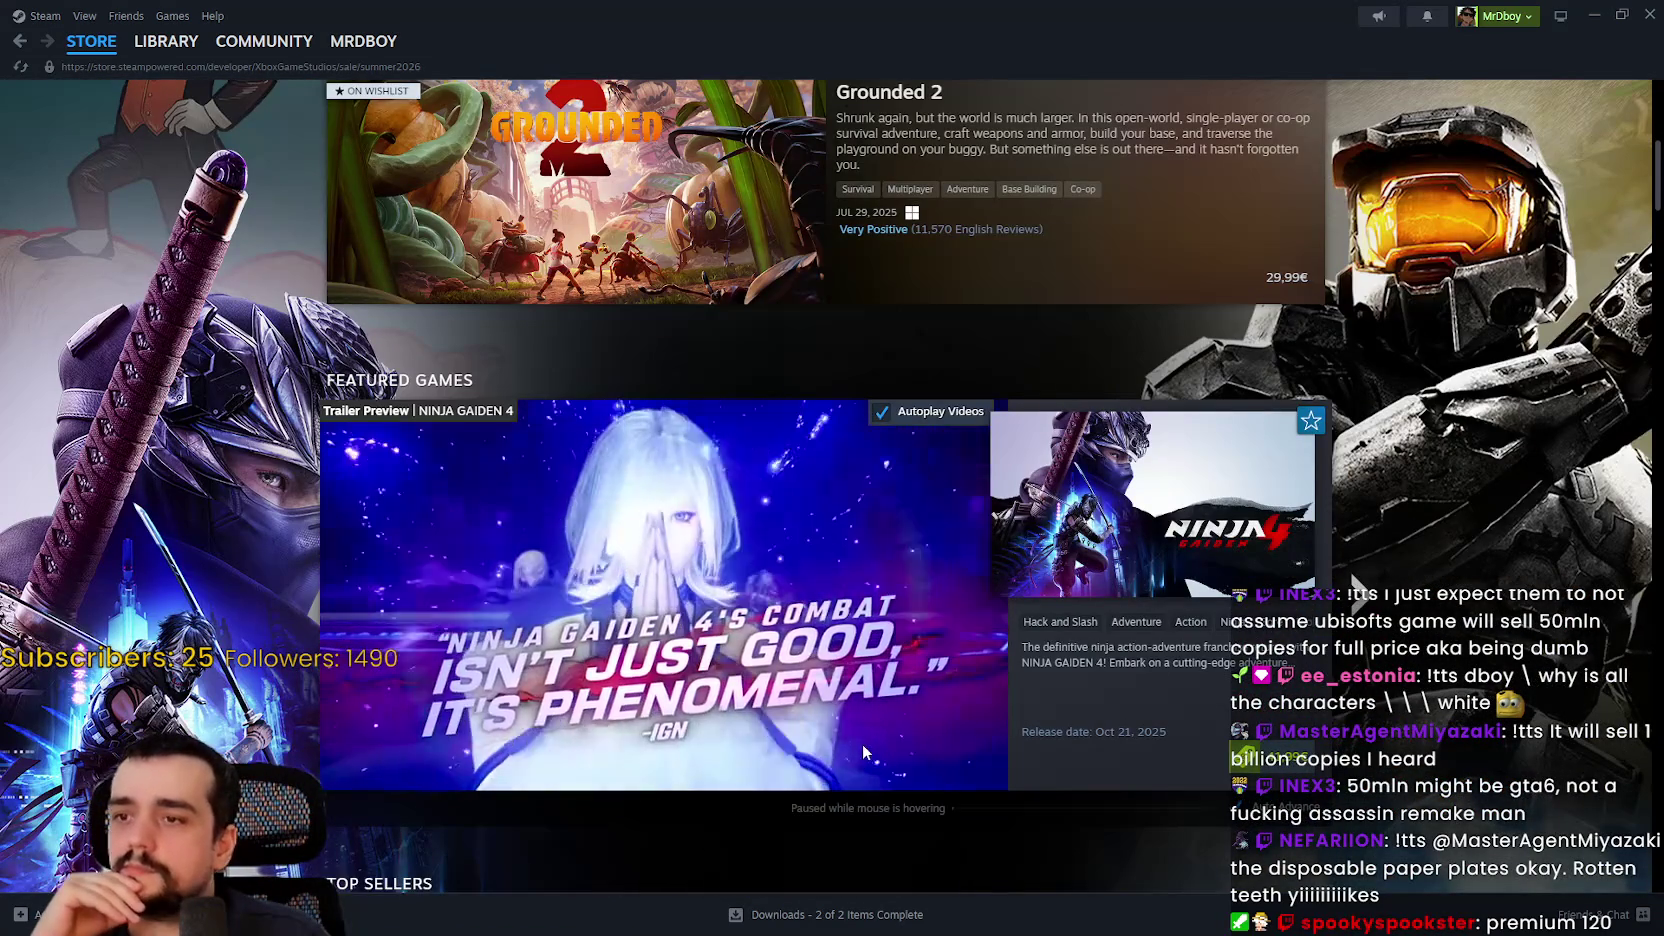
scroll(847, 745, "down", 5)
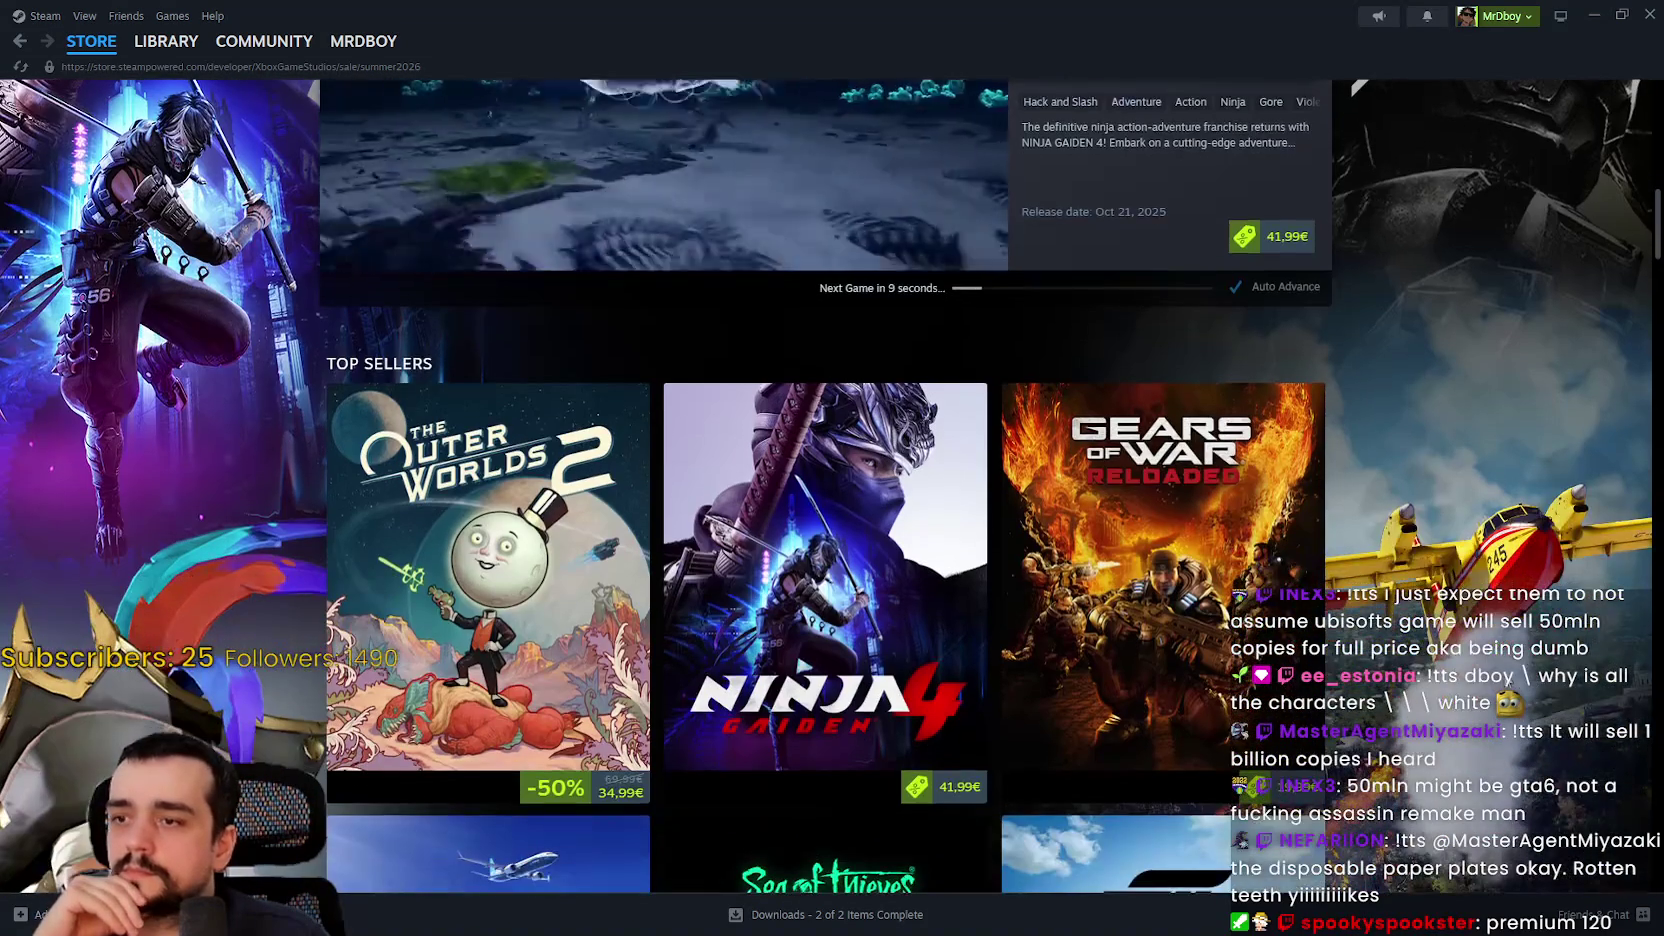
scroll(1507, 680, "down", 4)
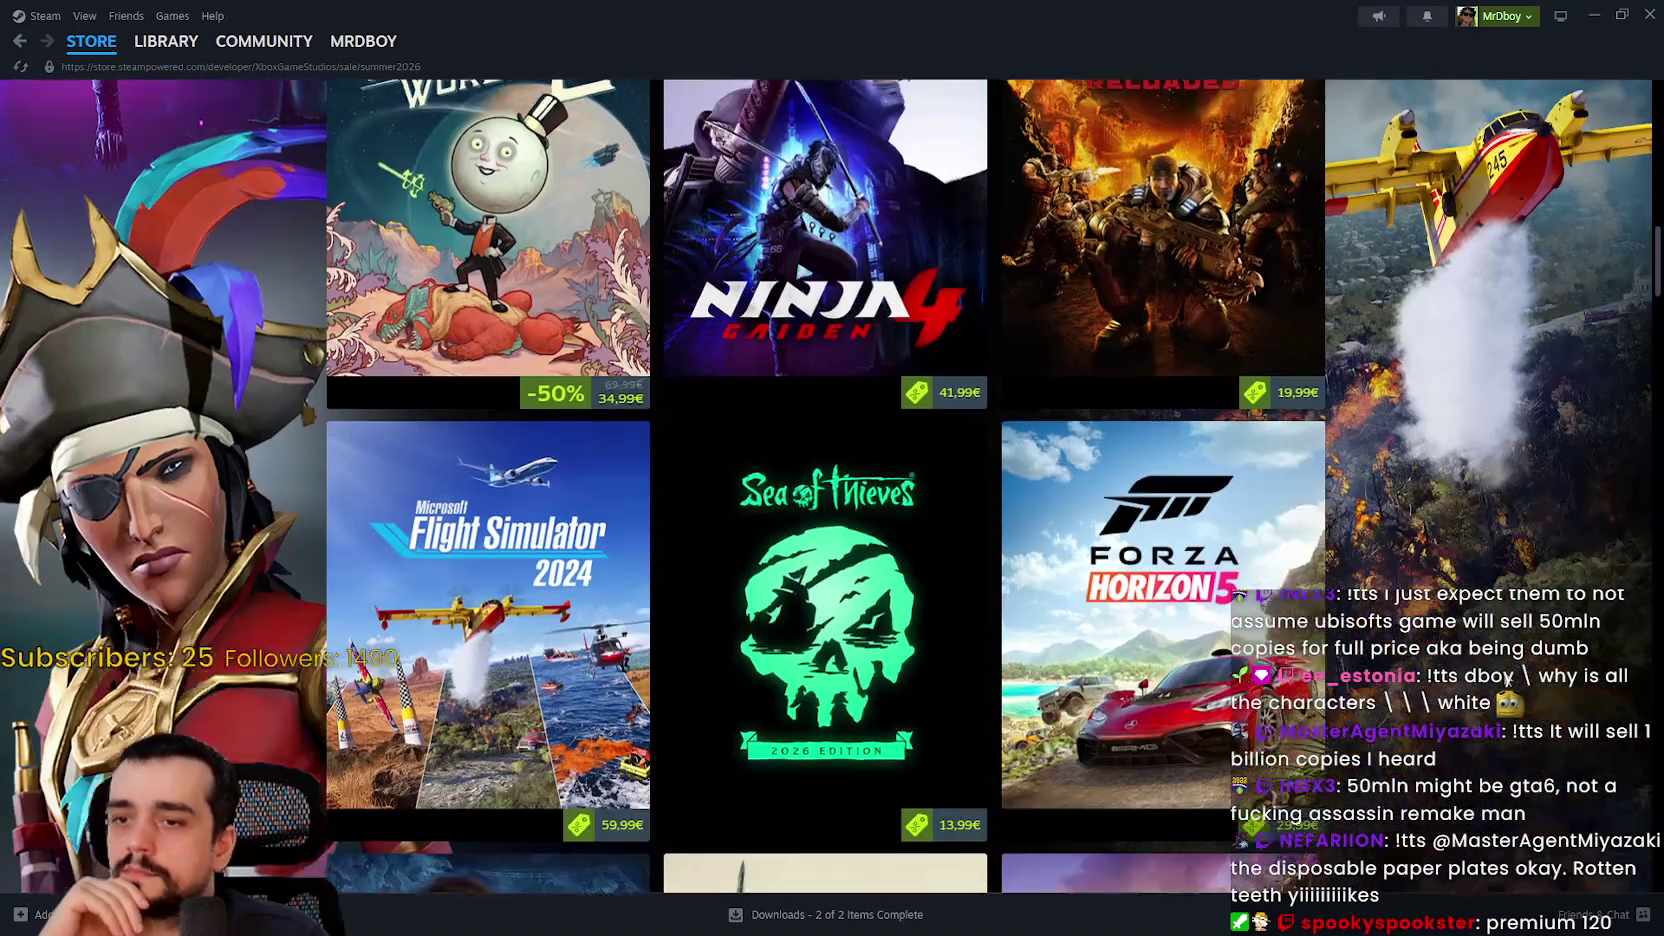
scroll(1507, 680, "down", 7)
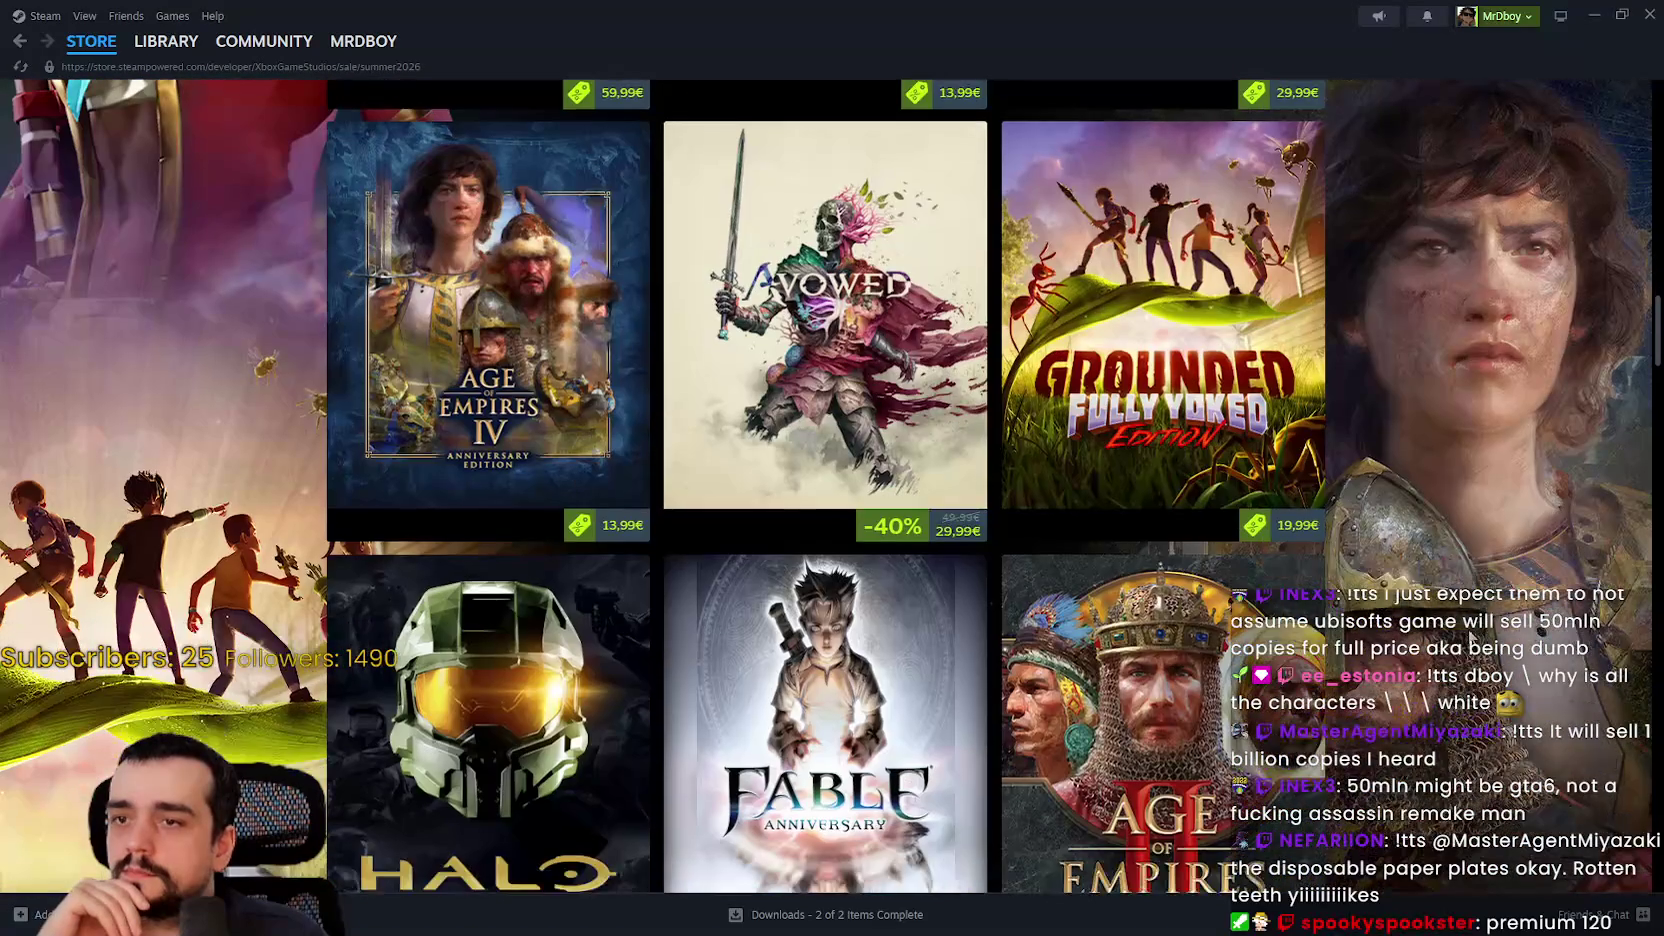
scroll(1434, 606, "down", 8)
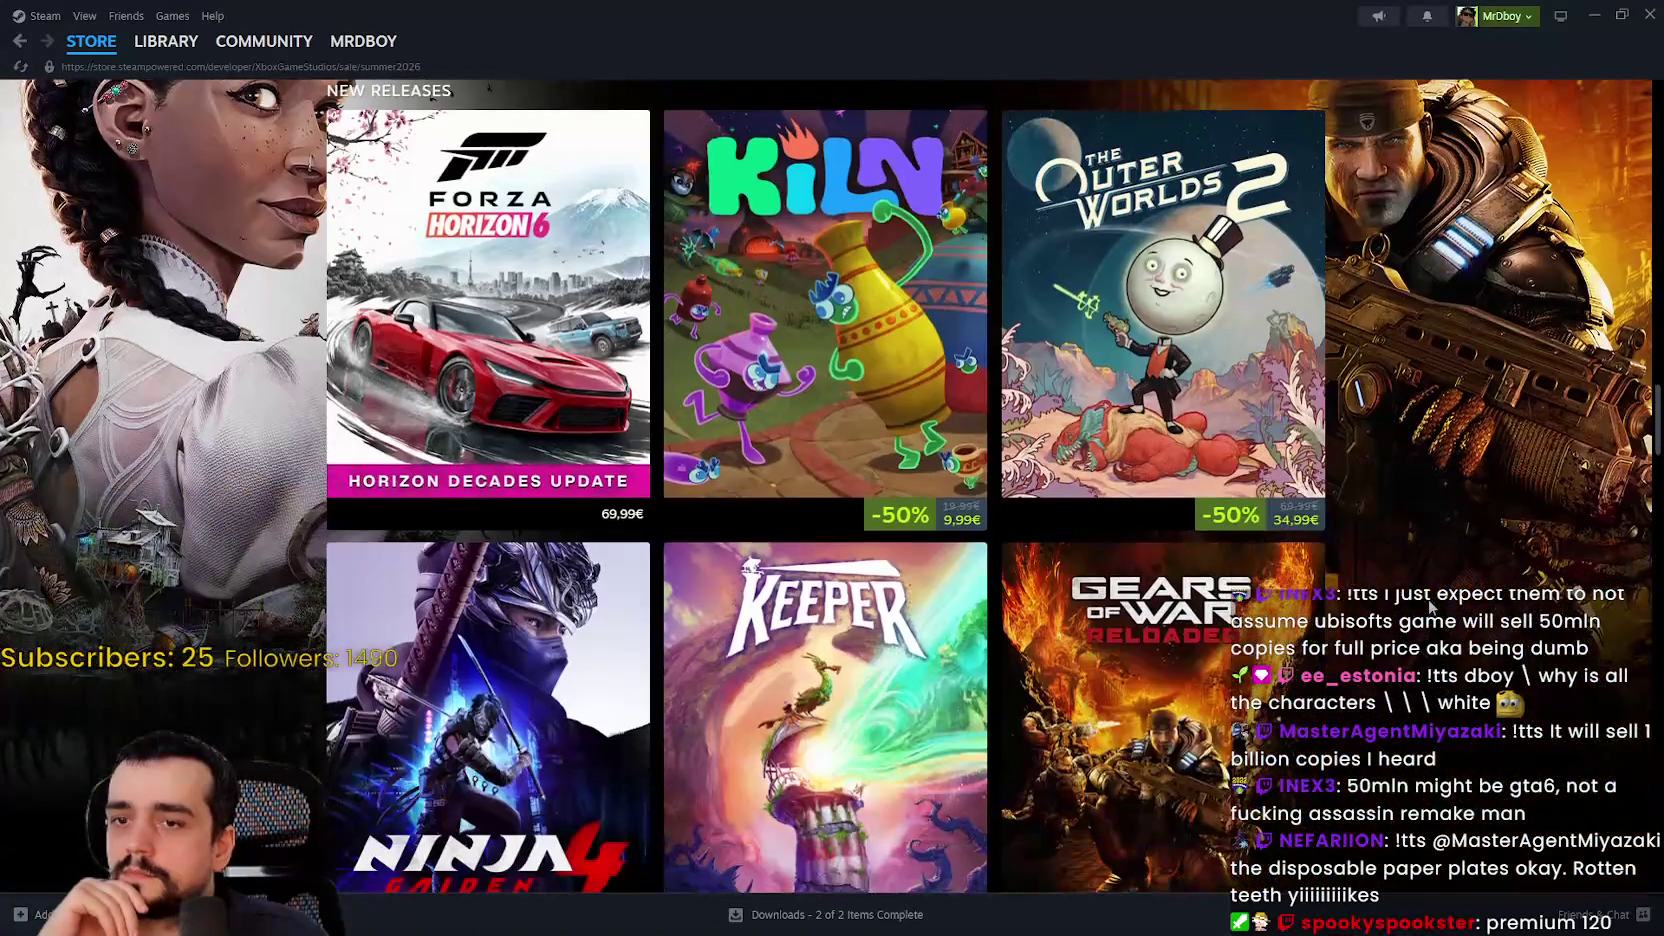
scroll(1432, 606, "down", 5)
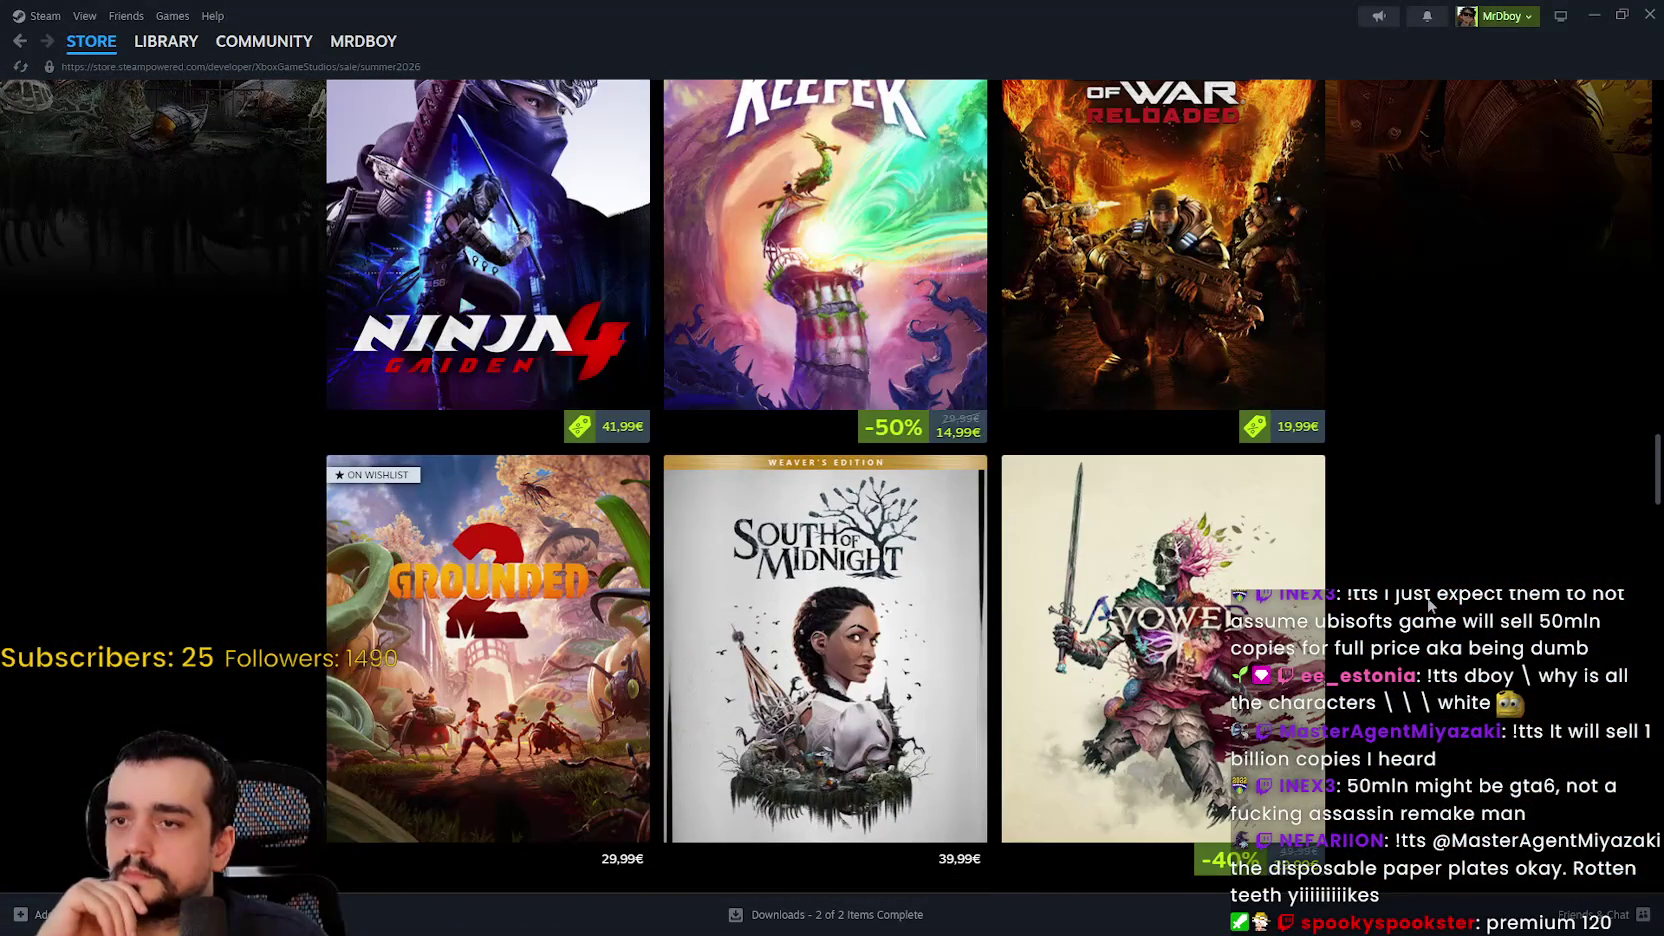
scroll(1421, 600, "down", 3)
scroll(1421, 600, "down", 5)
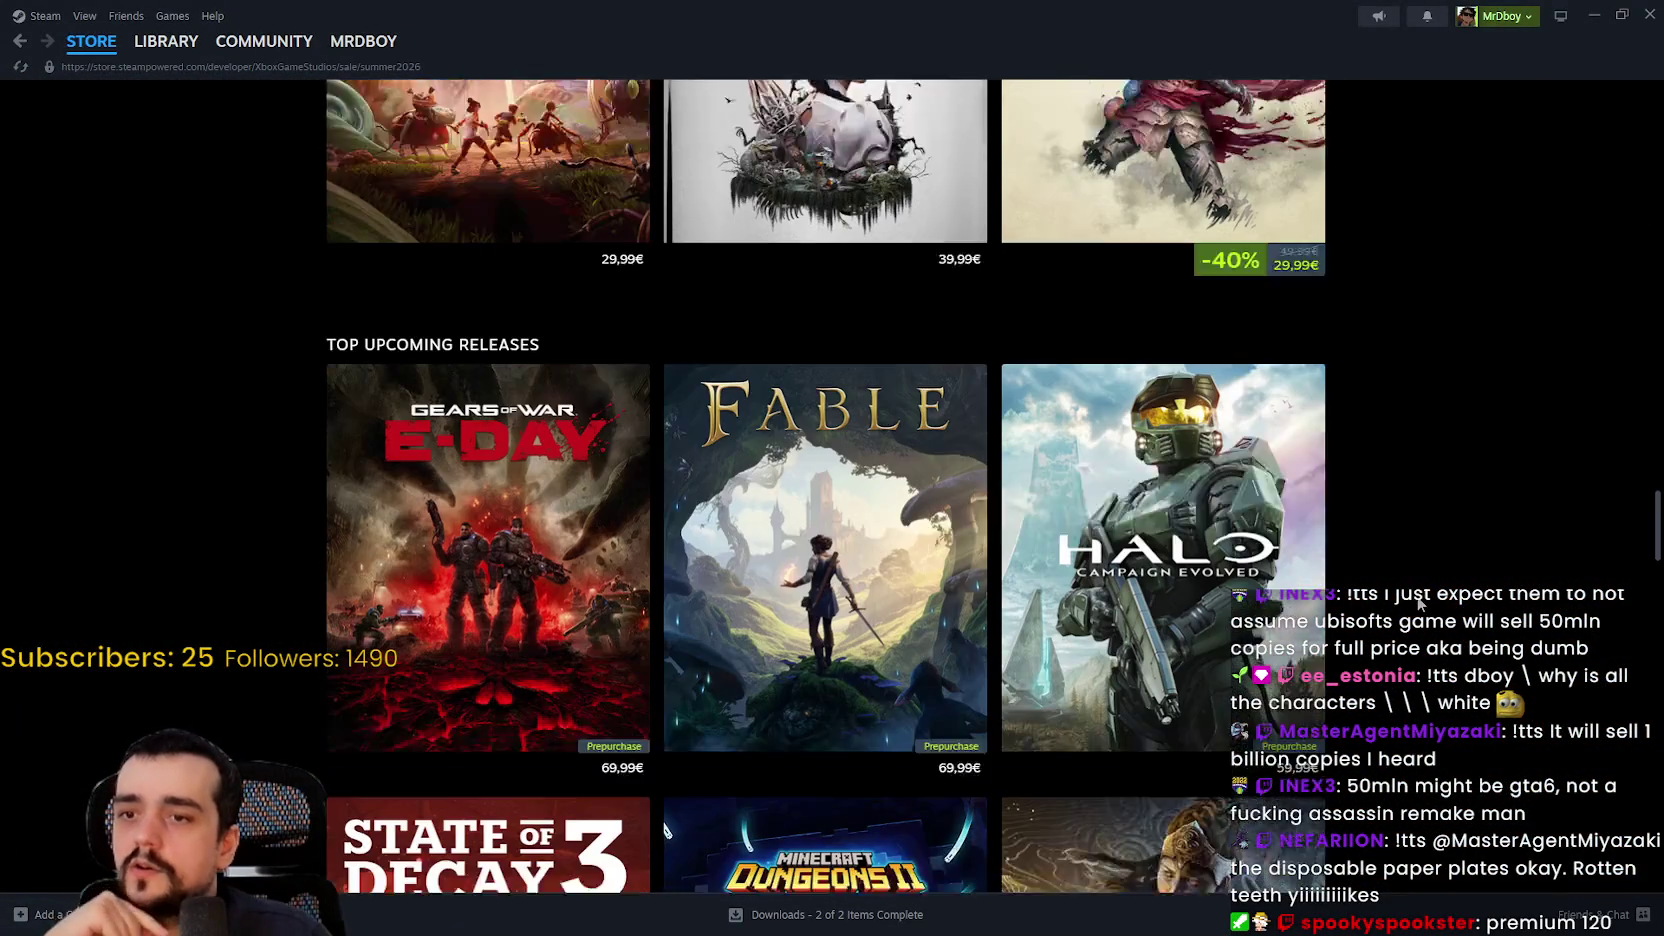
Step: Browse the new and upcoming rows, then open the Grounded 2 store page
scroll(1419, 603, "down", 3)
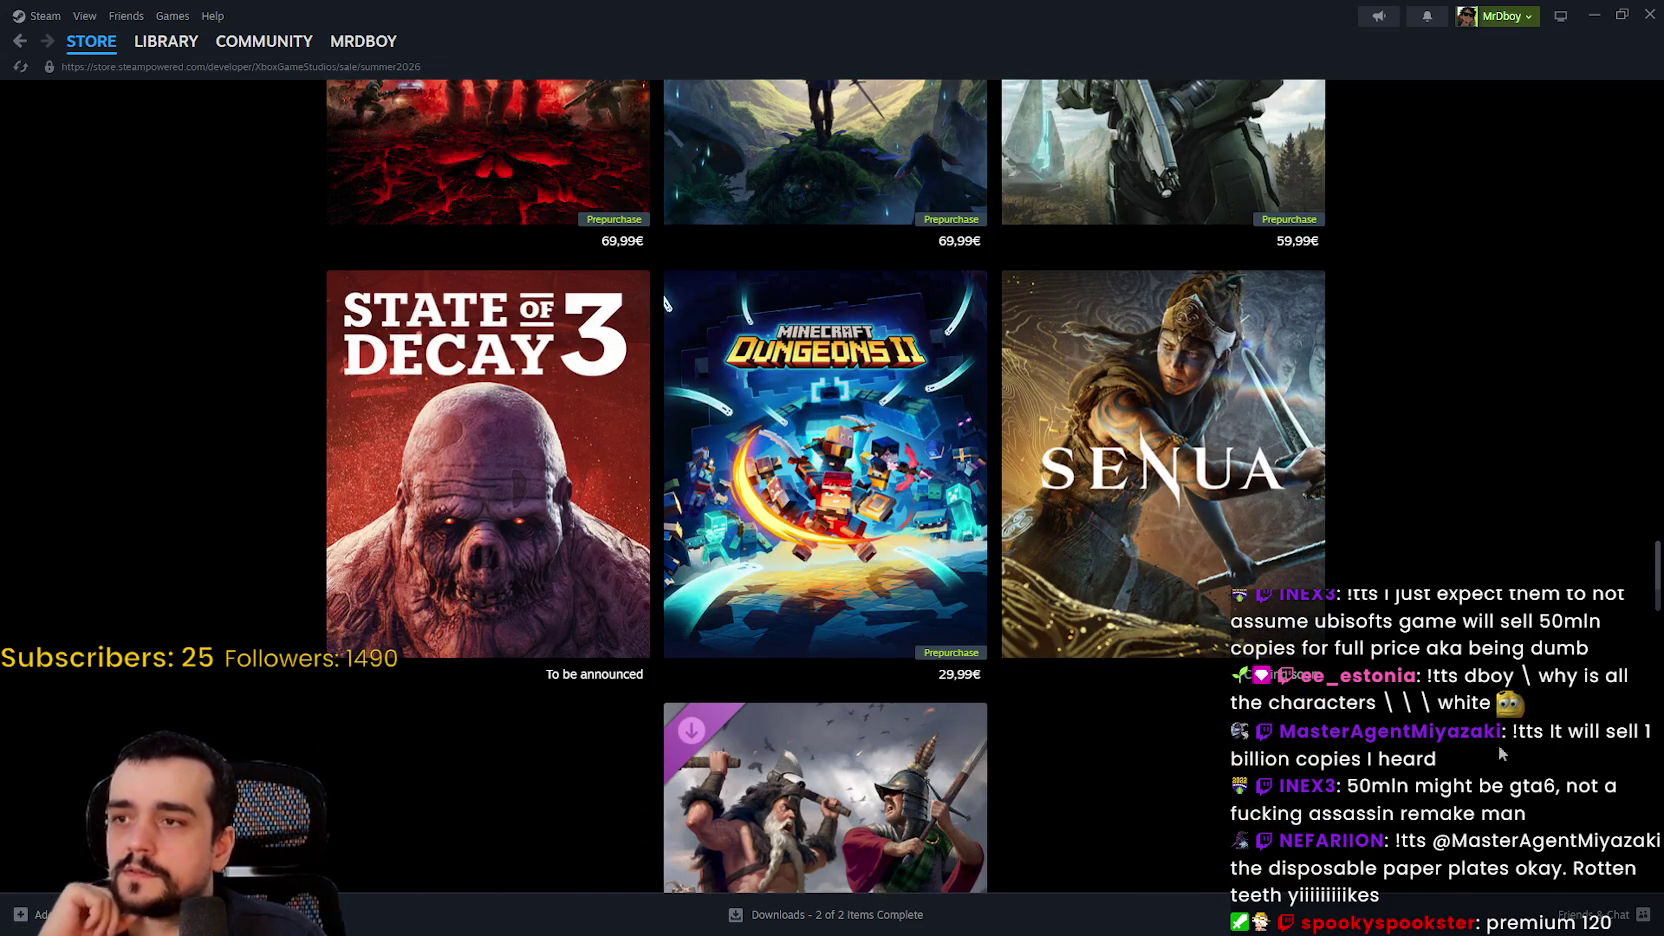
scroll(706, 597, "down", 3)
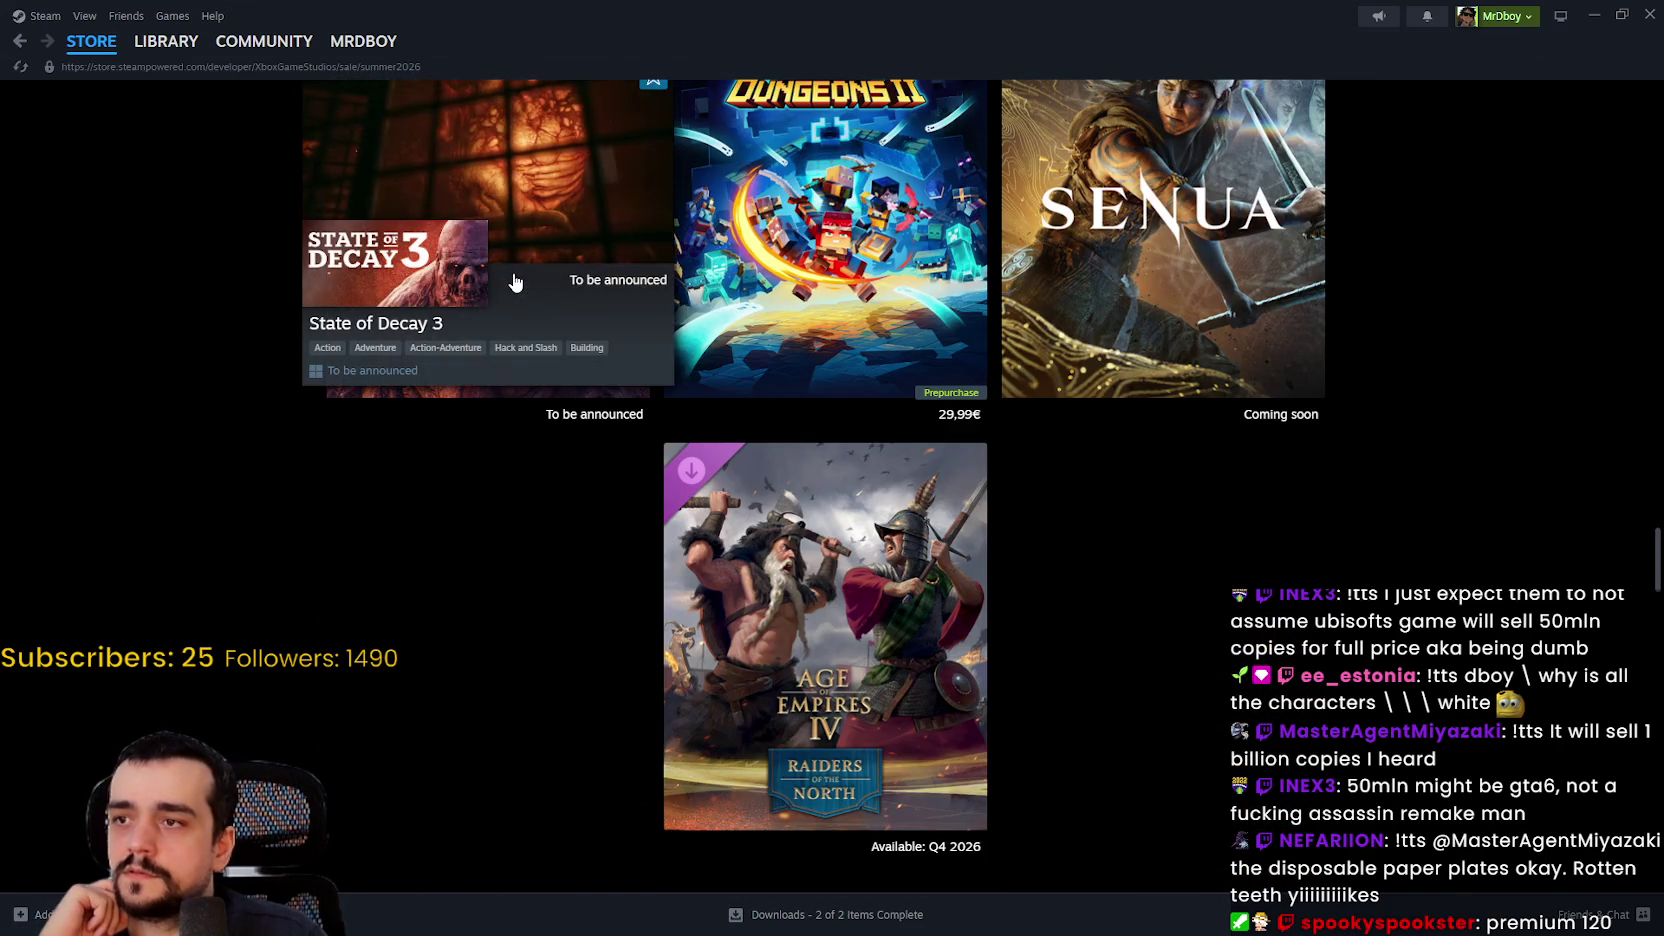
scroll(1615, 840, "up", 5)
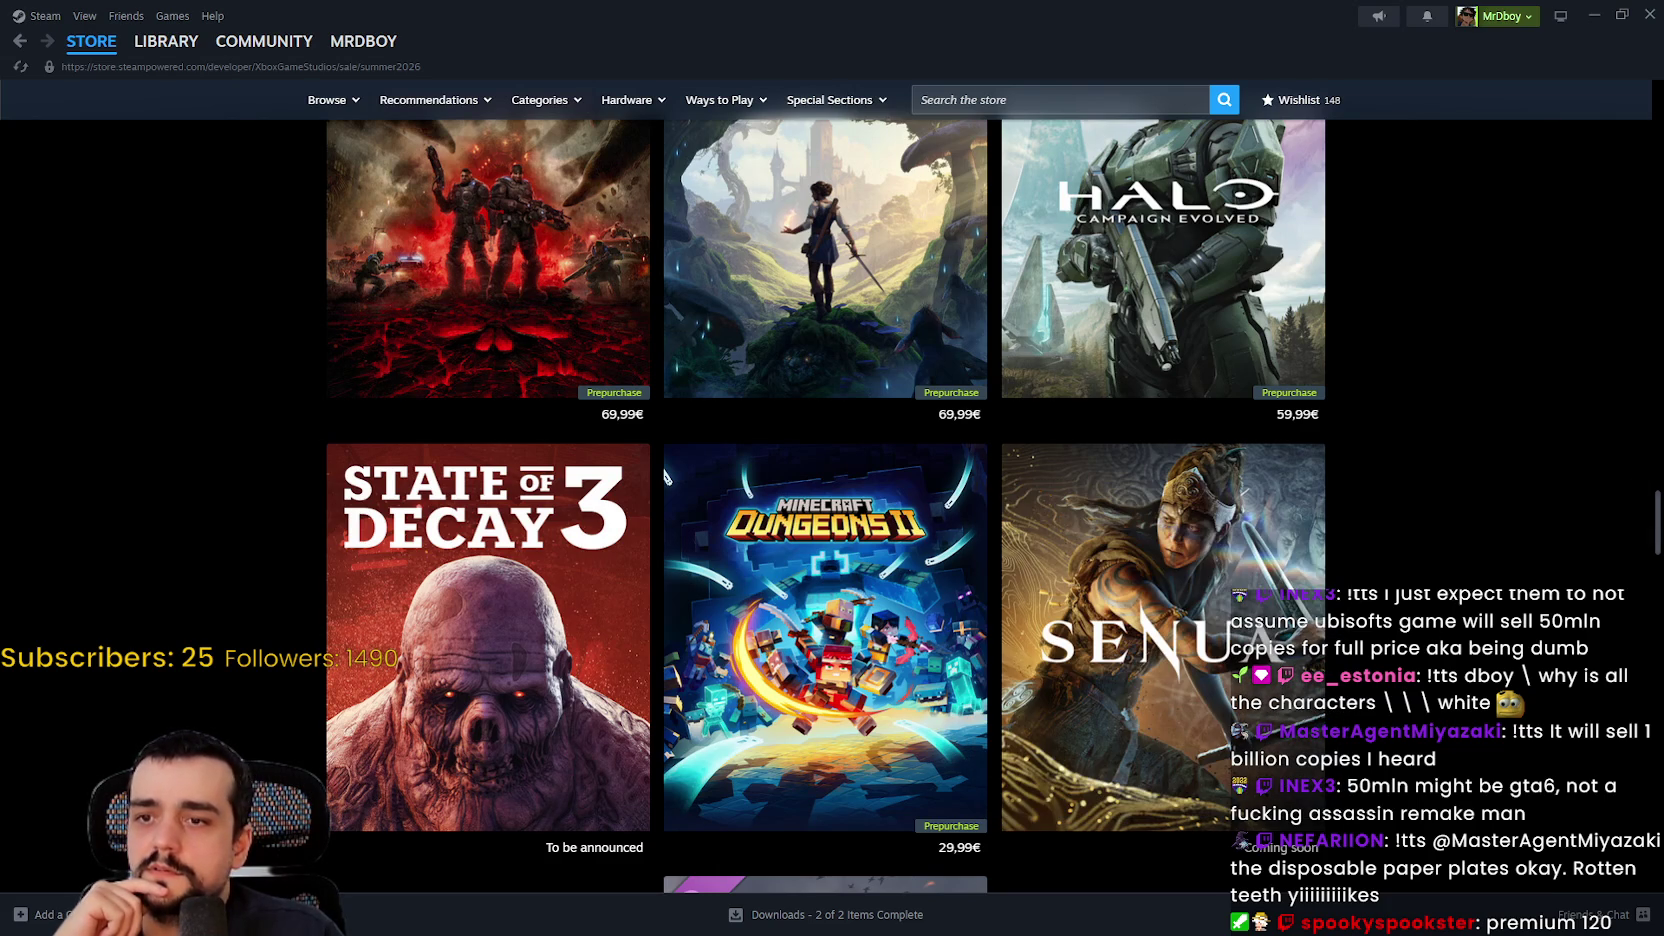
scroll(1657, 508, "up", 7)
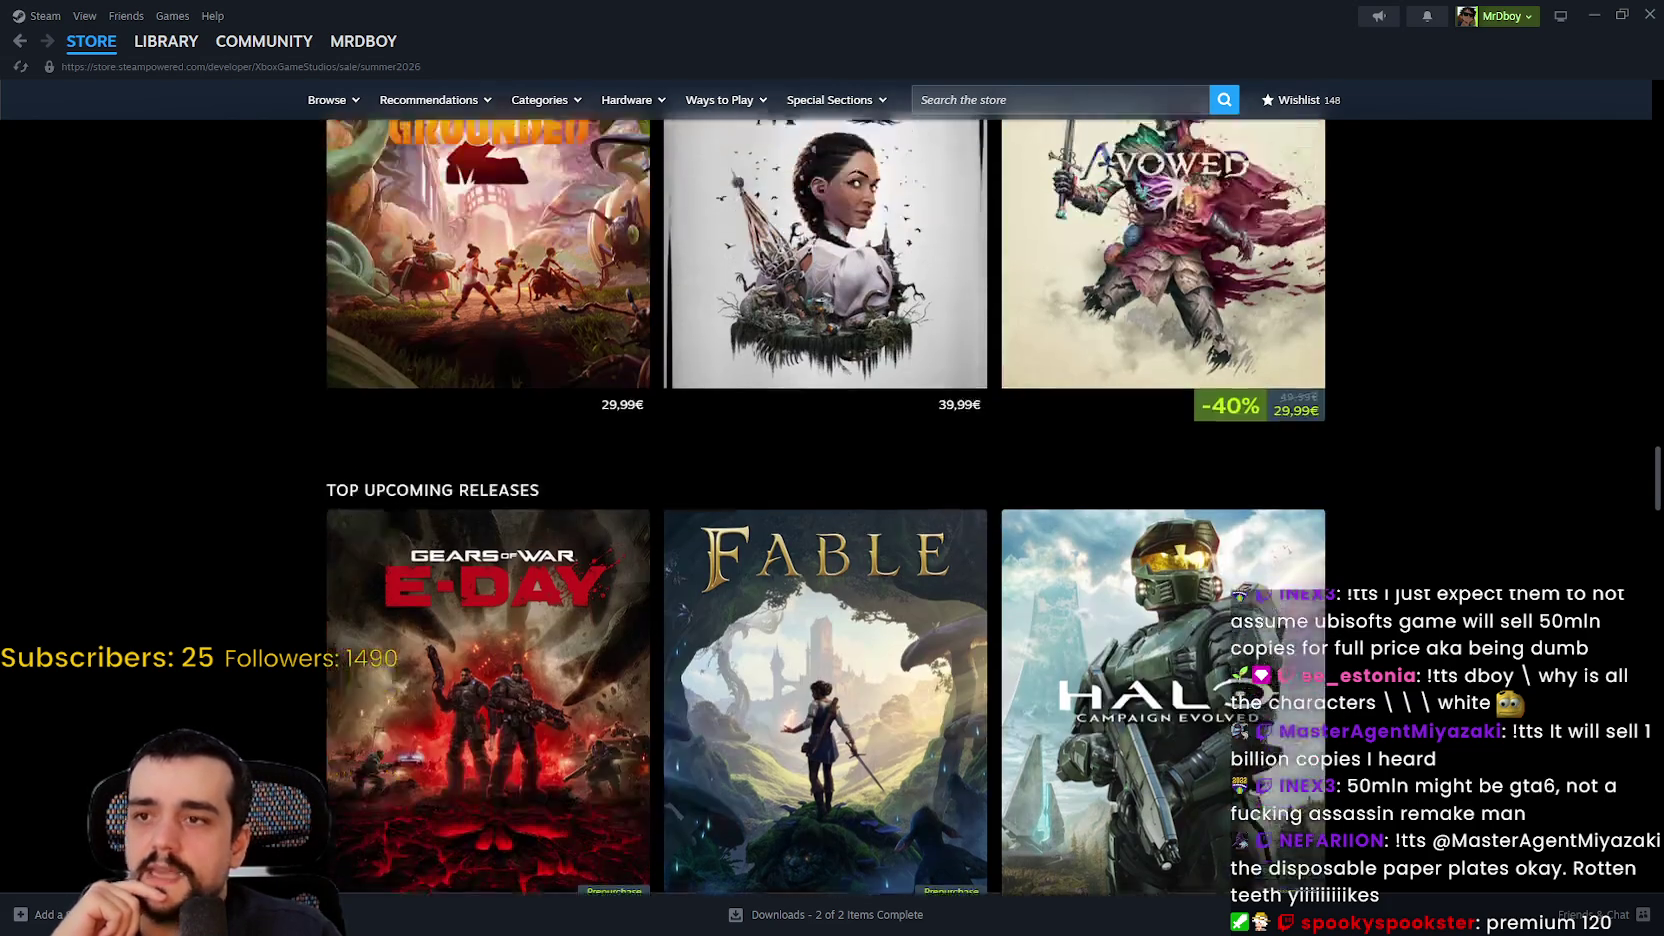
left_click_drag(1659, 445, 1637, 114)
scroll(1223, 456, "down", 2)
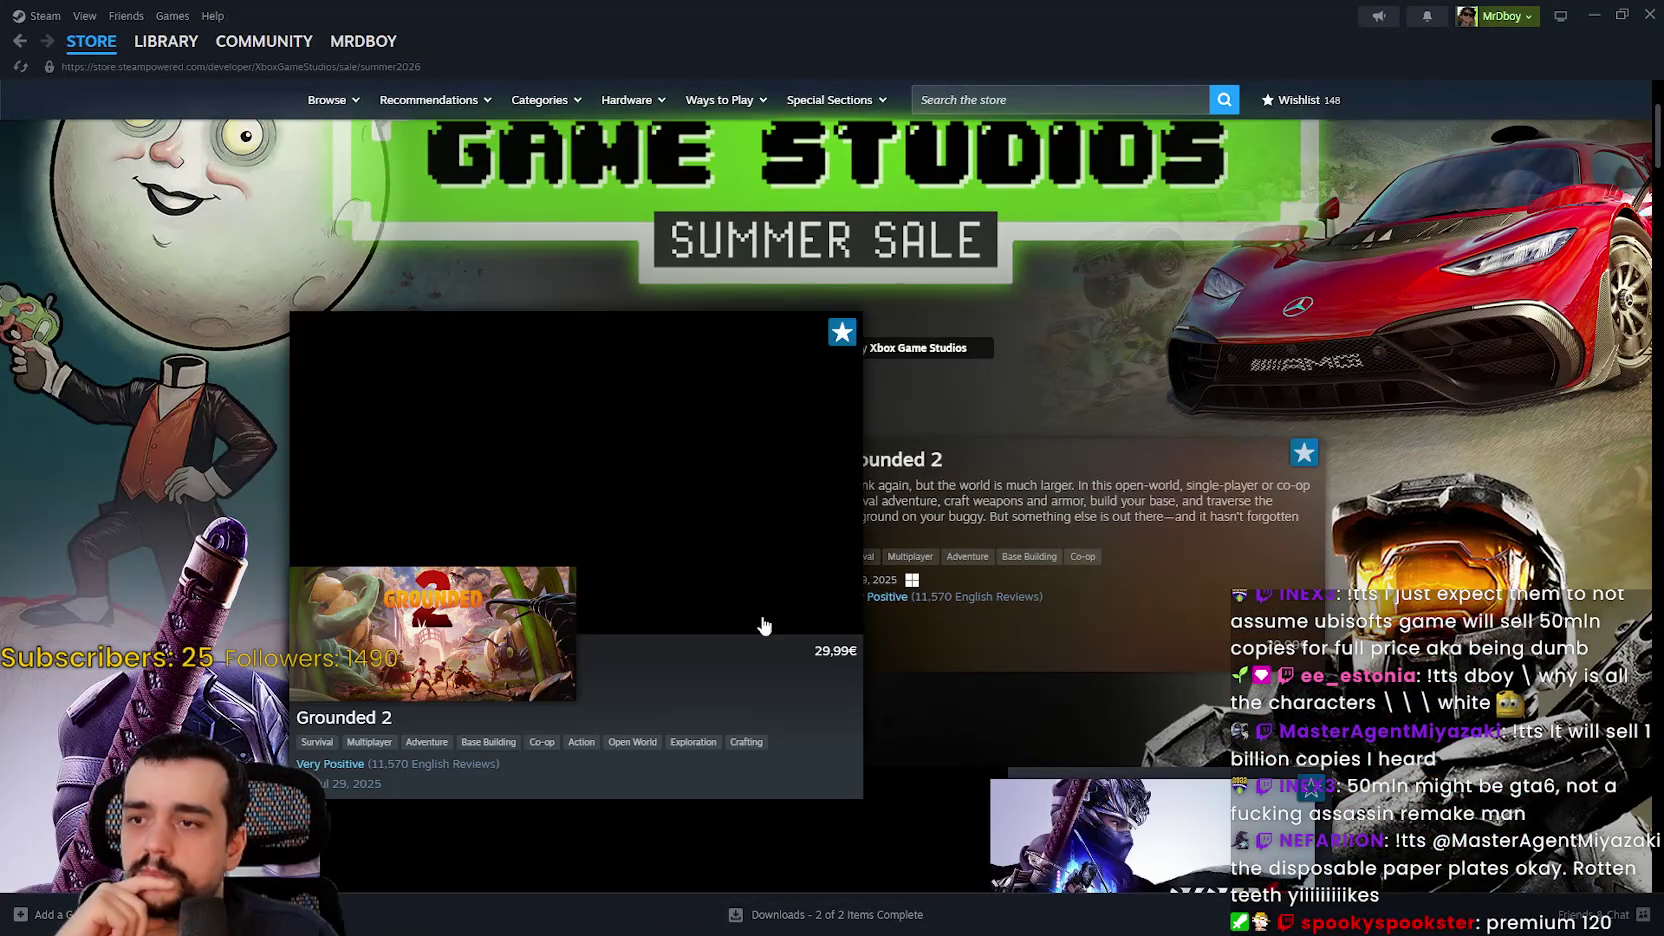
left_click(763, 626)
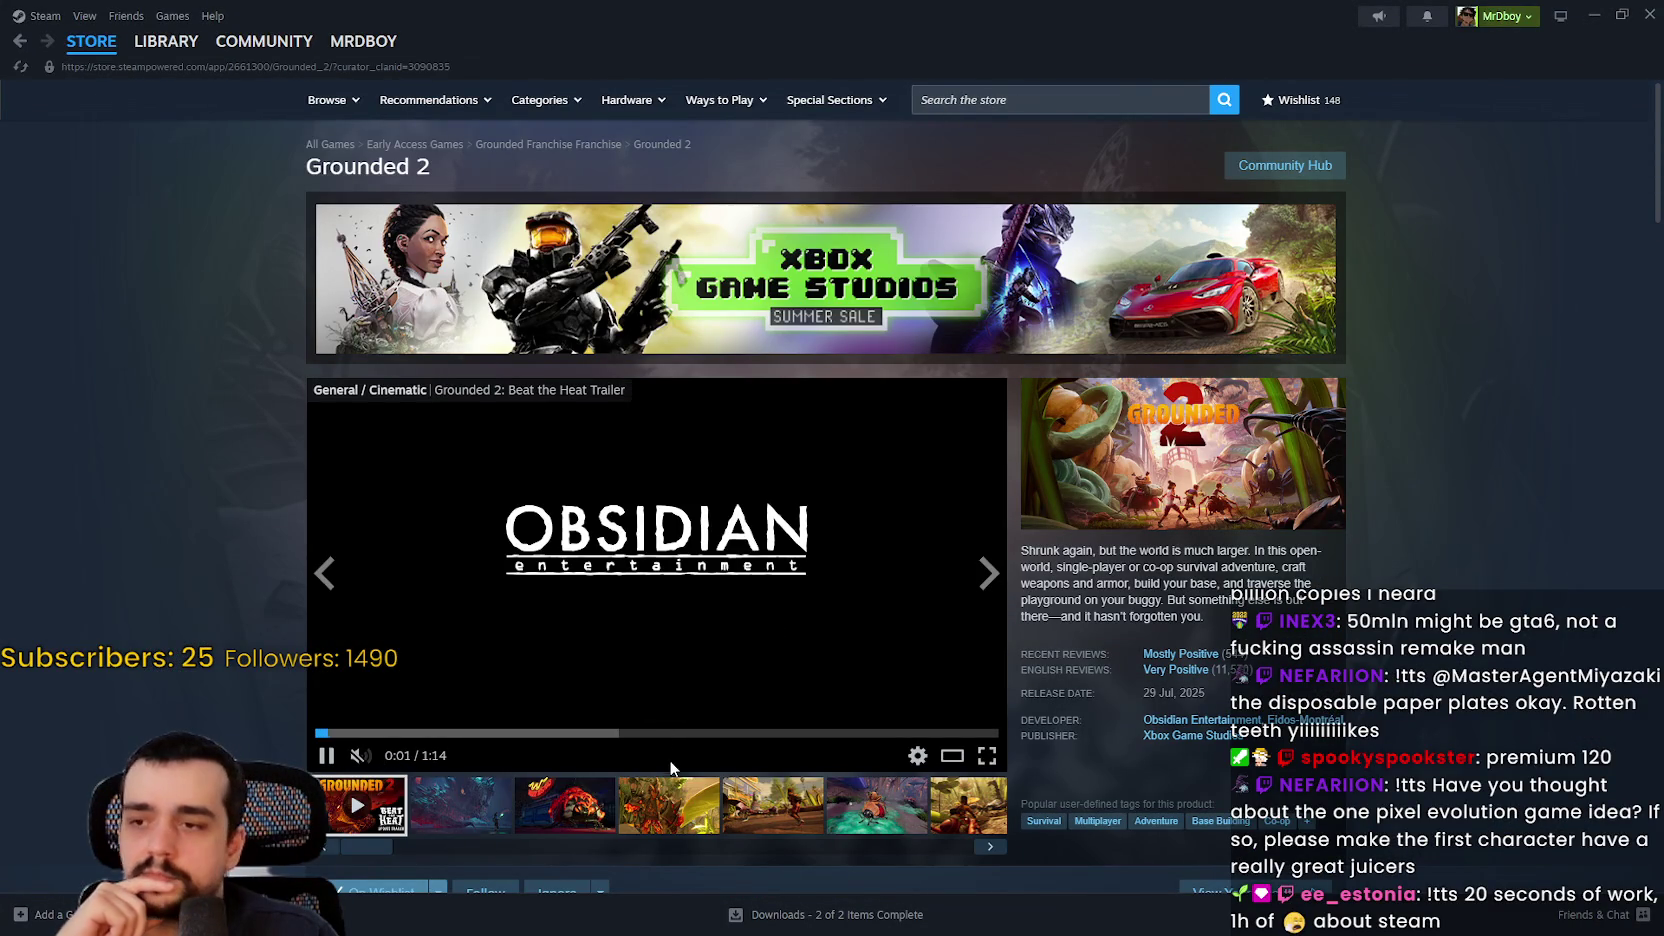
Step: View the fourth Grounded 2 screenshot and scroll down its store page
left_click(668, 800)
scroll(790, 640, "down", 5)
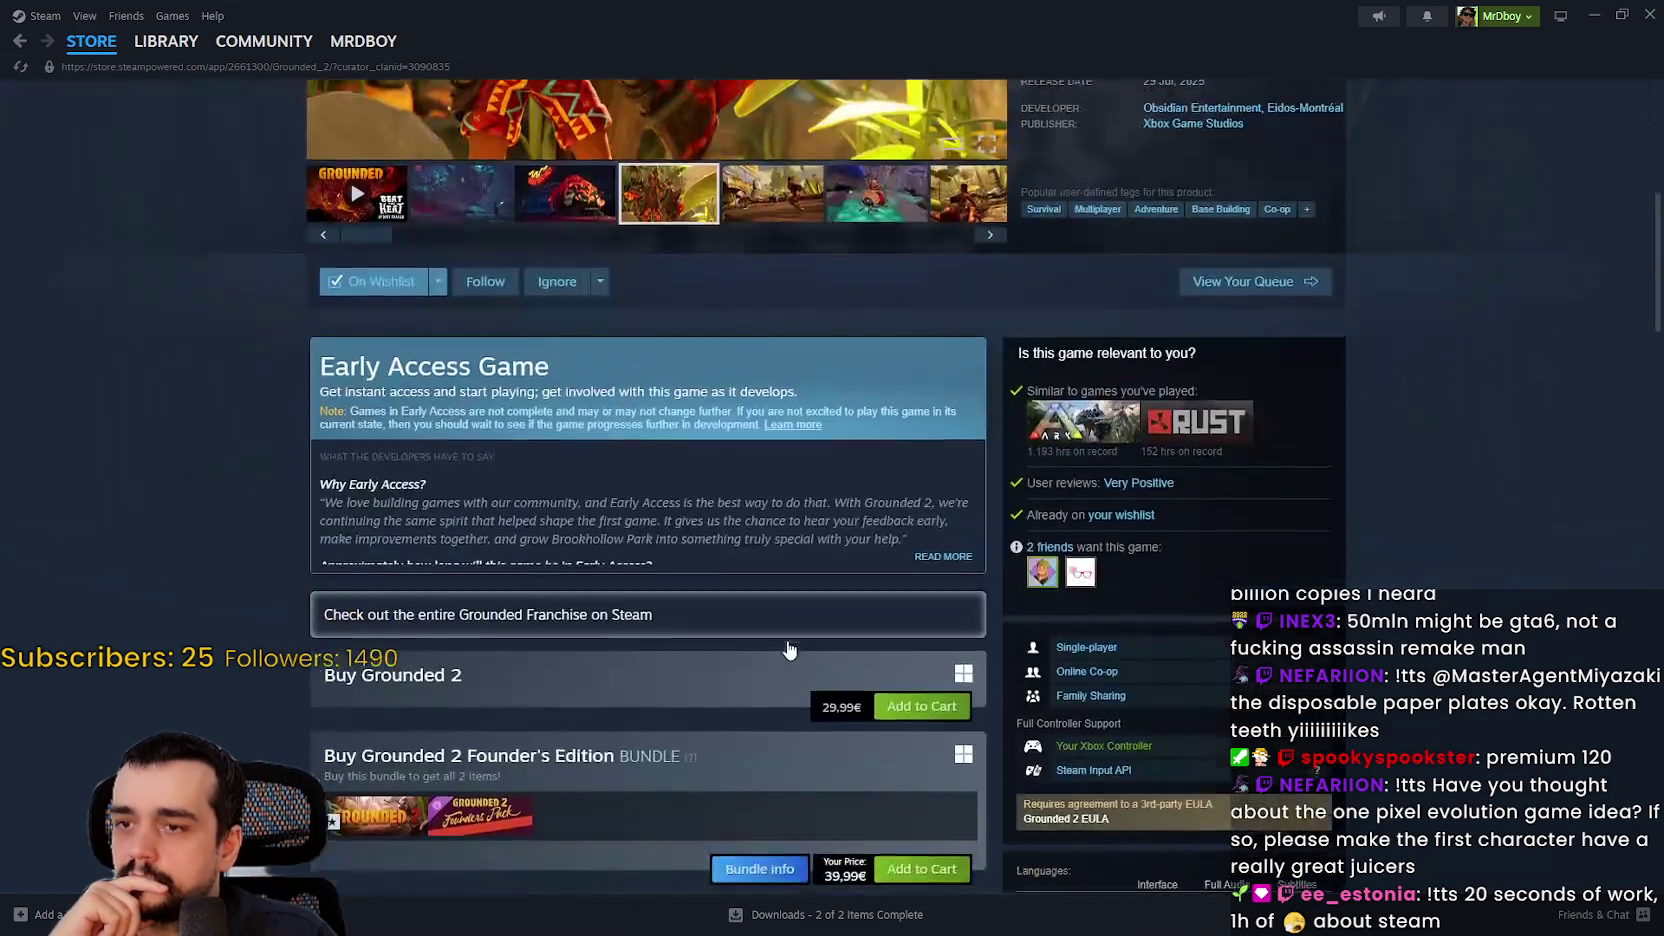
scroll(788, 650, "down", 3)
Step: Return to the featured store front page and scroll down to Top Sellers
left_click(96, 73)
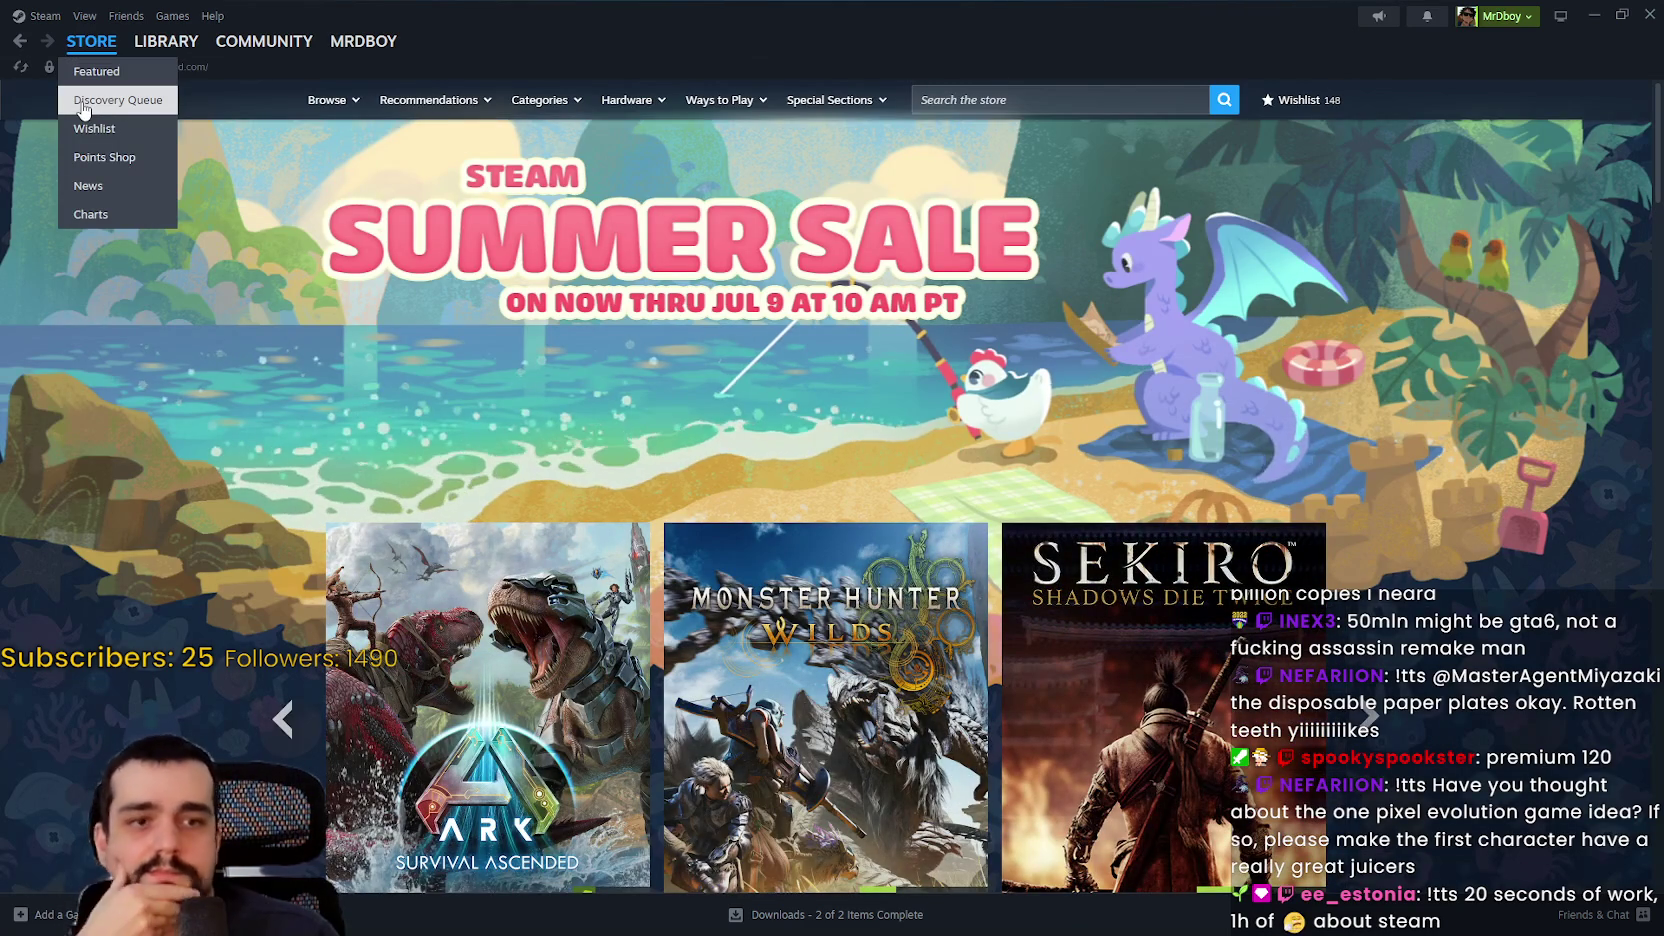
scroll(297, 544, "down", 4)
scroll(297, 544, "down", 10)
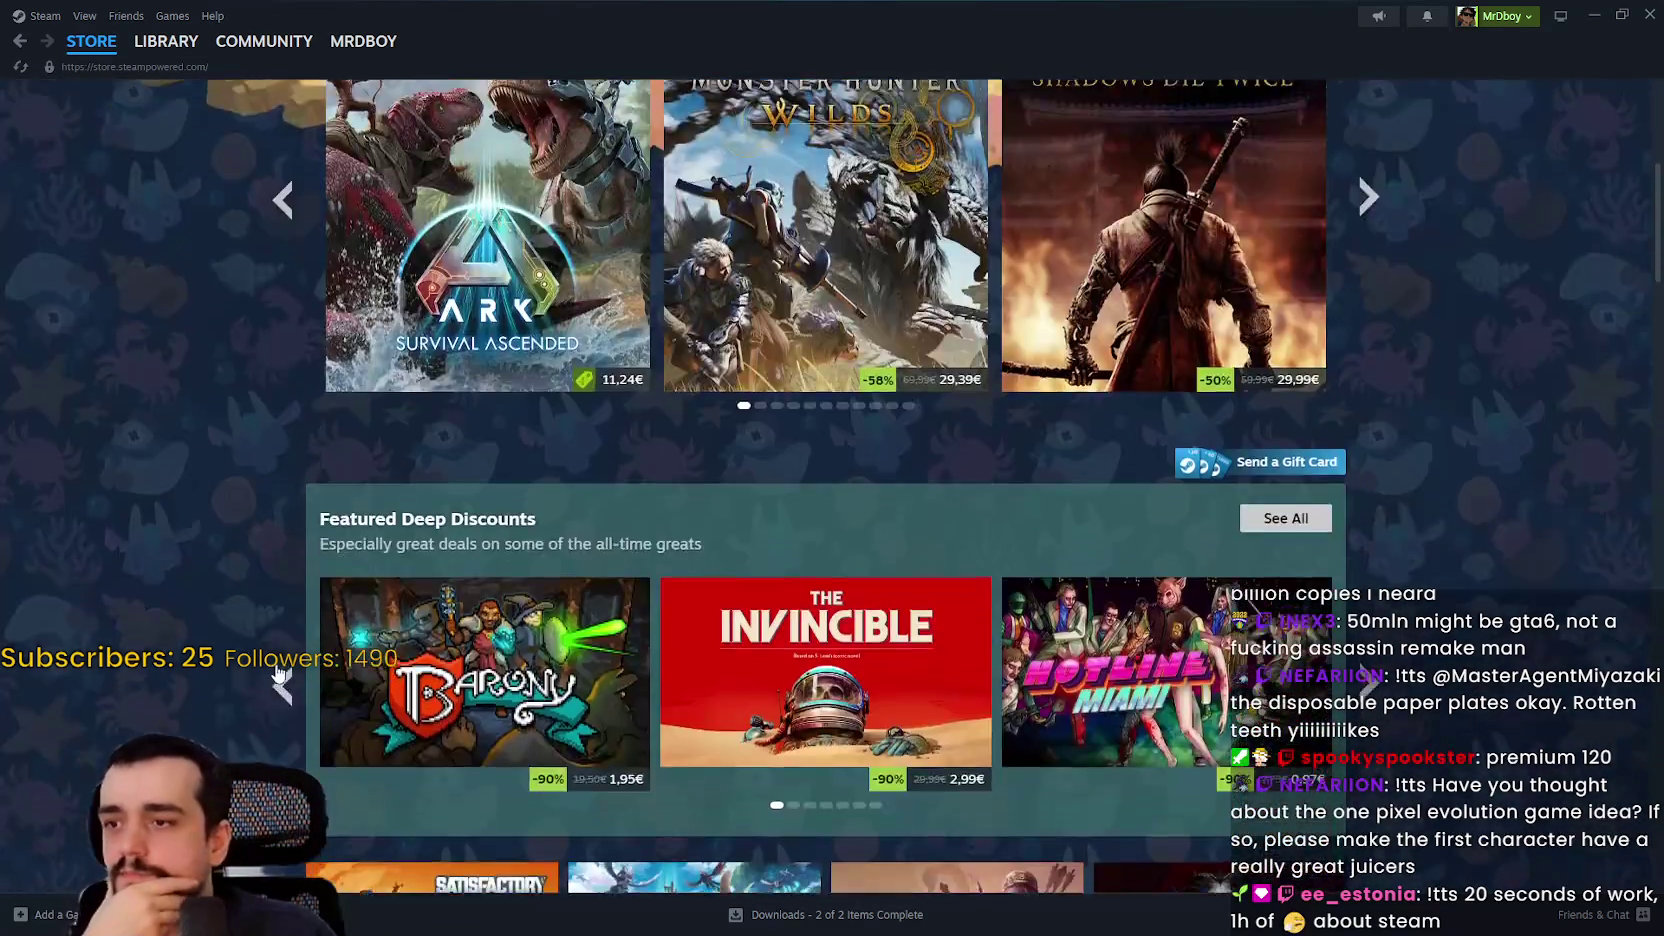
scroll(285, 610, "down", 15)
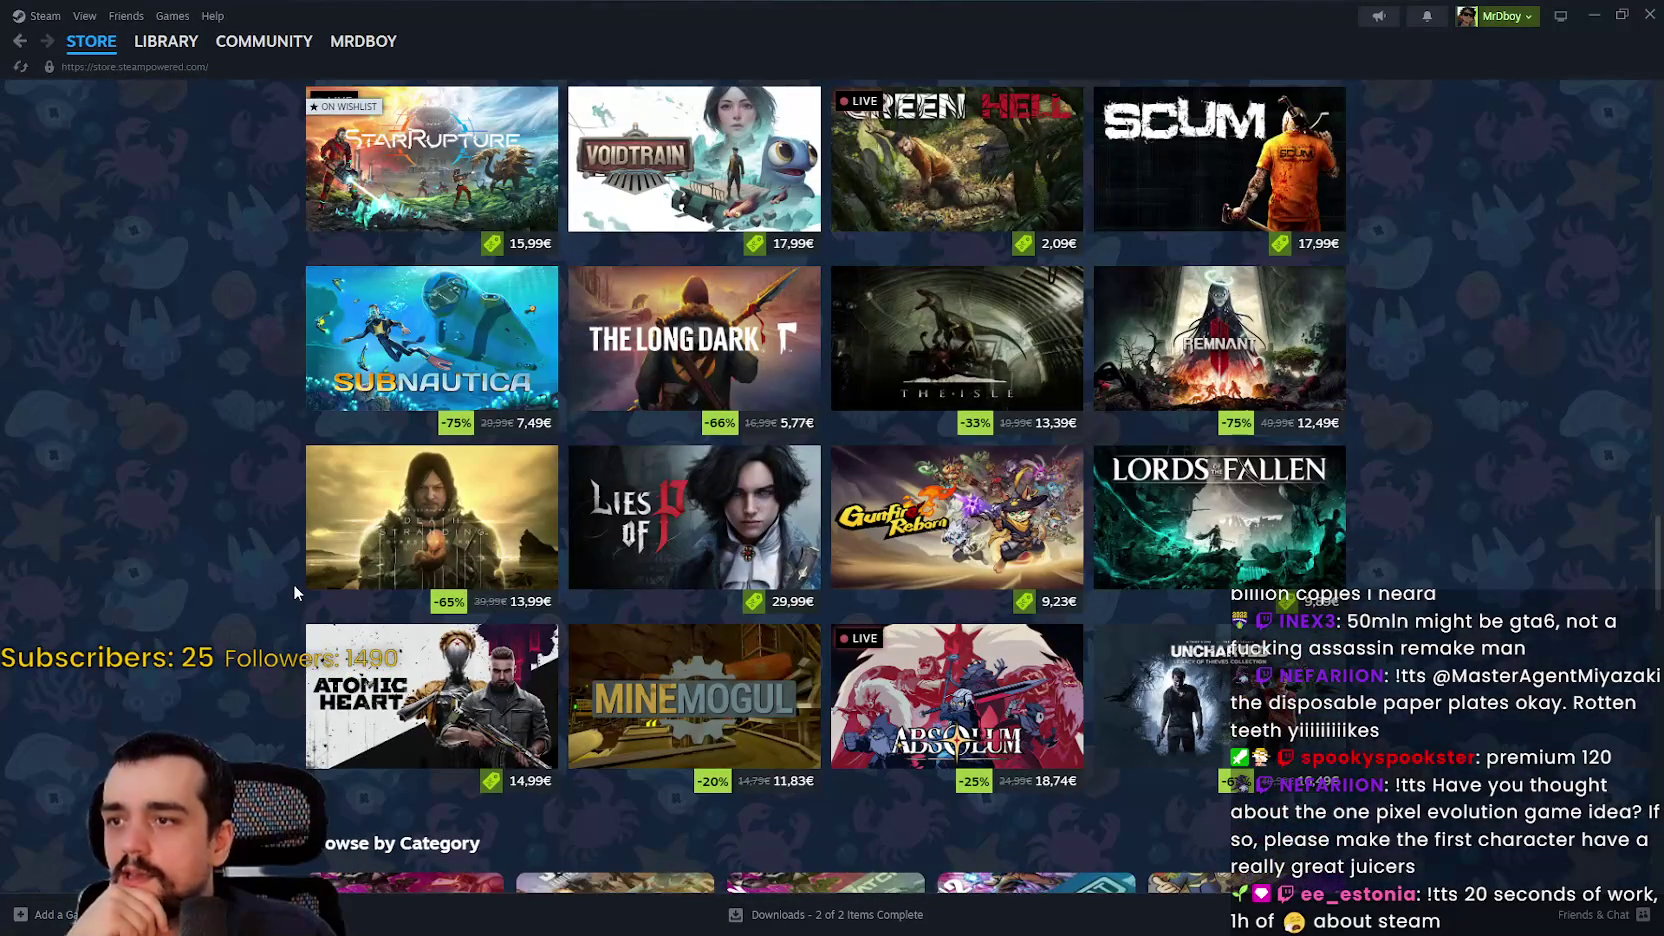
scroll(292, 584, "down", 6)
scroll(187, 546, "up", 3)
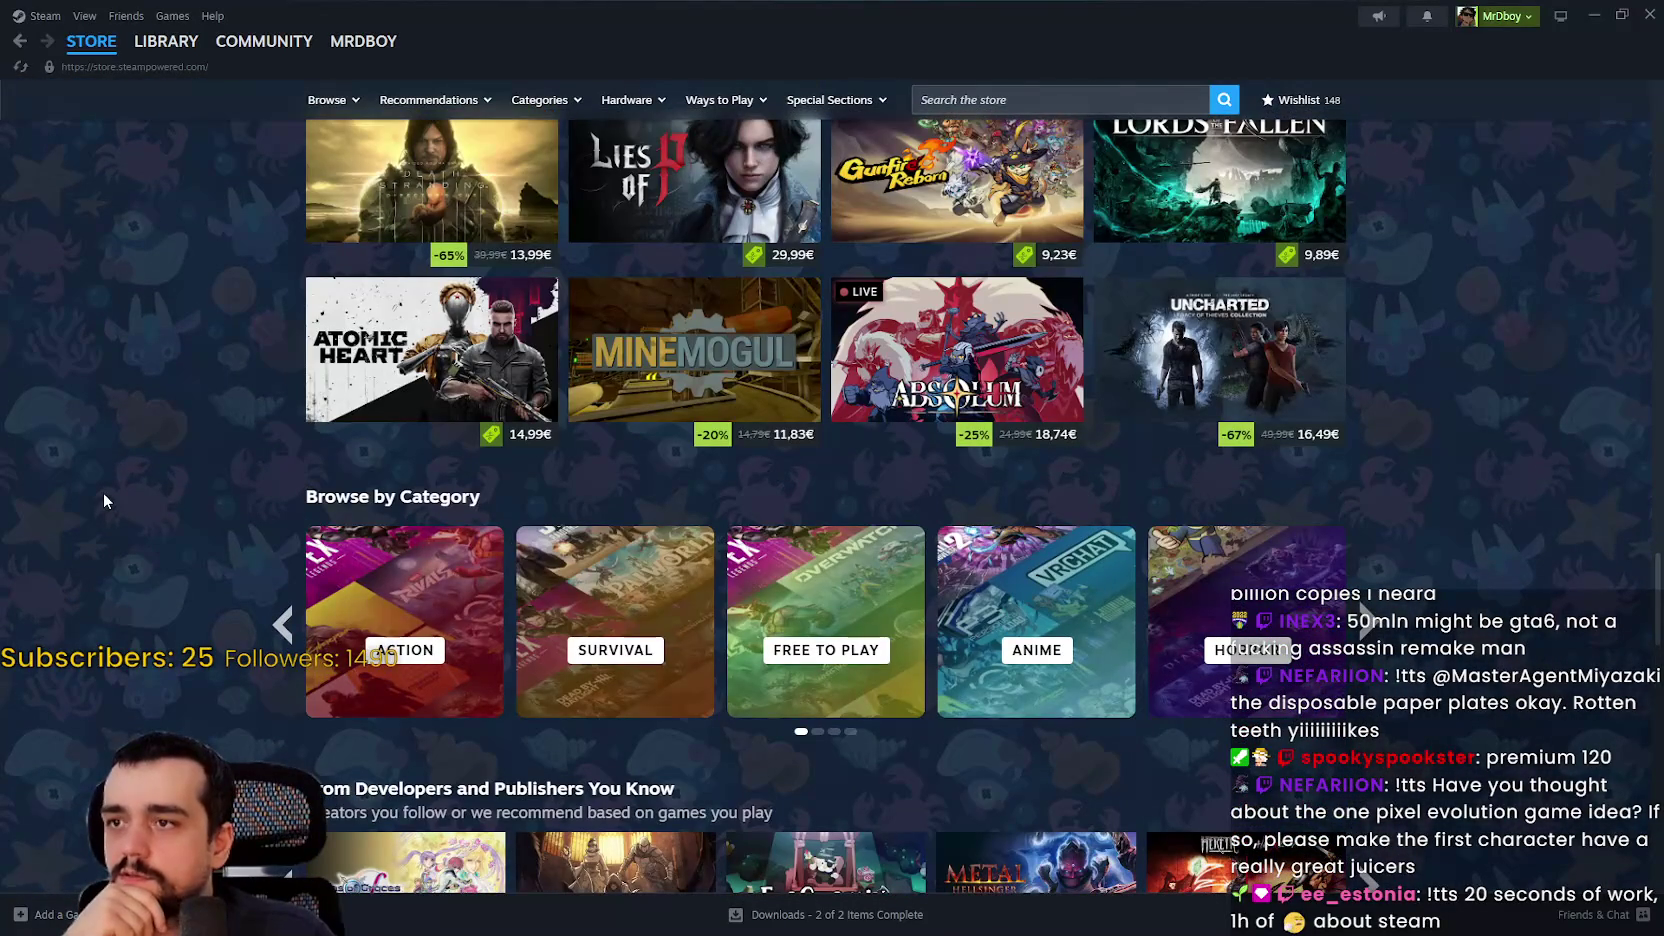
scroll(103, 491, "up", 2)
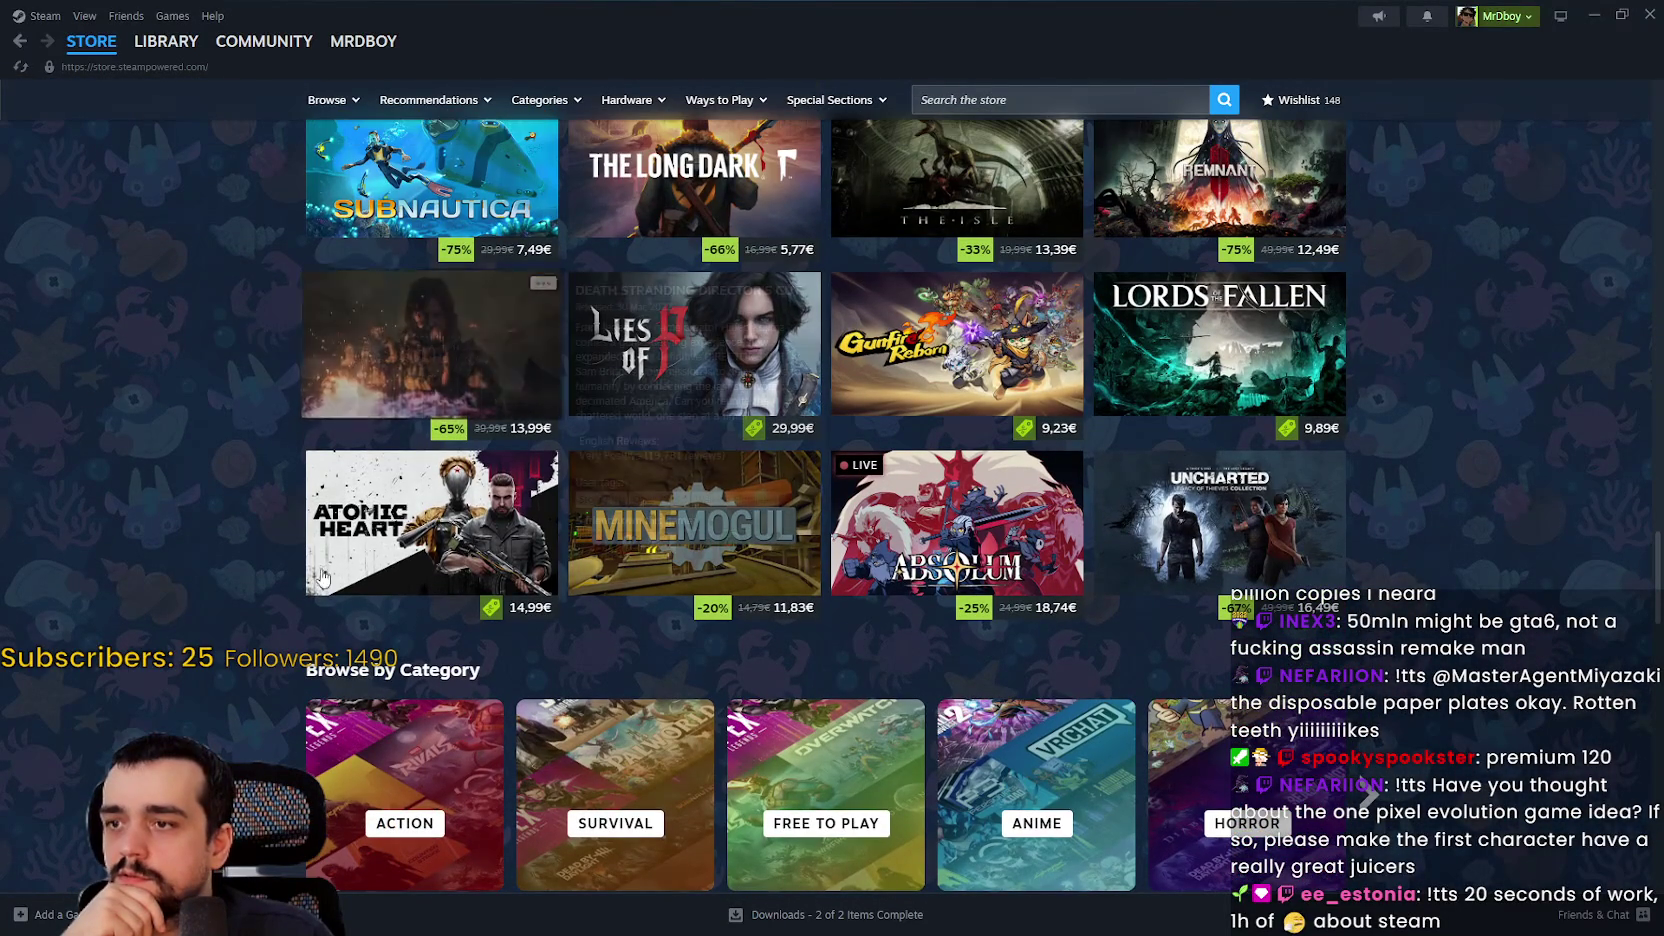
scroll(104, 514, "down", 12)
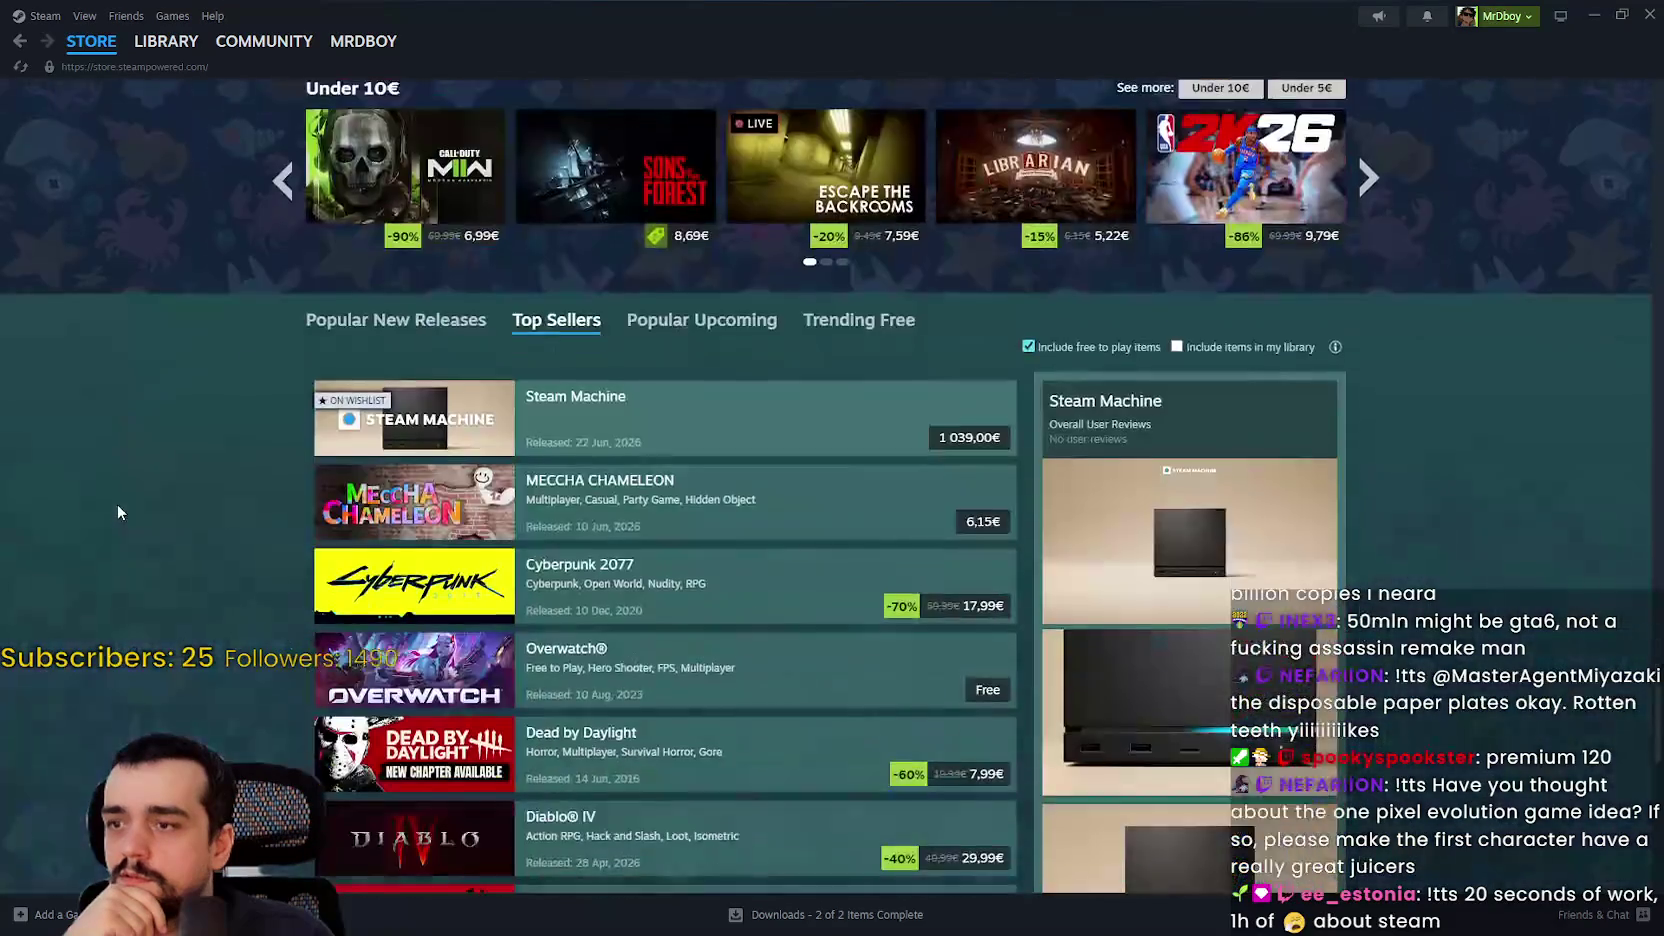
scroll(577, 553, "down", 4)
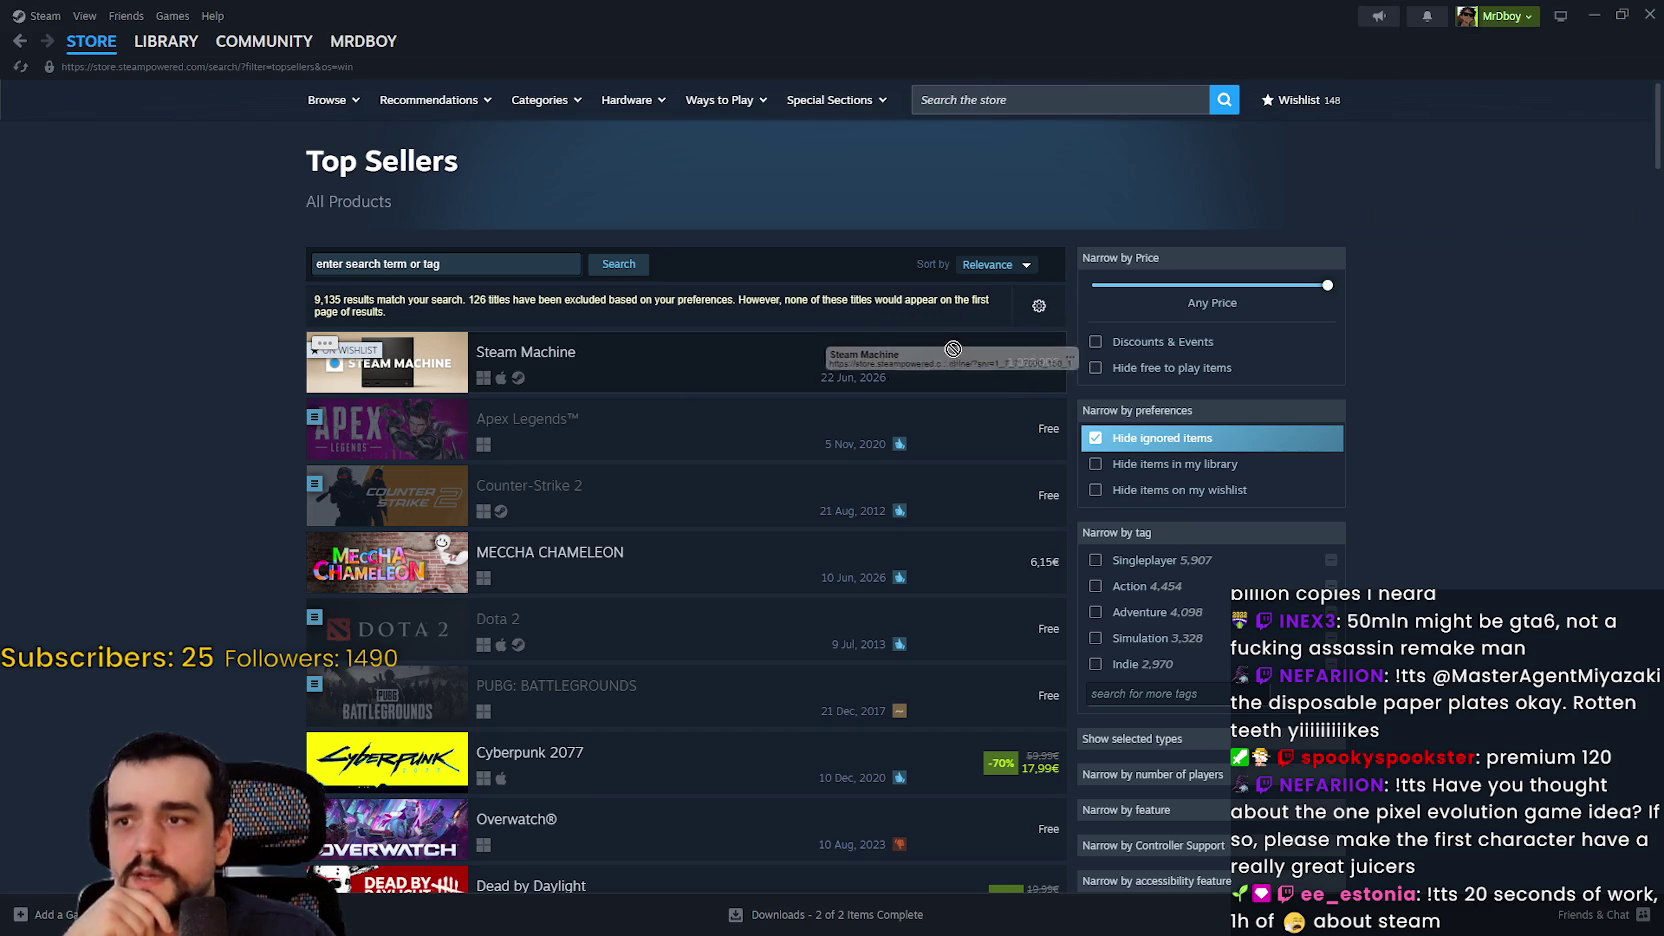
Step: Restore the Steam window from full screen and glance at the MR FARMBOY game
left_click(1620, 13)
key("alt+Tab")
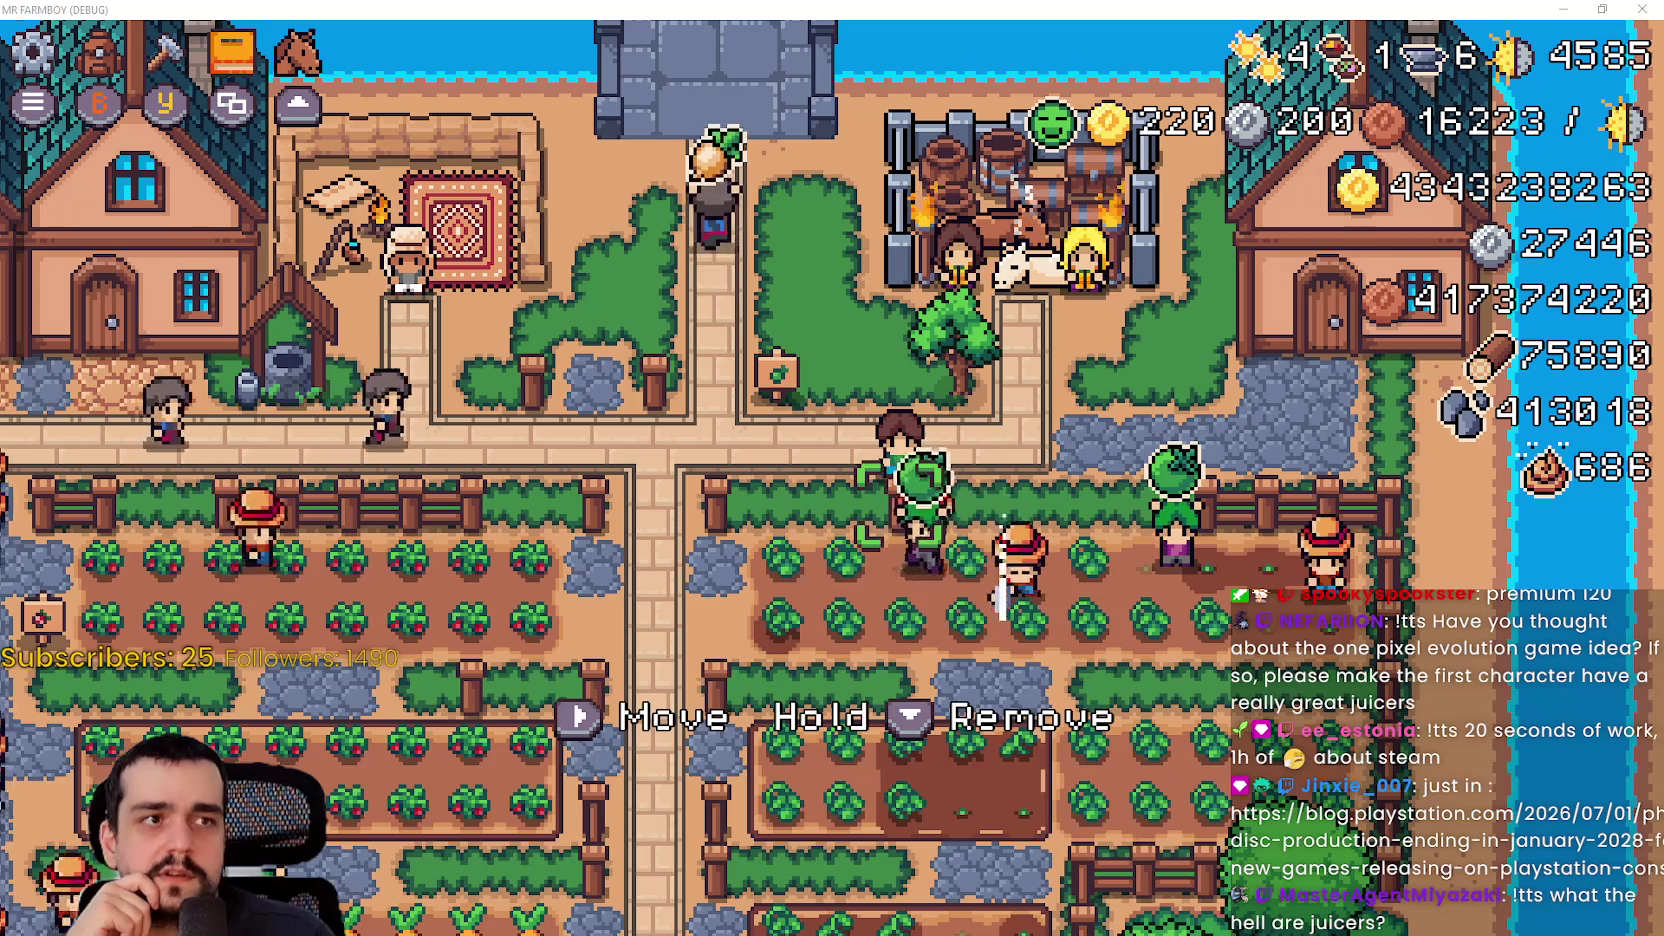
key("alt+Tab")
Step: Choose the Steam Machine 512GB with Controller bundle at €1 108 and maximize Steam
left_click(703, 624)
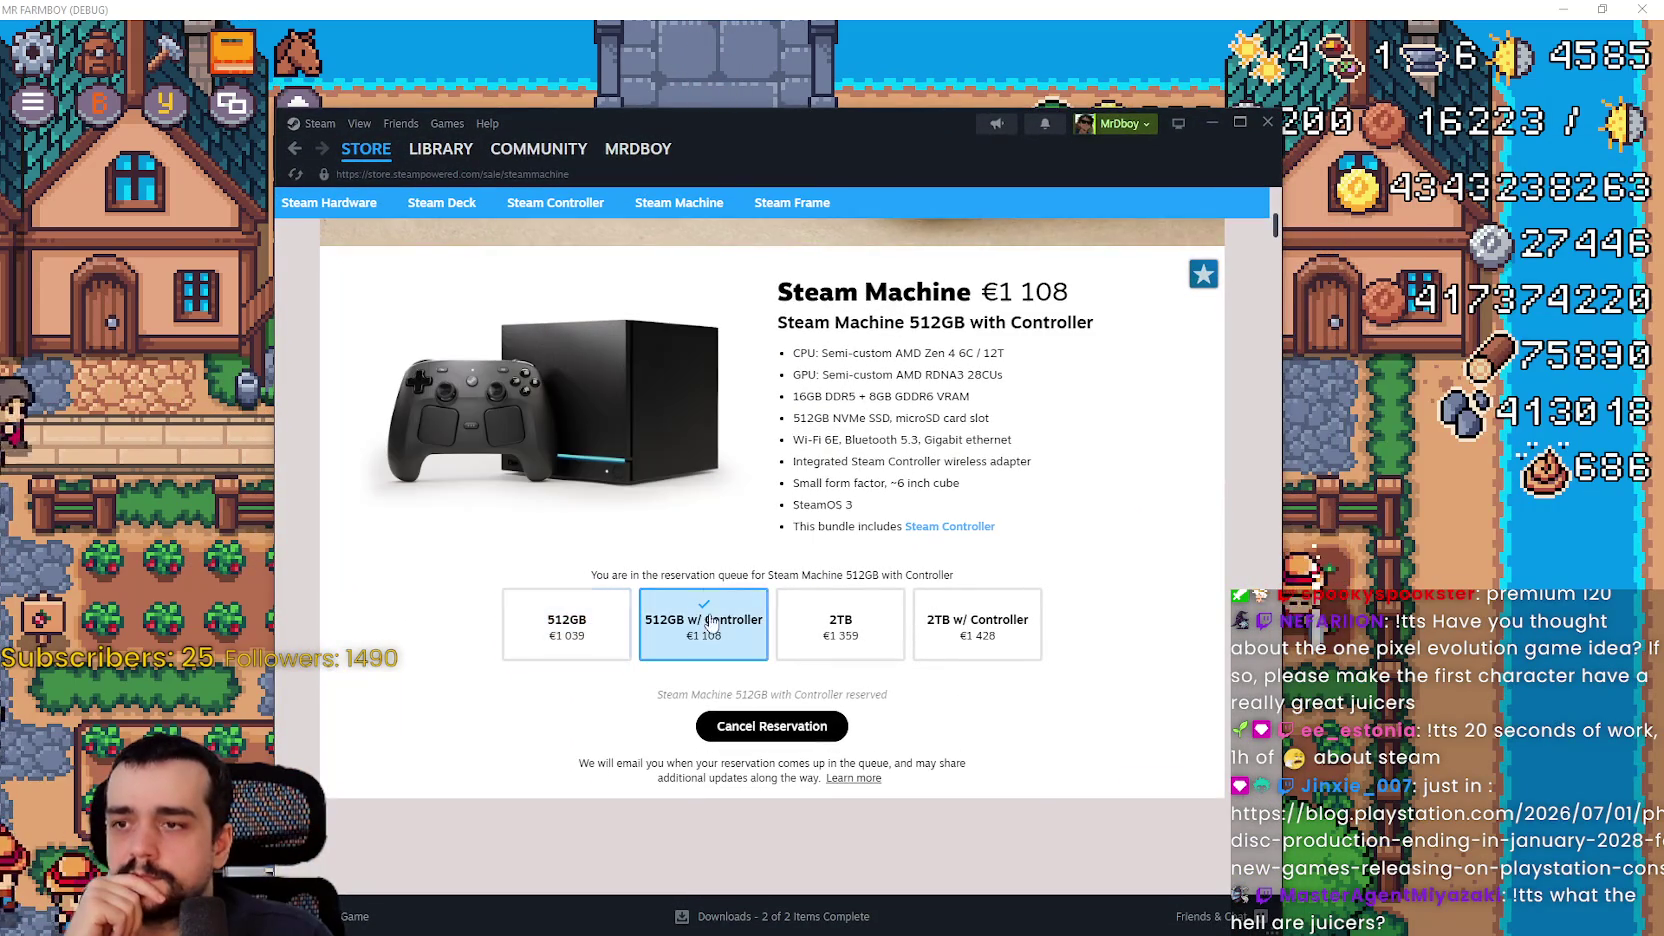
scroll(1030, 457, "up", 3)
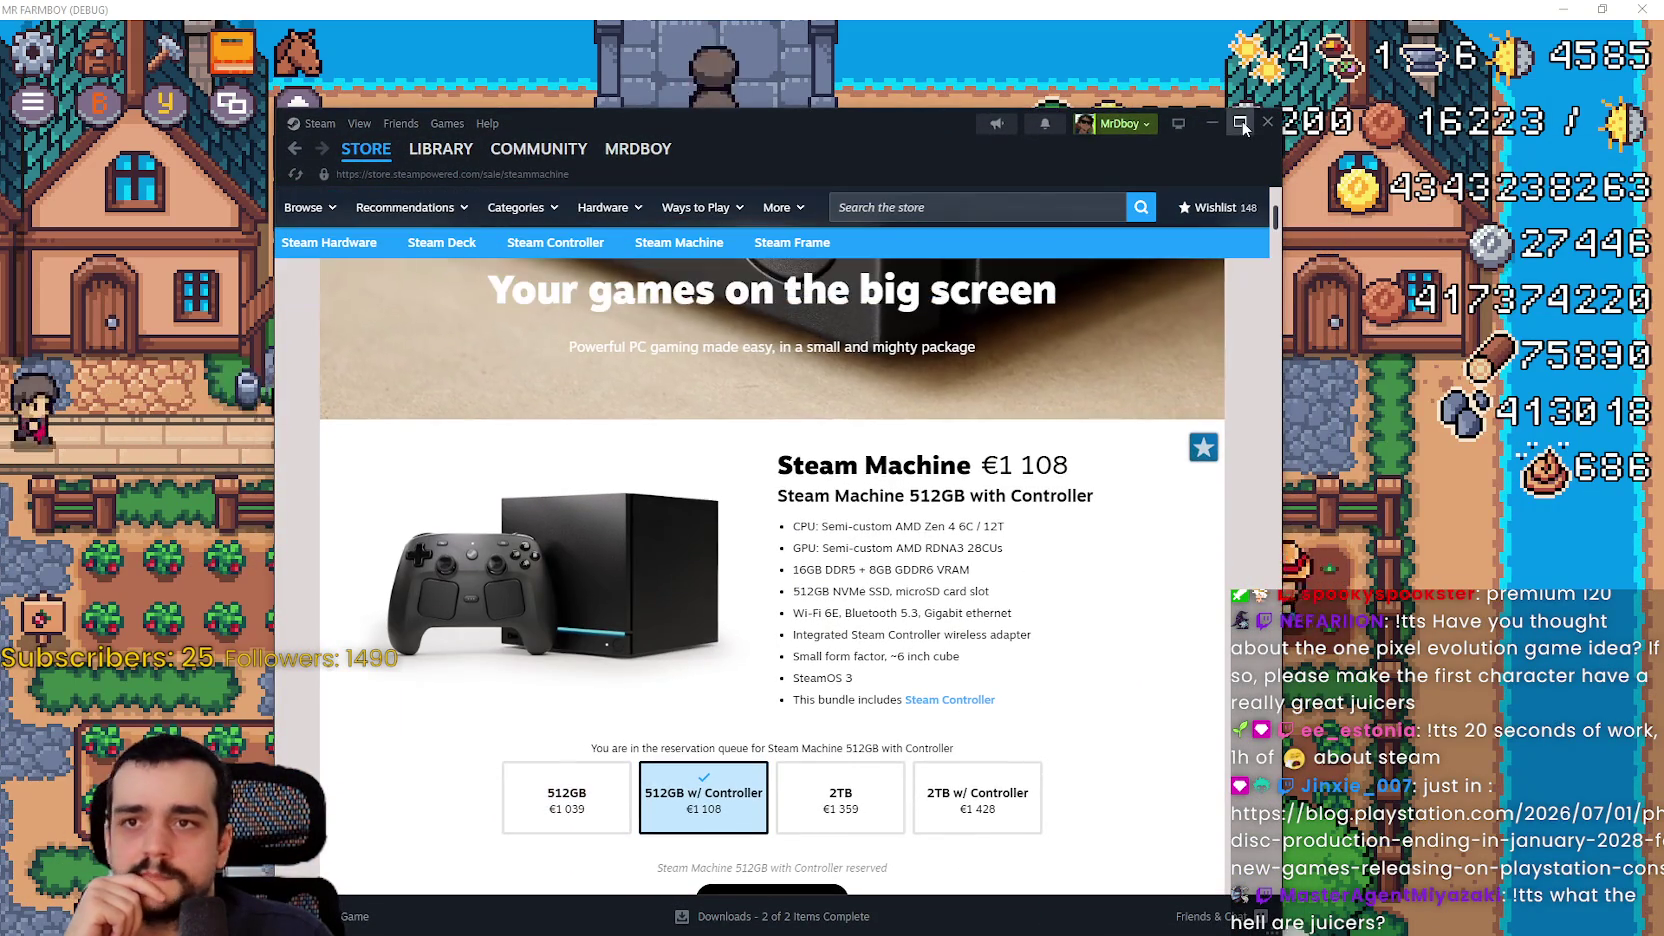
key("super+Up")
scroll(893, 667, "up", 1)
scroll(893, 667, "down", 2)
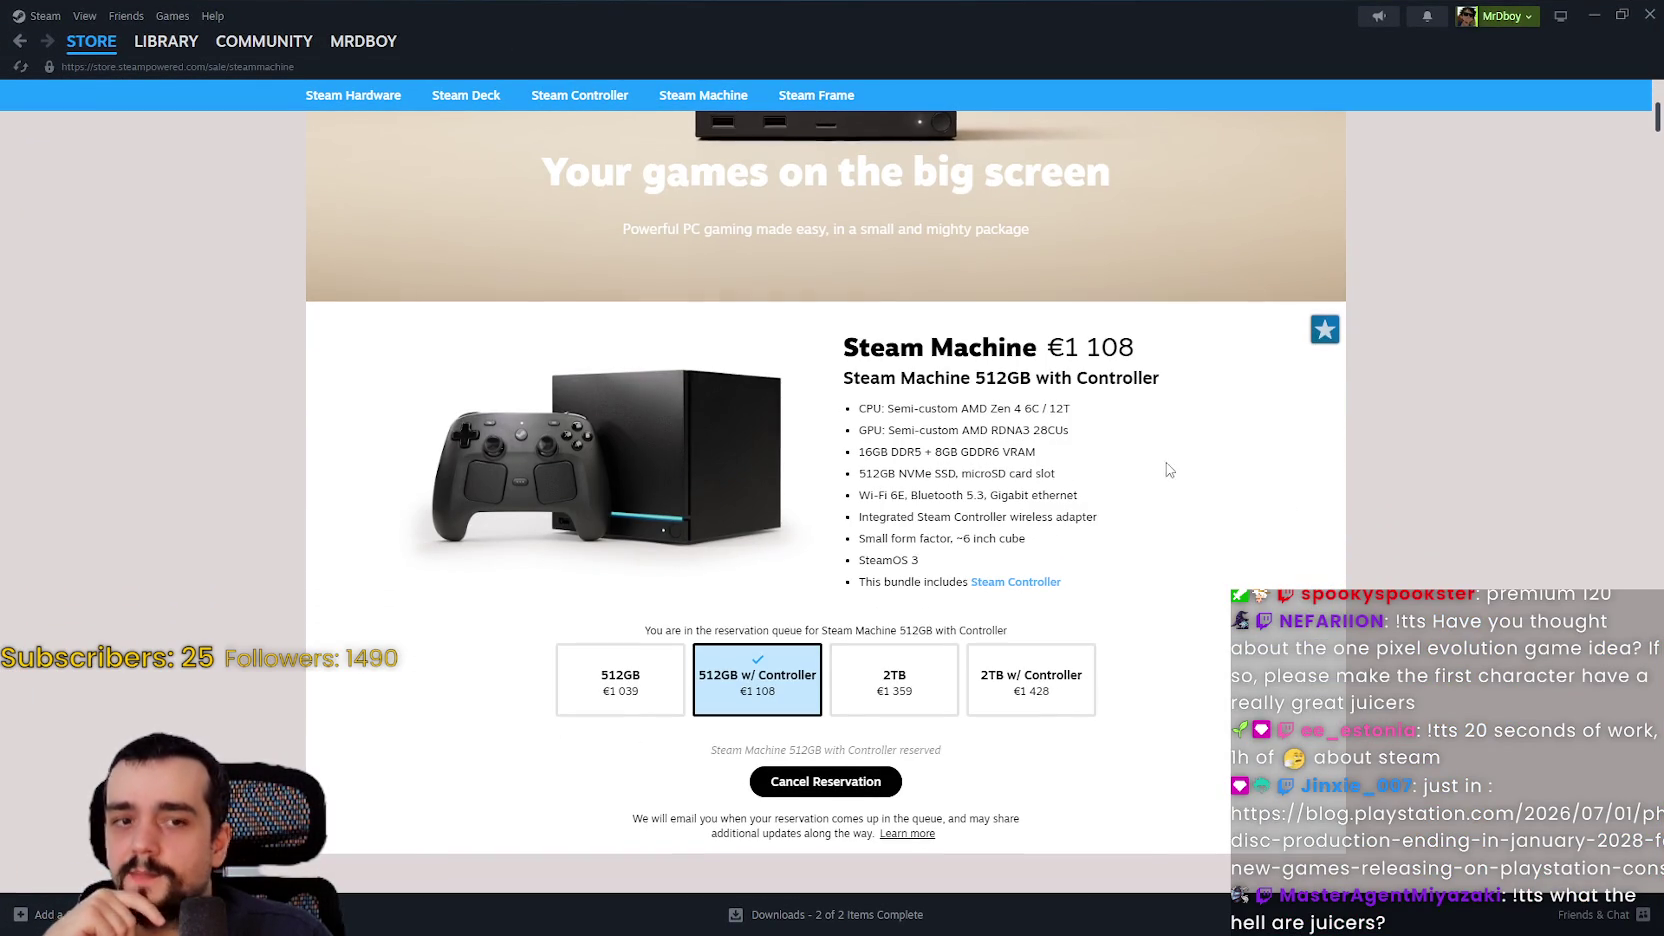
Step: Select the Steam Machine title and price, then view the 2TB with Controller bundle
triple_click(1121, 374)
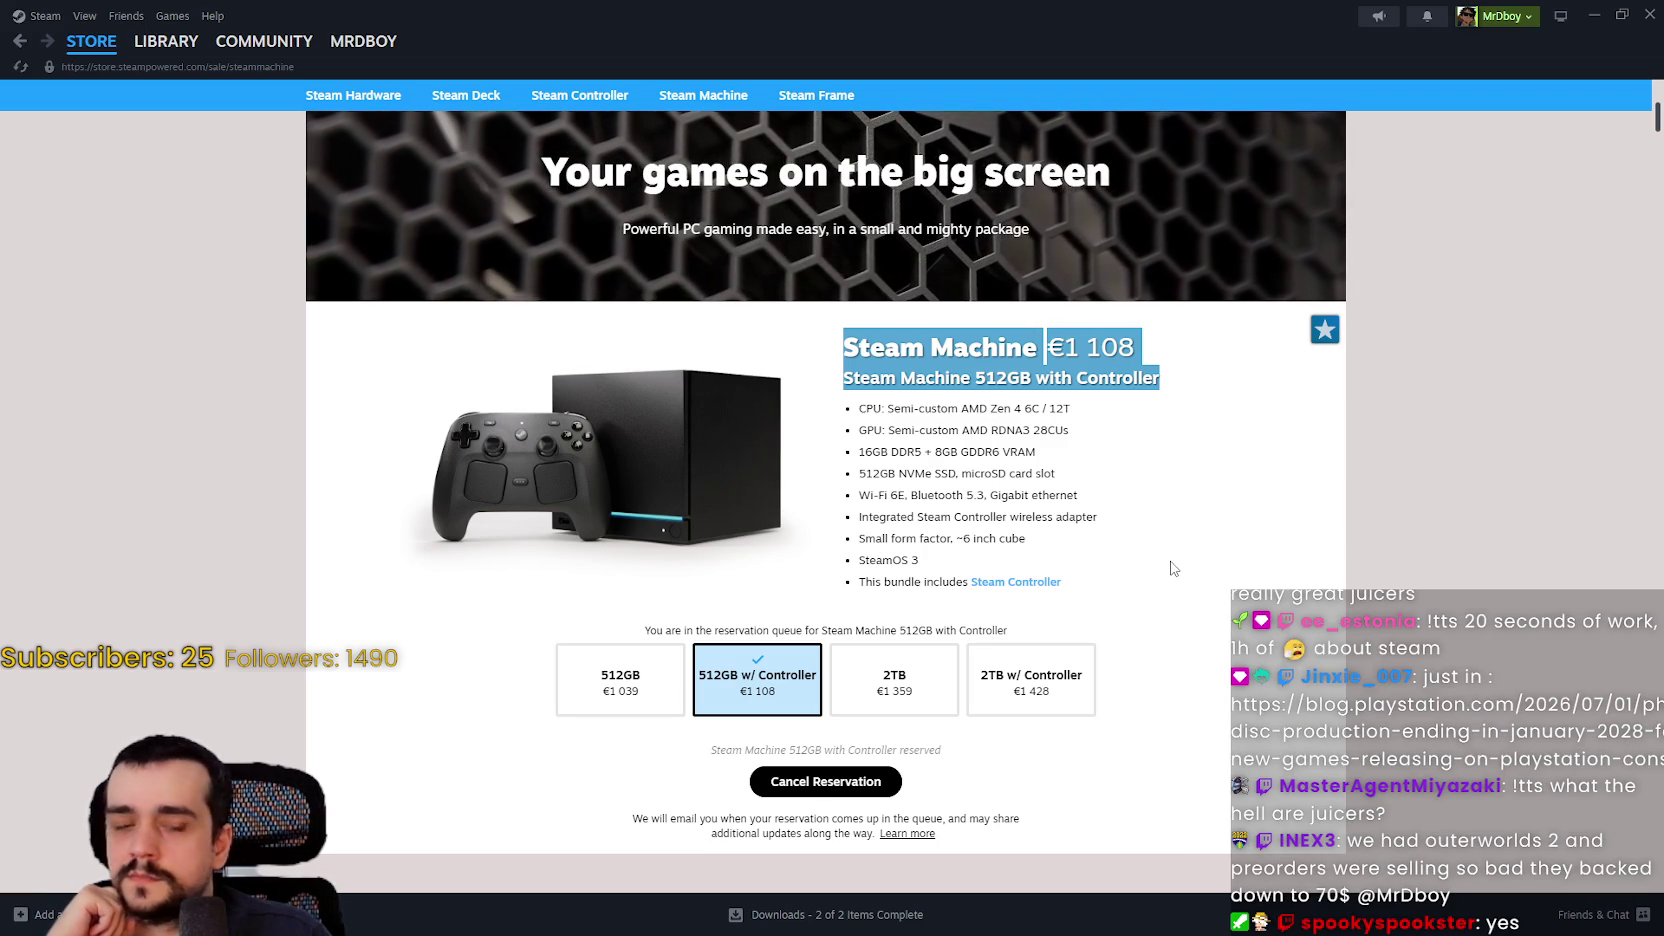
scroll(1170, 560, "up", 1)
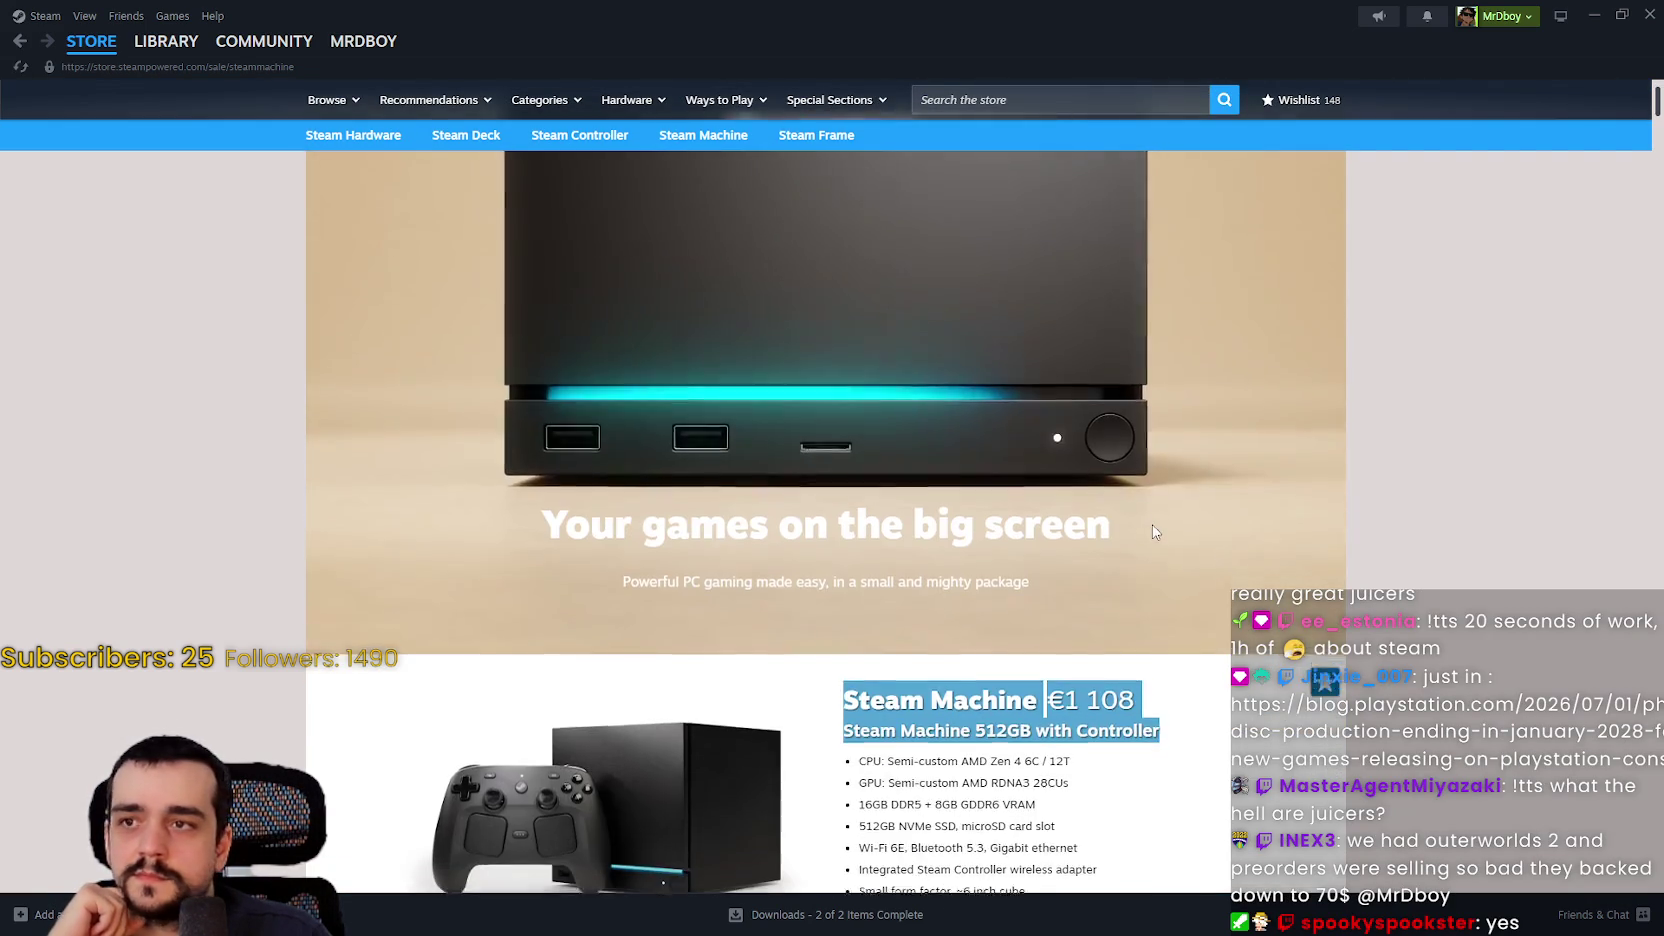
scroll(1150, 528, "down", 2)
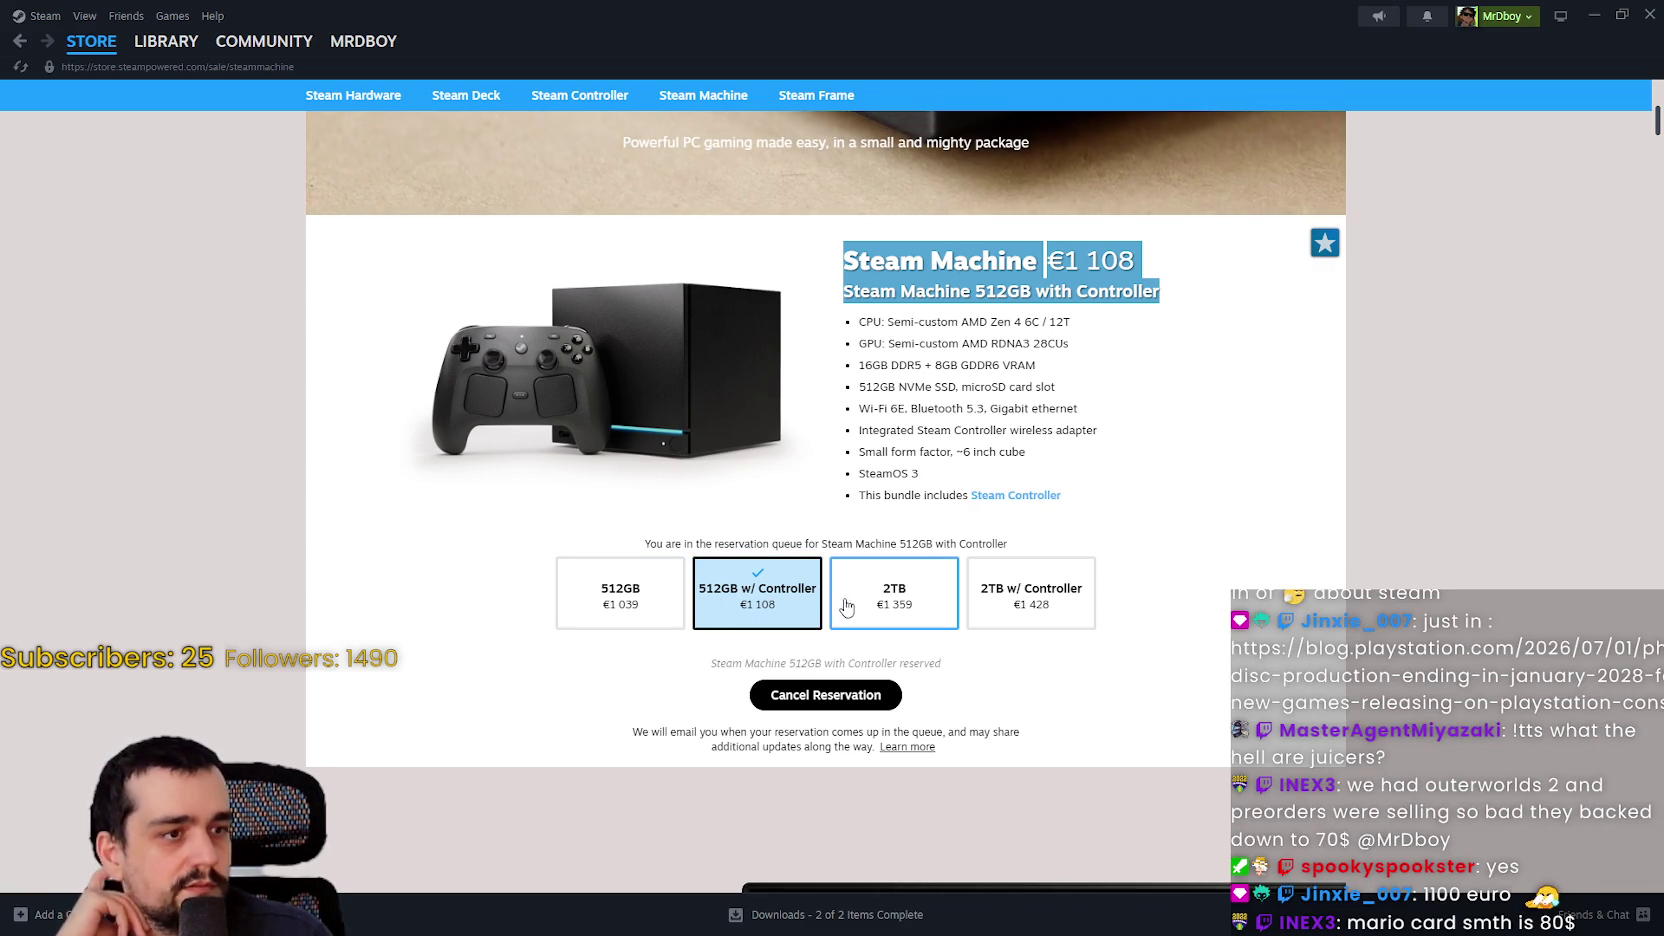
left_click(1030, 598)
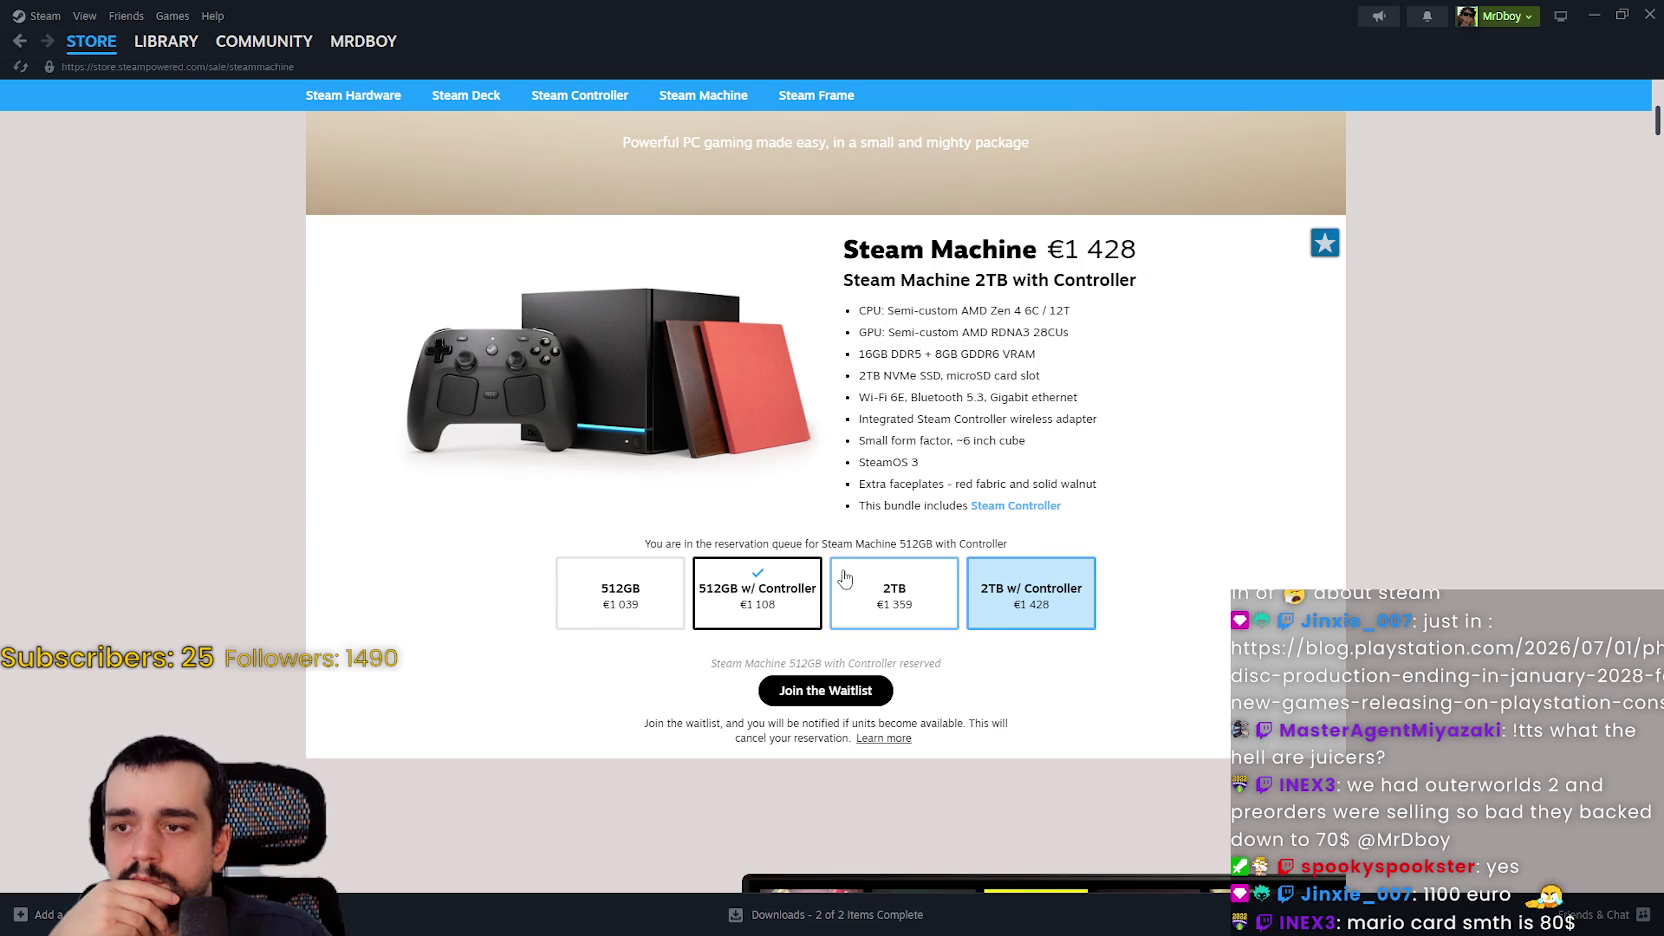
Step: Compare the 512GB and 2TB with Controller bundles, then return to the store front page
left_click(762, 596)
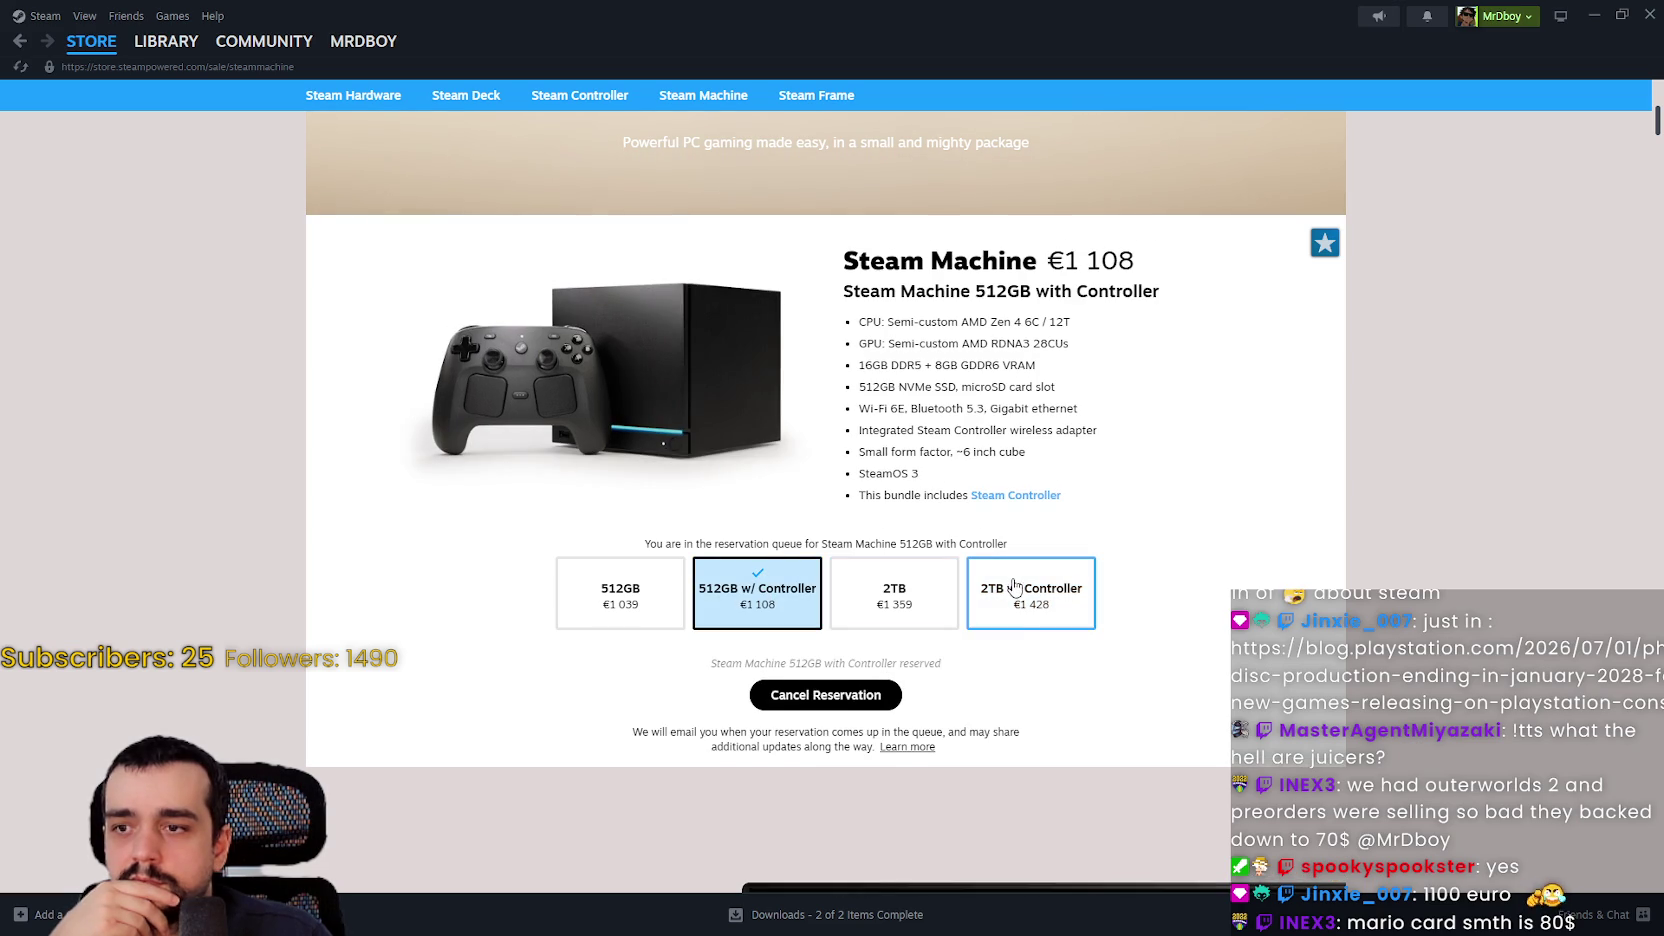
left_click(1030, 598)
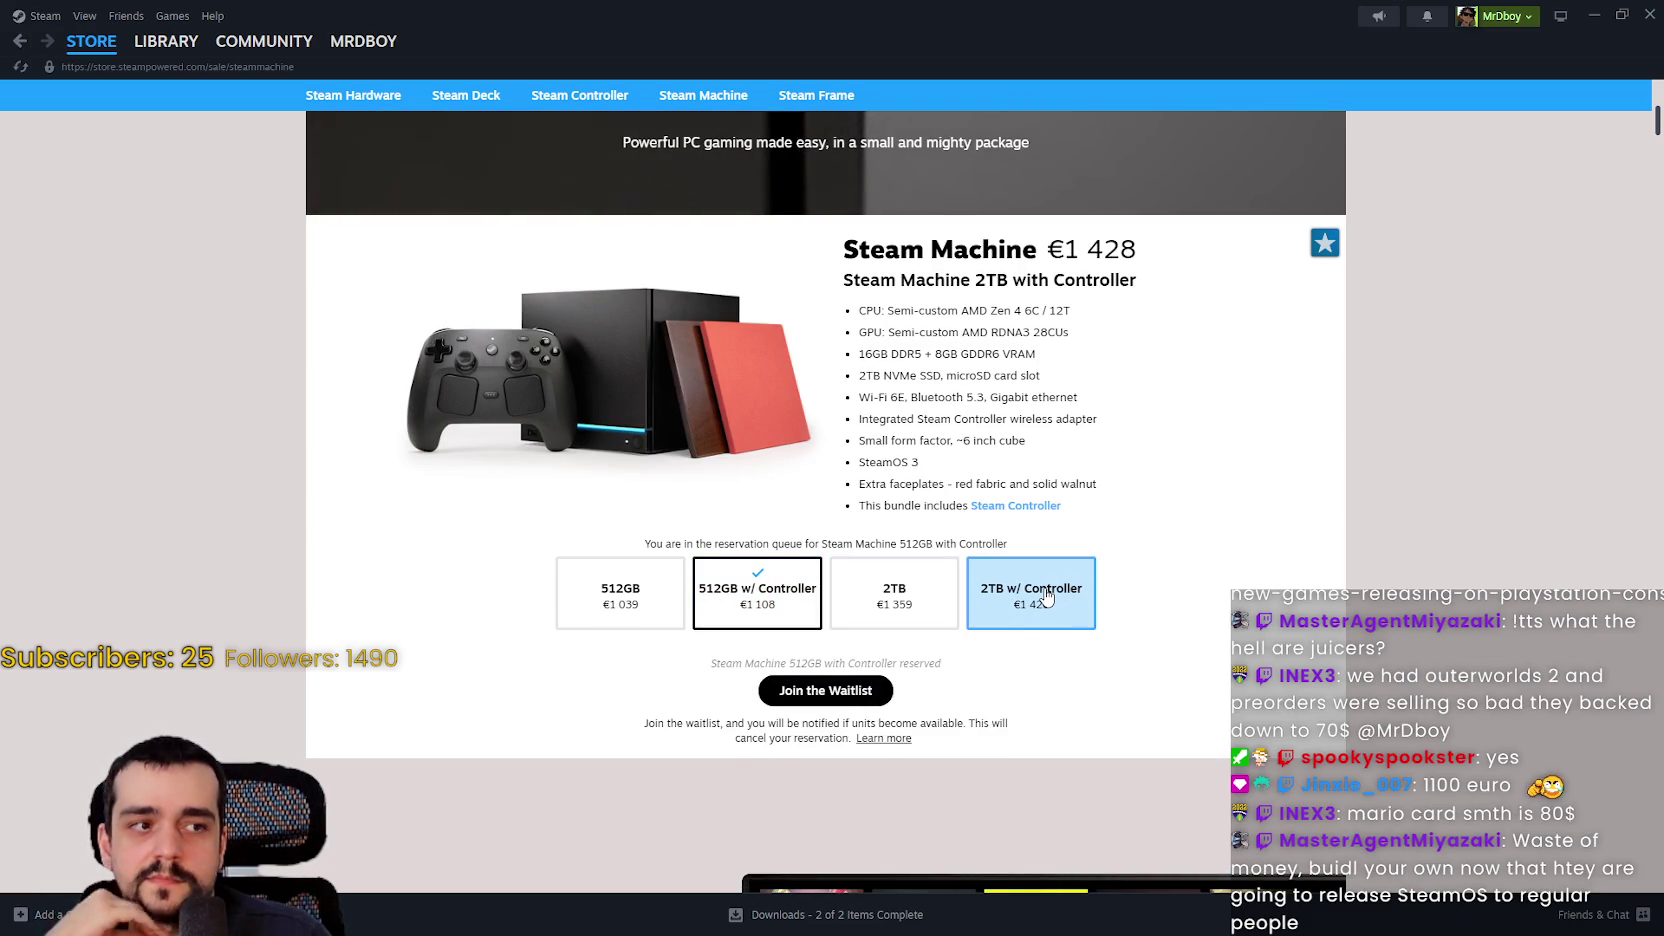
scroll(1045, 597, "up", 5)
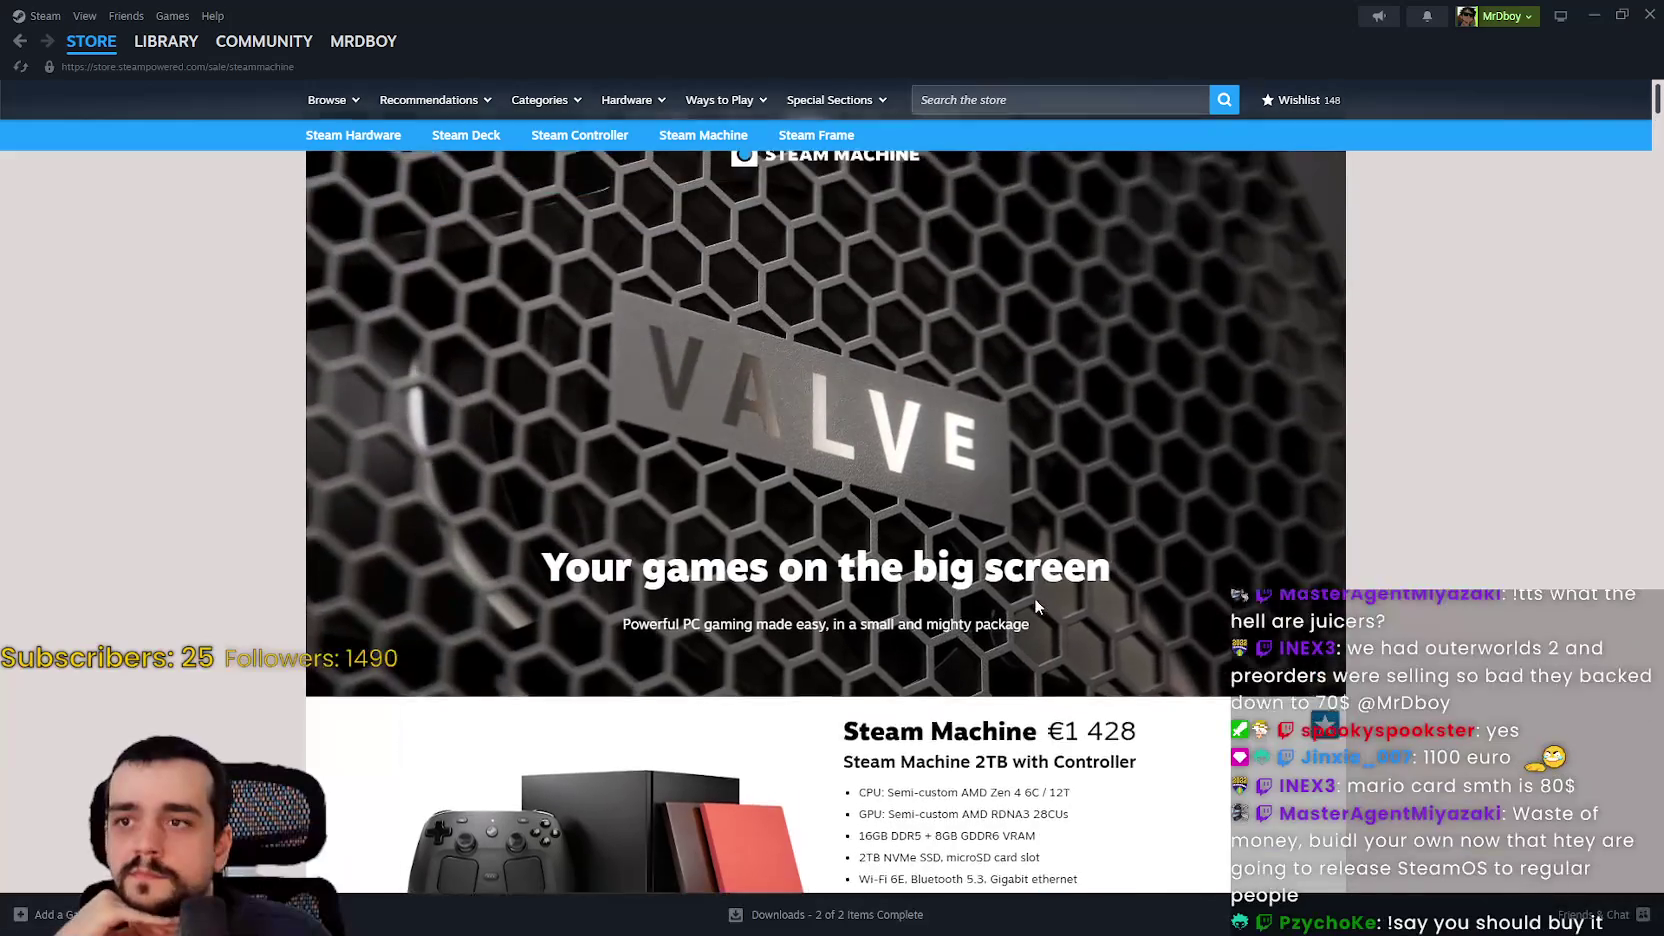
scroll(1039, 590, "down", 10)
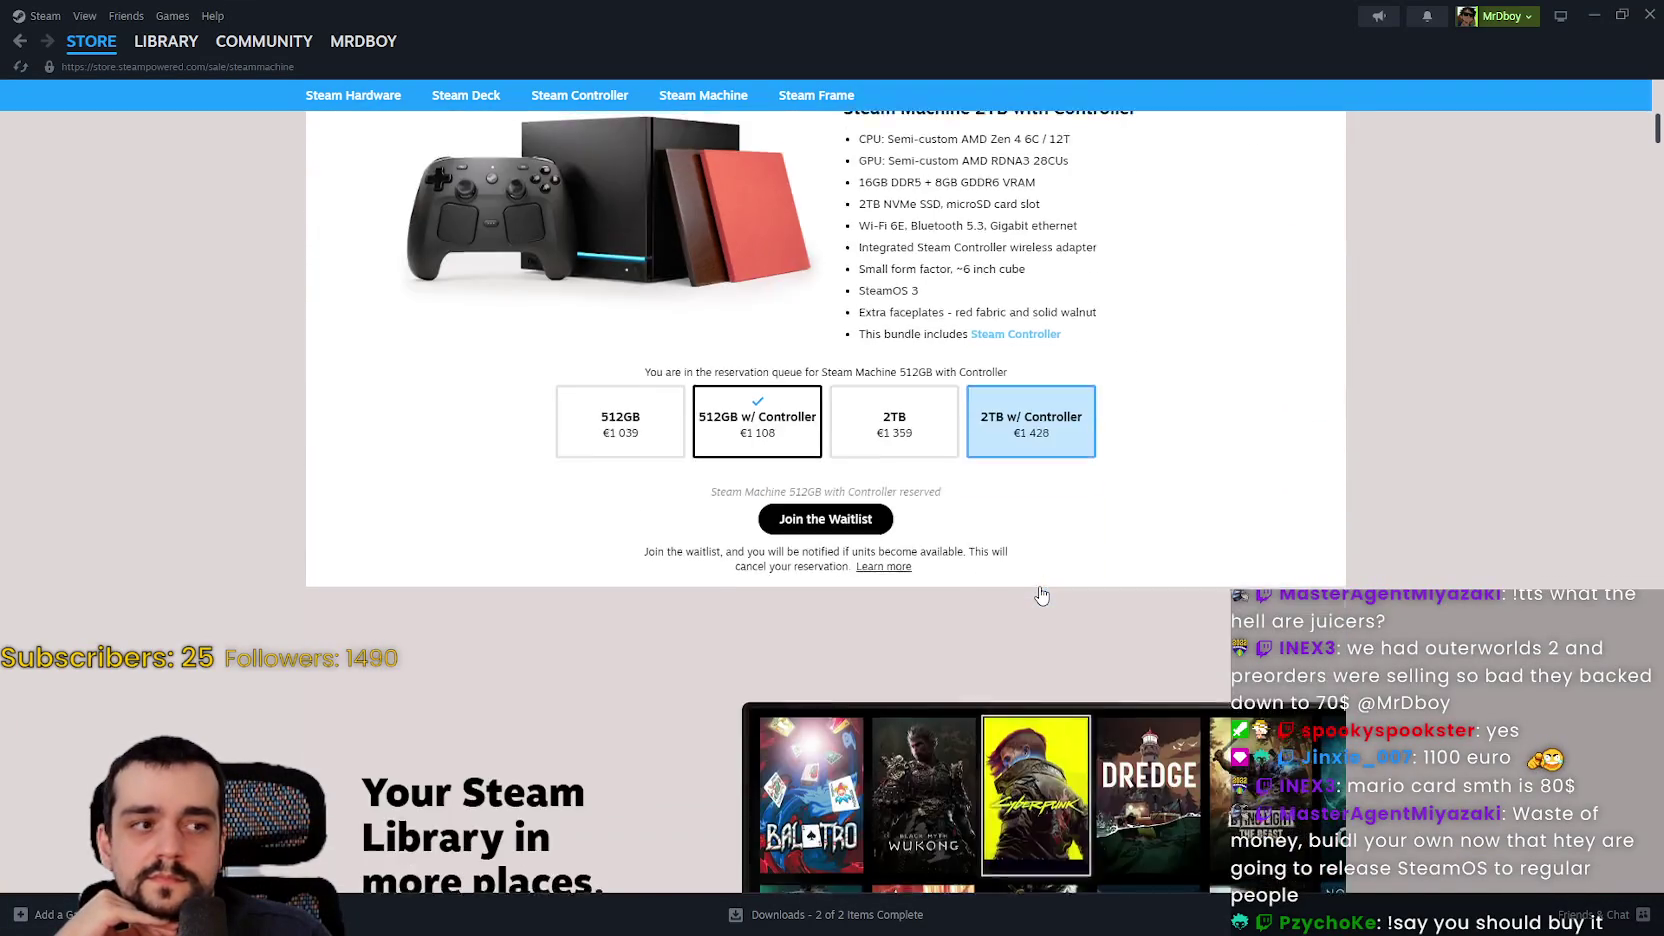
scroll(1030, 576, "up", 3)
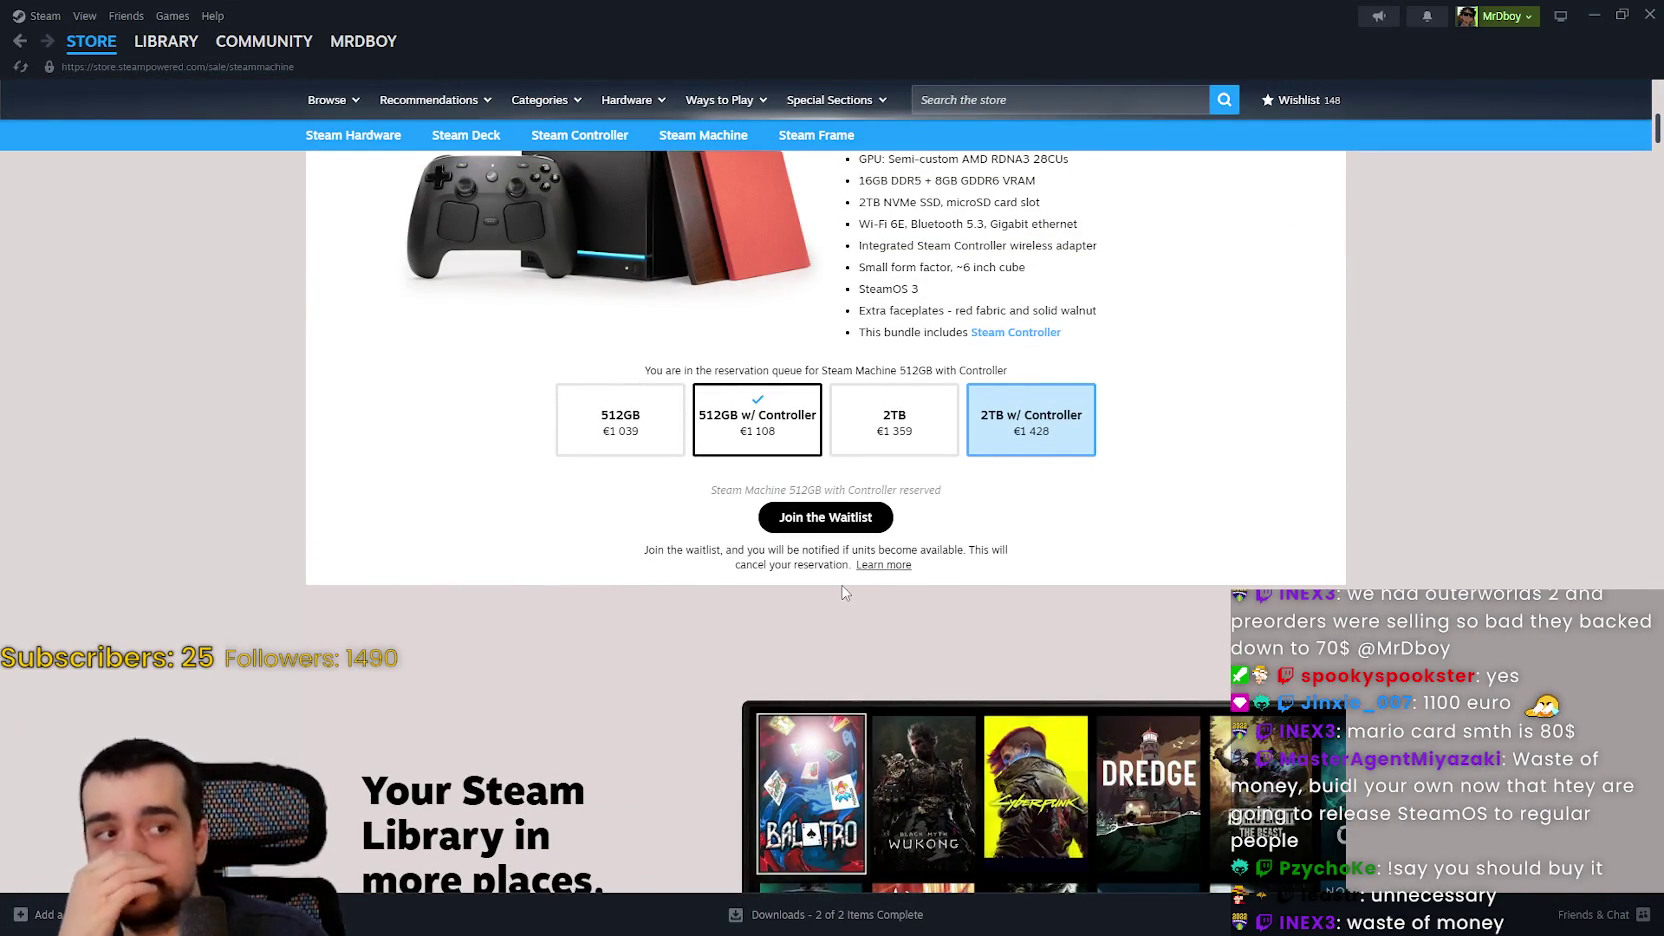
scroll(843, 592, "up", 7)
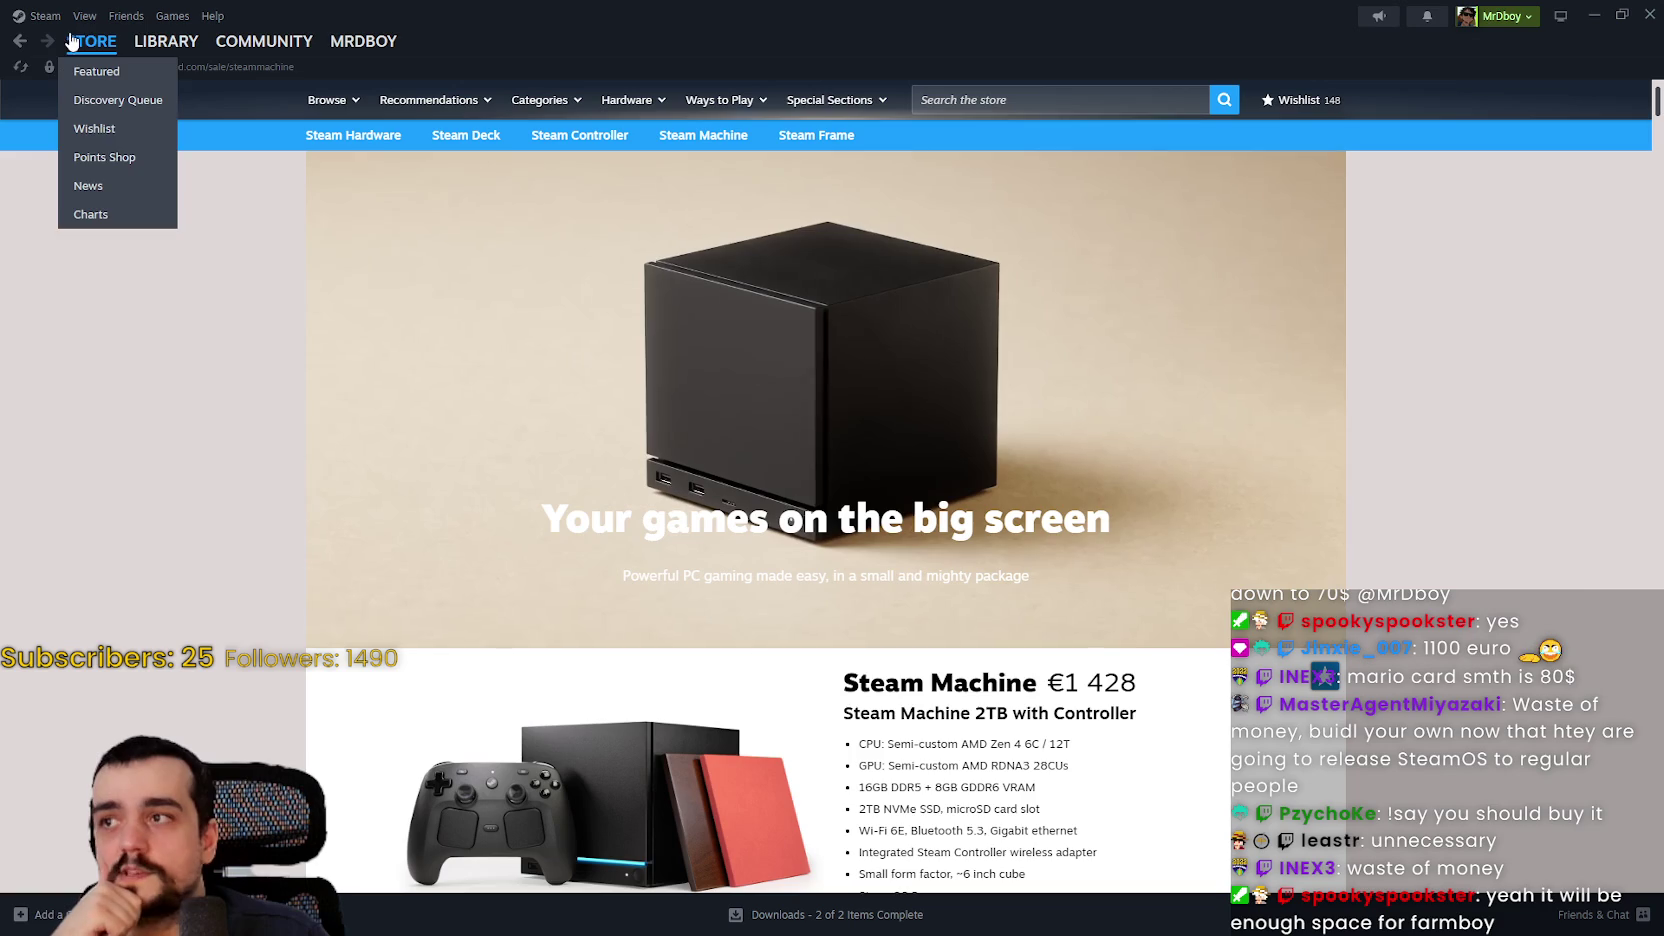
left_click(82, 42)
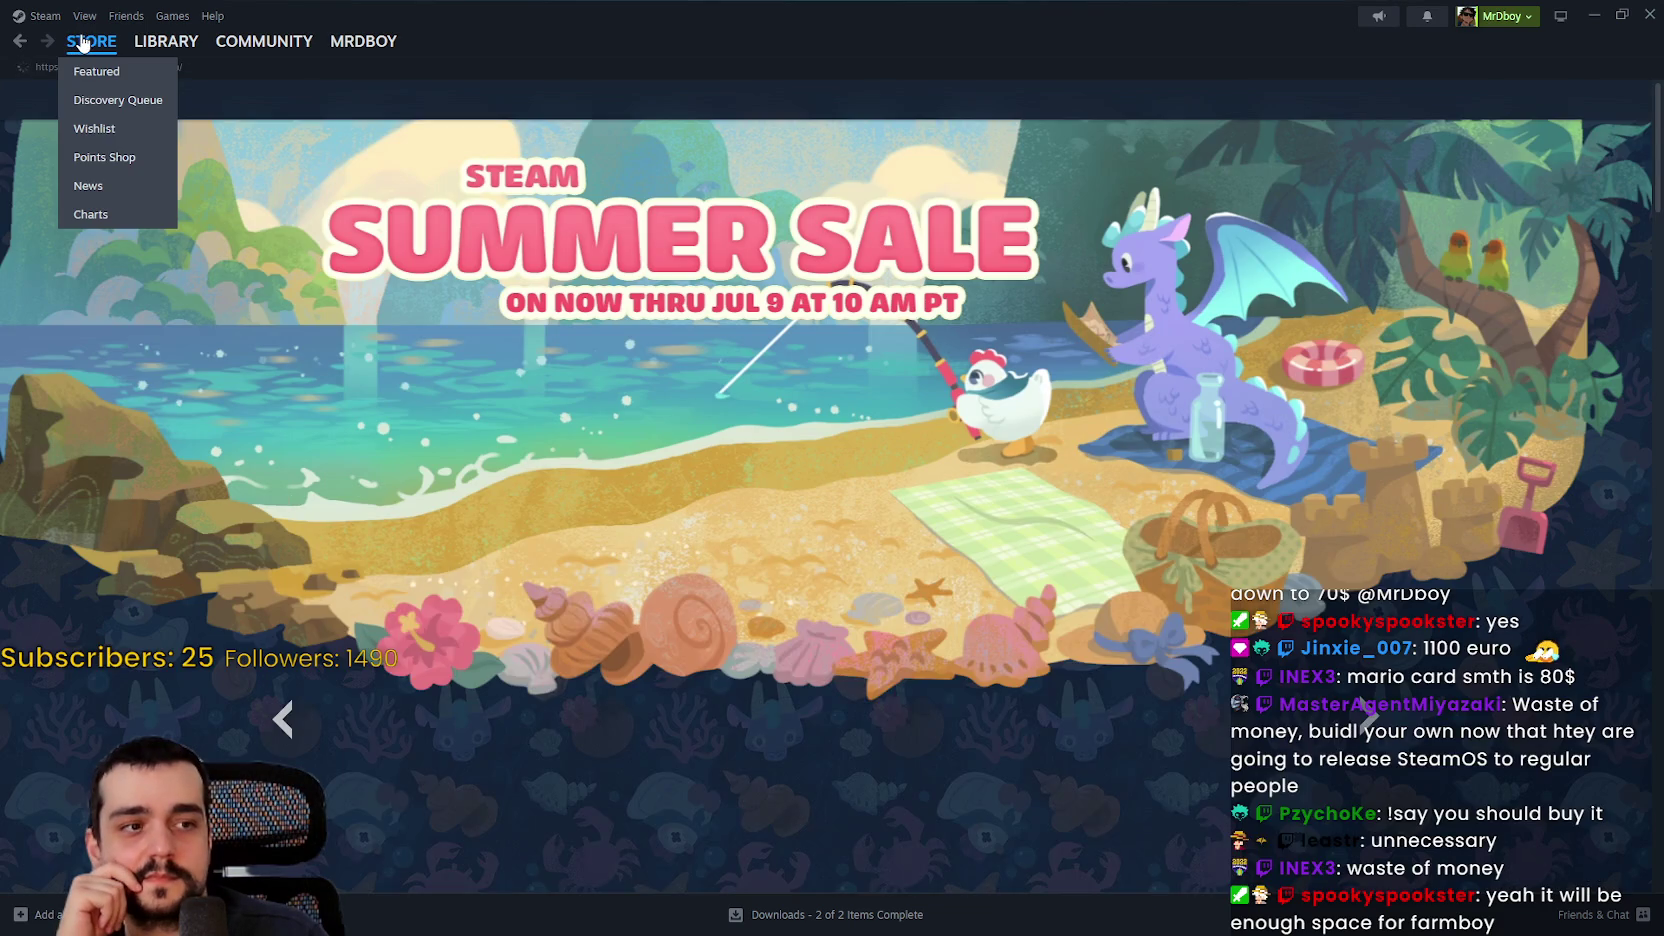
Step: Scroll the front page's game grid and open DEATH STRANDING 2: ON THE BEACH
left_click(958, 97)
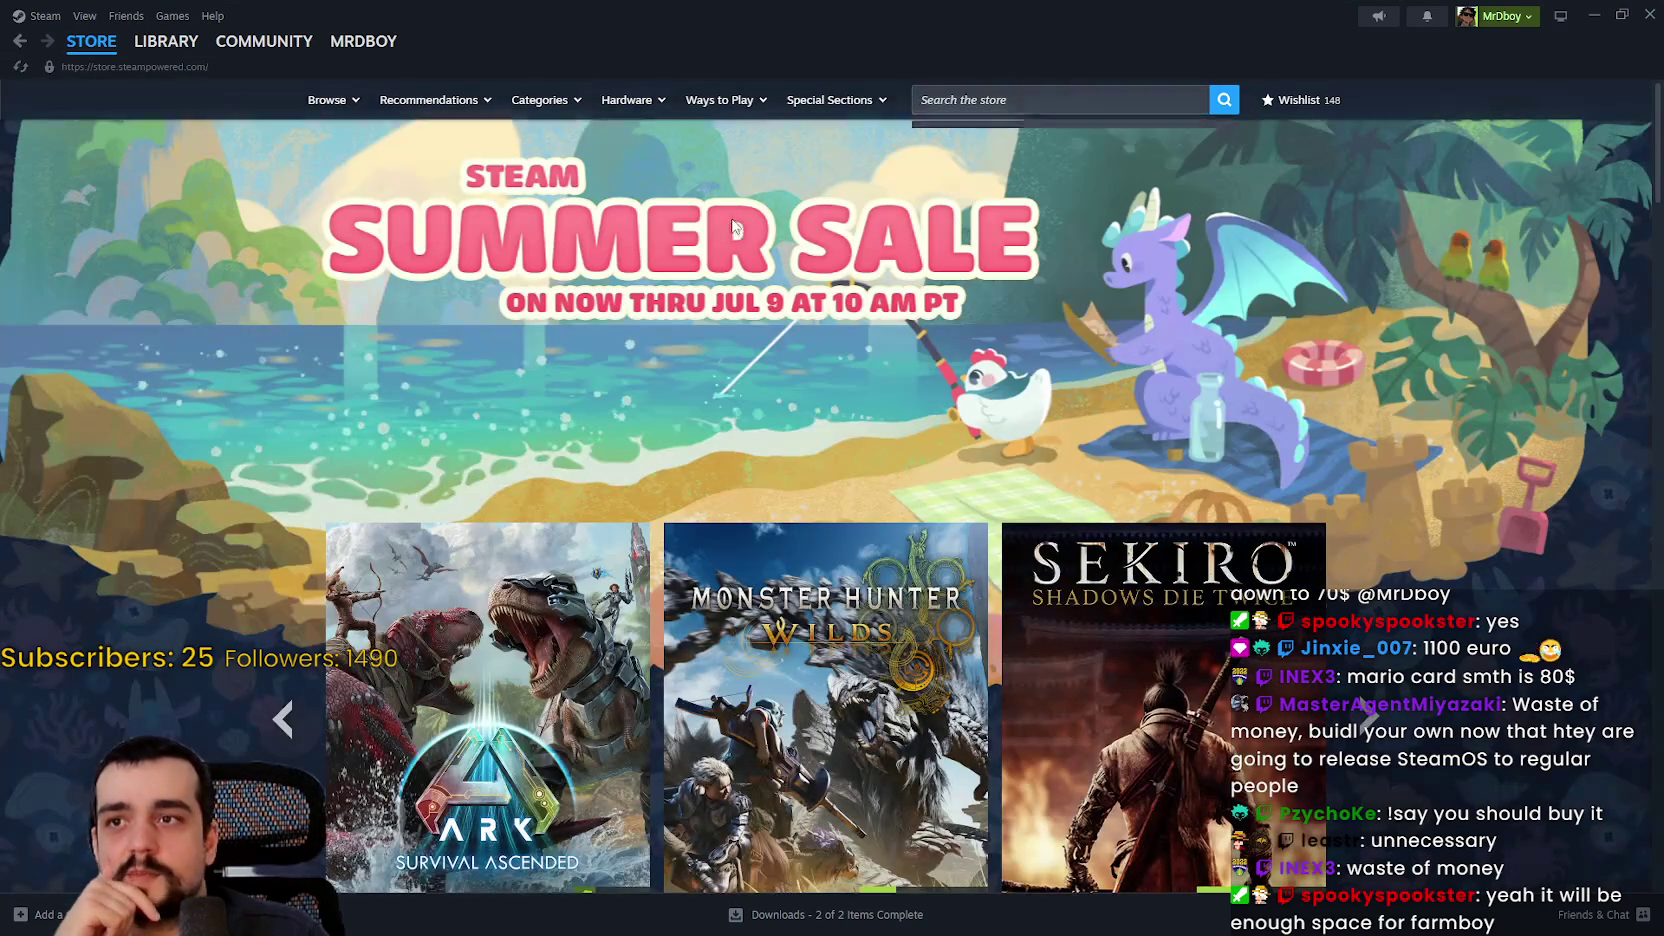
scroll(745, 284, "down", 4)
scroll(744, 283, "down", 7)
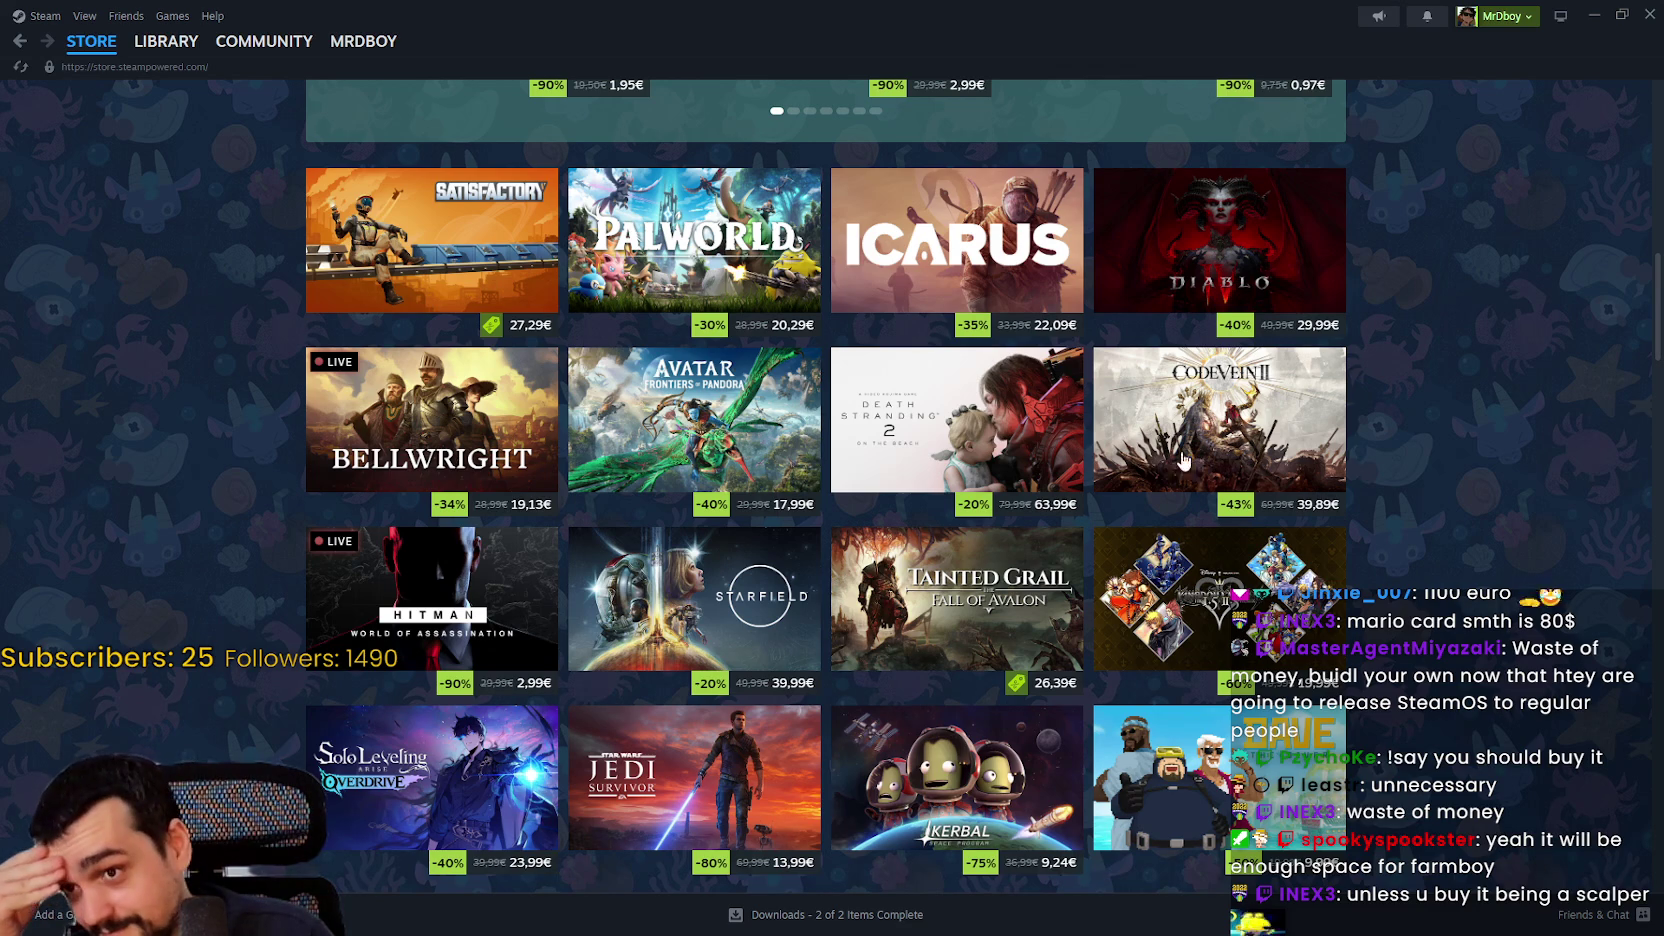
left_click(1021, 395)
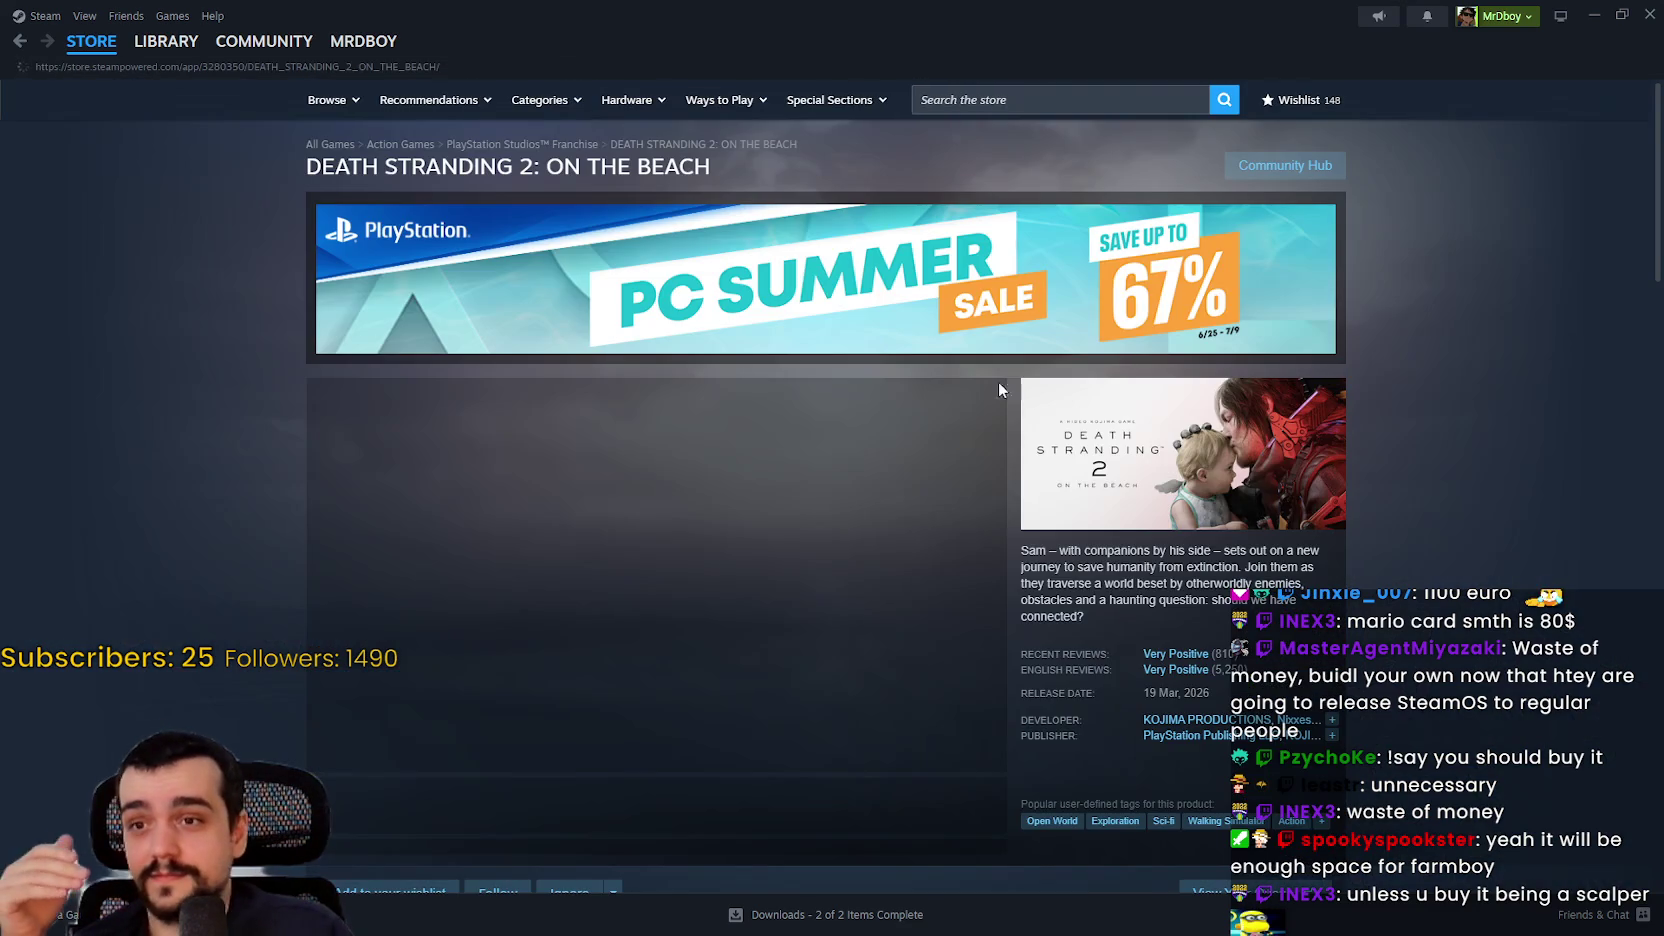
Step: Click through the DEATH STRANDING 2 screenshots, including the last one and a battle scene
scroll(812, 566, "down", 4)
left_click(669, 380)
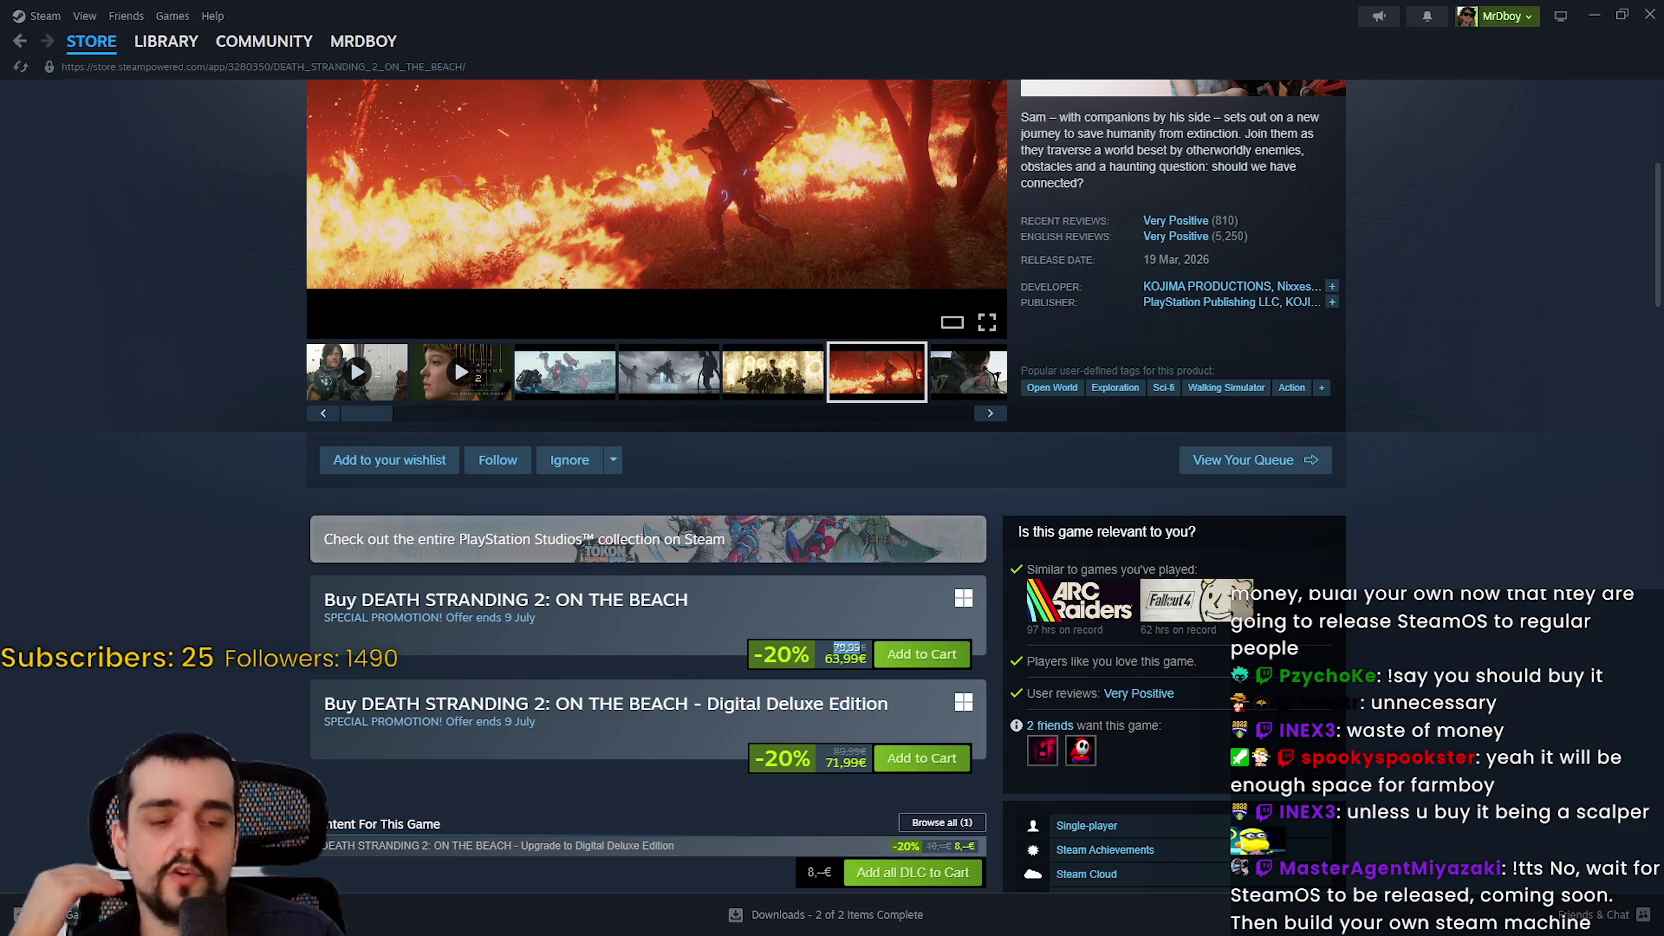
scroll(714, 543, "up", 3)
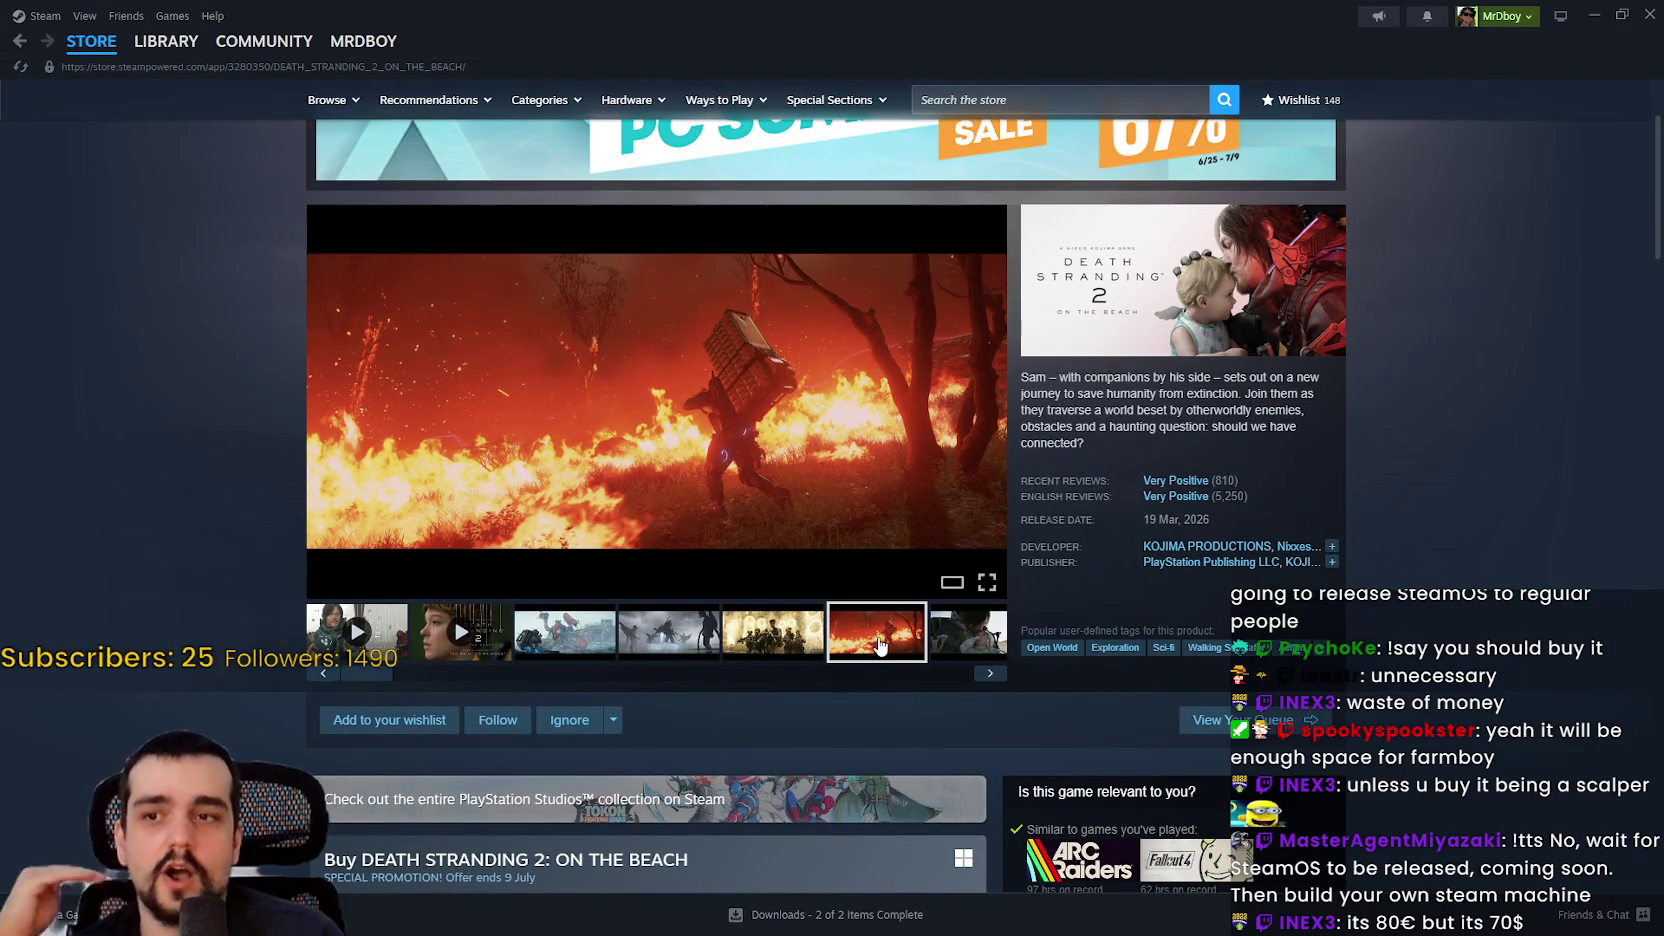
left_click(985, 640)
left_click(640, 645)
Step: Scroll down to the purchase options and back up, then return to the store front
scroll(814, 673, "down", 3)
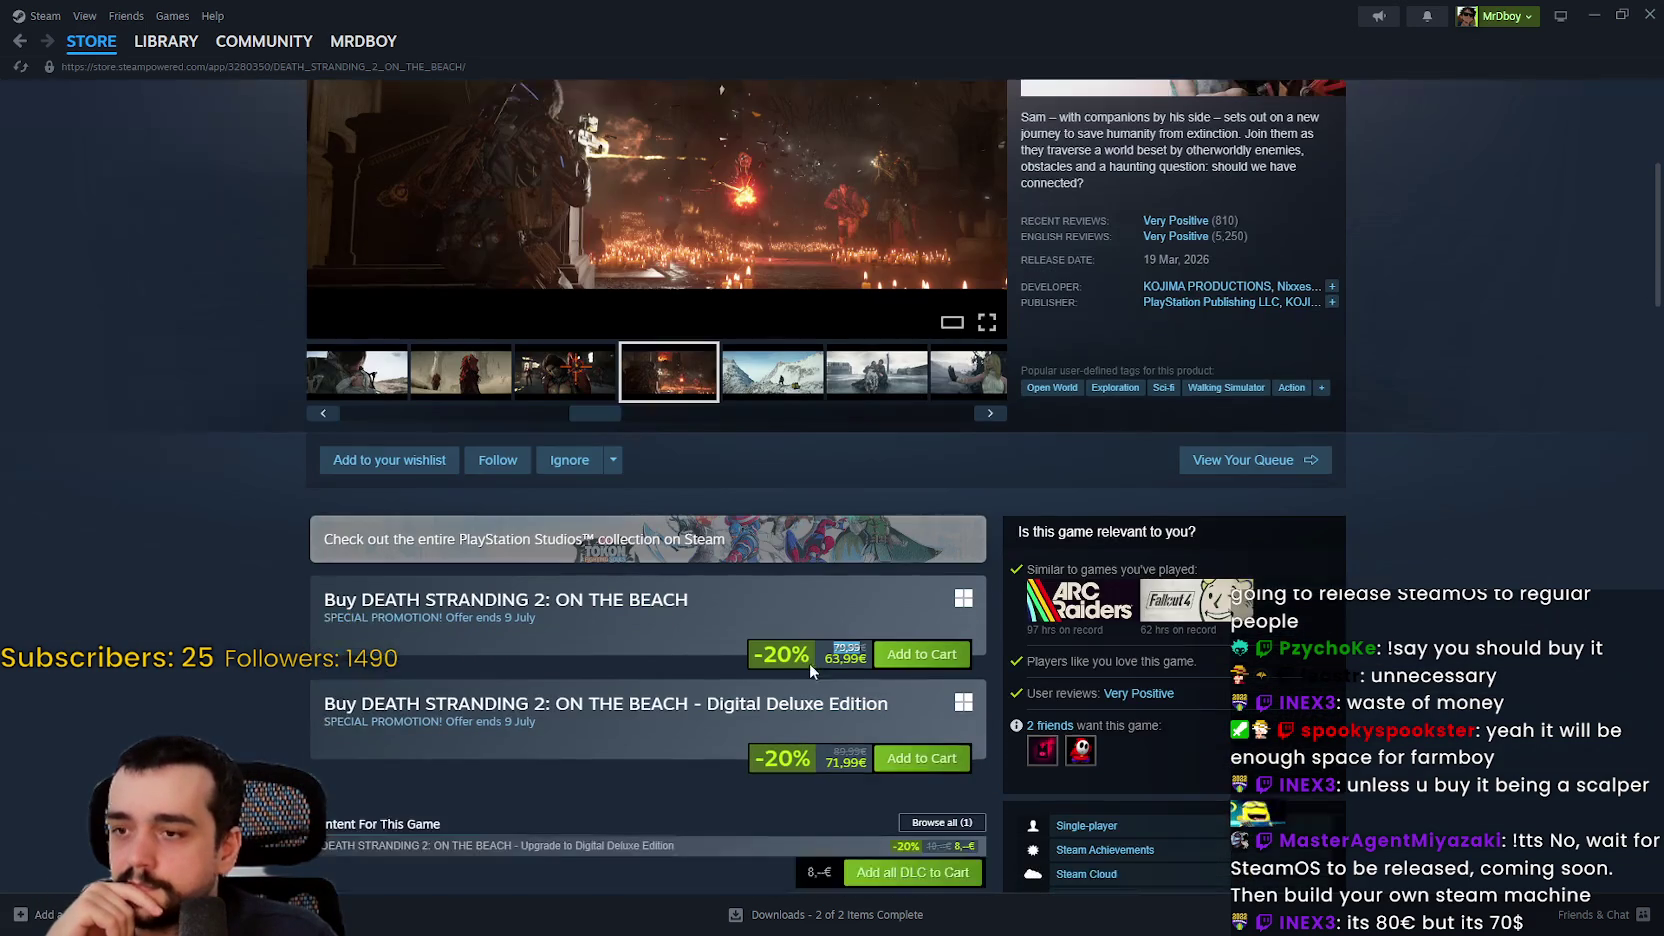
scroll(806, 660, "down", 2)
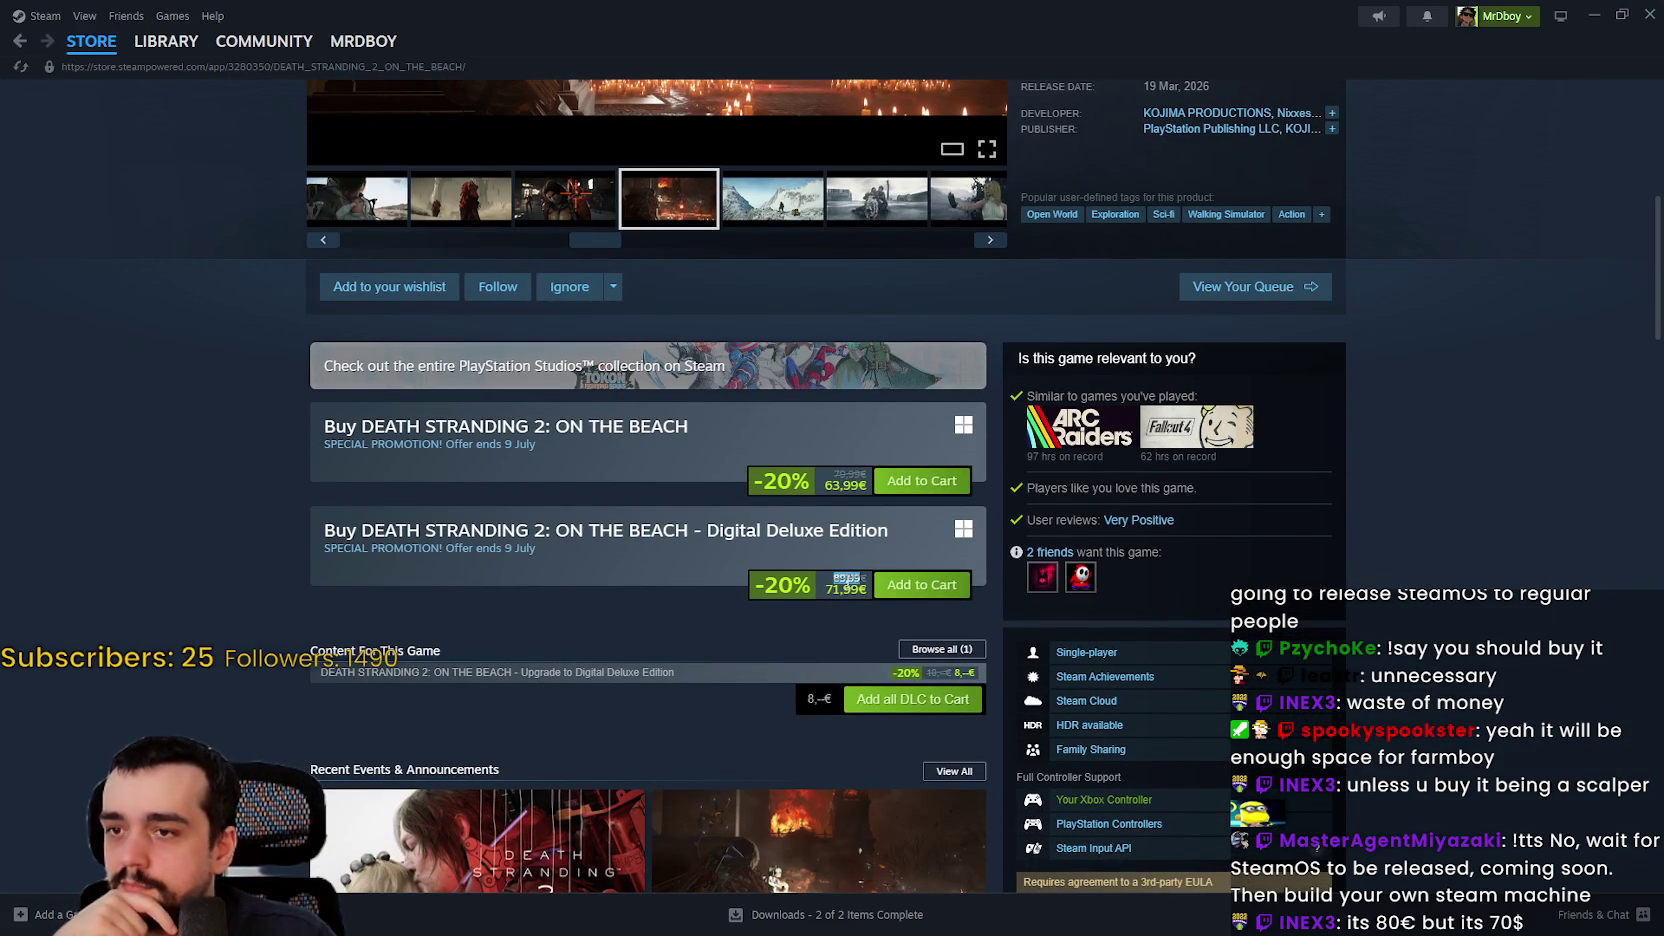
scroll(708, 658, "up", 7)
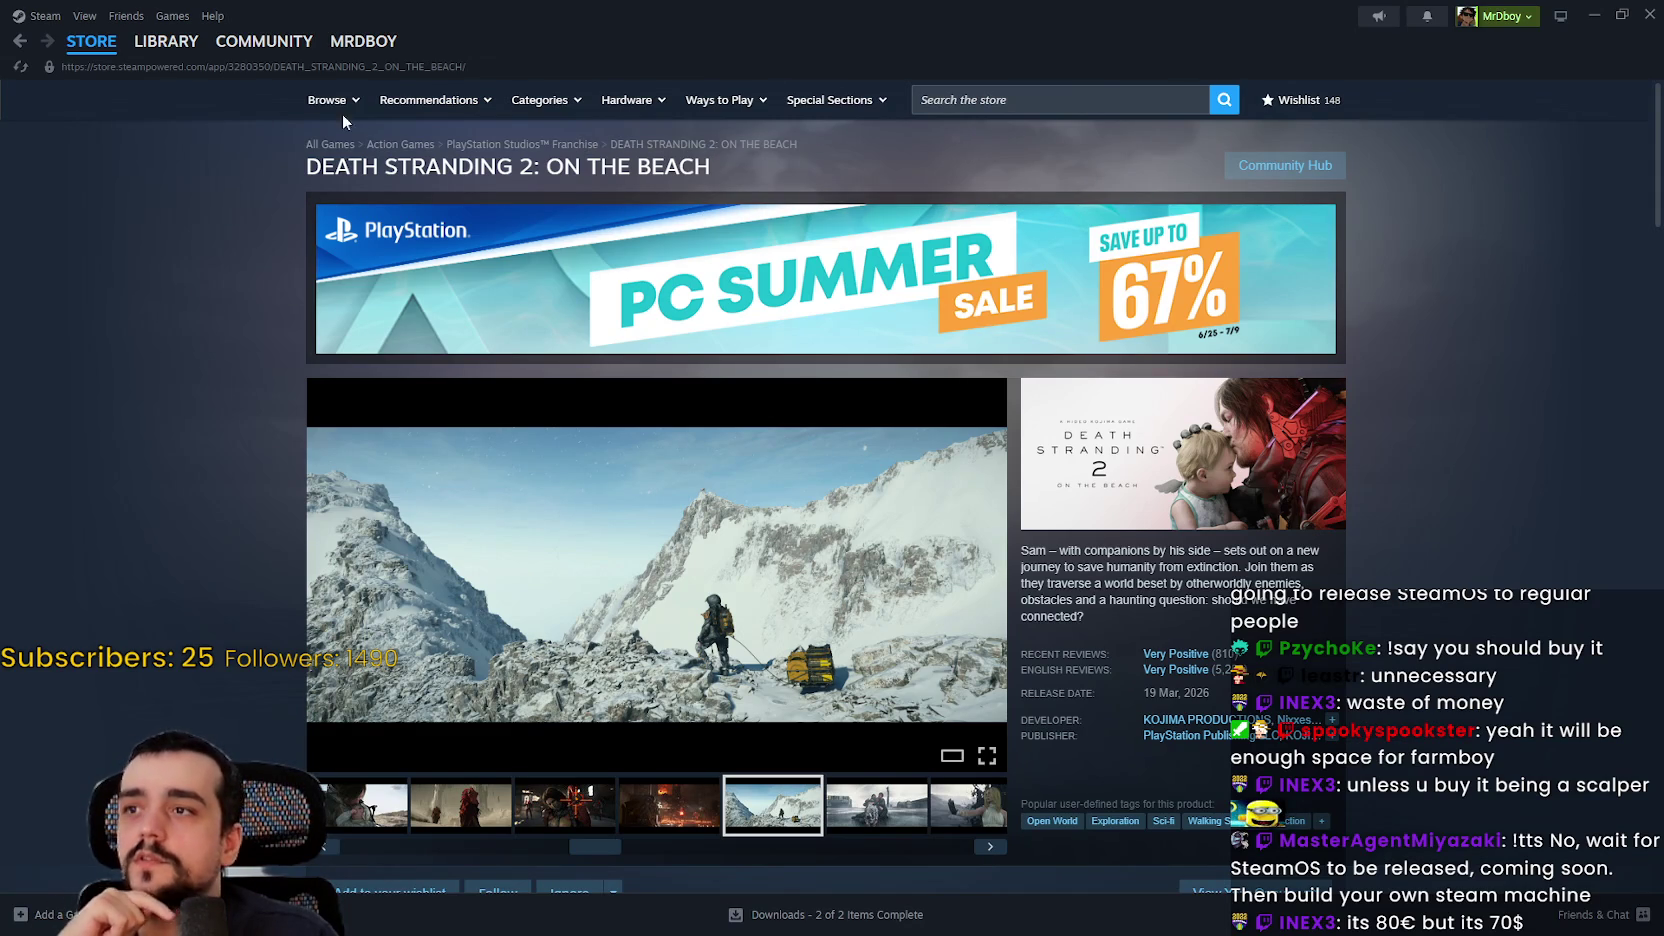
left_click(20, 41)
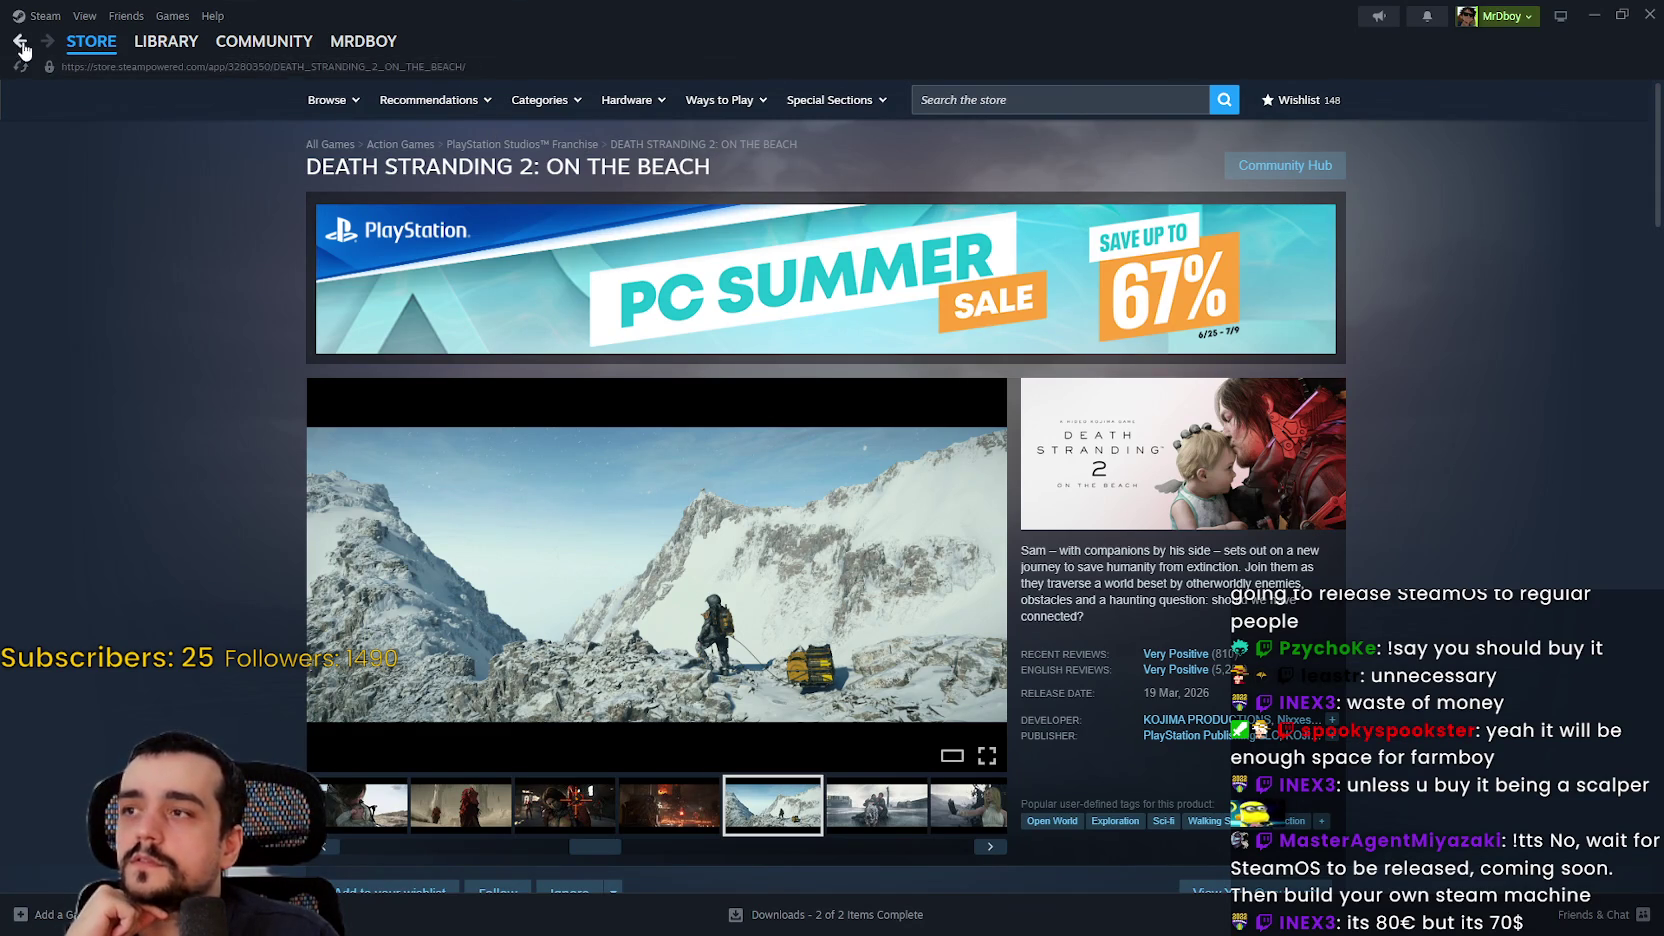
Step: Scroll to the Top Sellers row and open the full list, led by Steam Machine at 1 039,00€
scroll(1504, 513, "down", 20)
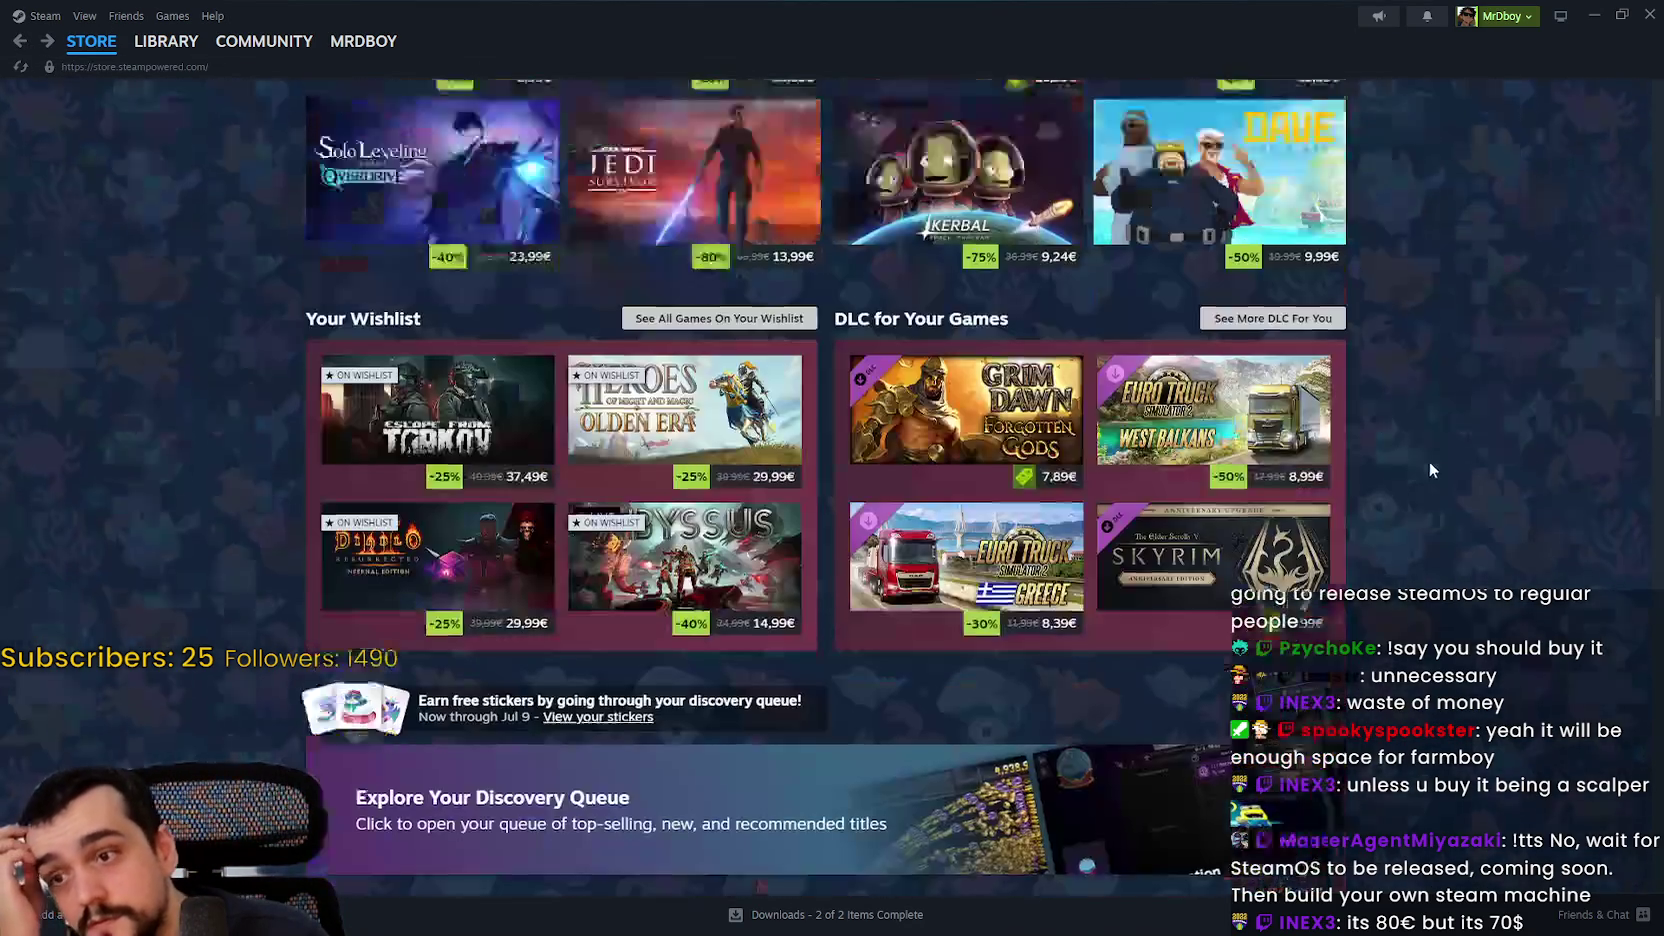
scroll(688, 587, "down", 15)
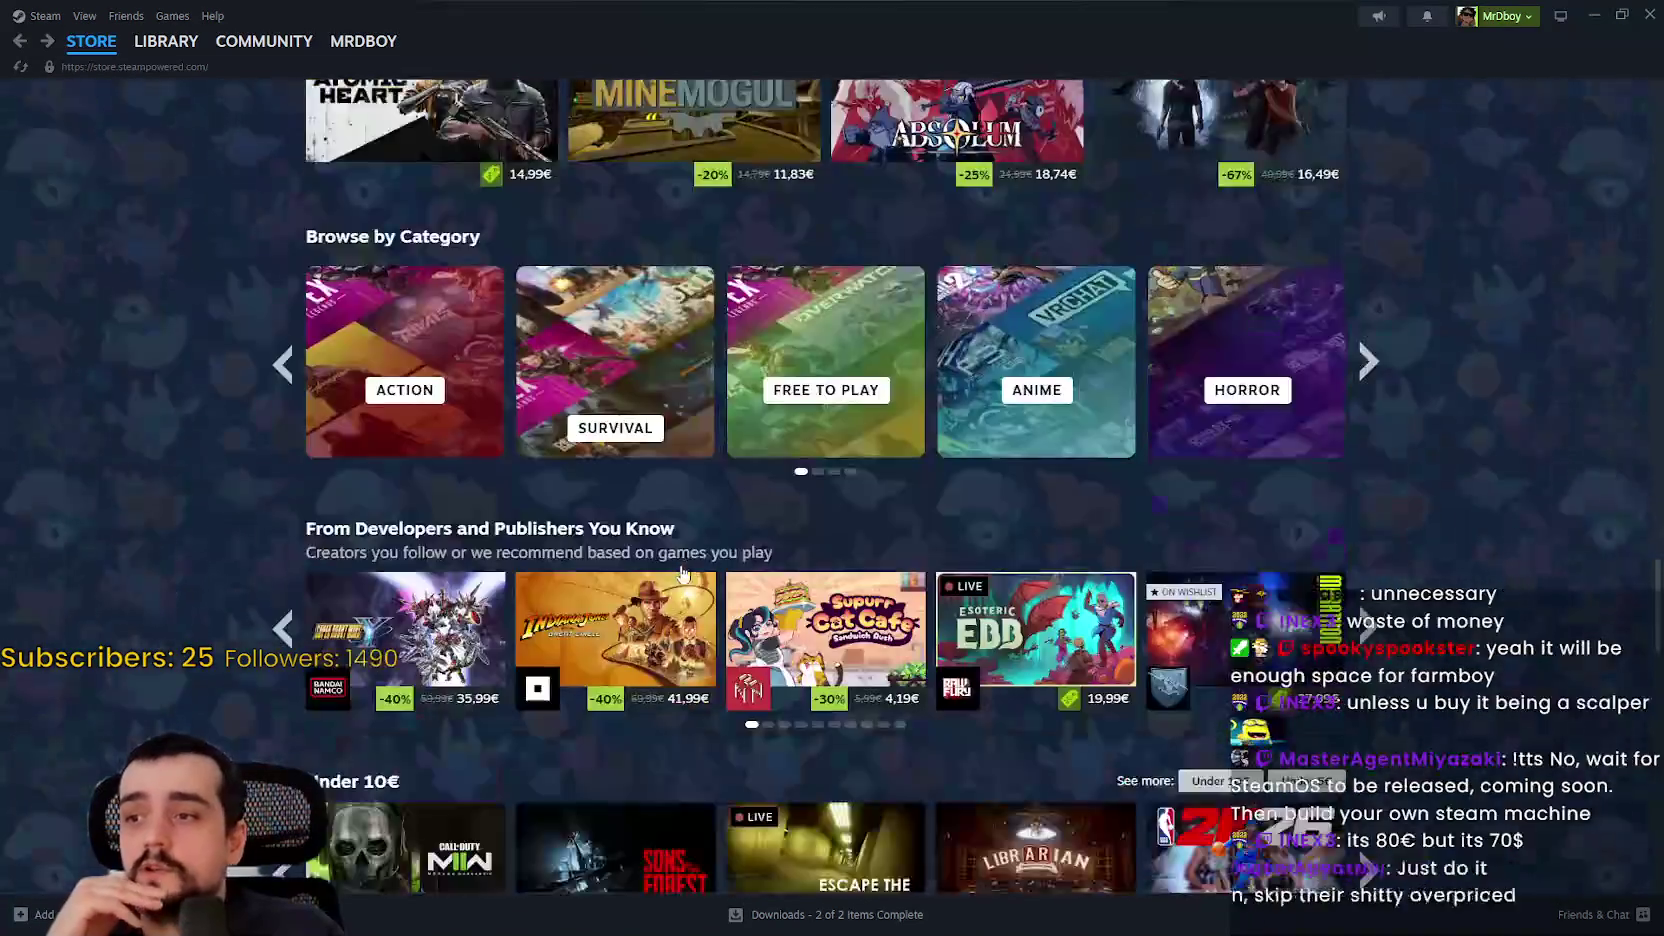
scroll(769, 556, "down", 5)
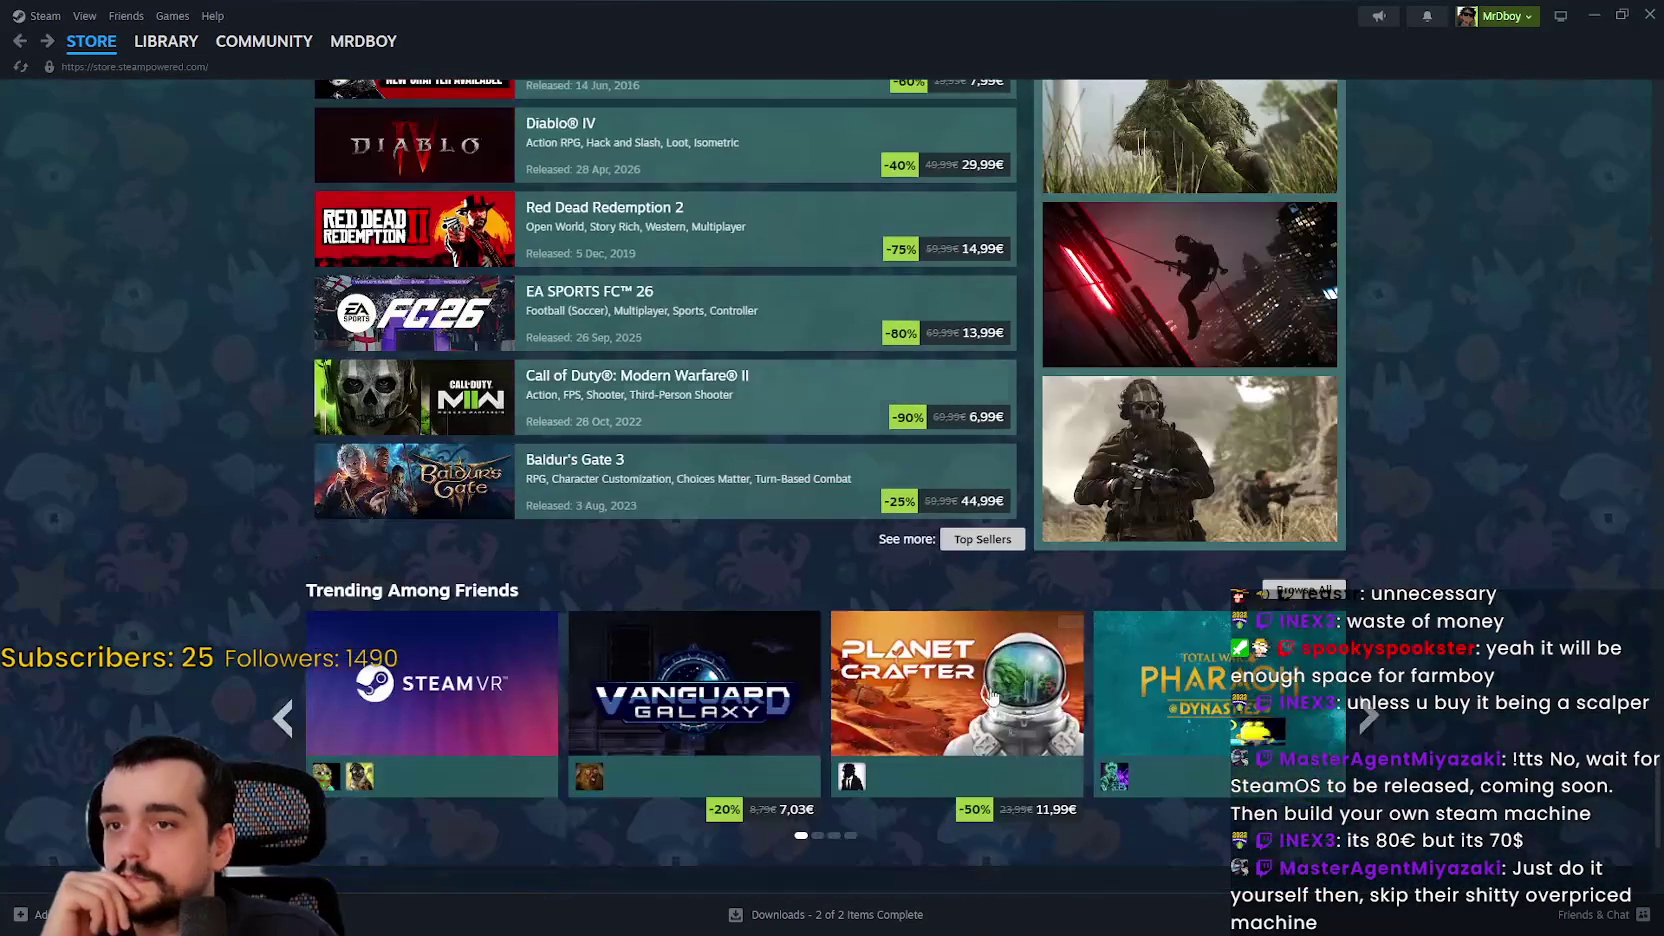
left_click(980, 541)
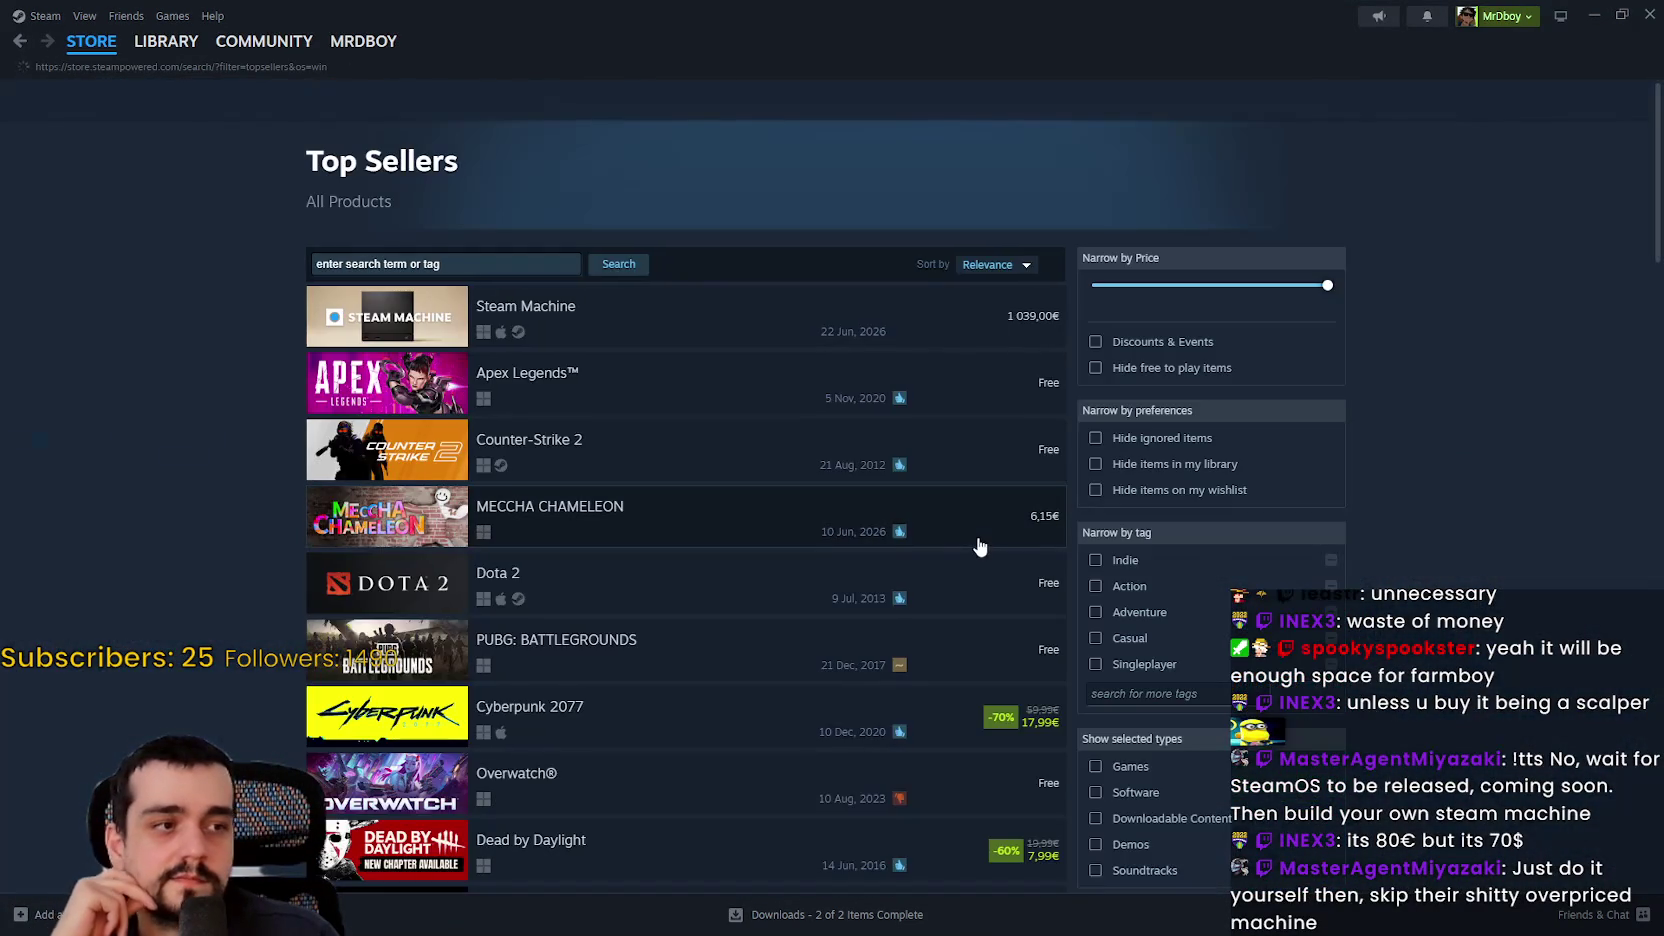
scroll(769, 509, "down", 2)
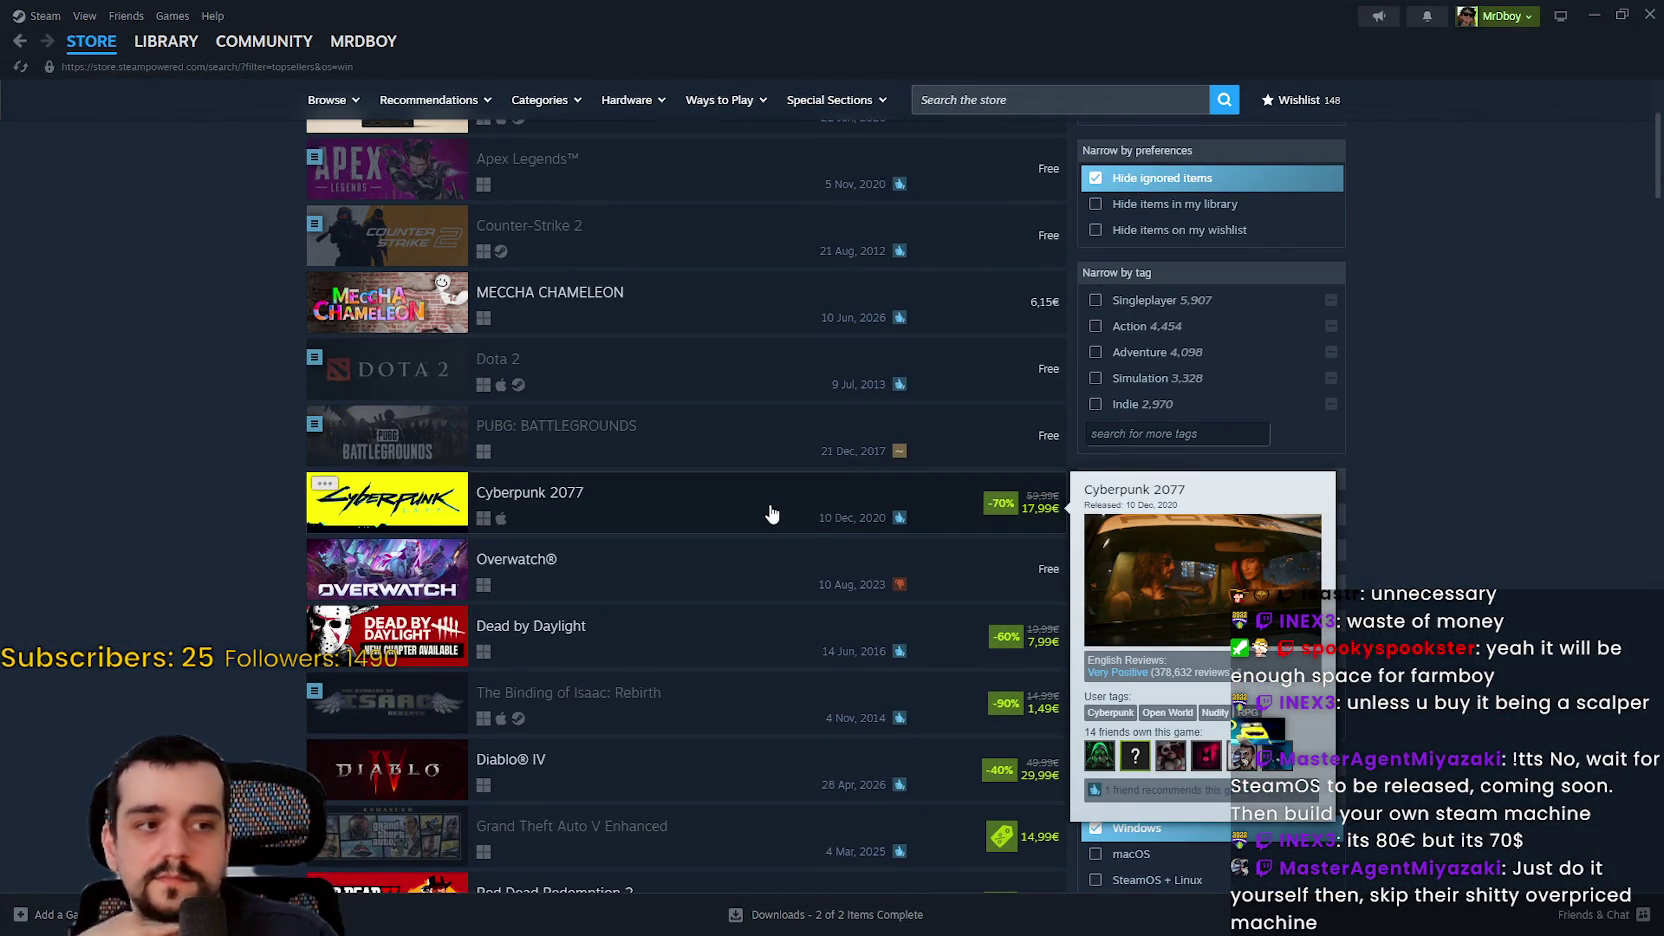
scroll(947, 527, "up", 3)
scroll(676, 308, "down", 4)
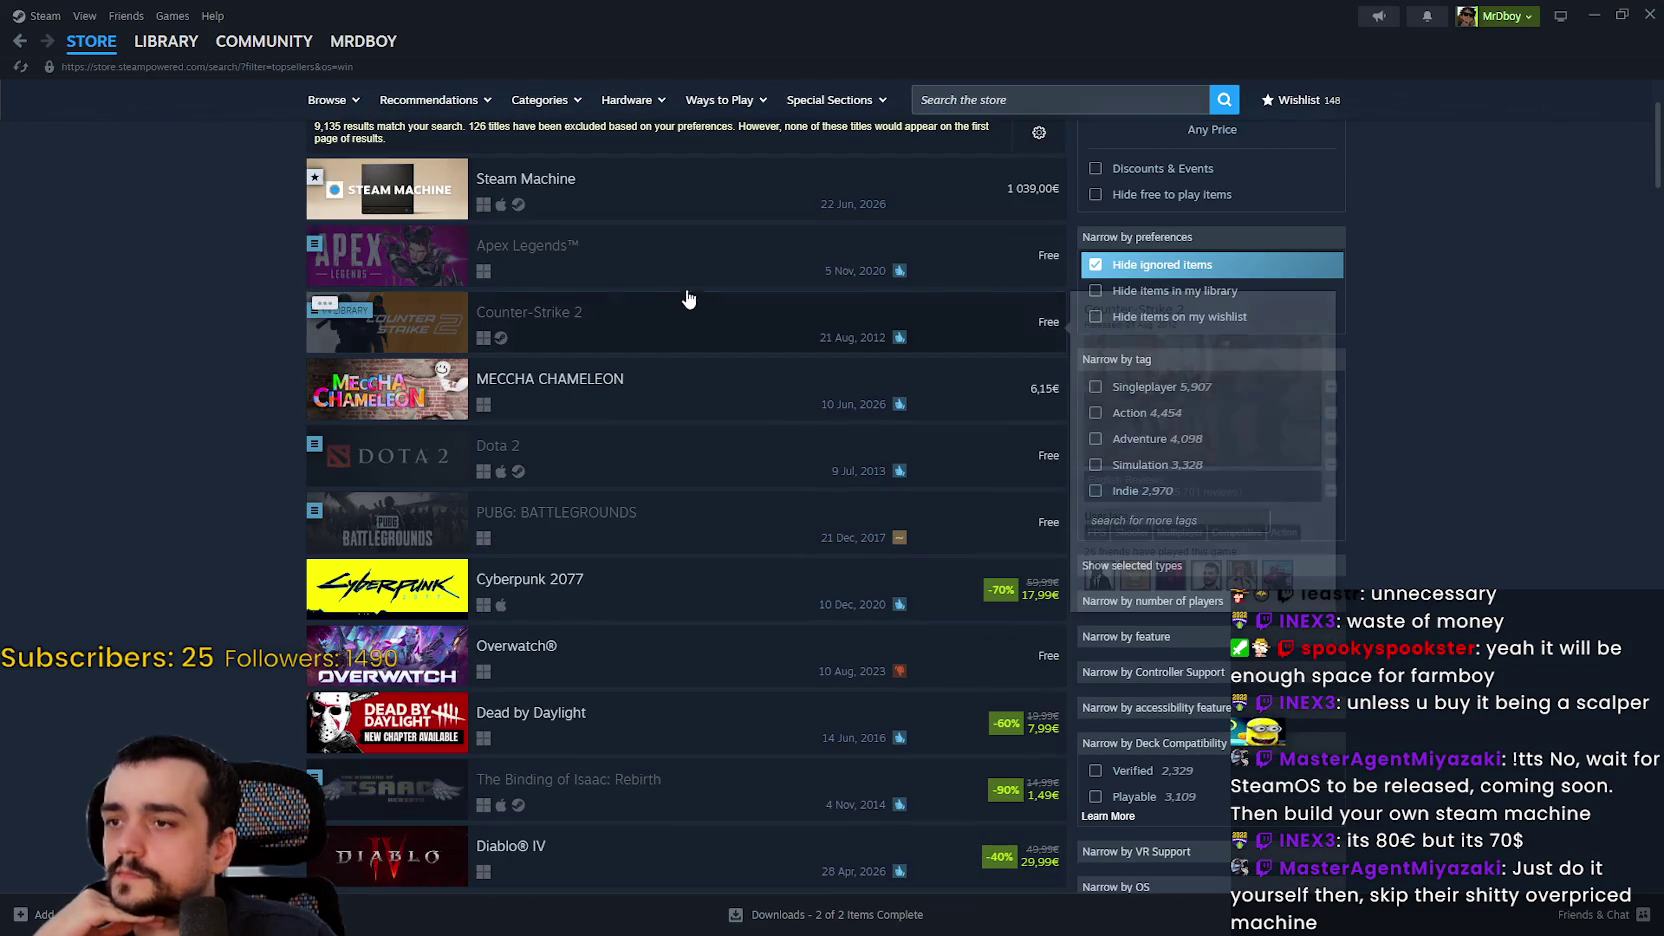
mouse_move(752, 414)
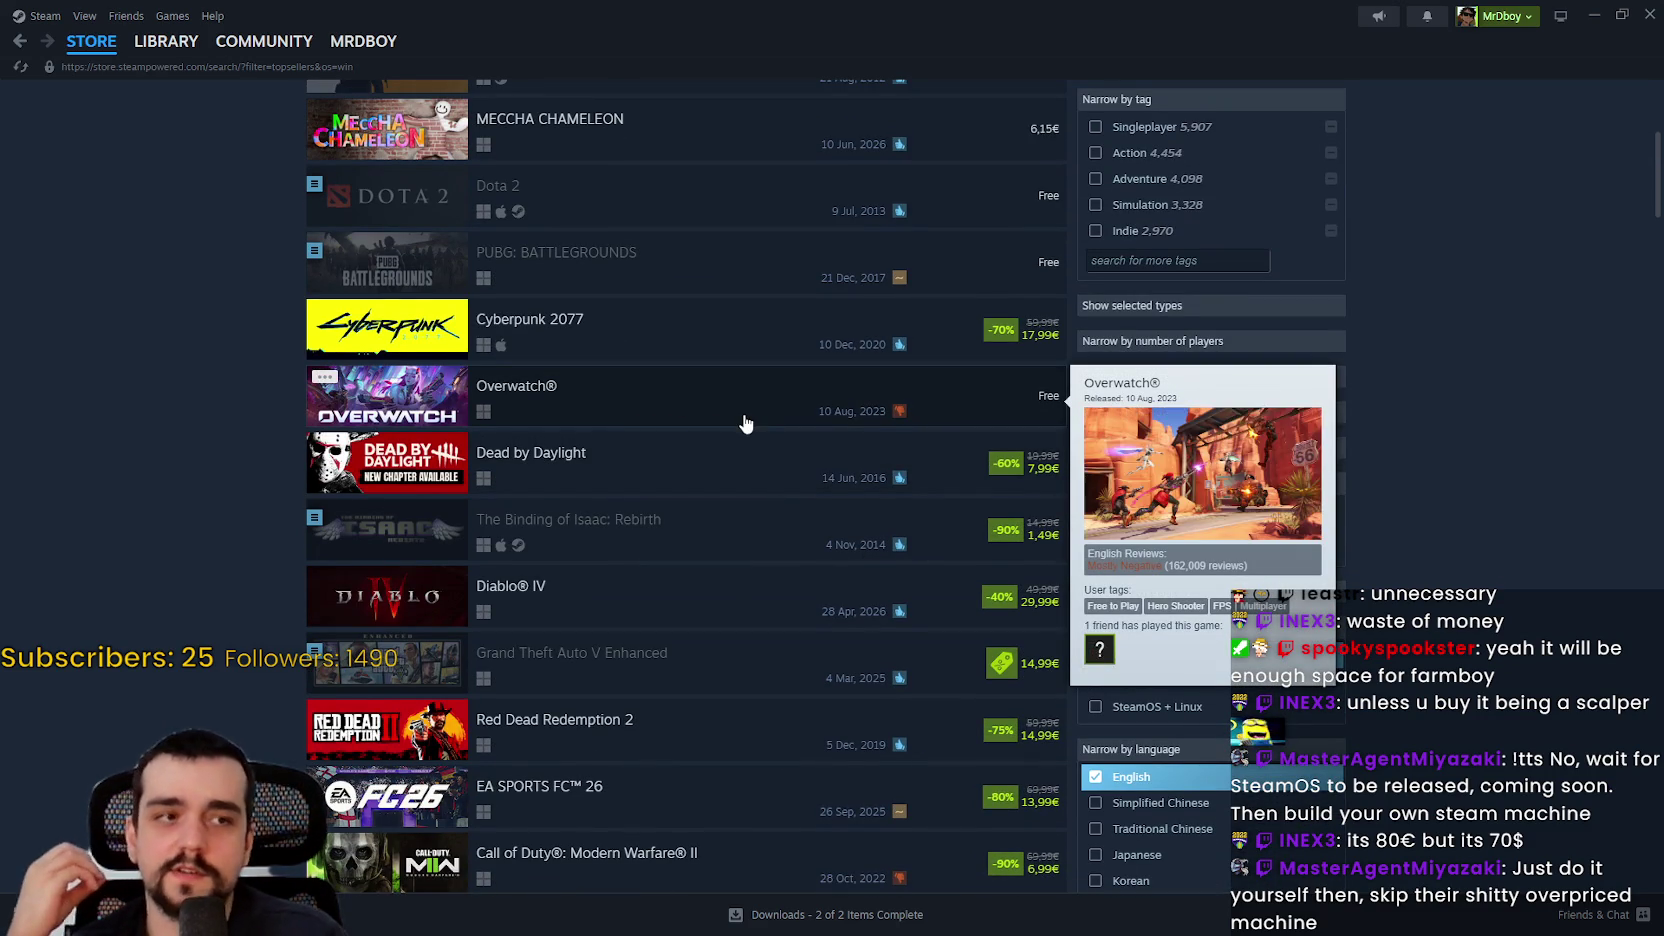
scroll(1557, 692, "down", 2)
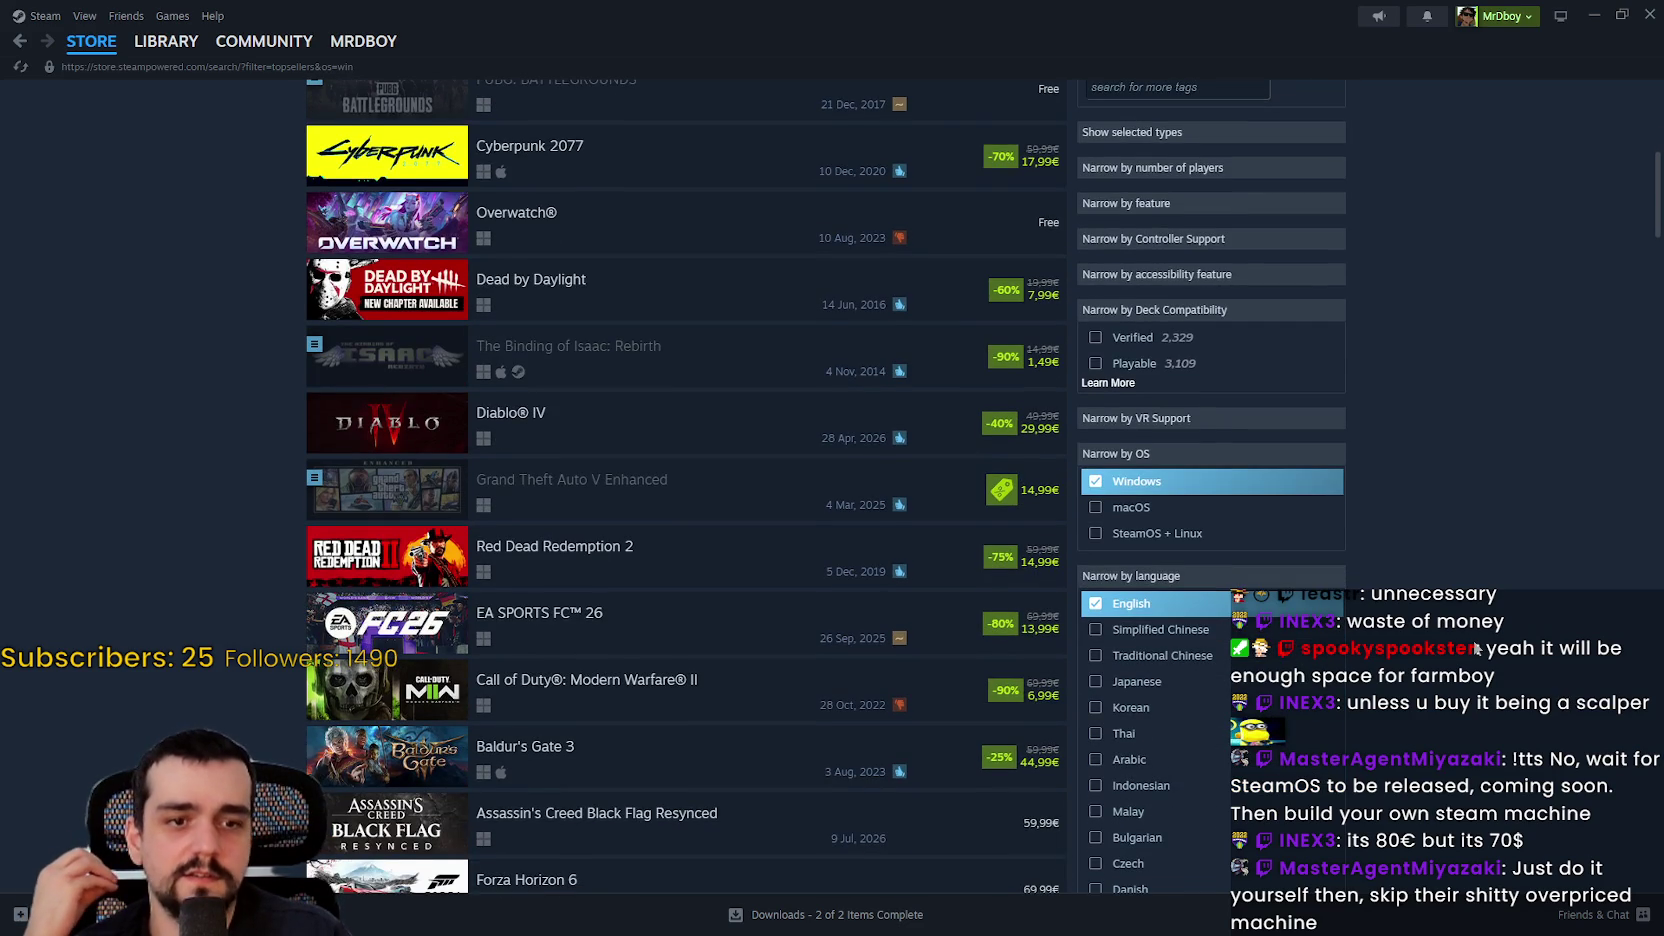
scroll(1476, 648, "down", 2)
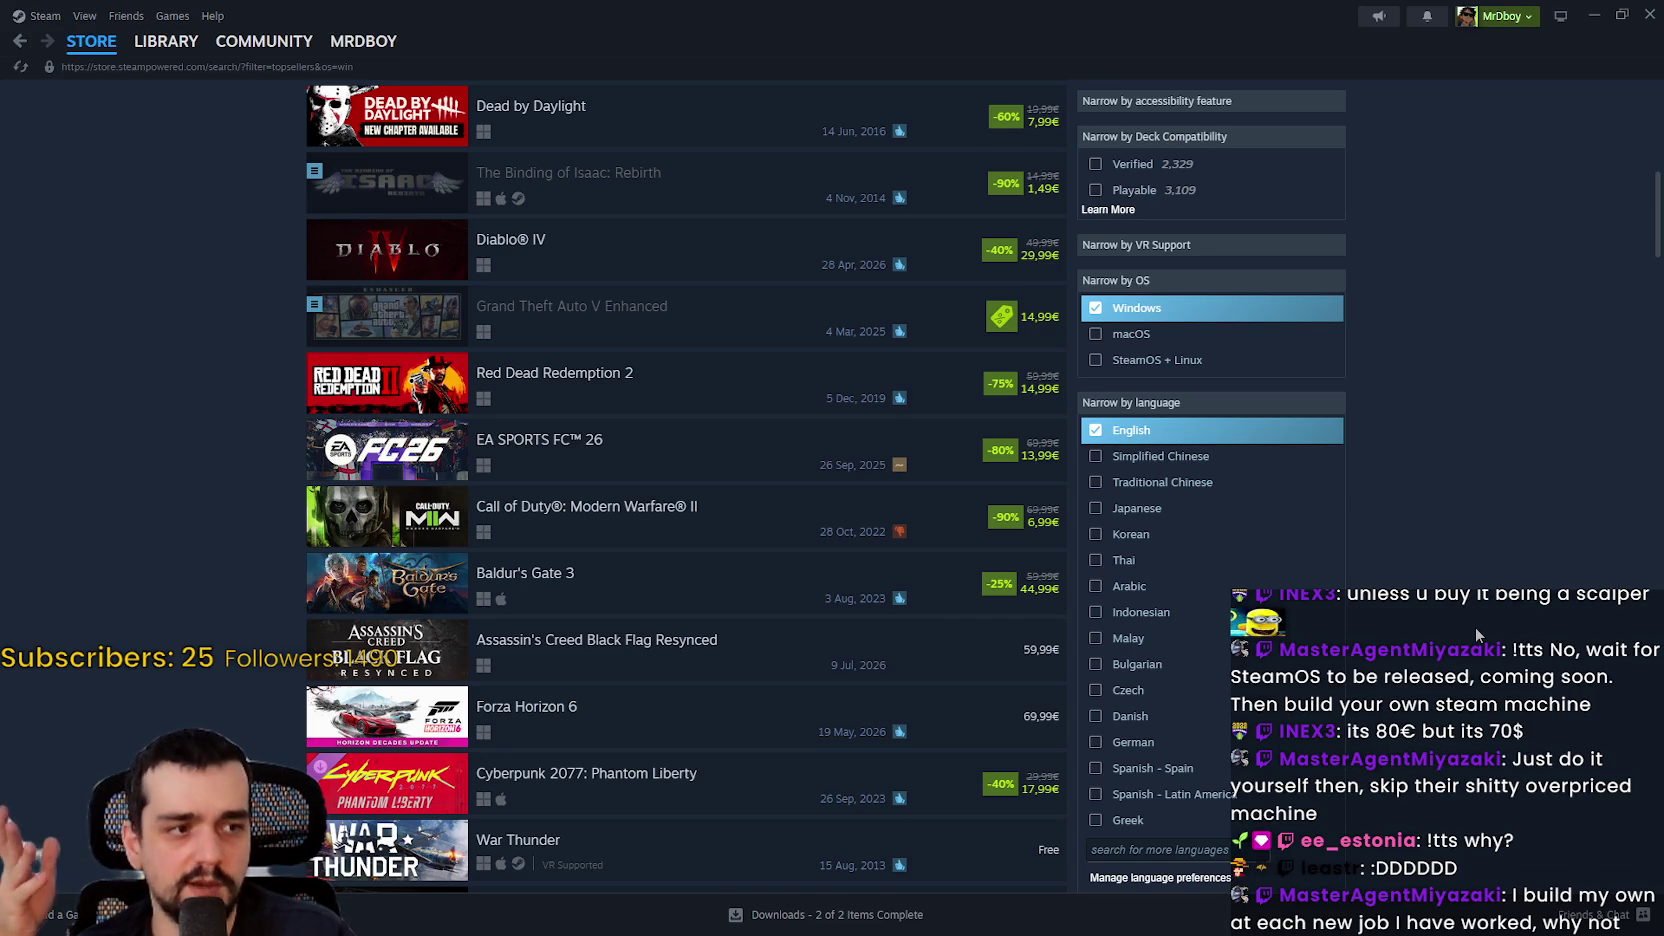
scroll(1476, 627, "down", 2)
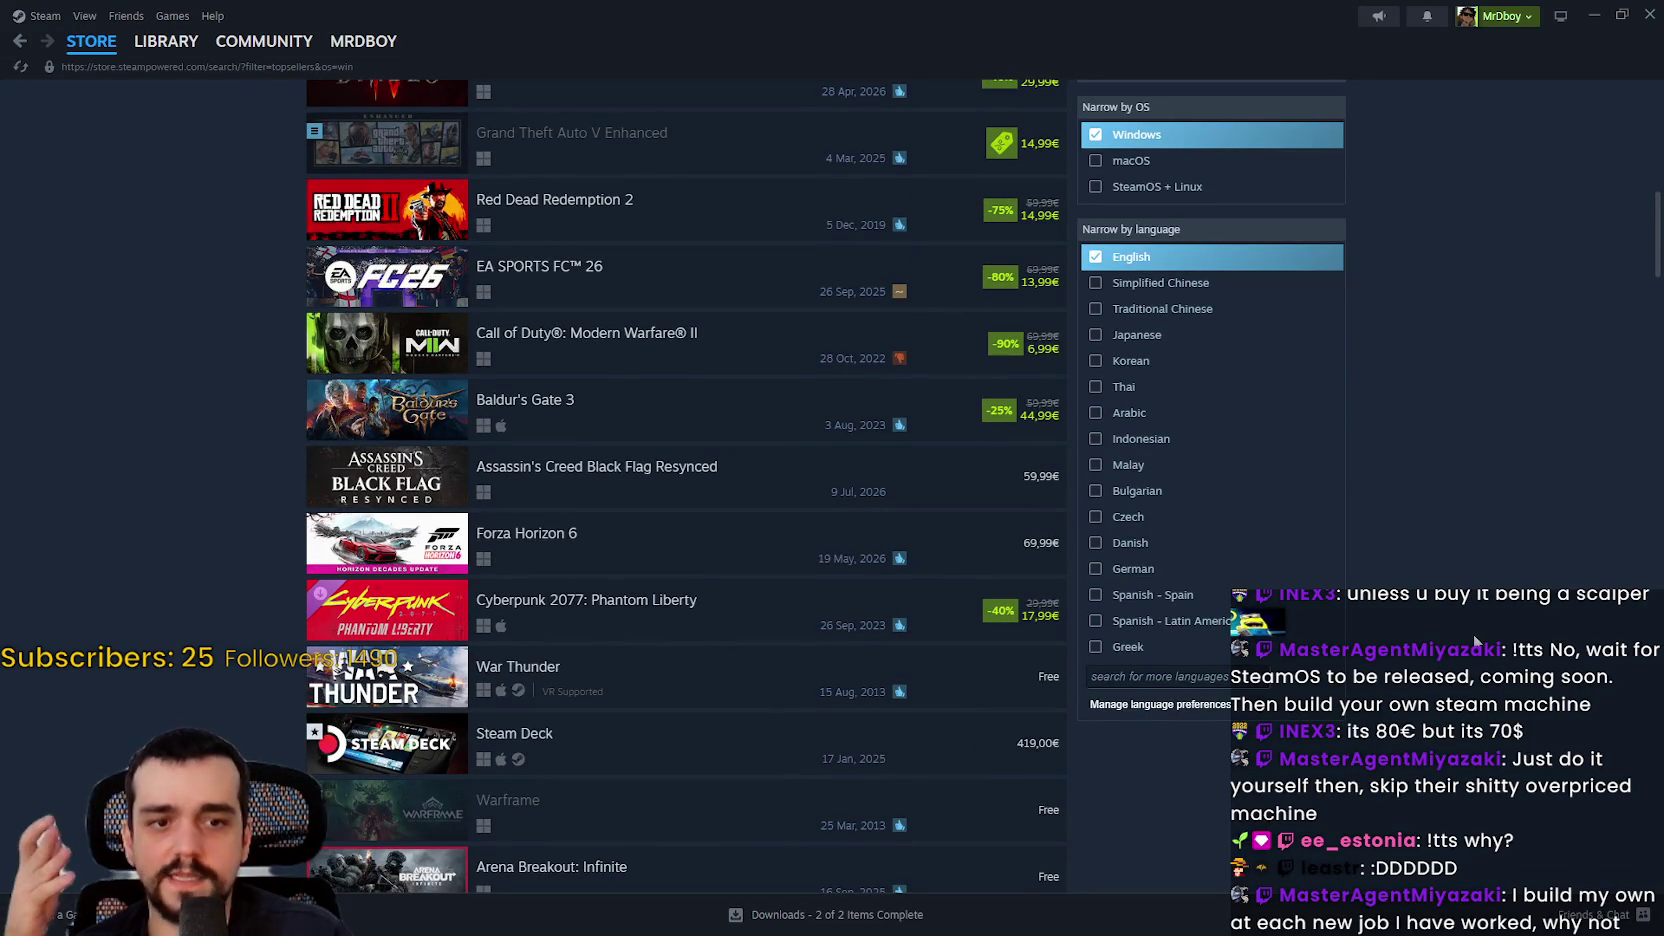
scroll(1476, 627, "down", 2)
scroll(1476, 630, "up", 2)
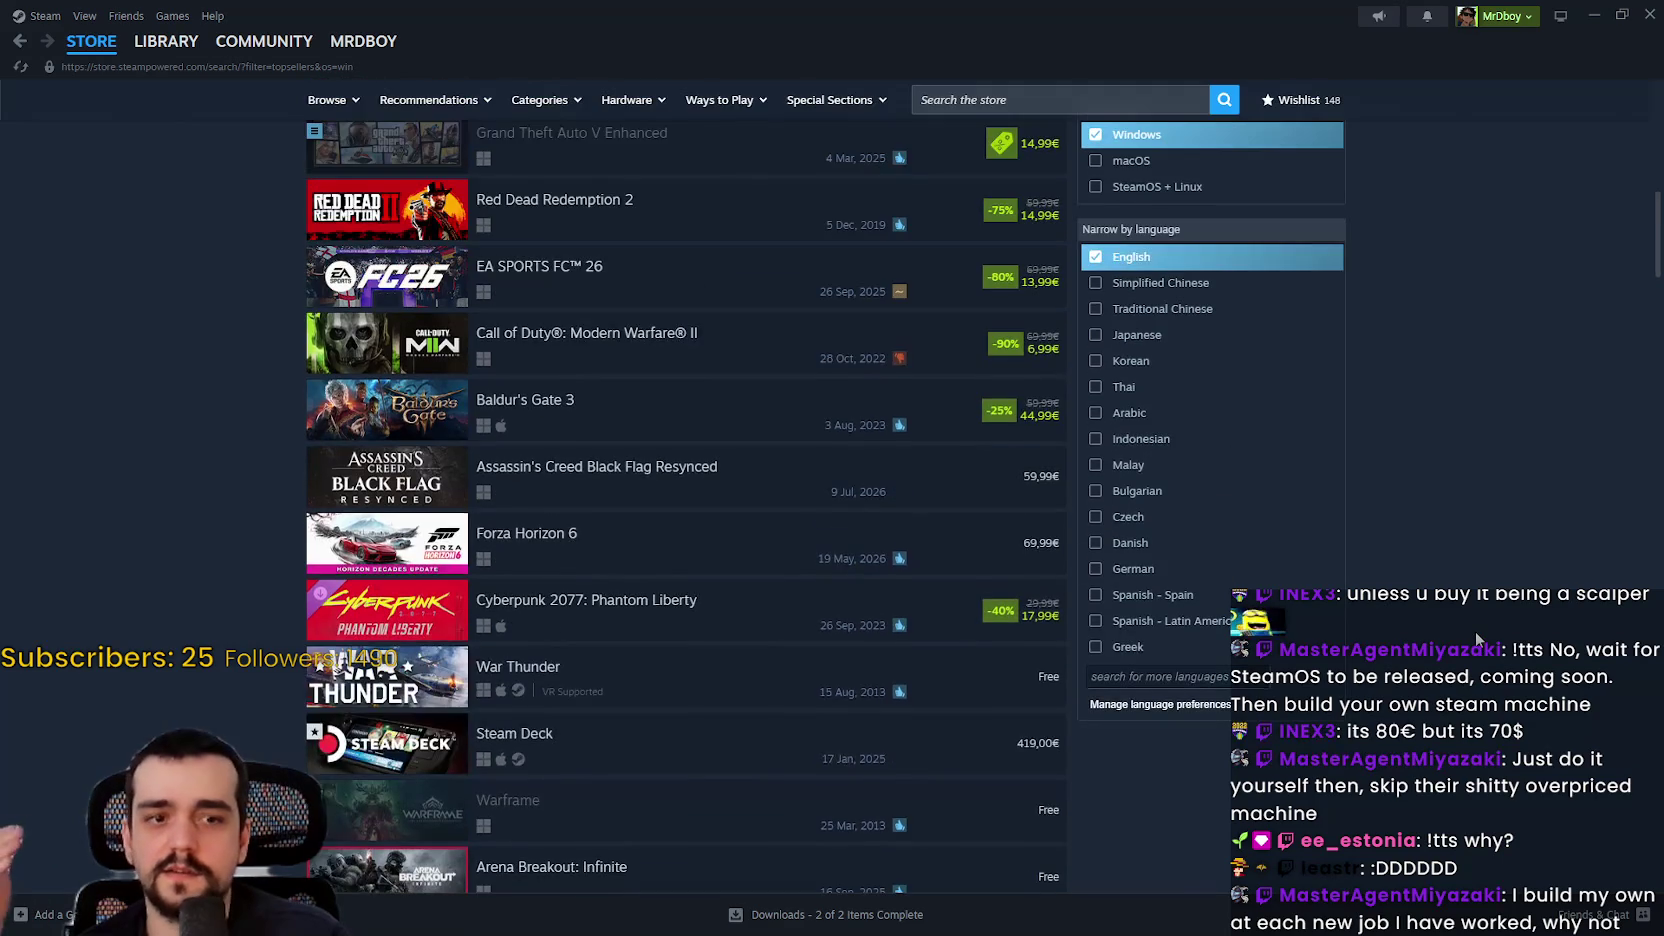
scroll(1476, 630, "up", 6)
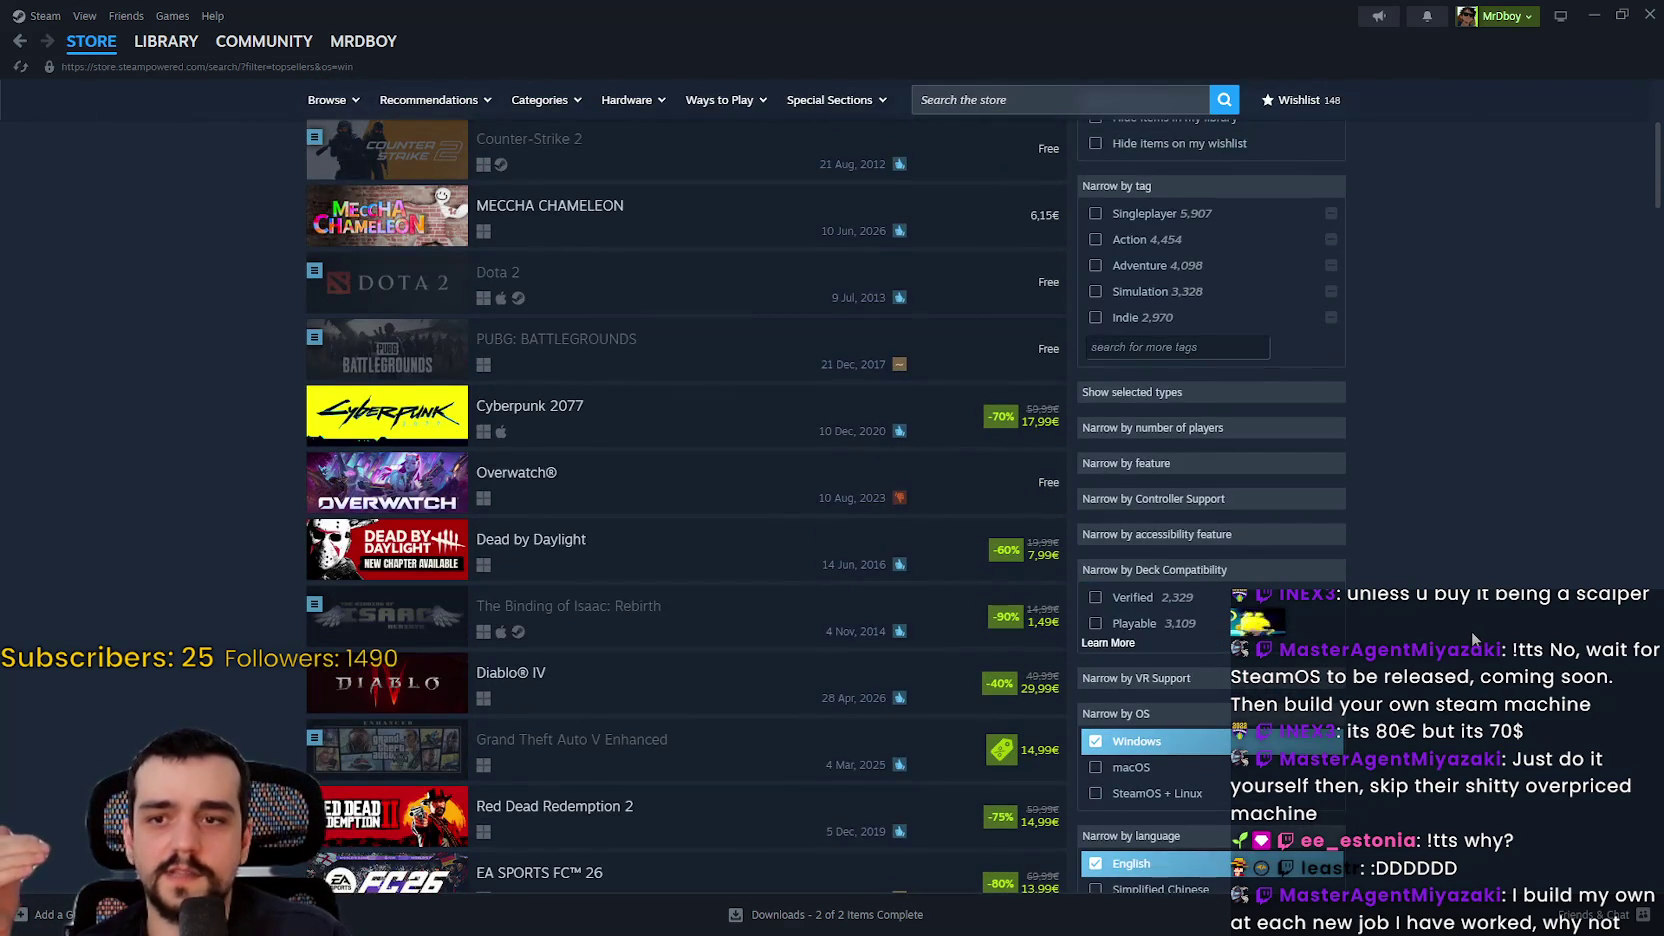
scroll(1470, 630, "down", 2)
scroll(1462, 630, "down", 5)
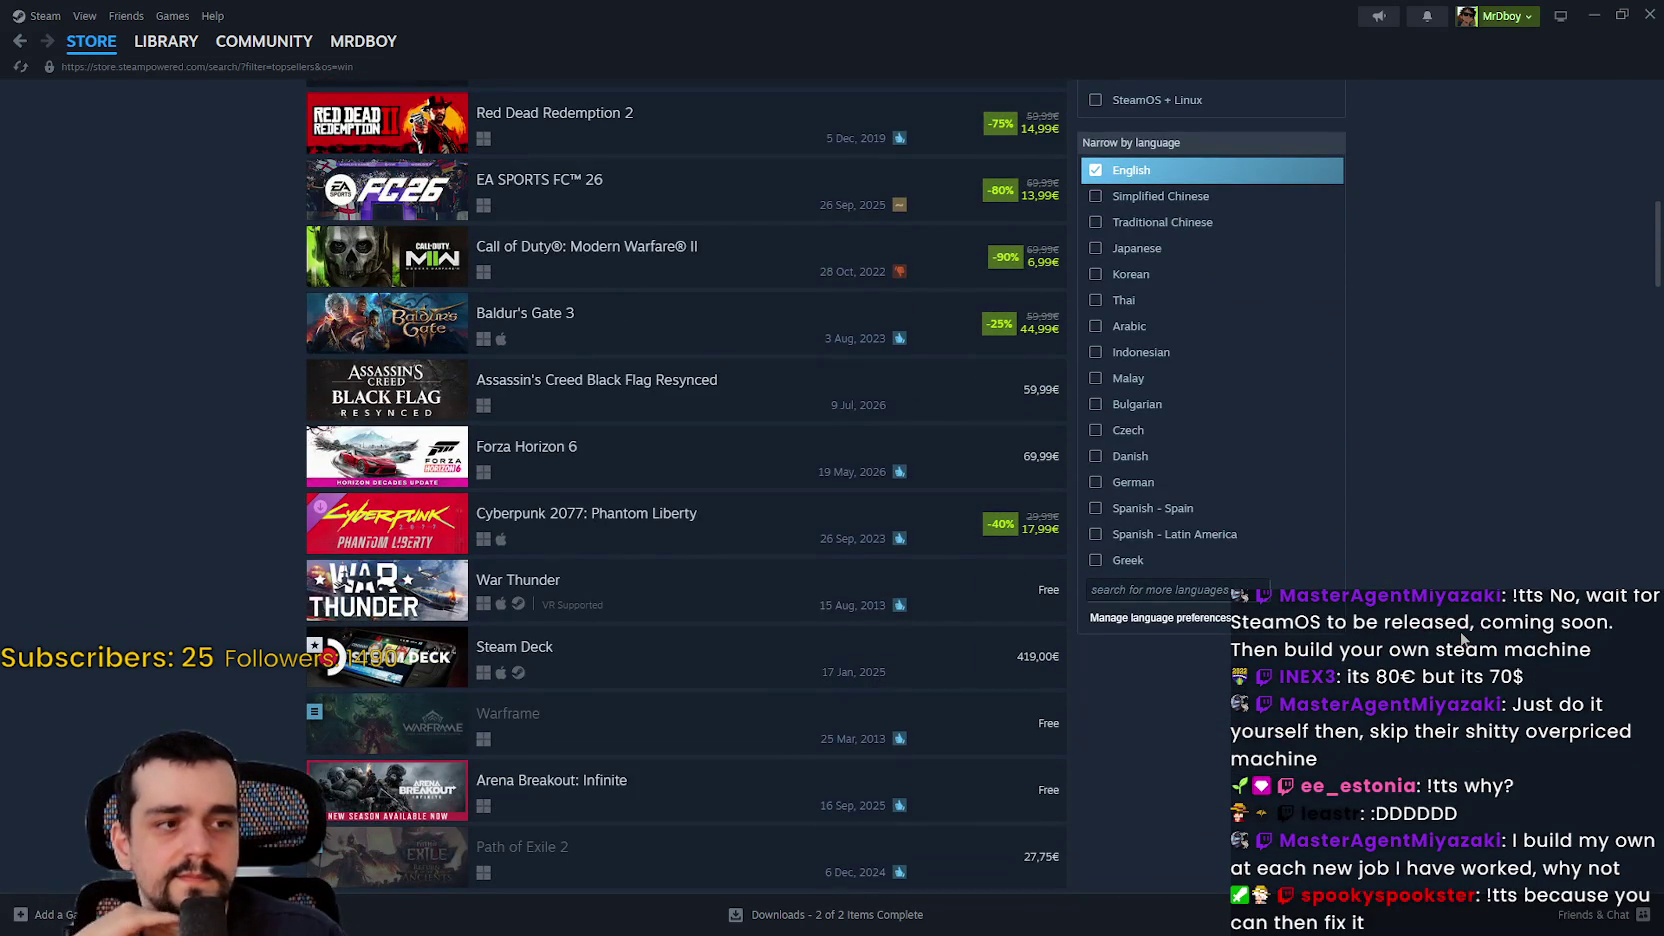
scroll(1252, 643, "down", 1)
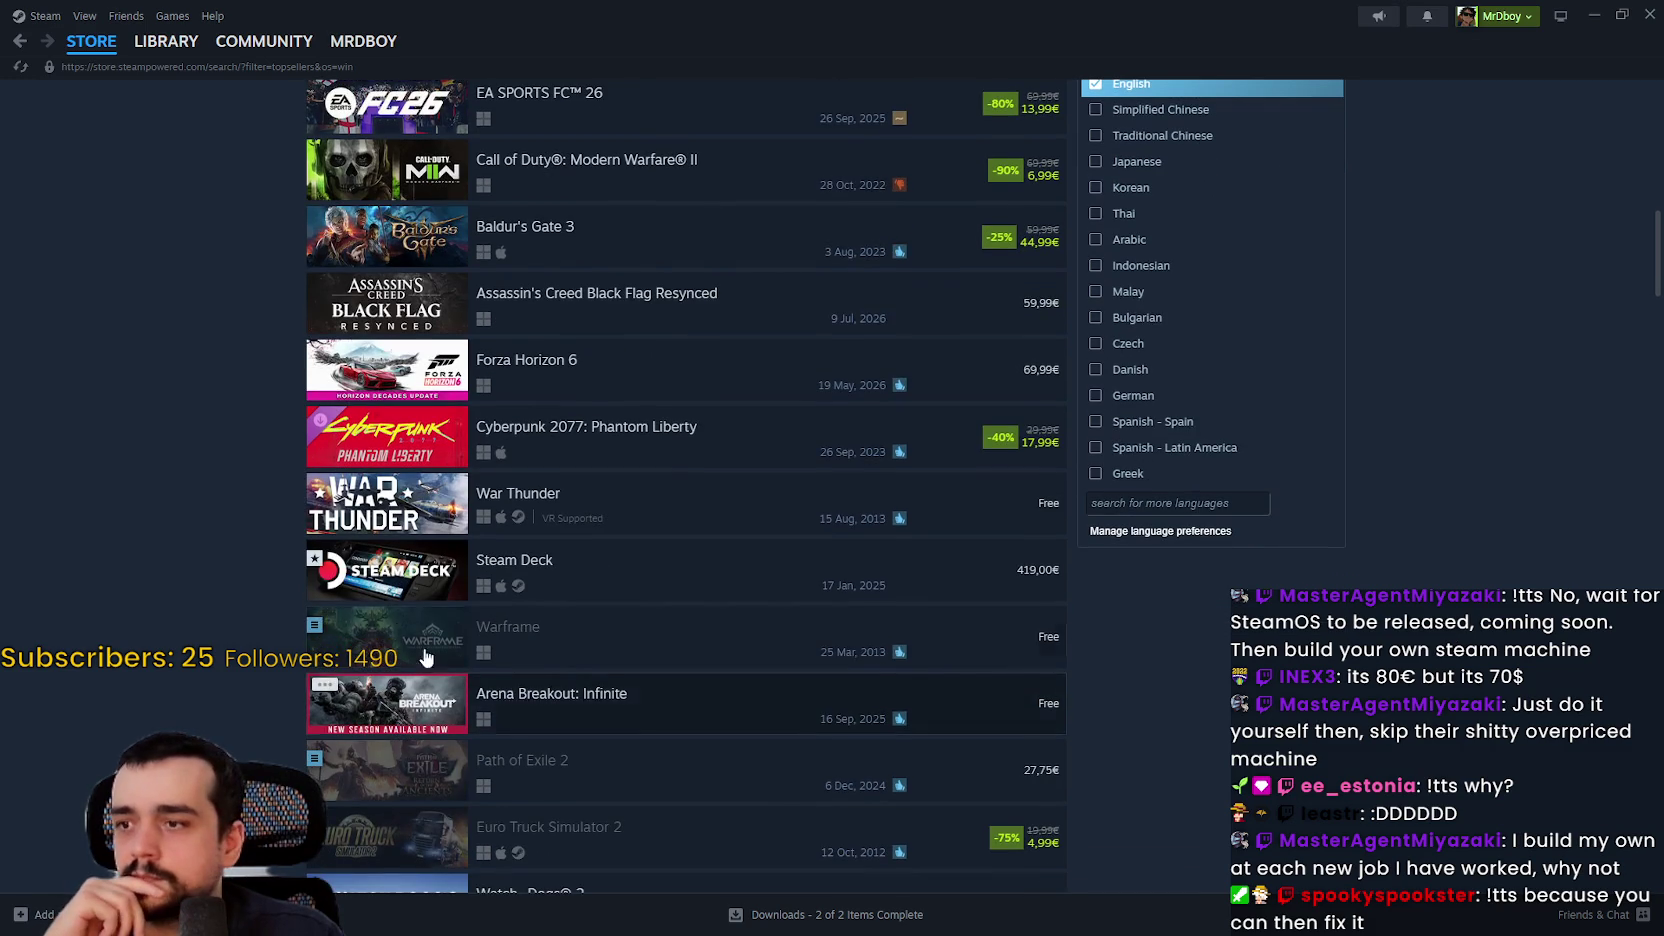
scroll(242, 566, "down", 3)
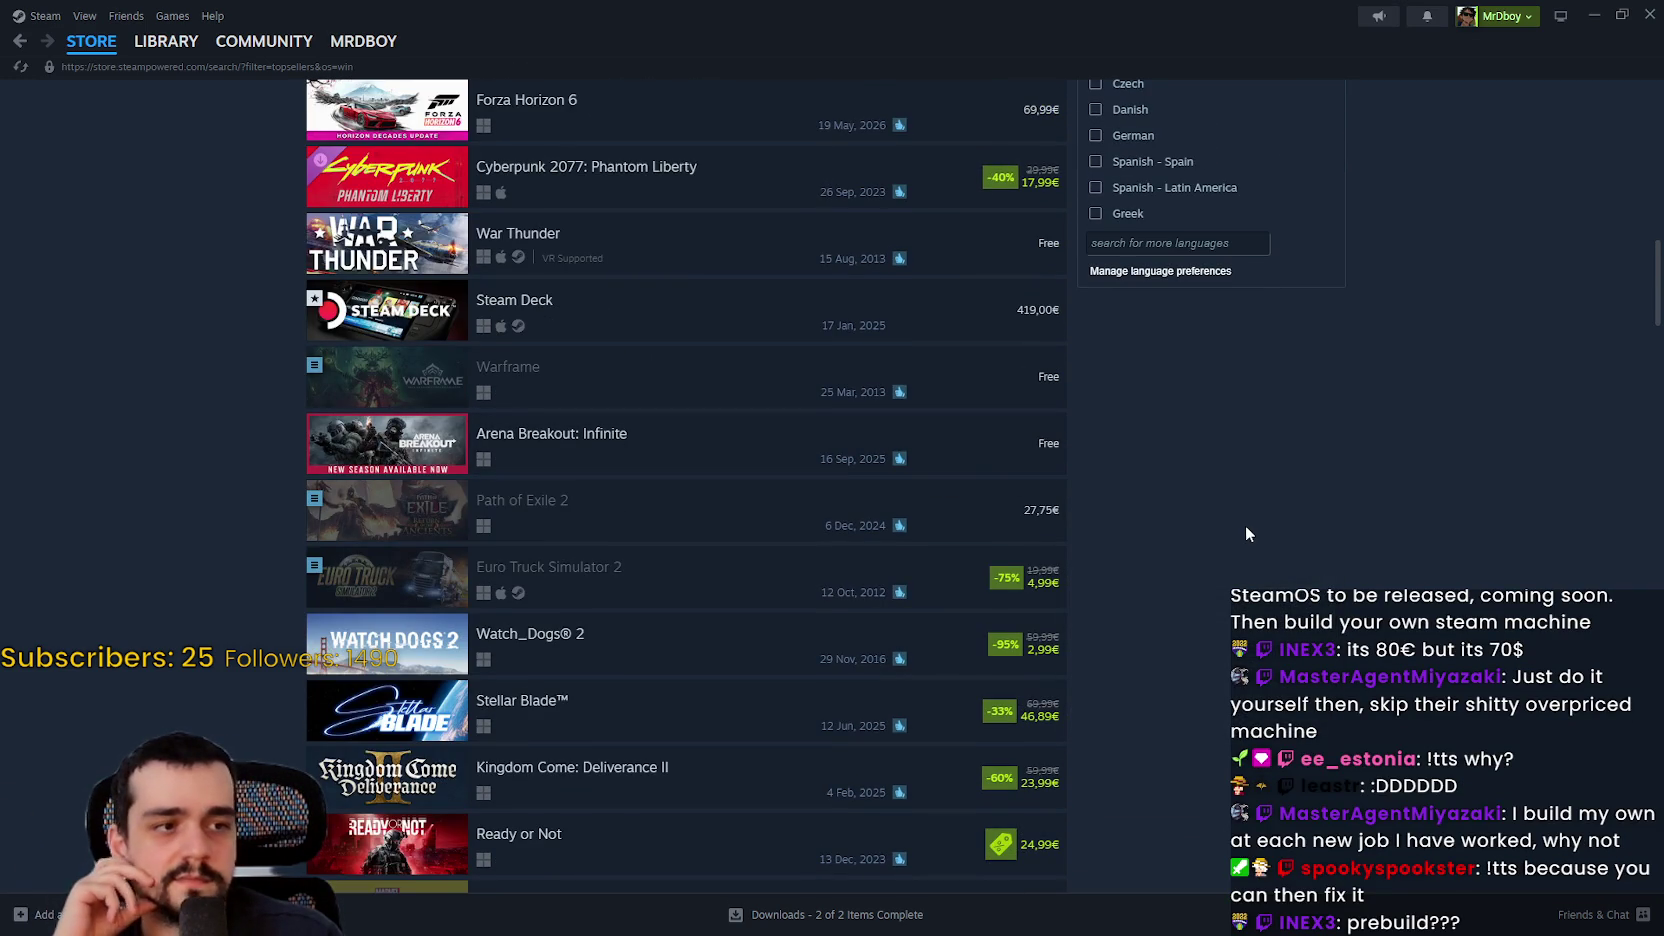
scroll(1066, 506, "down", 1)
scroll(462, 595, "down", 3)
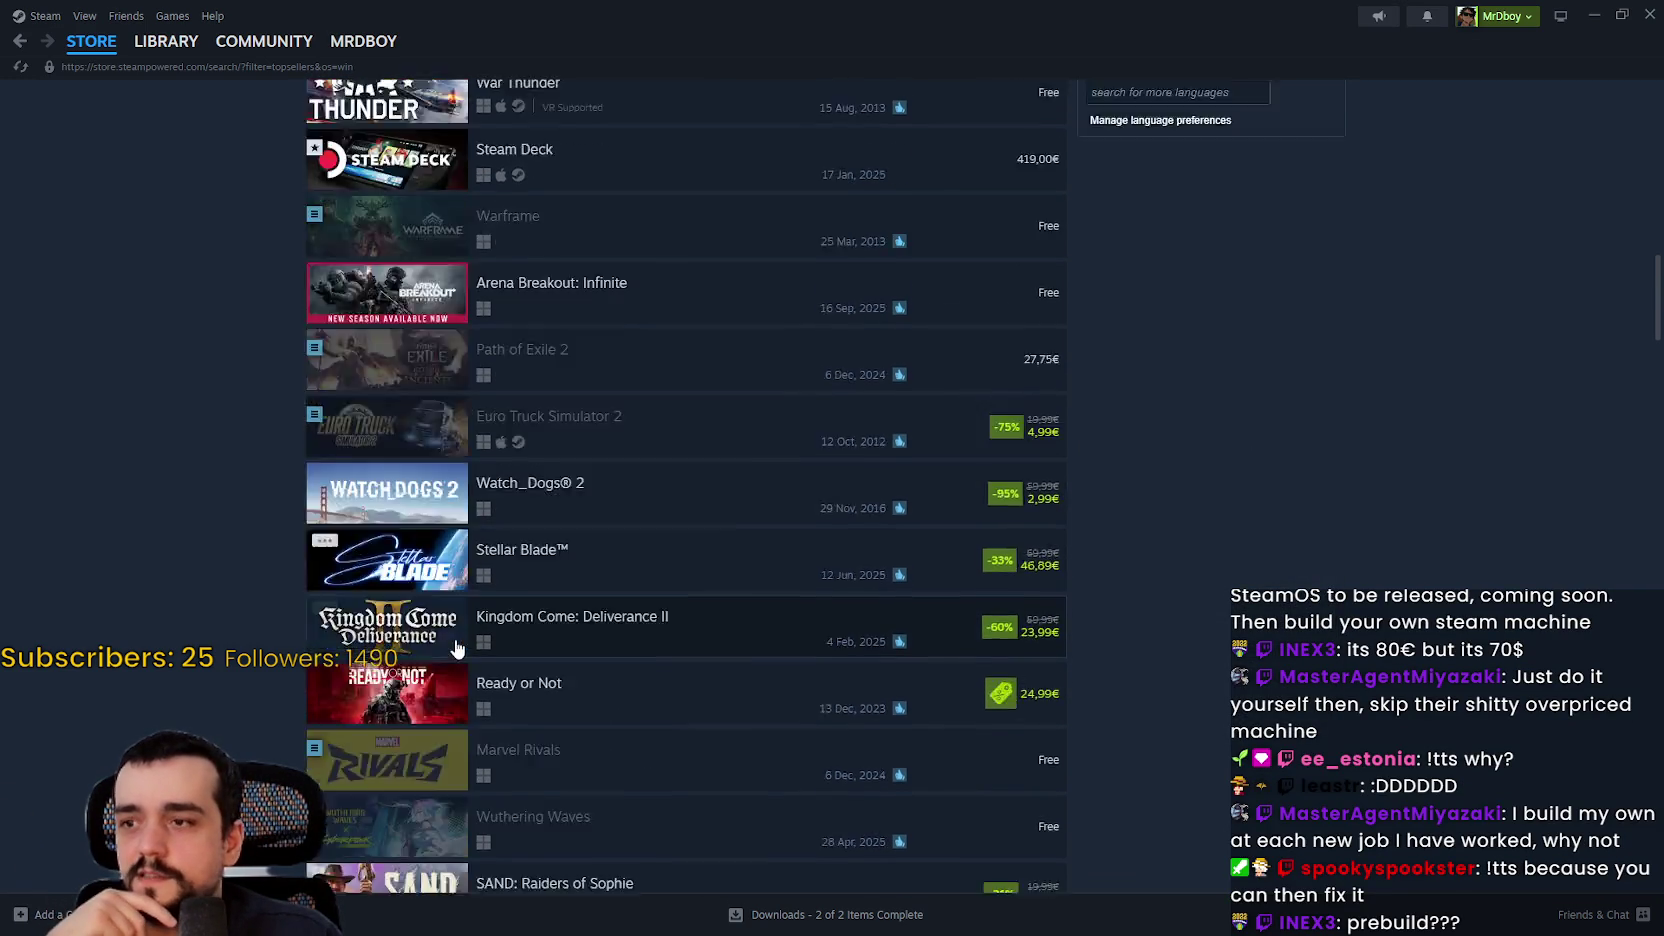
mouse_move(472, 565)
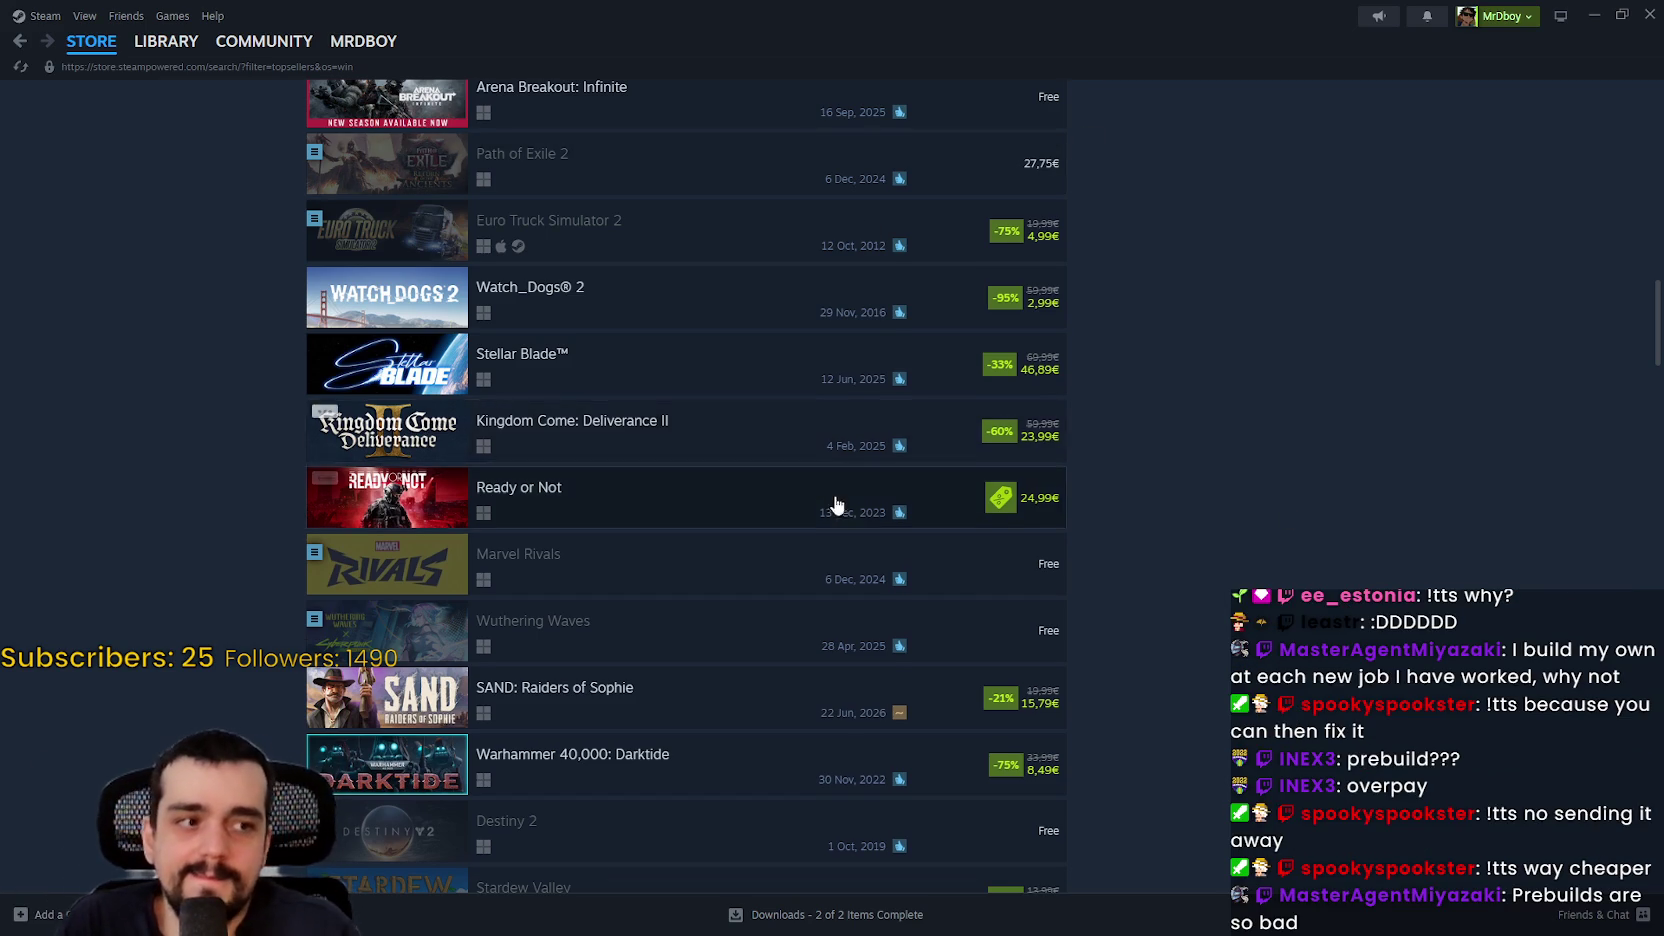
scroll(910, 546, "up", 5)
scroll(1019, 600, "up", 2)
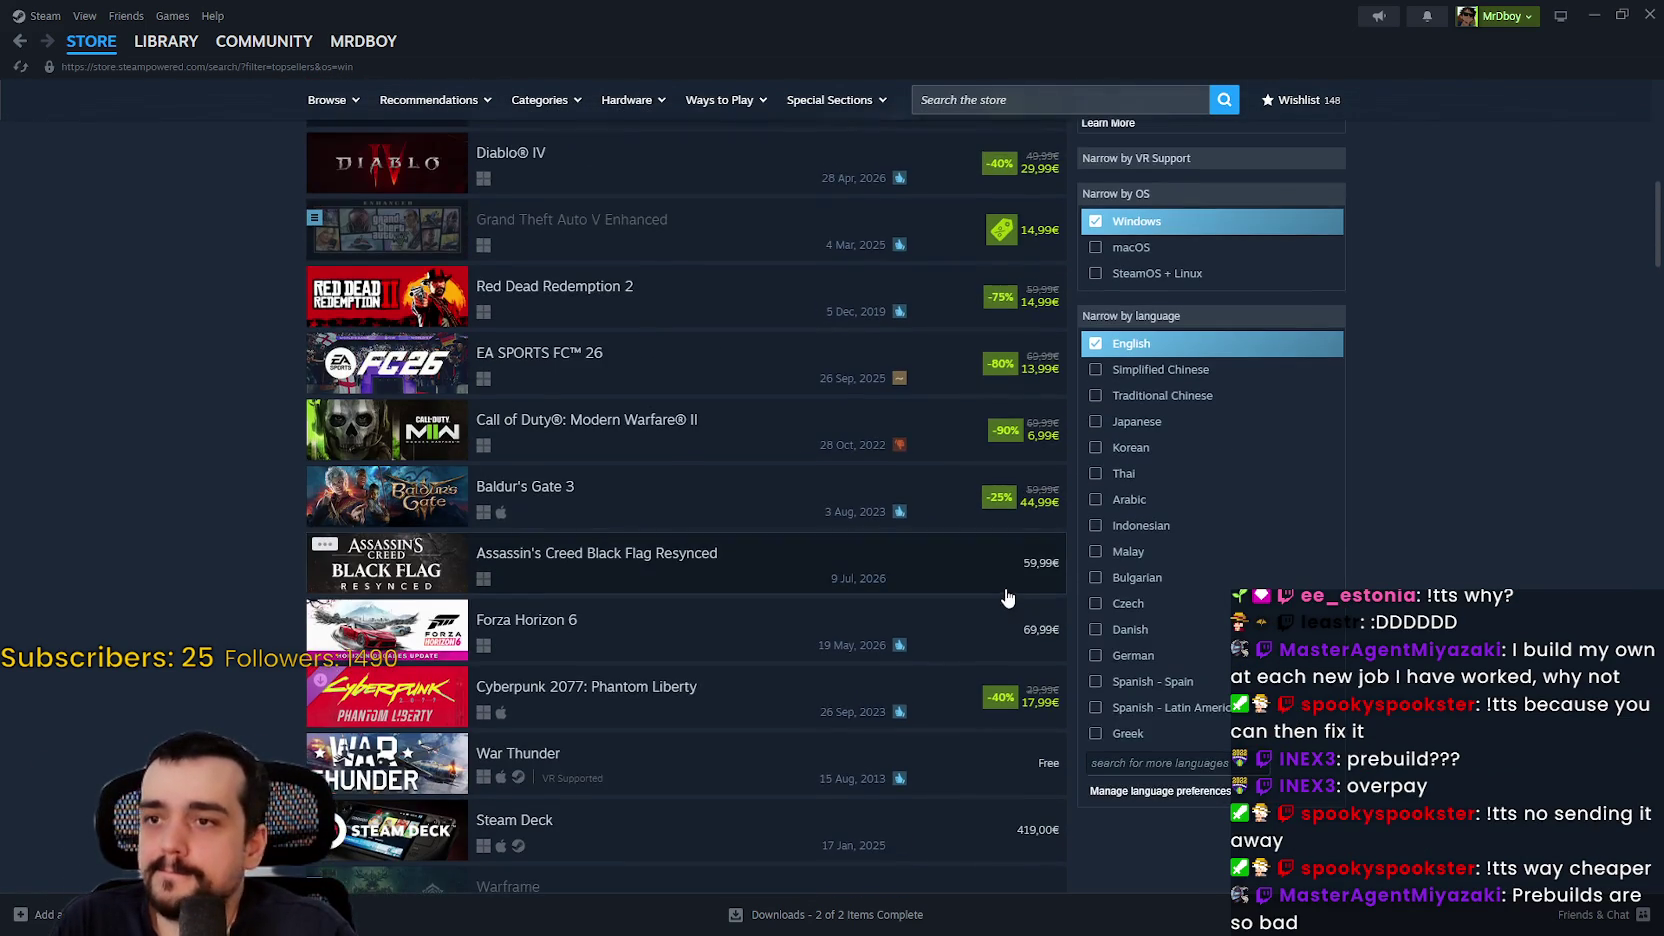
scroll(1000, 577, "up", 2)
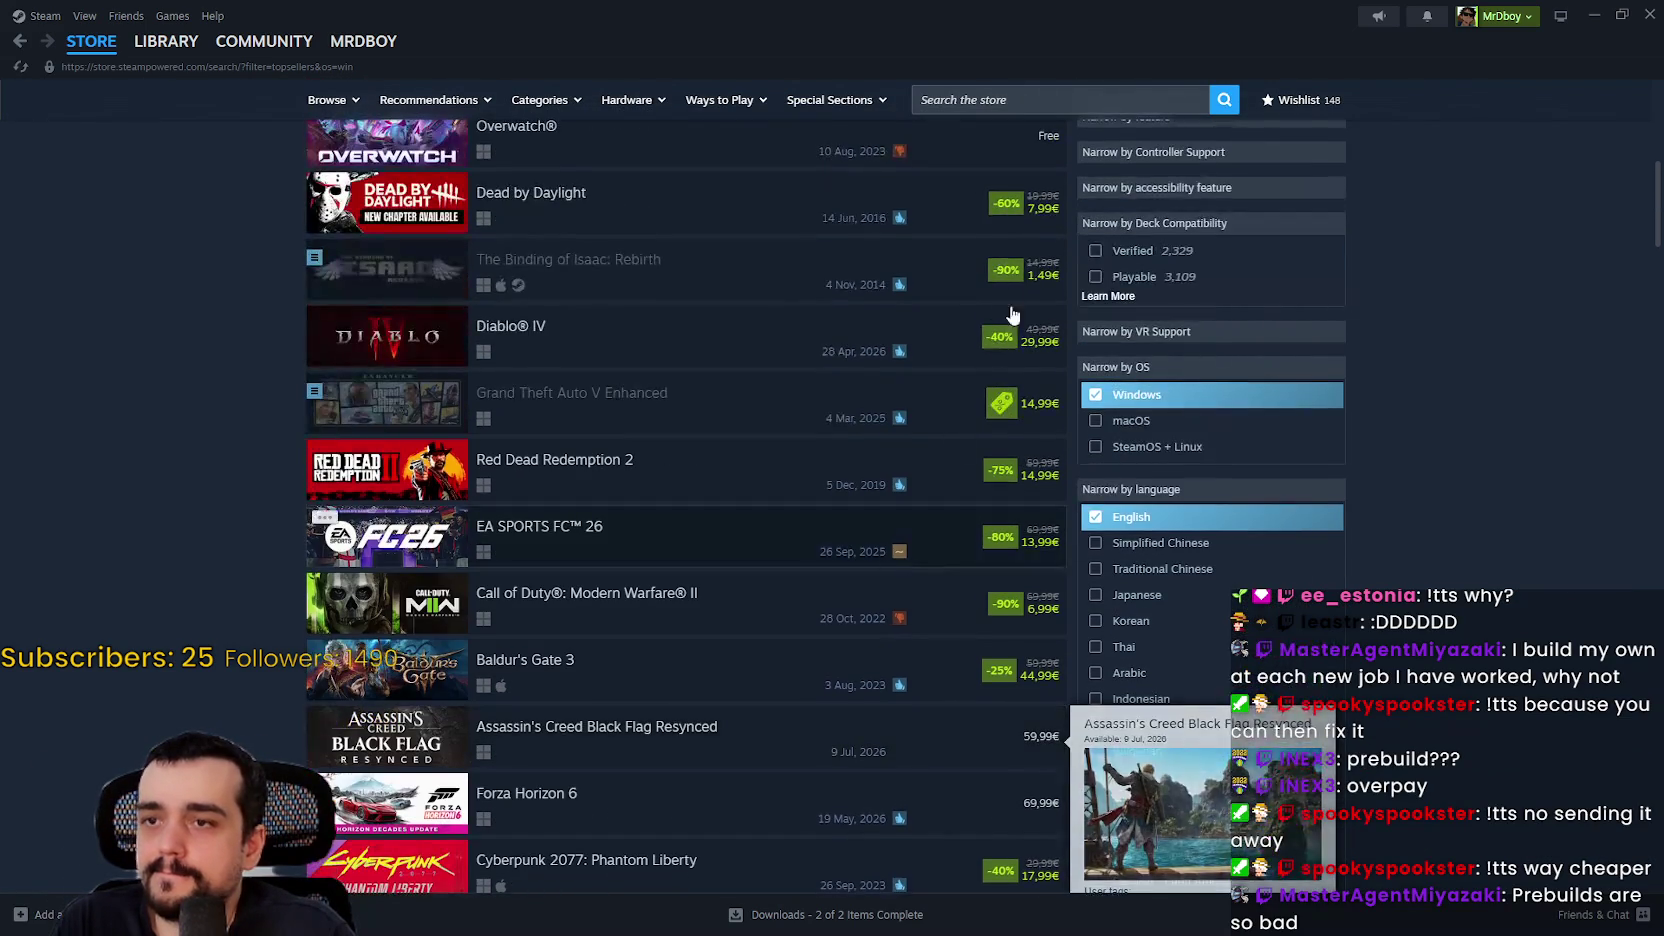
scroll(940, 390, "up", 2)
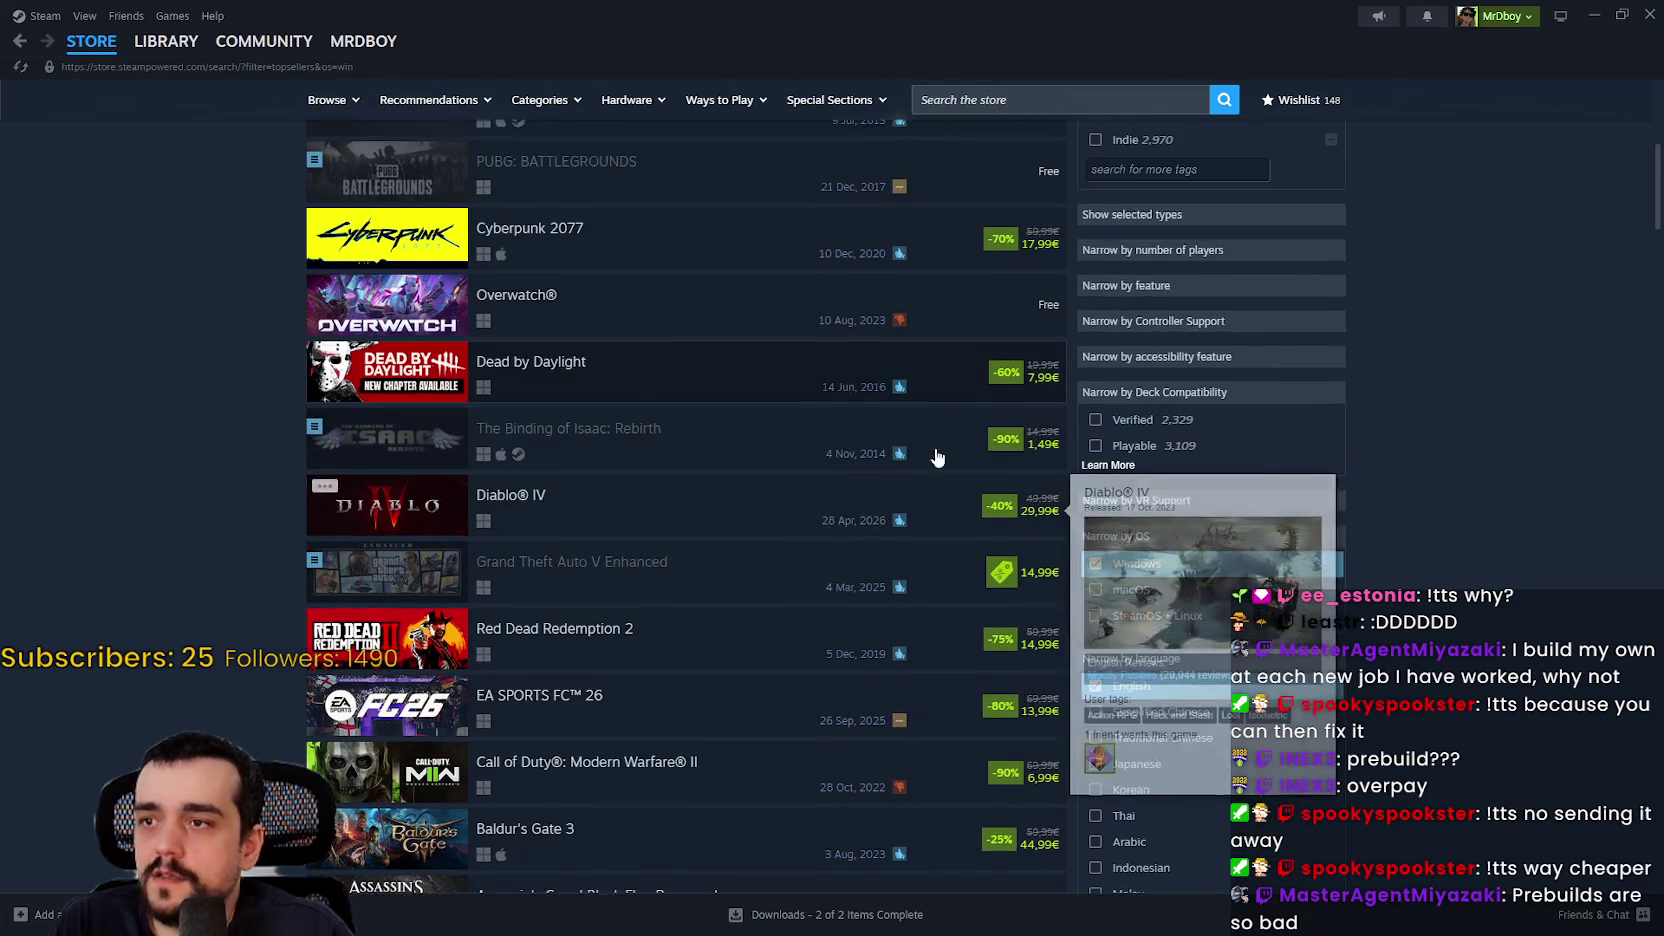
scroll(930, 450, "up", 2)
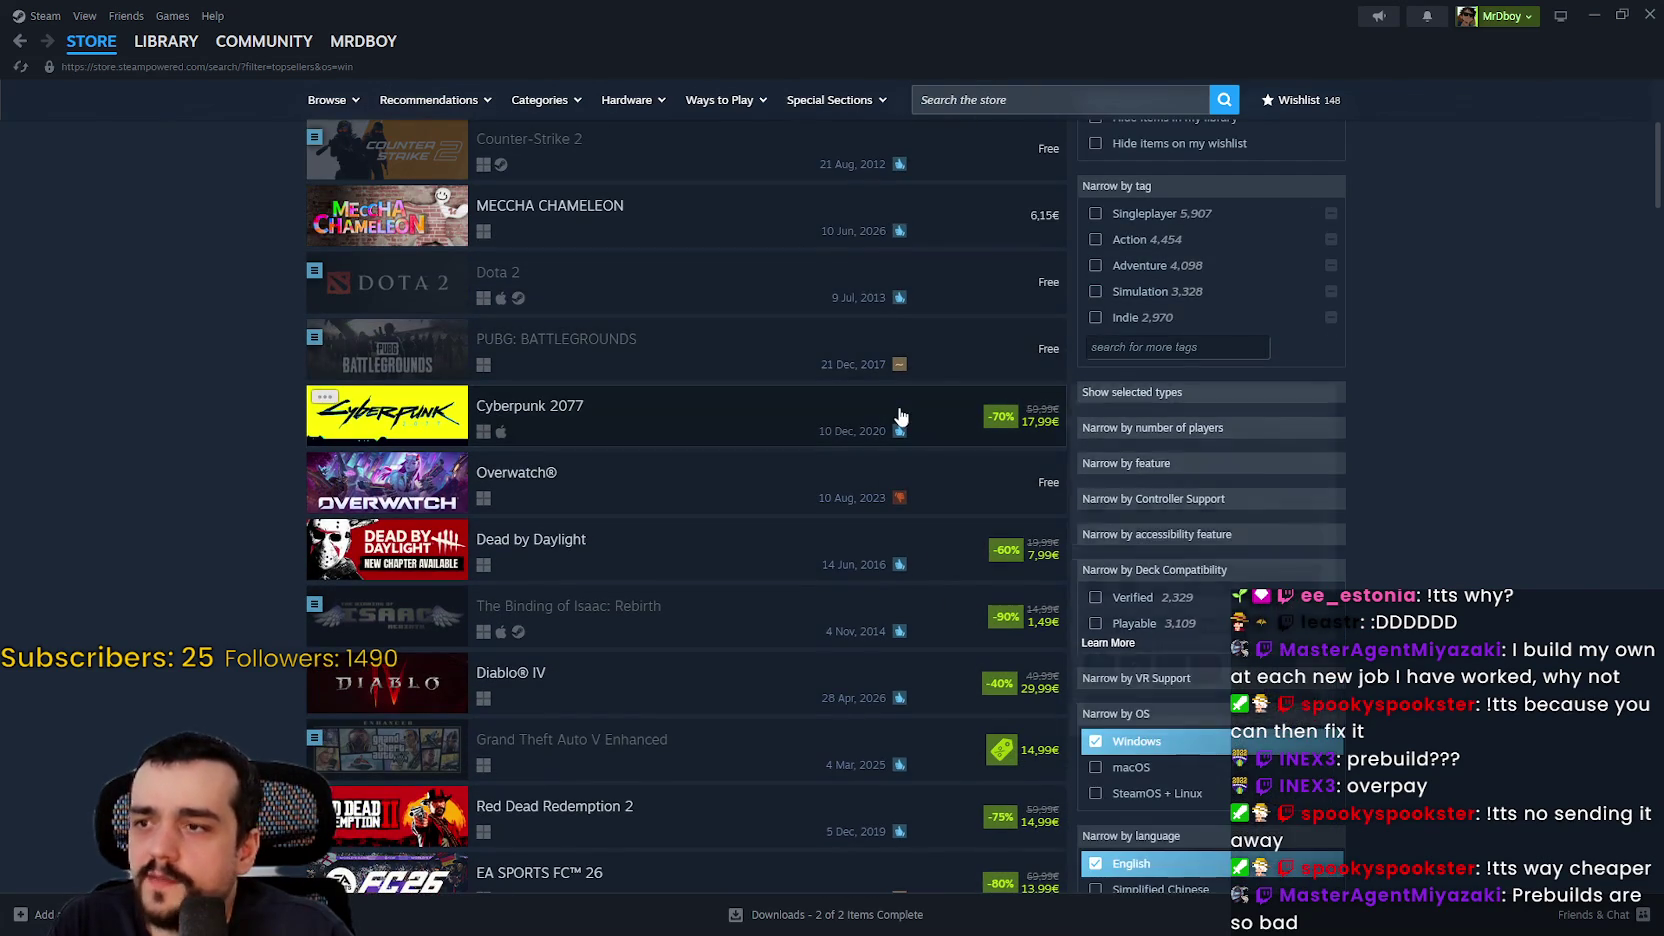
scroll(960, 320, "up", 5)
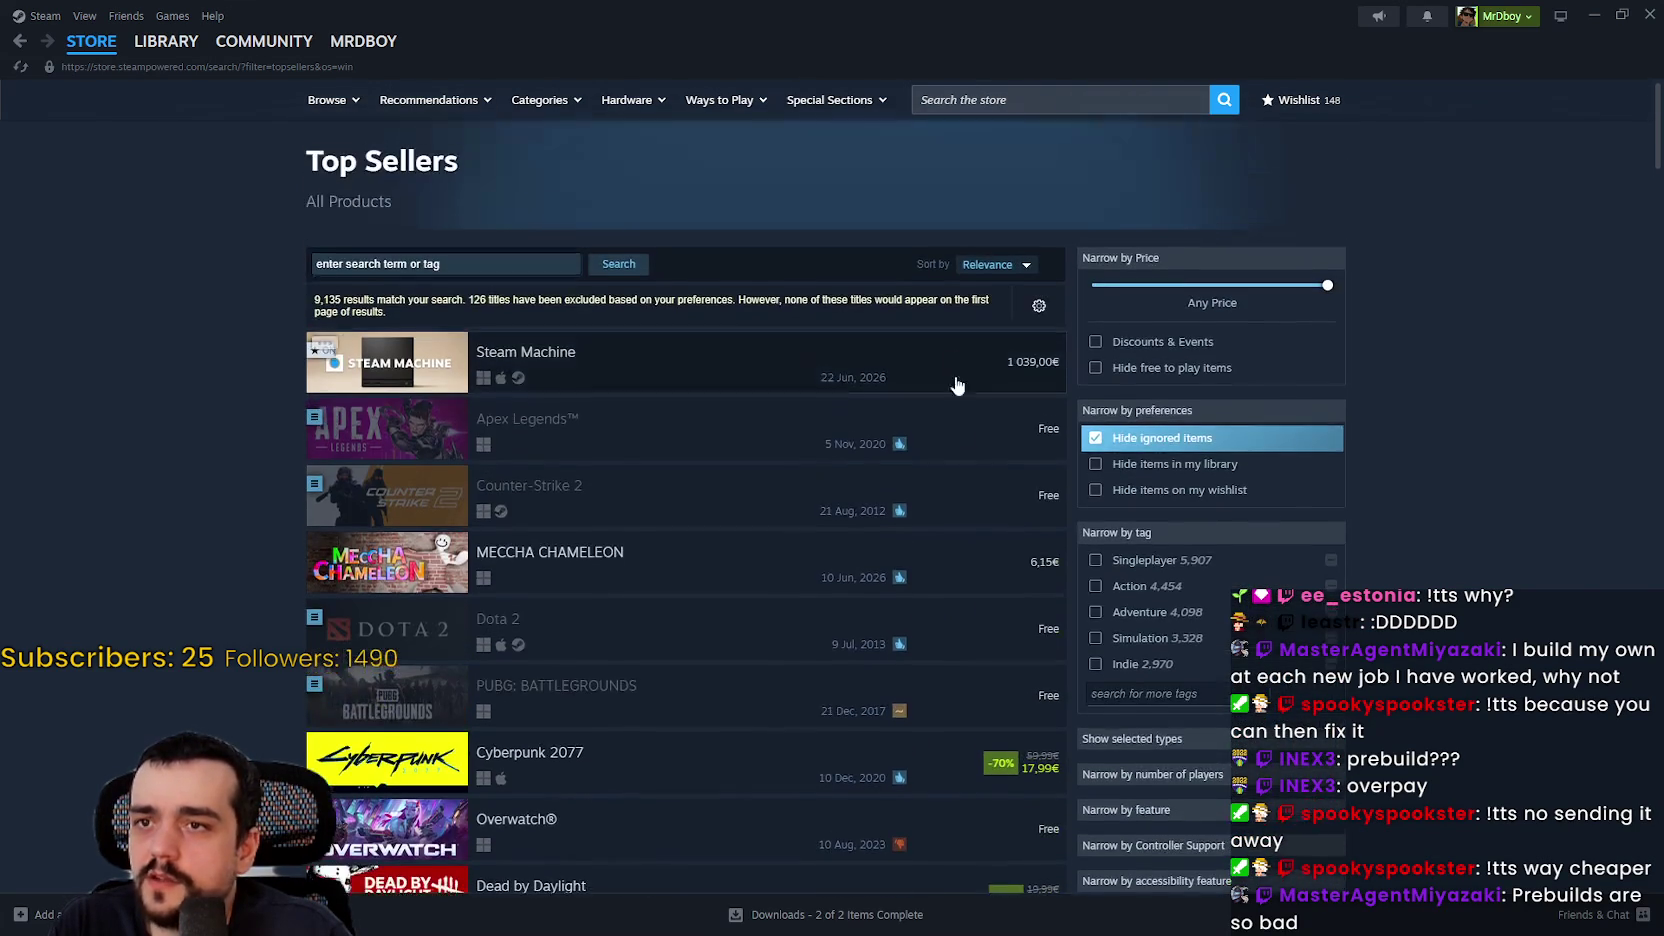
scroll(958, 524, "down", 8)
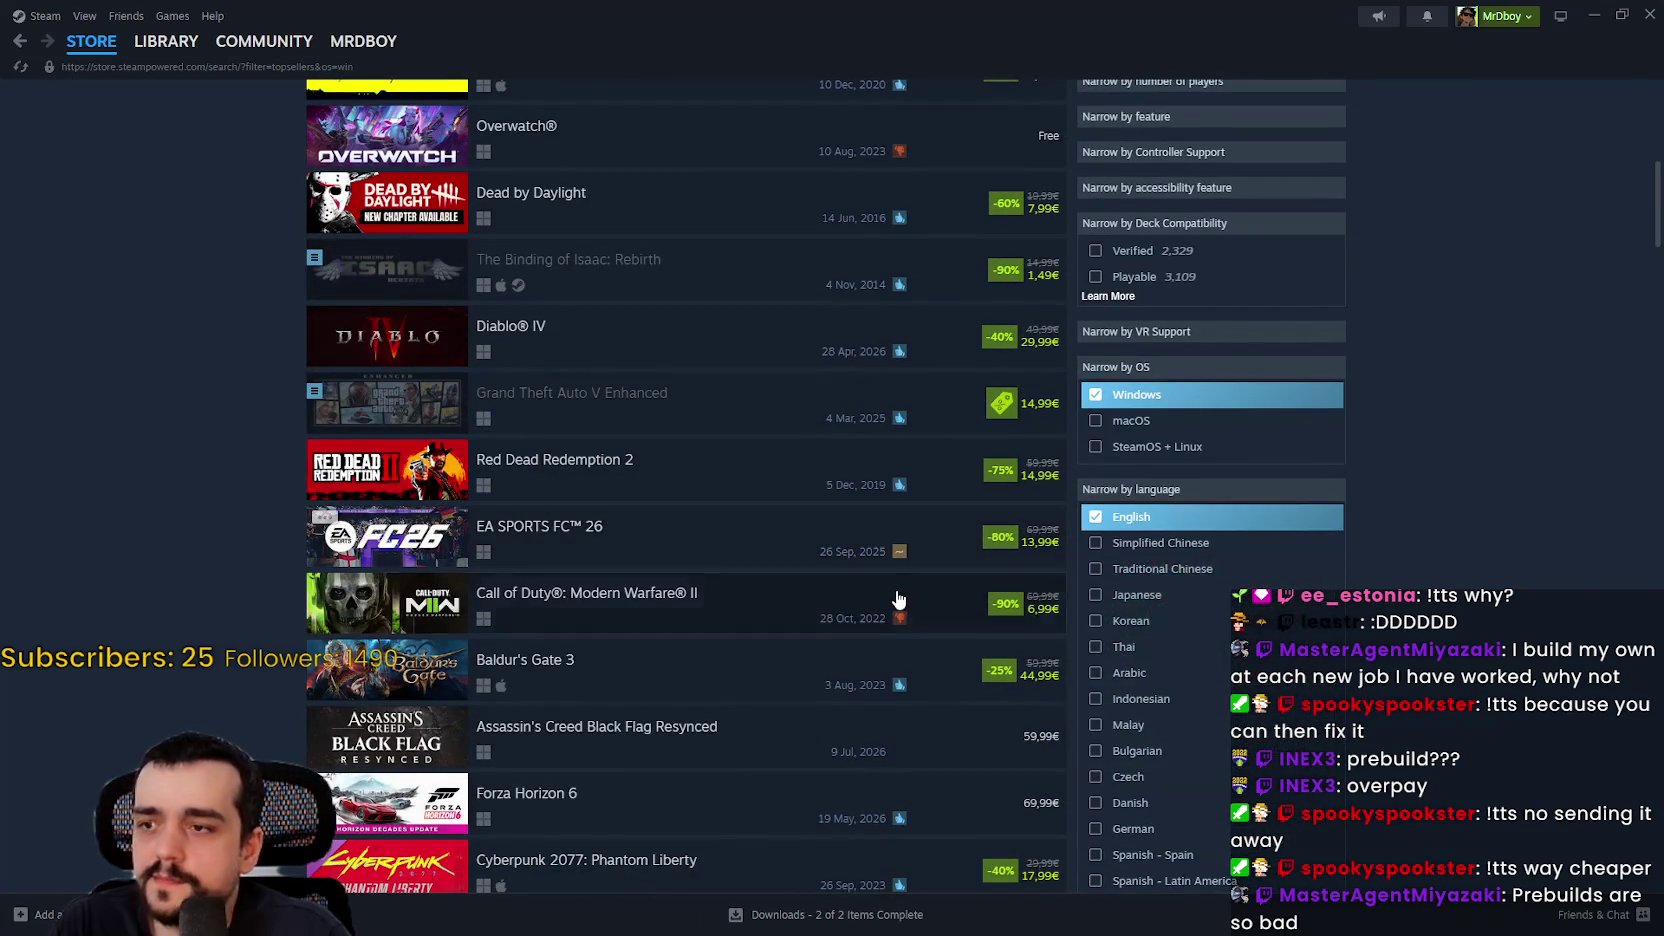
mouse_move(898, 590)
scroll(900, 588, "down", 1)
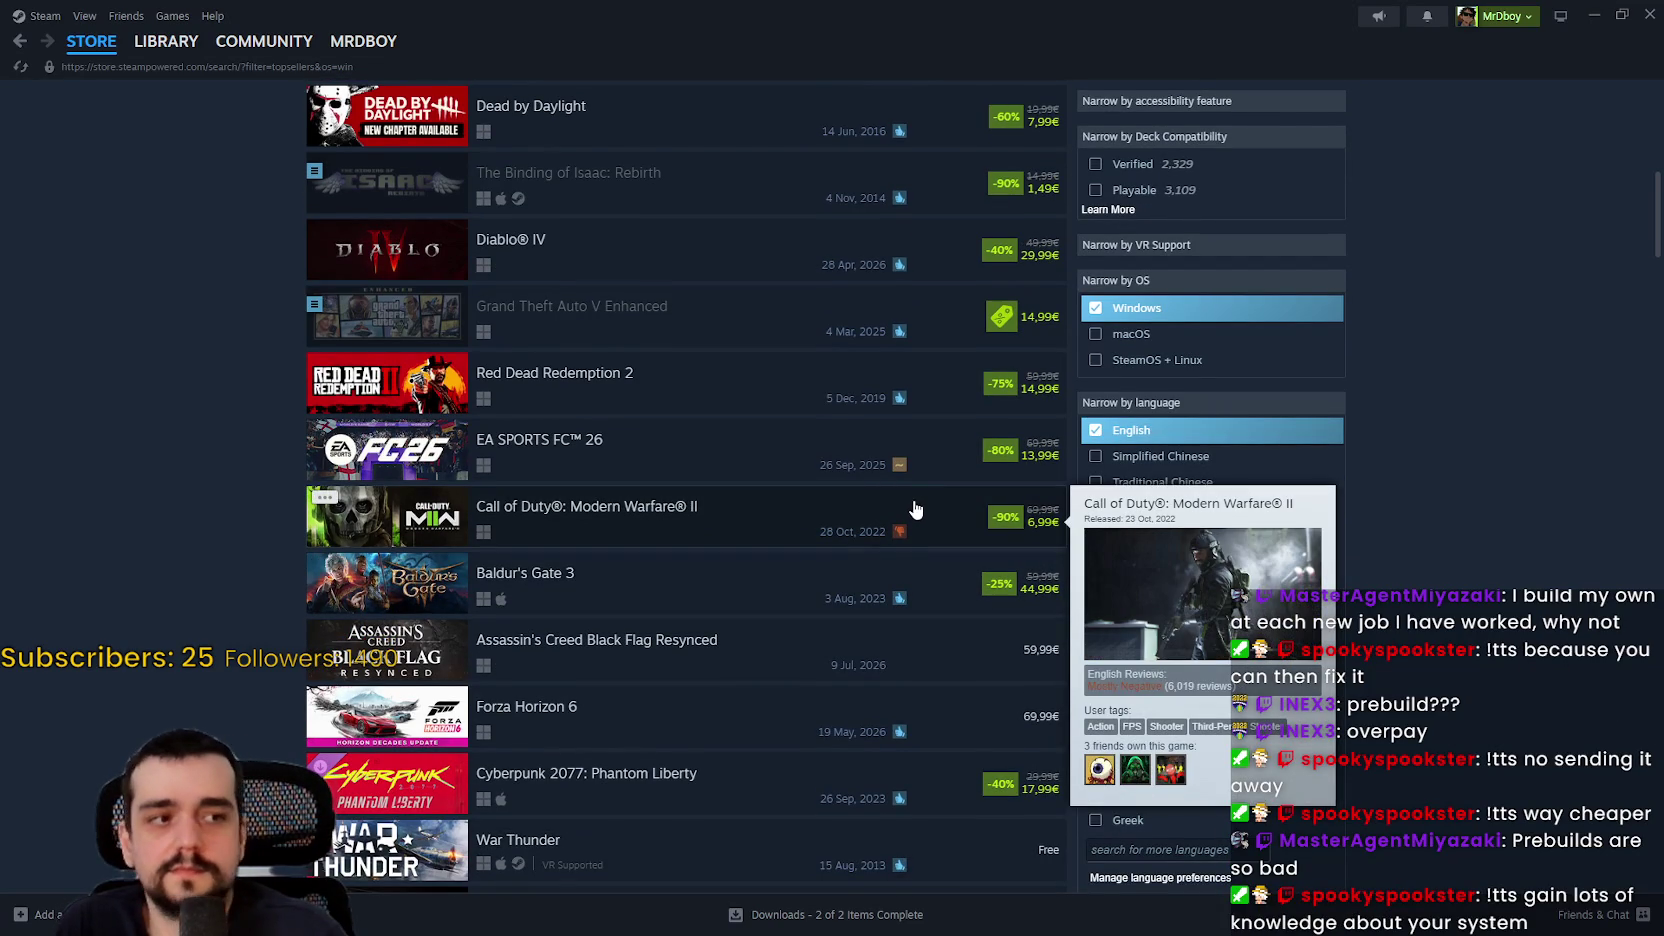
scroll(910, 505, "down", 1)
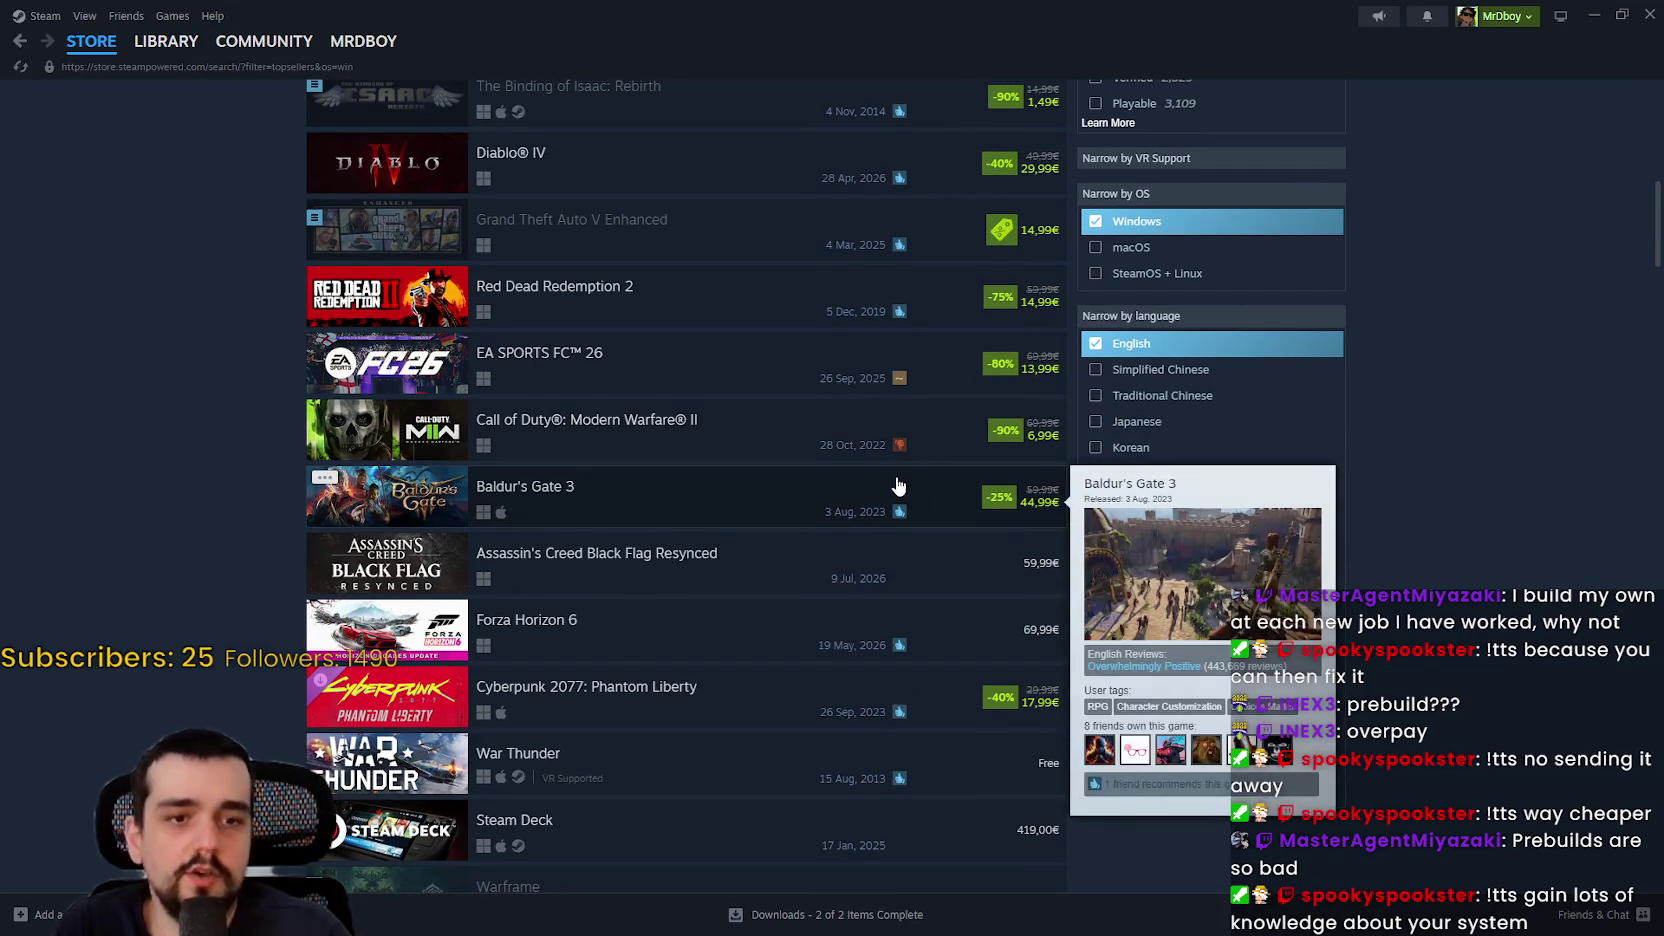
scroll(890, 490, "down", 7)
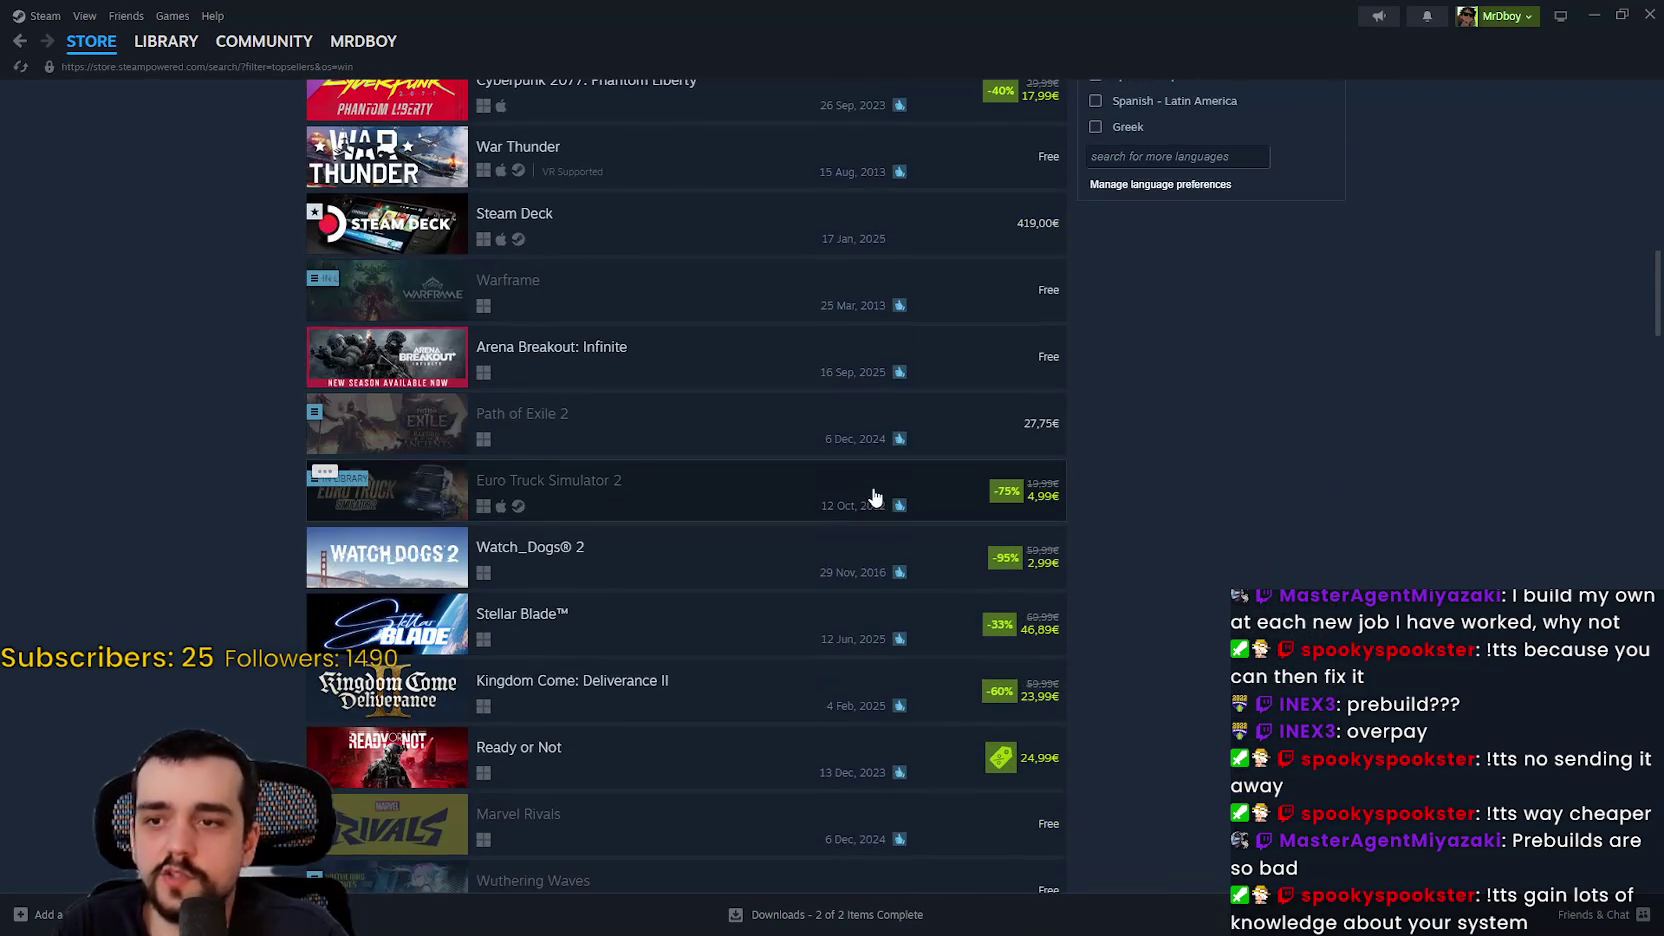
scroll(906, 583, "down", 1)
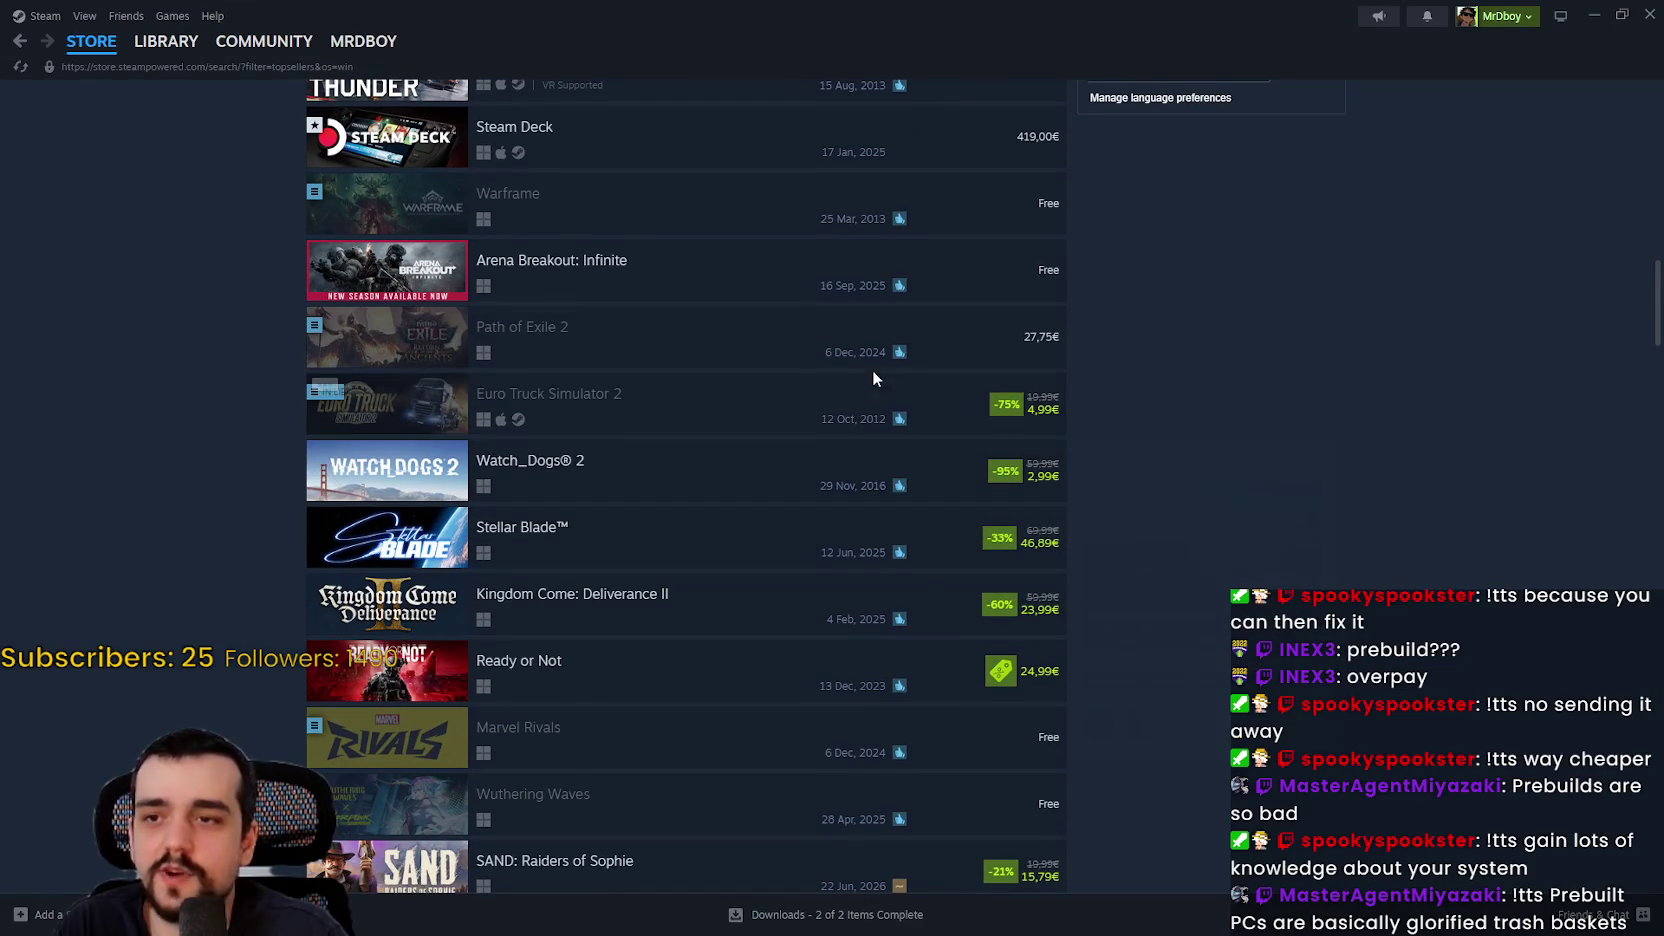
scroll(1403, 574, "up", 1)
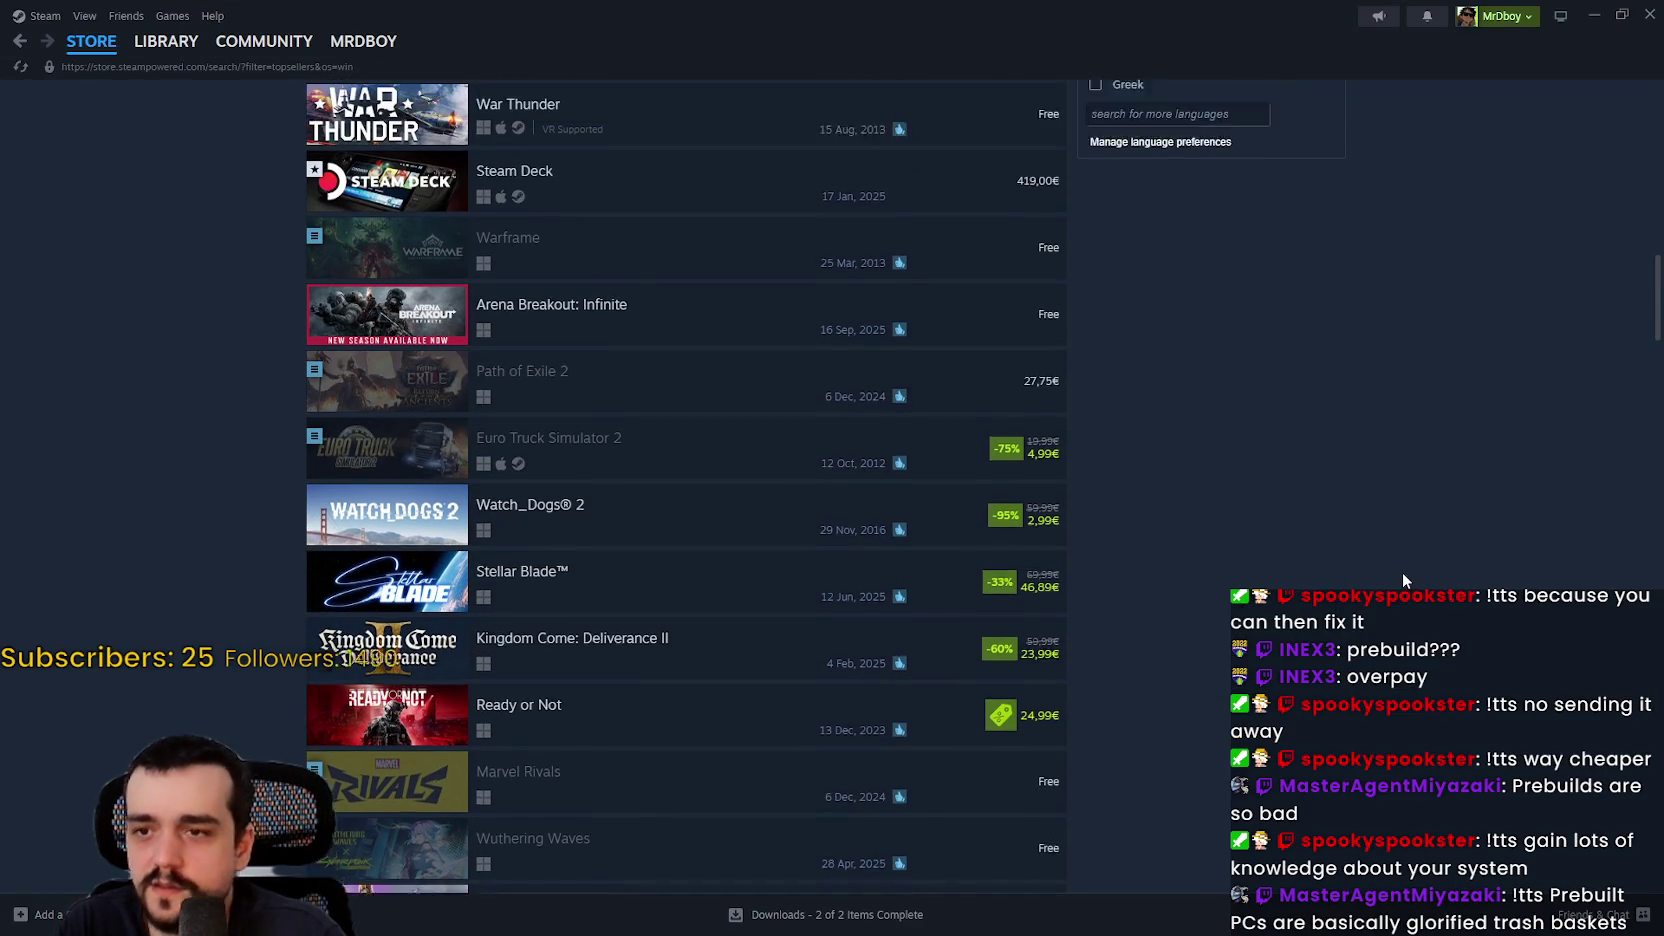
scroll(1392, 572, "down", 7)
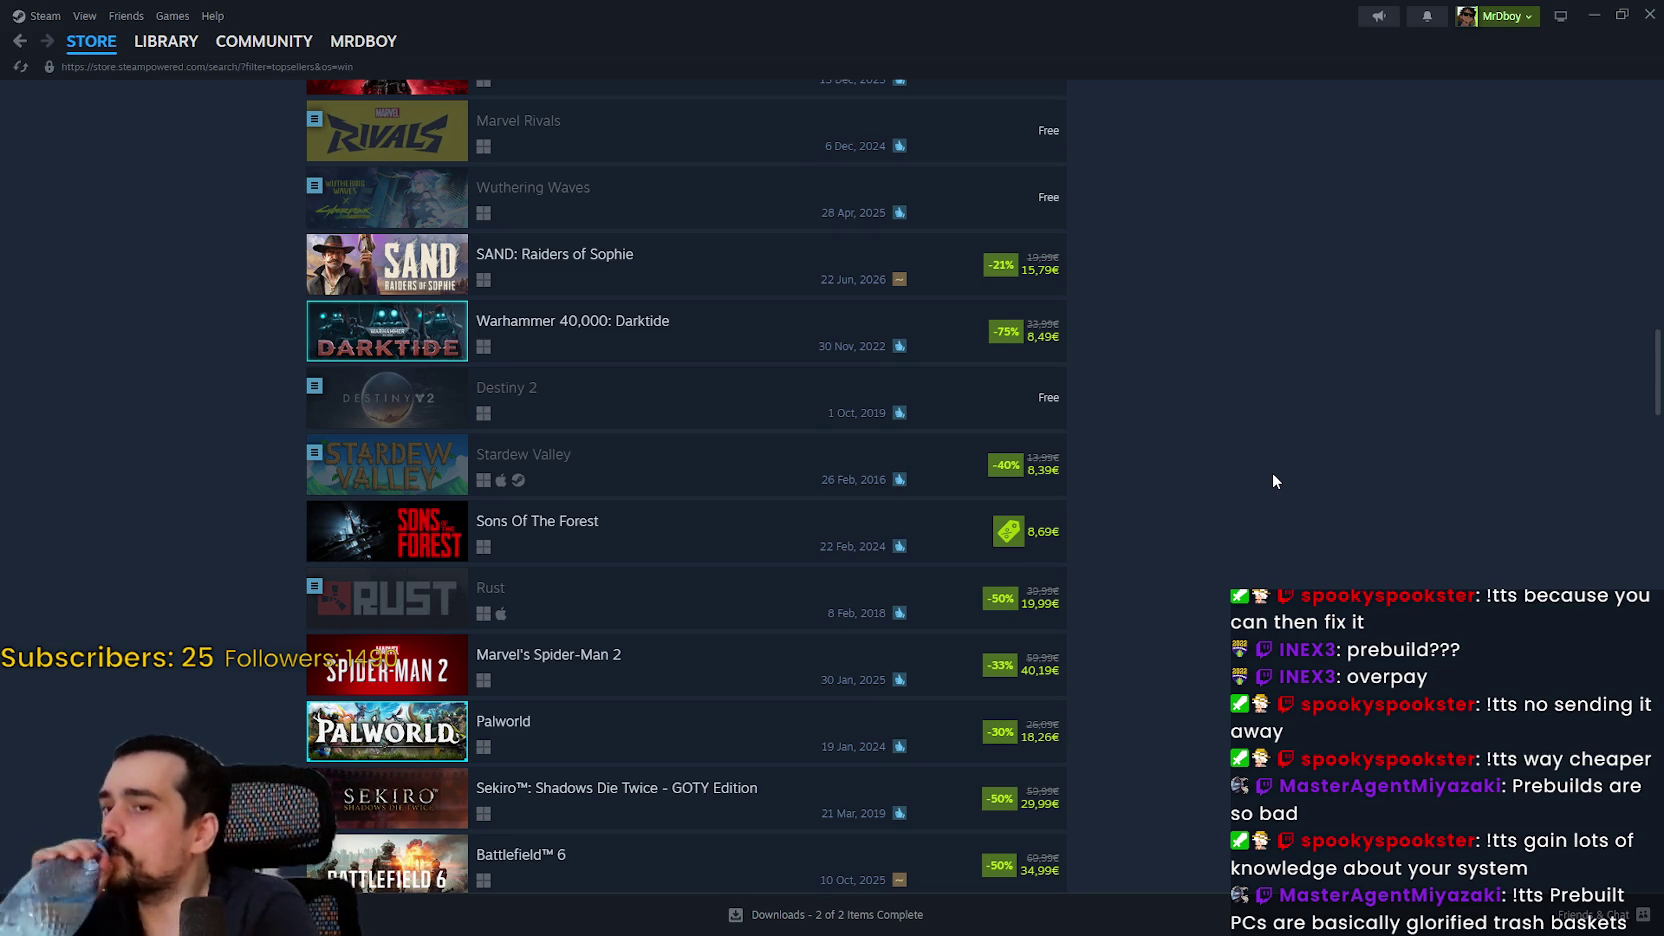
scroll(1160, 566, "down", 5)
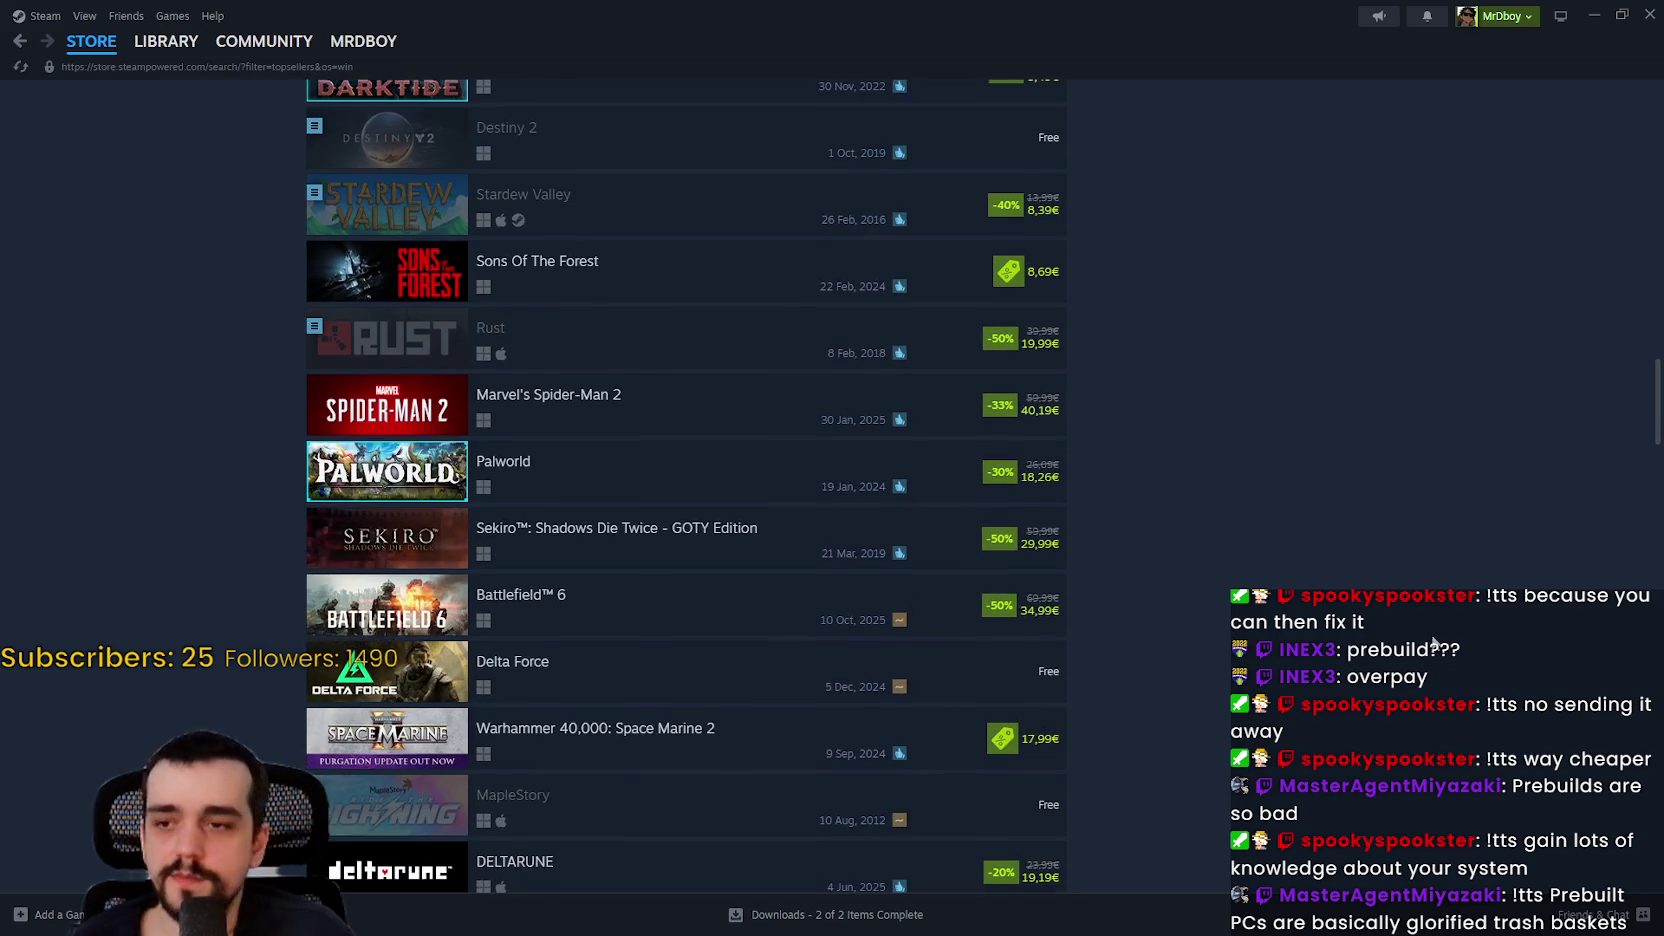
scroll(1305, 650, "down", 2)
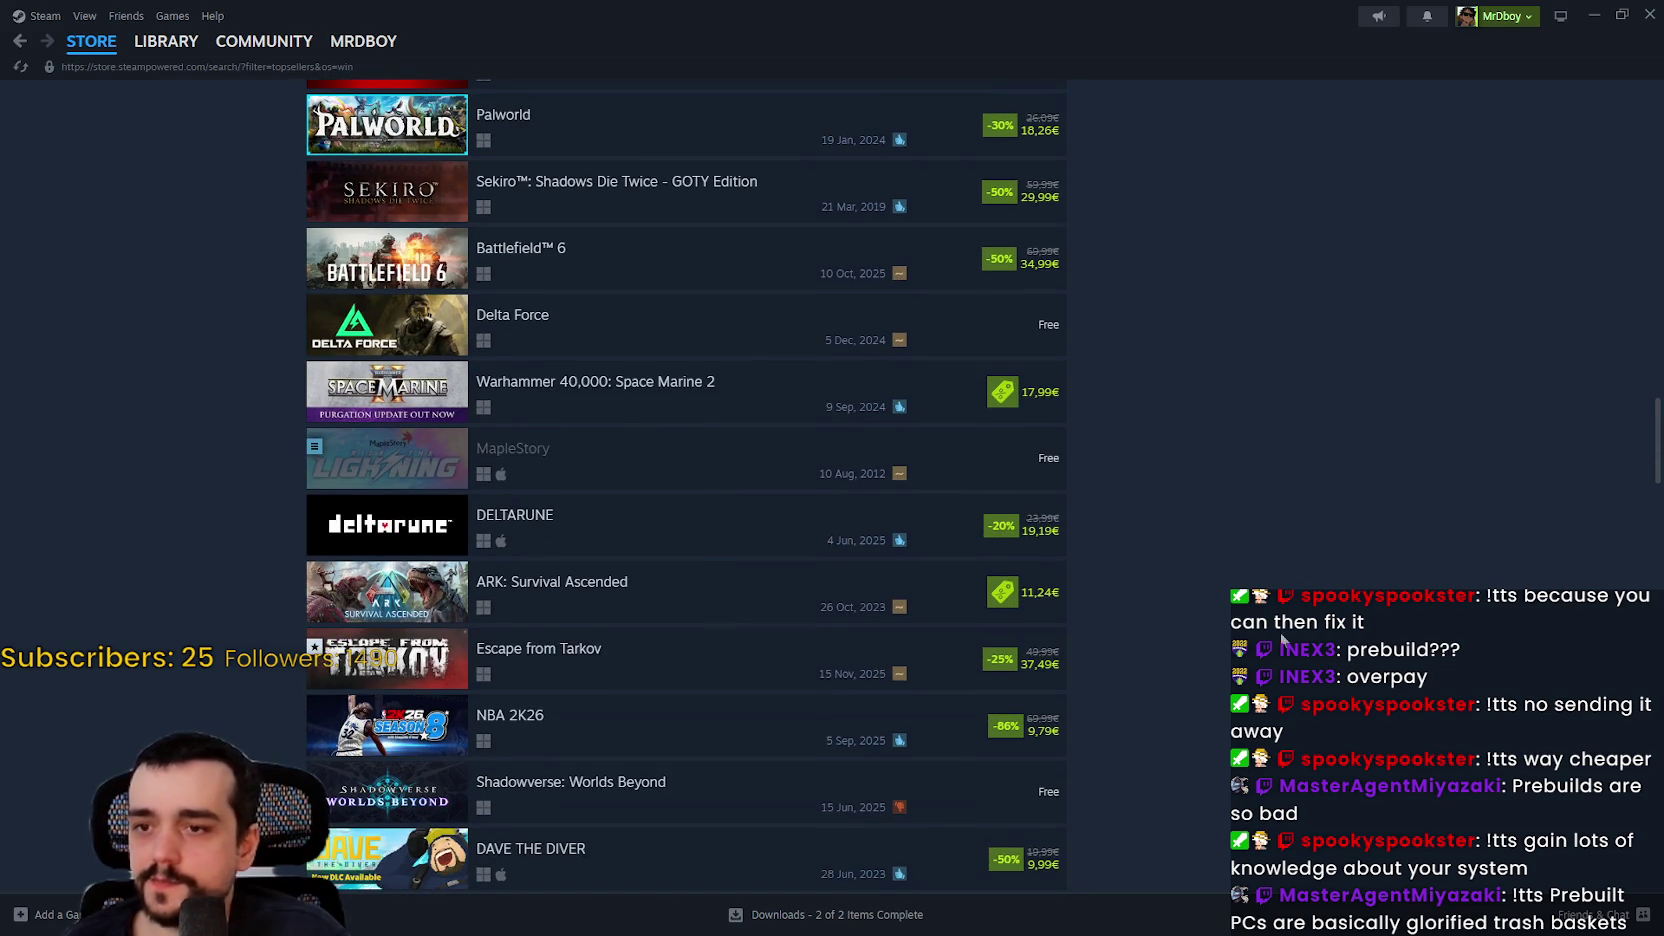
scroll(977, 633, "down", 2)
mouse_move(620, 567)
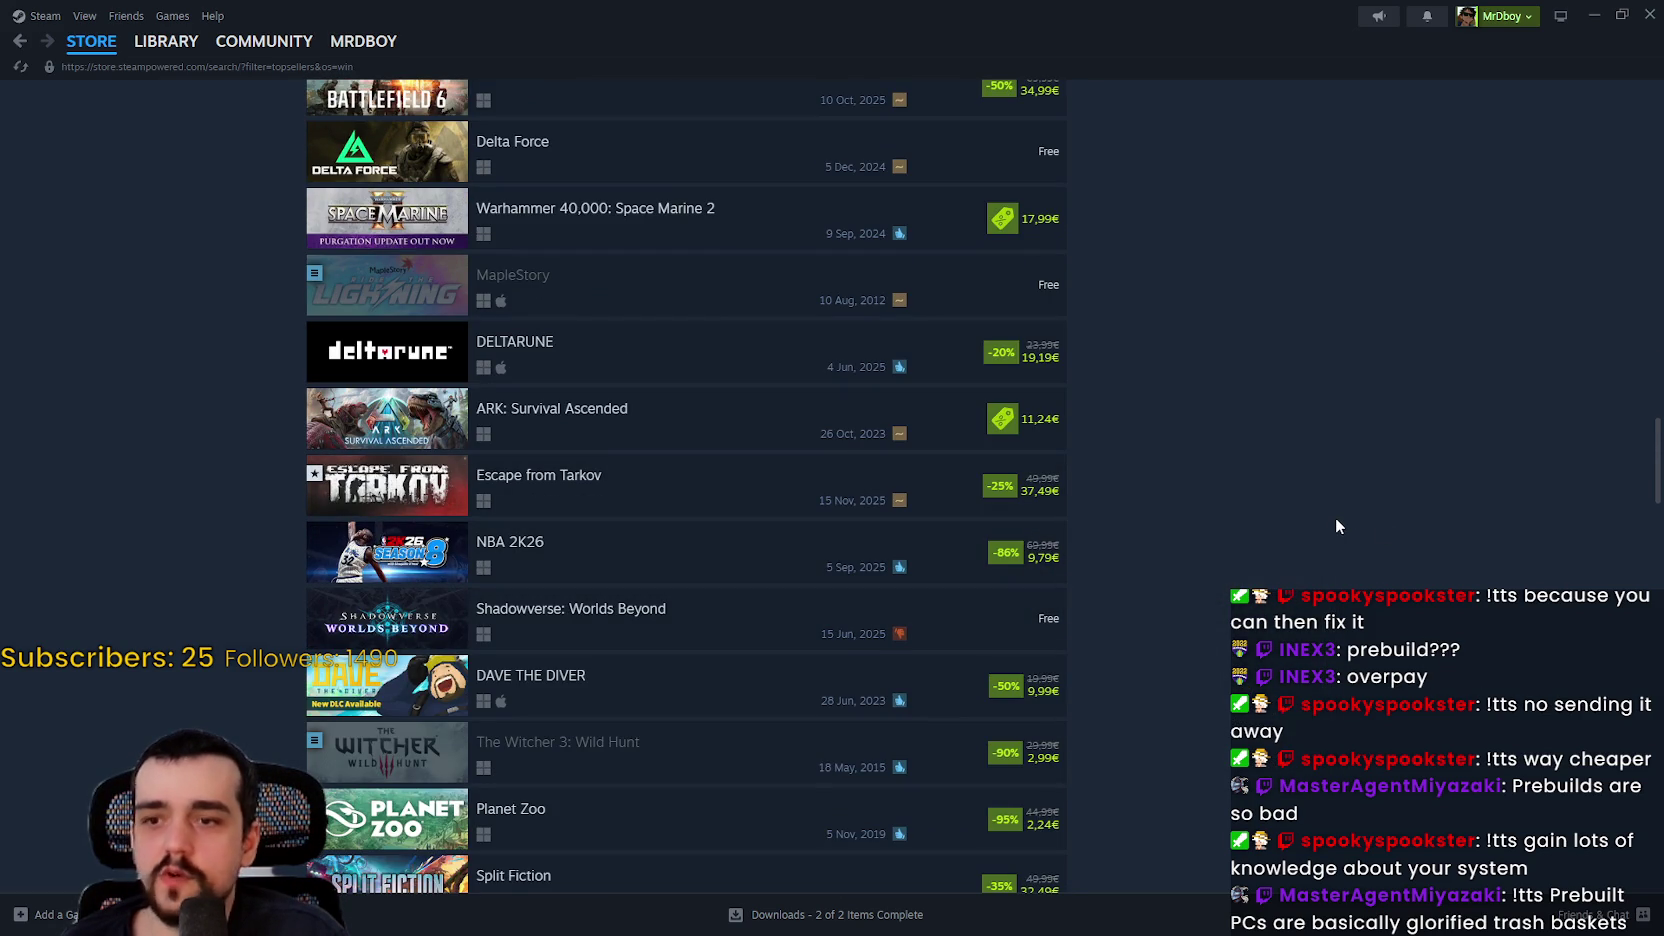
scroll(1323, 524, "down", 1)
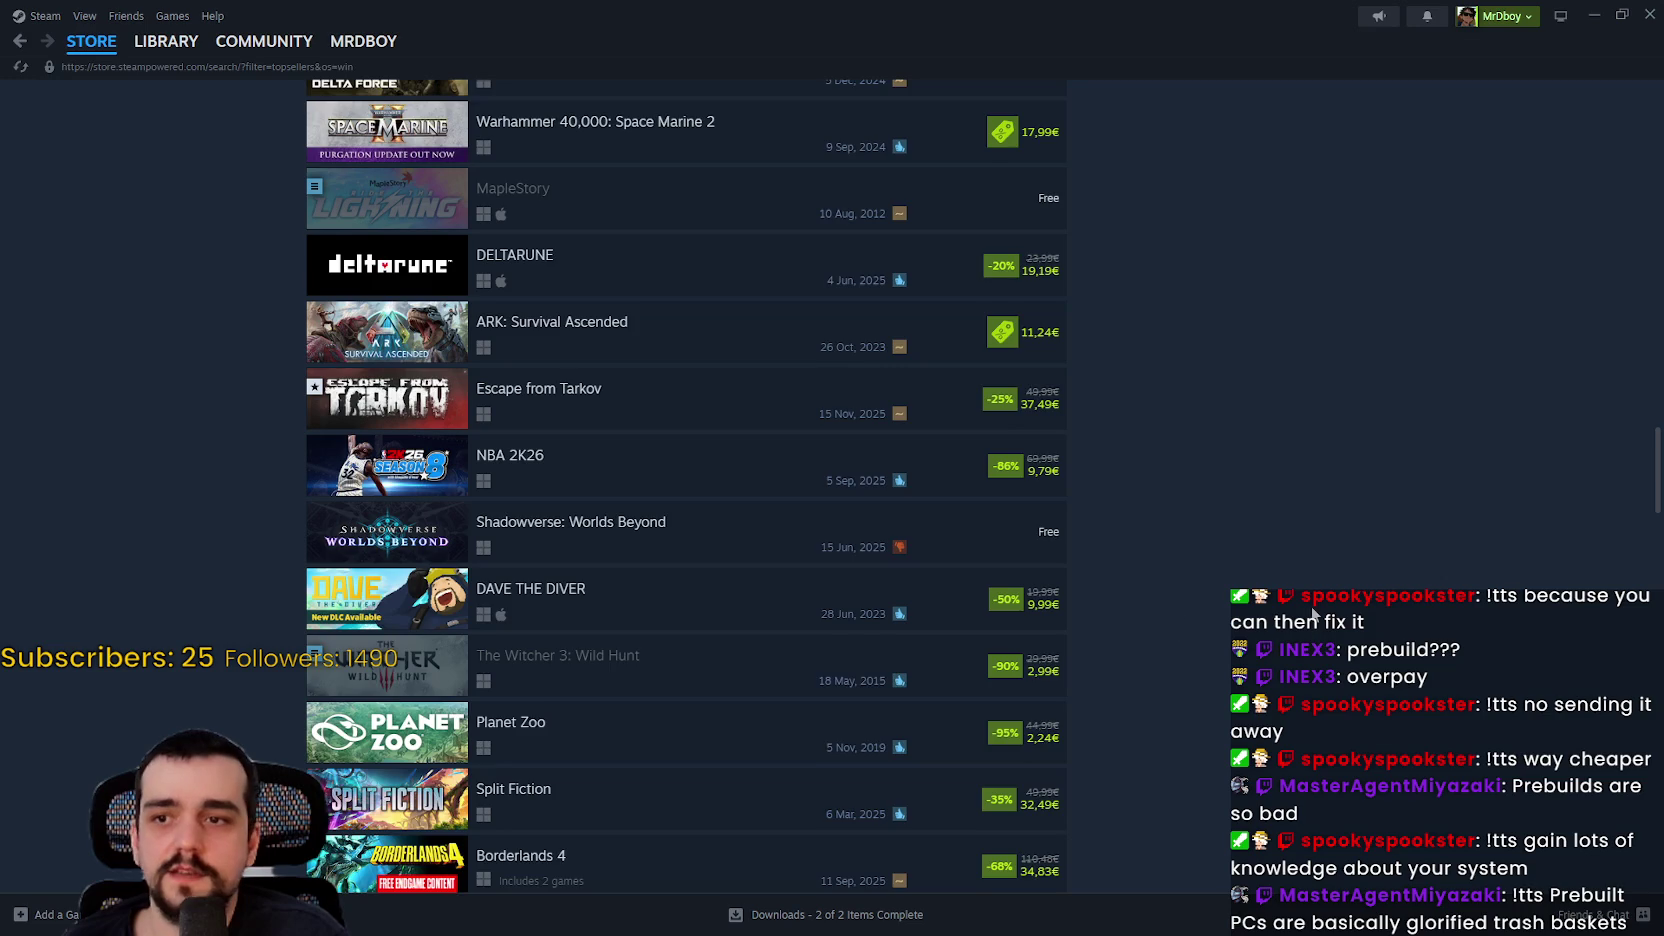
scroll(1300, 580, "down", 1)
scroll(1274, 578, "down", 2)
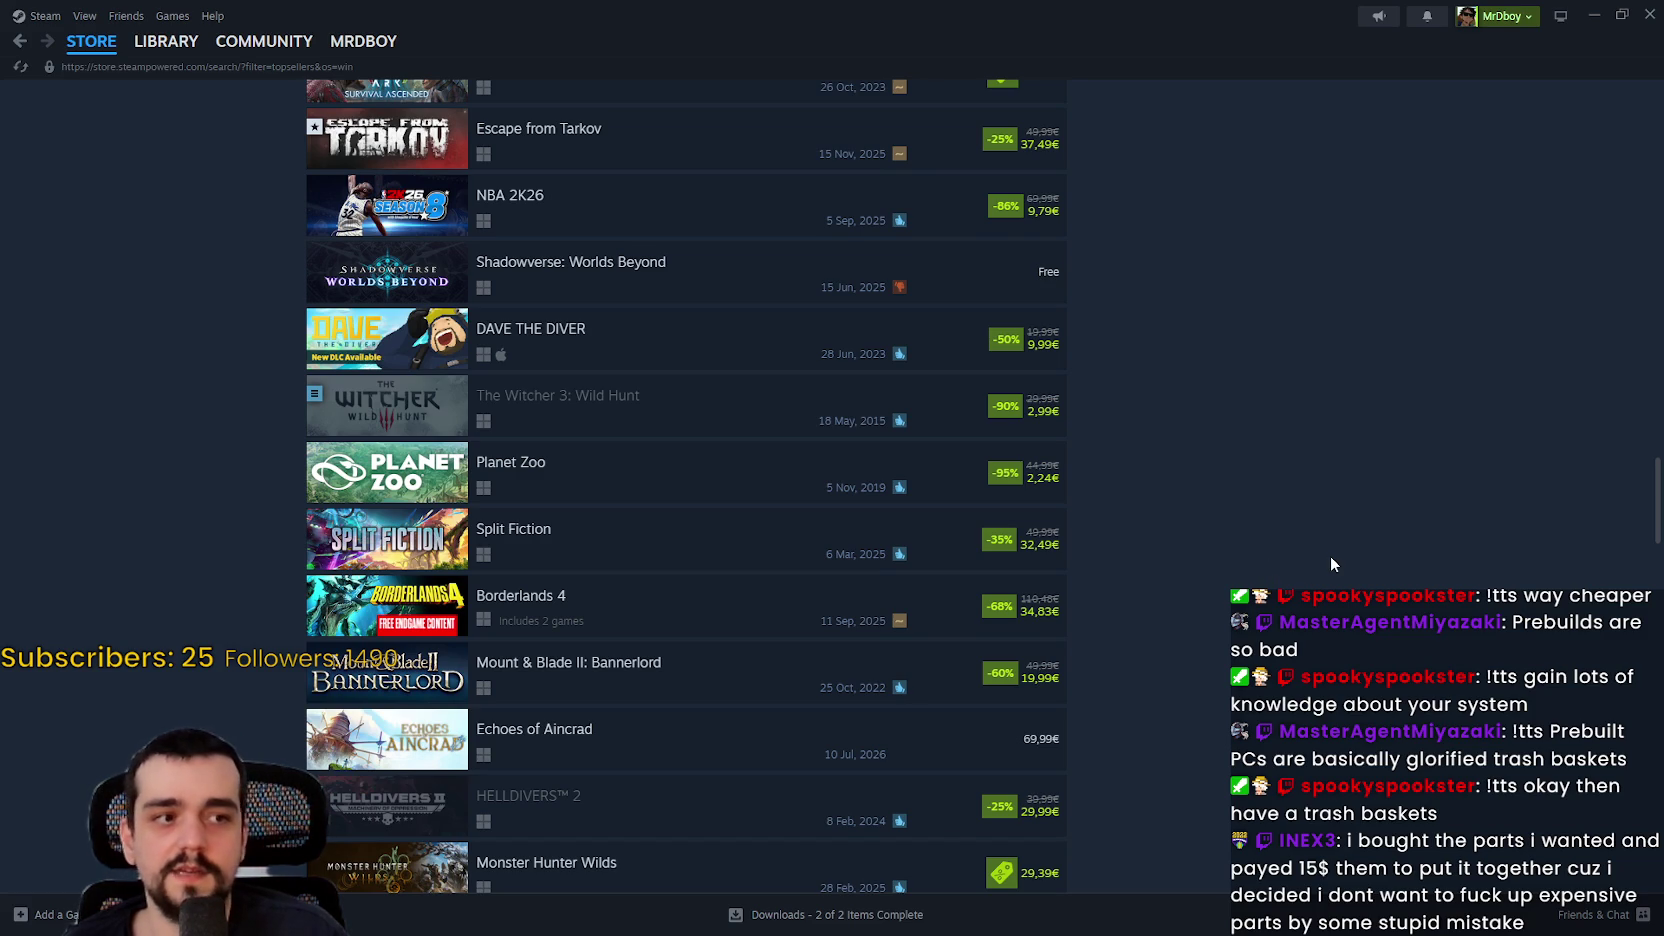
scroll(1329, 542, "up", 1)
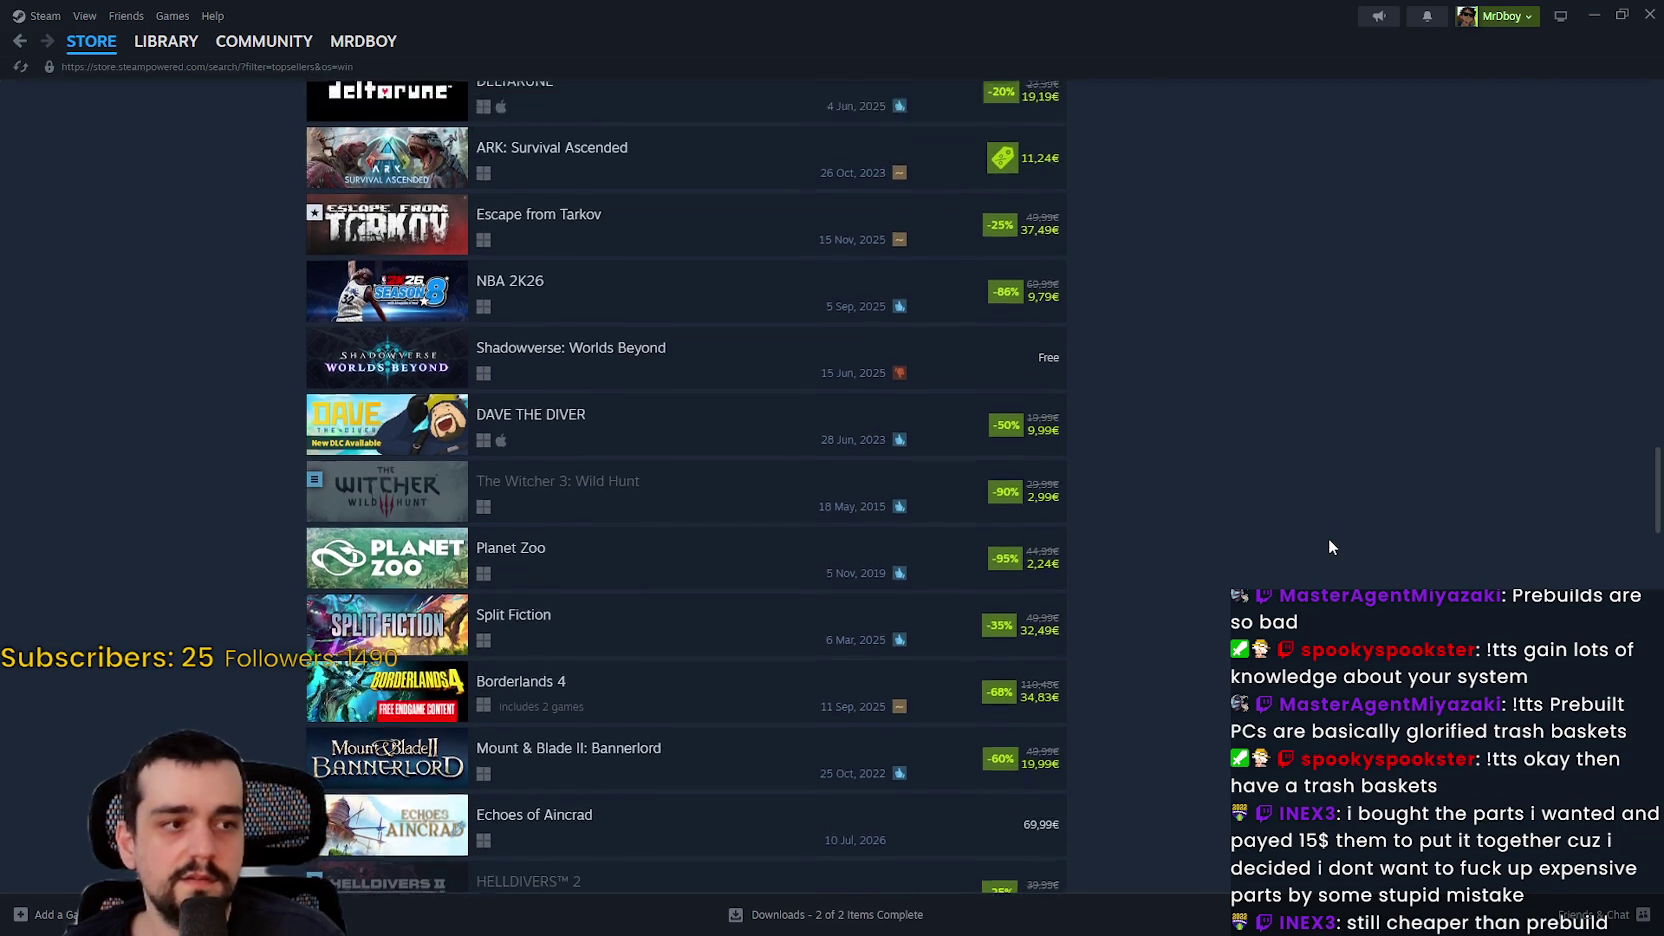
scroll(1329, 542, "down", 3)
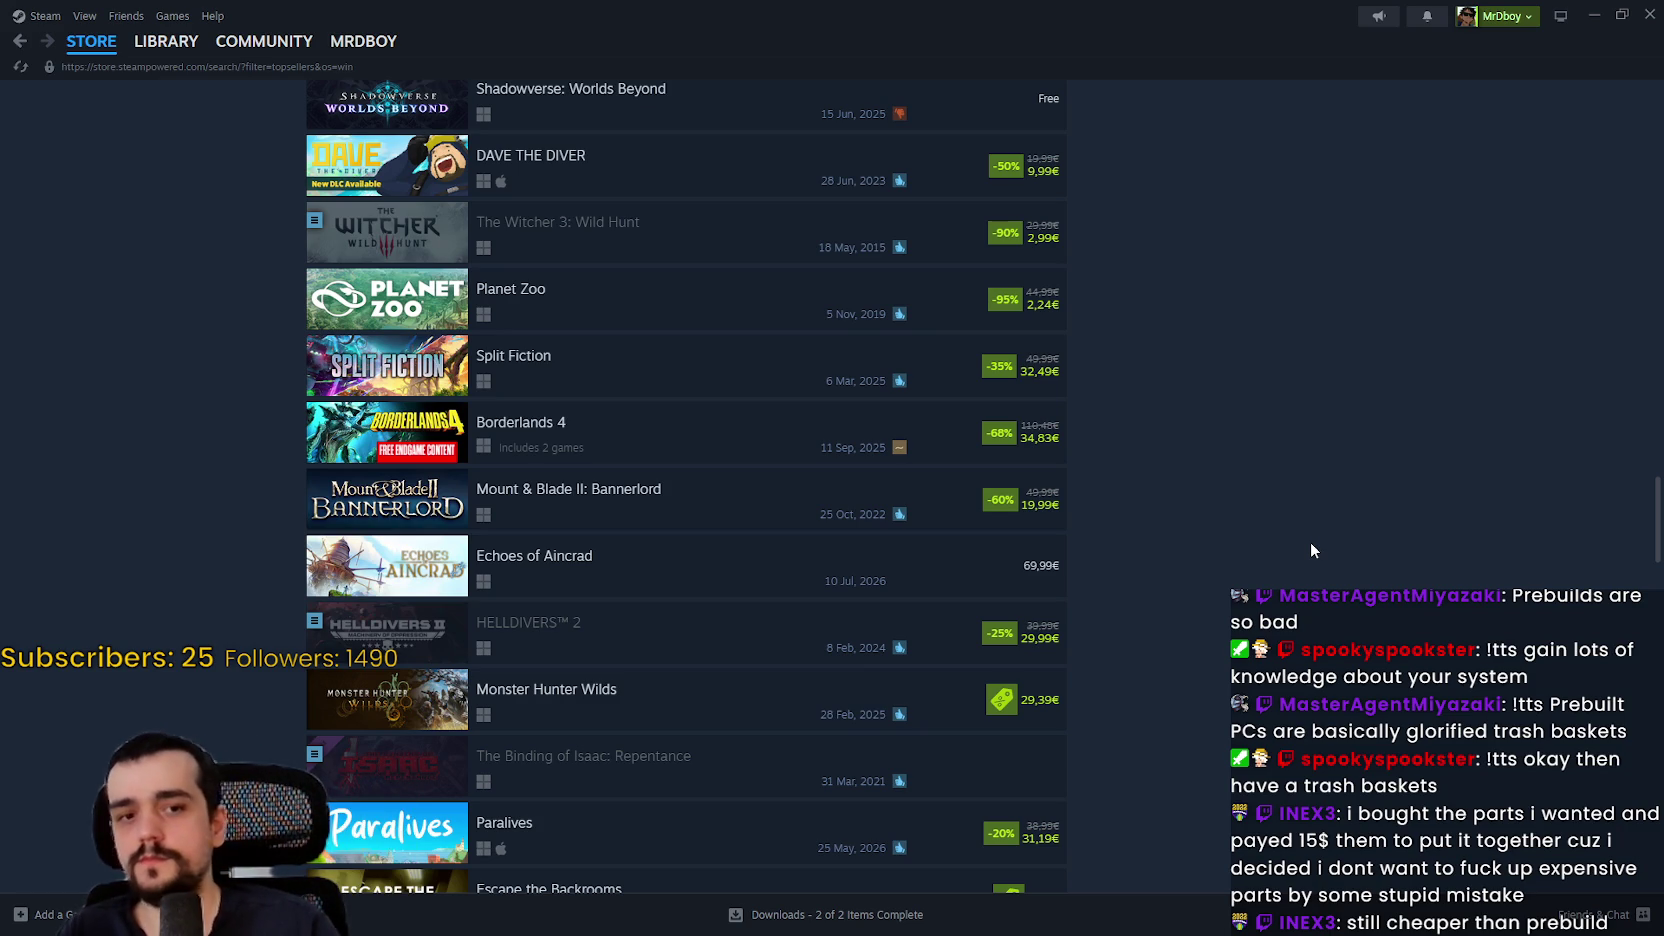
scroll(750, 285, "down", 2)
mouse_move(698, 283)
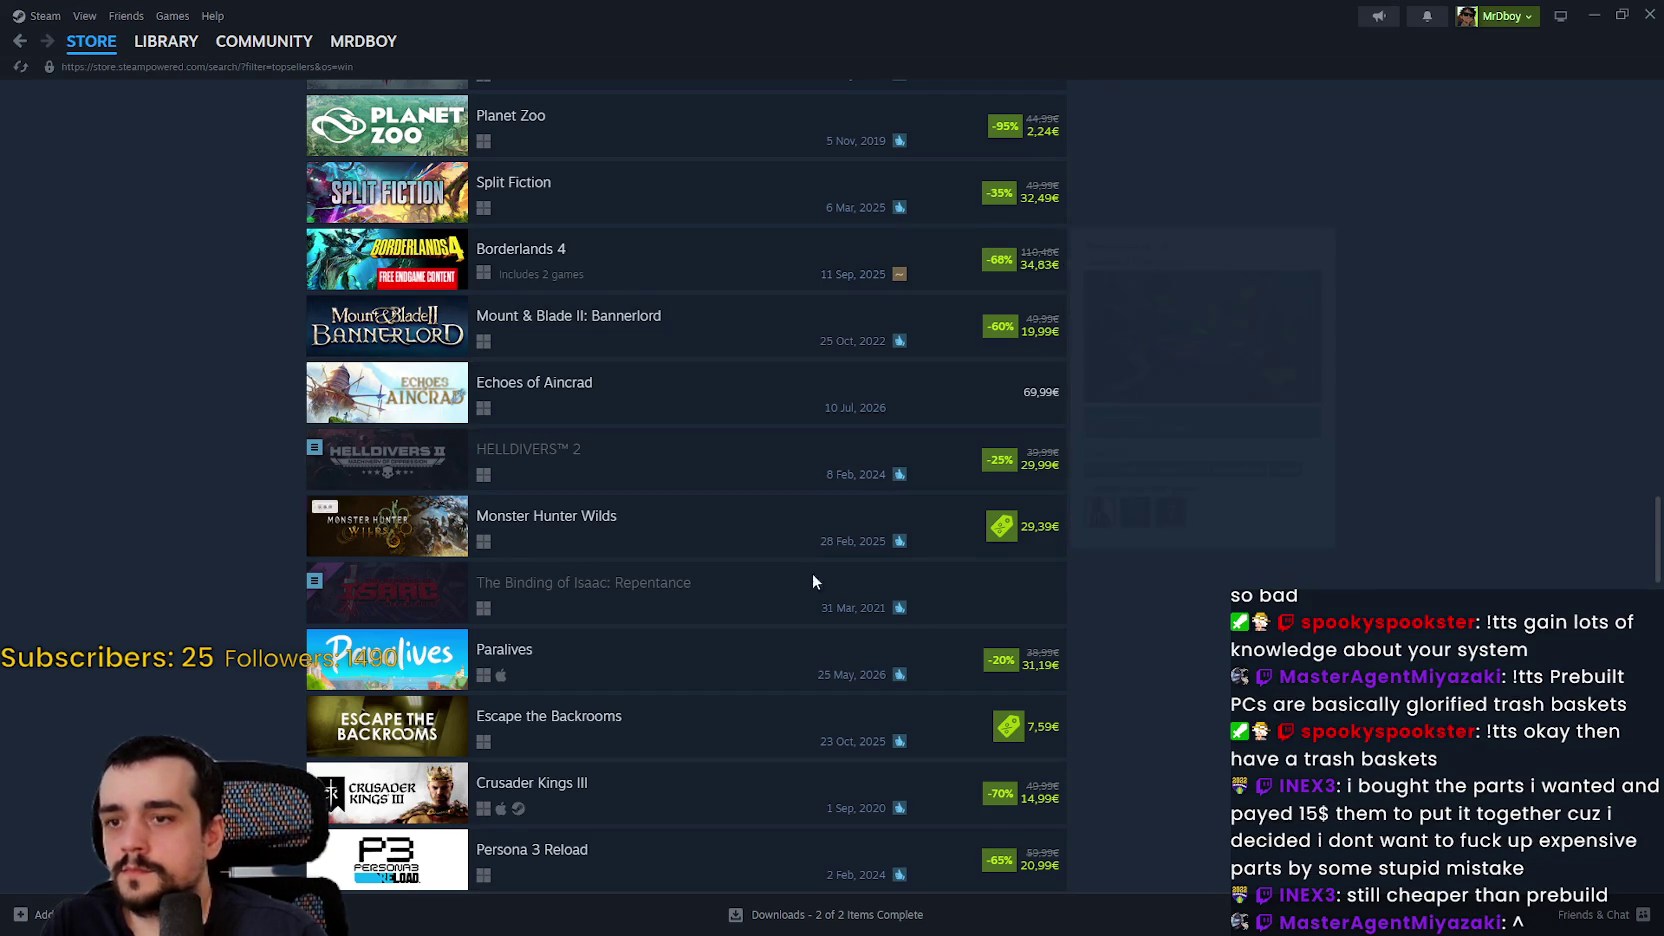
scroll(822, 638, "down", 7)
scroll(815, 625, "down", 2)
scroll(754, 517, "down", 1)
scroll(829, 665, "down", 4)
scroll(822, 580, "down", 3)
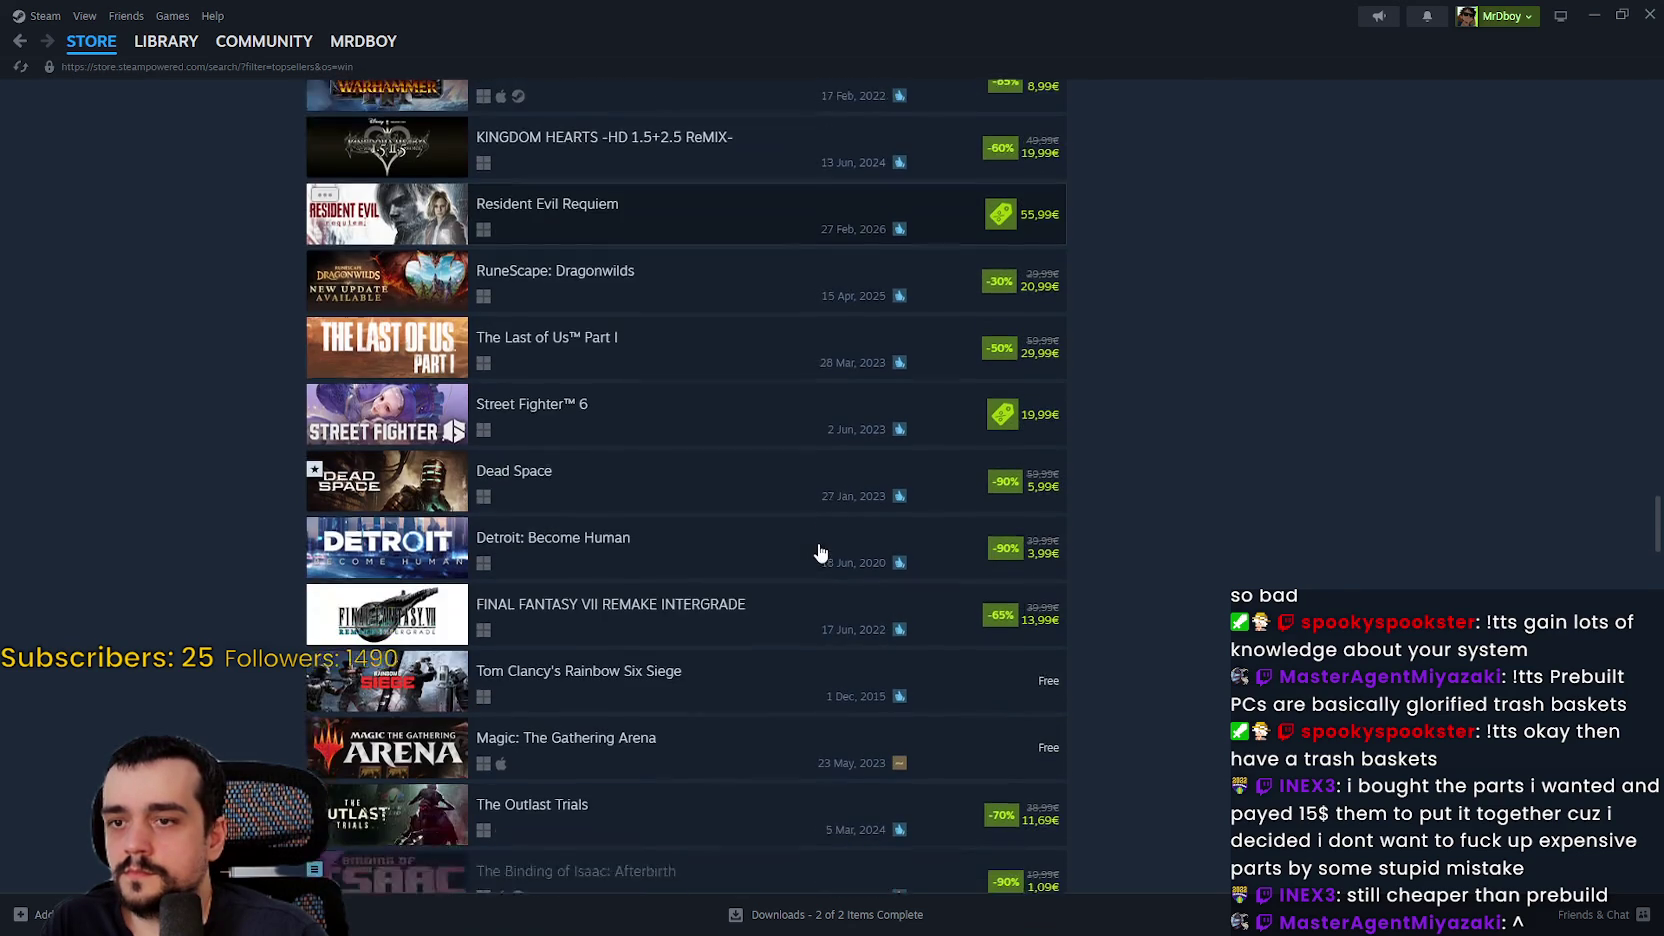
mouse_move(817, 497)
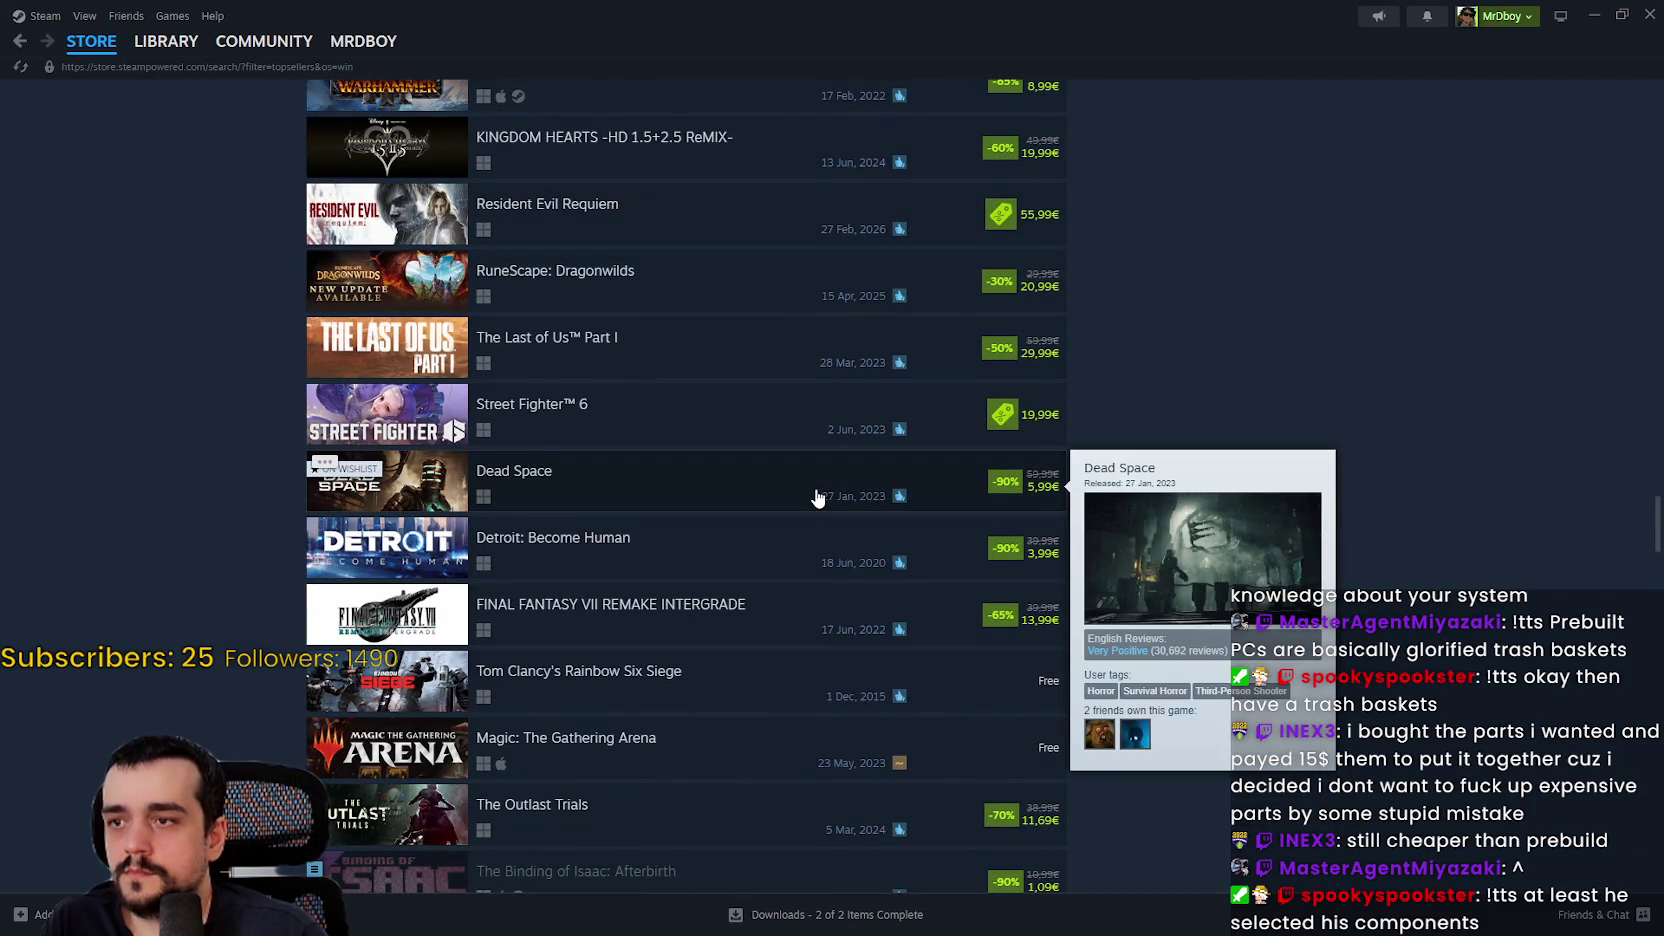
scroll(817, 497, "down", 4)
scroll(795, 613, "down", 3)
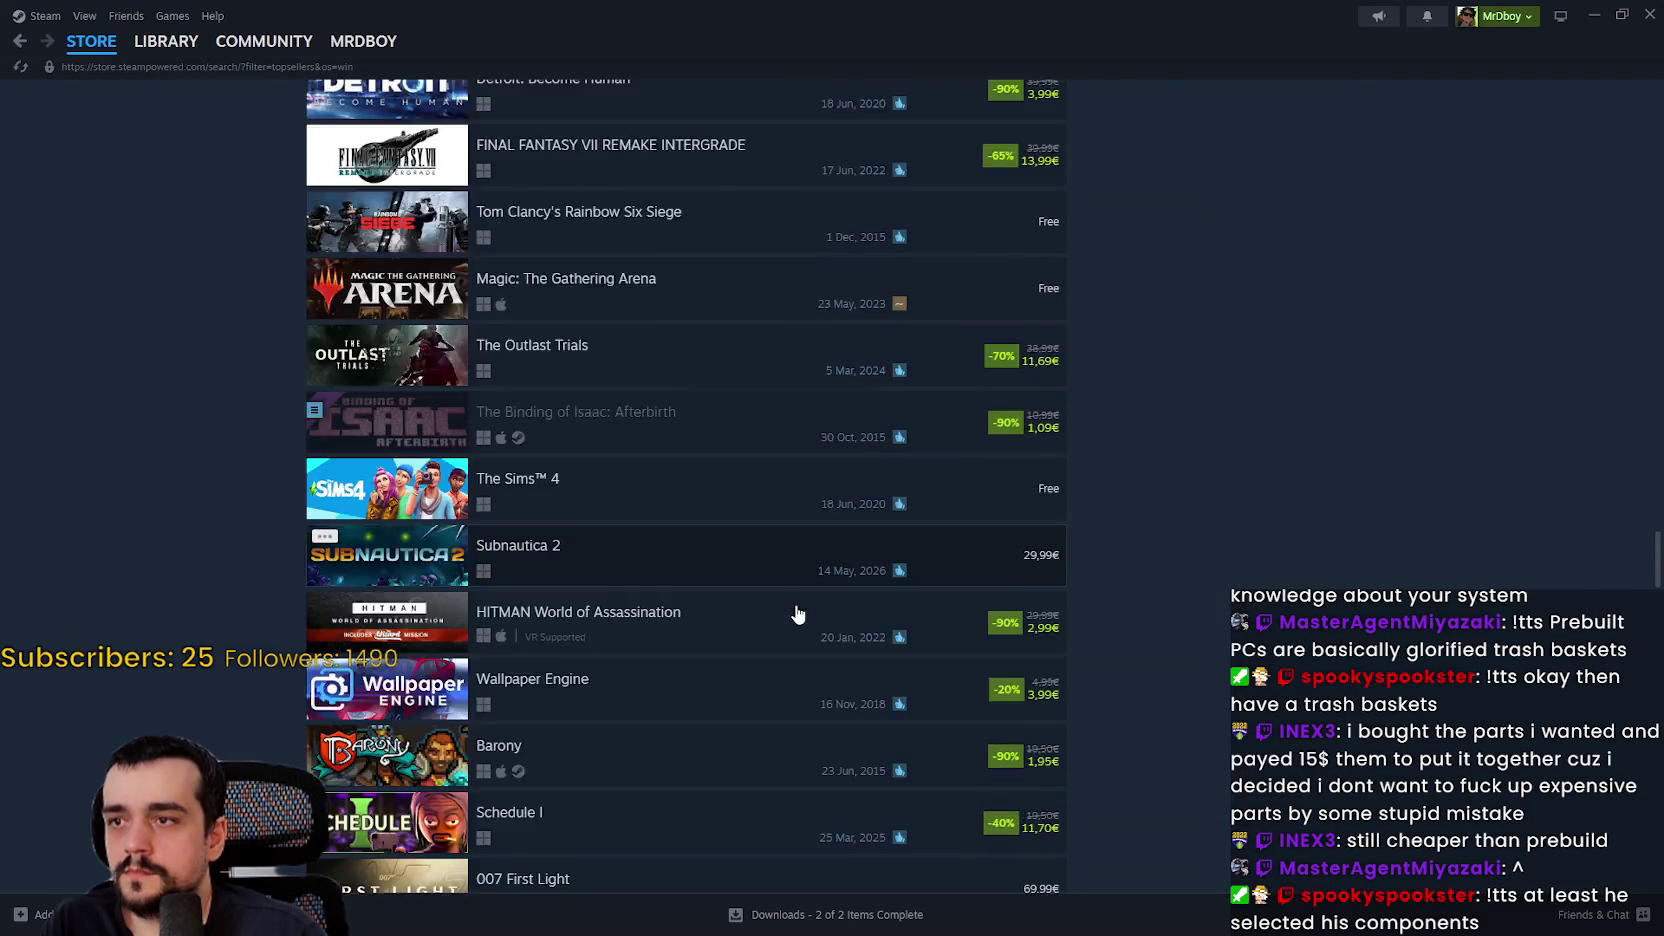
mouse_move(798, 613)
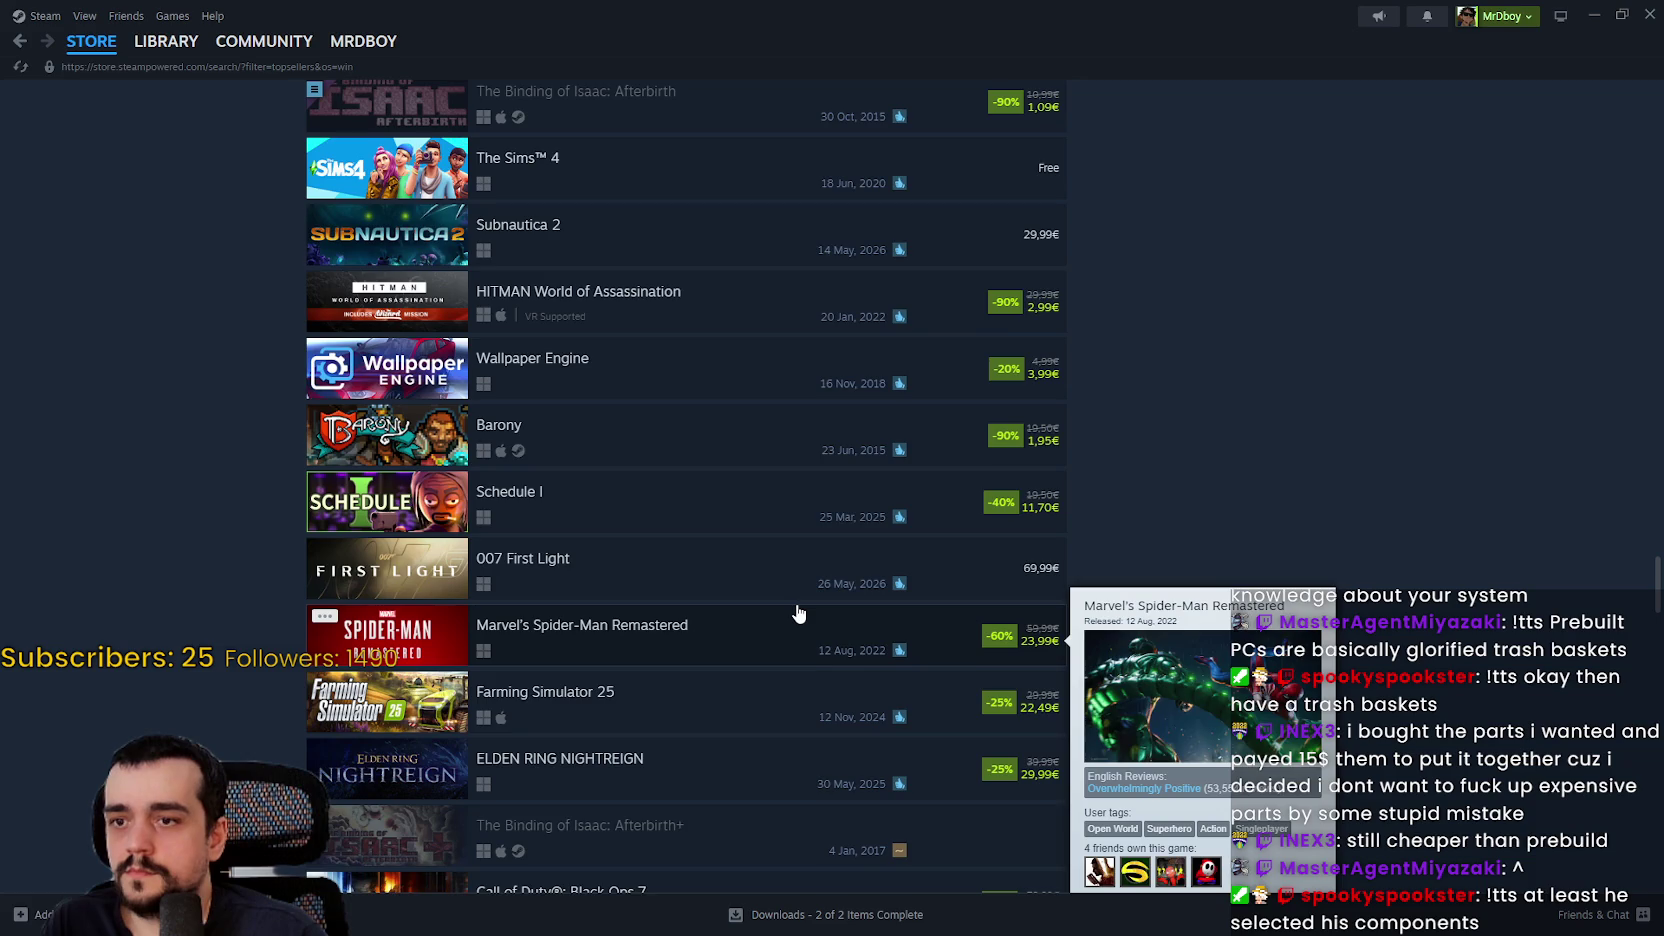
scroll(798, 613, "down", 2)
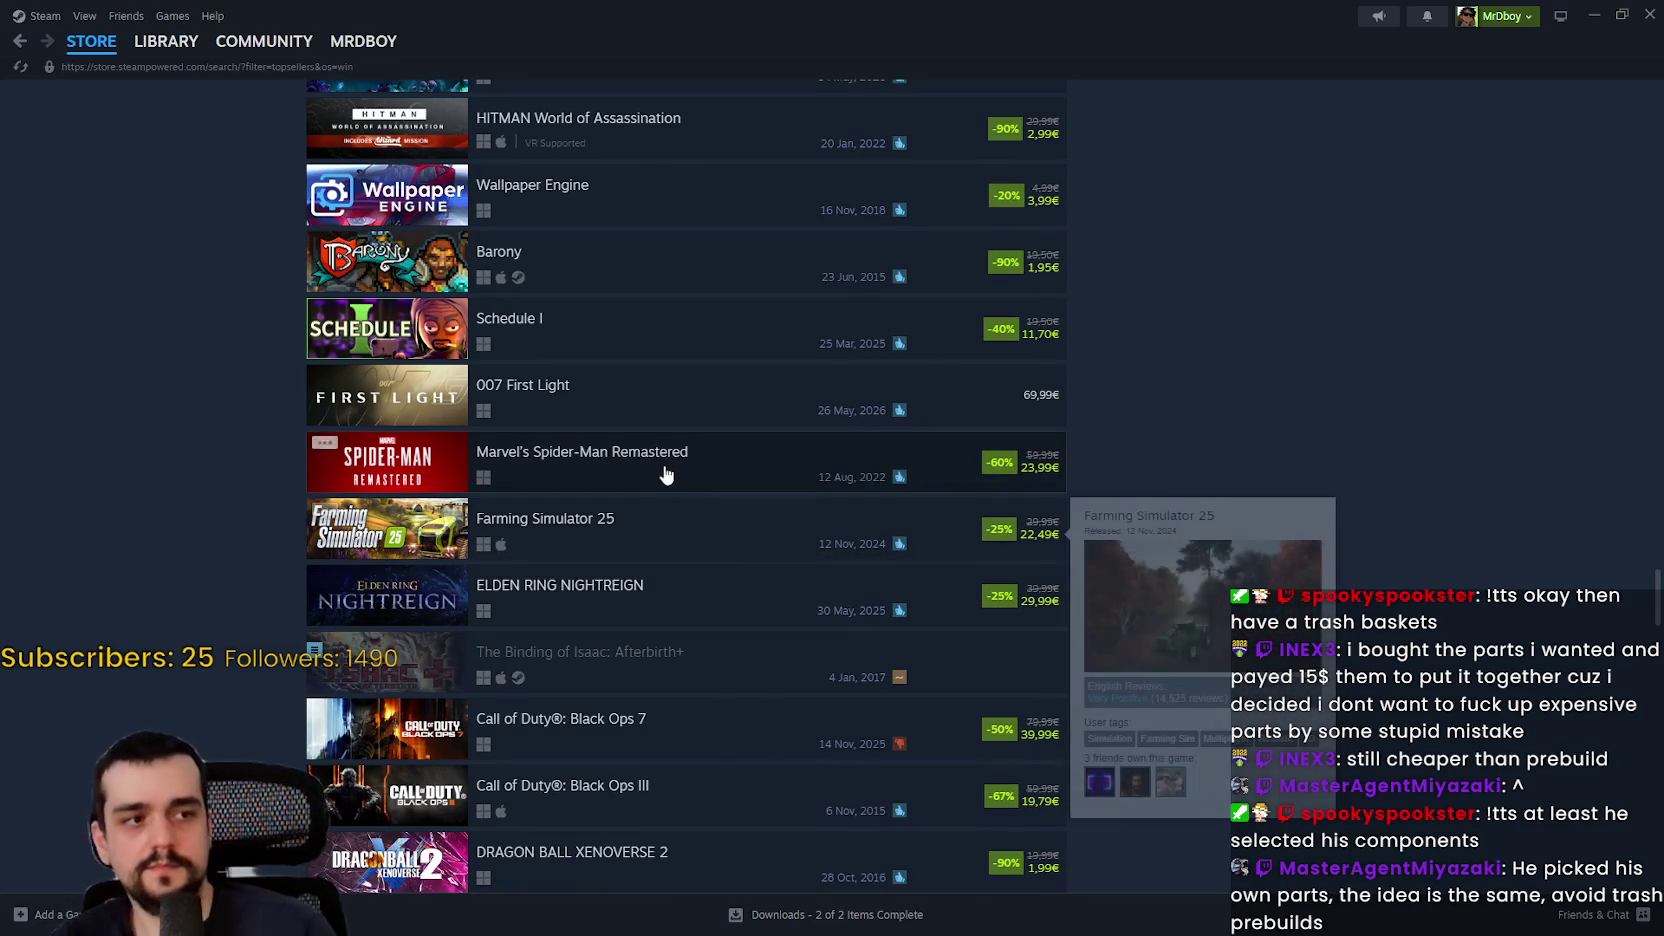
scroll(670, 618, "down", 2)
scroll(679, 609, "down", 1)
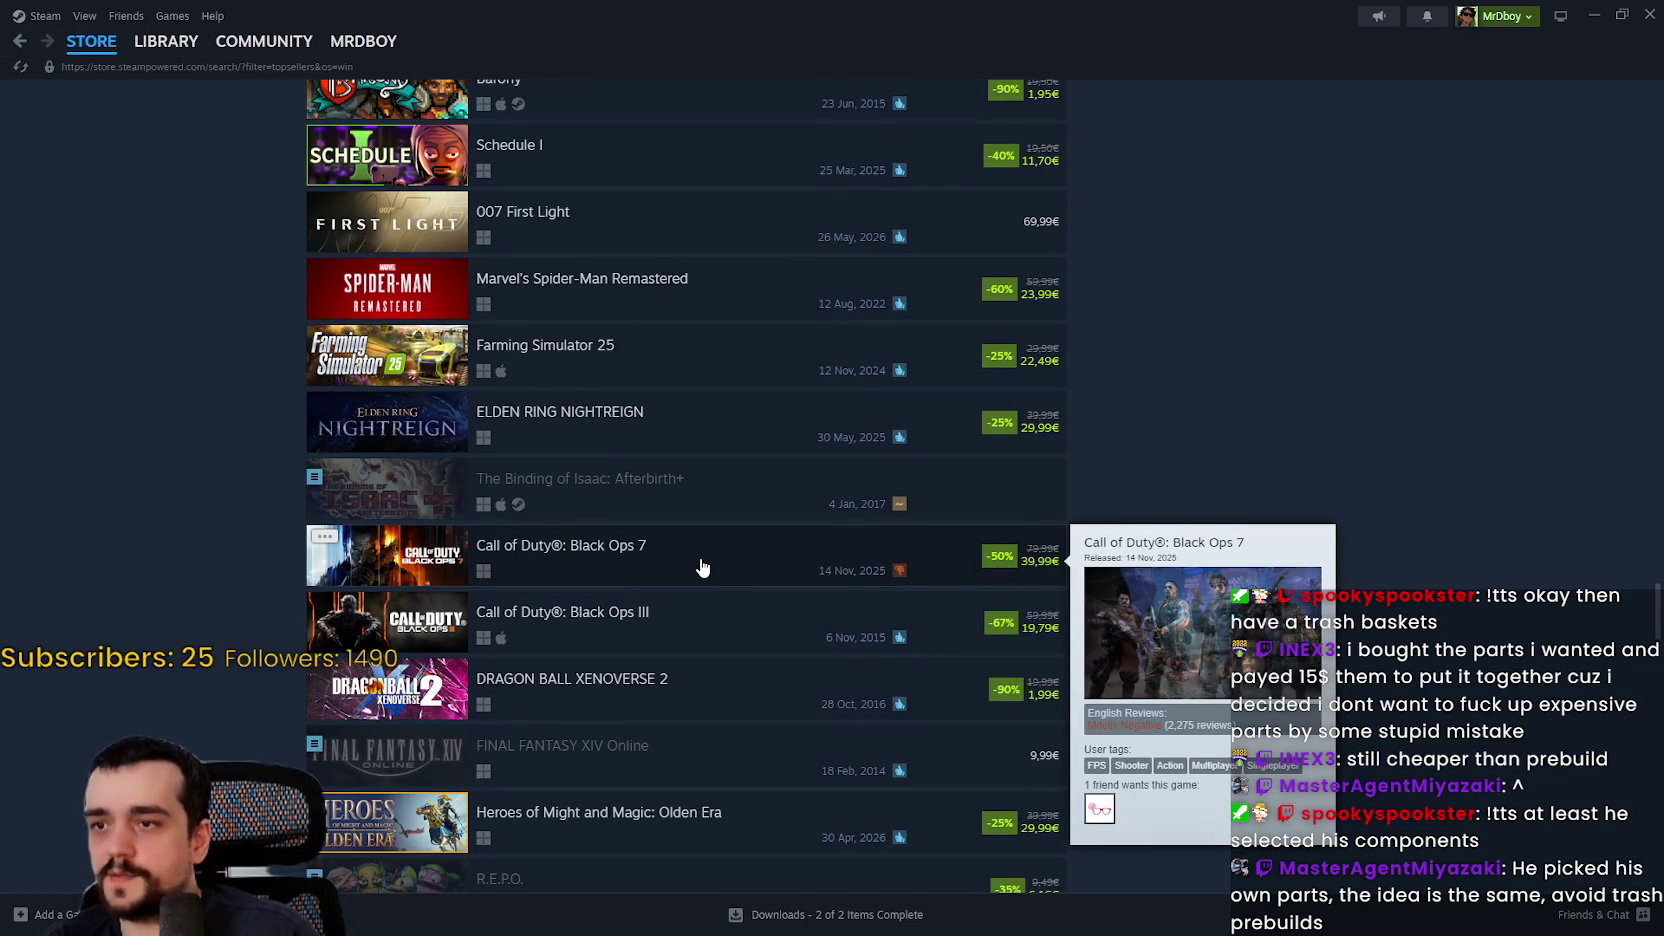
scroll(847, 772, "down", 3)
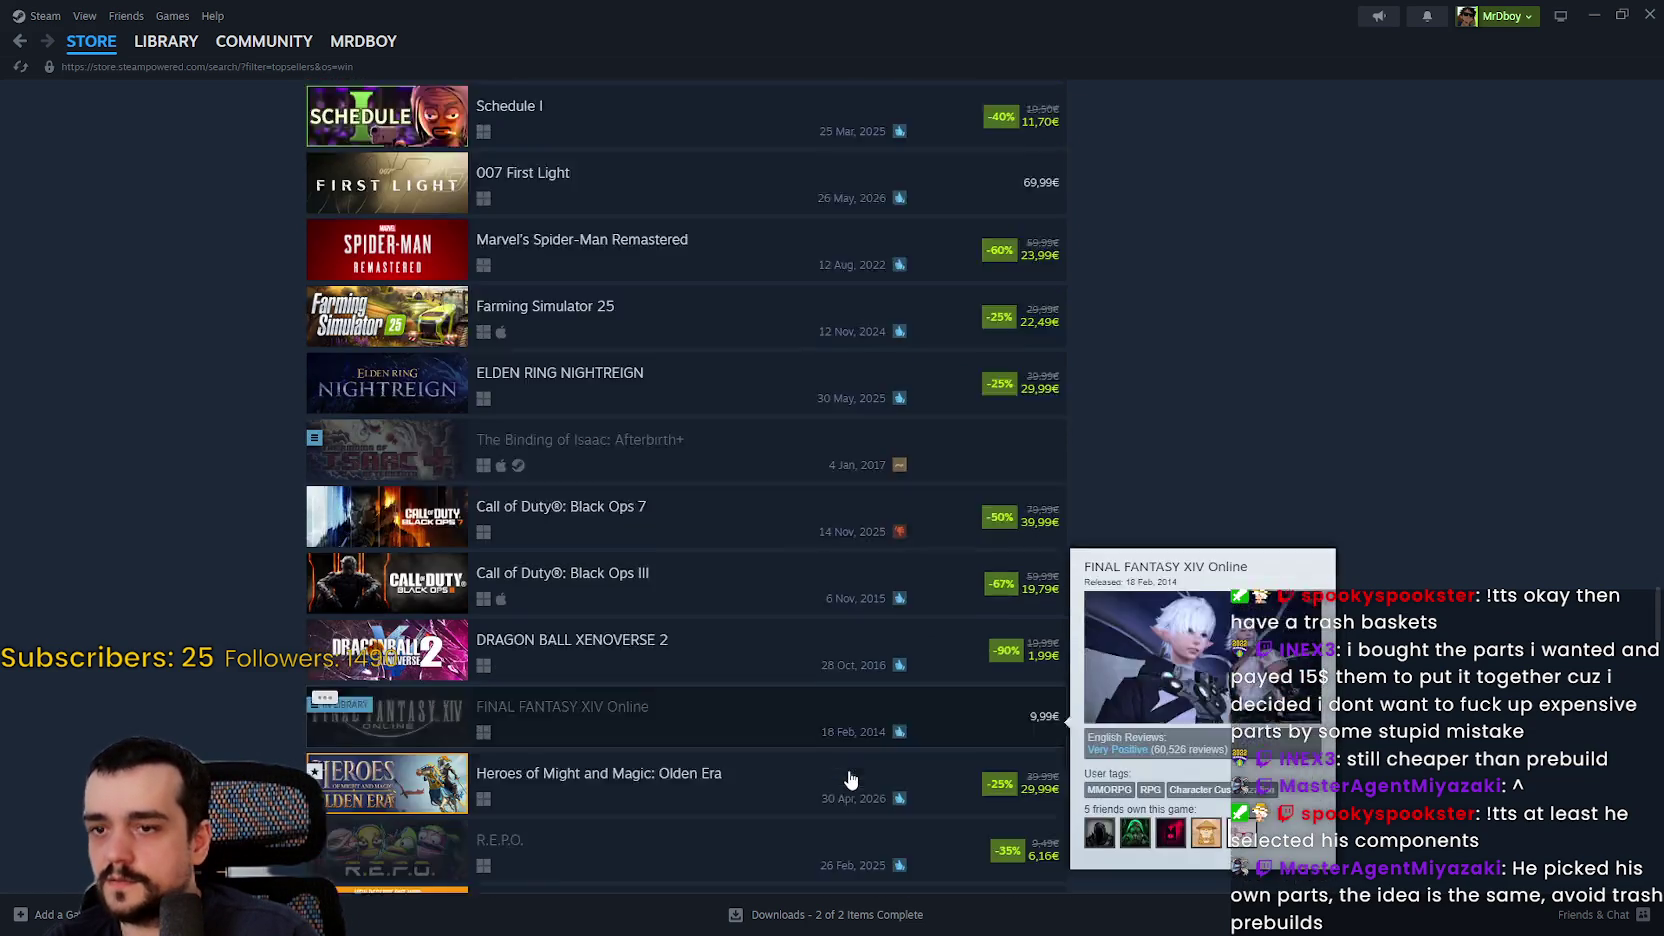
scroll(740, 679, "down", 3)
scroll(1329, 731, "up", 10)
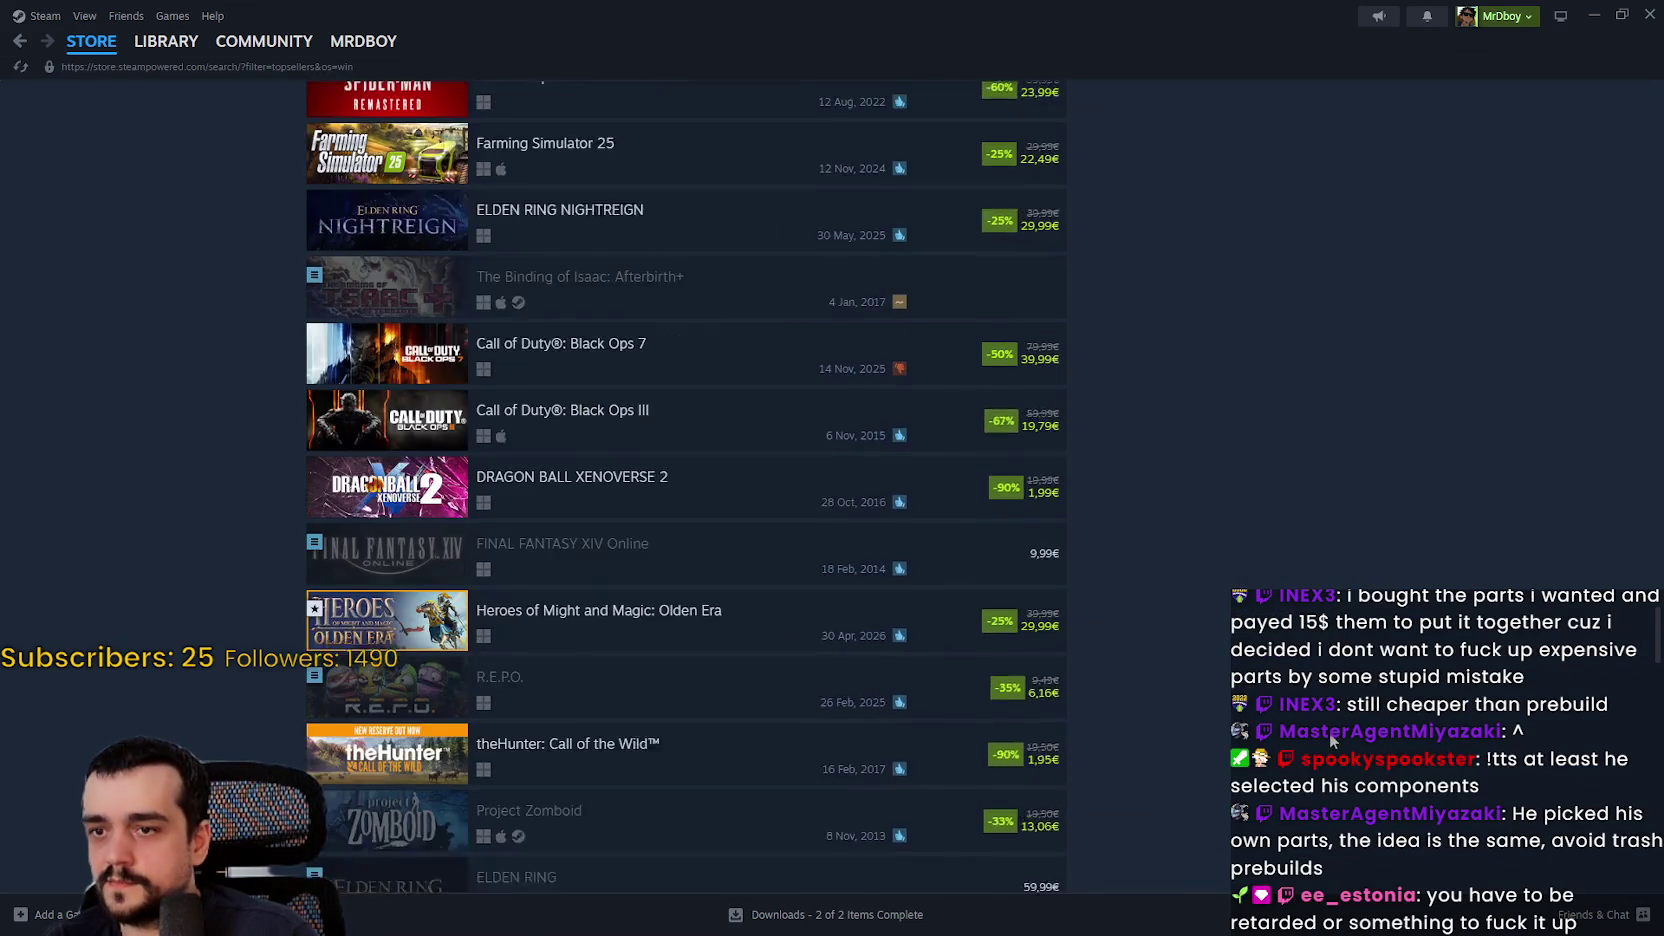
scroll(1326, 741, "up", 8)
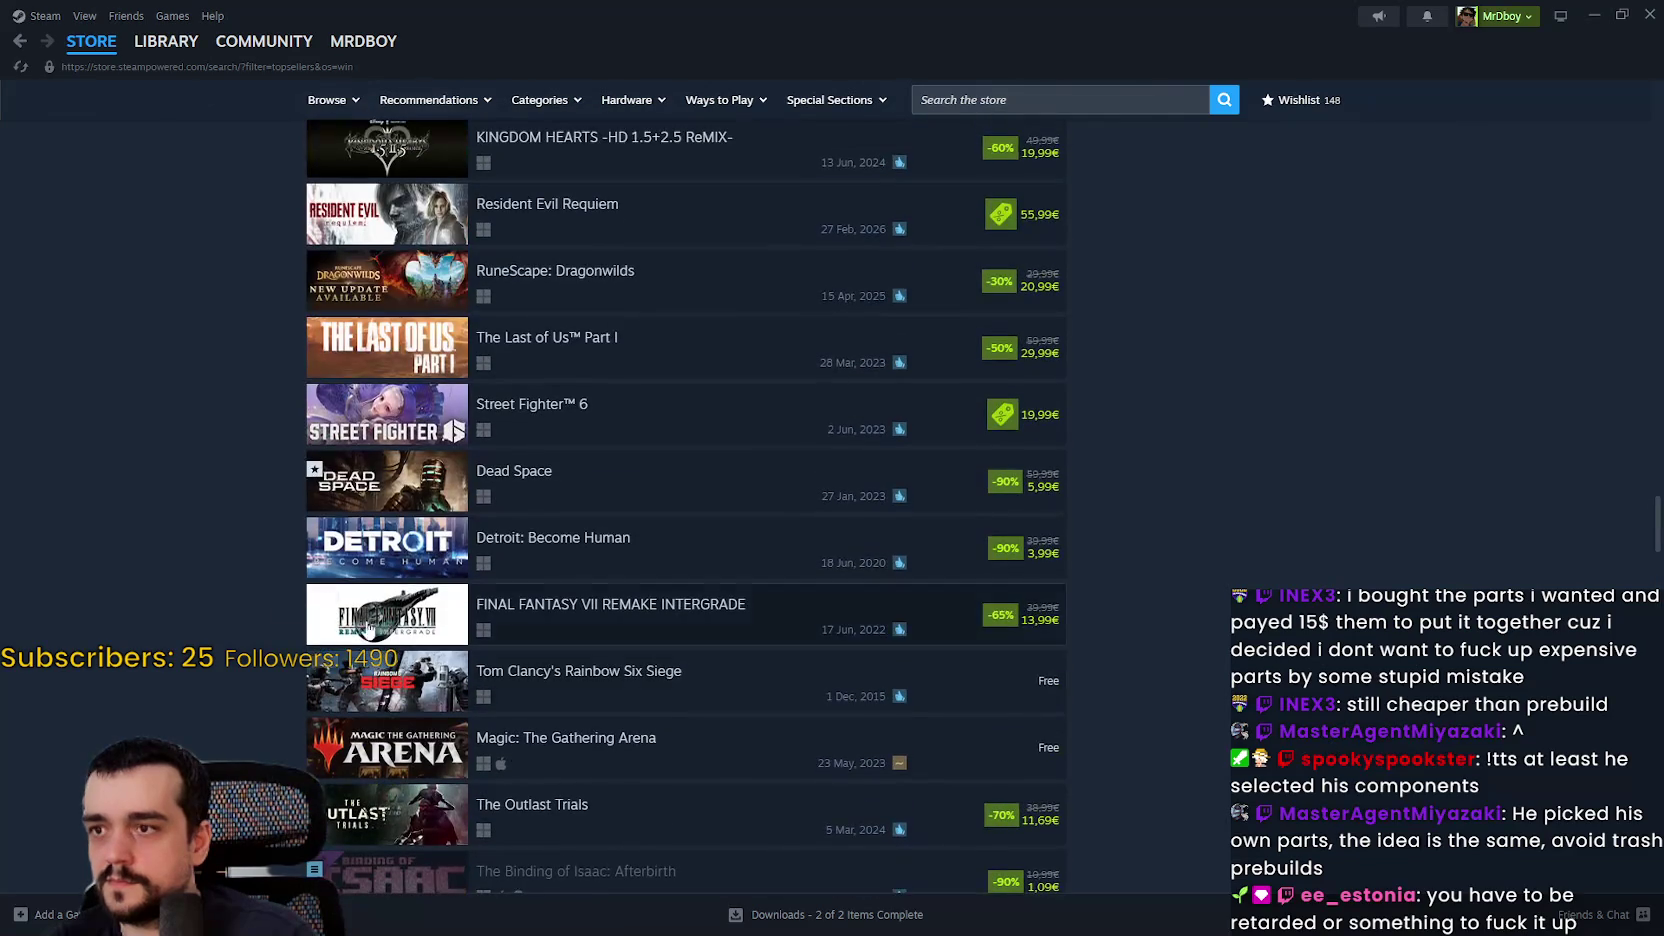
mouse_move(640, 493)
scroll(747, 576, "up", 3)
mouse_move(753, 577)
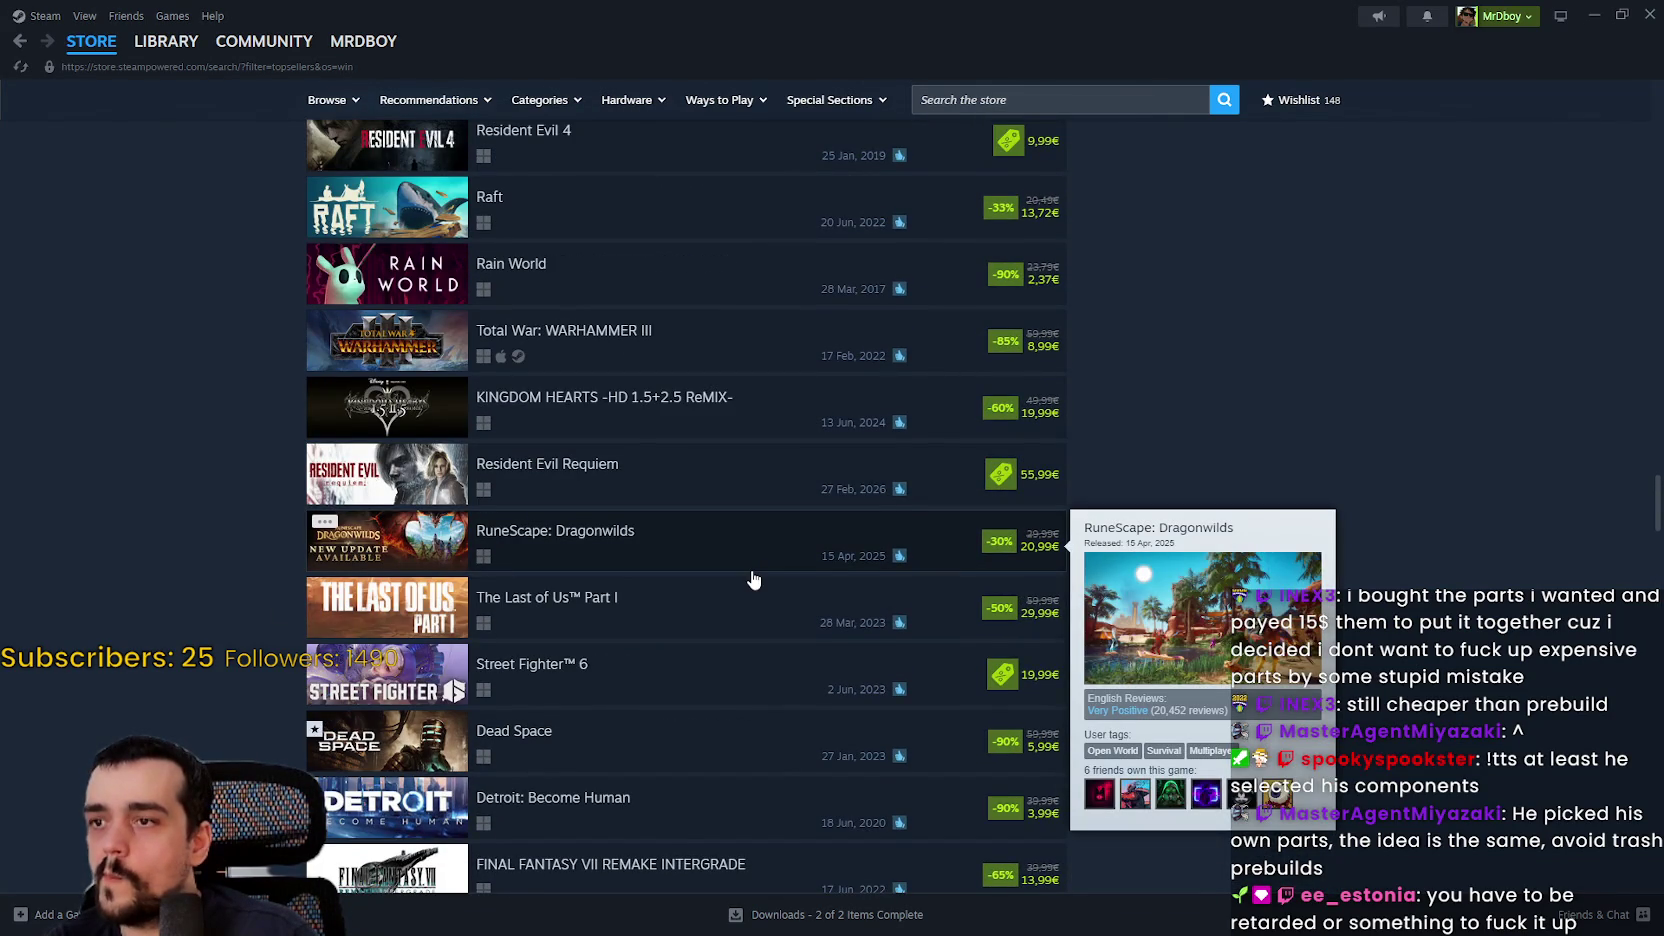
left_click(667, 477)
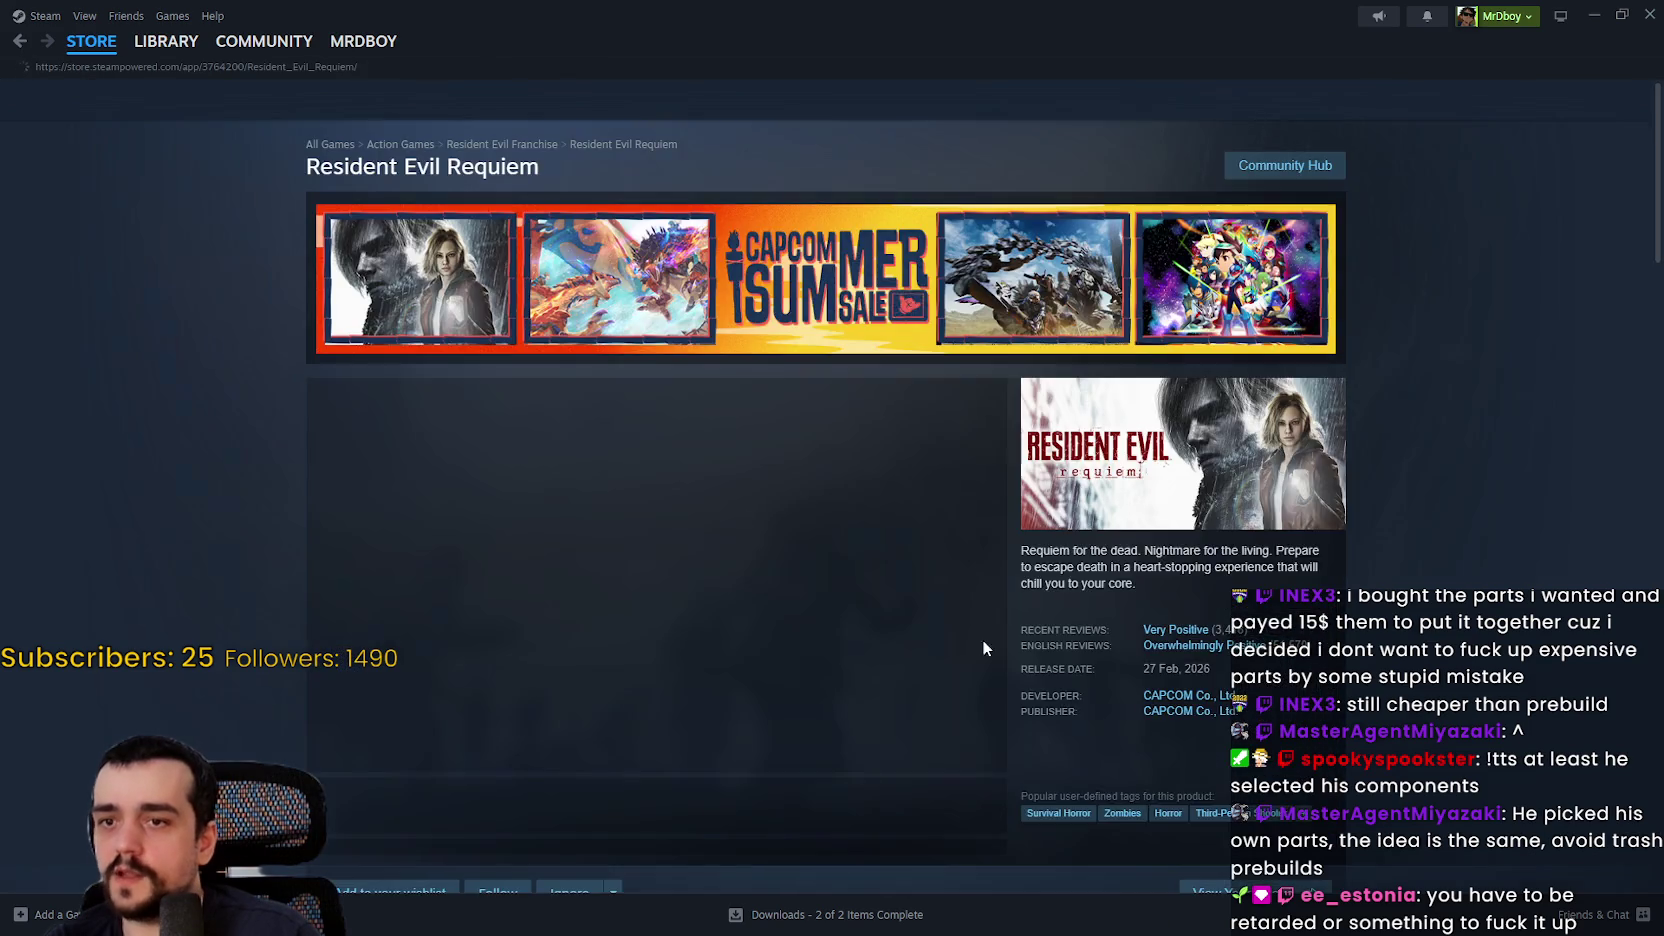
Step: Copy the Resident Evil Requiem title from its Steam store page and switch to SteamDB in Chrome
scroll(826, 564, "down", 3)
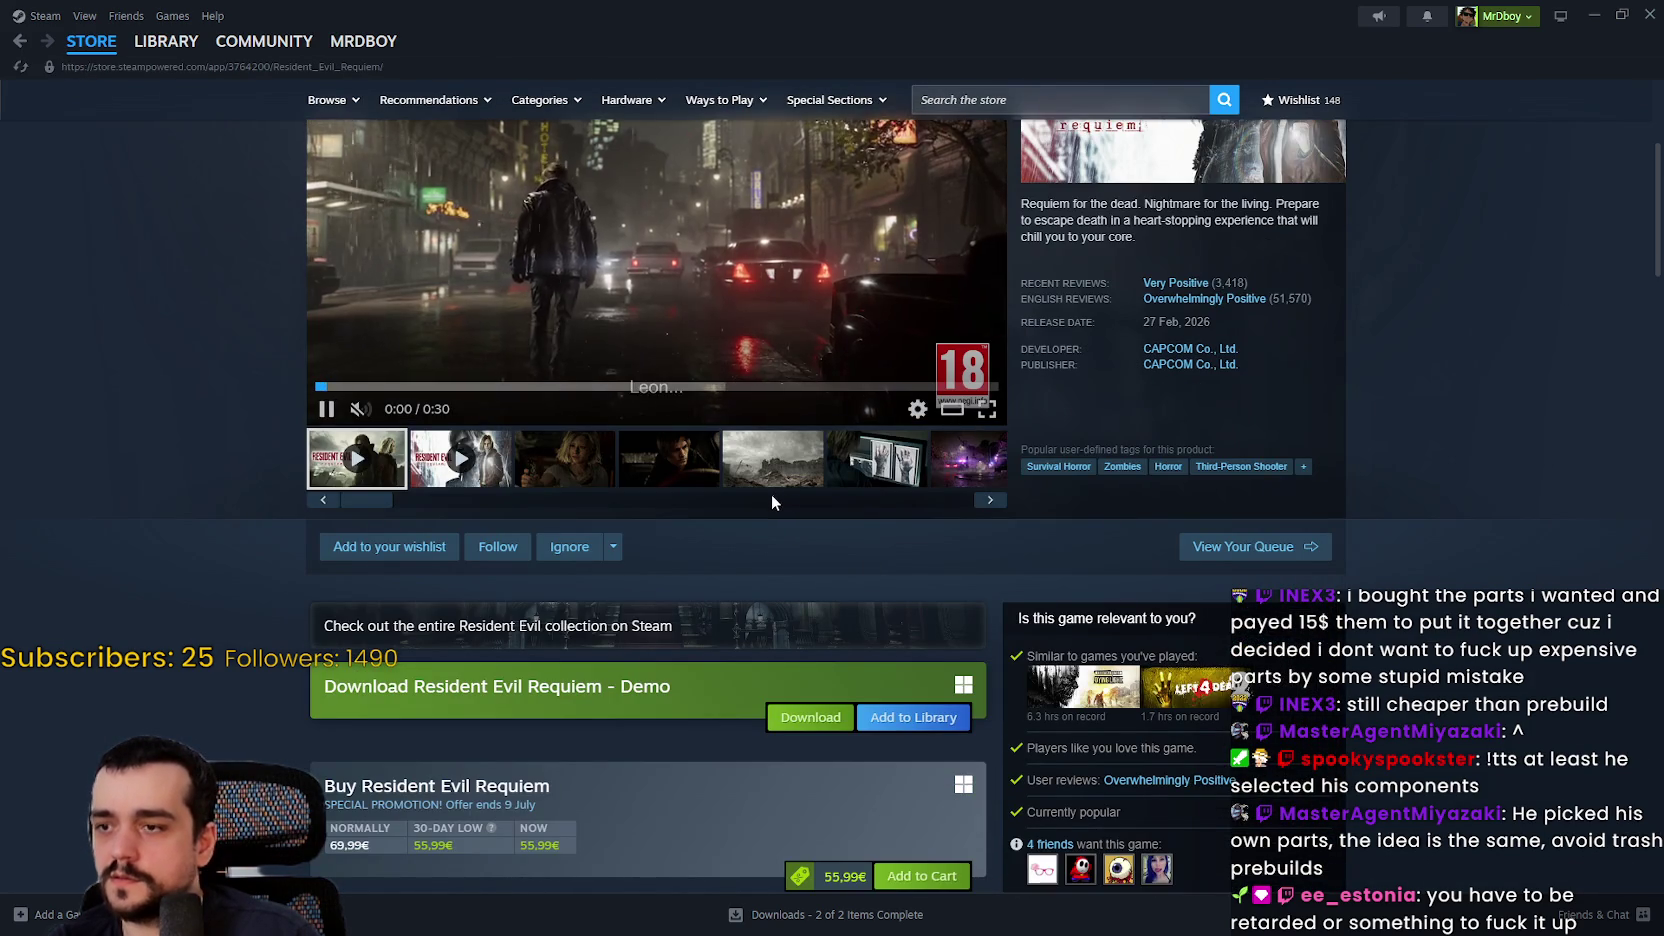
scroll(770, 494, "down", 3)
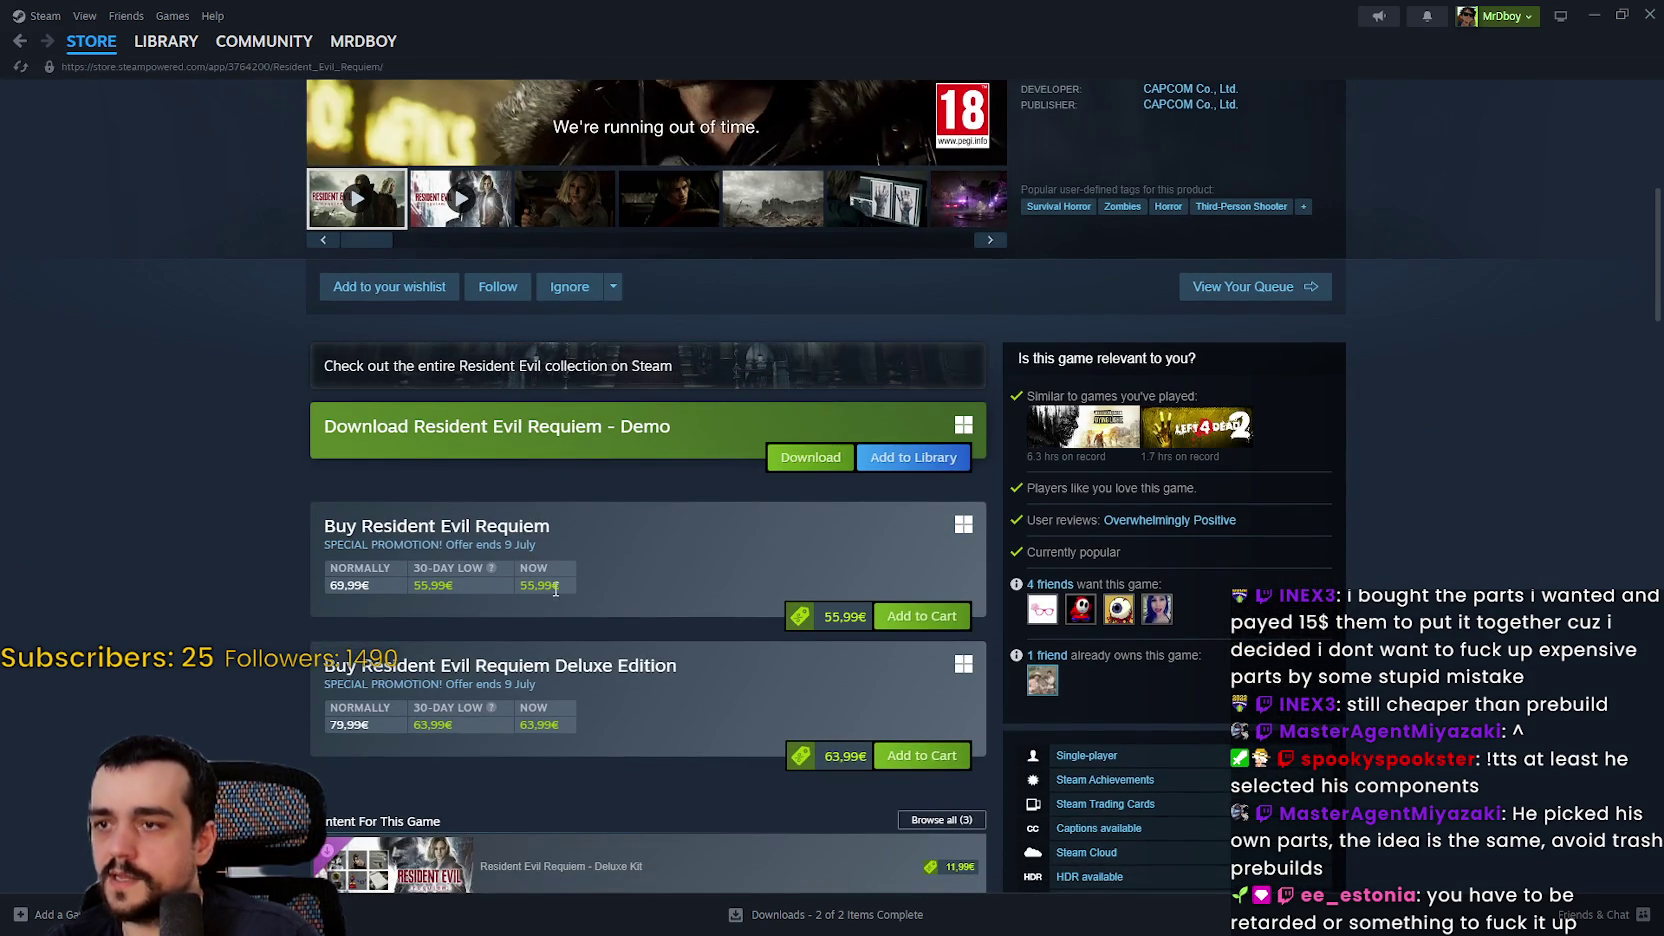
scroll(621, 577, "up", 4)
scroll(610, 627, "down", 2)
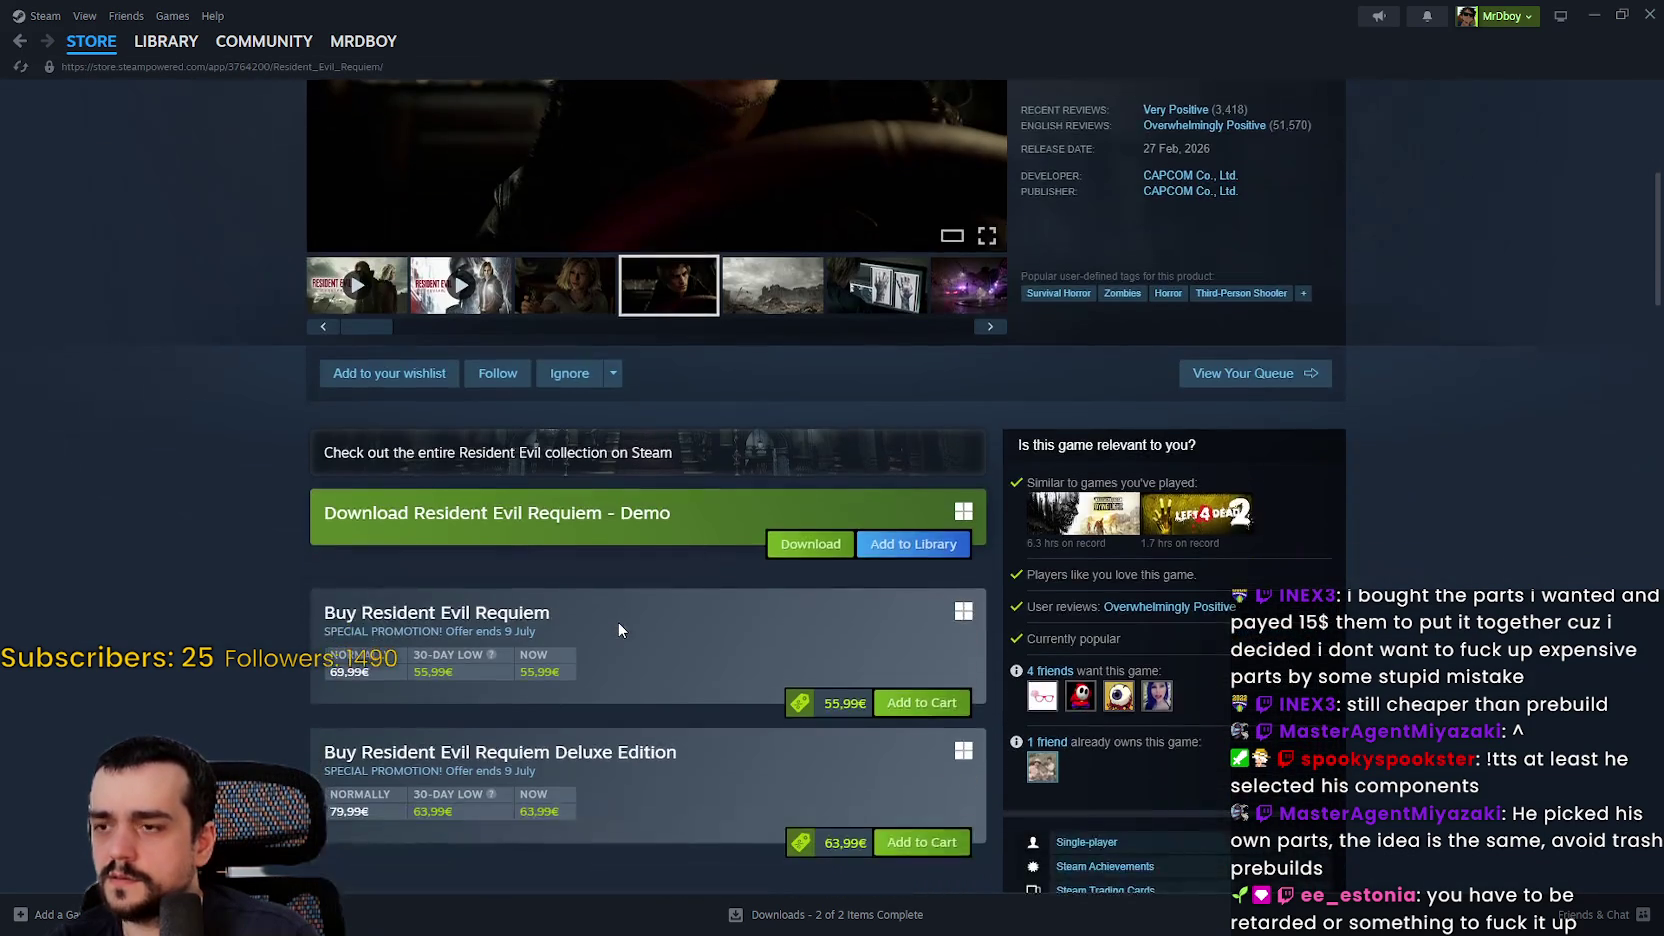
scroll(618, 621, "down", 3)
scroll(719, 782, "down", 3)
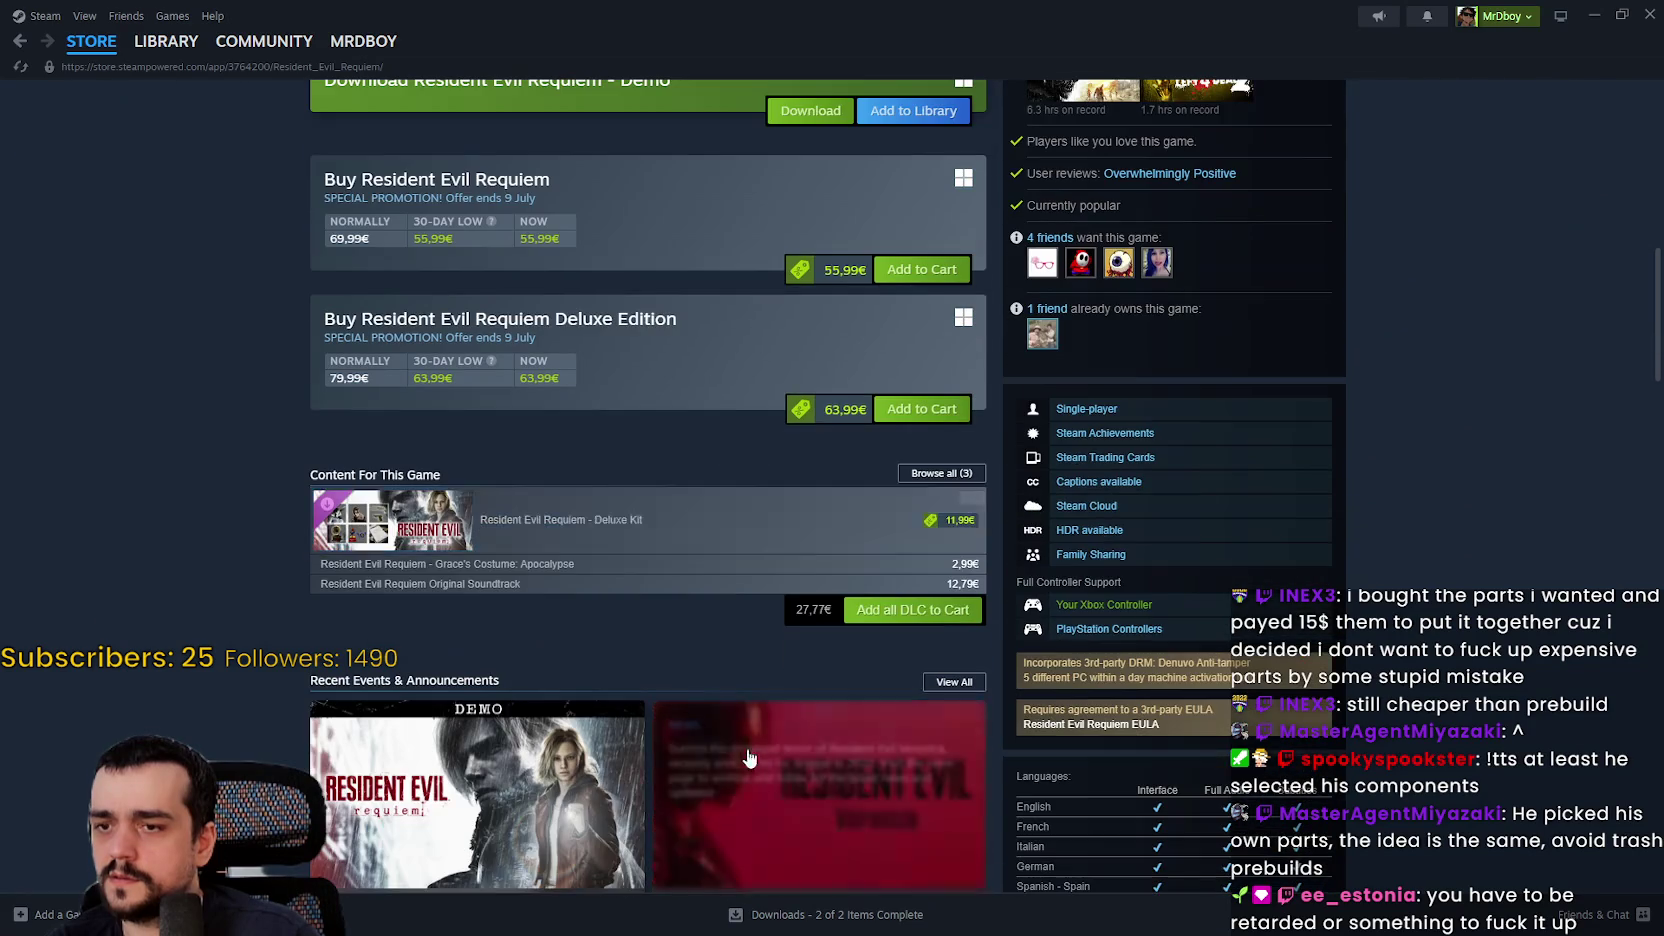
scroll(644, 632, "up", 2)
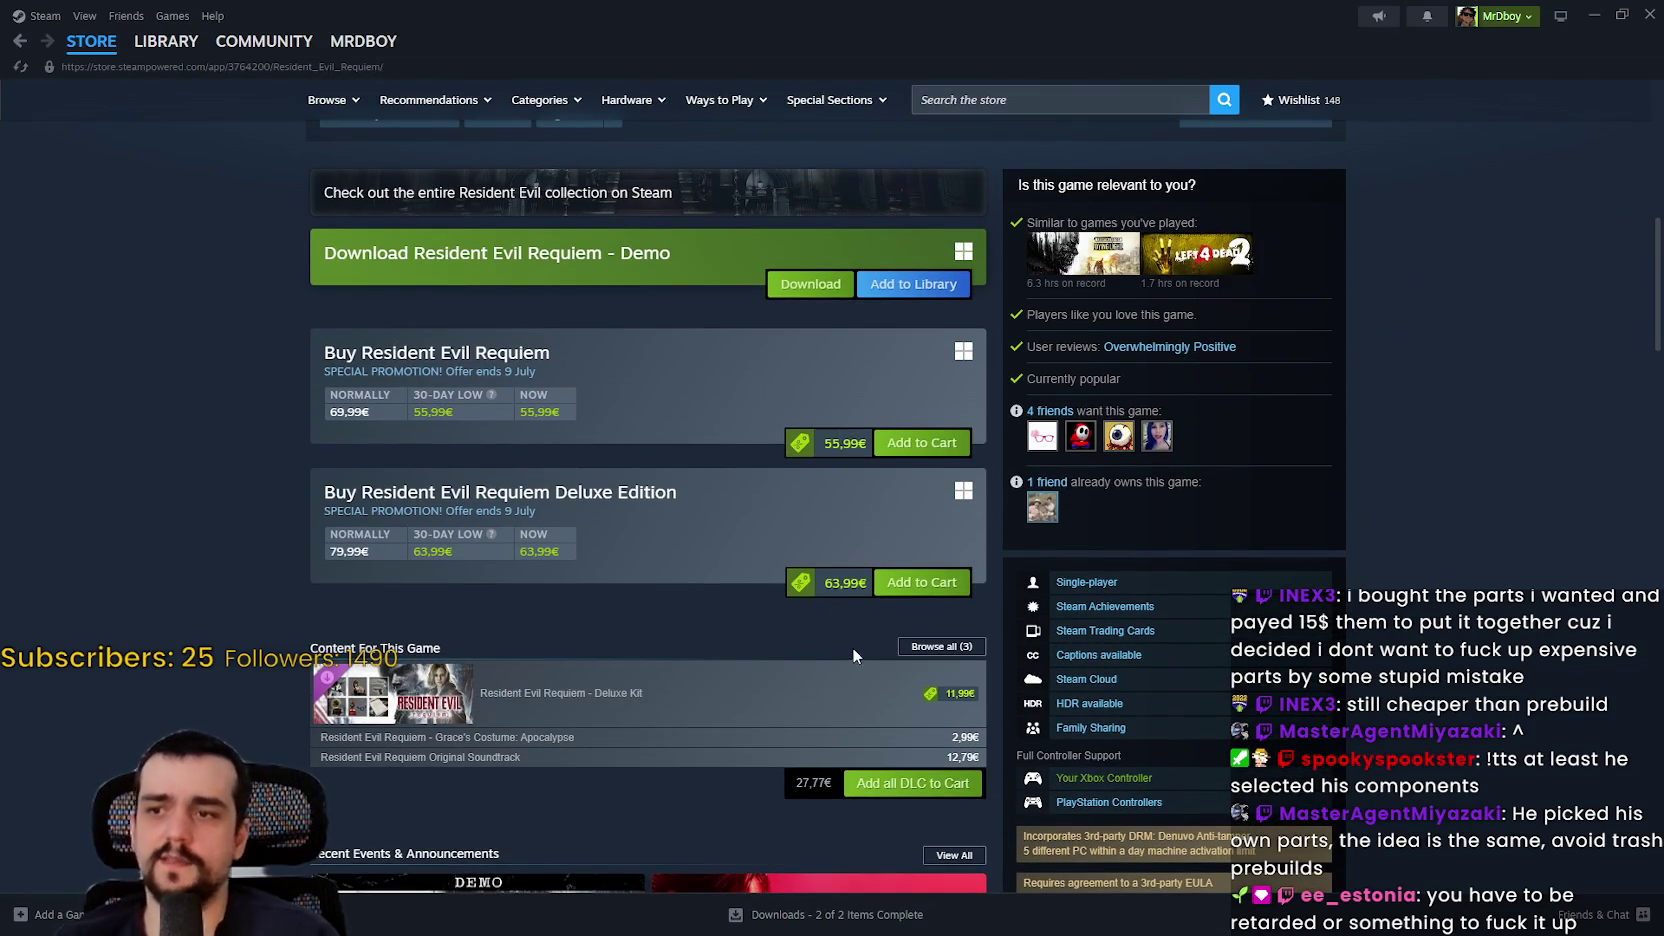
scroll(696, 555, "up", 7)
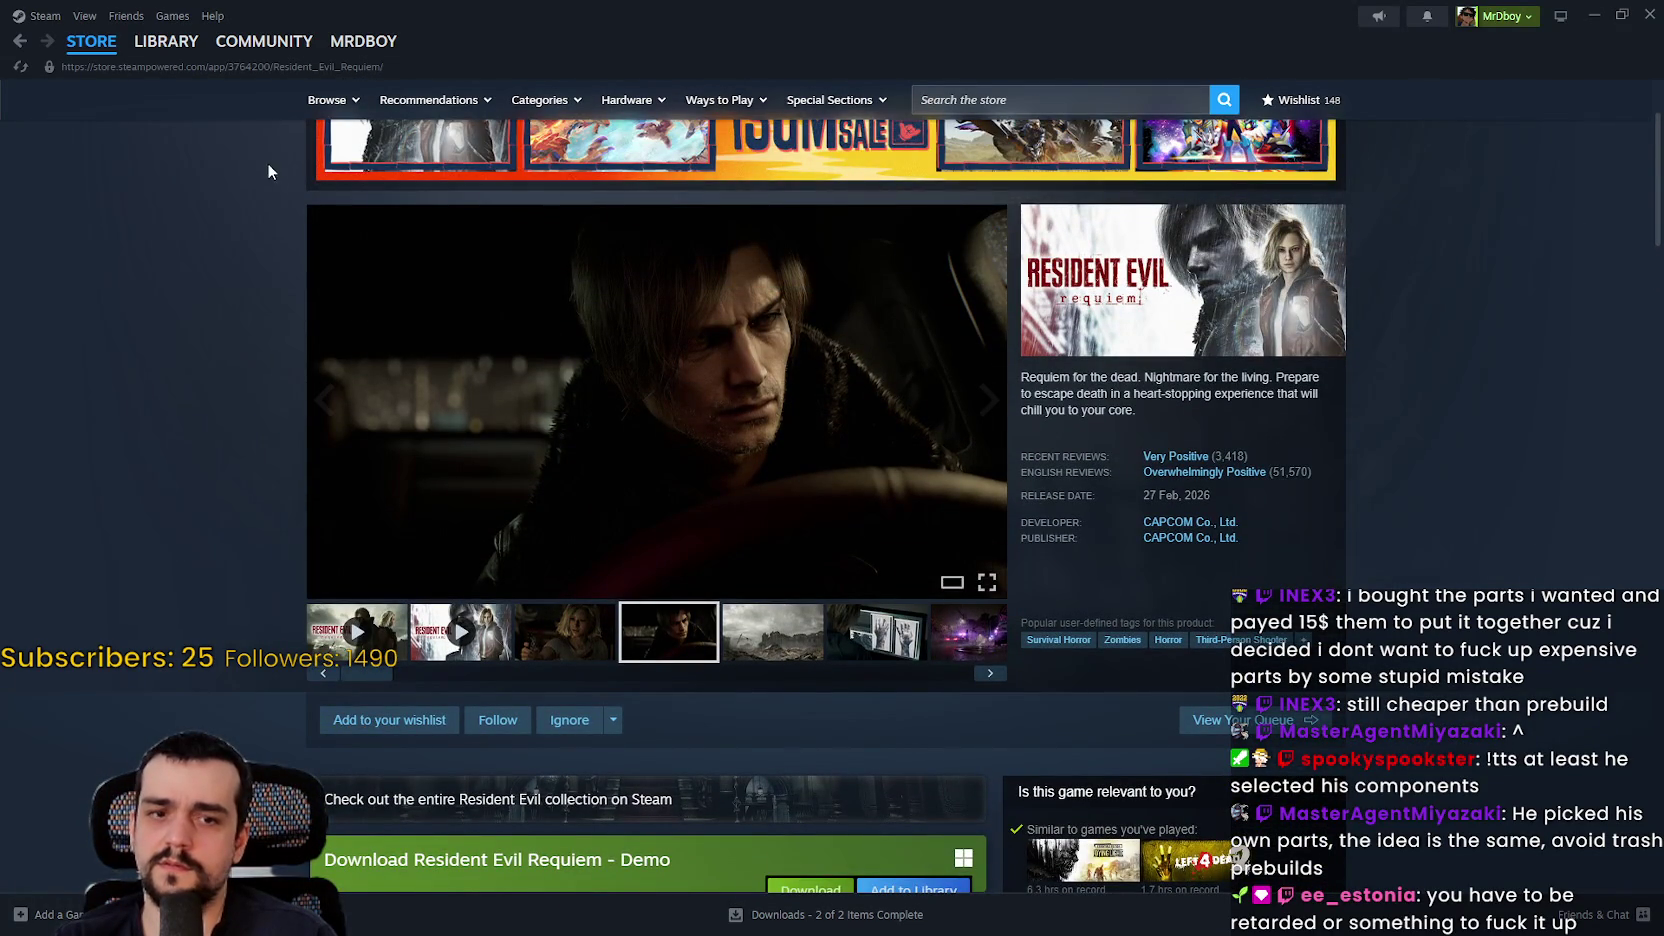
scroll(310, 202, "up", 2)
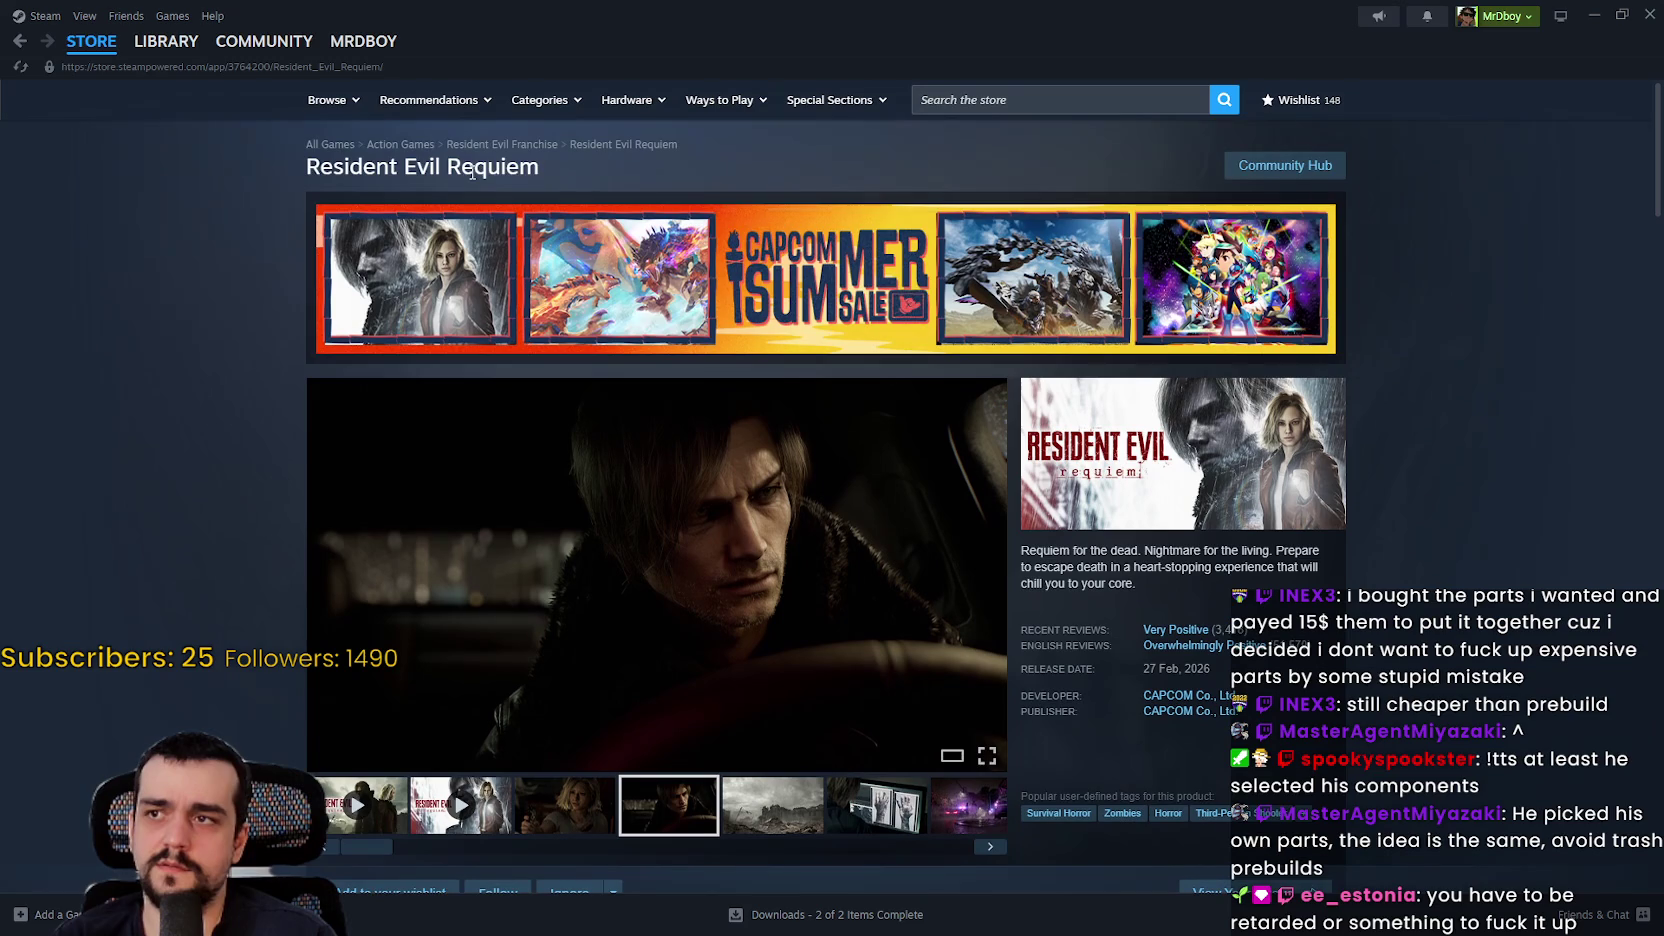
left_click_drag(541, 167, 383, 167)
key("ctrl+c")
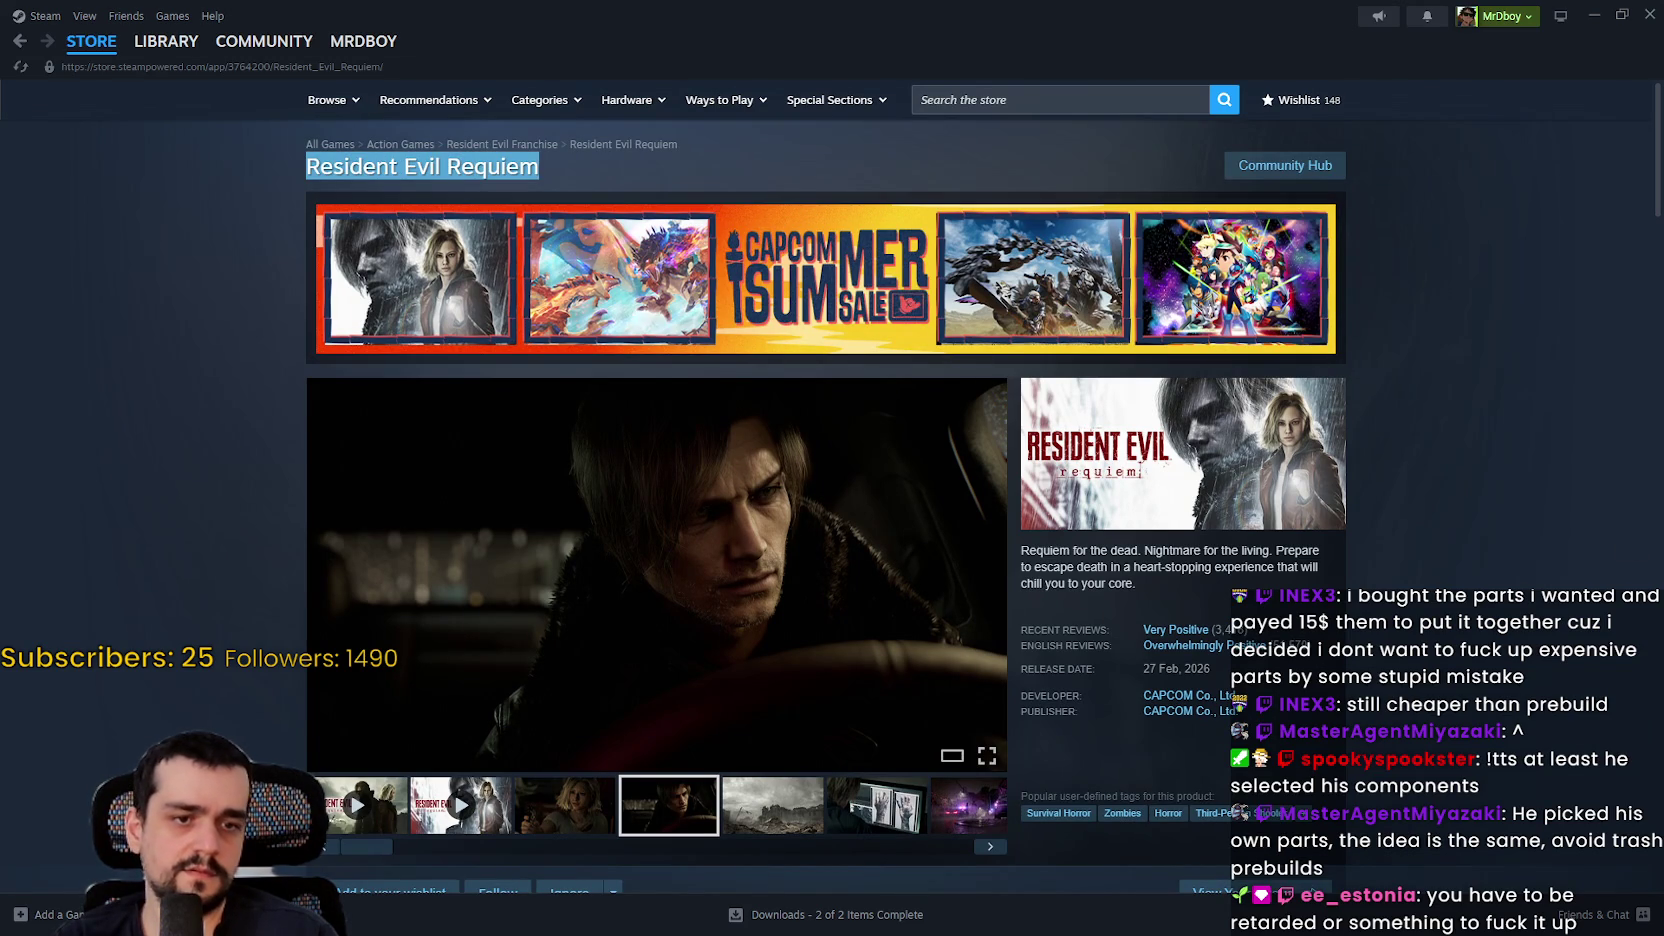
key("alt+Tab")
left_click(425, 17)
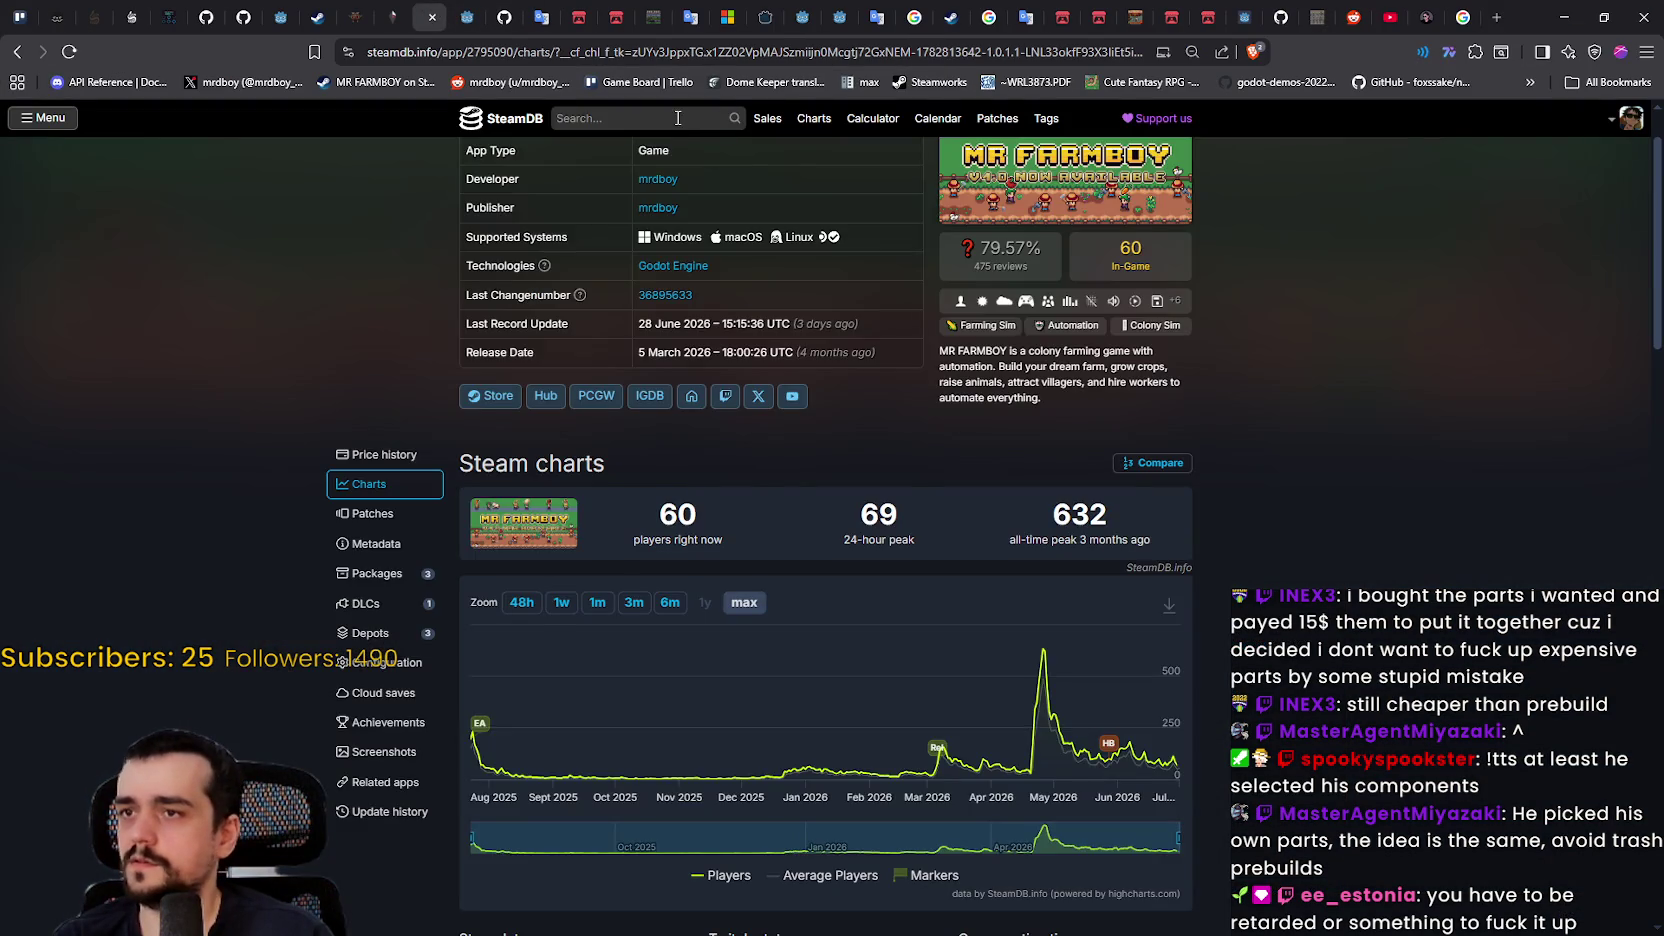
Step: Search SteamDB for the pasted Resident Evil Requiem title and open its page
left_click(677, 118)
key("ctrl+v")
key("Return")
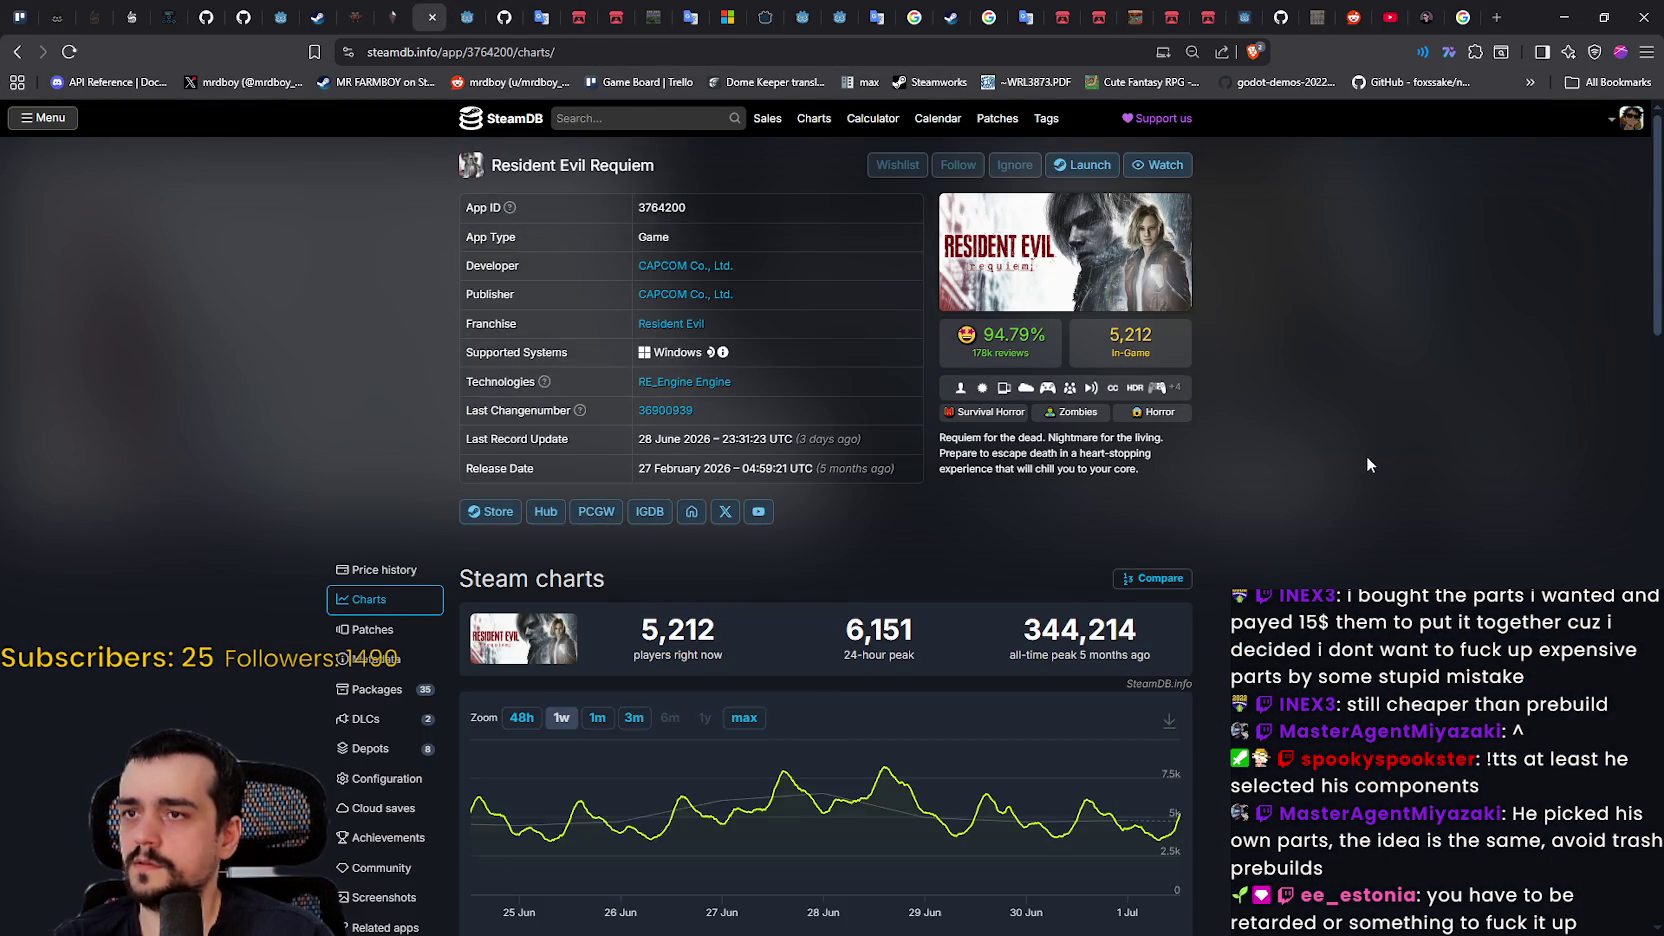
scroll(1362, 452, "down", 2)
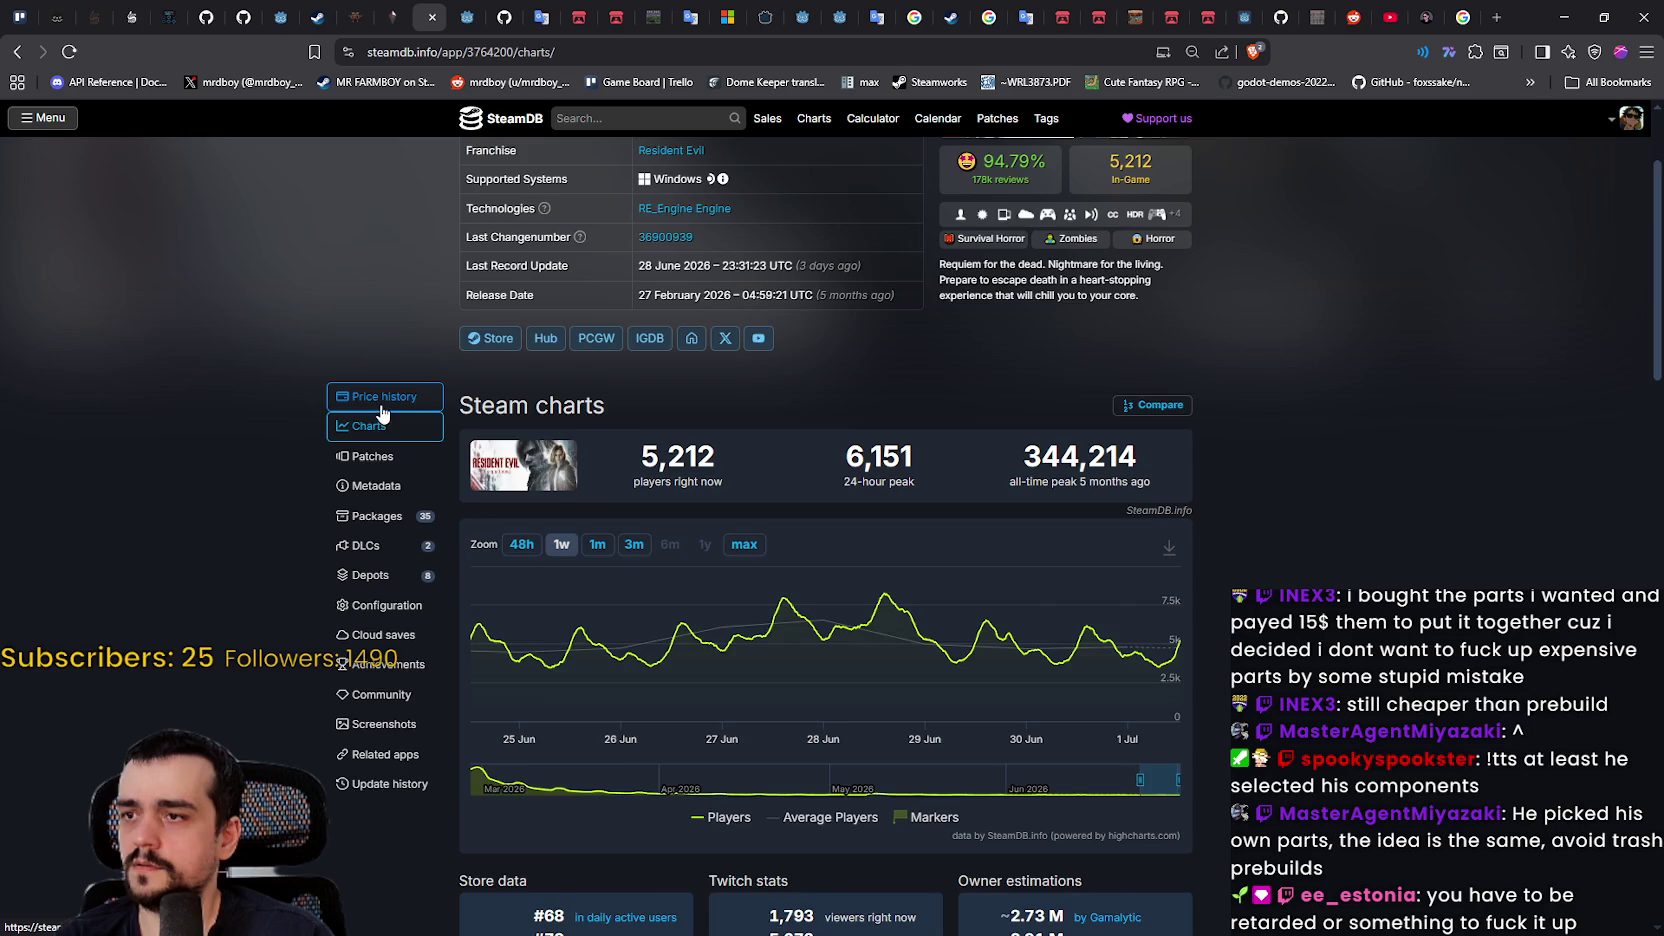
Step: Open its price history and highlight the $55.99 lowest and current U.S. prices
left_click(381, 413)
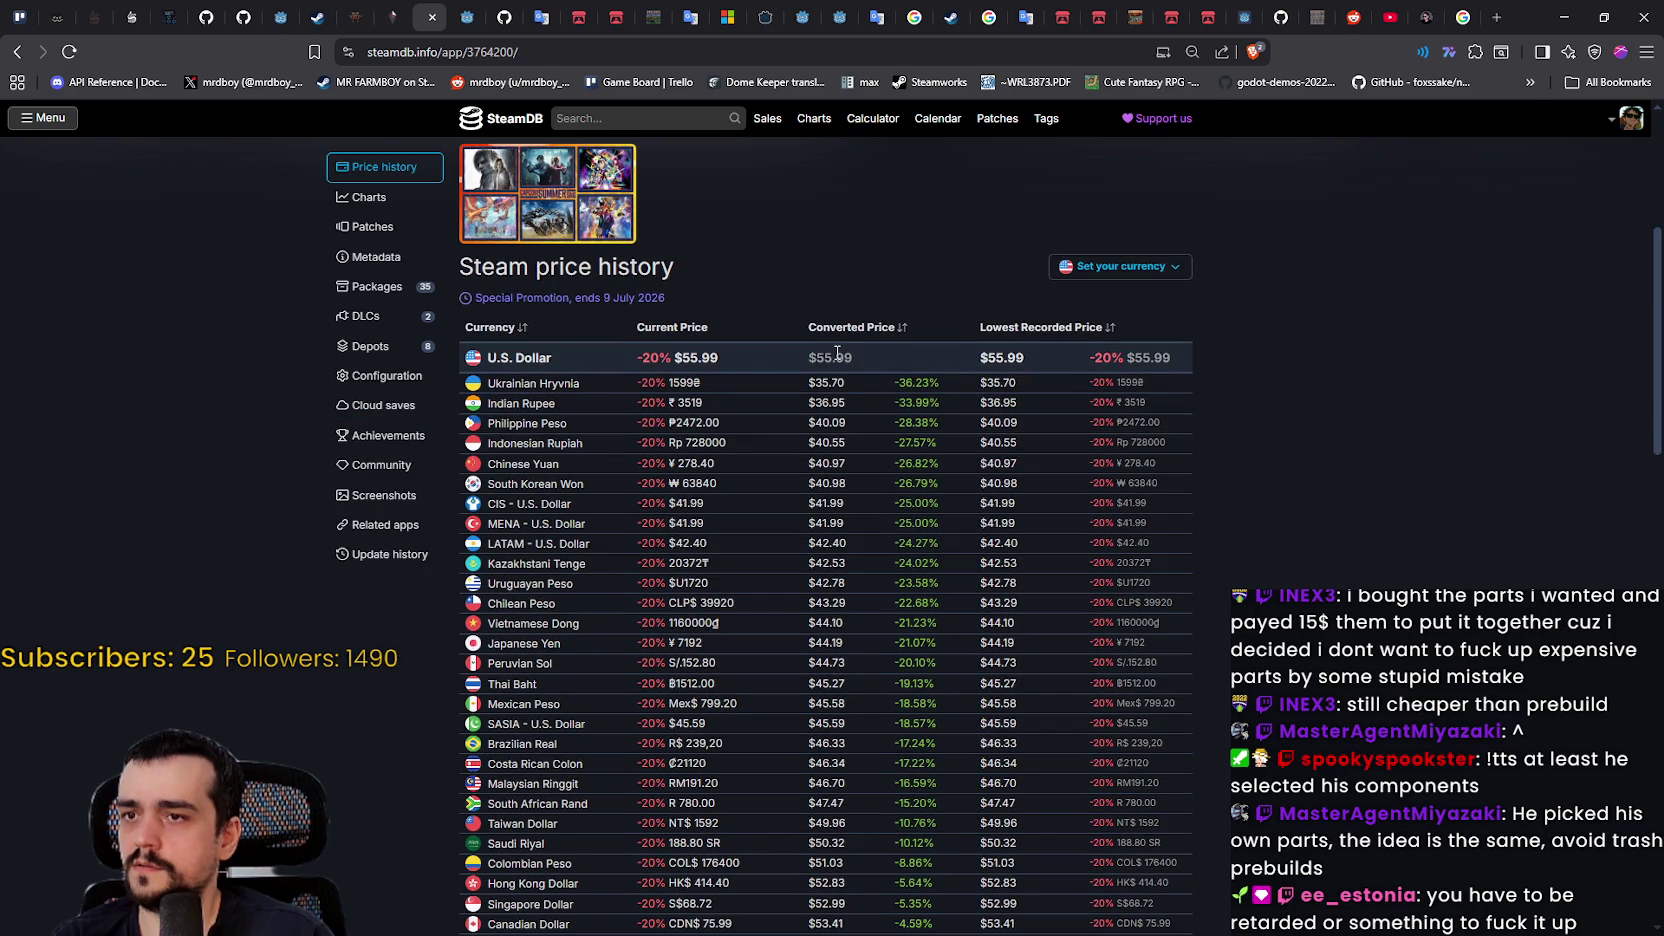
double_click(1020, 352)
double_click(688, 356)
scroll(290, 551, "down", 5)
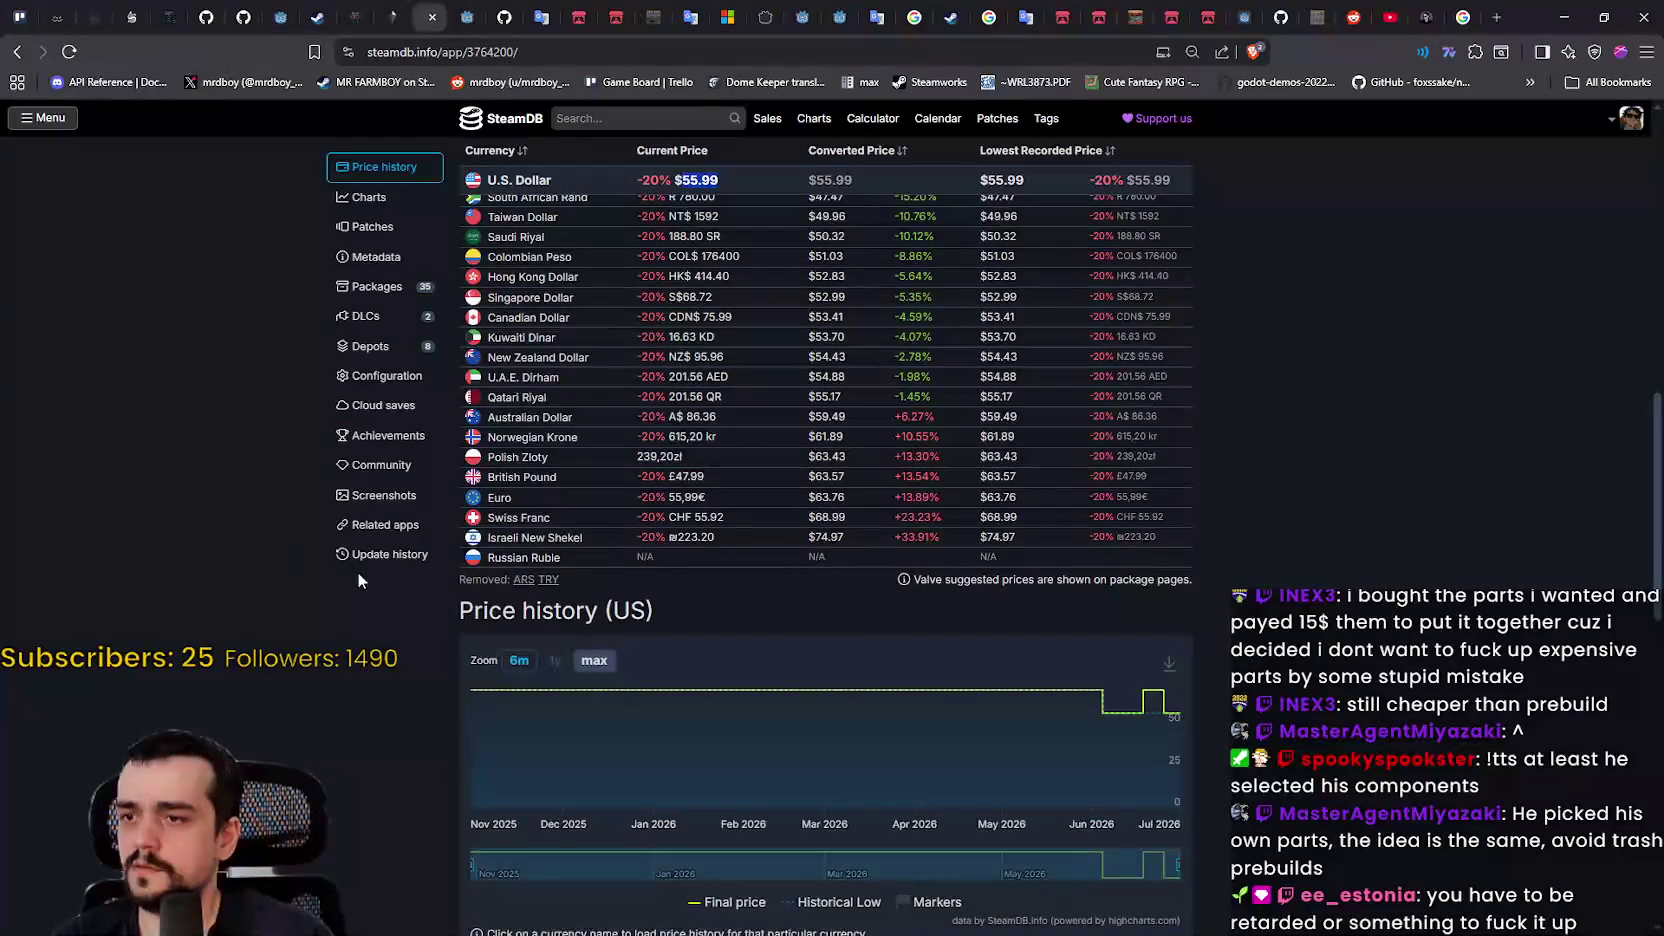
mouse_move(471, 690)
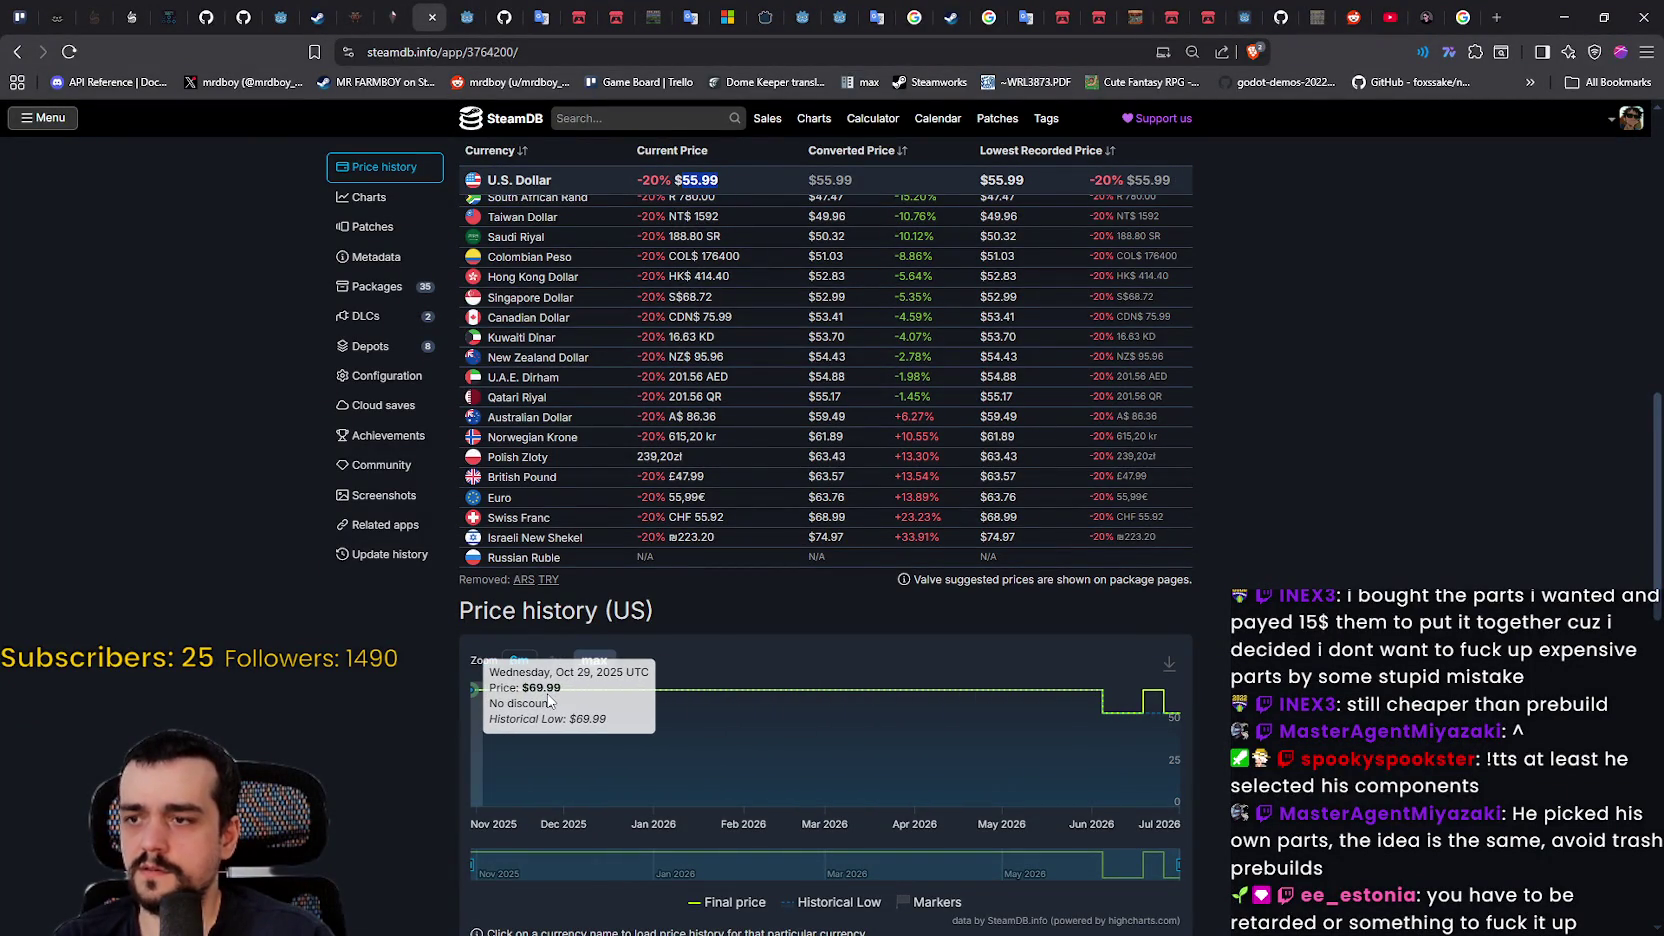
scroll(532, 690, "up", 5)
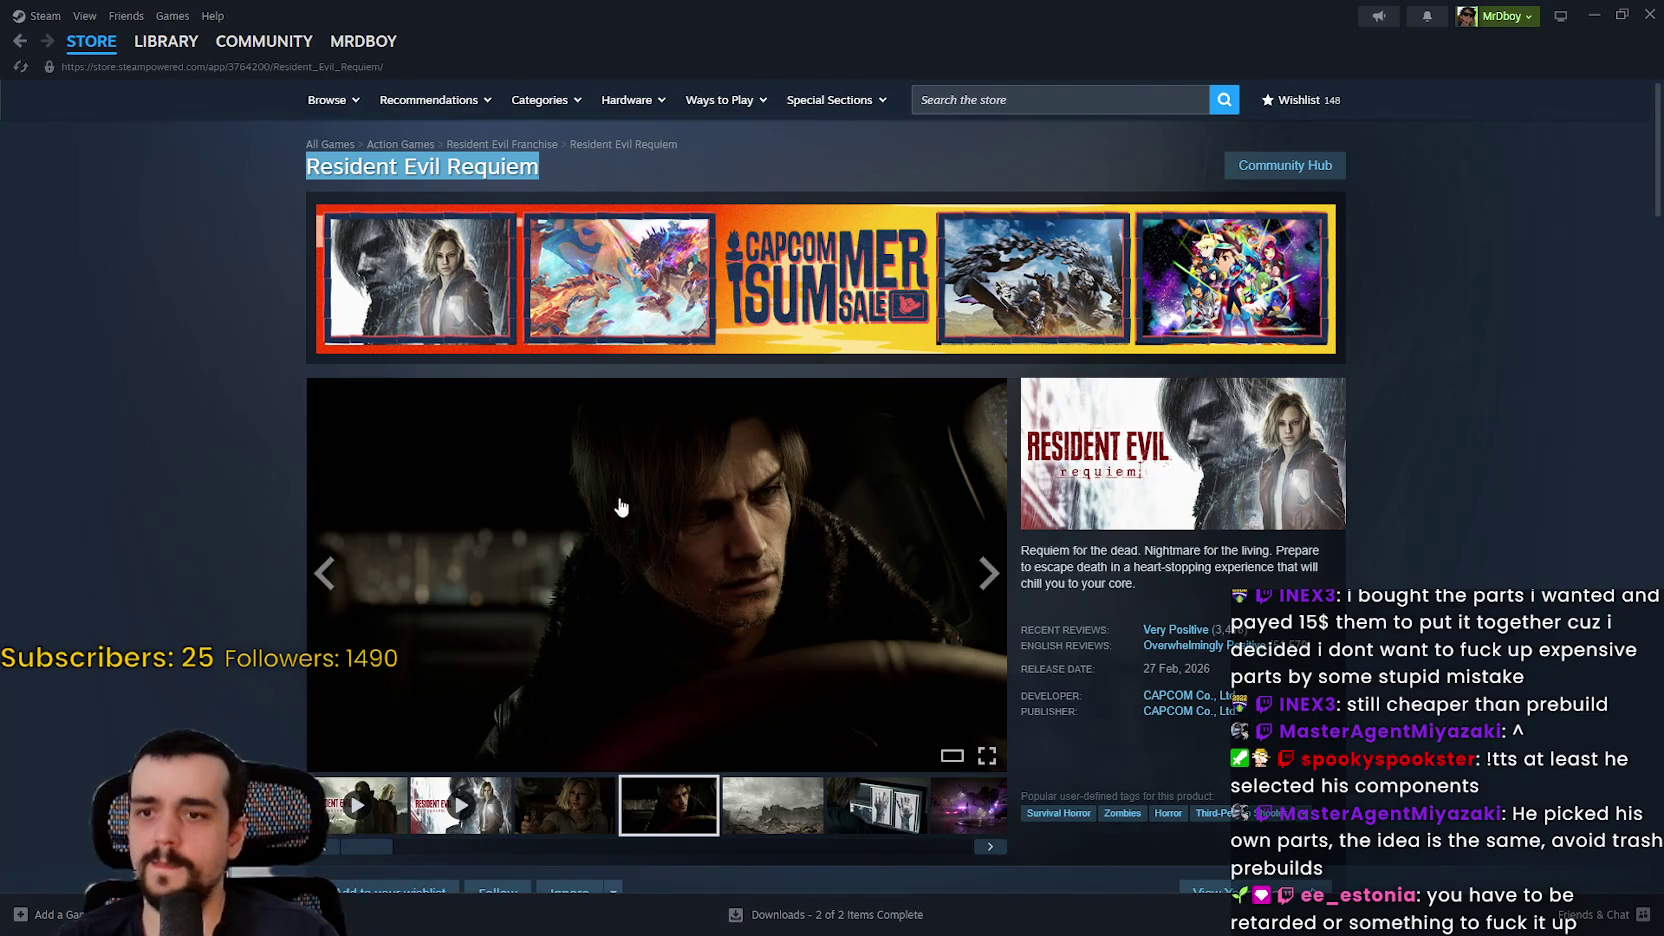
Step: Page through three store screenshots, ending on the rainy police-car shot, then close the viewer
left_click(636, 506)
left_click(1446, 506)
left_click(1447, 507)
left_click(1446, 506)
key("Escape")
scroll(760, 587, "down", 3)
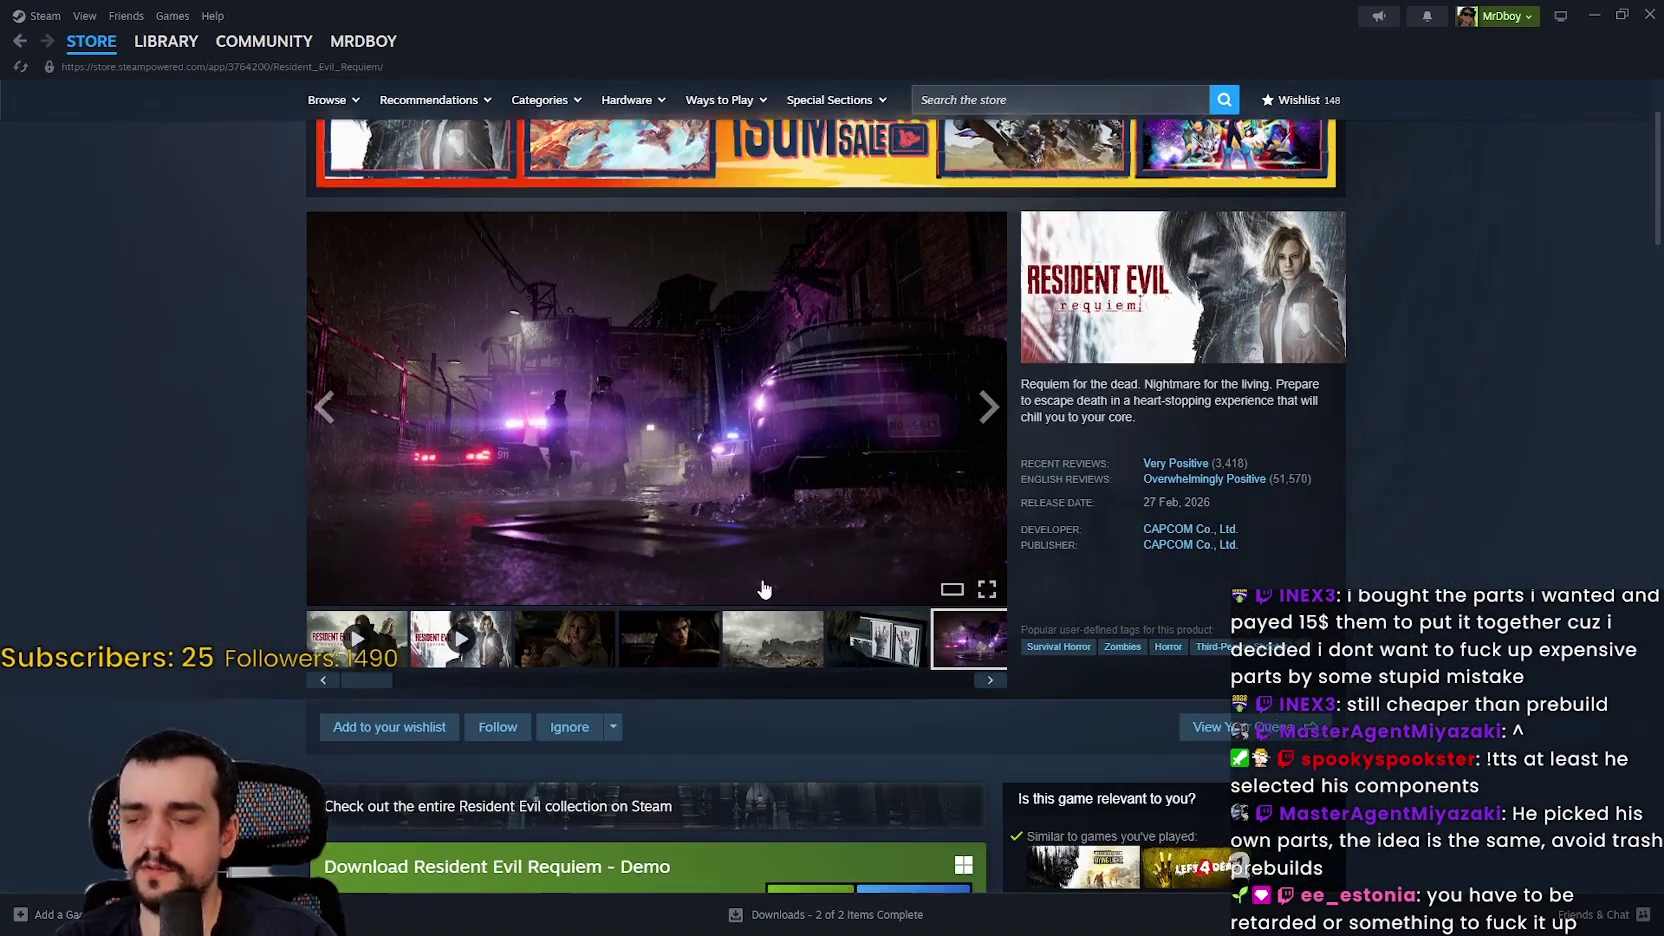
scroll(755, 592, "up", 3)
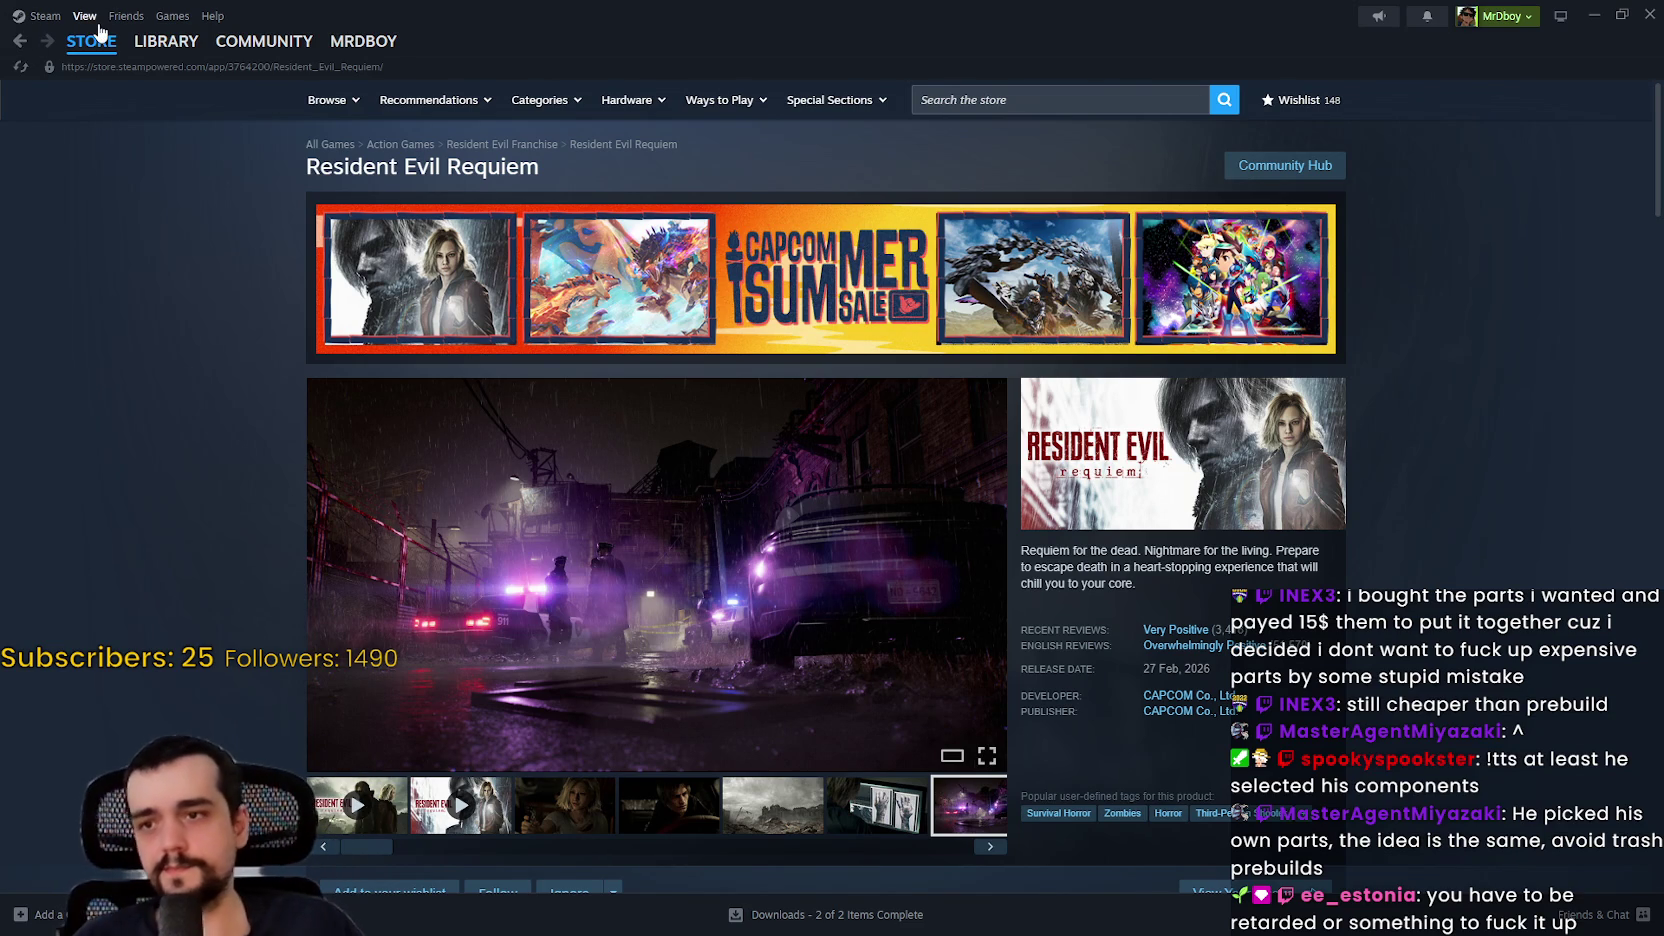
Step: Close Steam and switch back to the Godot script editor
mouse_move(107, 45)
left_click(1650, 14)
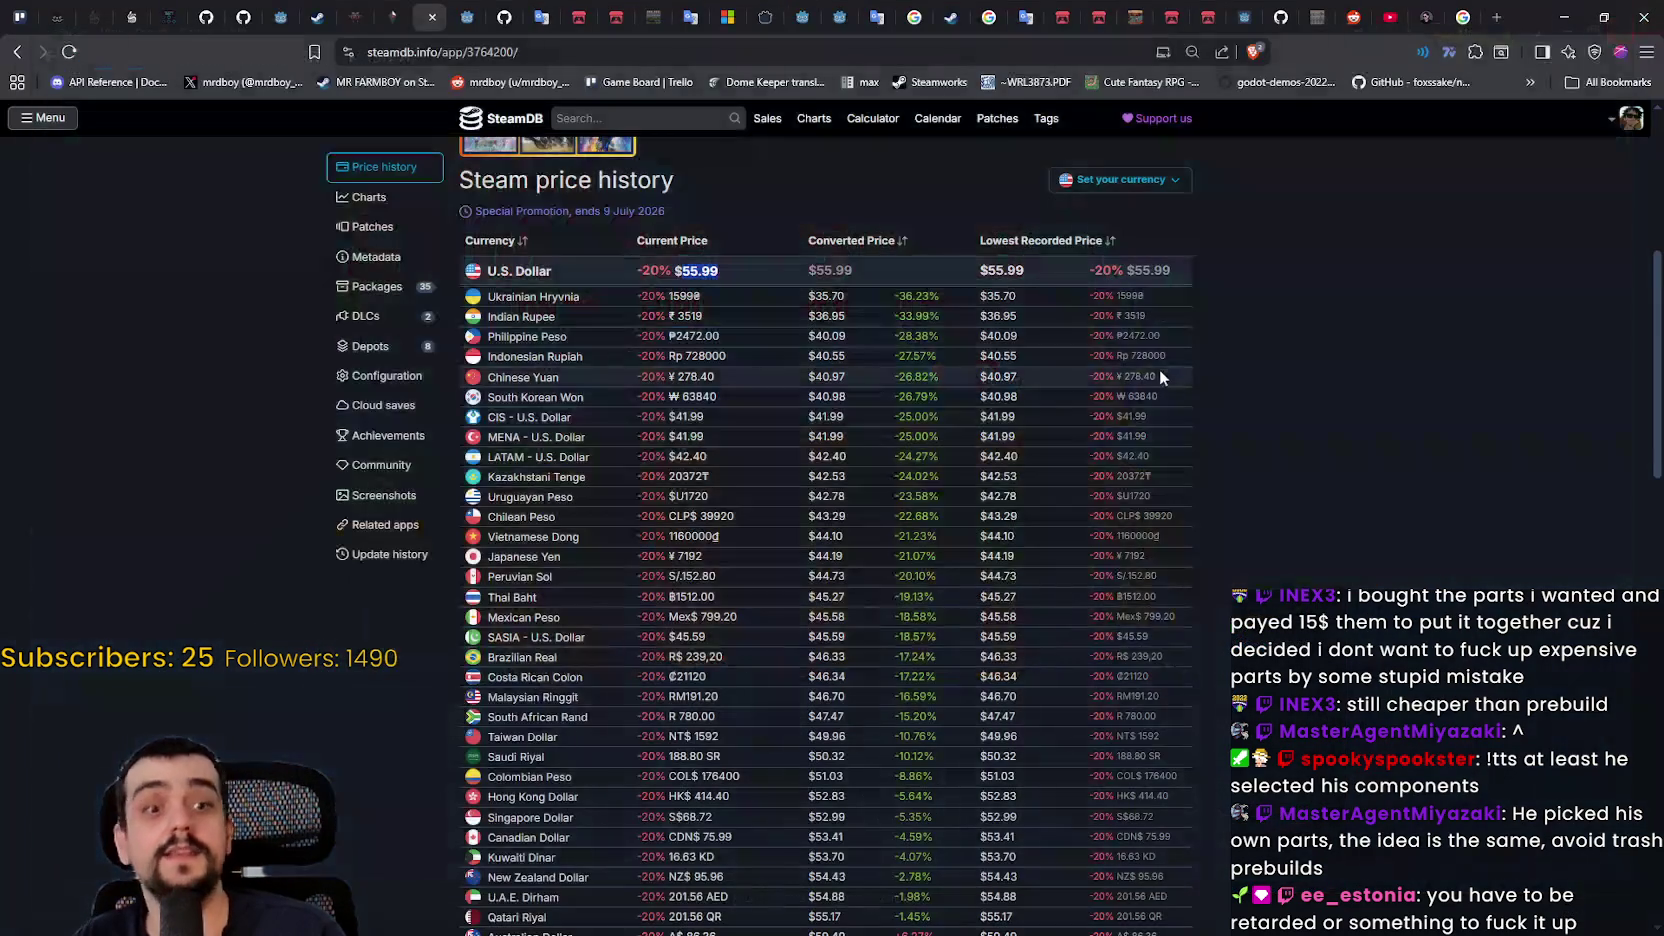
key("alt+Tab")
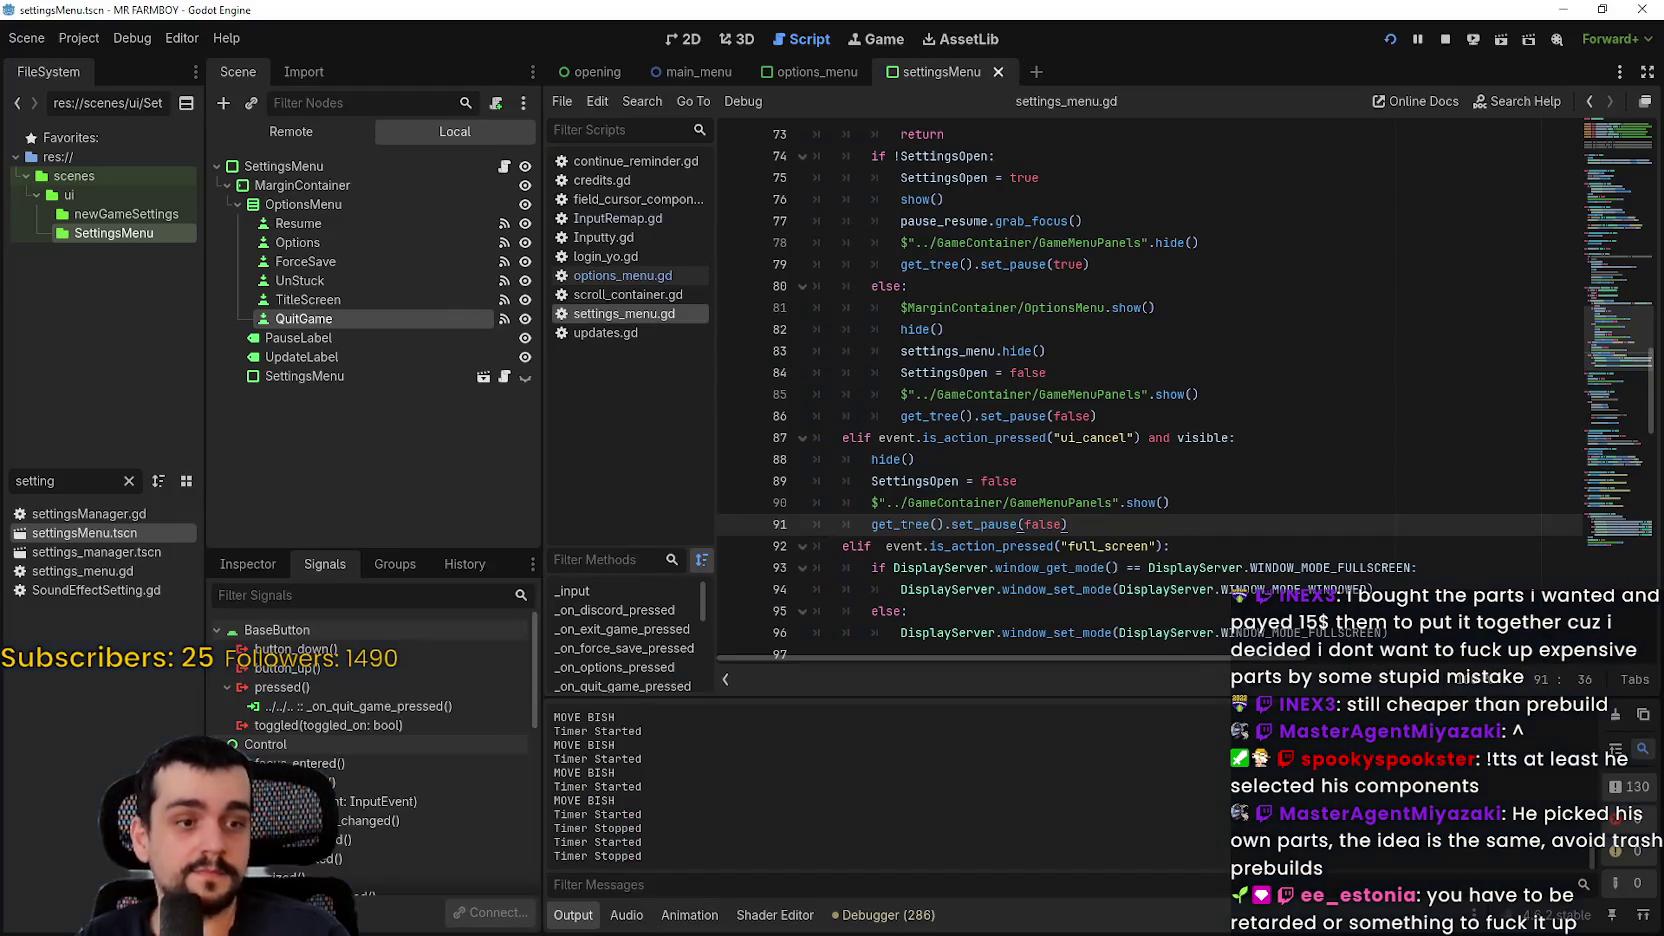
Step: Highlight SettingsOpen on line 89 and the hide() call on line 88 in settings_menu.gd
key("Up")
key("Up")
key("Up")
scroll(890, 402, "up", 2)
scroll(890, 402, "up", 3)
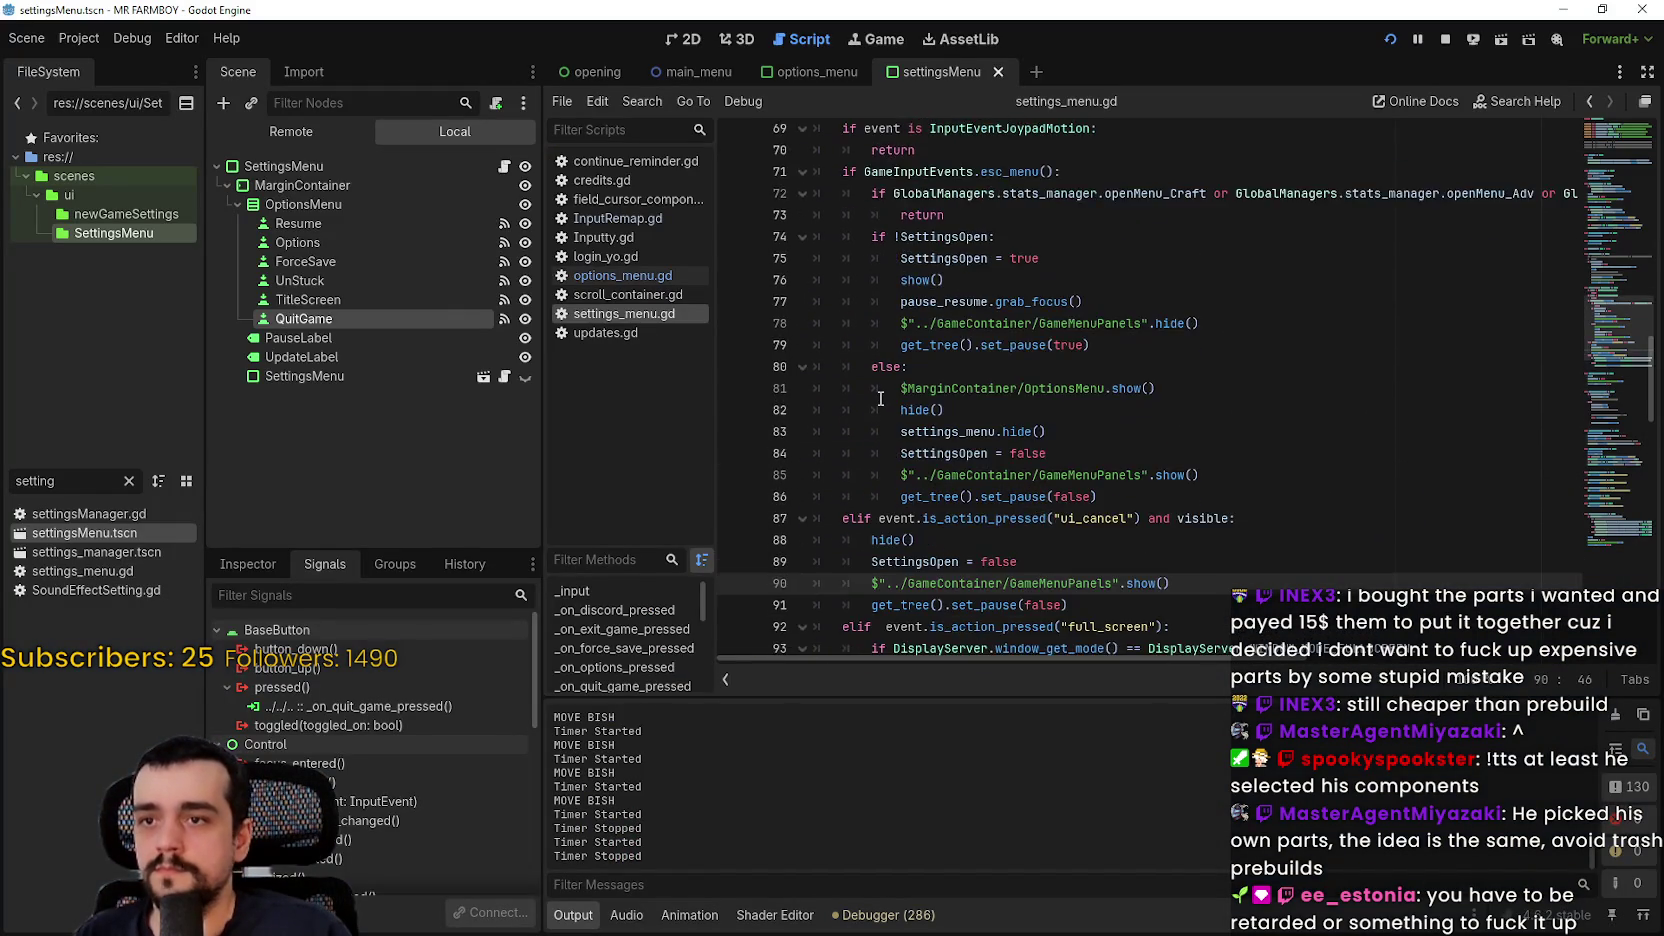
scroll(890, 378, "down", 3)
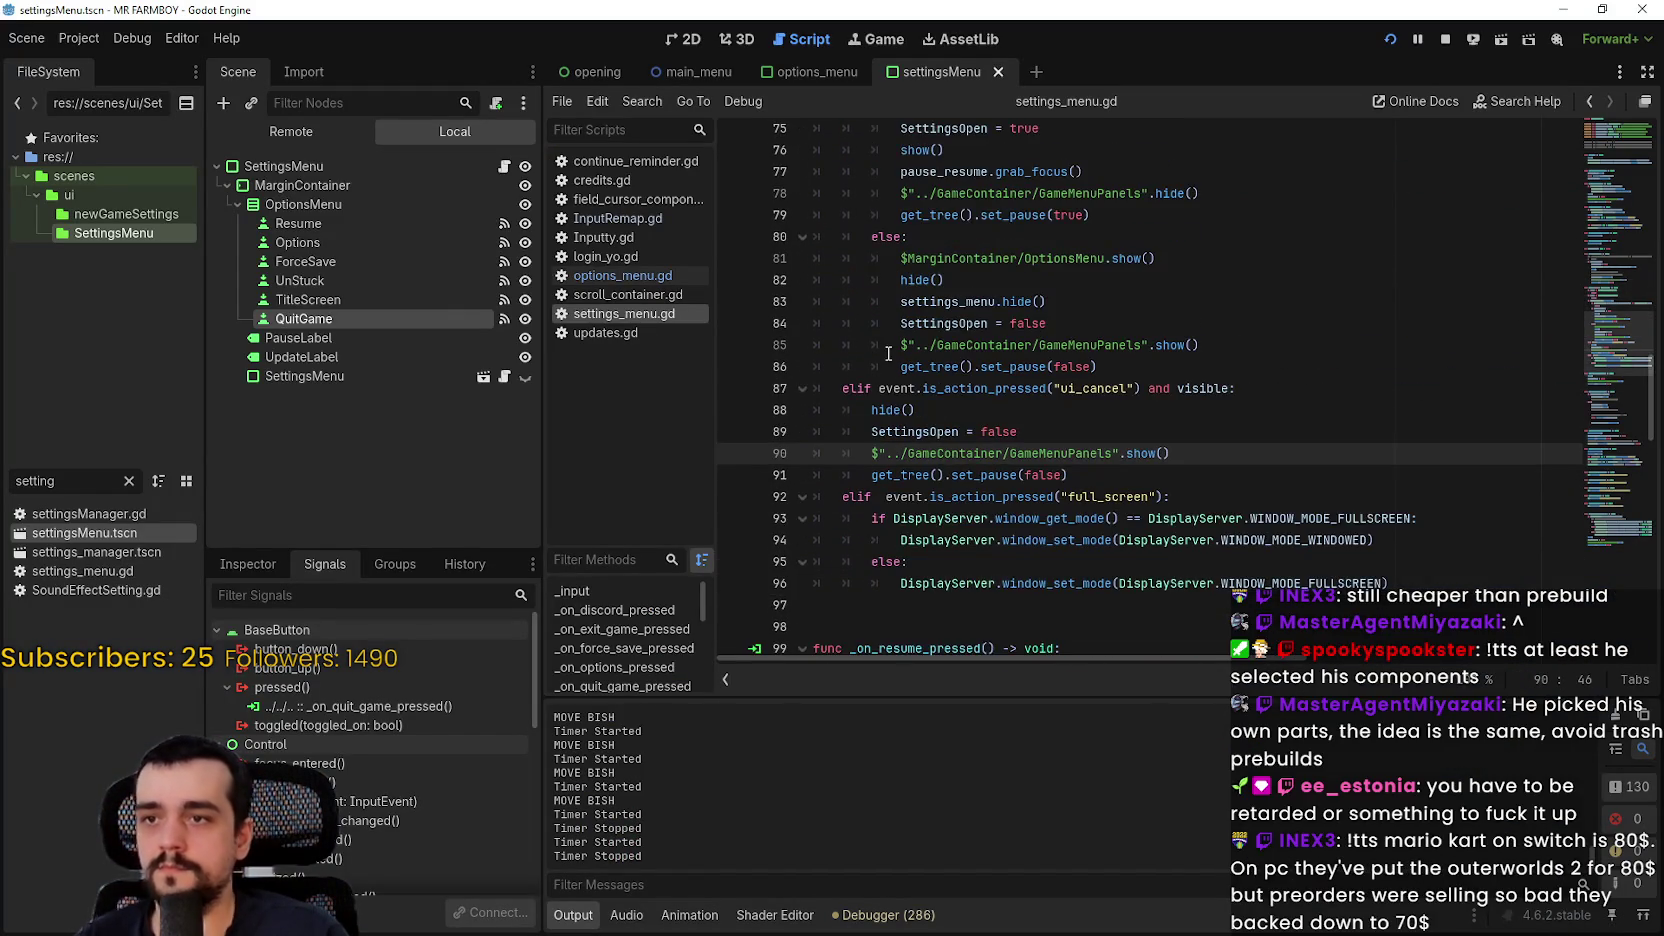
left_click(903, 367)
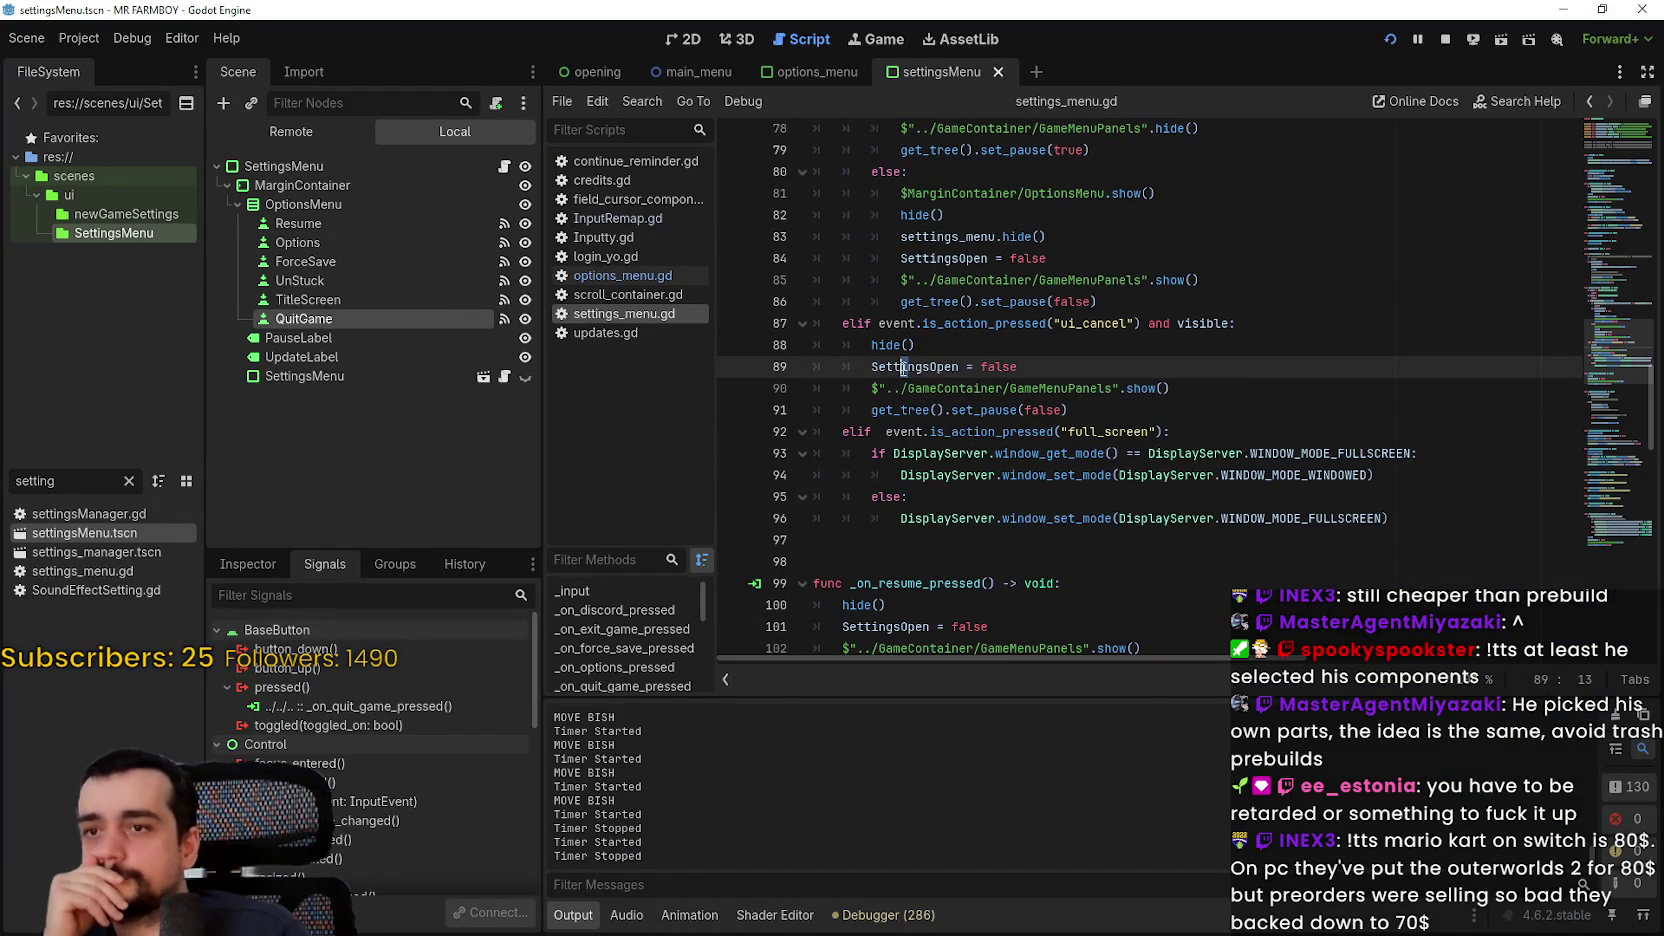
double_click(952, 368)
left_click_drag(952, 368, 989, 368)
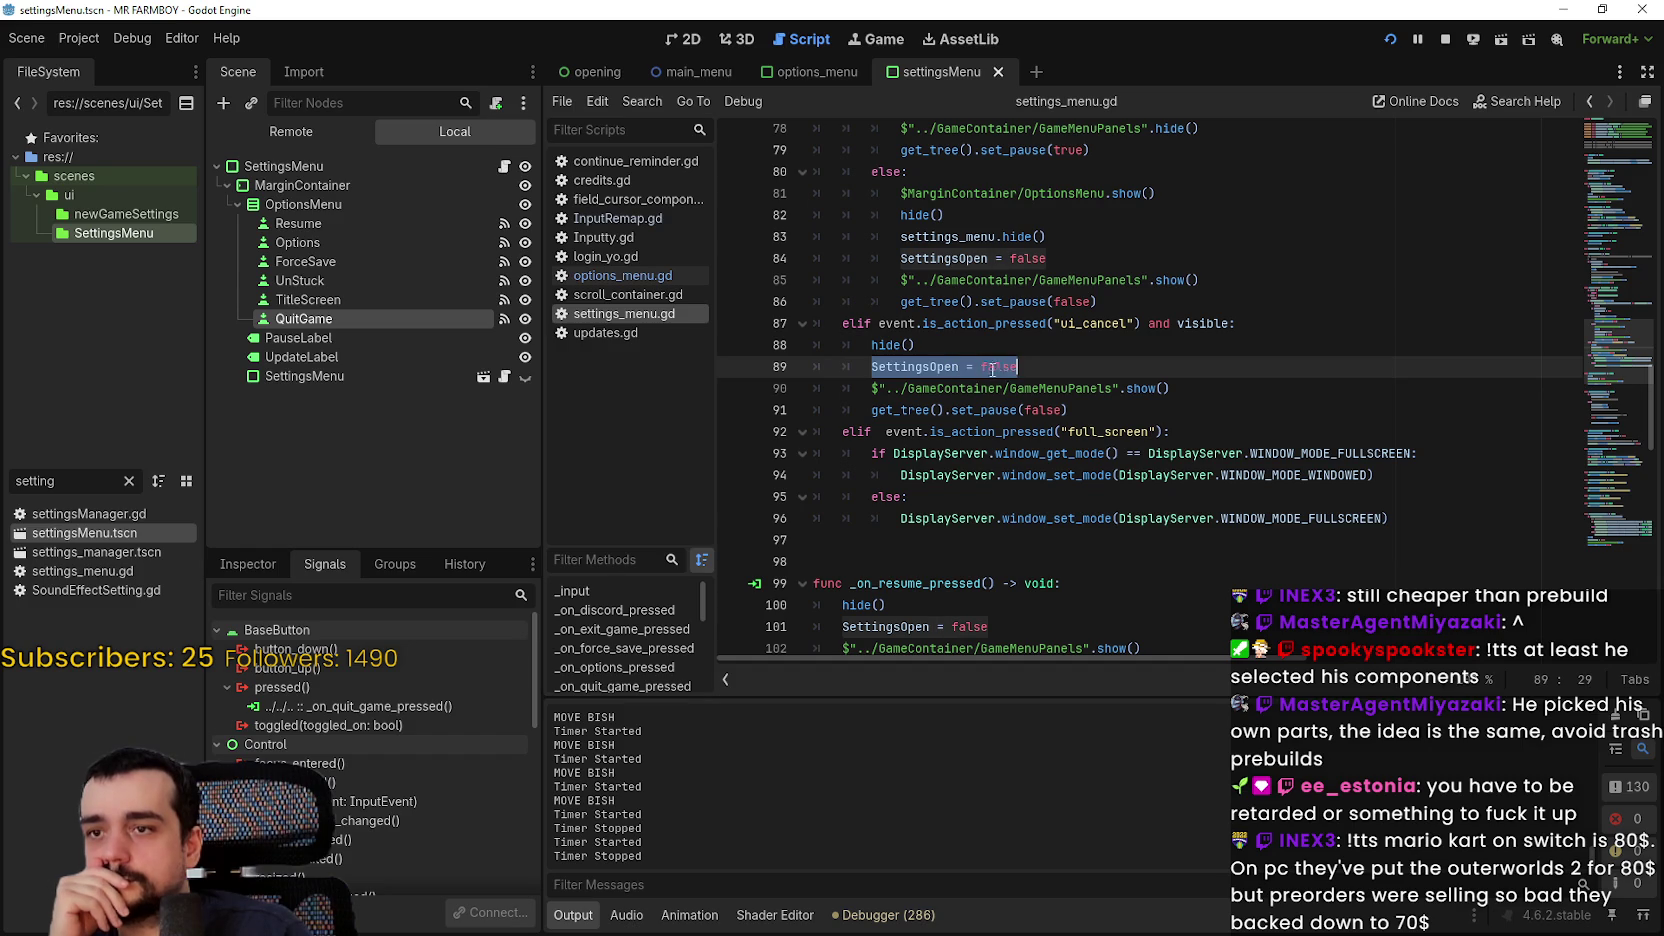
left_click(1210, 411)
scroll(1224, 512, "up", 2)
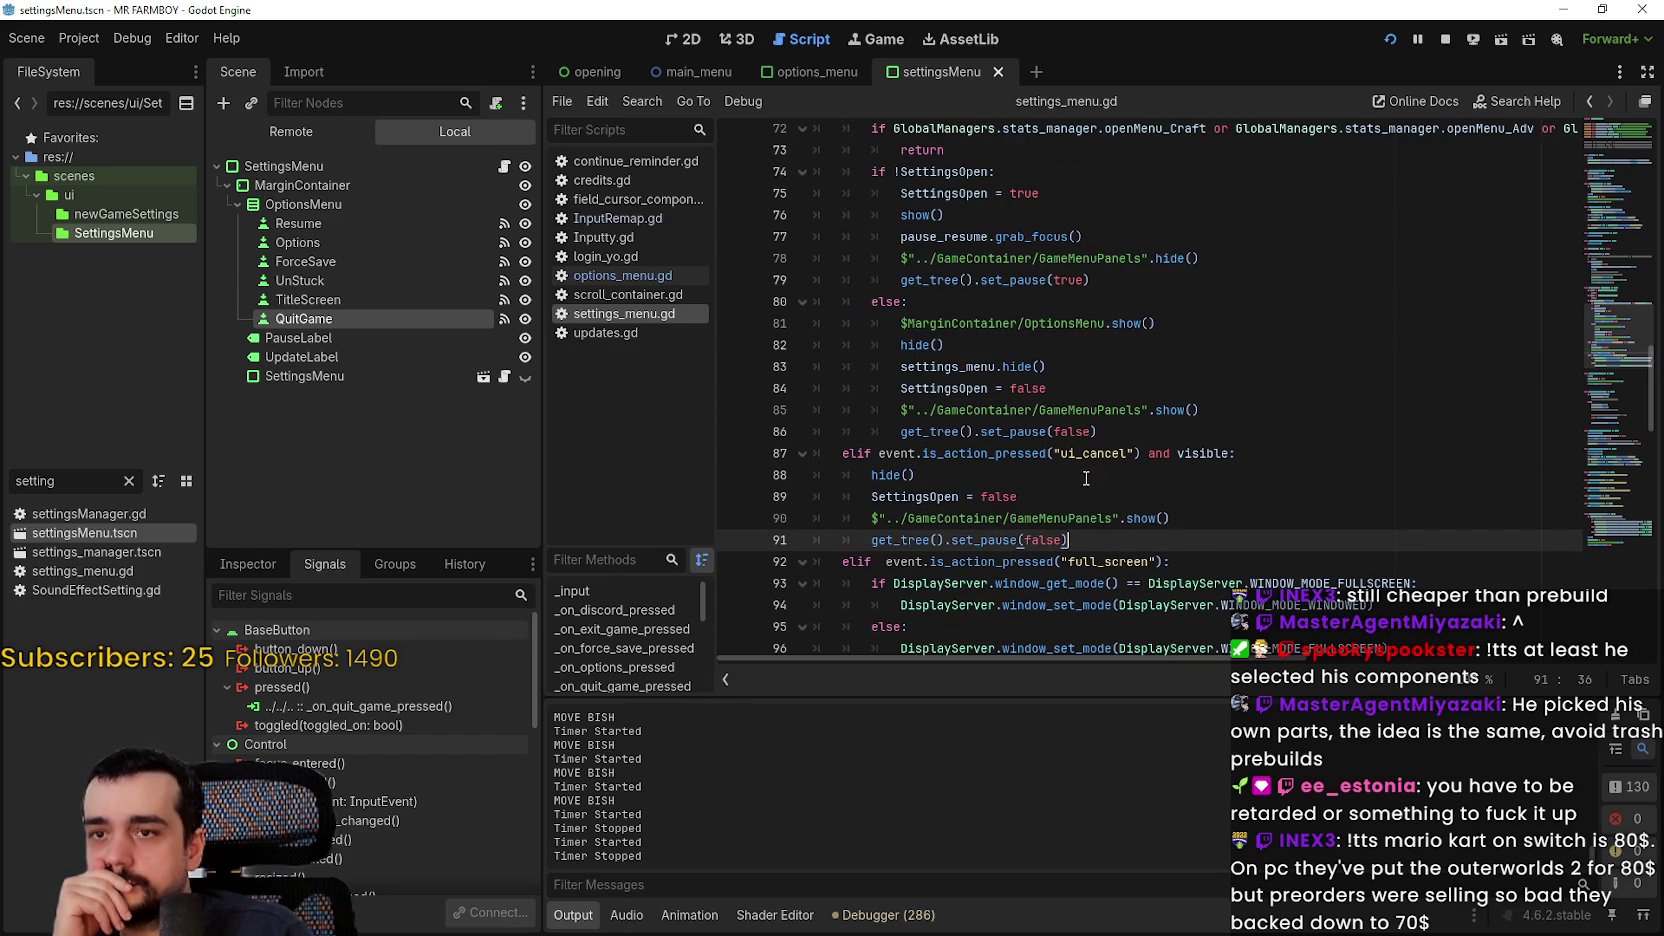
mouse_move(872, 476)
left_mouse_down()
mouse_move(938, 478)
mouse_move(880, 497)
mouse_move(968, 497)
left_mouse_up()
left_click(1036, 498)
double_click(948, 497)
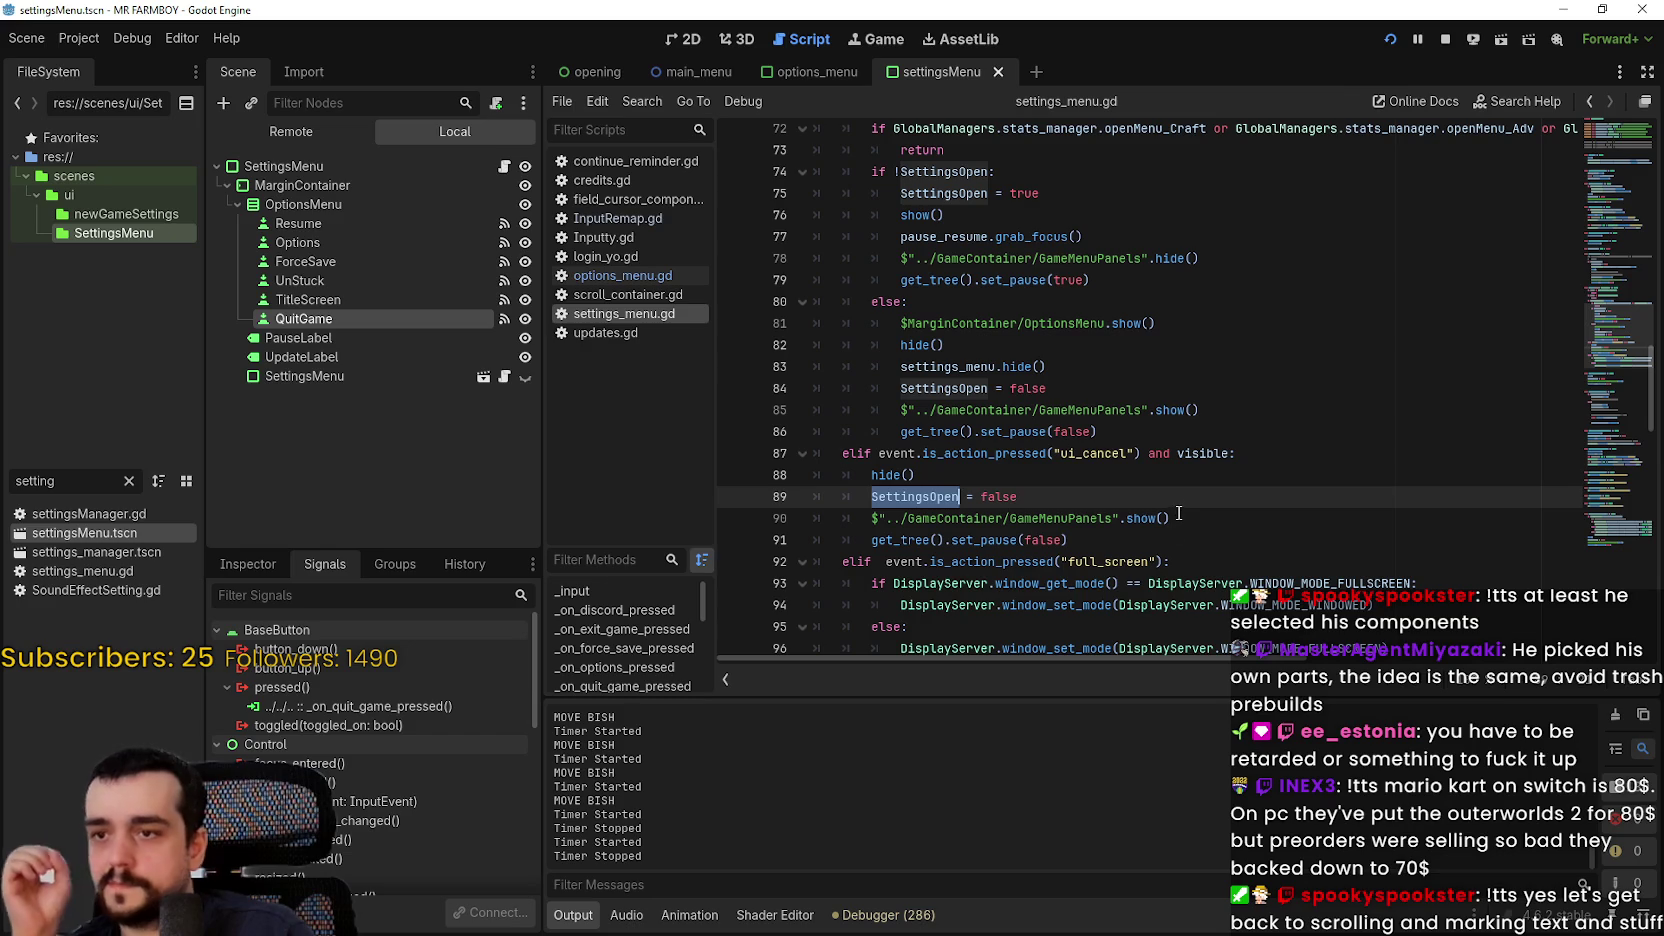
Step: Add and remove a blank line after line 91, then save settings_menu.gd
key("Down")
key("Down")
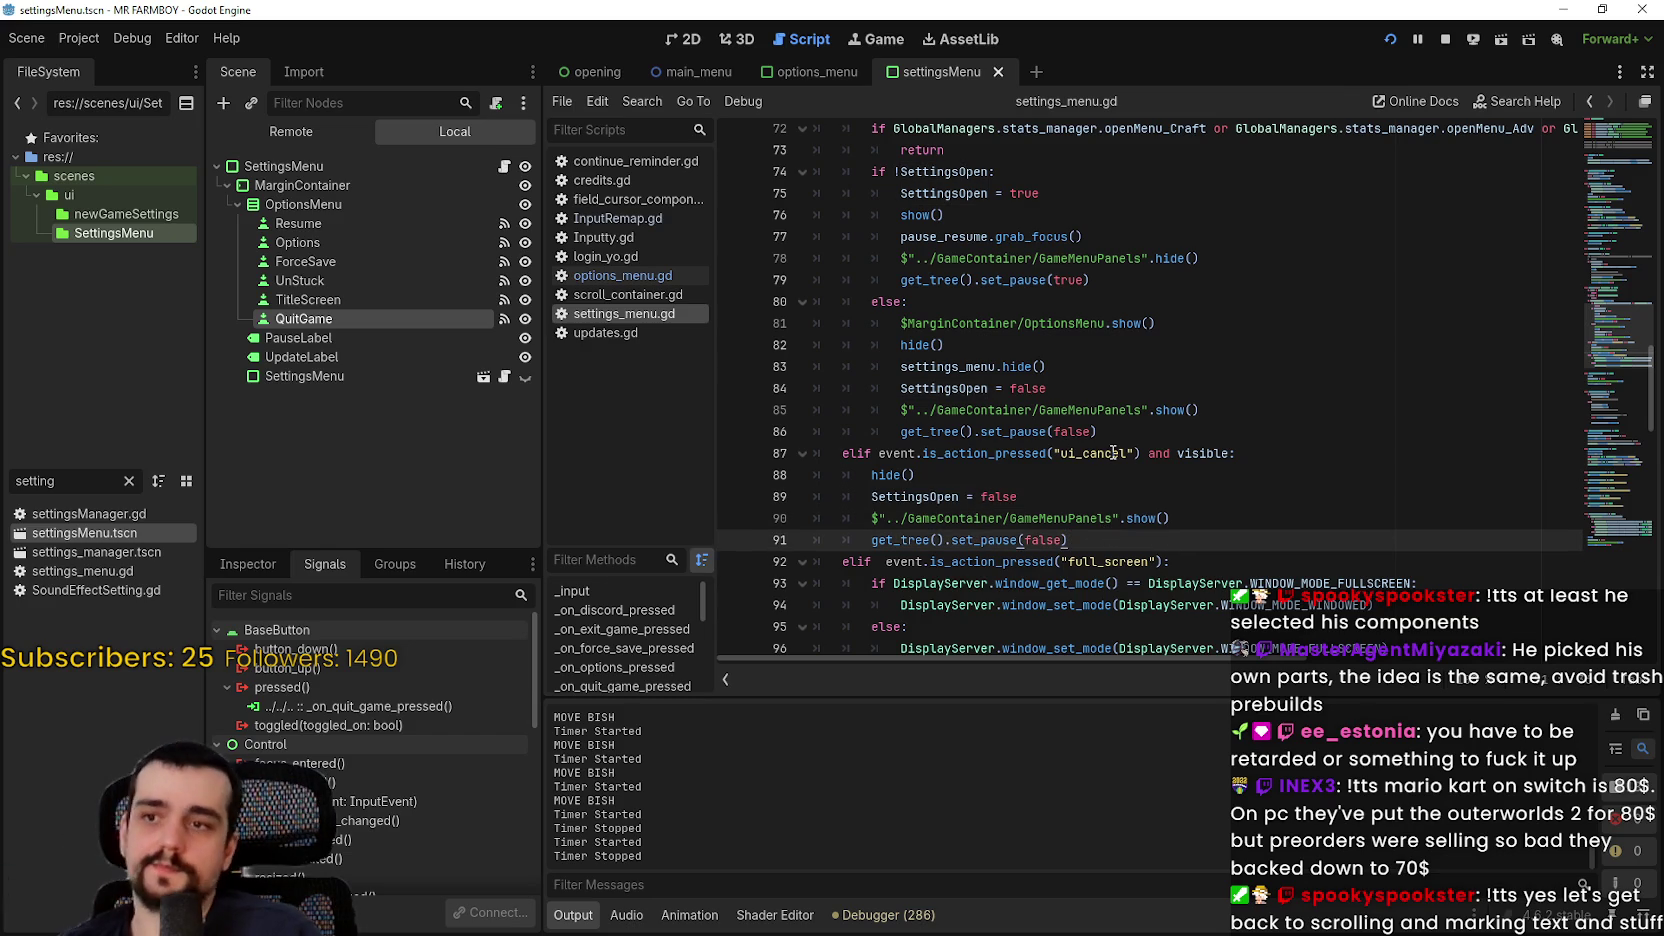
key("End")
key("Return")
key("BackSpace")
key("ctrl+s")
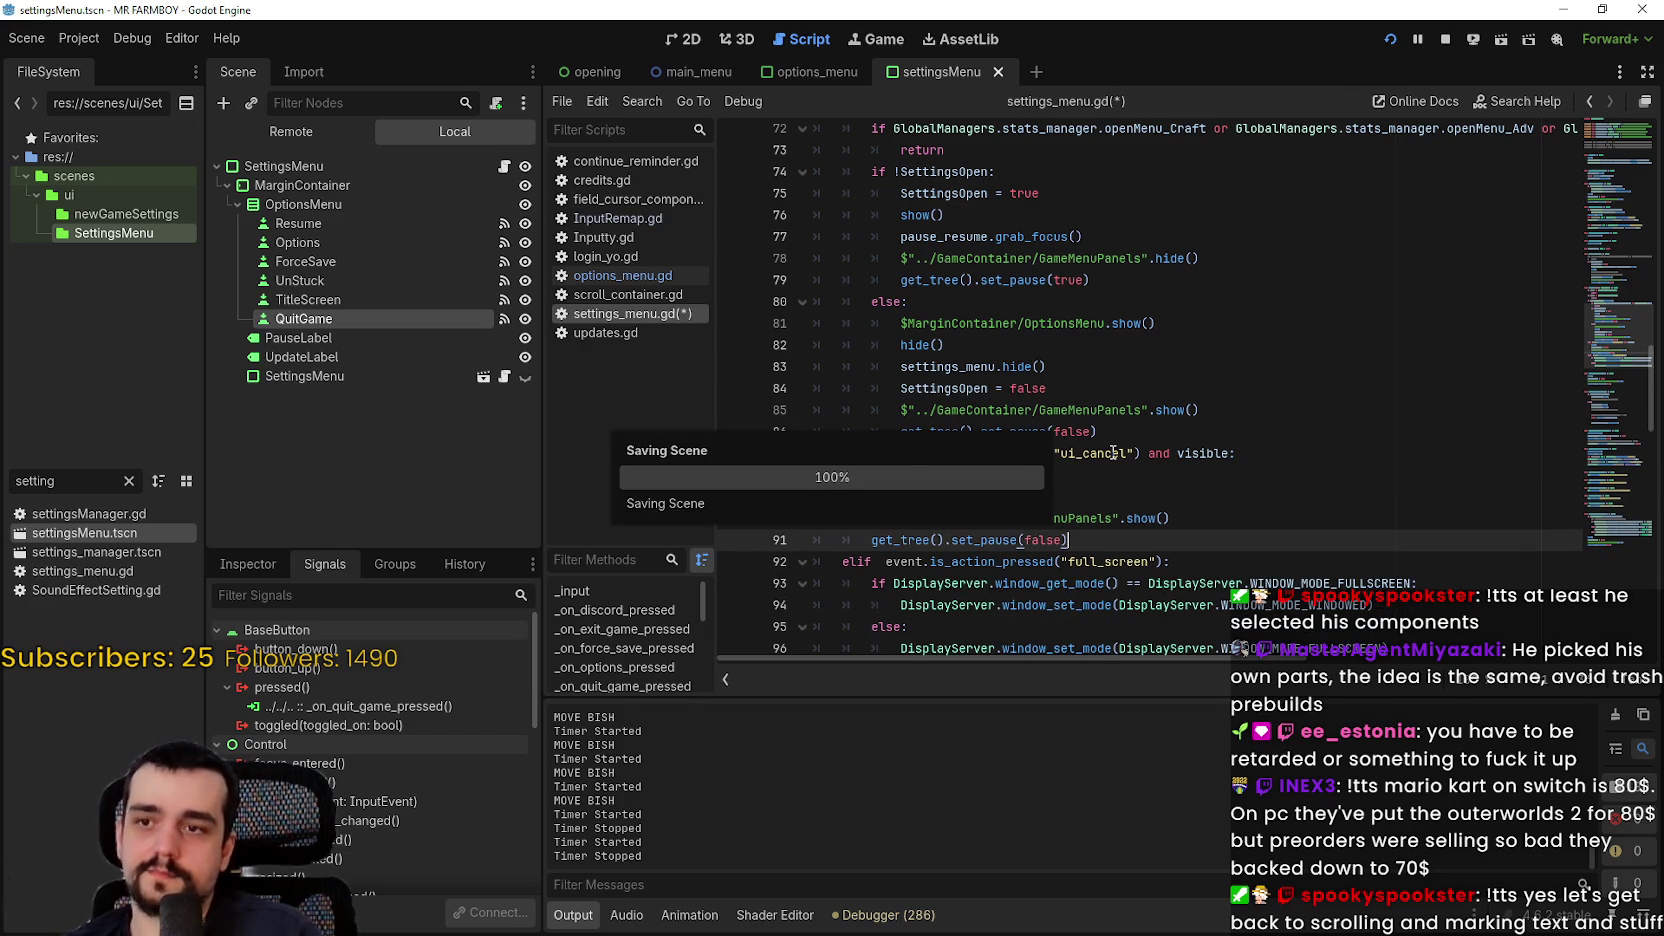
scroll(1113, 453, "down", 1)
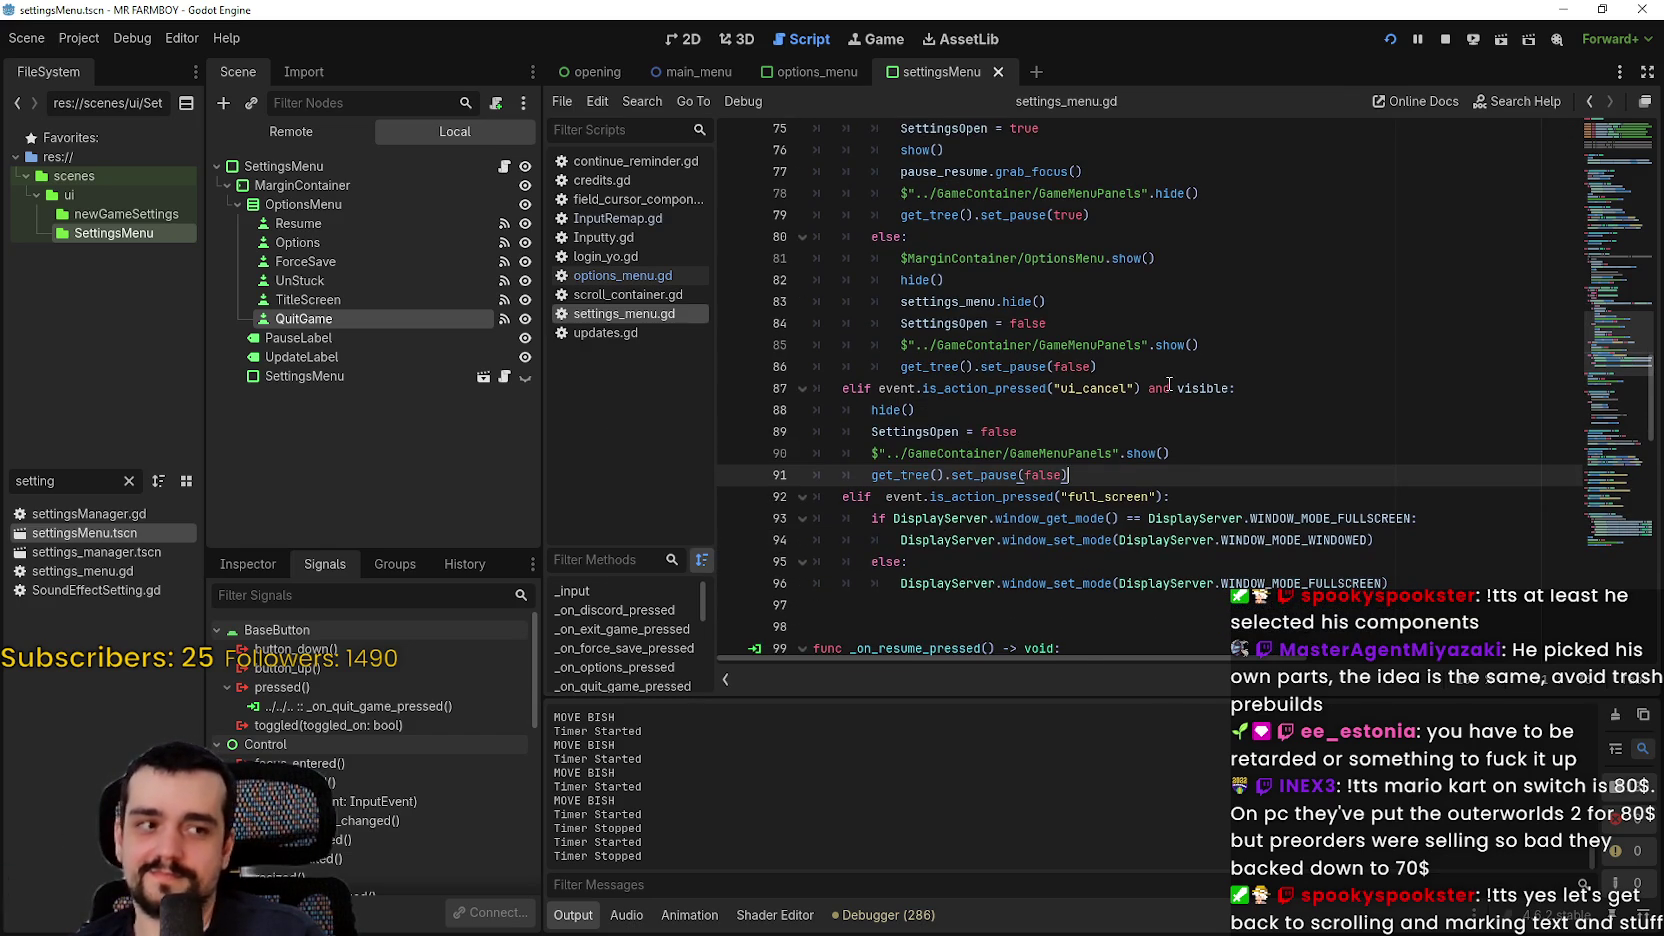
key("F5")
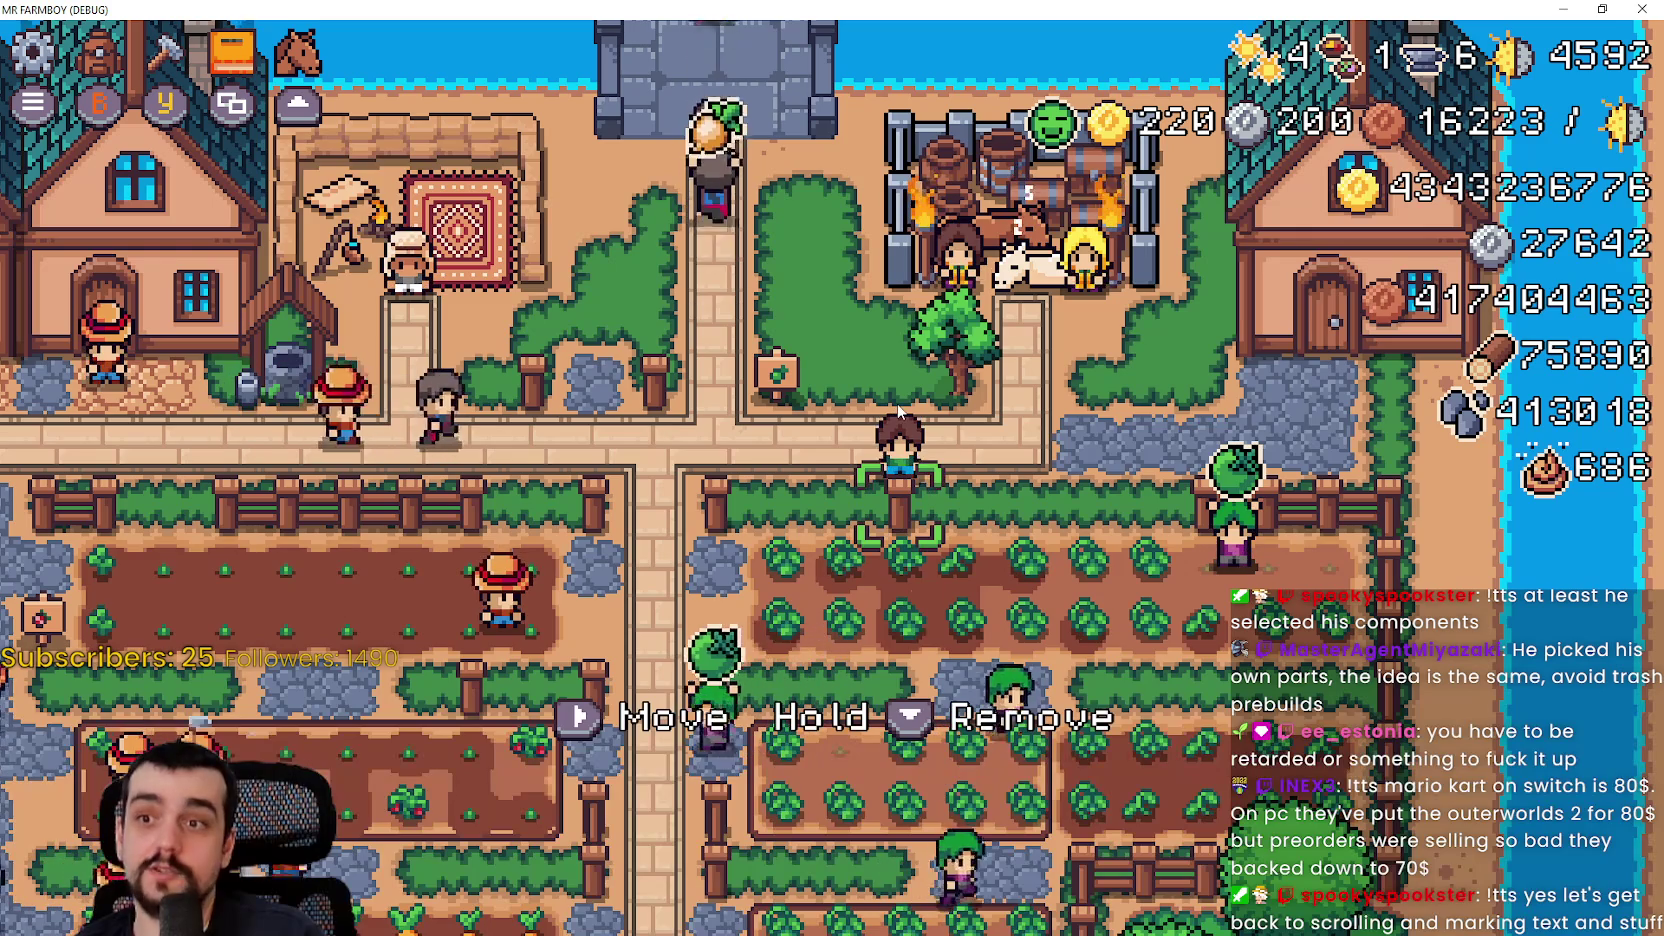
key("Escape")
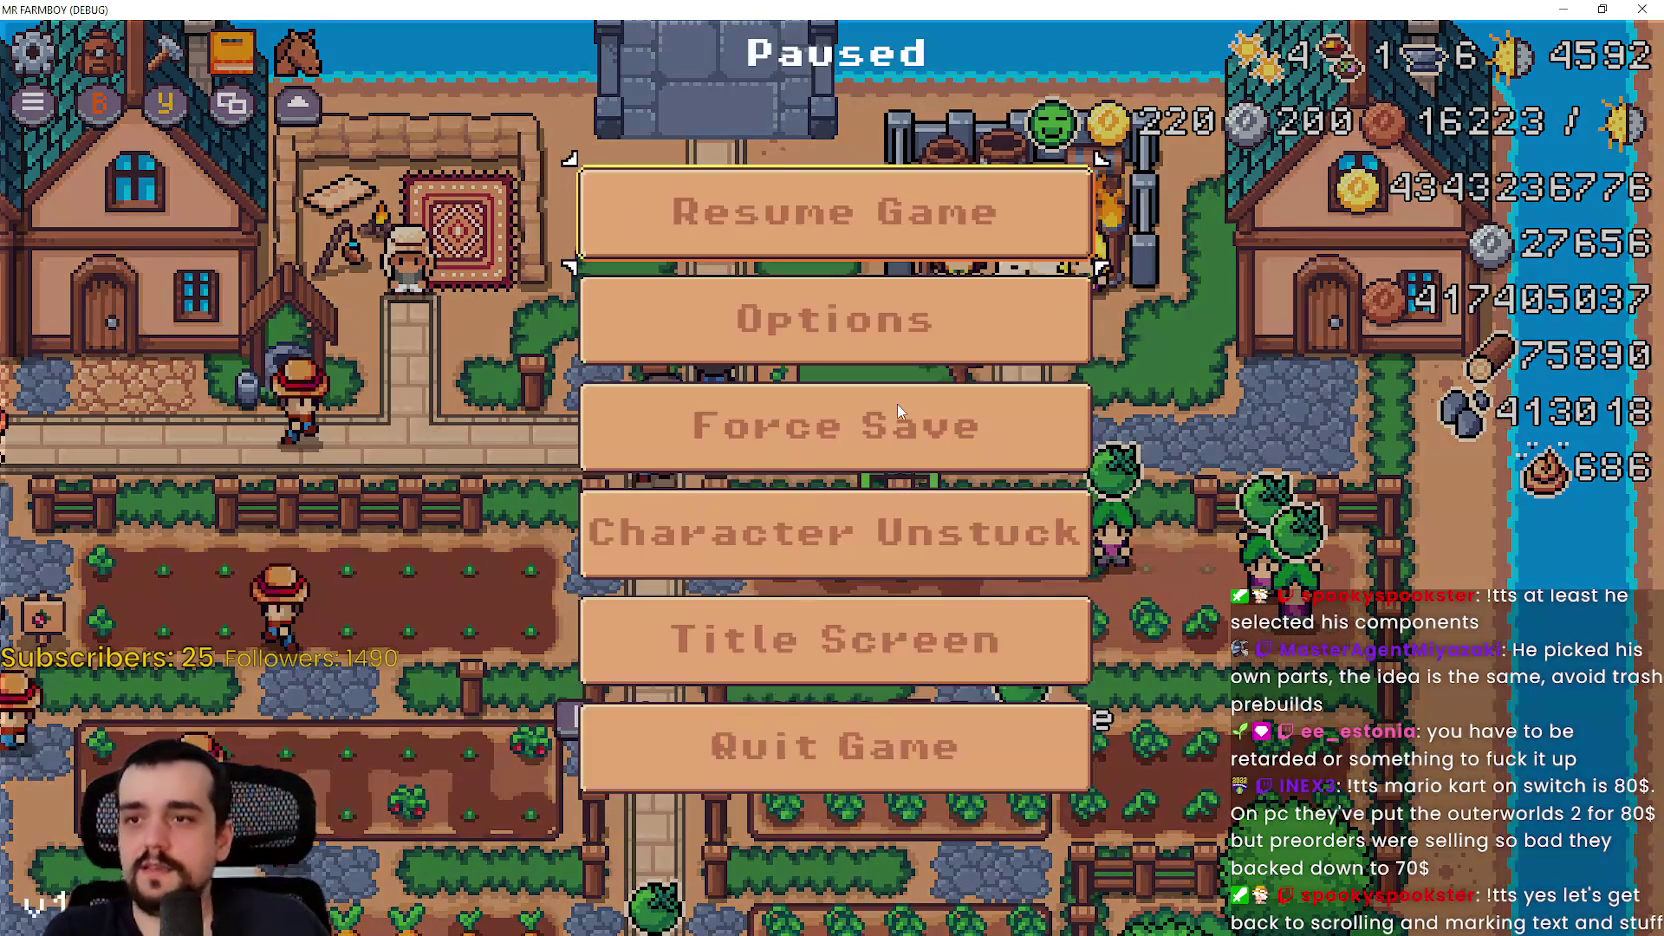
key("Escape")
key("i")
key("i")
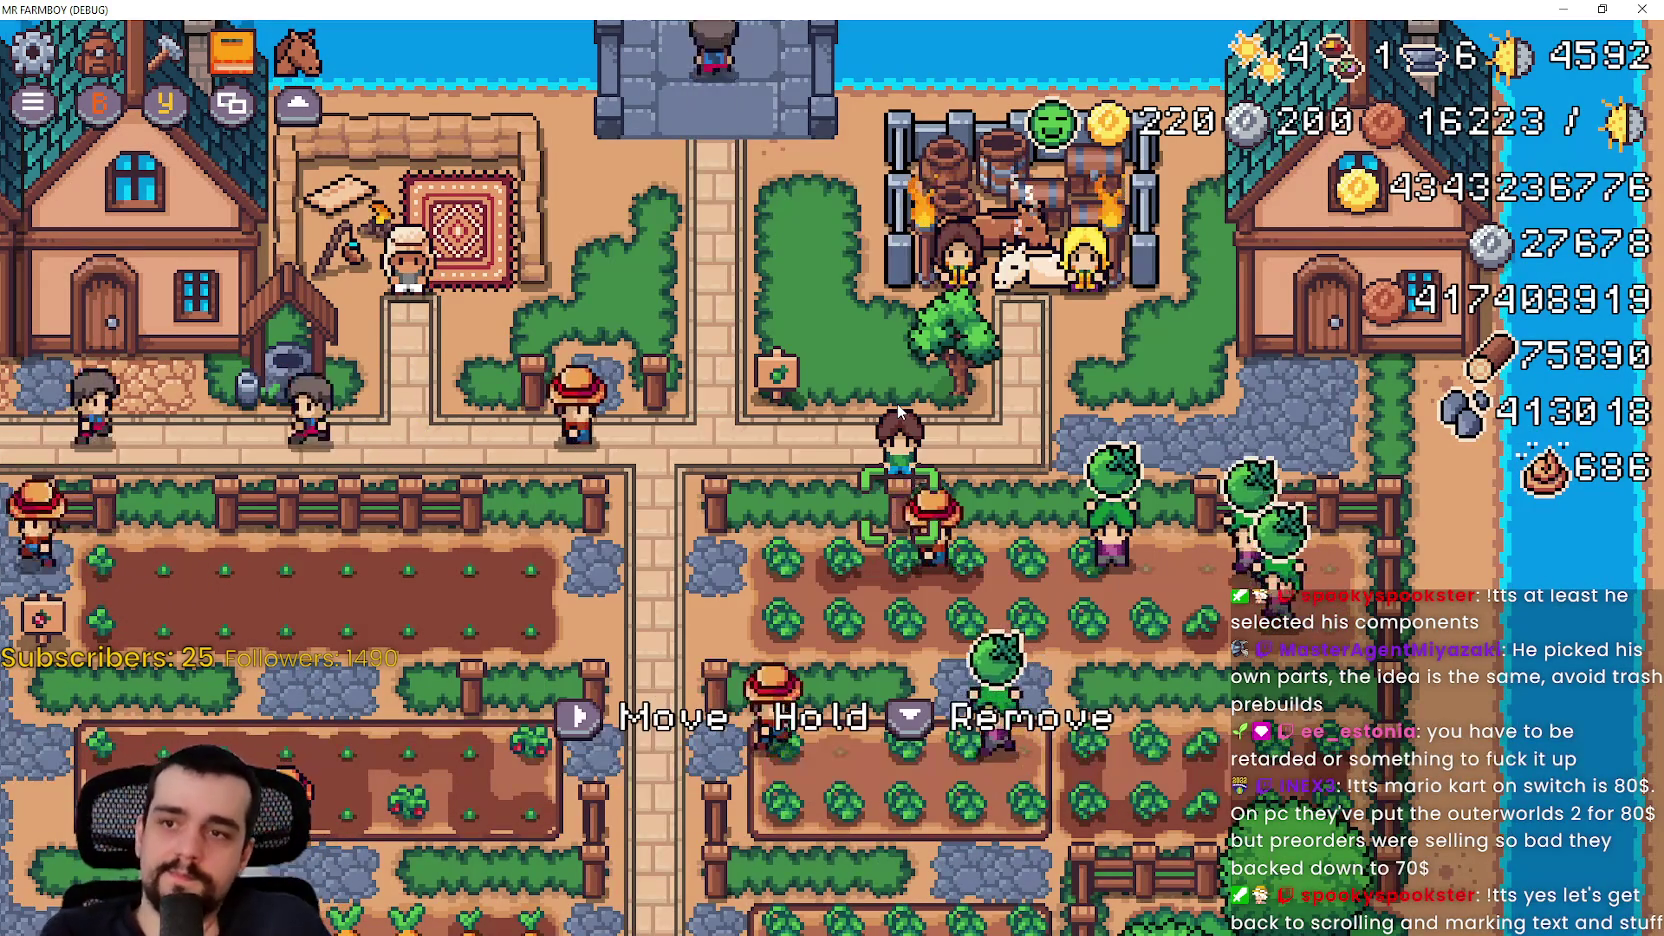
key("F8")
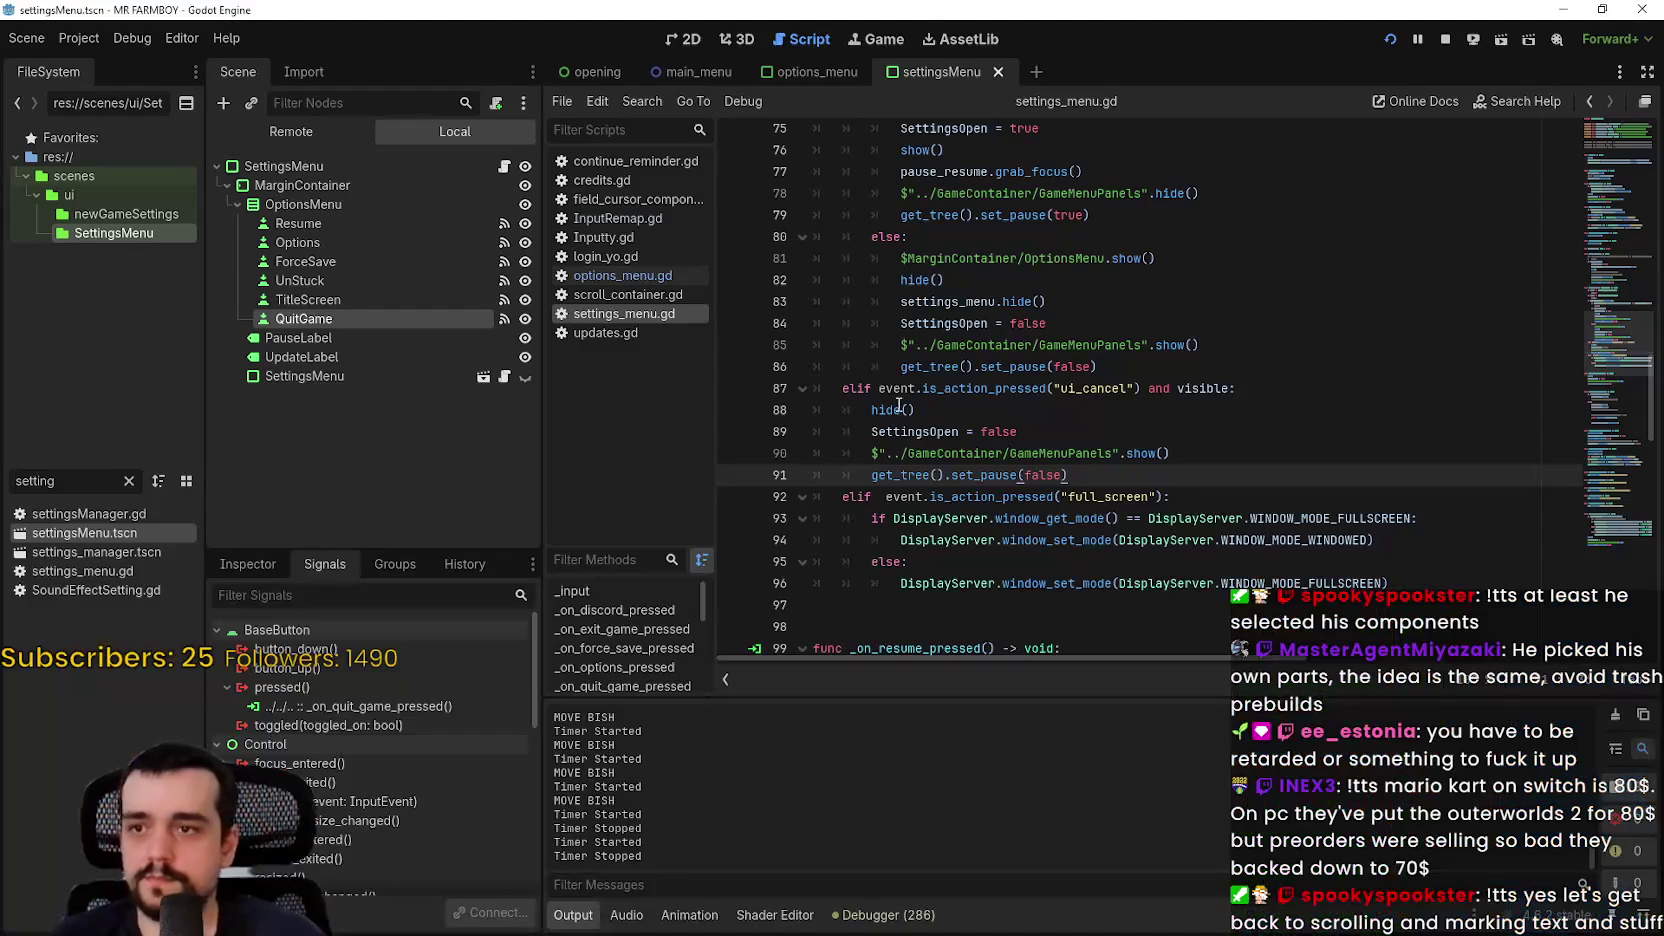
left_click(967, 410)
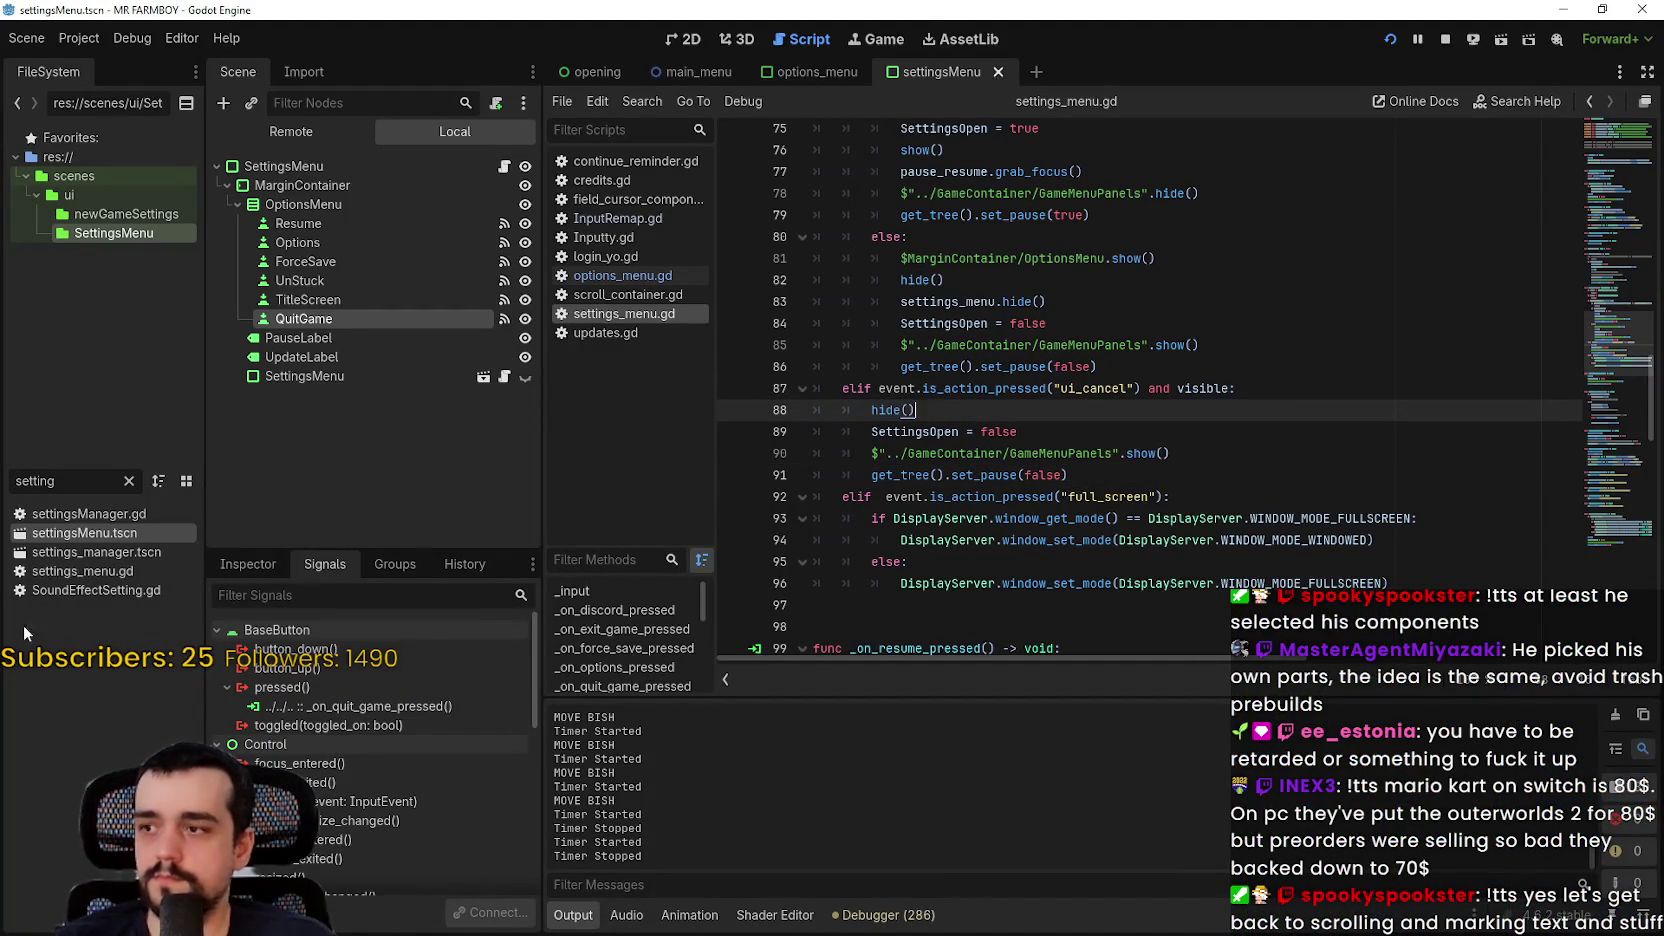
Step: Filter the script list with 'game_in' and open game_input_events.gd
left_click(128, 481)
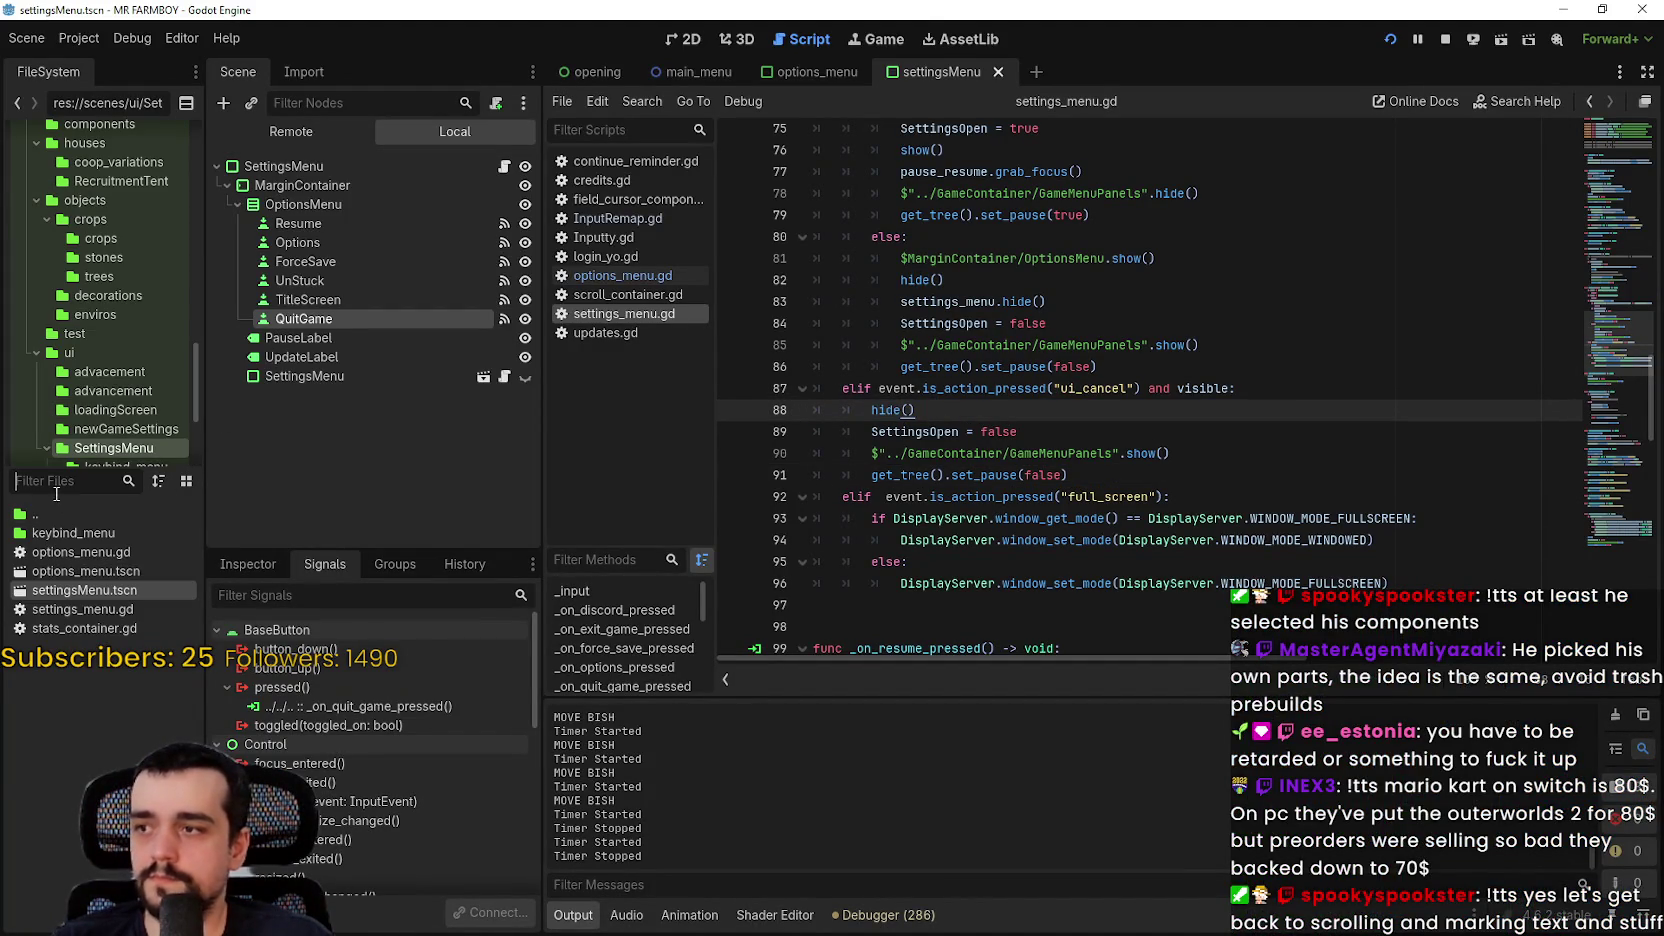
type("game_in")
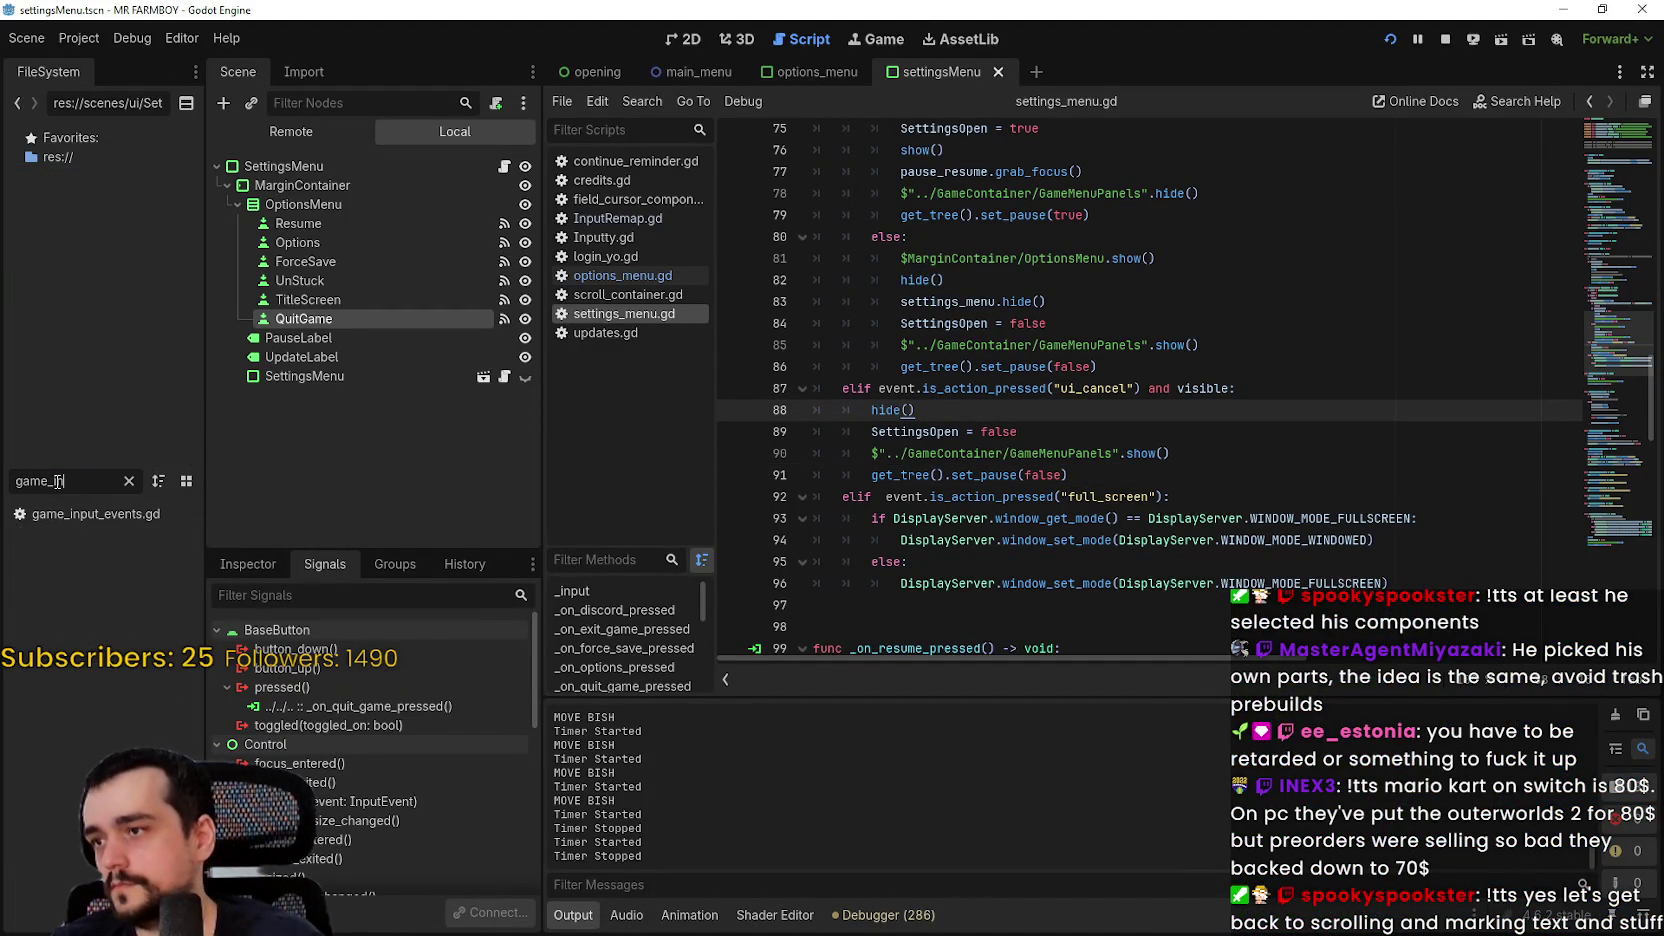
double_click(116, 520)
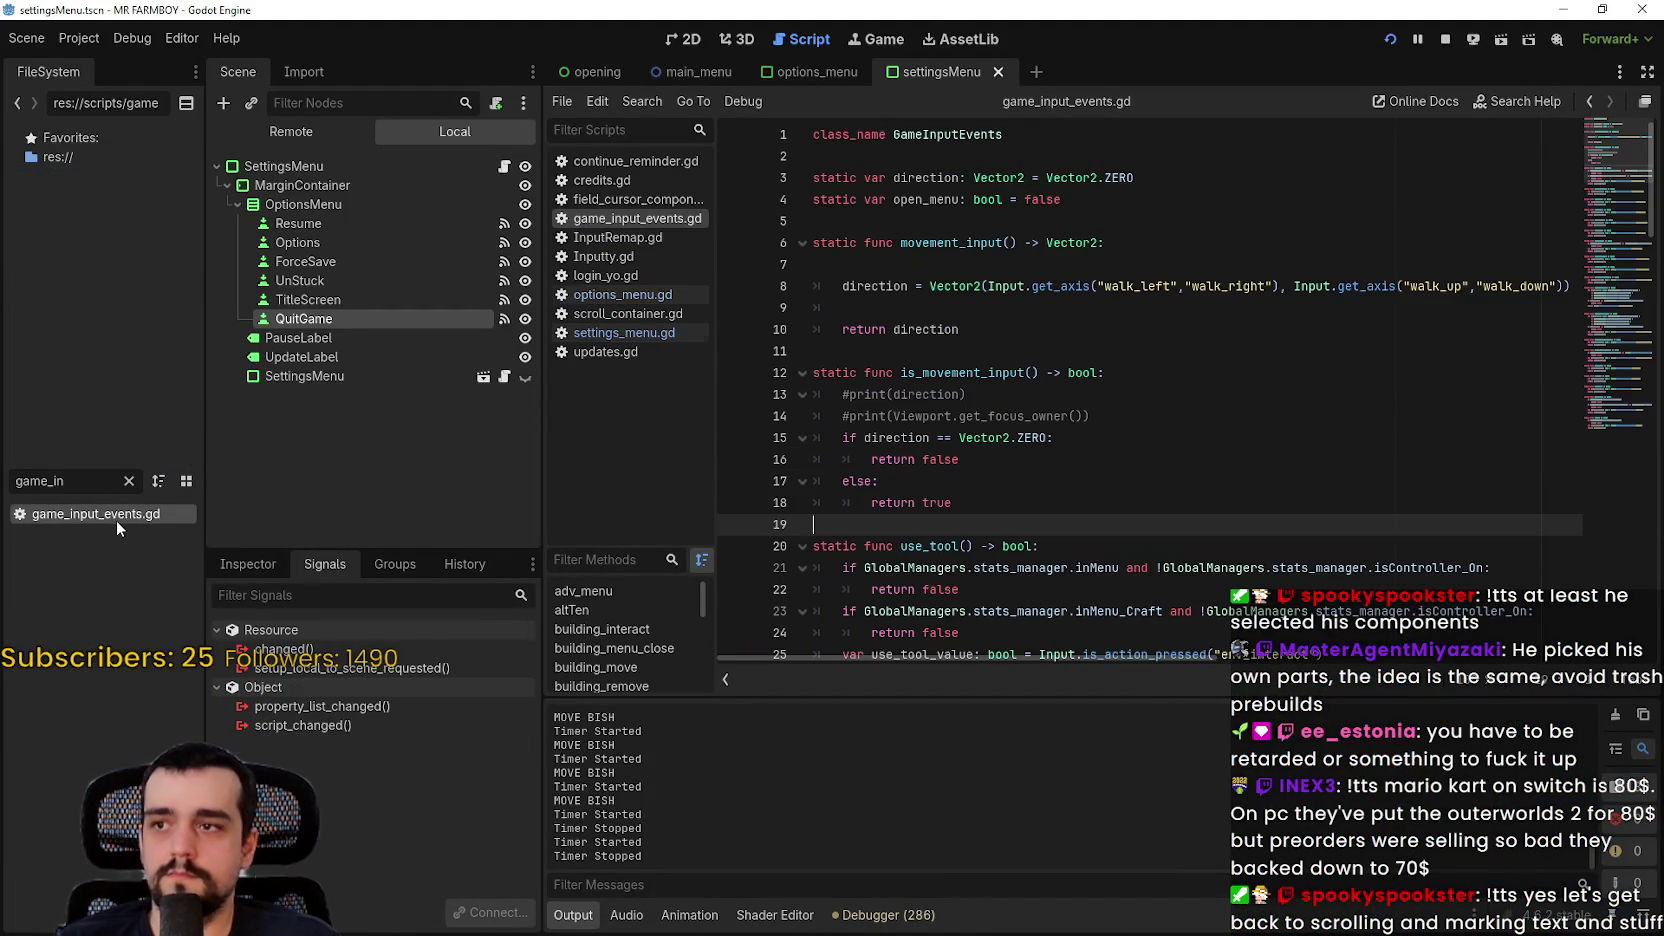
scroll(1389, 380, "down", 12)
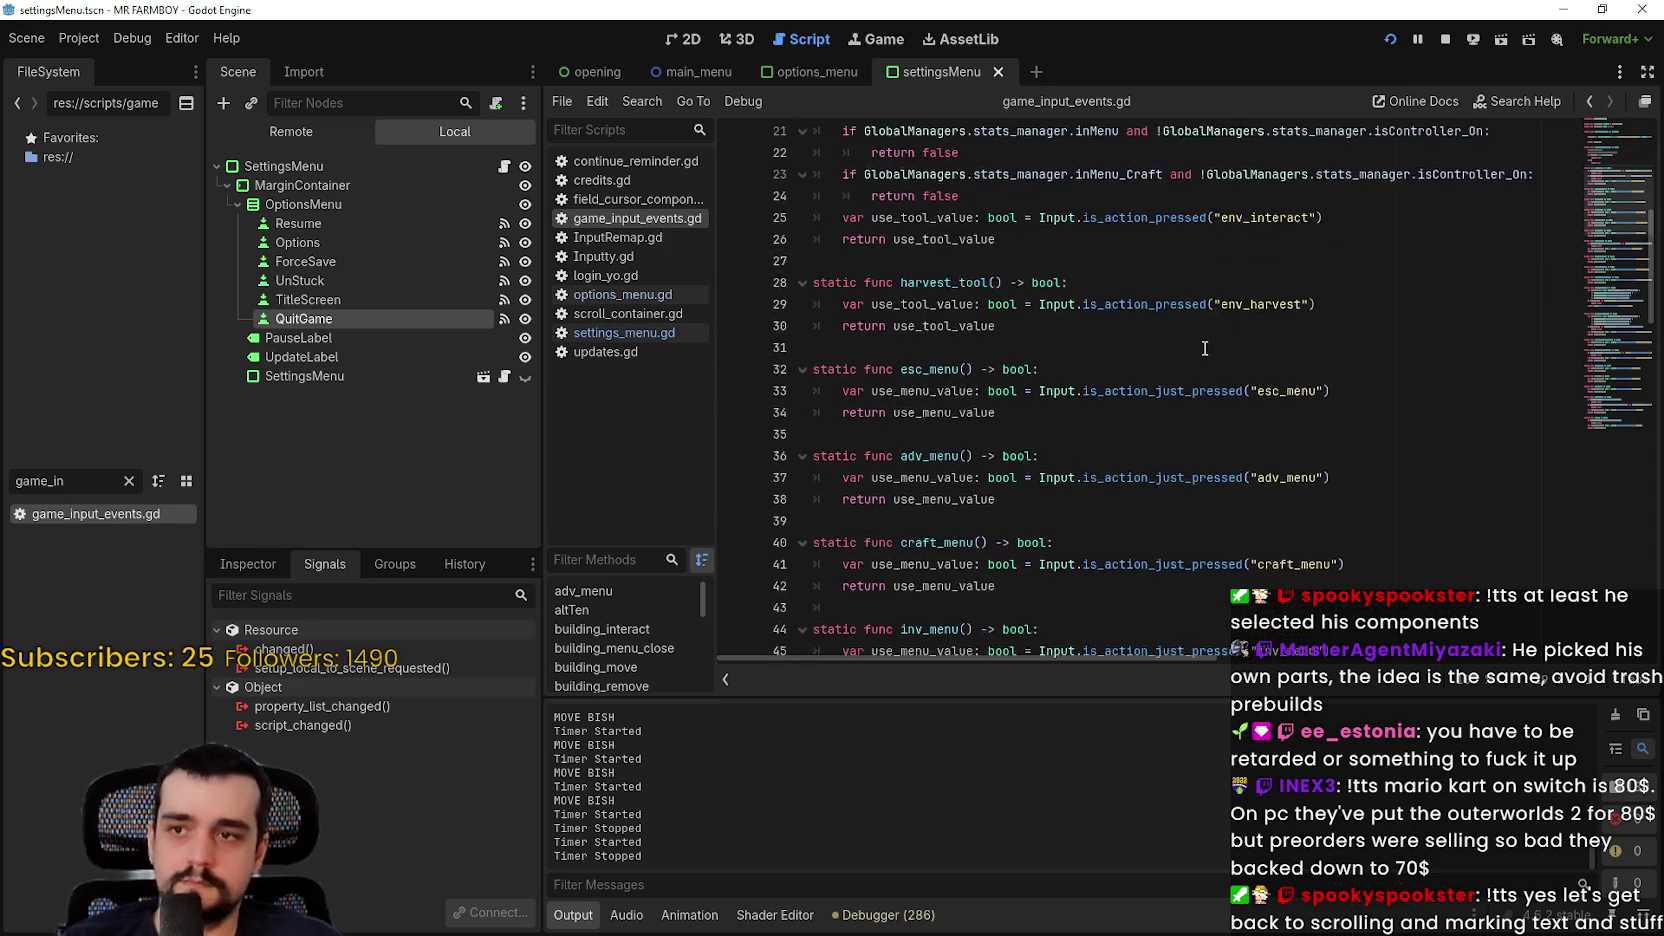
scroll(889, 389, "down", 12)
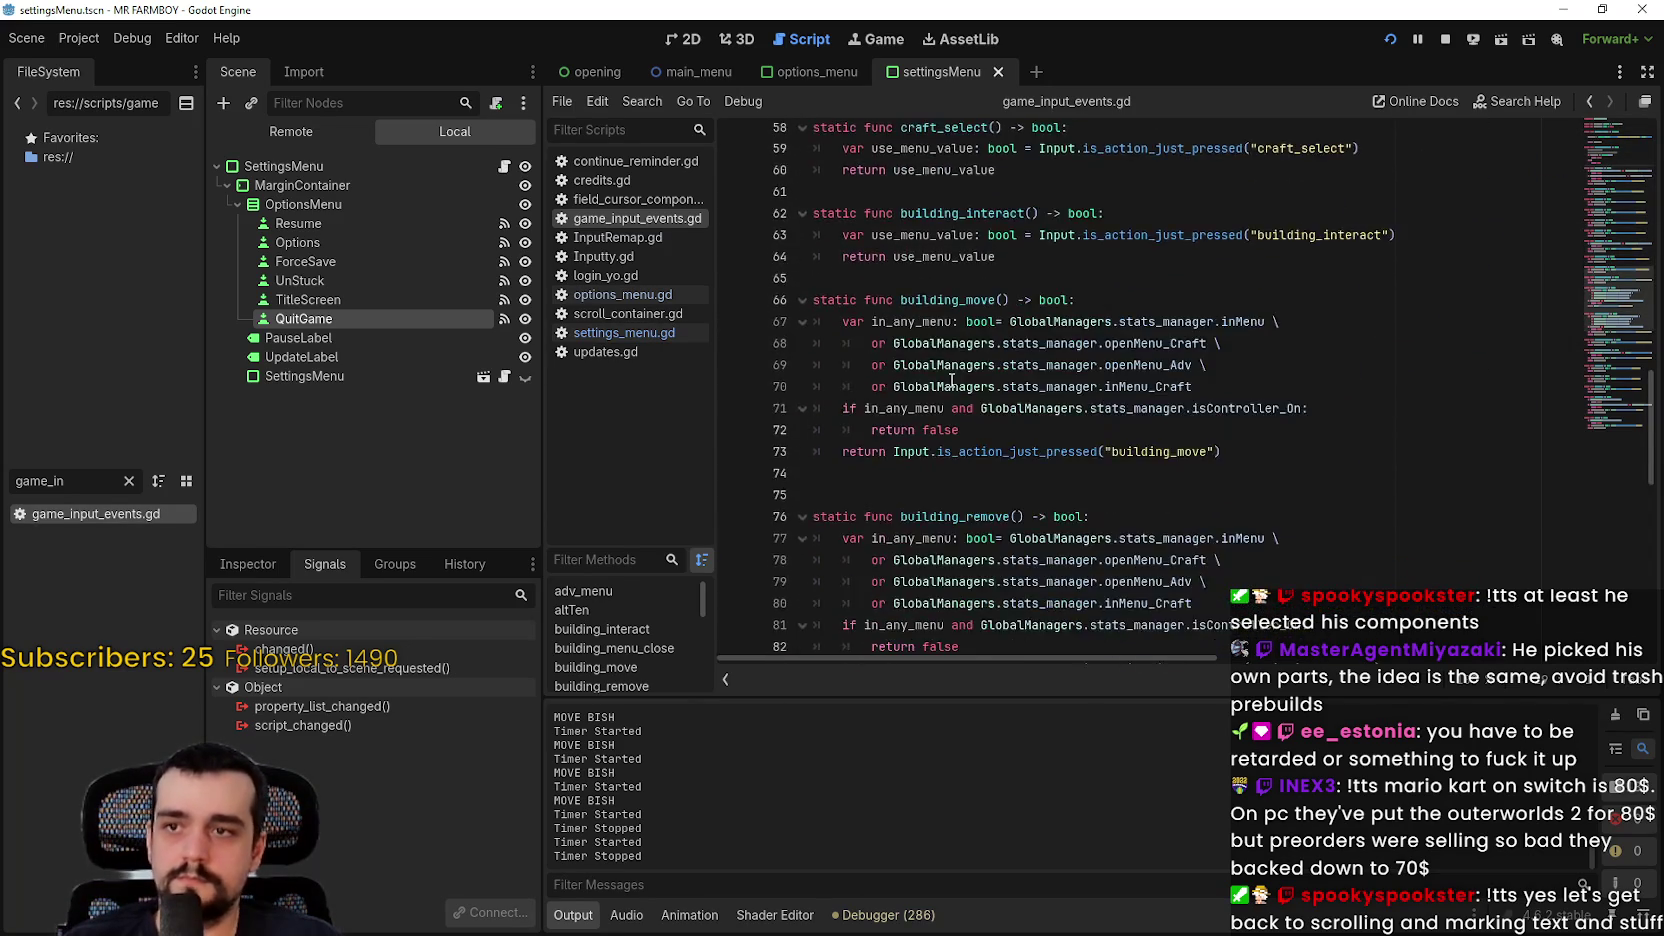
scroll(993, 378, "down", 8)
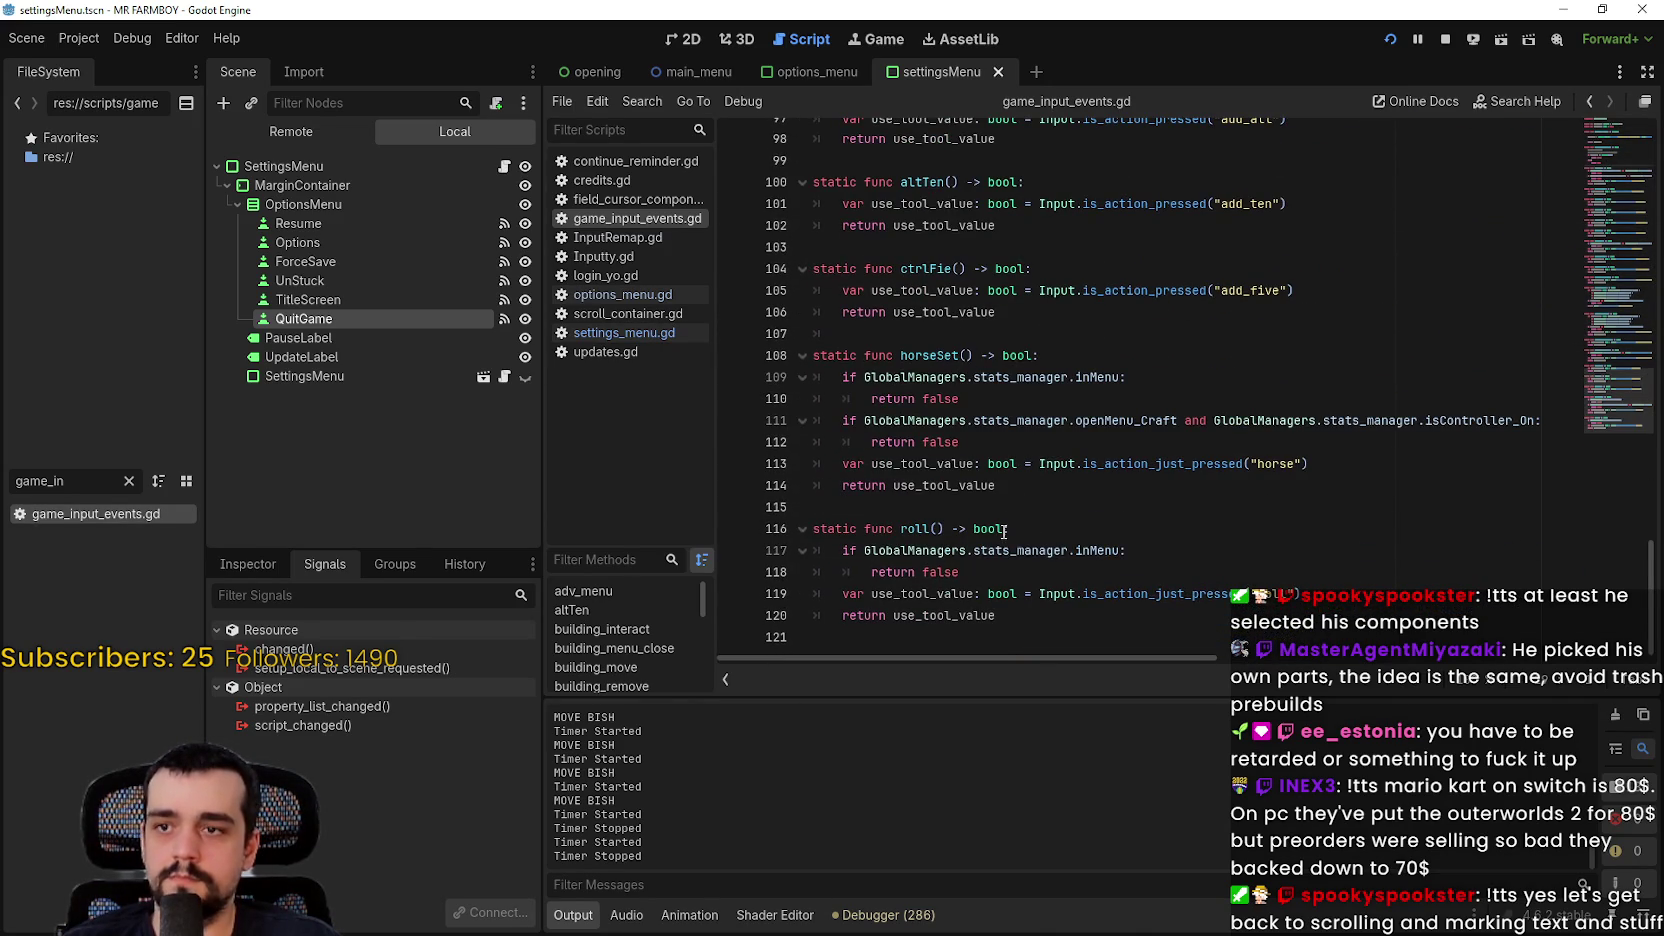
scroll(1005, 529, "up", 4)
scroll(941, 375, "up", 10)
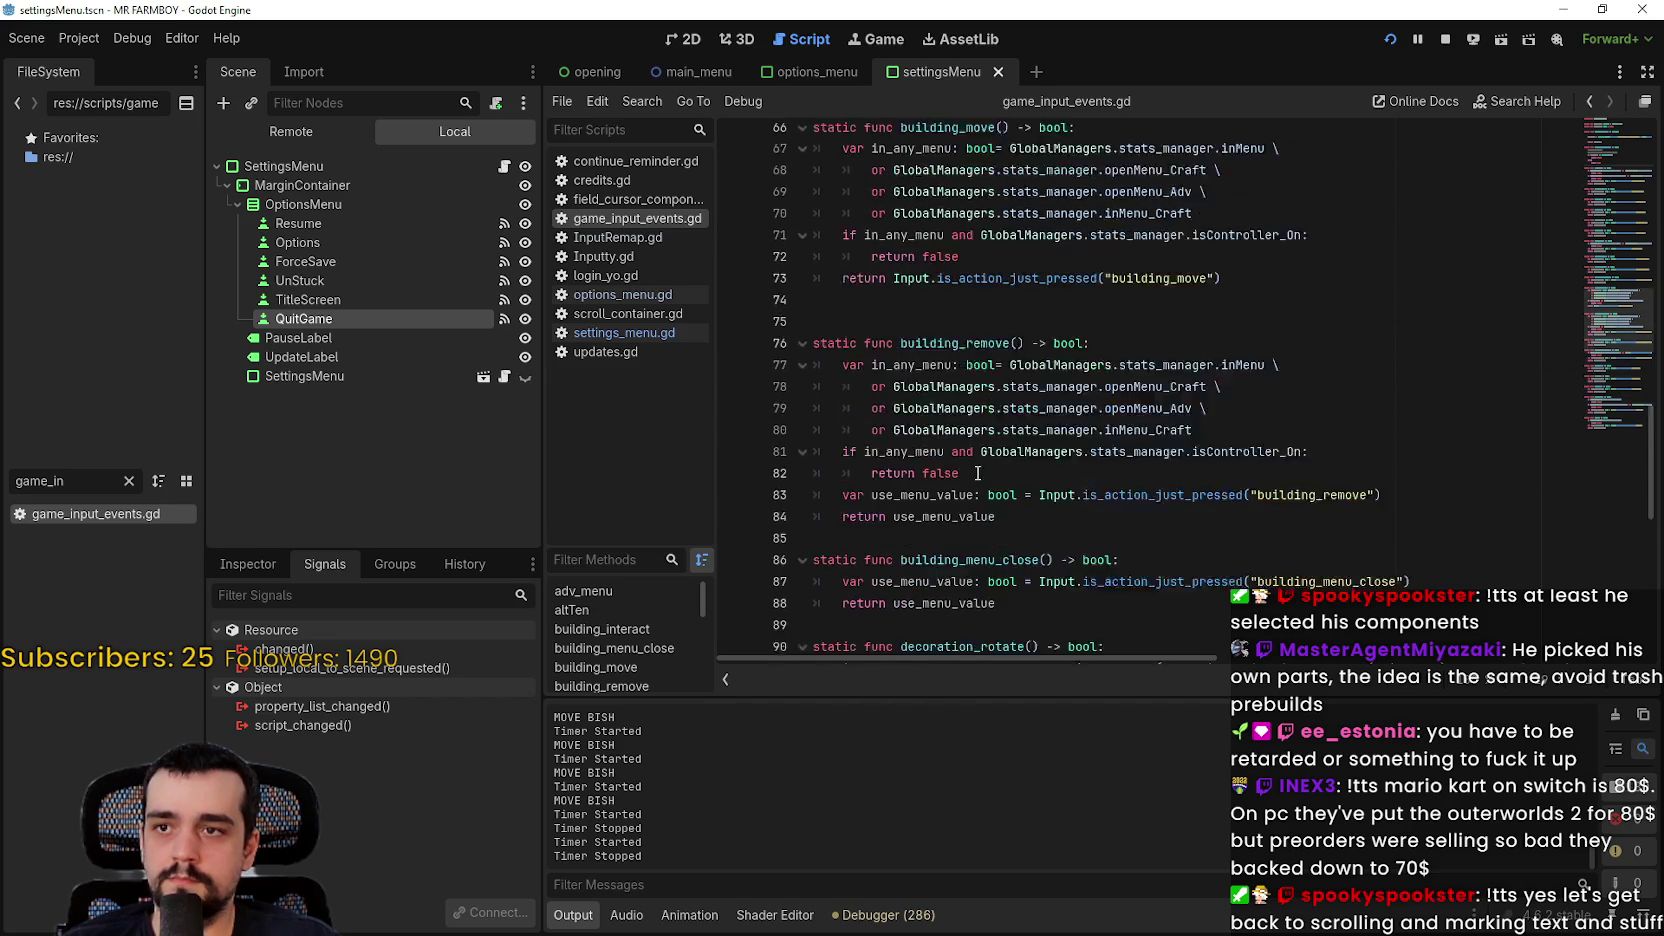
scroll(933, 445, "up", 4)
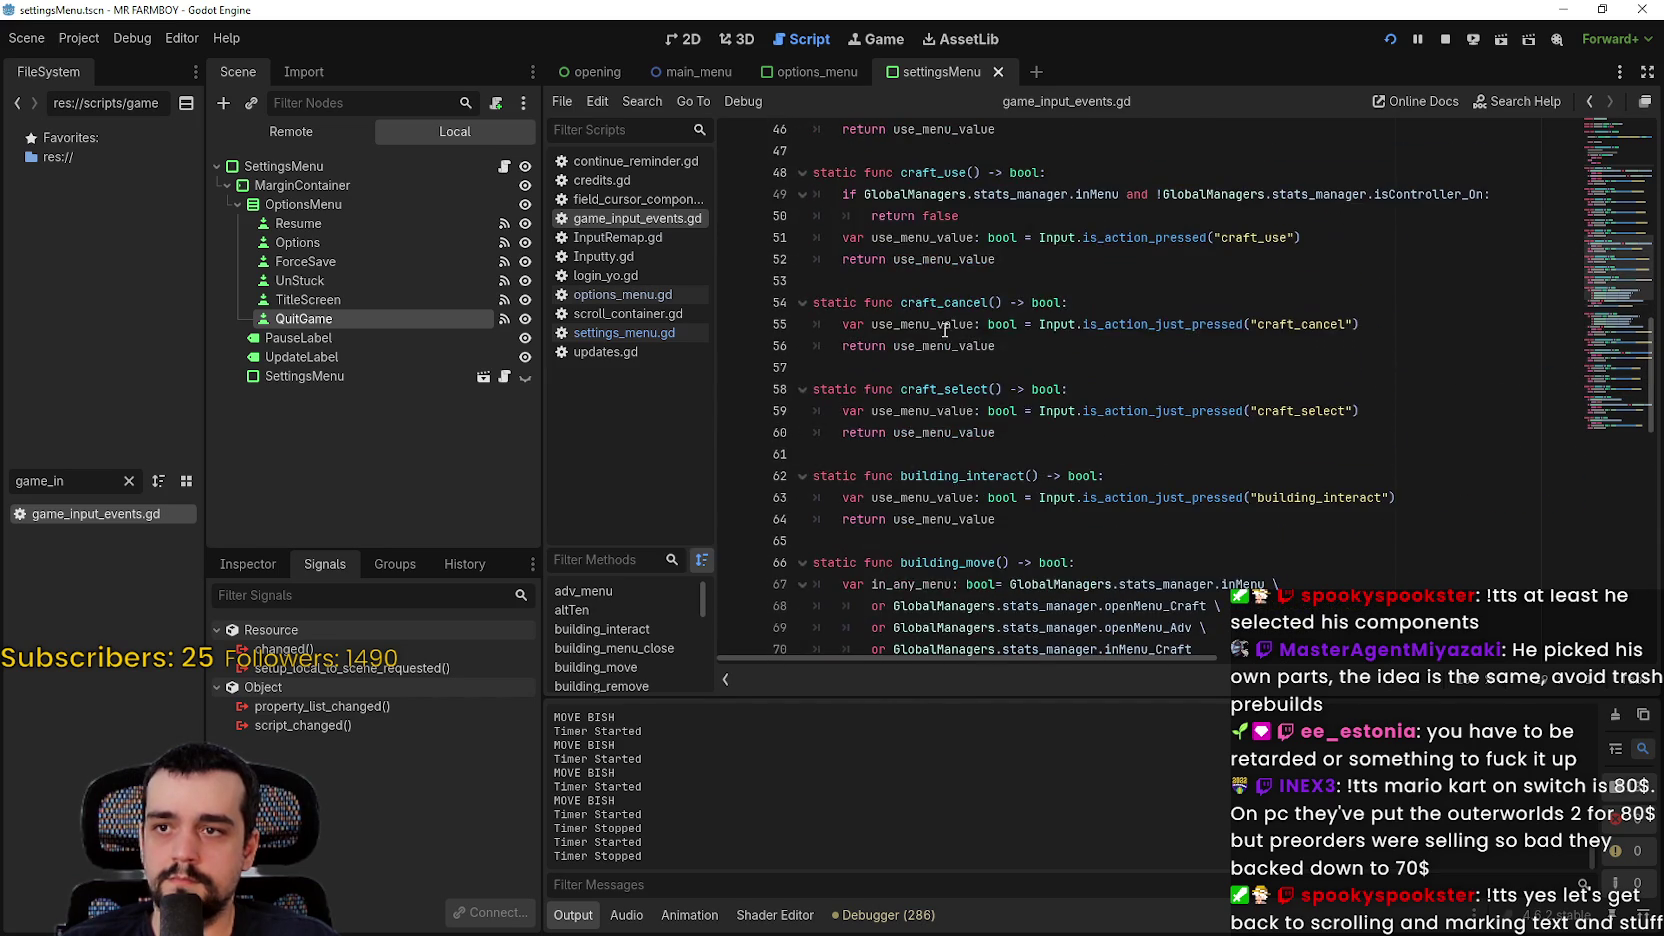
scroll(960, 450, "up", 2)
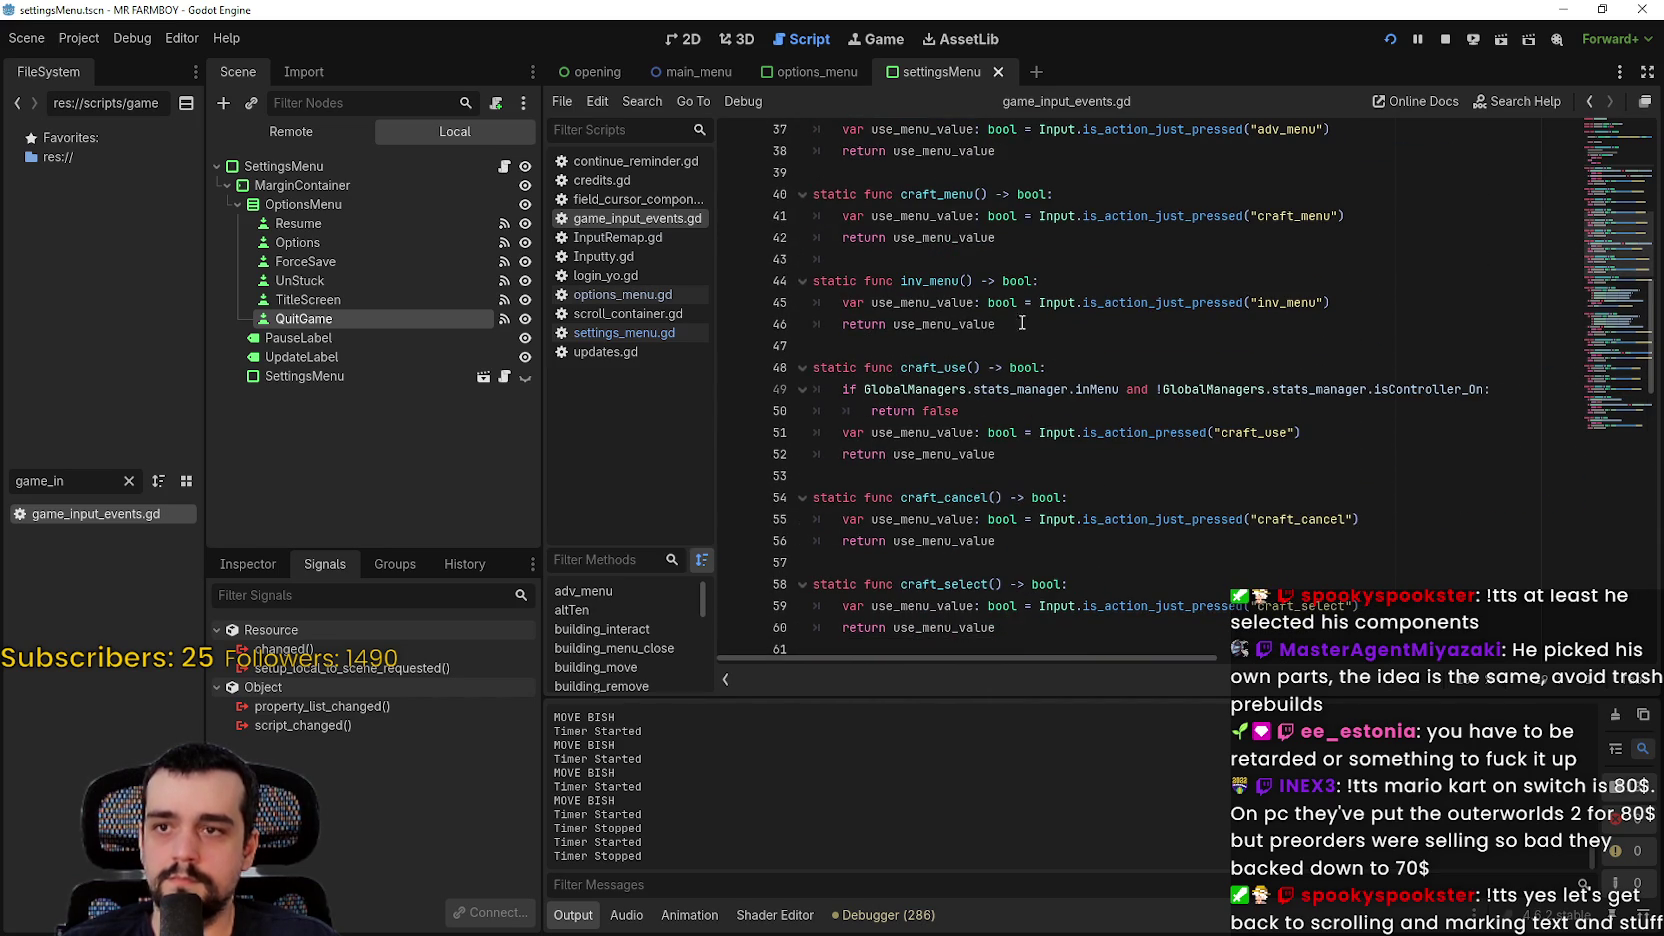
Step: Find inv_menu from line 44 across the project and open the inventory_panel.gd result
left_click(1243, 302)
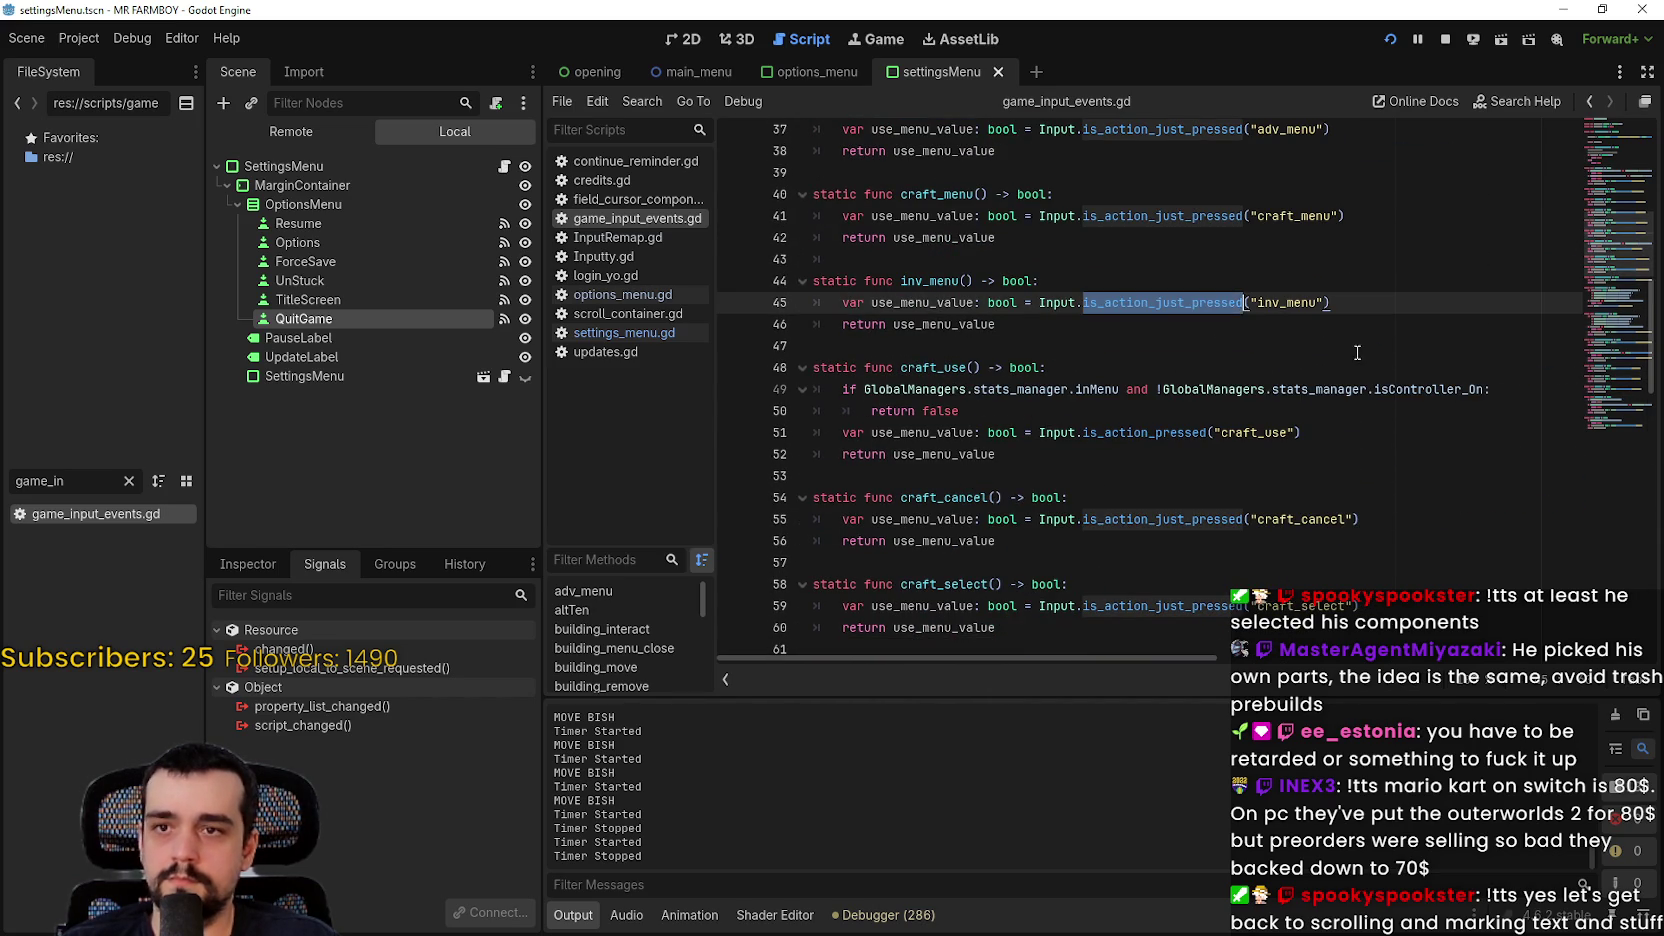
double_click(955, 283)
scroll(955, 283, "up", 3)
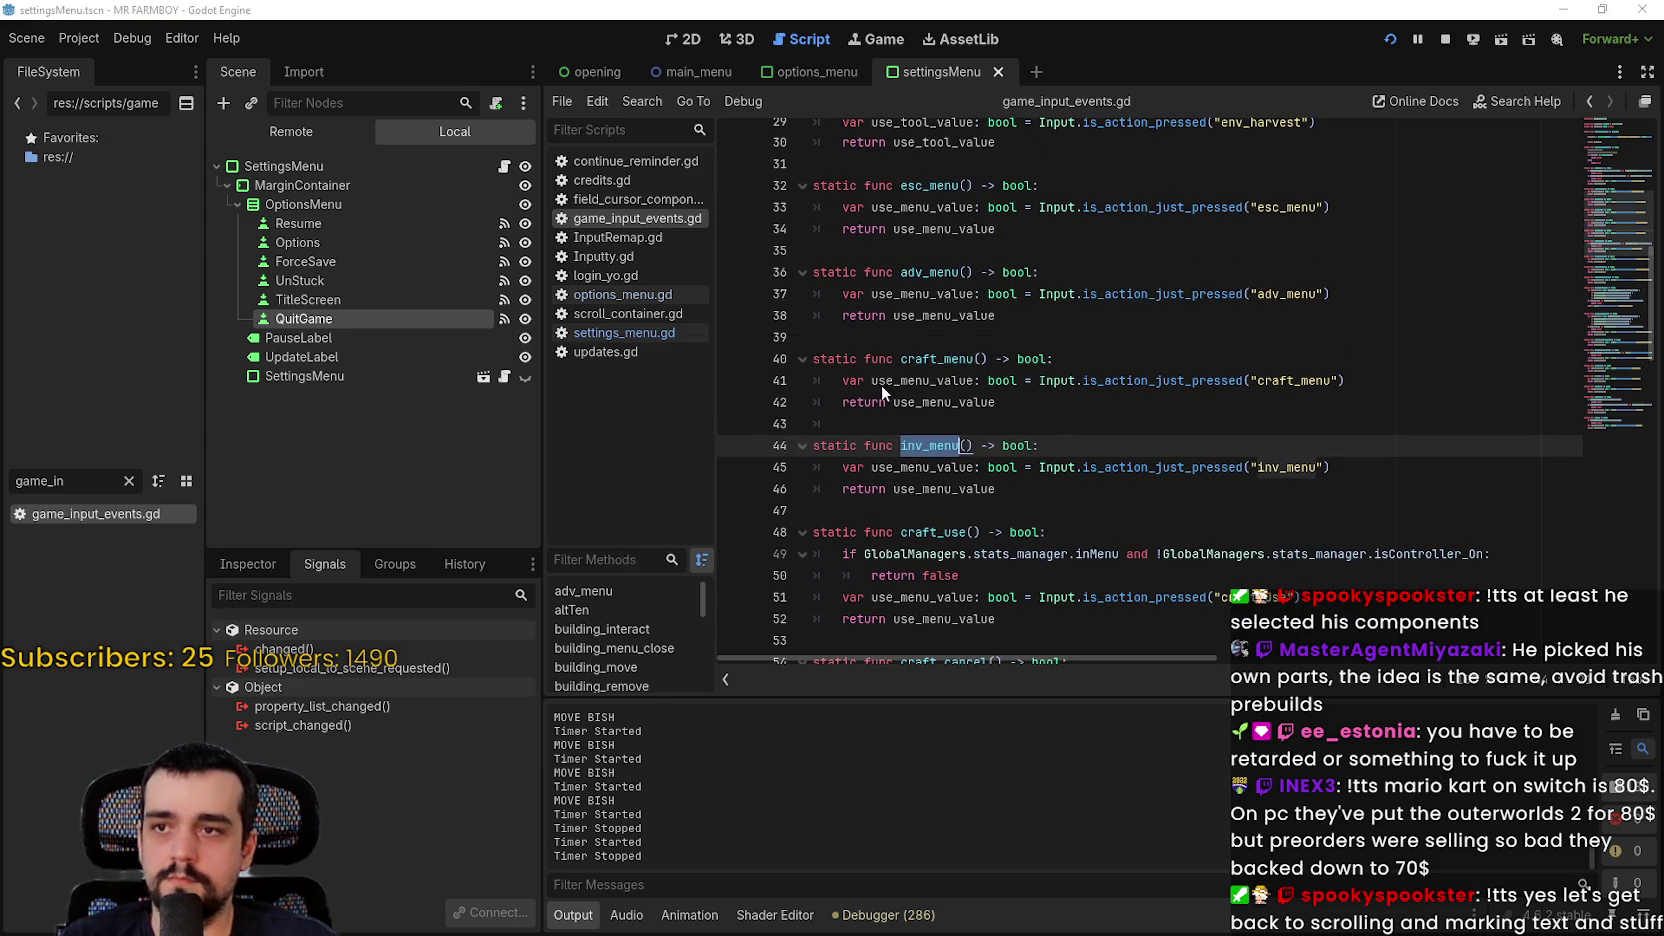
key("ctrl+shift+f")
left_click(845, 555)
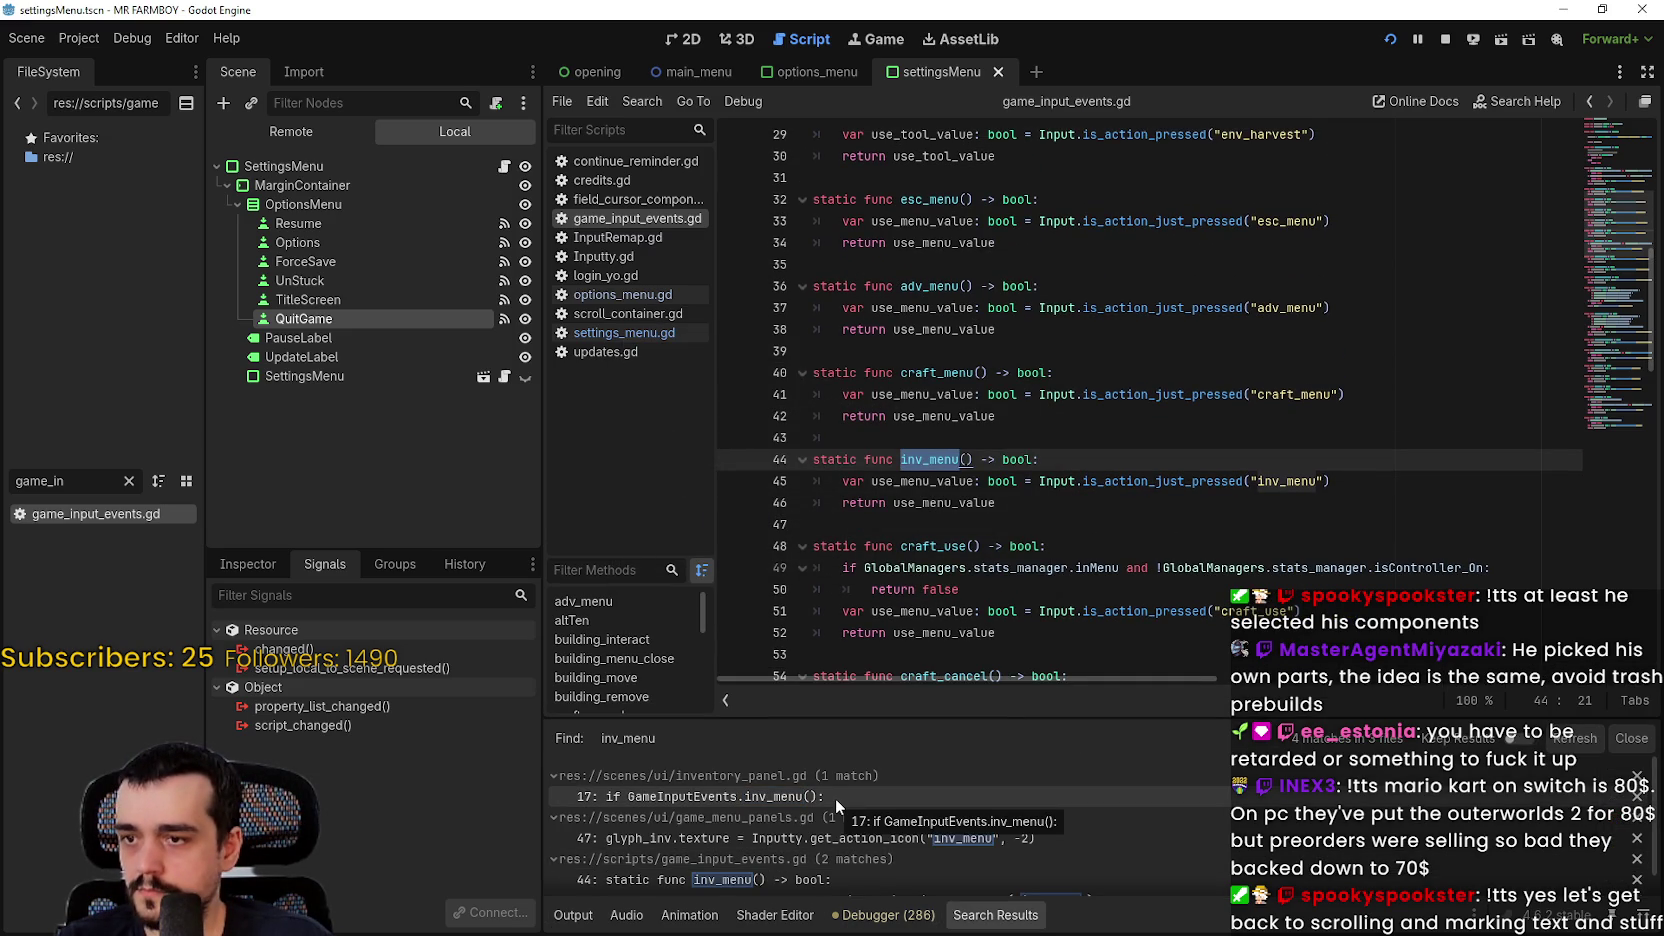
left_click(835, 797)
Step: Inspect the toggle_menu call on line 18 and the input checks on lines 12–23
scroll(1001, 497, "up", 3)
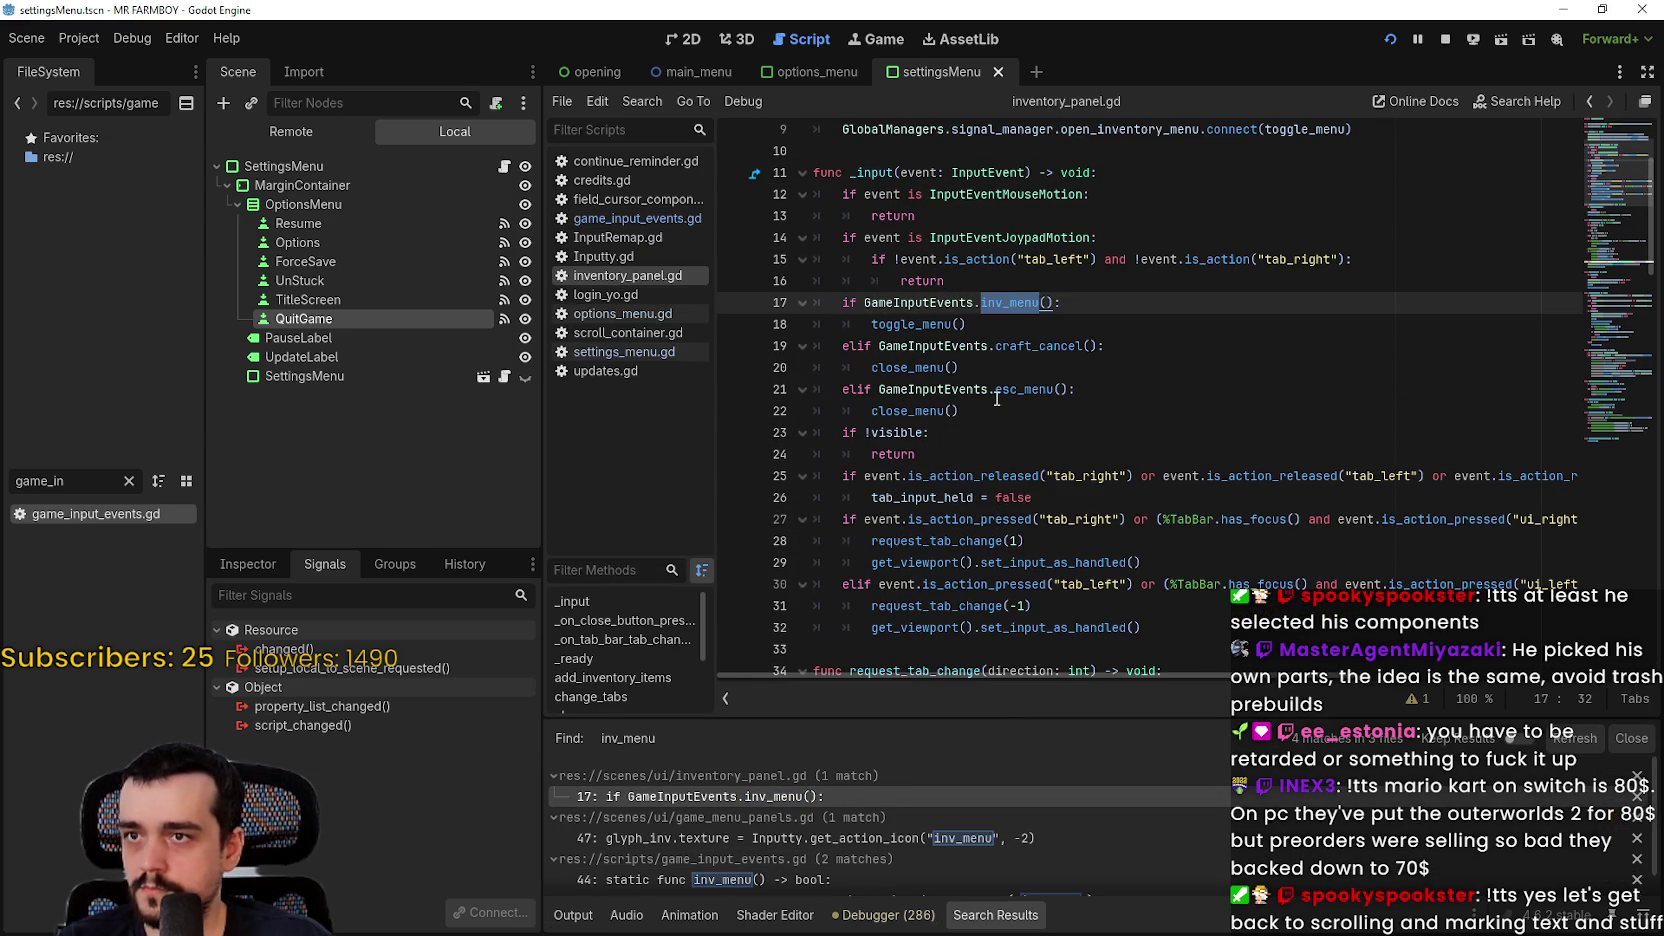
left_click(985, 324)
double_click(940, 324)
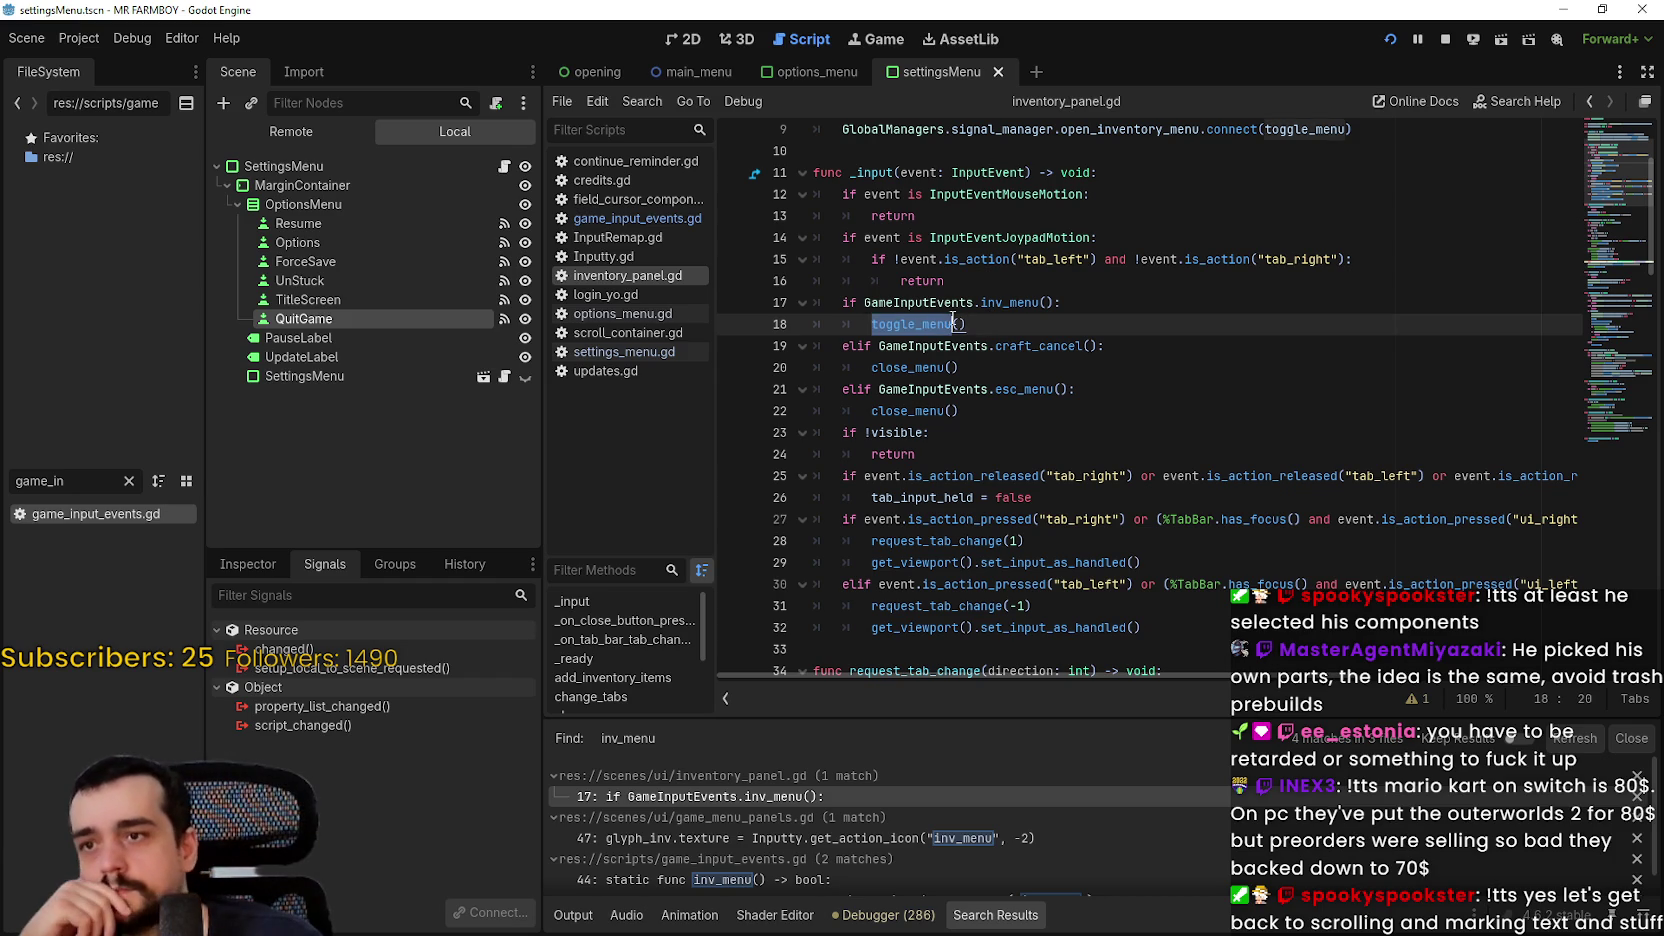
mouse_move(1029, 311)
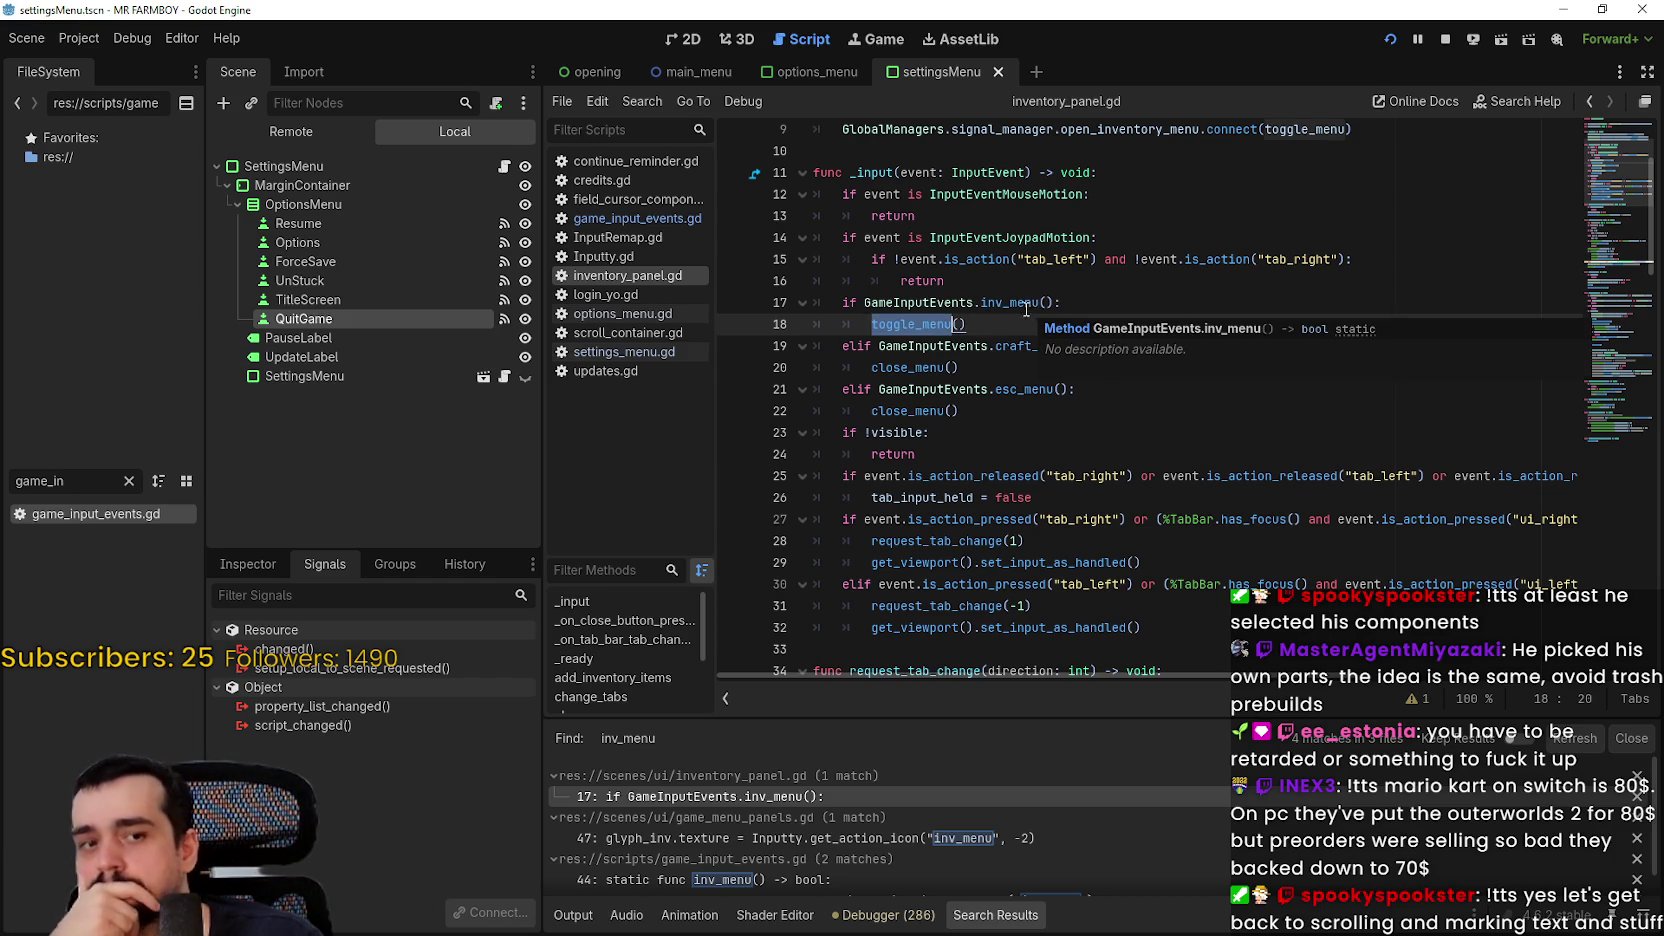
left_click(970, 326)
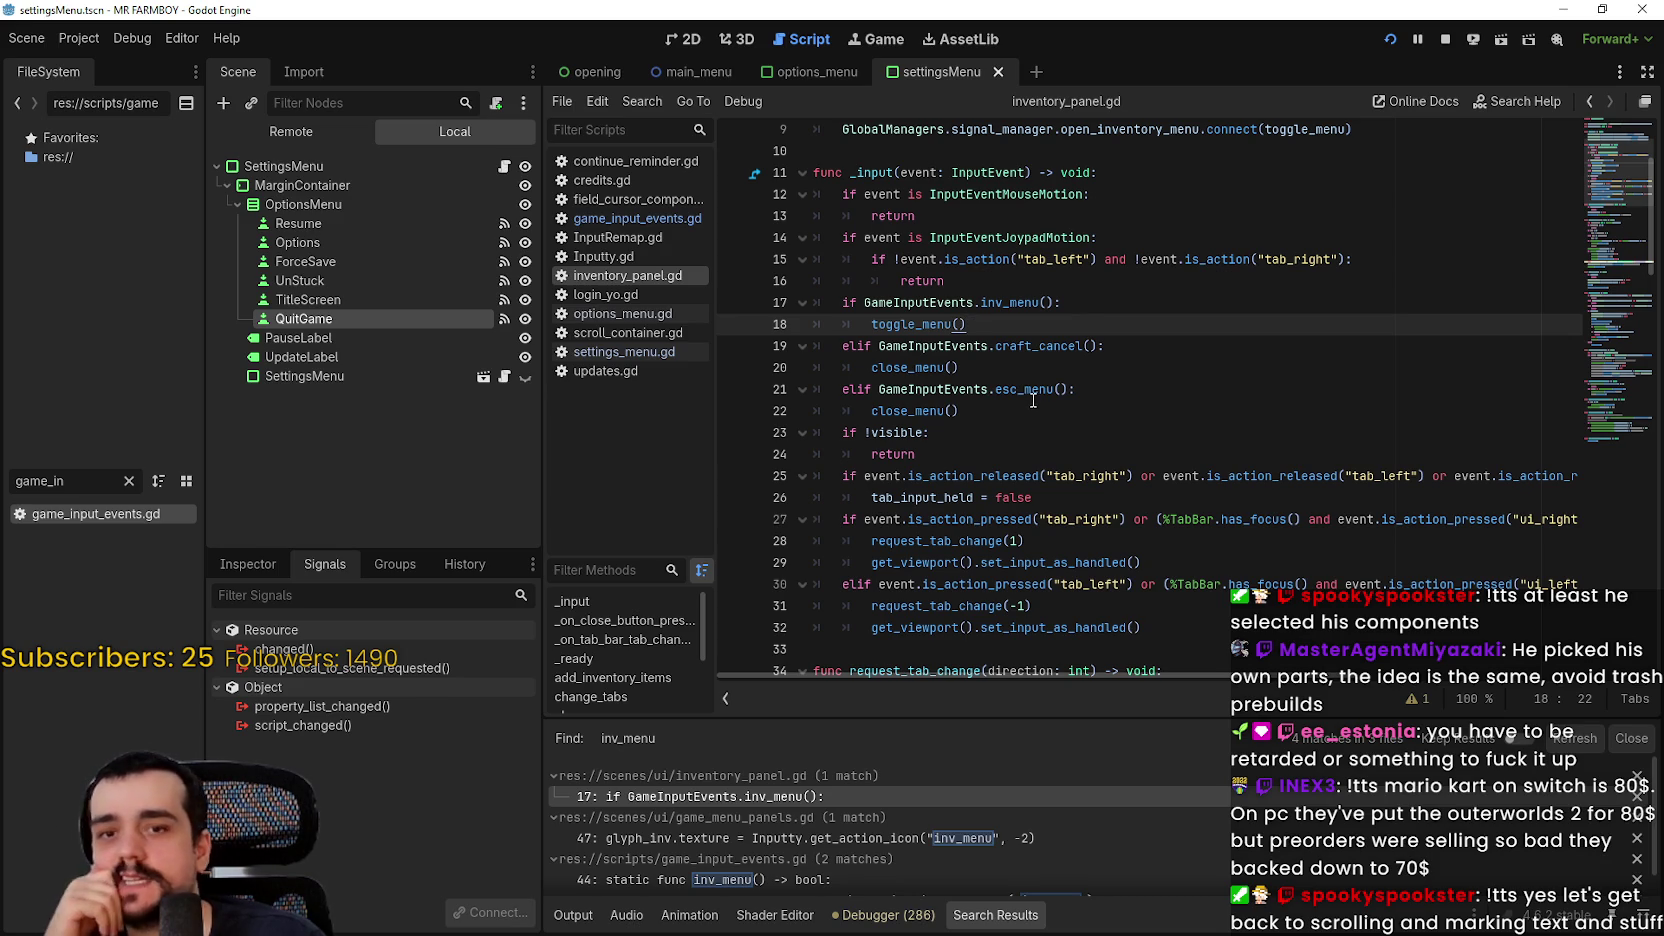
scroll(1030, 397, "down", 1)
left_click(1268, 582)
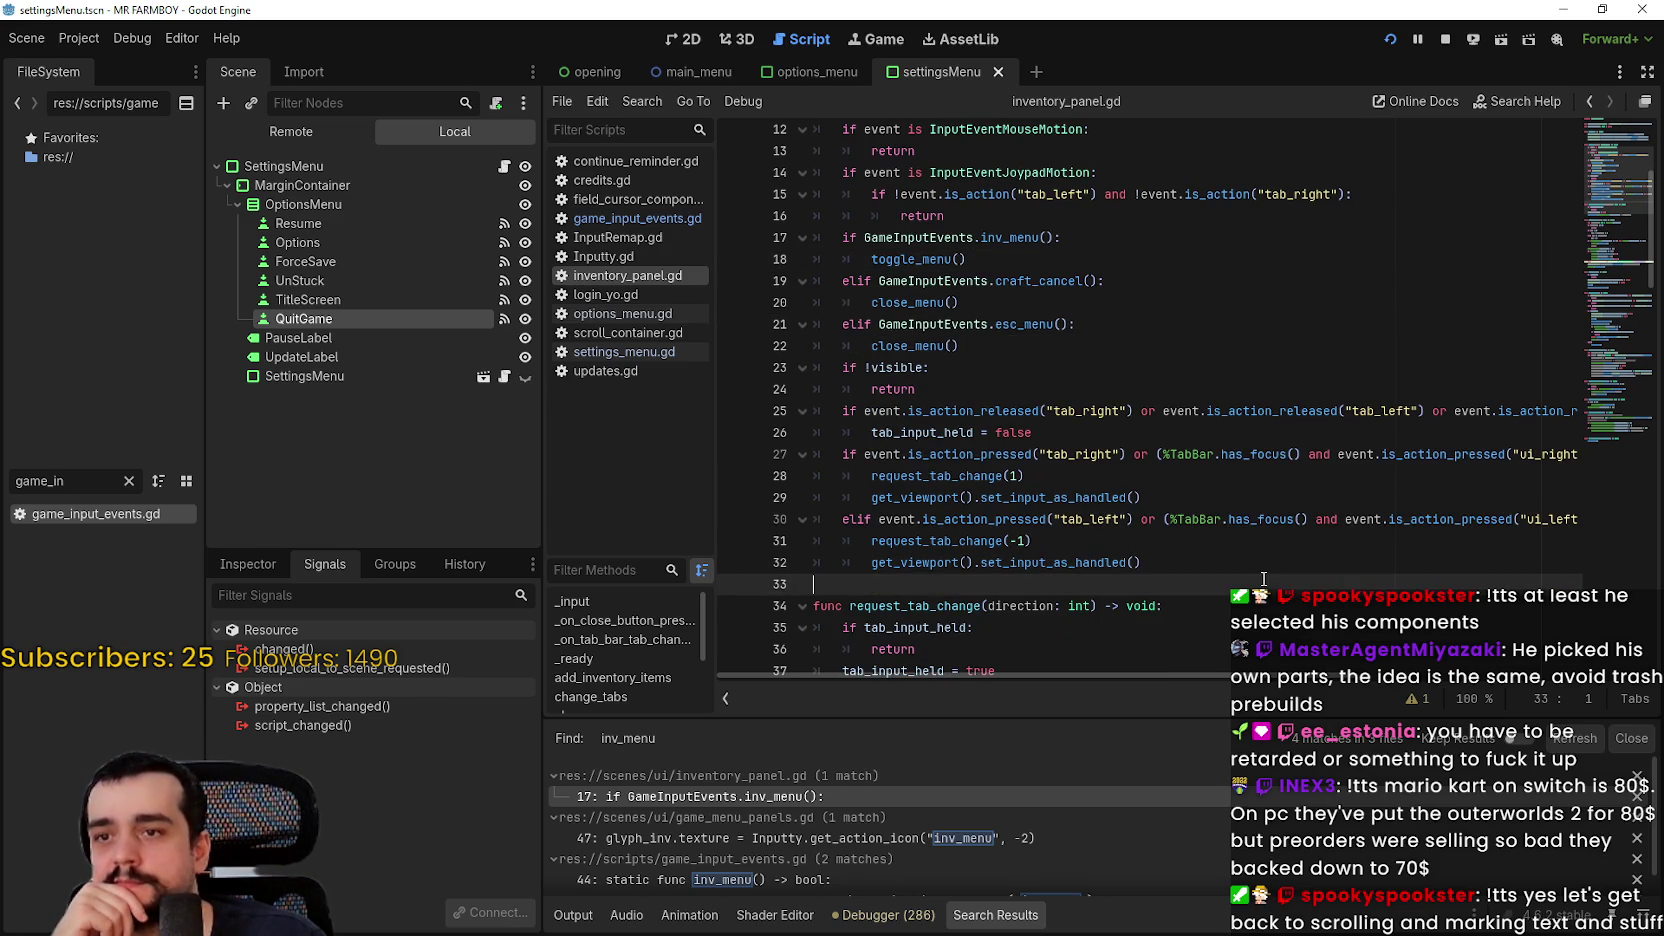
scroll(1268, 582, "up", 1)
left_click_drag(968, 198, 1112, 429)
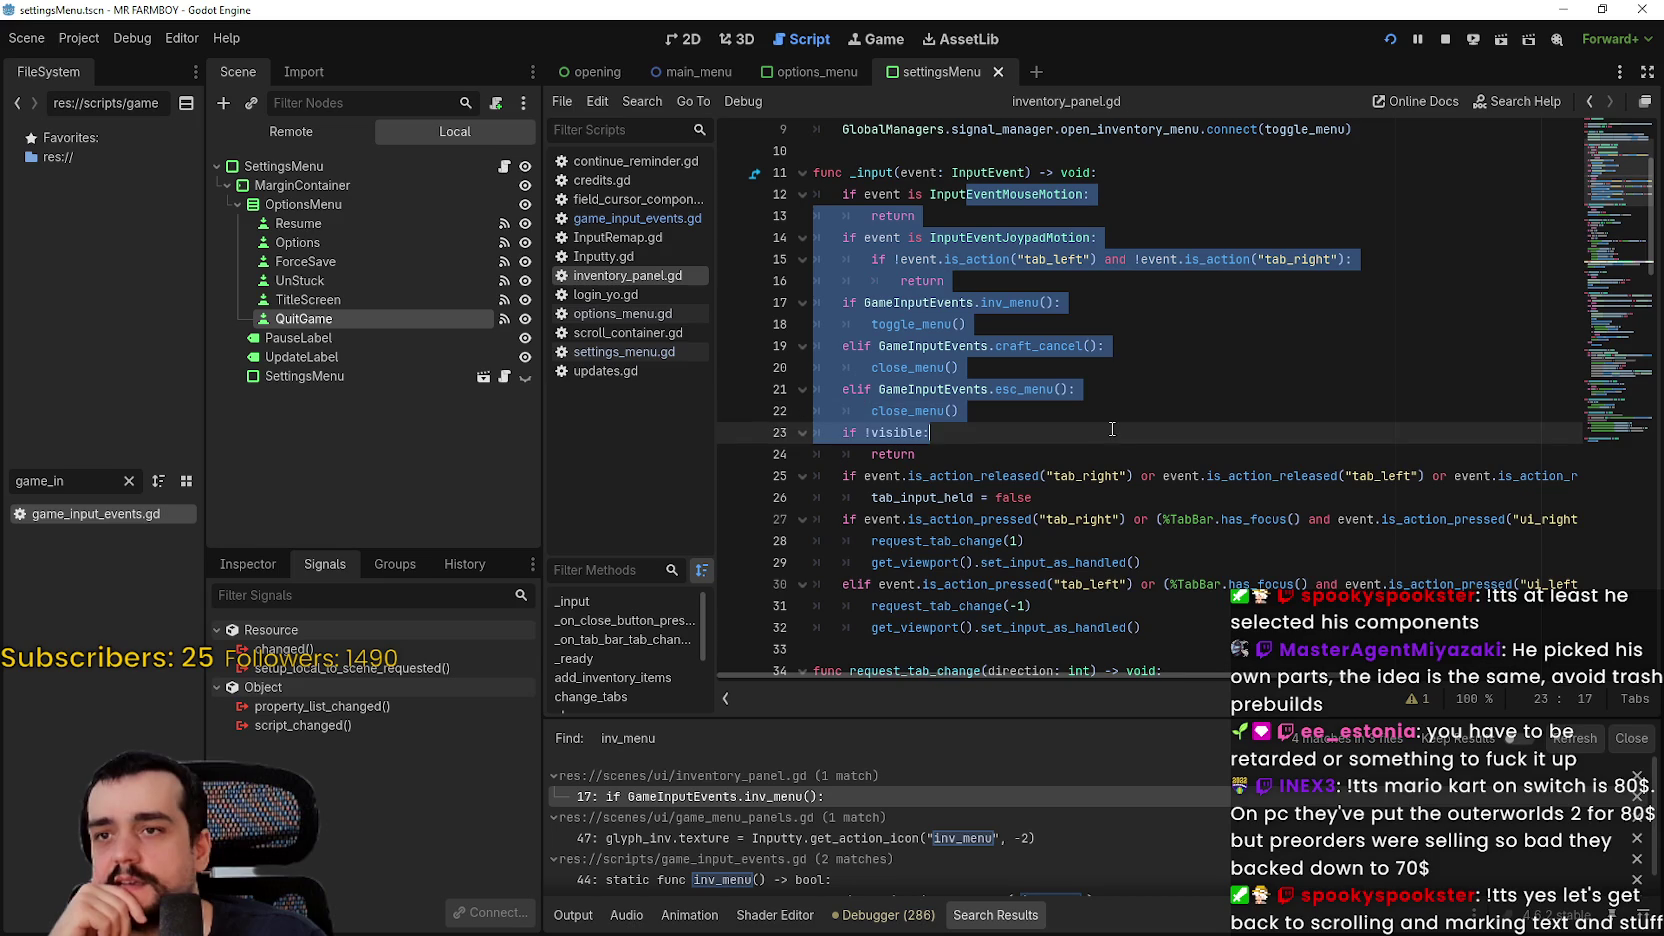
left_click(1031, 283)
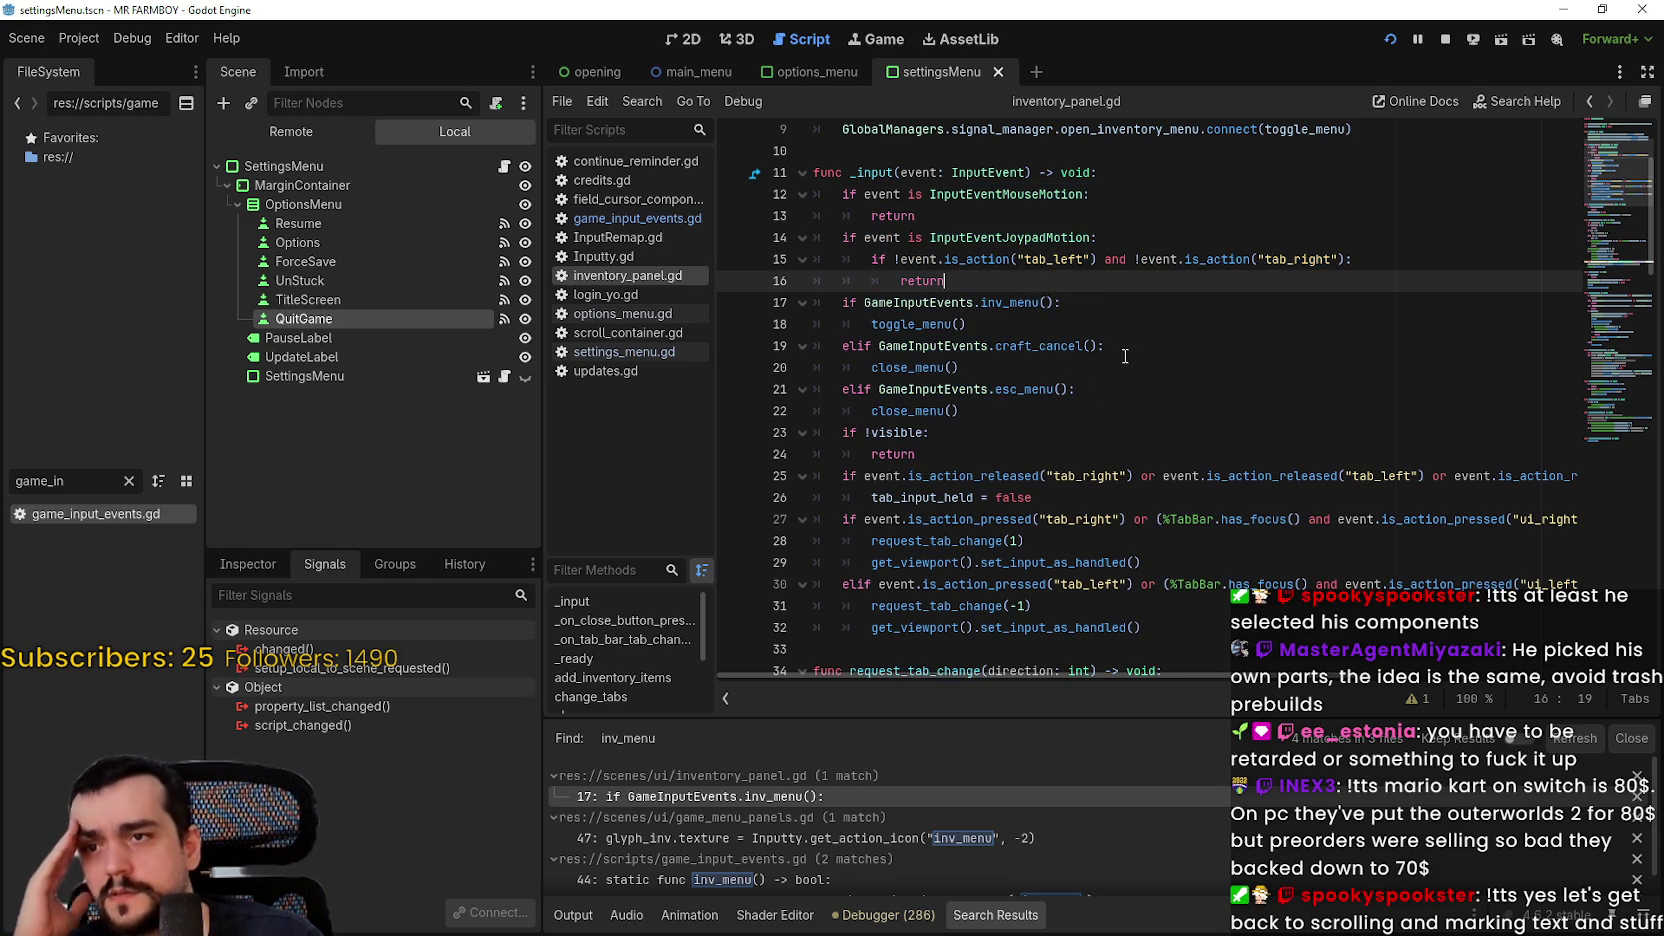
Step: Jump from the toggle_menu call to its definition via the right-click menu
scroll(909, 273, "down", 1)
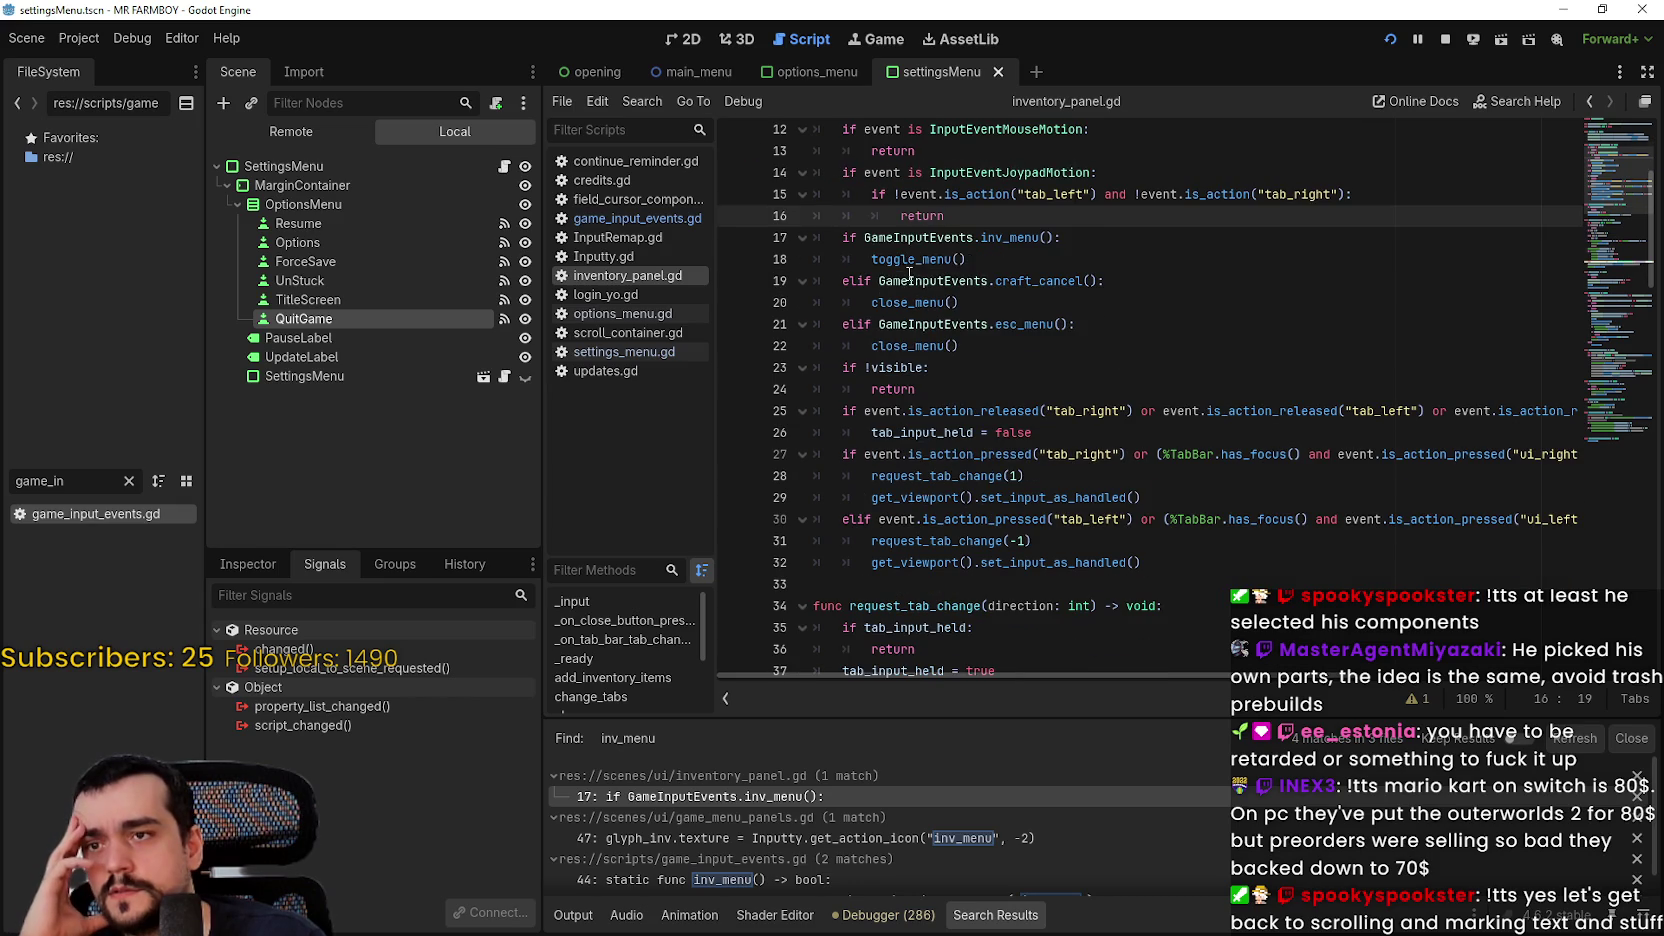
left_click(990, 262)
scroll(988, 271, "up", 1)
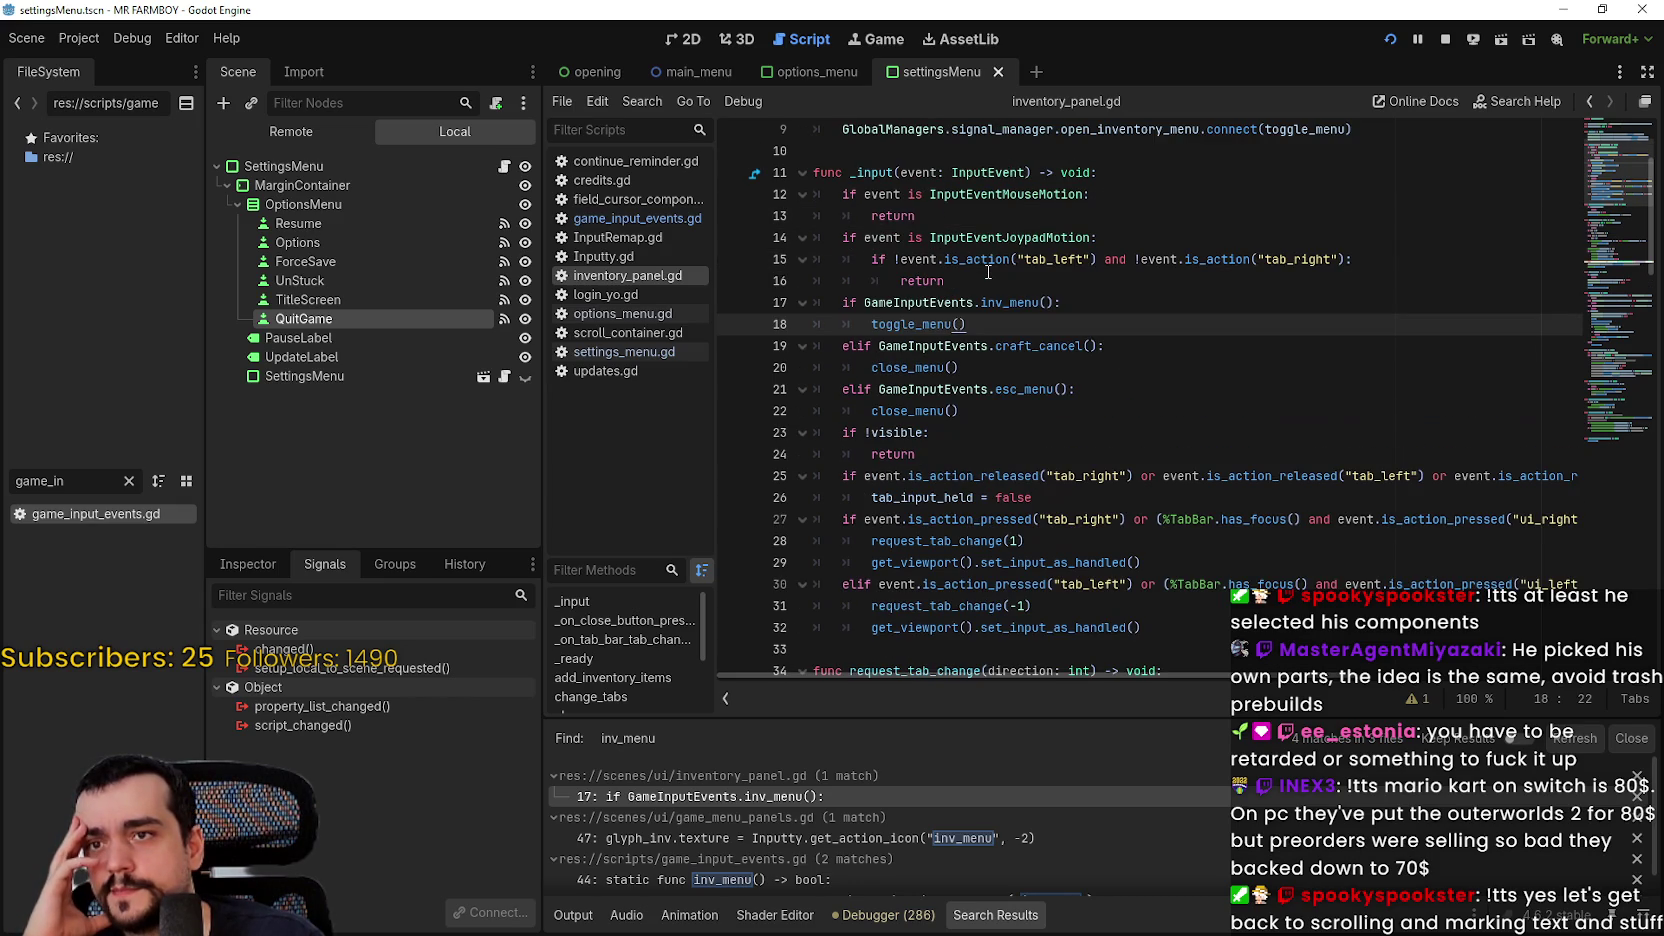
left_click(987, 301)
left_click(1009, 285)
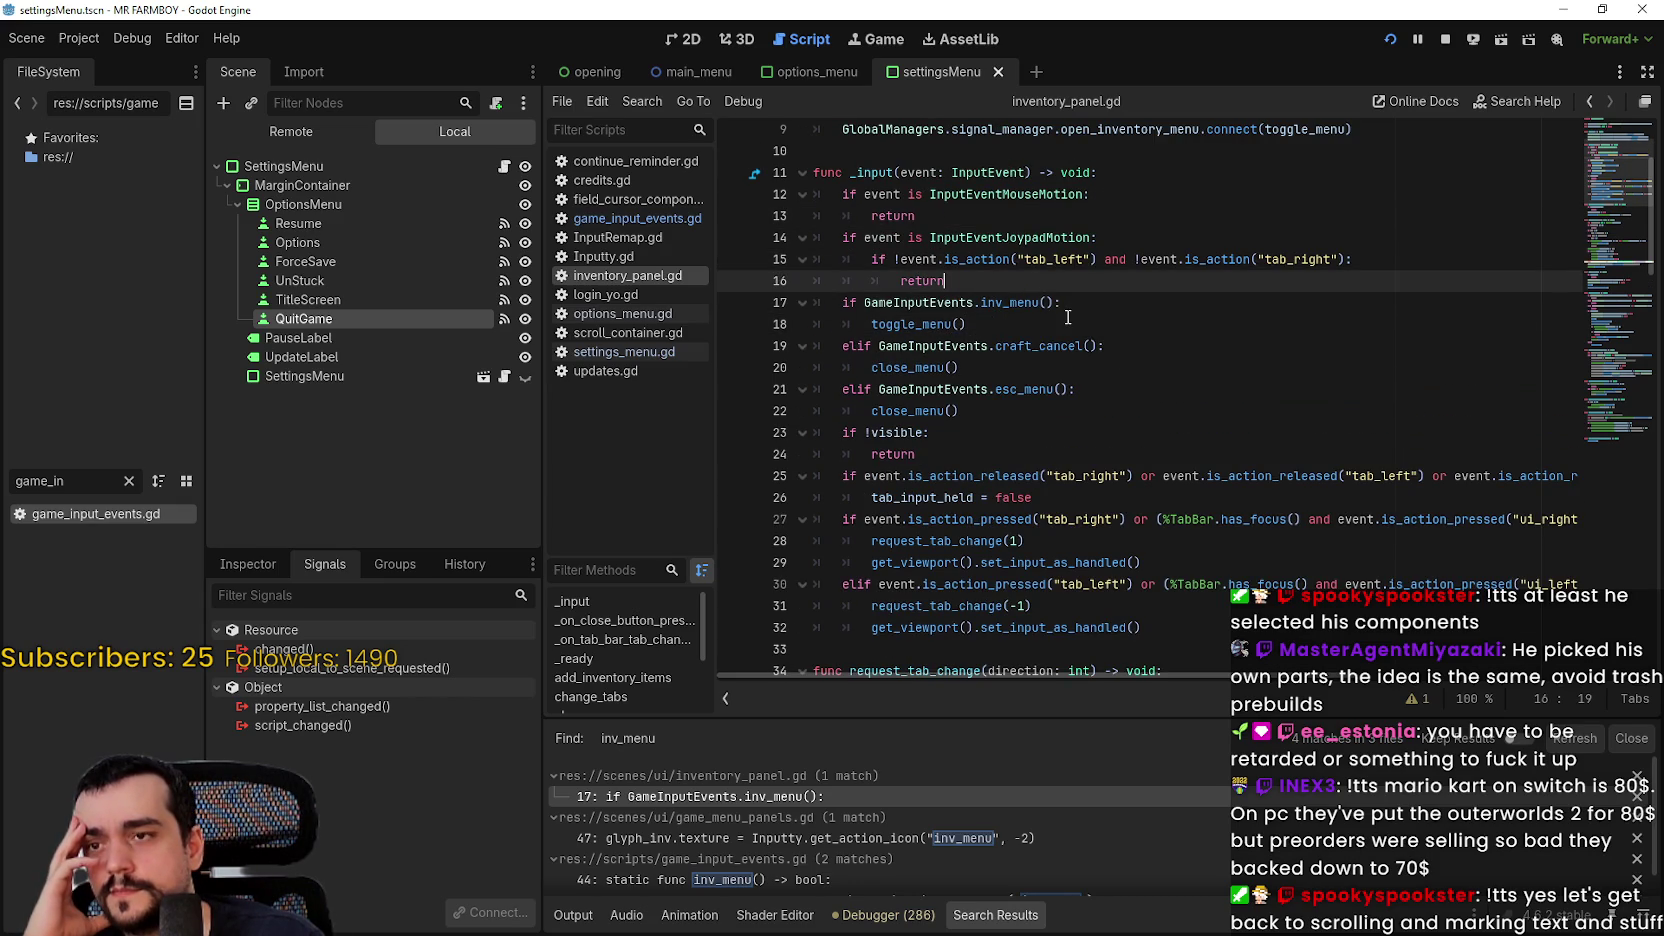
scroll(1064, 317, "down", 1)
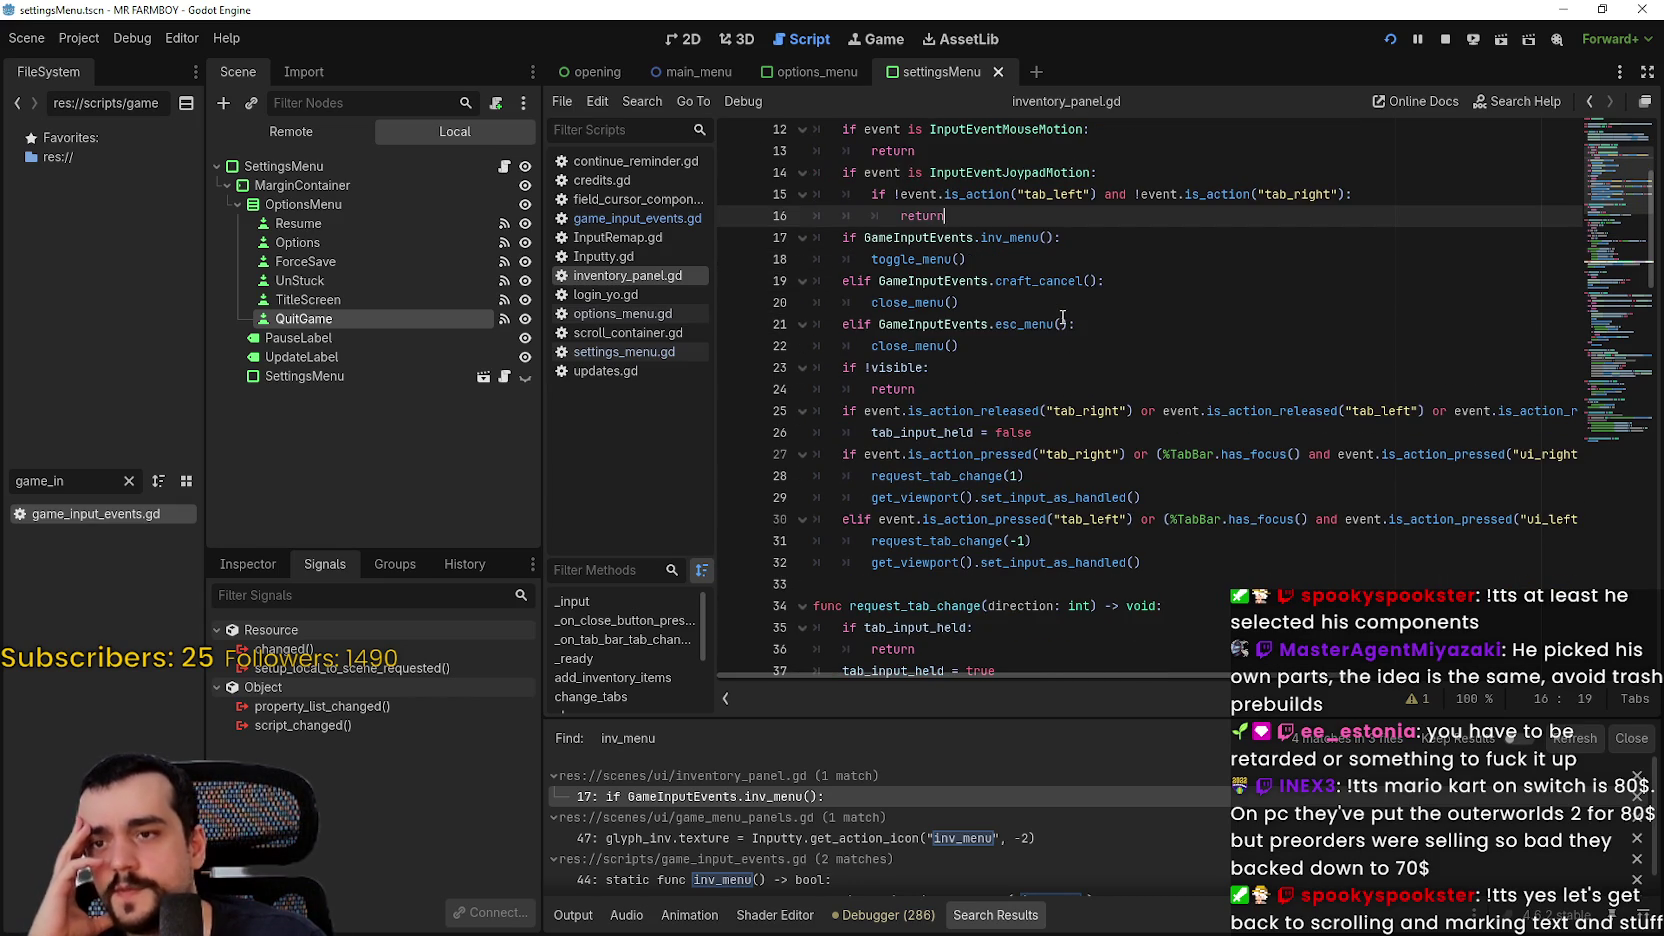
scroll(1049, 299, "up", 2)
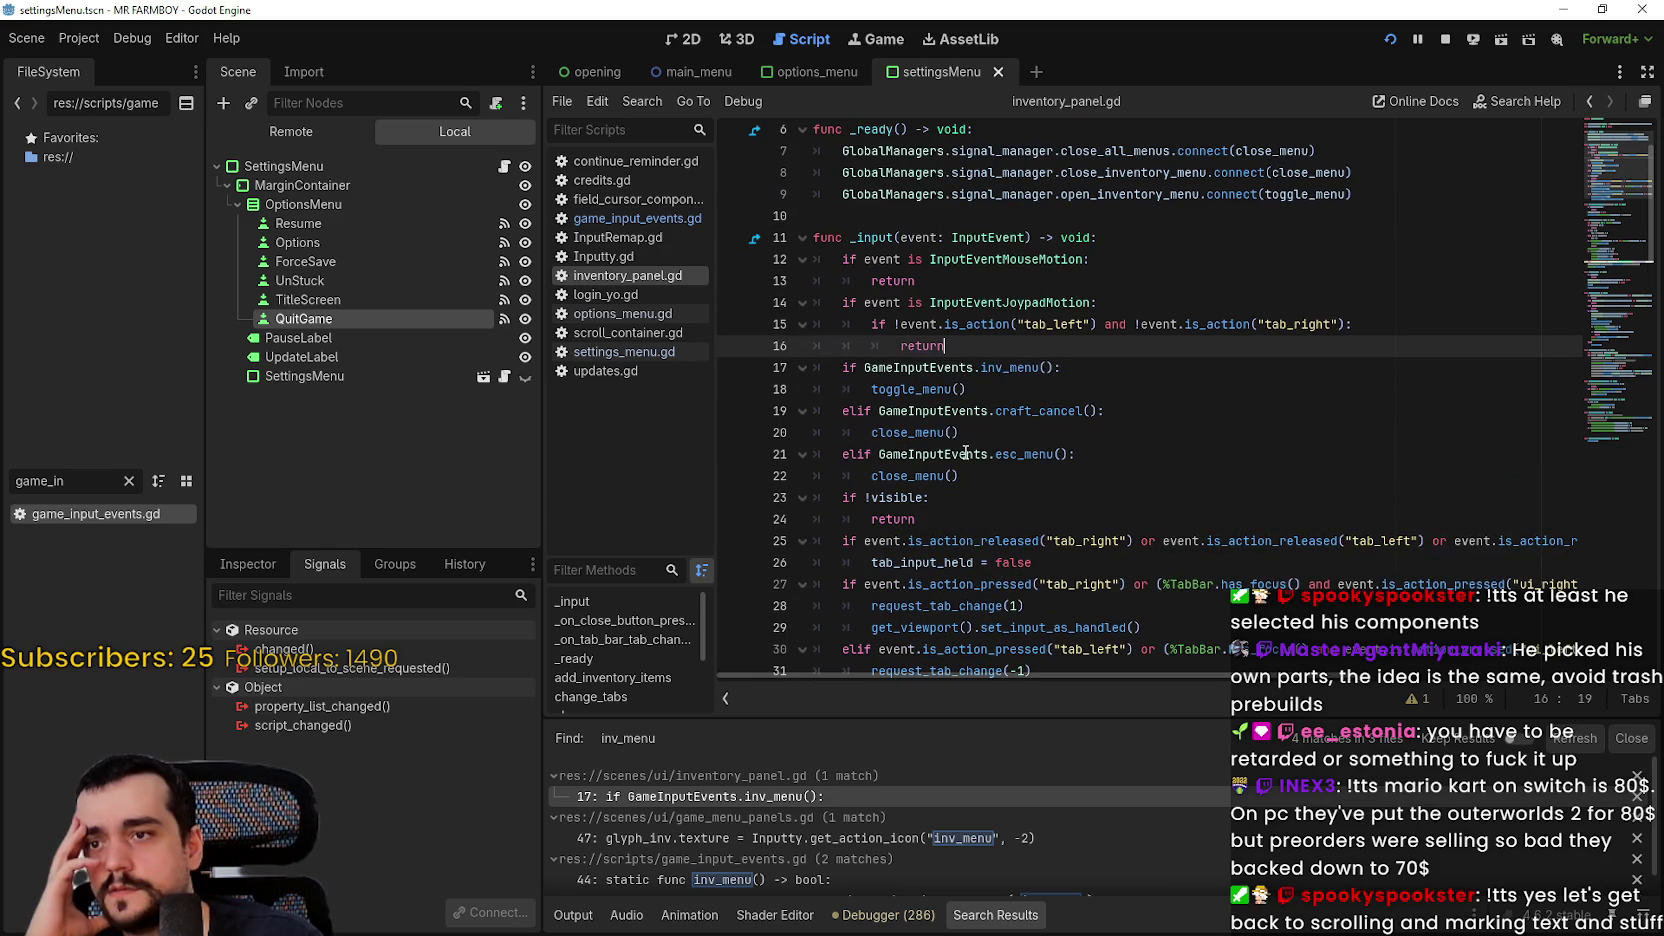
left_click(920, 389)
right_click(920, 392)
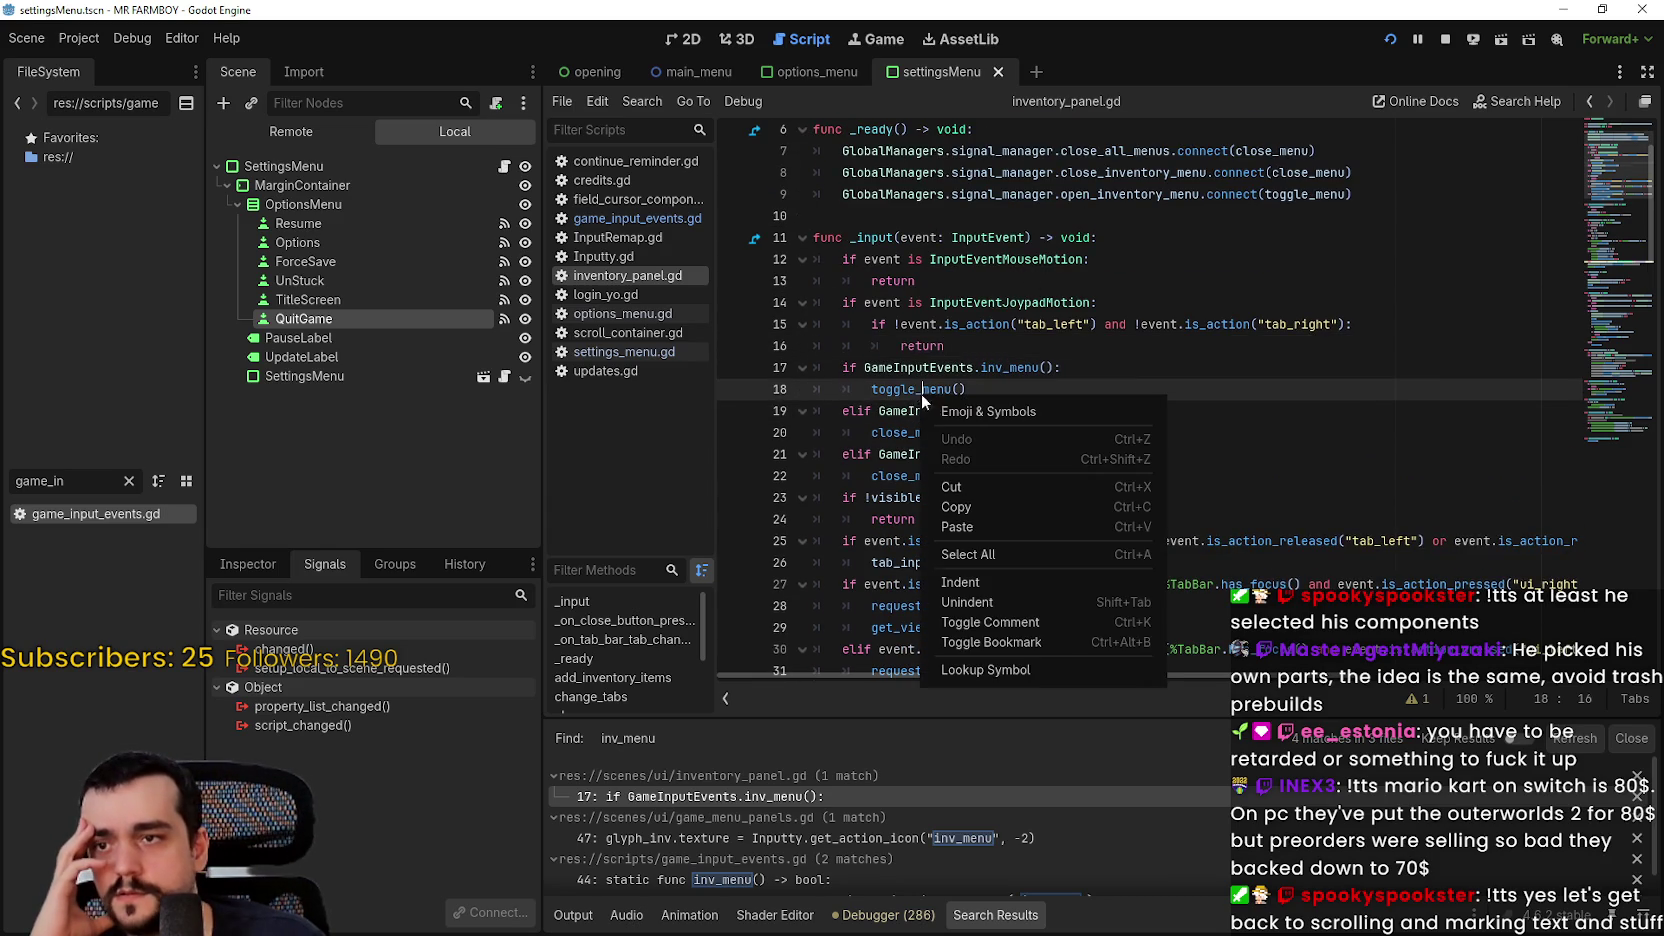
left_click(1034, 668)
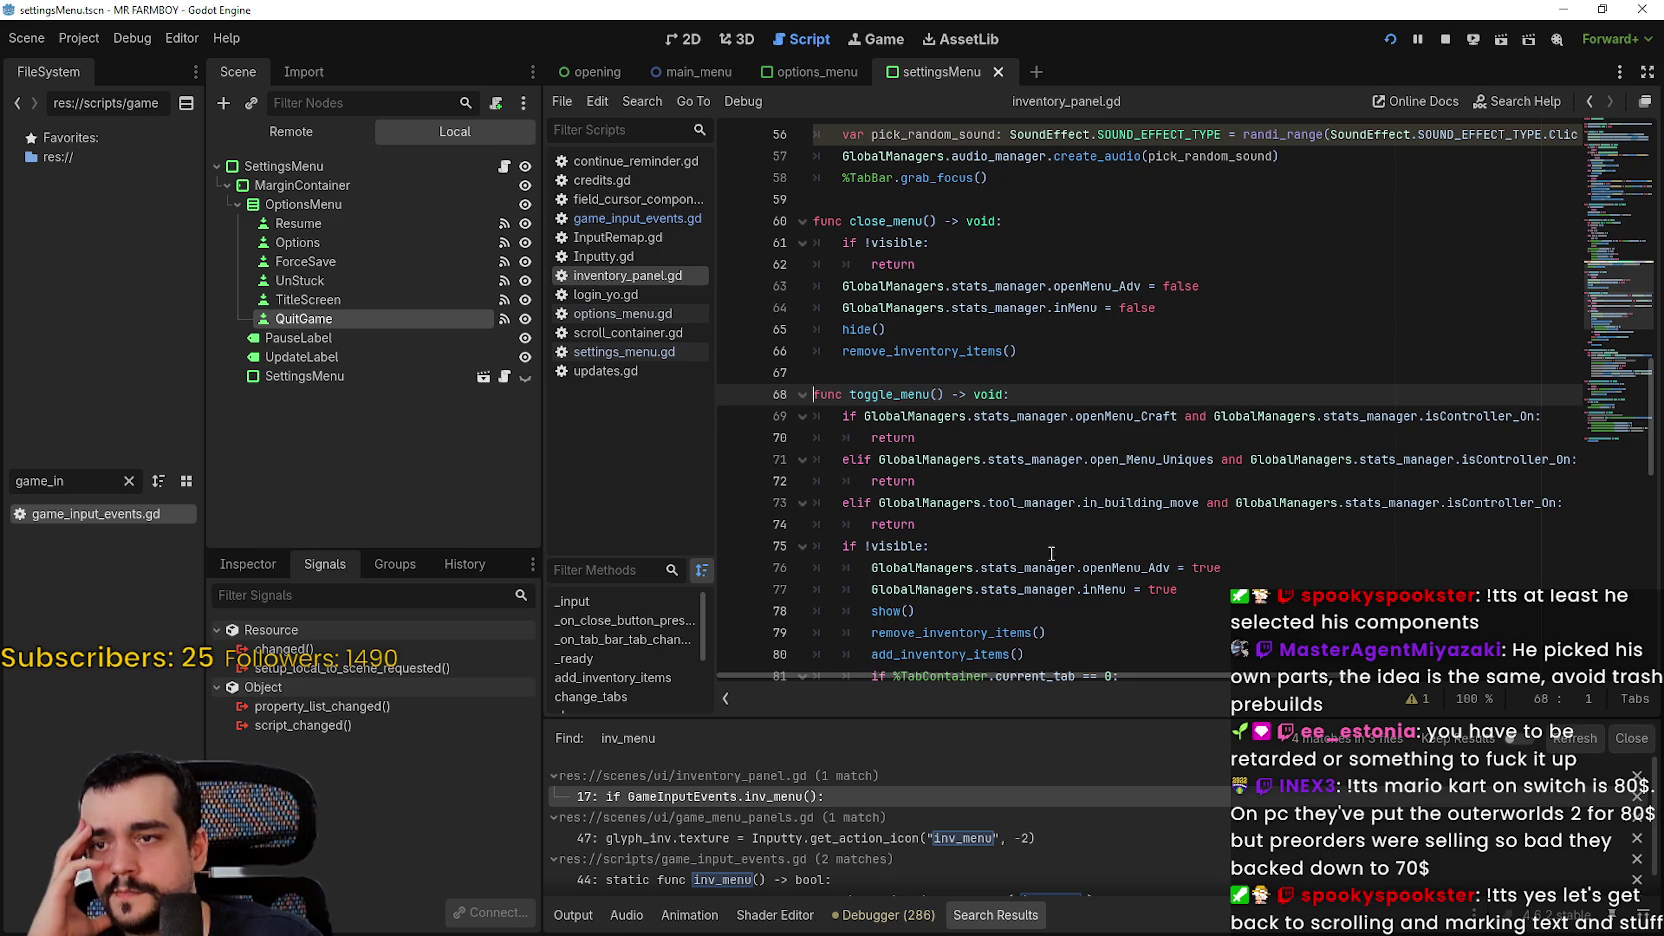
Step: Mark the in_building_move early-return condition in toggle_menu()
left_click(1110, 608)
scroll(1140, 560, "down", 4)
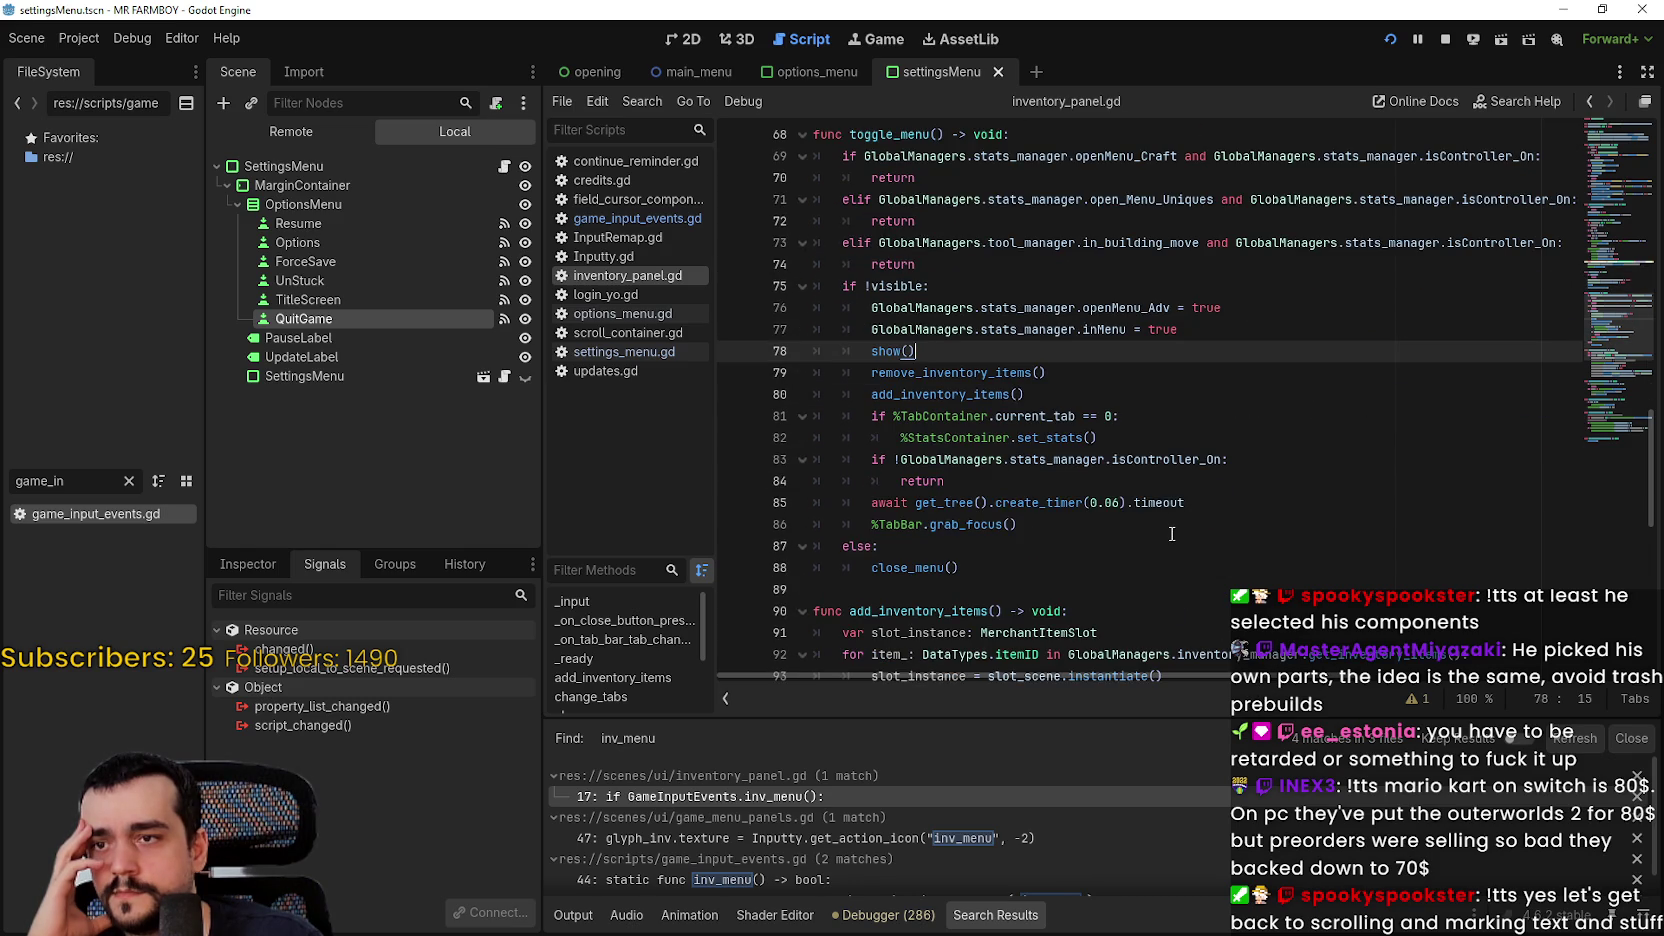
scroll(1165, 520, "up", 1)
left_click_drag(959, 333, 778, 304)
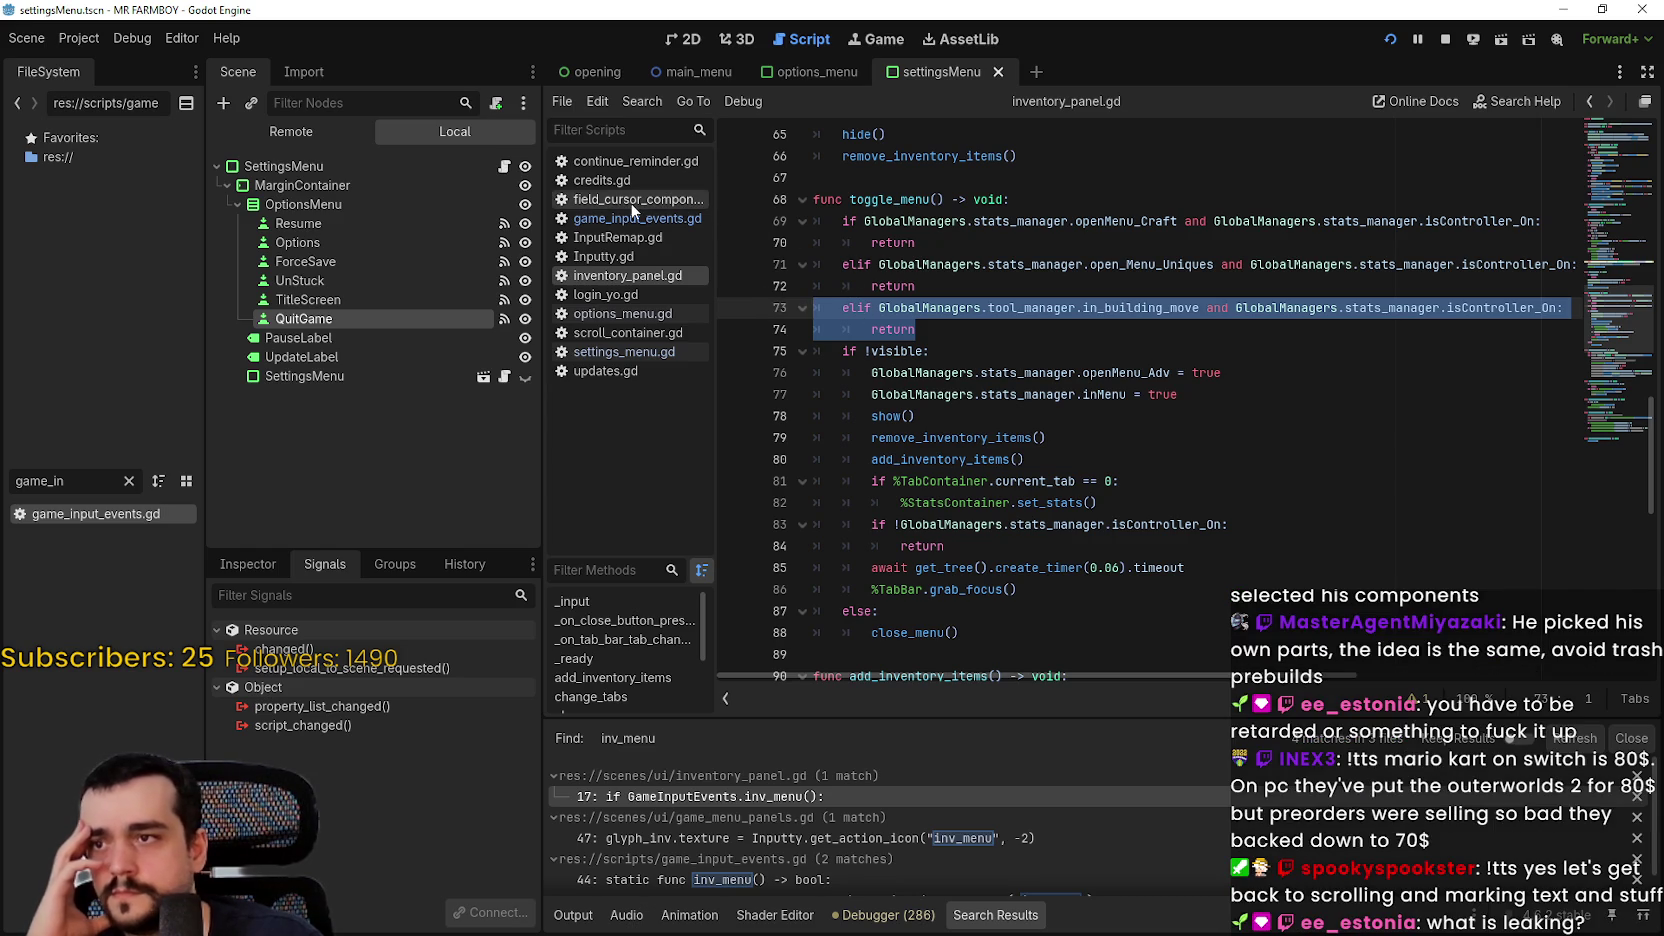
Step: Compare with SettingsOpen on line 89 of settings_menu.gd, then re-read toggle_menu's early returns
left_click(644, 351)
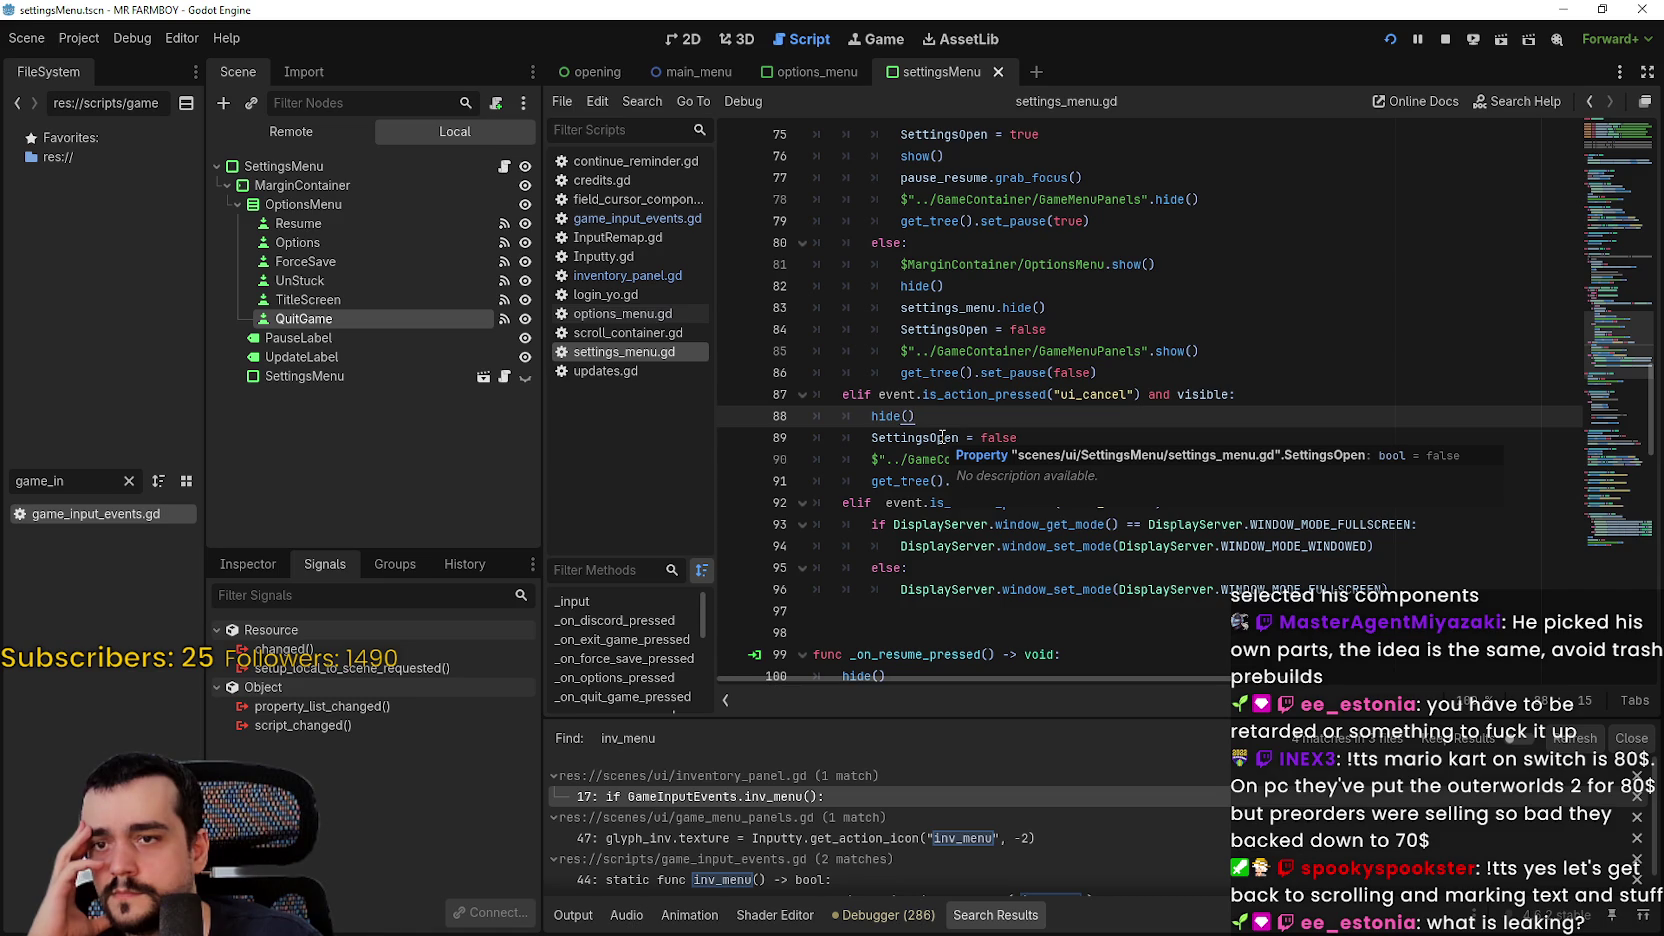
double_click(942, 437)
scroll(942, 437, "up", 3)
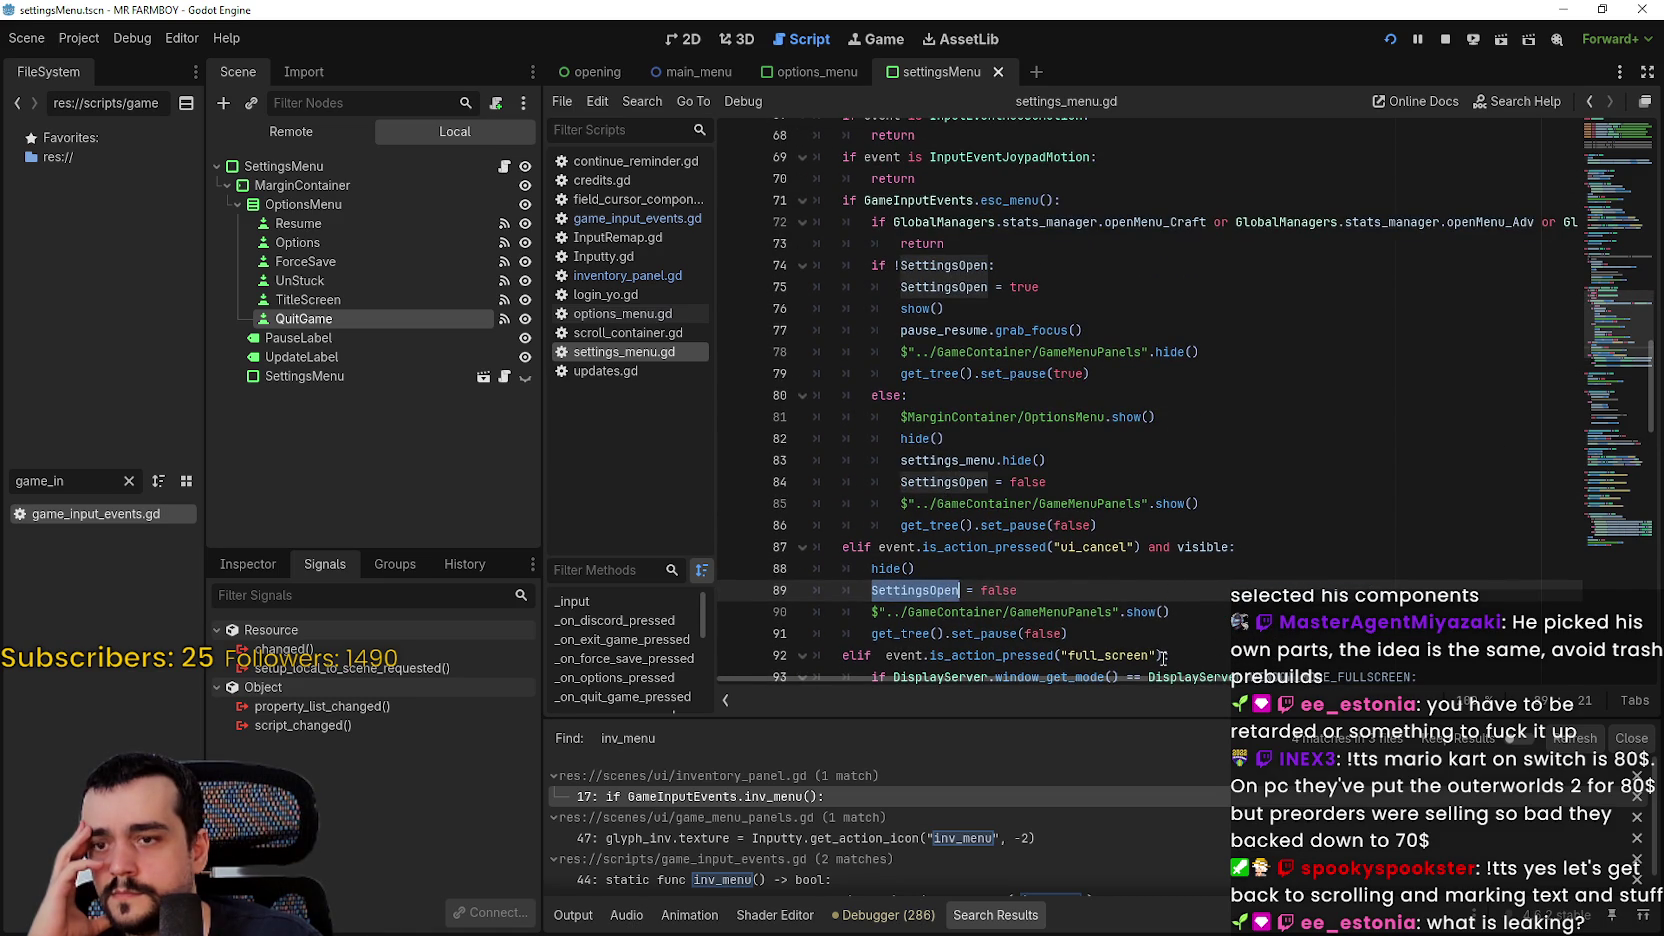
mouse_move(1091, 683)
left_mouse_down()
mouse_move(1505, 686)
mouse_move(993, 678)
left_mouse_up()
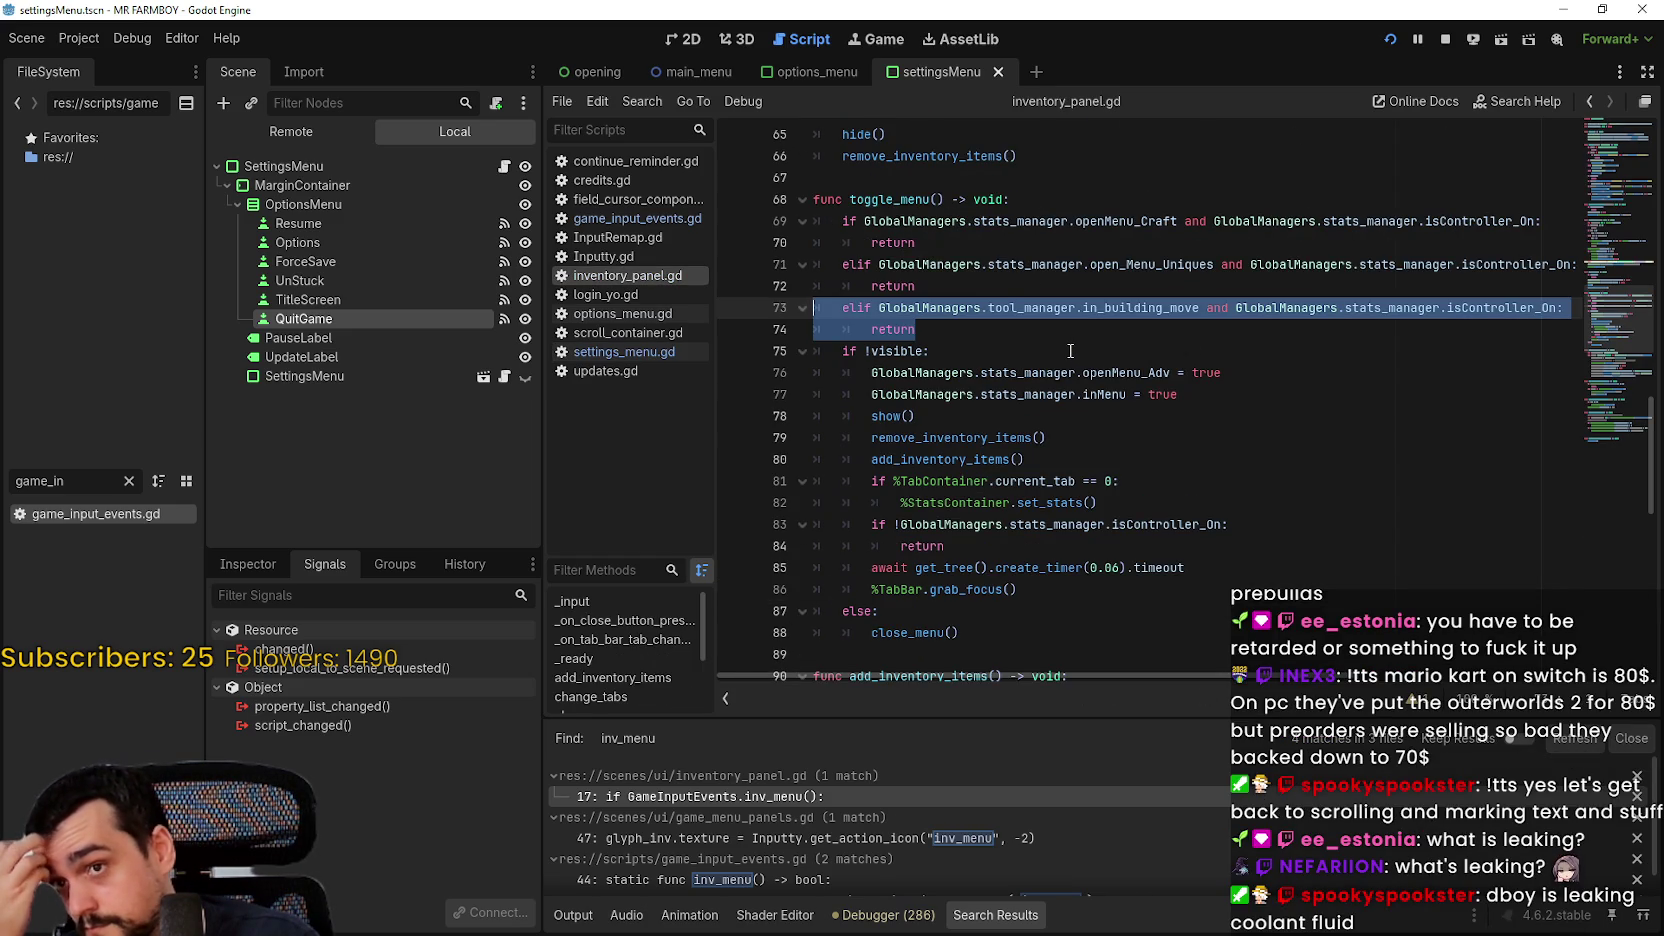
scroll(1000, 330, "up", 1)
left_click(990, 317)
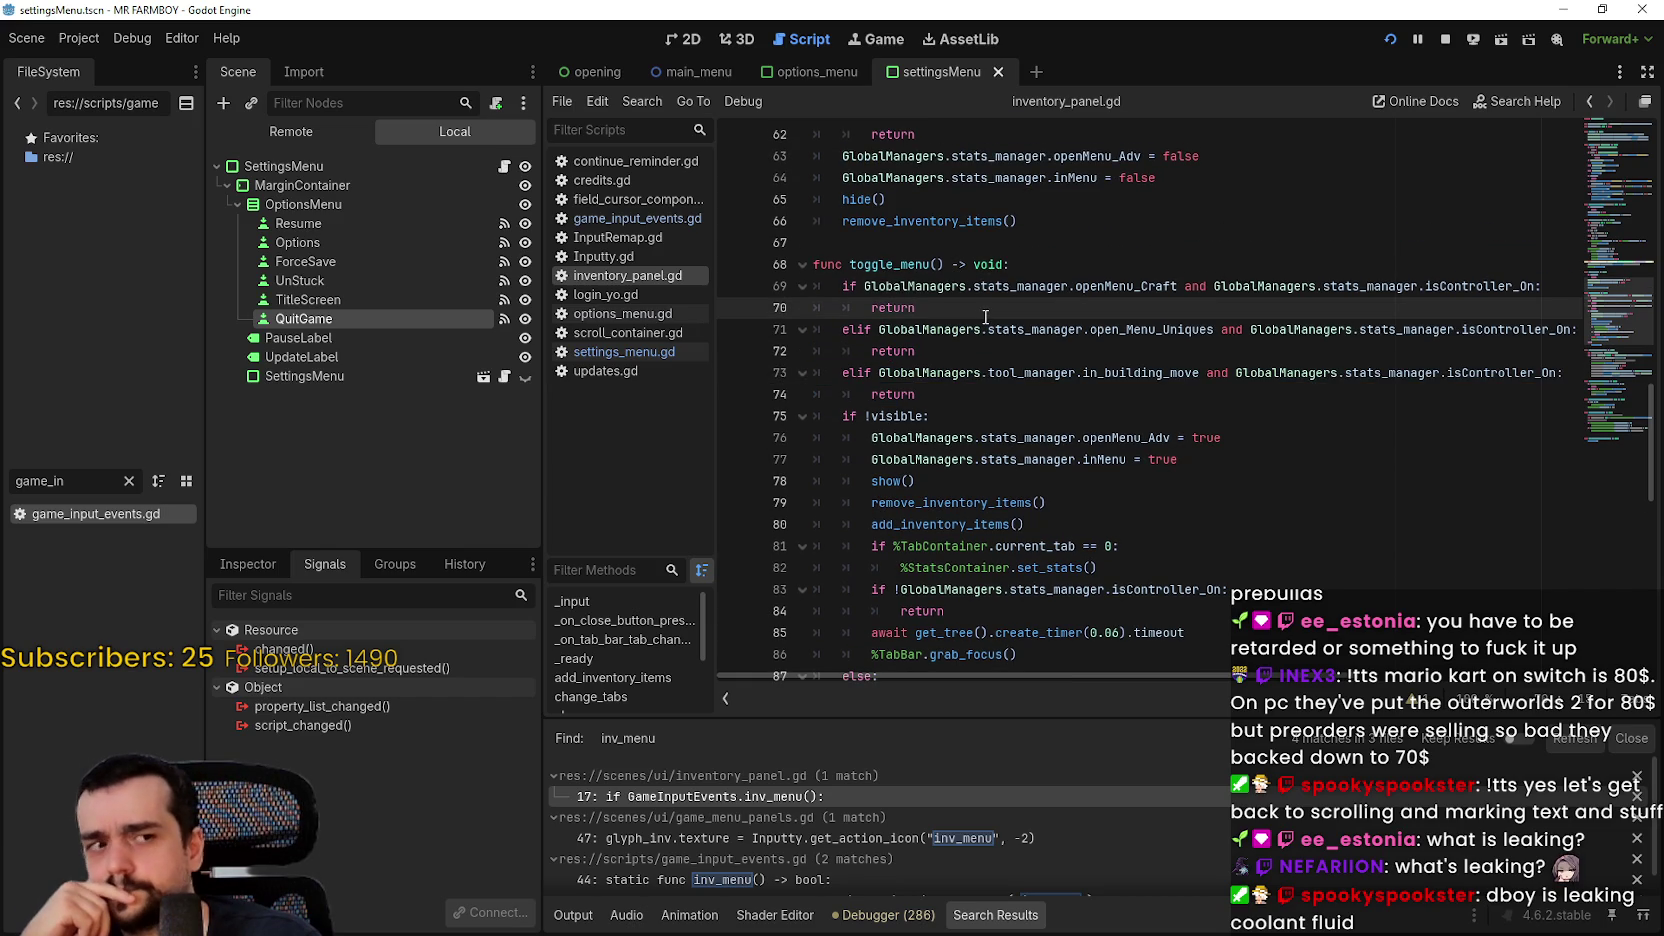
scroll(985, 316, "down", 1)
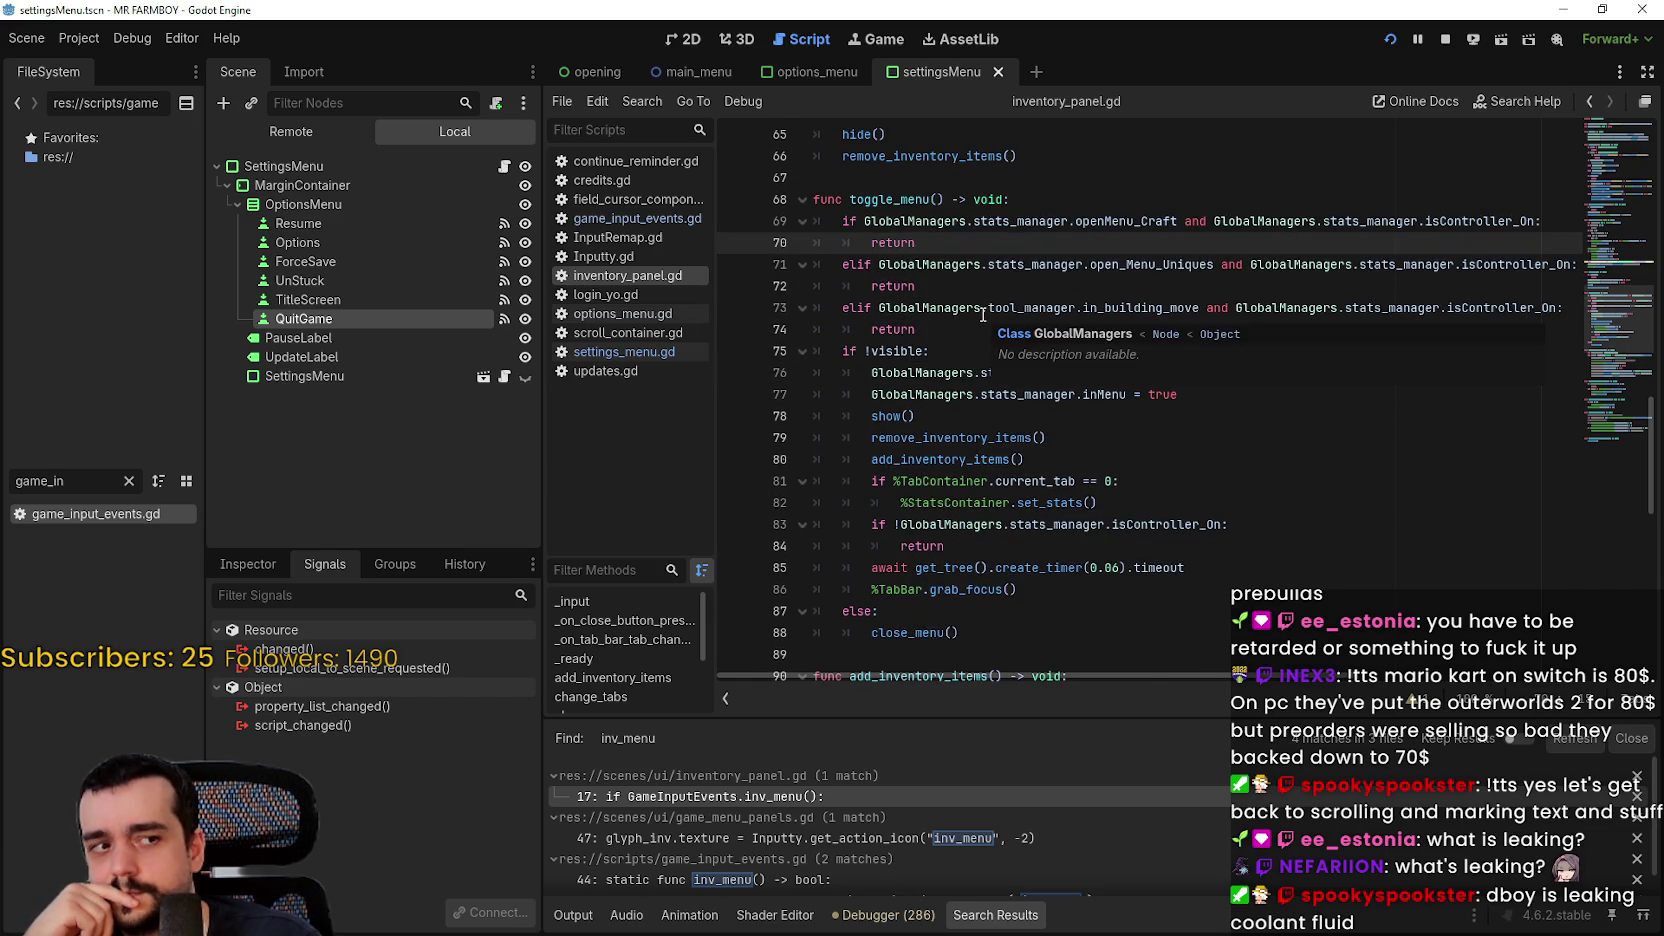
scroll(985, 316, "down", 1)
scroll(985, 316, "up", 2)
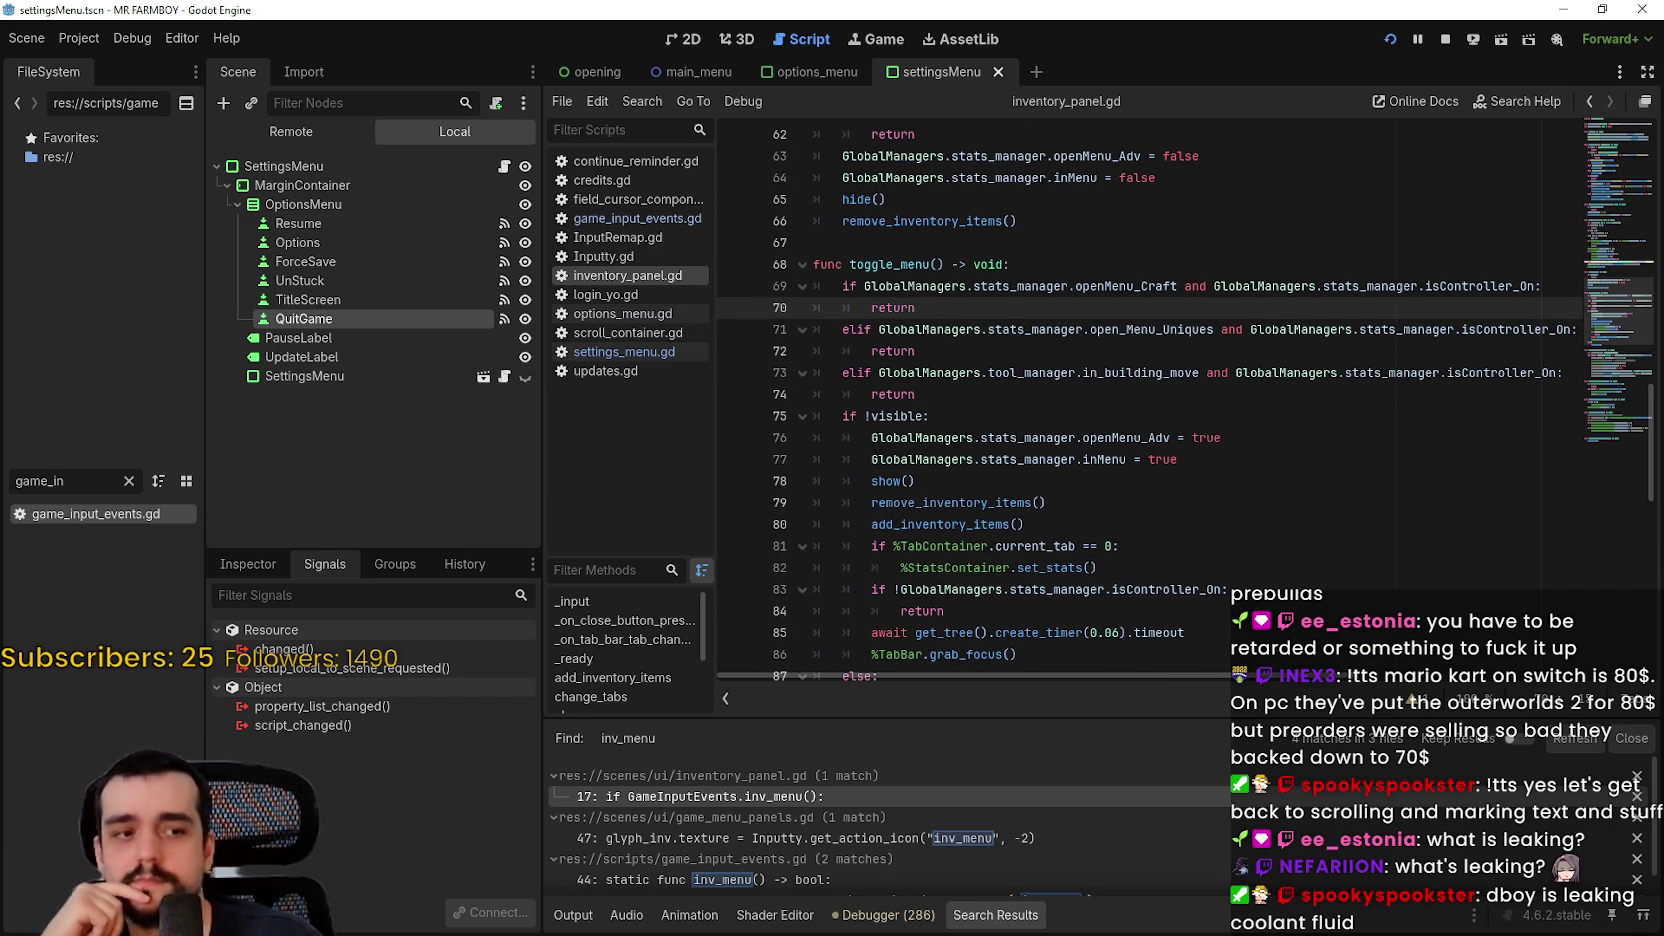
Step: Bring MR FARMBOY to the front and toggle the Stats & Inventory panel with B
key("alt+Tab")
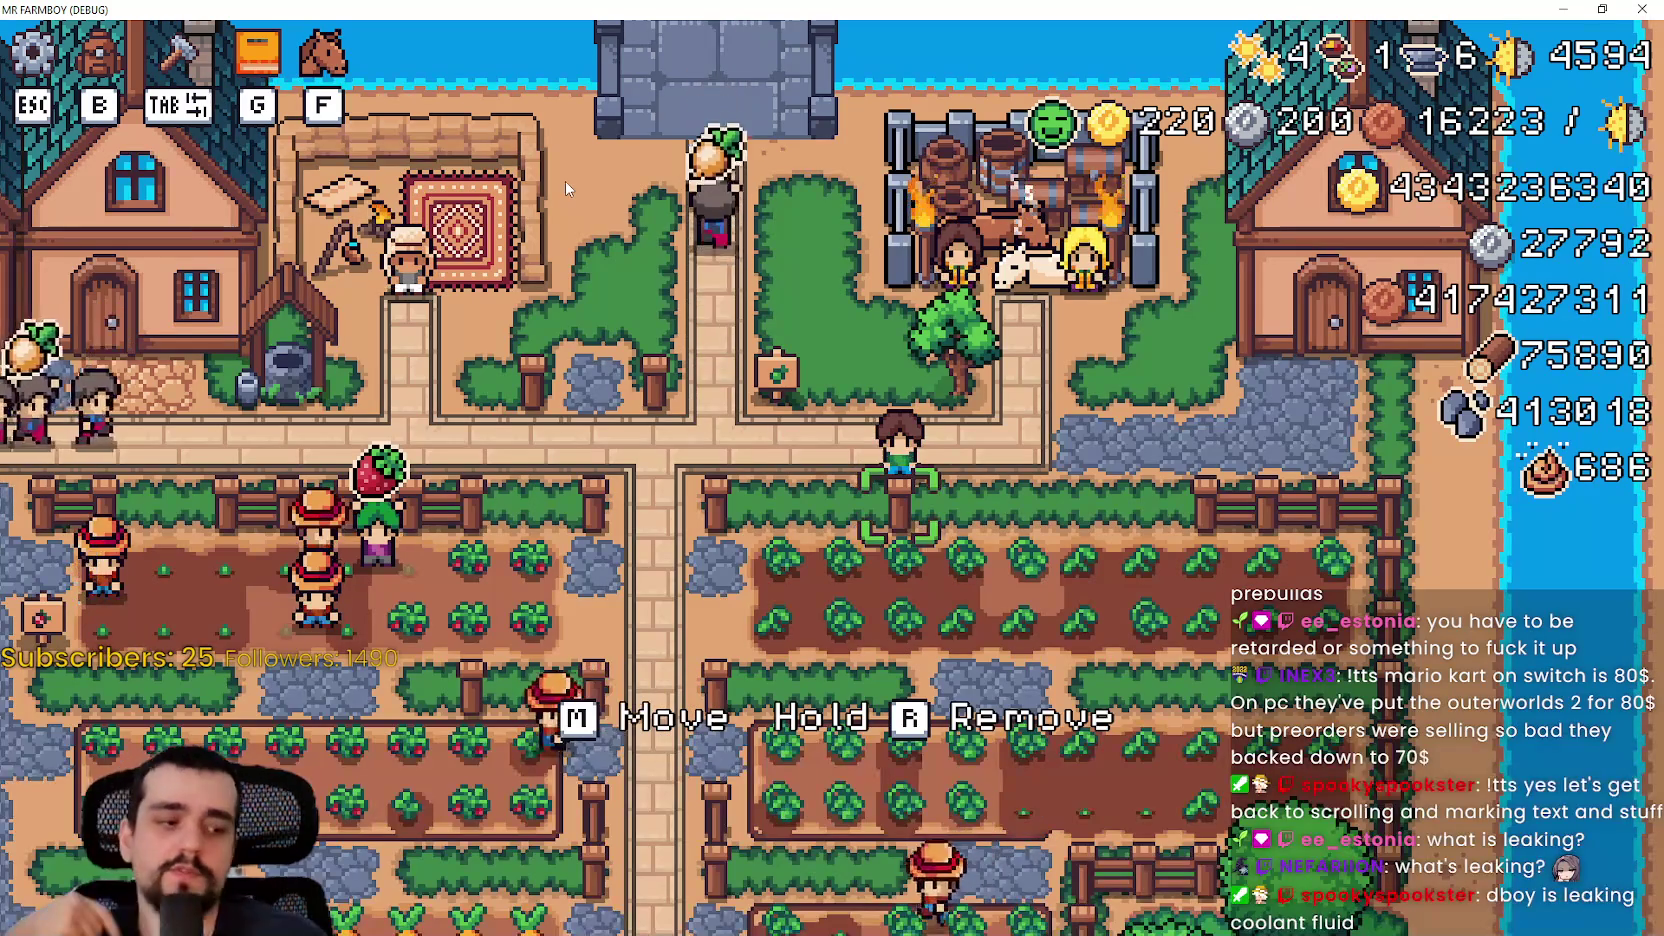
key("b")
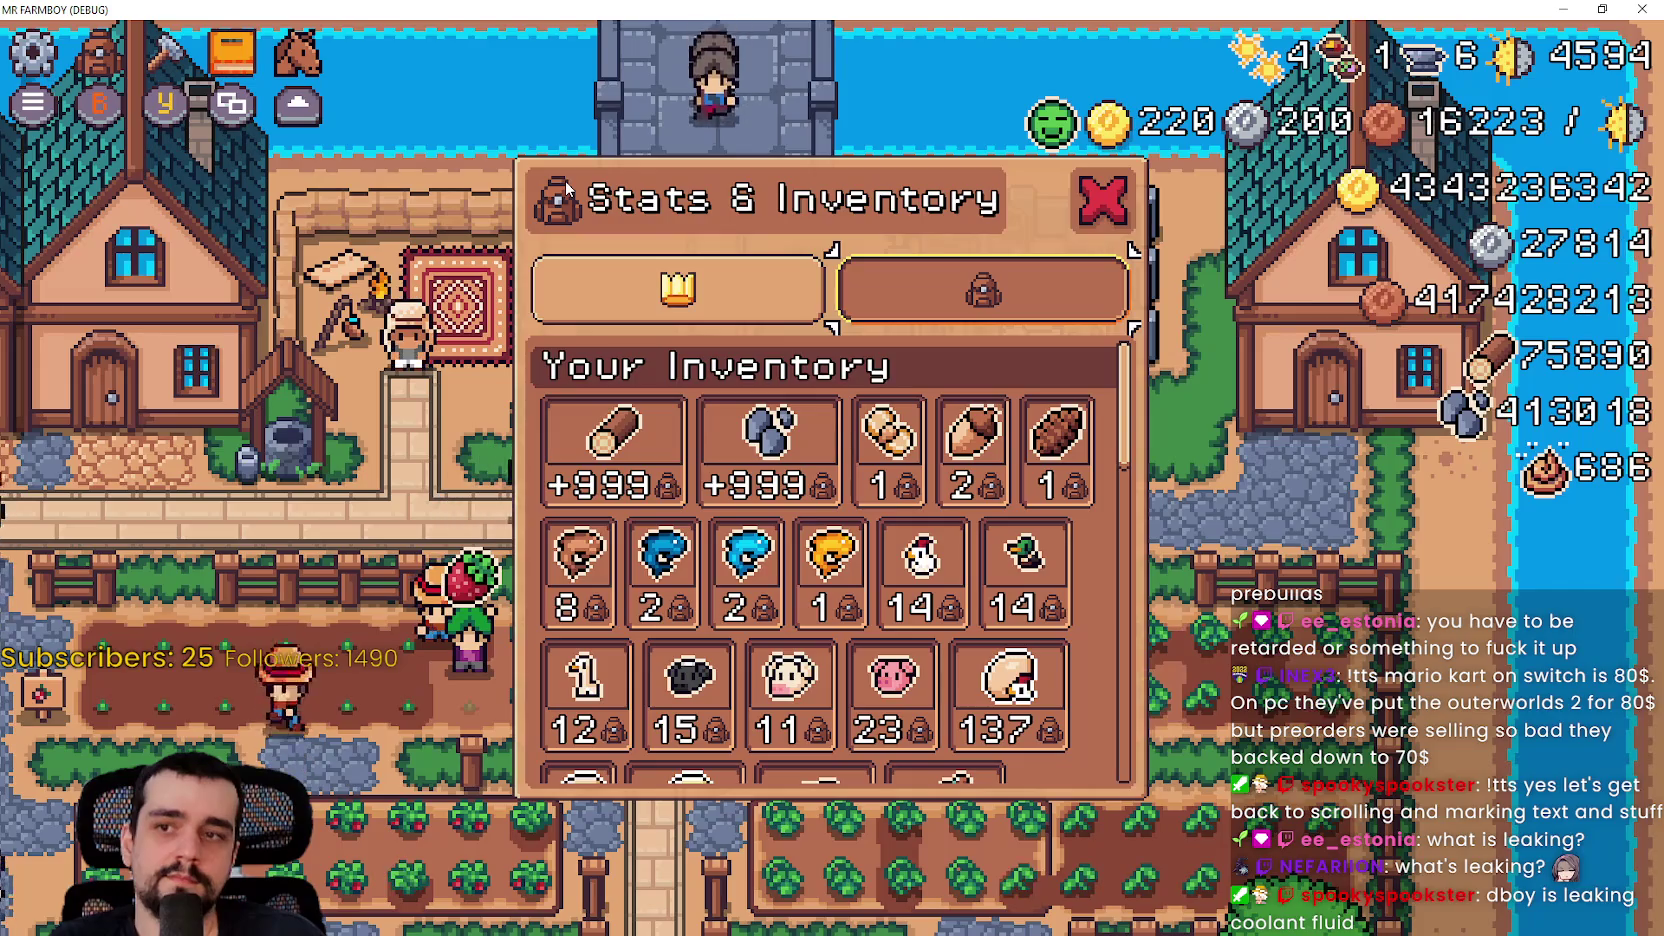
key("b")
key("b")
key("b")
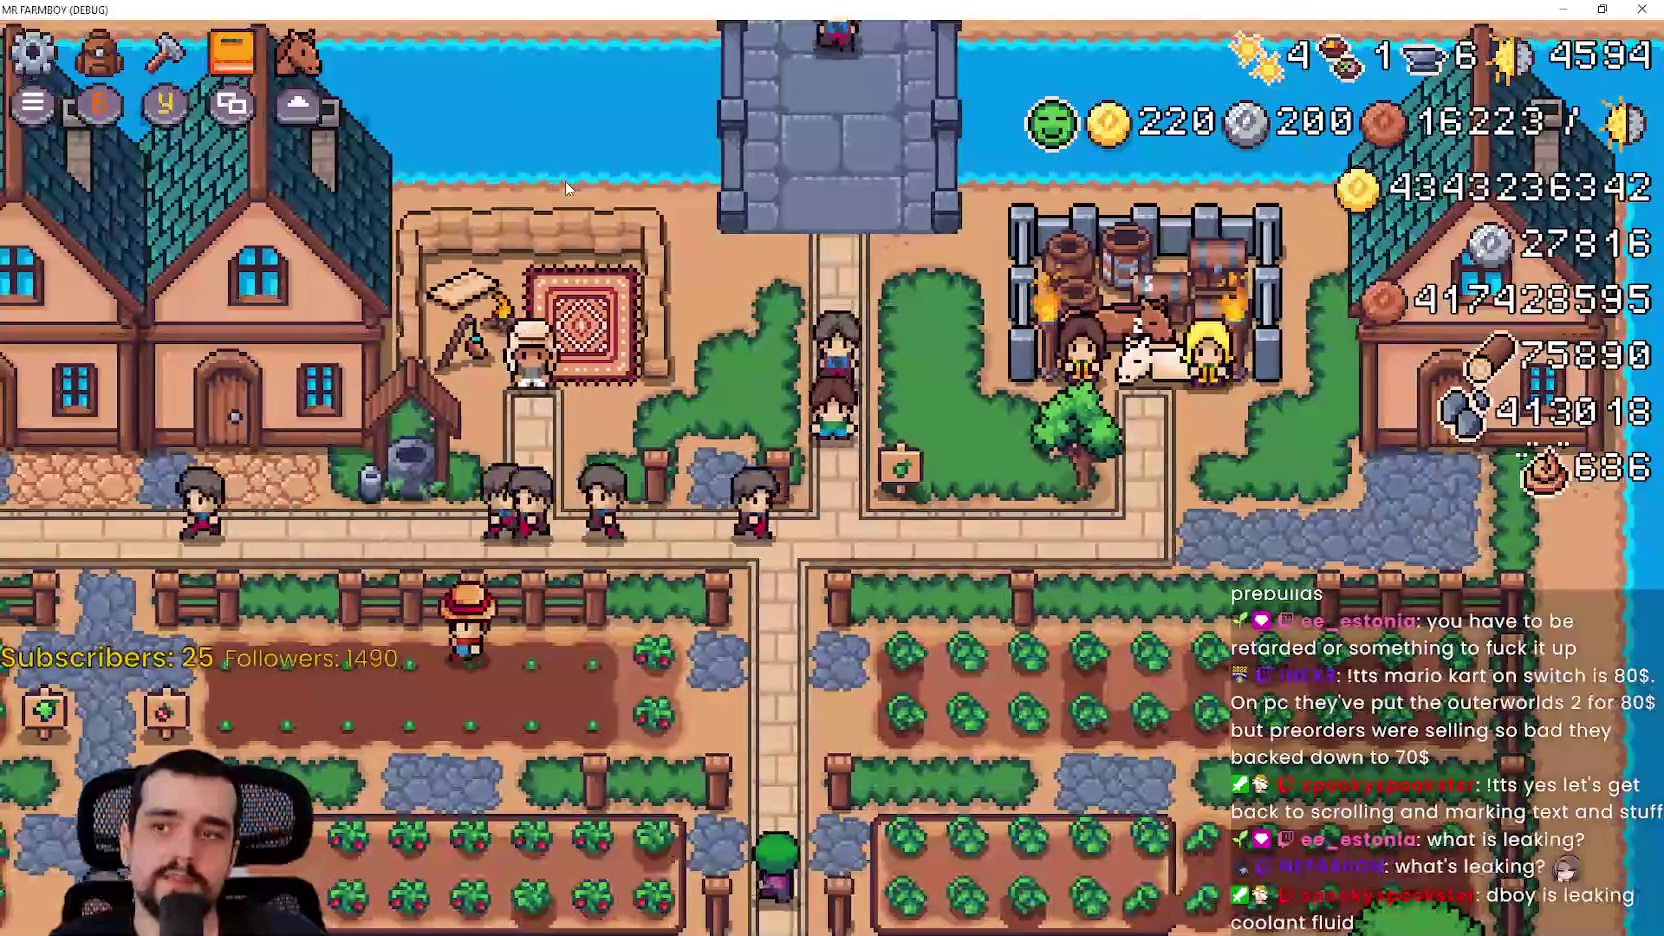
Step: Pause the game and navigate Options > Input to the Change Keybinds list
key("Escape")
key("Down")
key("Return")
key("Right")
key("Down")
key("Return")
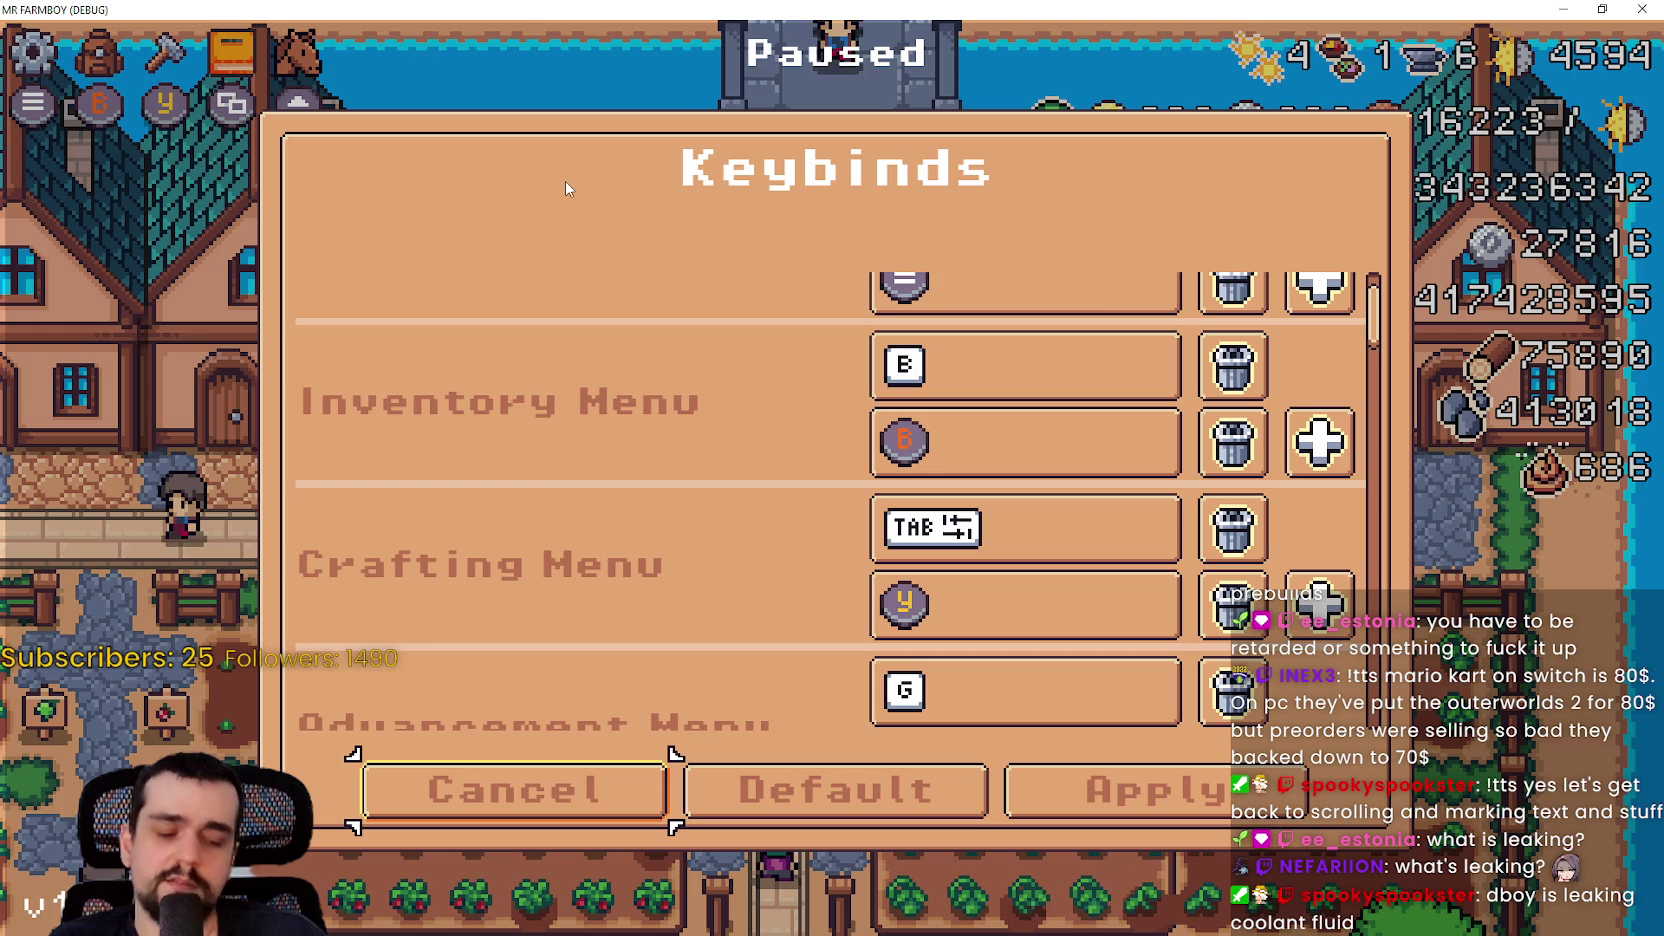
Step: Leave the keybinds, toggle the inventory with B several more times, and return to Godot
key("b")
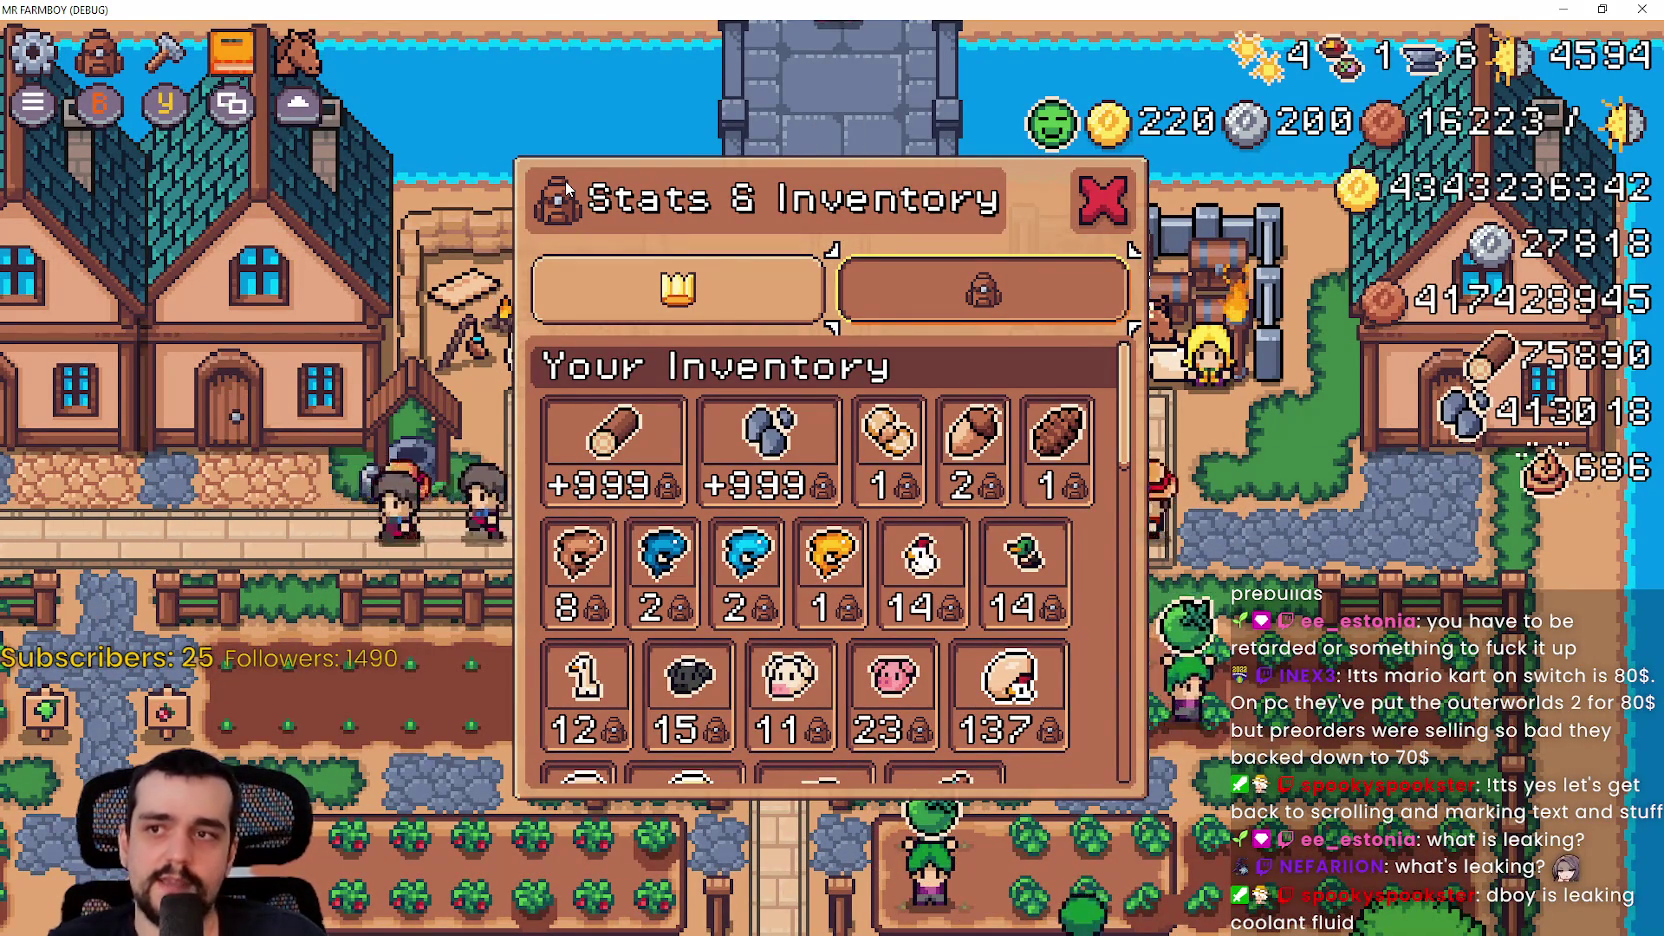
key("b")
key("b")
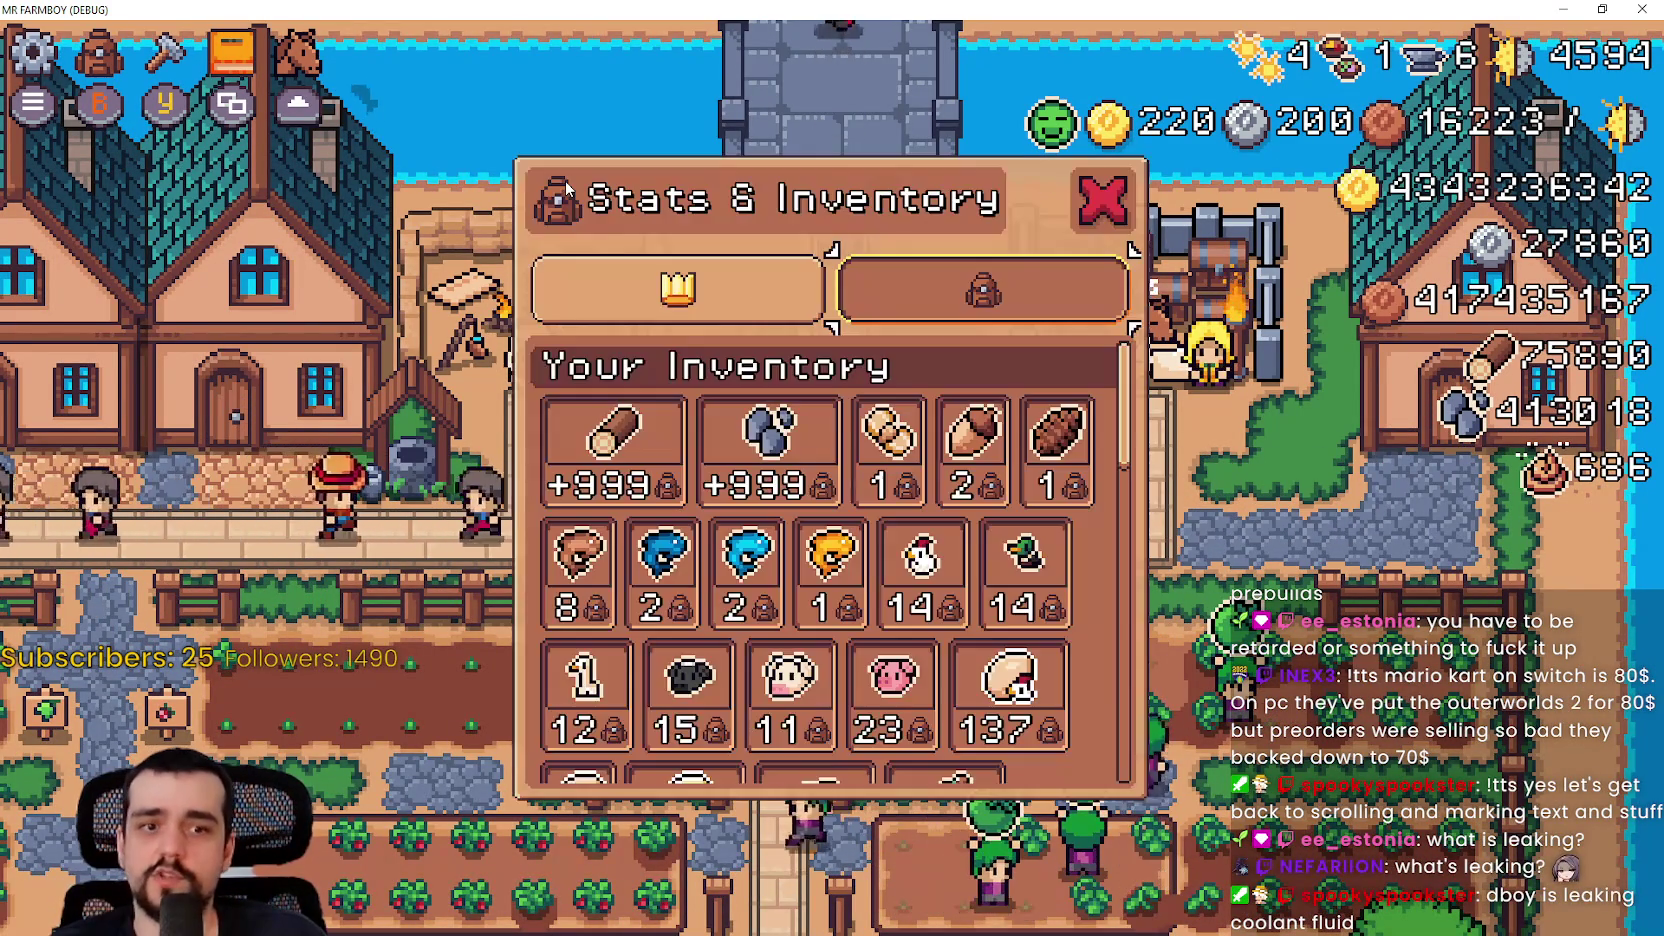
key("b")
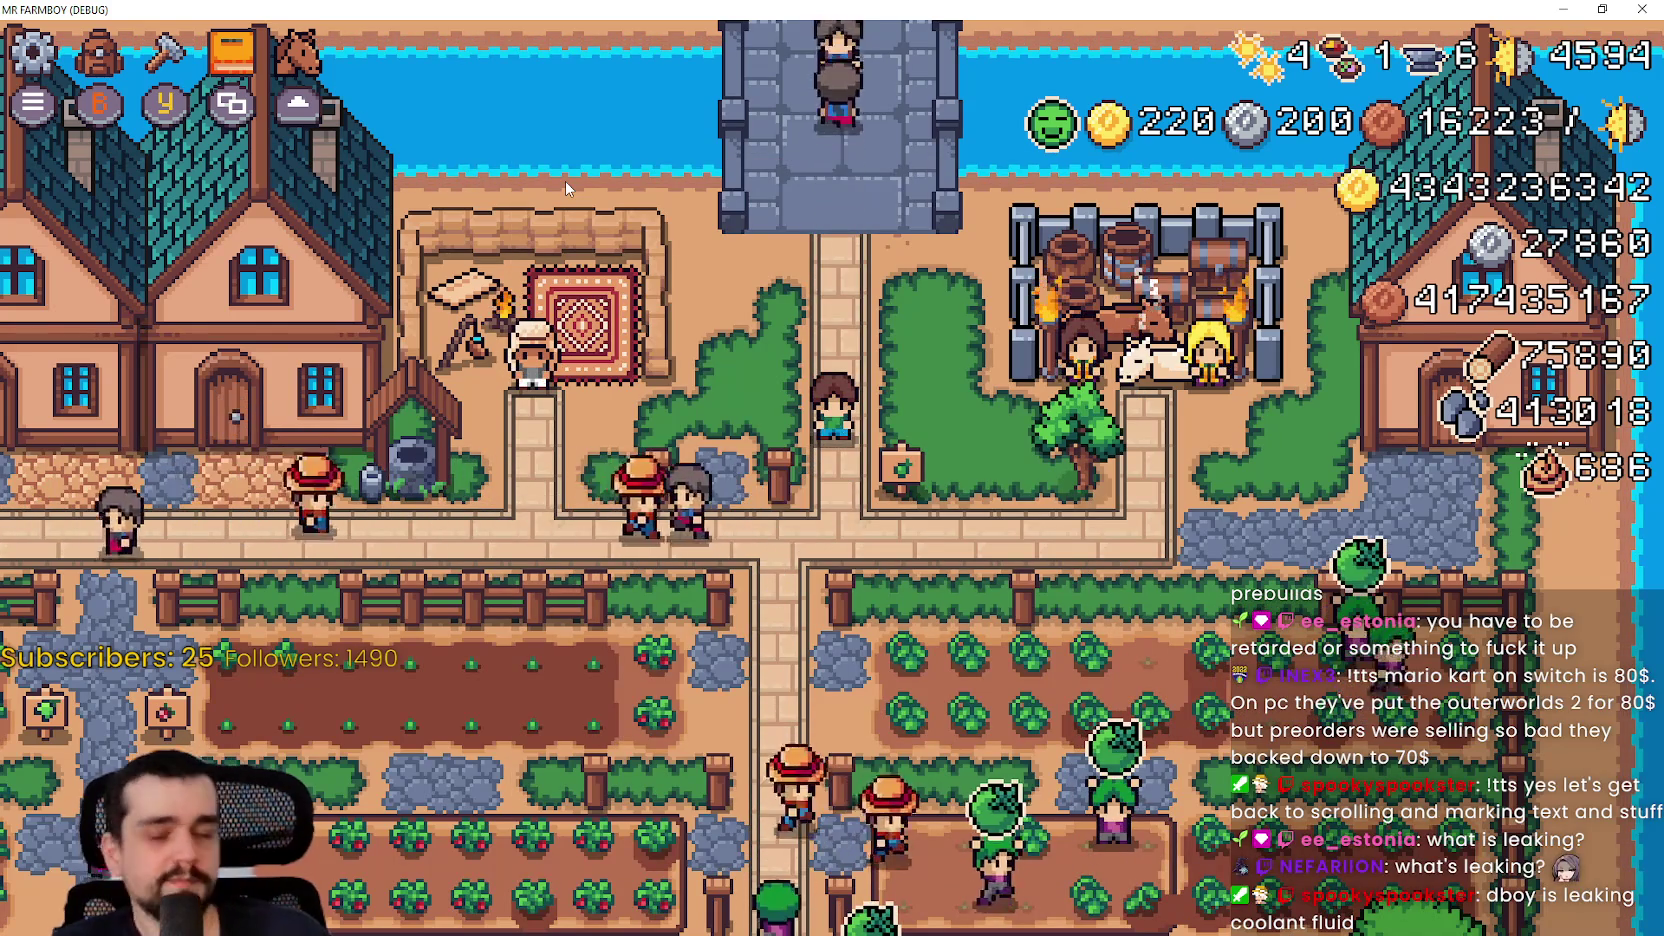
key("alt+Tab")
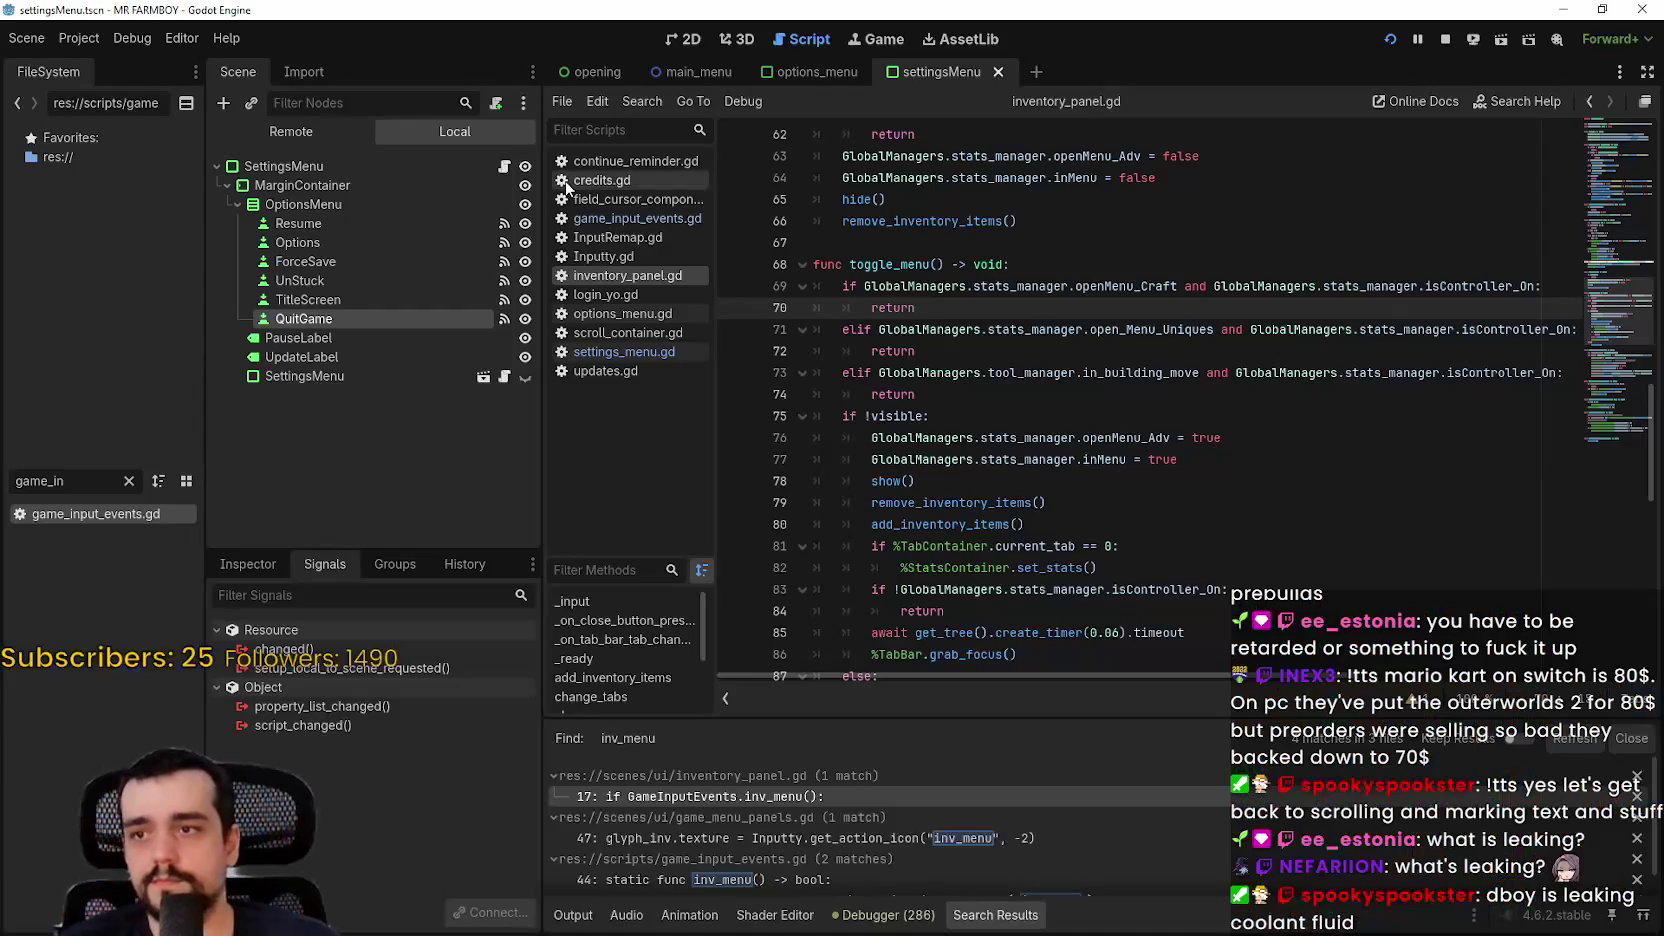
left_click(989, 393)
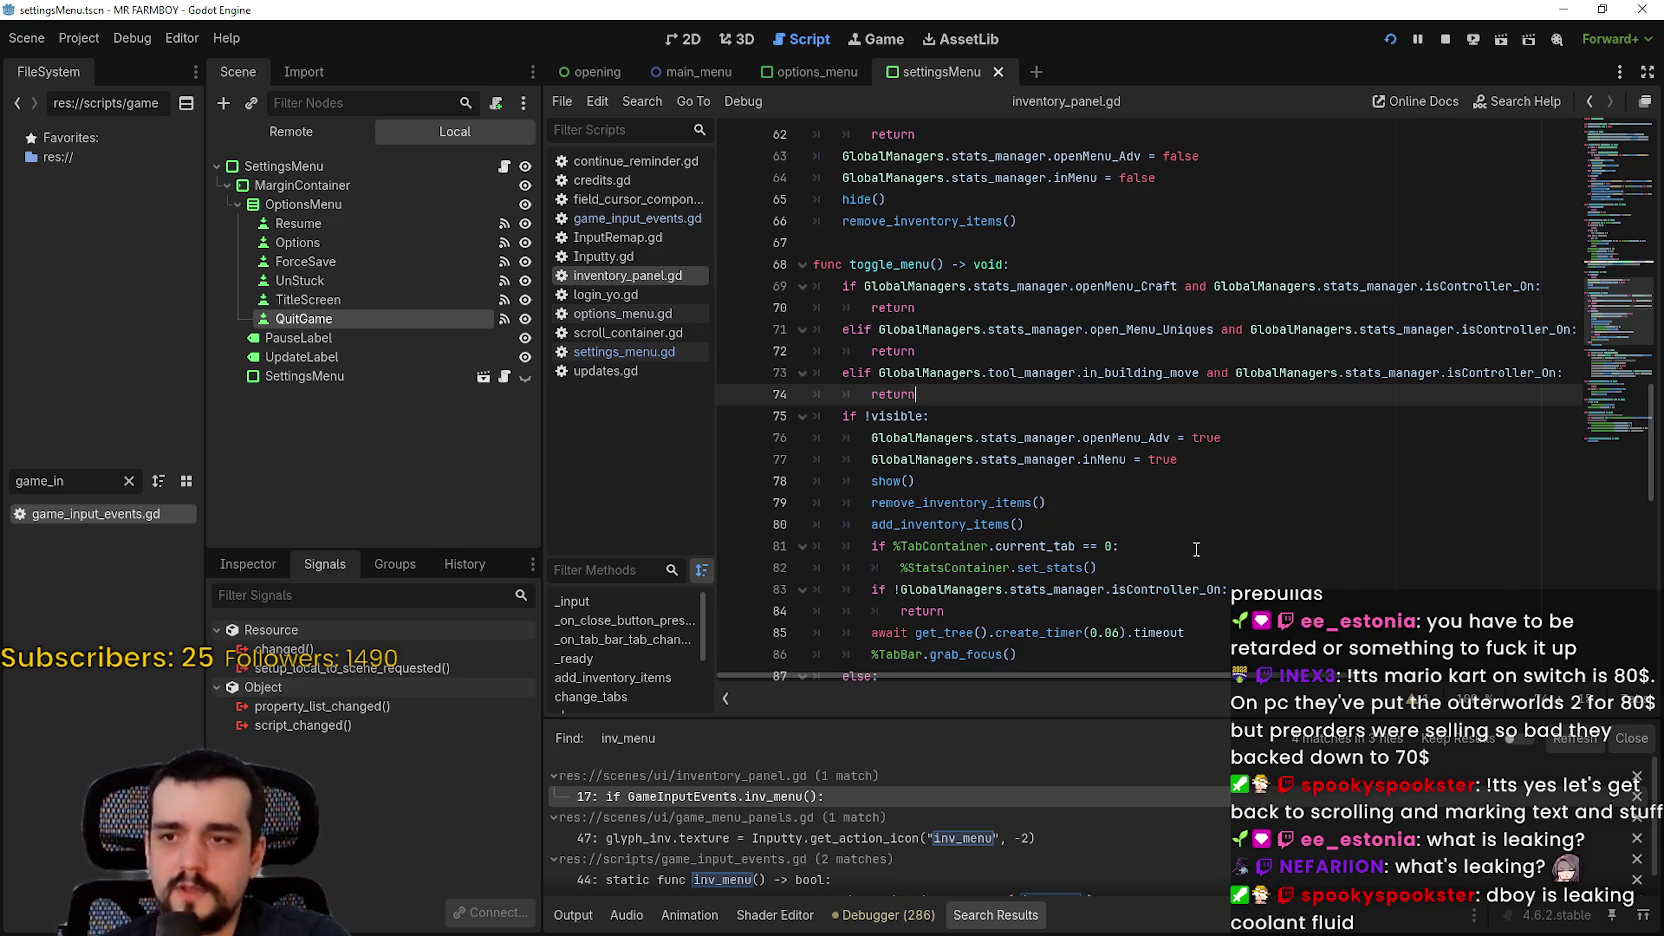
left_click(1212, 552)
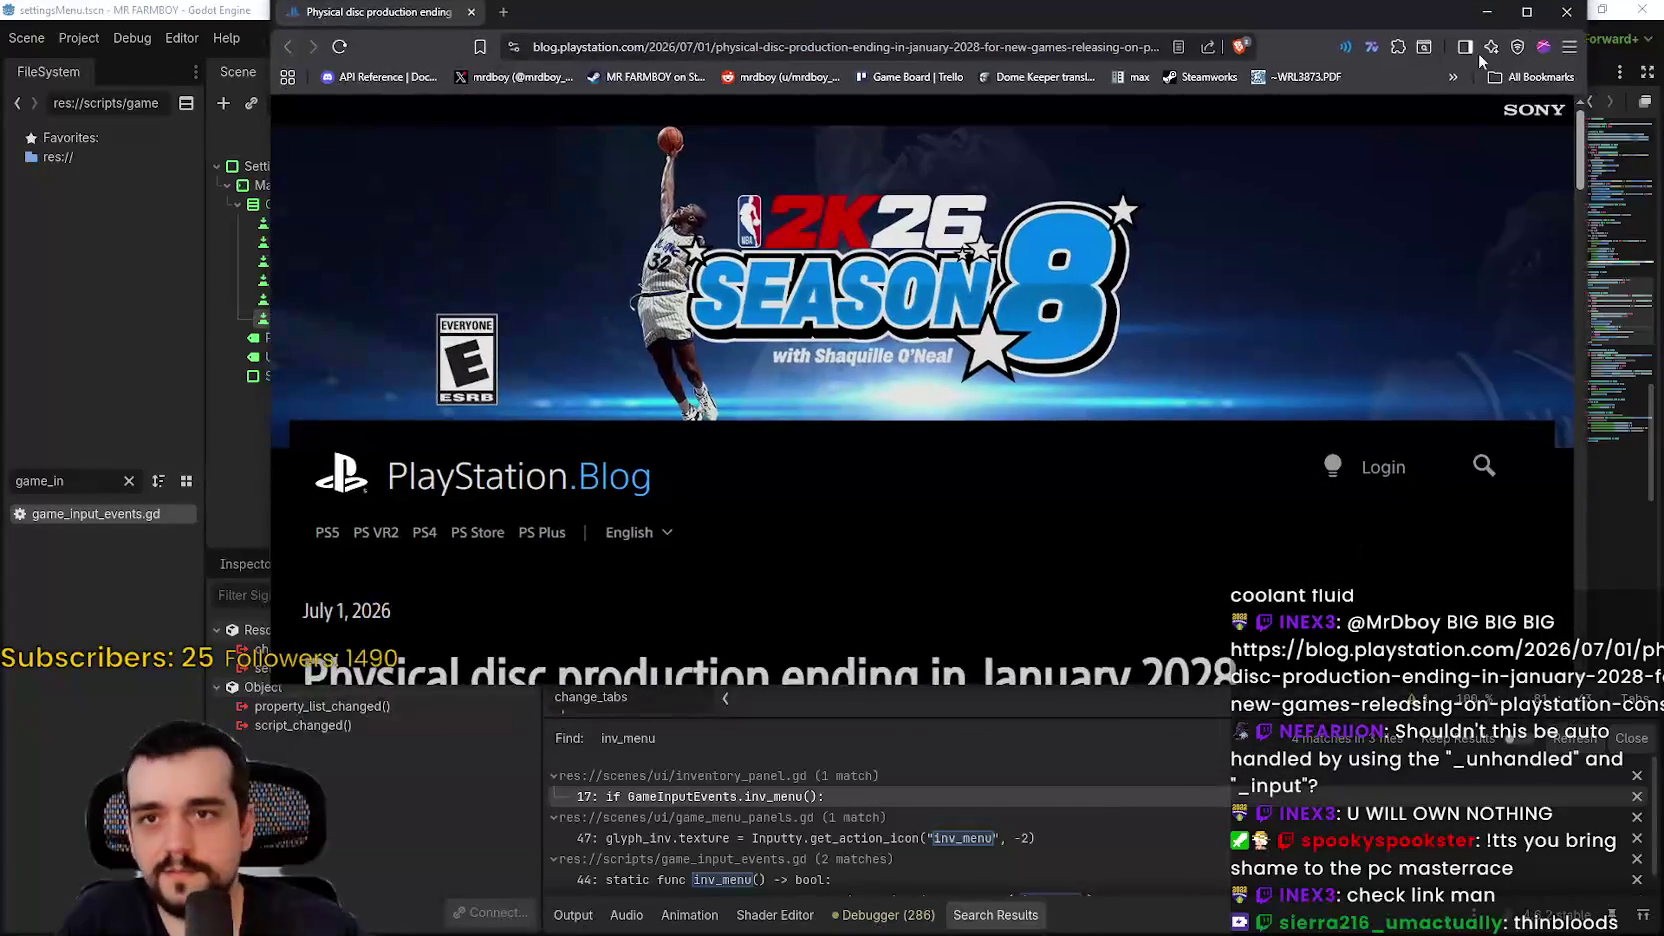
Step: Maximize the PlayStation Blog window and select the article headline
double_click(1524, 16)
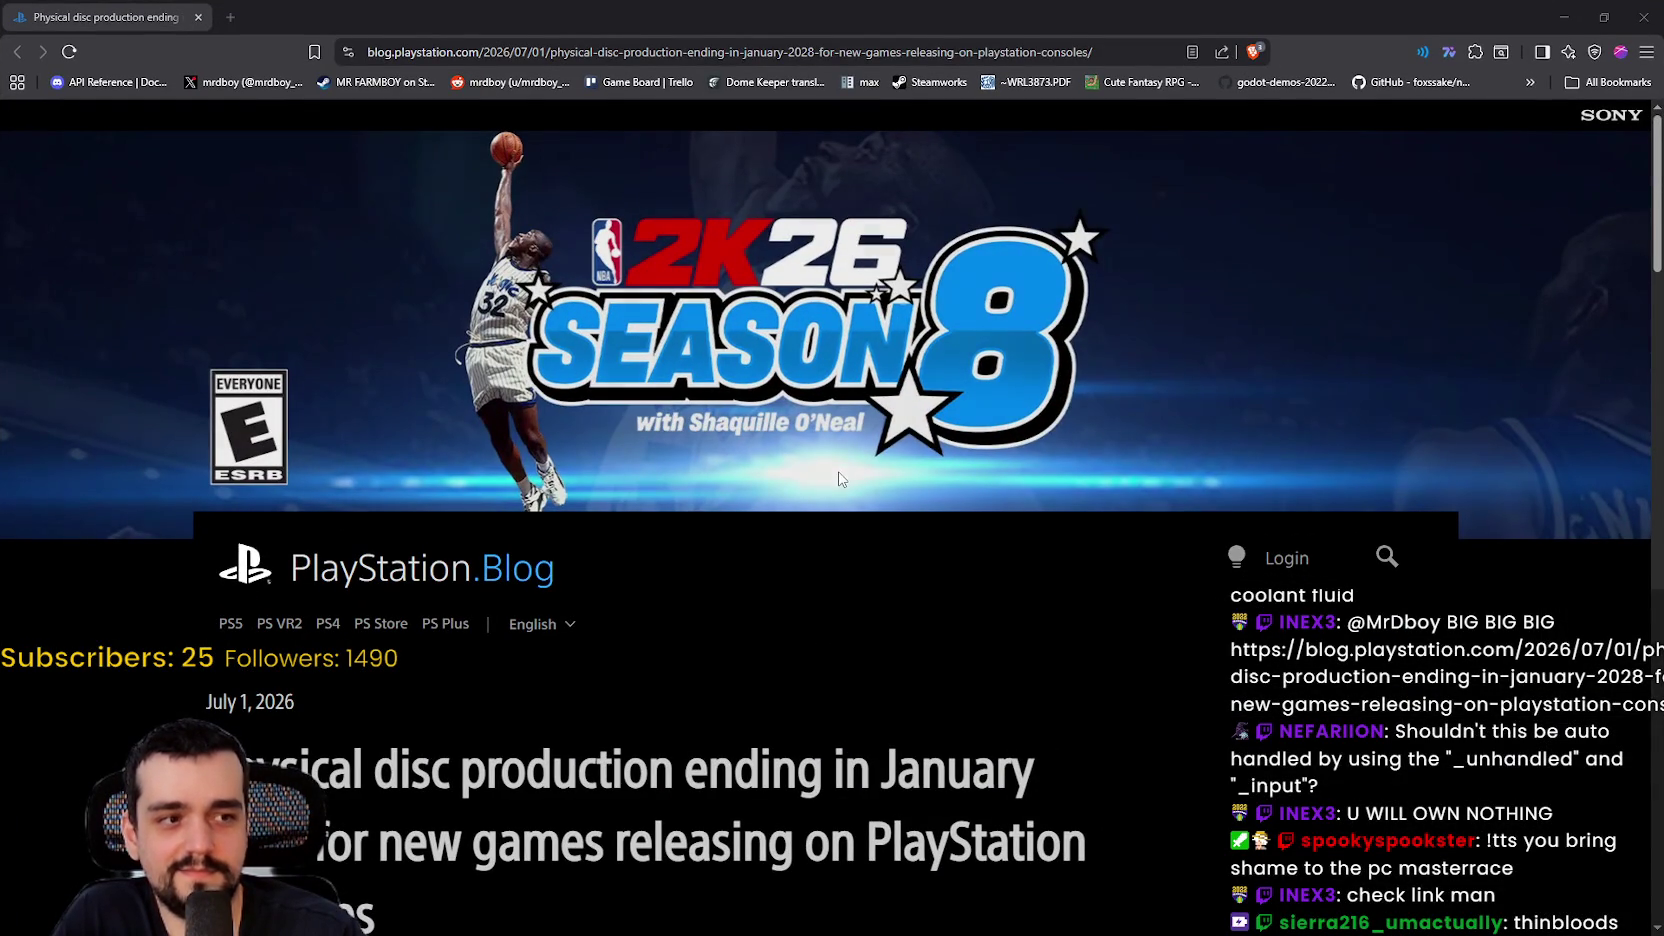
scroll(849, 473, "down", 1)
scroll(856, 436, "down", 1)
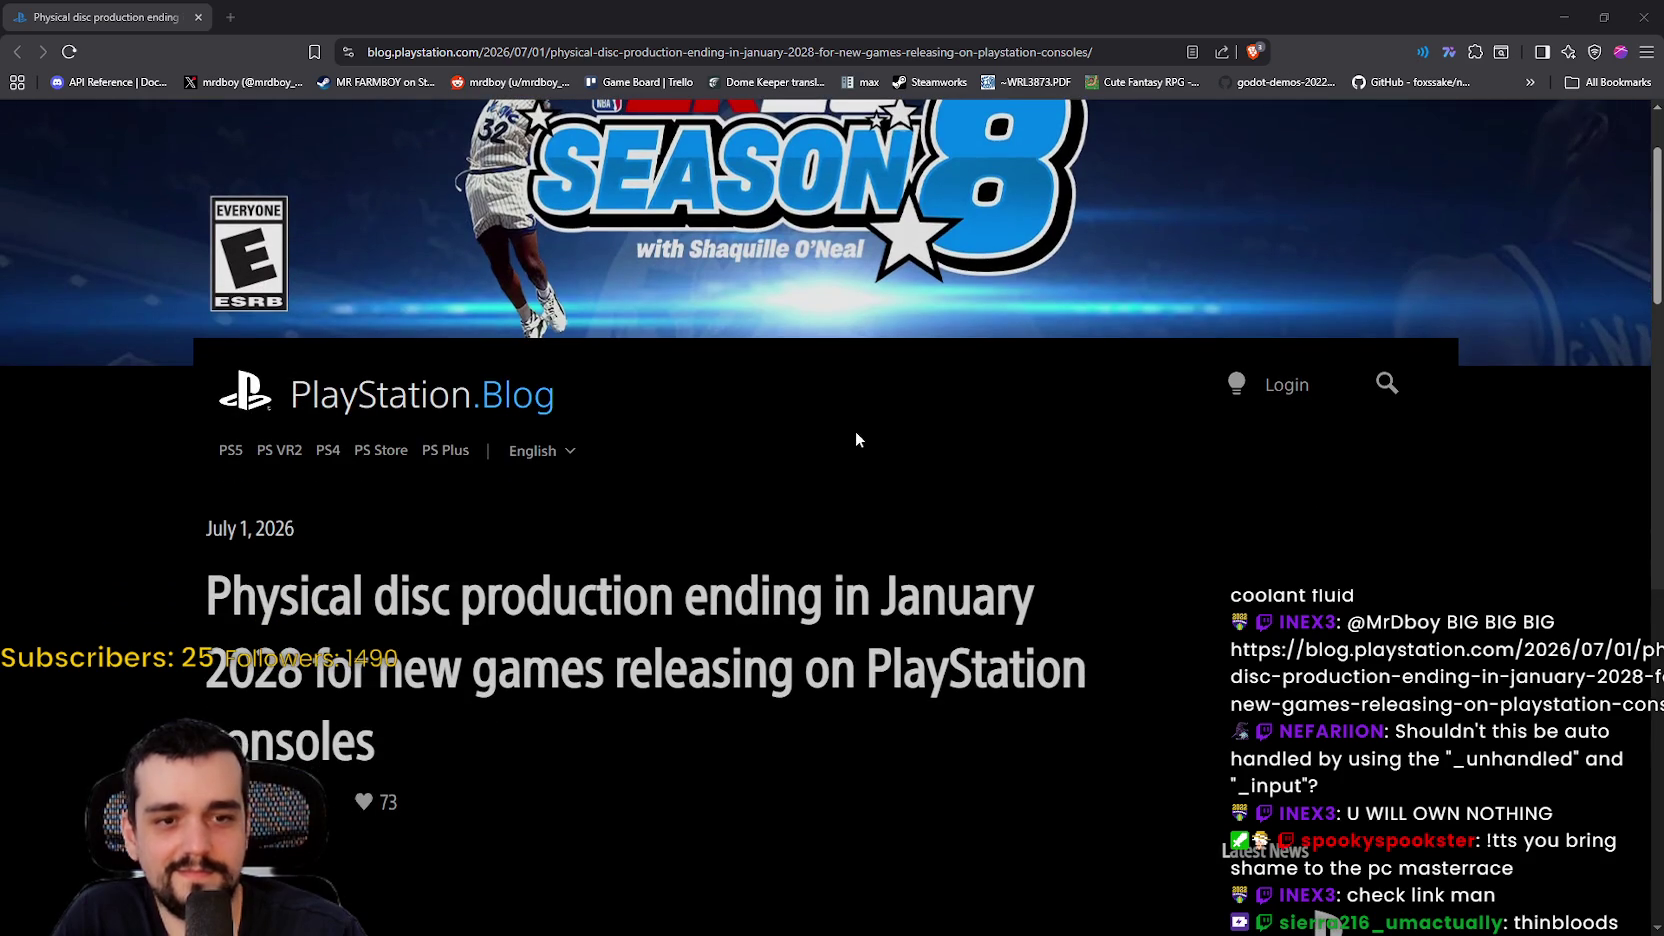
scroll(836, 560, "down", 2)
scroll(835, 556, "down", 1)
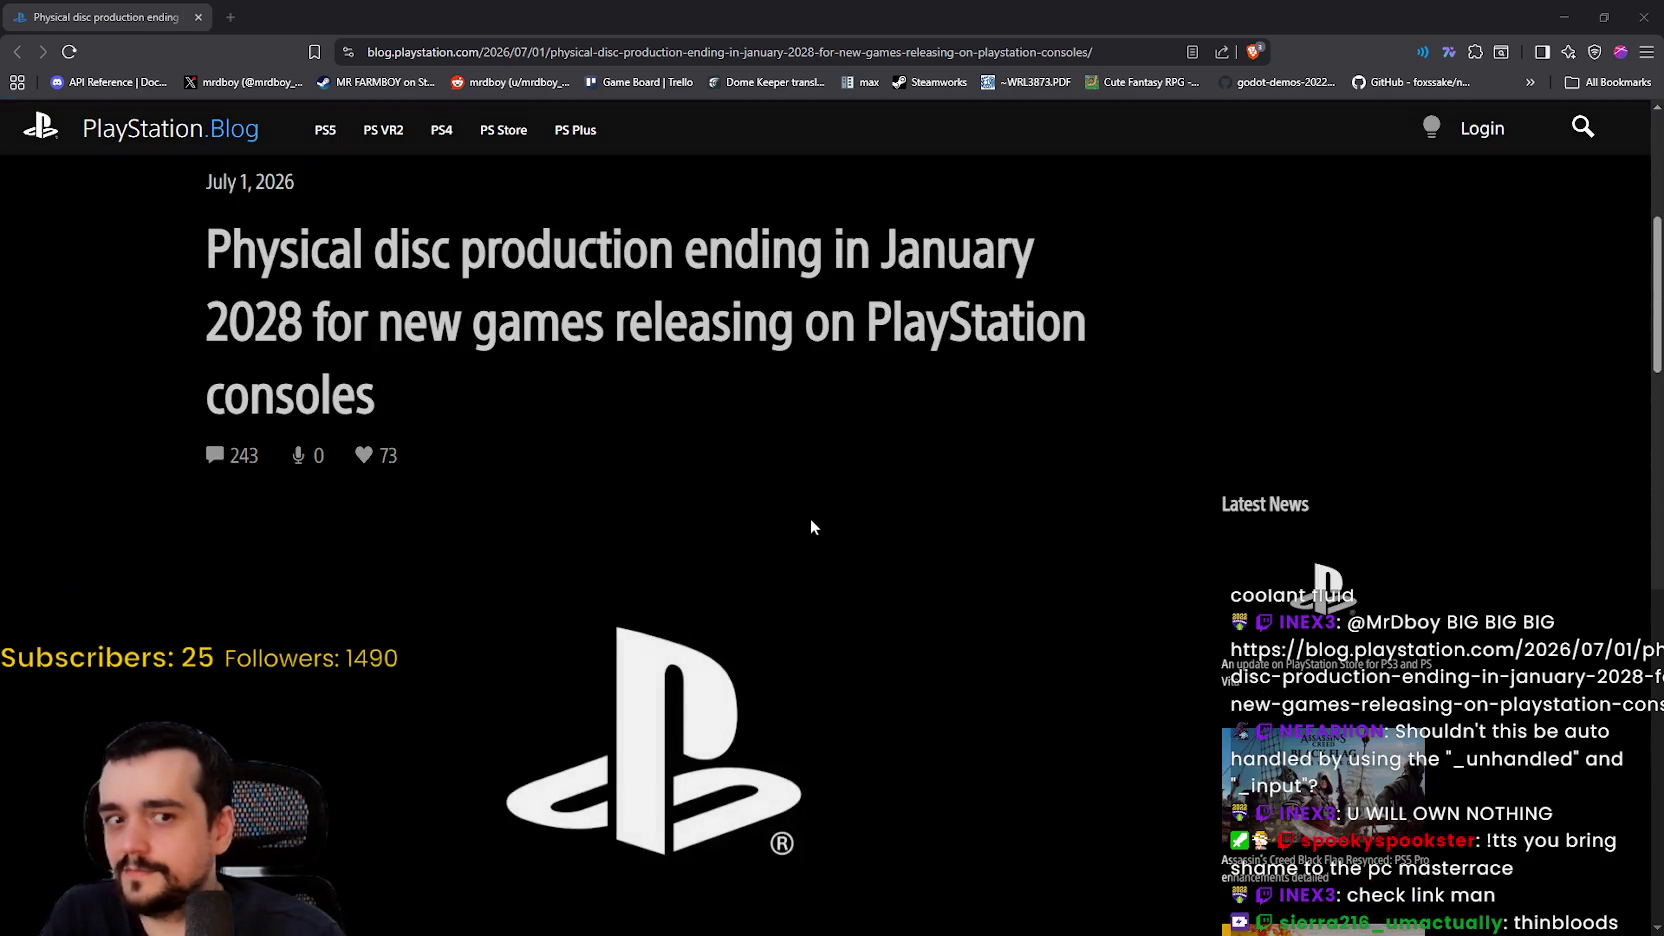
double_click(281, 320)
mouse_move(281, 320)
left_mouse_down()
mouse_move(805, 345)
mouse_move(953, 322)
mouse_move(245, 402)
mouse_move(461, 404)
mouse_move(391, 412)
mouse_move(353, 398)
mouse_move(503, 395)
left_mouse_up()
Step: Select the text from 'for' through 'PlayStation', then reselect the headline block
double_click(353, 398)
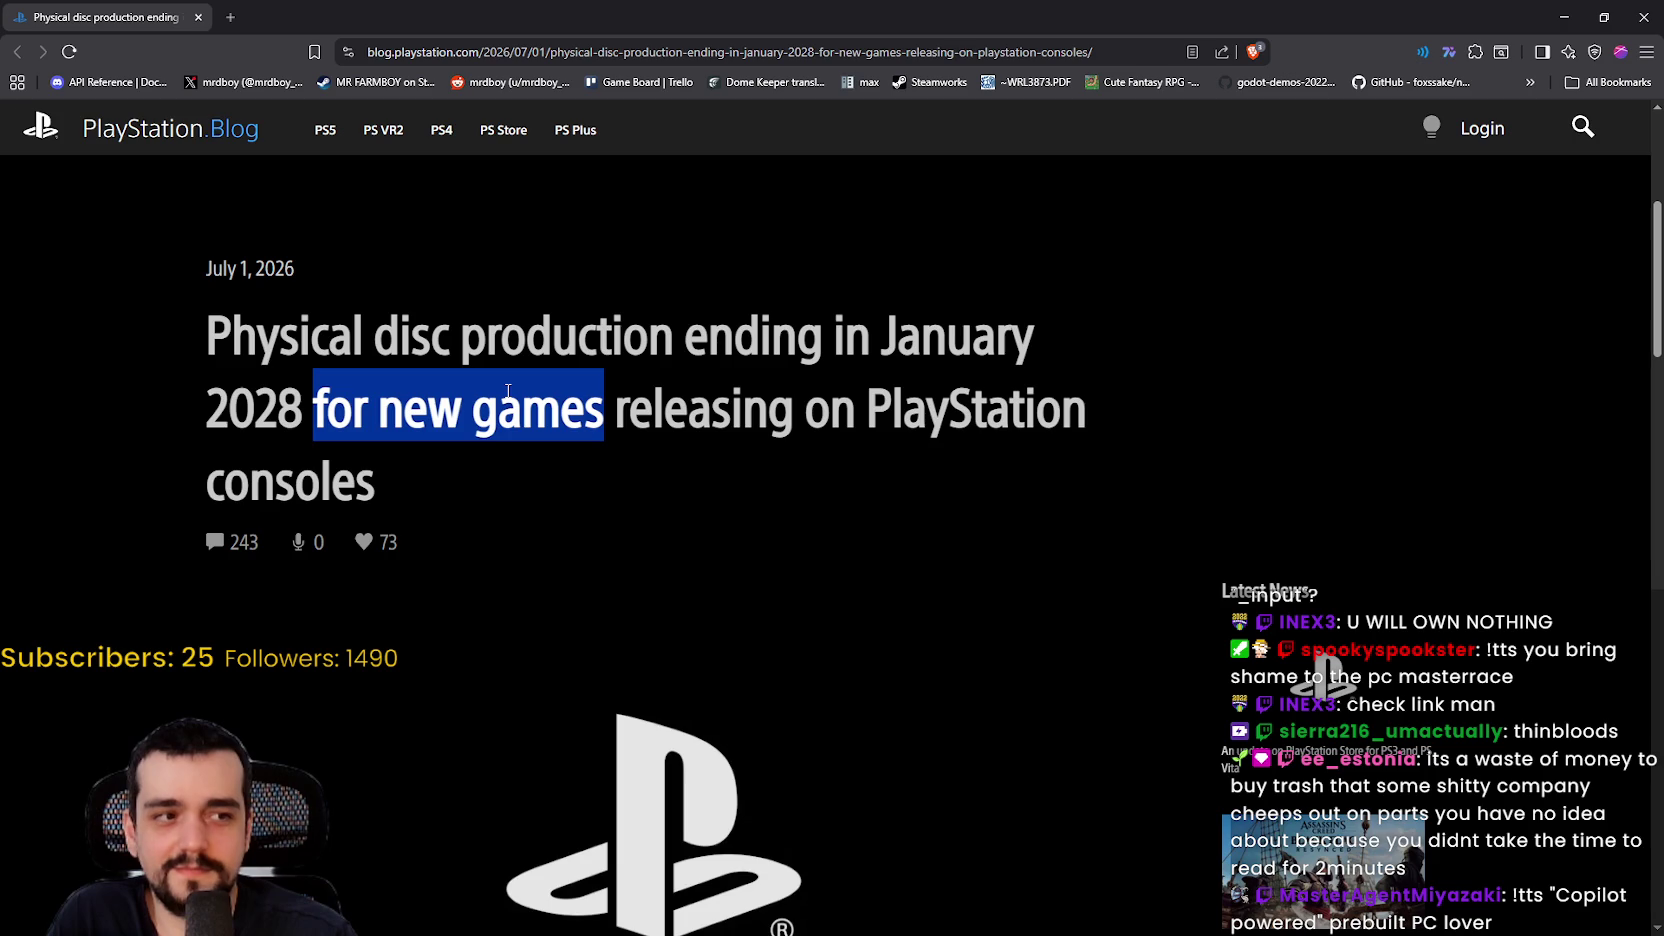
mouse_move(510, 391)
left_mouse_down()
mouse_move(1022, 431)
mouse_move(420, 505)
left_mouse_up()
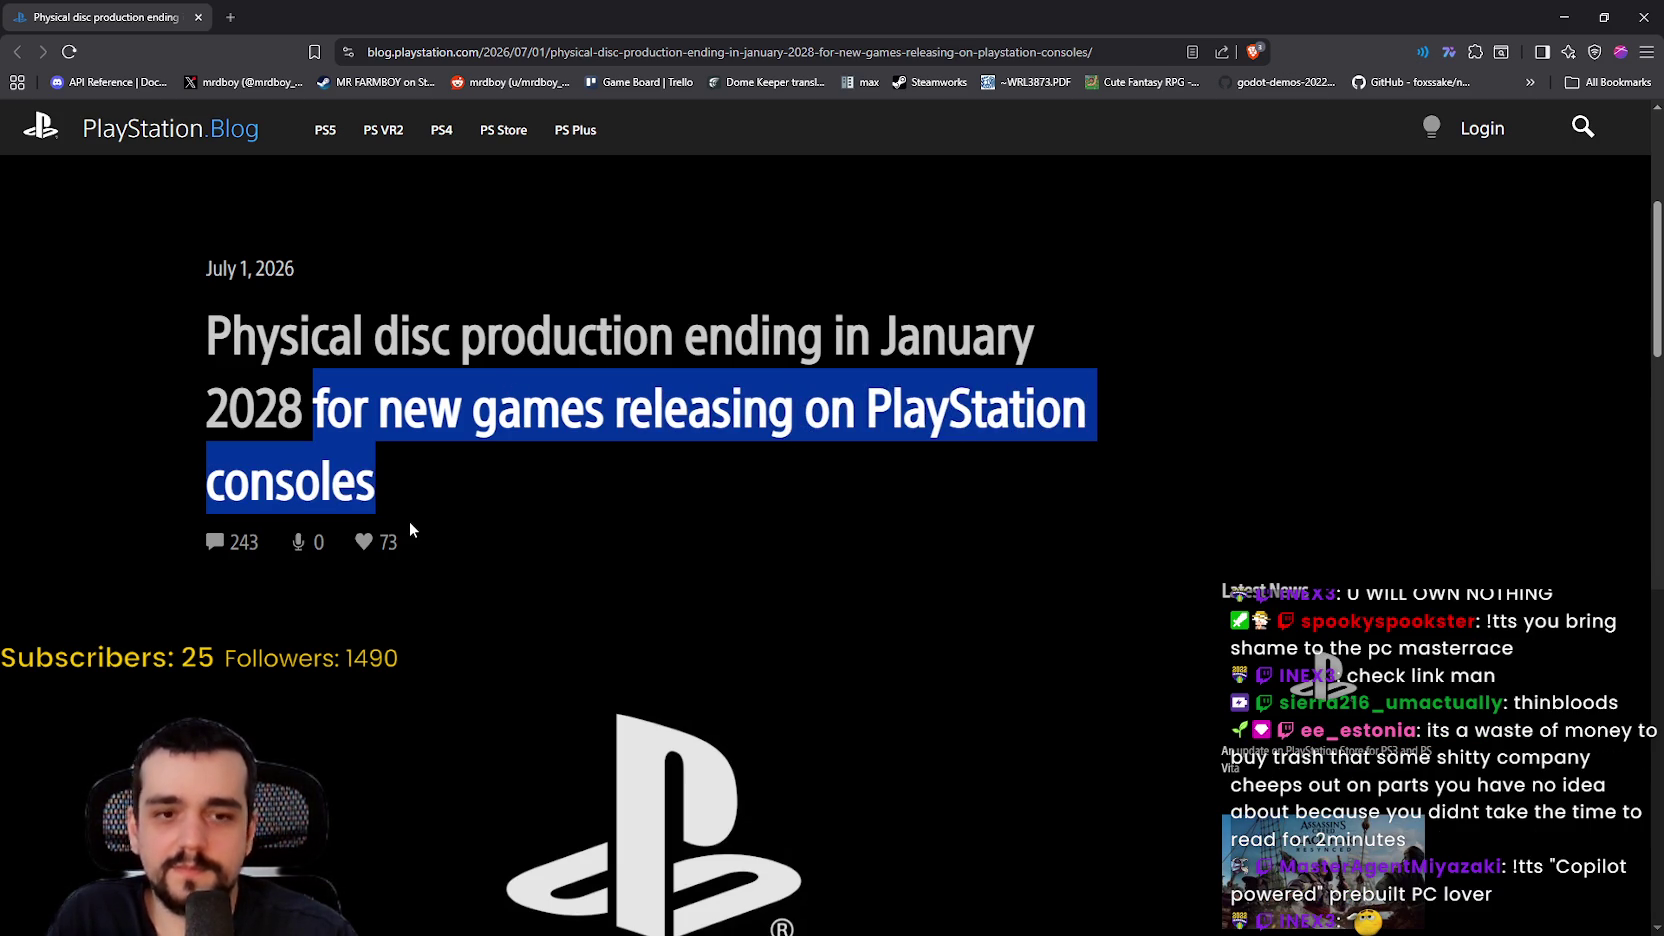
scroll(380, 470, "down", 1)
scroll(364, 465, "down", 4)
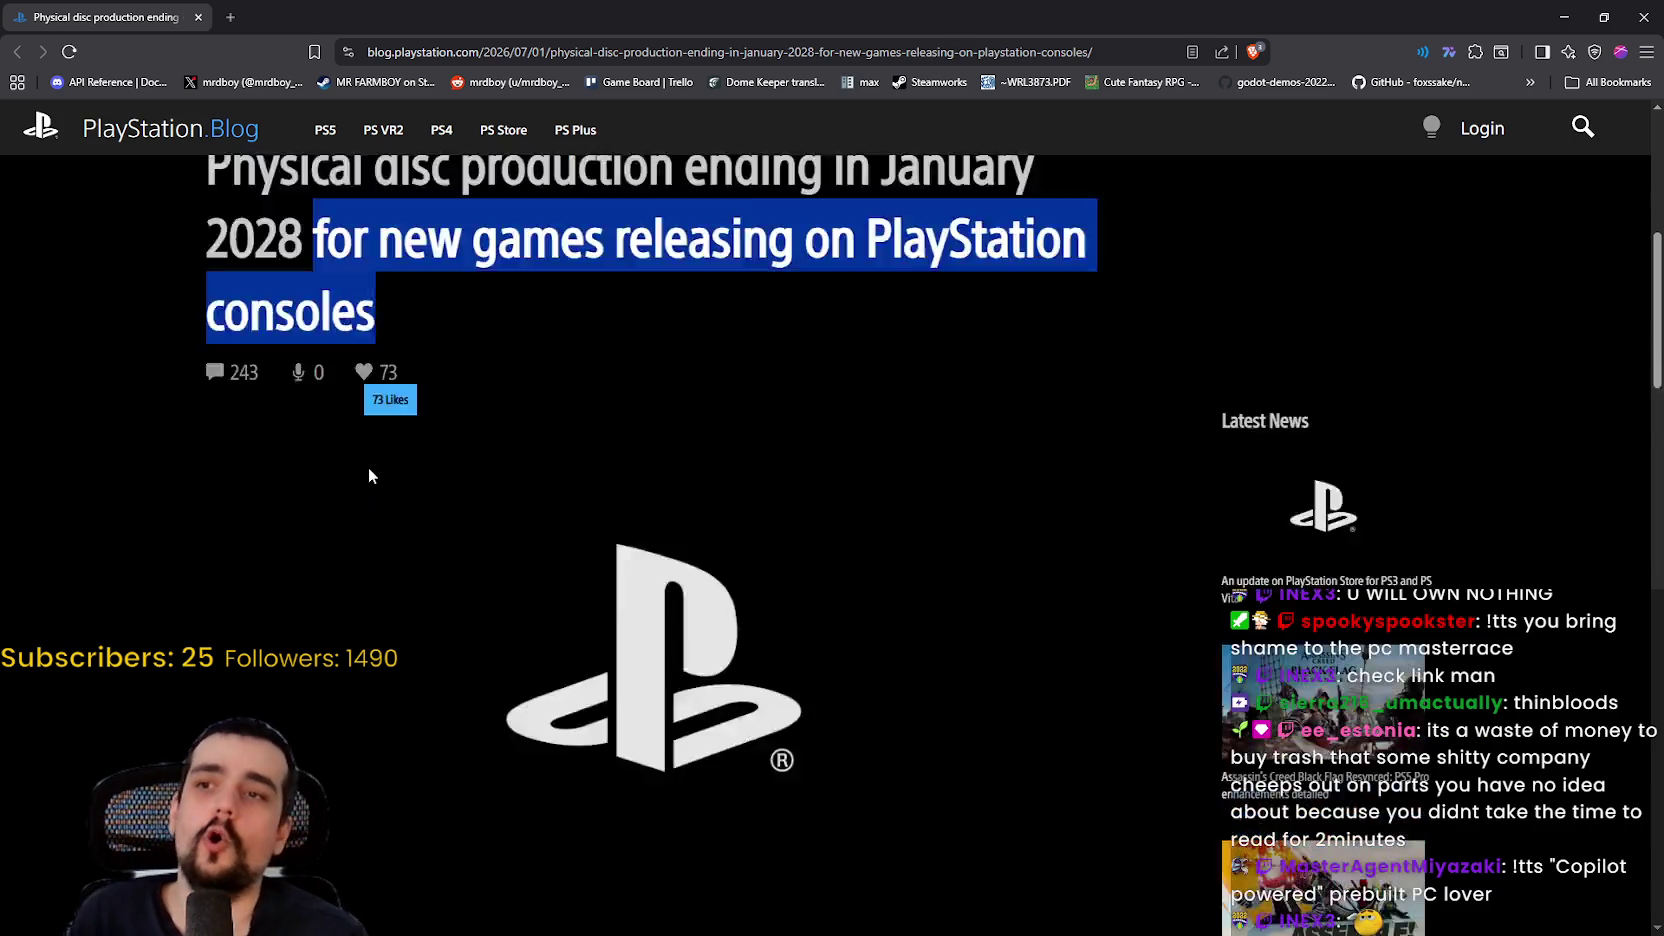
scroll(364, 470, "up", 3)
scroll(306, 330, "up", 1)
scroll(306, 330, "down", 2)
scroll(310, 310, "up", 3)
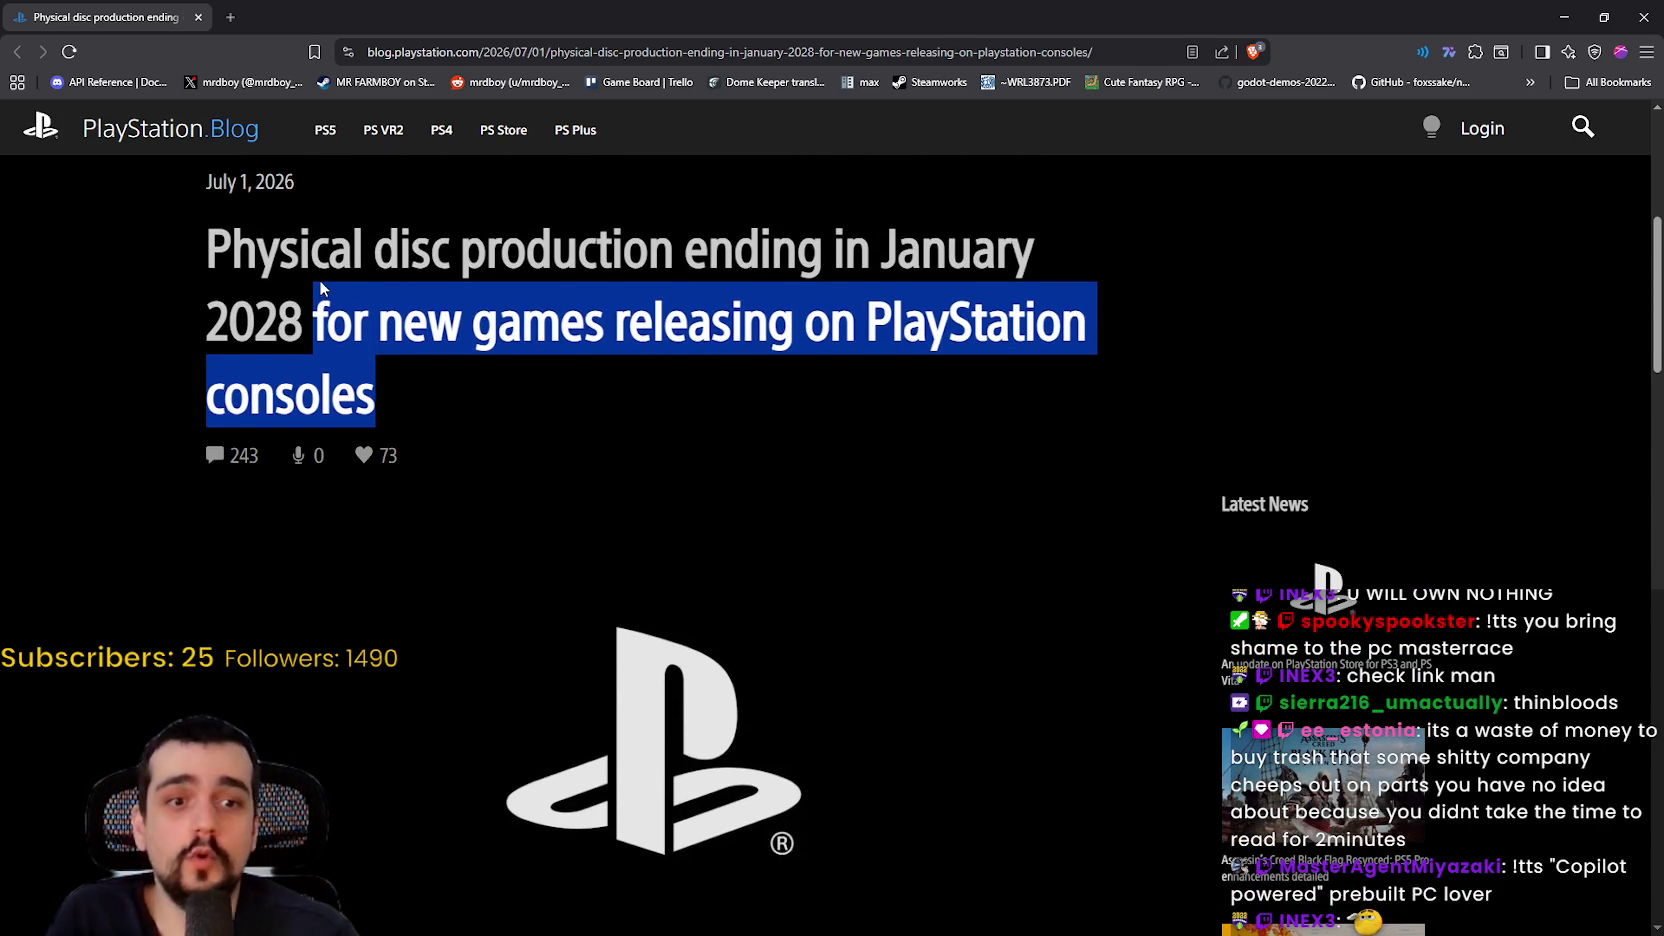
scroll(322, 280, "up", 1)
left_click_drag(195, 316, 530, 491)
Step: Highlight the opening quote sentence beginning with 'In'
scroll(523, 469, "down", 4)
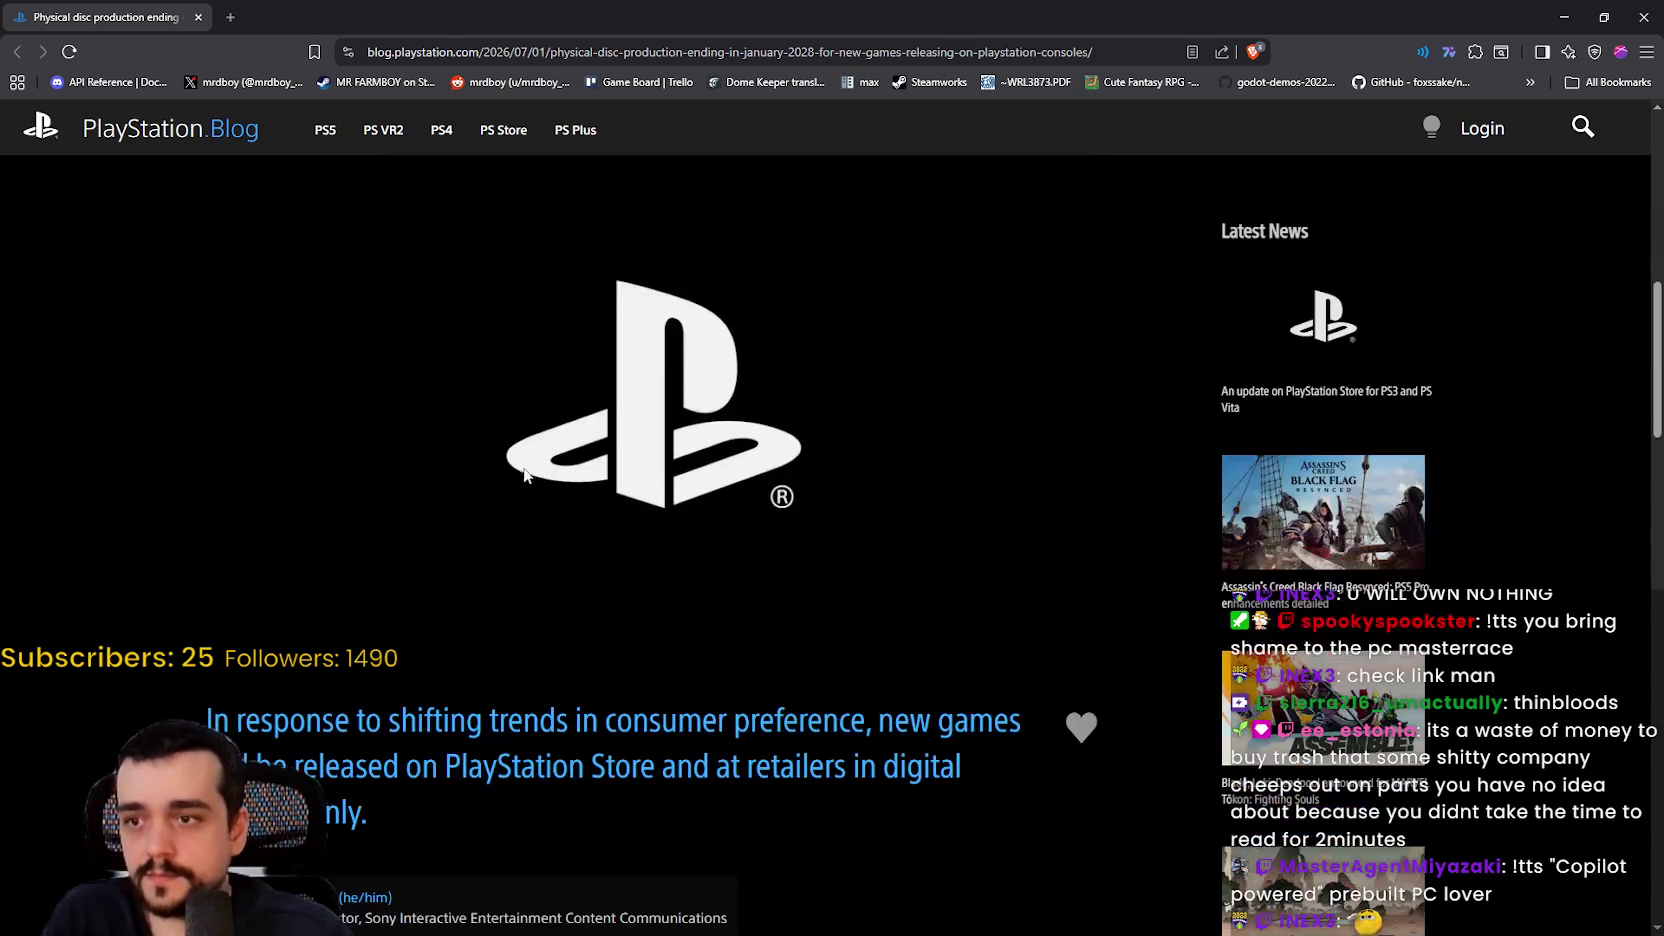
scroll(520, 460, "up", 3)
scroll(505, 445, "down", 5)
scroll(229, 394, "down", 1)
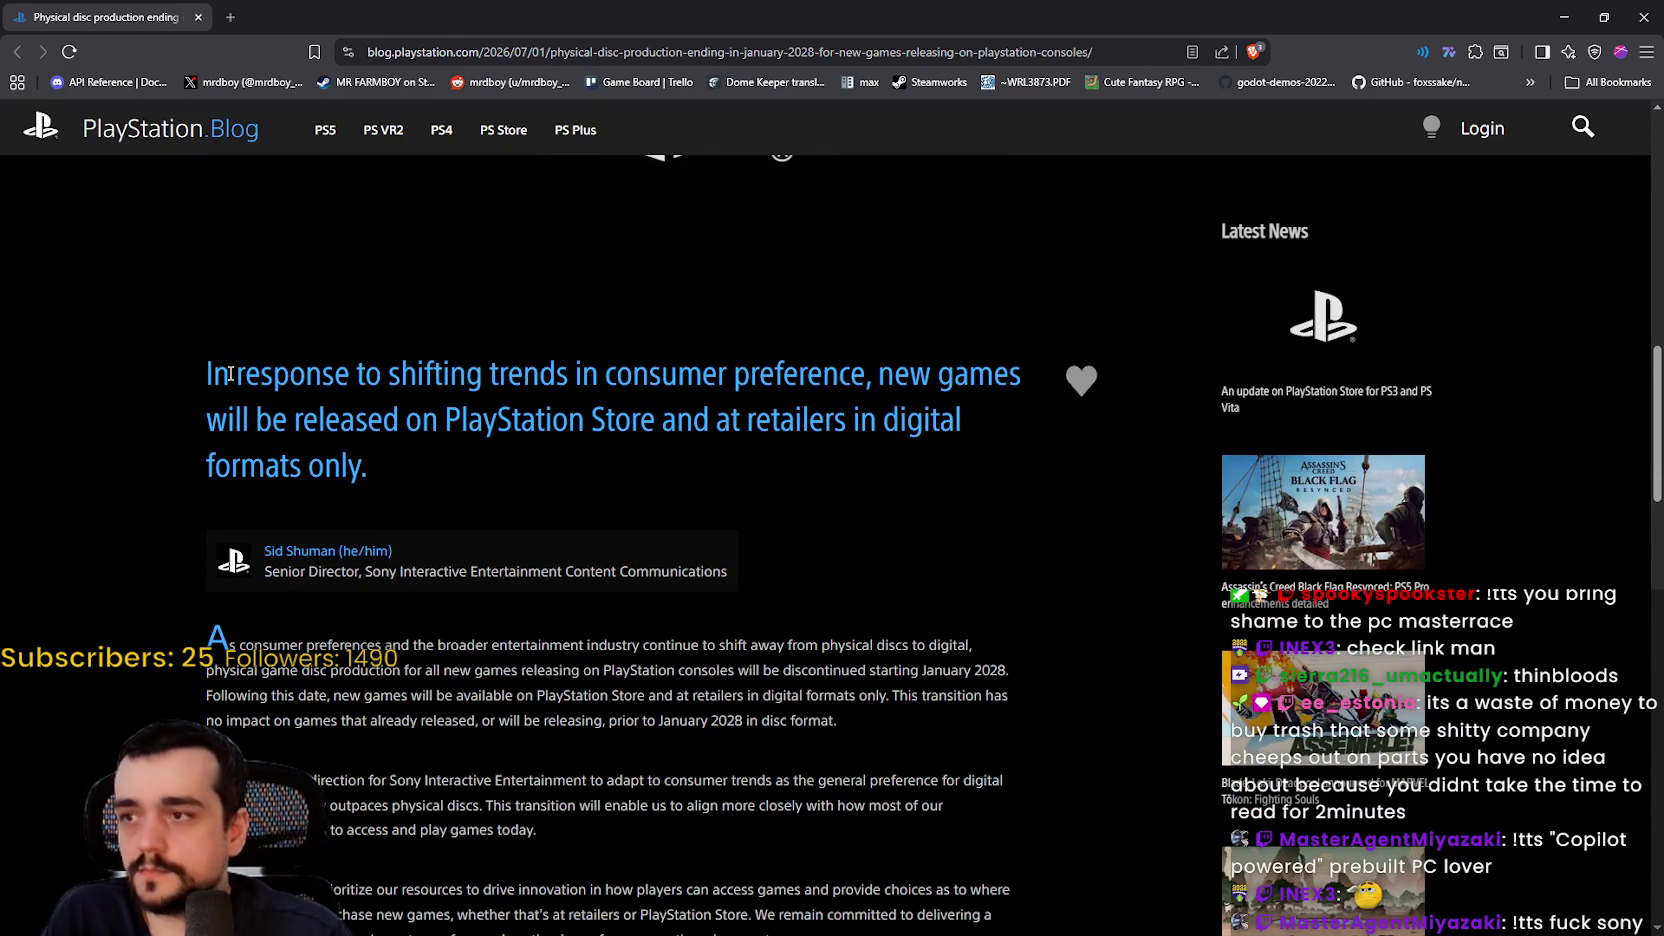
double_click(218, 378)
mouse_move(218, 378)
left_mouse_down()
mouse_move(908, 375)
mouse_move(728, 425)
mouse_move(308, 428)
mouse_move(950, 412)
mouse_move(310, 450)
mouse_move(372, 477)
left_mouse_up()
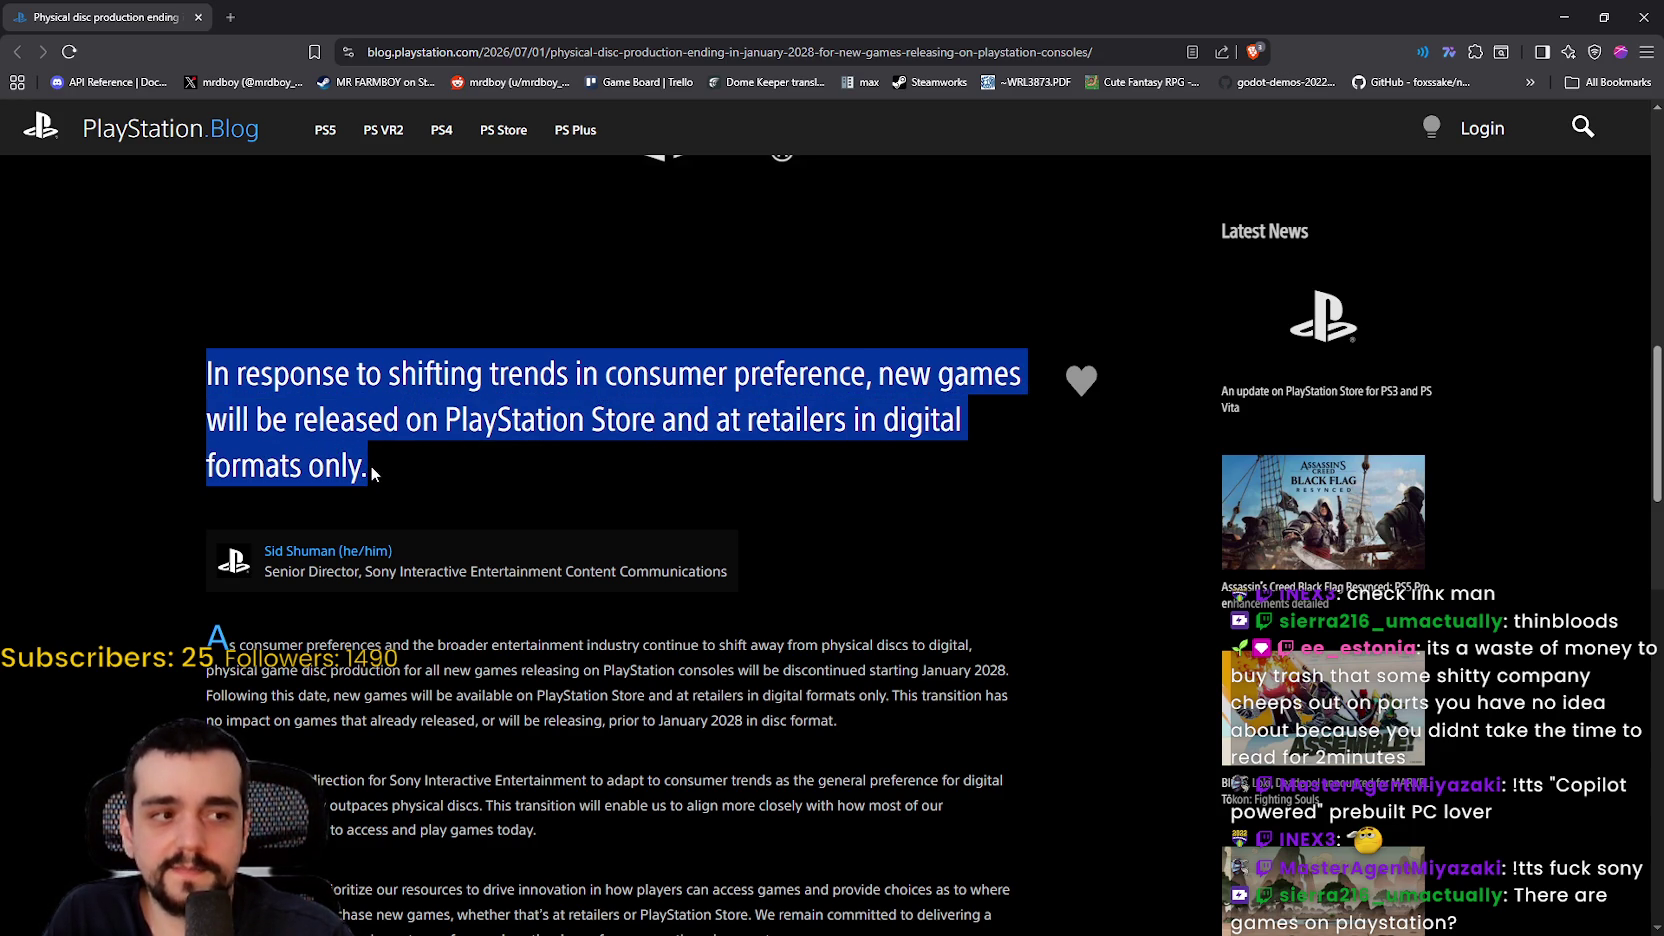
scroll(370, 459, "down", 3)
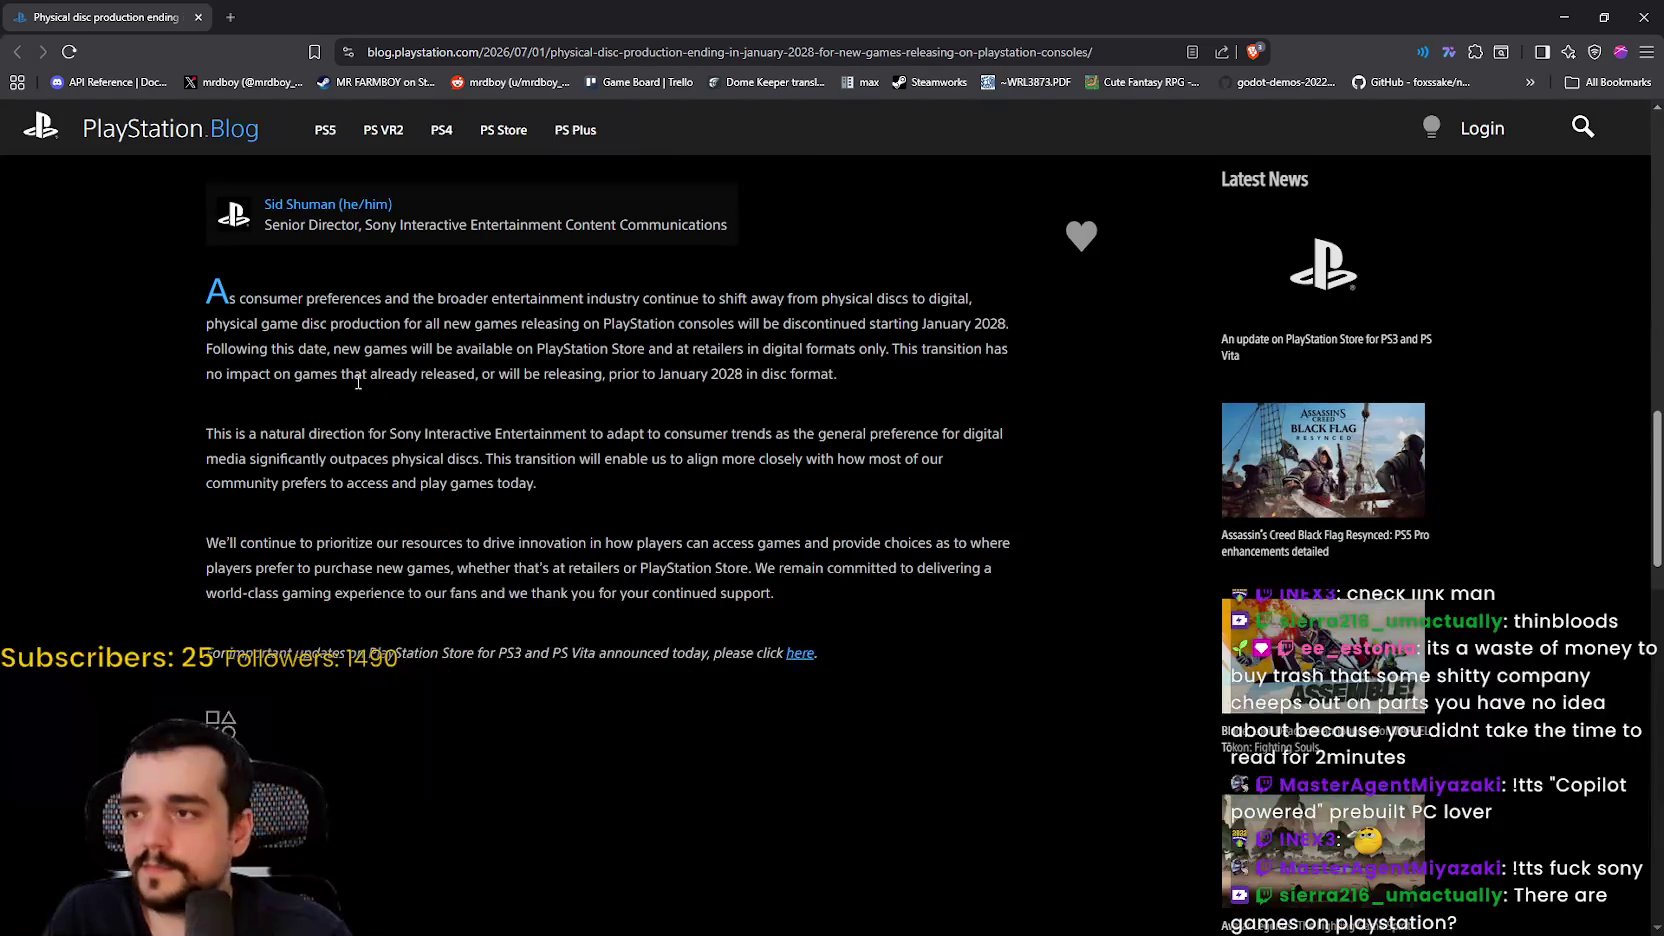
scroll(357, 390, "down", 2)
scroll(500, 550, "up", 1)
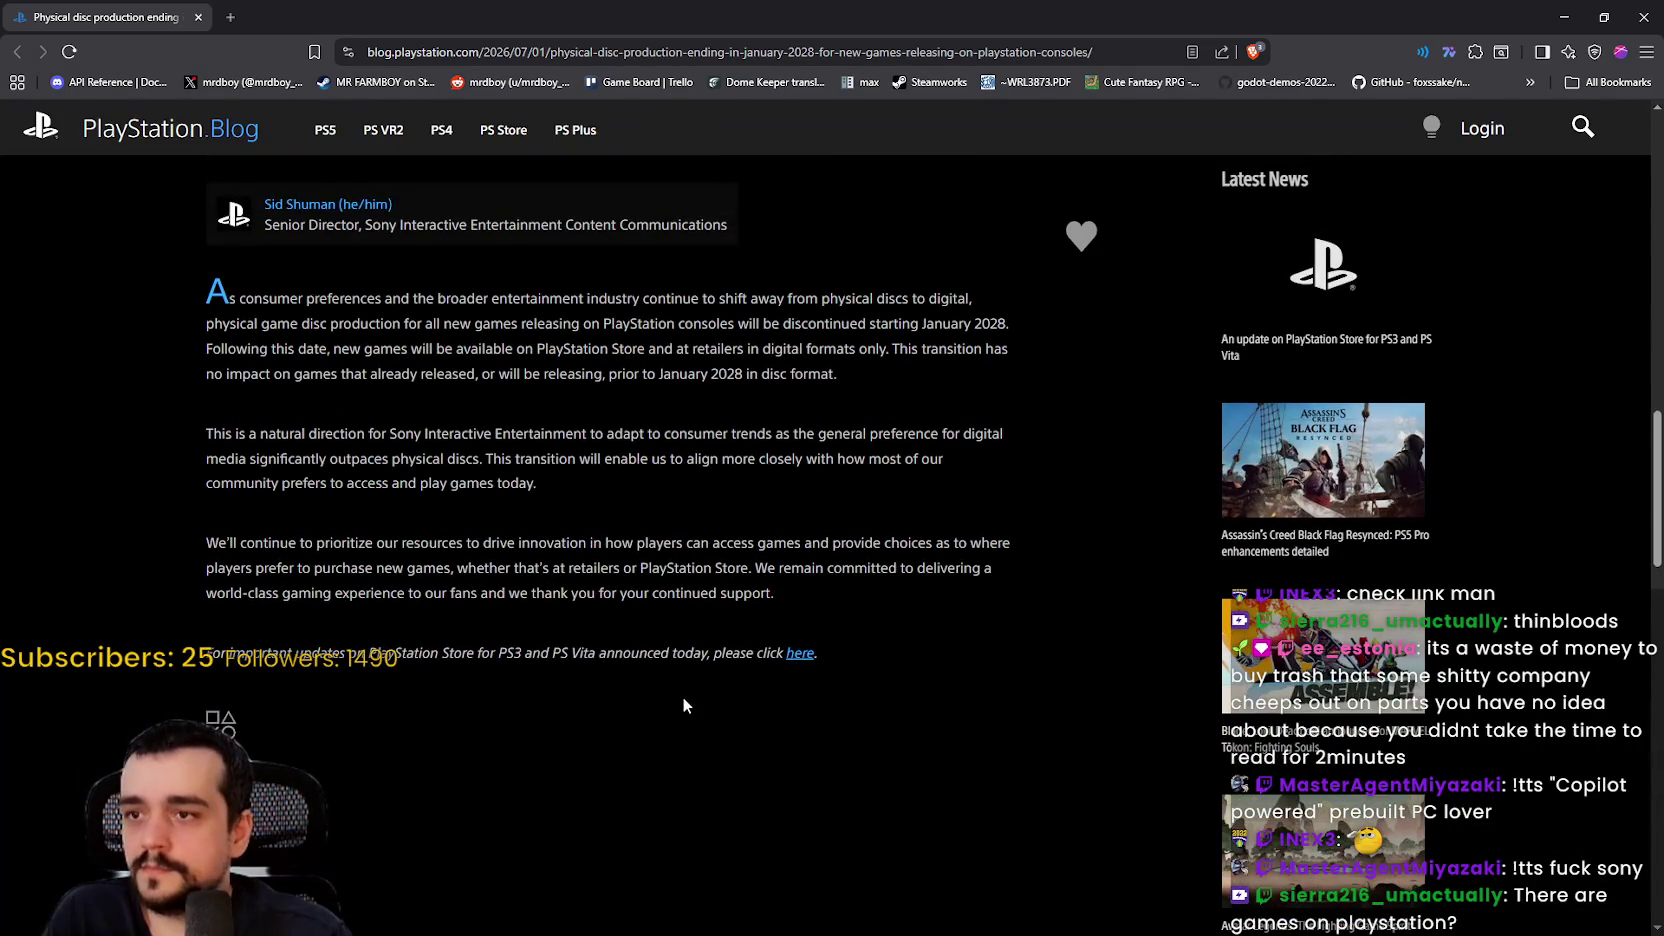
scroll(682, 699, "up", 1)
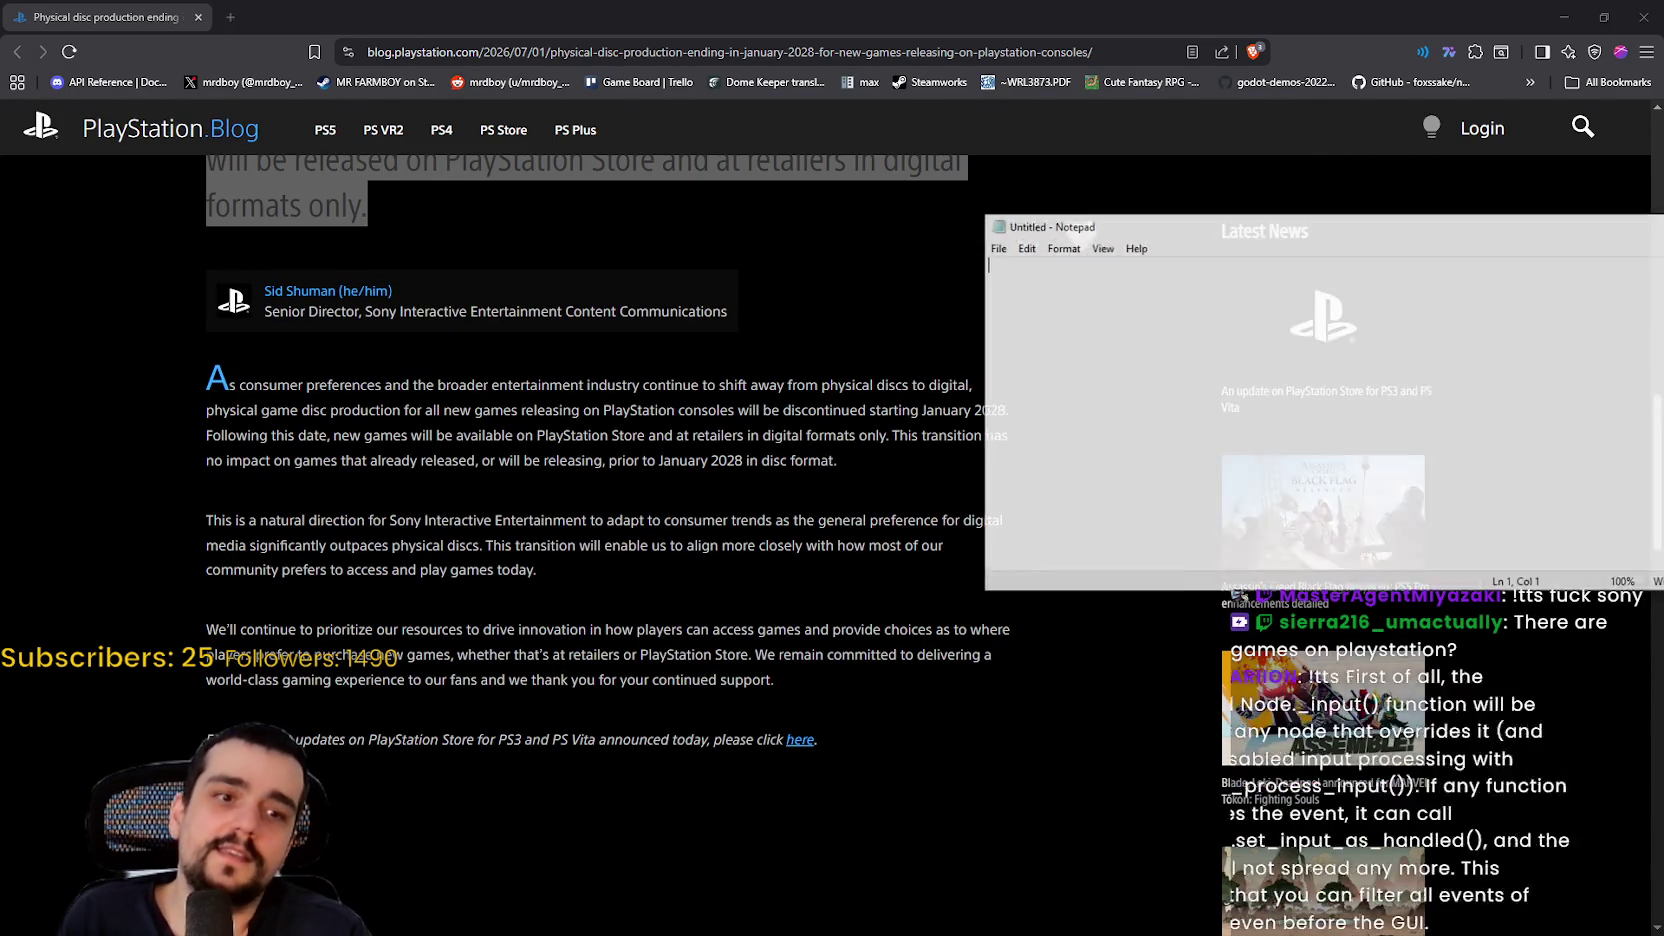
Step: Move Notepad to mid-screen and type 'Digital is 87%' and 'Phsical is 13%' on separate lines
mouse_move(1223, 238)
left_mouse_down()
mouse_move(870, 200)
mouse_move(1082, 210)
left_mouse_up()
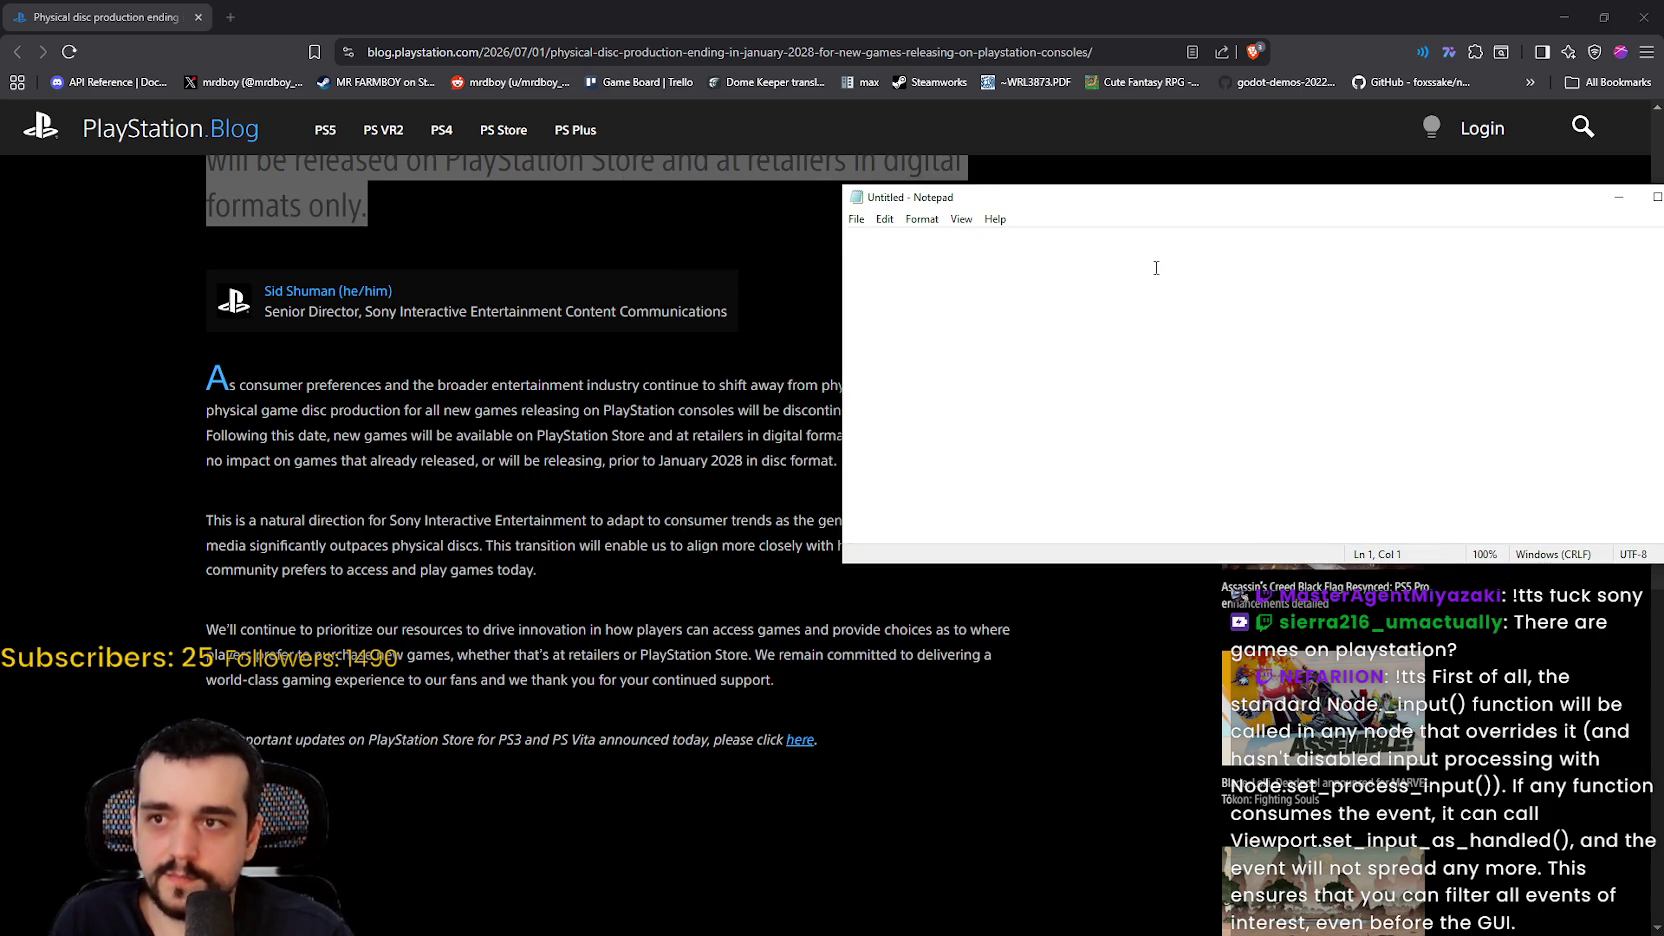
type("Digi")
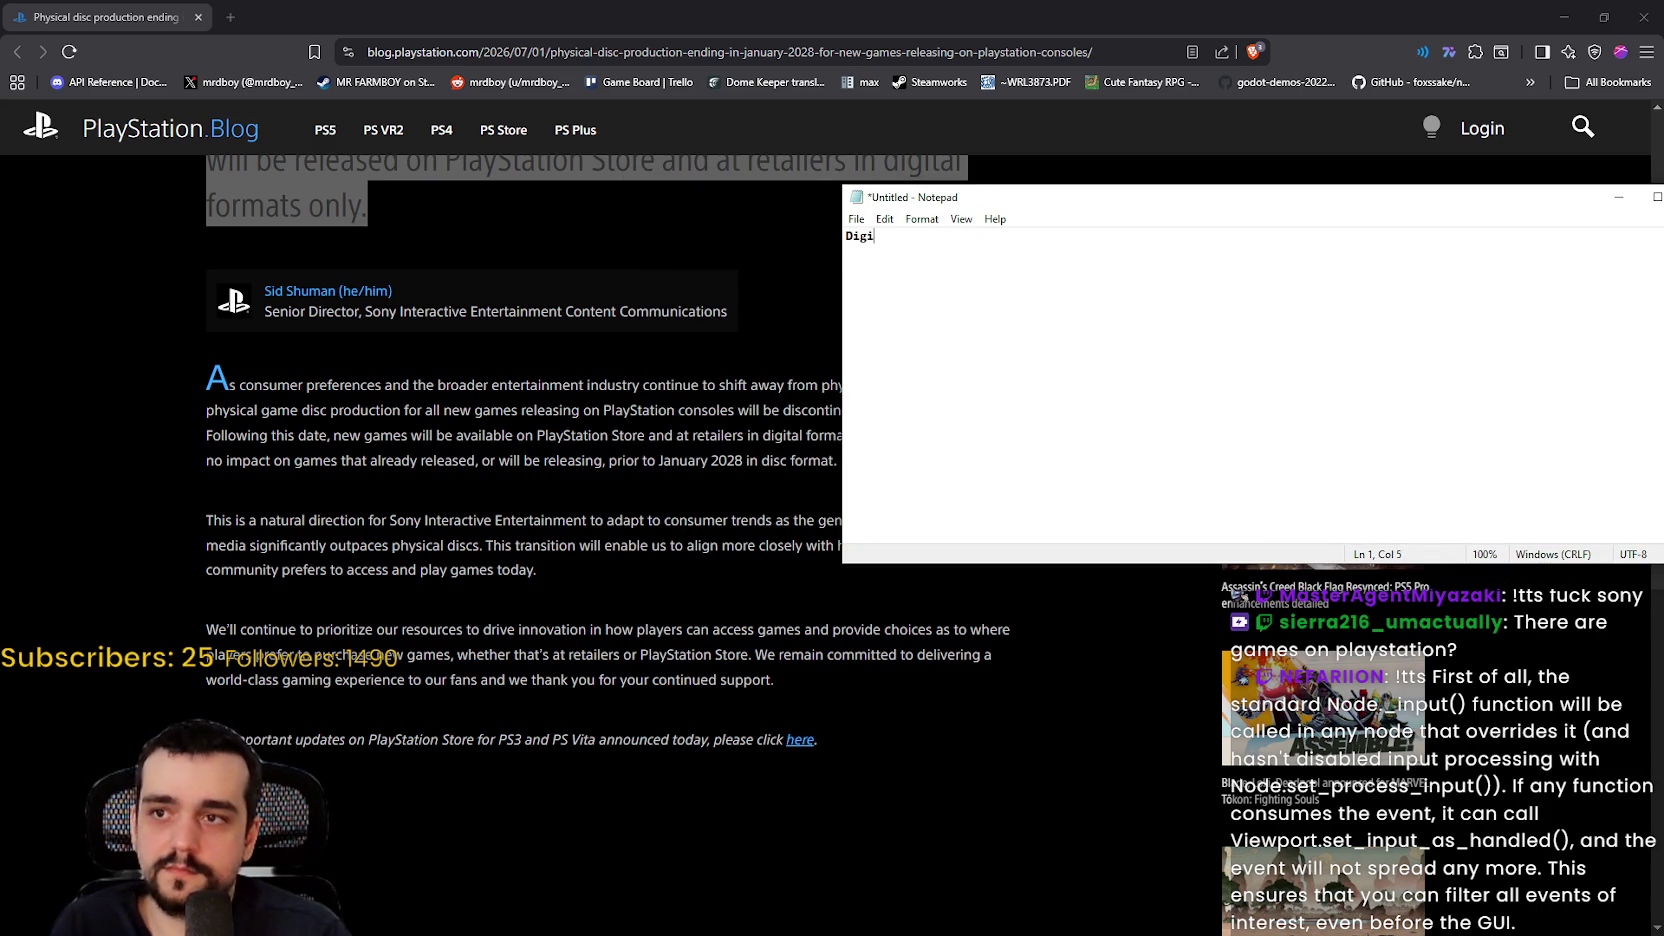
type("tal is 87")
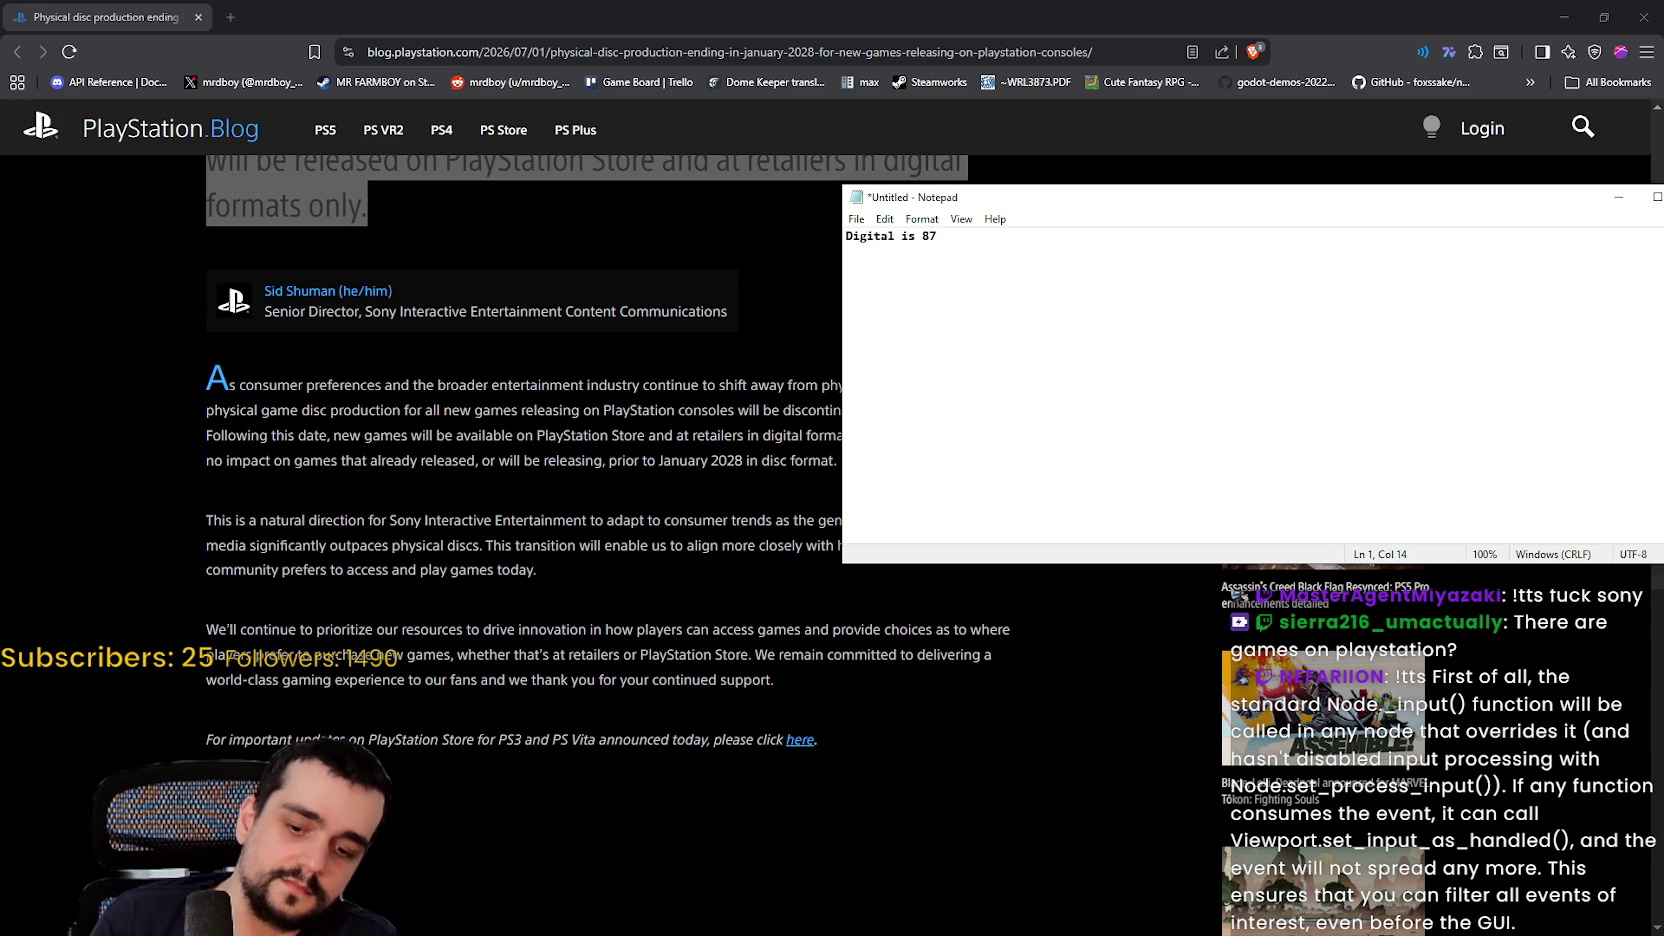
type("%")
key("Return")
key("Return")
type("Phsical is 13%")
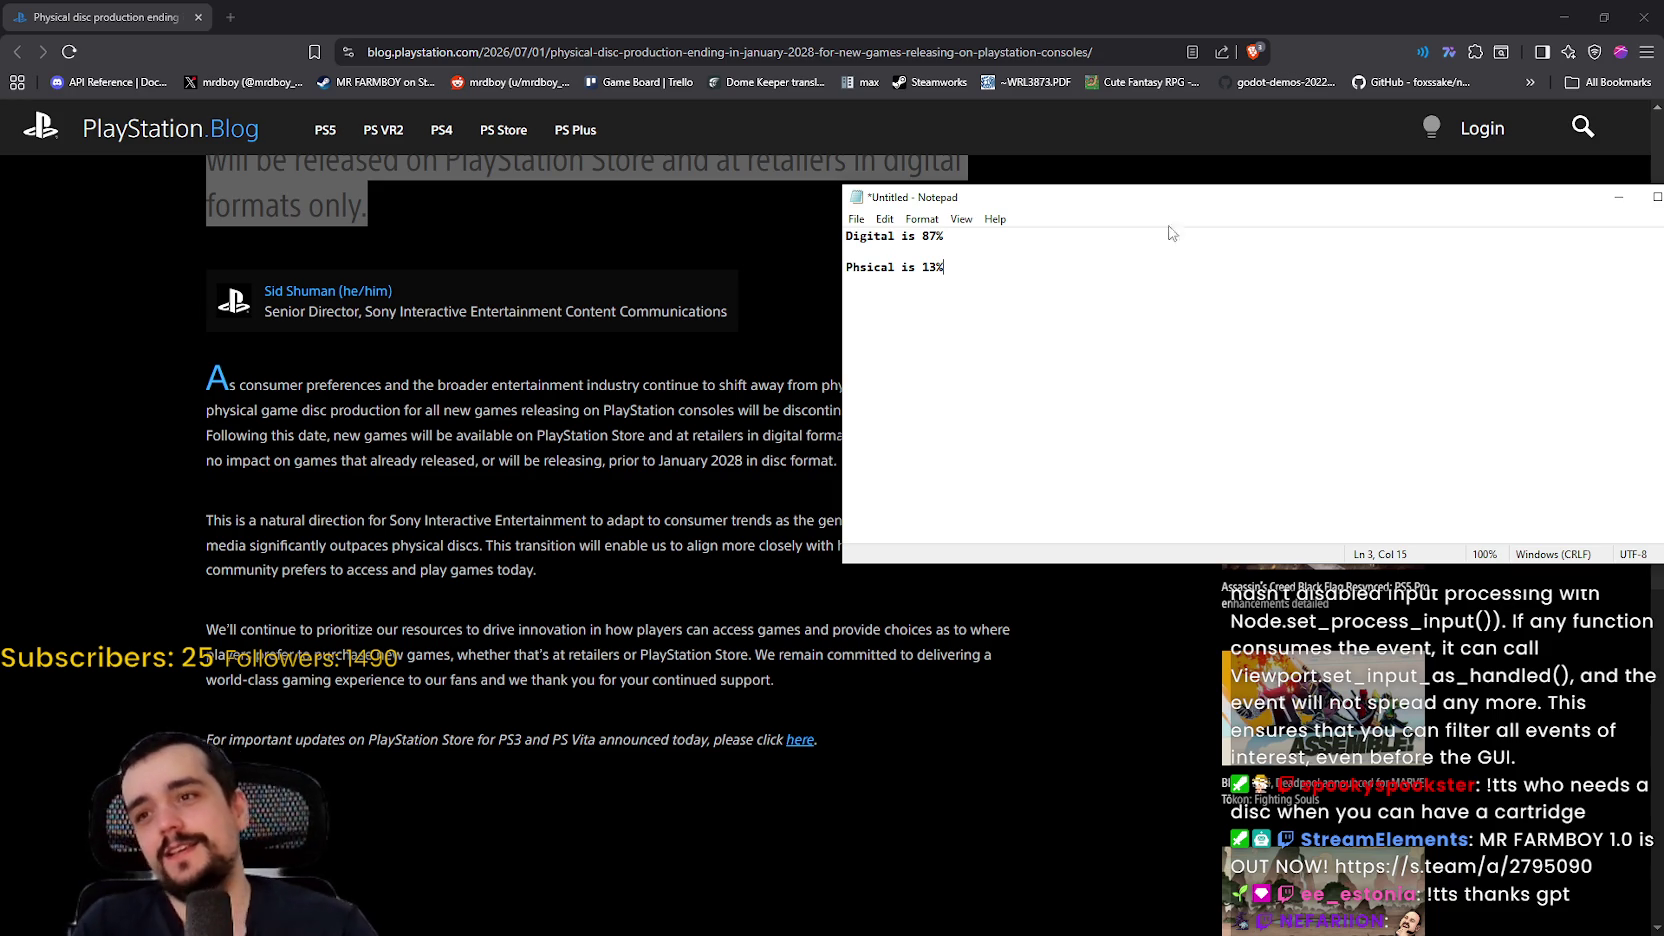
scroll(1000, 300, "up", 11)
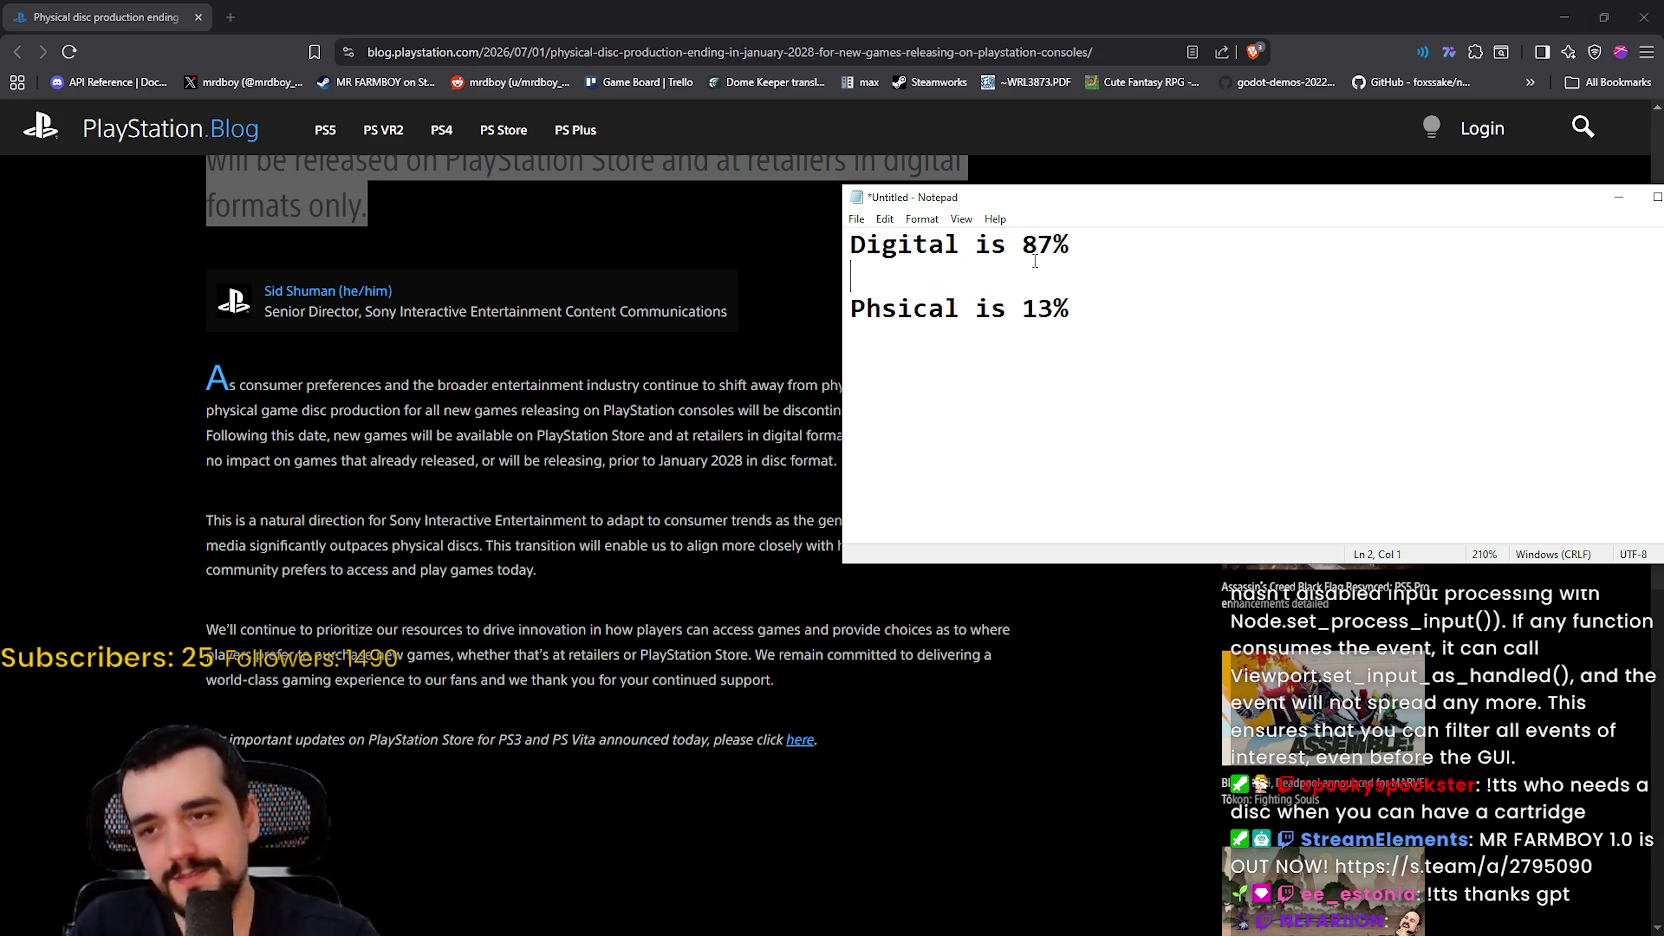
Step: Zoom the note to 320% and close Notepad so the save-changes prompt appears
scroll(1162, 330, "up", 5)
scroll(1162, 330, "up", 6)
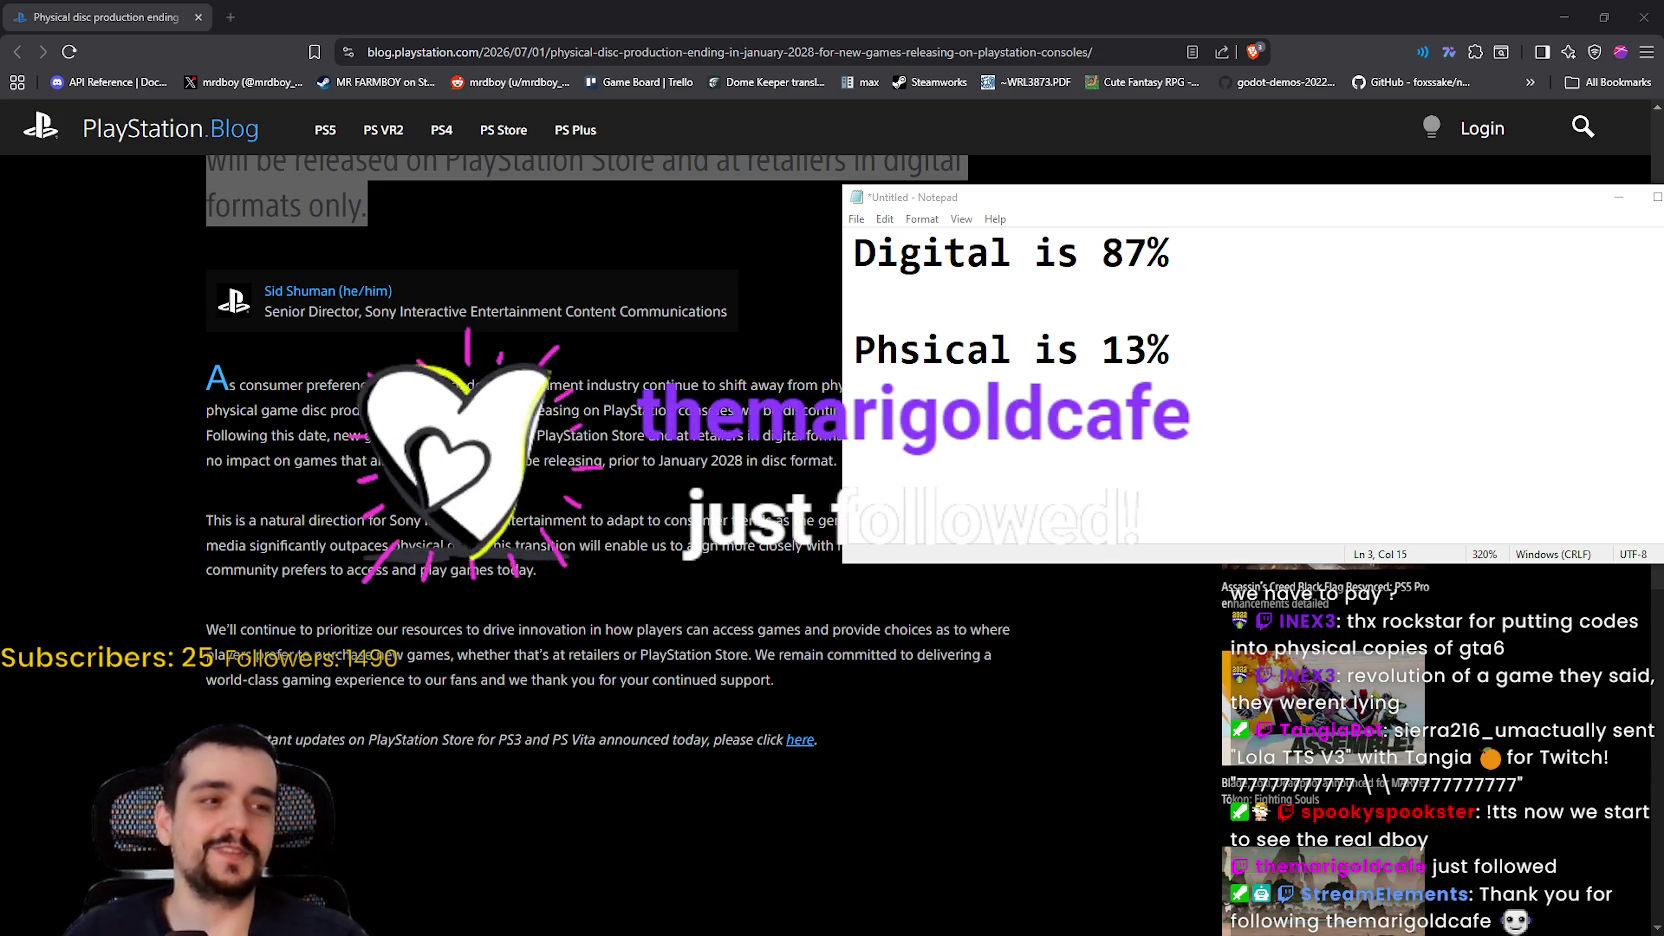
key("alt+F4")
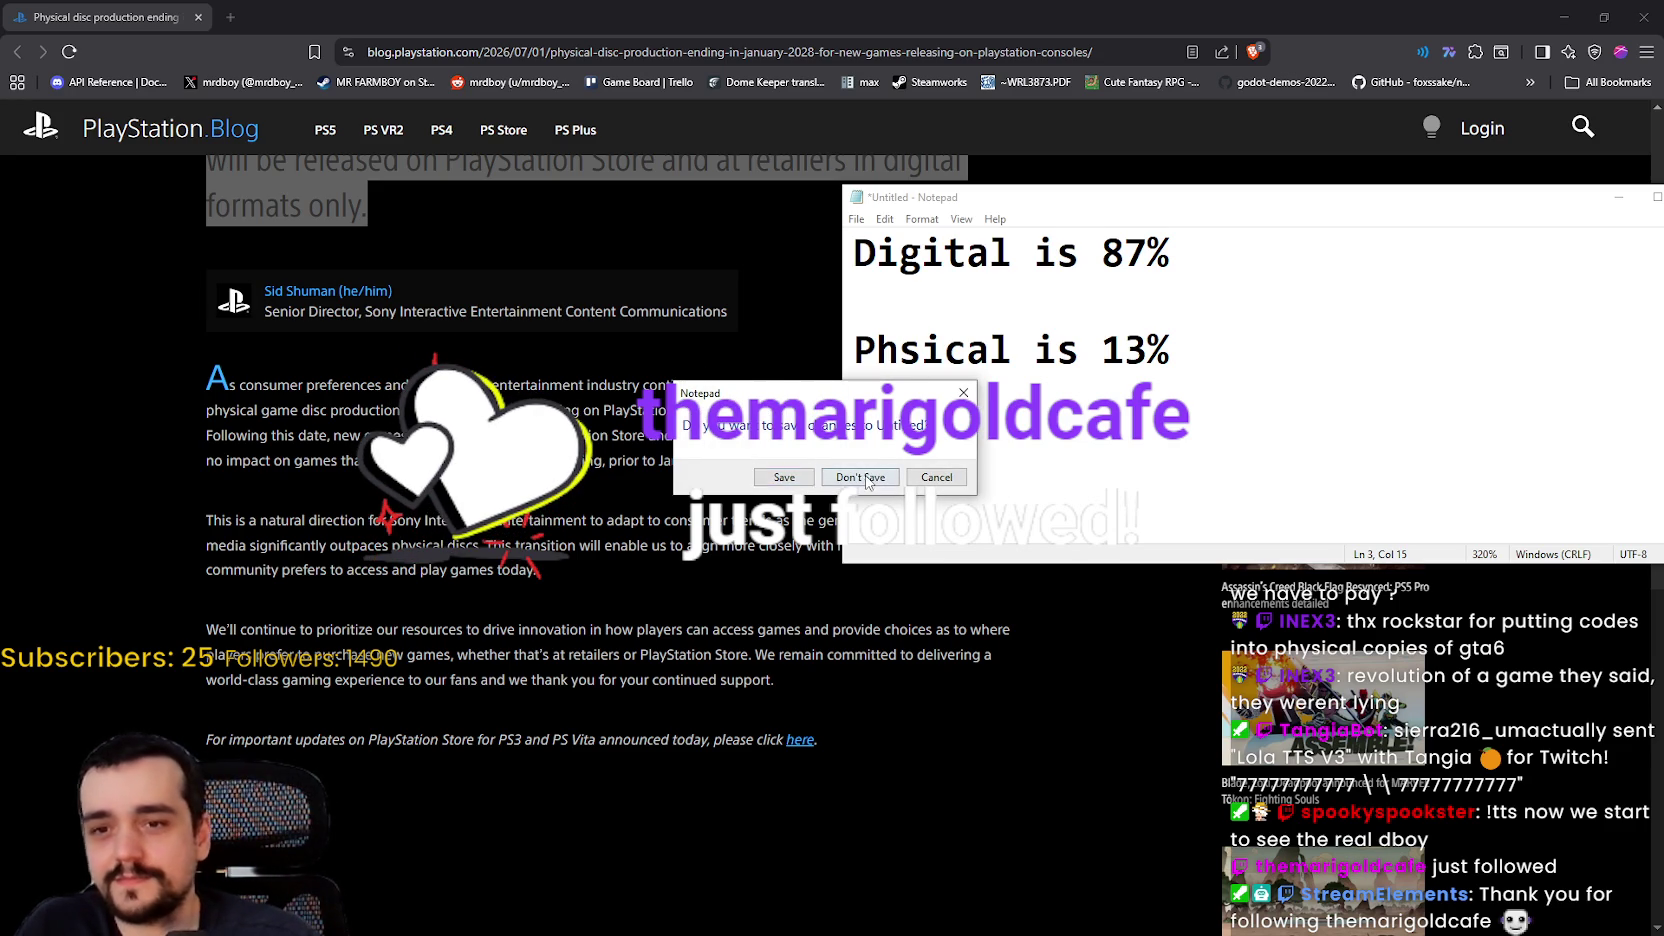
Step: Discard the unsaved note and scroll down through the PlayStation Blog article
left_click(862, 477)
scroll(904, 374, "up", 2)
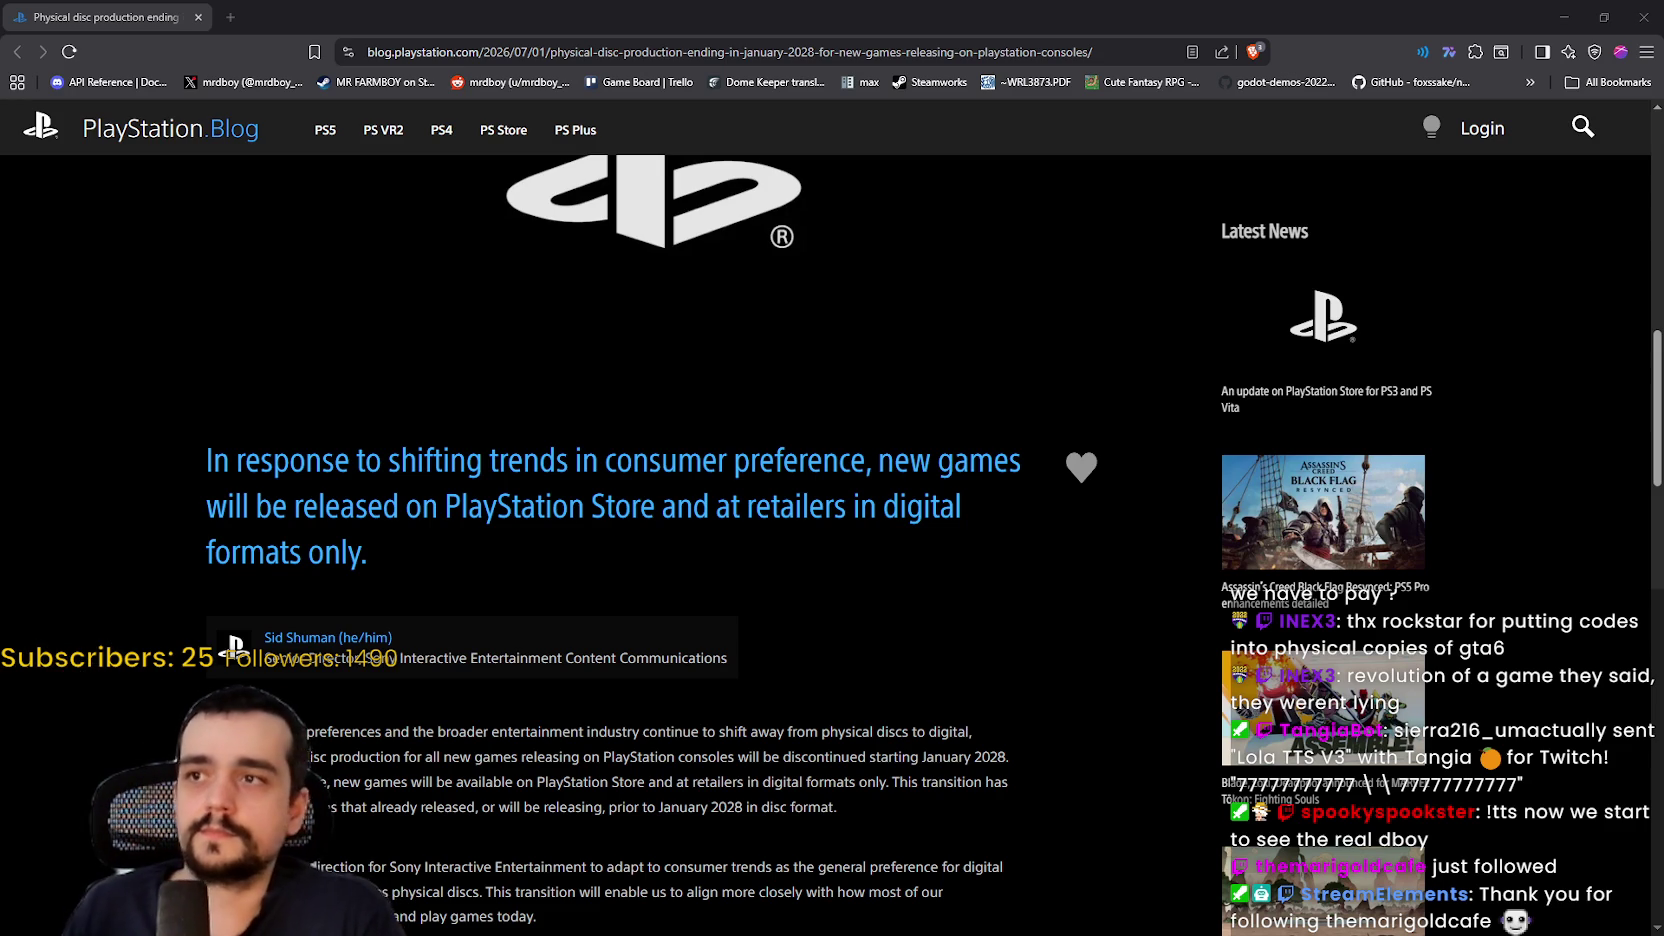
scroll(942, 548, "down", 1)
scroll(942, 548, "down", 4)
Step: Close the PlayStation Blog window, then drag the Google digital-sales results back over Godot
left_click(1641, 10)
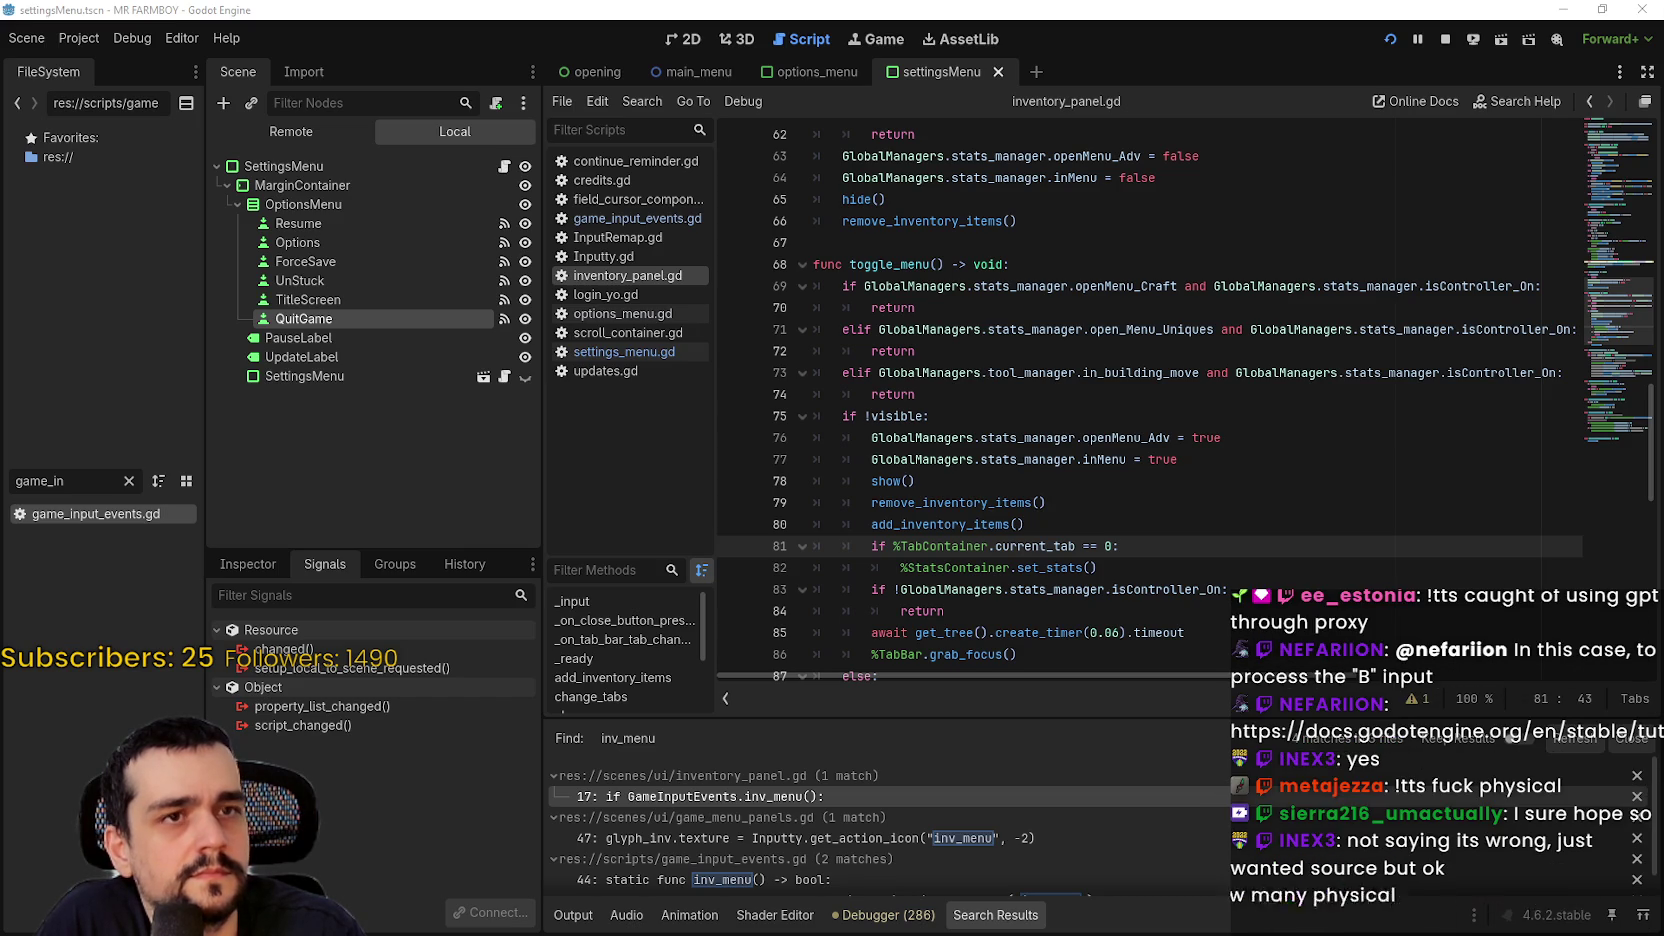
mouse_move(1663, 88)
left_mouse_down()
mouse_move(770, 88)
mouse_move(672, 72)
mouse_move(641, 48)
mouse_move(563, 68)
left_mouse_up()
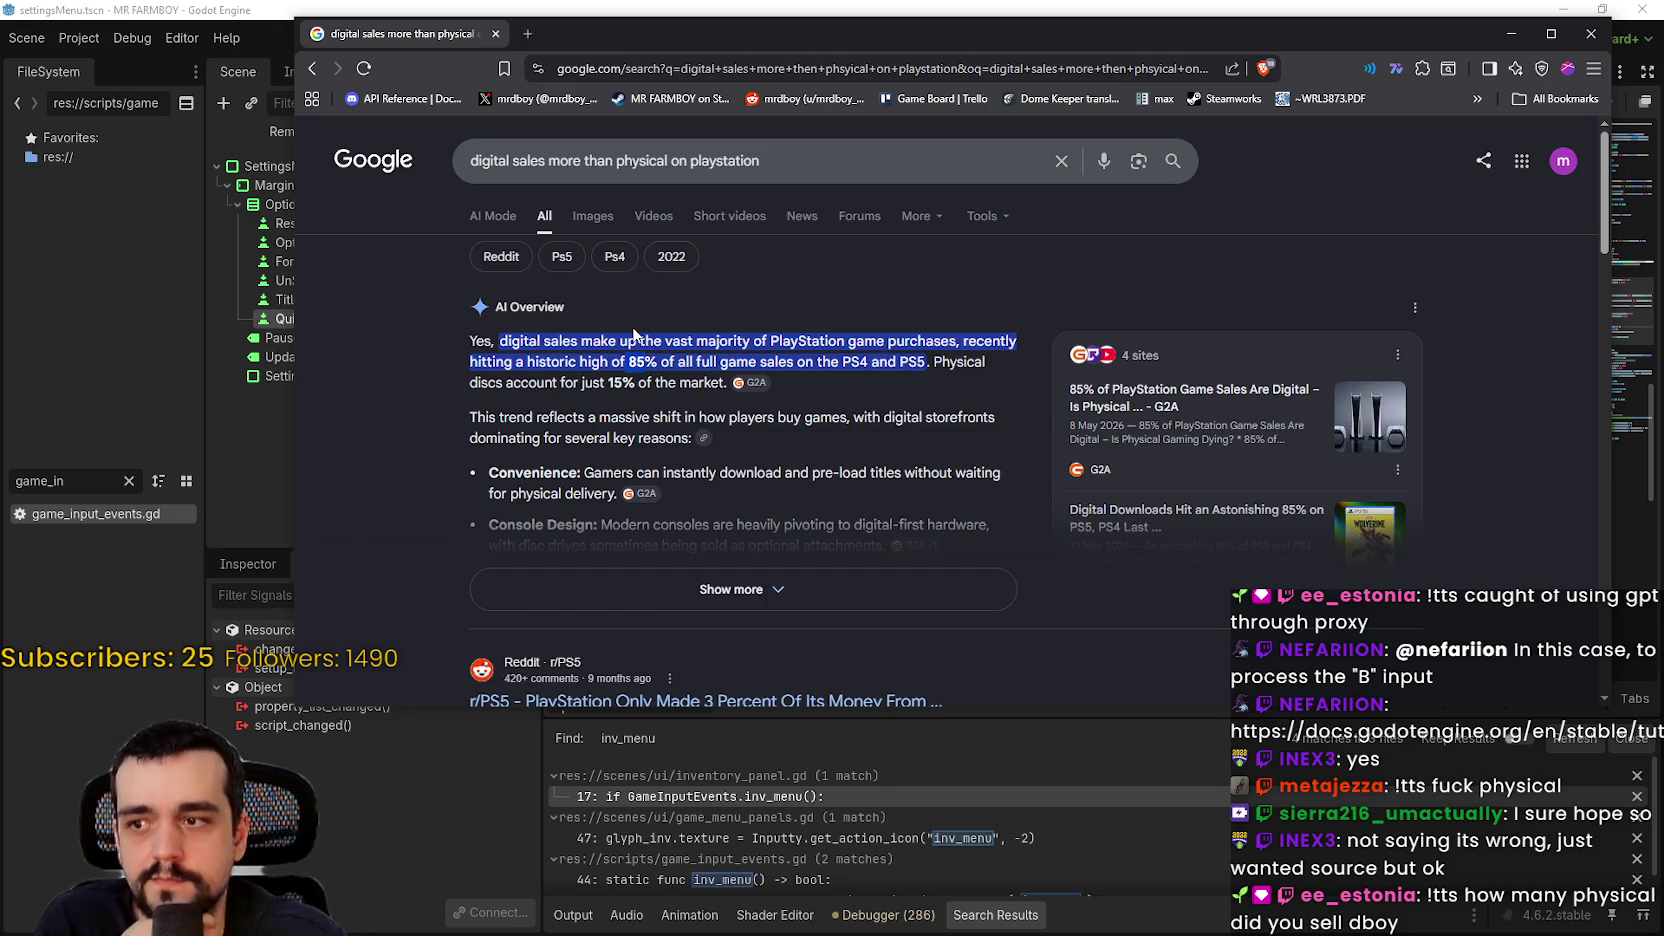
Step: Close the Chrome search results and place the caret on the return at line 74
left_click(1585, 34)
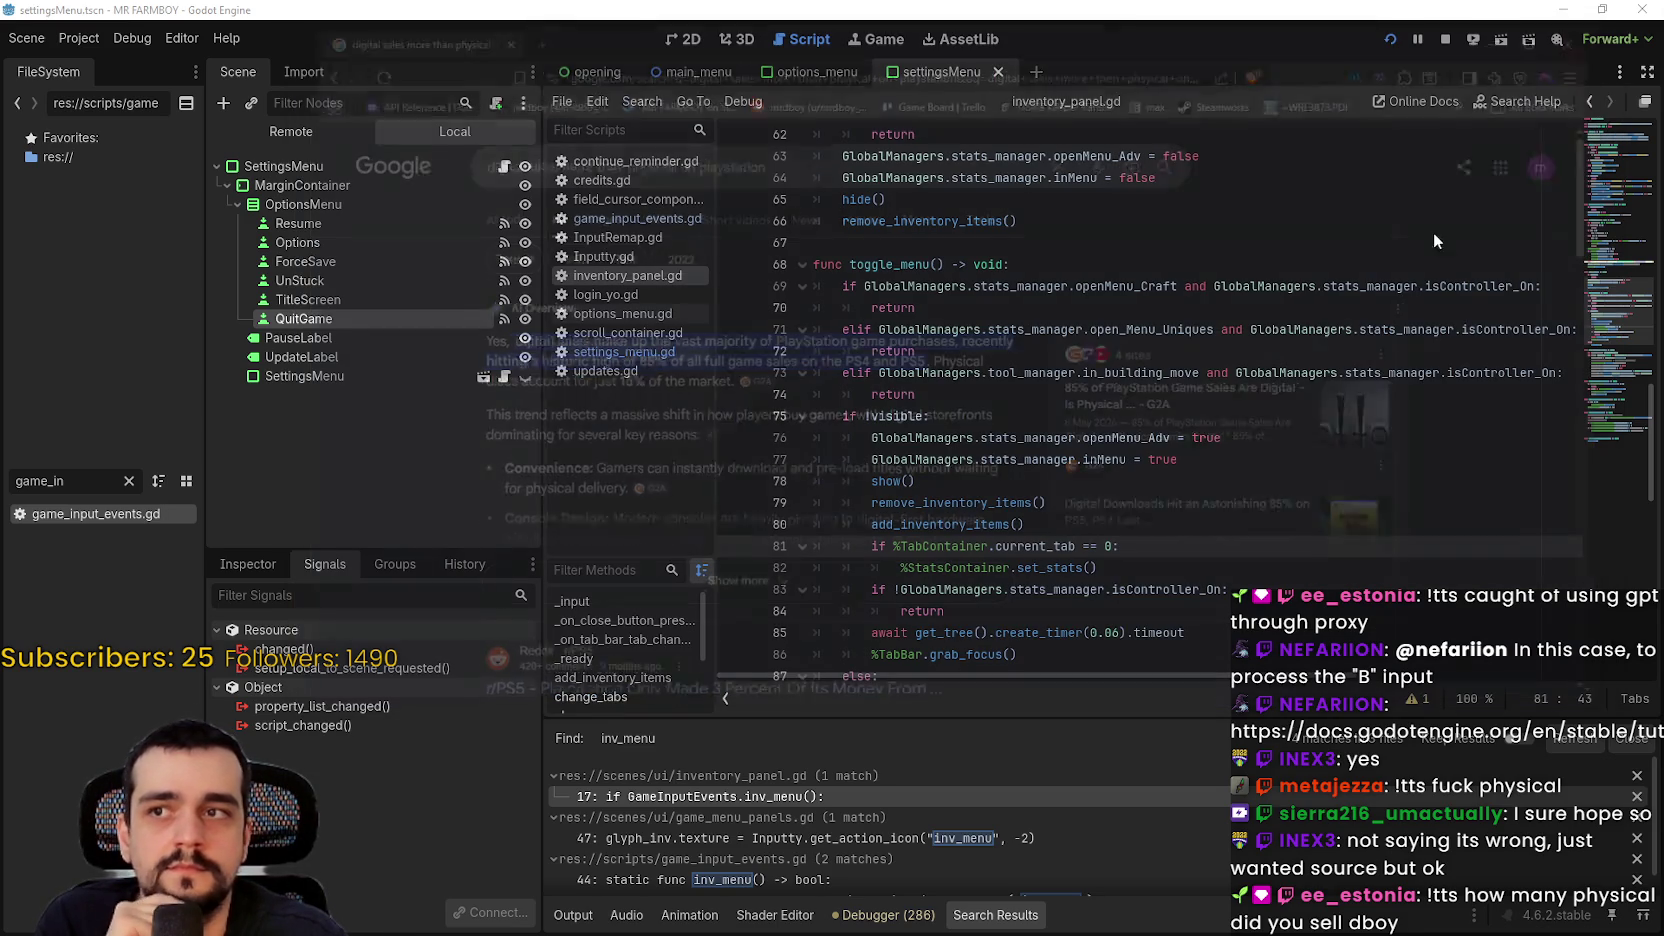
left_click(1129, 394)
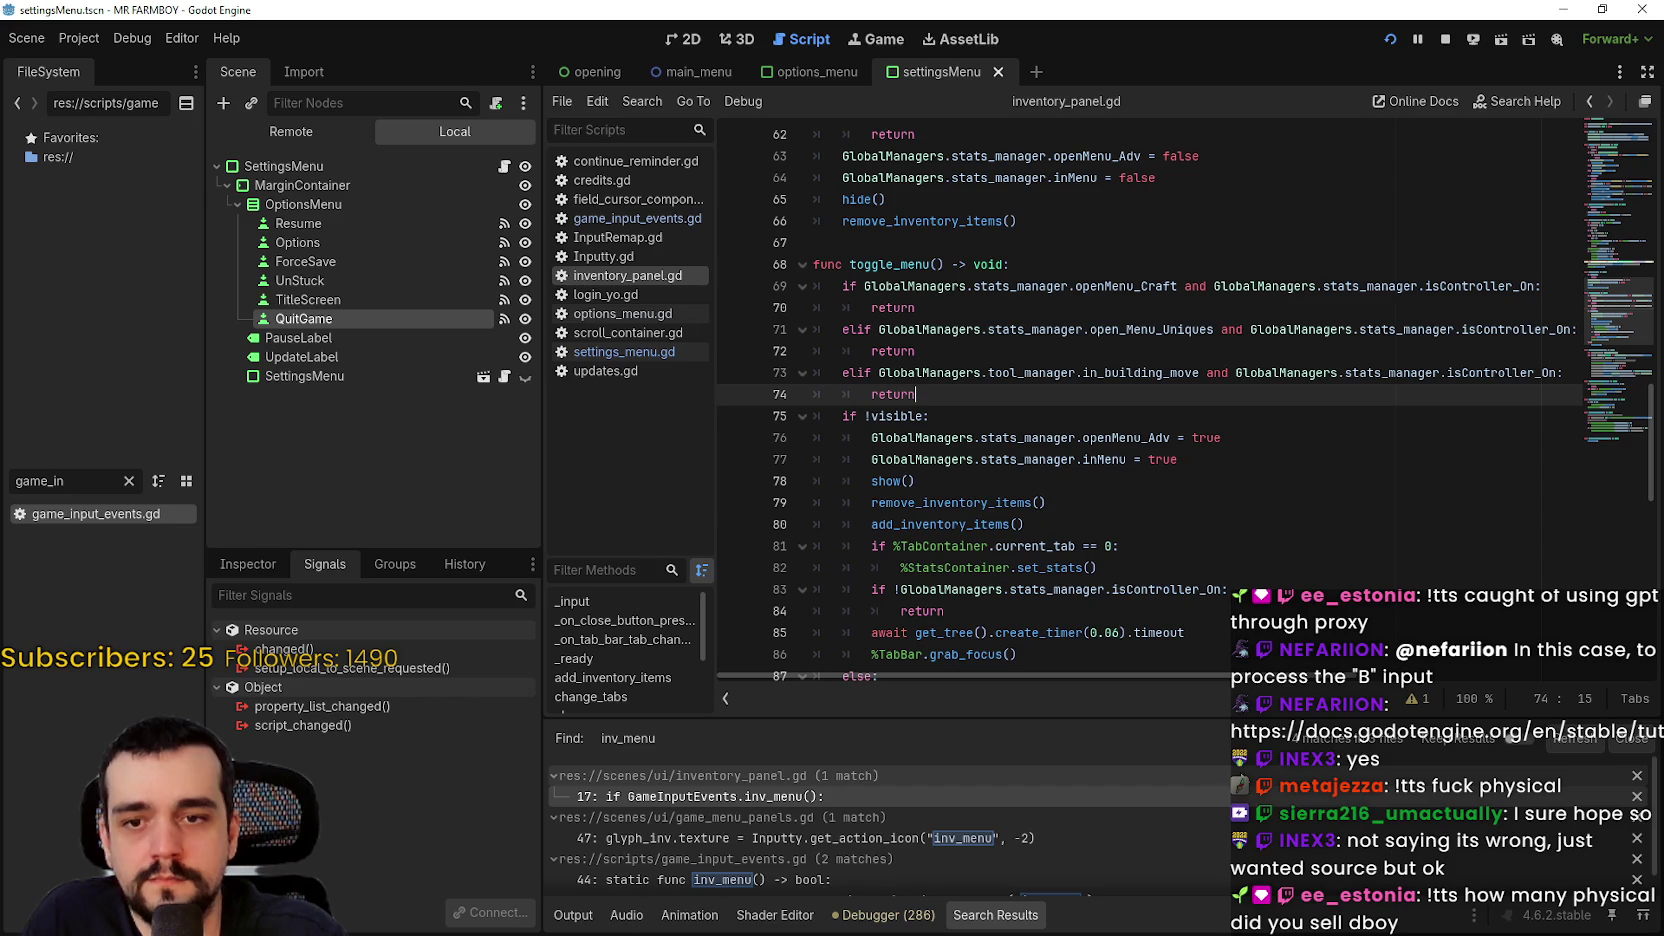
left_click(1022, 240)
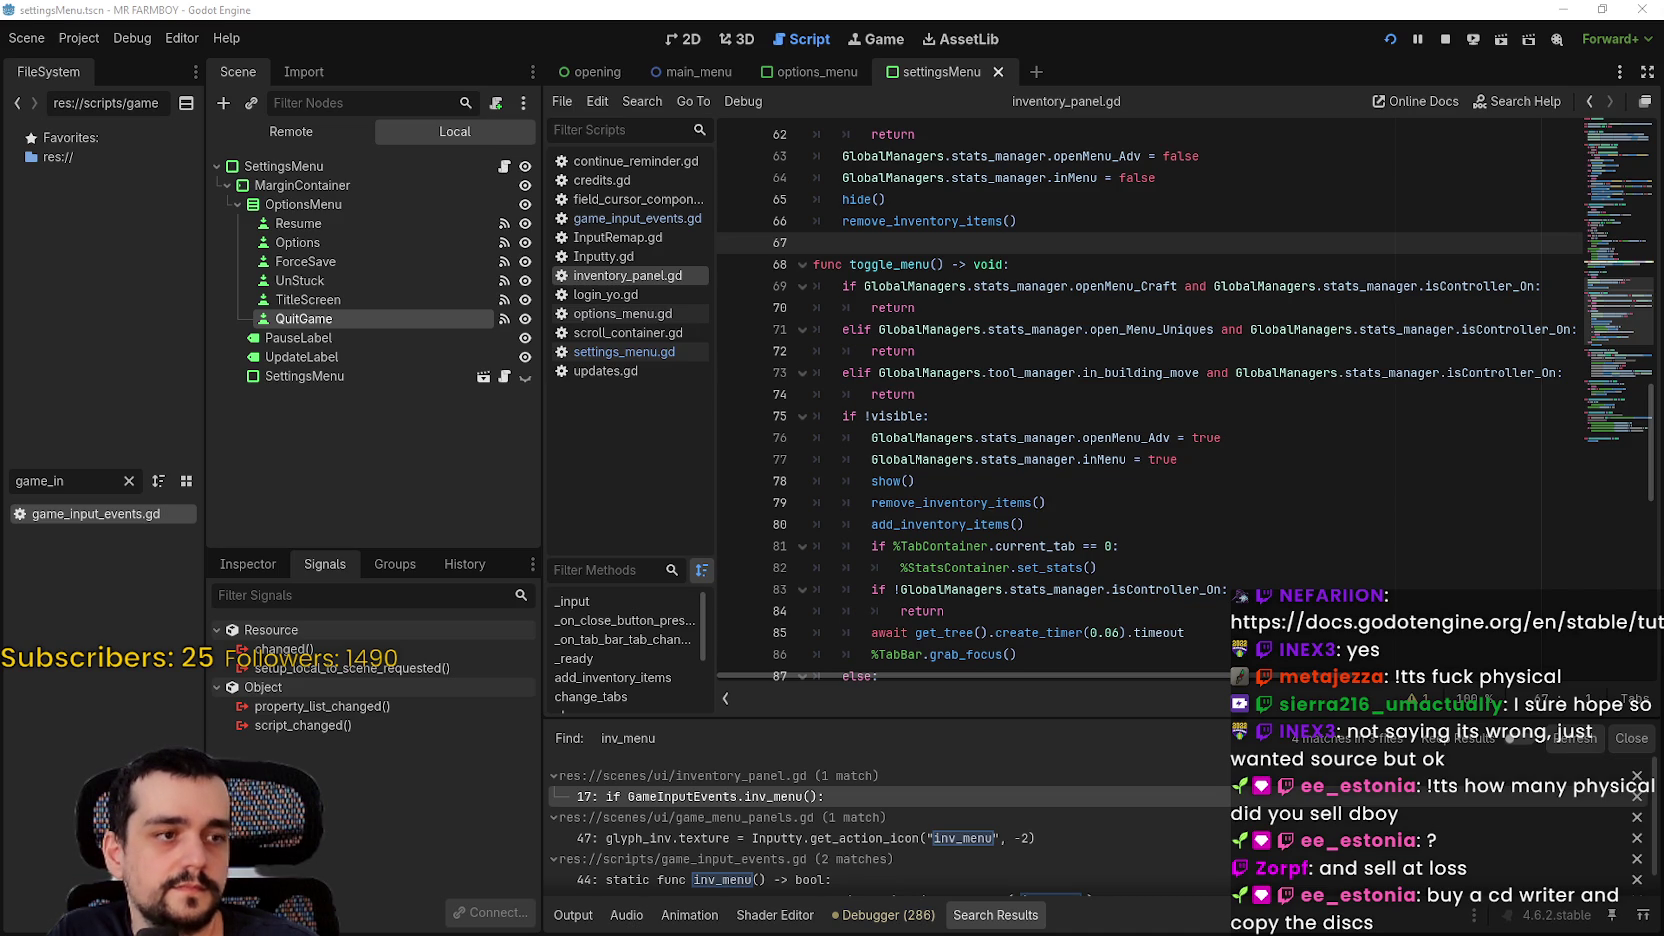
left_click(1039, 415)
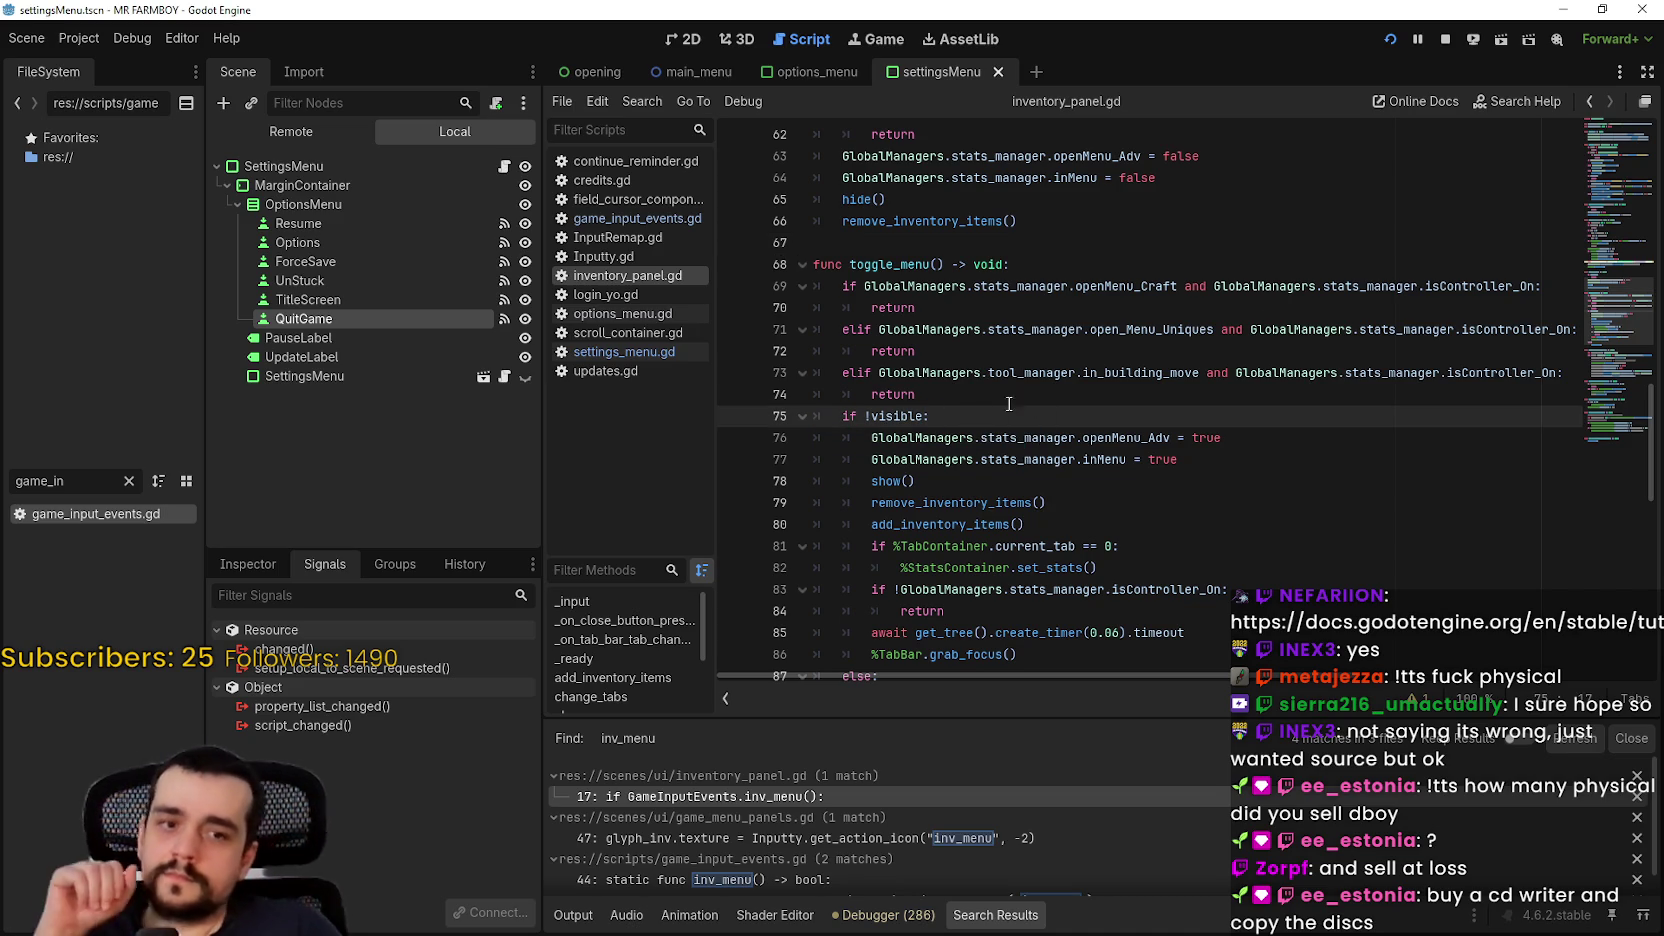
left_click(1076, 391)
scroll(1150, 490, "up", 1)
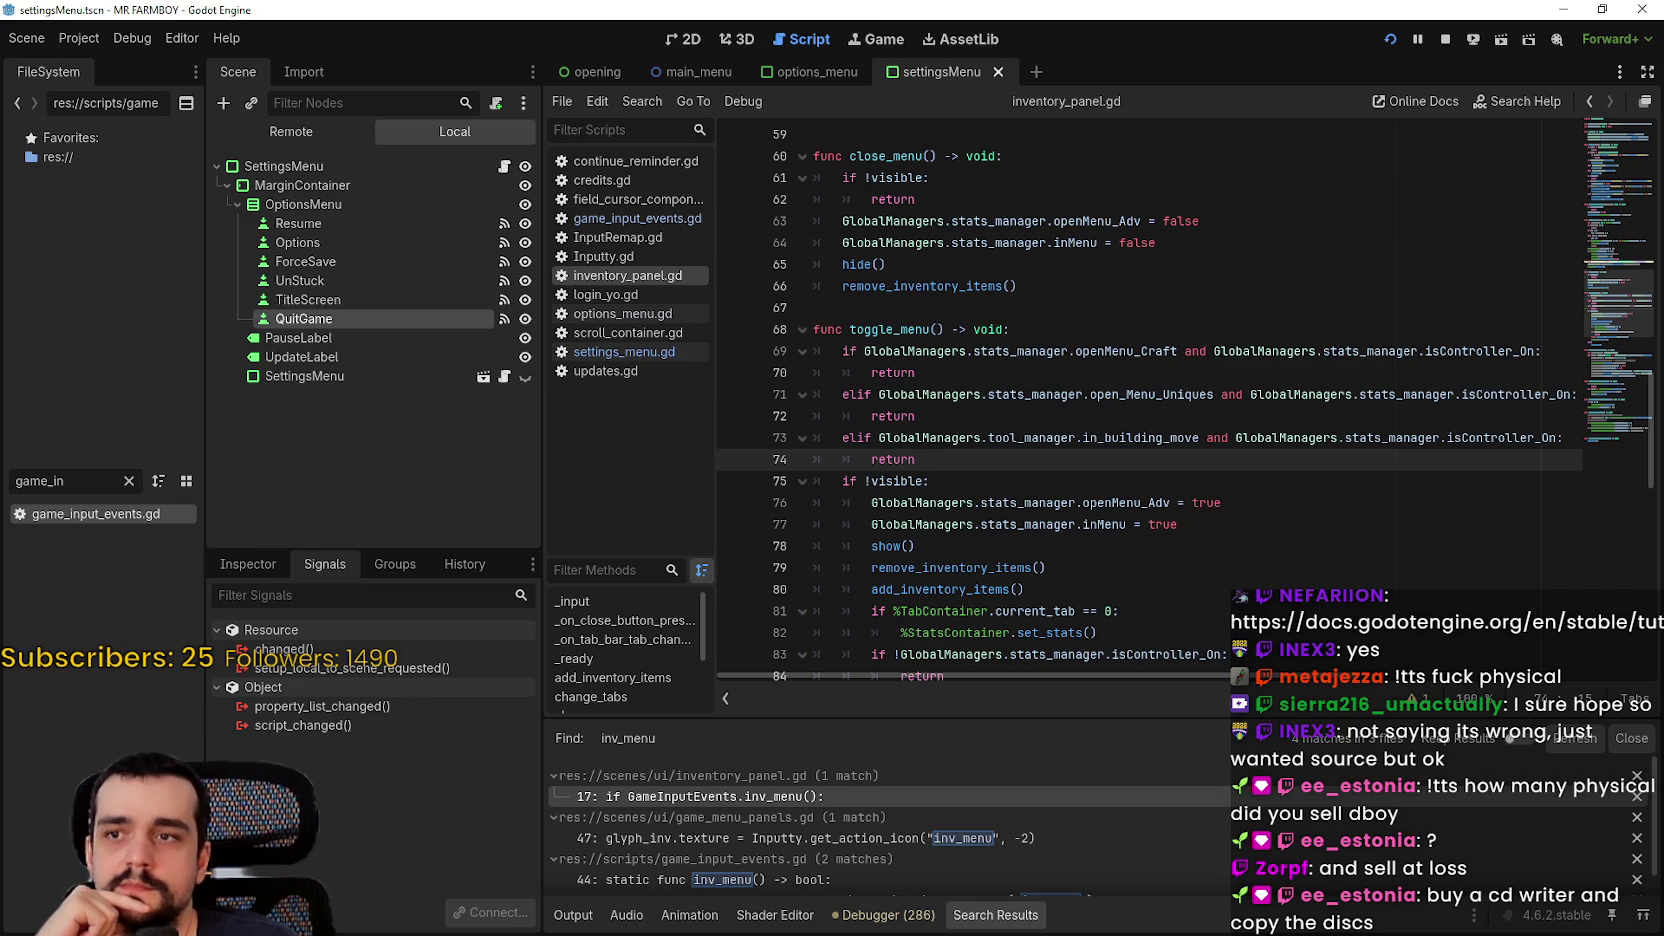
scroll(1104, 463, "down", 3)
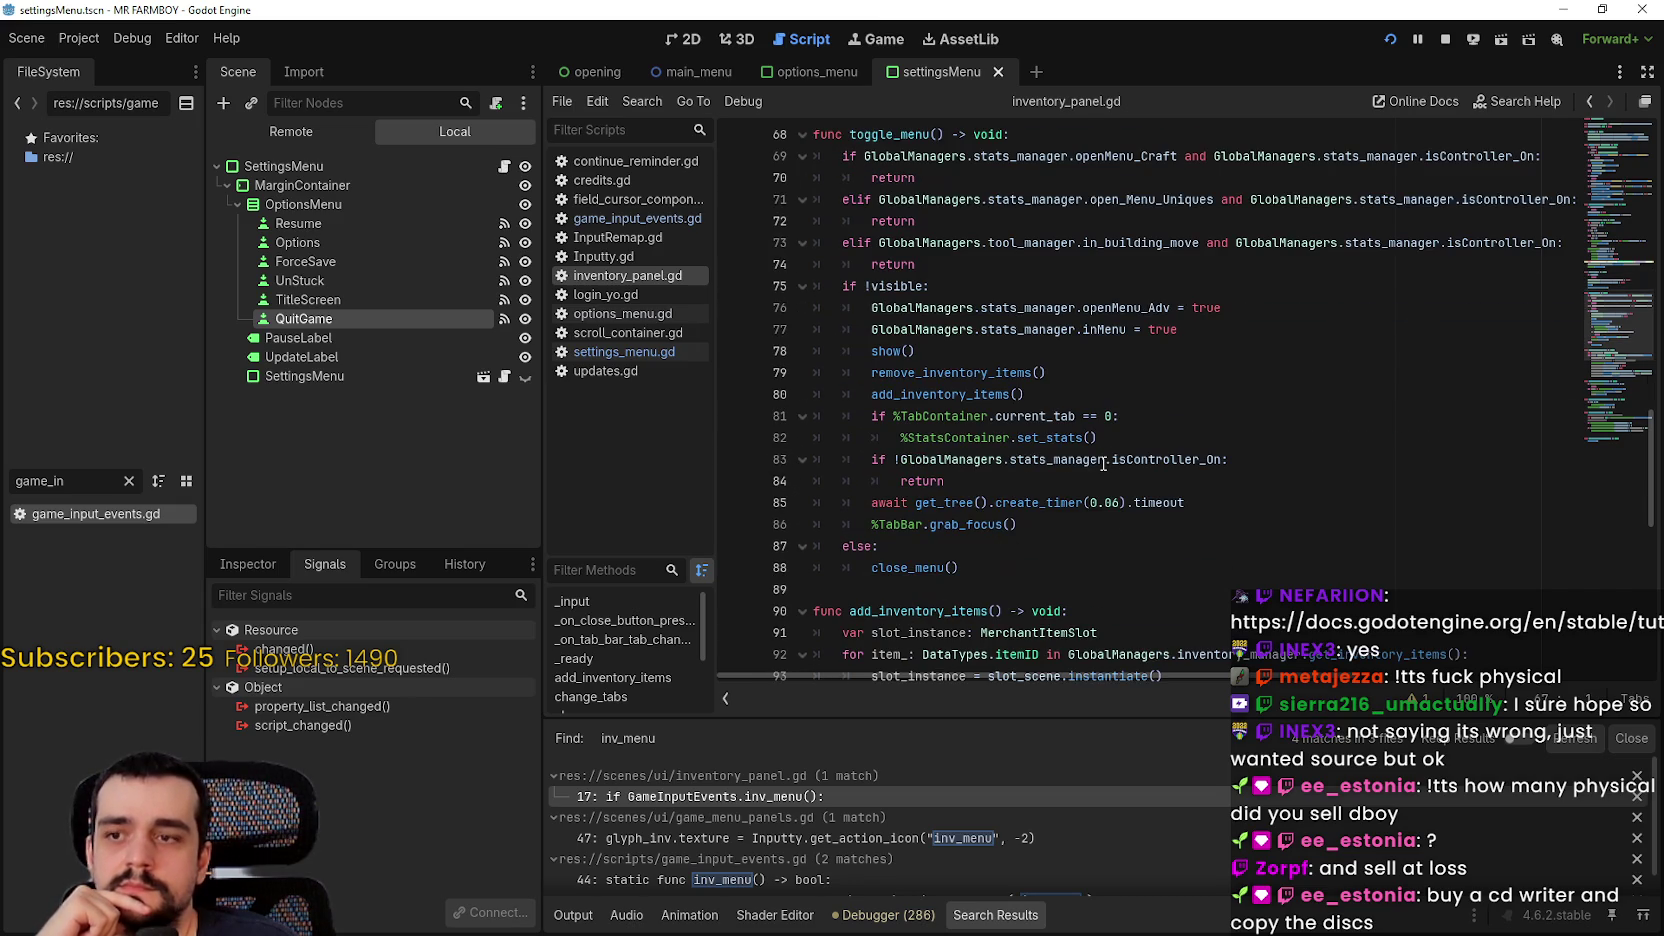
scroll(1095, 460, "up", 2)
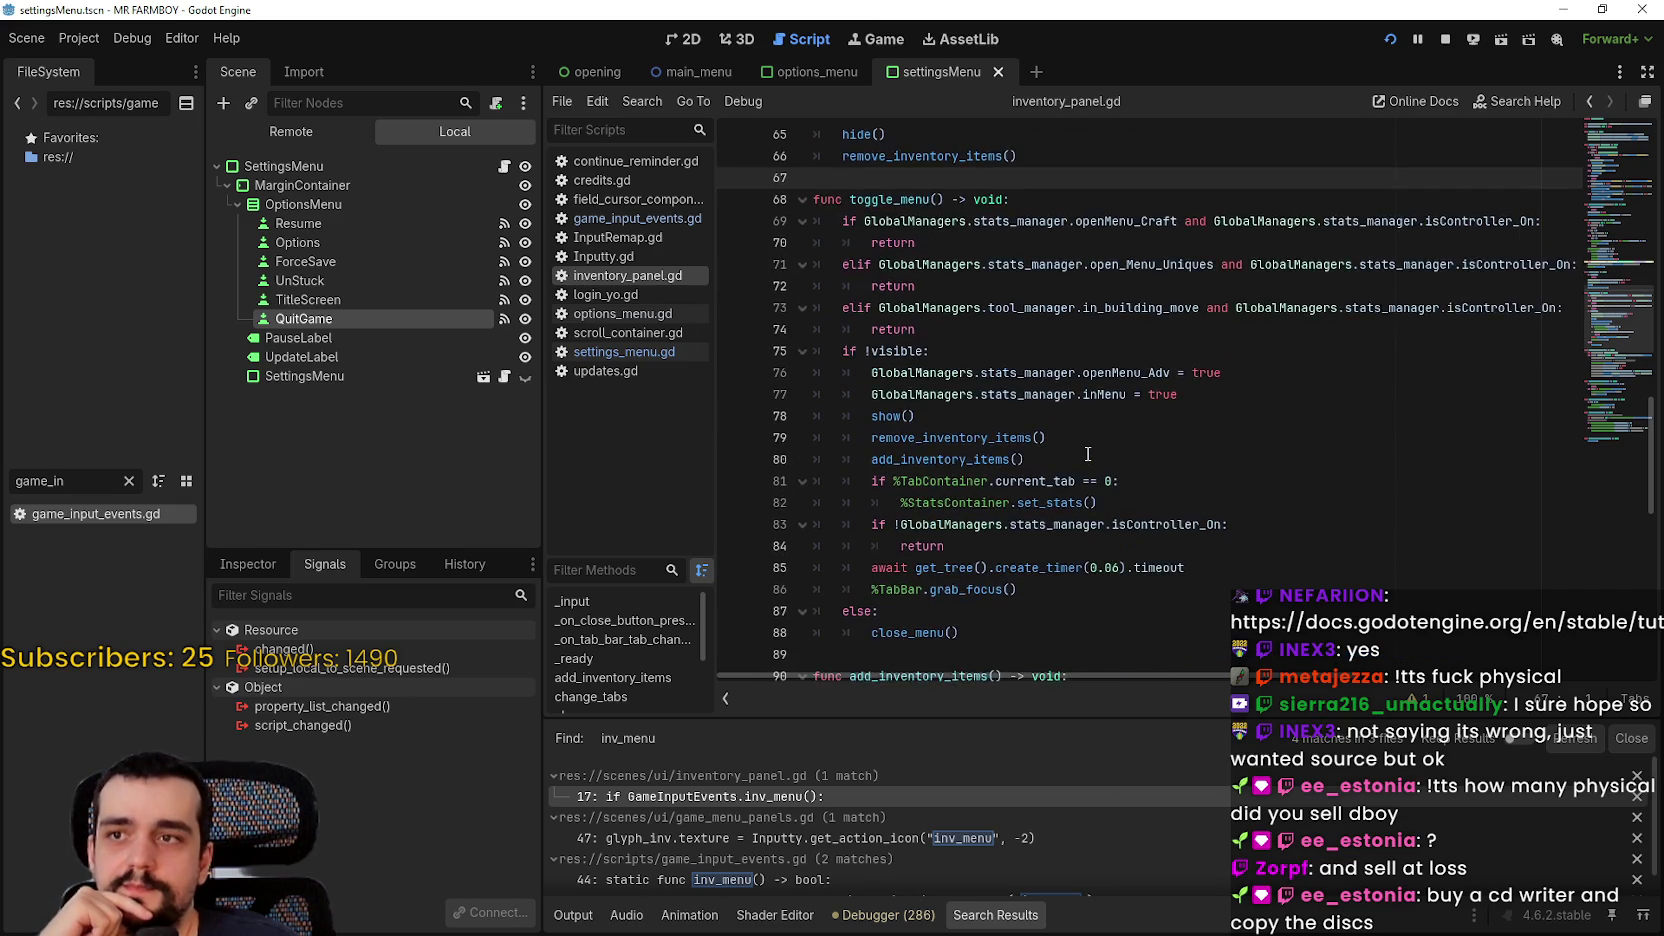
scroll(1087, 454, "up", 5)
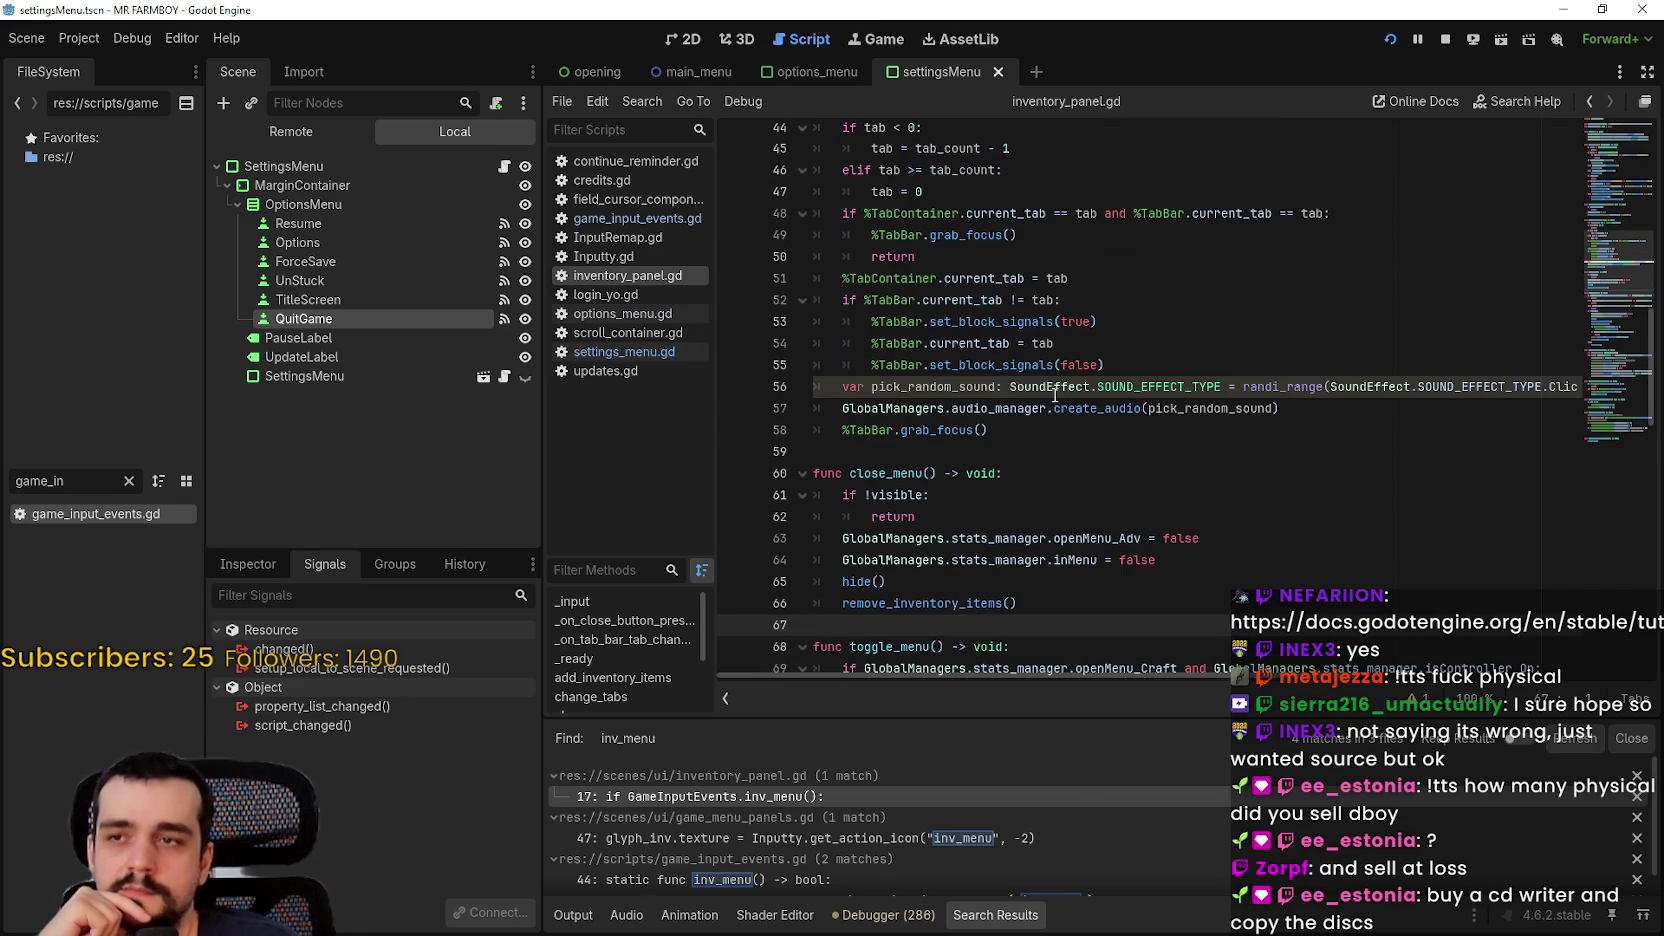
left_click(1056, 443)
scroll(1040, 448, "up", 4)
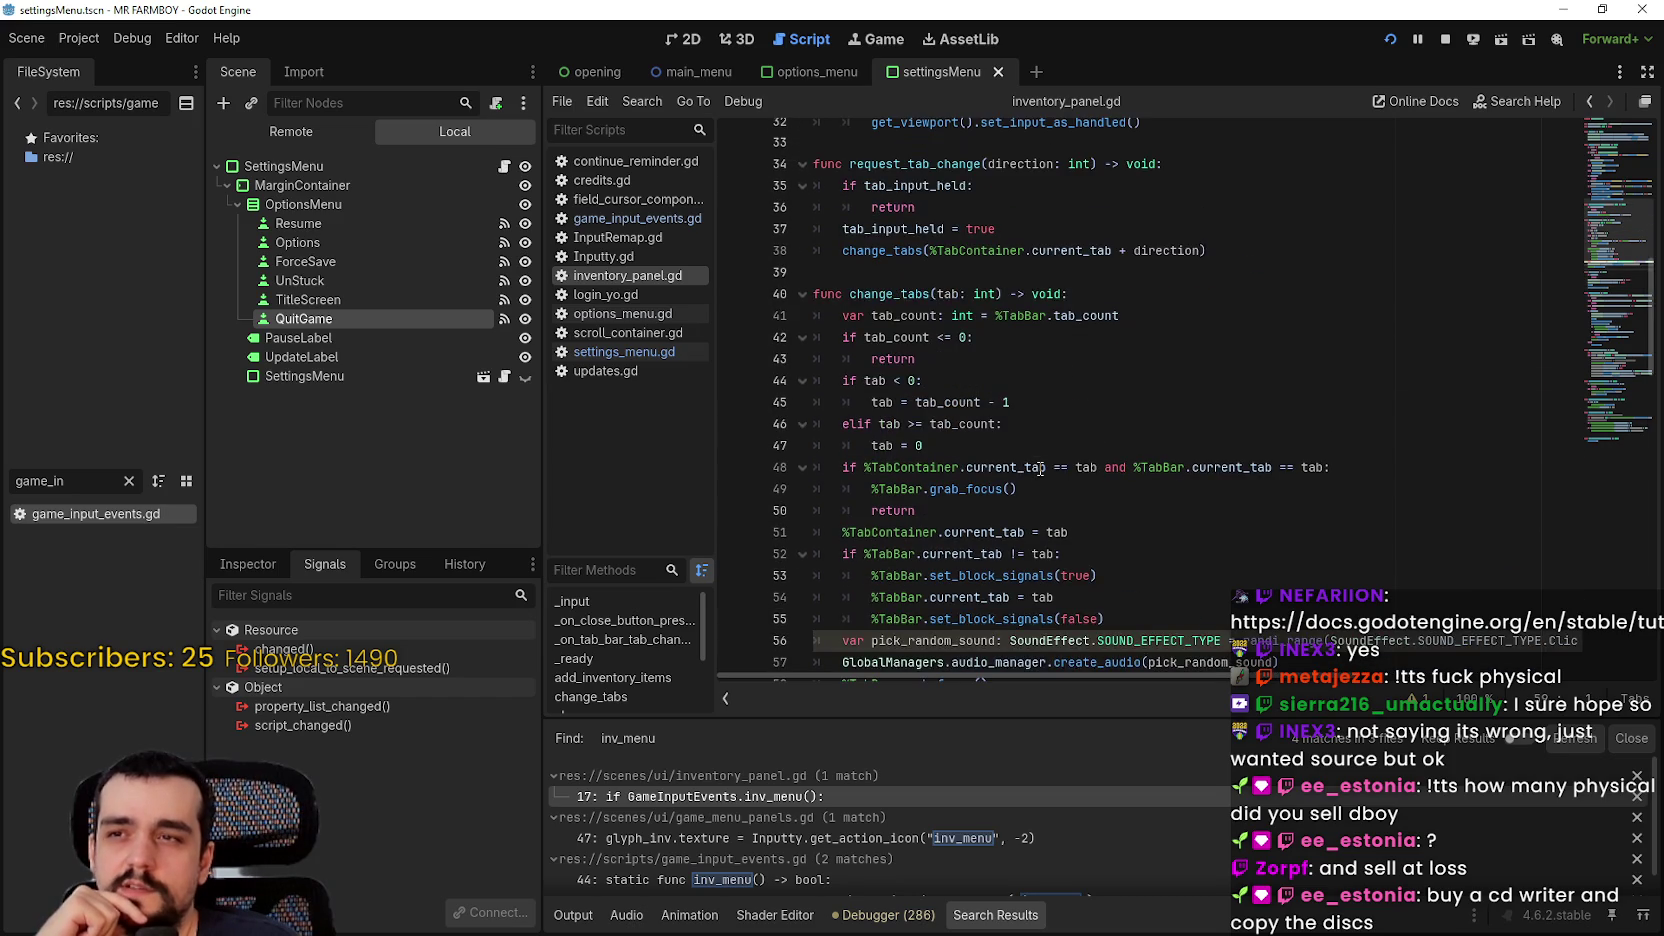
scroll(1034, 439, "down", 12)
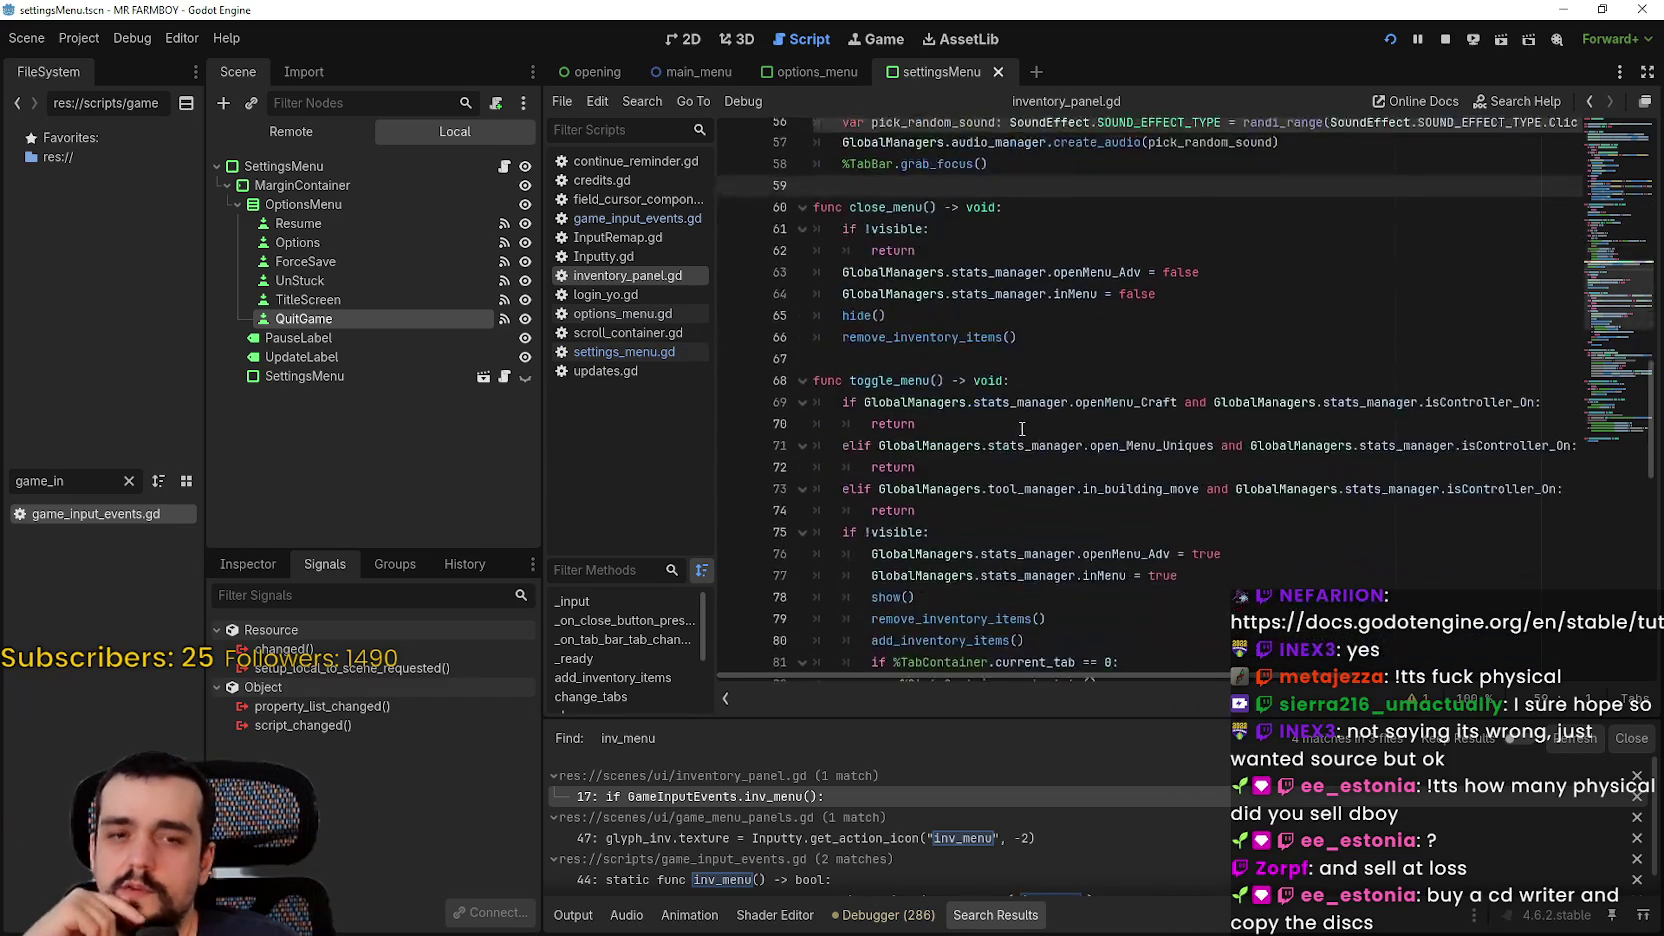
scroll(1017, 428, "down", 2)
scroll(1012, 500, "up", 2)
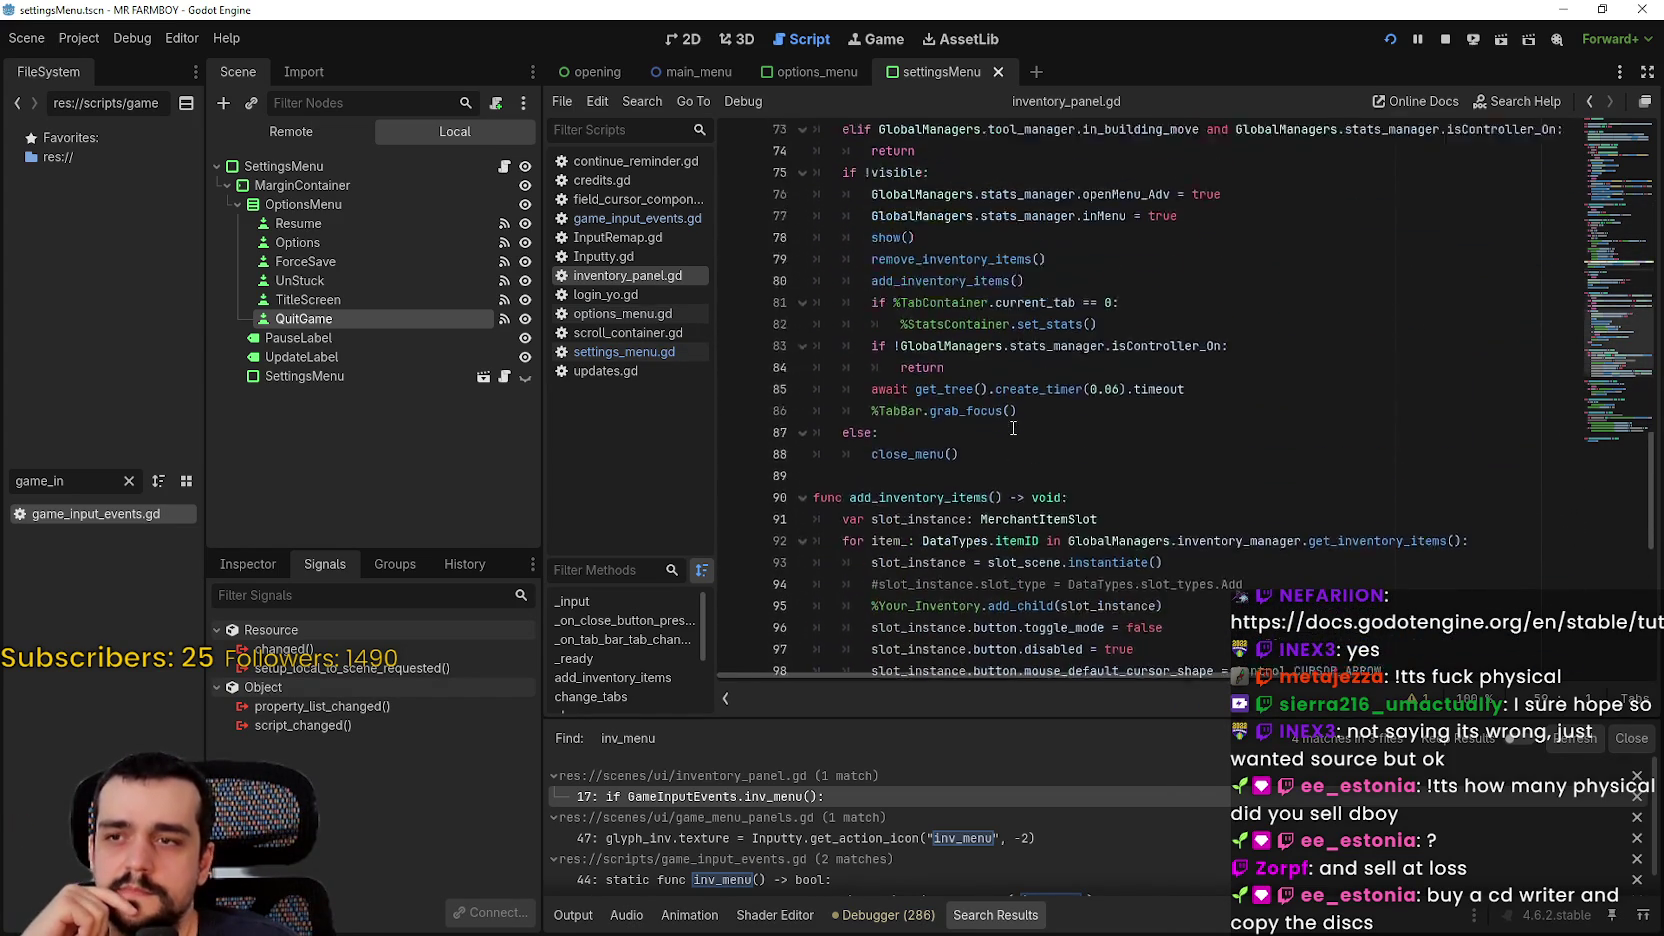
left_click(1009, 561)
scroll(1010, 553, "up", 2)
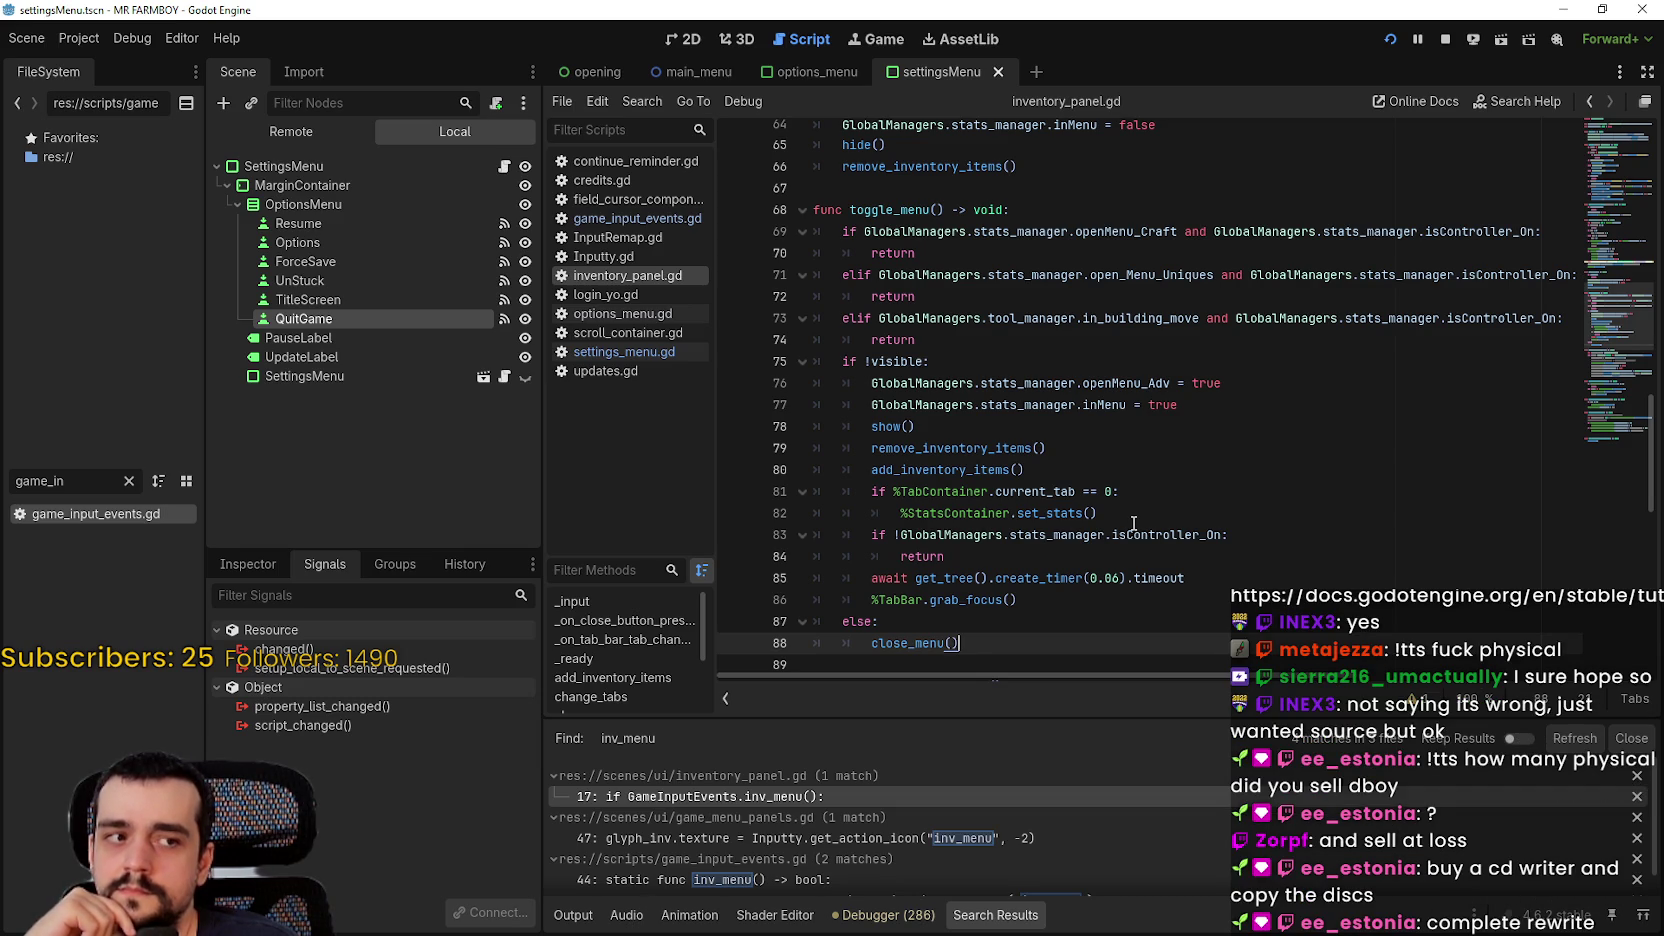
Step: Review toggle_menu: the show() call, the !visible check, tool_manager and the inMenu flag
left_click(1028, 430)
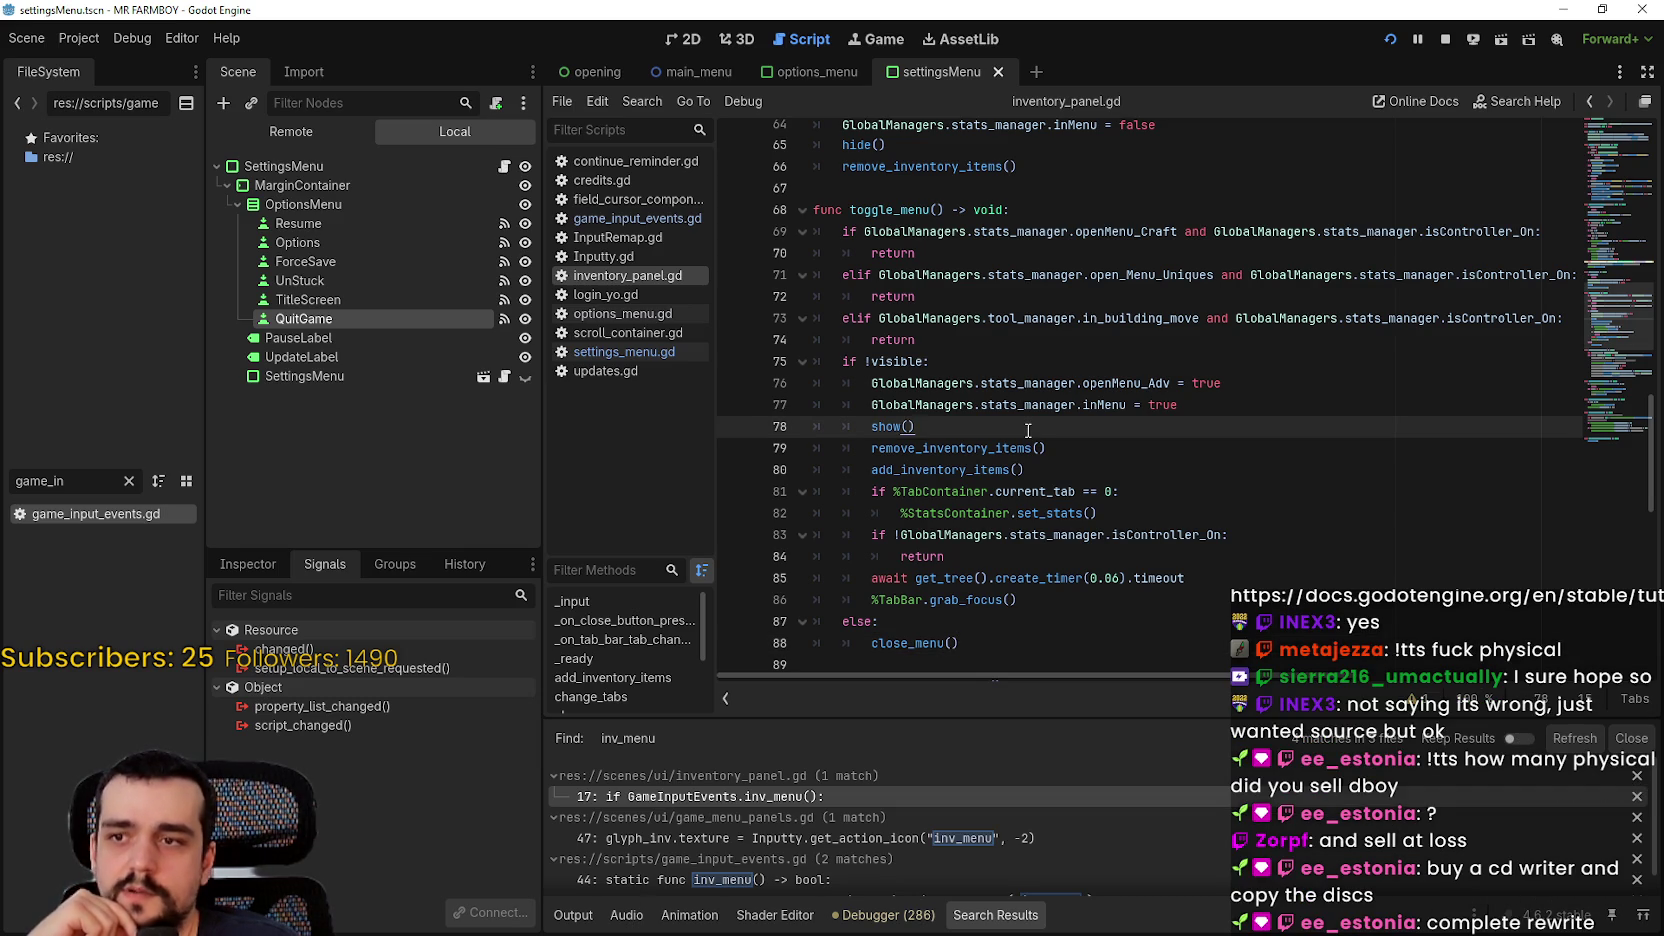
double_click(897, 360)
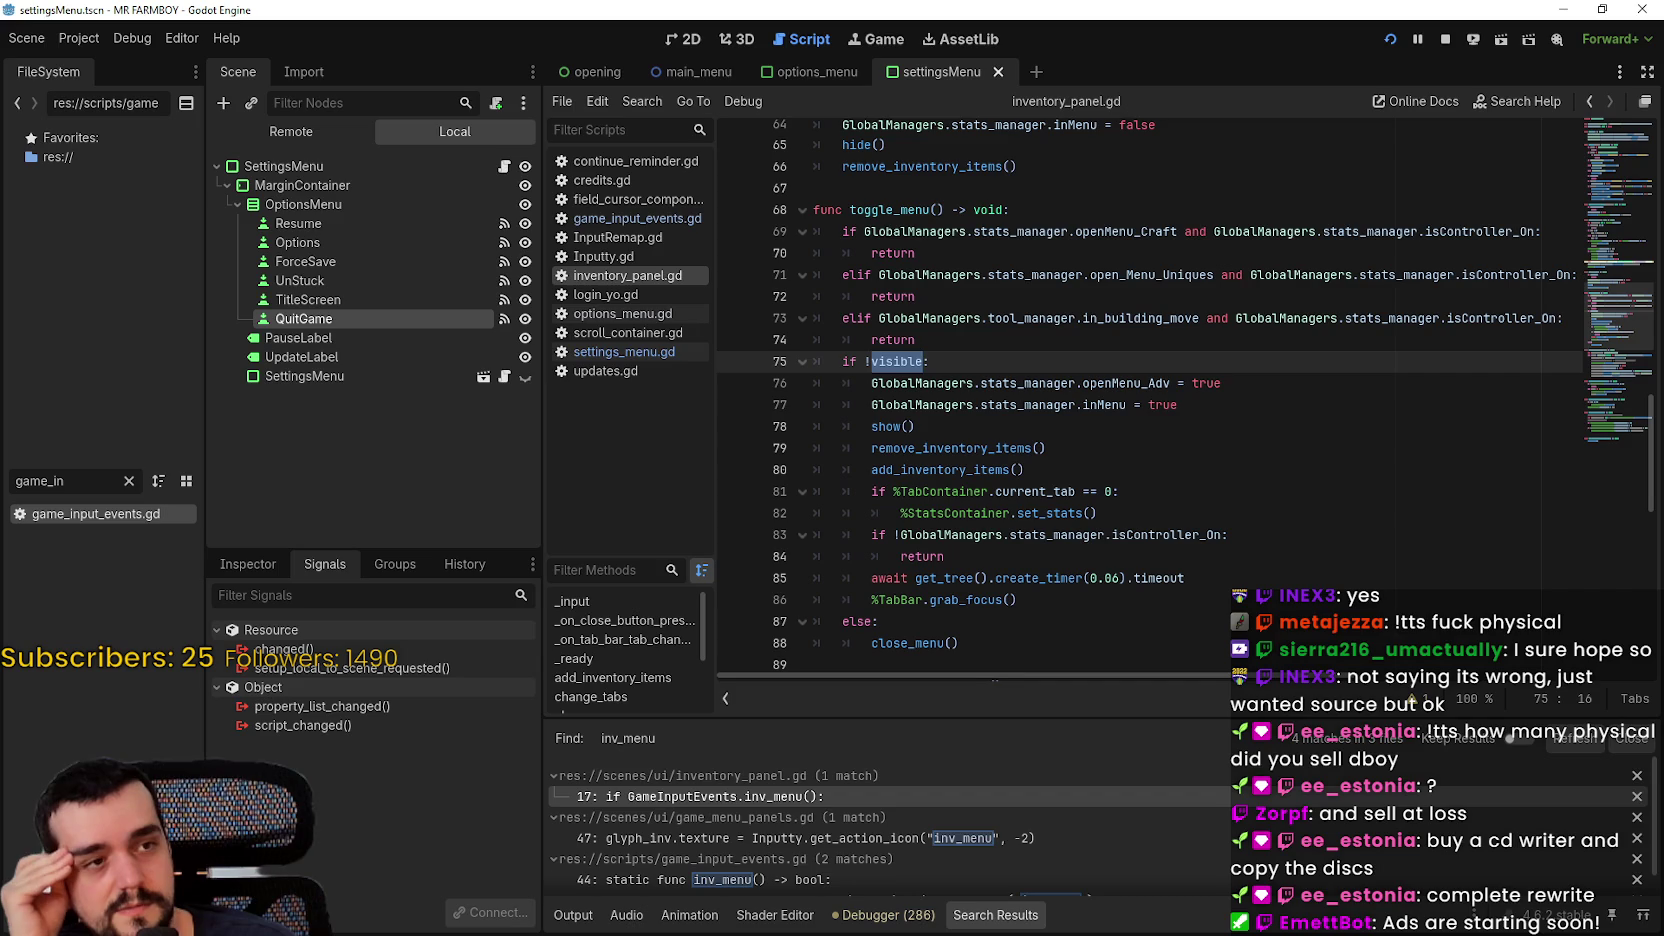
left_click(1054, 318)
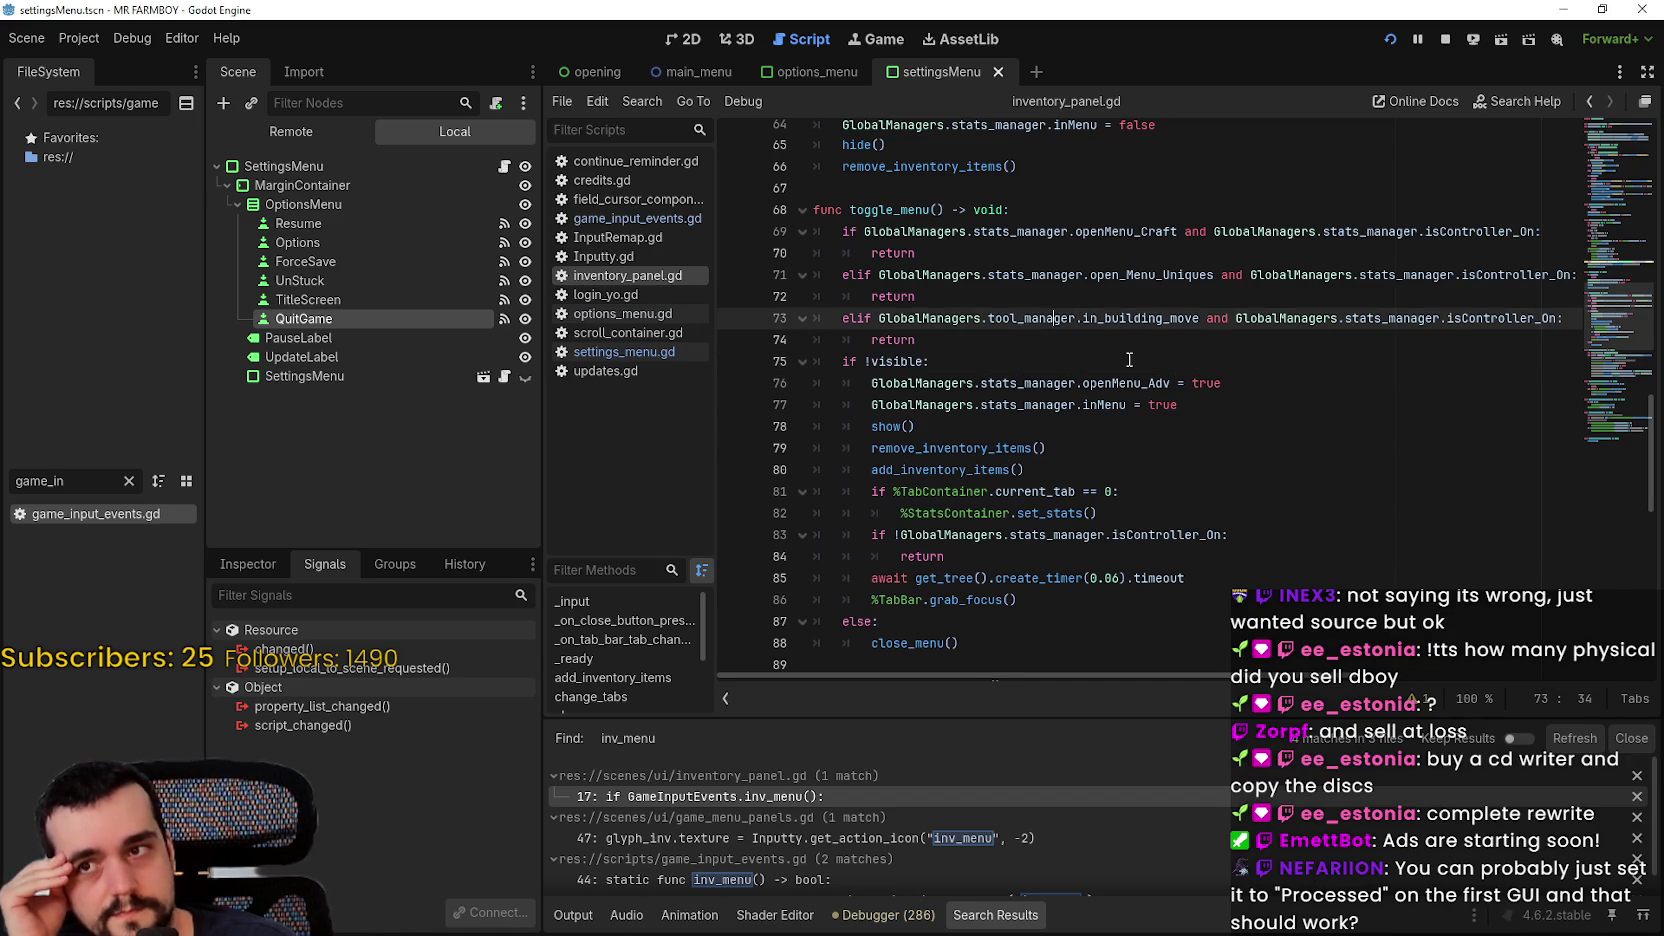
double_click(1096, 406)
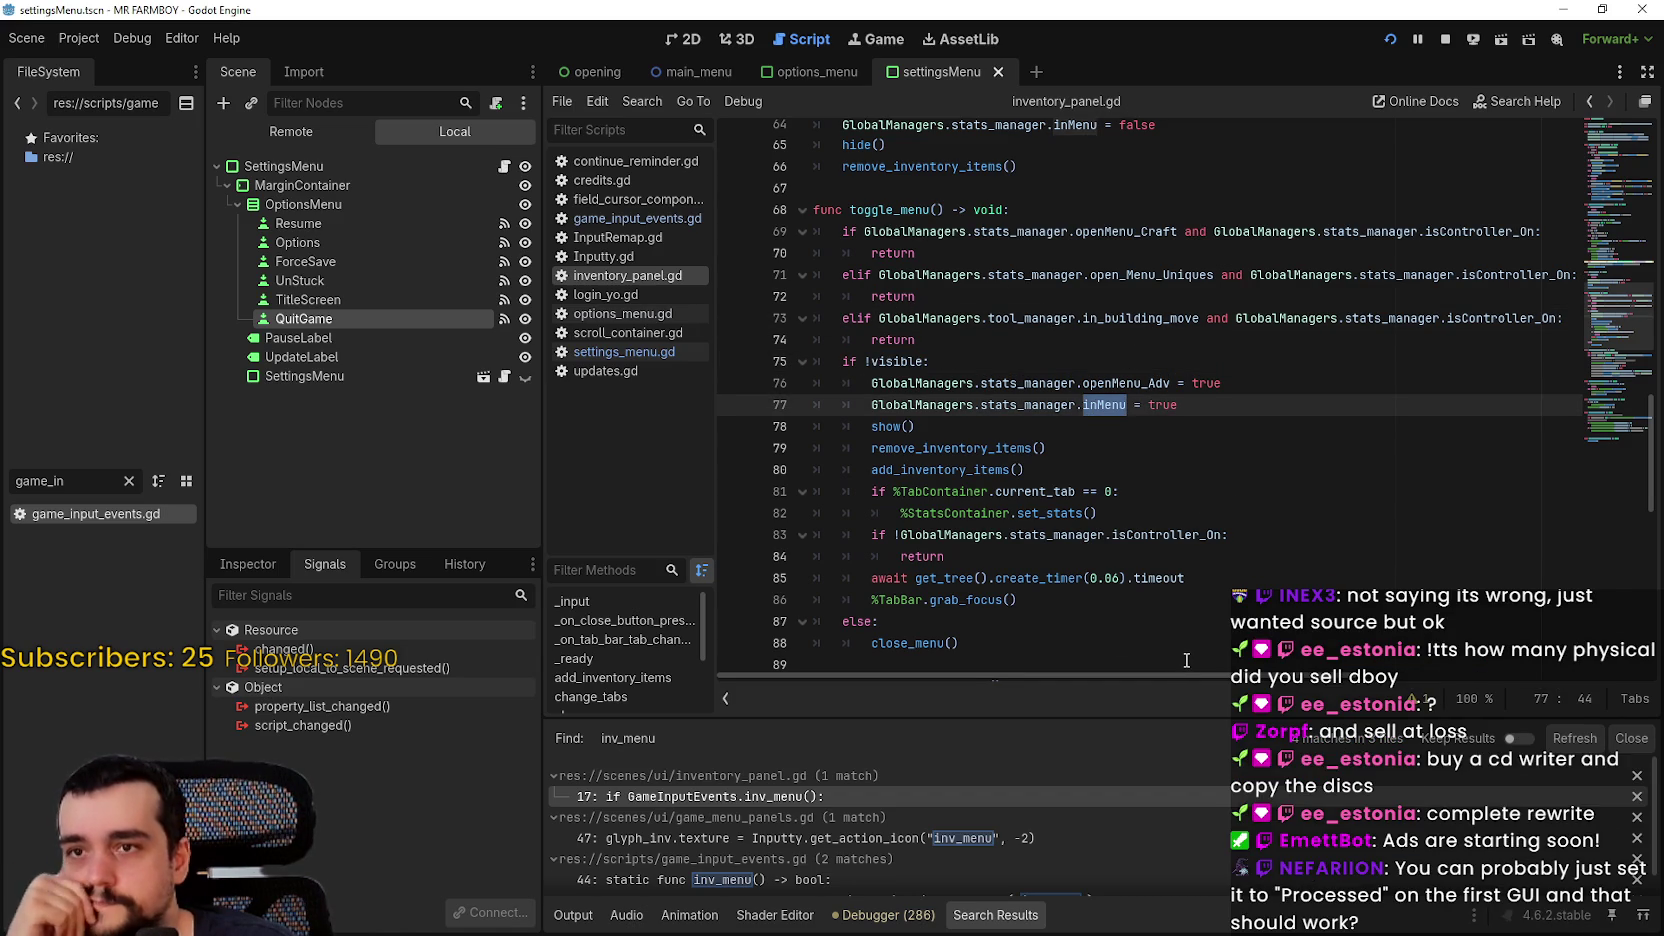
left_click_drag(1217, 676, 1246, 676)
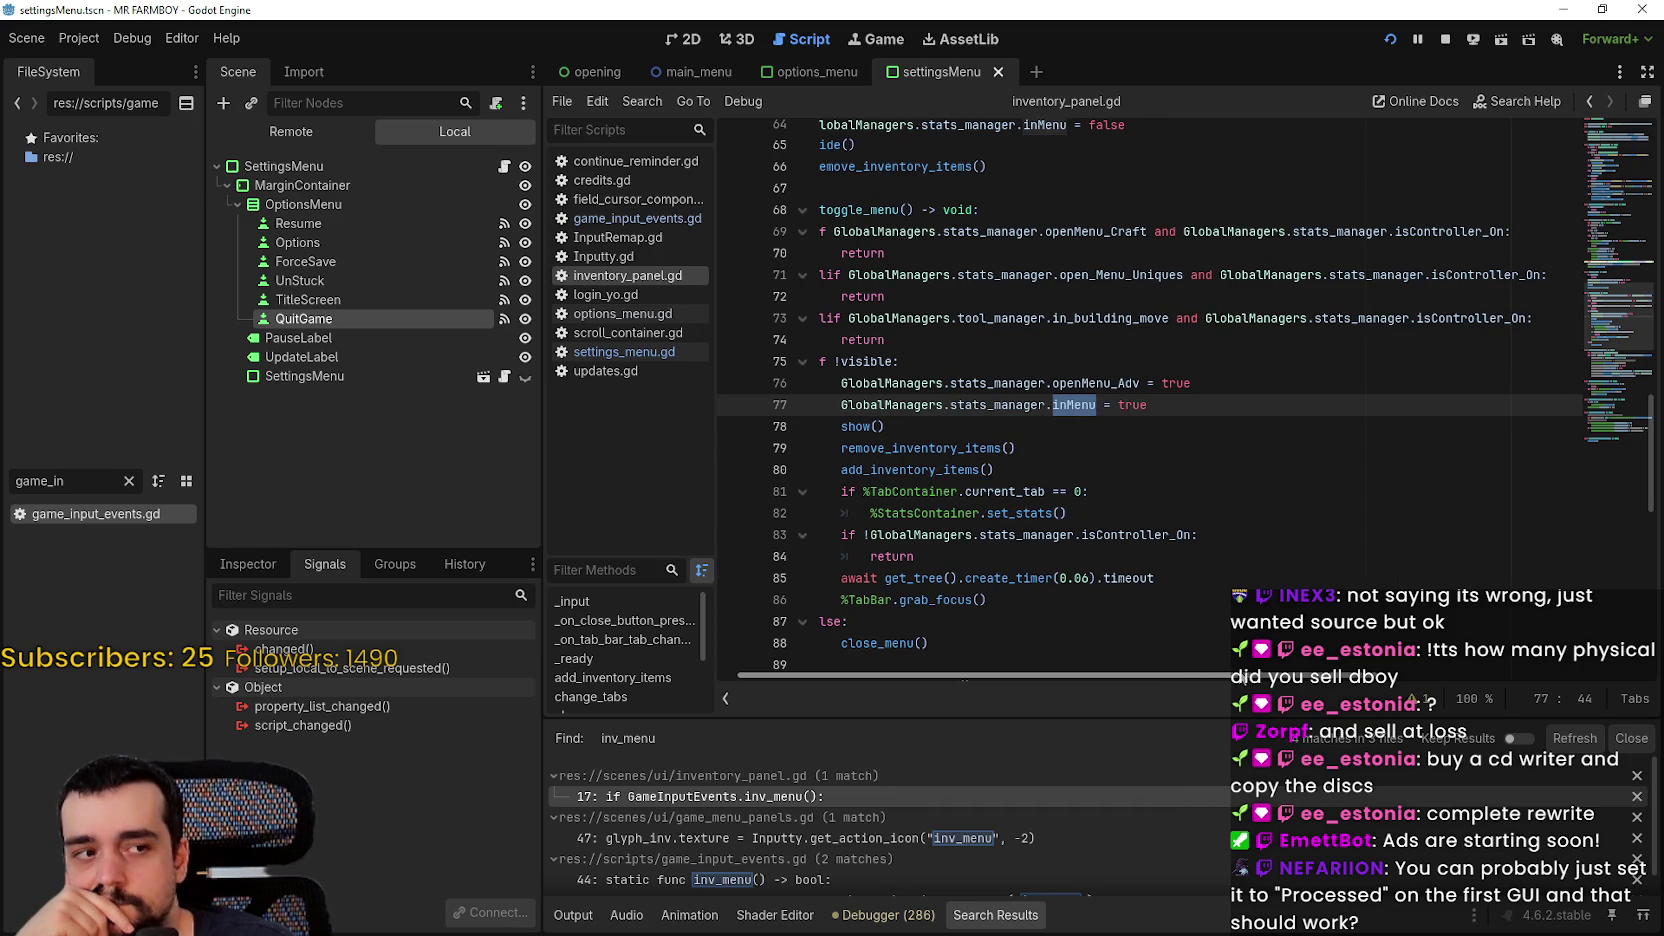
left_click_drag(1246, 676, 1122, 667)
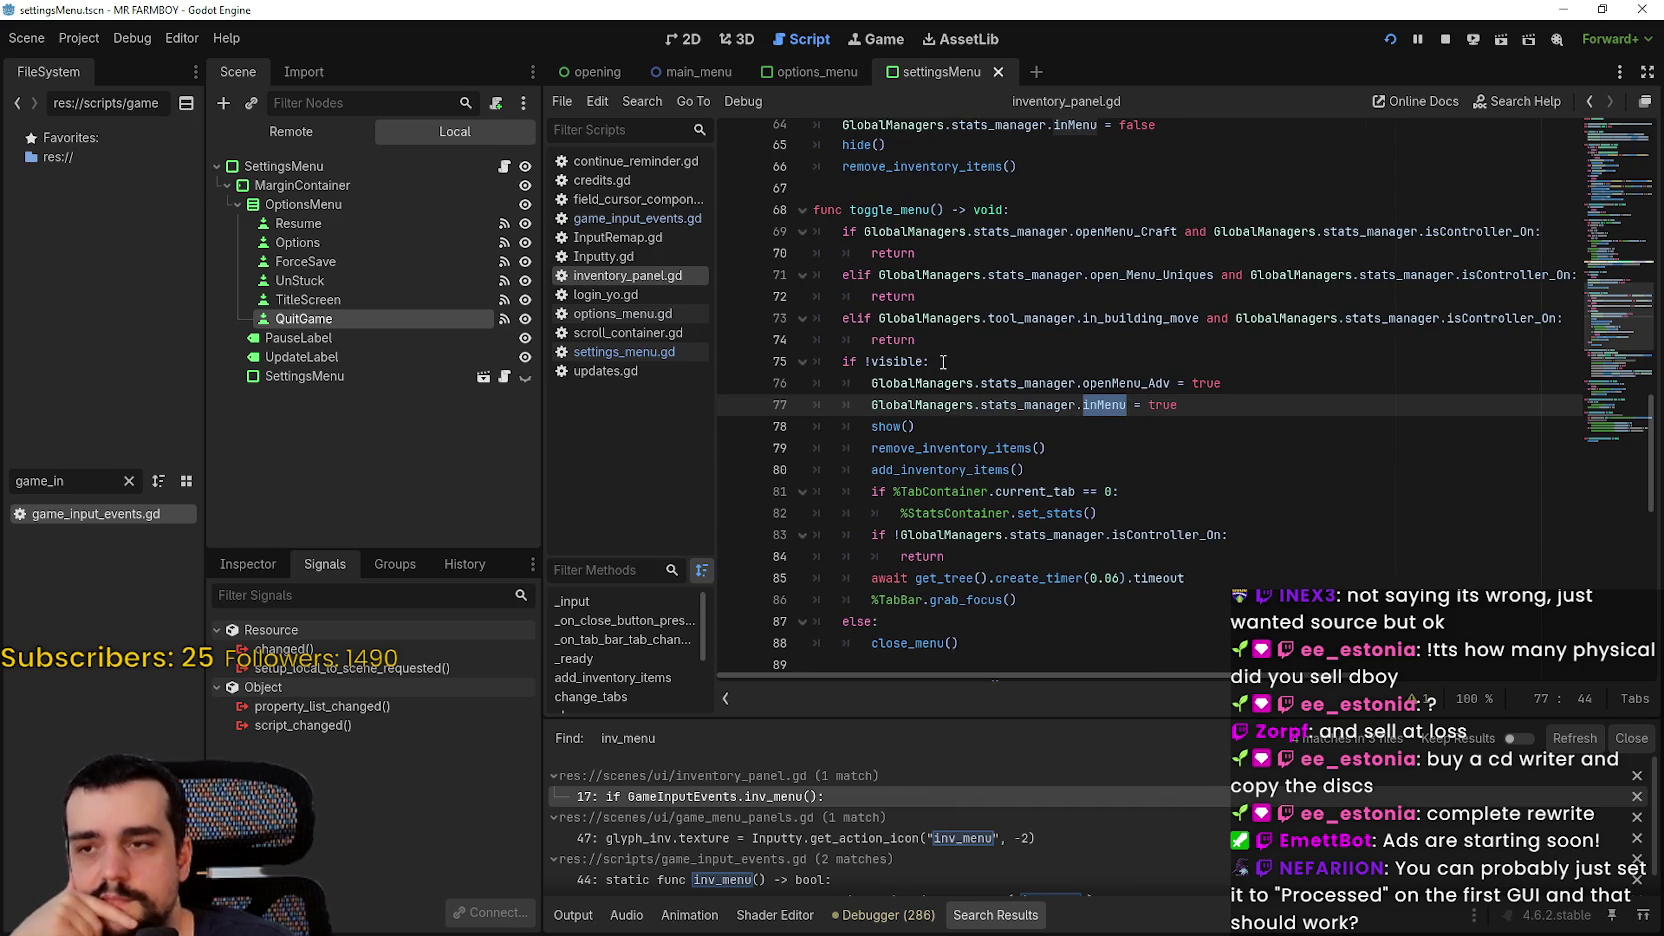
left_click(970, 345)
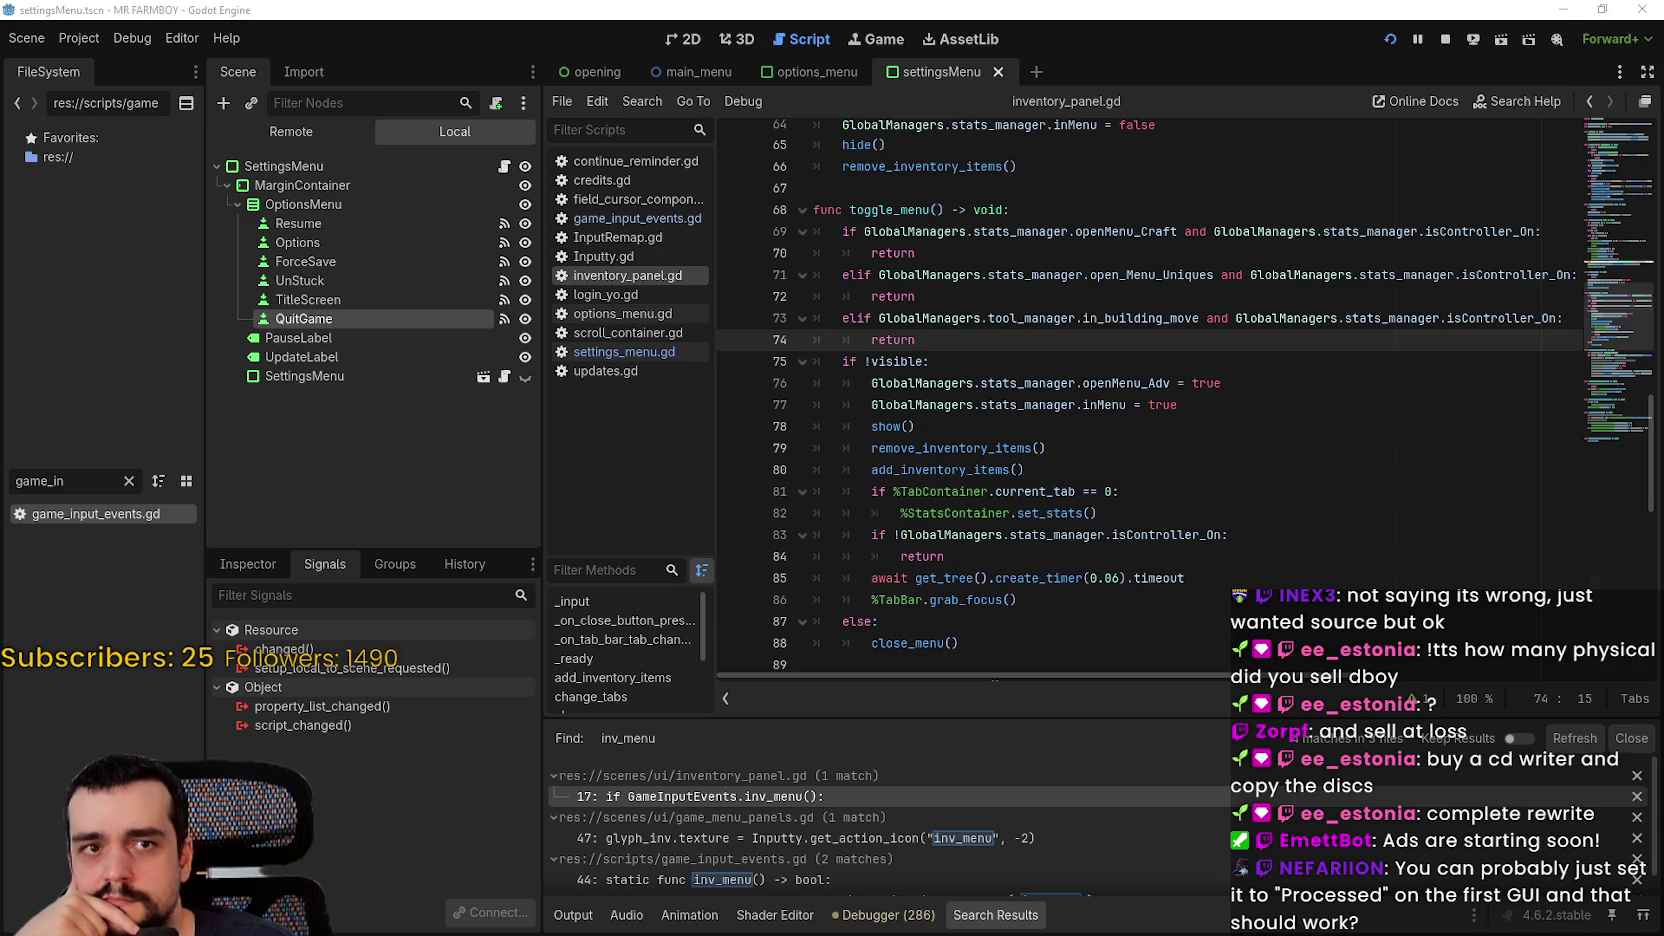
Step: Switch to the Using InputEvent docs and scroll down toward the Process Event flowchart
key("alt+Tab")
scroll(989, 564, "down", 7)
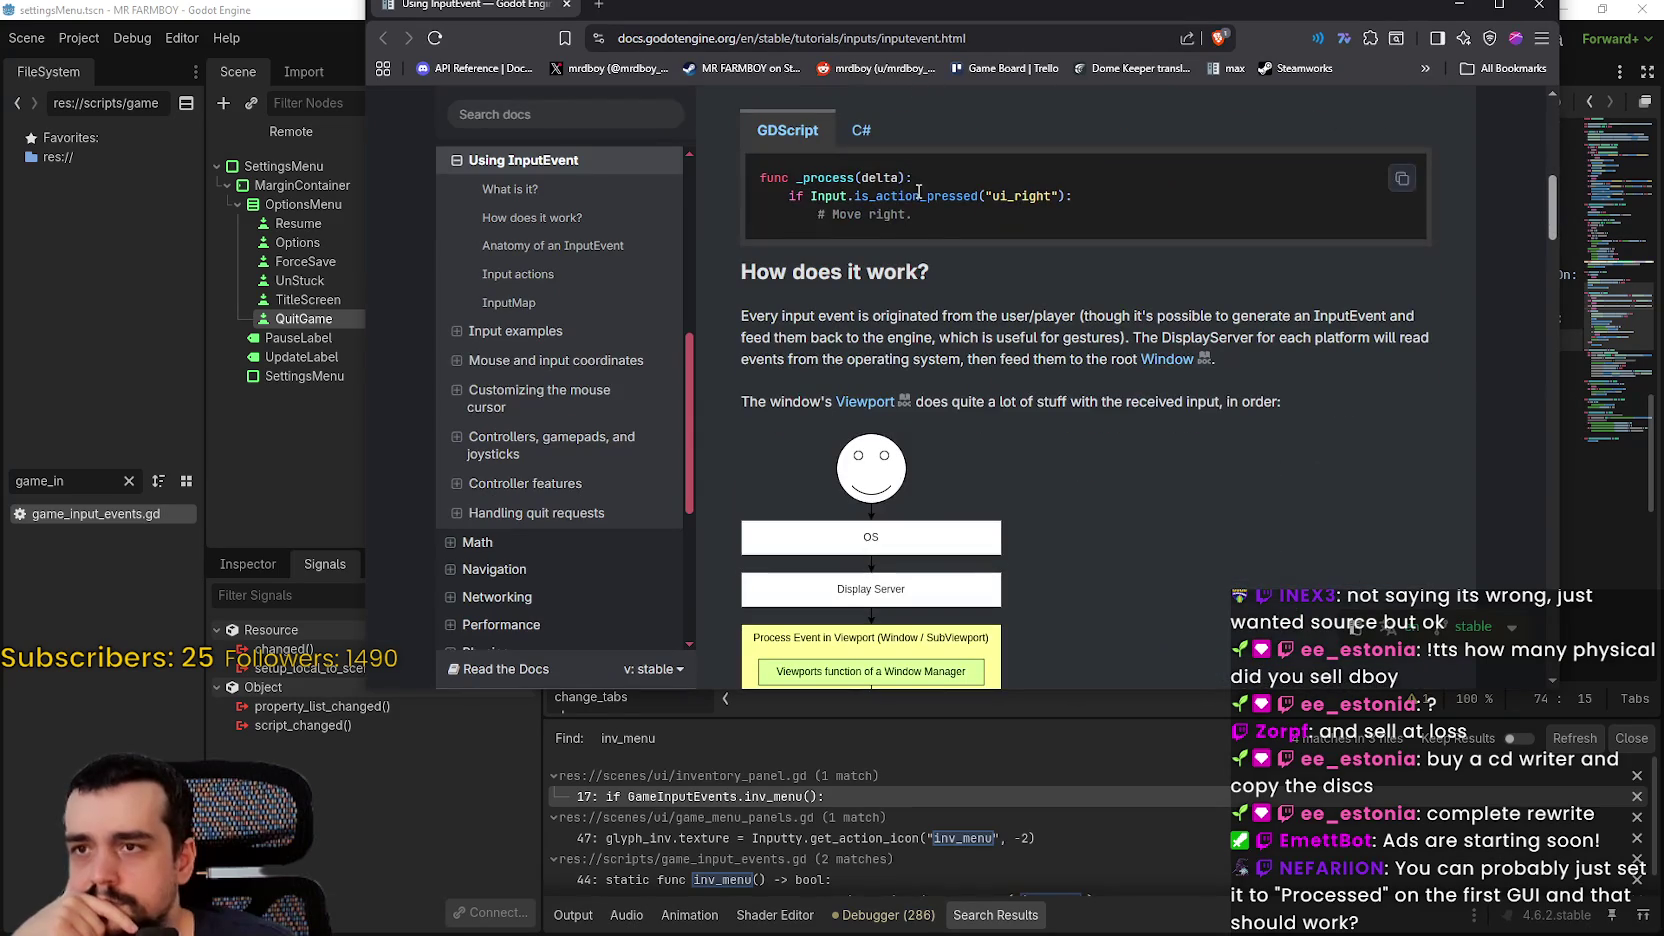
scroll(917, 190, "down", 5)
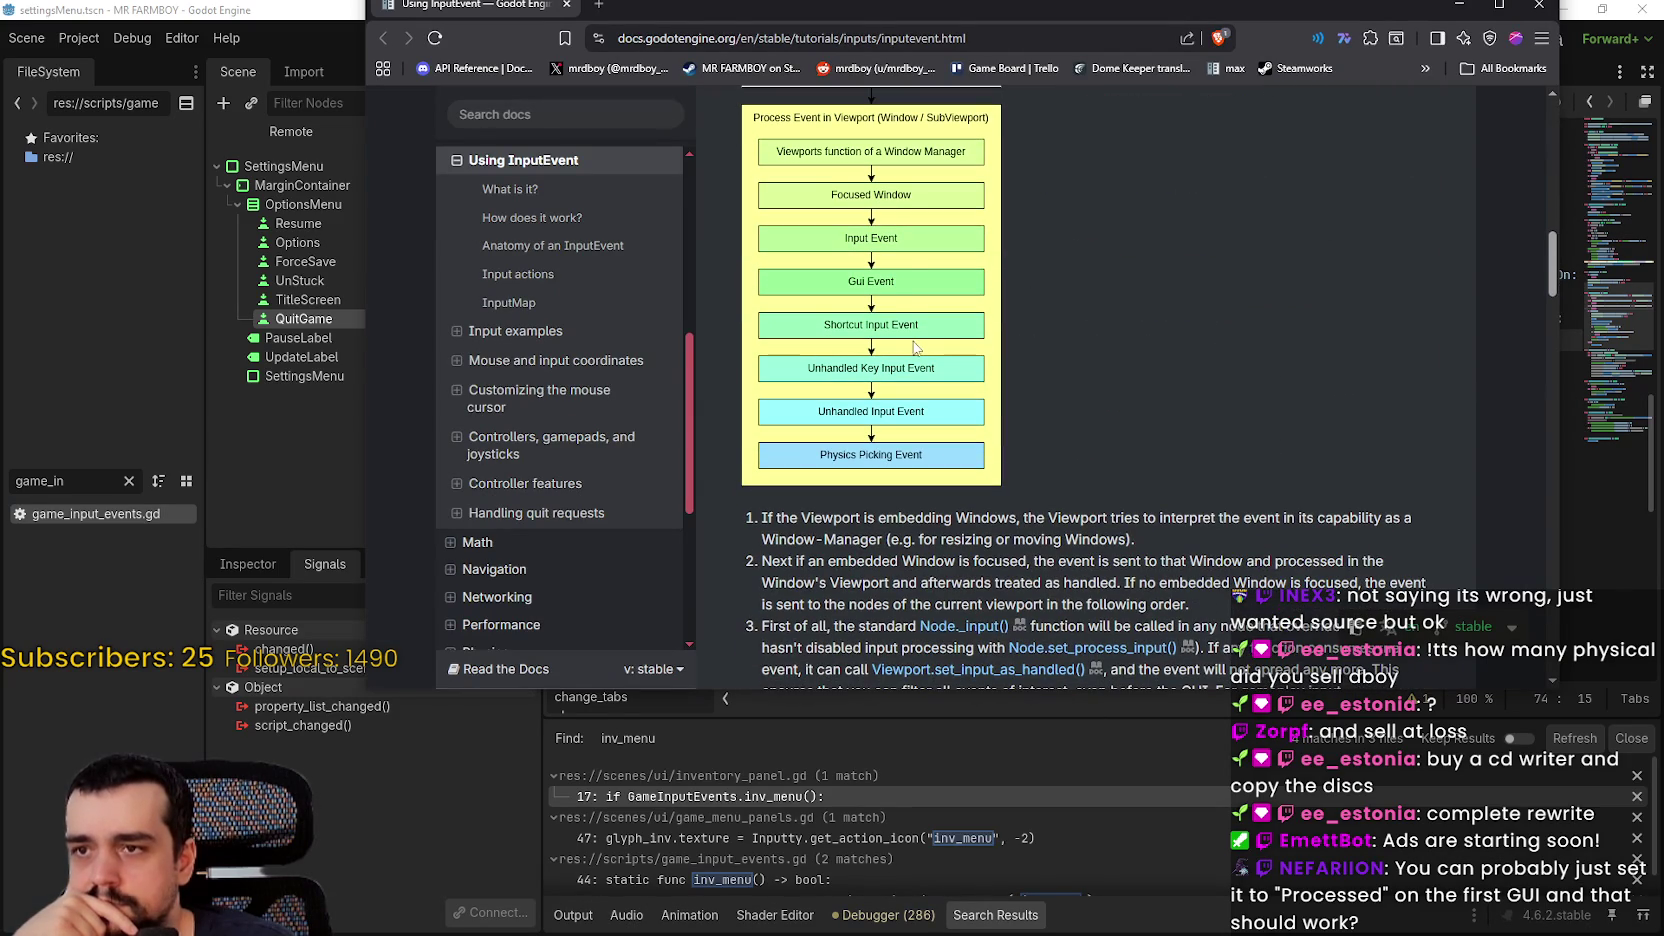
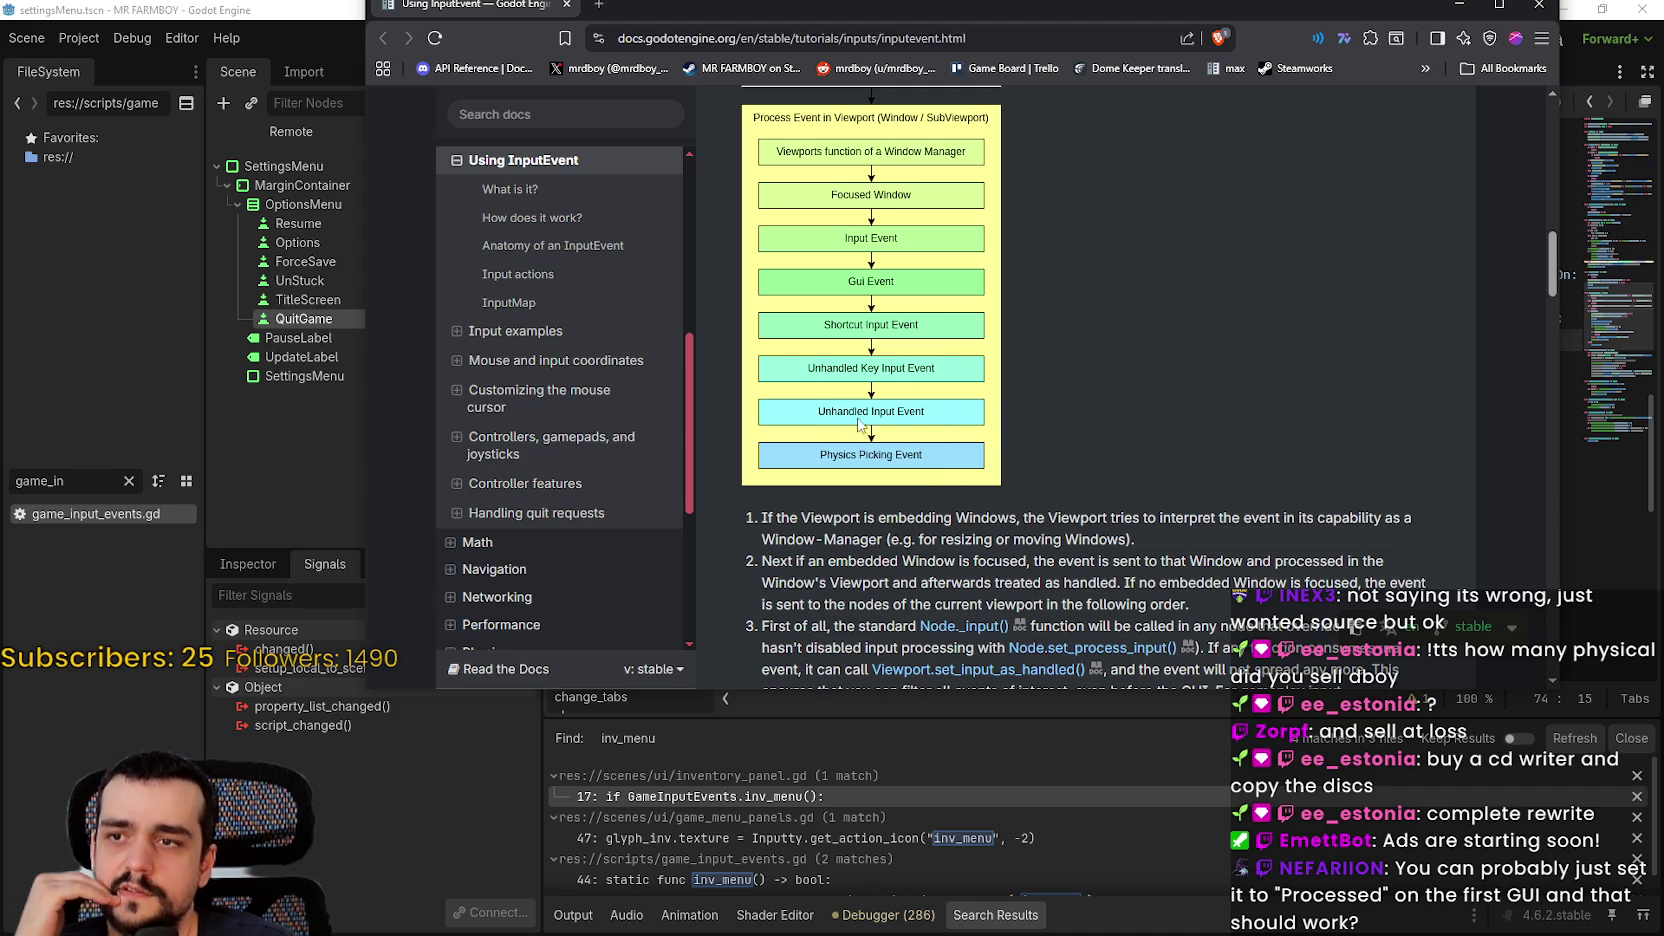
Step: Read through the Using InputEvent guide and follow its Viewport.set_input_as_handled() link
scroll(1080, 450, "down", 10)
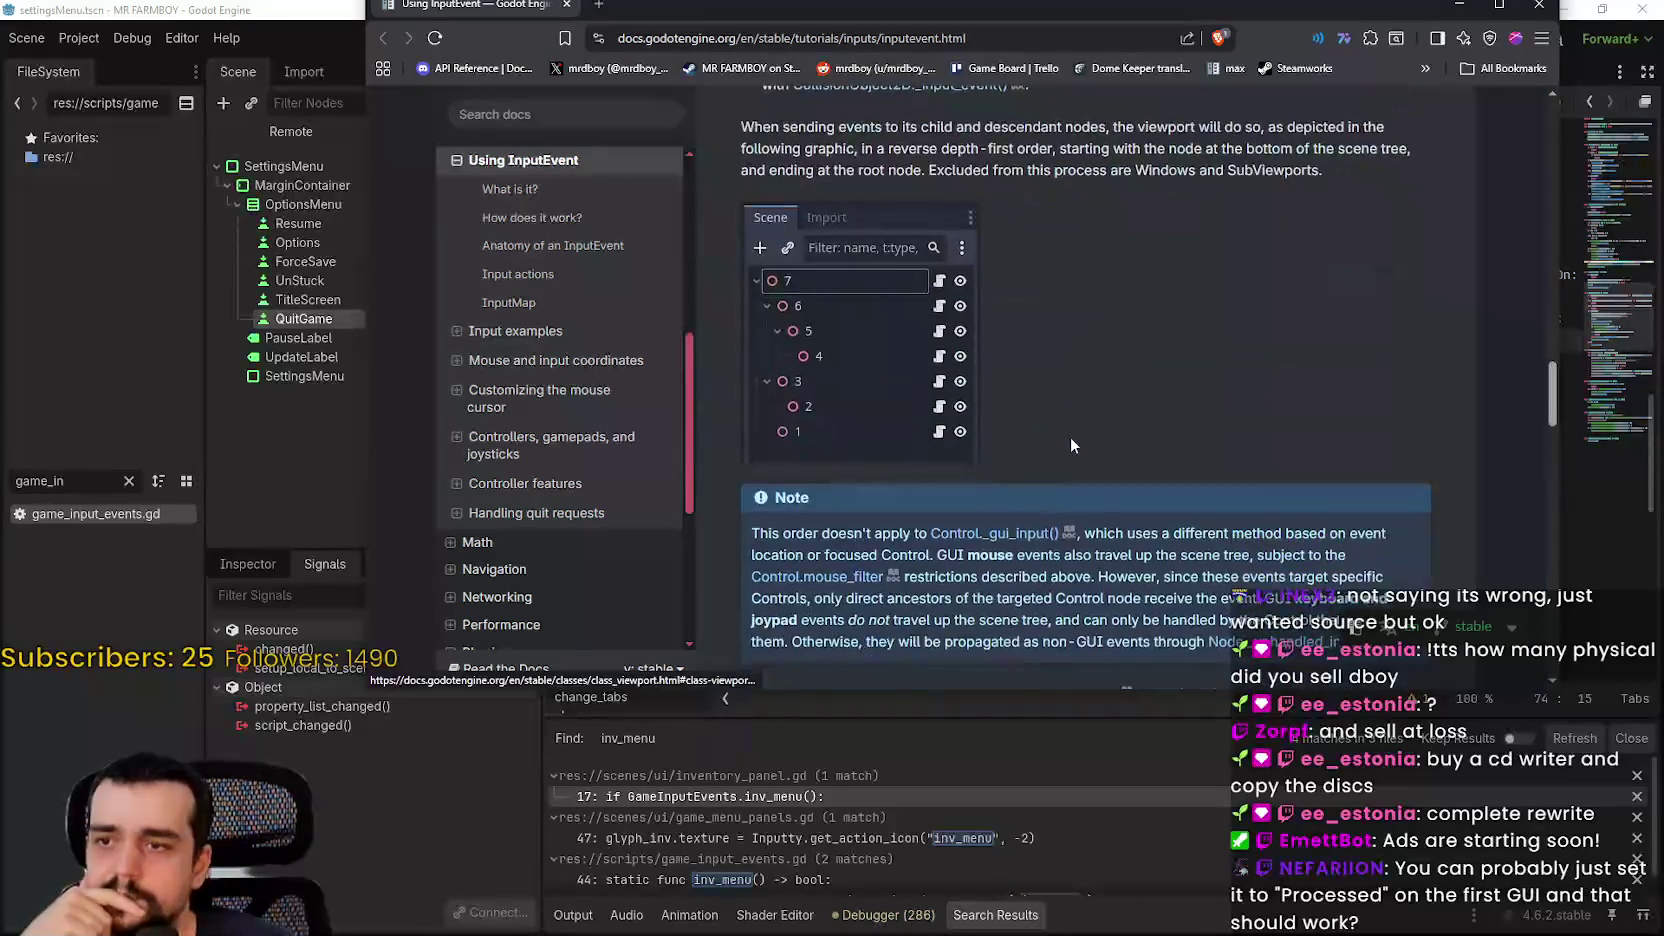
scroll(1070, 436, "down", 2)
scroll(1069, 432, "down", 6)
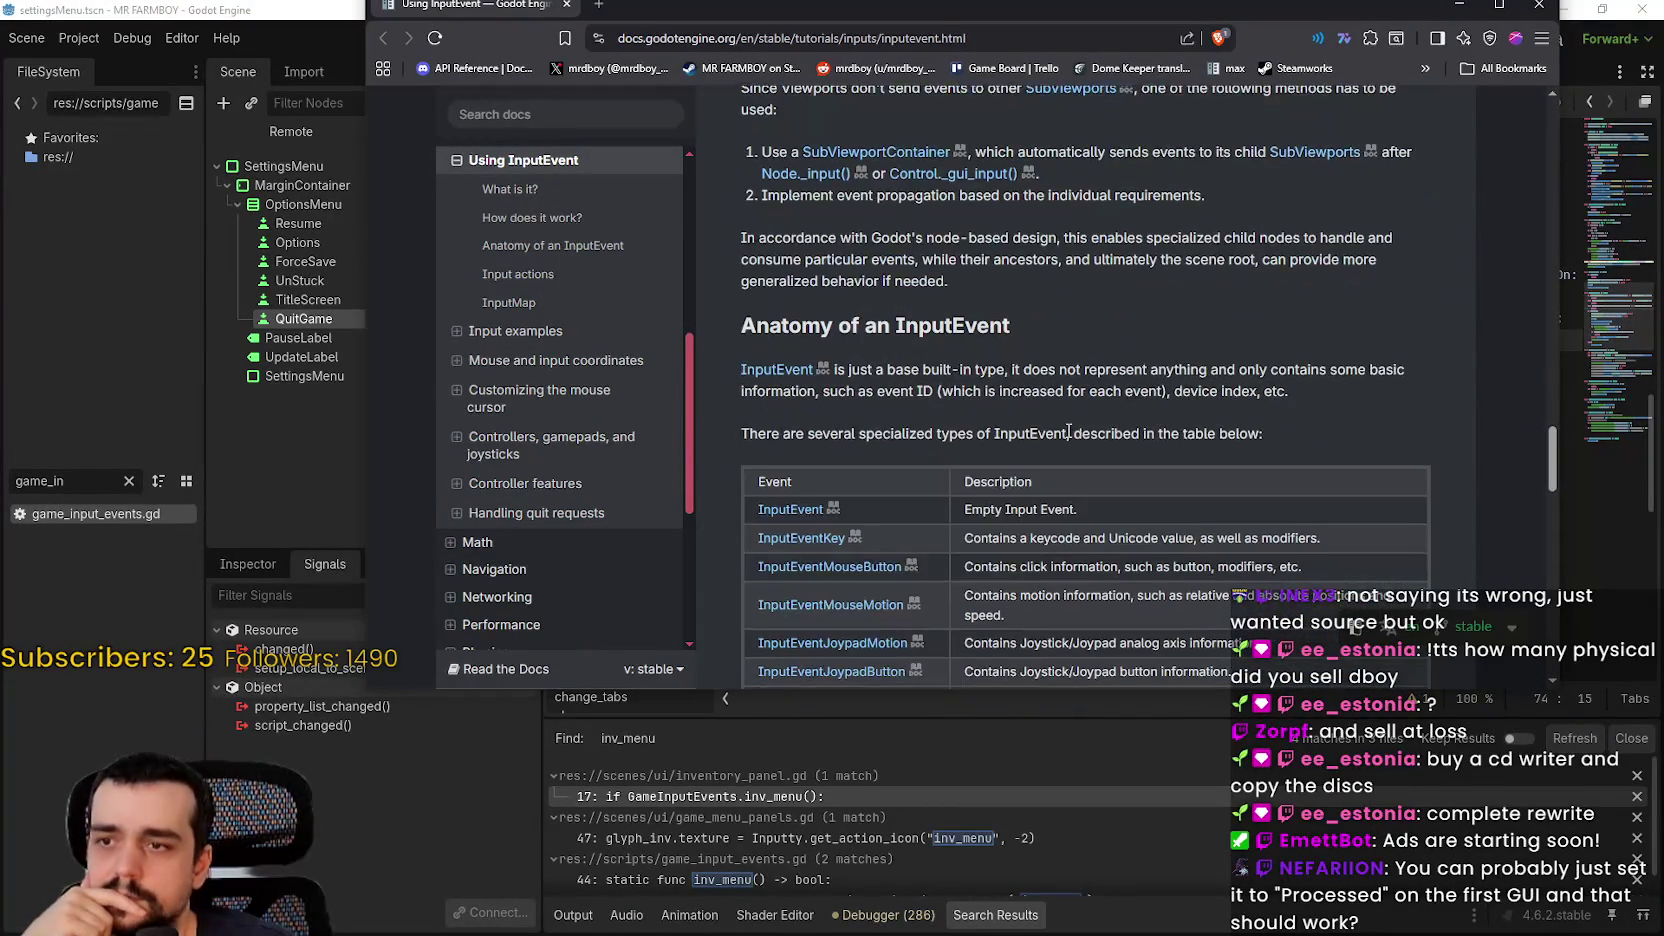
scroll(1068, 432, "down", 5)
scroll(1124, 216, "up", 1)
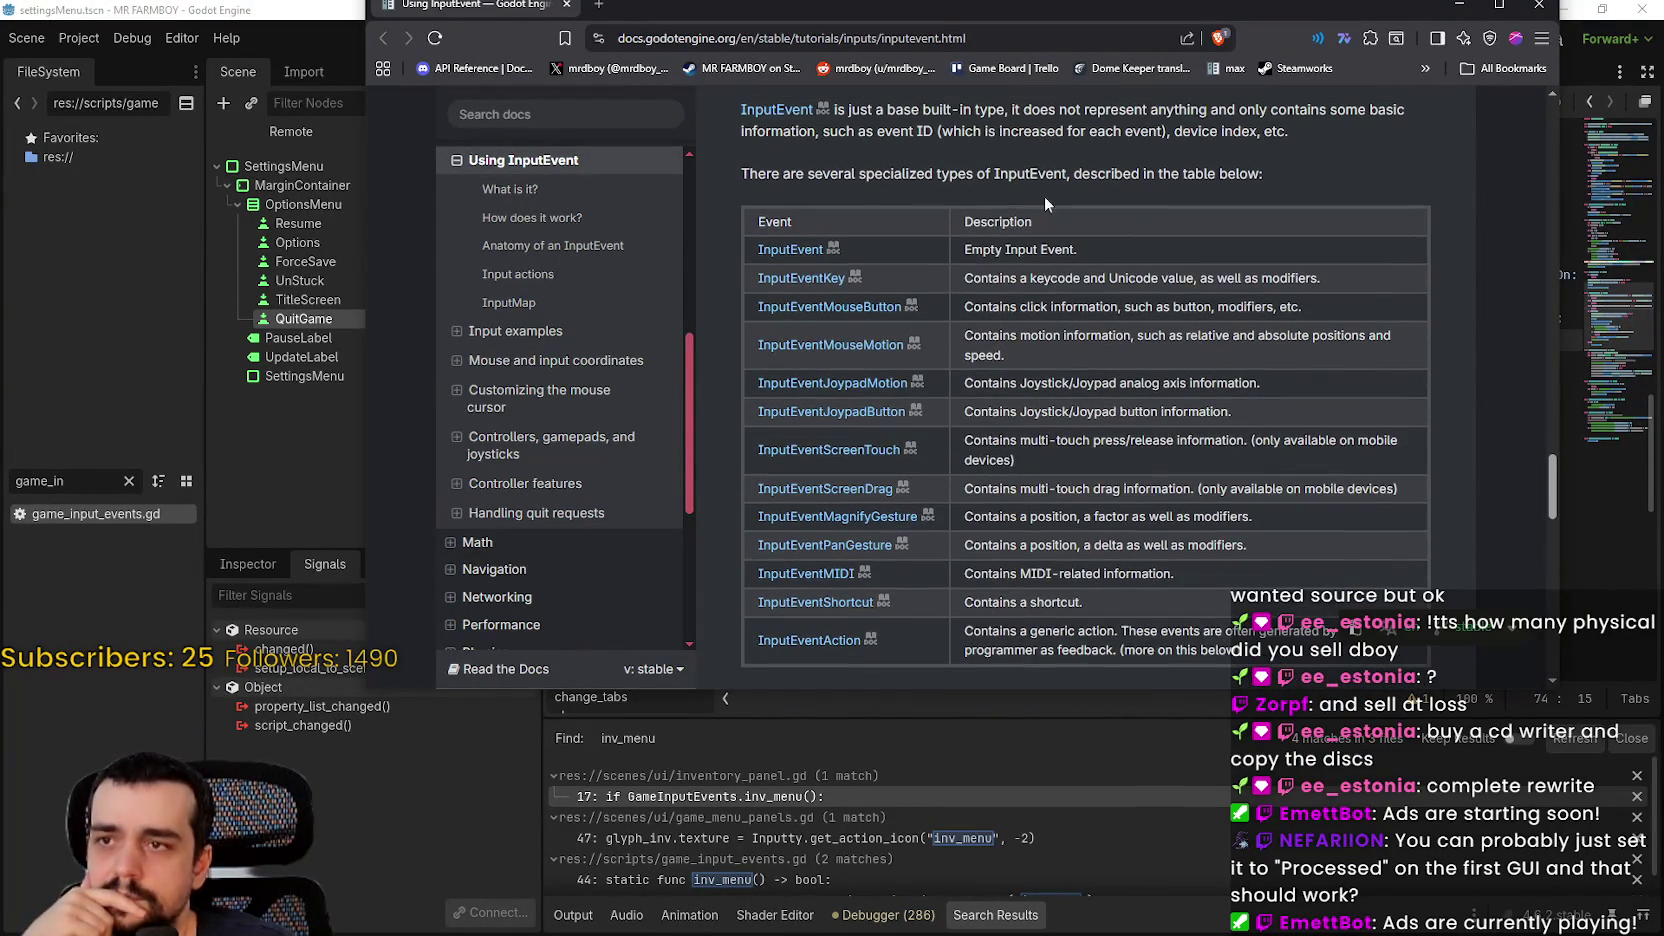
scroll(1048, 430, "up", 4)
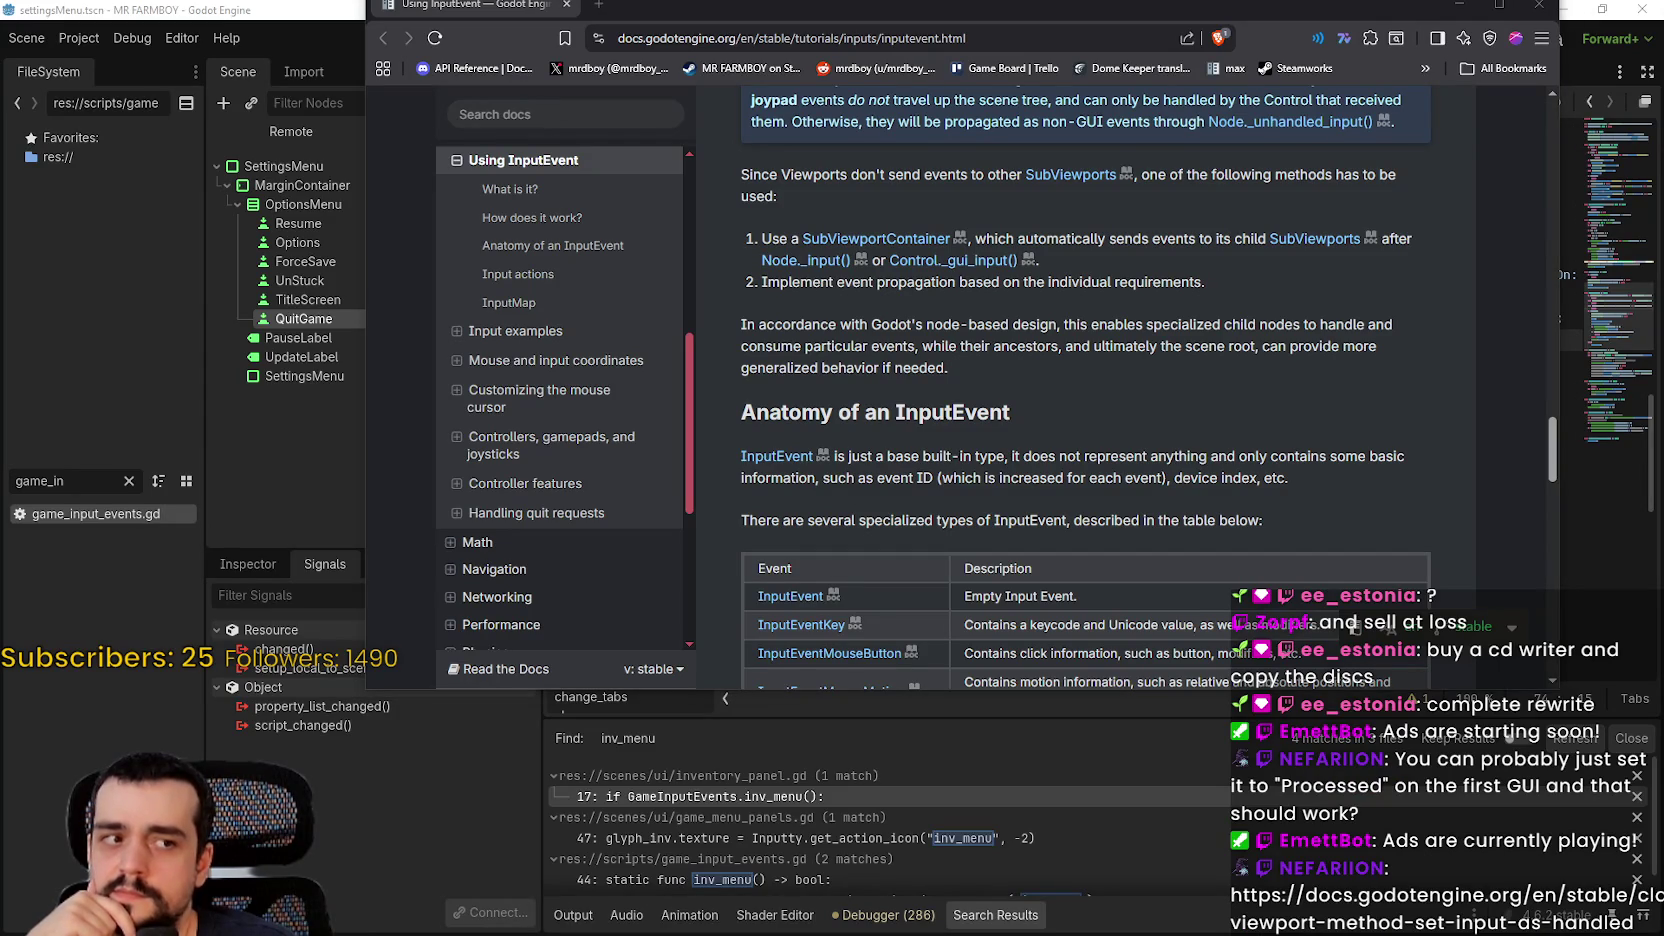
scroll(1280, 380, "up", 7)
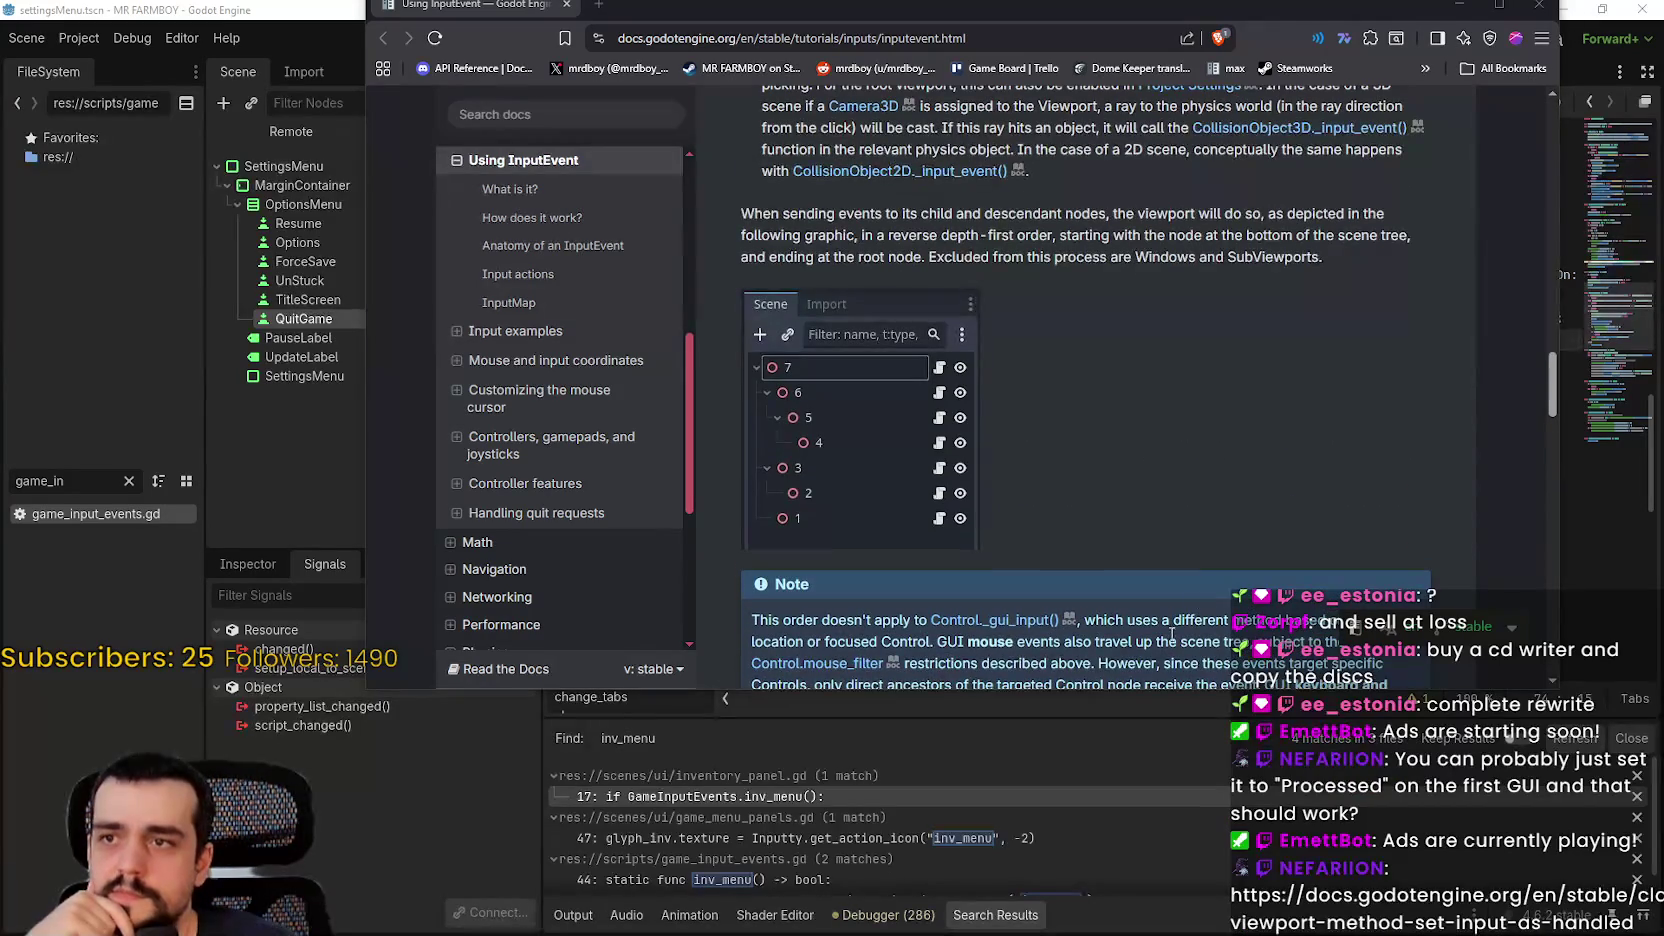
scroll(1100, 620, "up", 6)
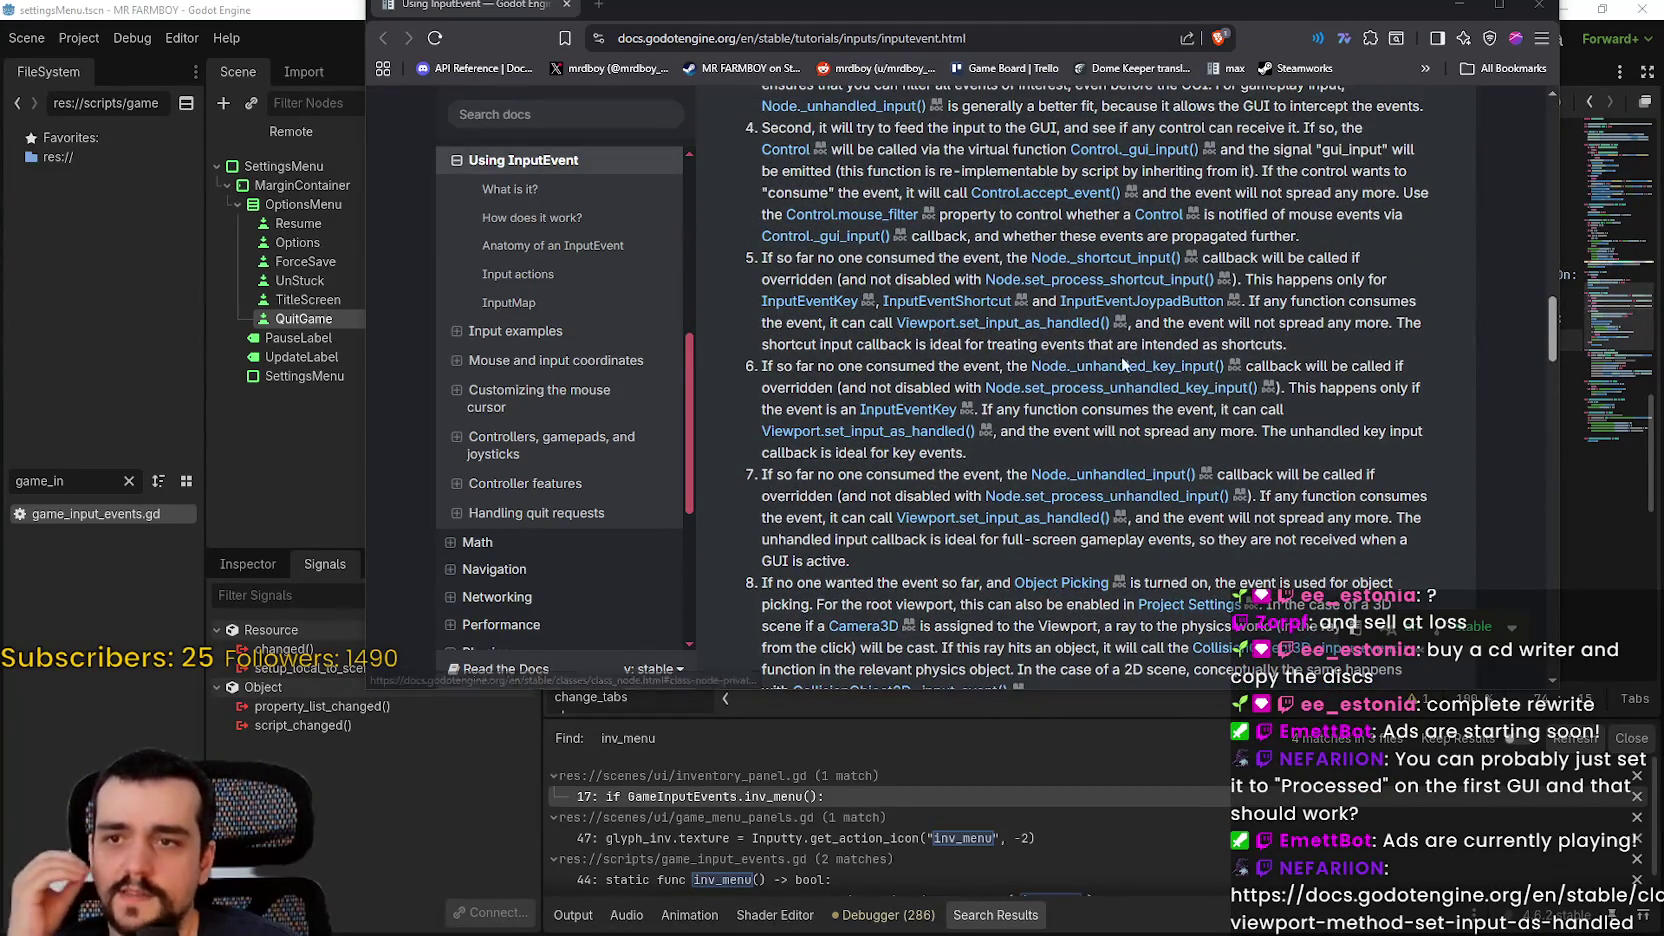
scroll(1120, 363, "up", 2)
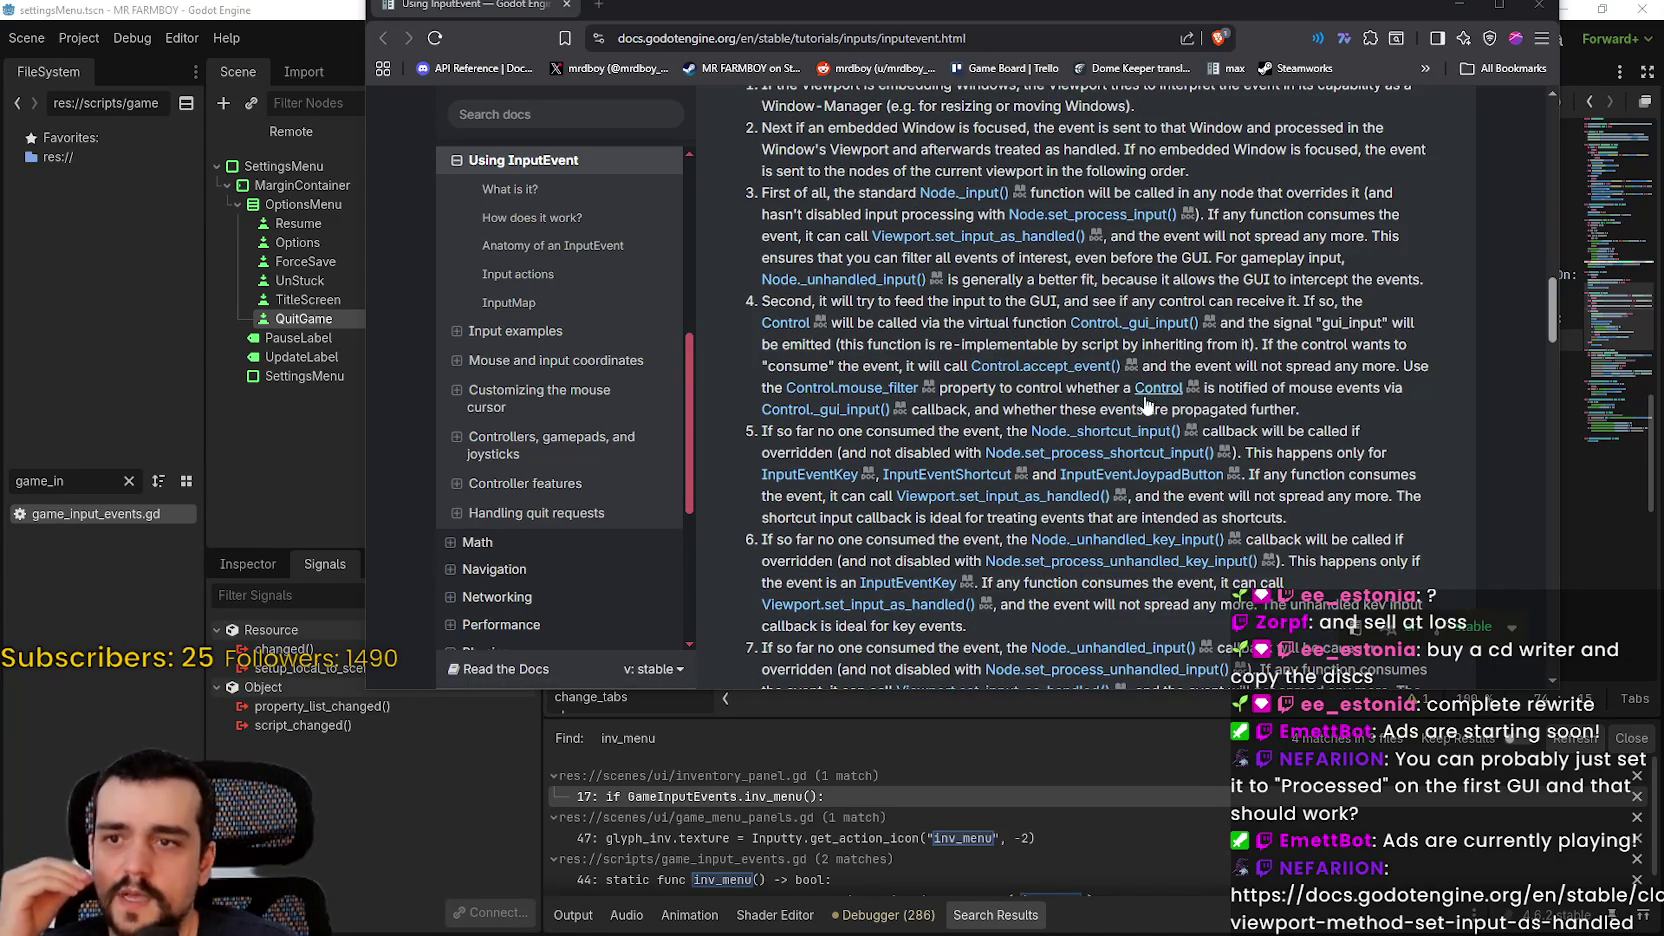
scroll(1134, 395, "up", 3)
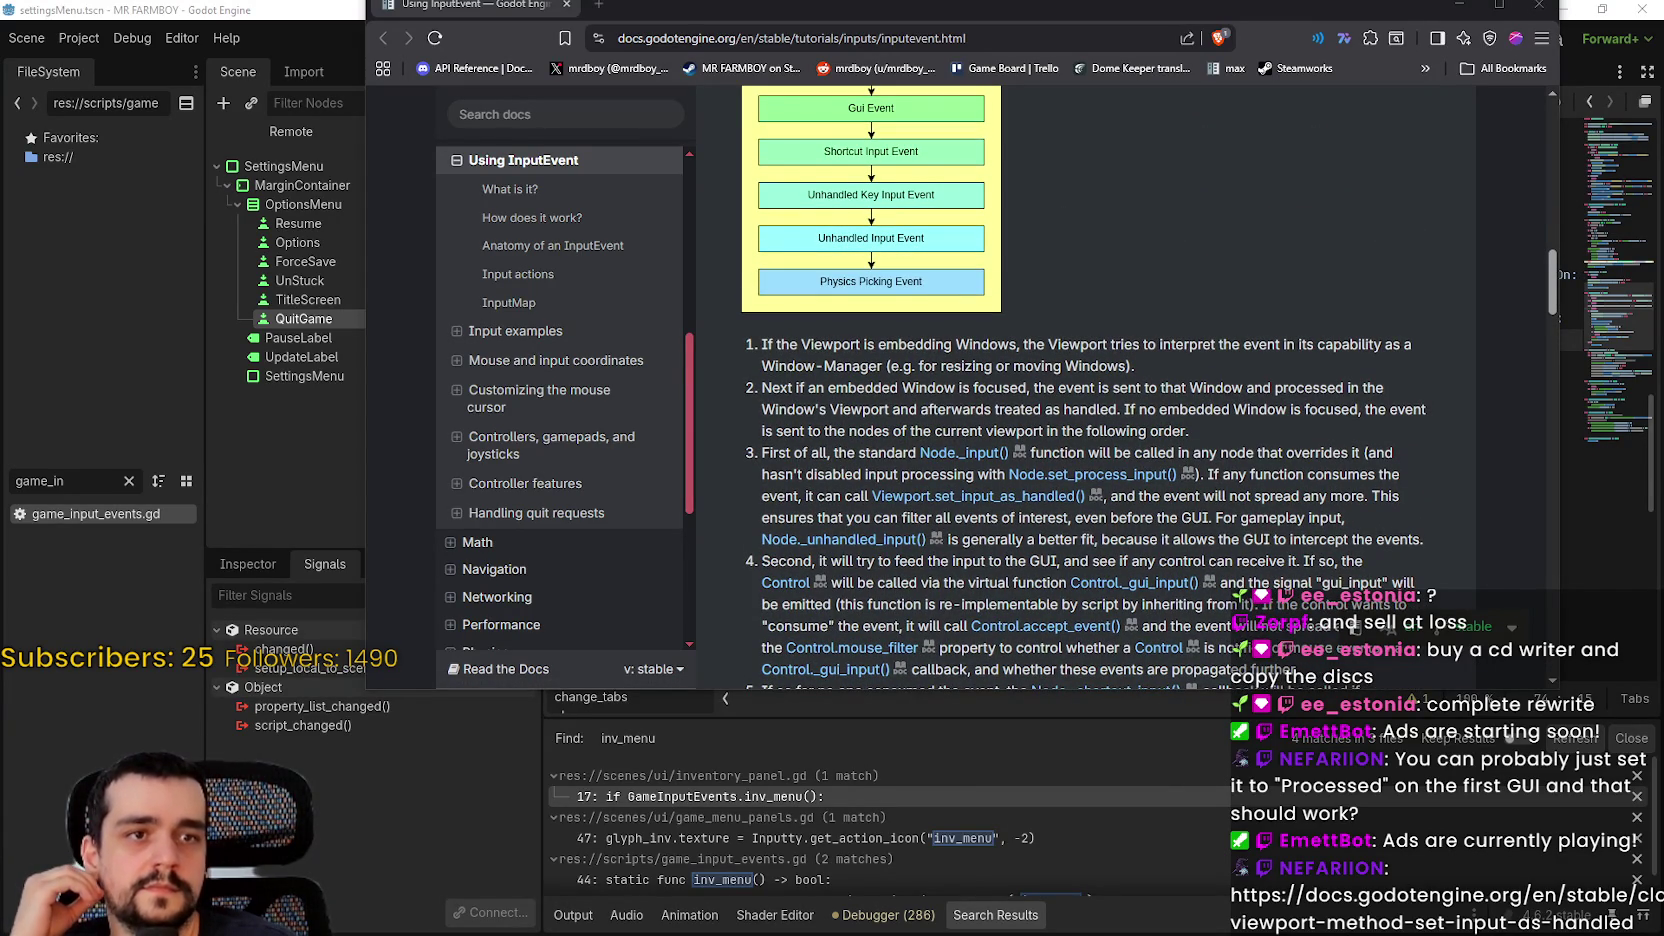
left_click(978, 496, "shift")
scroll(1131, 322, "up", 2)
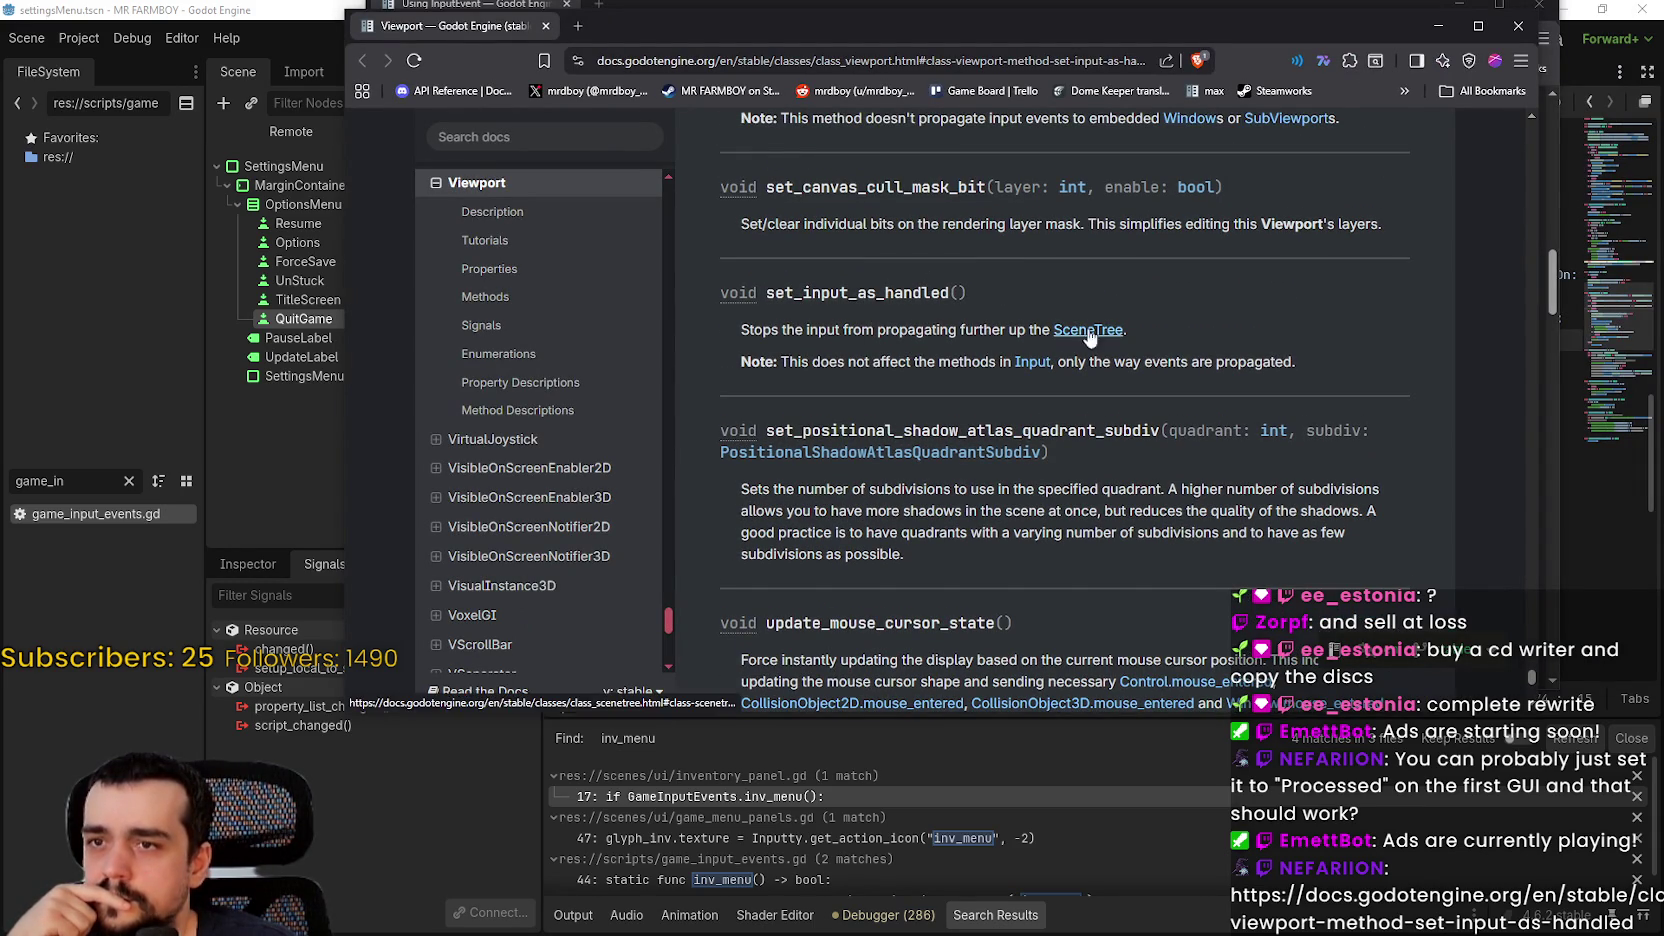
Step: Copy a link to the highlighted set_input_as_handled method name
double_click(825, 293)
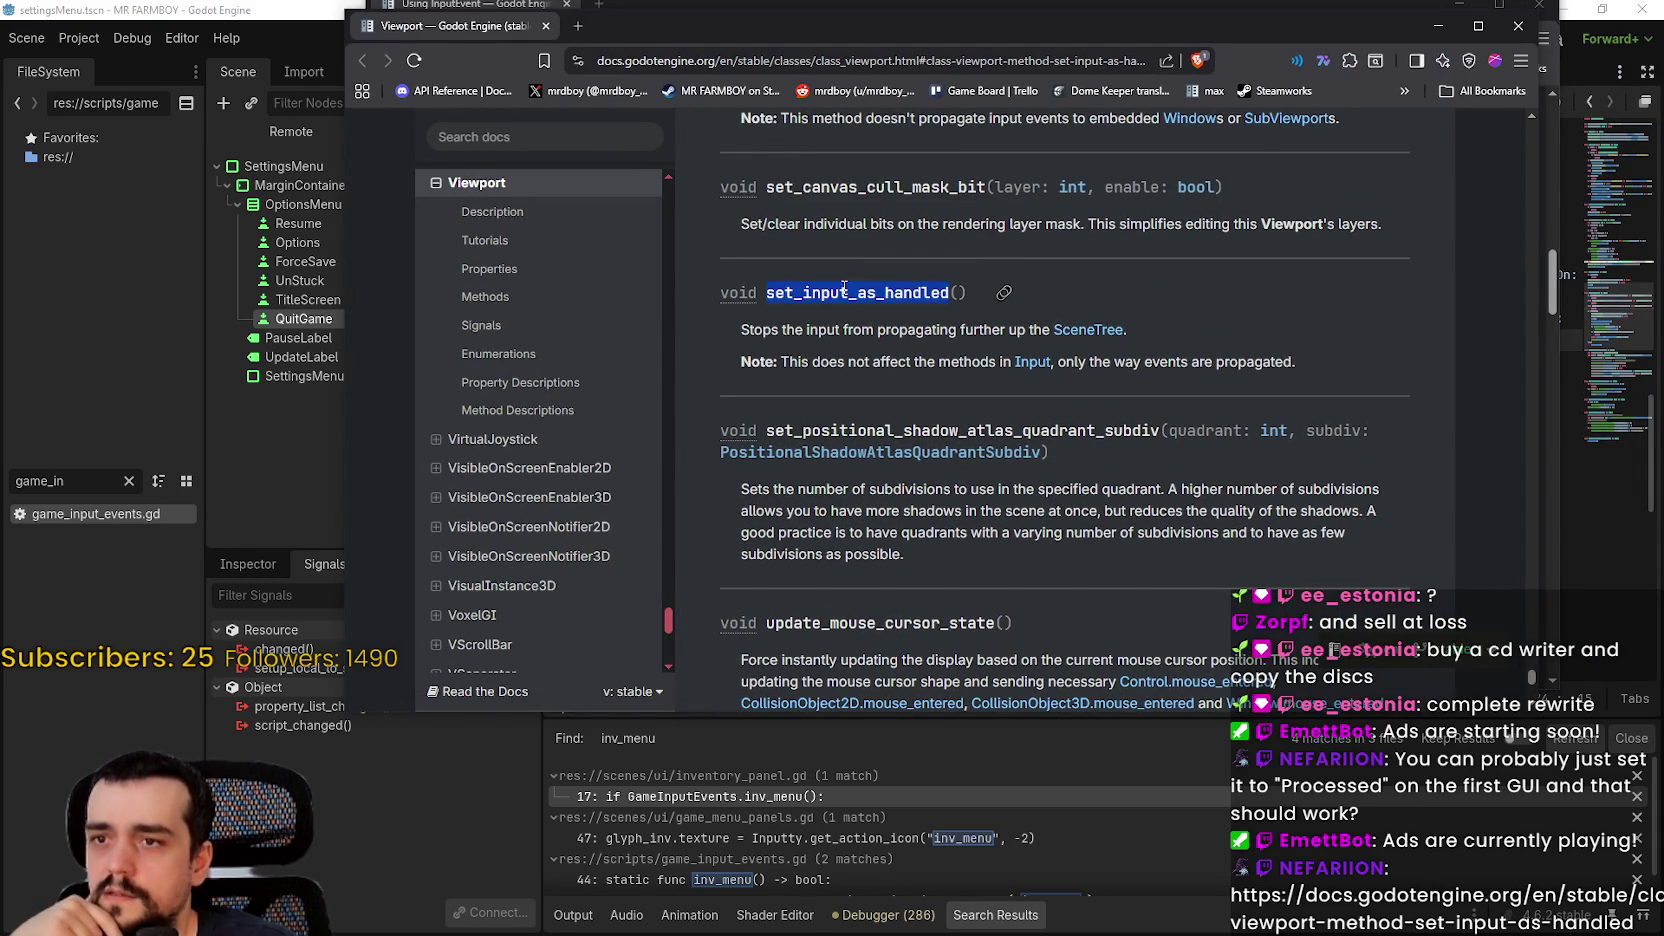
right_click(928, 292)
left_click(977, 336)
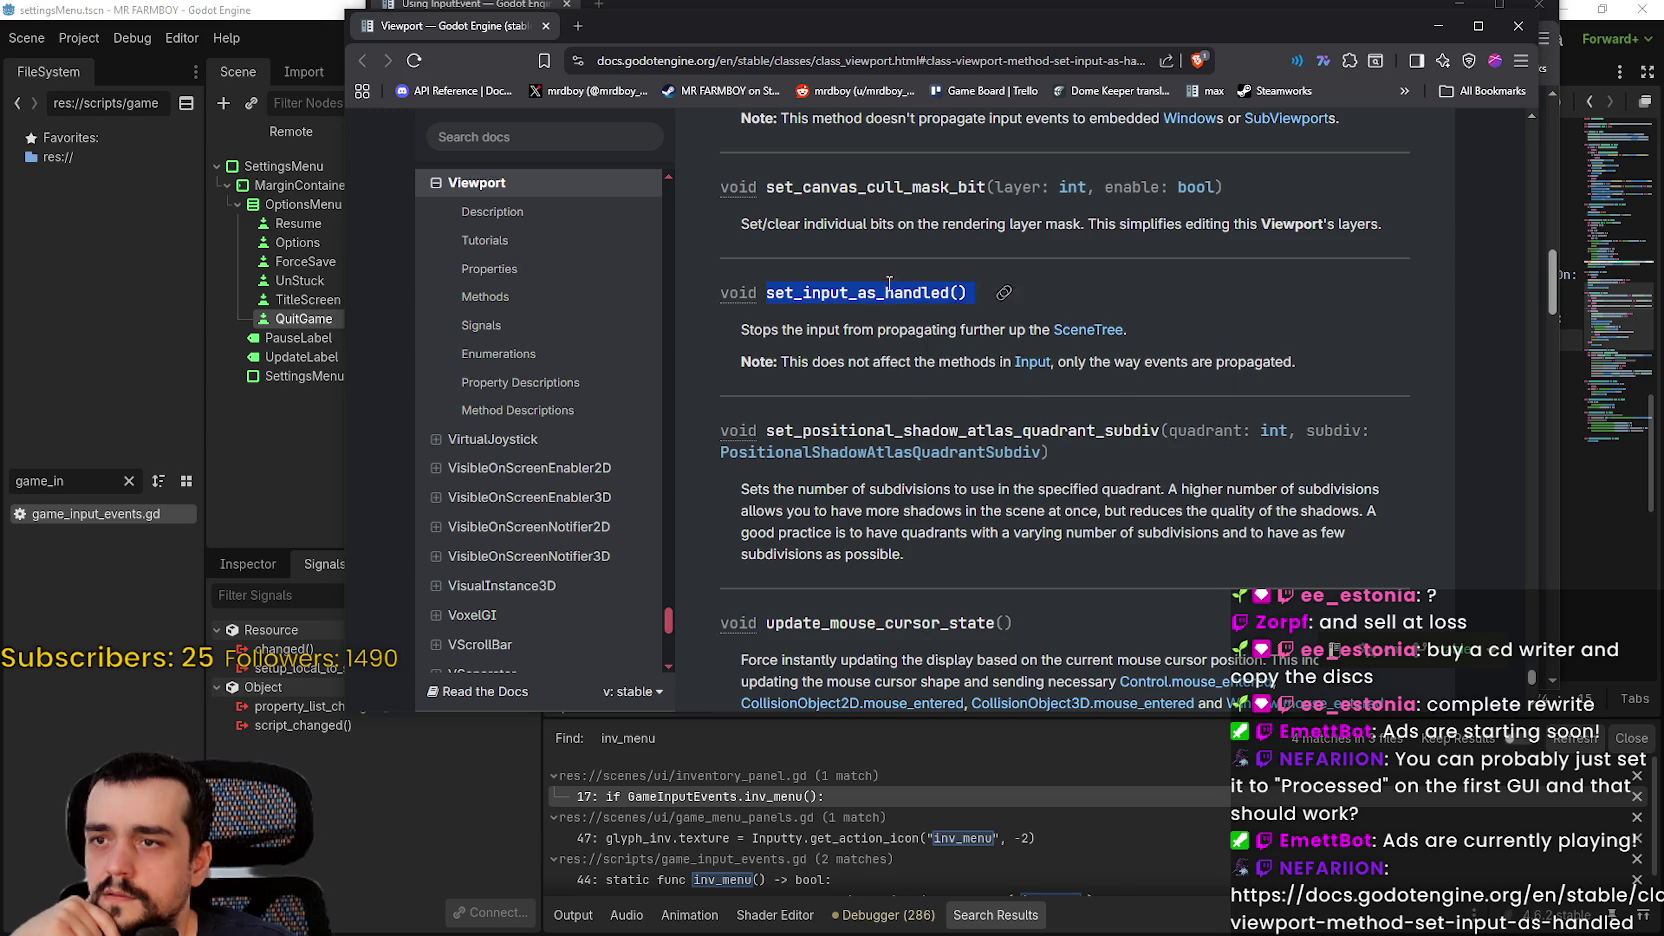
Step: Rearrange the windows and bring the Viewport reference back in front
mouse_move(1552, 283)
left_mouse_down()
mouse_move(1552, 255)
mouse_move(1509, 584)
mouse_move(1500, 112)
left_mouse_up()
left_click_drag(890, 5, 915, 97)
scroll(1180, 488, "down", 3)
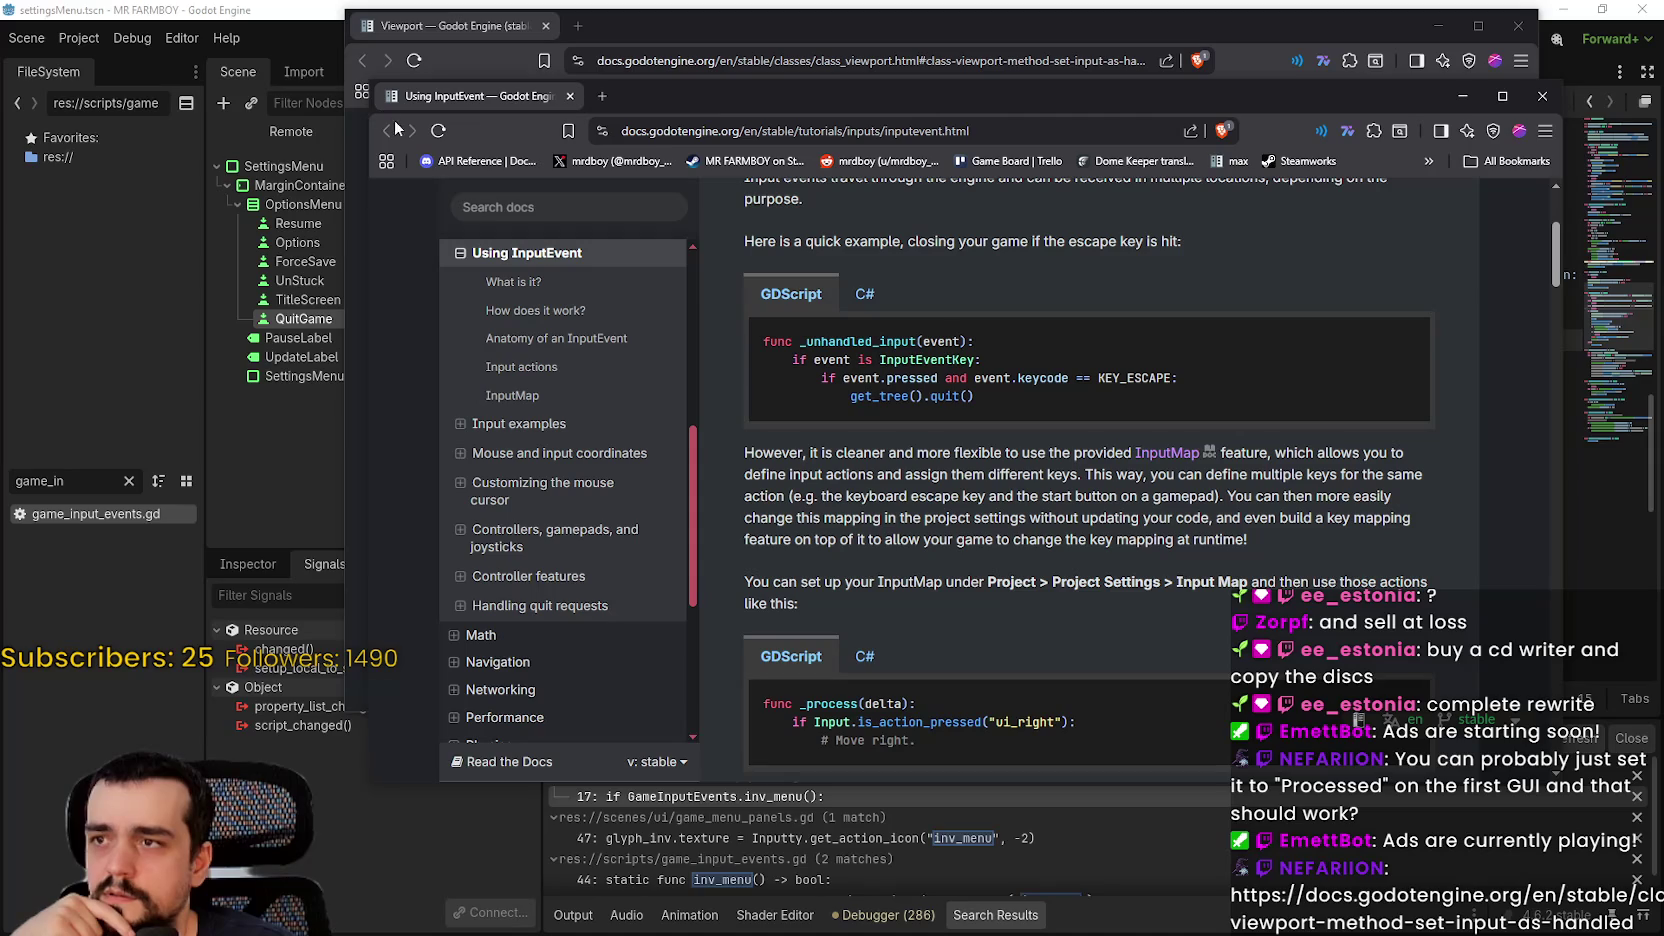
left_click(743, 47)
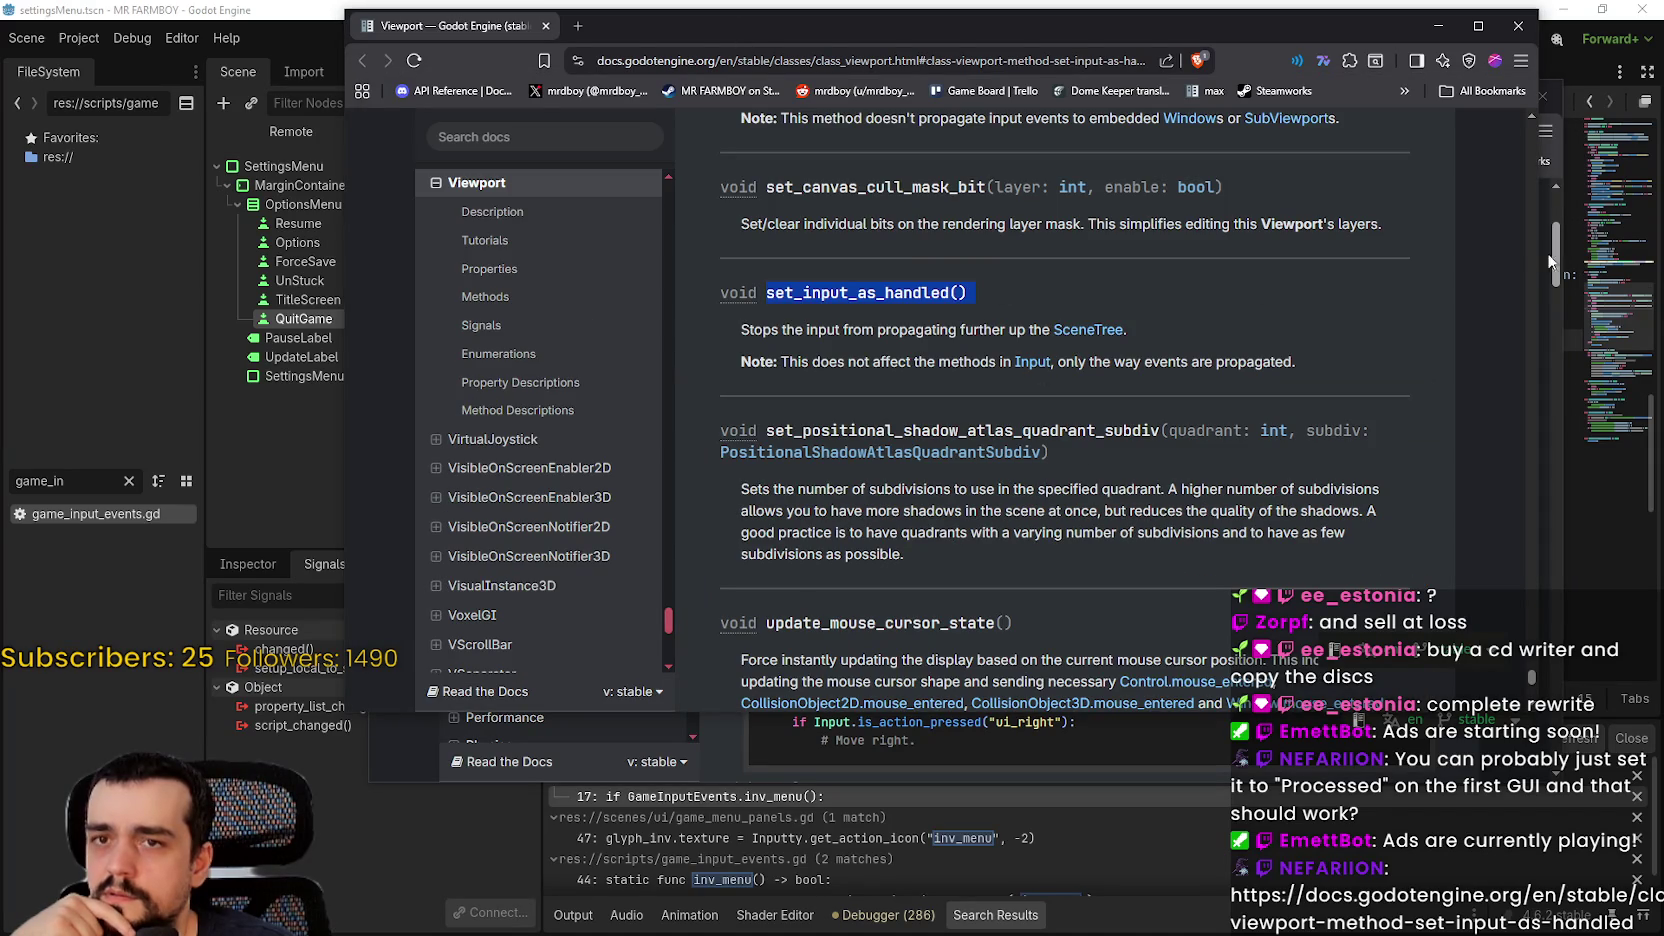
scroll(1490, 250, "up", 10)
left_click_drag(1341, 28, 1228, 55)
mouse_move(1412, 695)
left_mouse_down()
mouse_move(1450, 146)
mouse_move(1495, 690)
mouse_move(1519, 578)
left_mouse_up()
scroll(1358, 553, "down", 5)
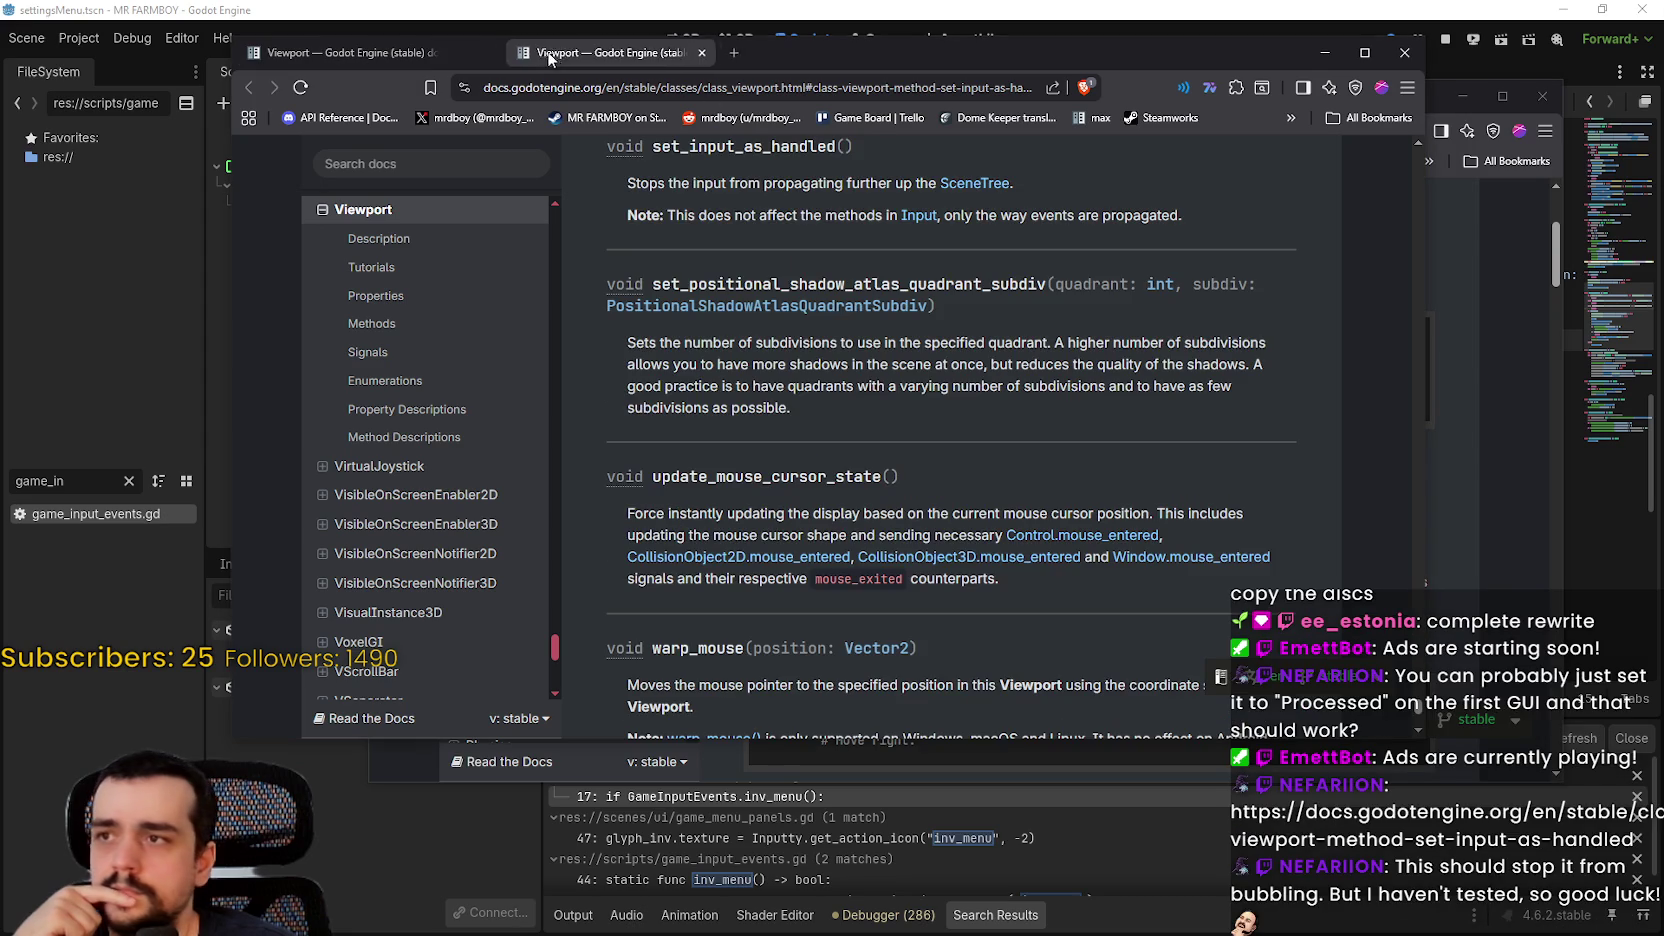
scroll(729, 431, "up", 2)
Step: Copy the set_input_as_handled() heading and highlight the note that Input methods are unaffected
mouse_move(653, 320)
left_mouse_down()
mouse_move(860, 320)
mouse_move(840, 319)
left_mouse_up()
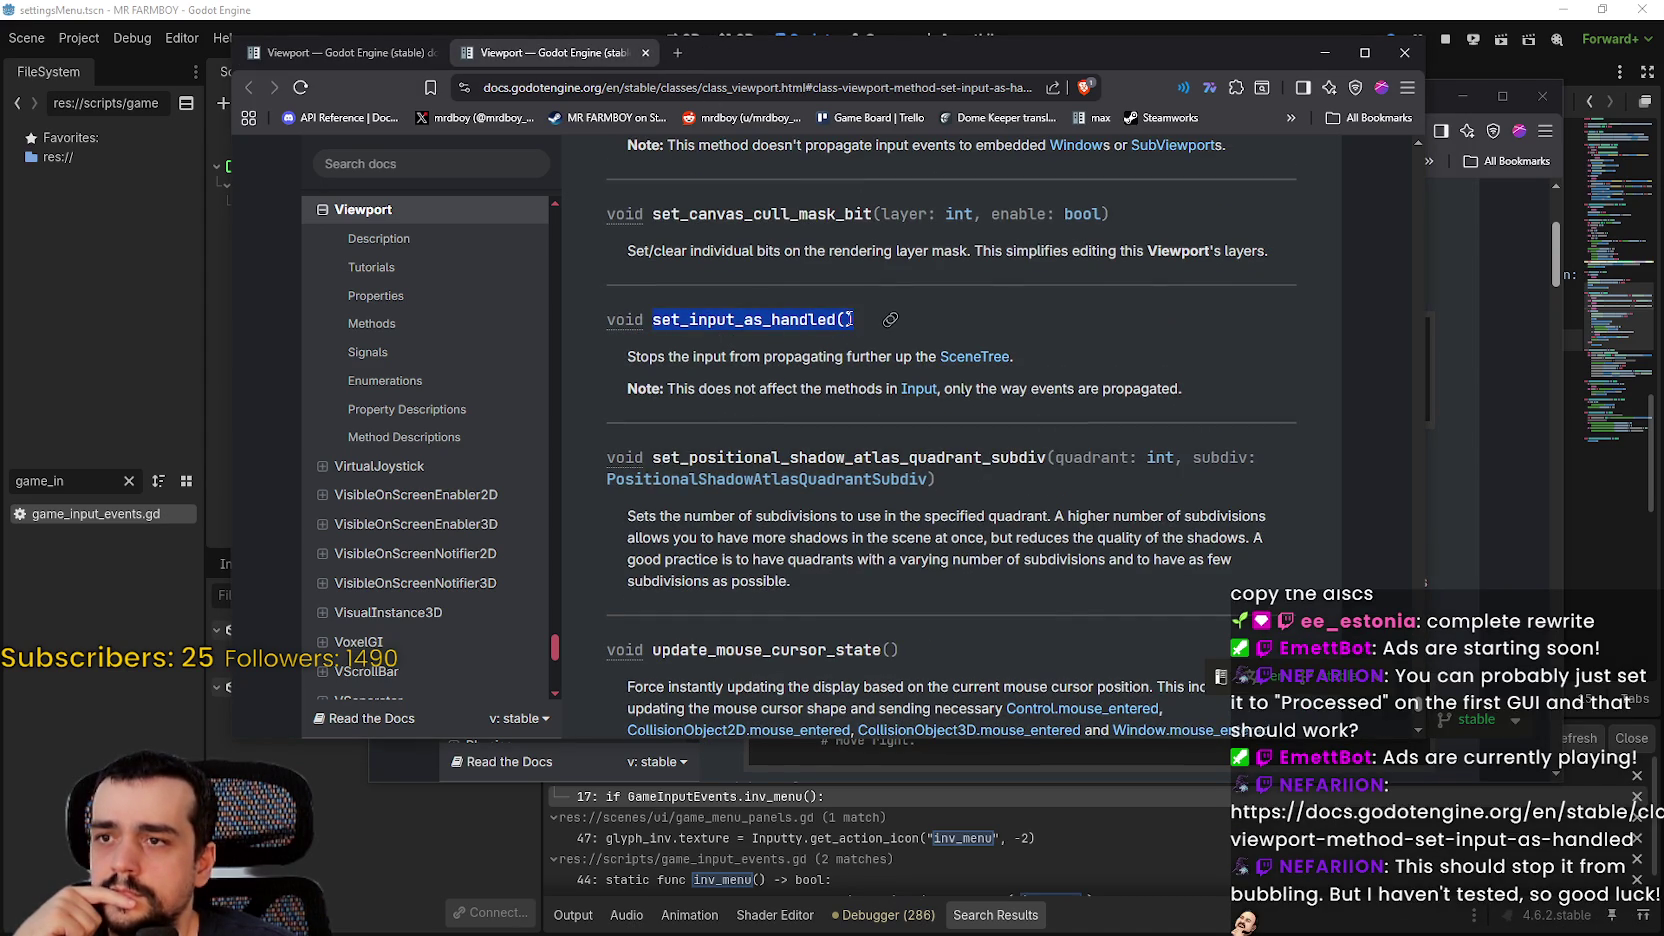
right_click(737, 322)
left_click(772, 340)
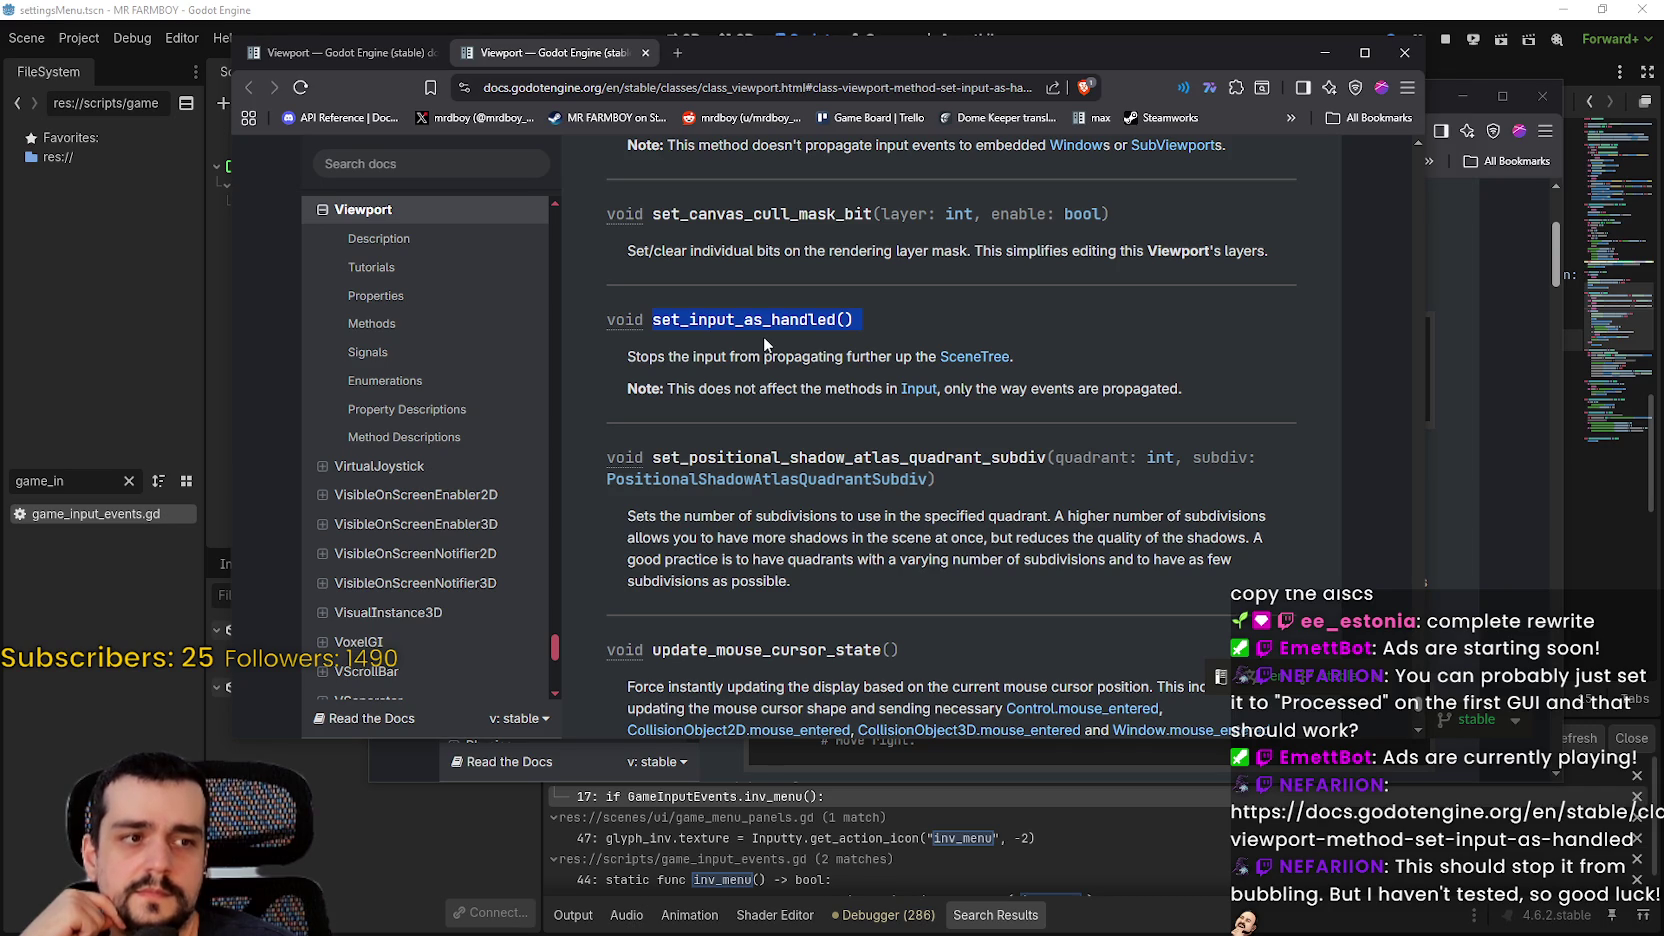
left_click(692, 391)
mouse_move(692, 391)
left_mouse_down()
mouse_move(912, 410)
mouse_move(937, 392)
mouse_move(1128, 391)
left_mouse_up()
Step: In settings_menu.gd, add set_input_as_handled() on a new line under the ui_cancel check
key("alt+Tab")
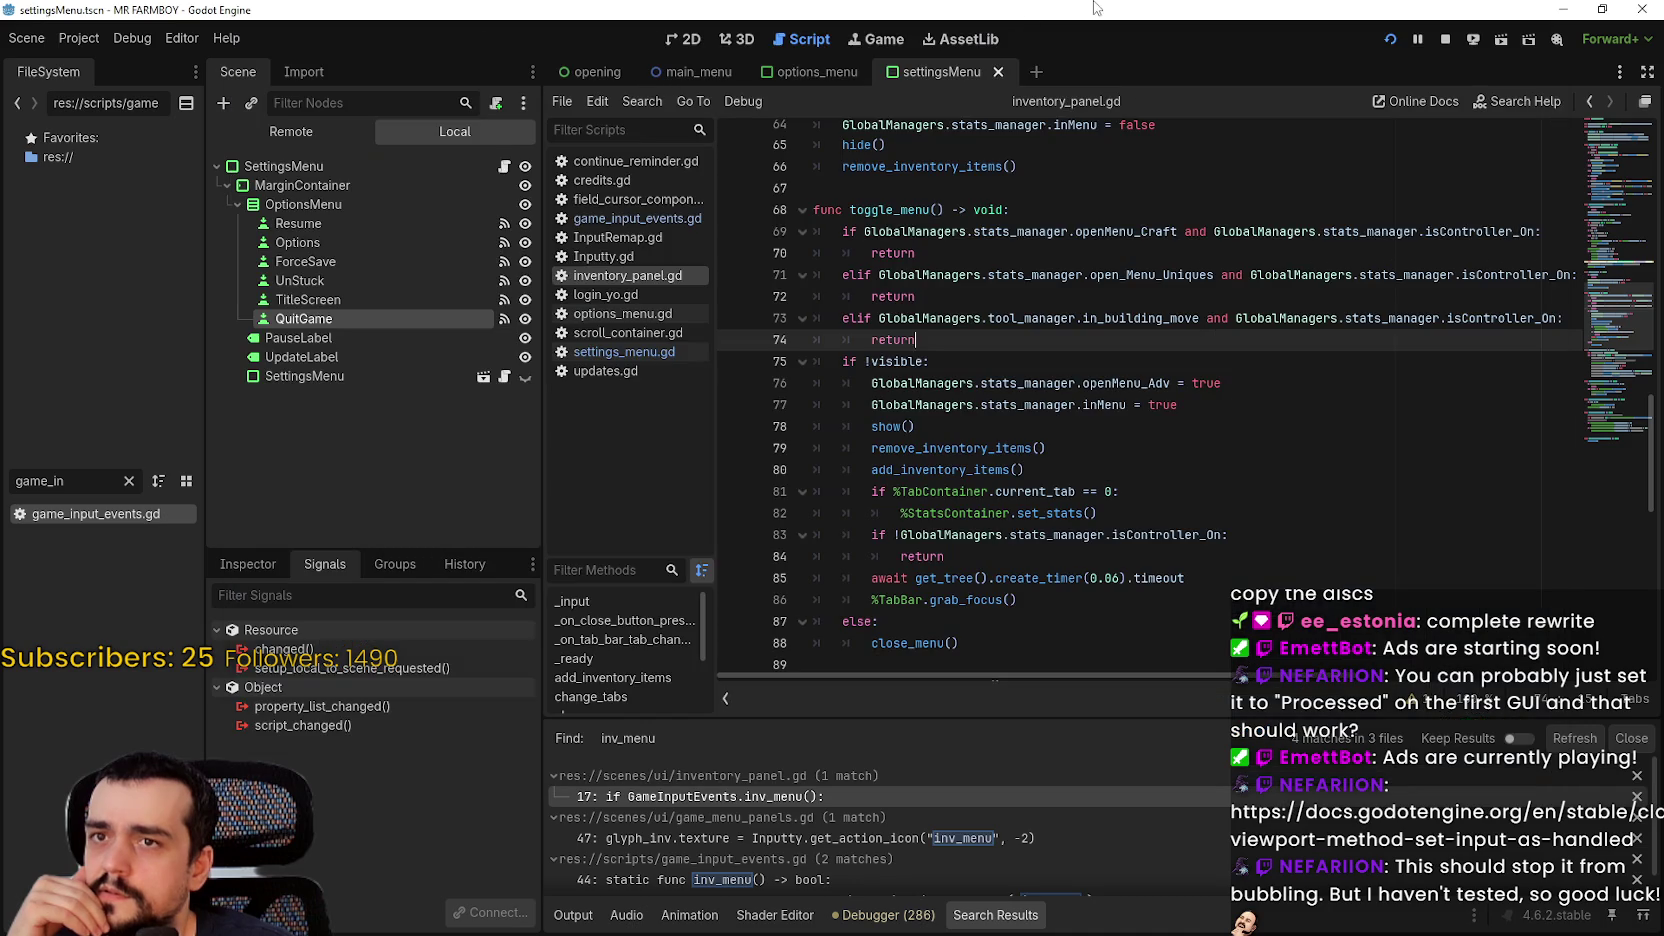
left_click(632, 350)
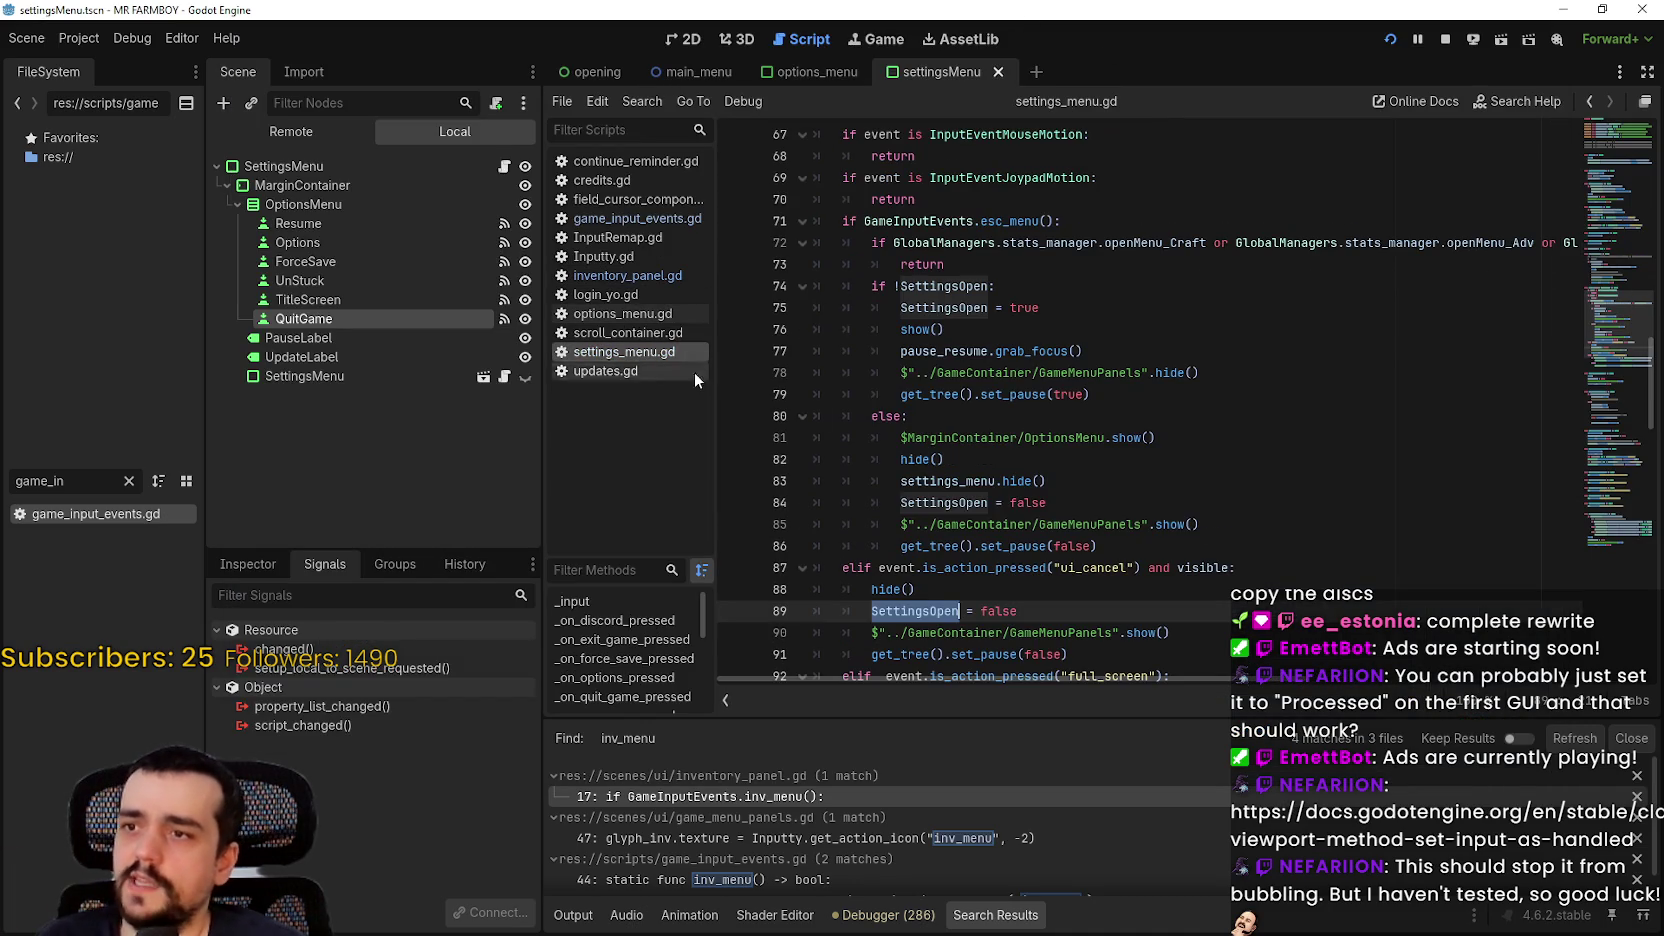
left_click(1066, 527)
left_click(1255, 506)
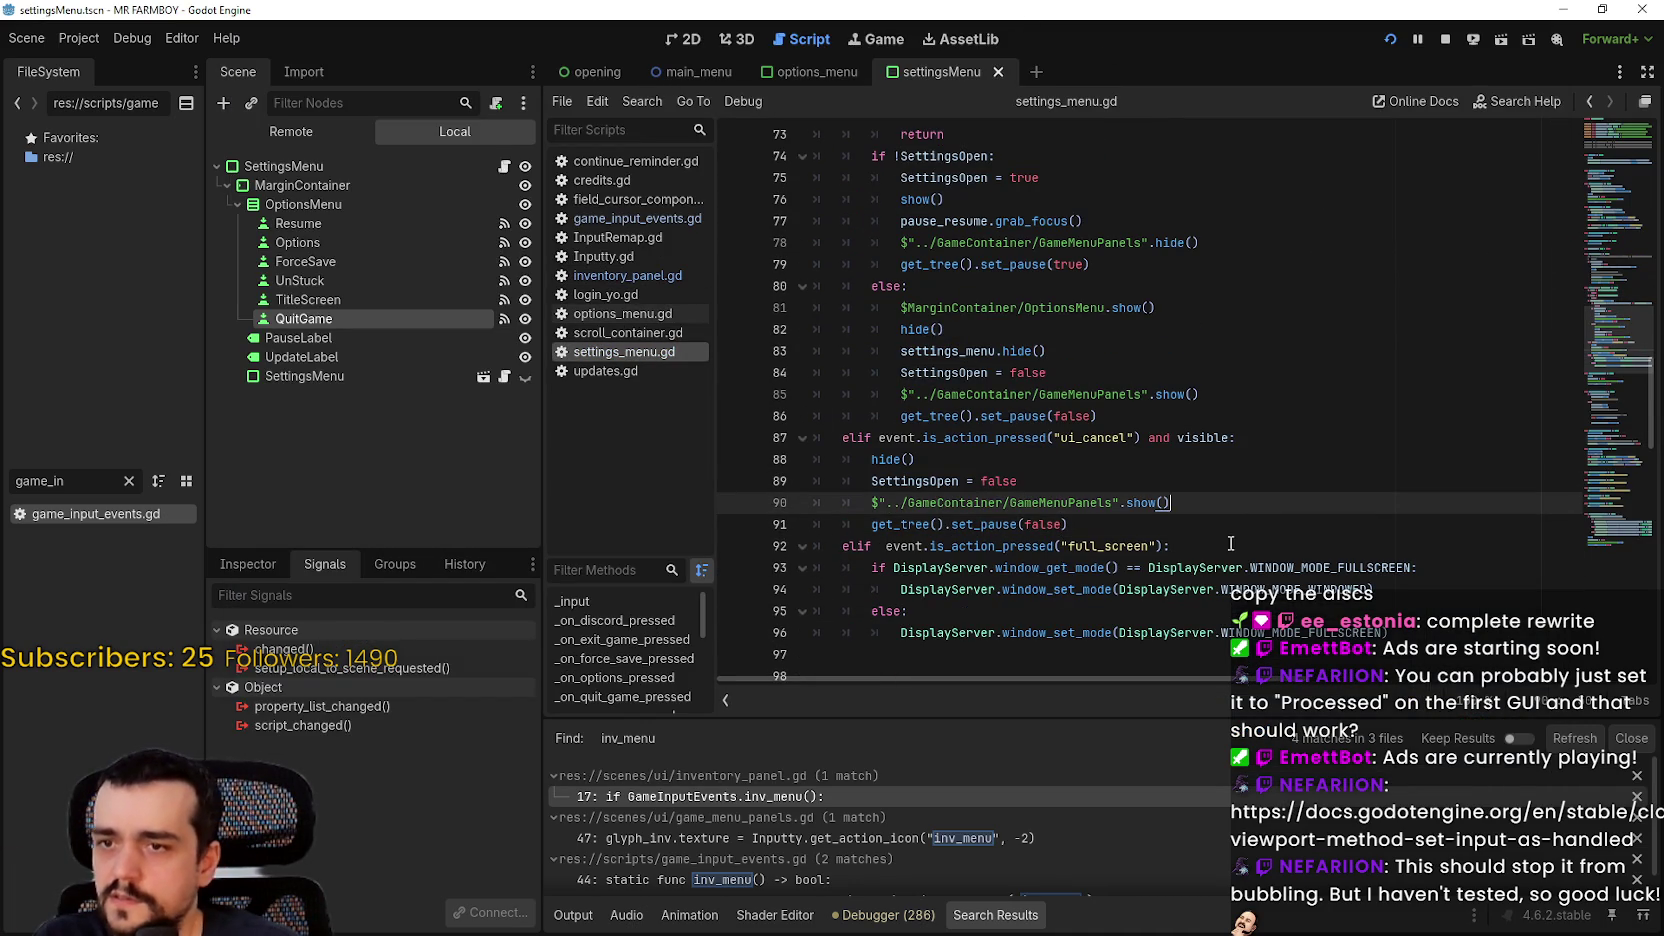
left_click(1168, 530)
left_click(1345, 440)
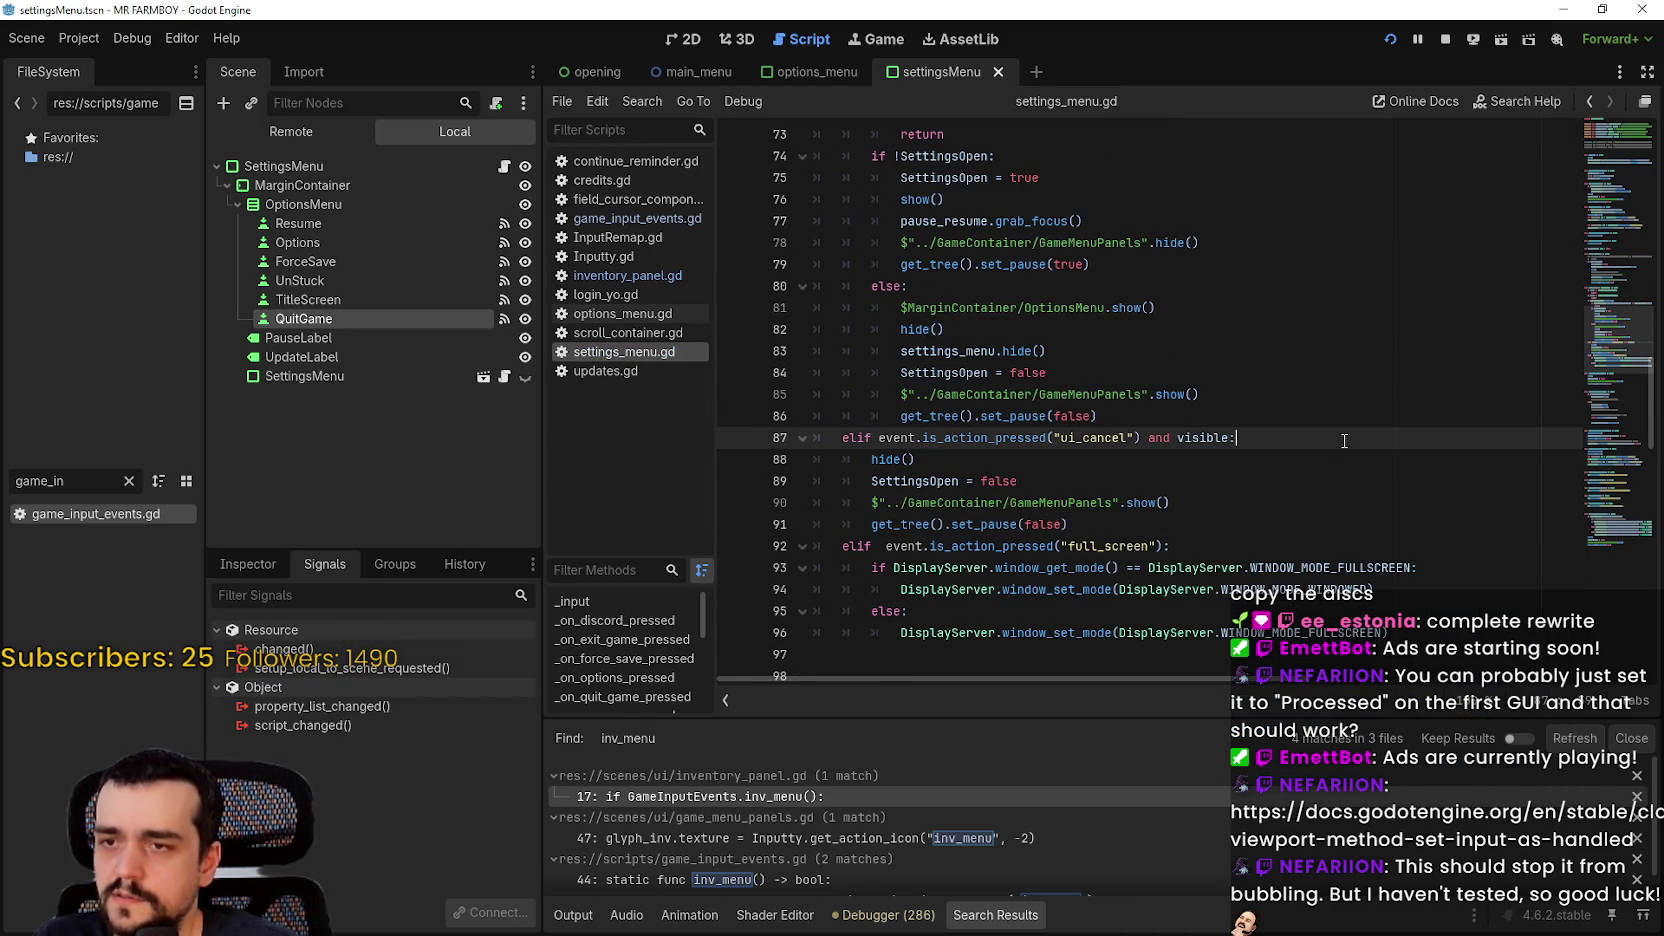
key("Return")
type("set_input_as_handled()")
key("BackSpace")
Step: Try prefixing the line 88 call with viewport, then the Viewport class name
left_click(1099, 473)
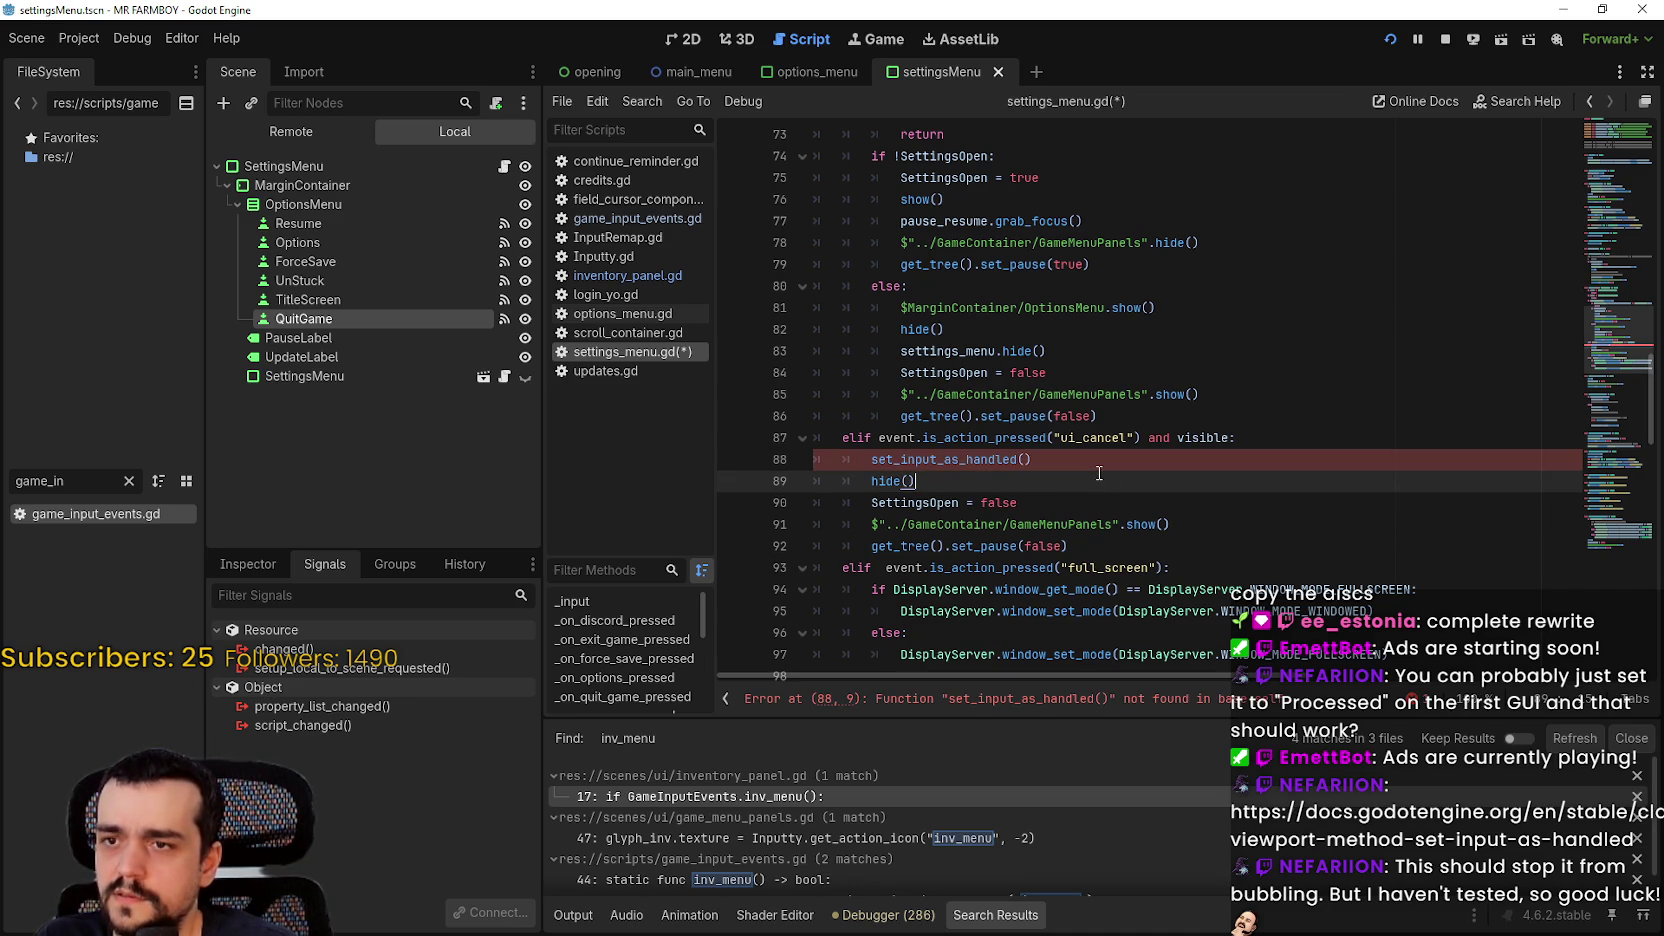
left_click(871, 459)
type("view")
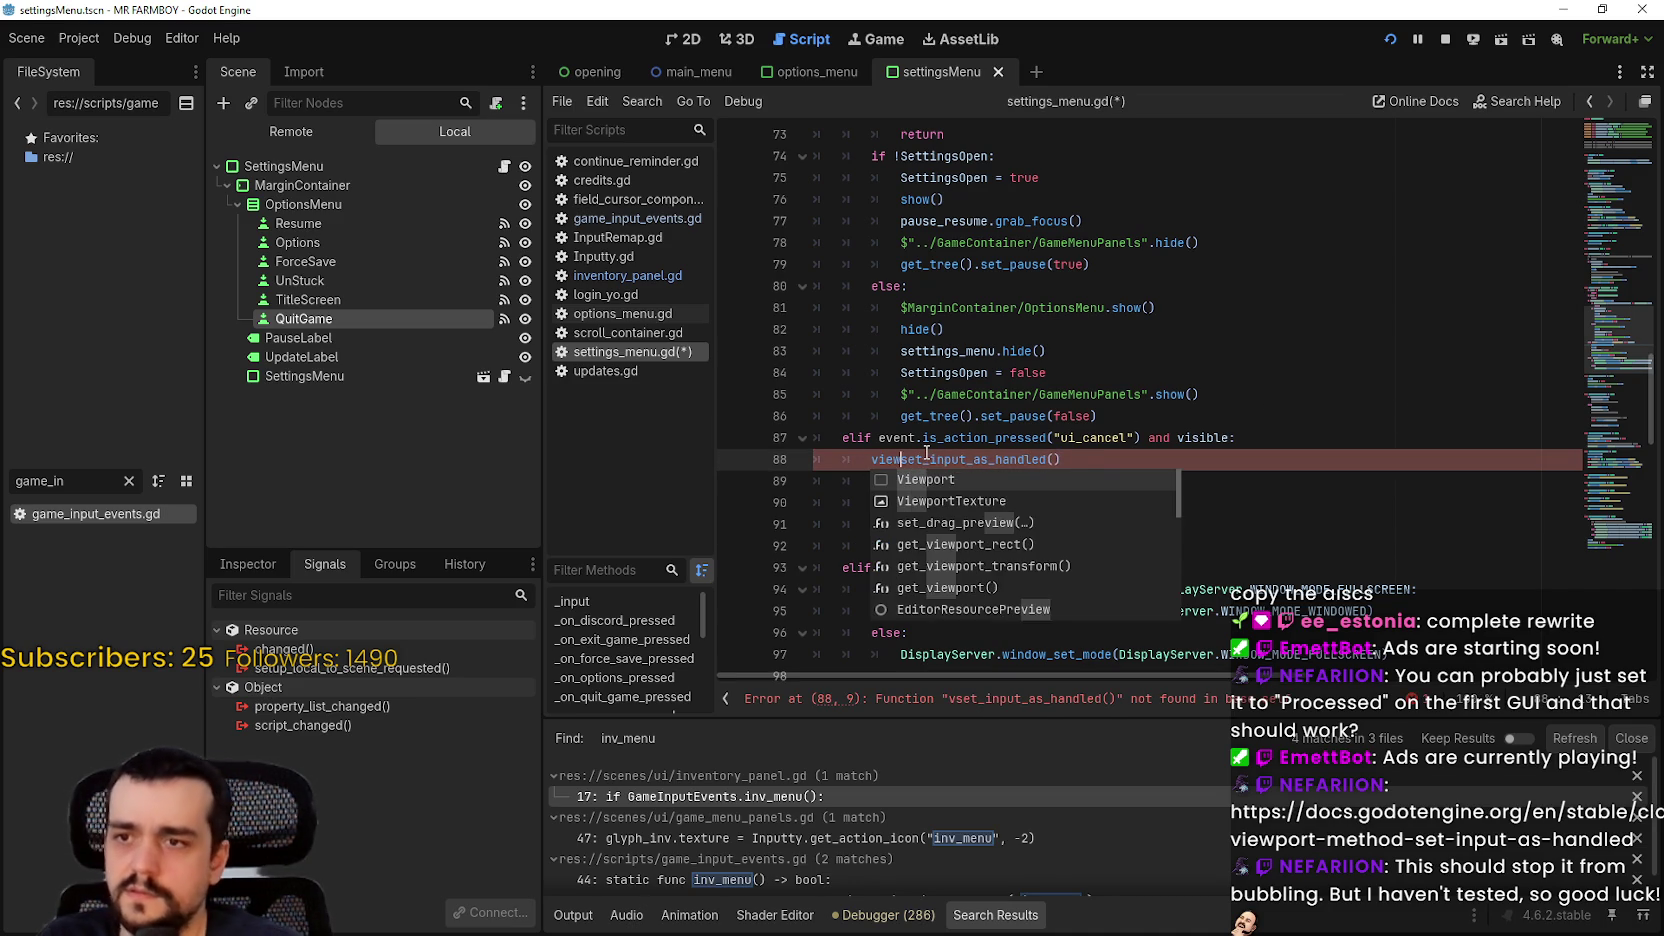
type("port.")
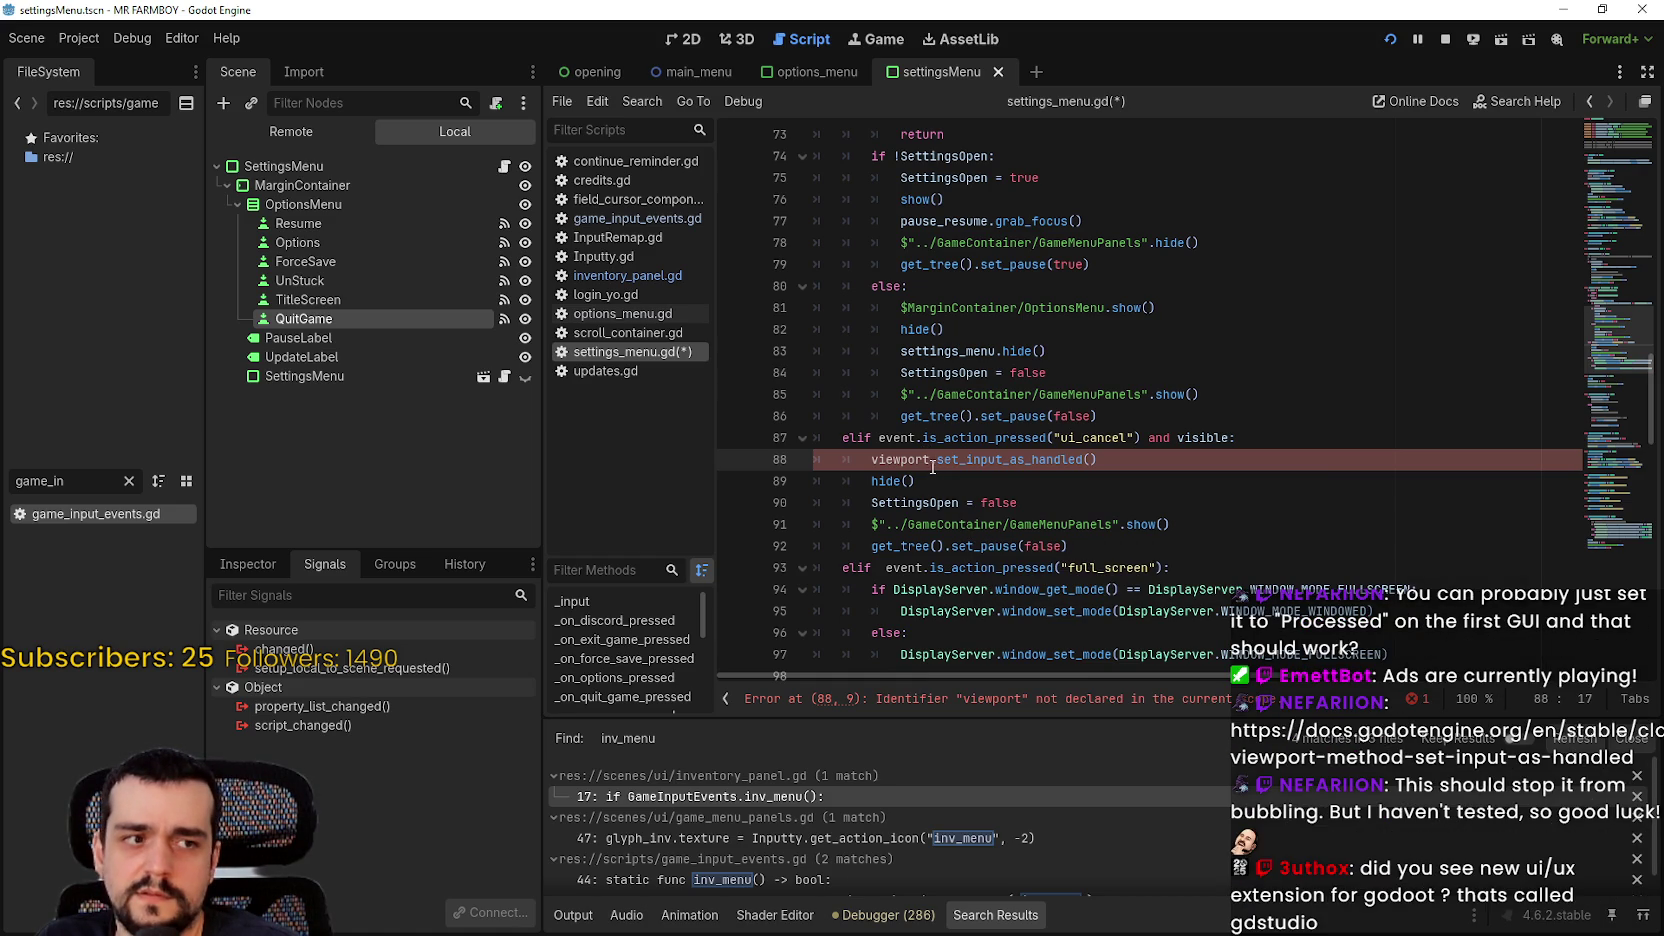
scroll(929, 461, "down", 1)
scroll(929, 461, "up", 1)
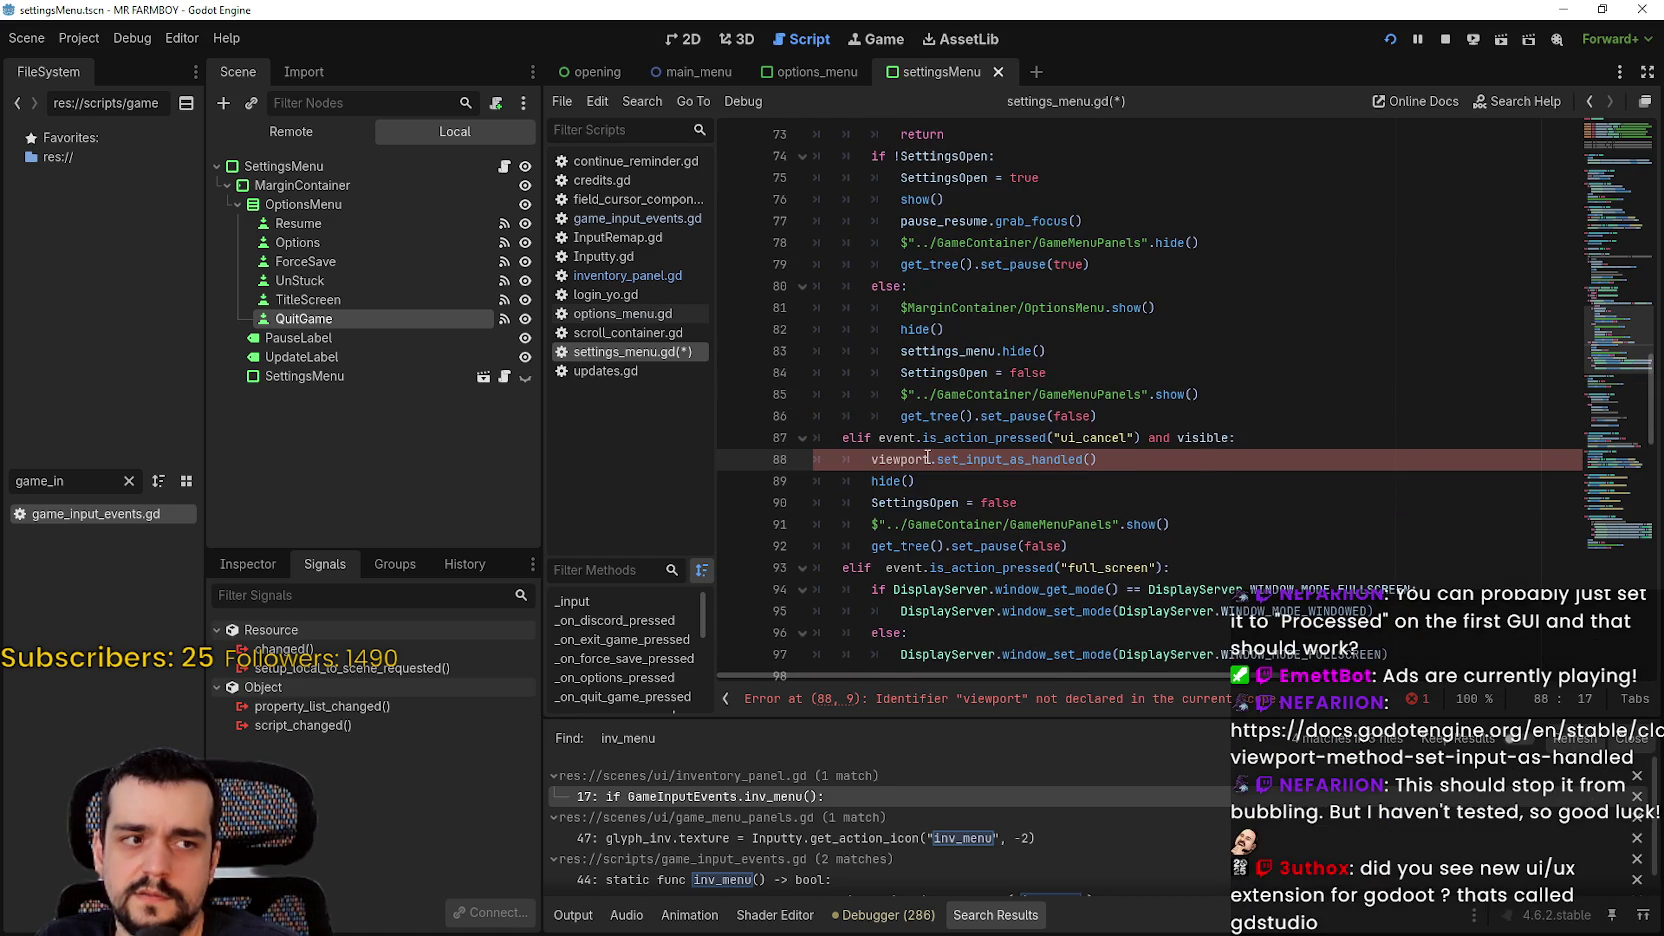
double_click(899, 460)
type("view")
key("Return")
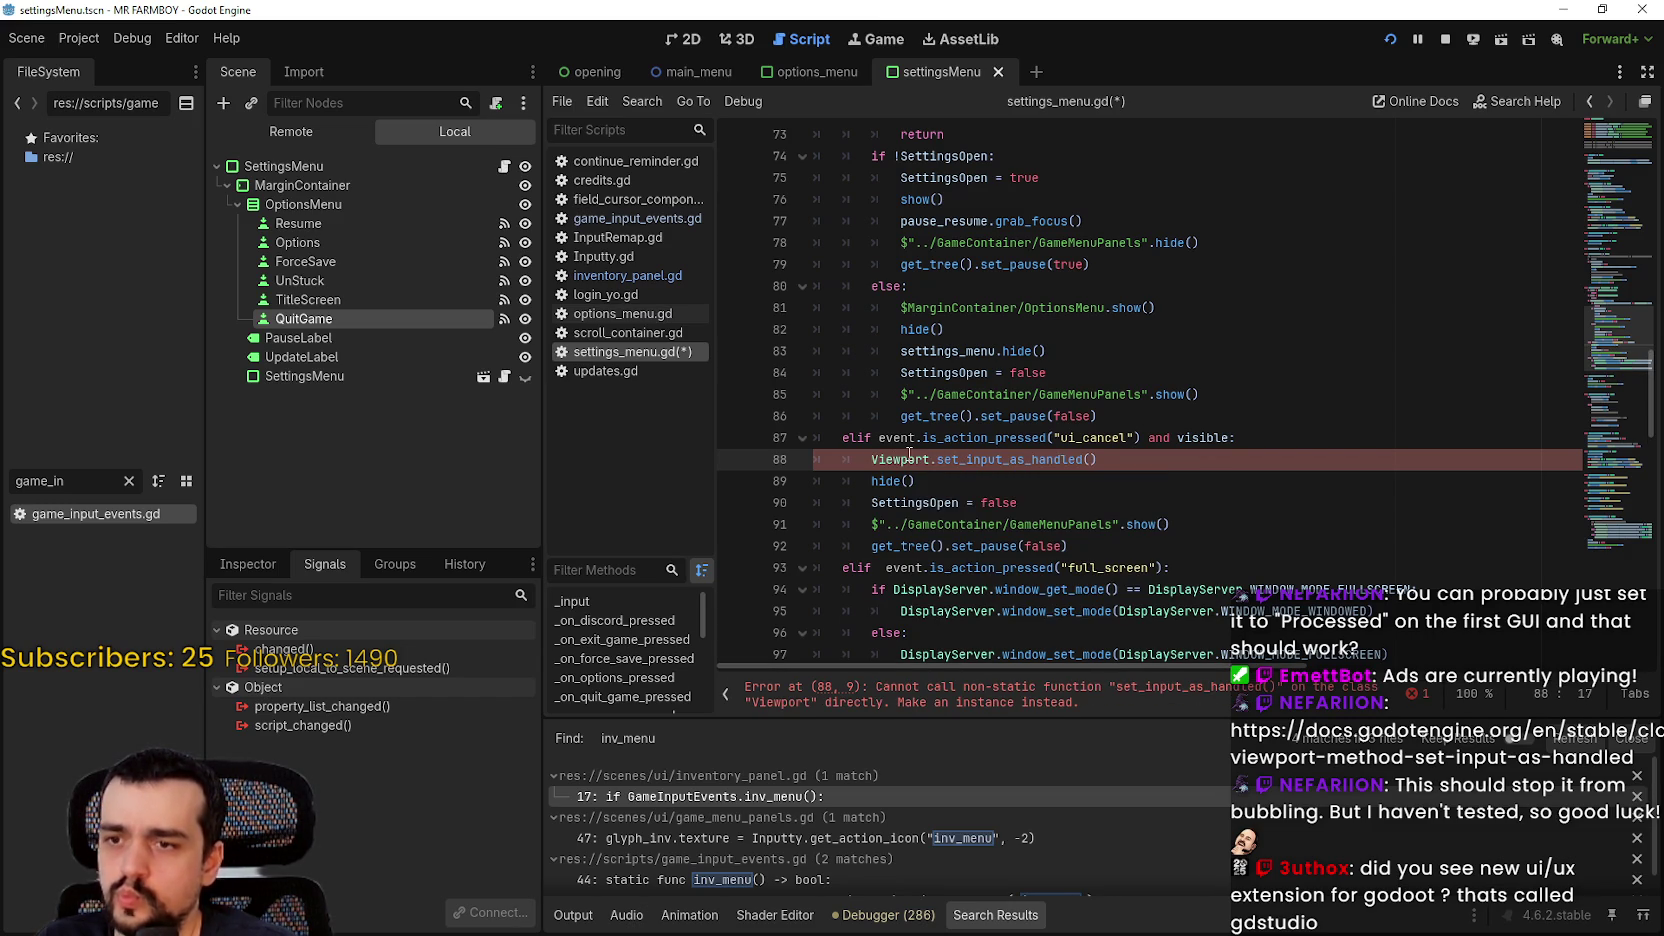
Step: Change the prefix to get_viewport(), save settings_menu.gd, and switch to the debug game
double_click(909, 459)
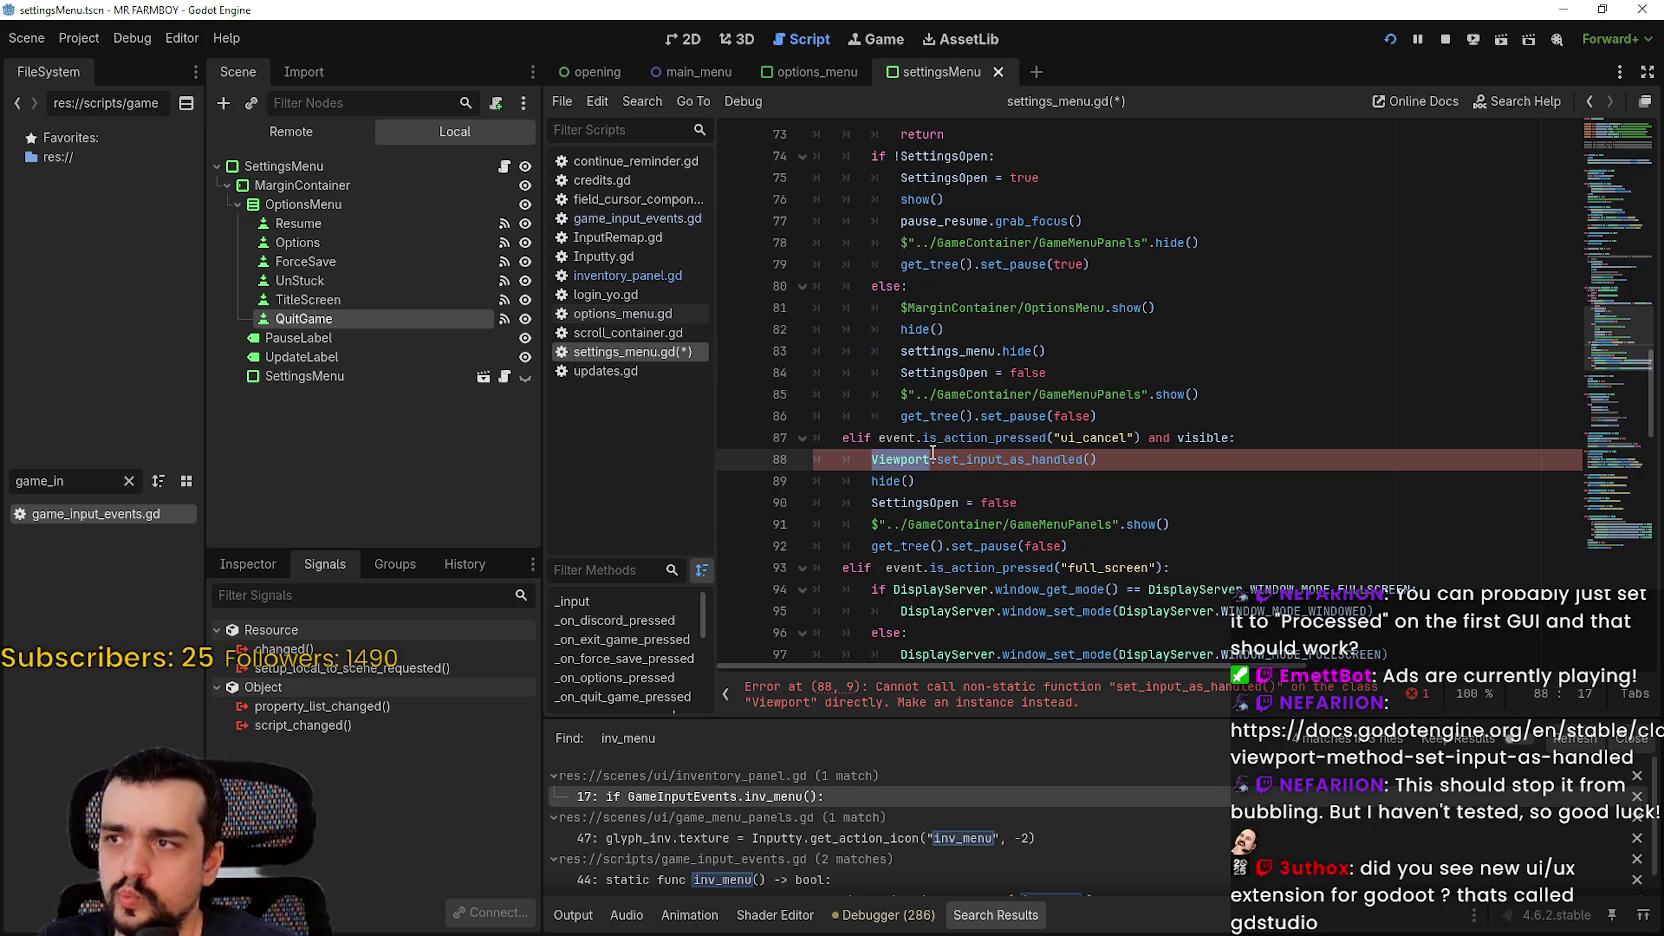
type("get_")
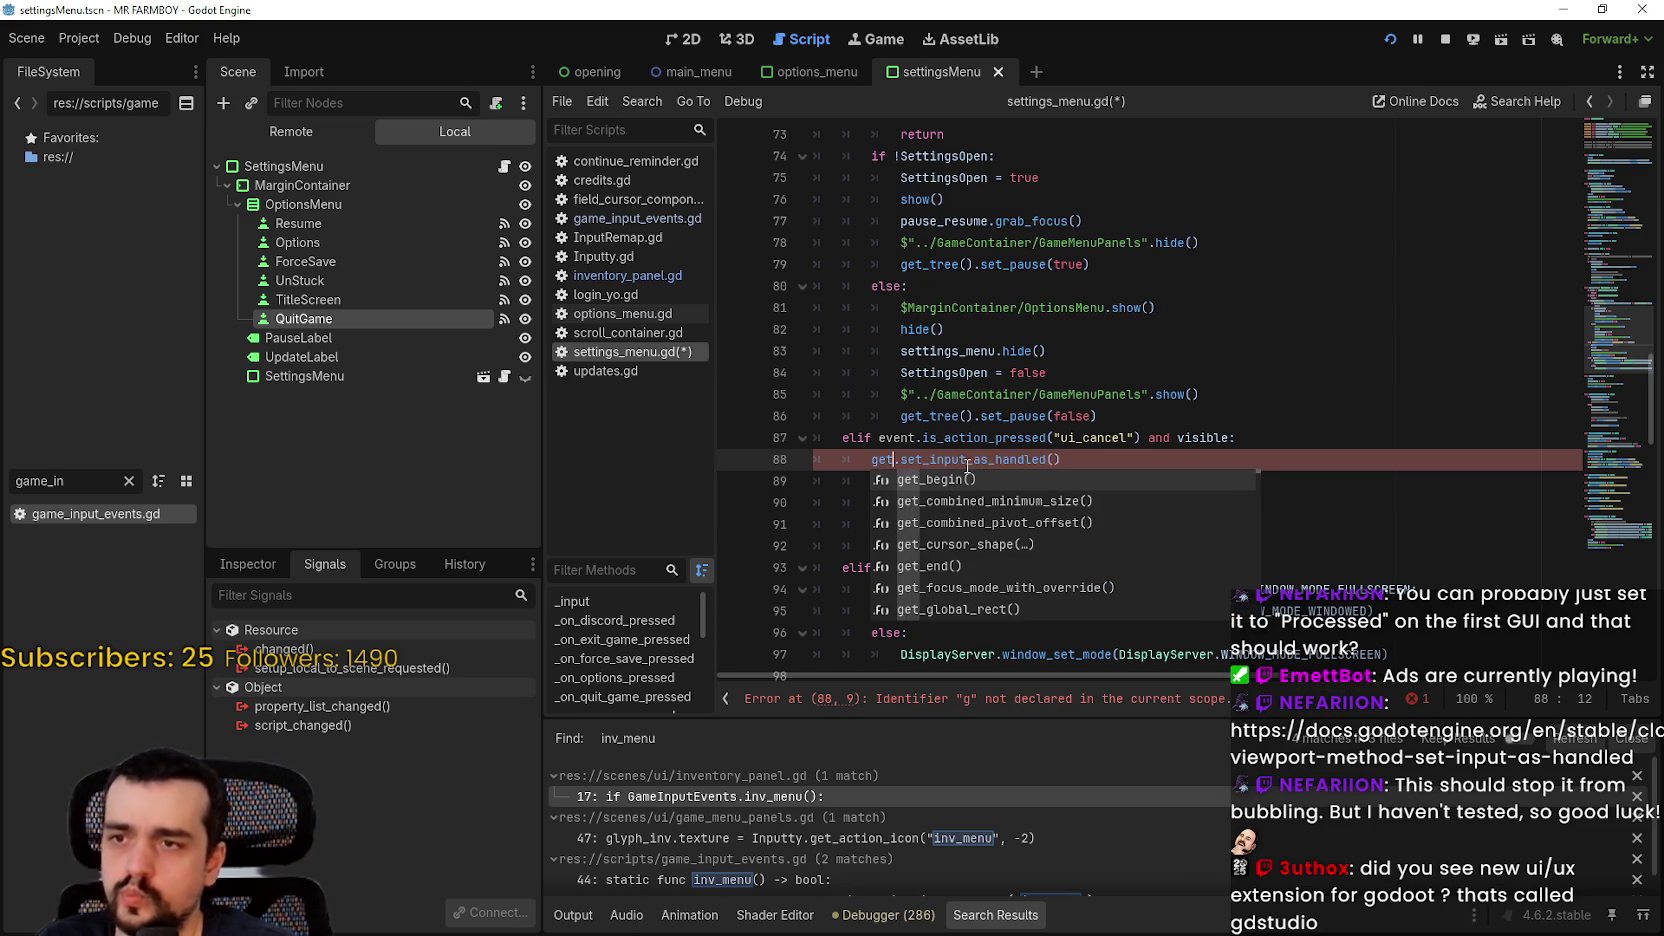
type("view")
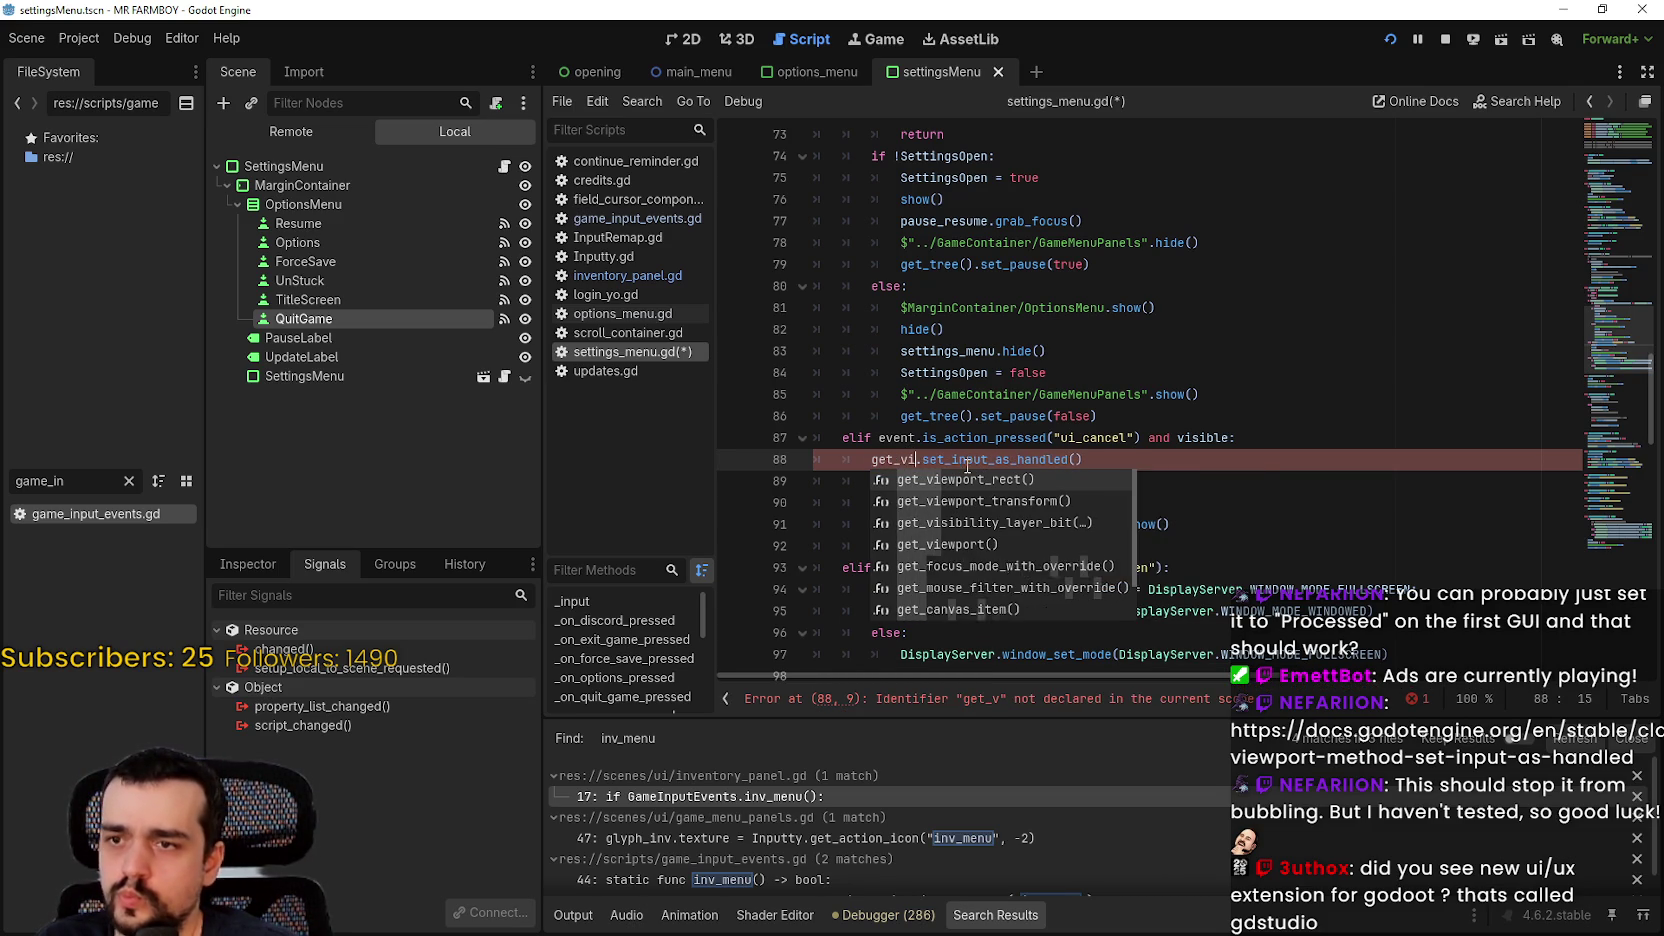
key("Down")
key("Down")
key("Return")
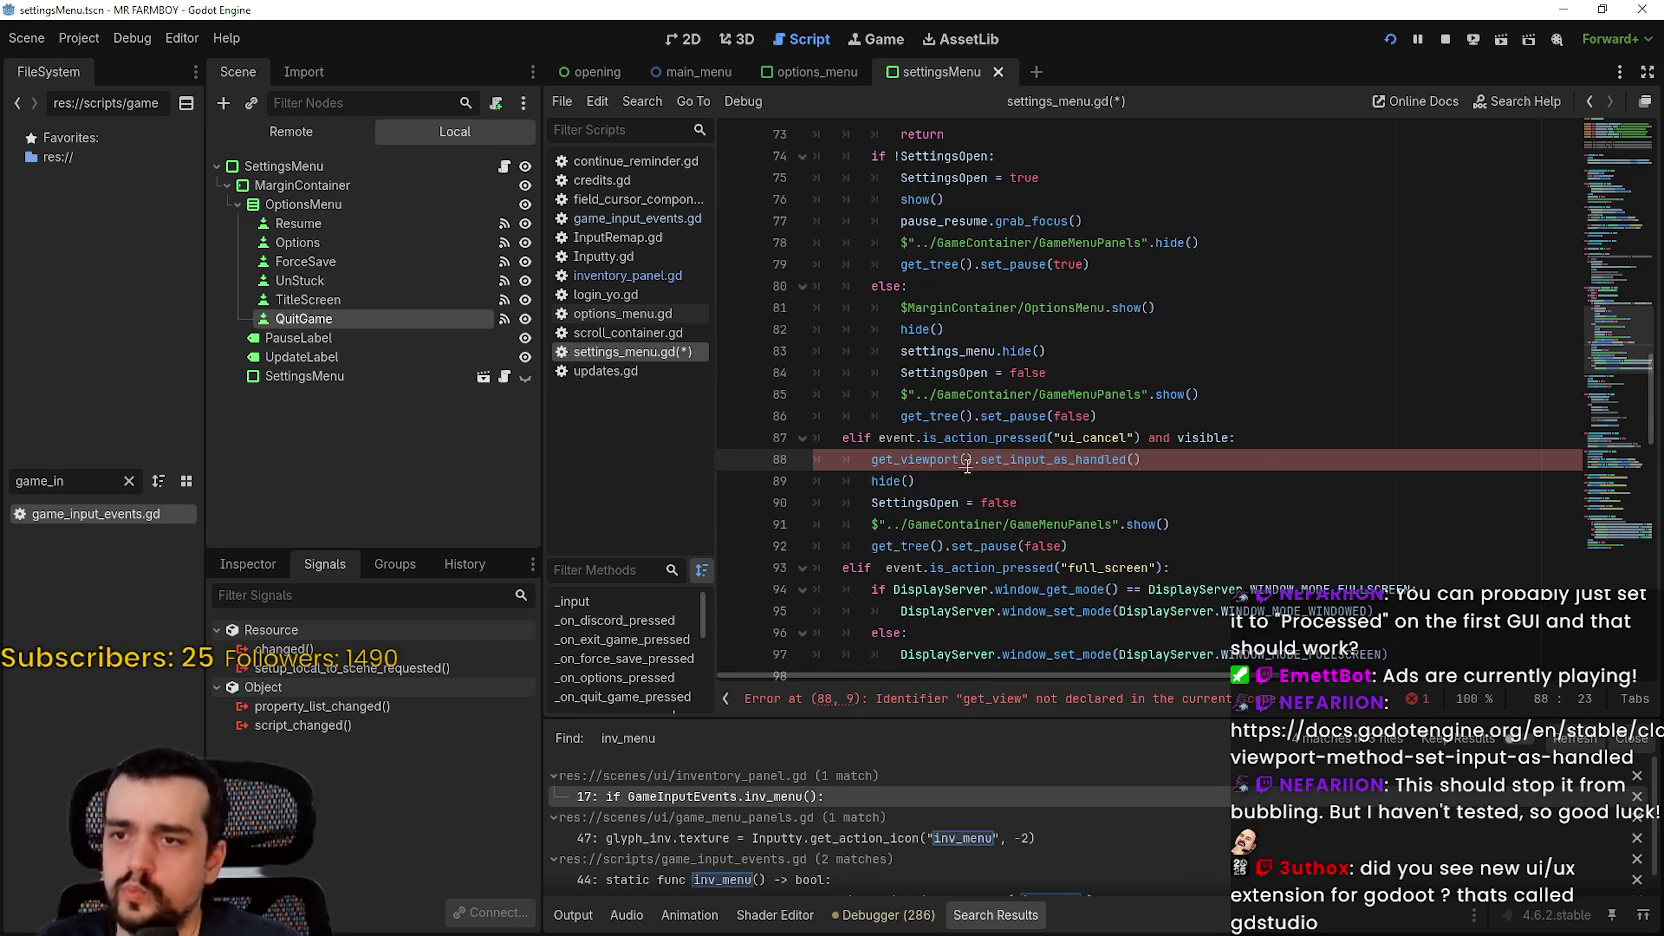
left_click(984, 502)
key("ctrl+s")
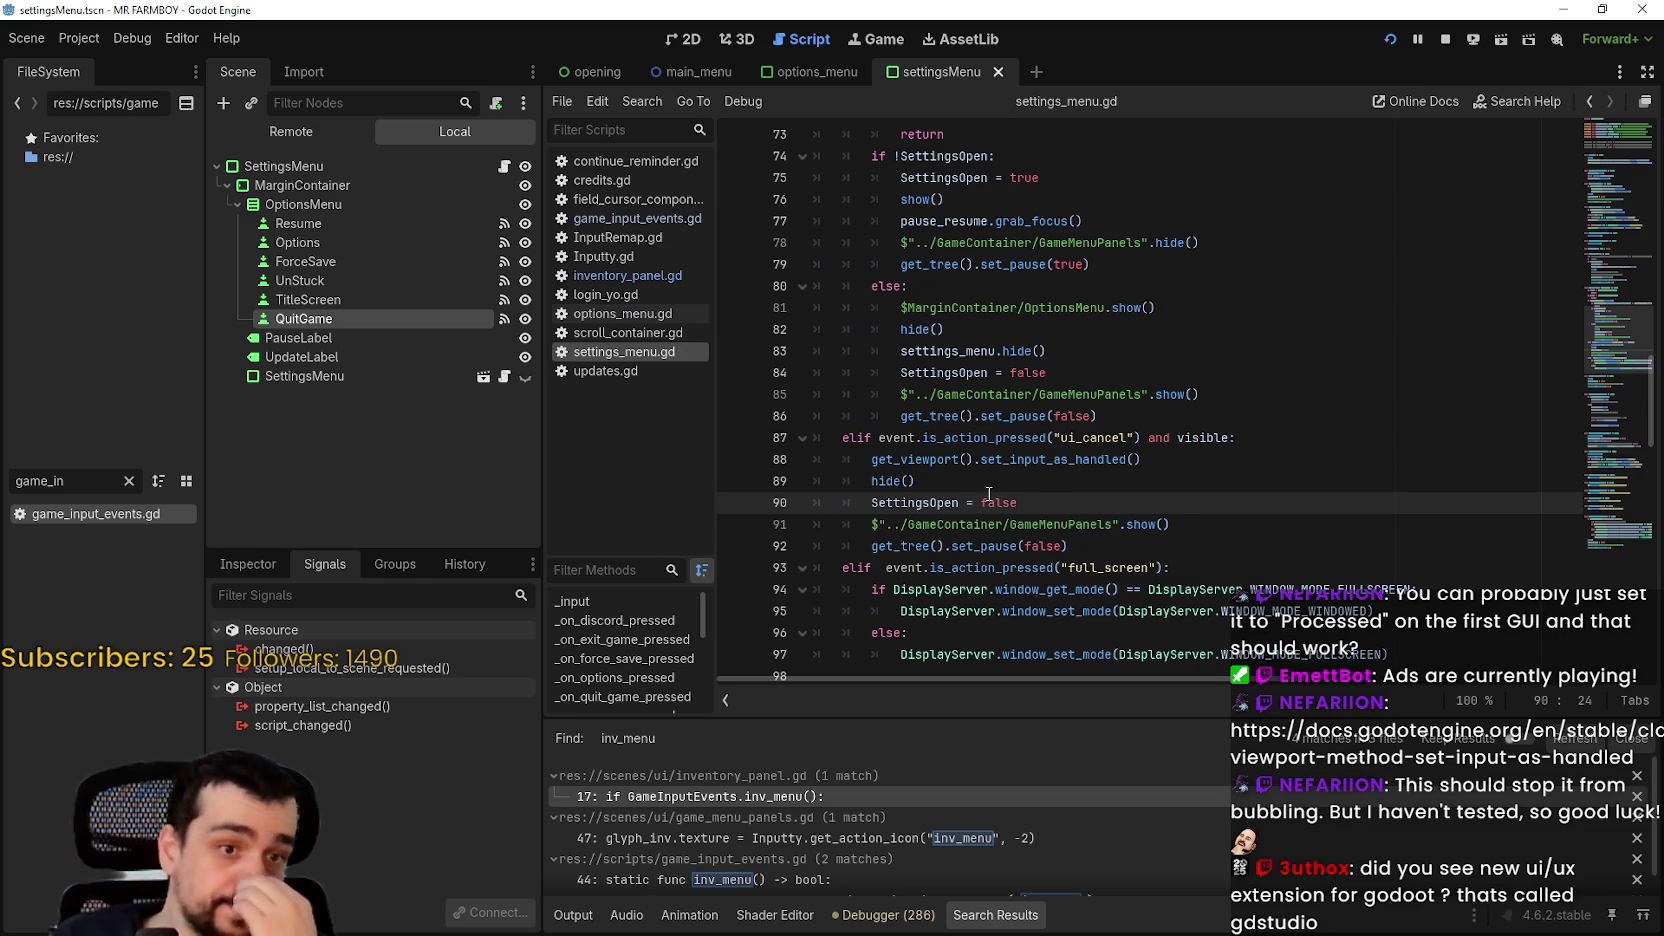
key("alt+Tab")
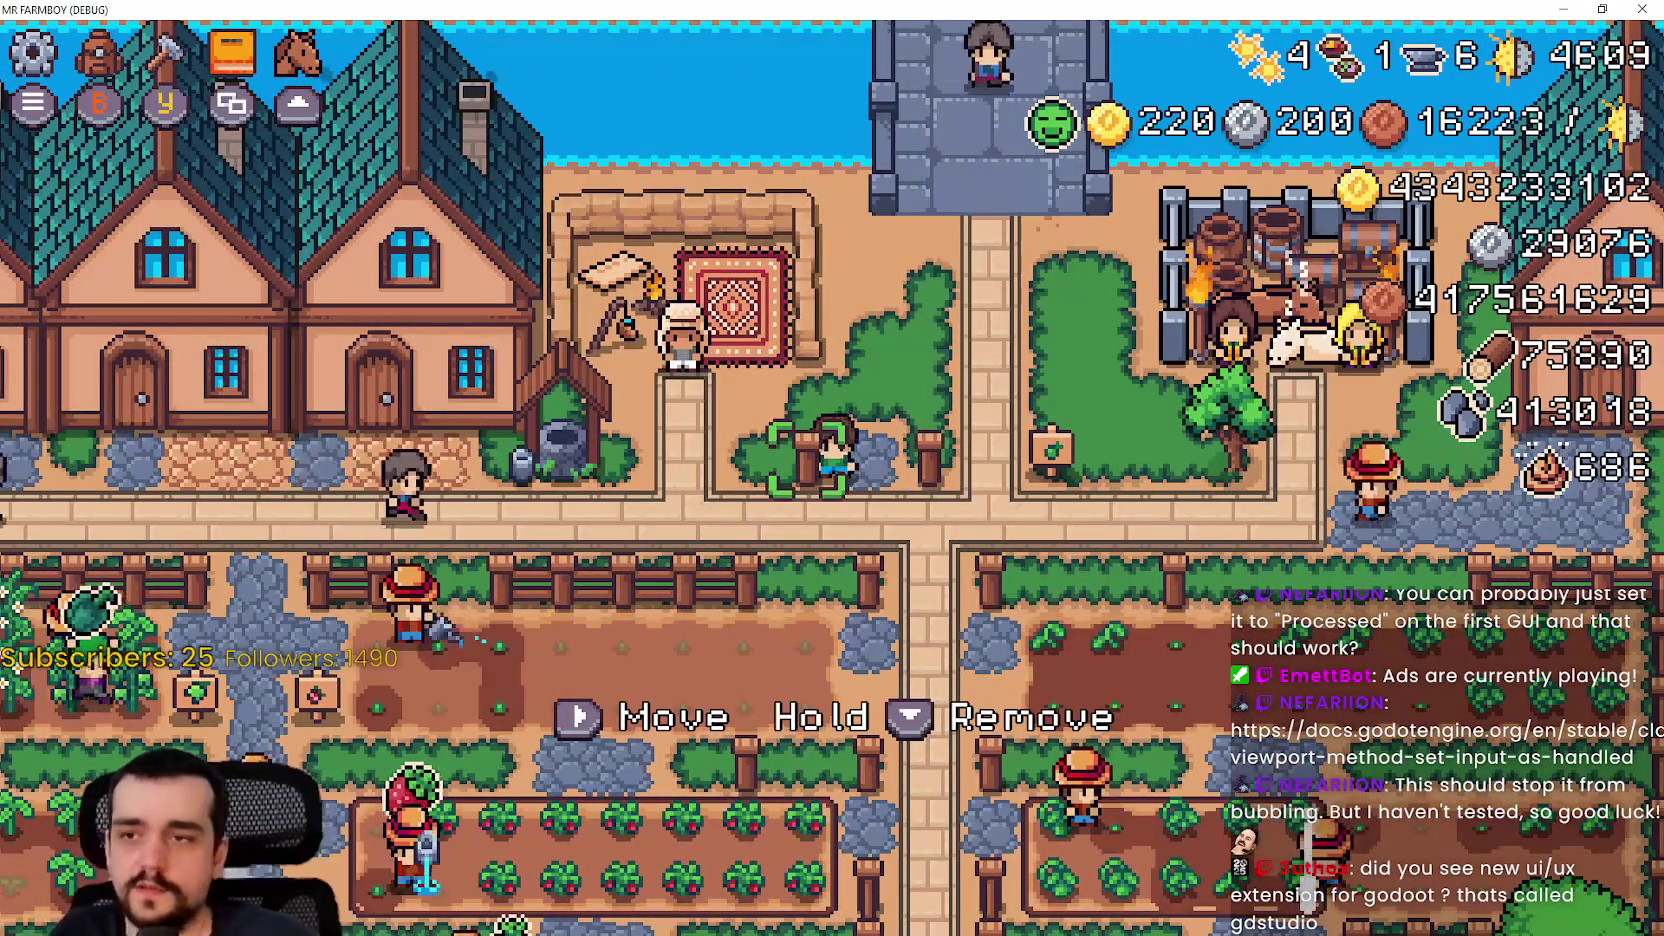
Step: Open the Stats & Inventory panel with i and cancel it with Escape, four times
key("i")
key("Escape")
key("i")
key("Escape")
key("i")
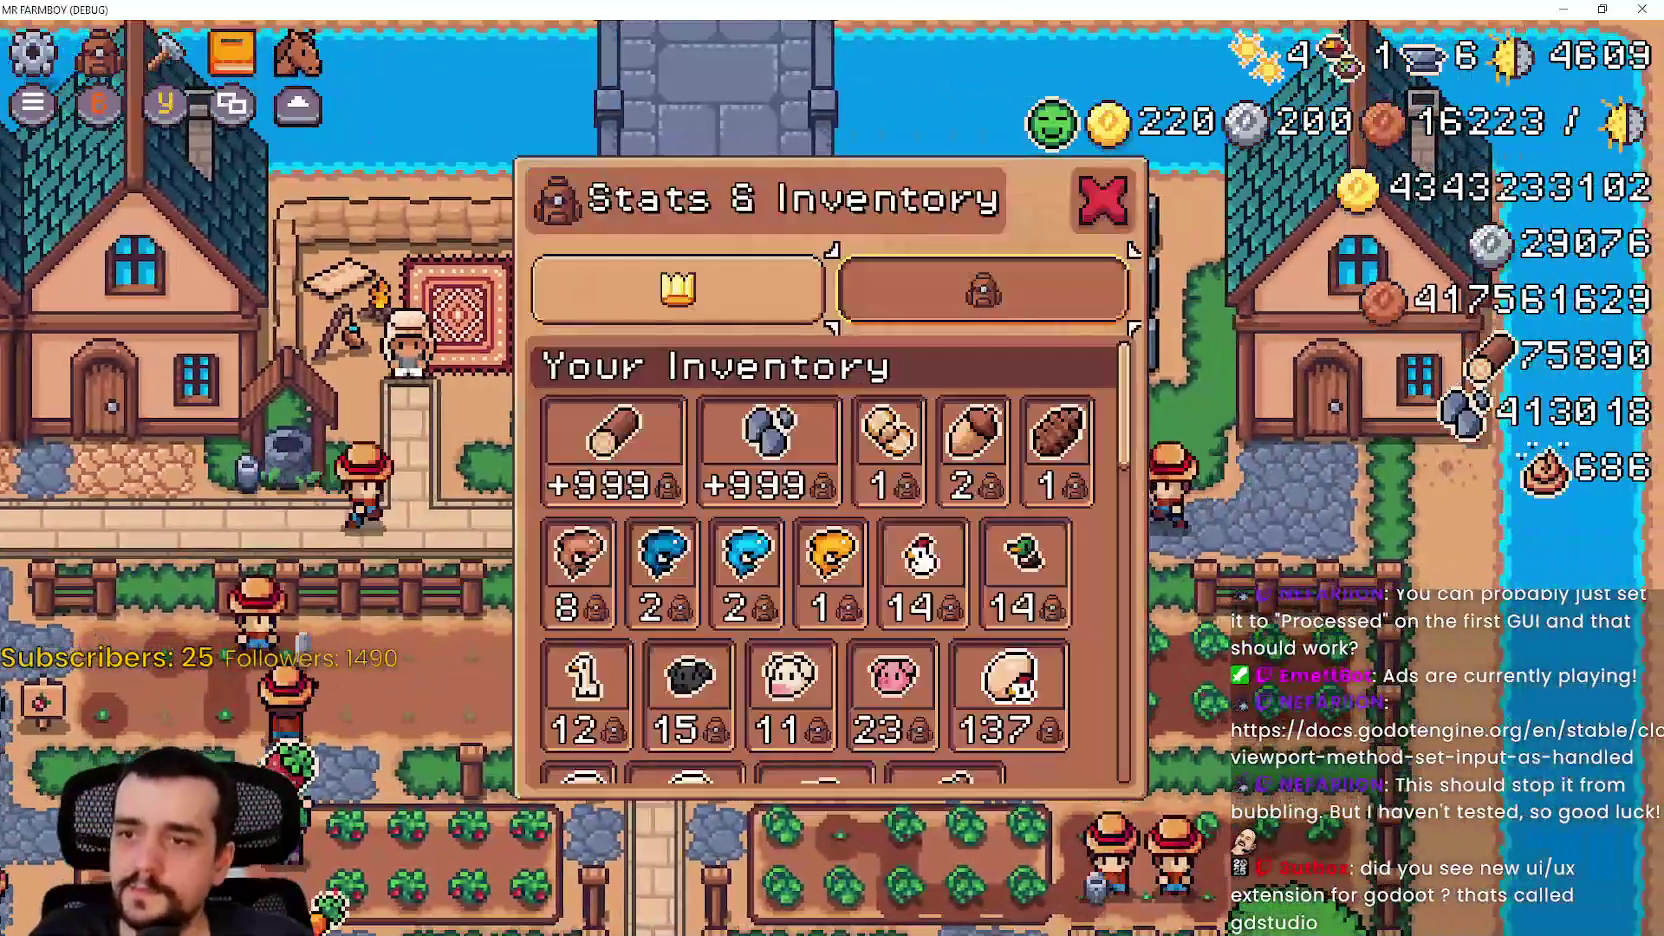
key("Escape")
key("Escape")
key("Escape")
key("i")
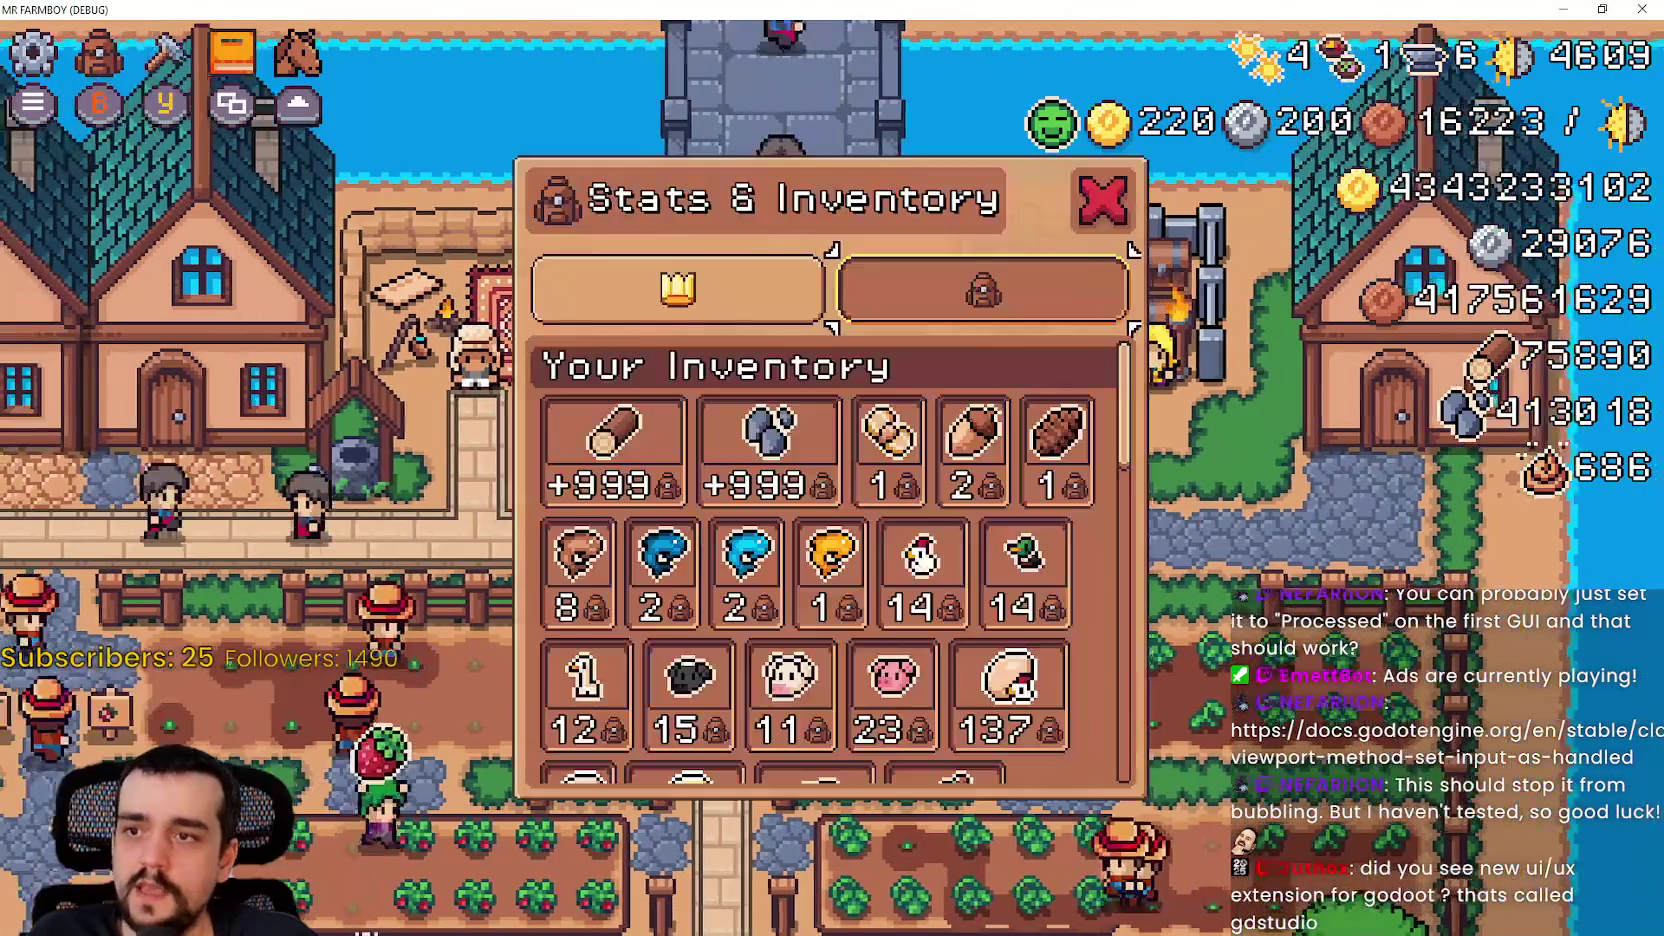
key("Escape")
key("Escape")
key("Escape")
key("Escape")
key("Escape")
Step: Open the pause Options dialog, cycle its tabs back toward Game, and cancel it
key("Escape")
key("Escape")
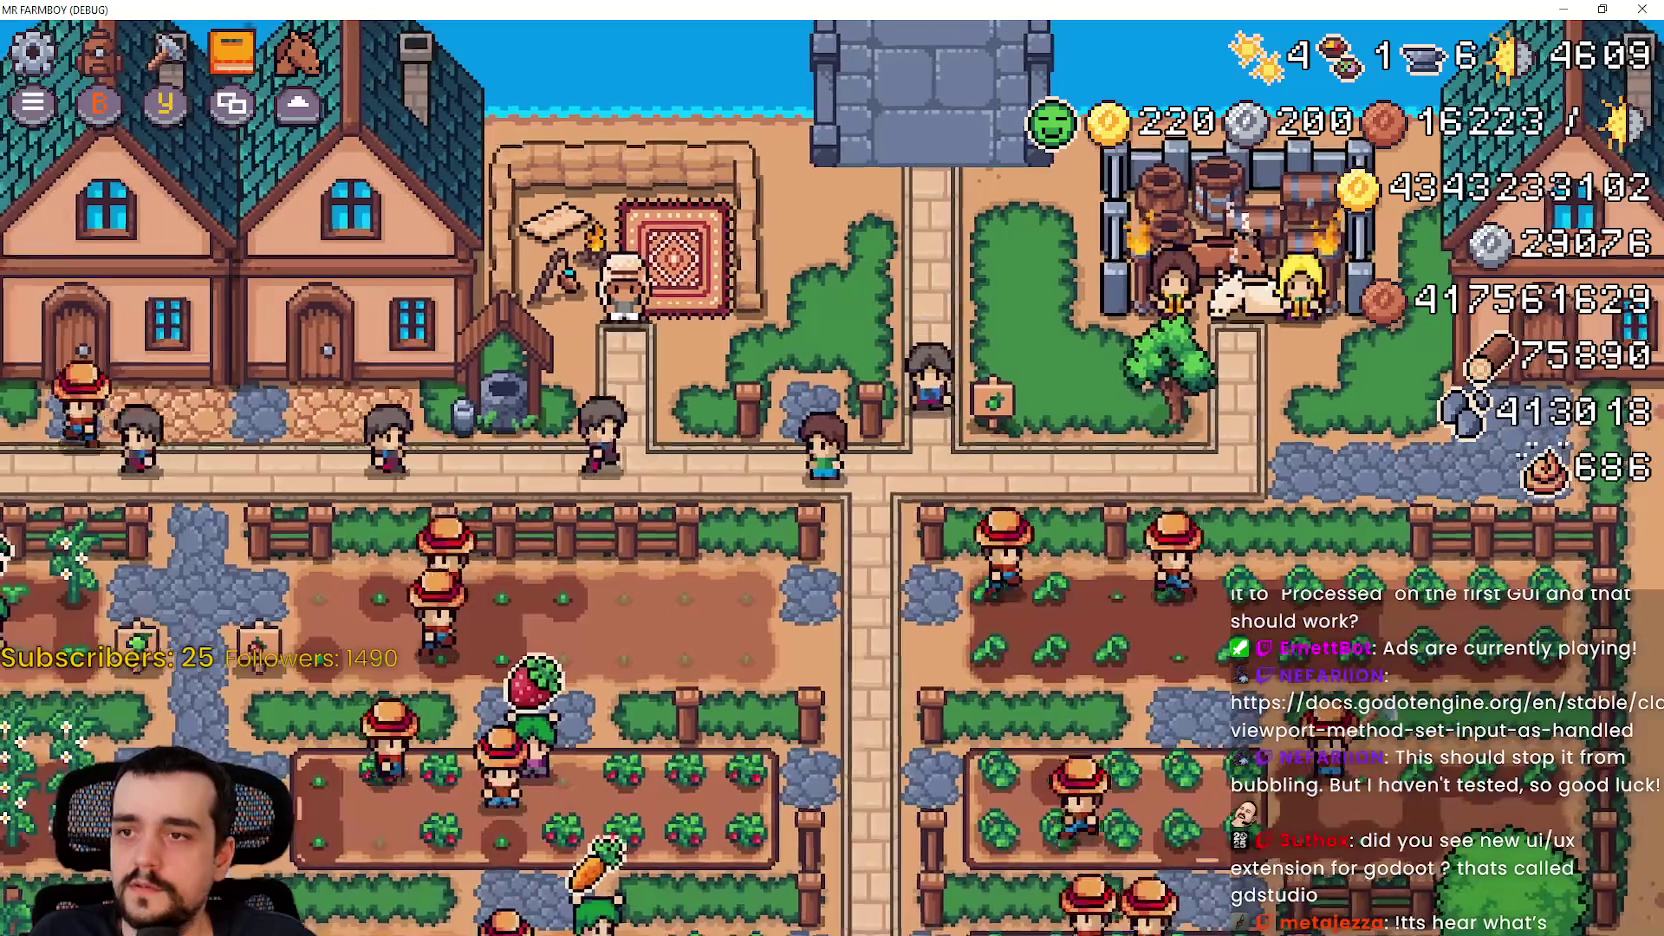
key("Escape")
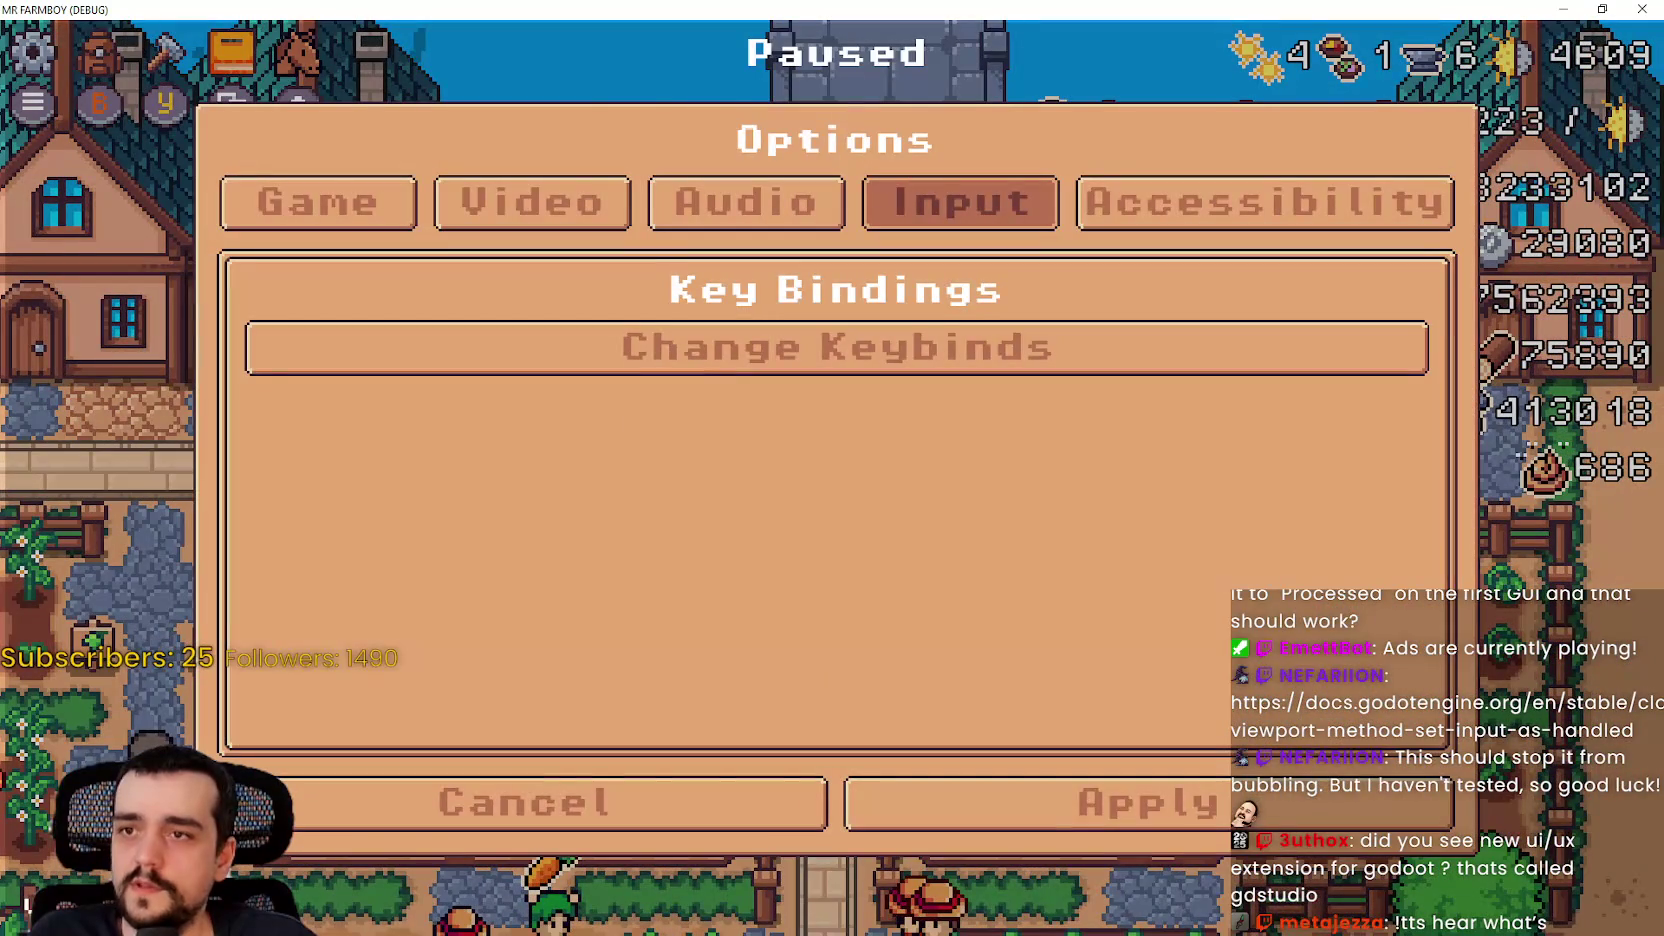
key("Escape")
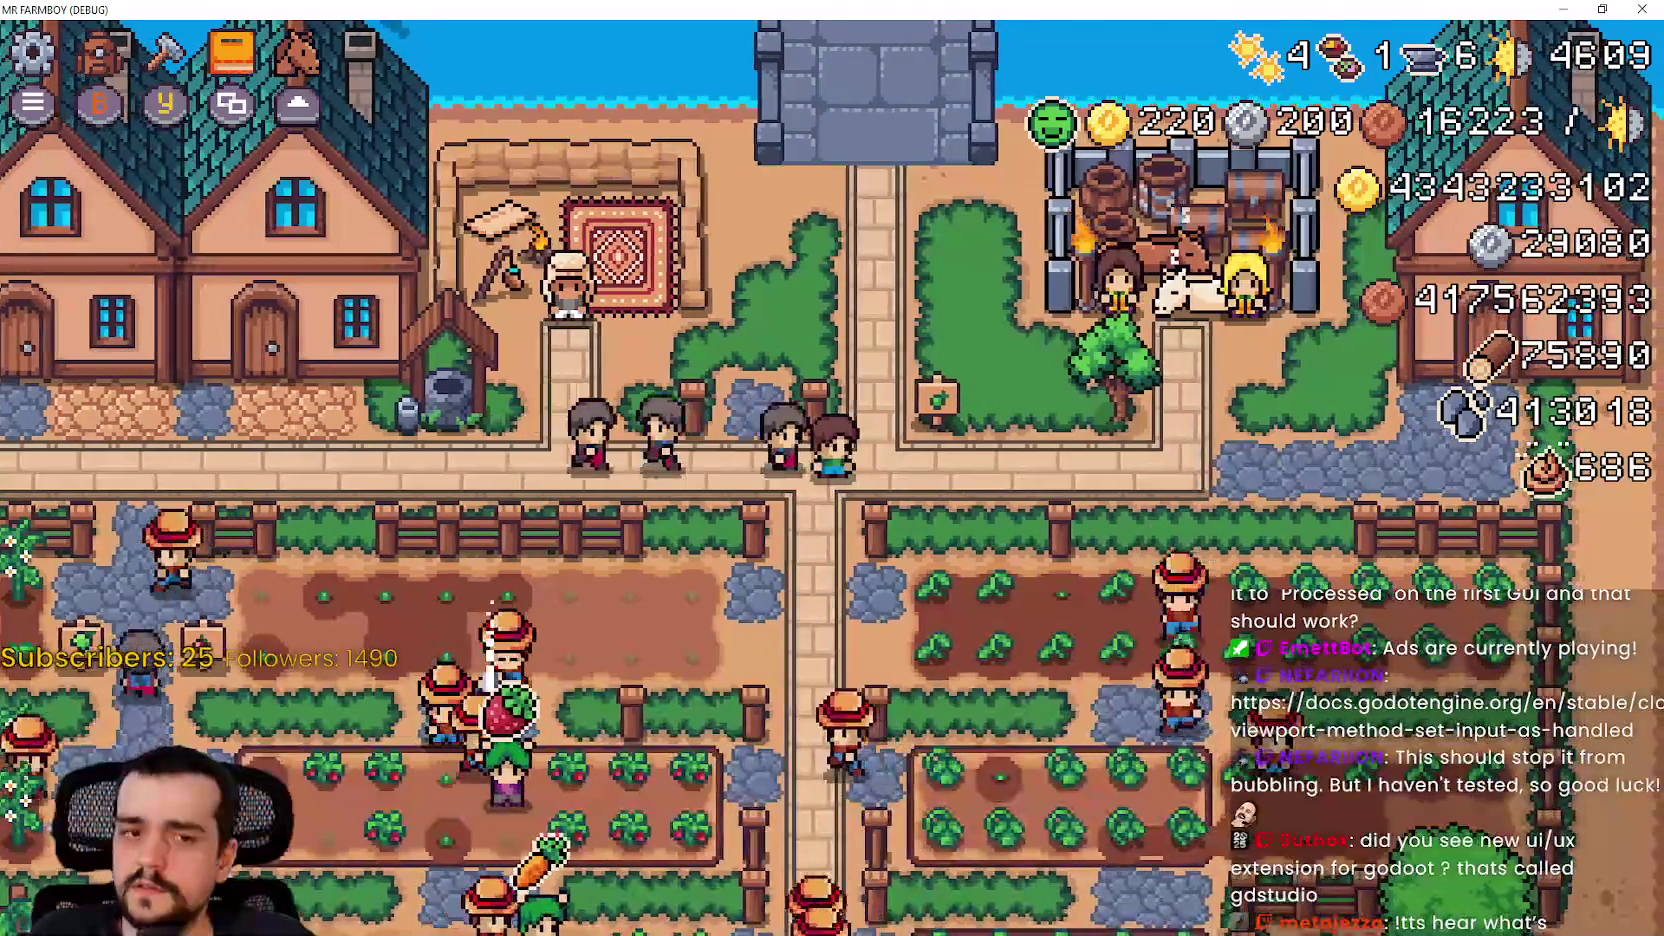
key("Escape")
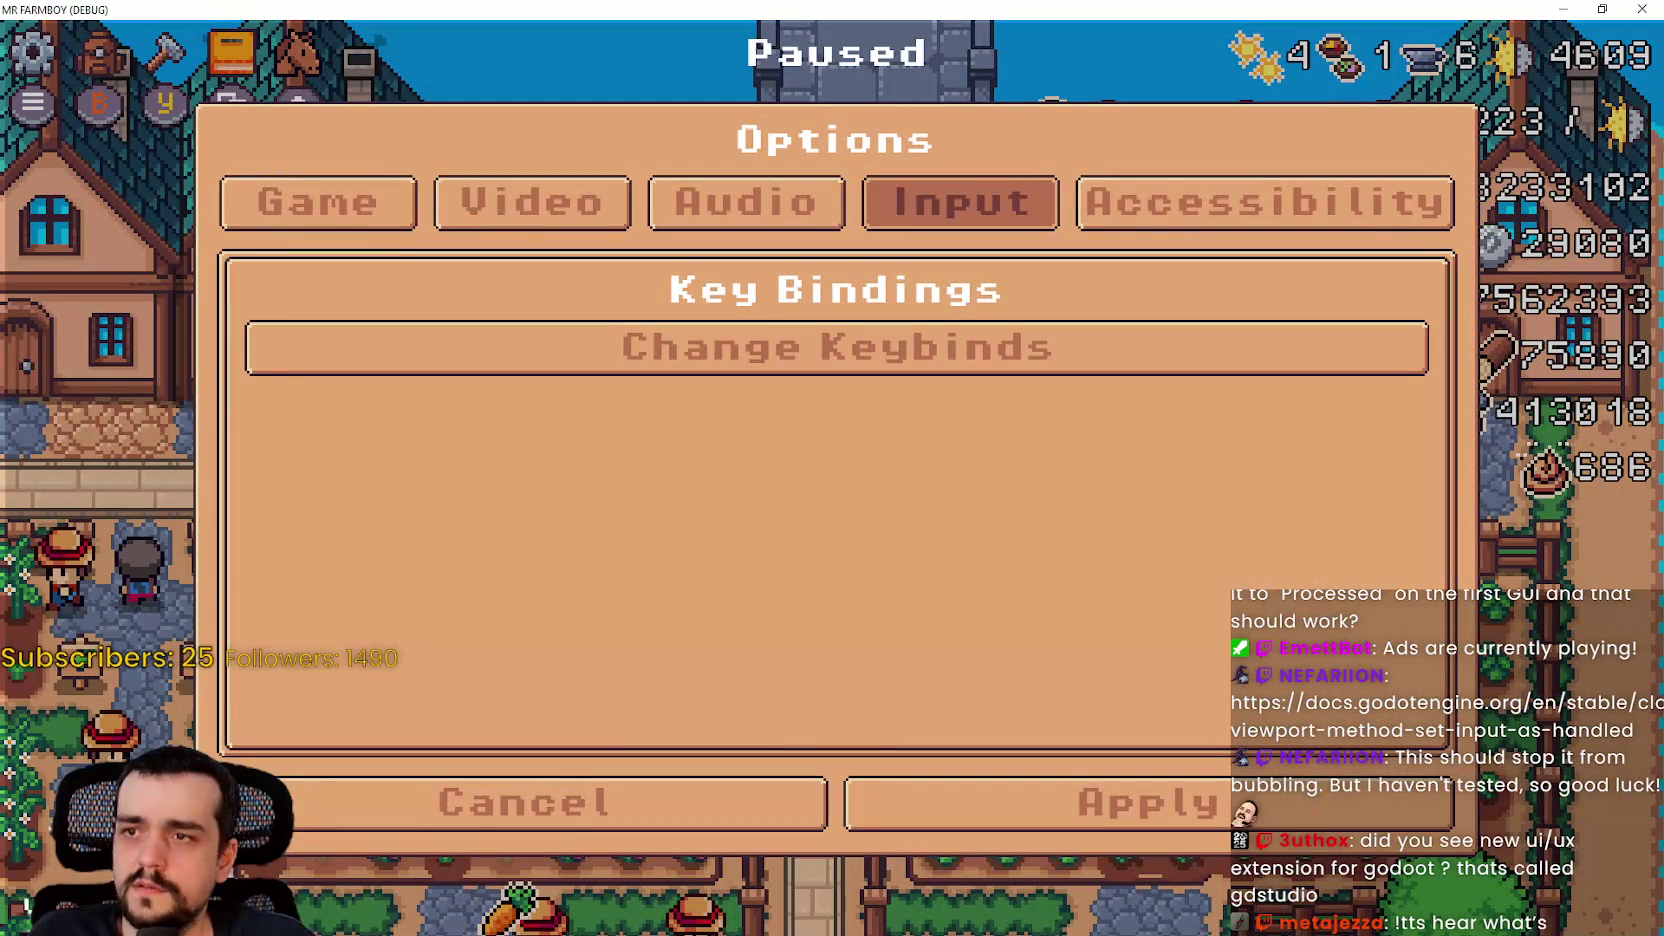
left_click(921, 205)
key("Left")
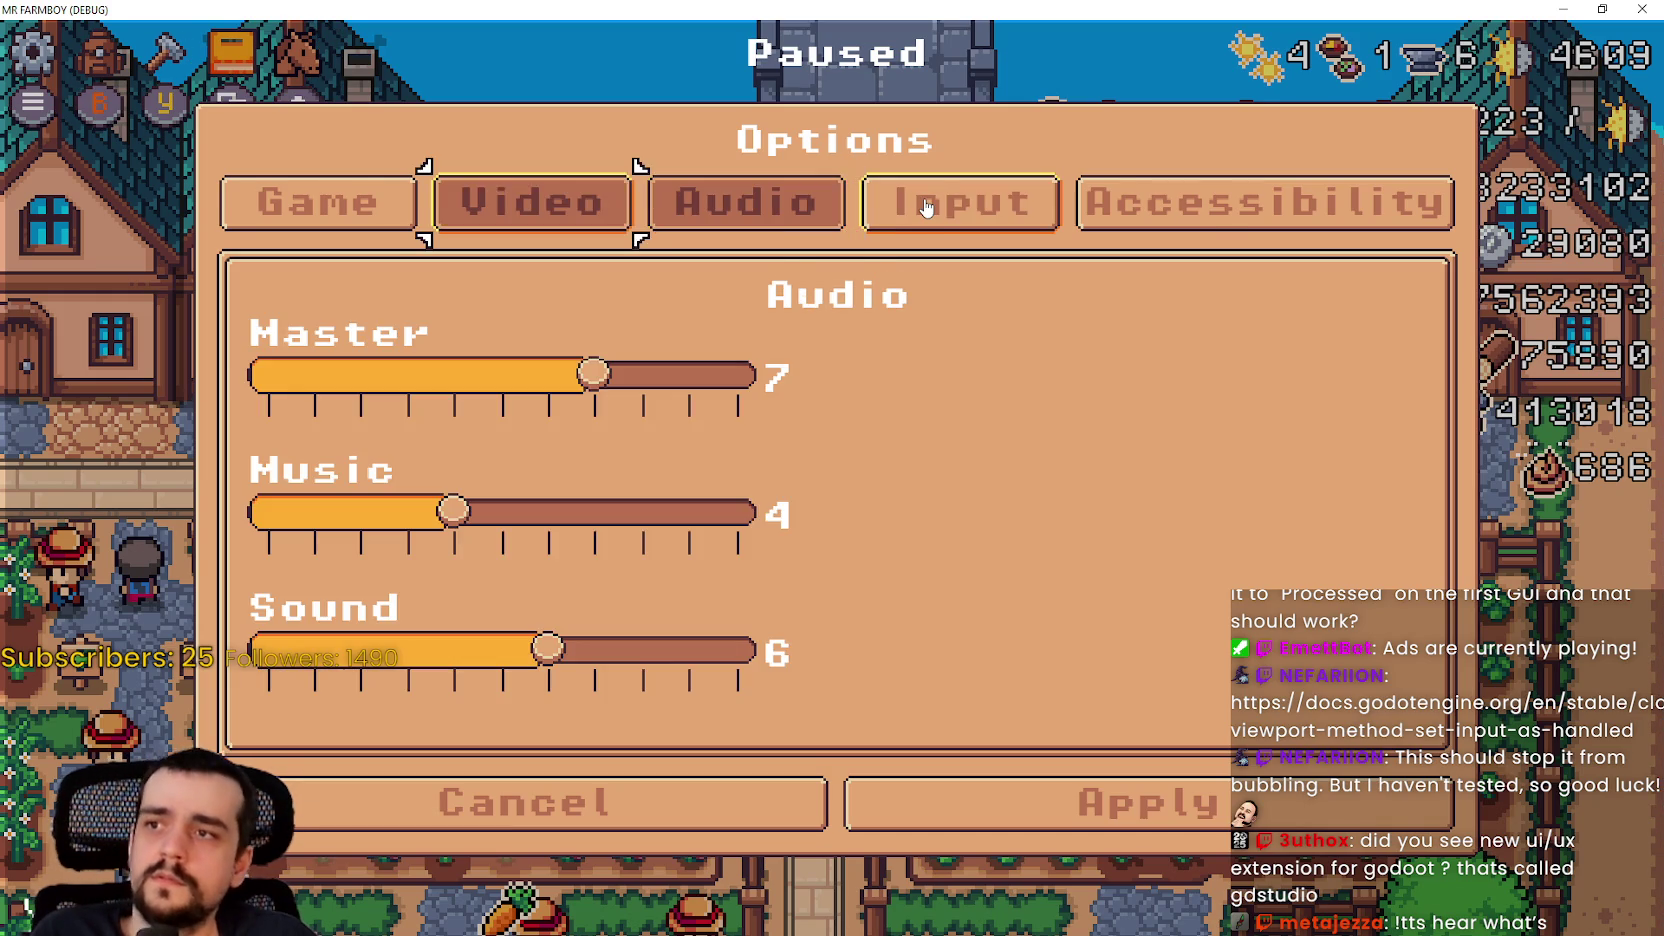
key("Left")
key("Escape")
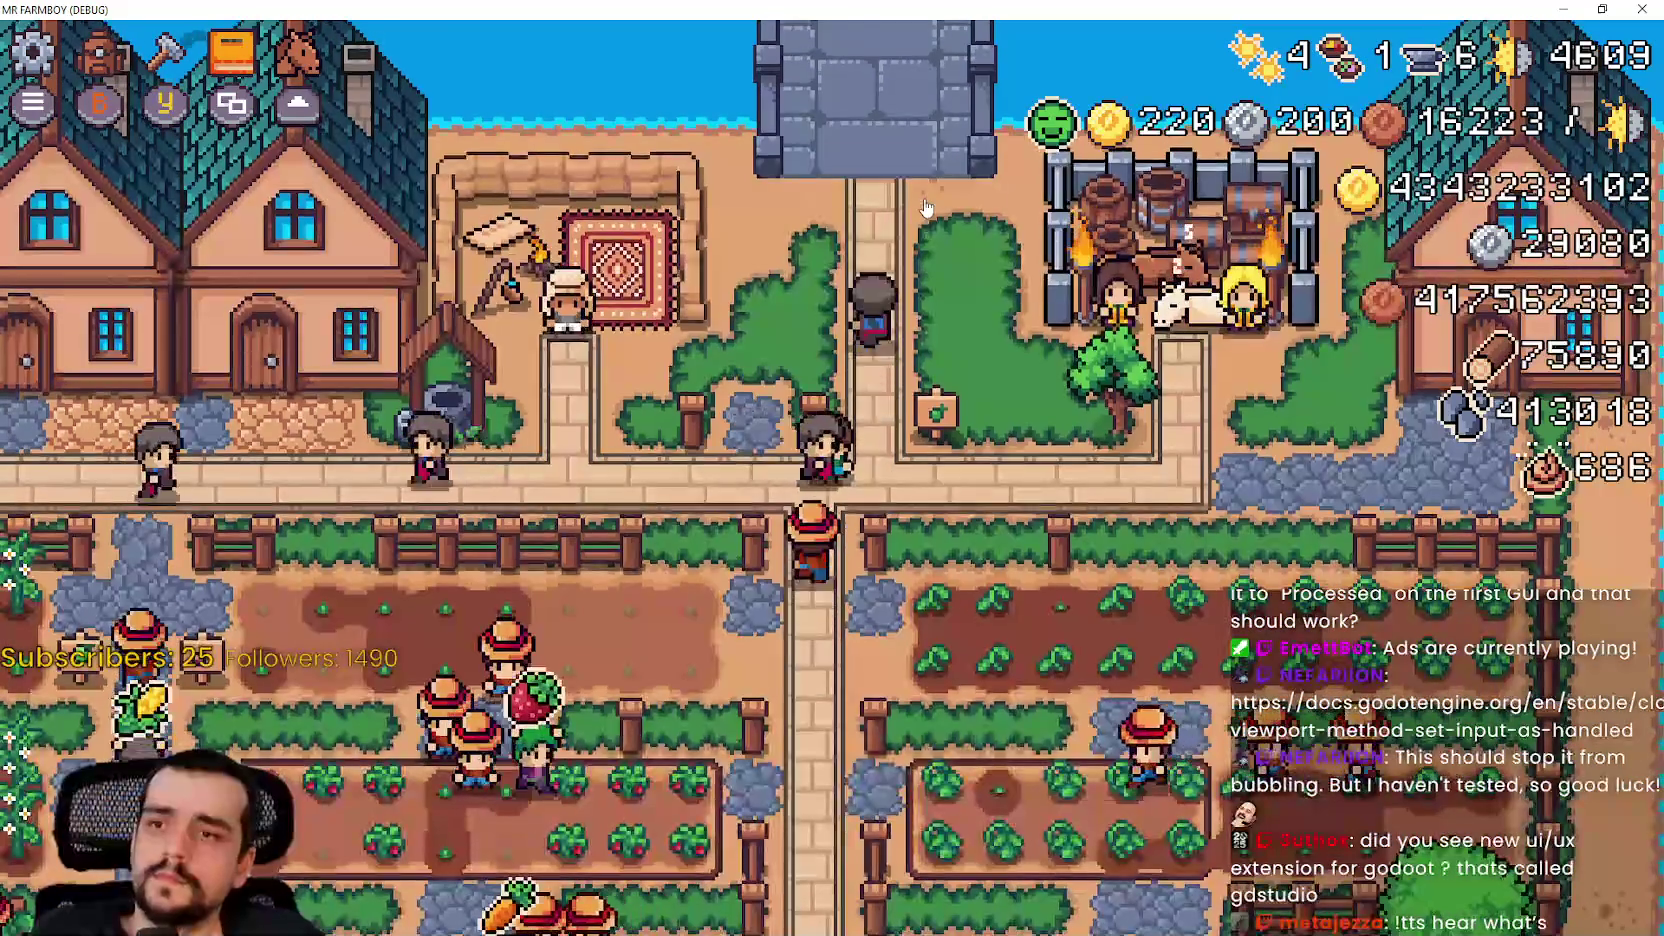
Step: Retest the inventory, then pause and open Options via Down and Enter, cancelling again
key("i")
key("Escape")
key("Down")
key("Return")
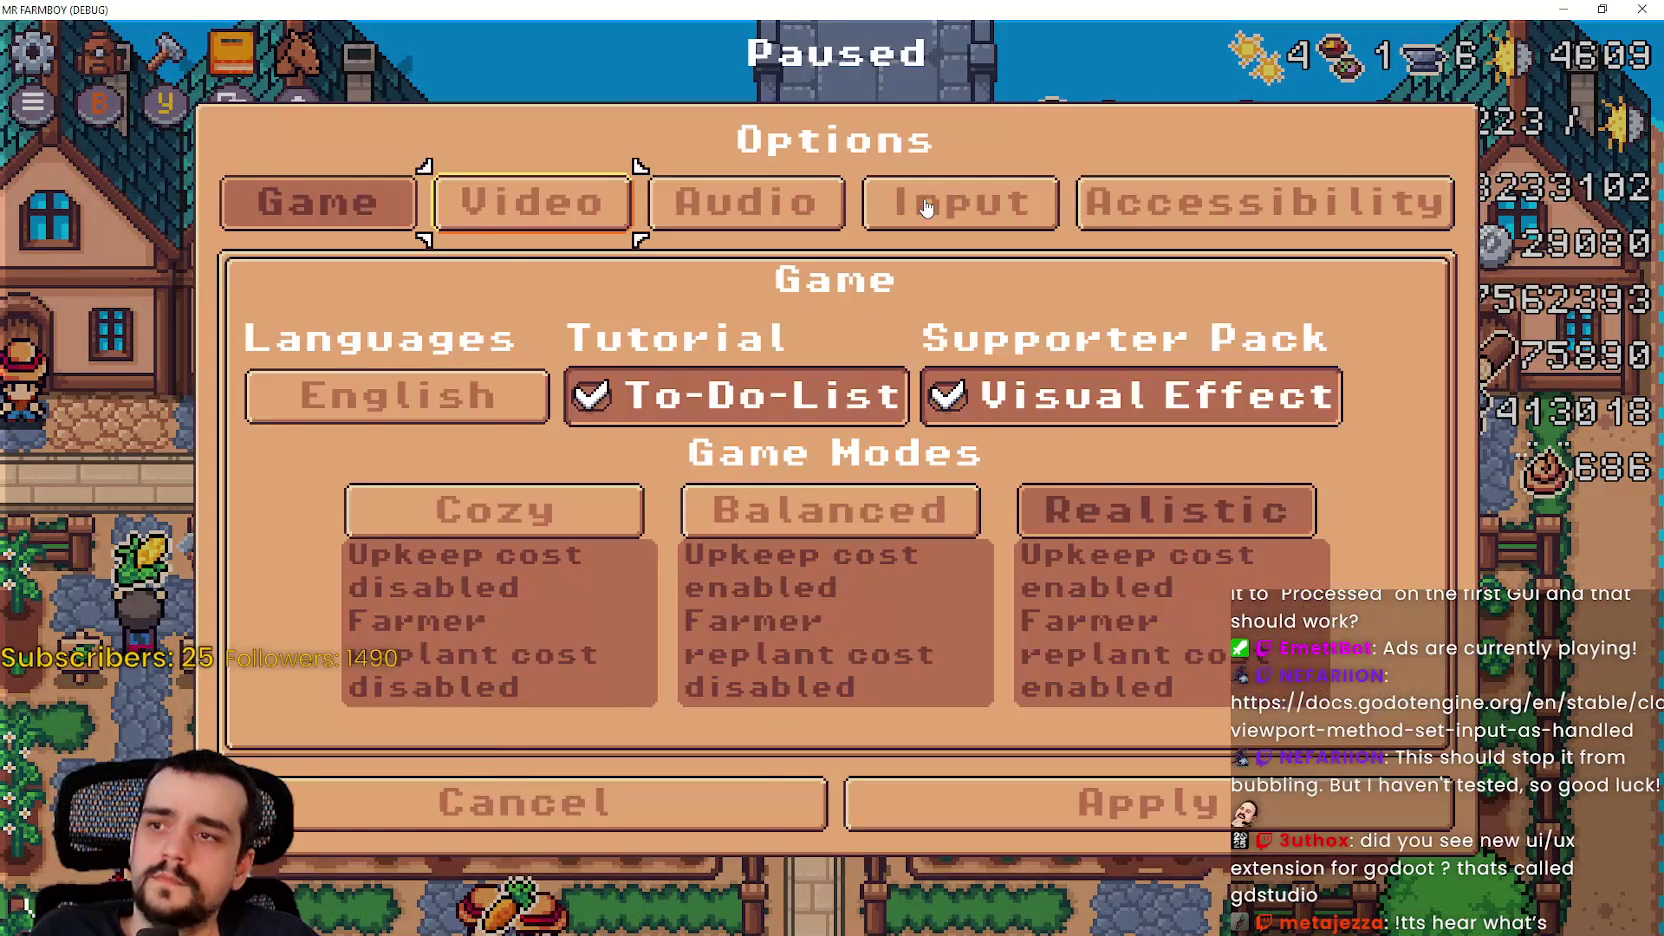
key("Escape")
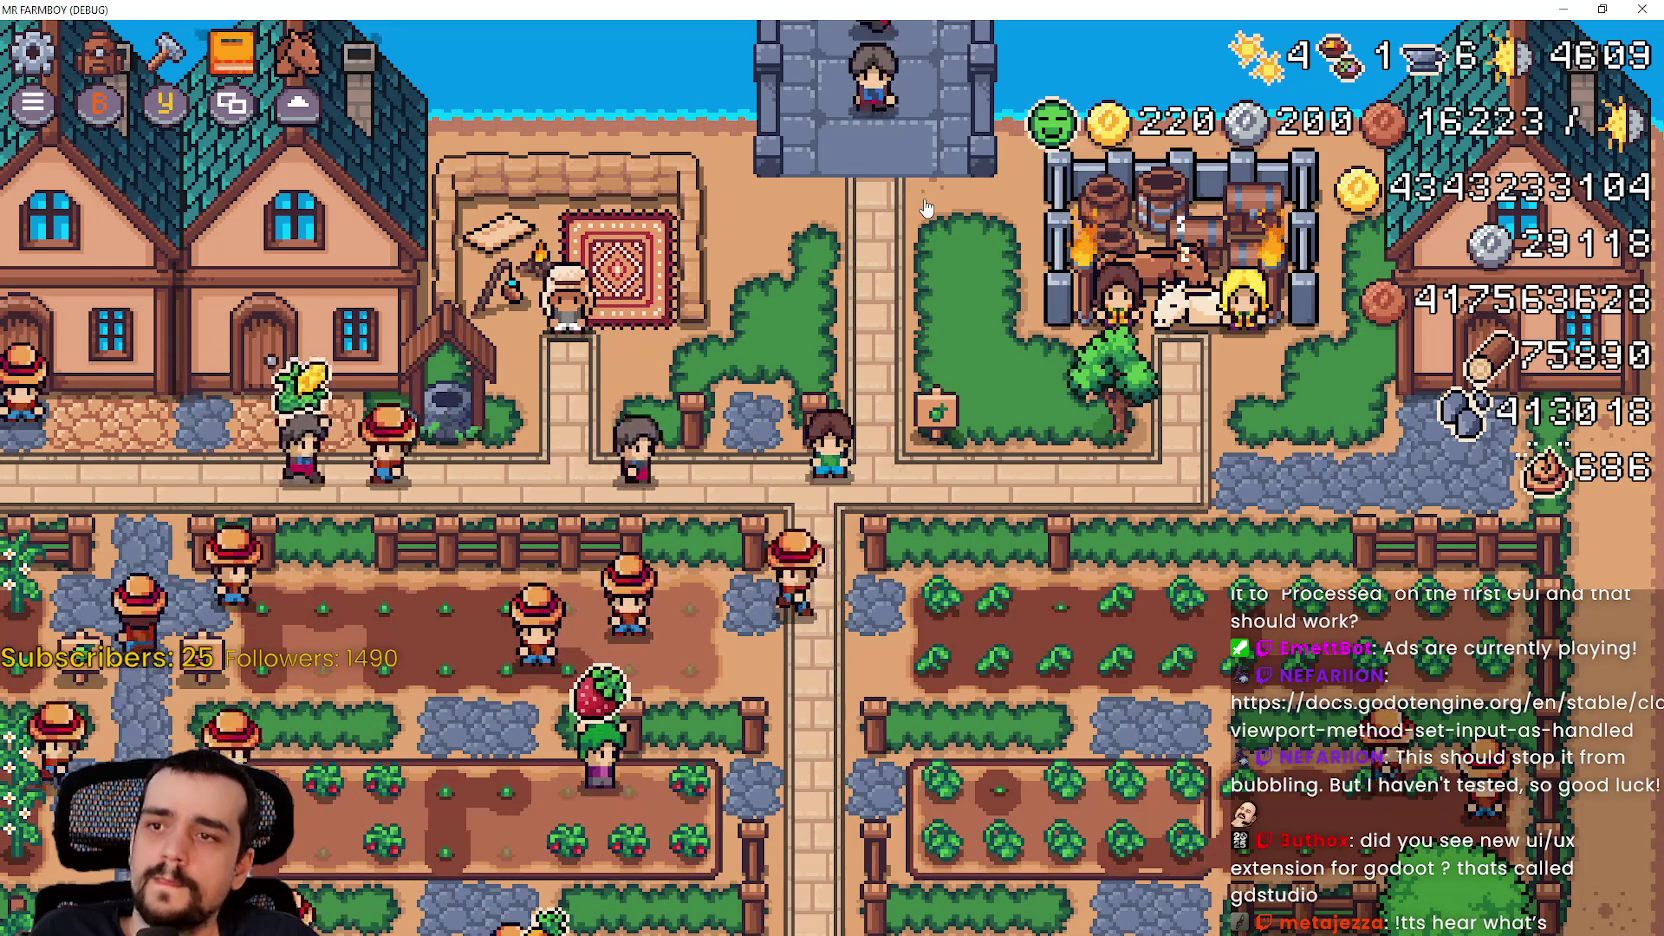
key("Escape")
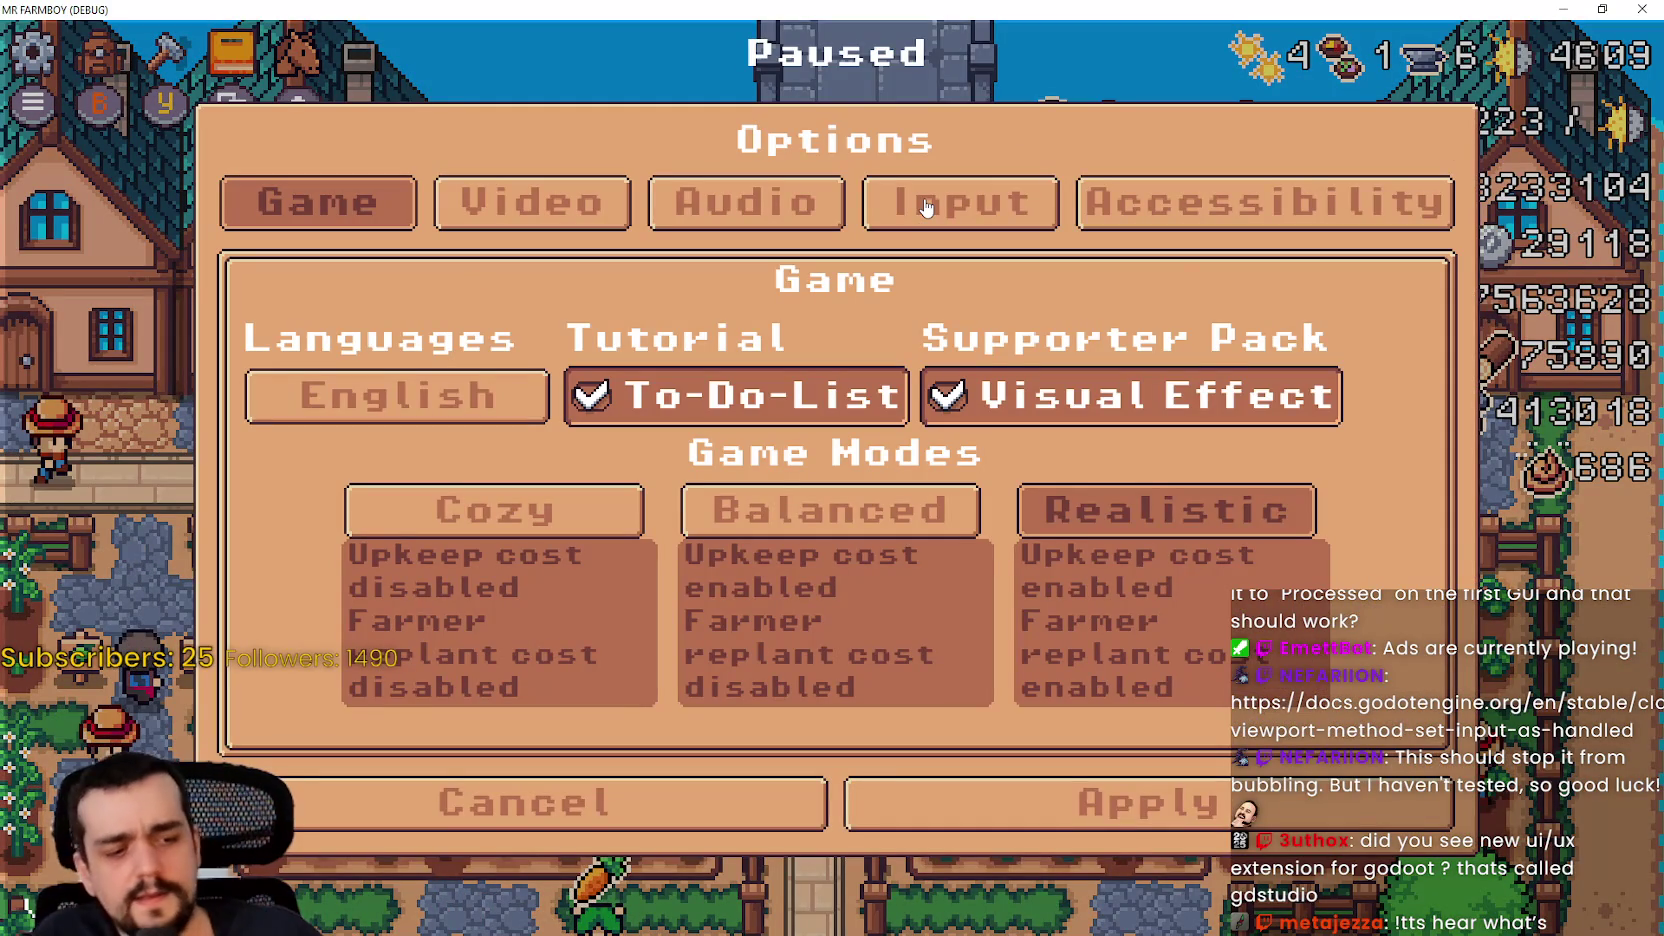
Step: Back in settings_menu.gd, select the set_input_as_handled() line 88
key("alt+Tab")
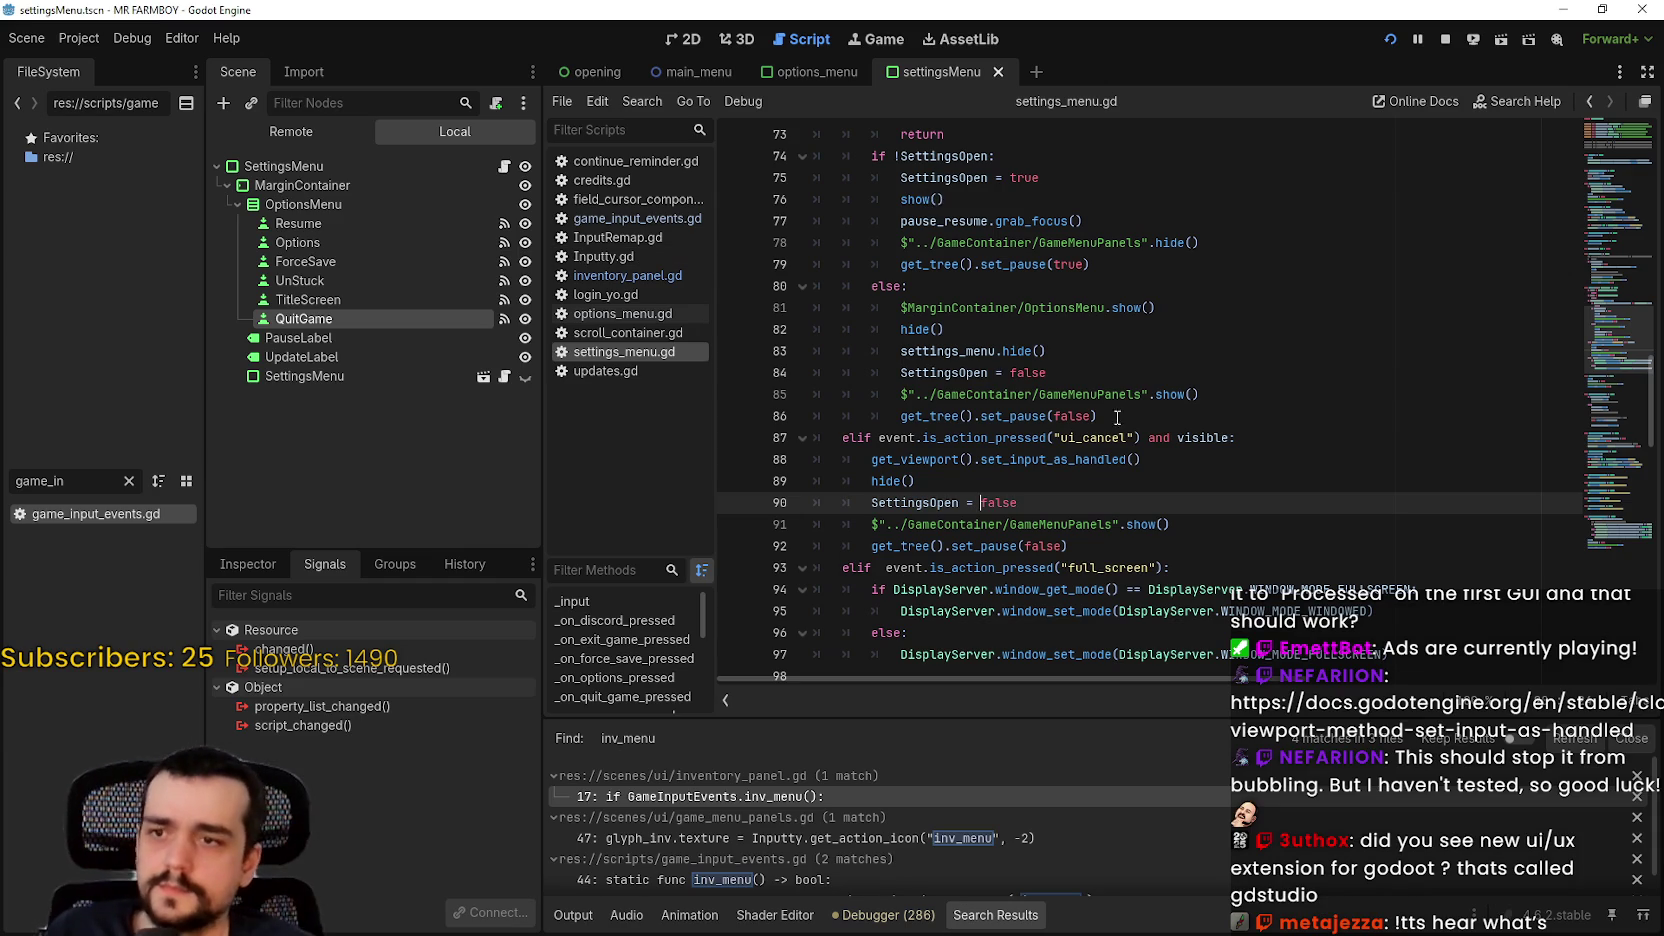
left_click(1141, 459)
left_click(871, 459, "shift")
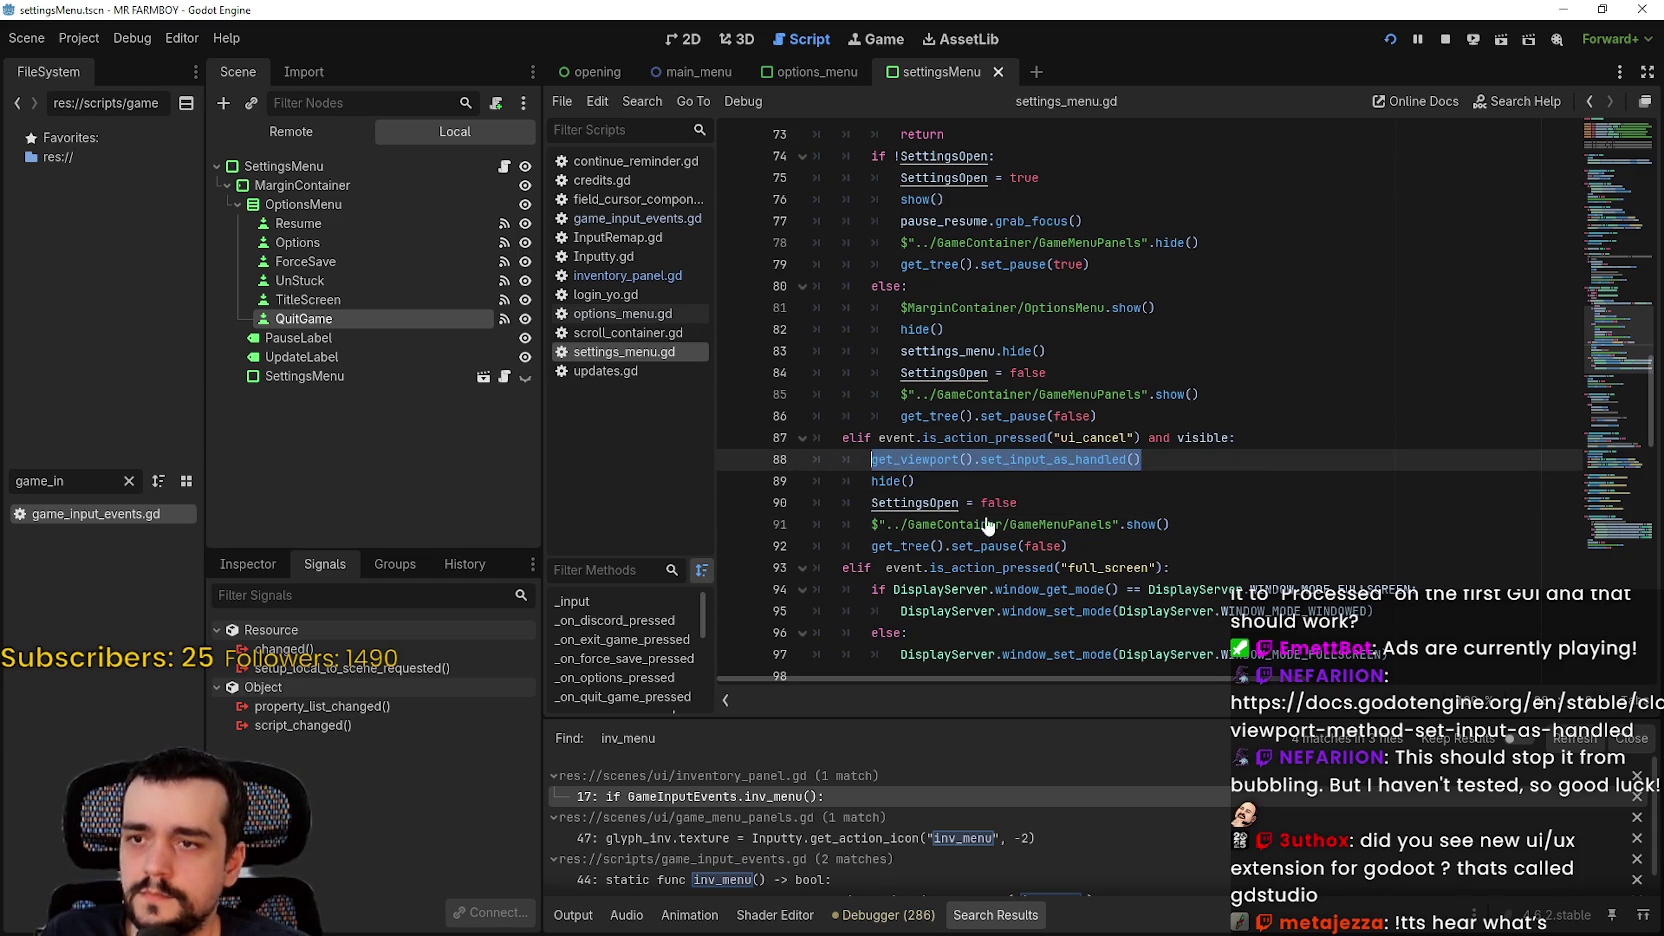
Step: Replace line 88 with get_viewport().set_input_as_handled() after set_pause(false), and save
key("BackSpace")
key("BackSpace")
key("BackSpace")
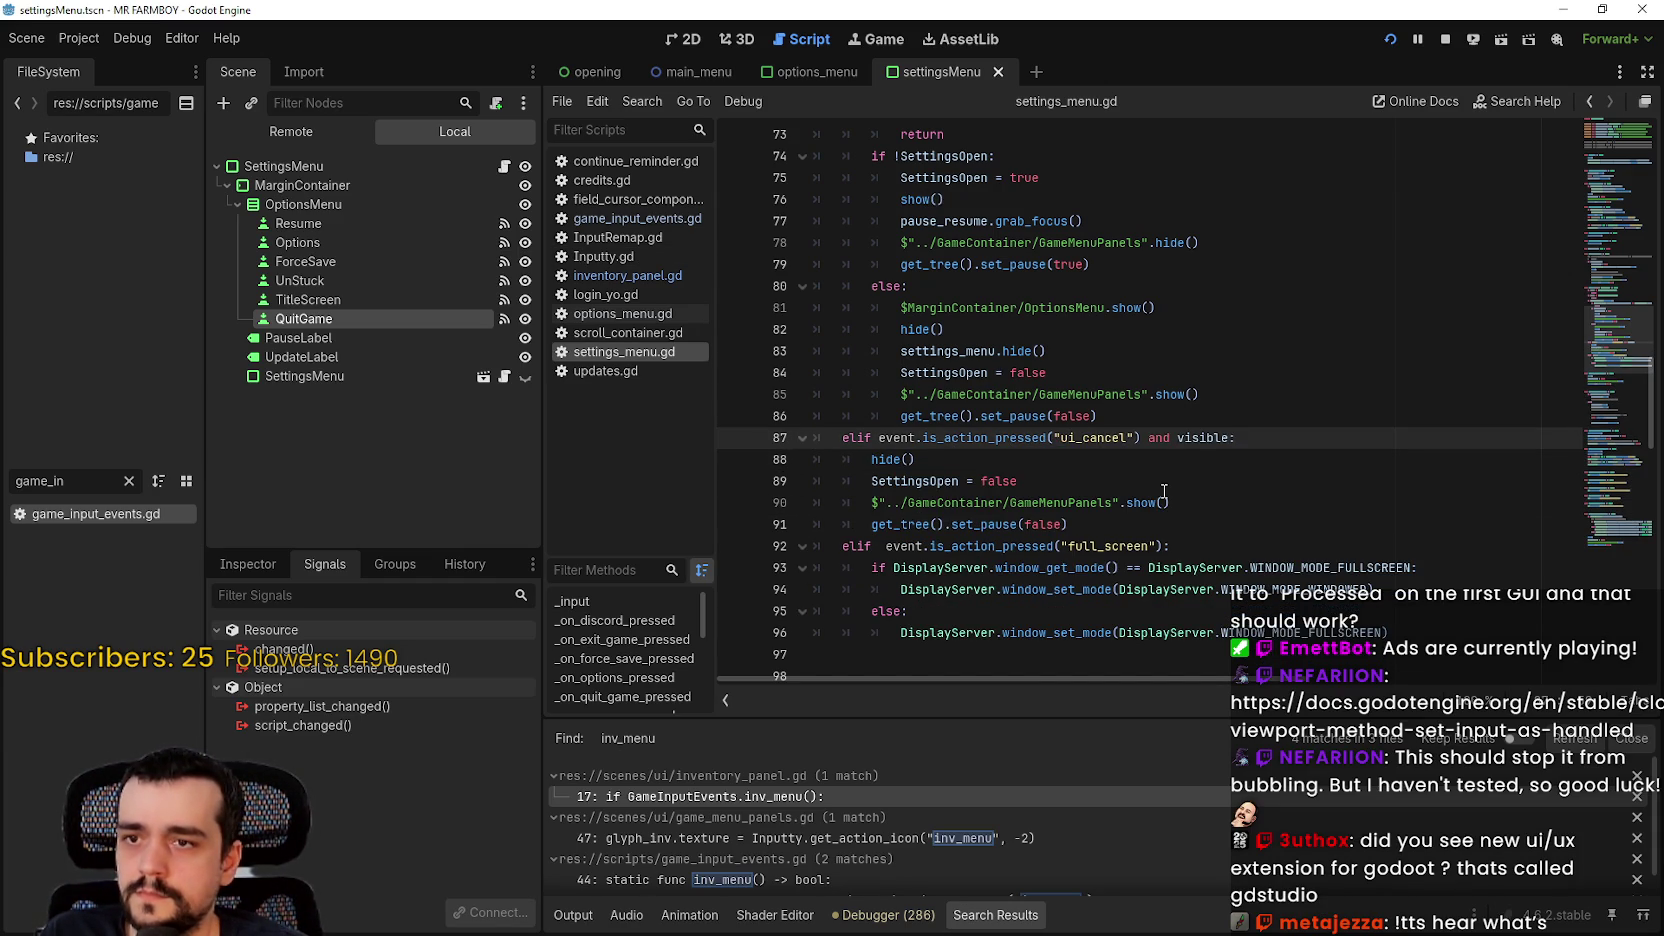
left_click(1106, 529)
scroll(1114, 535, "down", 2)
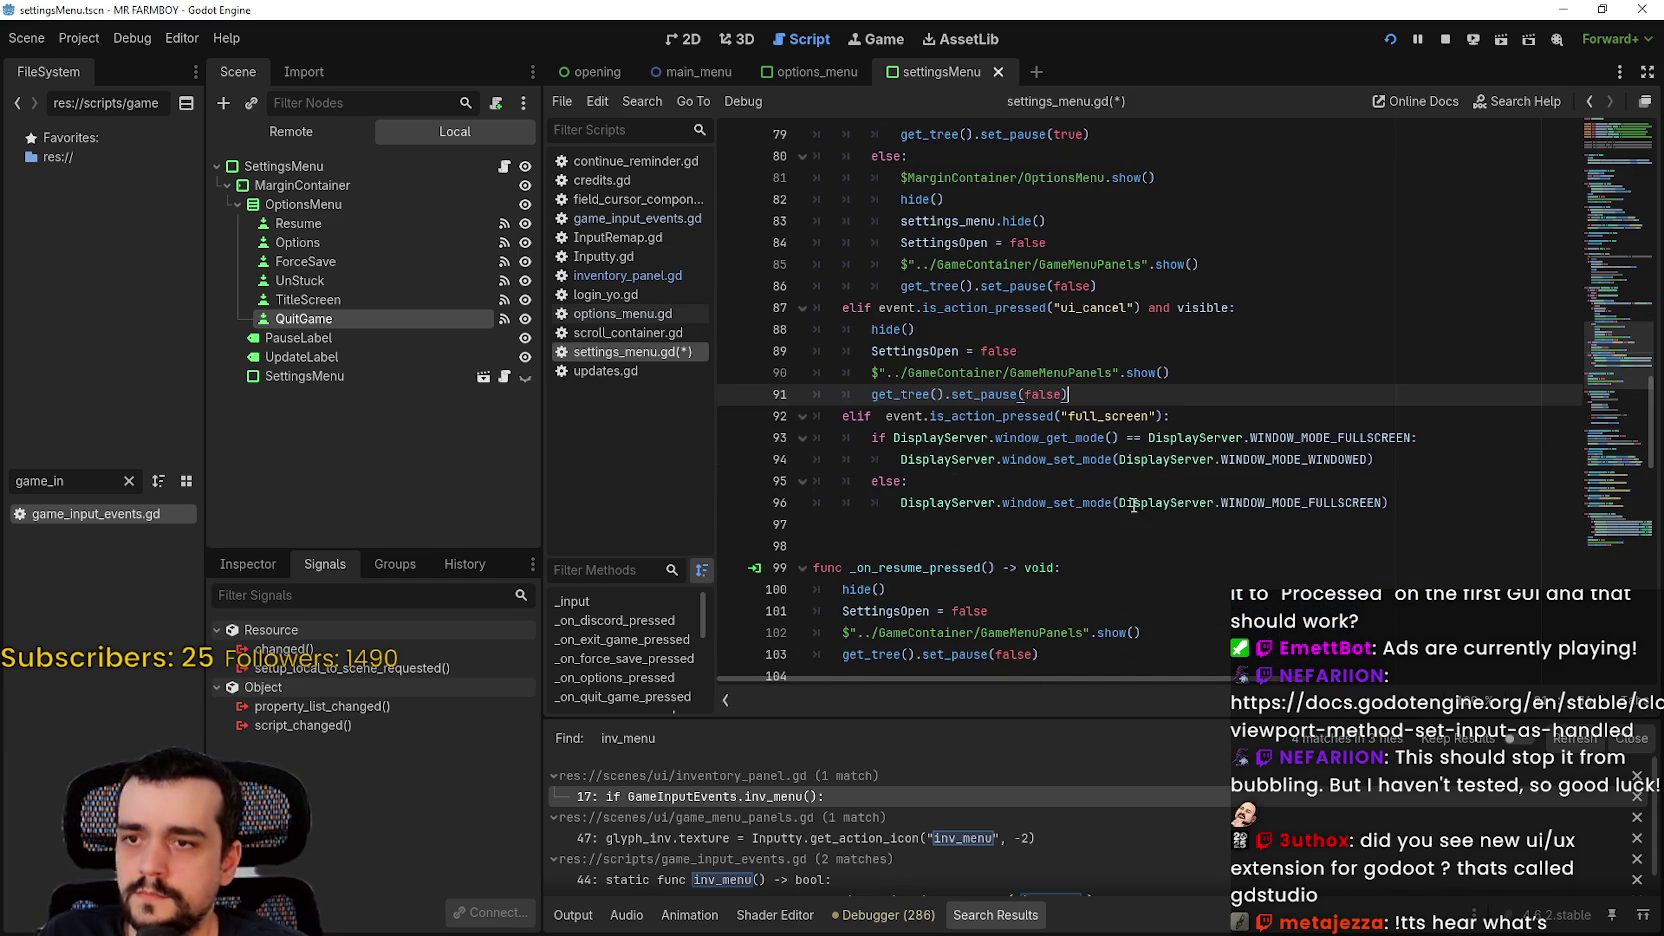
key("Return")
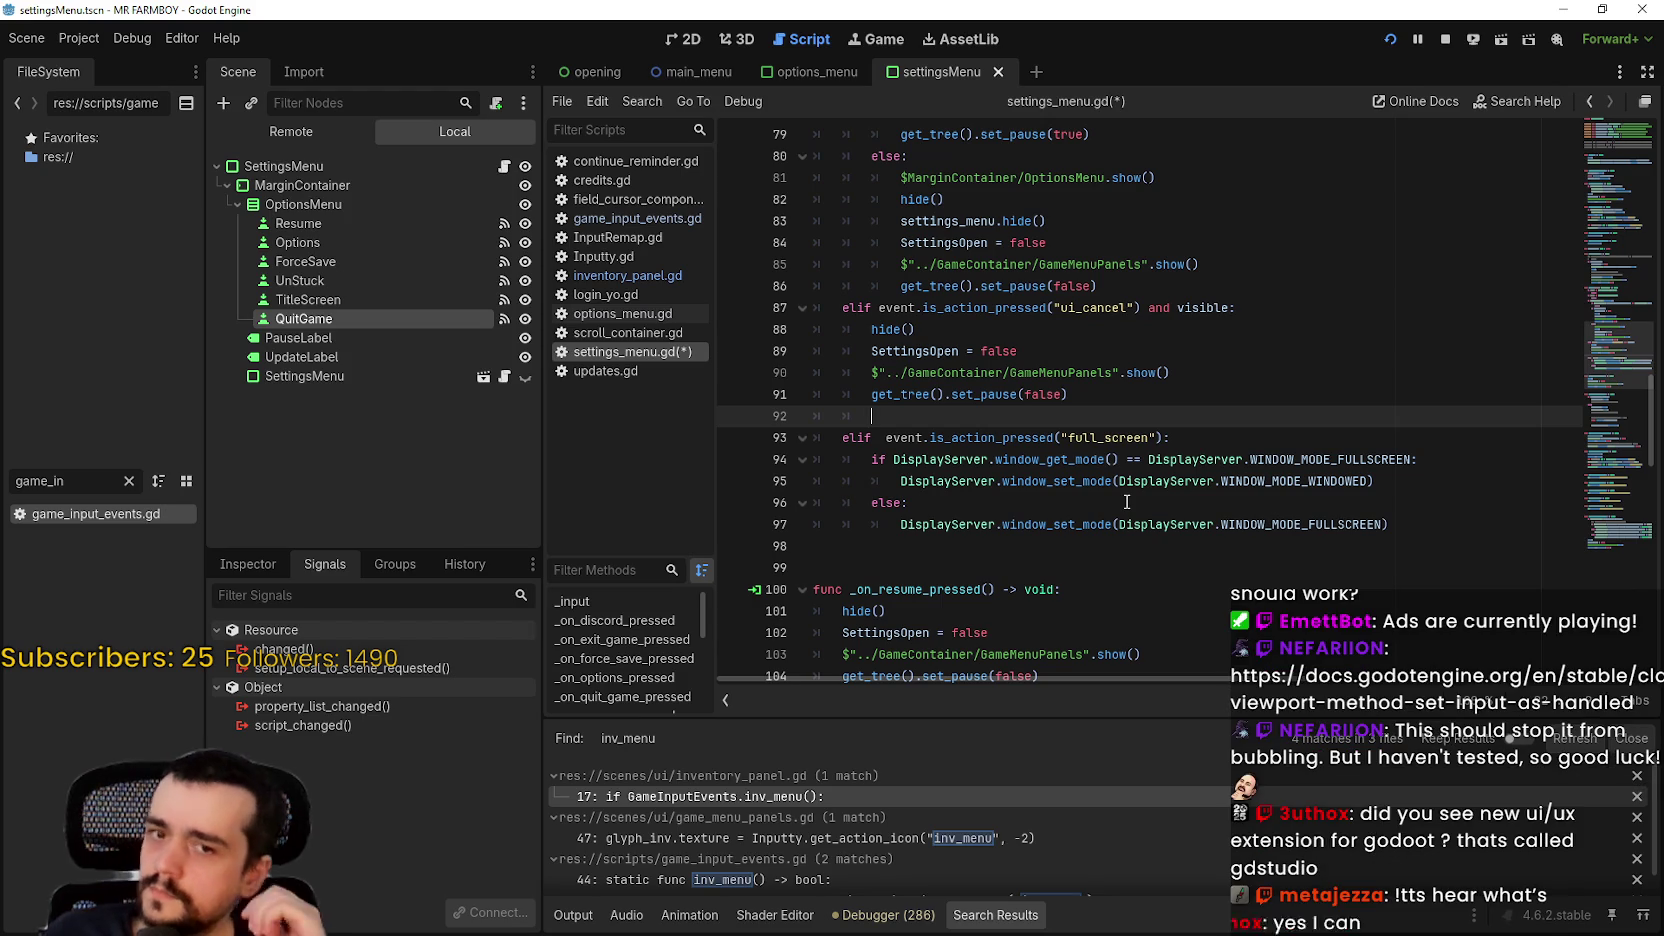
type("get_viewport().set_input_as_handled()")
key("ctrl+s")
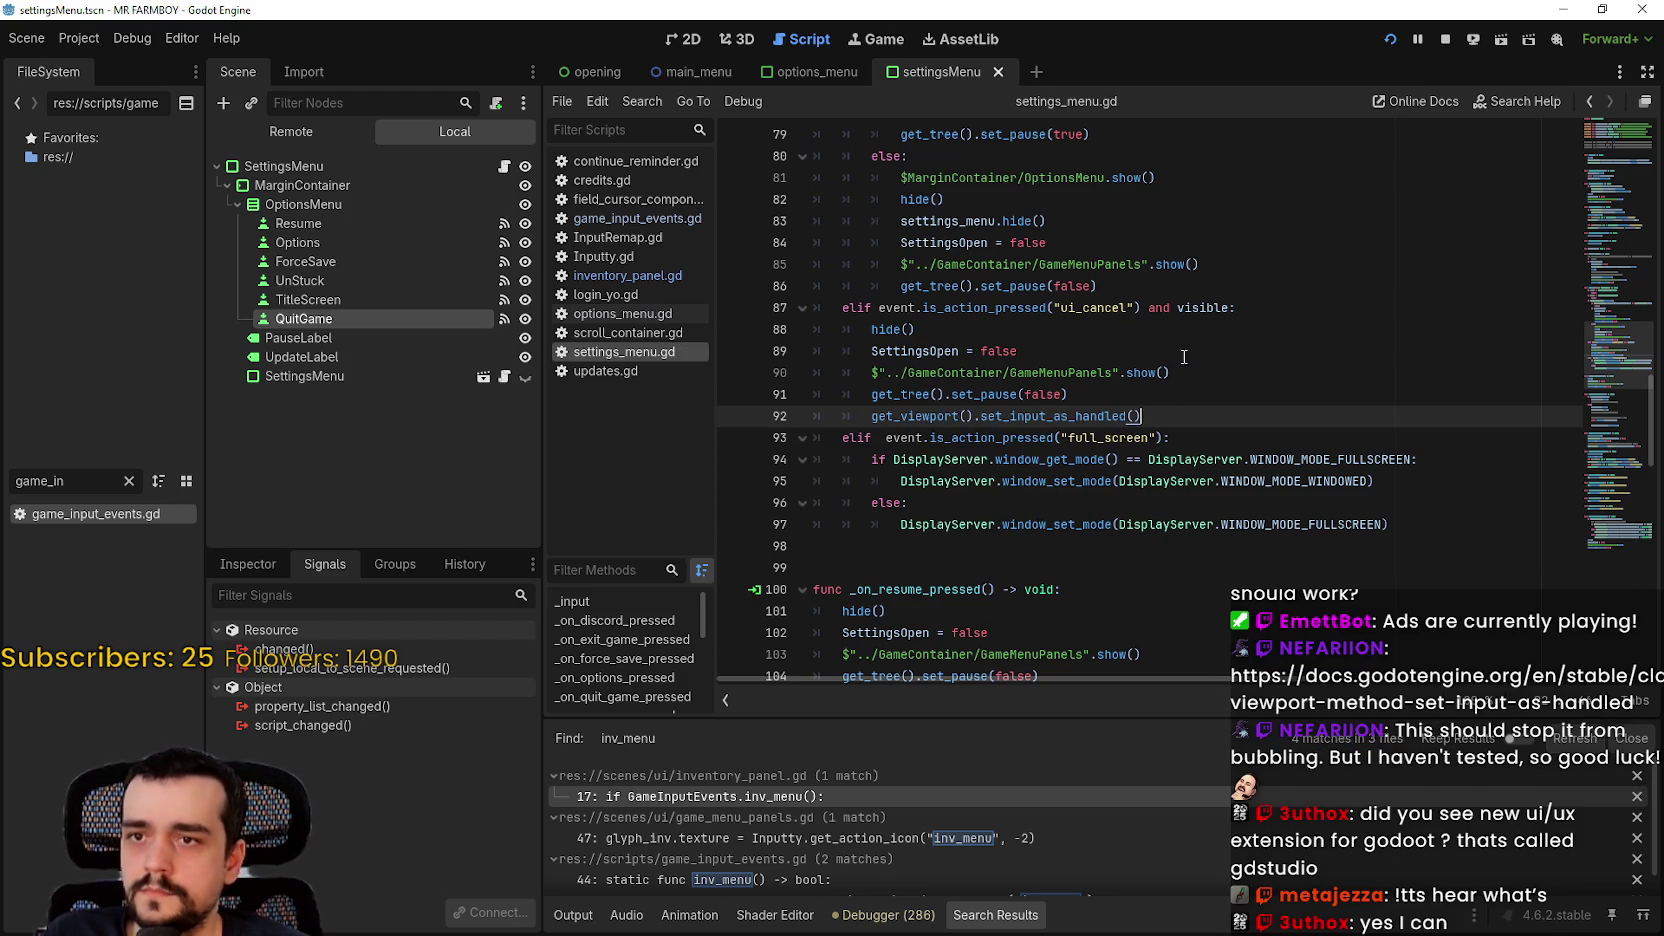
Step: Inspect the visible check in the ui_cancel condition
left_click(1194, 325)
double_click(1202, 307)
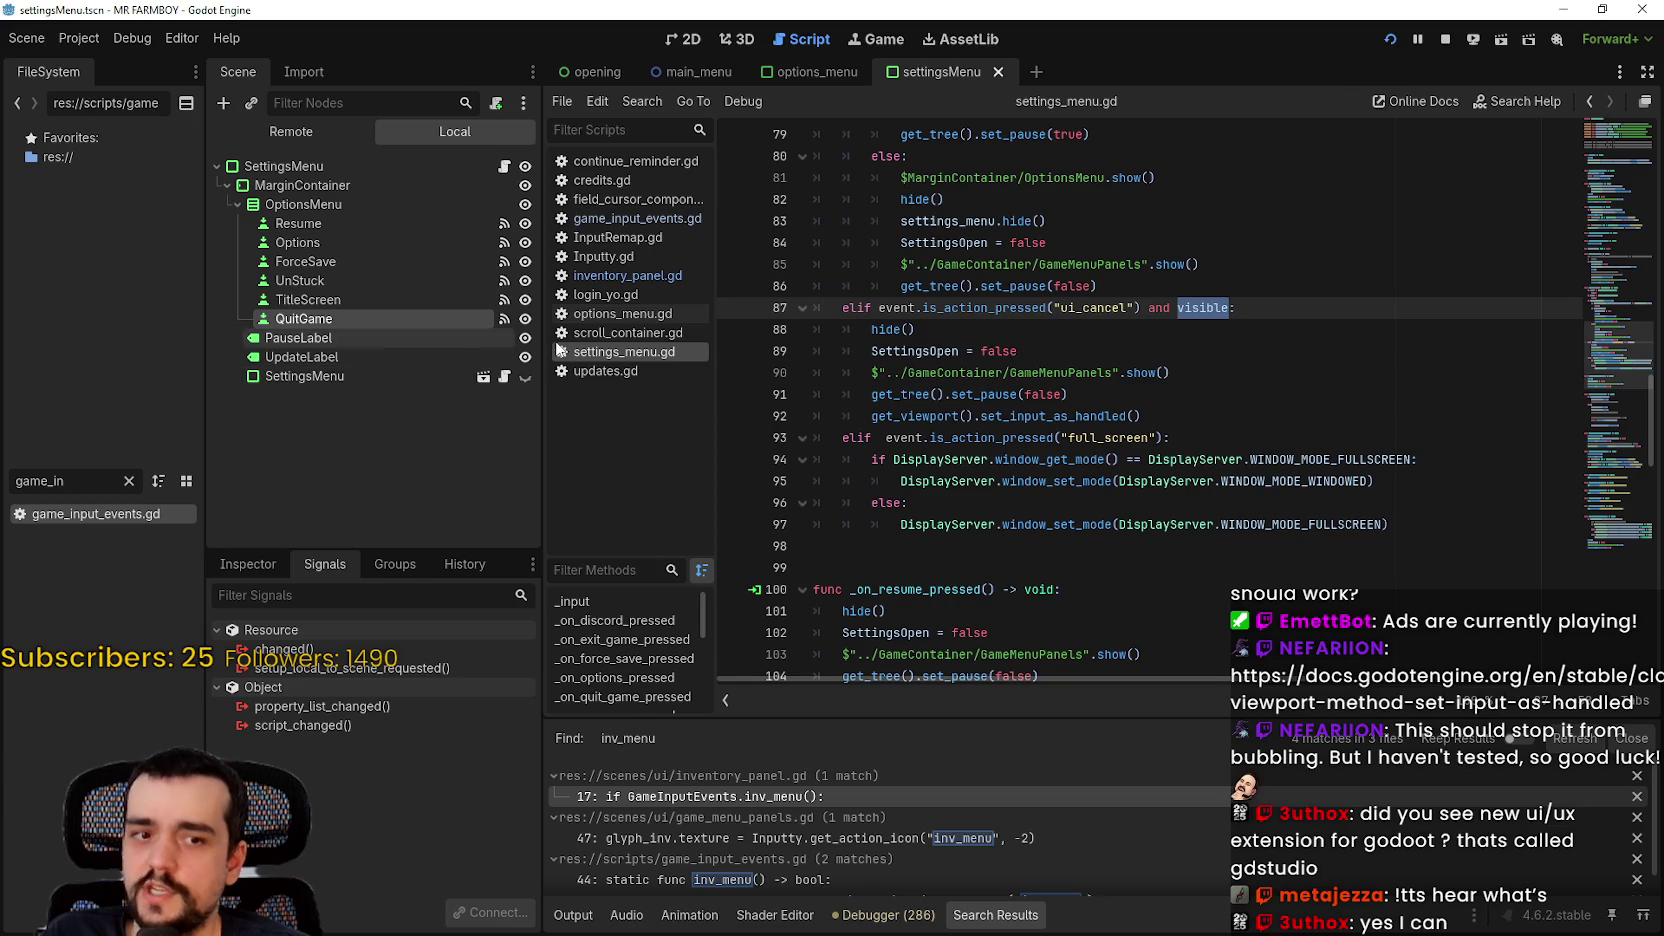
left_click(1207, 416)
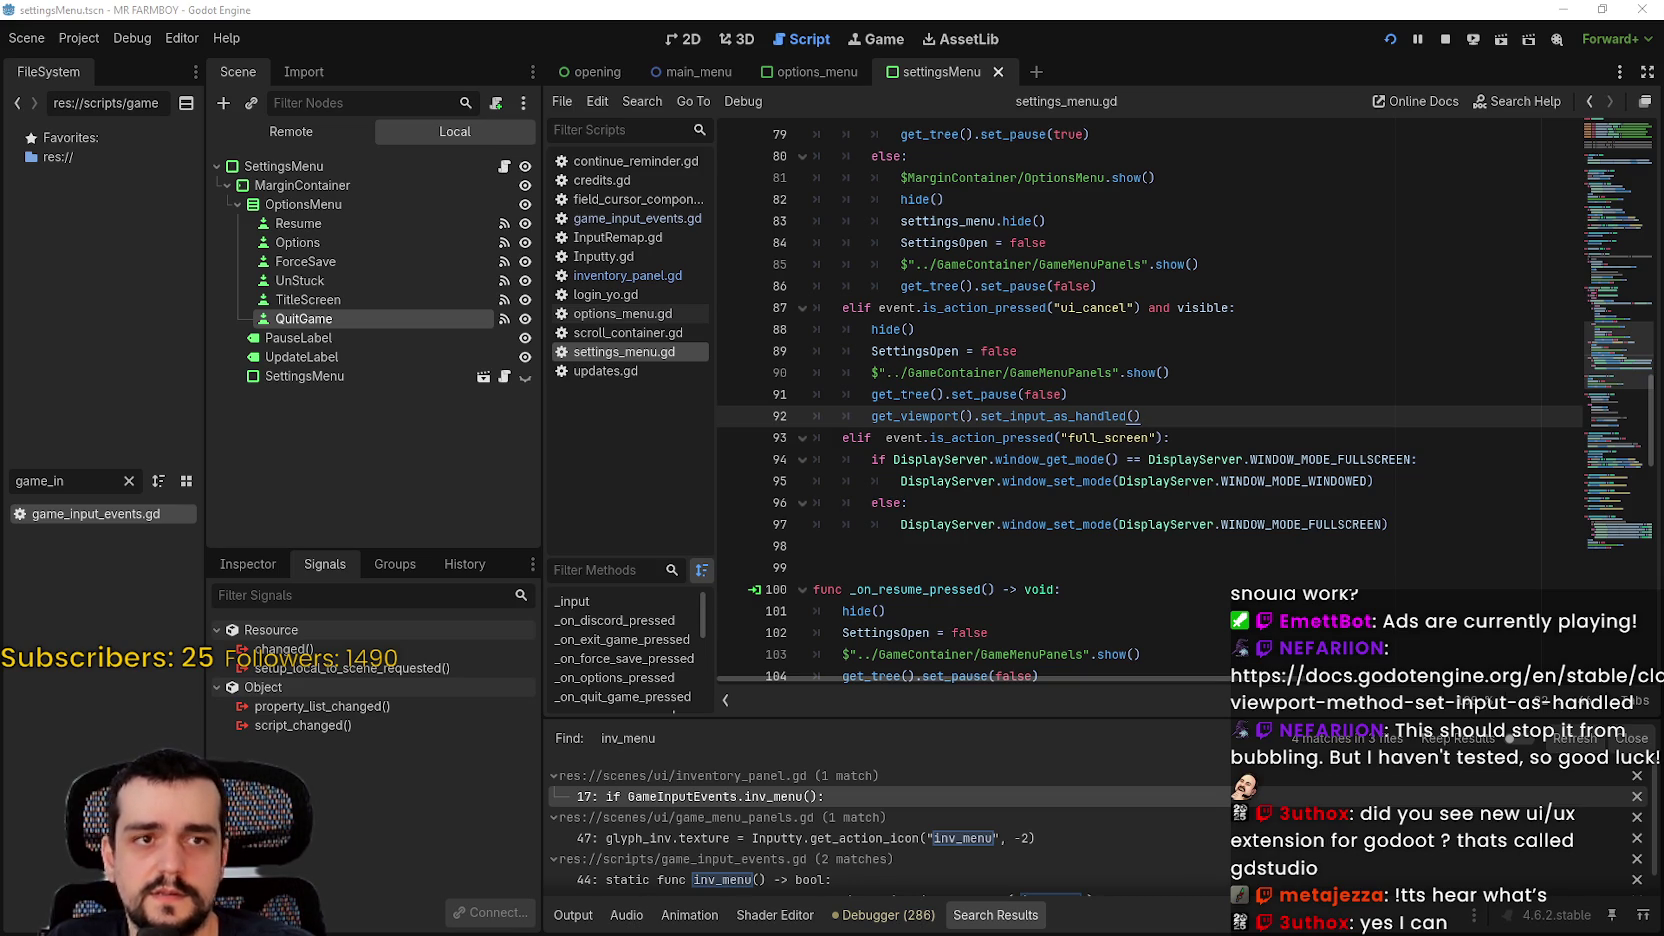
key("alt+Tab")
Step: Maximize the gdstudio.dev browser window and scroll into its feature showcase
left_click_drag(523, 84, 662, 42)
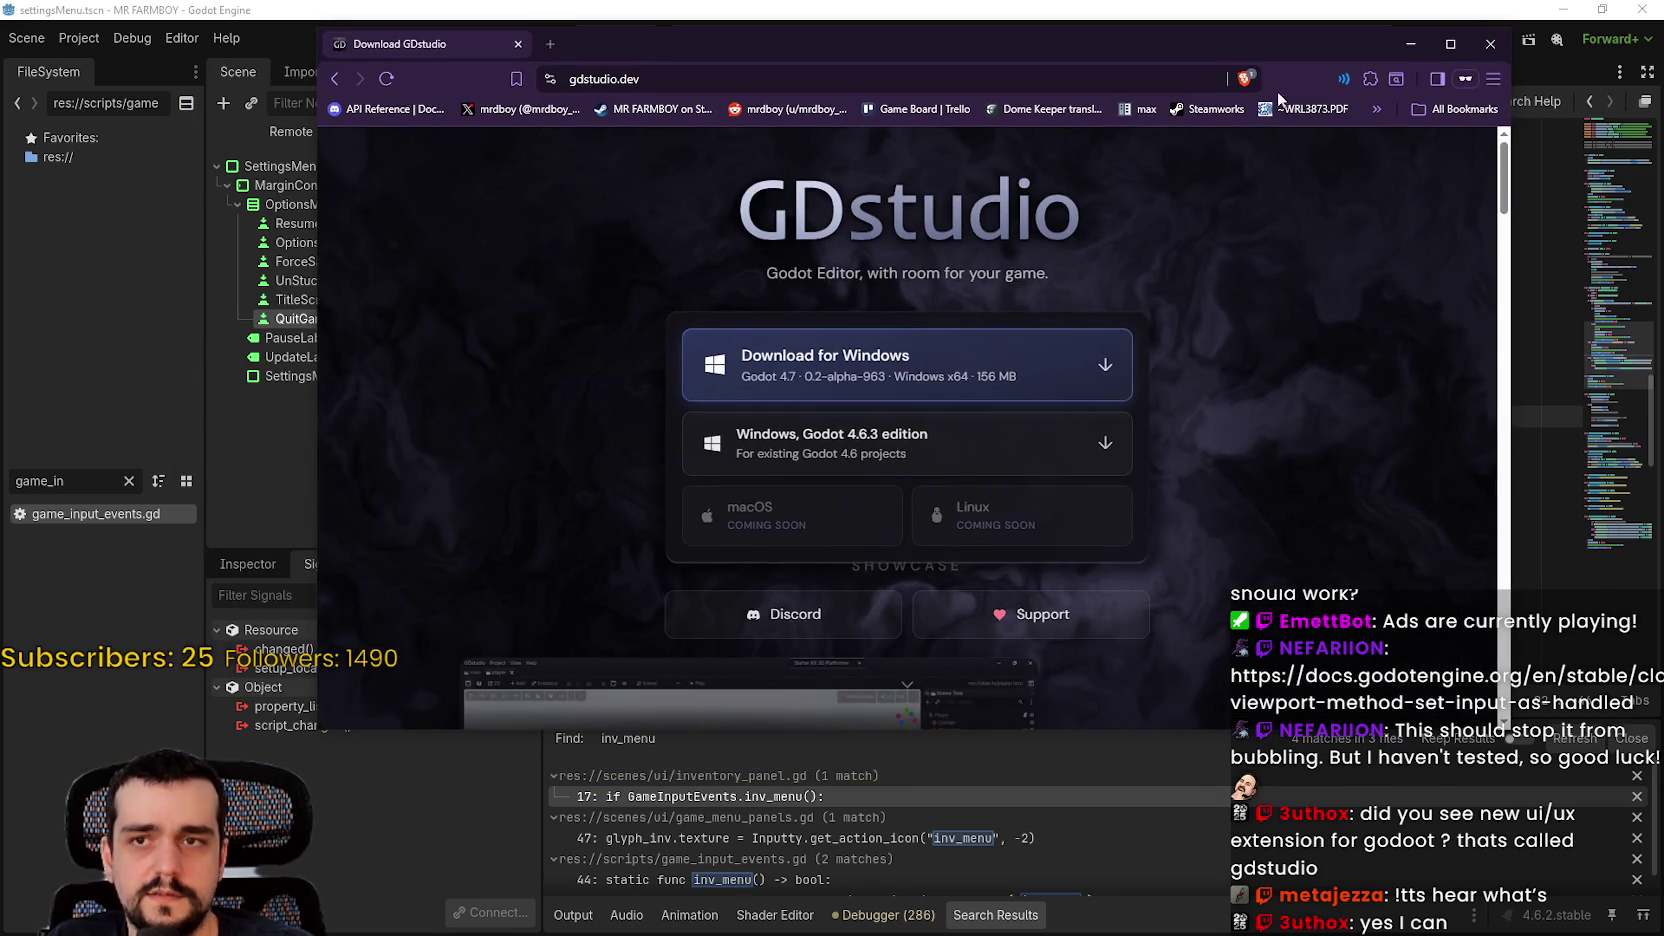
left_click(1450, 43)
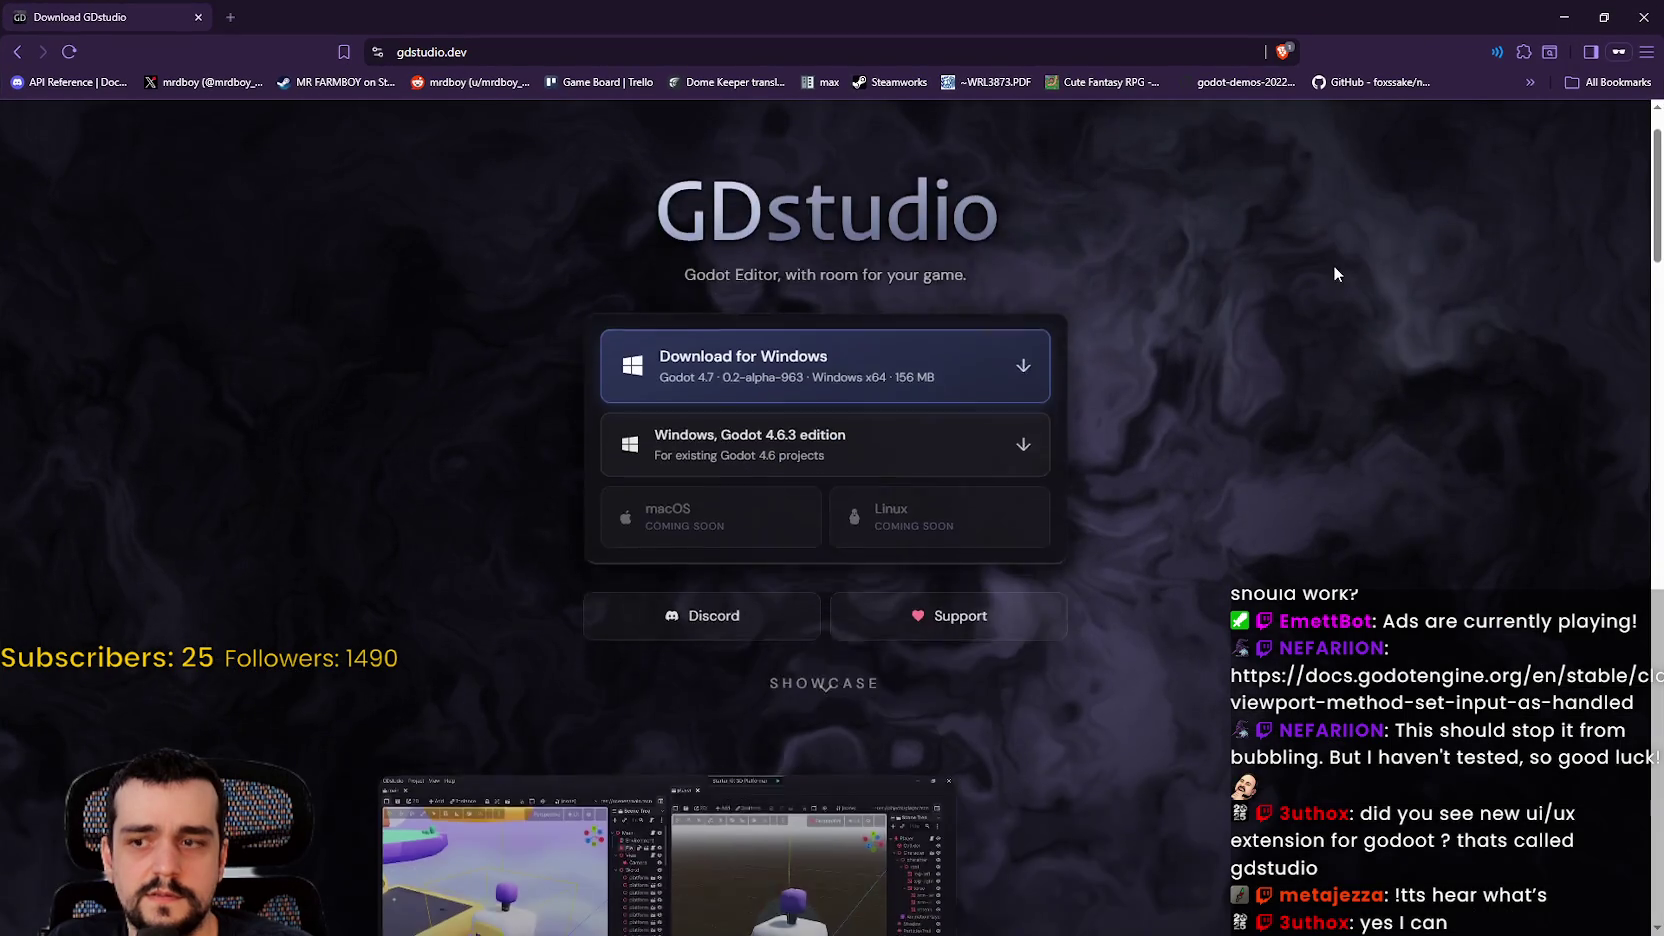
scroll(1343, 283, "down", 6)
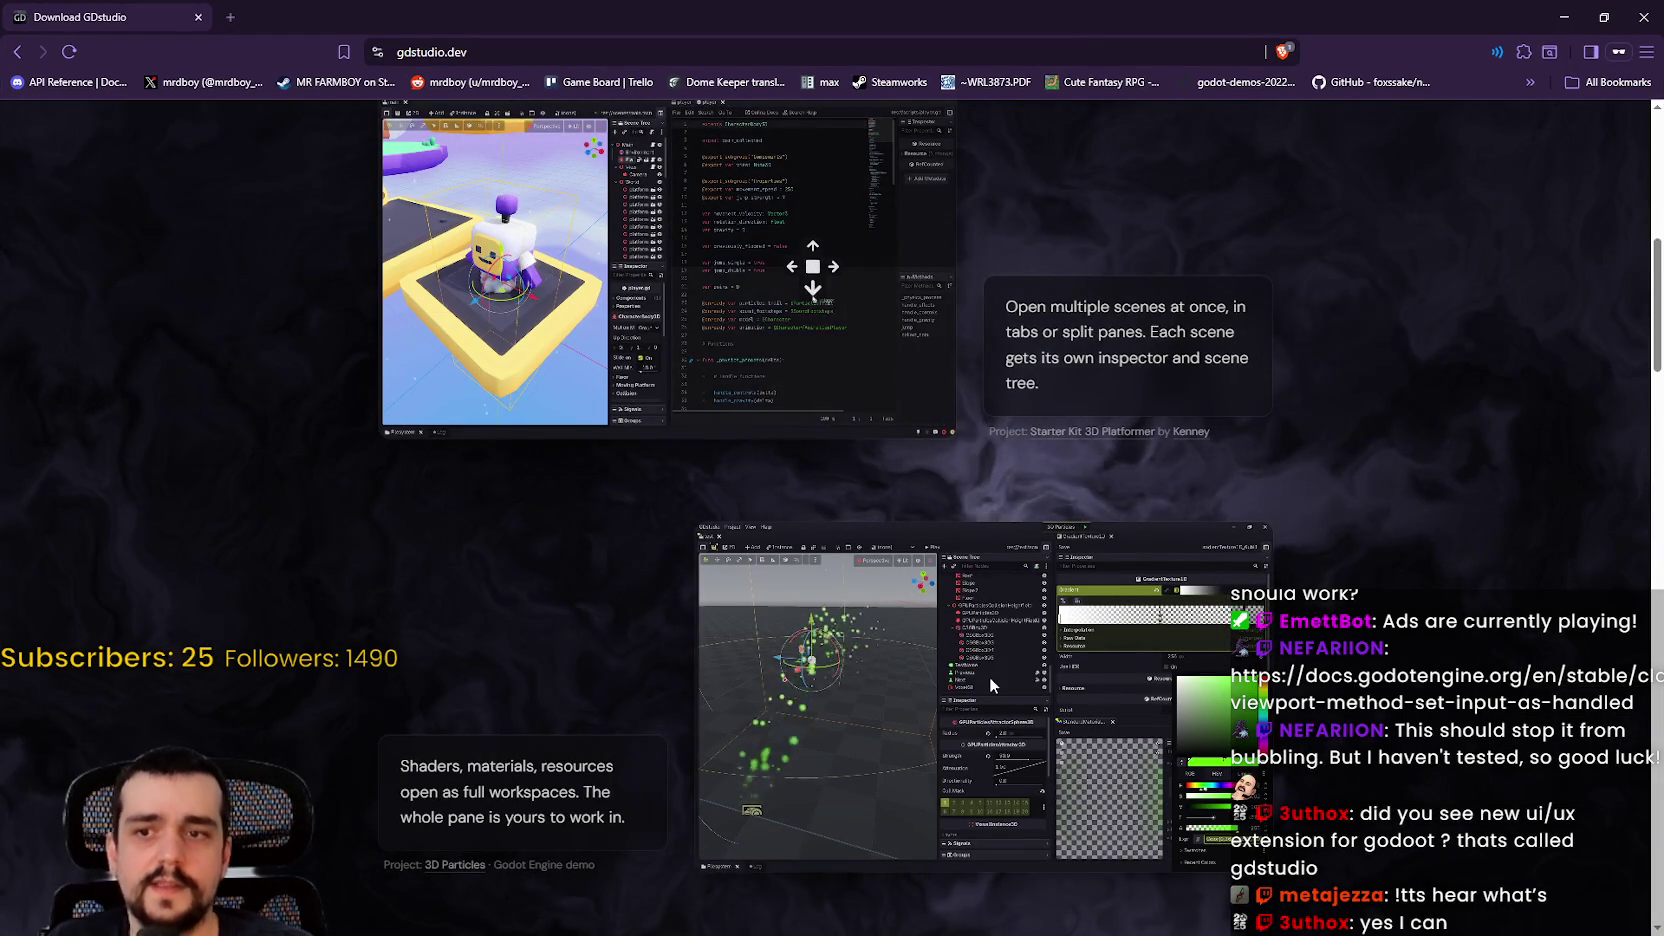
scroll(989, 676, "up", 2)
scroll(760, 624, "down", 3)
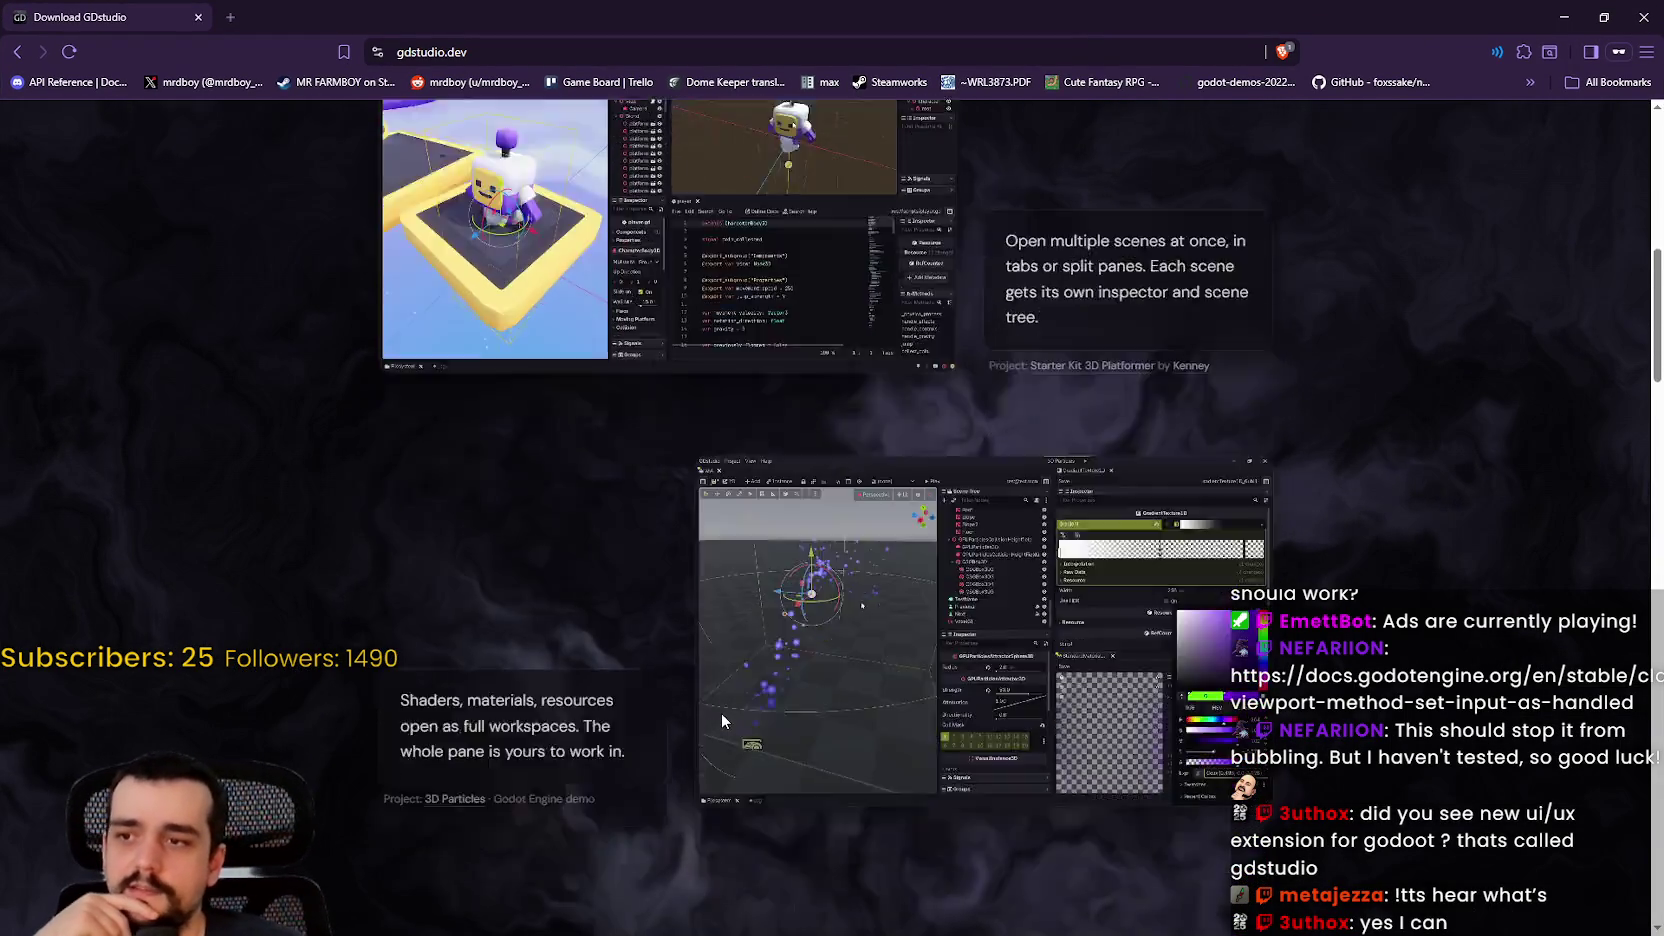
scroll(735, 695, "down", 4)
scroll(936, 630, "down", 3)
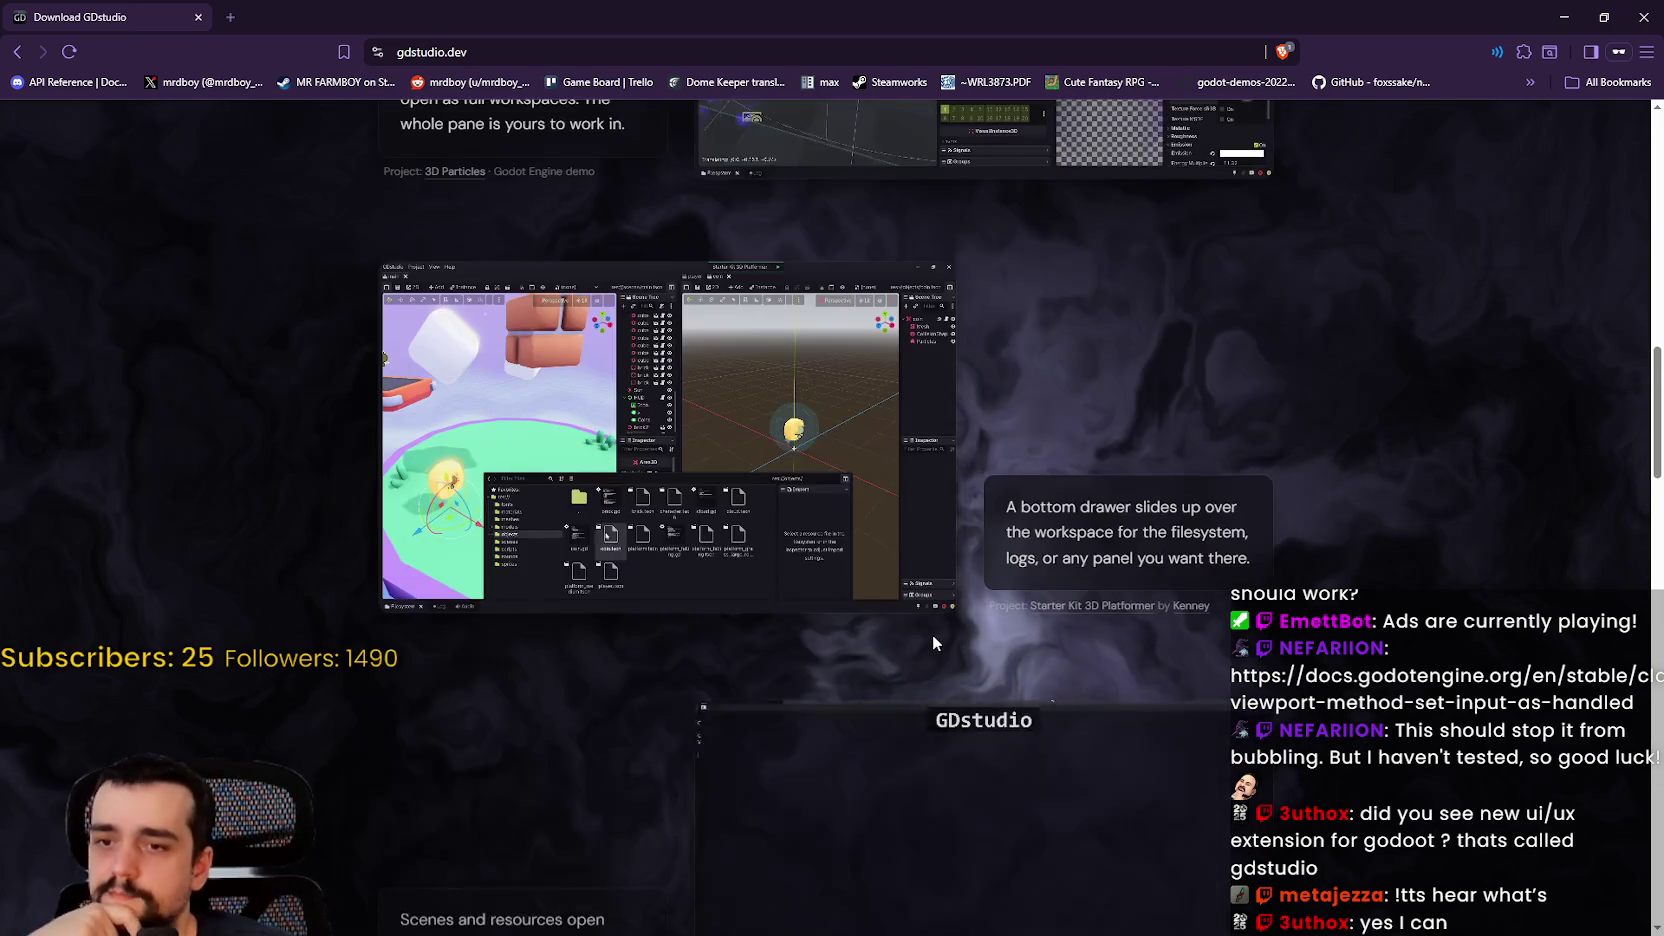
Step: Scroll down to the FAQ and select the 'Why not open source?' text
scroll(930, 627, "down", 3)
scroll(919, 651, "down", 3)
scroll(919, 651, "down", 6)
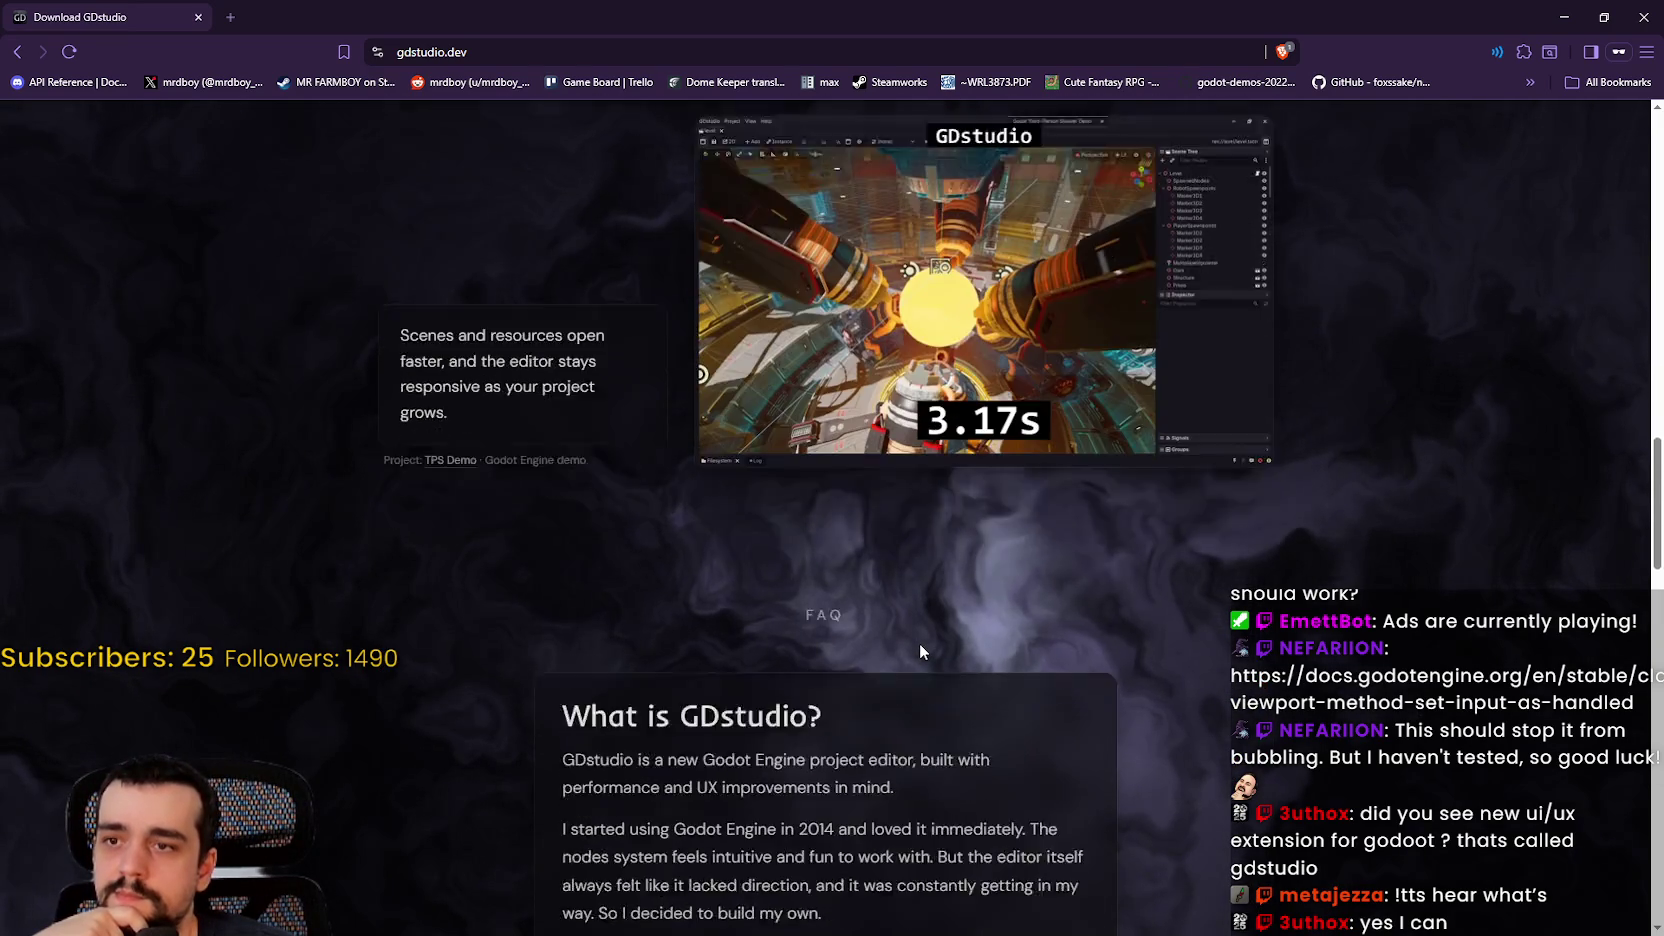
scroll(919, 648, "down", 10)
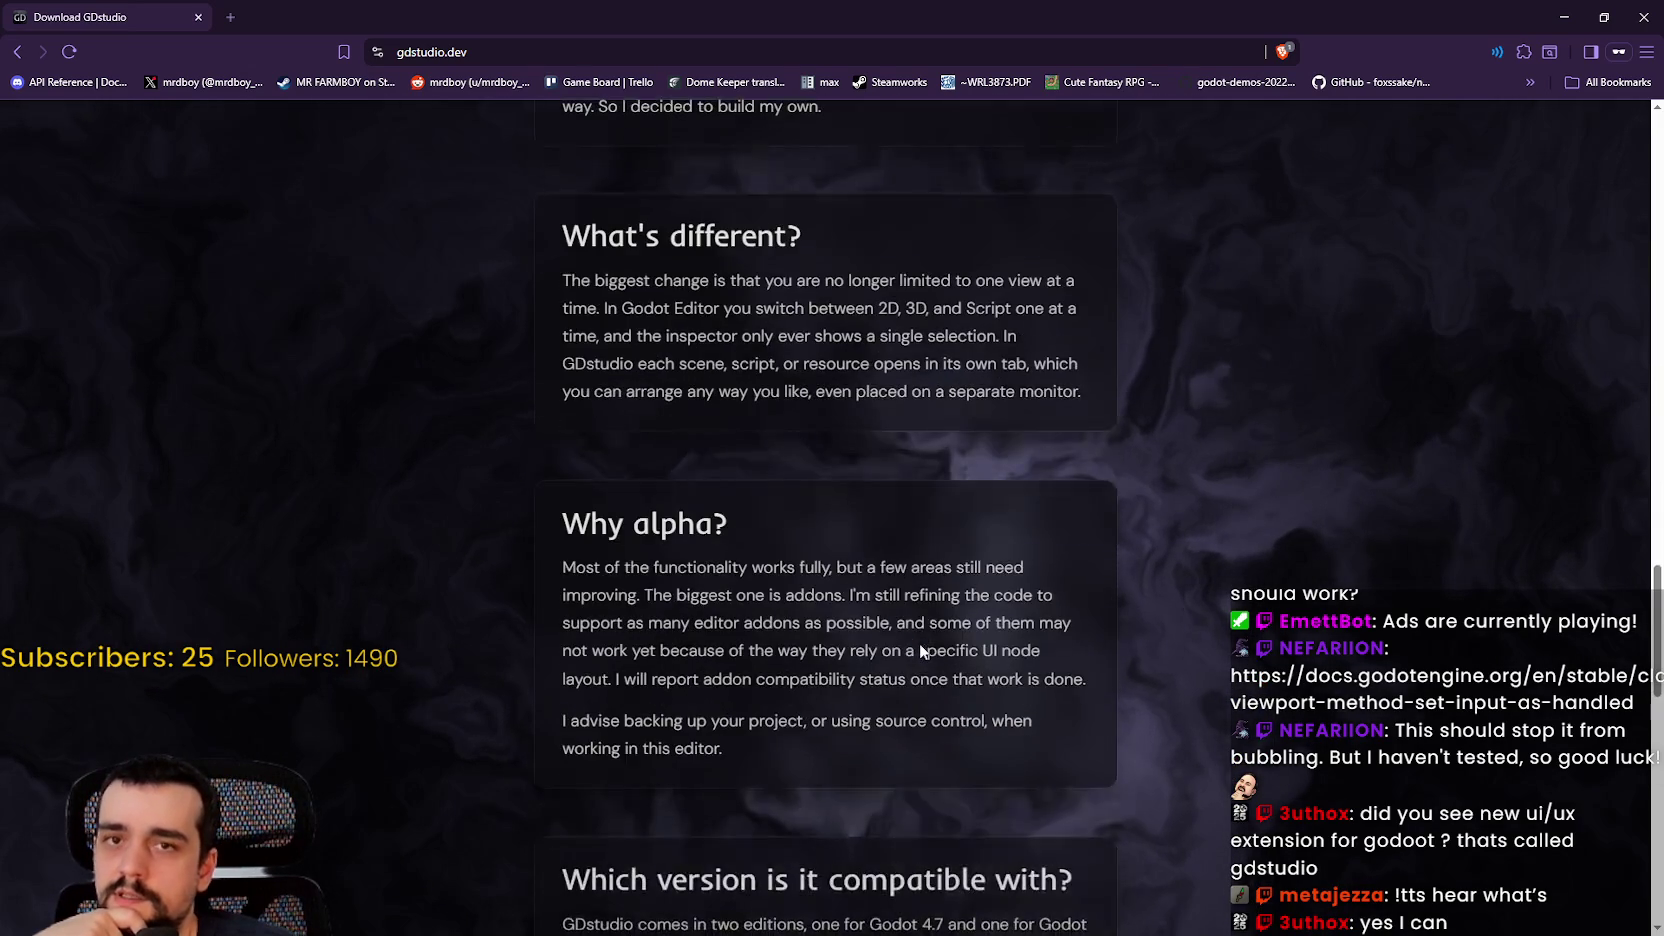
scroll(921, 646, "down", 4)
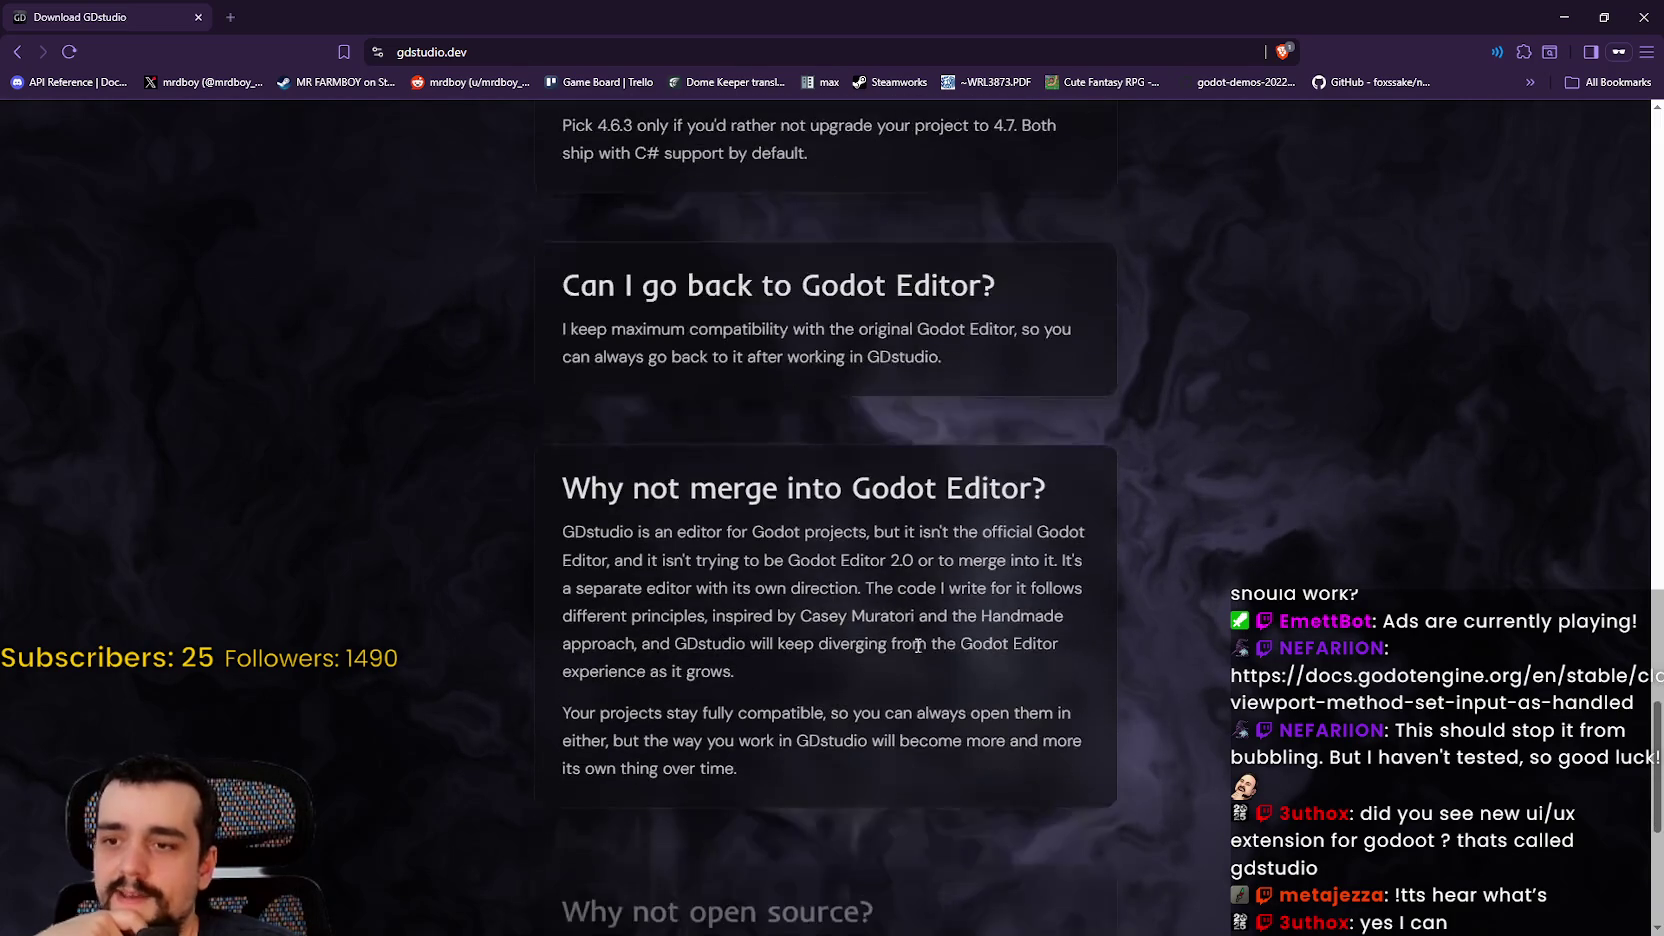
scroll(917, 646, "down", 4)
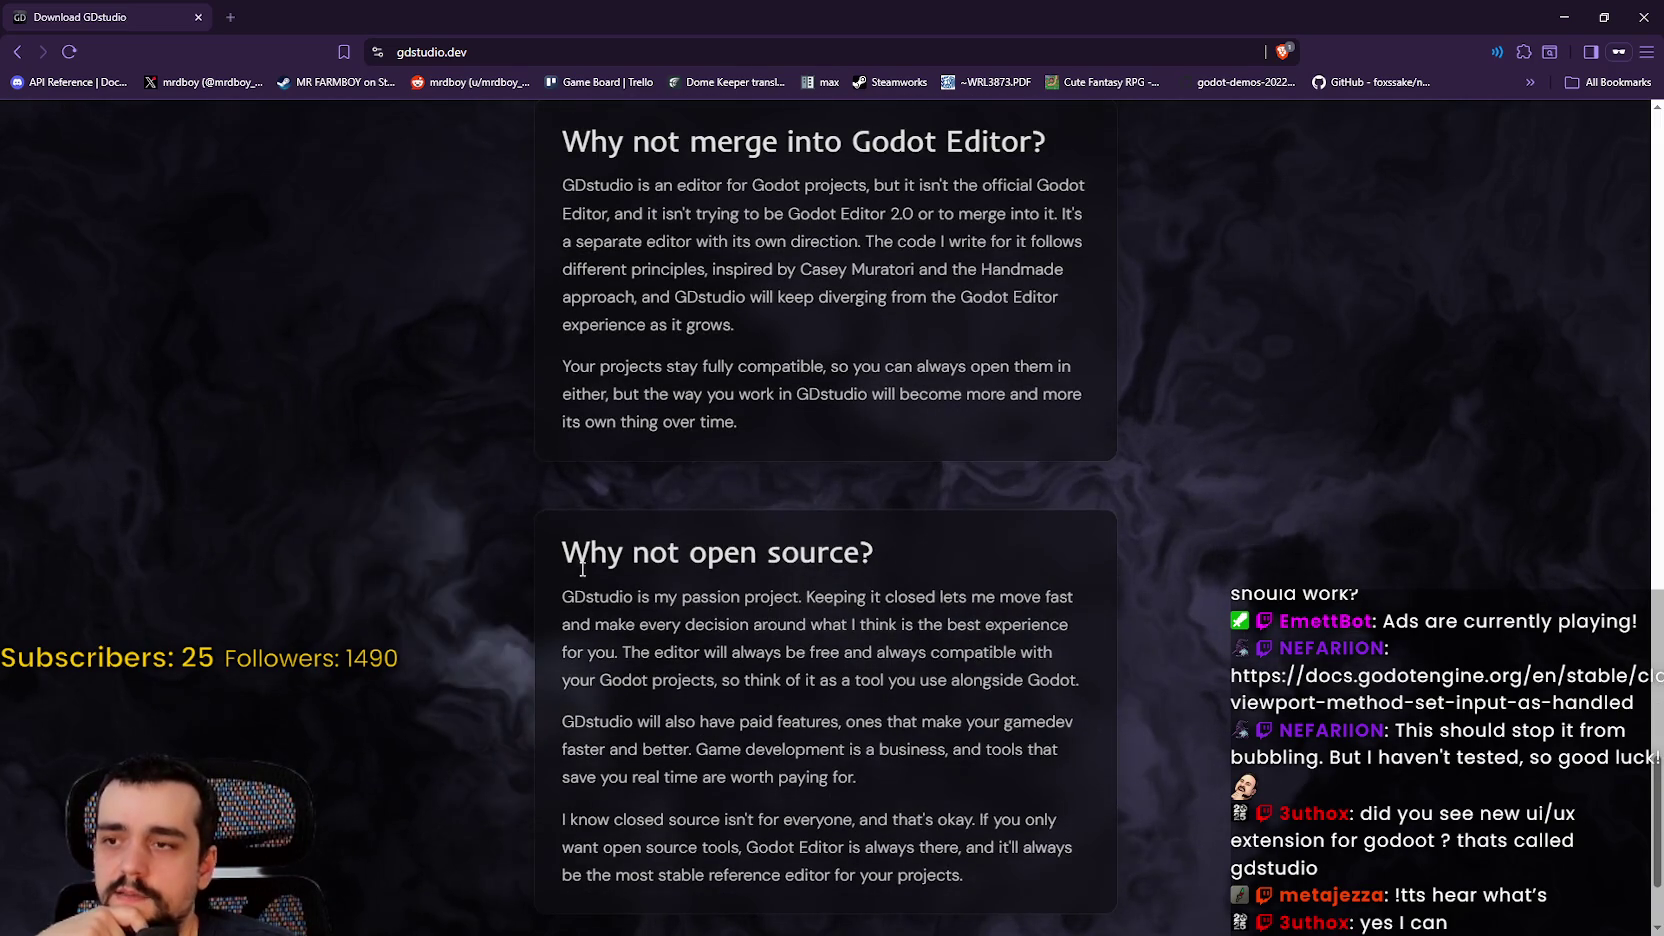
left_click_drag(567, 548, 954, 858)
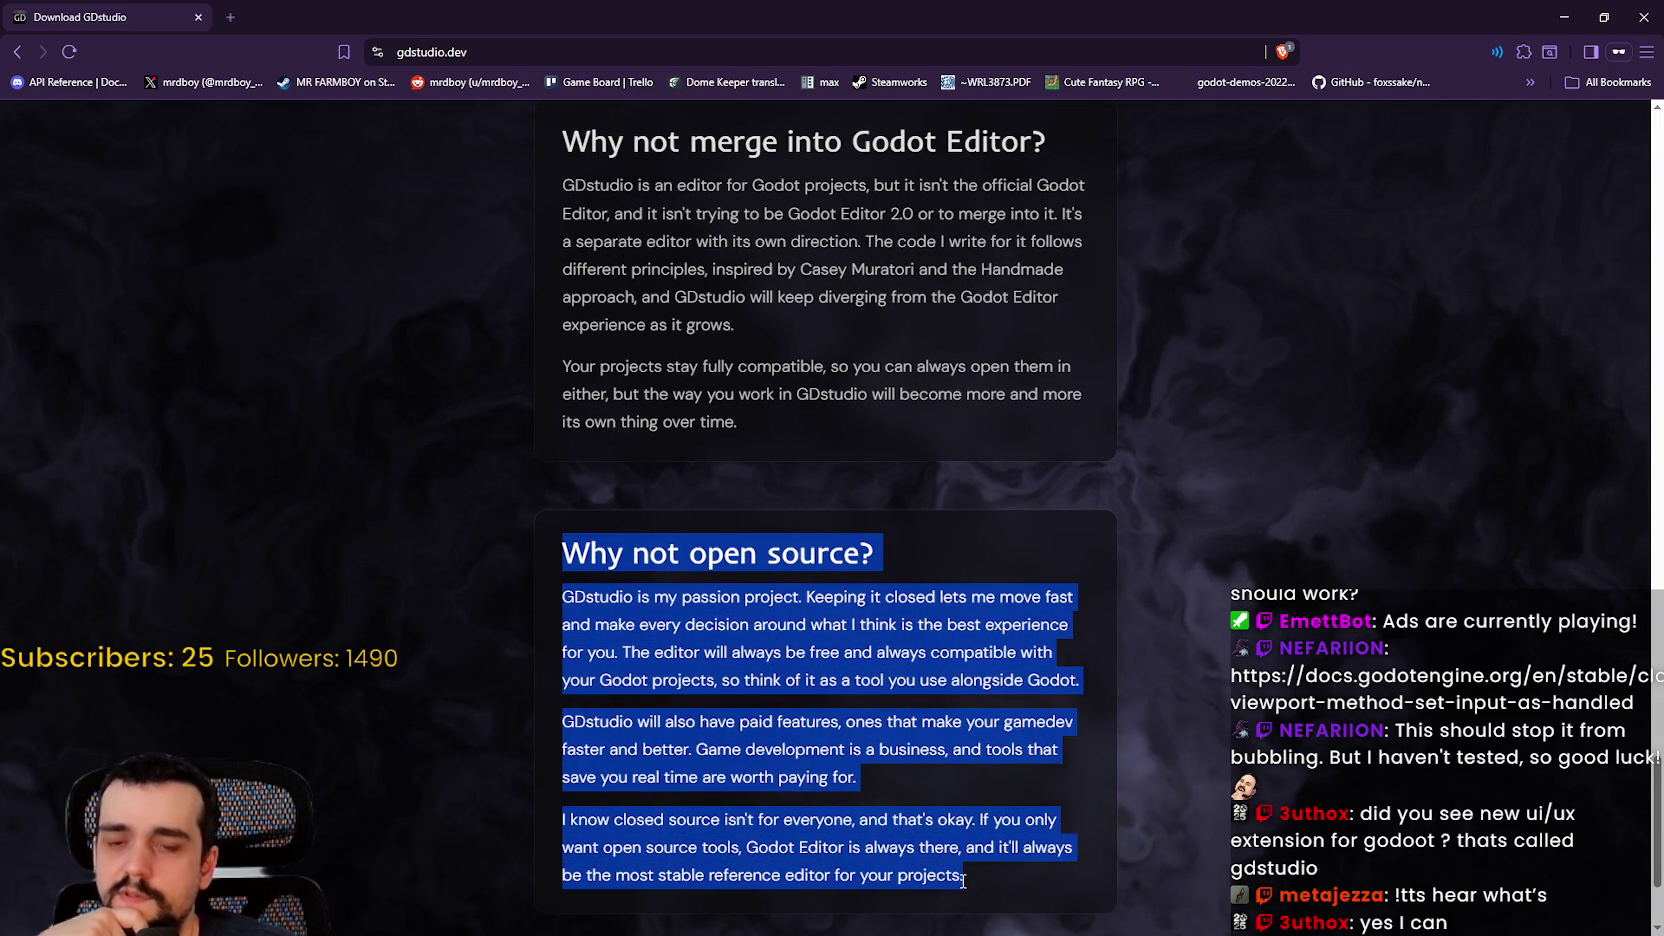
scroll(955, 850, "up", 12)
scroll(967, 801, "up", 10)
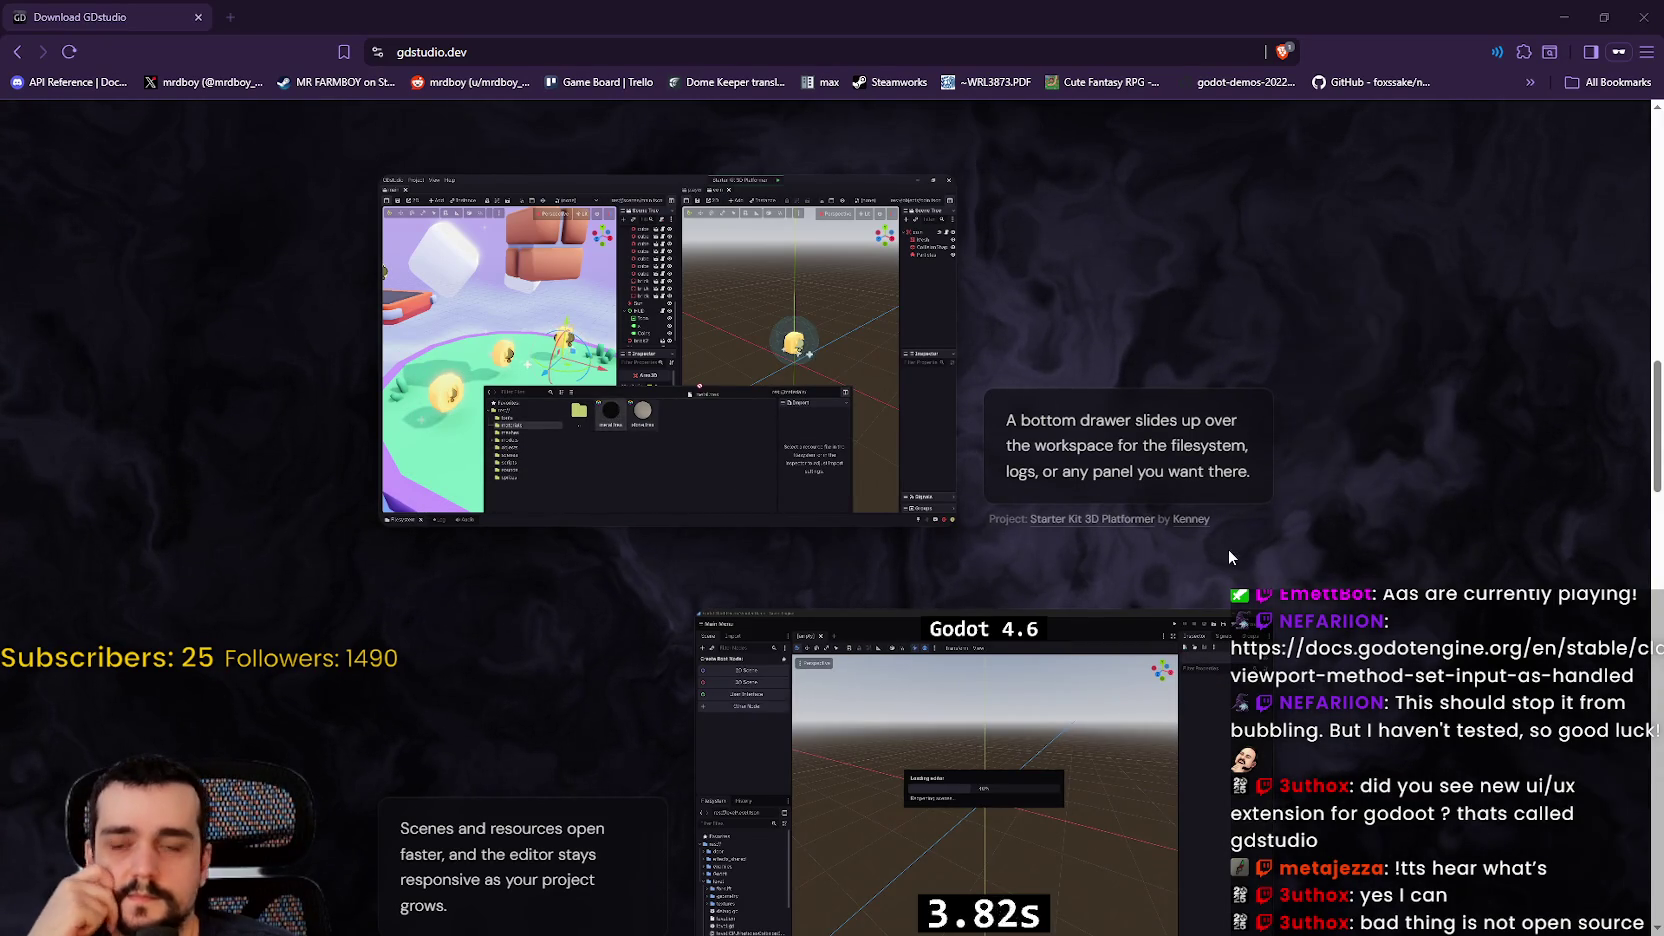
Step: Scroll back and forth through the gdstudio.dev showcase demos
scroll(1228, 556, "up", 10)
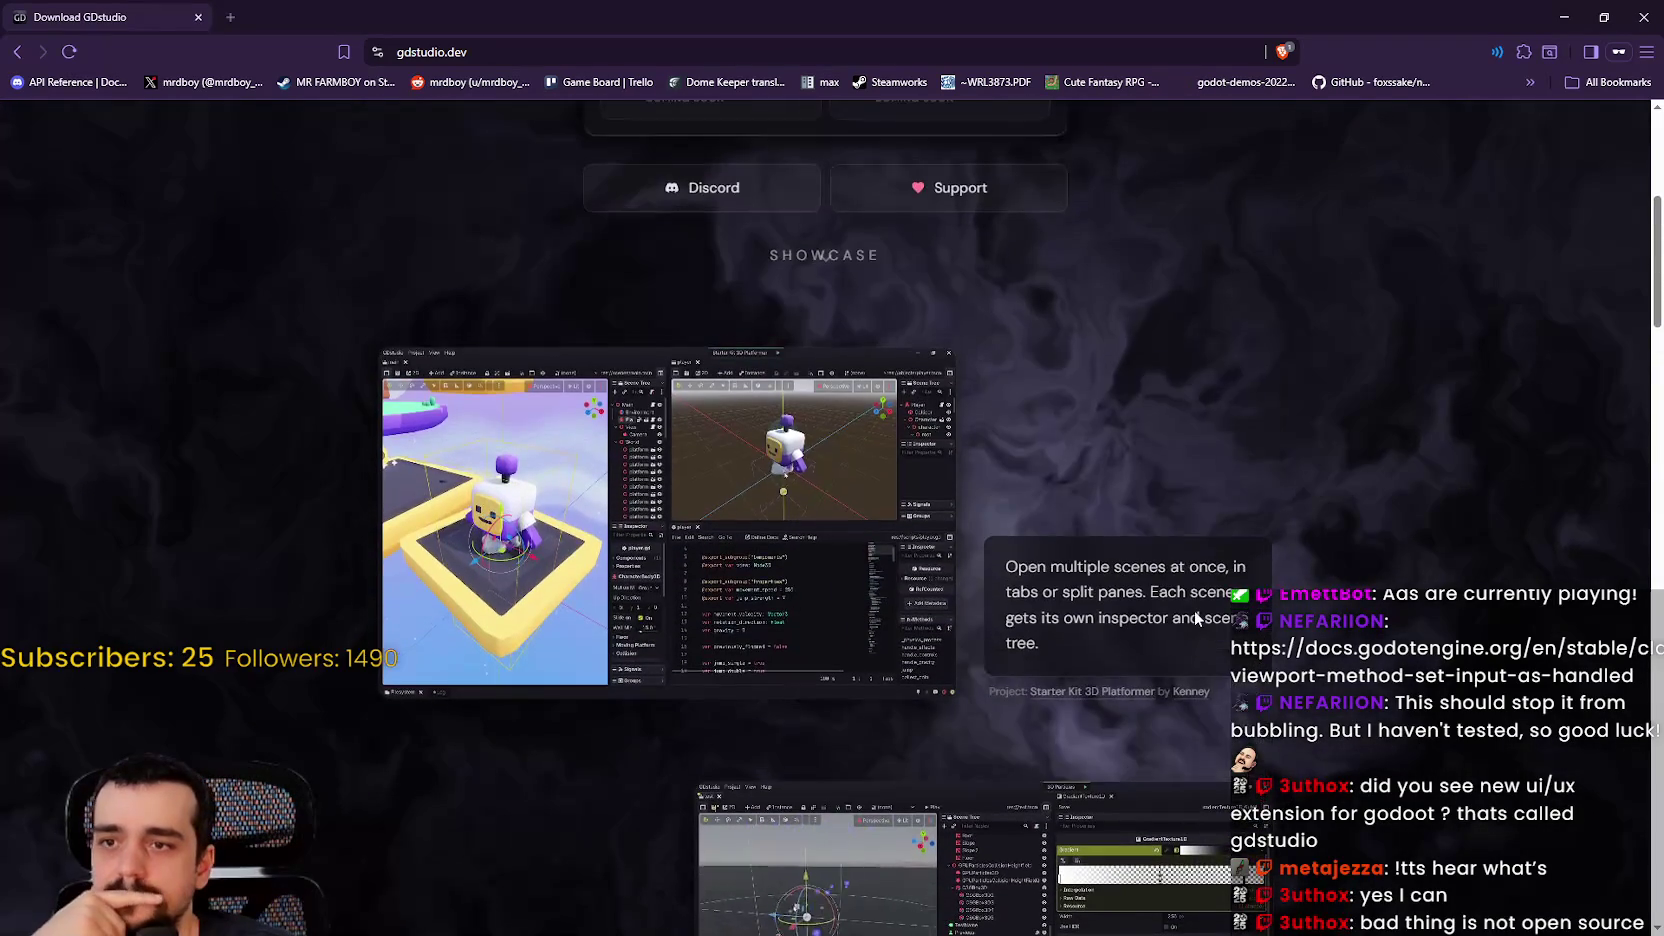
scroll(1197, 618, "up", 3)
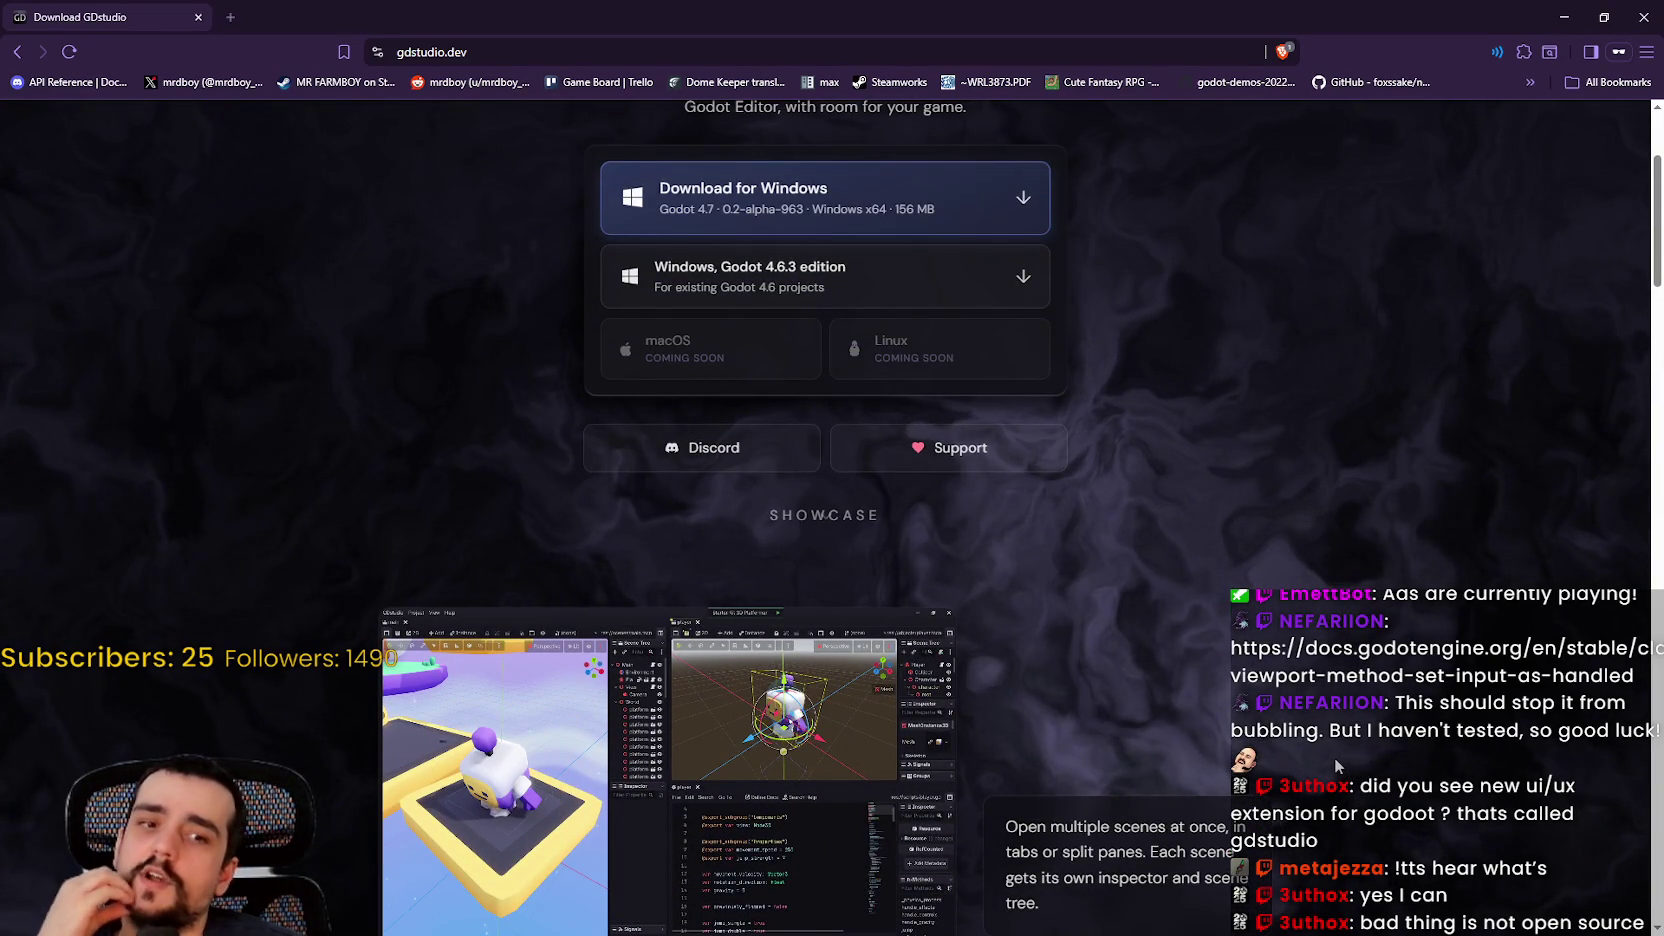
scroll(1326, 755, "up", 3)
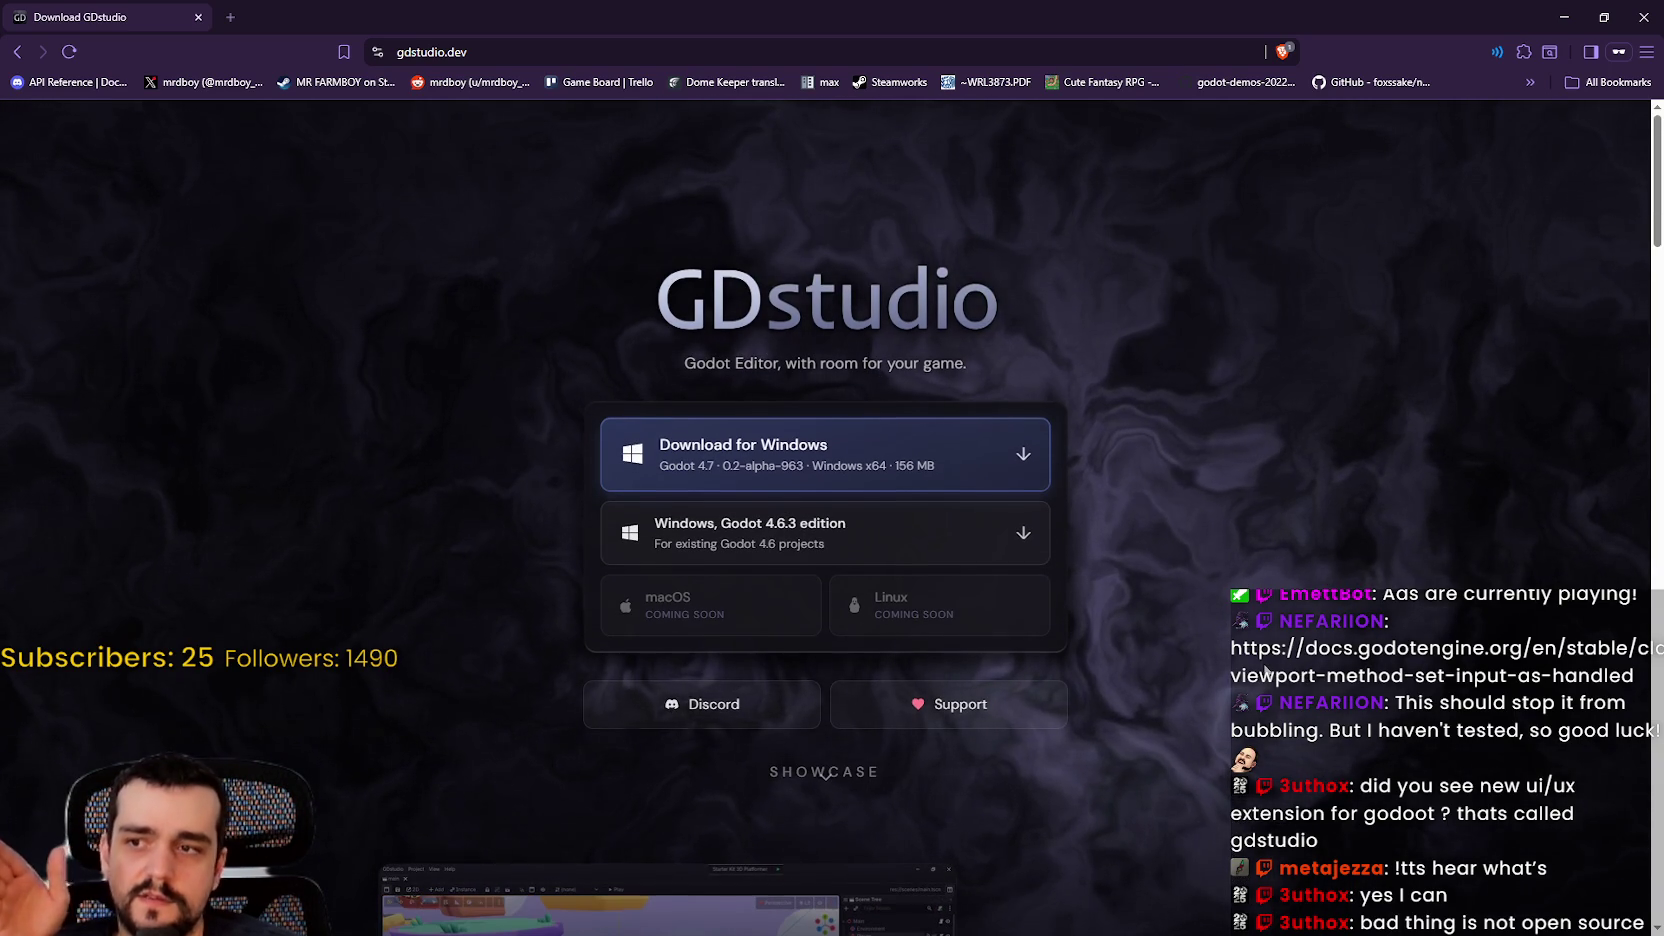
scroll(1266, 671, "down", 1)
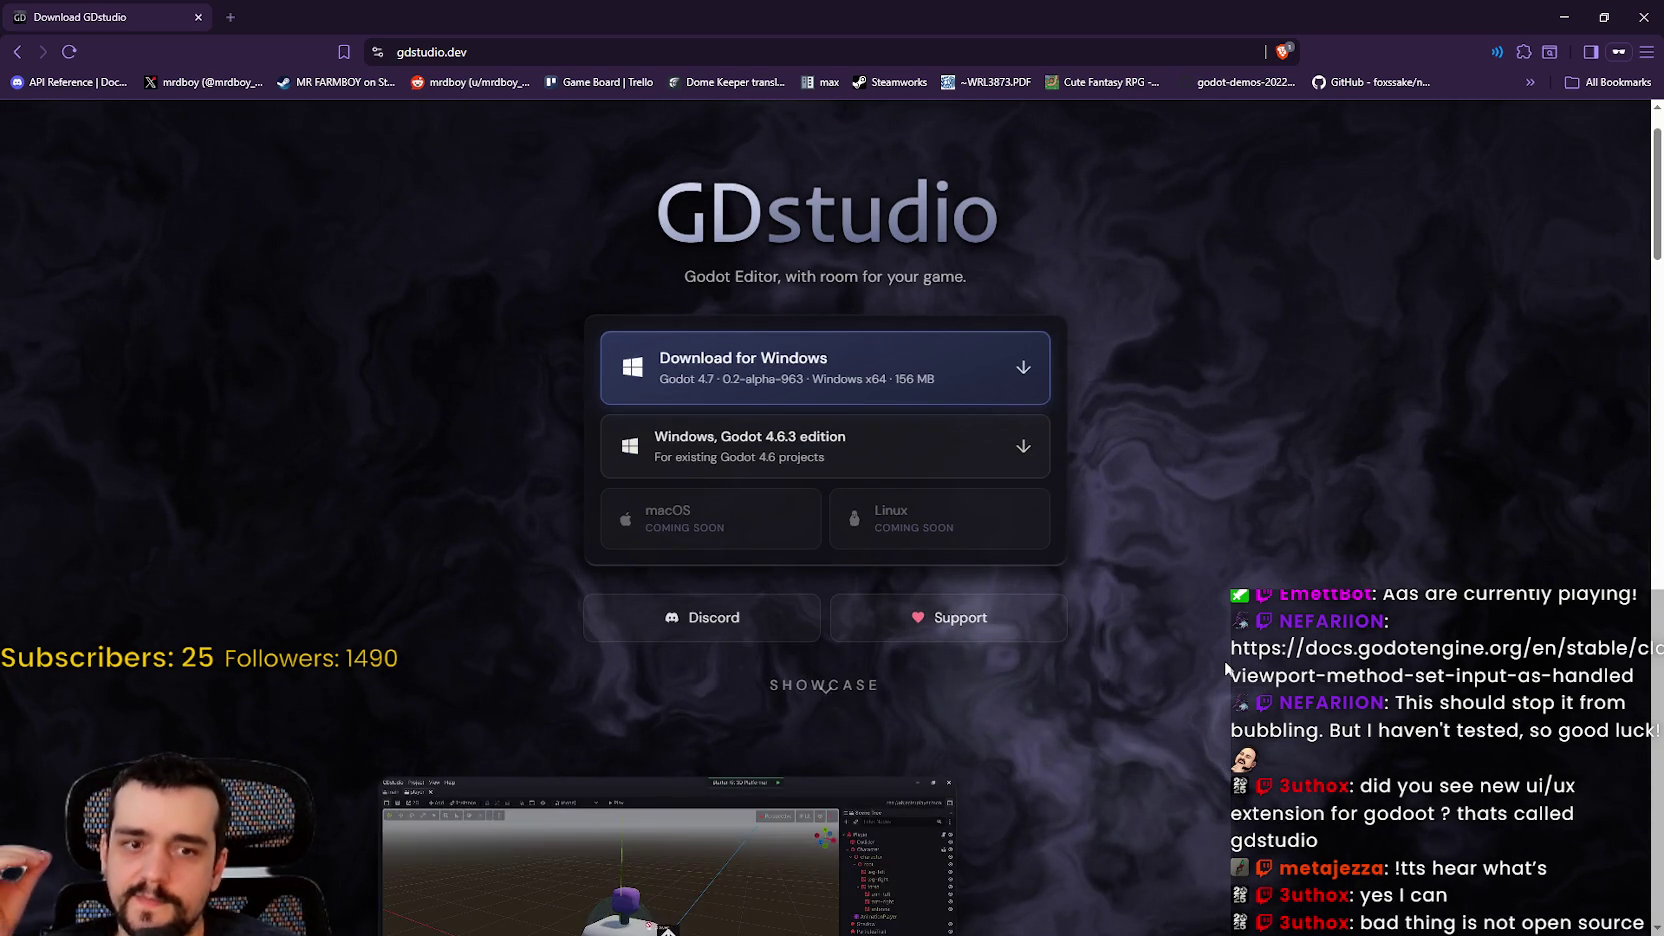
scroll(1215, 650, "down", 2)
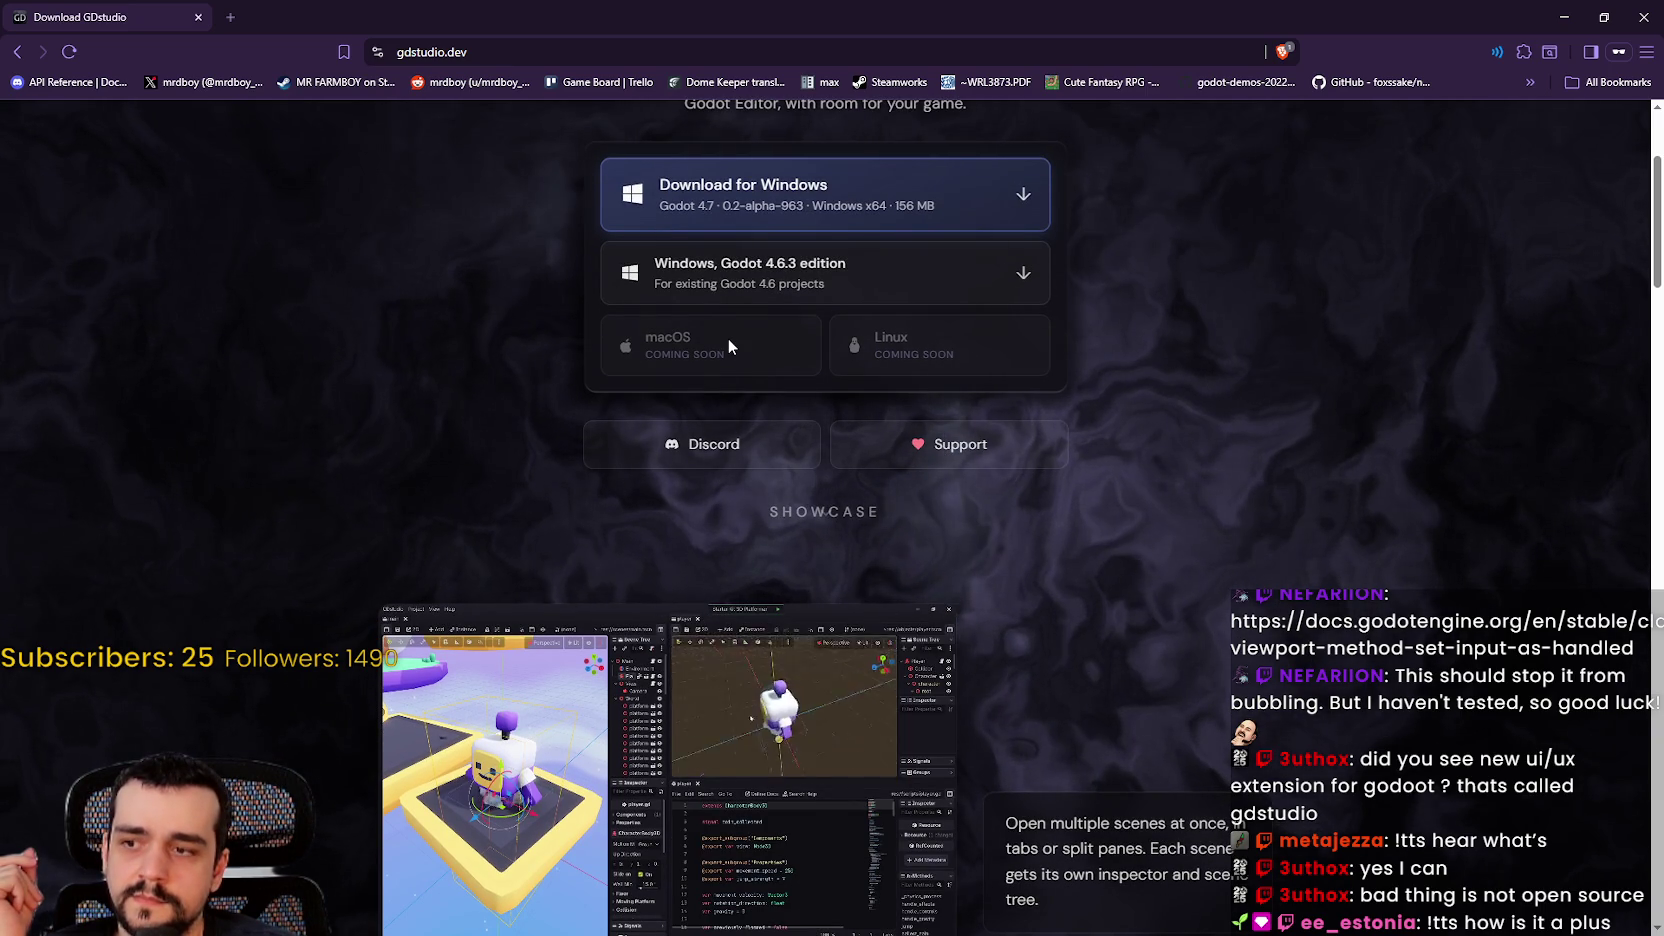
scroll(570, 830, "down", 2)
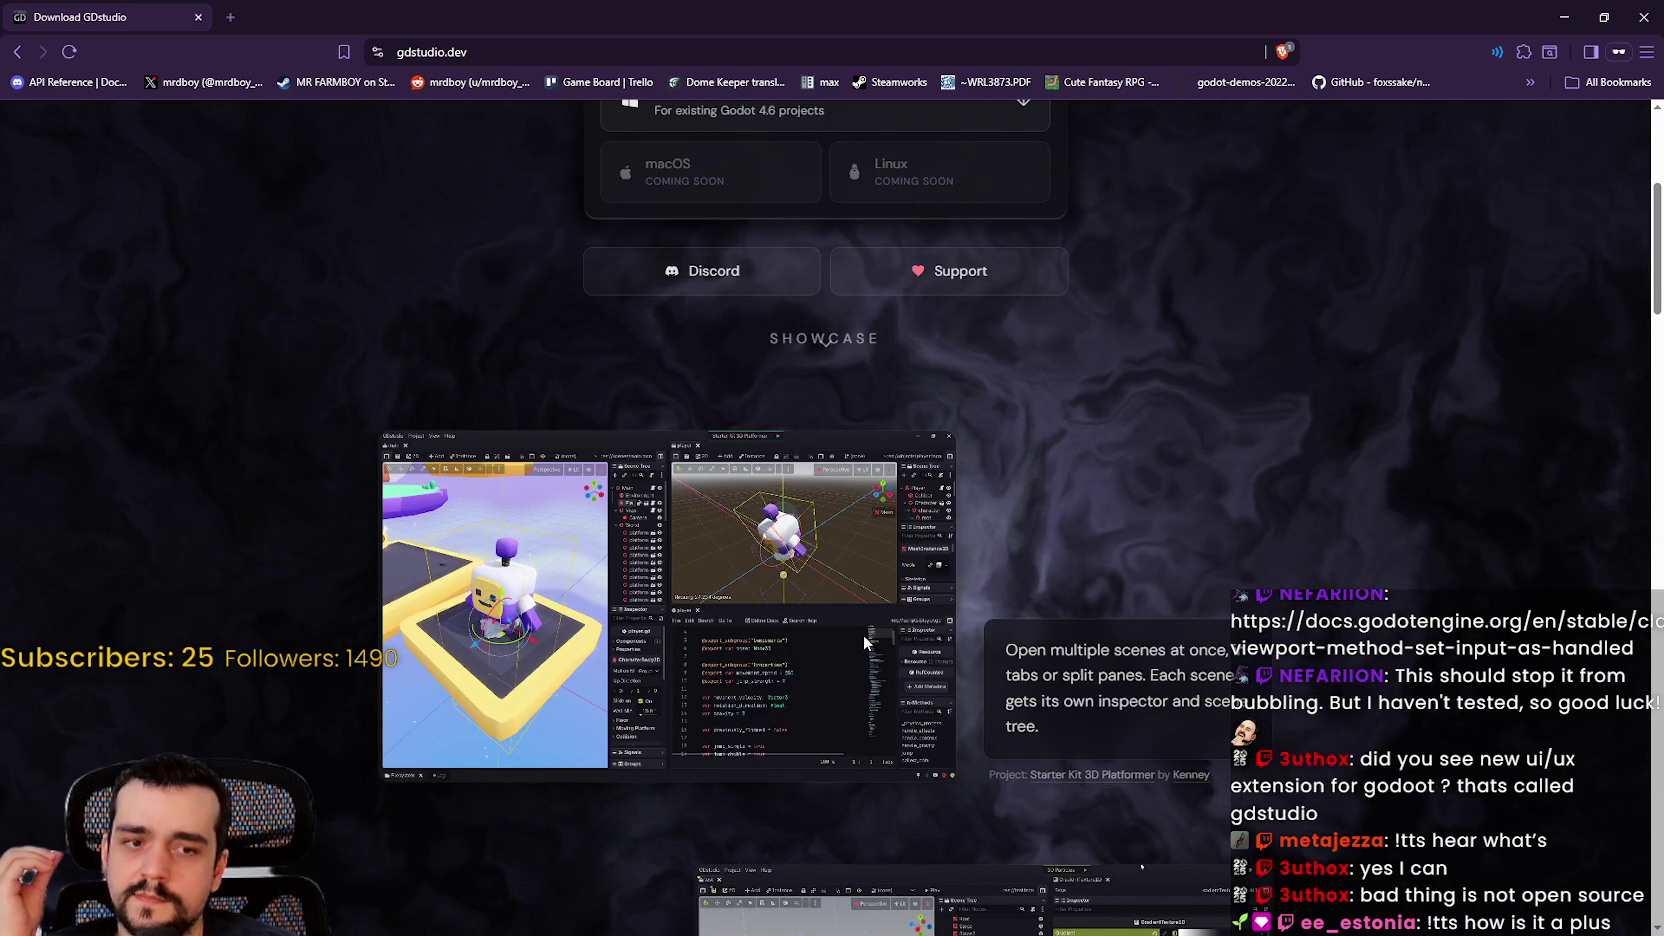
scroll(863, 634, "up", 4)
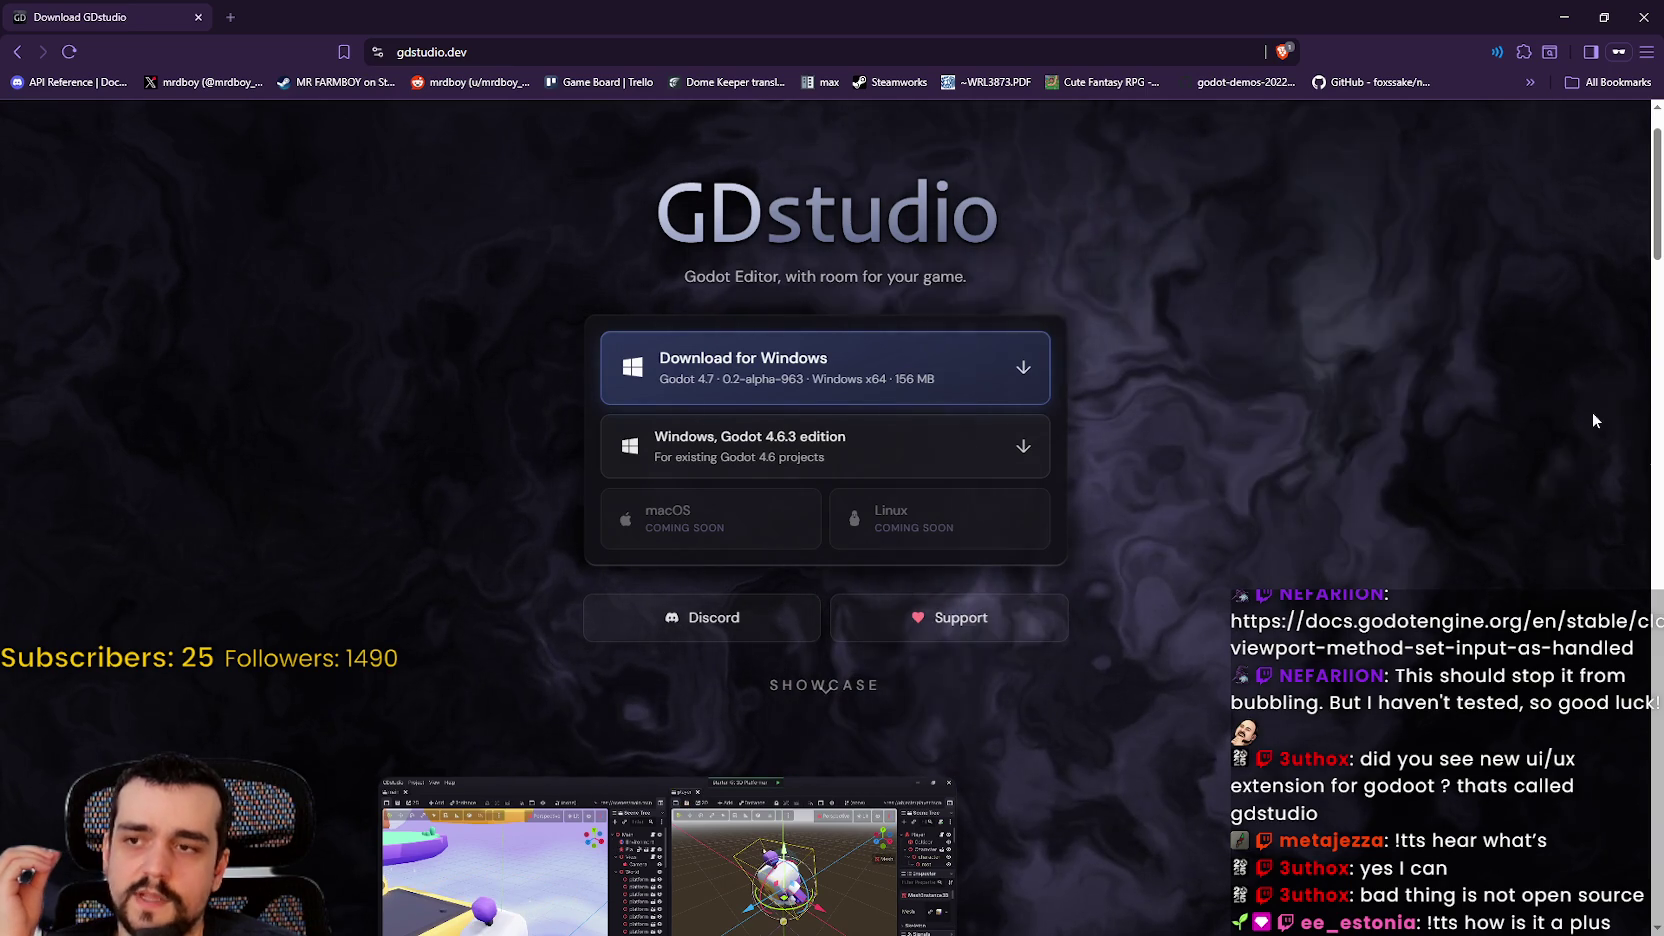
scroll(1300, 400, "down", 5)
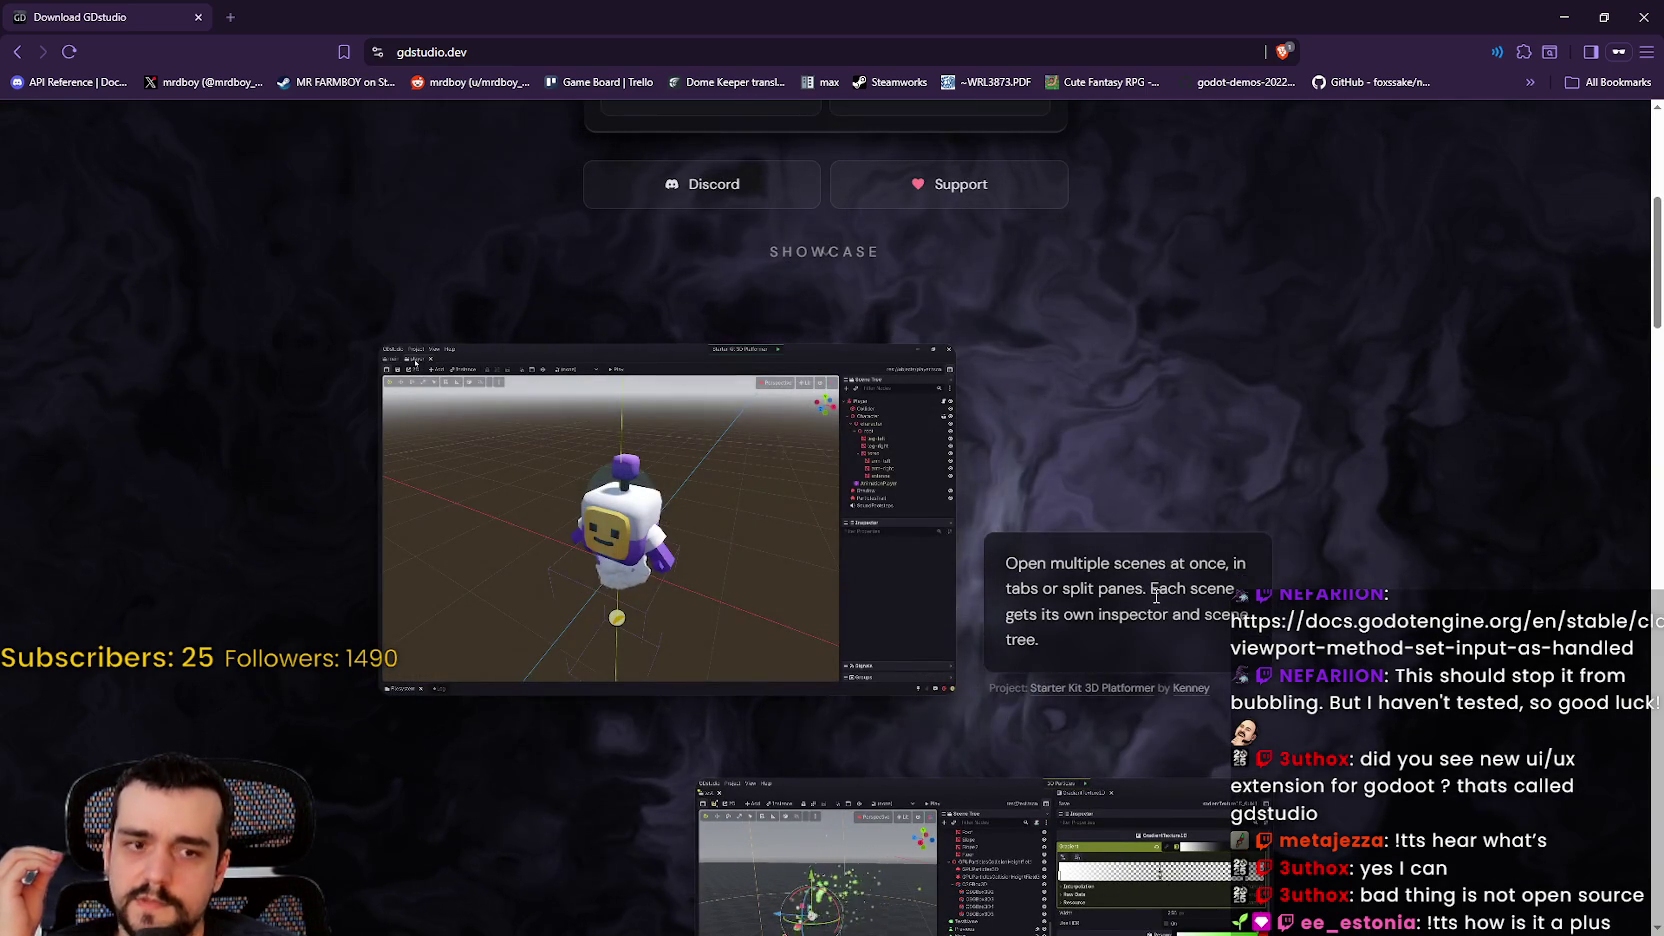
scroll(1022, 540, "up", 4)
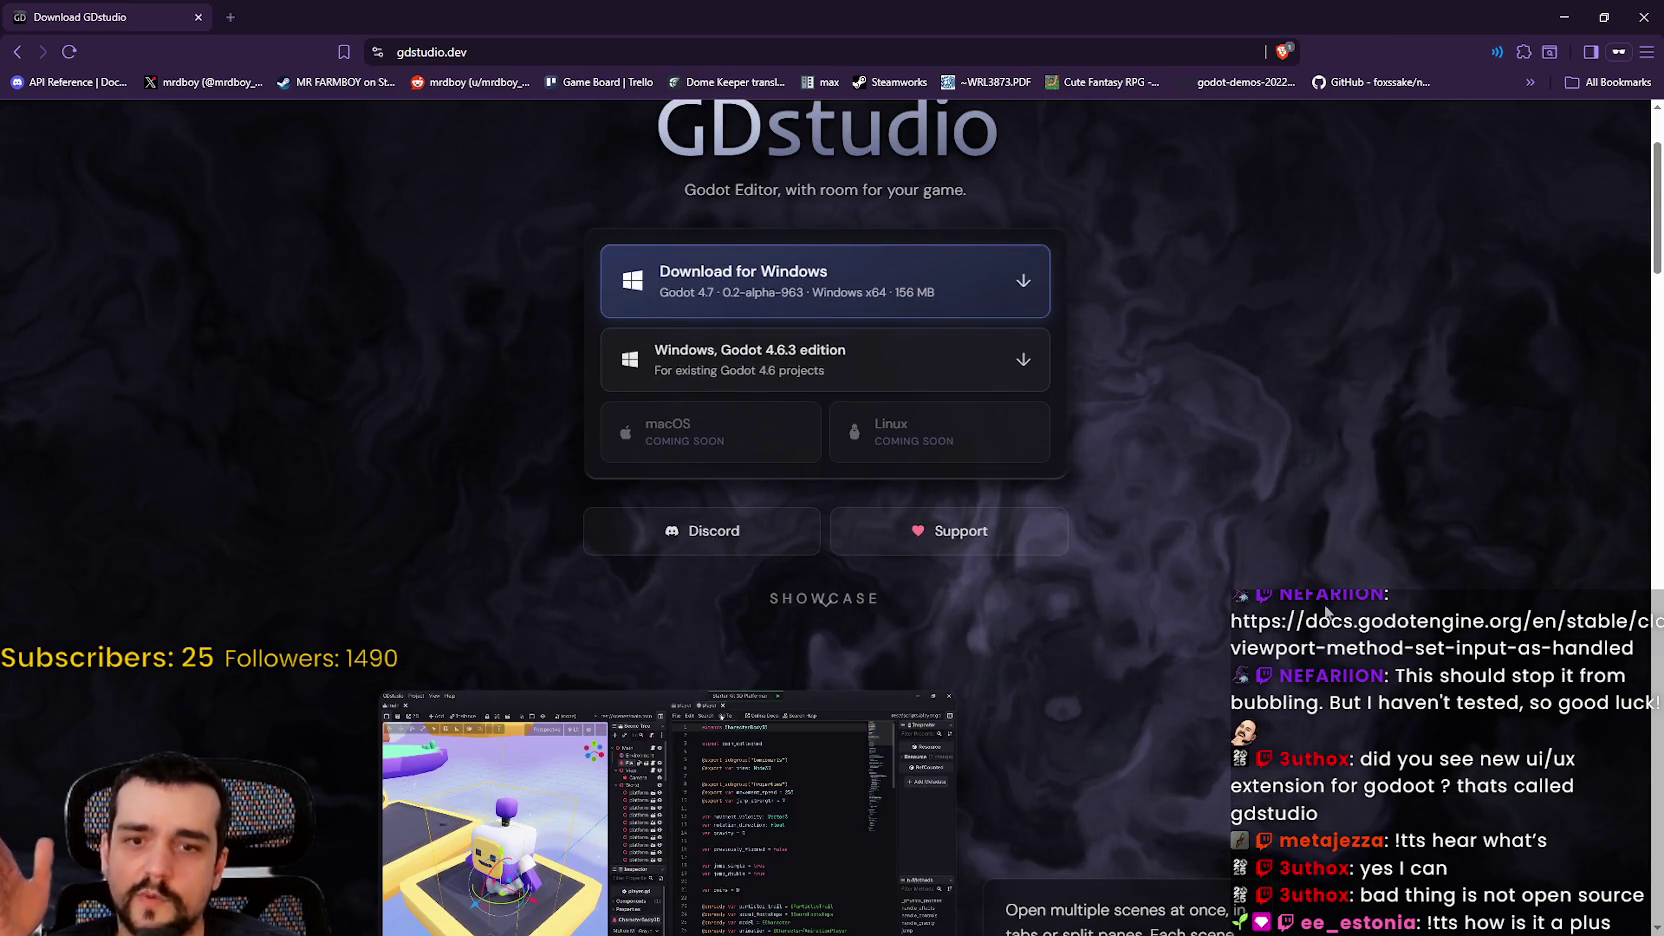
scroll(1010, 493, "down", 10)
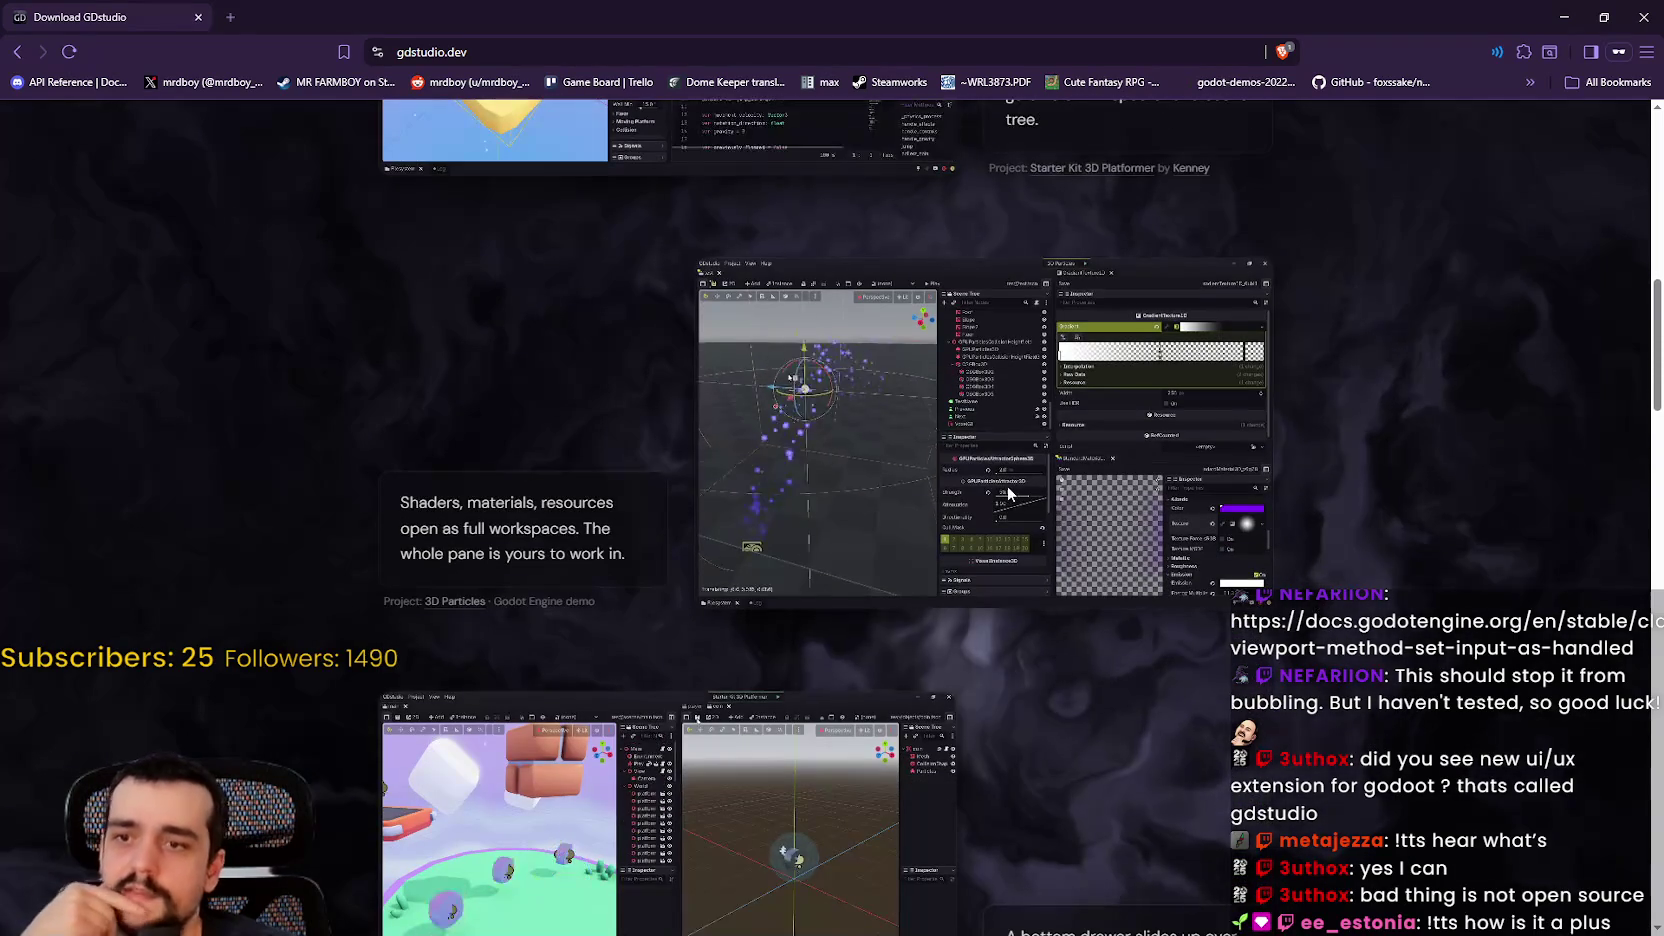
scroll(1070, 530, "down", 7)
scroll(1255, 488, "down", 6)
scroll(1150, 665, "up", 7)
scroll(1172, 651, "up", 4)
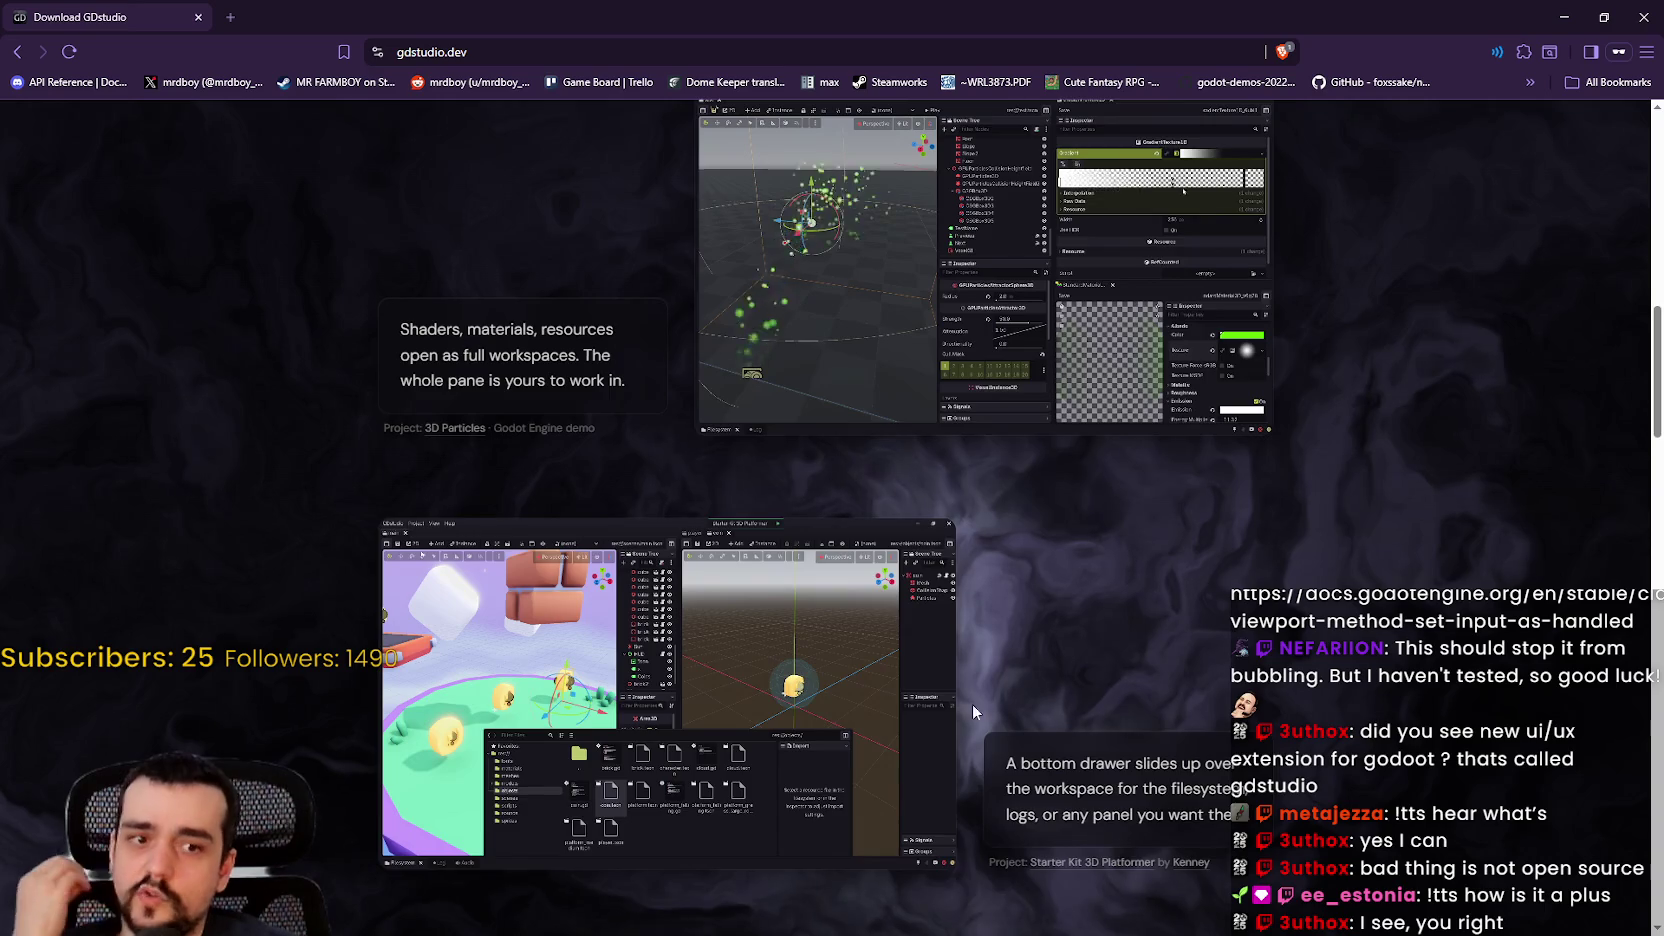
scroll(1036, 280, "up", 1)
Step: Browse the download section, then close the browser and return to settings_menu.gd line 96
scroll(850, 441, "down", 3)
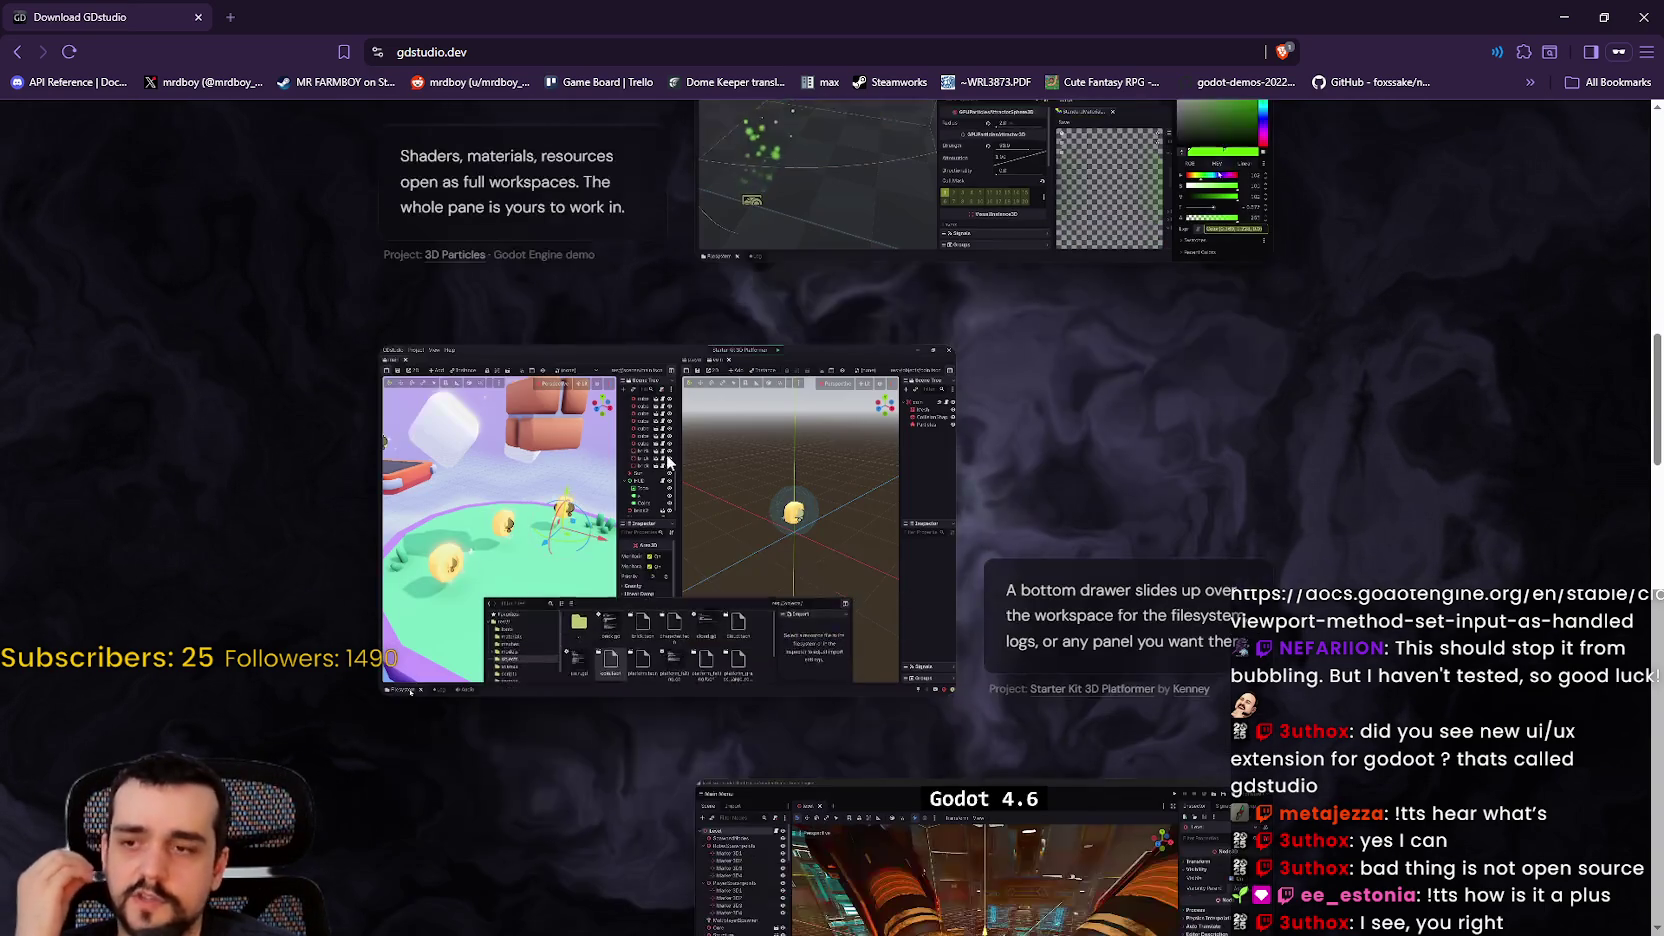
scroll(933, 590, "up", 10)
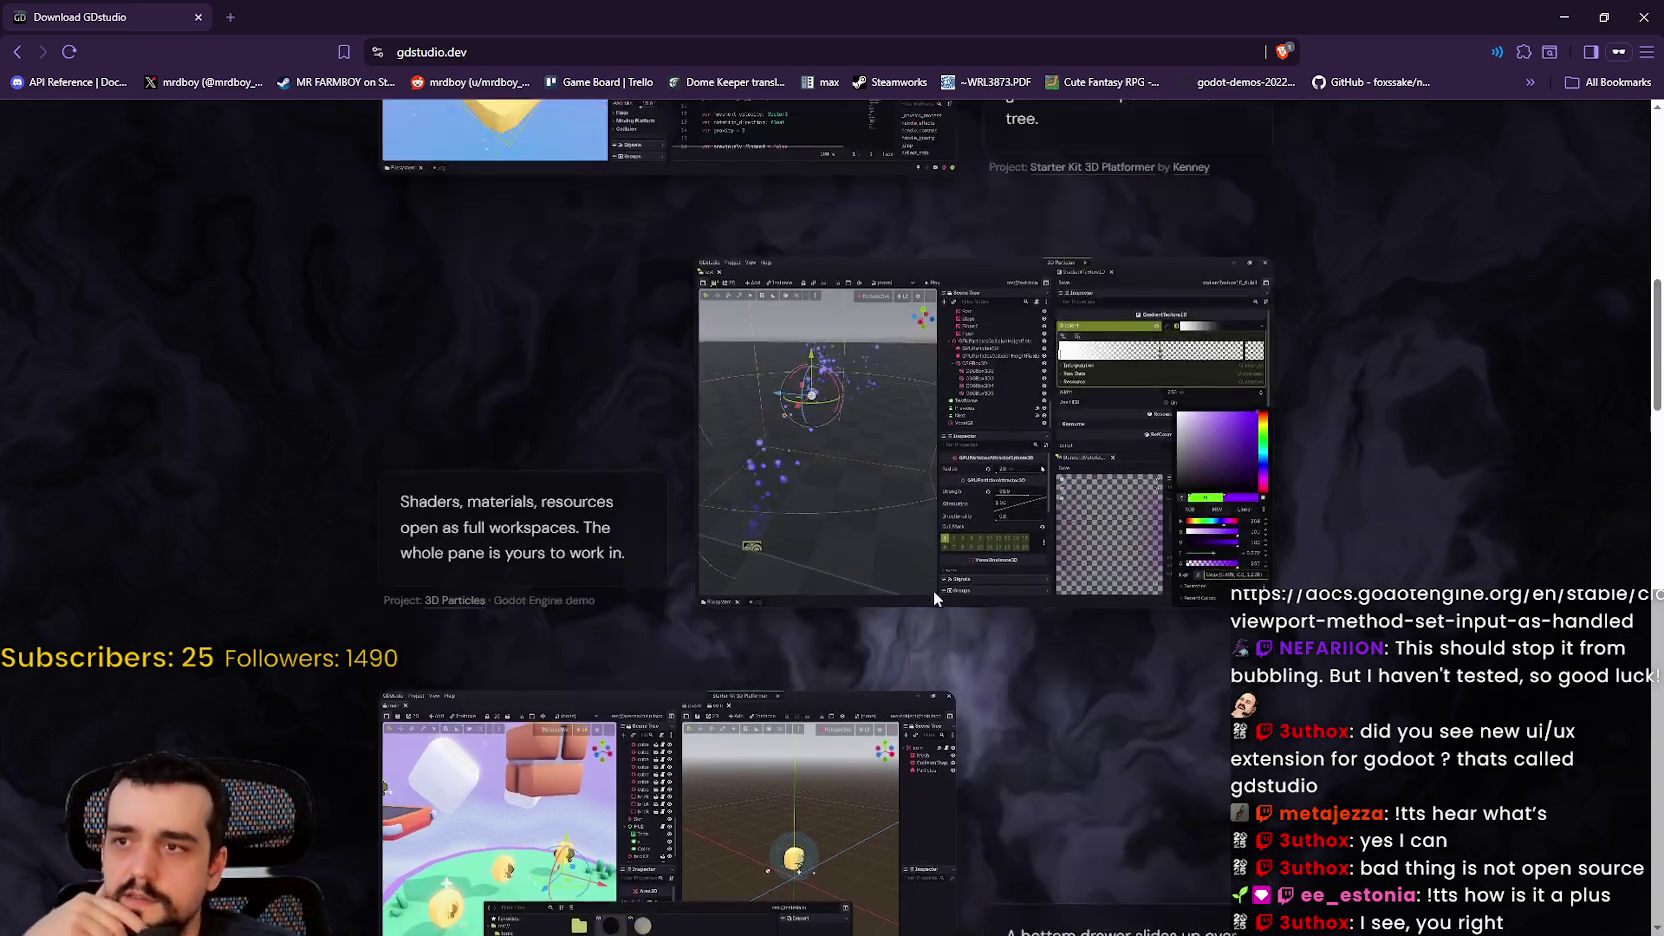
scroll(1058, 730, "down", 1)
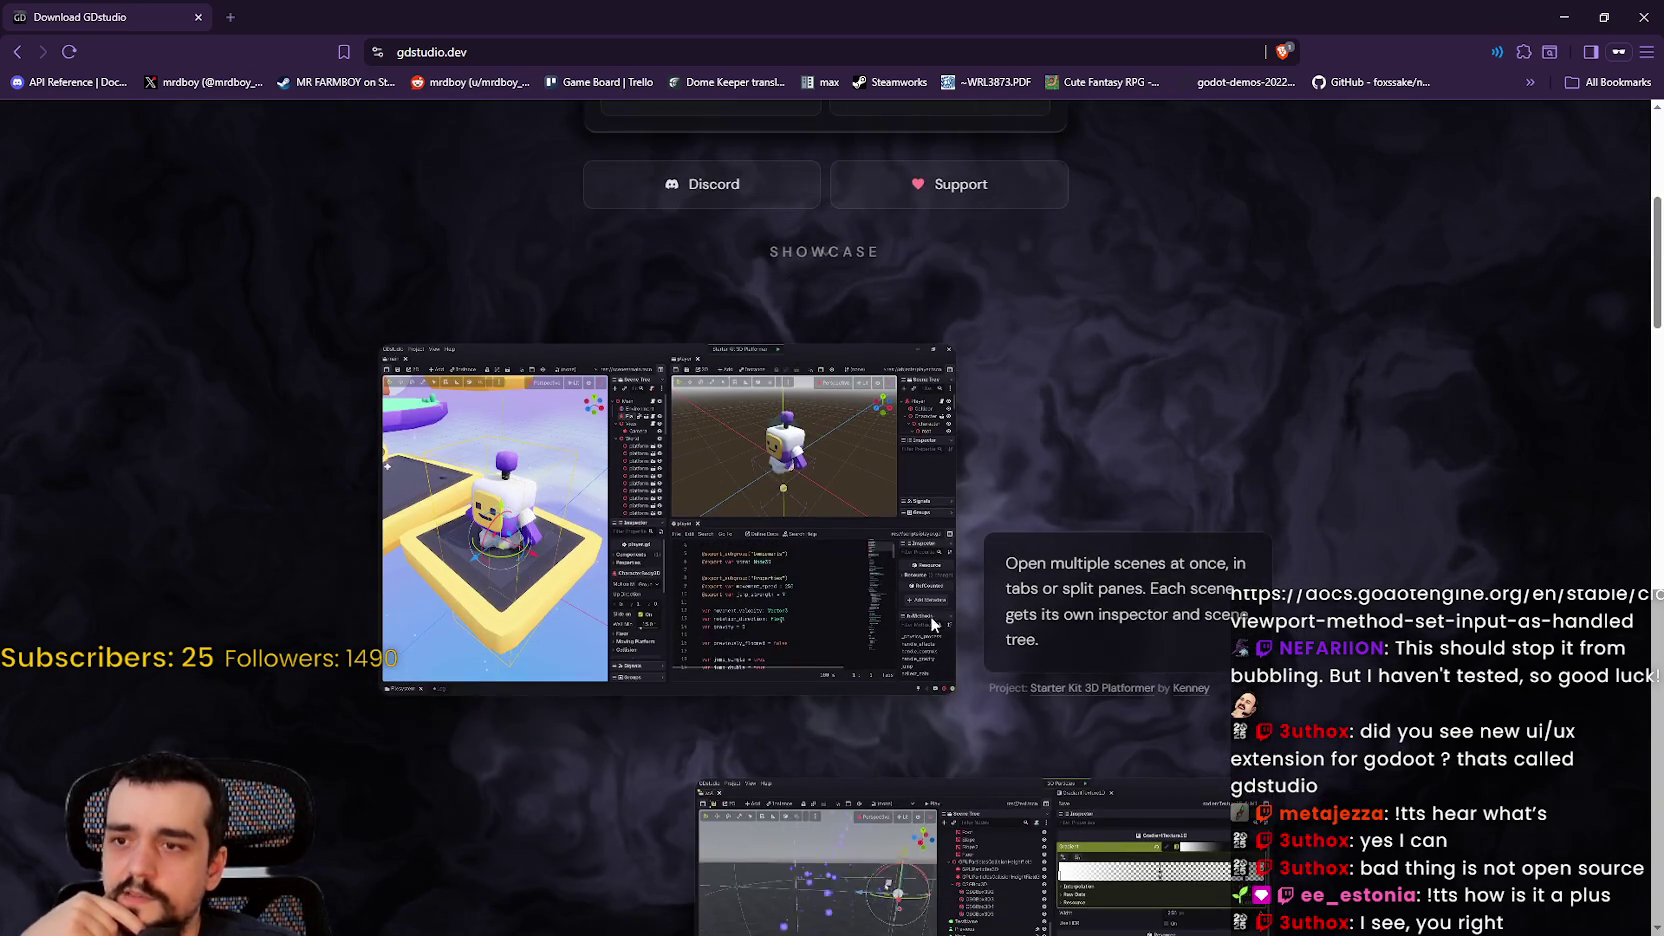
scroll(594, 530, "up", 3)
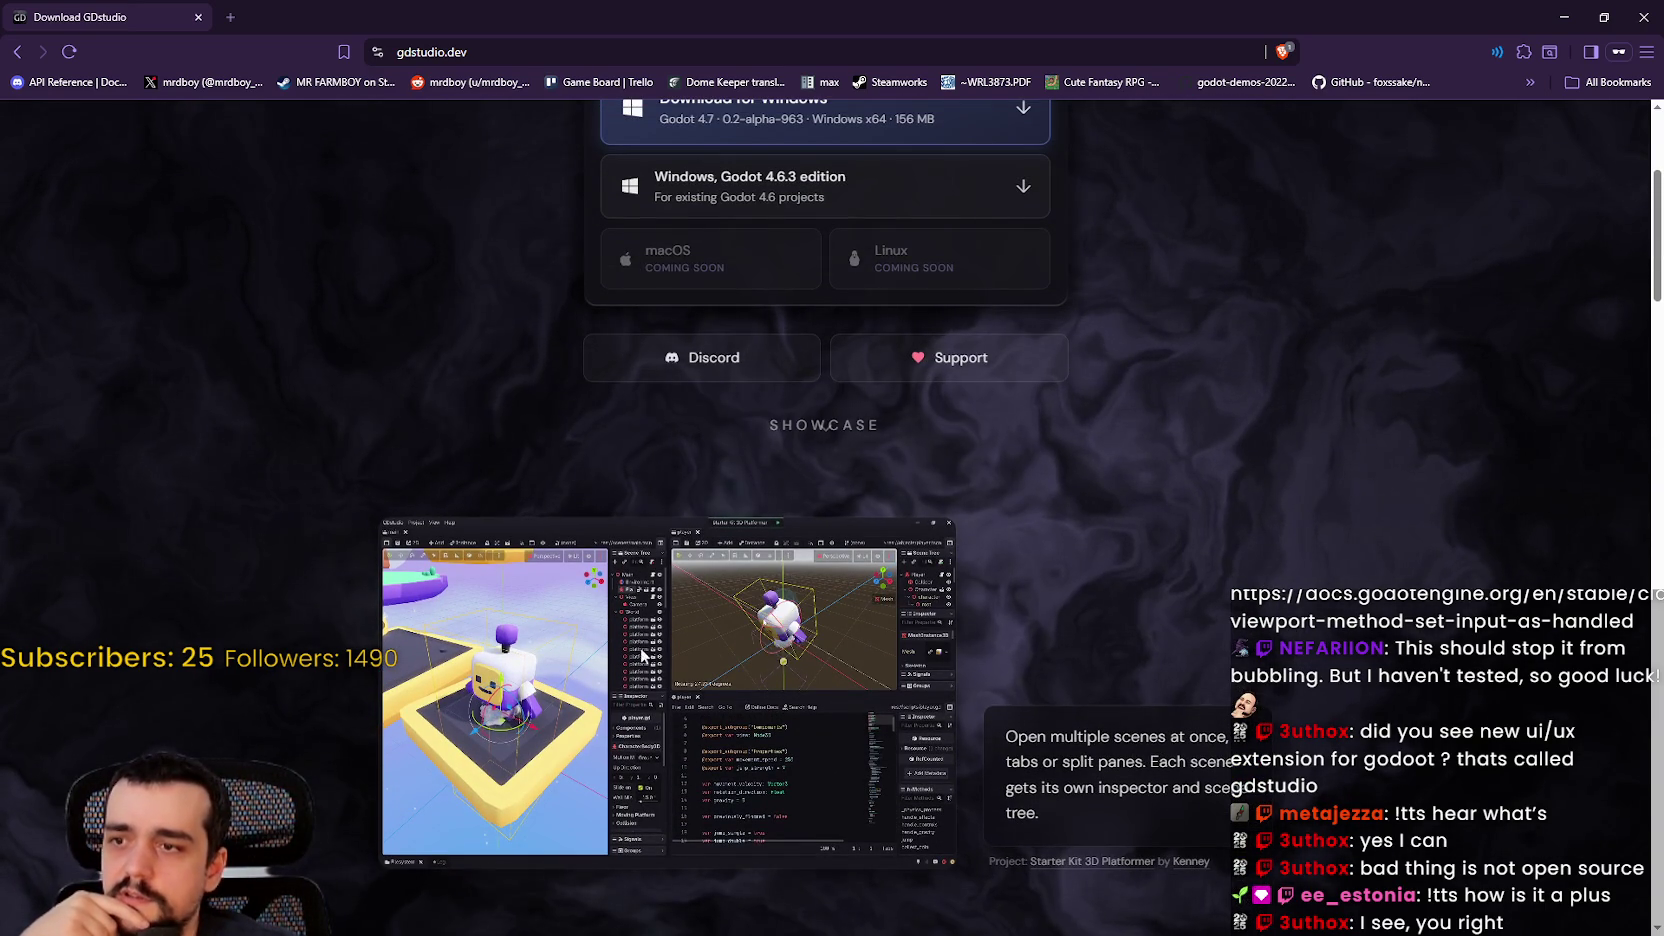
scroll(600, 650, "up", 3)
scroll(636, 514, "down", 6)
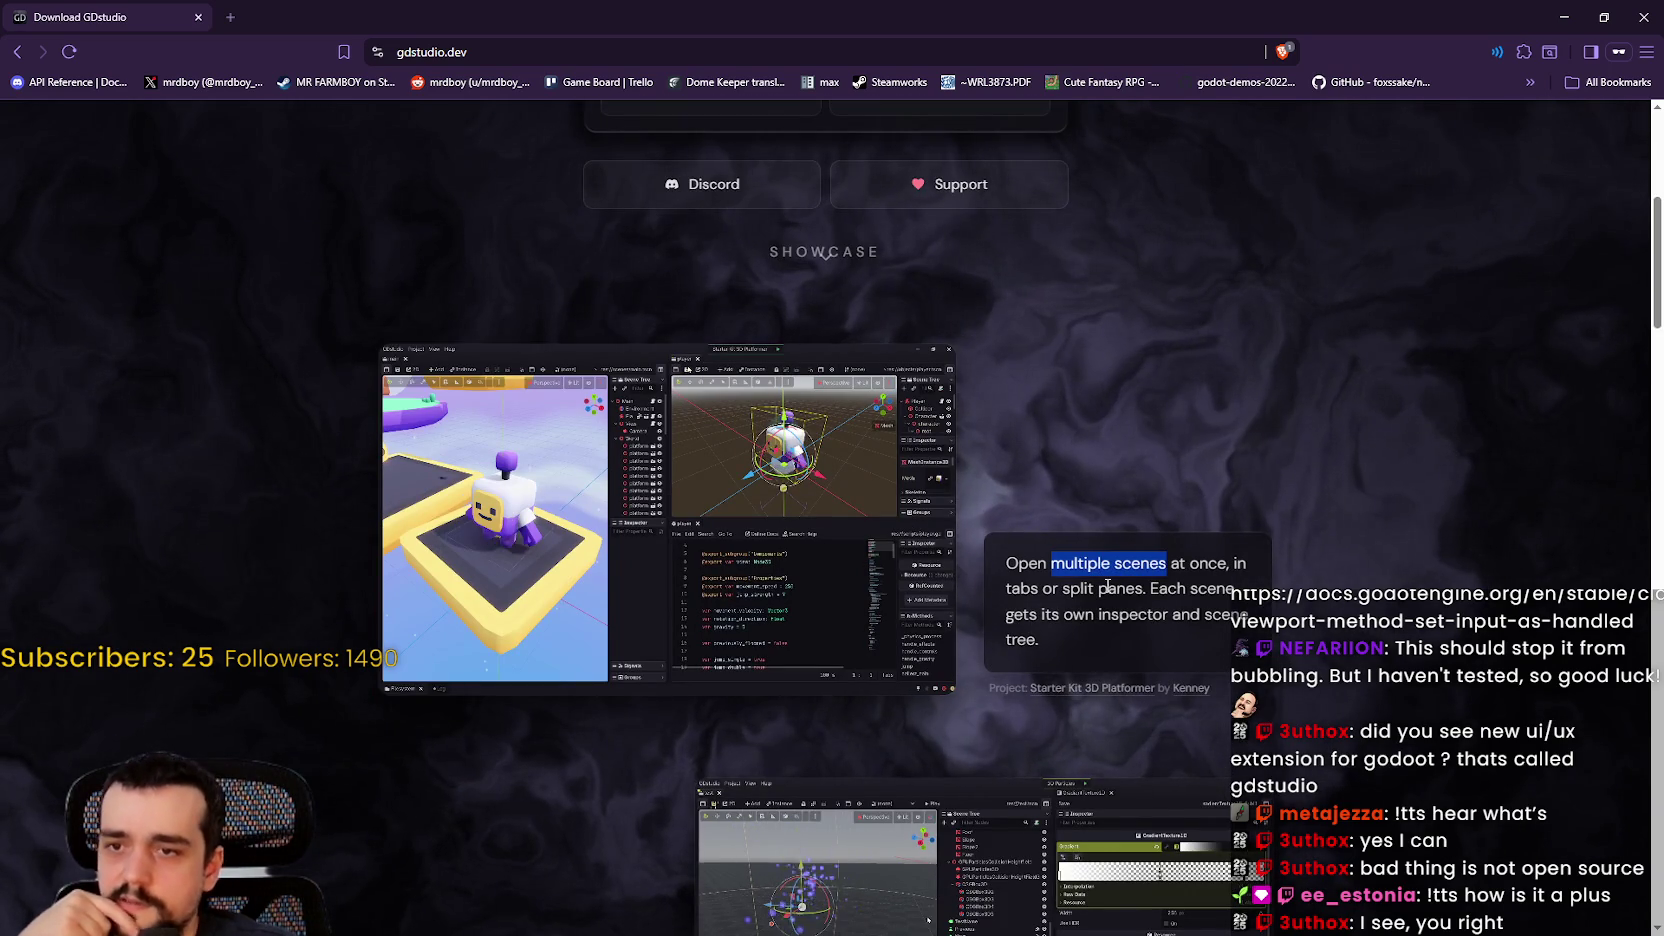
scroll(1108, 573, "down", 6)
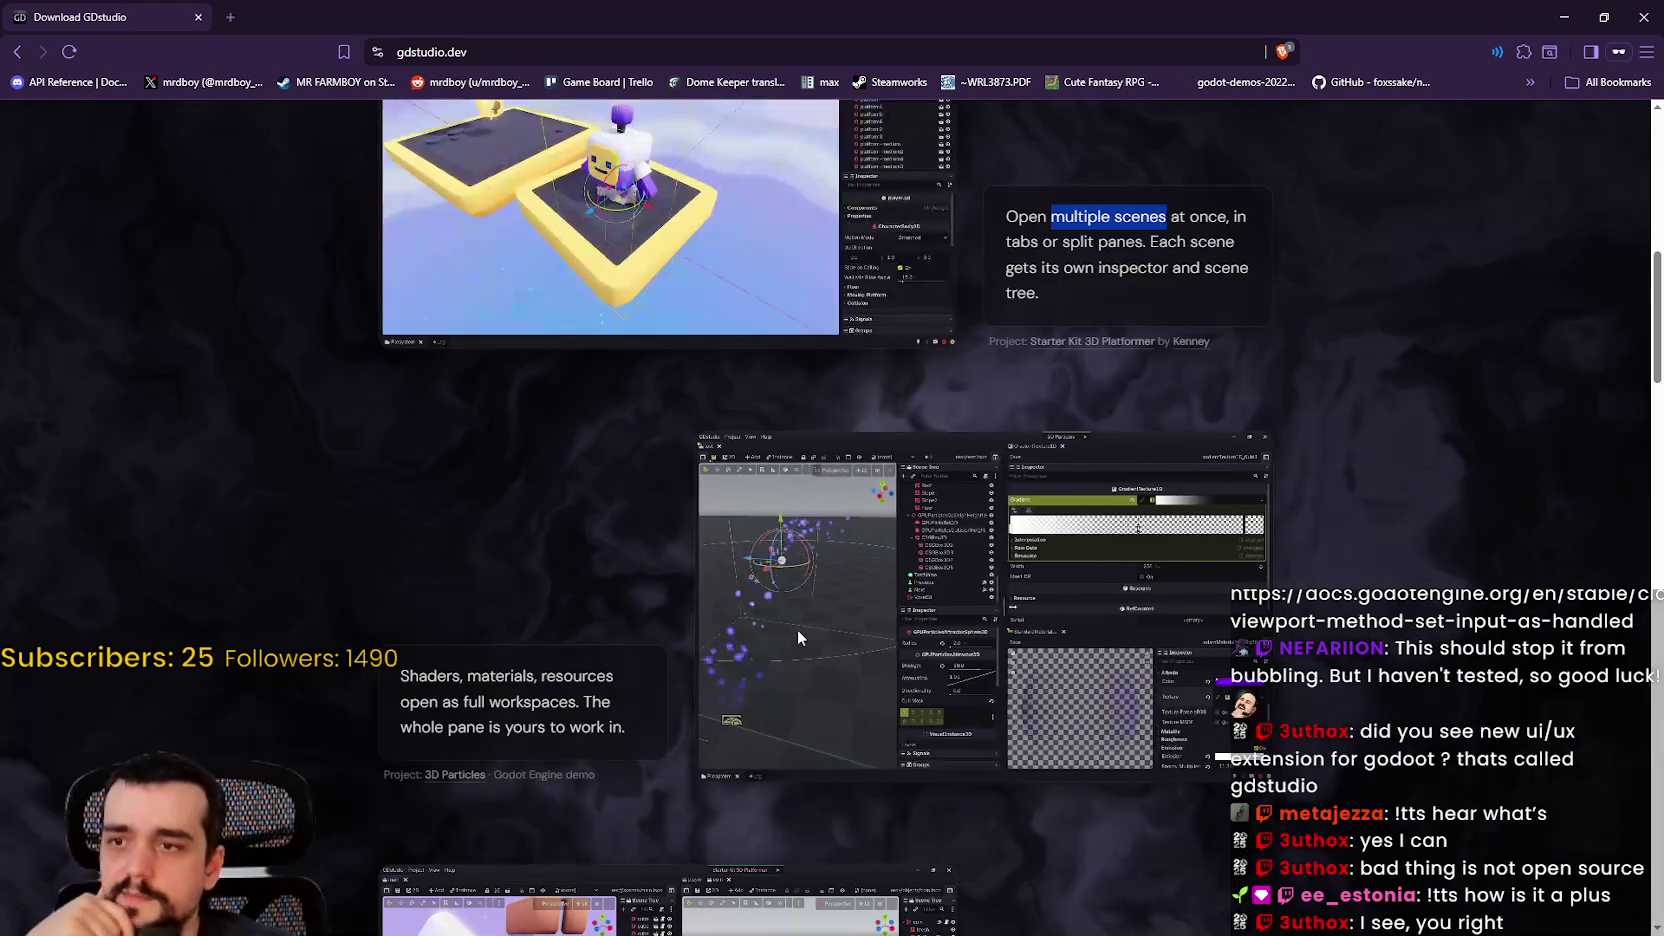
scroll(997, 322, "down", 6)
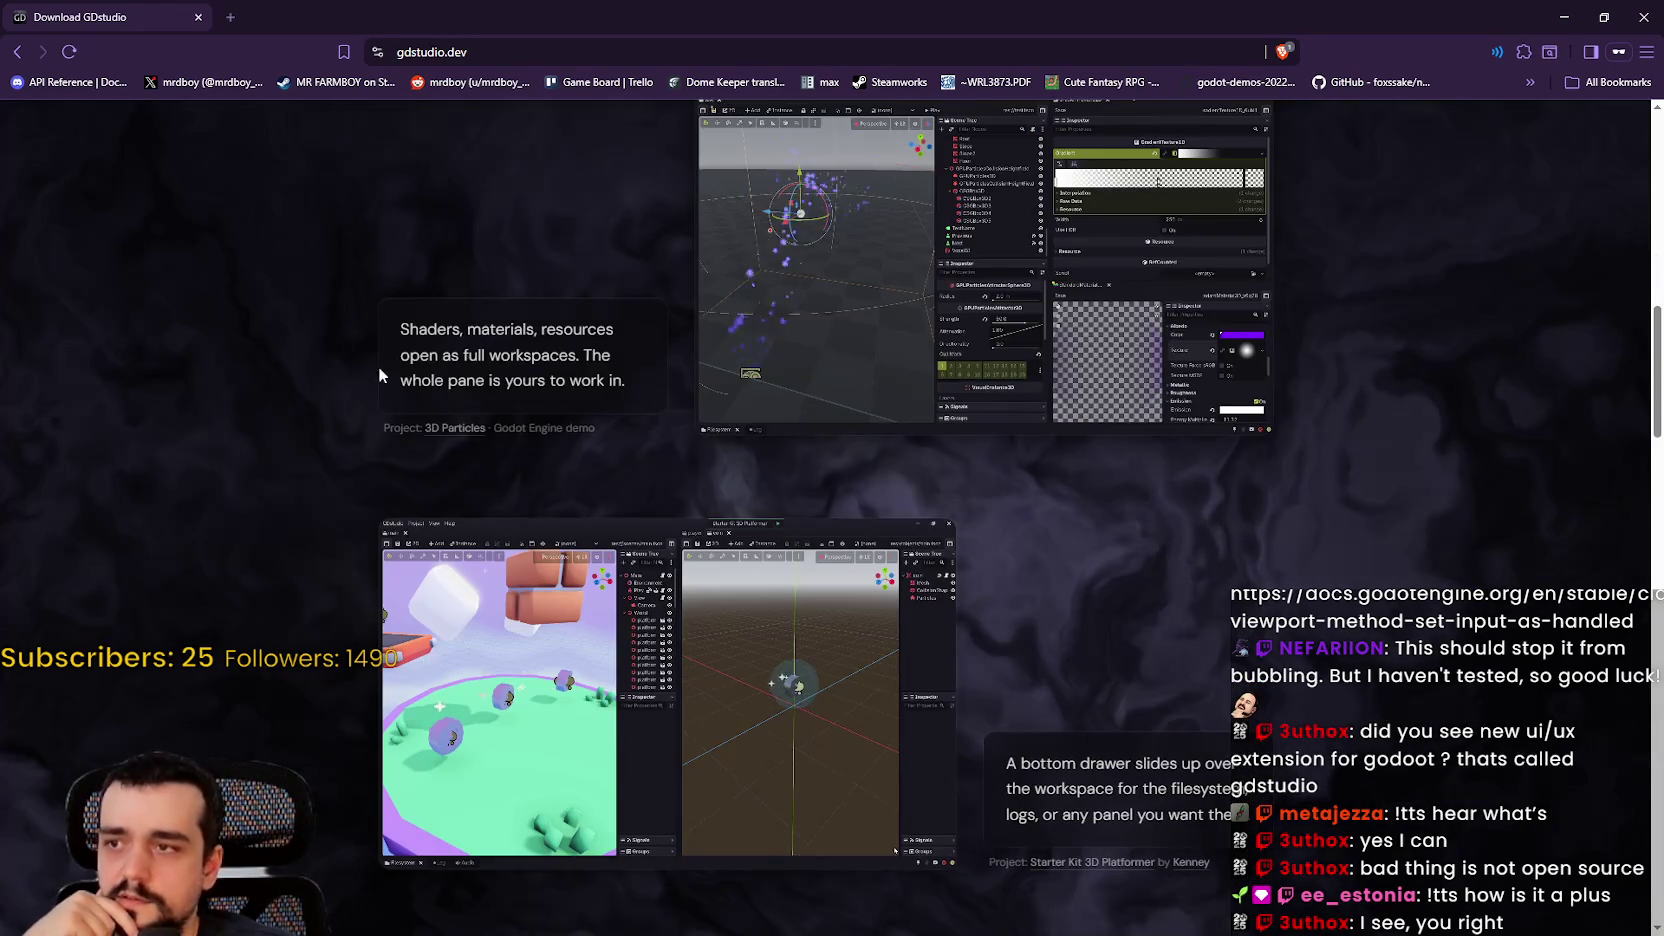
scroll(332, 410, "down", 3)
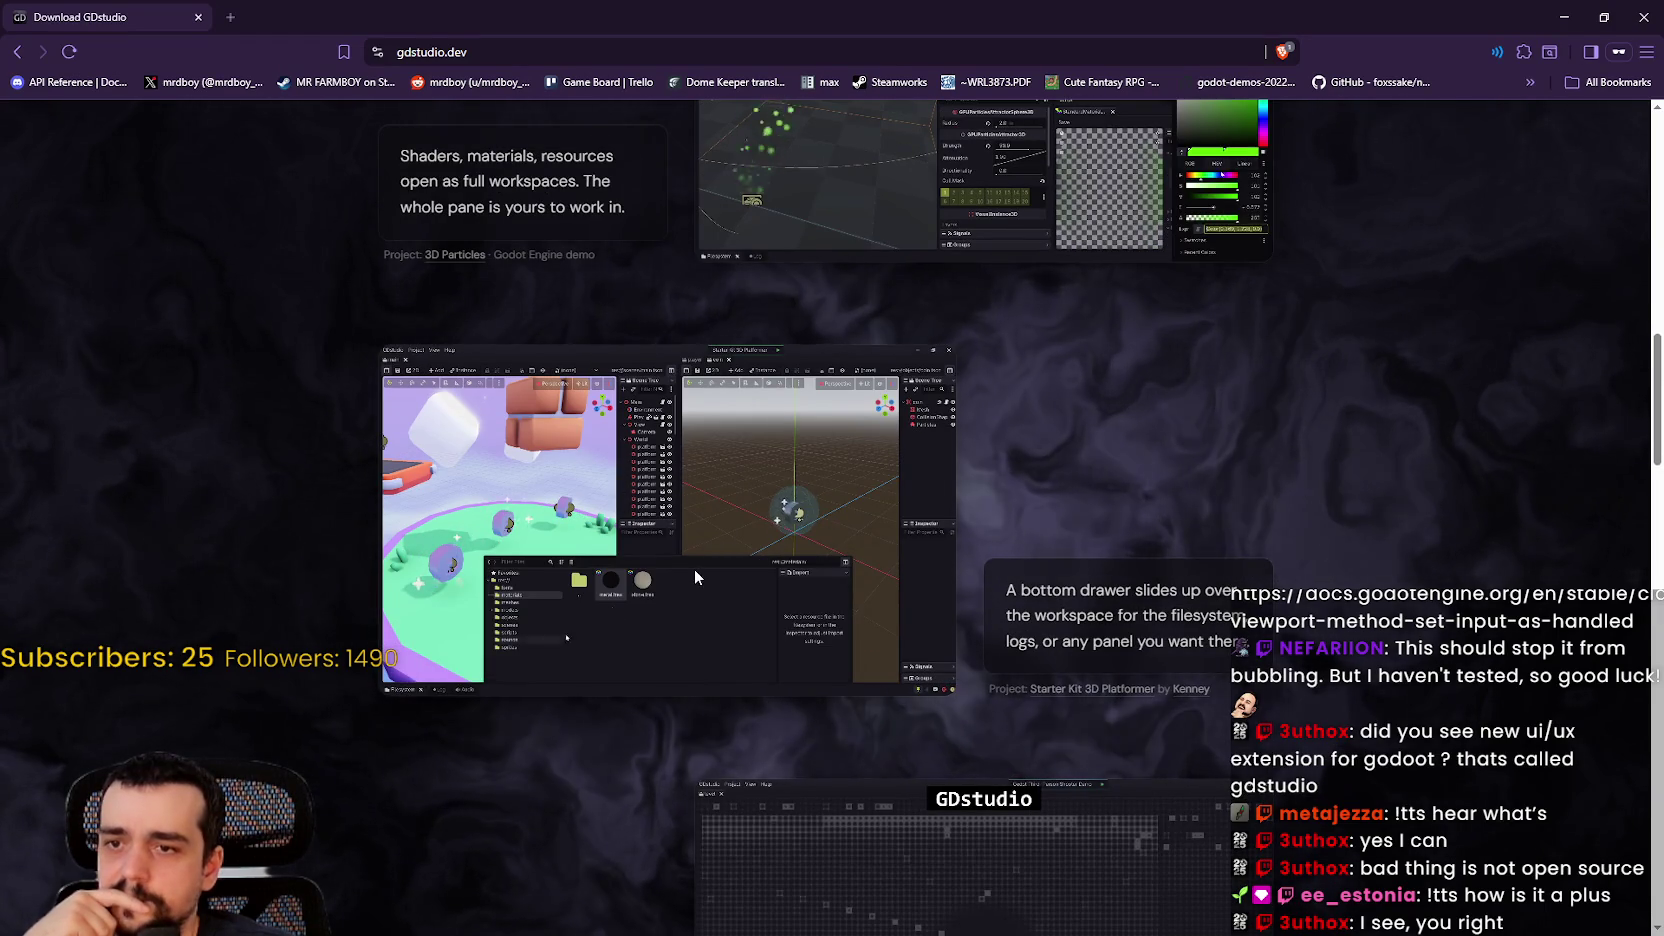
scroll(695, 568, "down", 3)
scroll(675, 548, "down", 2)
scroll(660, 538, "up", 15)
scroll(659, 533, "up", 11)
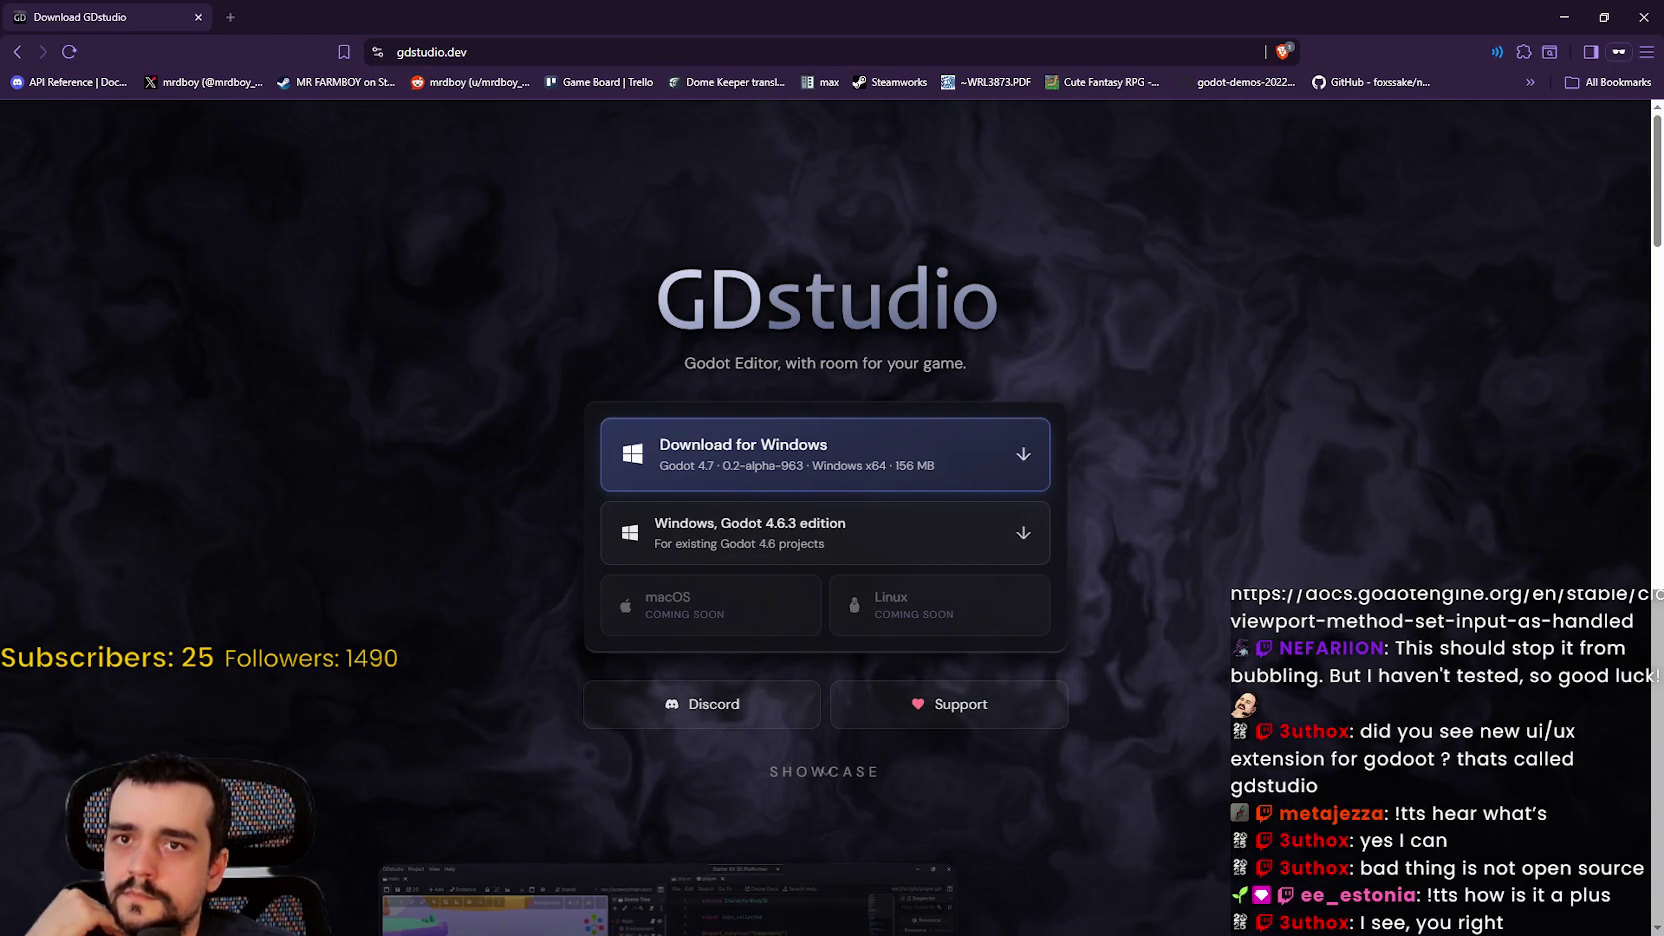
left_click(1641, 17)
left_click(1027, 506)
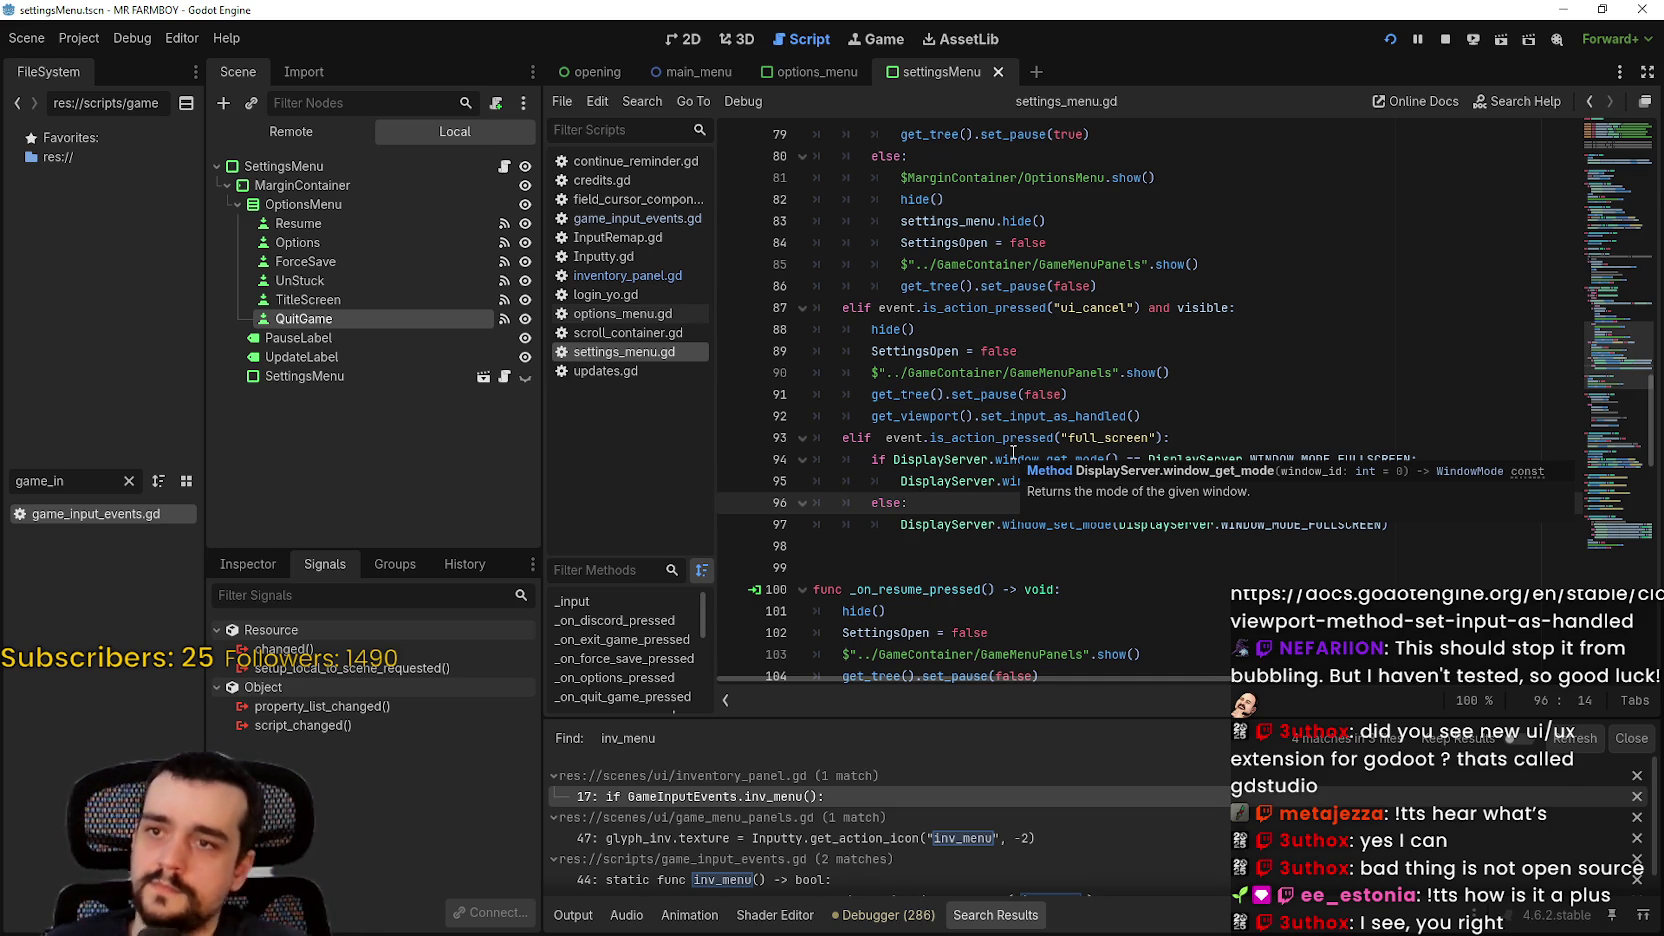
Step: Inspect the set_input_as_handled call and full_screen check on lines 92–93 of settings_menu.gd
left_click(1185, 431)
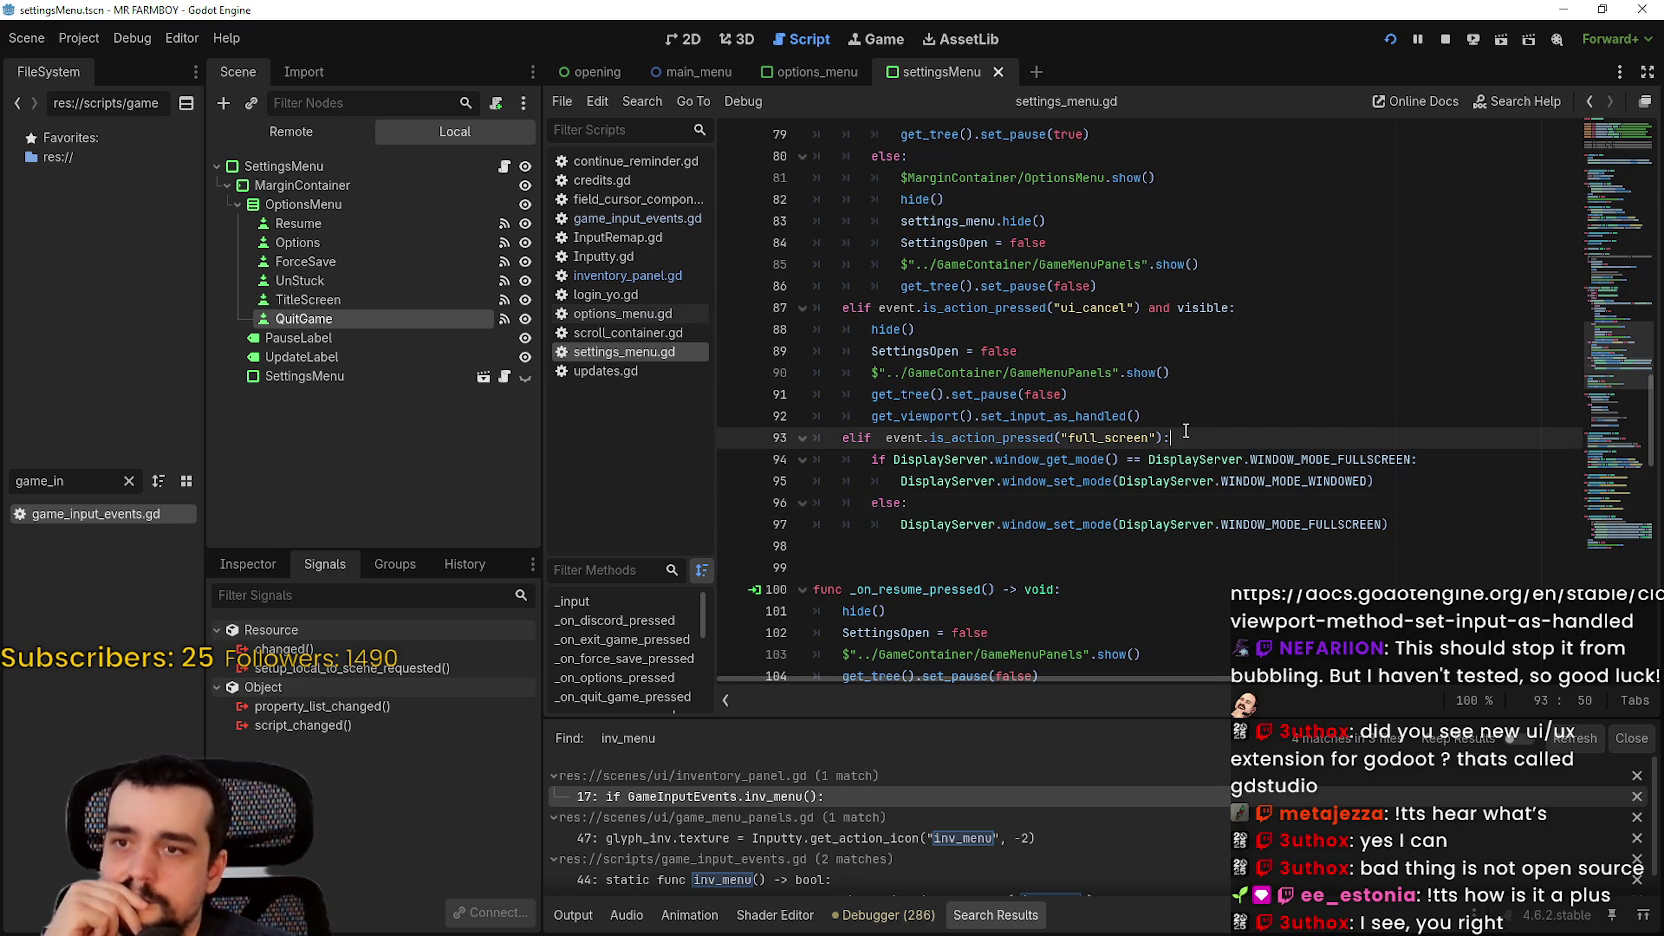
left_click(1181, 395)
left_click(1183, 407)
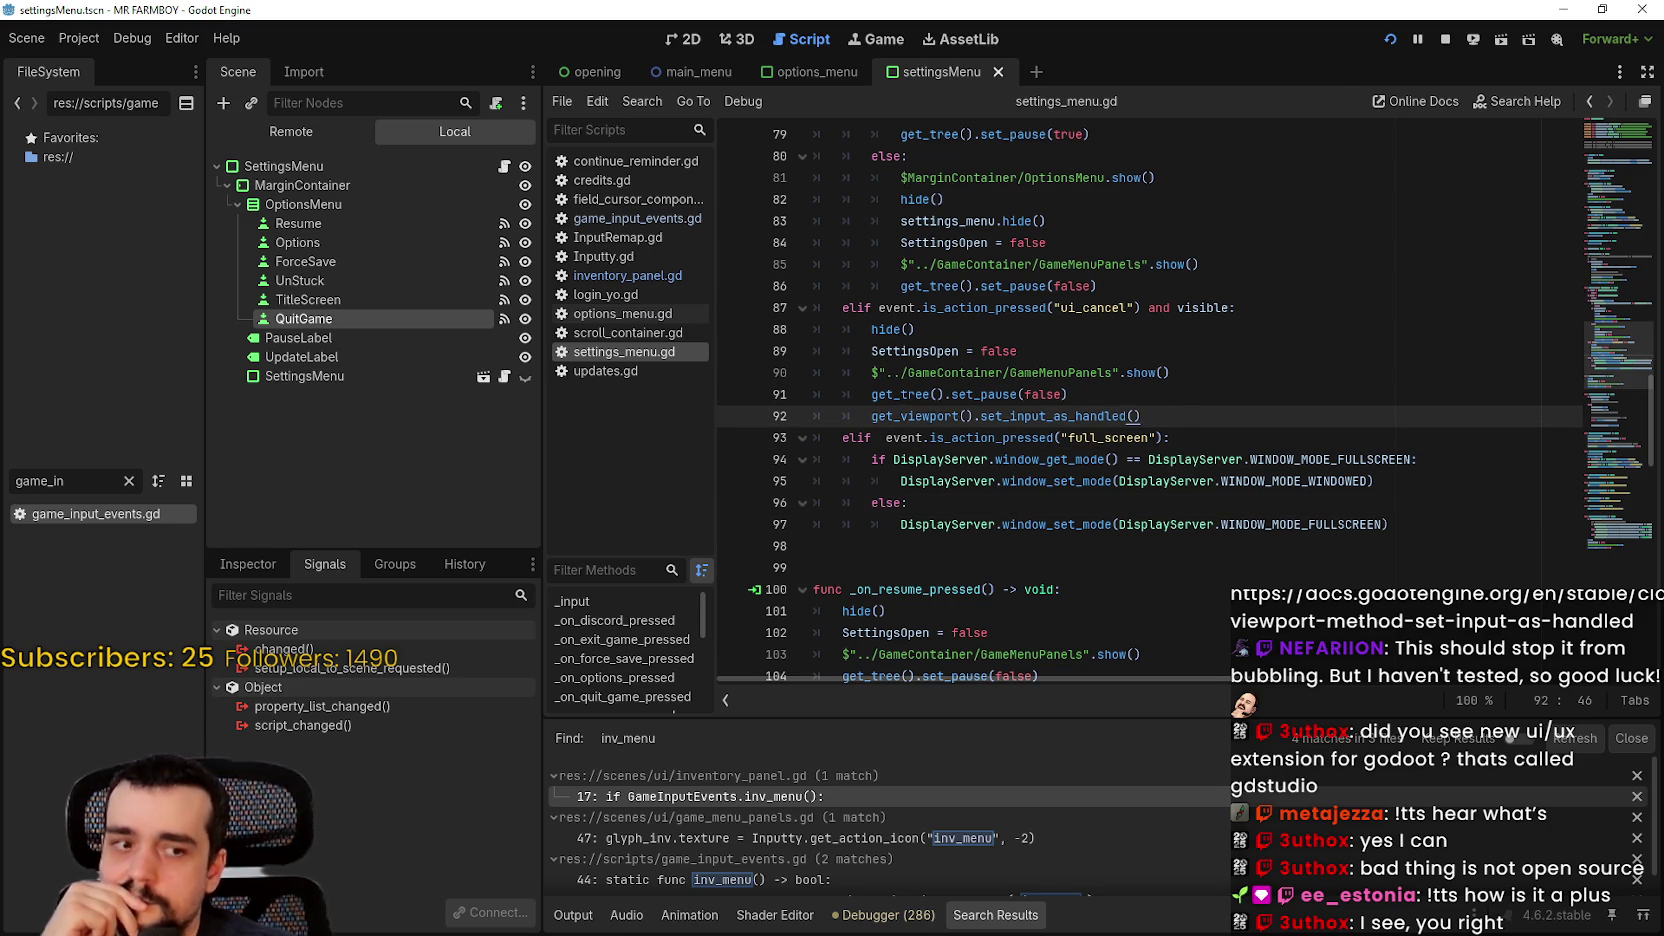
Step: In the debug game, pause, open Options, cancel it with Esc, then resume play
key("alt+Tab")
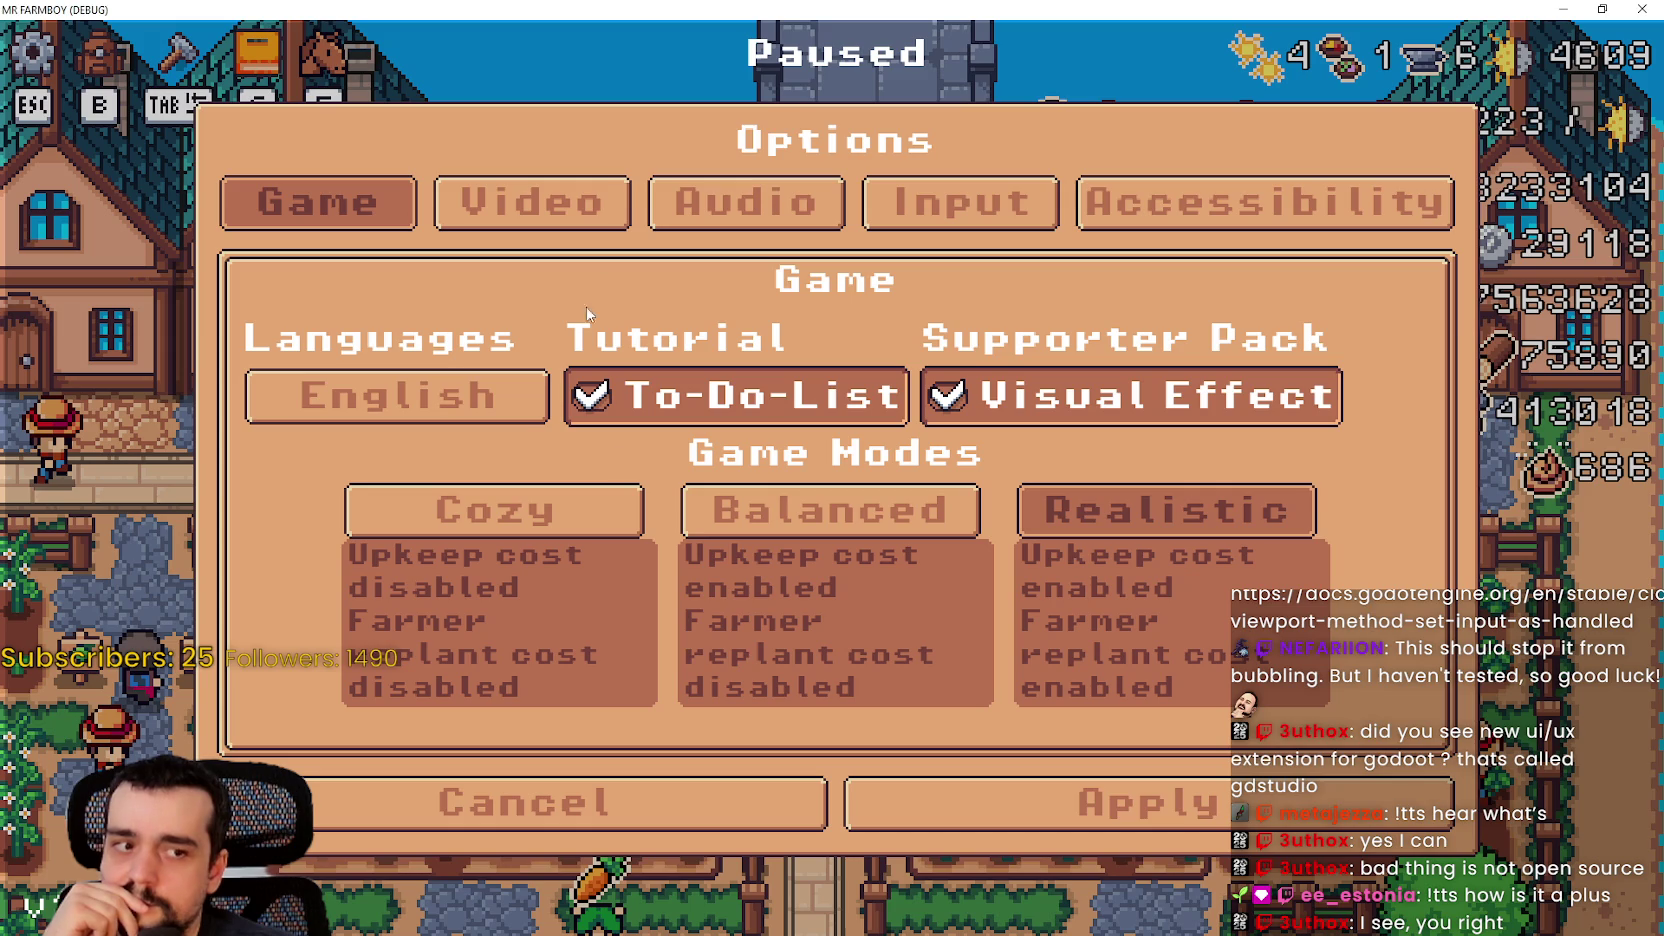
left_click(1000, 803)
left_click(754, 245)
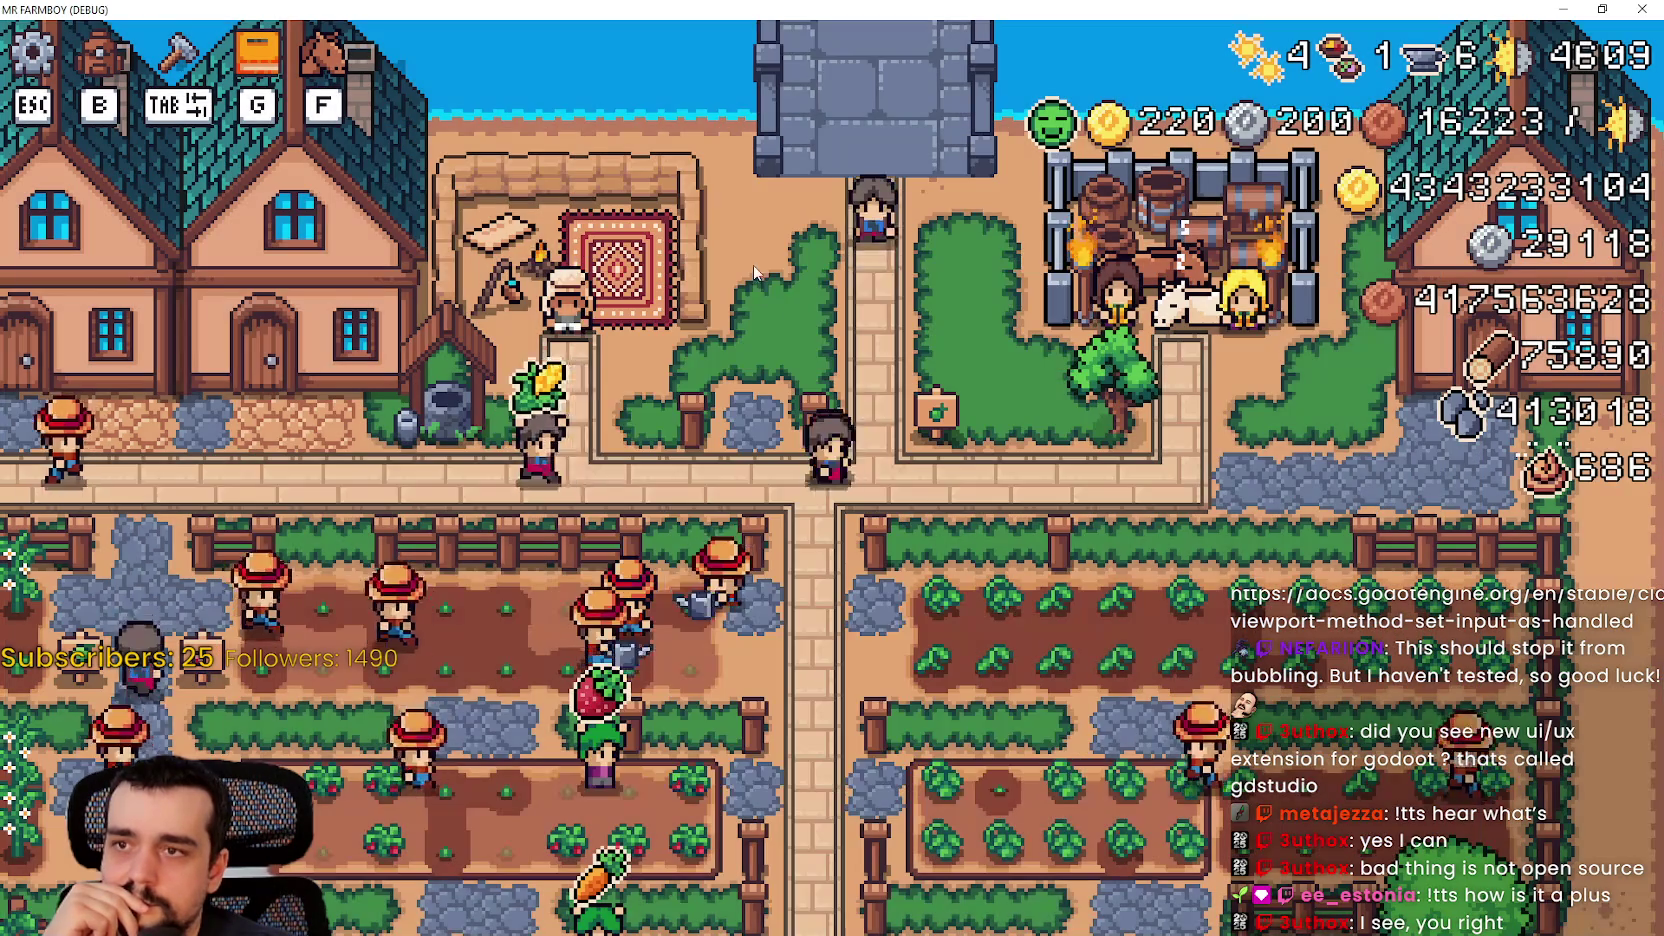
key("Escape")
left_click(816, 349)
key("Escape")
key("Escape")
key("Escape")
key("Escape")
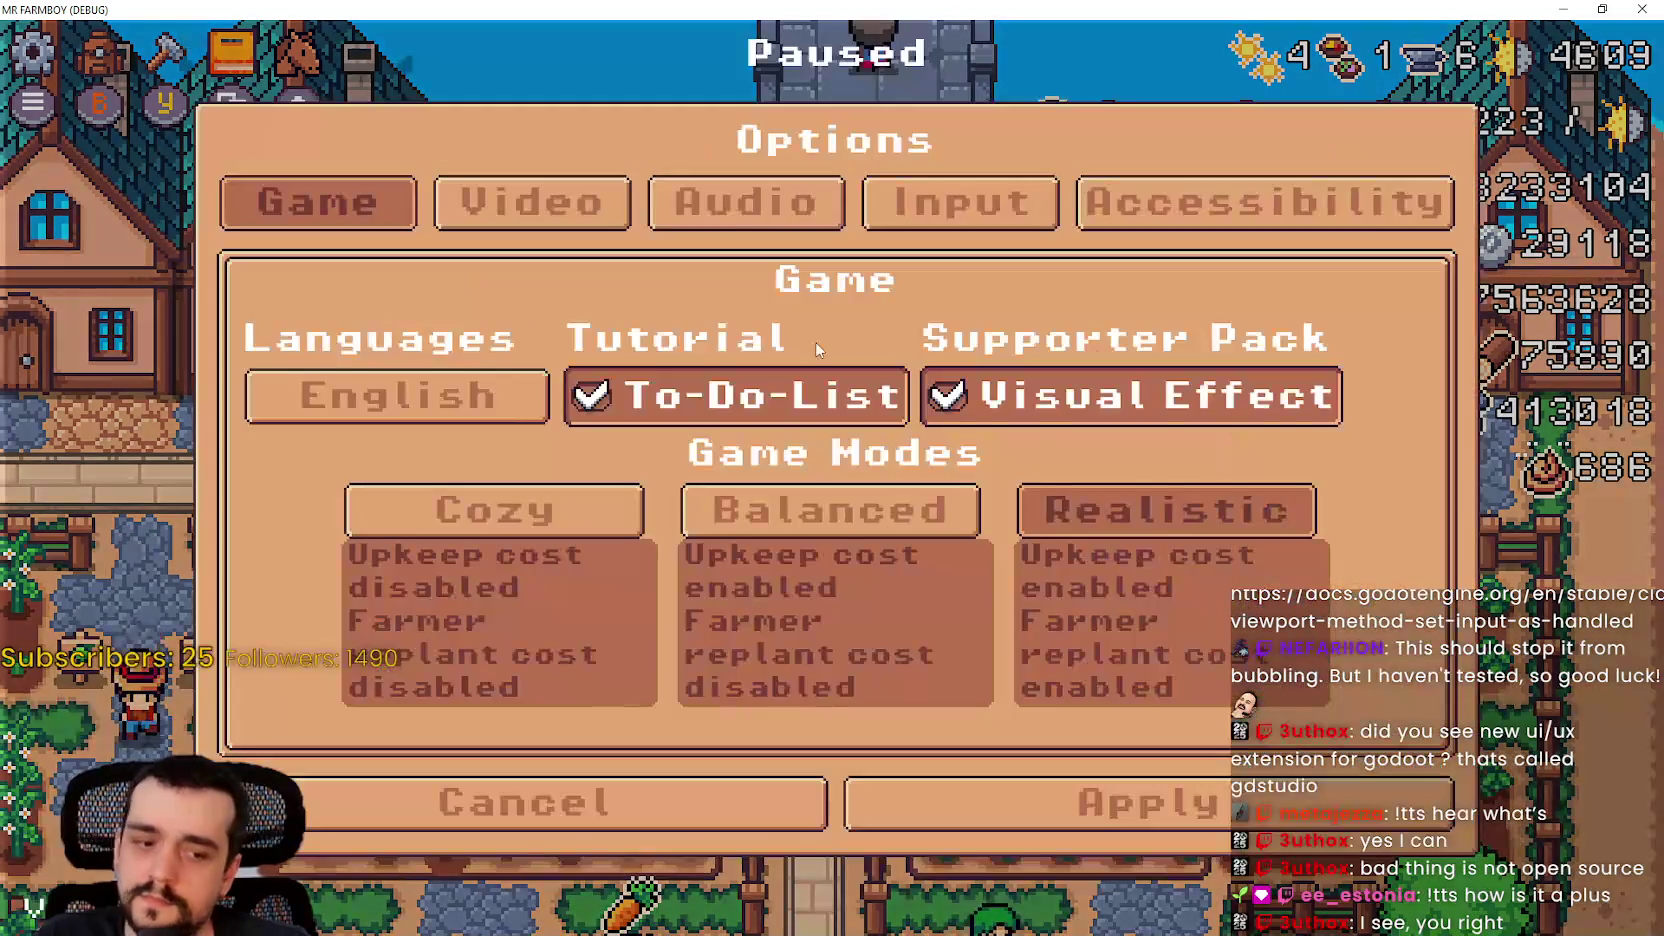
left_click(690, 810)
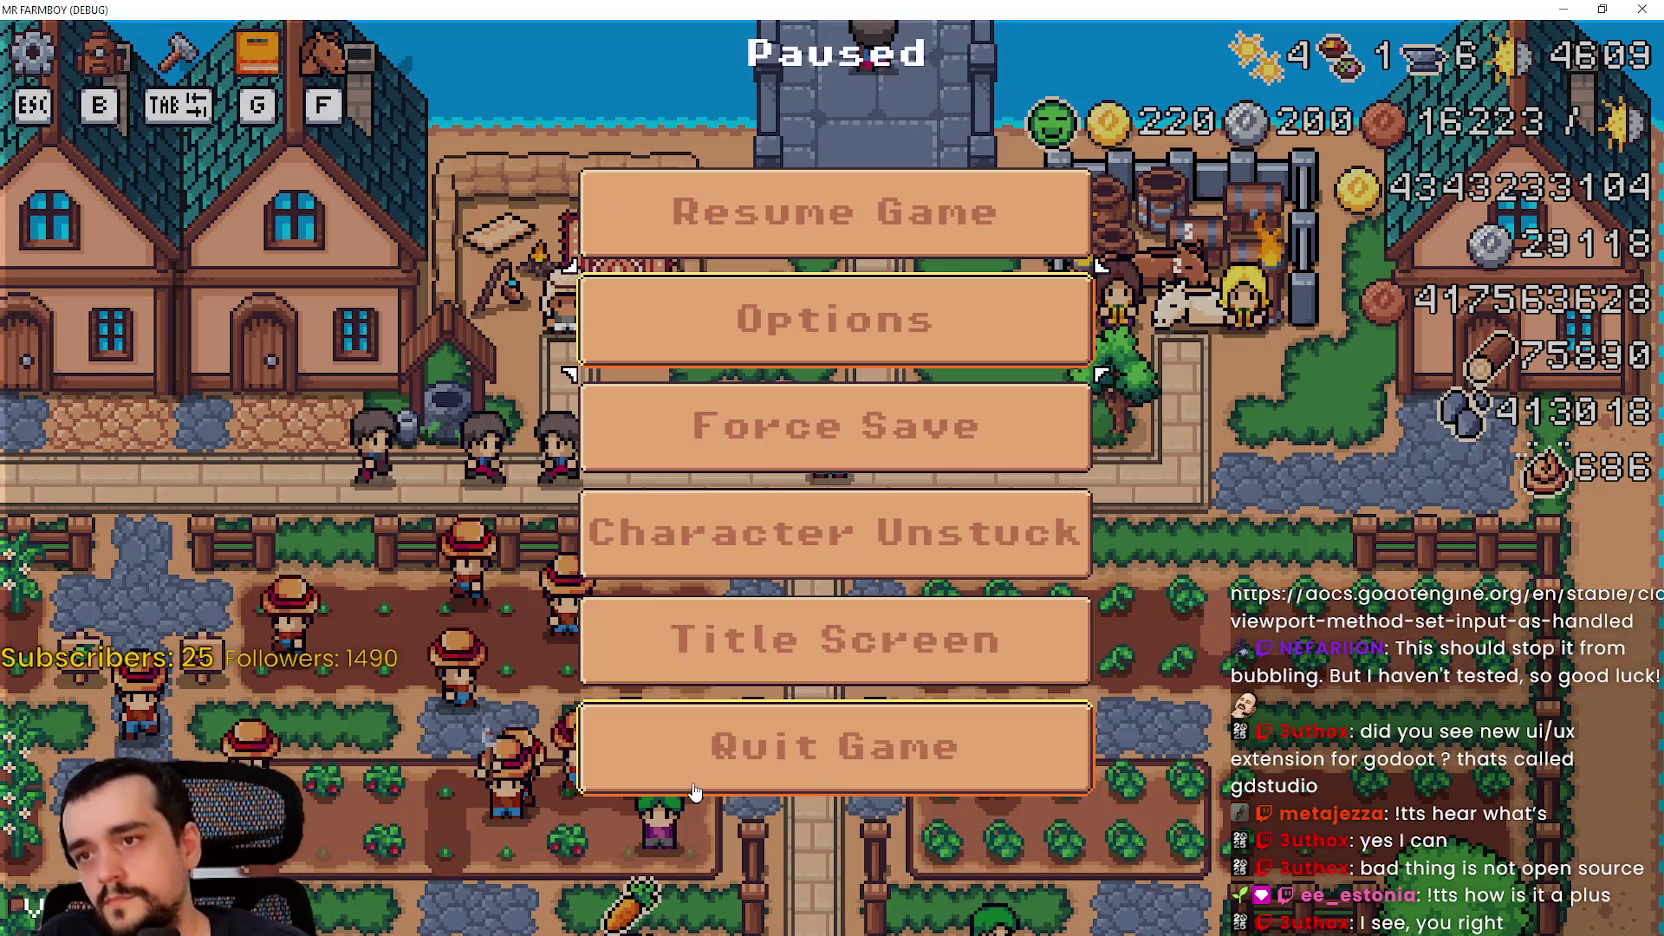
key("Escape")
Step: Open the inventory, switch to the pause menu, and open and cancel Options by keyboard
key("Escape")
key("Escape")
key("i")
key("Escape")
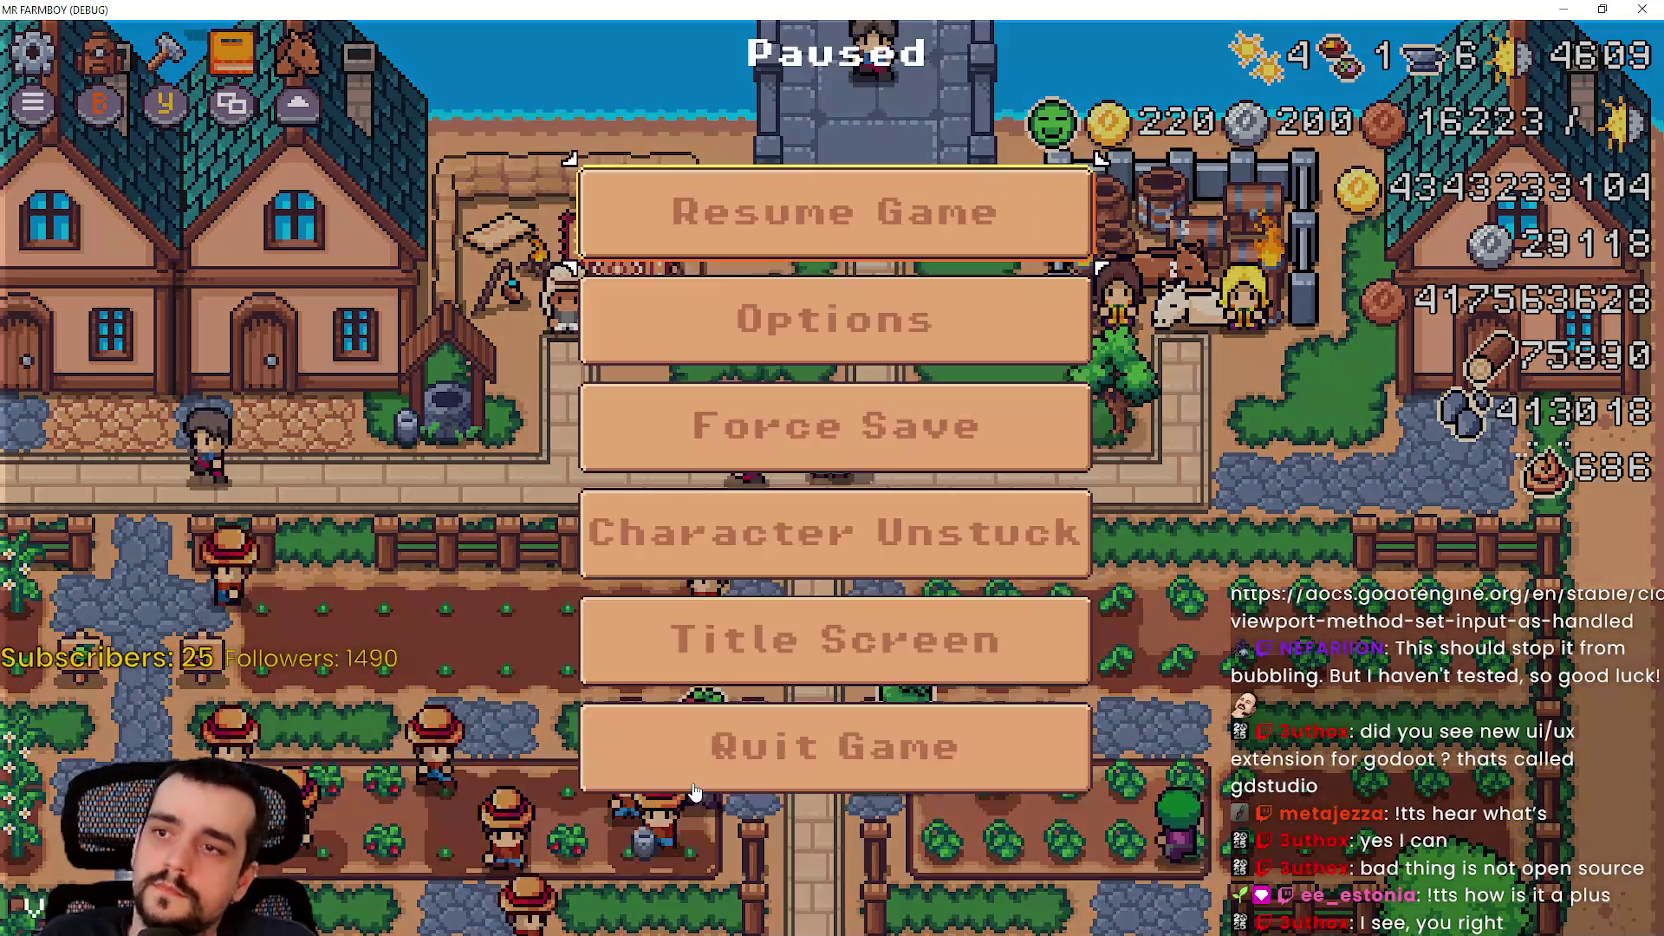
key("Return")
key("Down")
key("Down")
key("Down")
key("Return")
key("Escape")
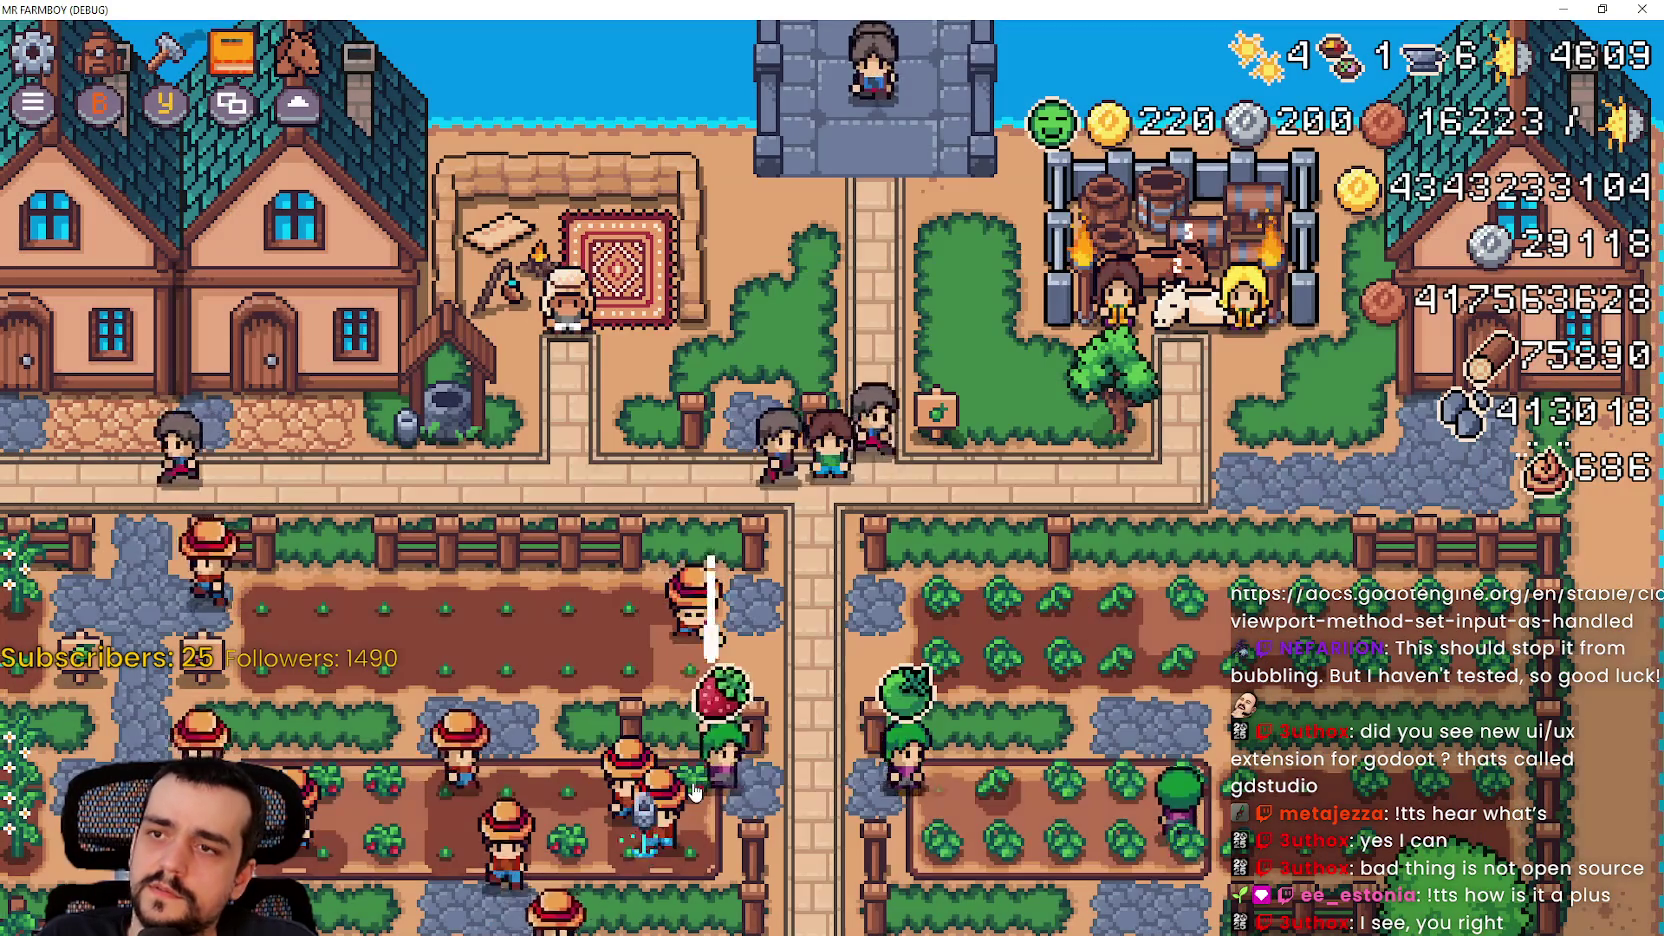
key("Escape")
key("Escape")
key("Escape")
key("Escape")
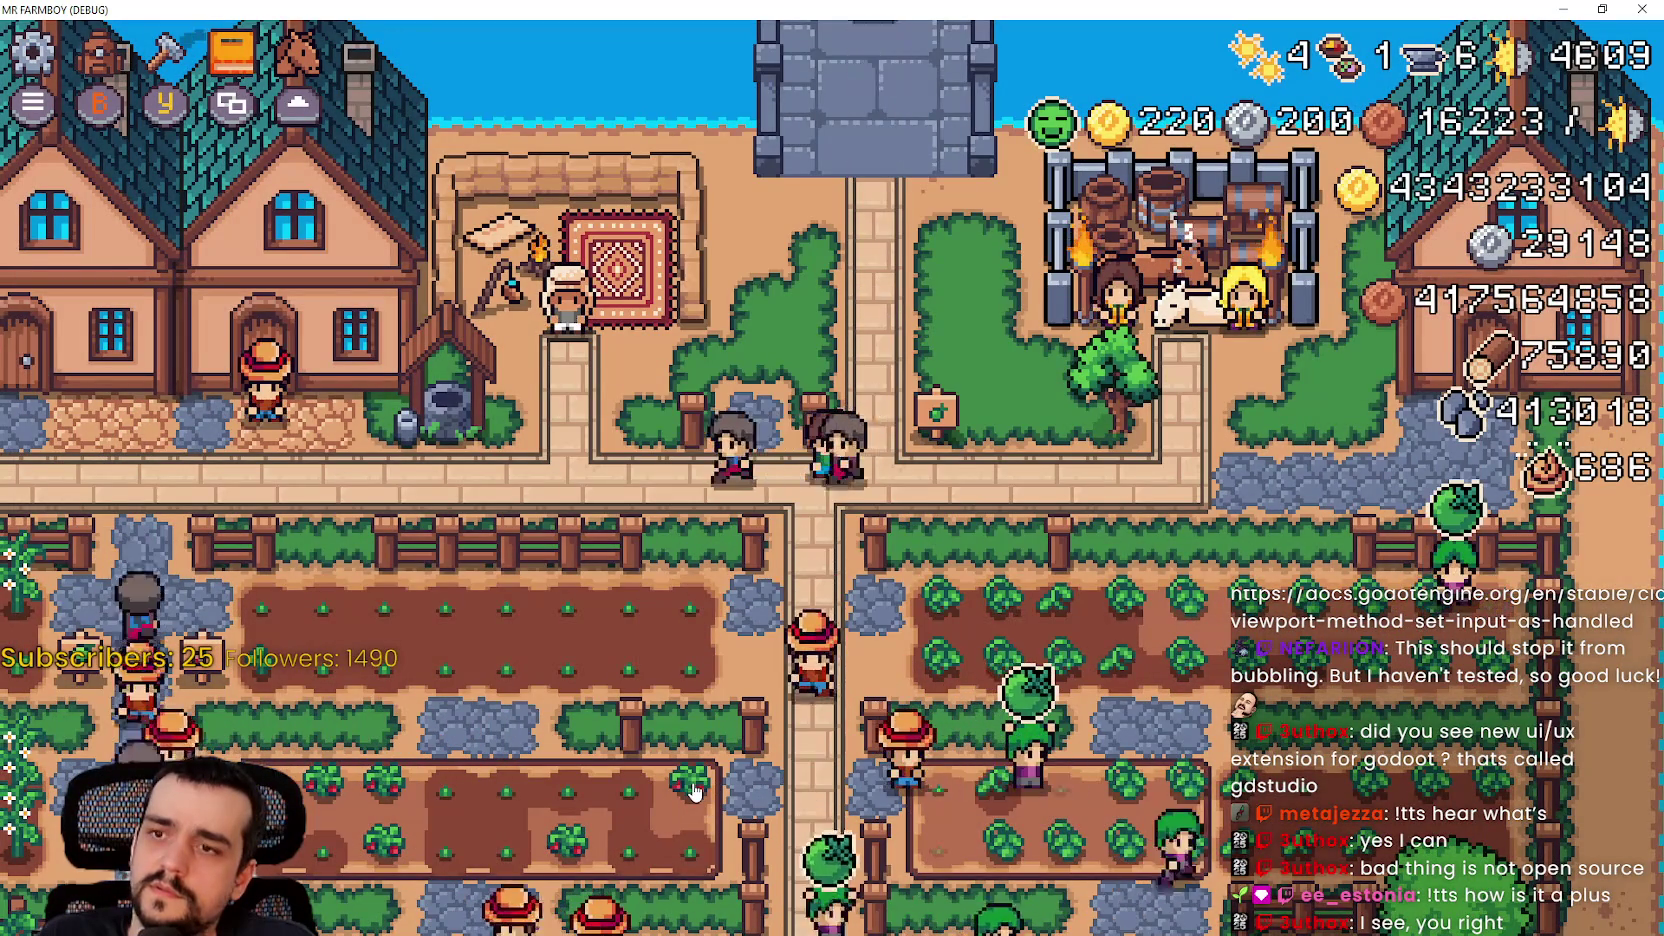
Step: Go from inventory to pause, arrow through Options to Cancel, resume, and return to the editor
key("i")
key("Escape")
key("Escape")
key("Down")
key("Return")
key("Down")
key("Up")
key("Down")
key("Down")
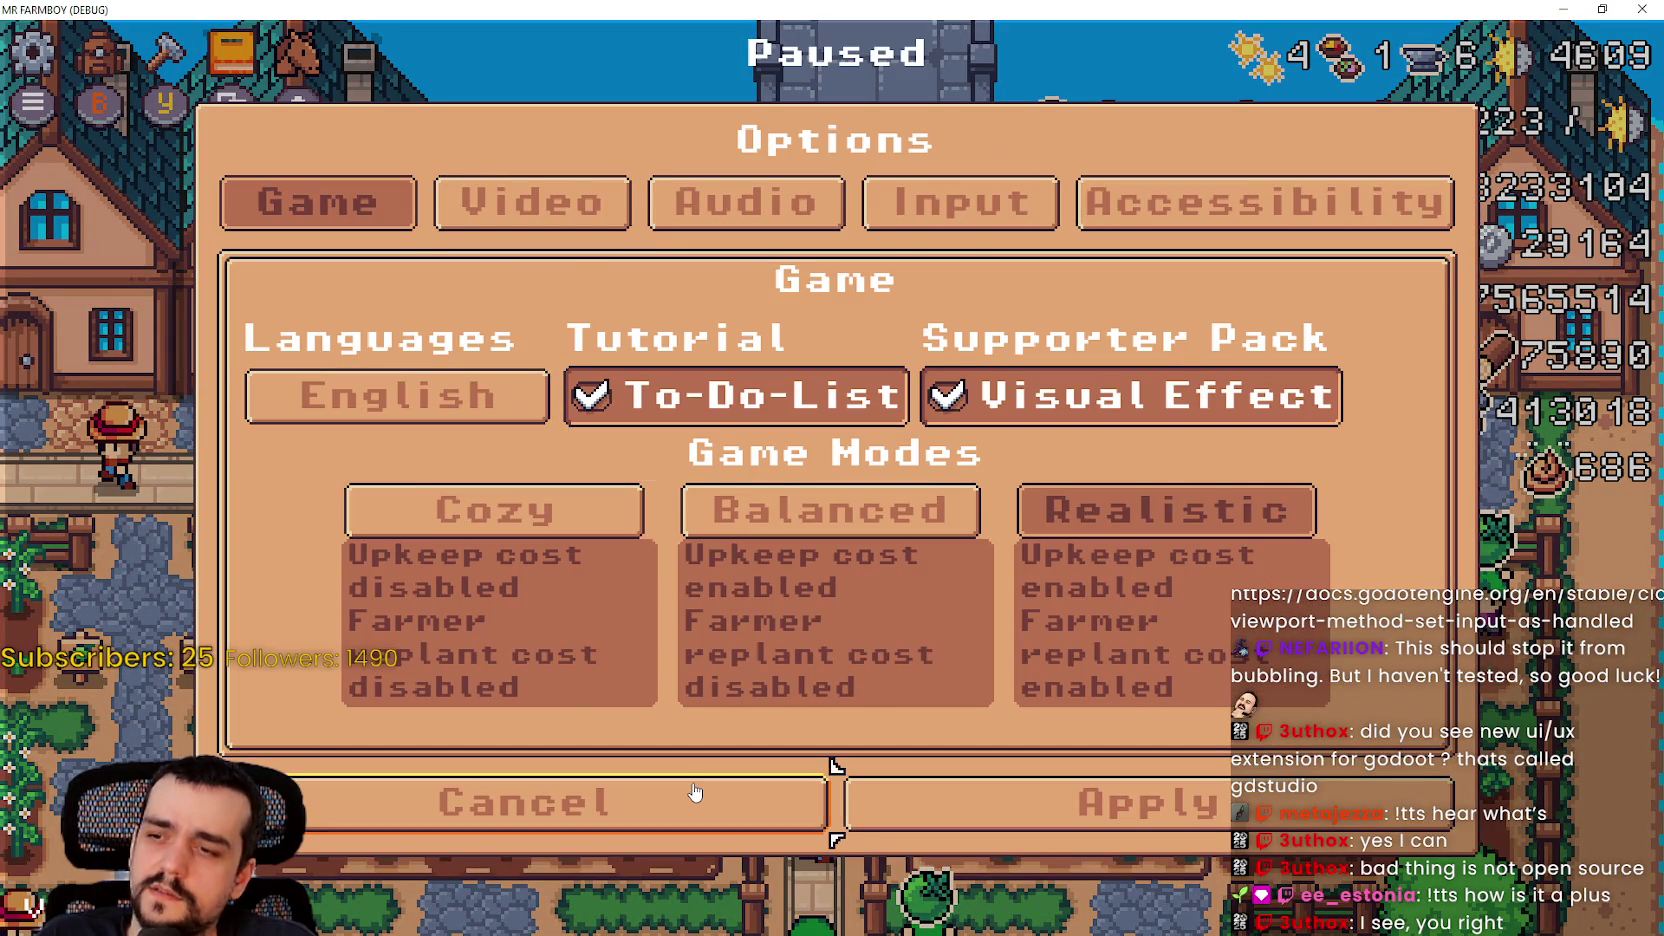
key("Return")
key("Escape")
key("Escape")
key("Escape")
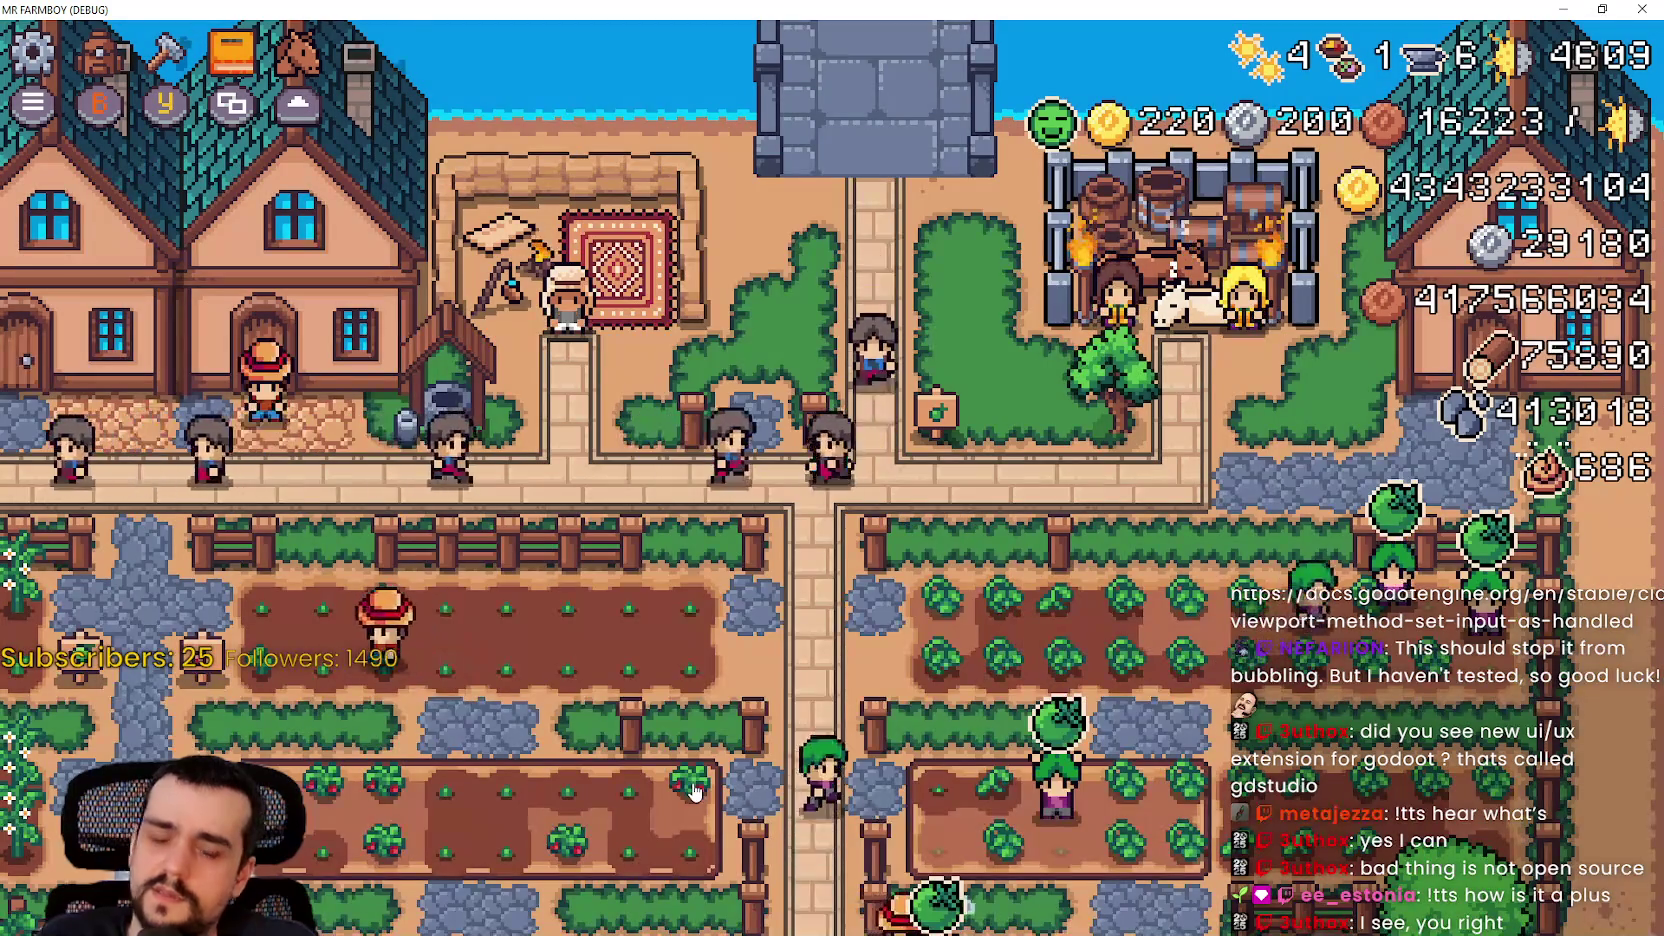
scroll(695, 792, "up", 3)
key("alt+Tab")
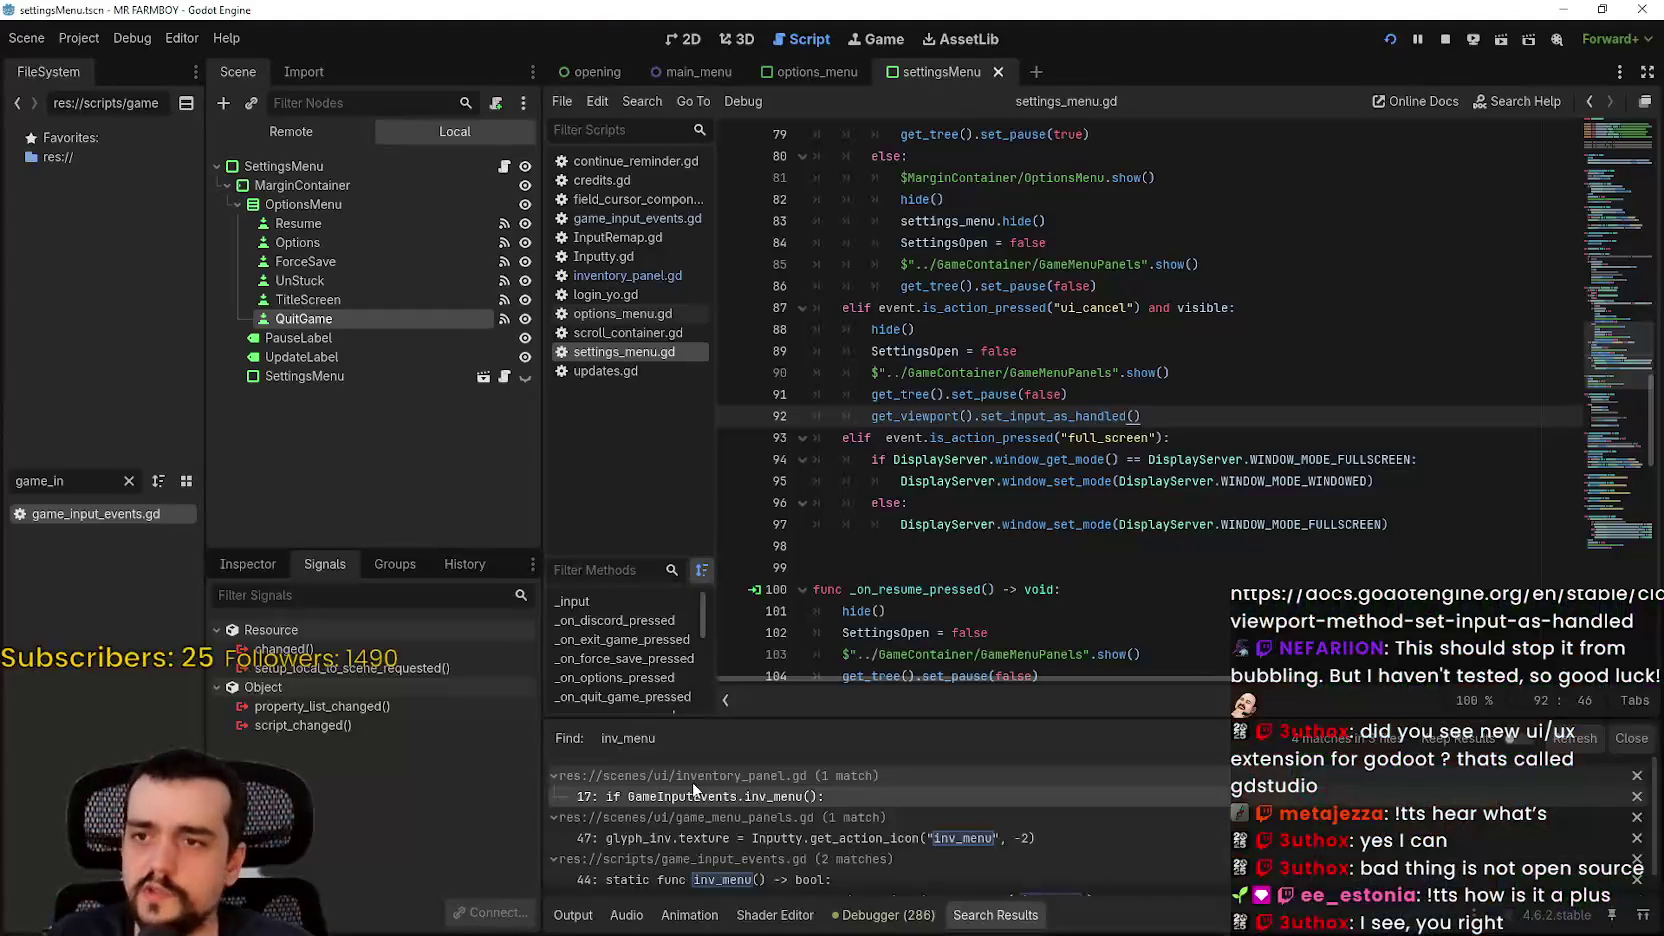
Step: Move set_input_as_handled from line 92 to the start of settings_menu.gd's ui_cancel branch and save
left_click(1151, 403)
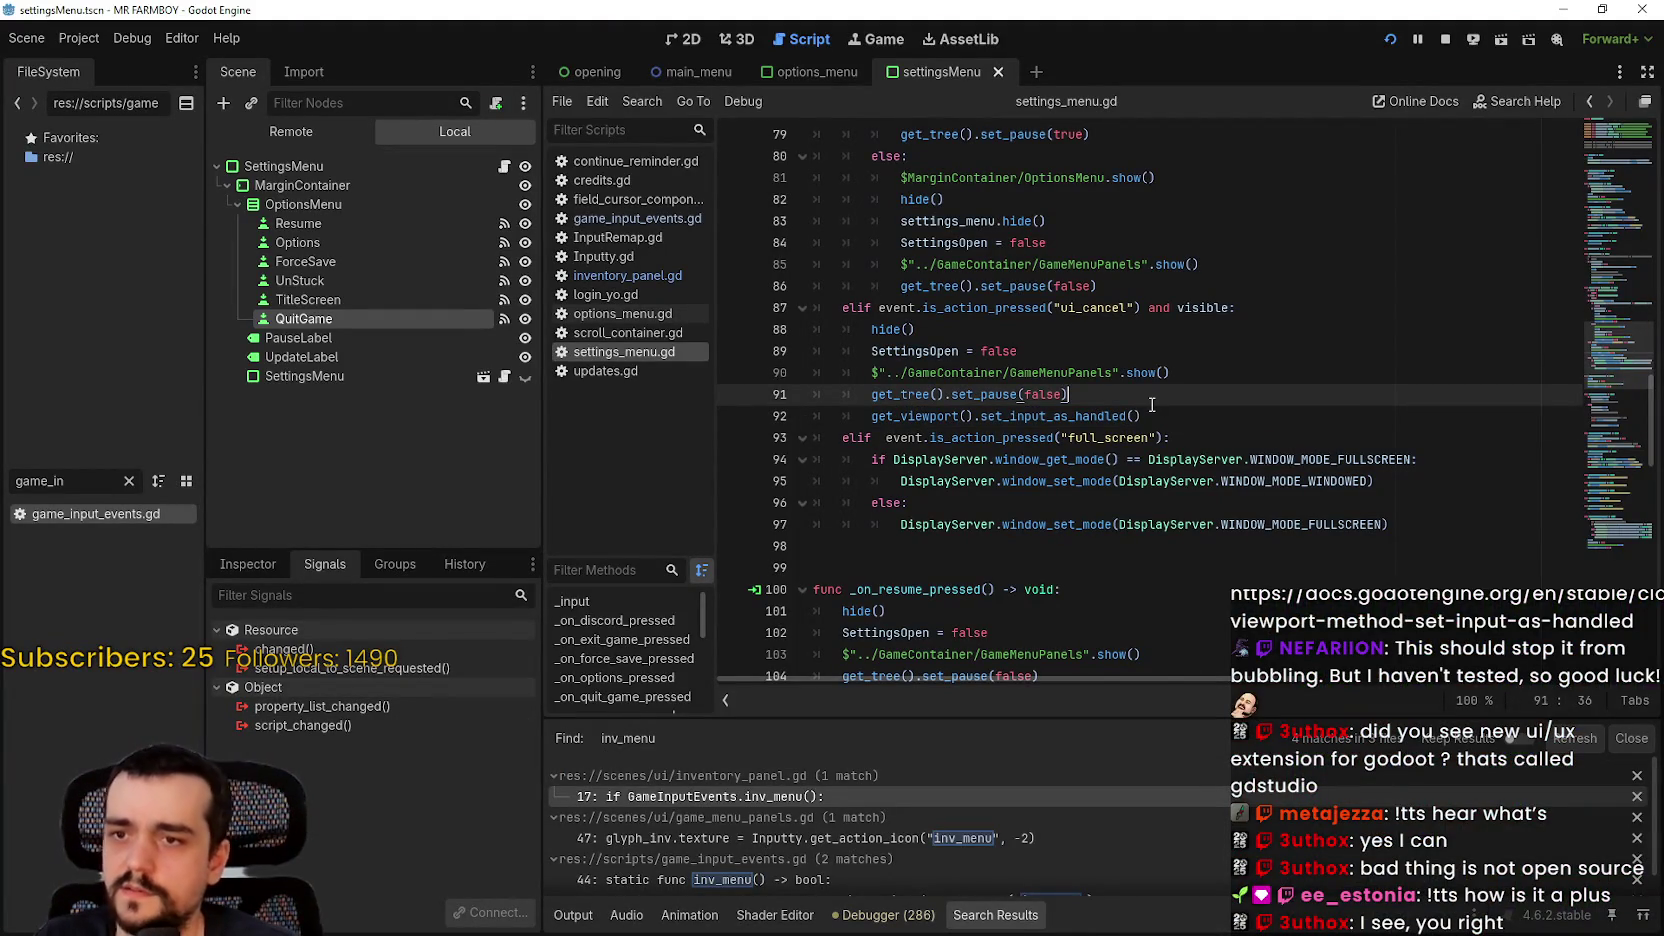
left_click(1134, 415)
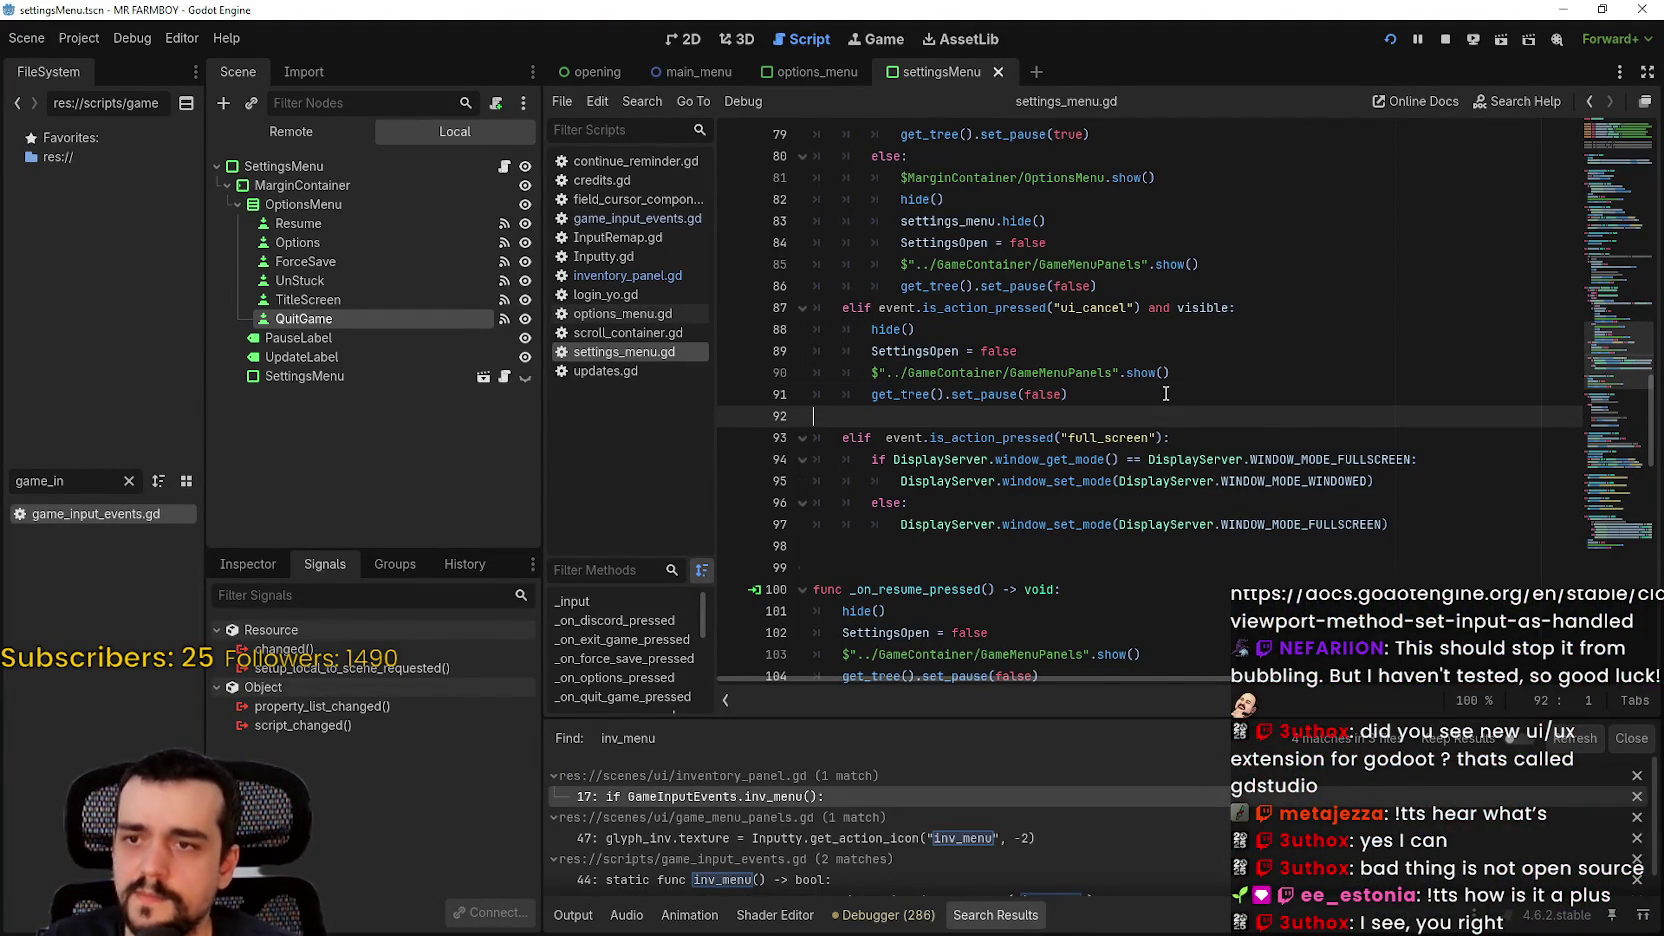
key("BackSpace")
left_click(1256, 308)
key("Return")
key("ctrl+s")
Step: Paste get_viewport().set_input_as_handled() after line 94 in options_menu.gd, save, and return to the game
left_click(504, 376)
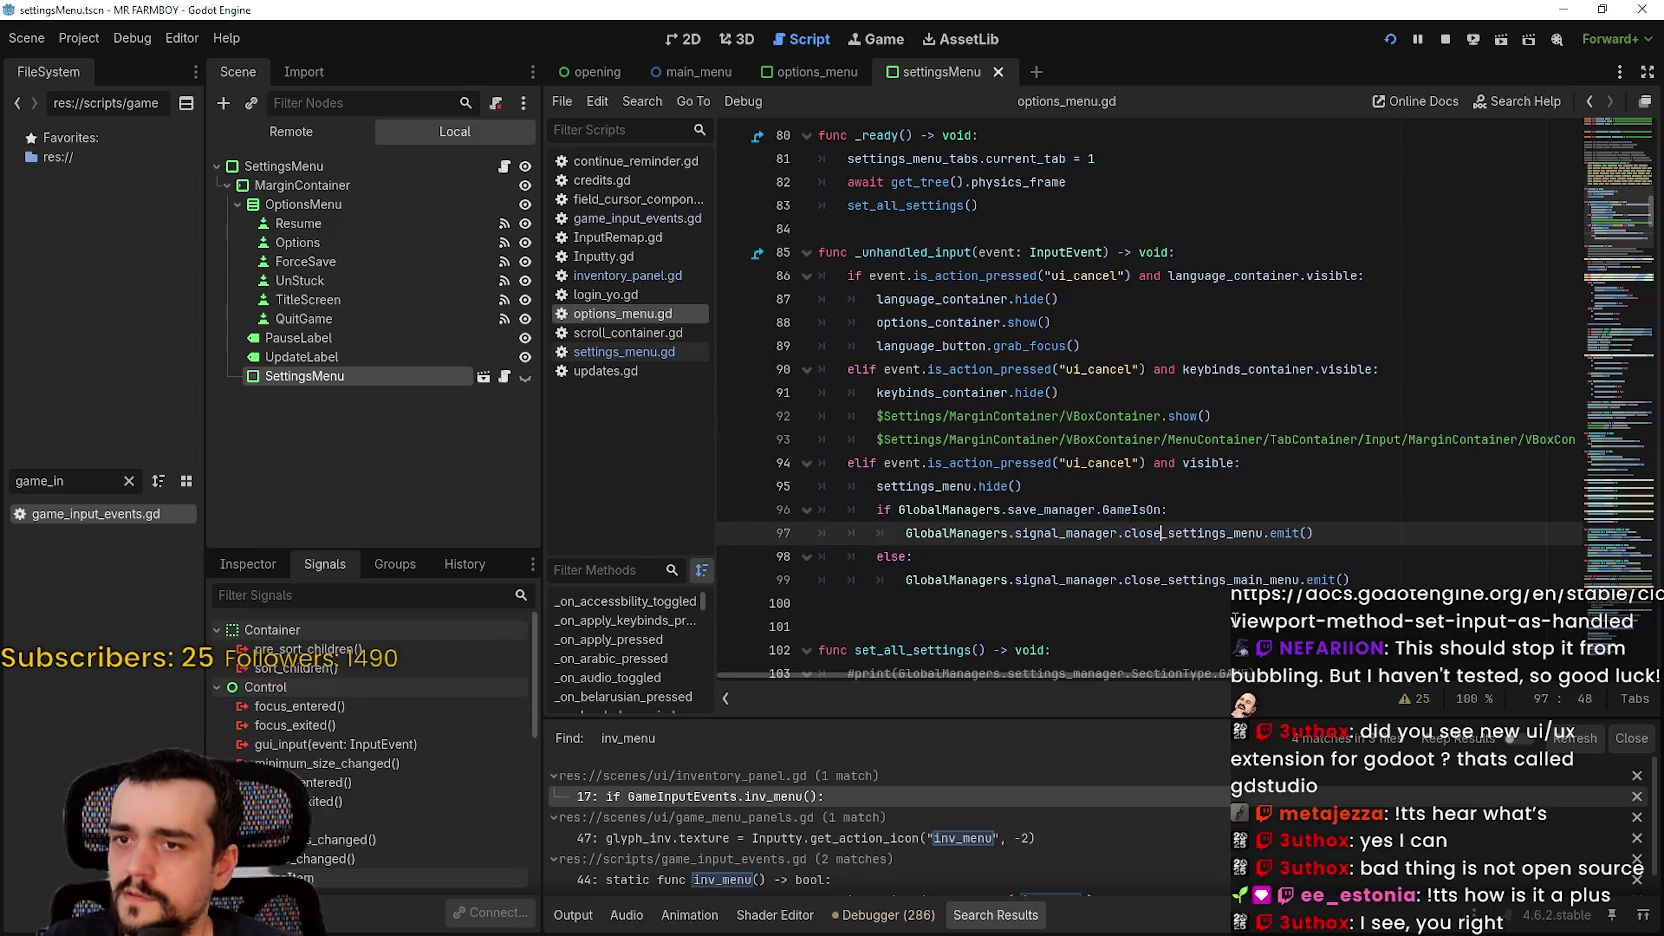
left_click(655, 349)
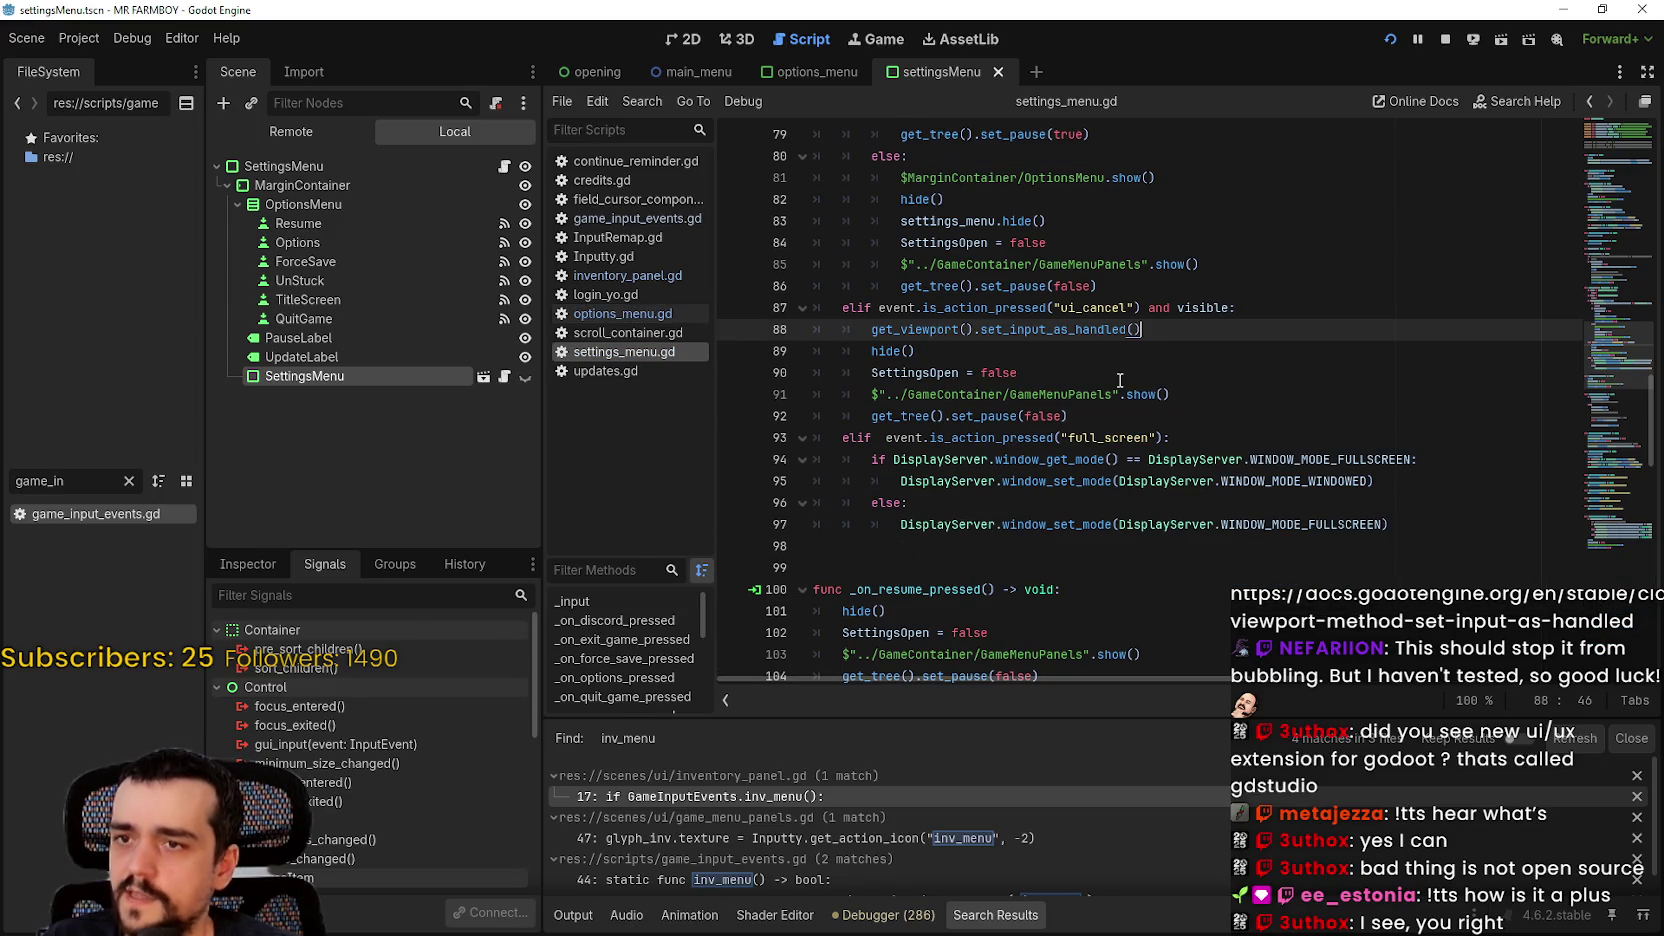
left_click(623, 313)
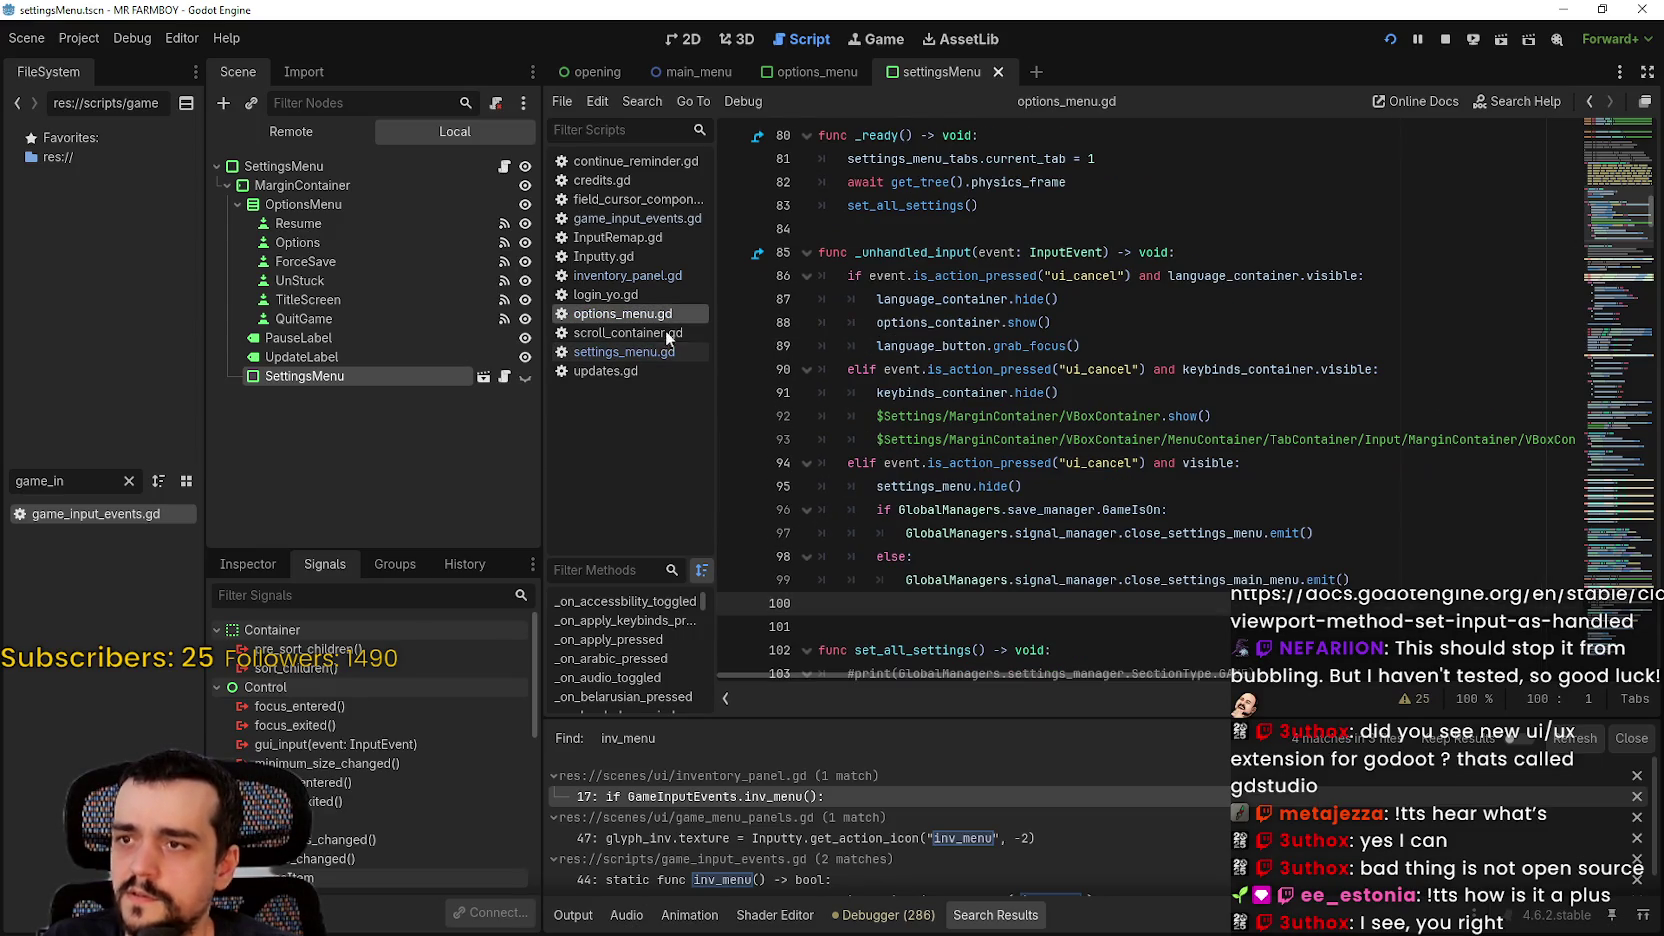
left_click(1226, 355)
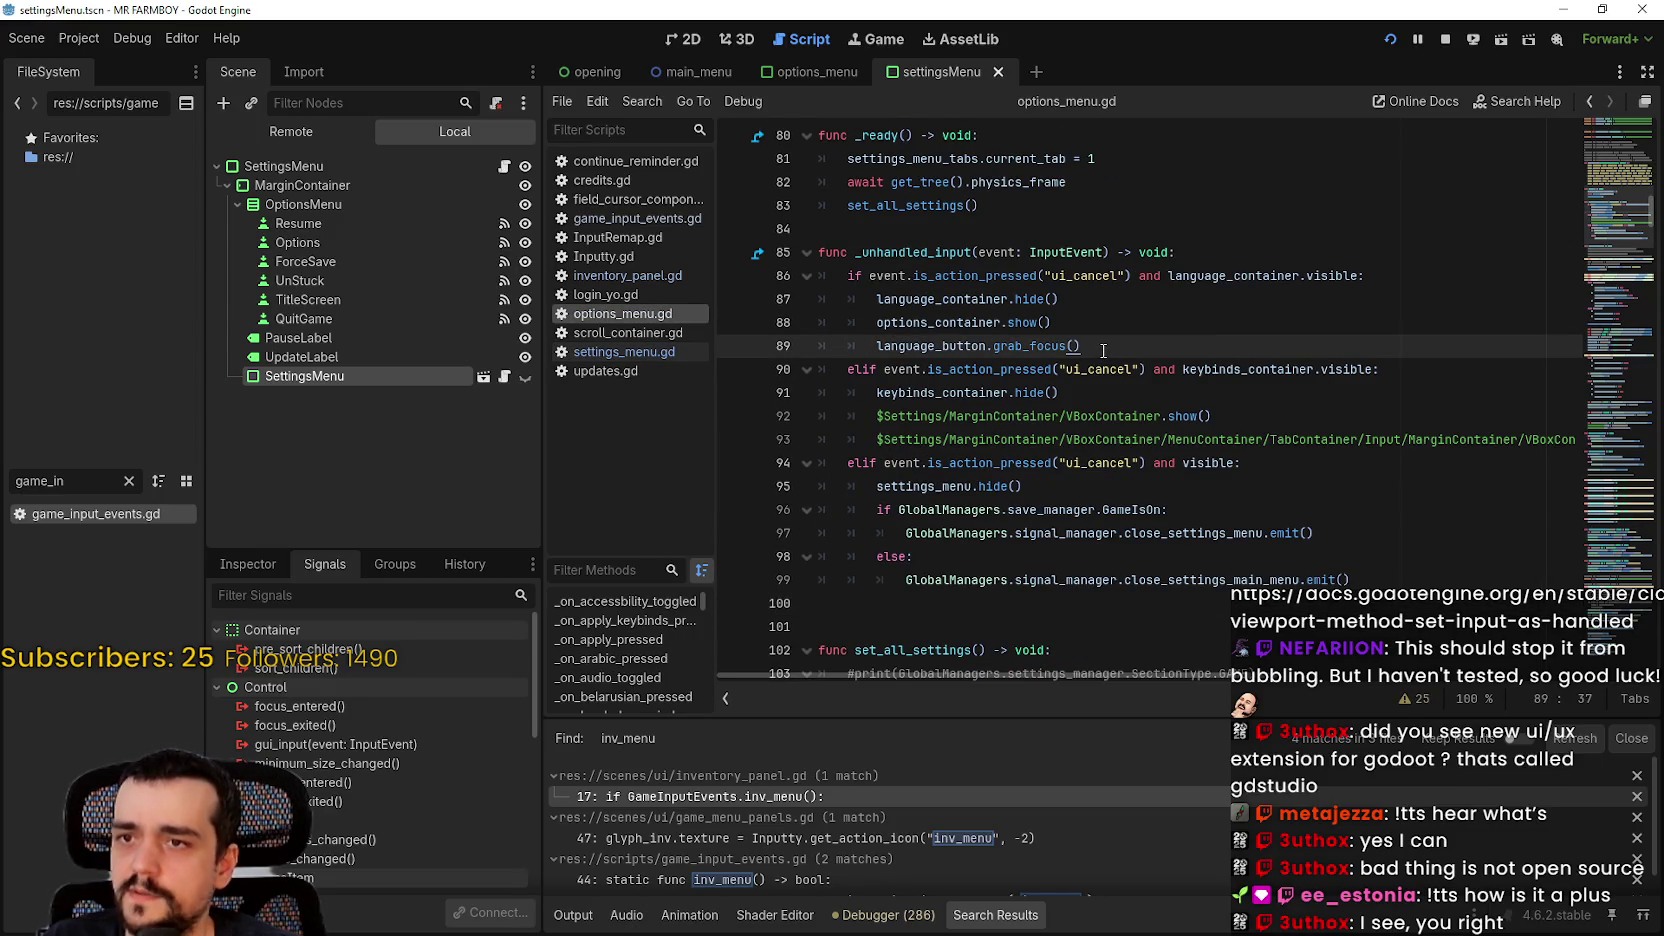
left_click(1152, 402)
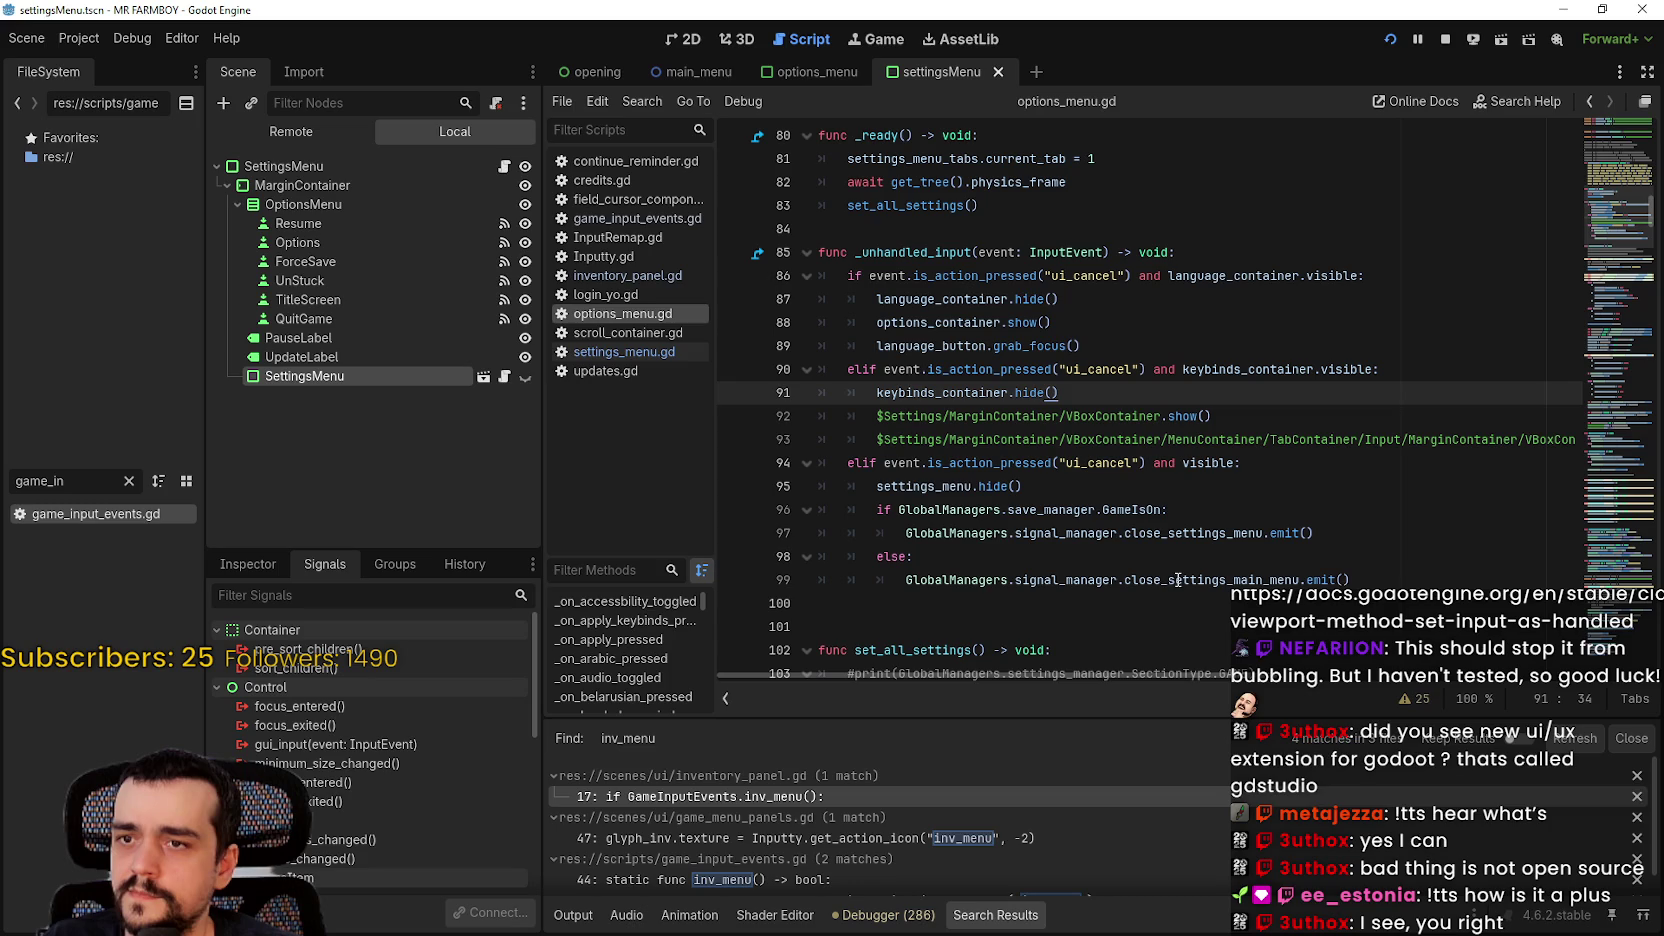
scroll(1163, 546, "down", 1)
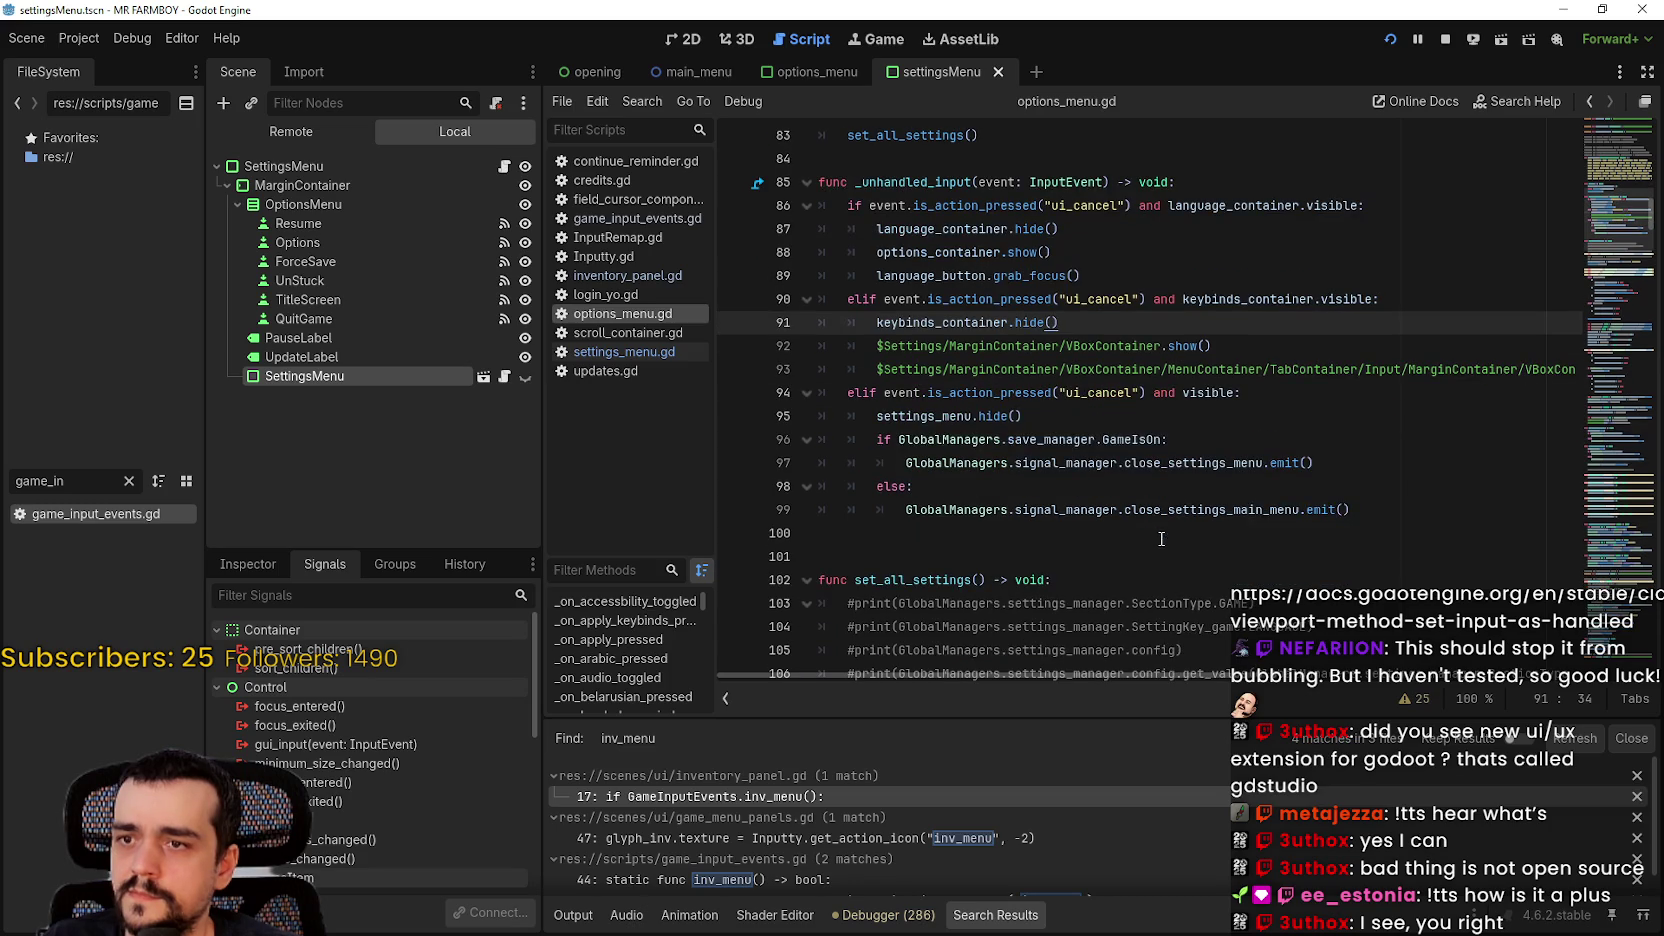
left_click(1148, 530)
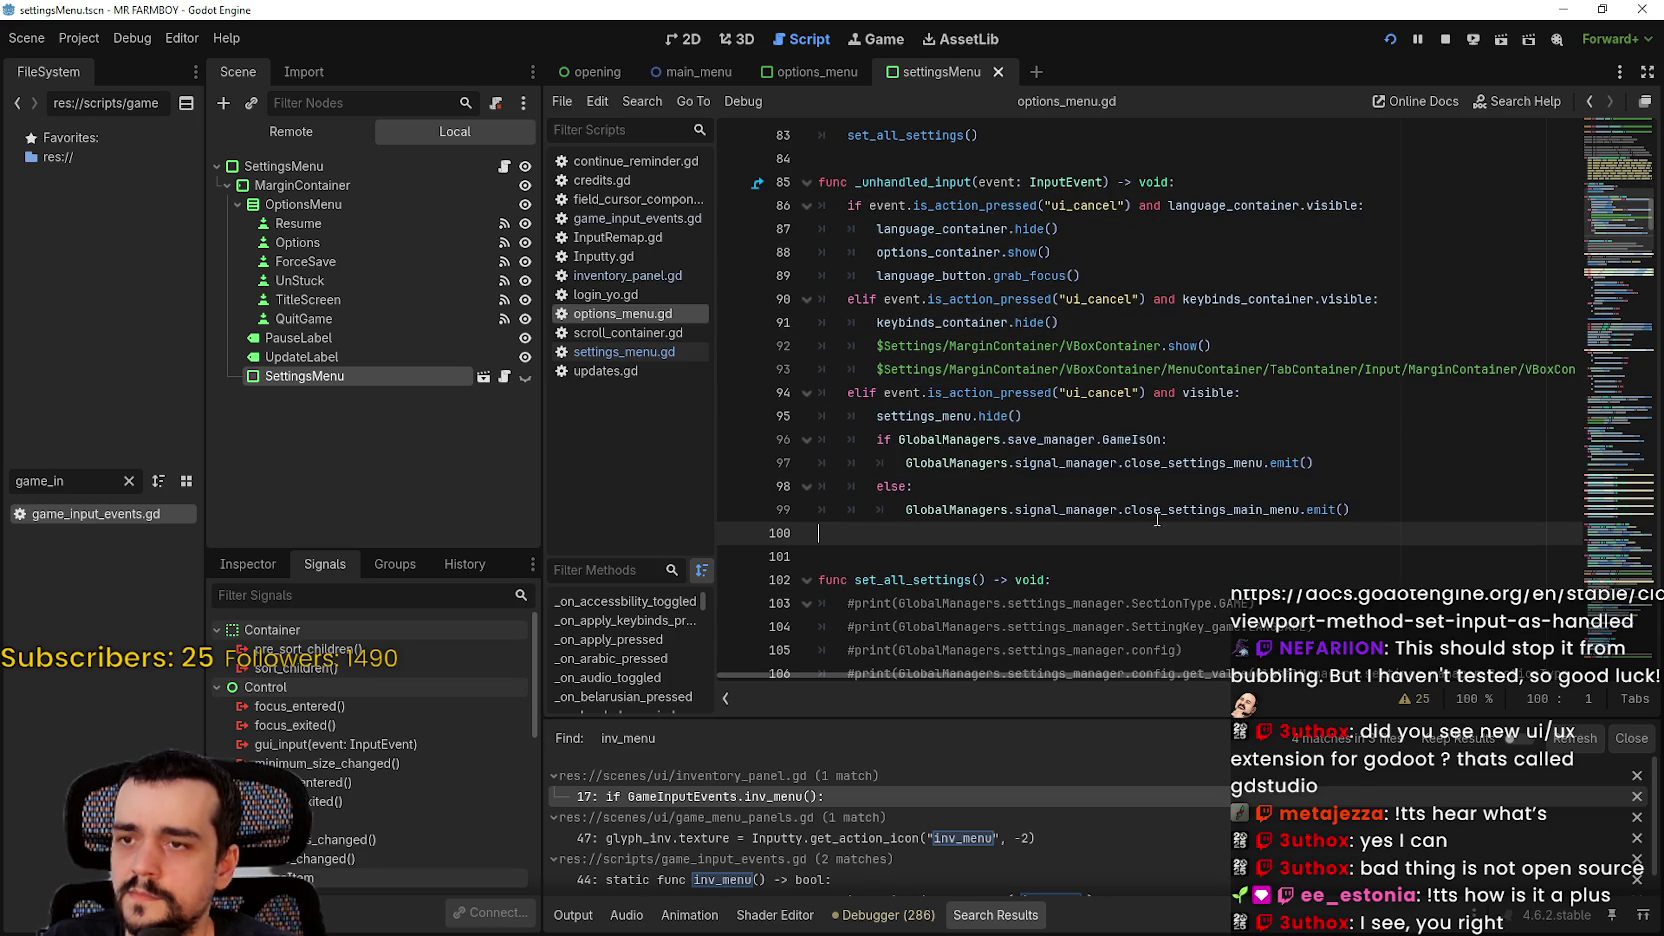
left_click(1264, 400)
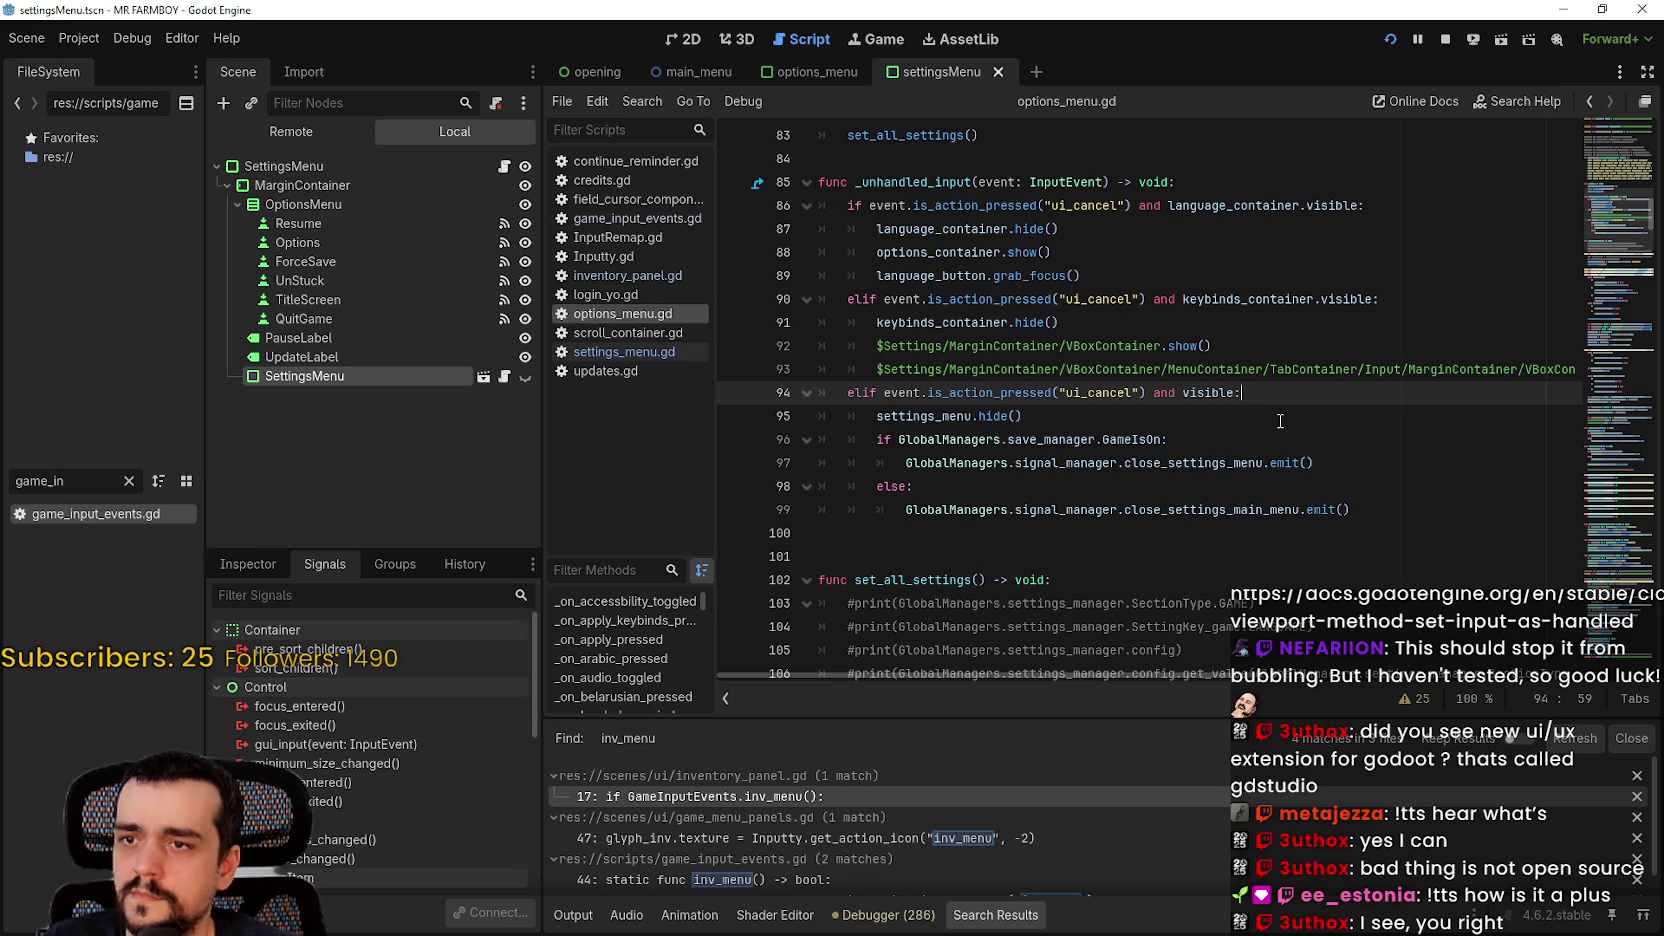
key("Return")
type("get_viewport().set_input_as_handled()")
key("ctrl+s")
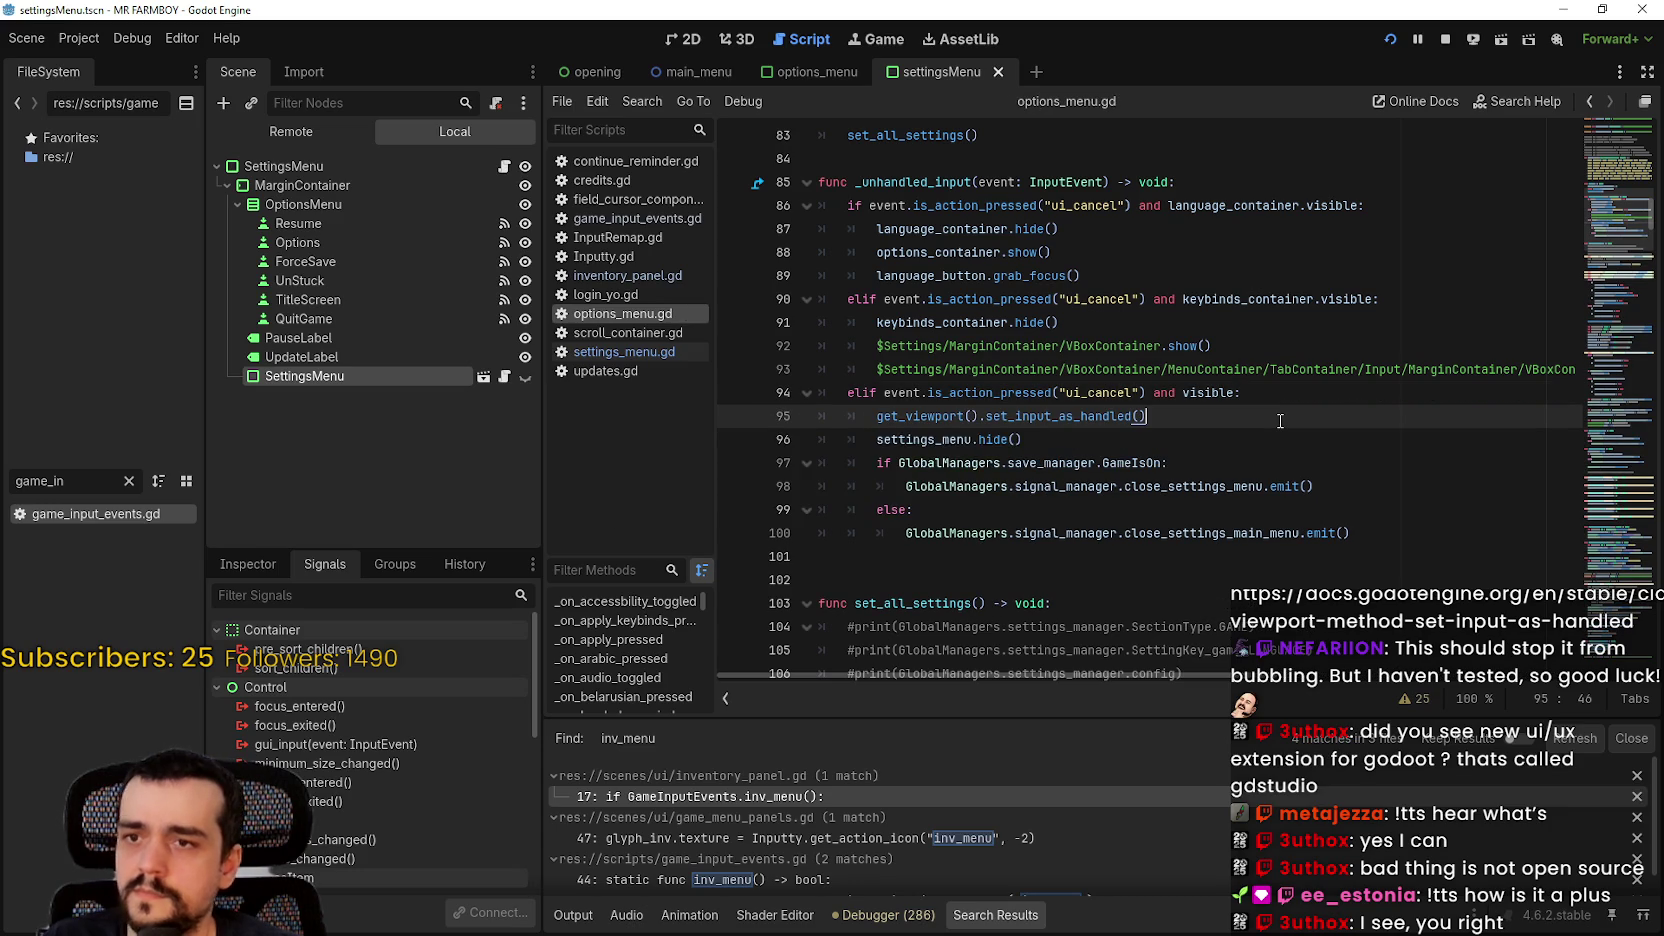
key("alt+Tab")
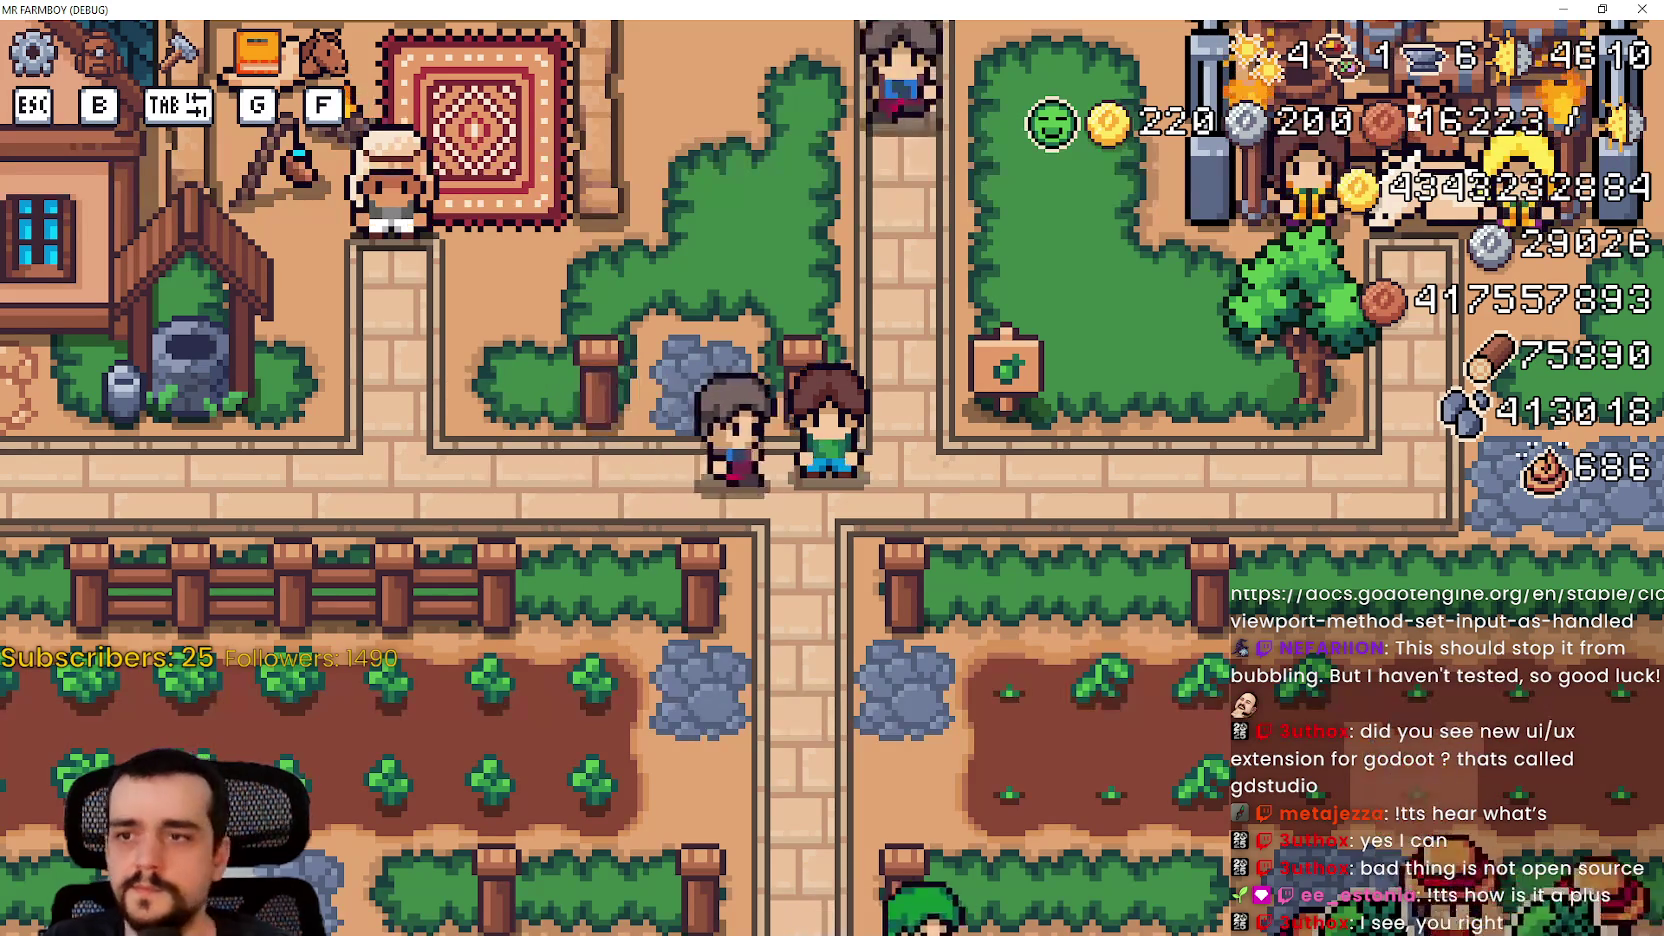
Step: Pause the game, arrow to Options, open it, and cancel out with Esc
key("Escape")
key("Escape")
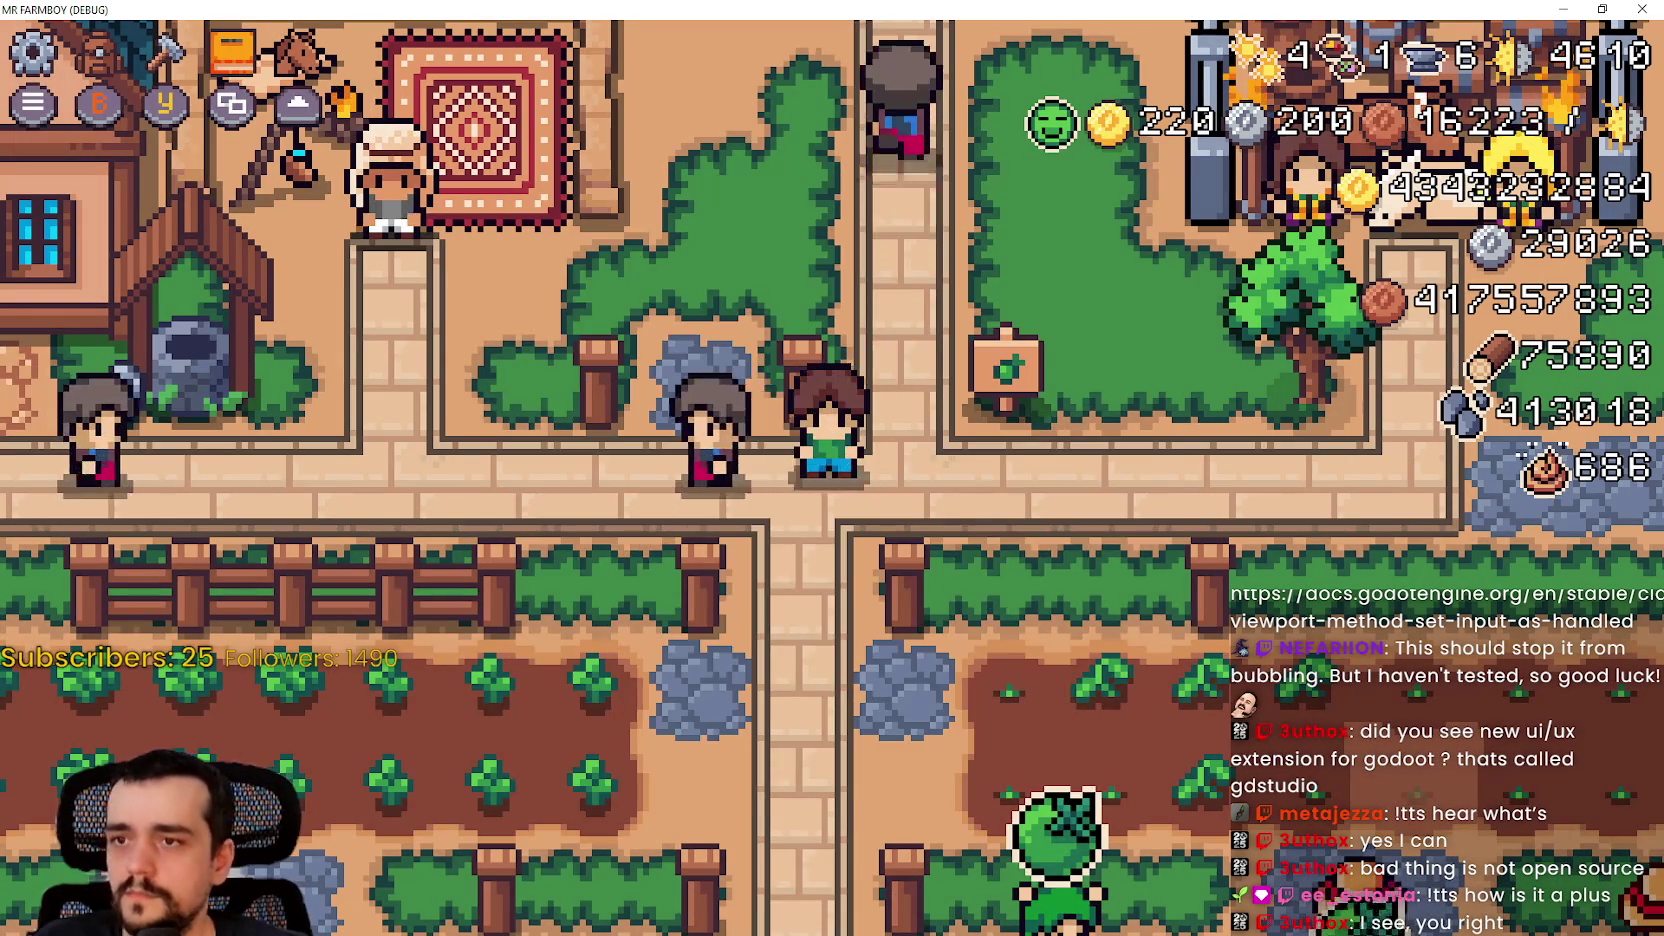
key("Escape")
key("Down")
key("Down")
key("Down")
key("Up")
key("Up")
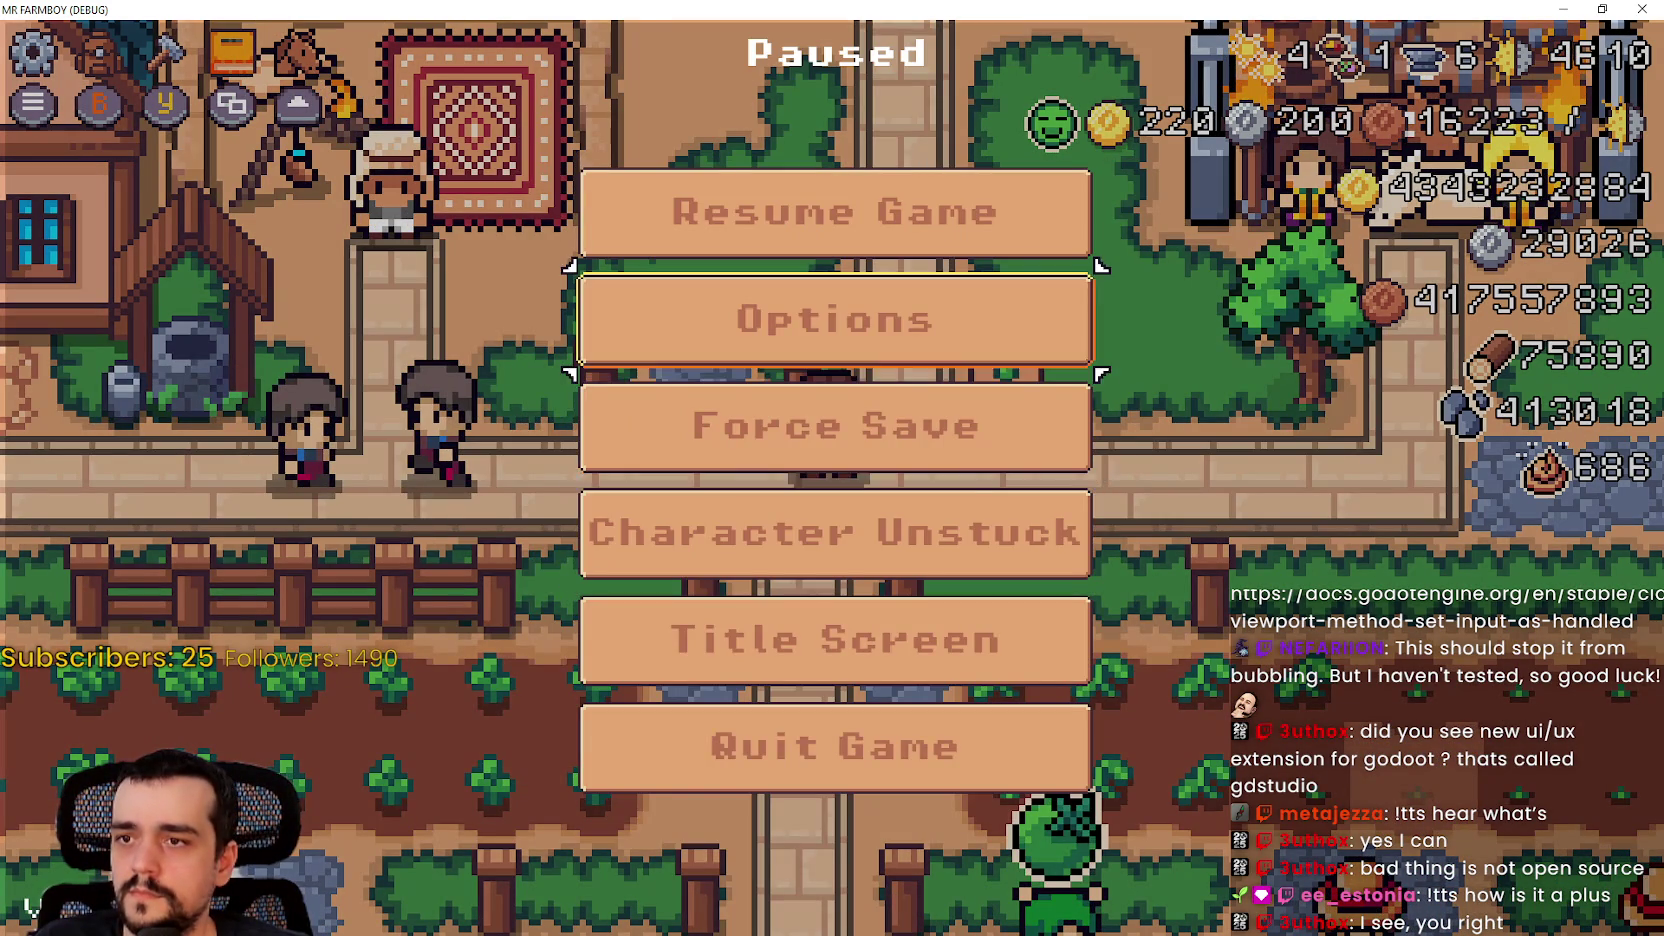
key("Return")
key("Escape")
Step: Reopen Options repeatedly, closing it with Esc and the Cancel button, then resume play
key("Escape")
key("Return")
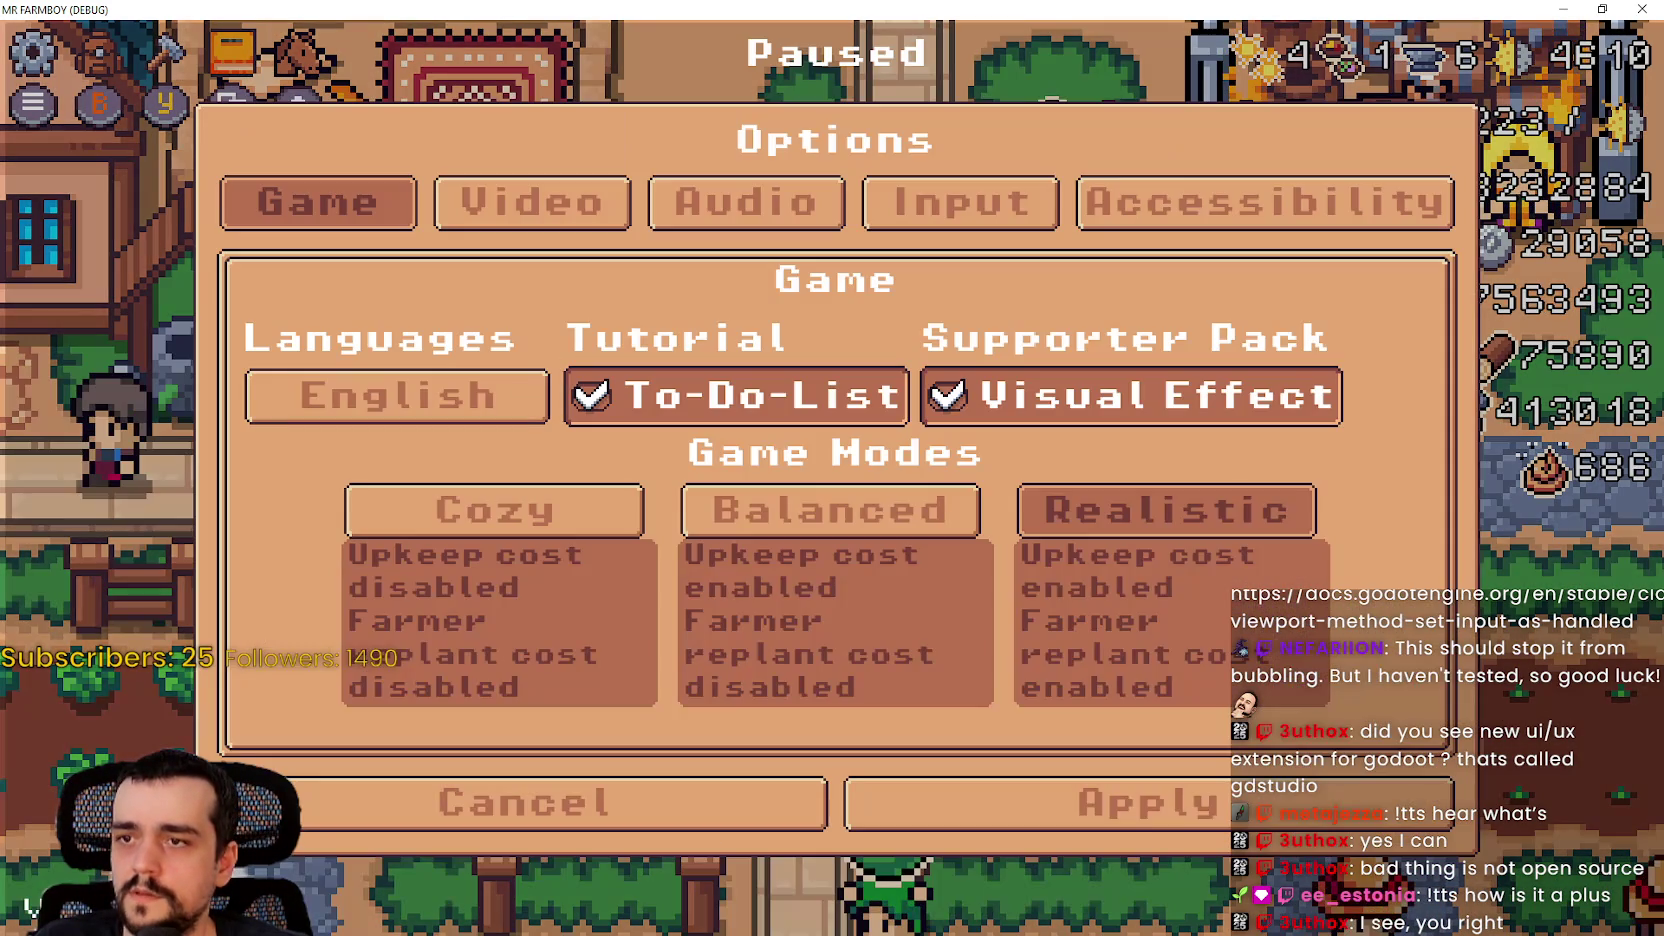
key("Escape")
key("Escape")
key("Return")
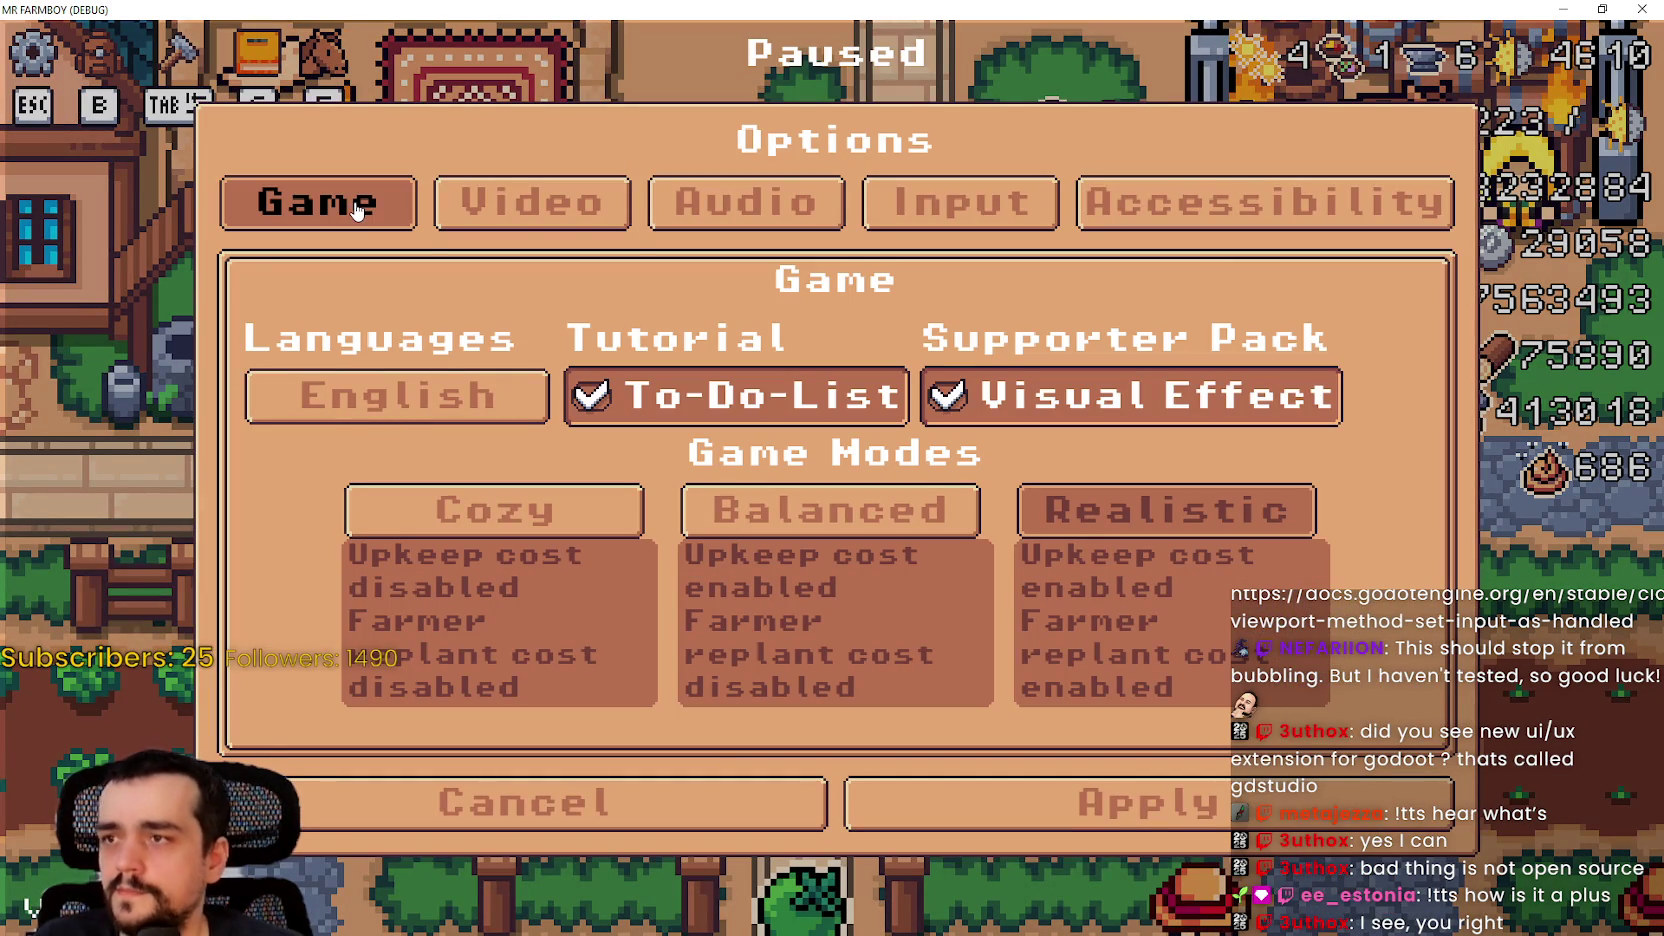
key("Escape")
key("Escape")
key("Return")
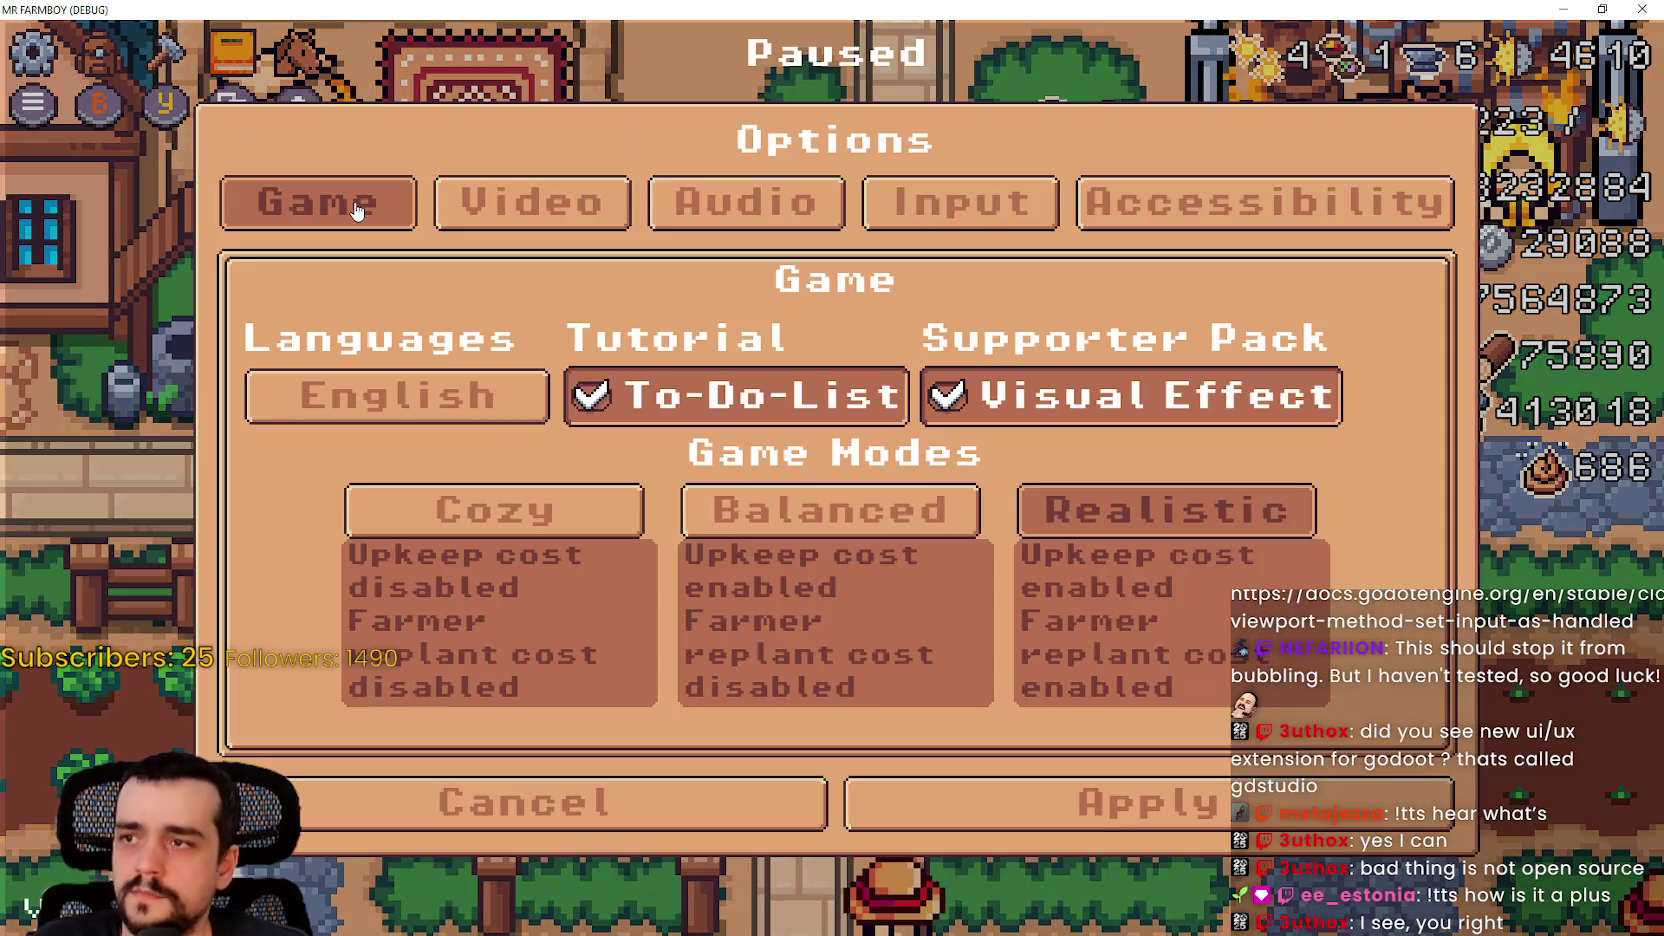
key("Down")
key("Down")
key("Down")
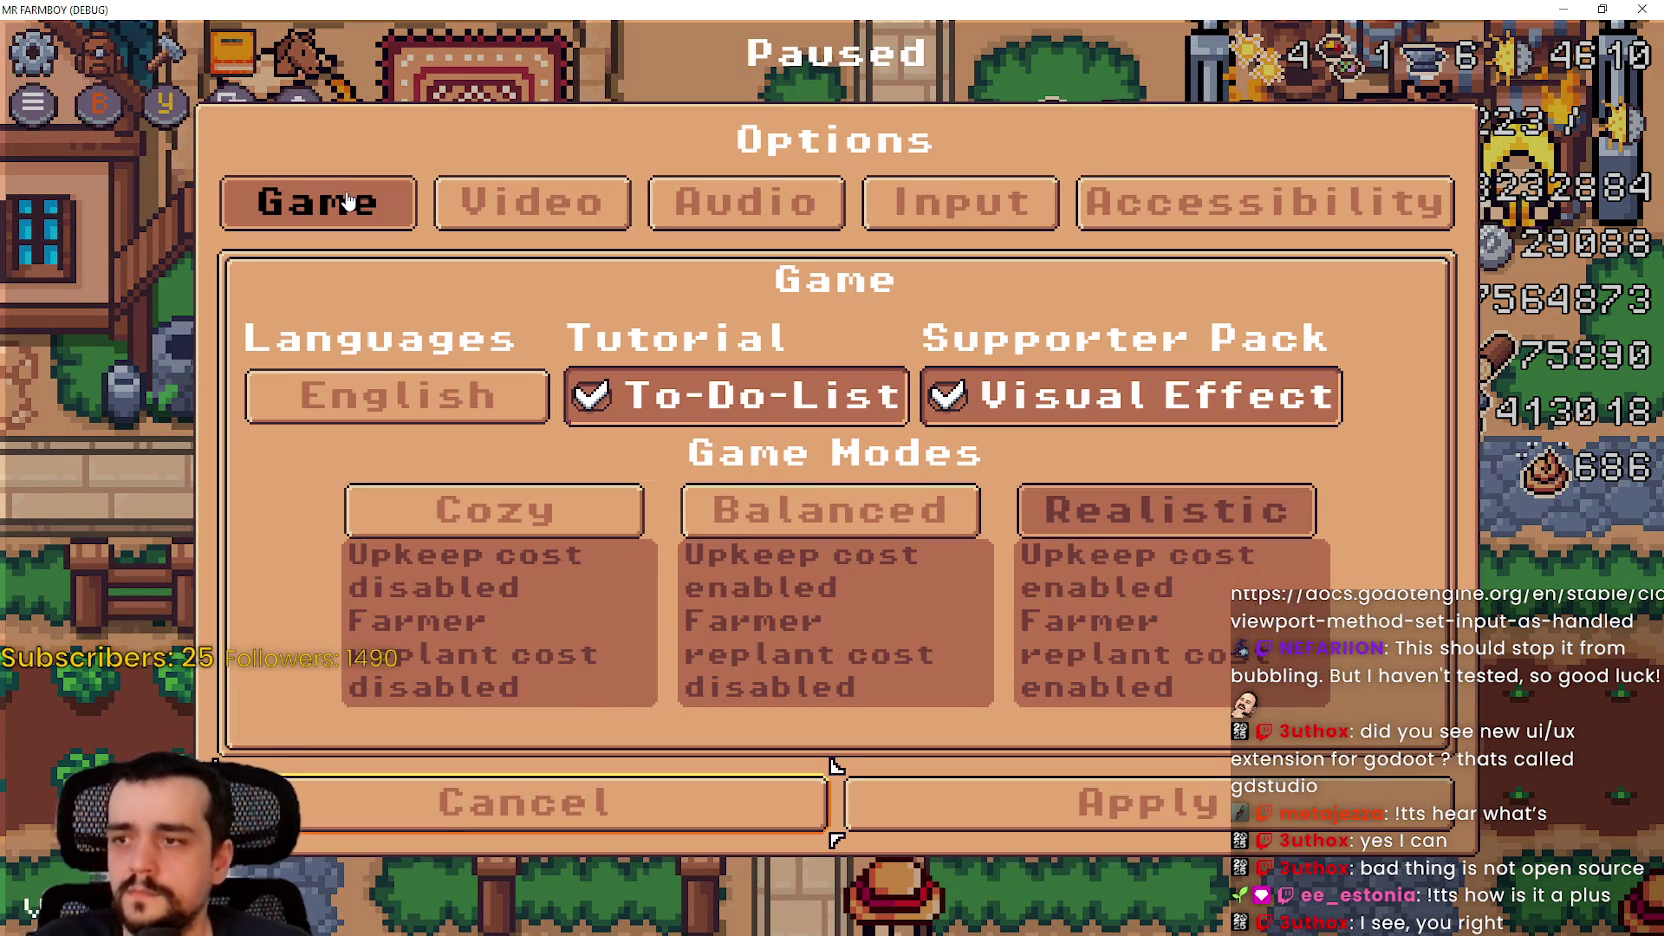
key("Return")
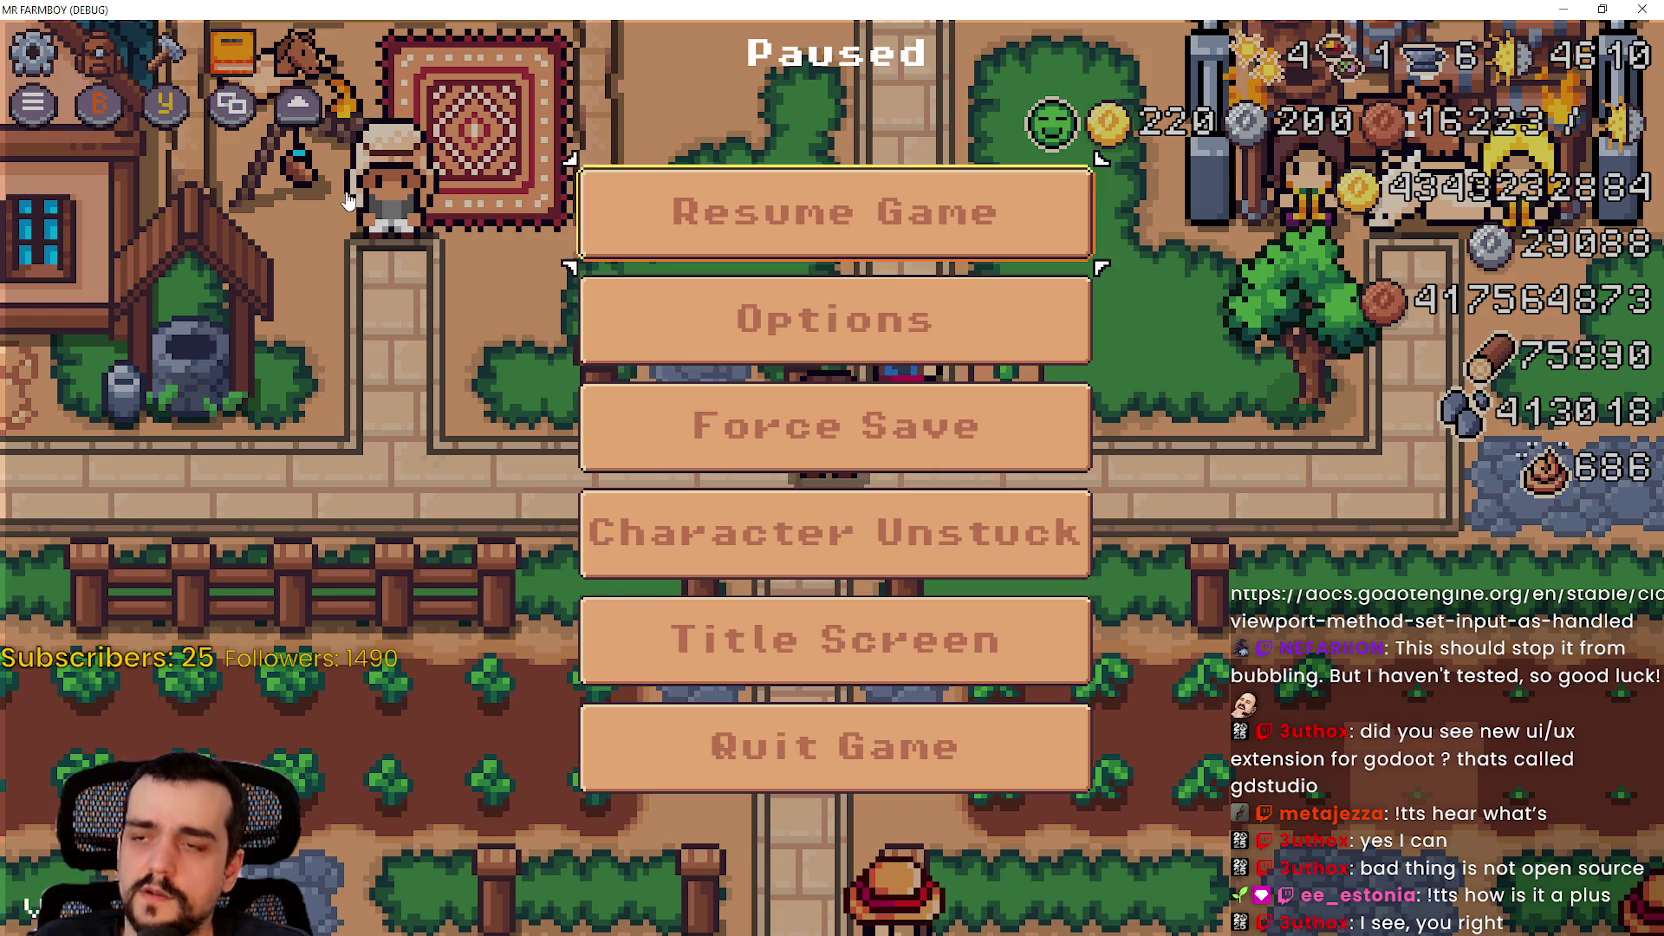
key("Escape")
Step: Go from inventory to pause menu, open Options, then return to options_menu.gd line 96
key("i")
key("Escape")
key("Escape")
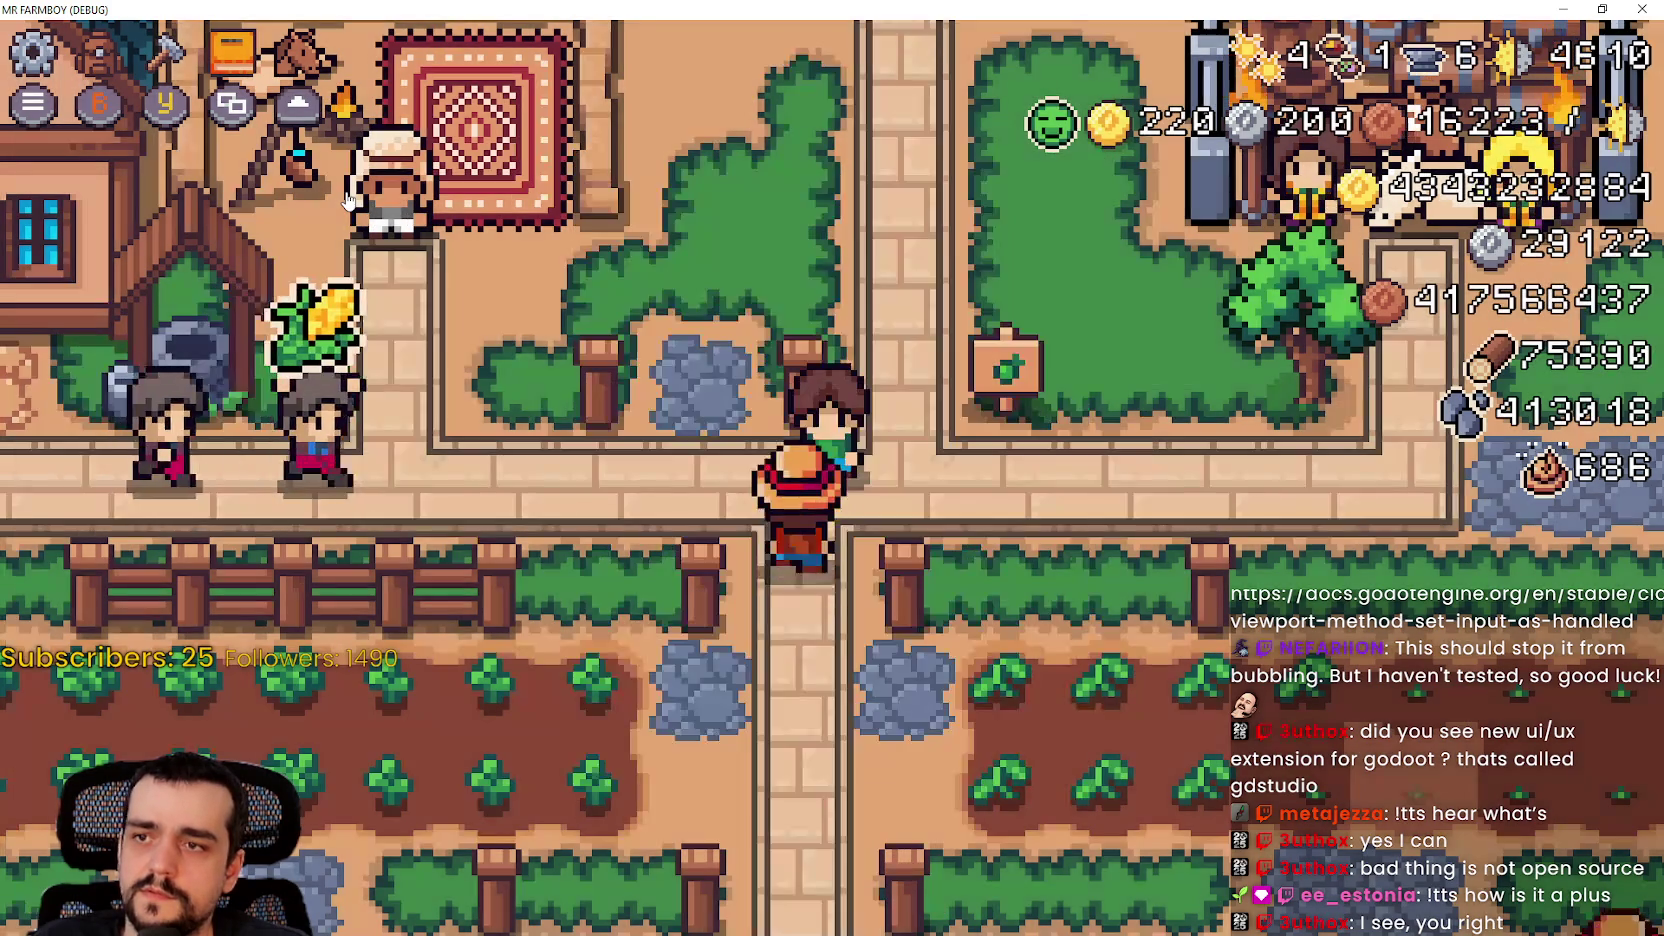
key("Escape")
key("Down")
key("Return")
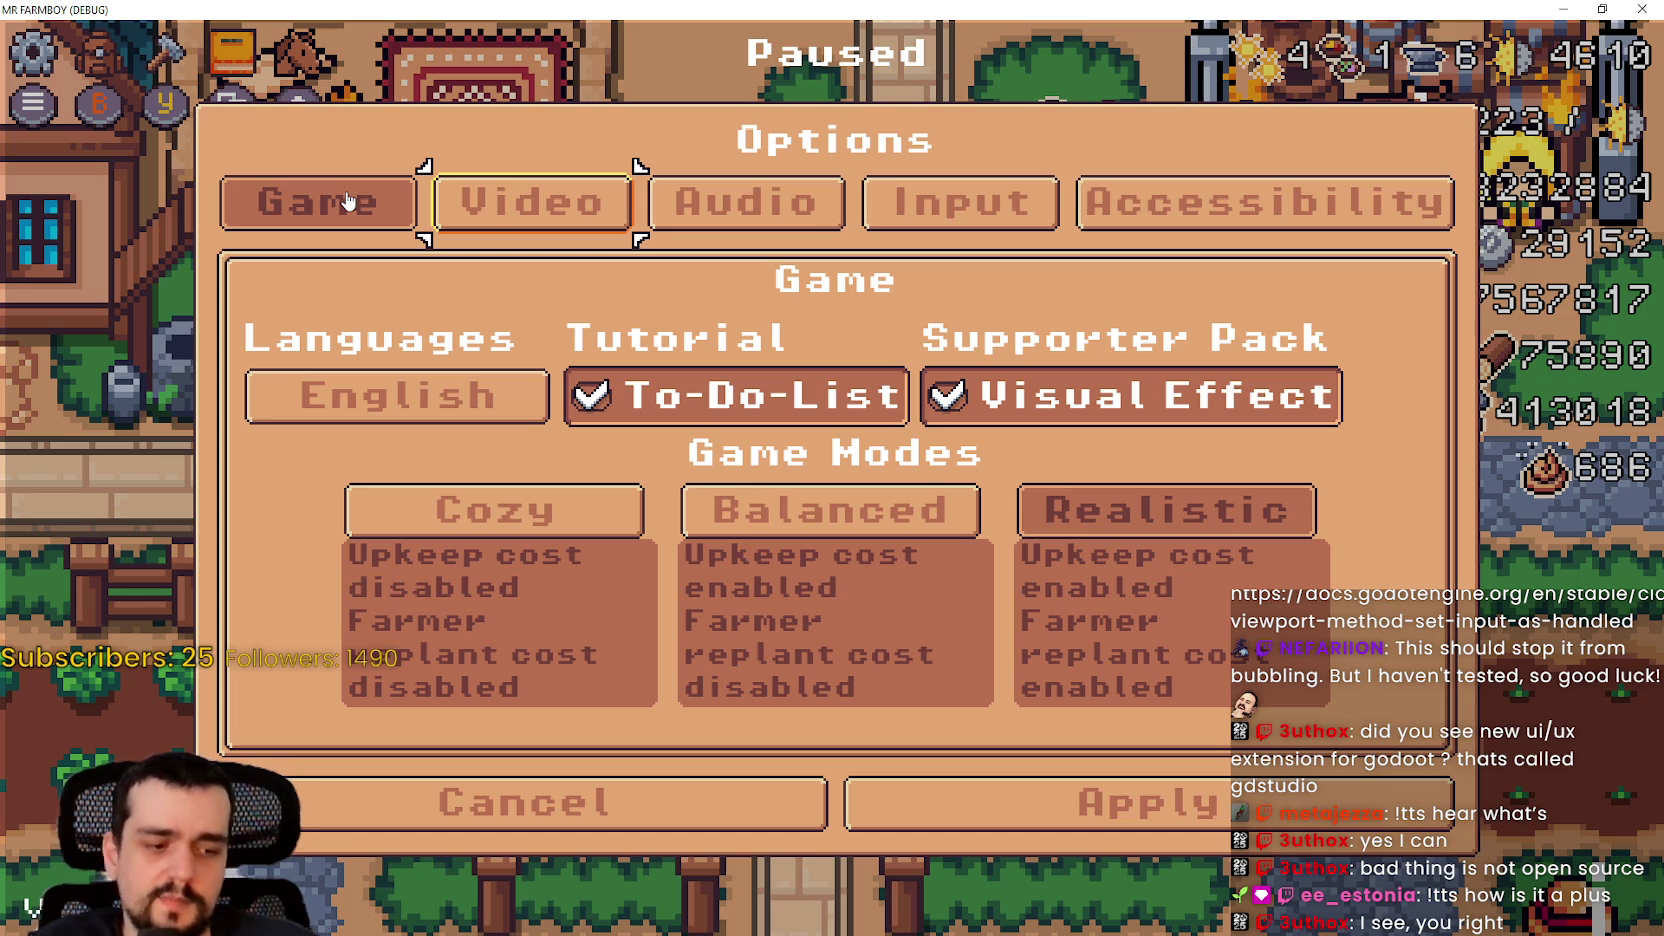
key("alt+Tab")
left_click(1022, 486)
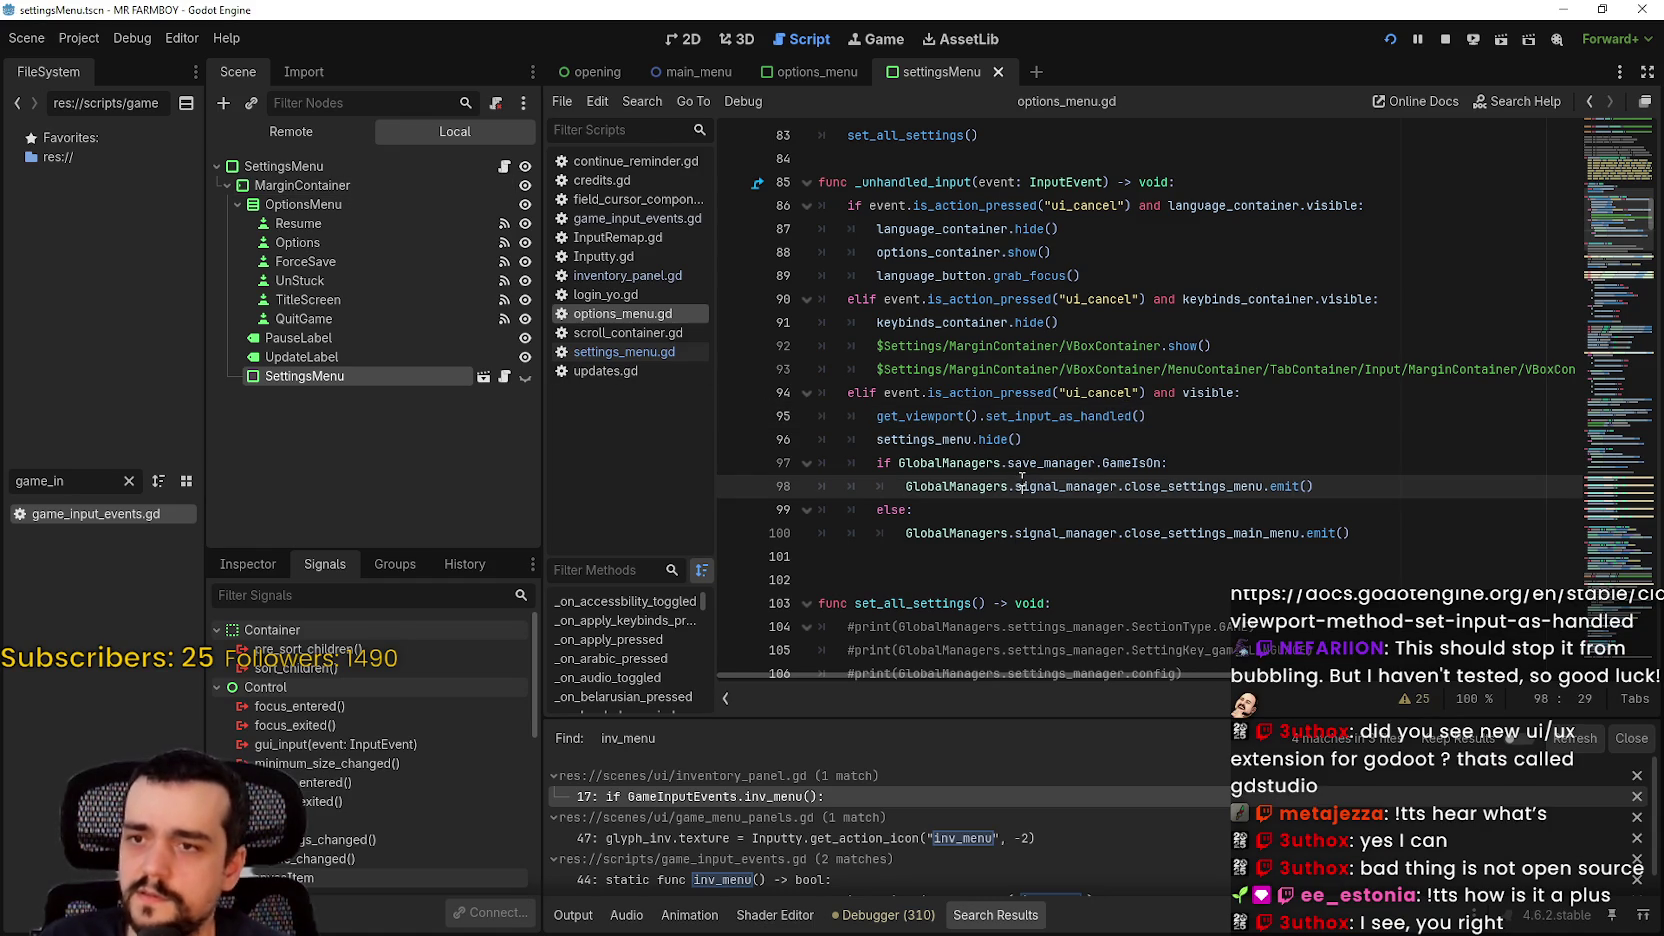
Step: Review settings_menu.hide() and close_settings_menu.emit() on lines 96–98 of options_menu.gd
left_click_drag(877, 440, 1036, 440)
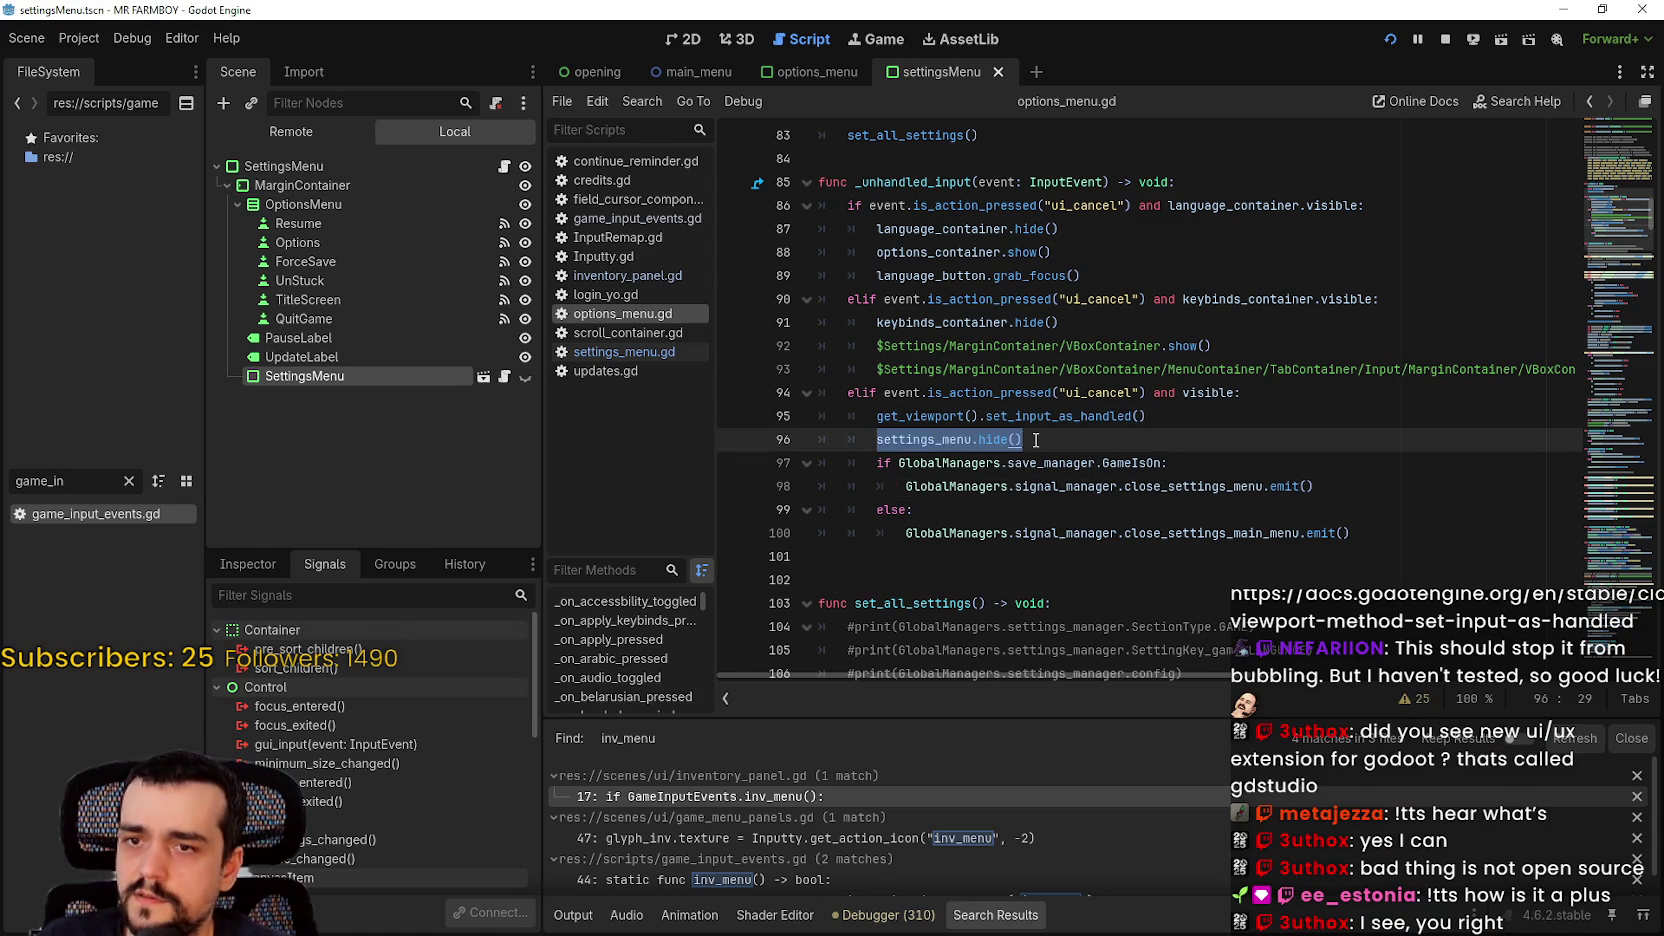
left_click_drag(1125, 486, 1338, 492)
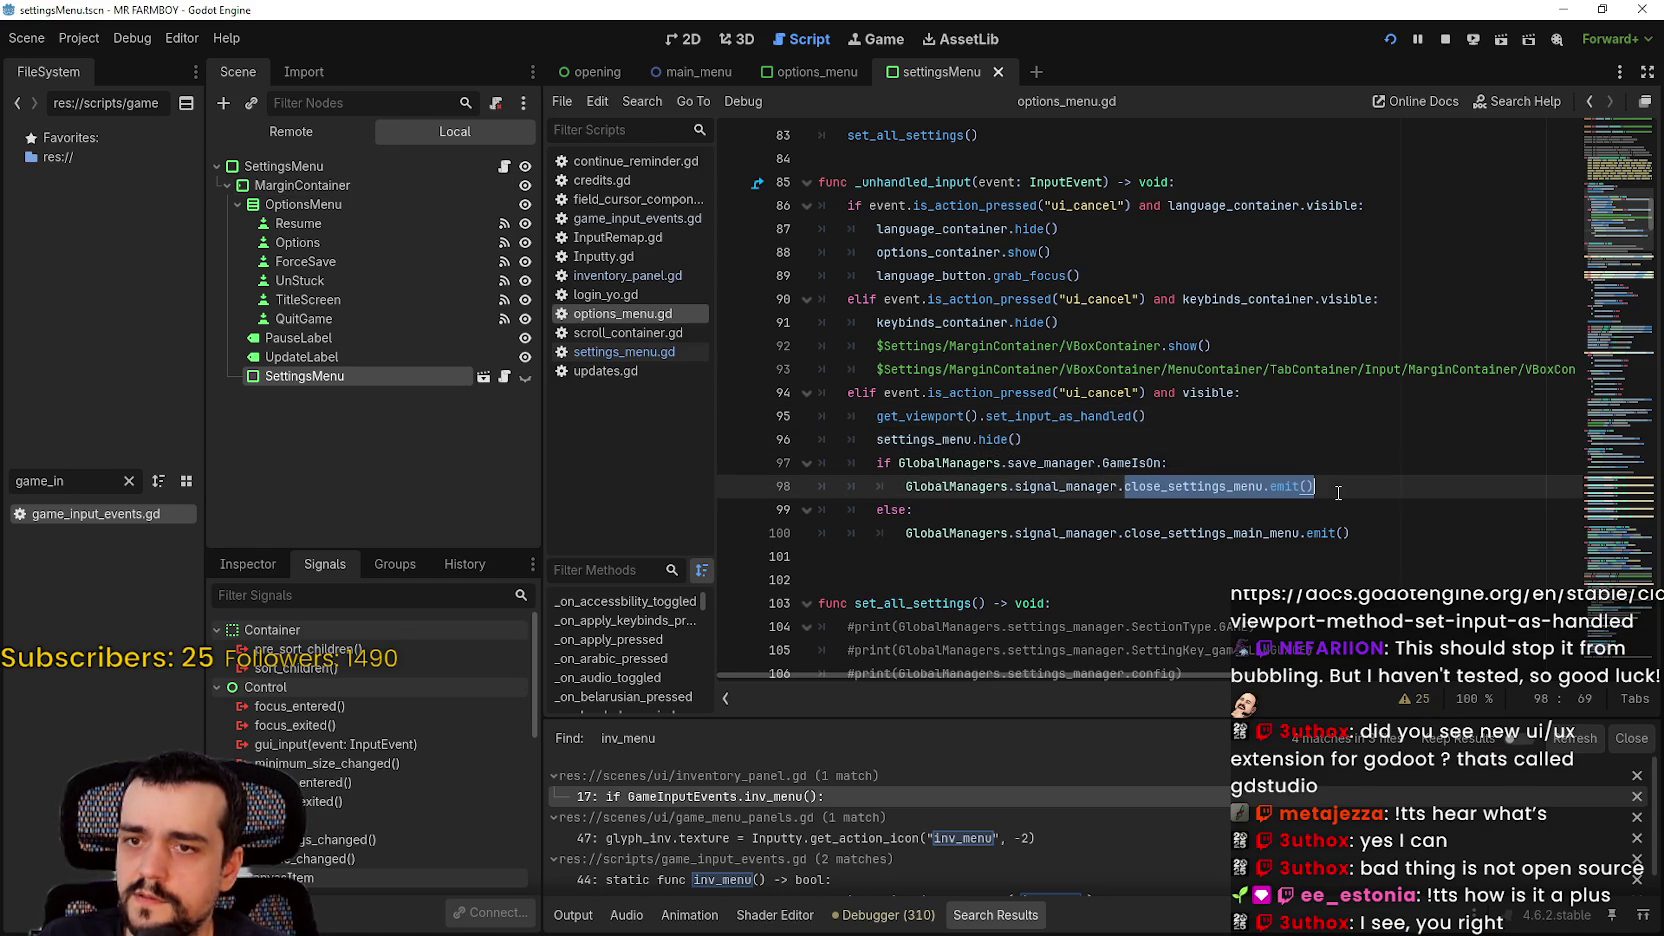
left_click(951, 417)
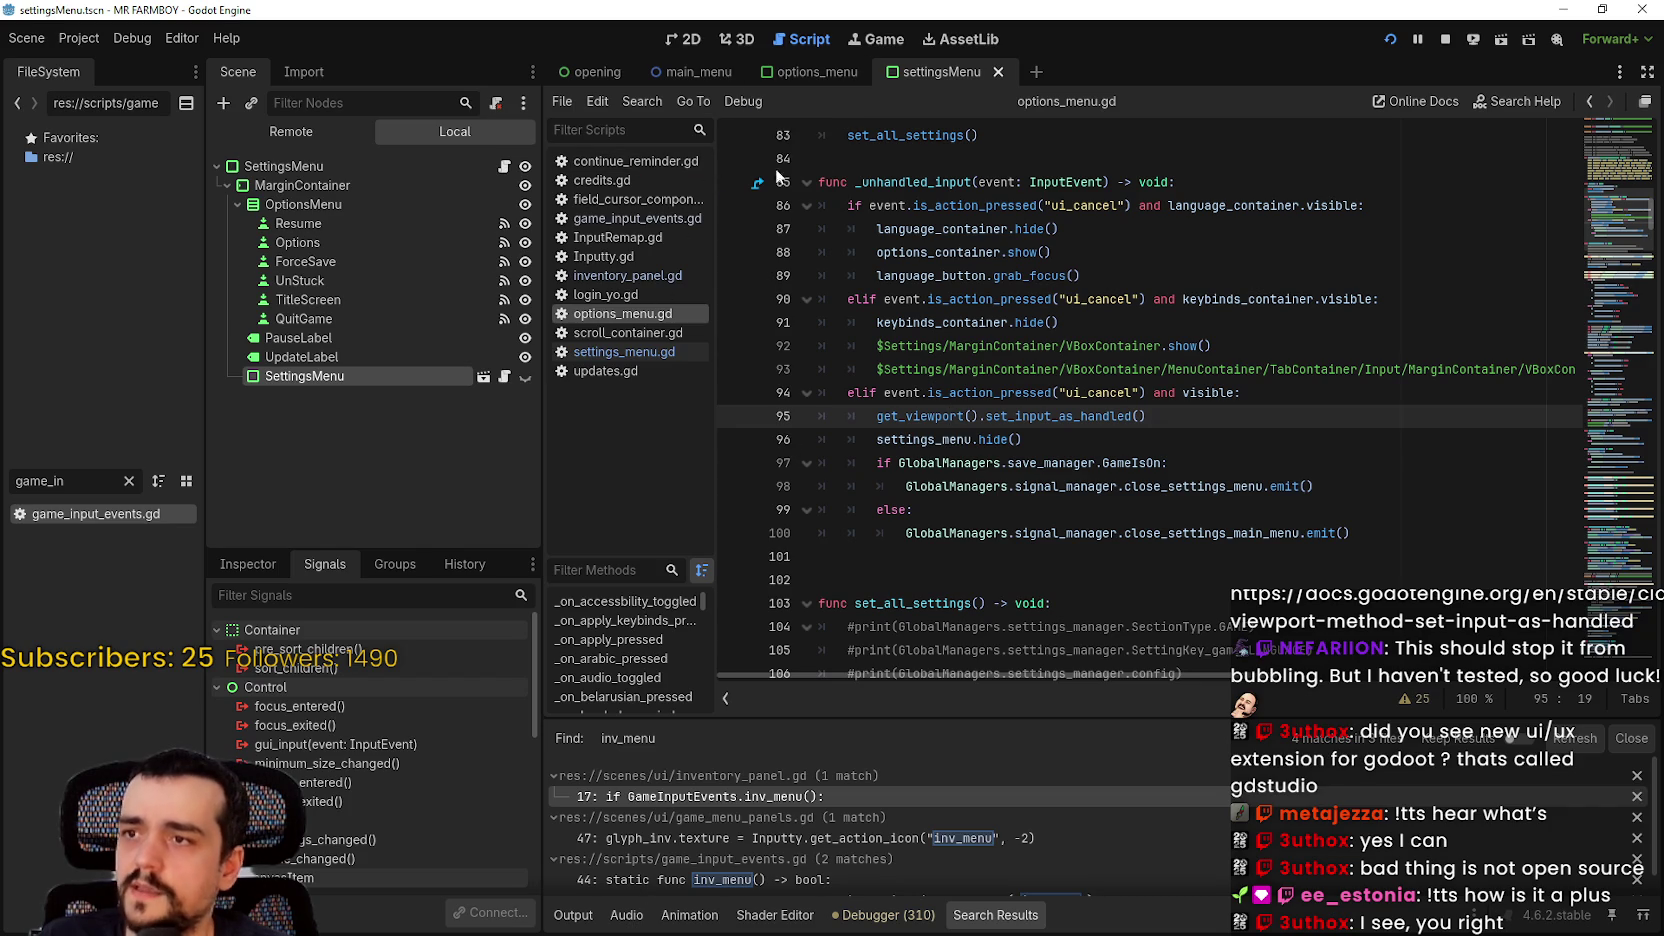
Step: Open settings_menu.gd from the settingsMenu scene and toggle a breakpoint on line 91
left_click(816, 65)
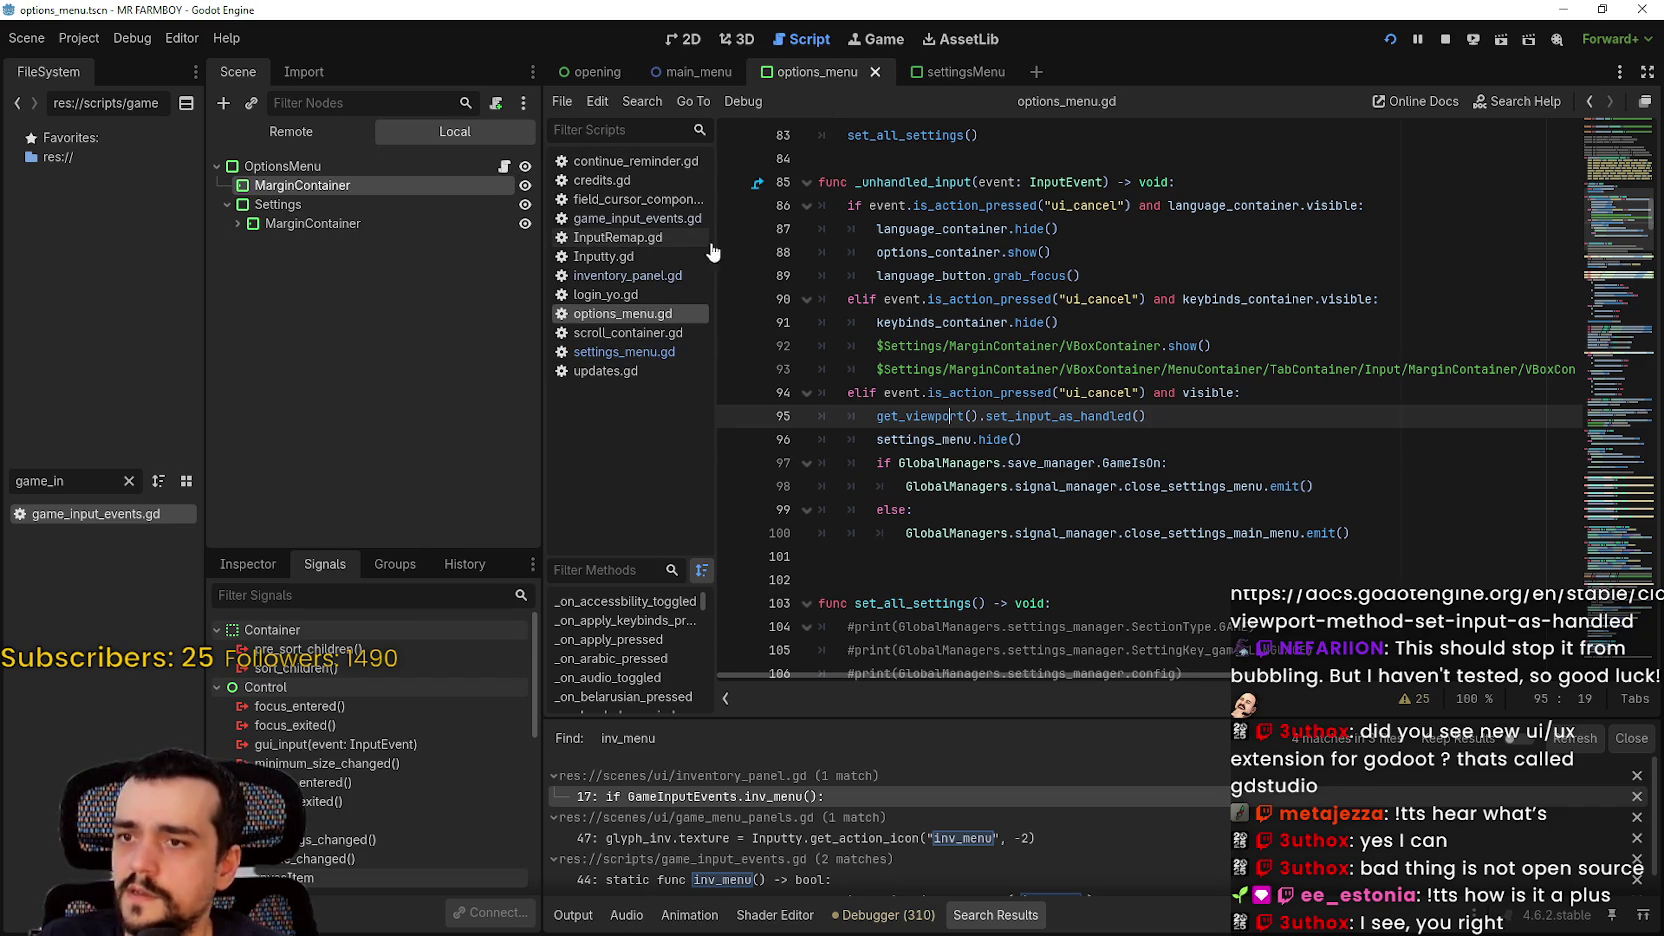
left_click(939, 78)
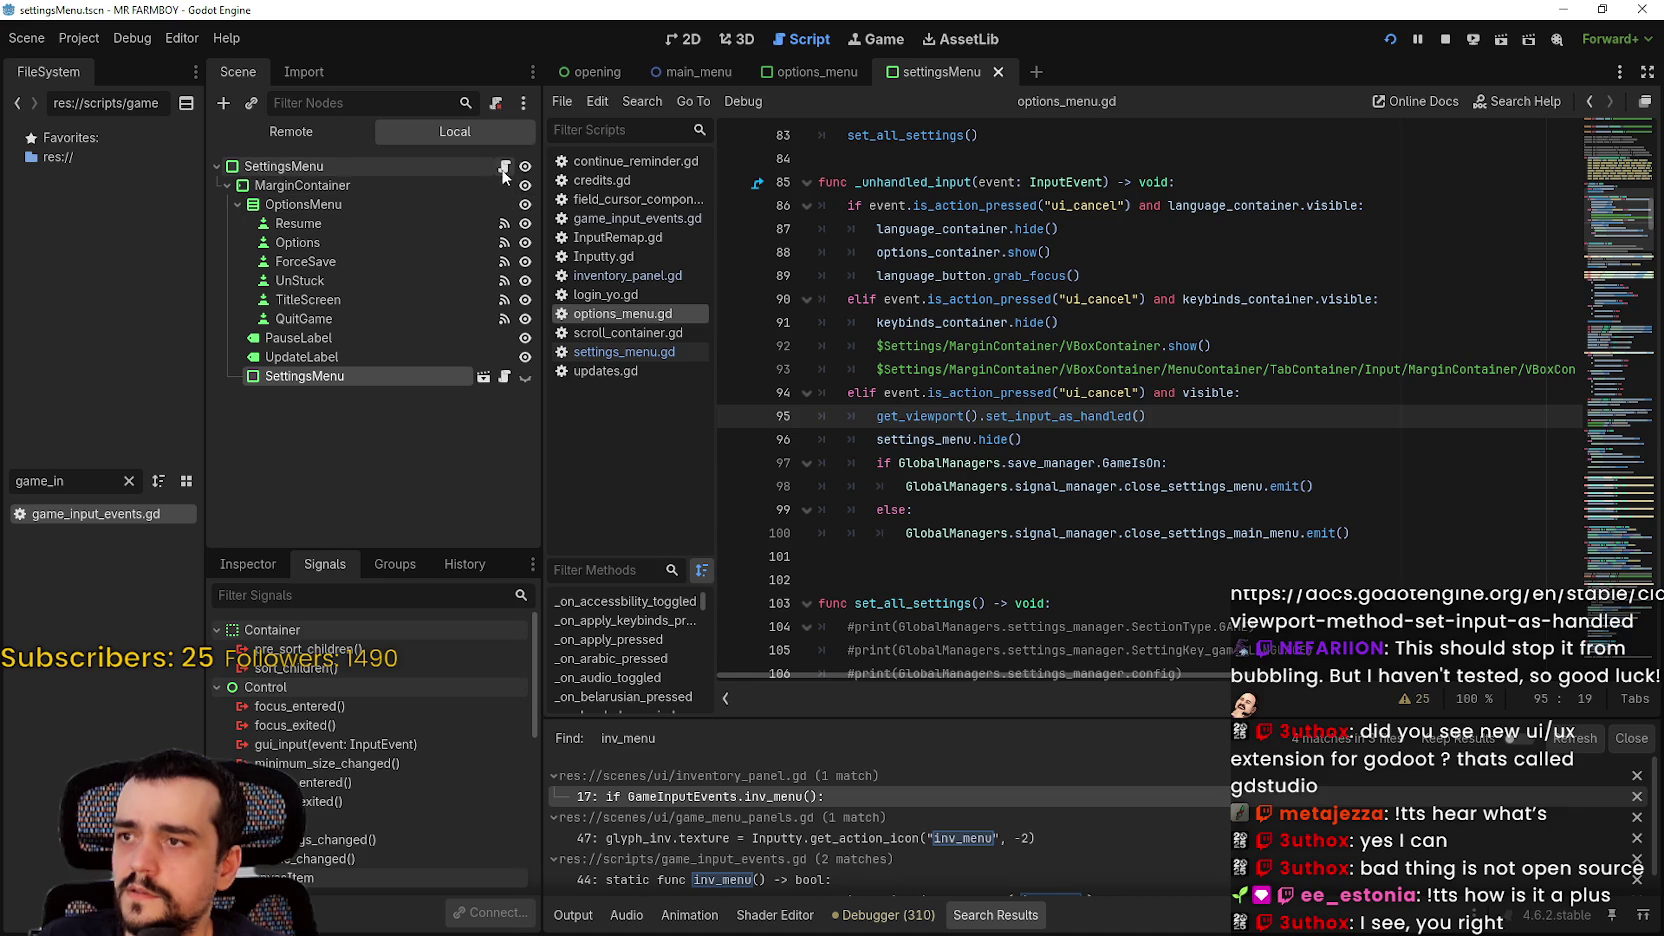
left_click(502, 168)
left_click(965, 372)
left_click(733, 394)
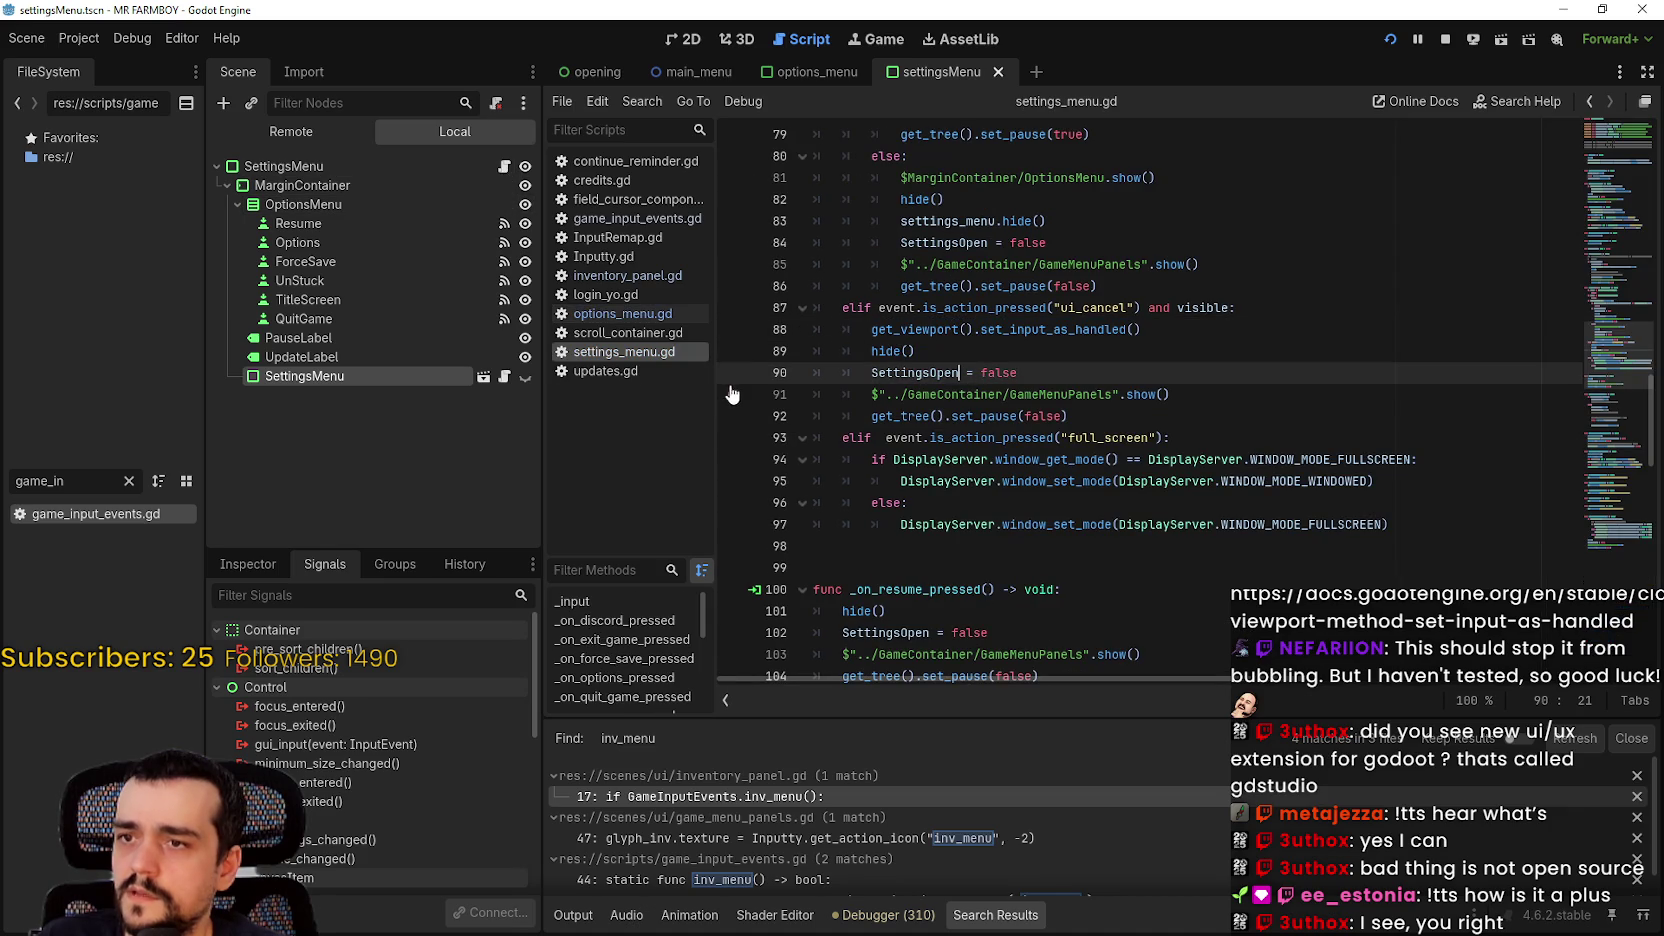
left_click(1127, 394)
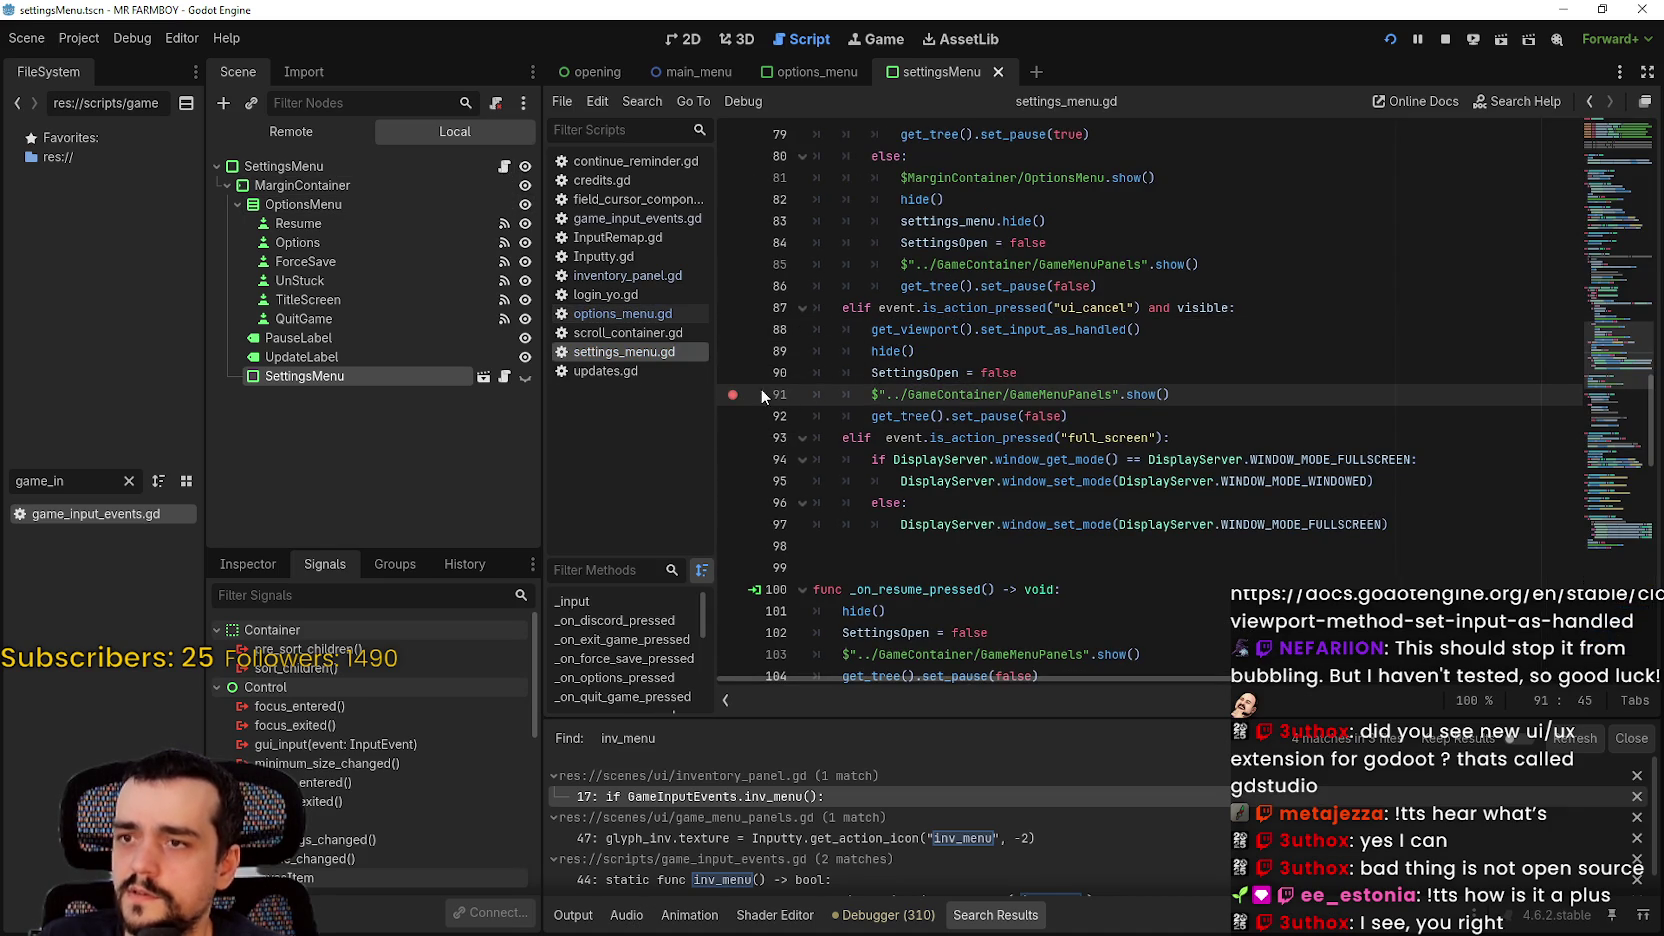
Step: Cancel the game's Options dialog so the debugger stops at the line-91 breakpoint
key("alt+Tab")
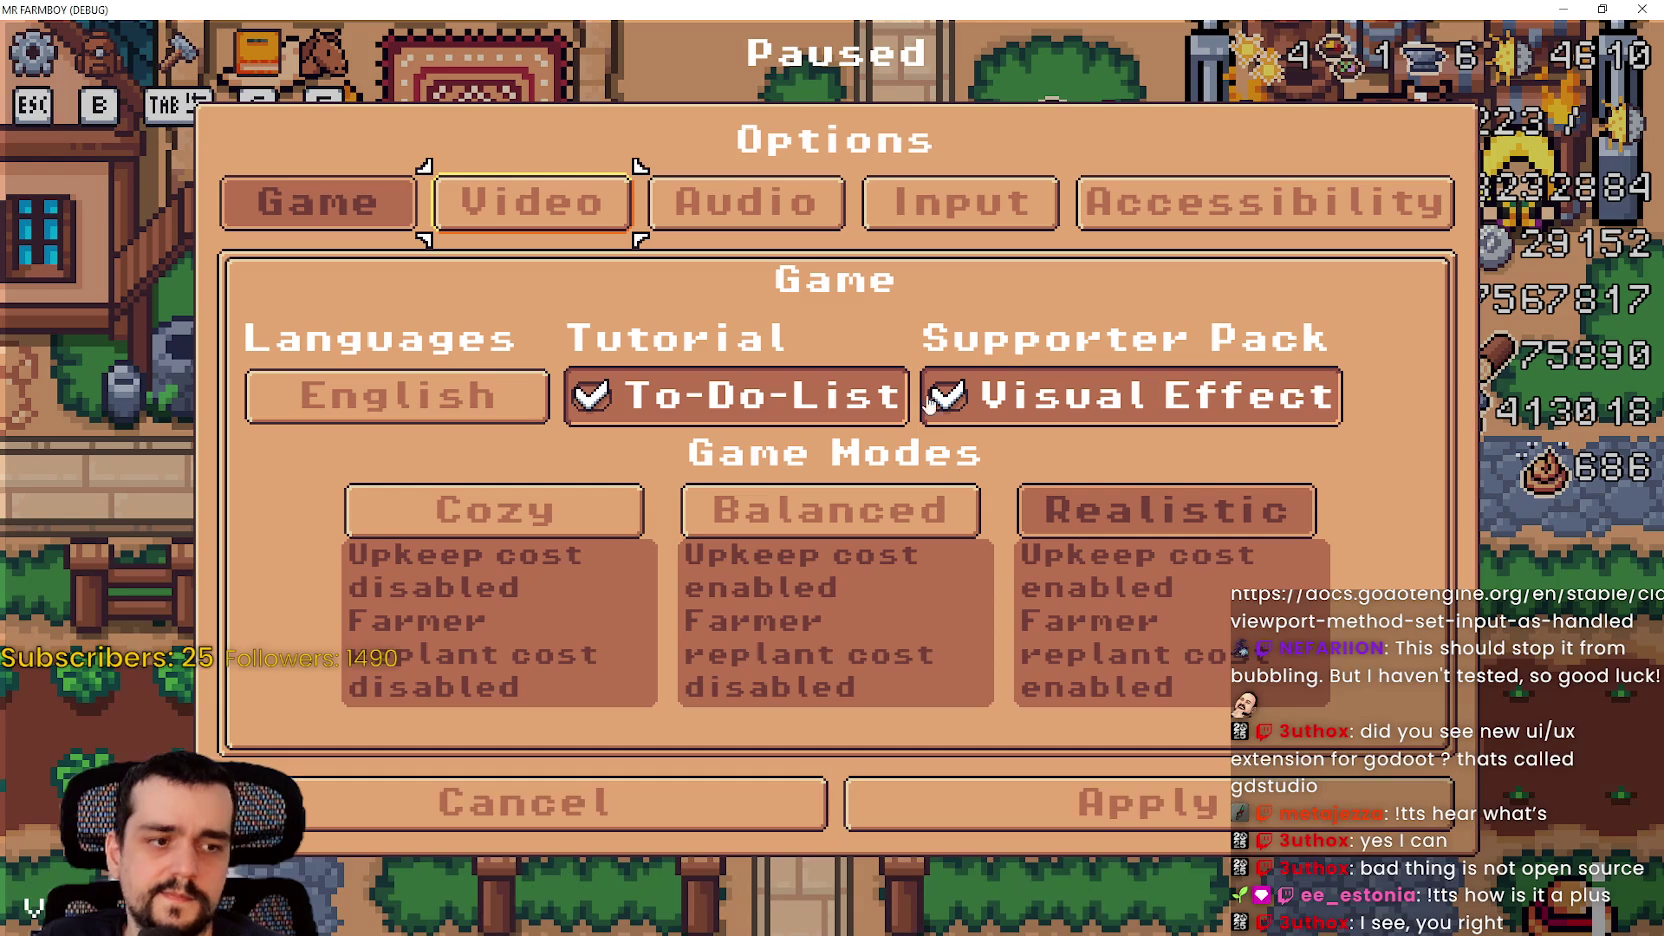
key("Return")
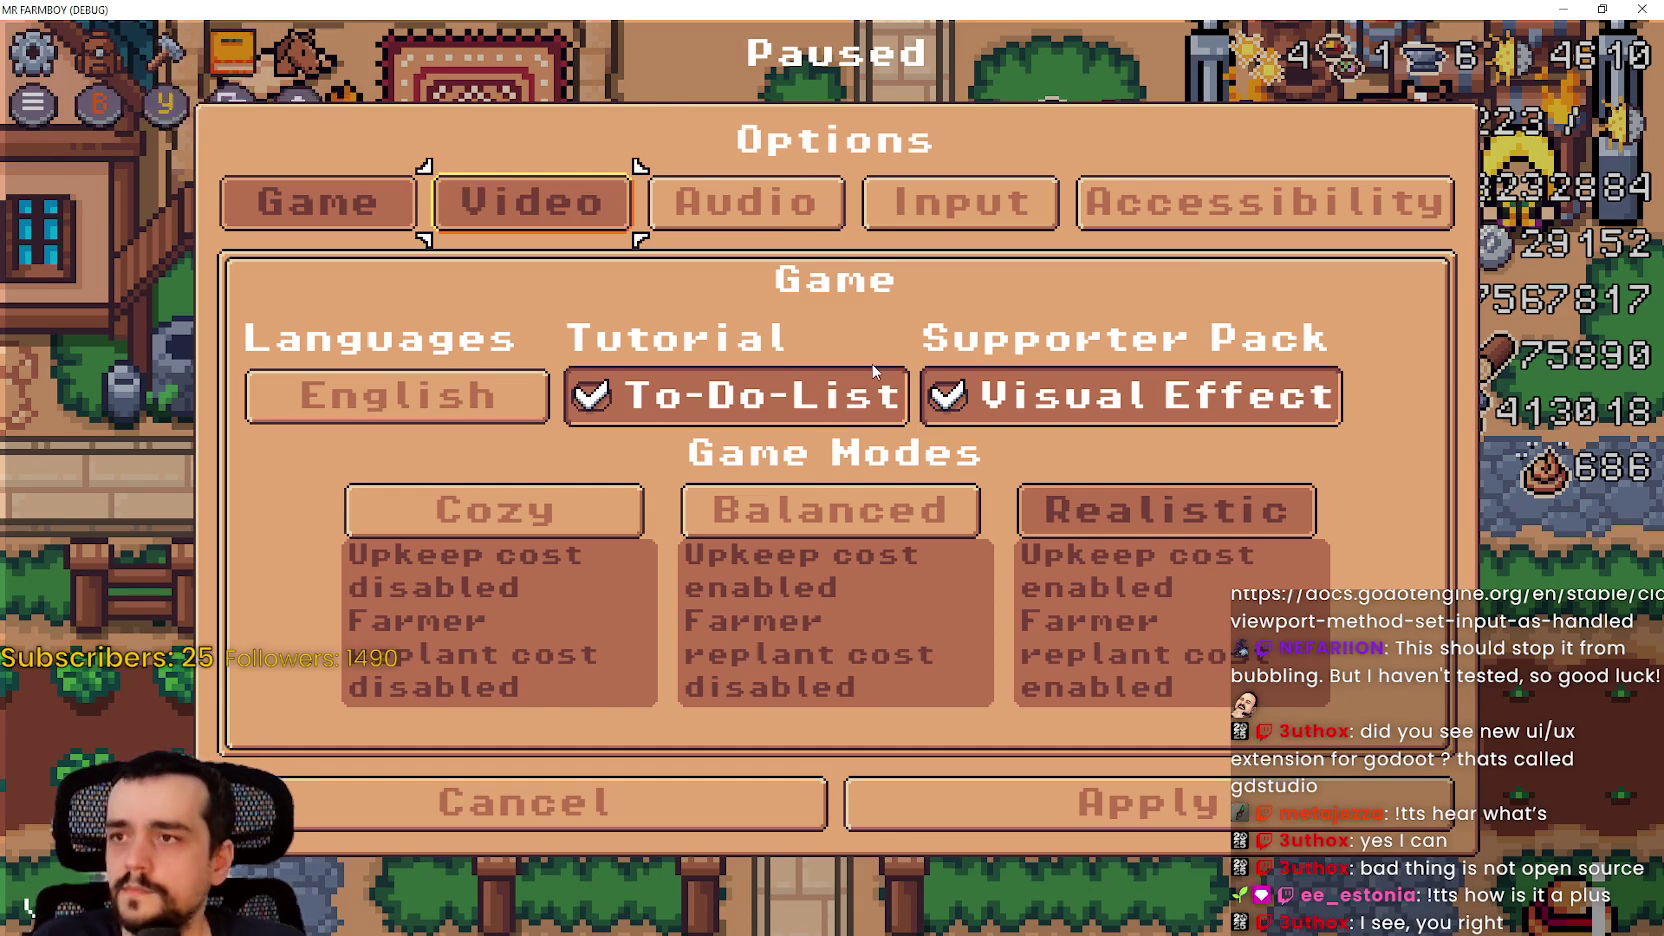
key("Escape")
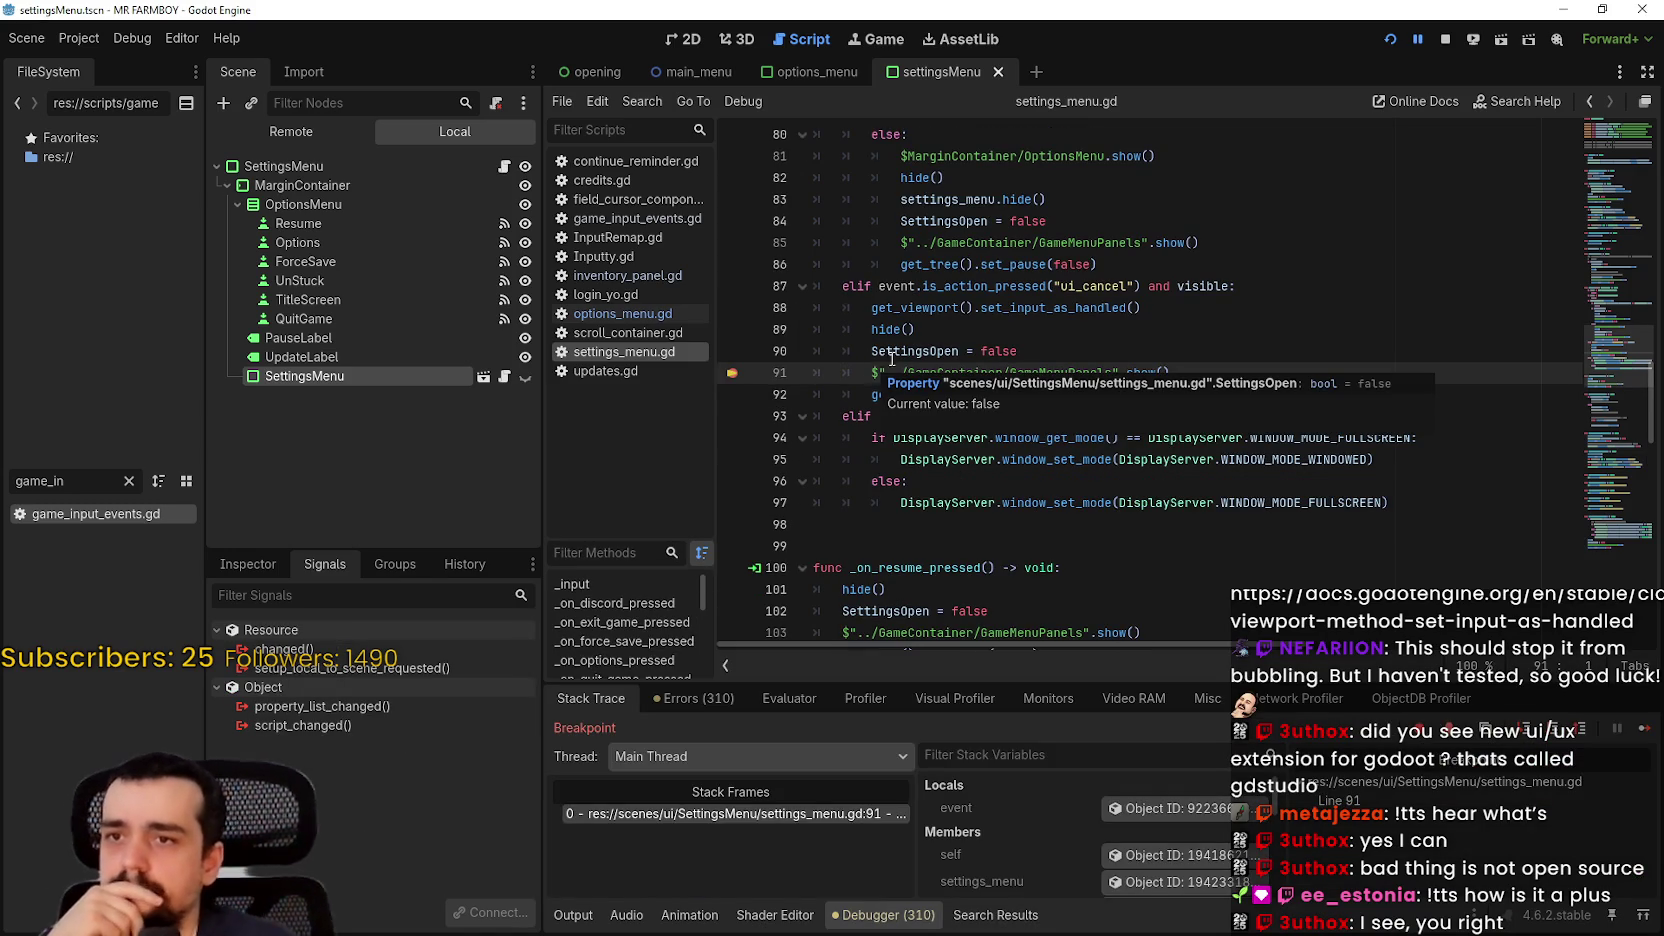
Step: Select the ui_cancel branch, lines 87–92, in settings_menu.gd
left_click(1141, 334)
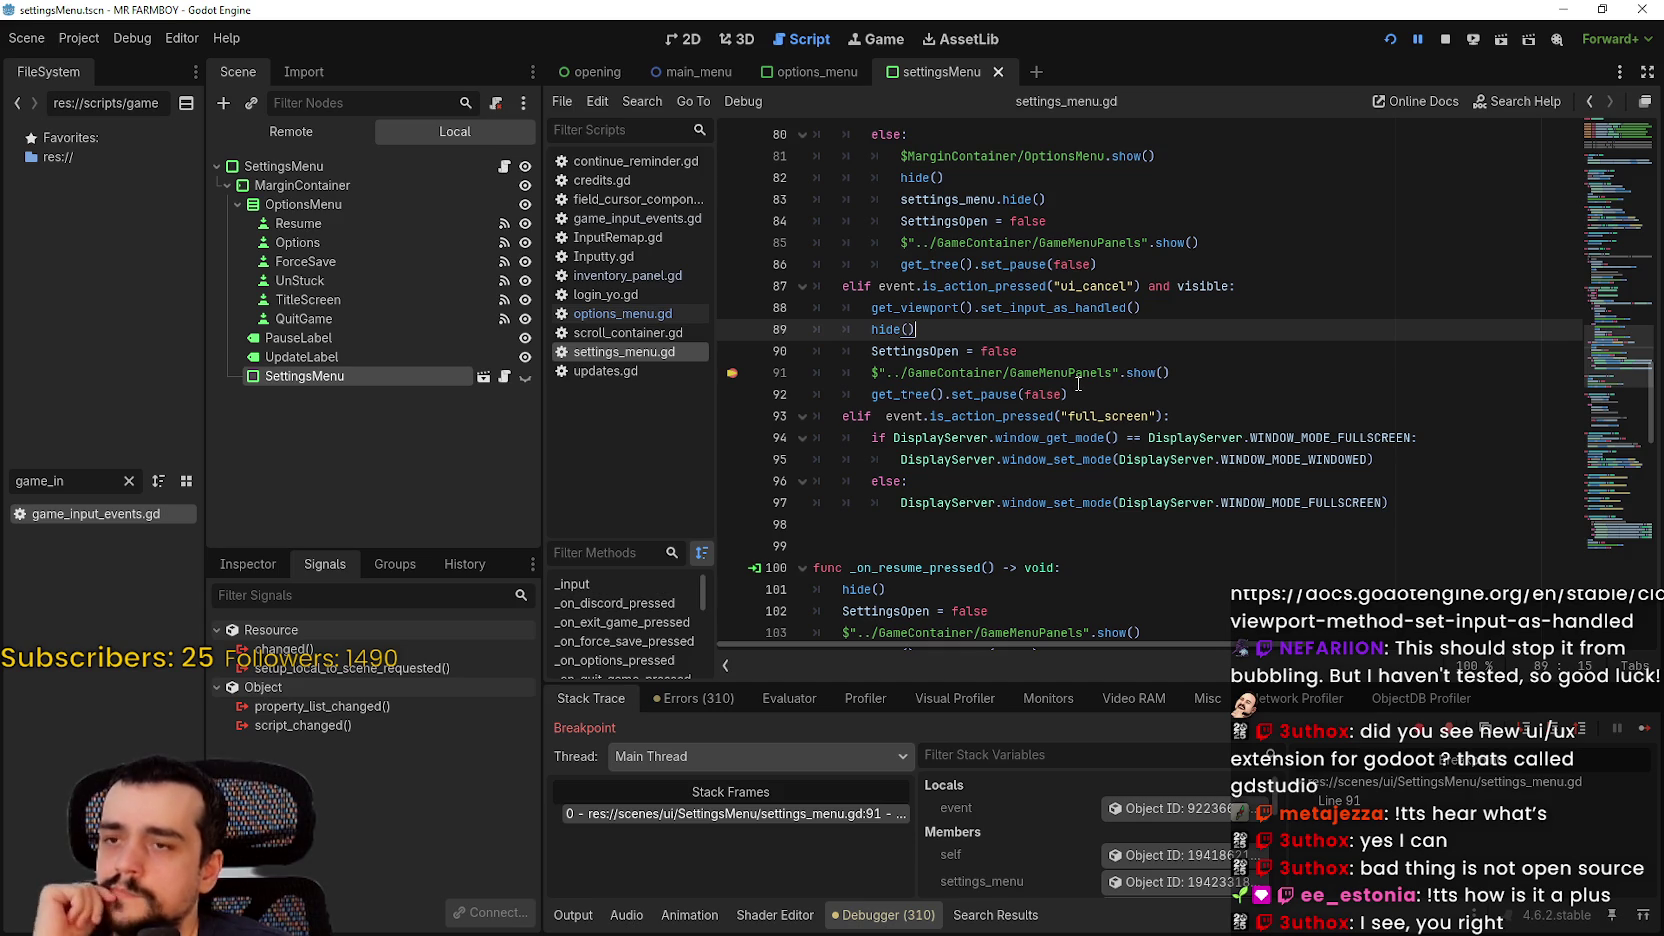
scroll(1092, 397, "up", 5)
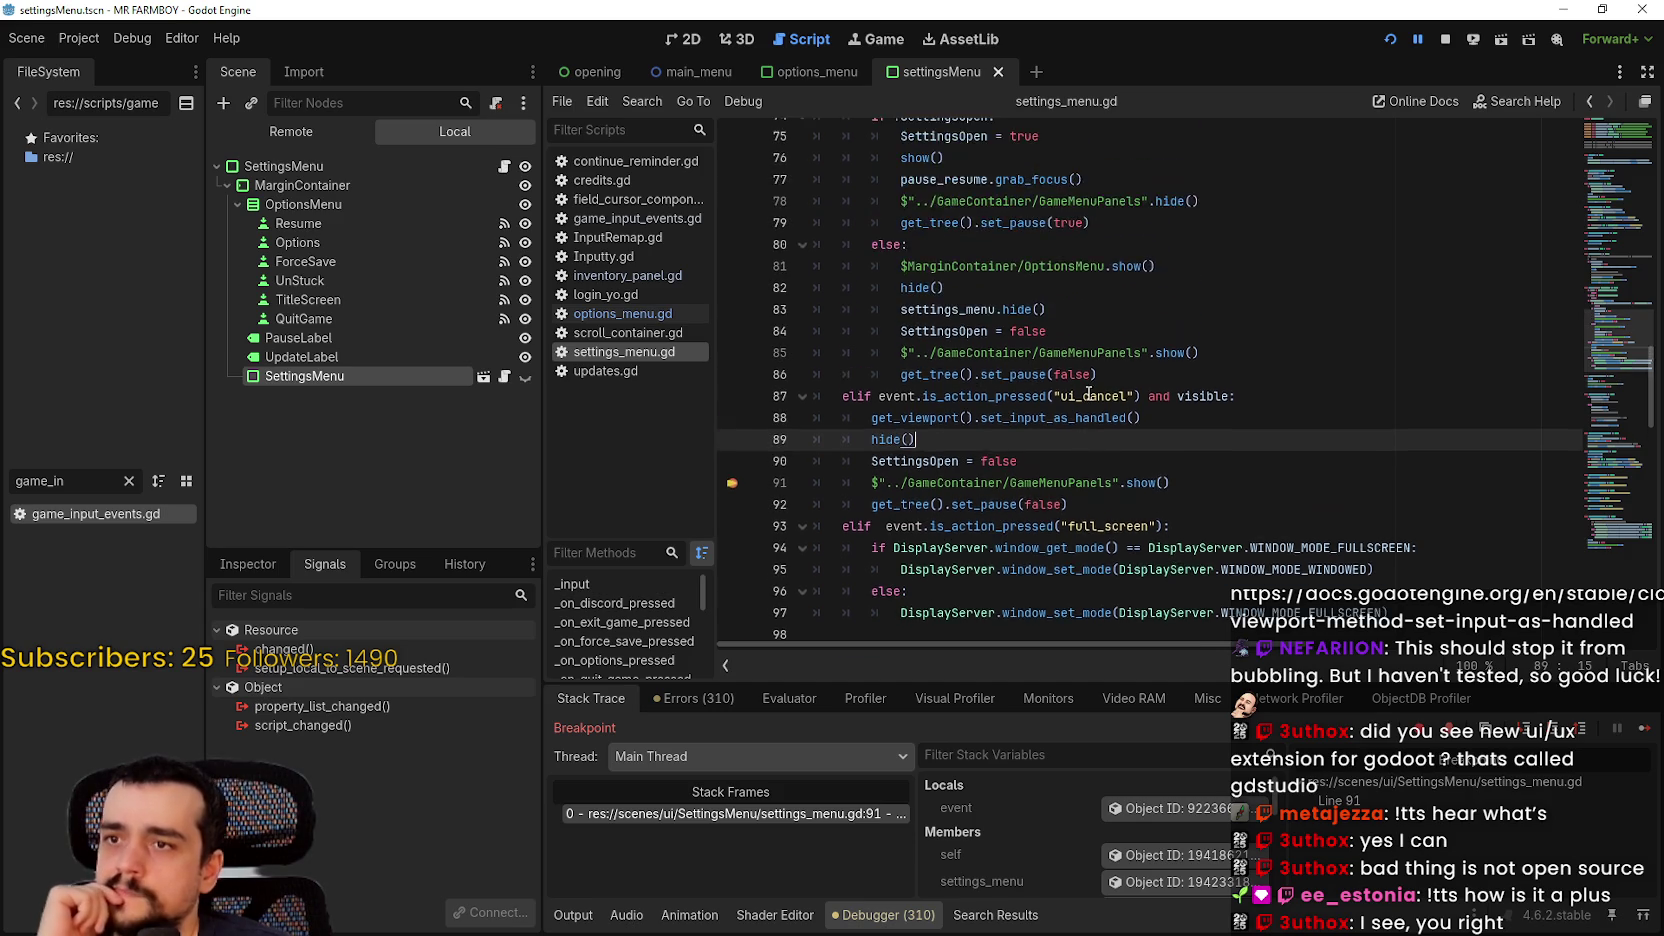
scroll(1088, 393, "up", 3)
scroll(1088, 393, "down", 7)
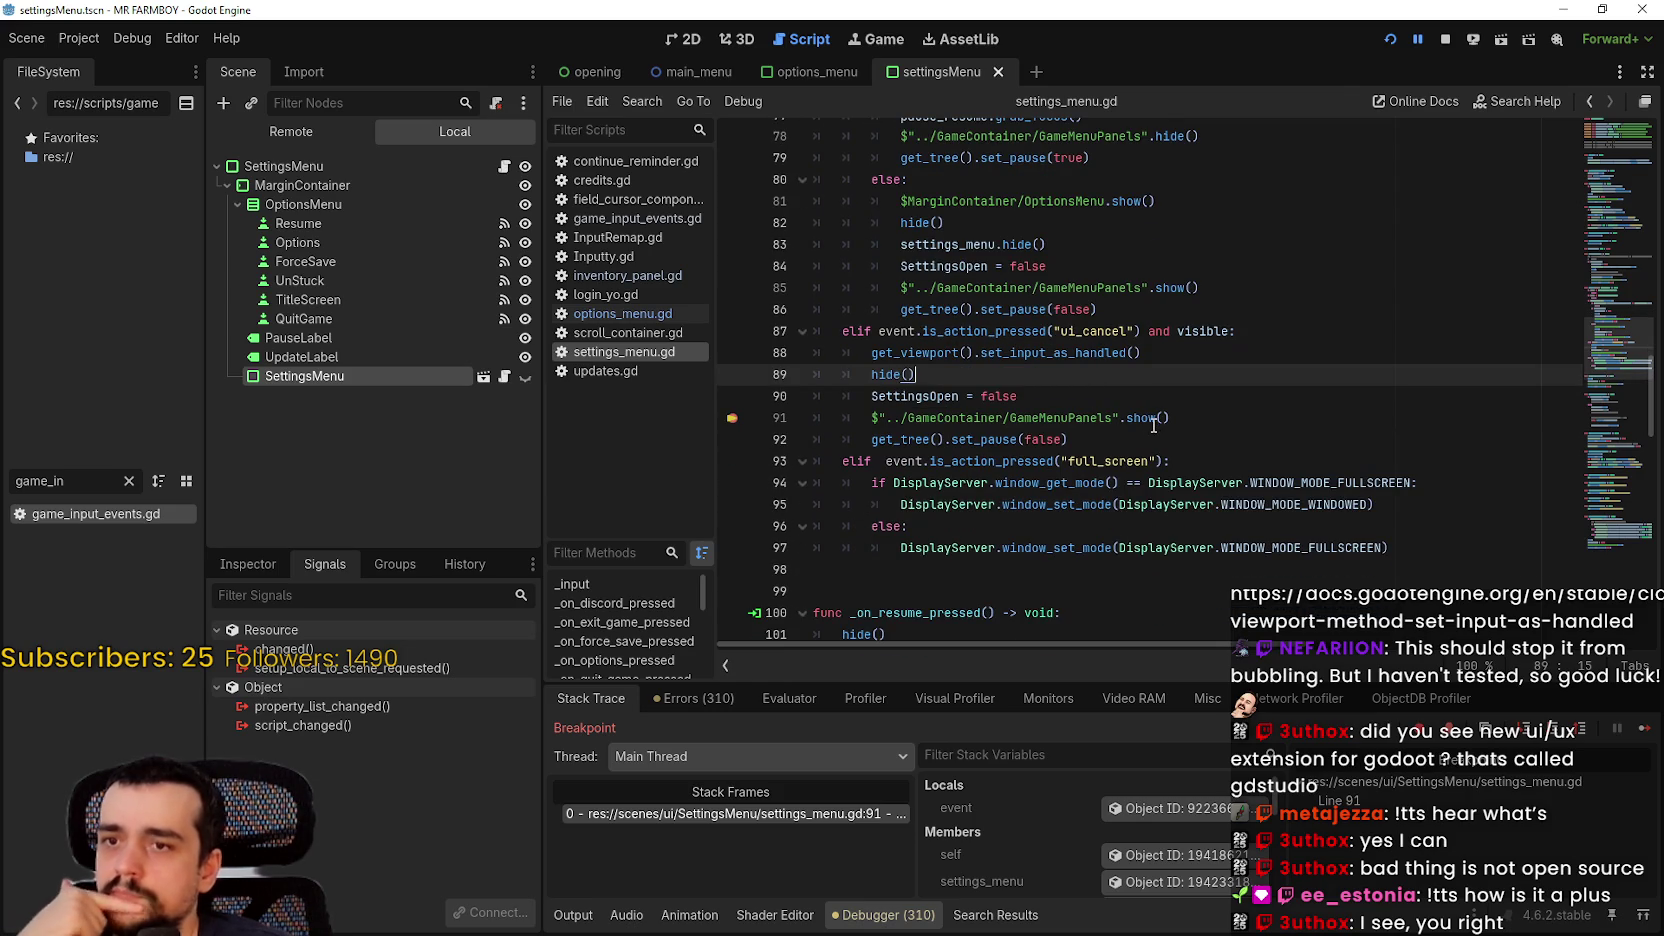
mouse_move(1150, 440)
left_mouse_down()
mouse_move(789, 340)
mouse_move(823, 321)
left_mouse_up()
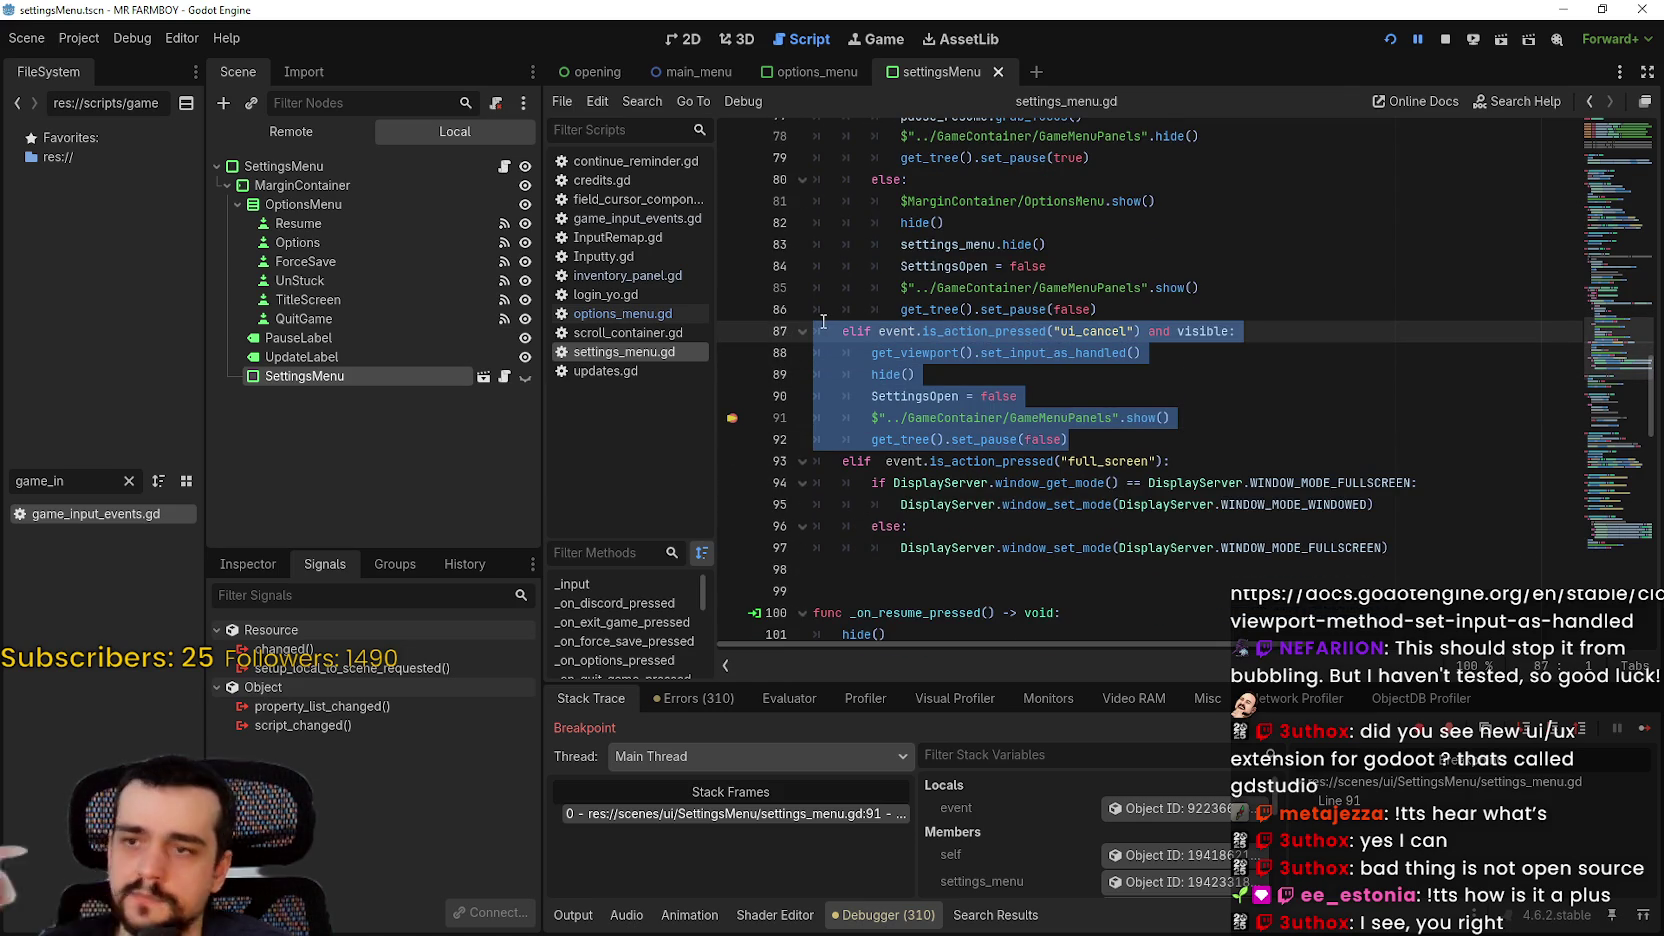
Step: Comment out lines 87–92 with Ctrl+K, resume the game, and open then cancel Options
key("ctrl+k")
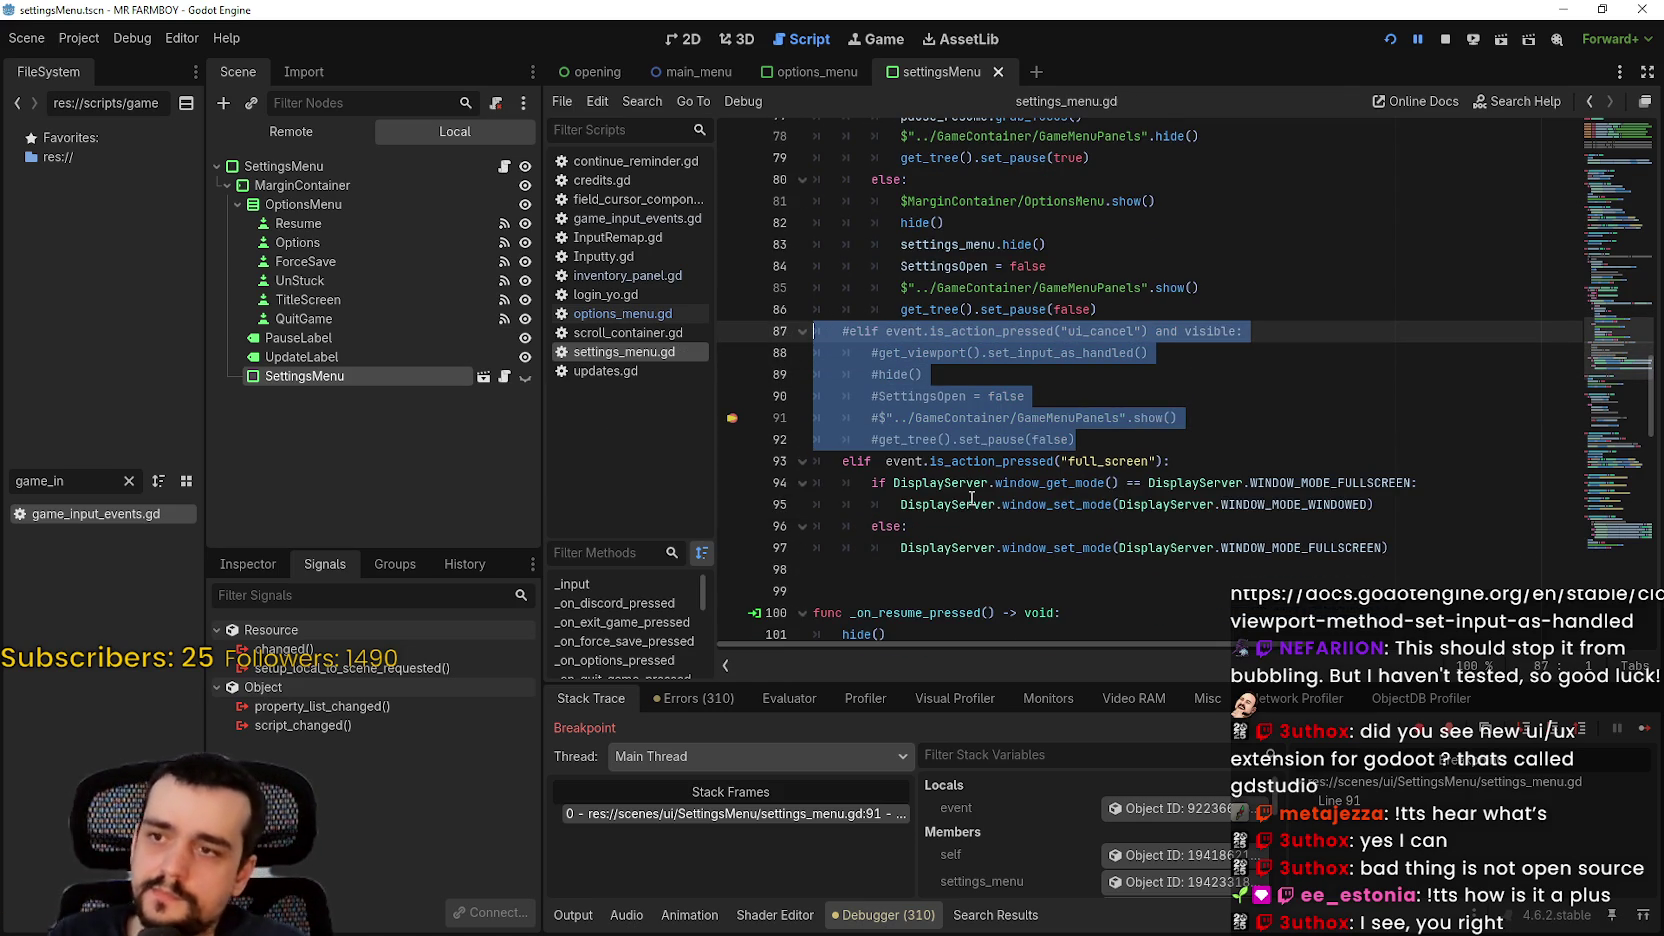
key("F12")
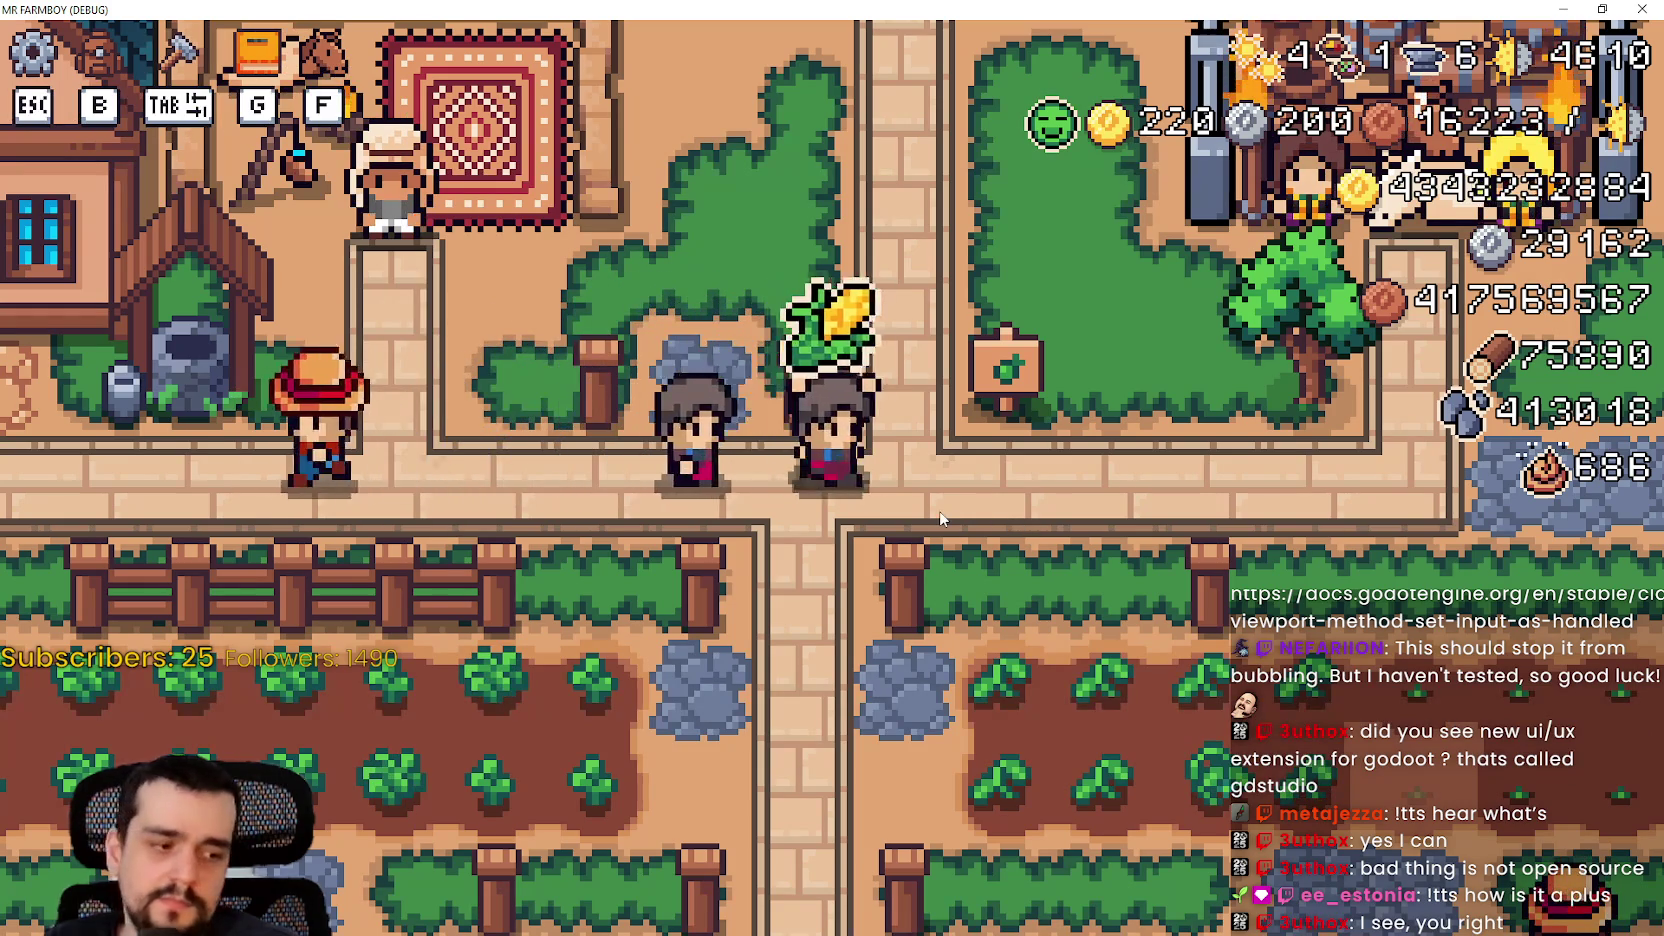
key("Escape")
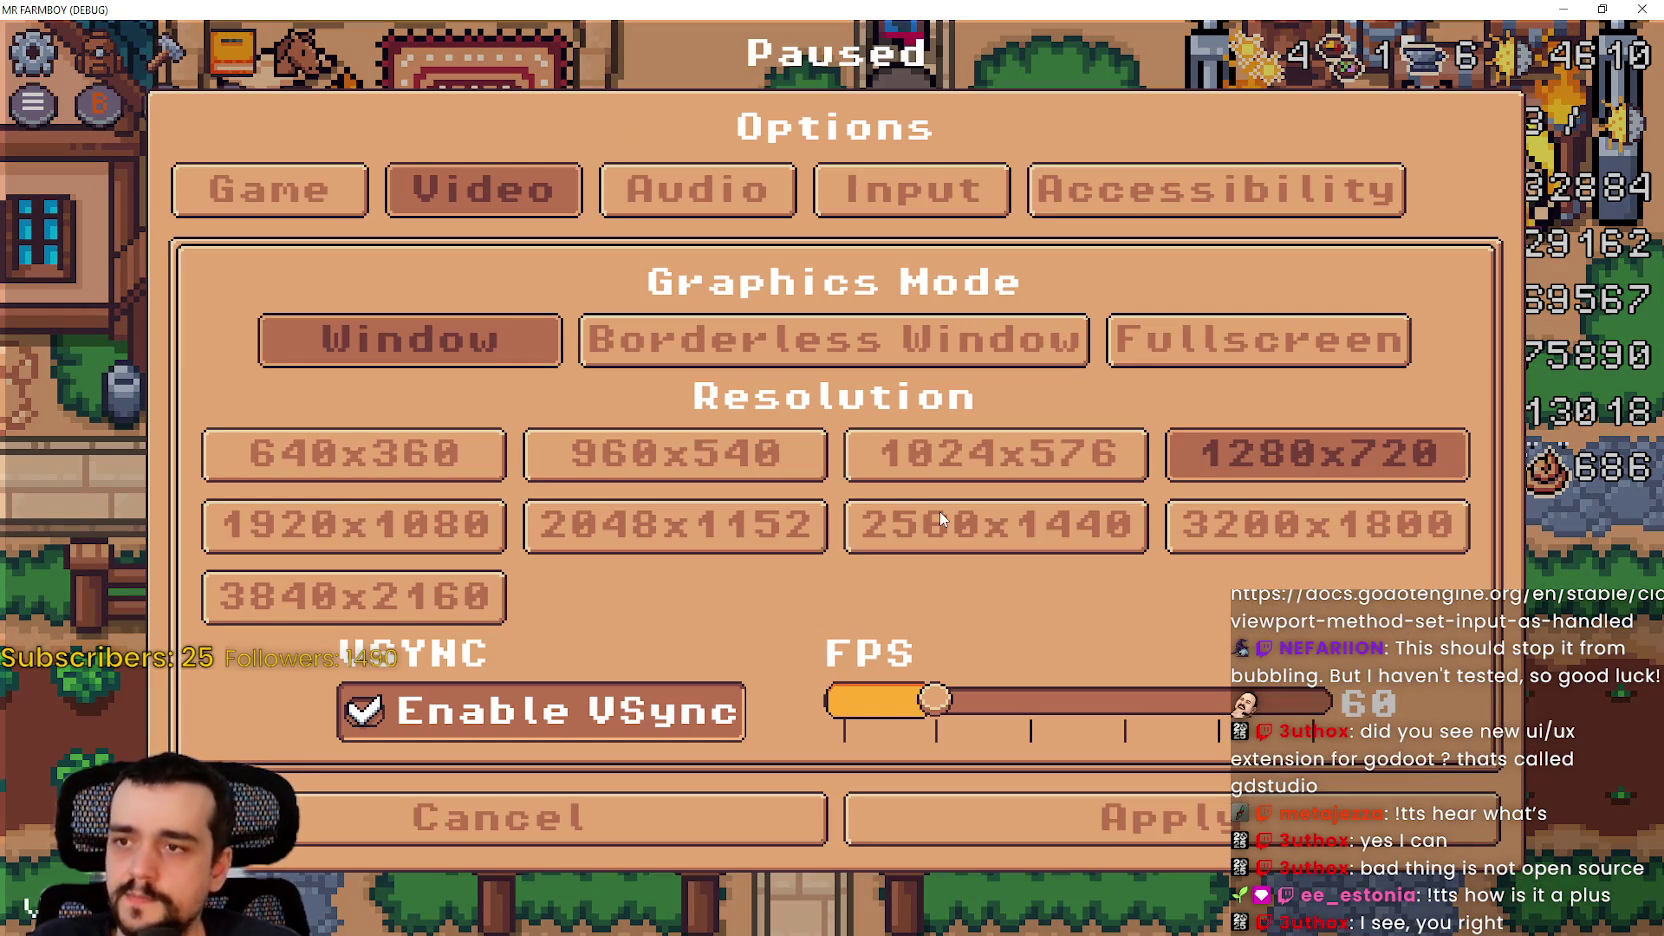
left_click(725, 835)
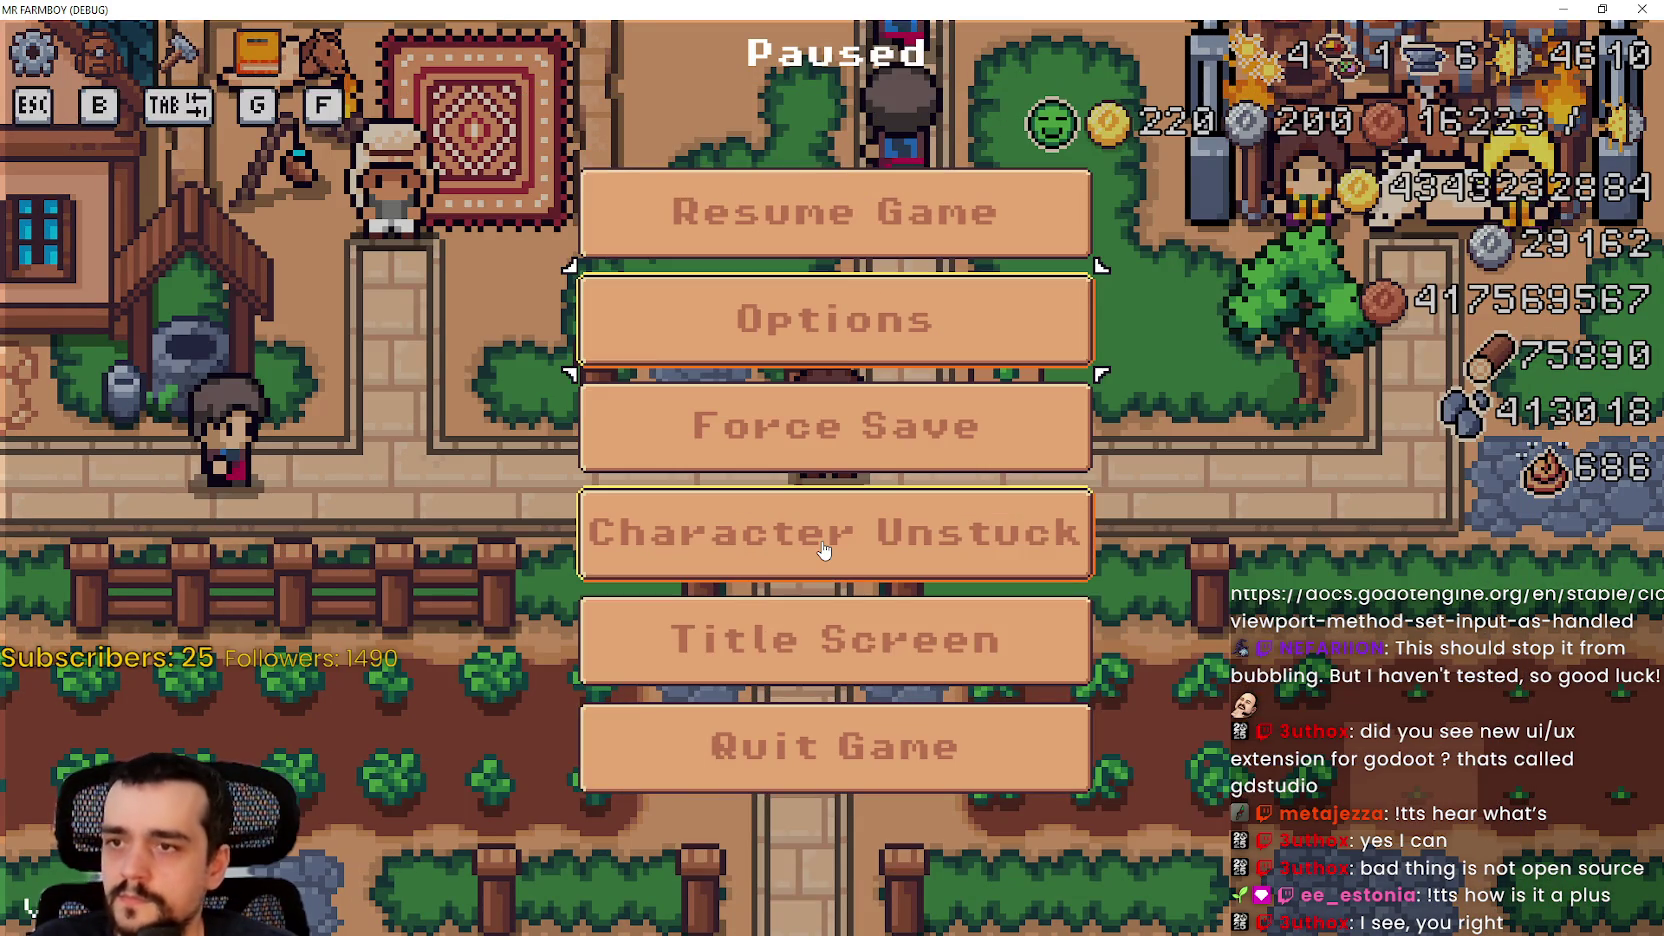
key("Return")
key("Escape")
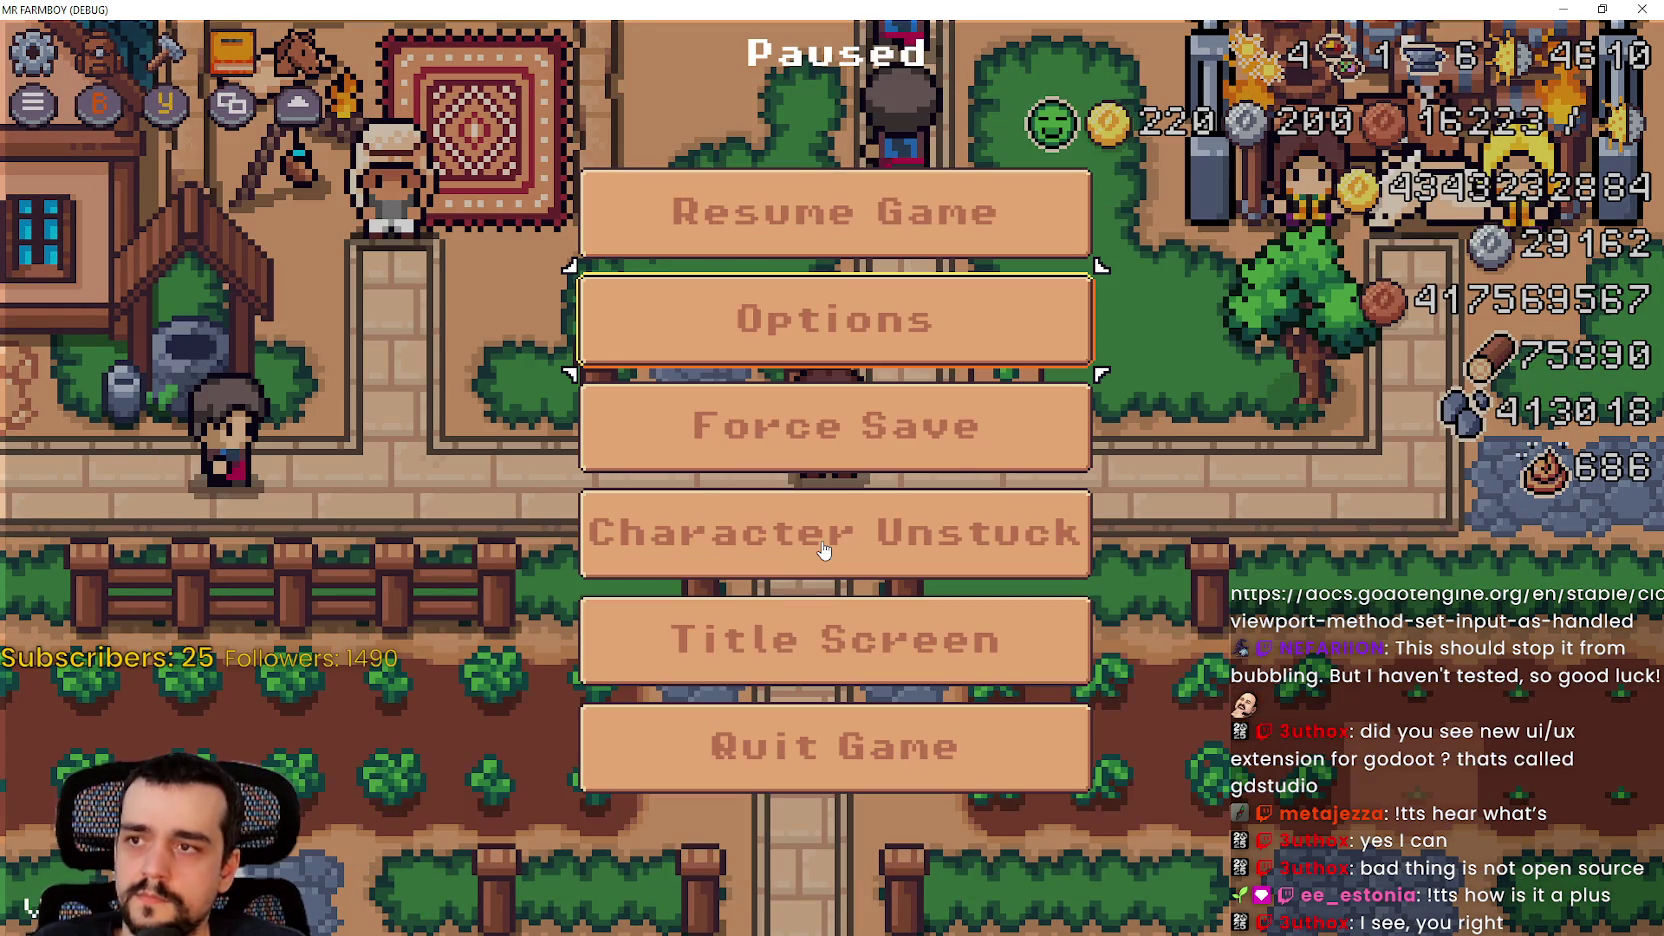
Step: Switch the game to Borderless Window mode on the Video page, then cancel out of Options
key("Return")
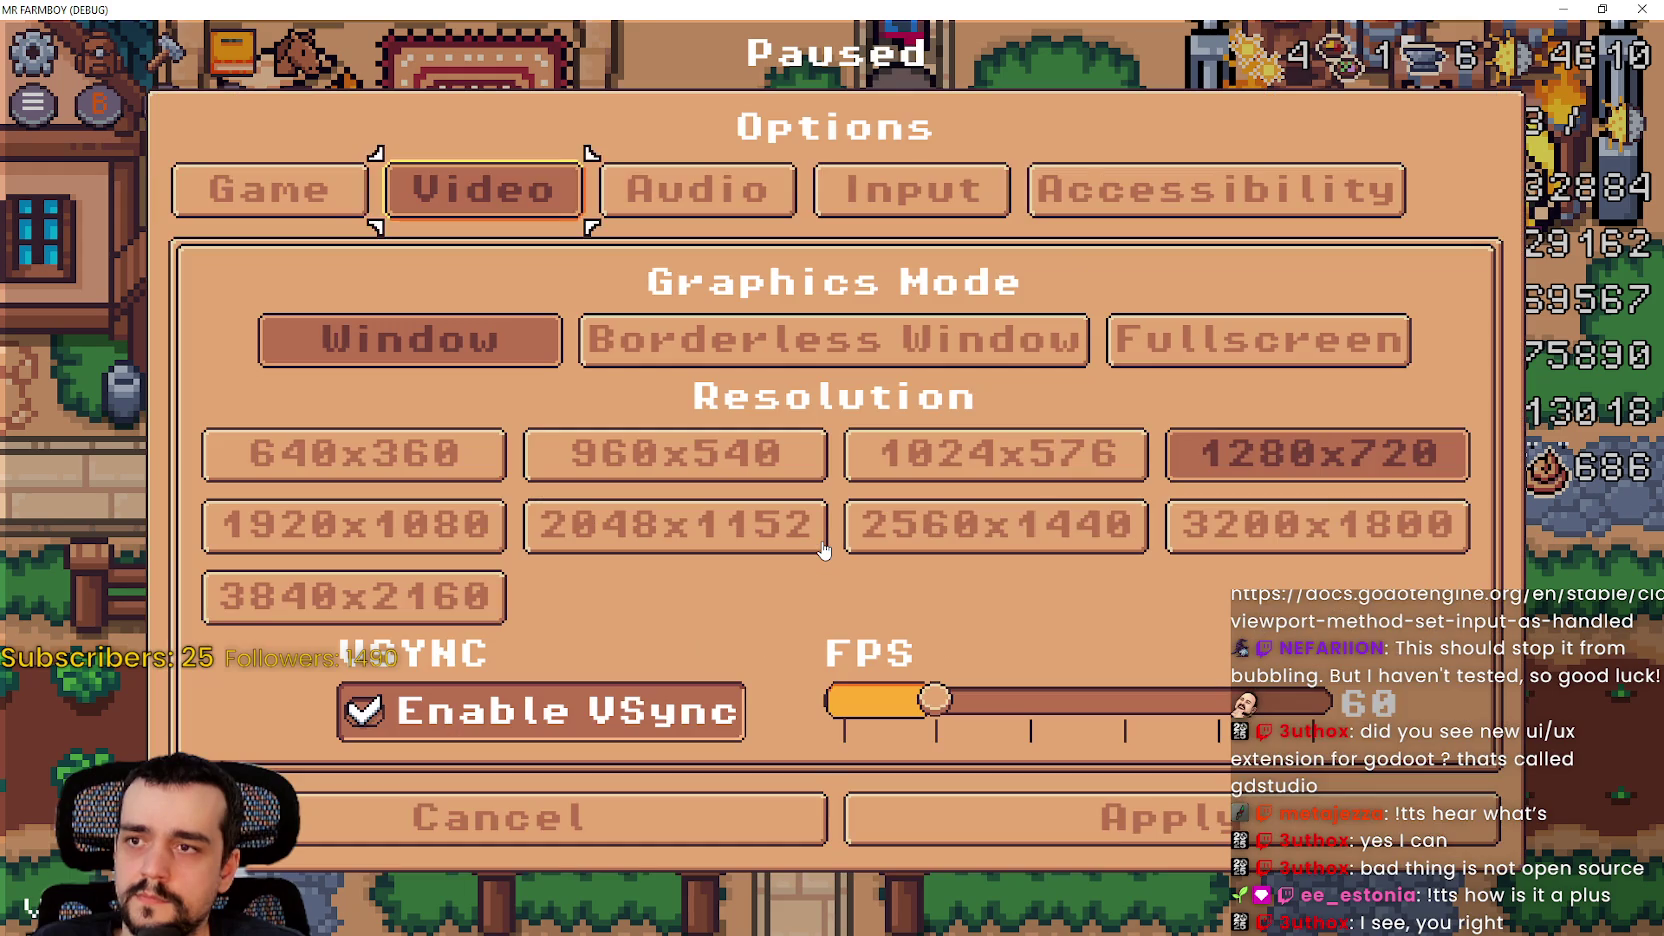
key("Left")
key("Right")
key("Down")
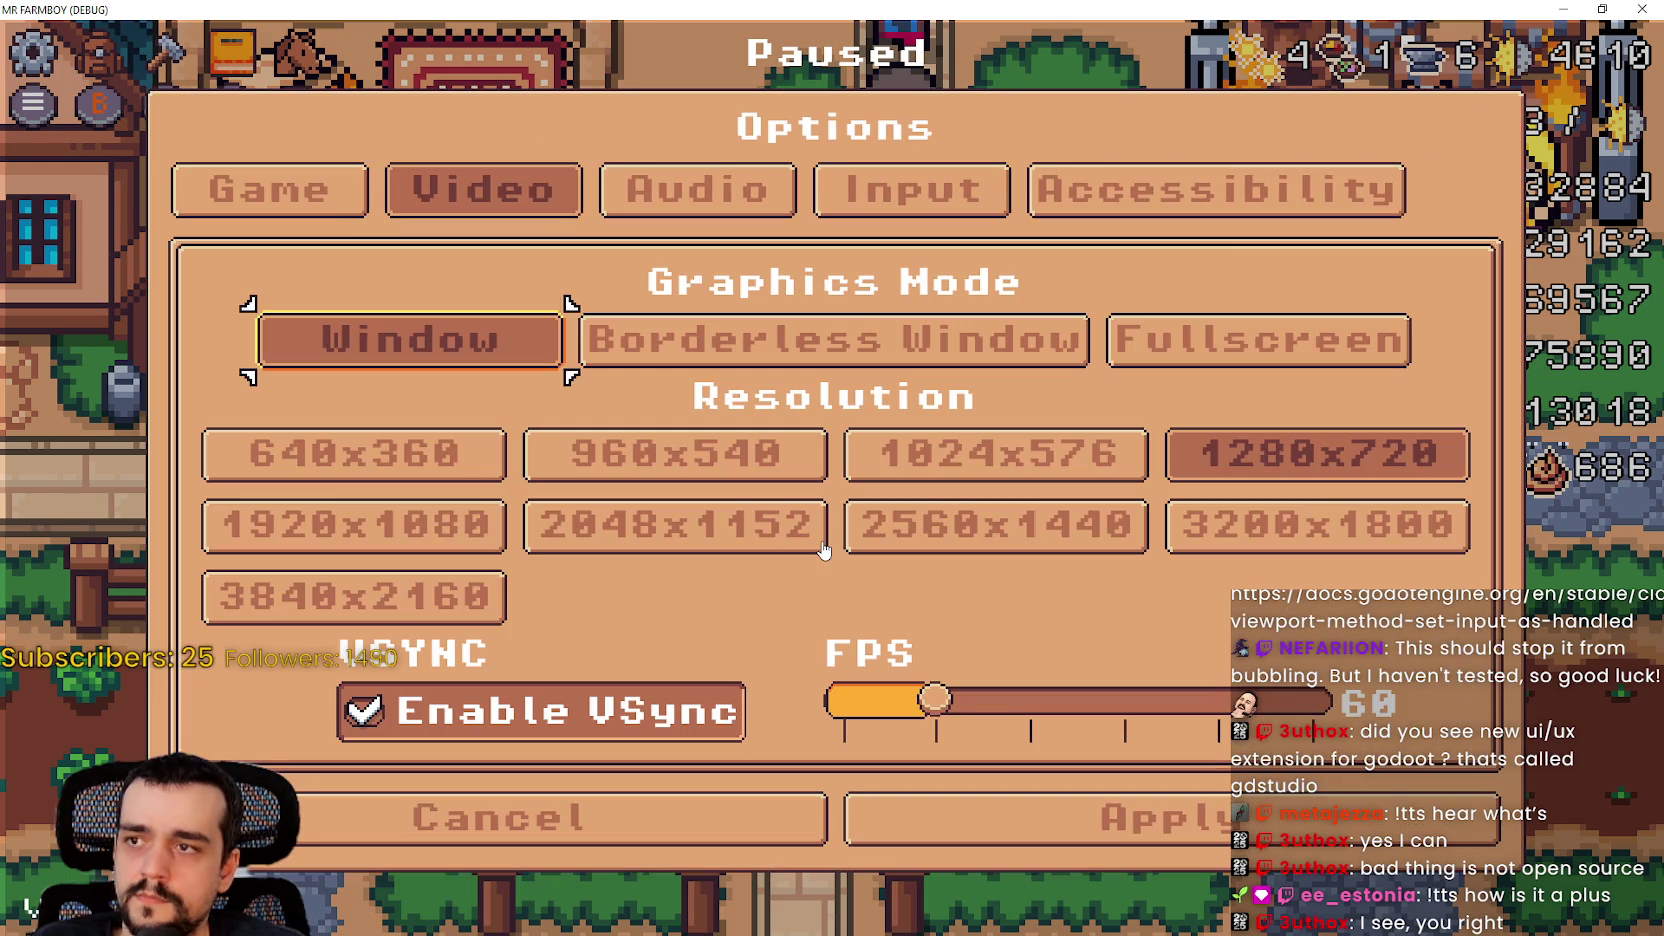
key("Return")
key("Right")
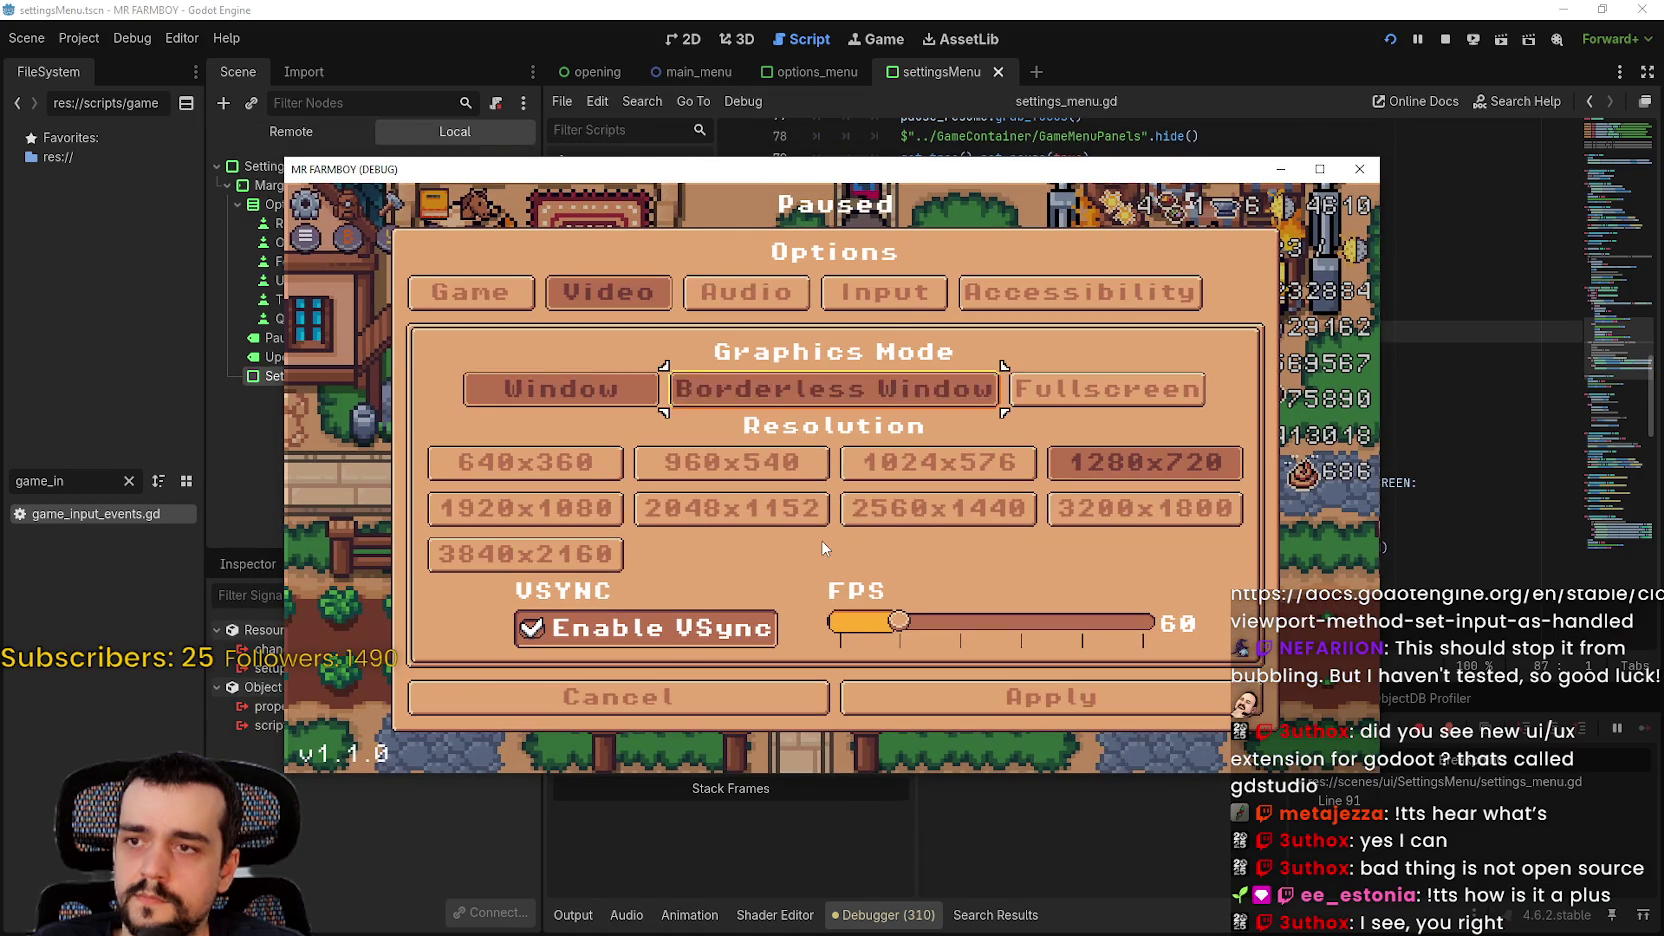
key("Return")
key("Escape")
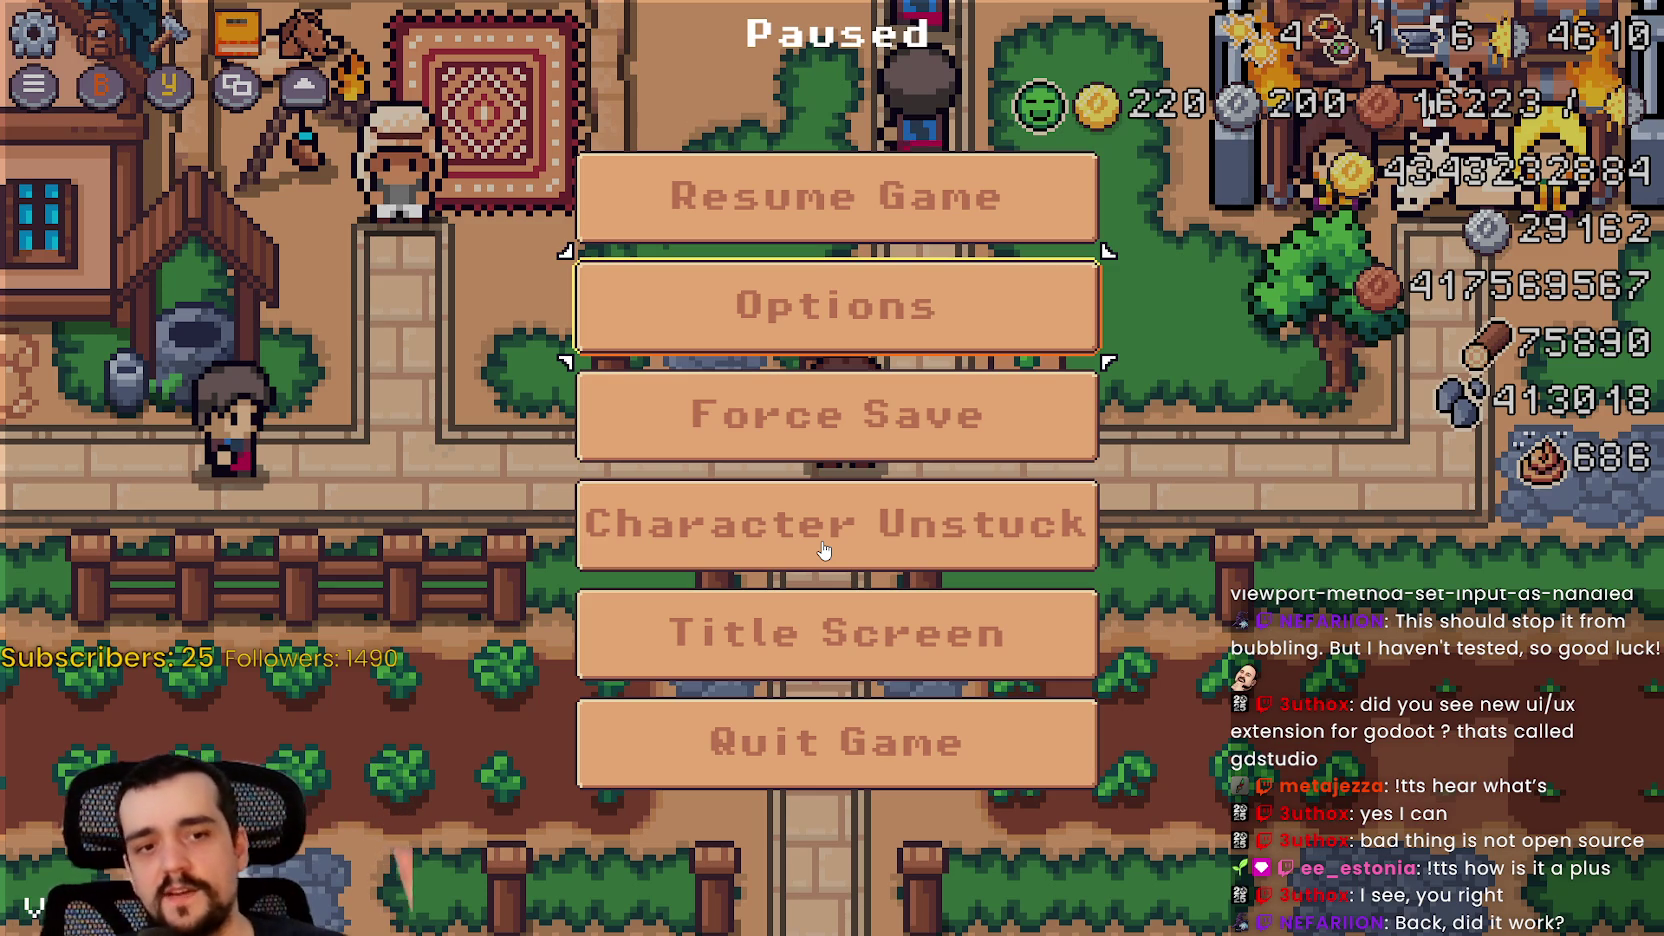
Step: Reopen and cancel Options again, choose Resume Game, and return to the editor
key("Return")
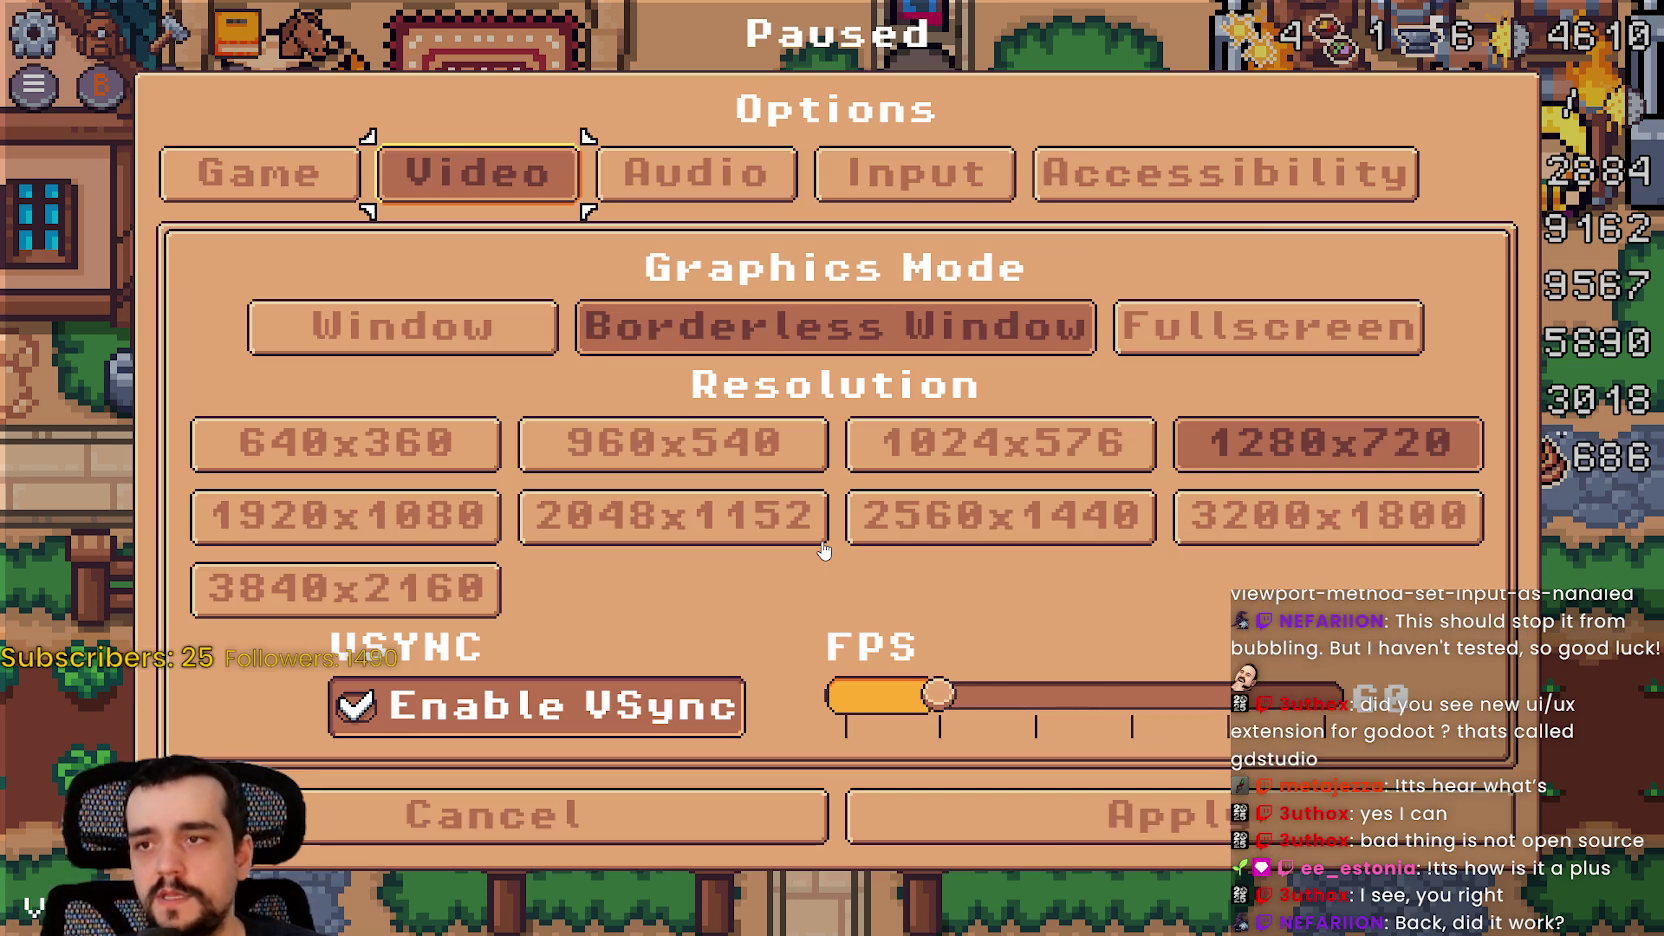
key("Escape")
key("Return")
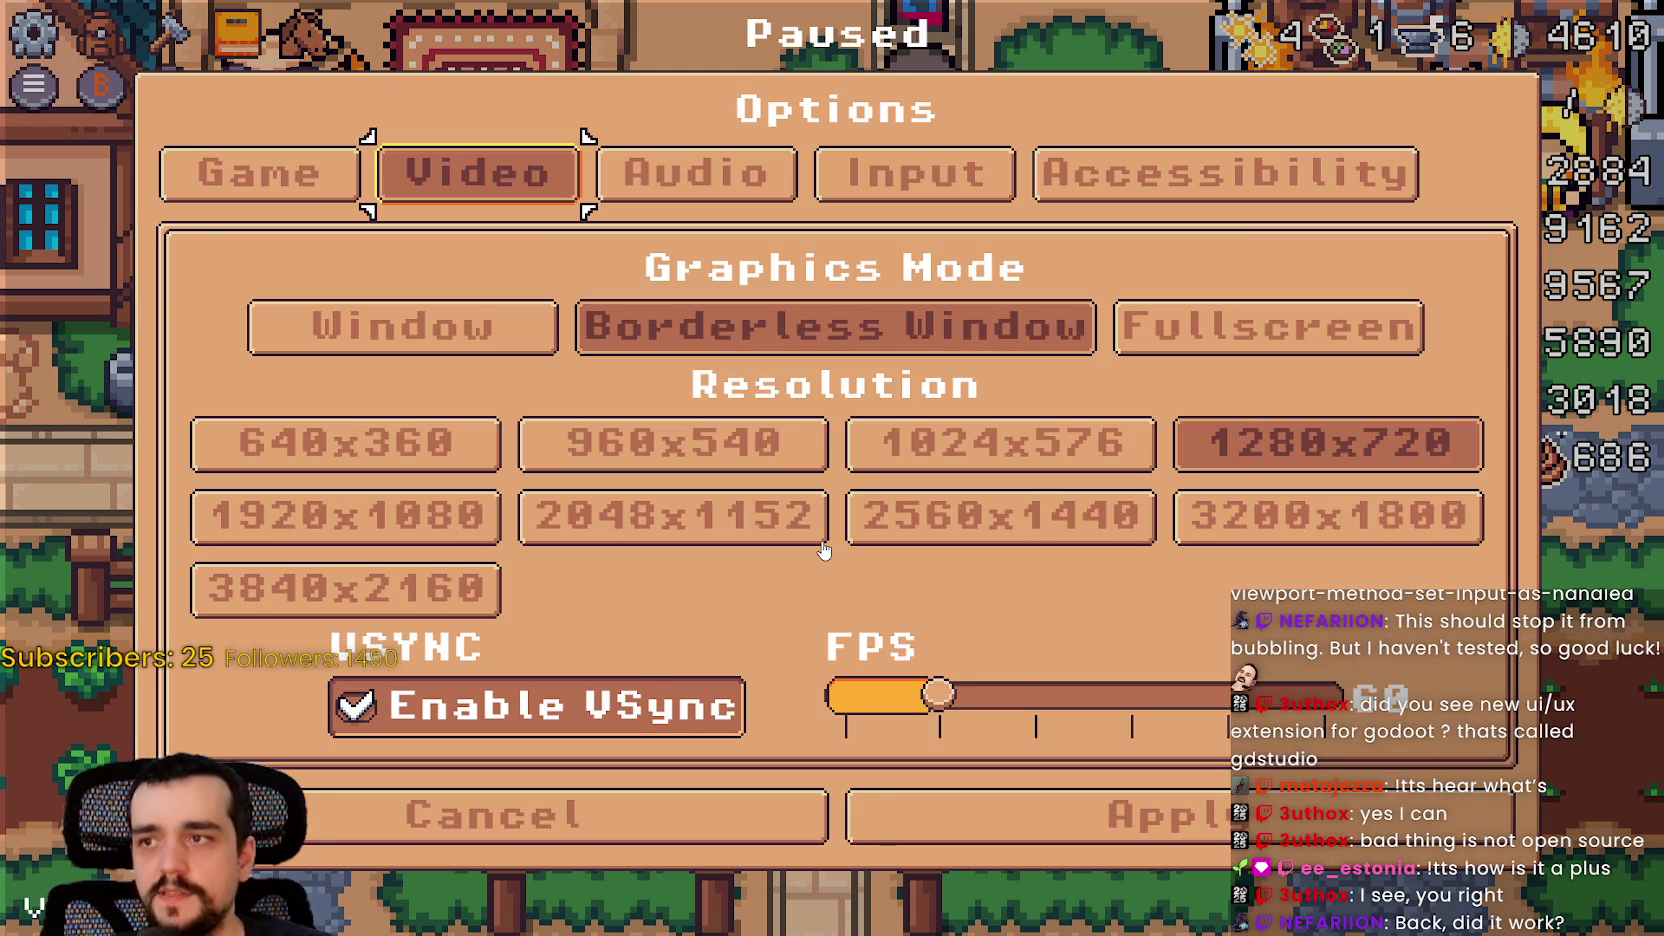
key("Left")
key("Right")
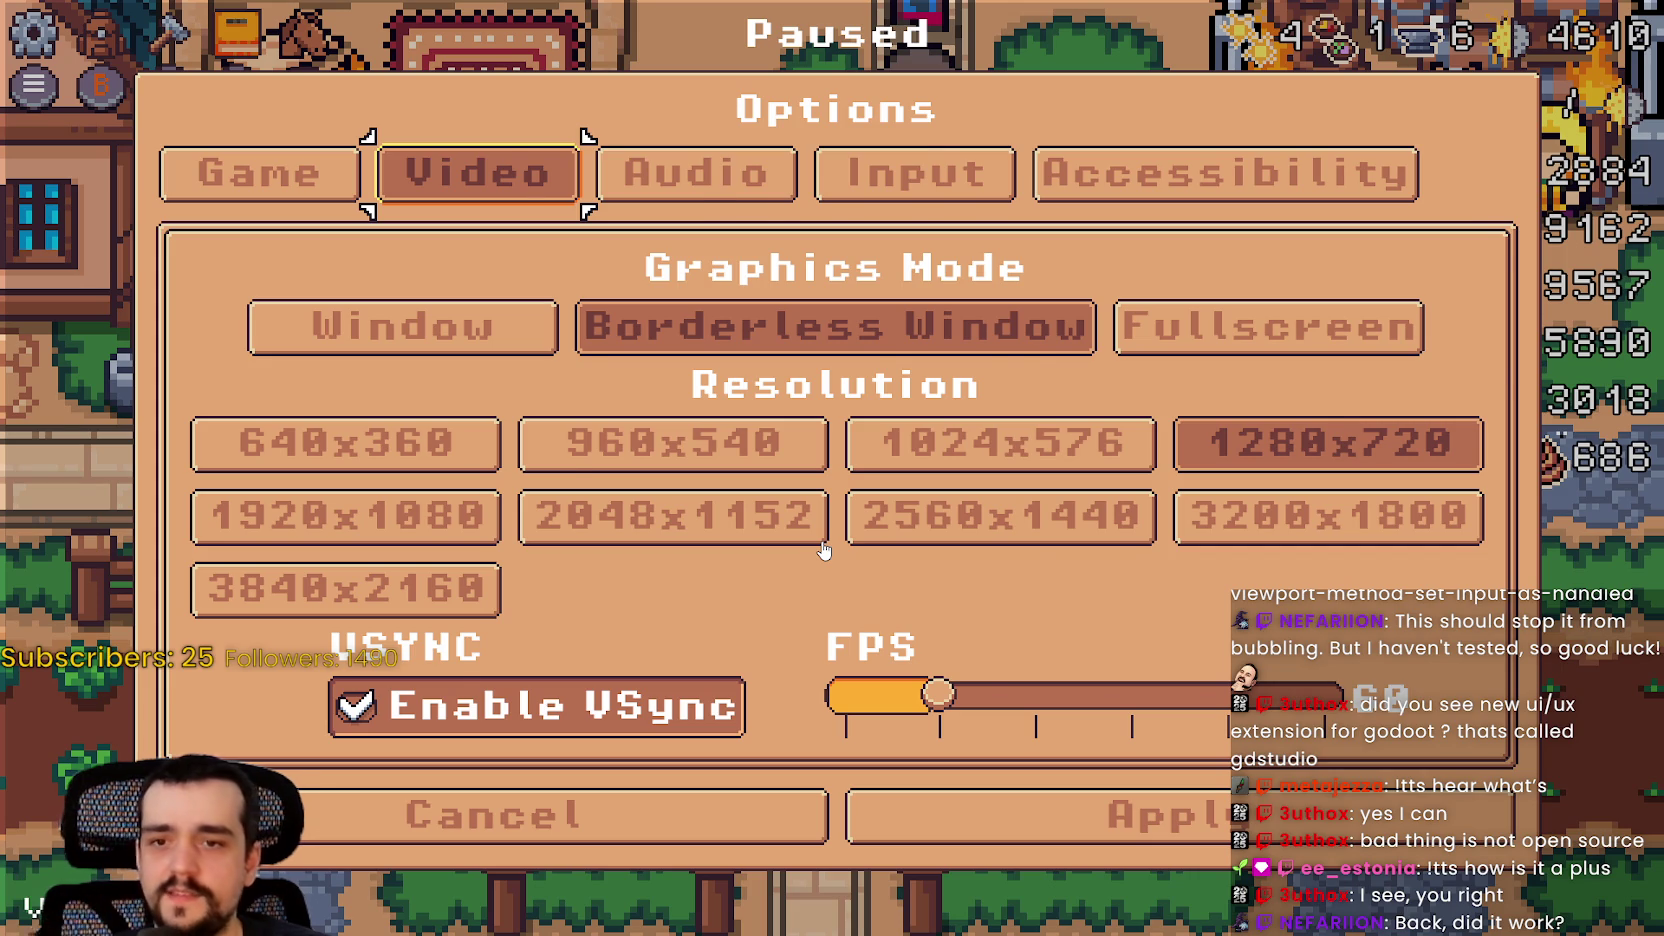
key("Escape")
key("Up")
key("Return")
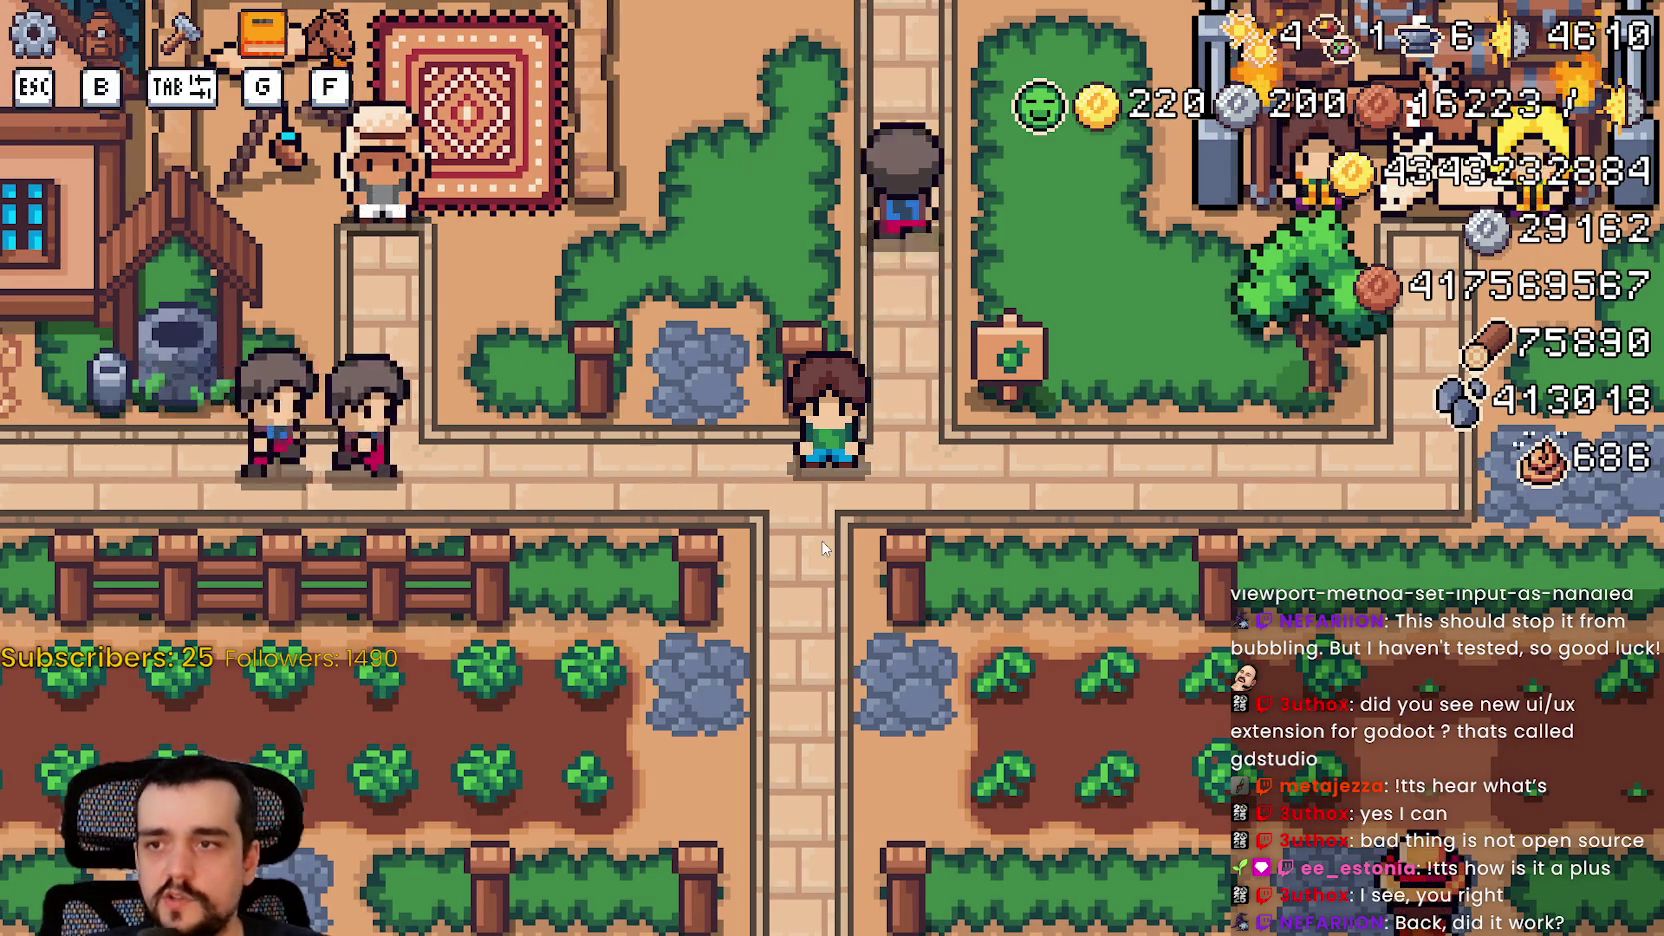
key("alt+Tab")
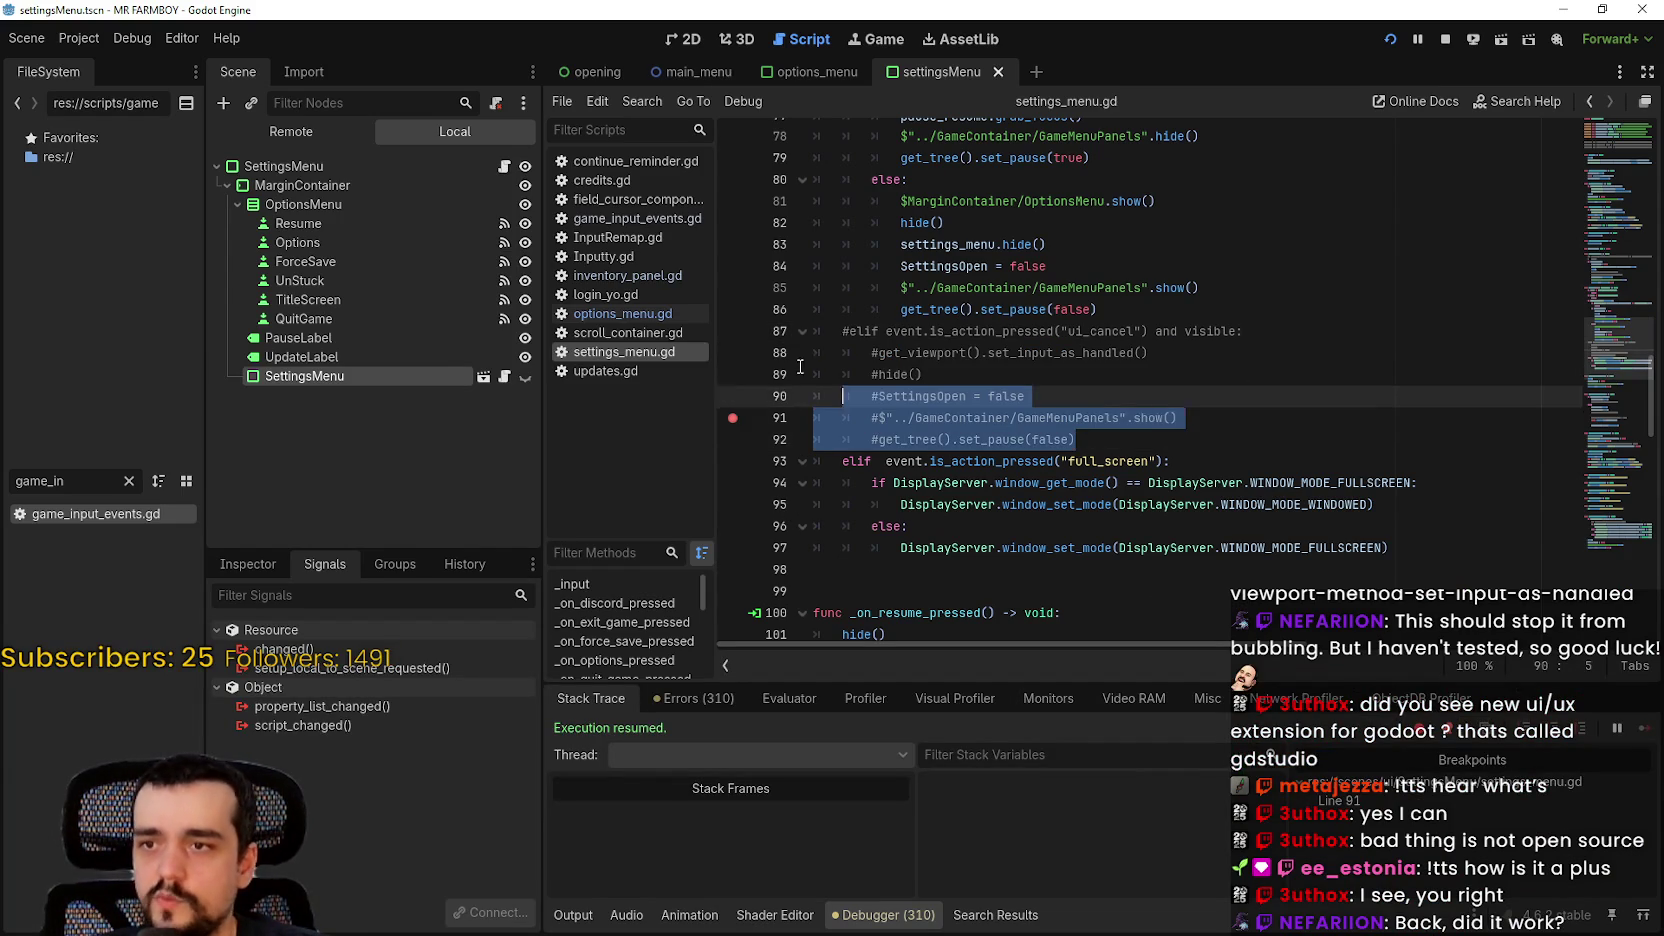
Step: Uncomment lines 87–92 in settings_menu.gd and select the set_input_as_handled call on line 88
left_click(1210, 396)
mouse_move(1153, 441)
left_mouse_down()
mouse_move(950, 396)
mouse_move(815, 331)
left_mouse_up()
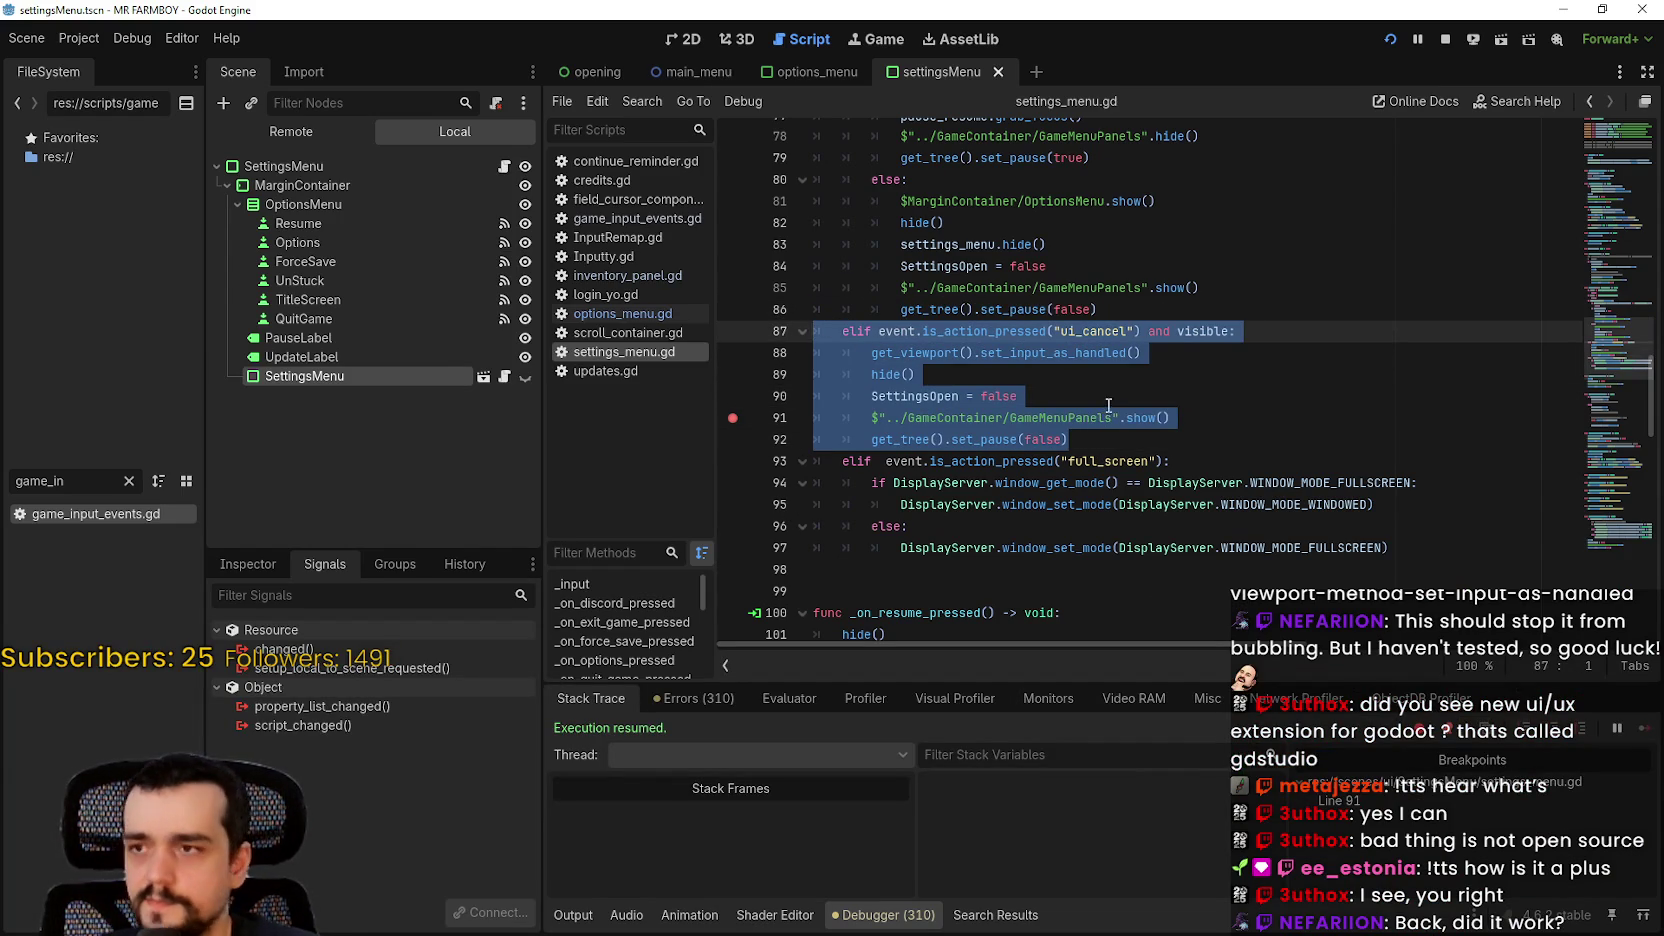
key("ctrl+k")
left_click(1112, 438)
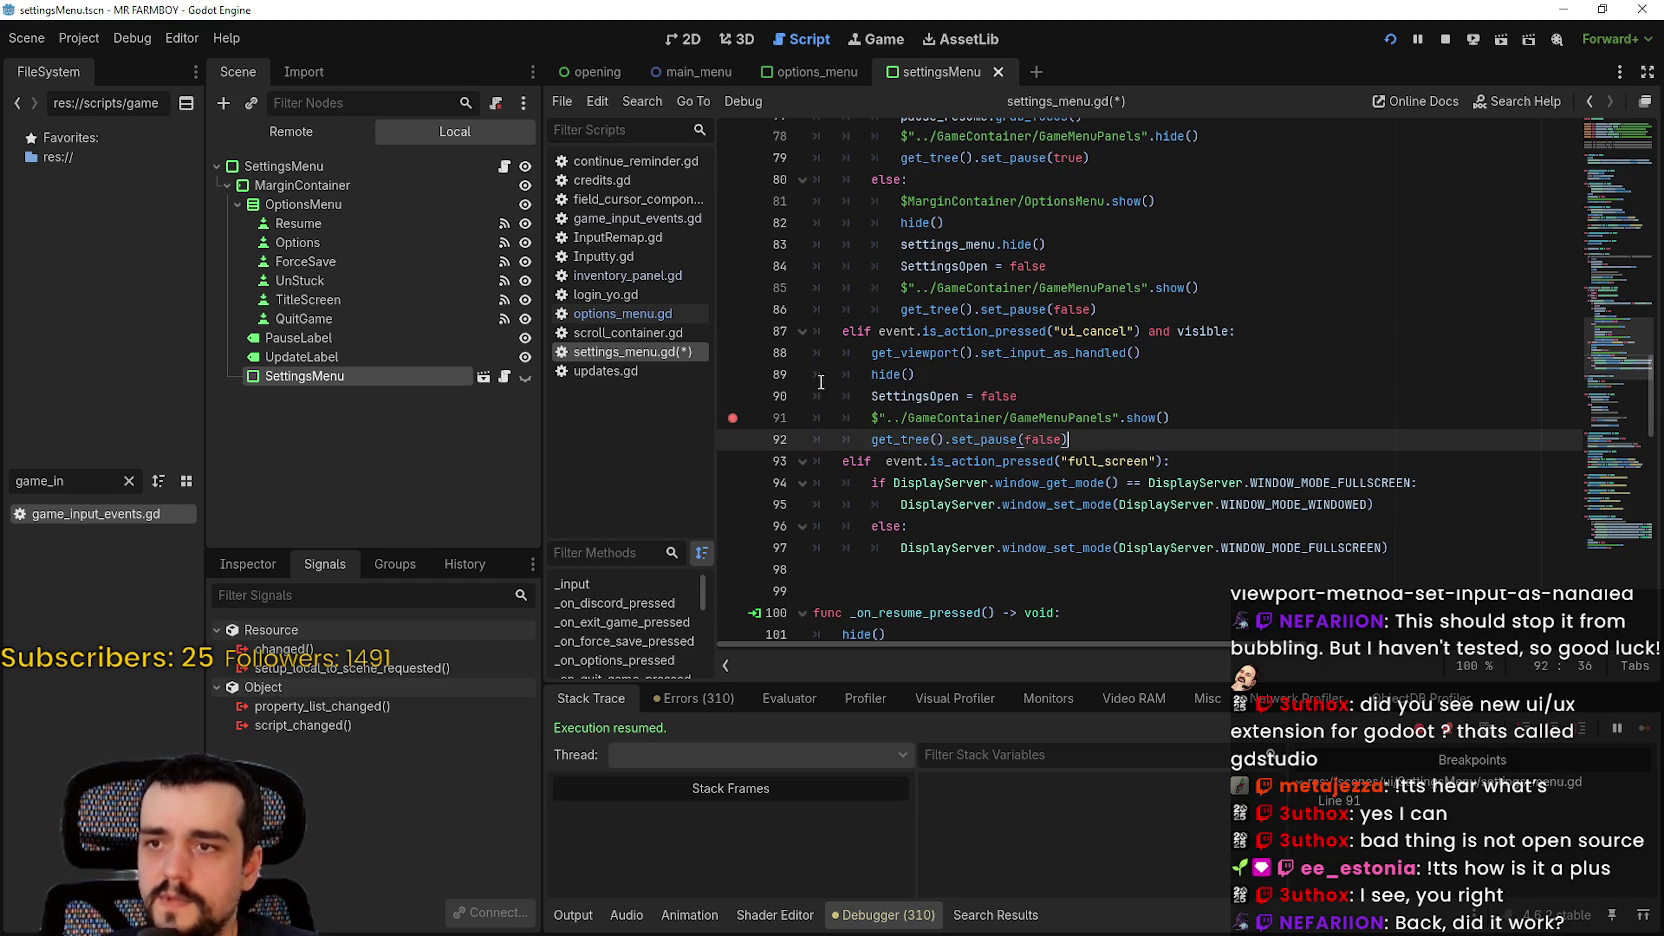
left_click_drag(1172, 360, 868, 357)
left_click(1100, 439)
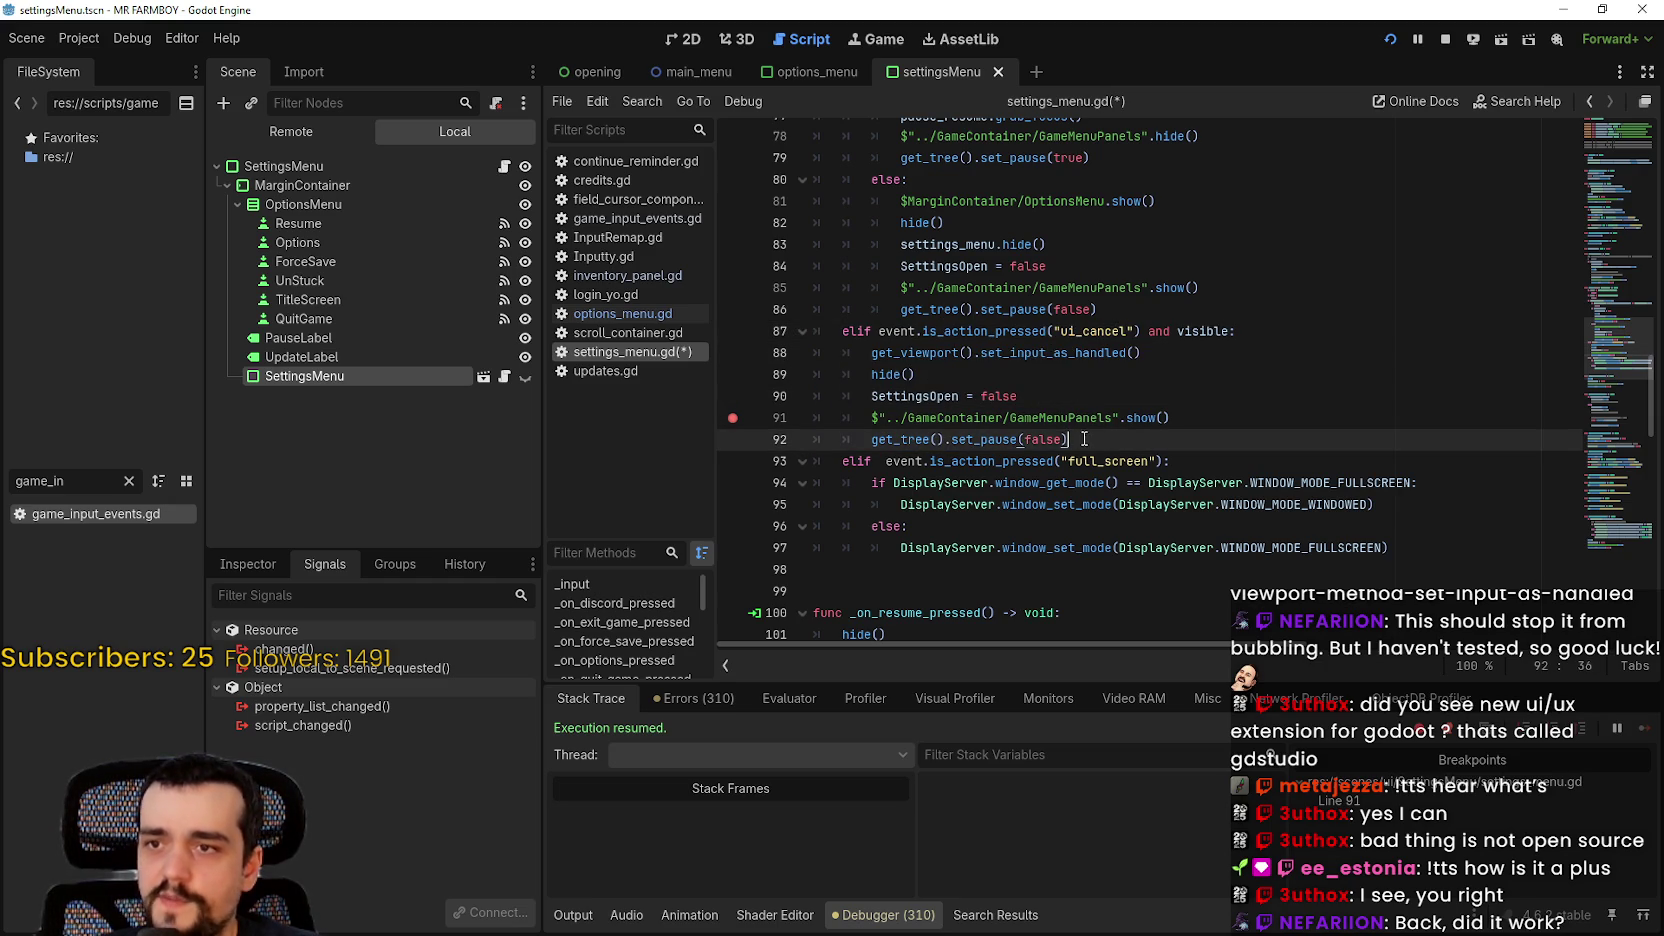
Step: In options_menu.gd, move set_input_as_handled from line 95 to indented line 100 and save
left_click(618, 314)
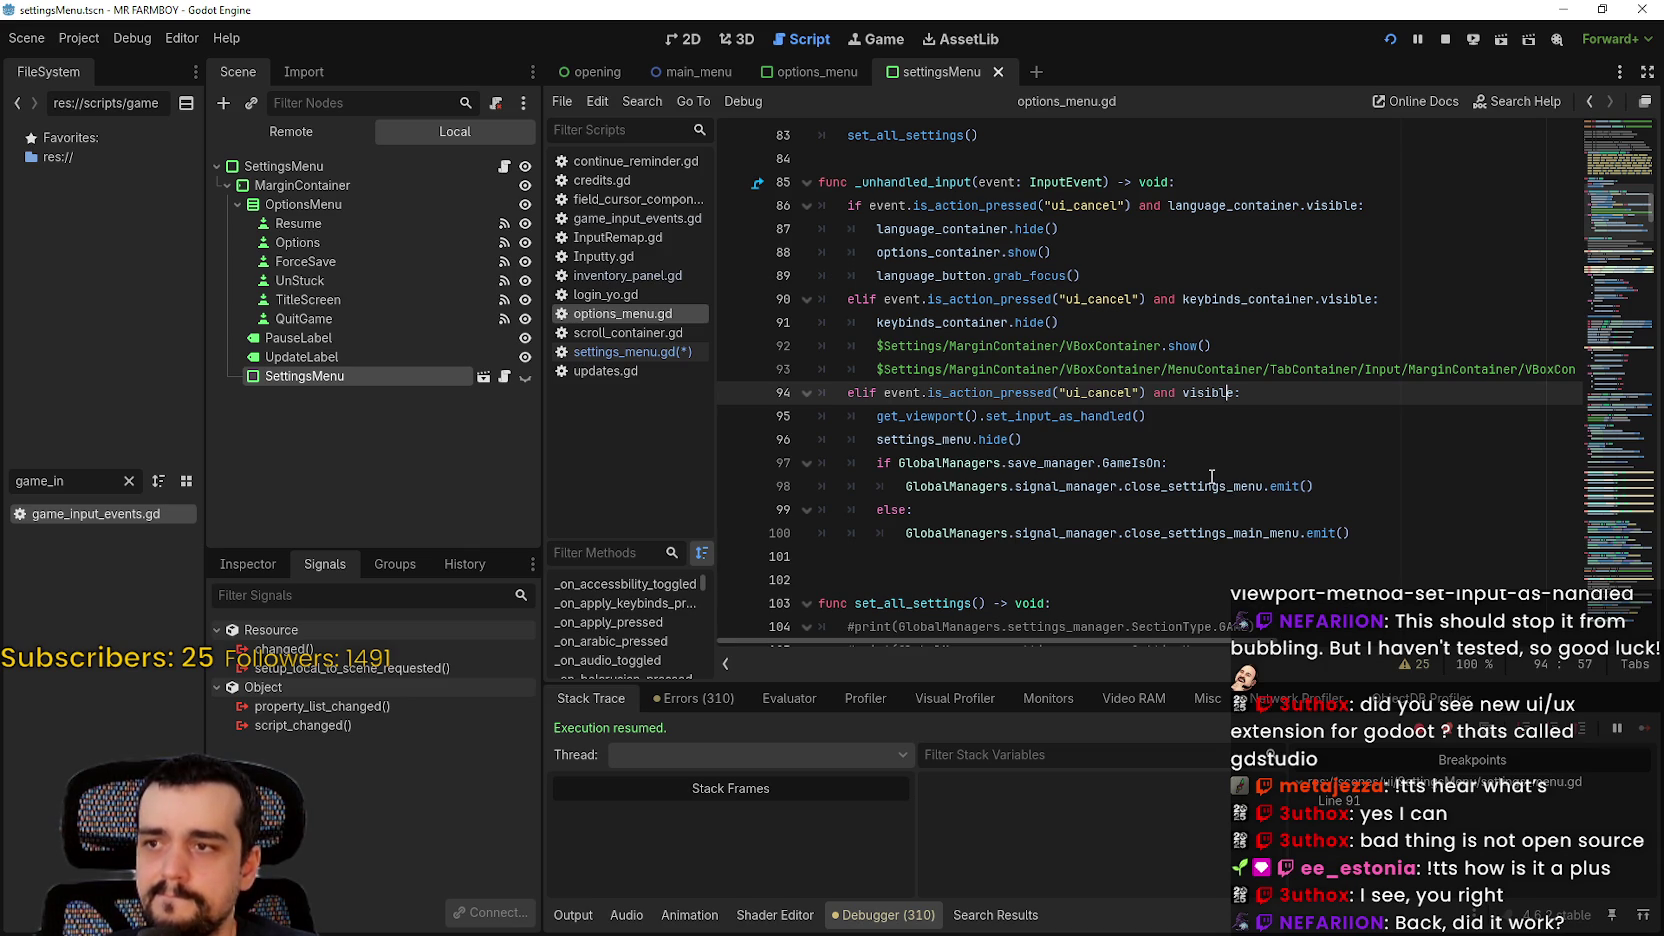
key("ctrl+s")
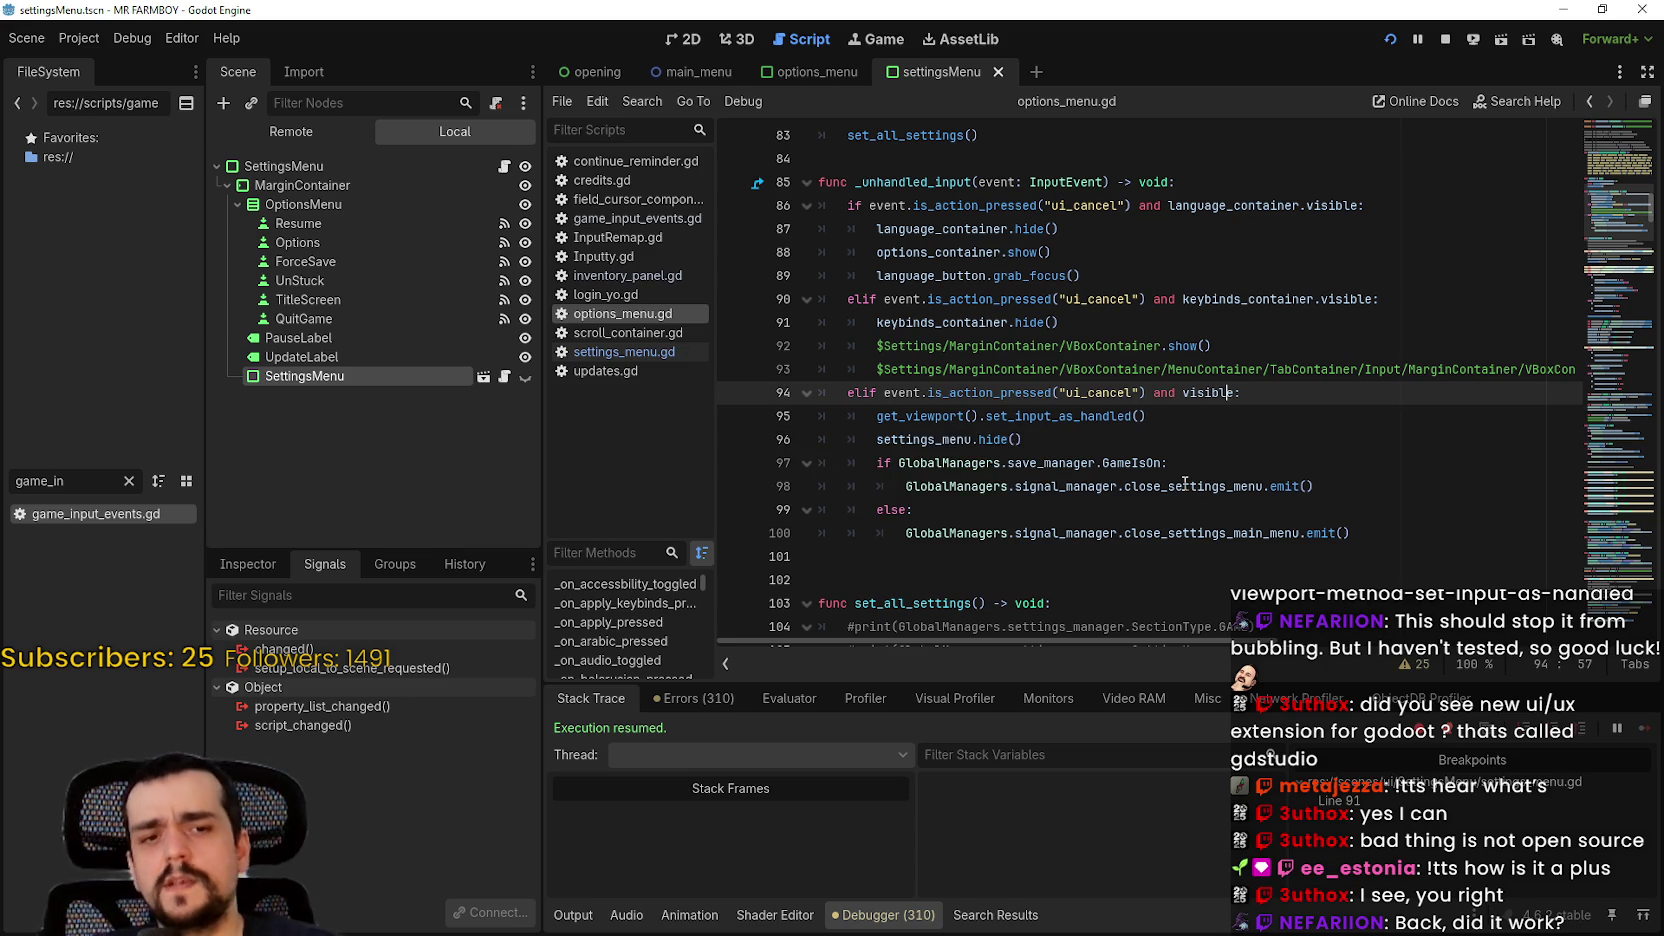
mouse_move(1146, 416)
left_mouse_down()
mouse_move(1240, 394)
mouse_move(877, 416)
left_mouse_up()
key("ctrl+c")
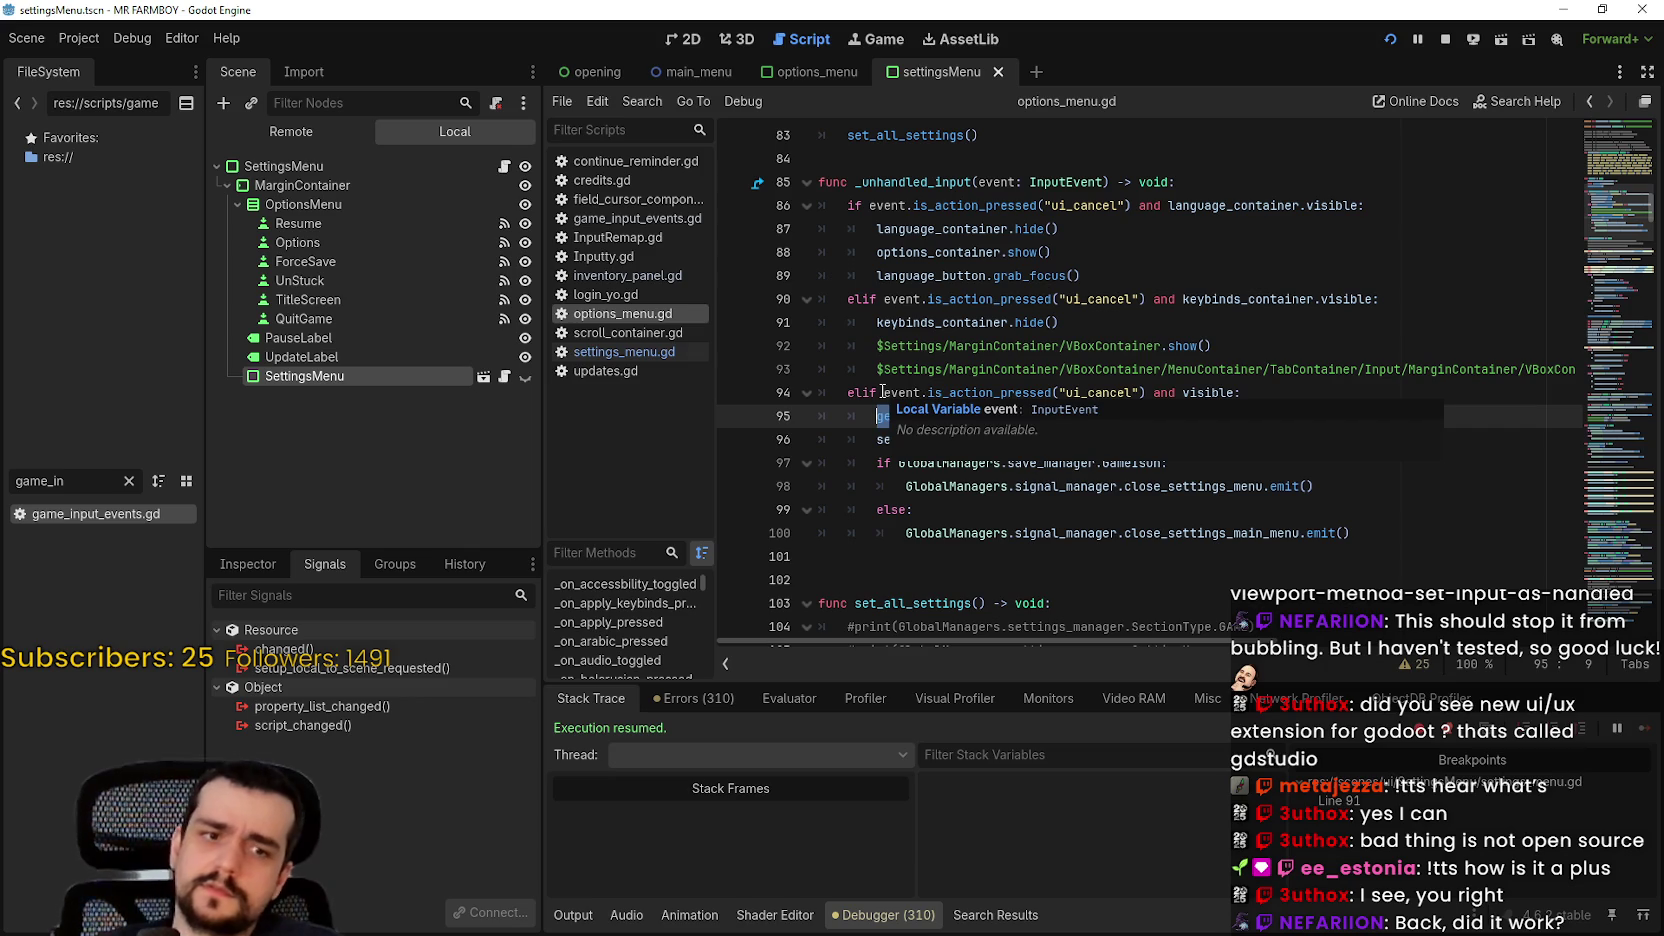
key("BackSpace")
key("BackSpace")
key("BackSpace")
key("BackSpace")
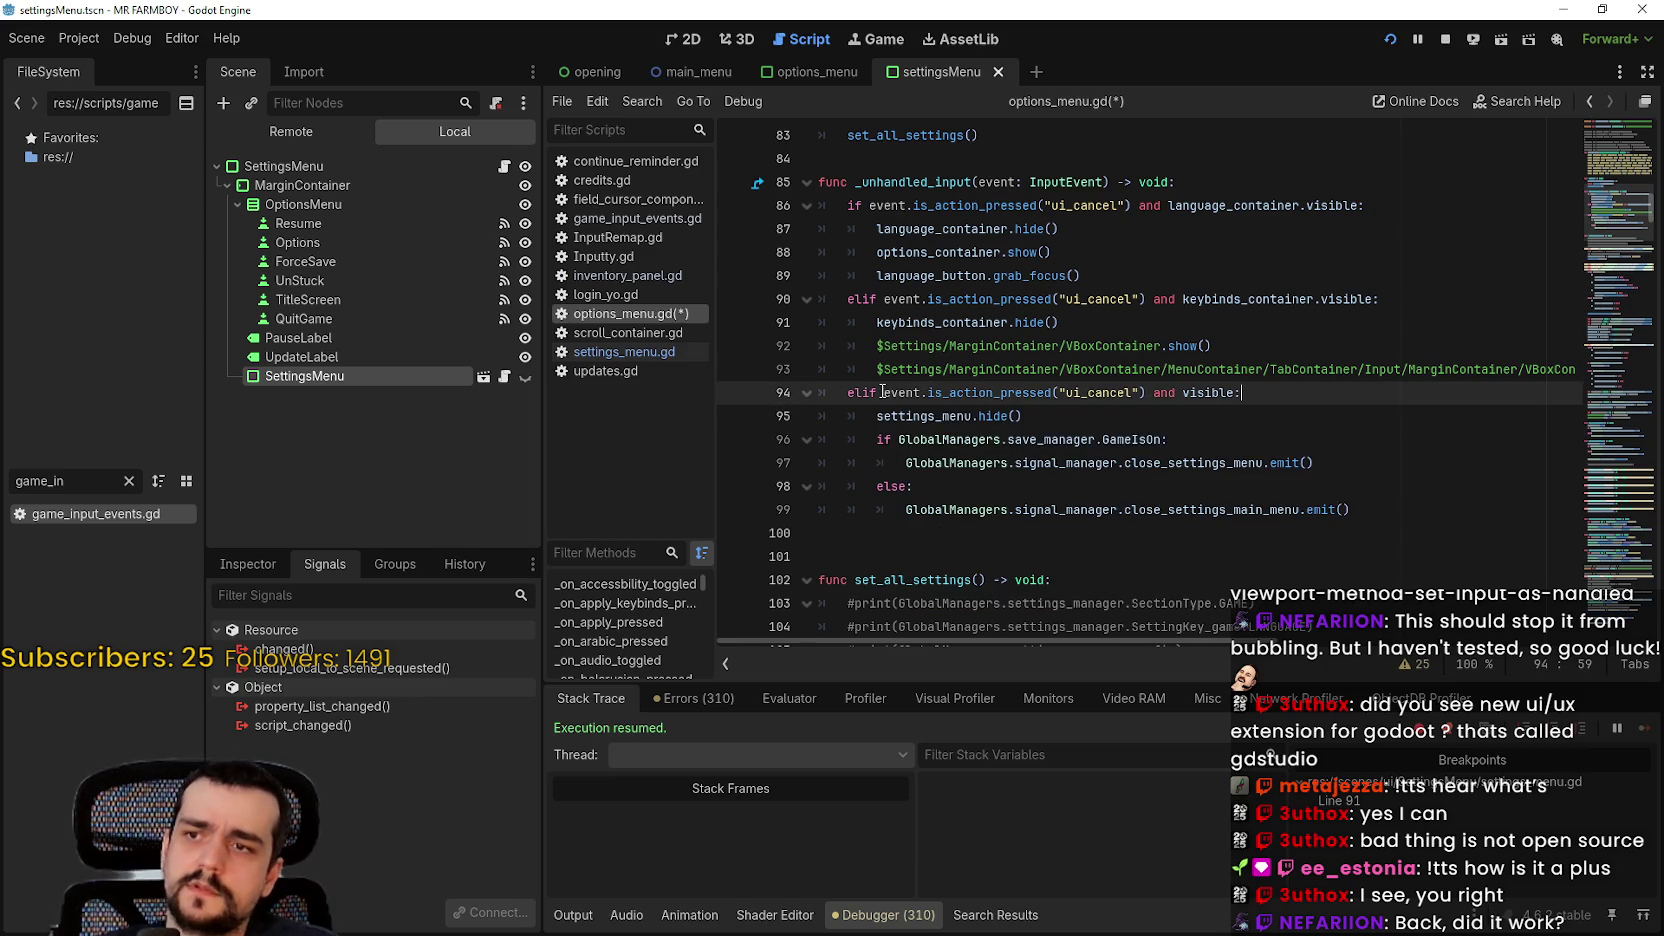
left_click(930, 509)
left_click(943, 535)
key("Tab")
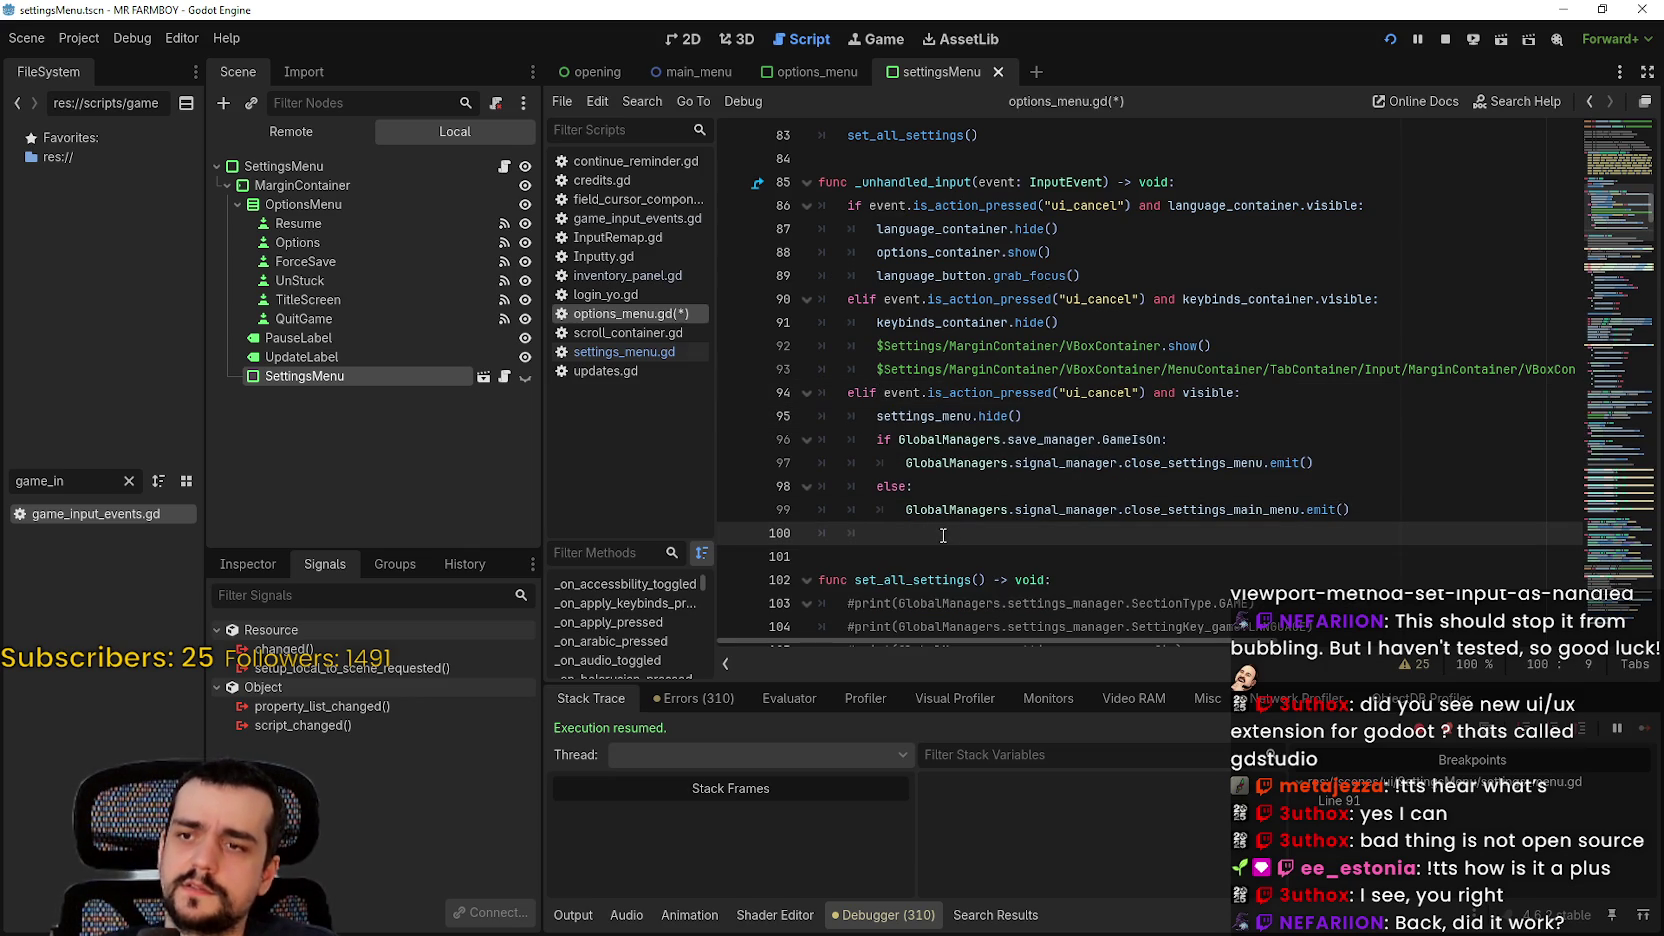
key("ctrl+v")
key("ctrl+s")
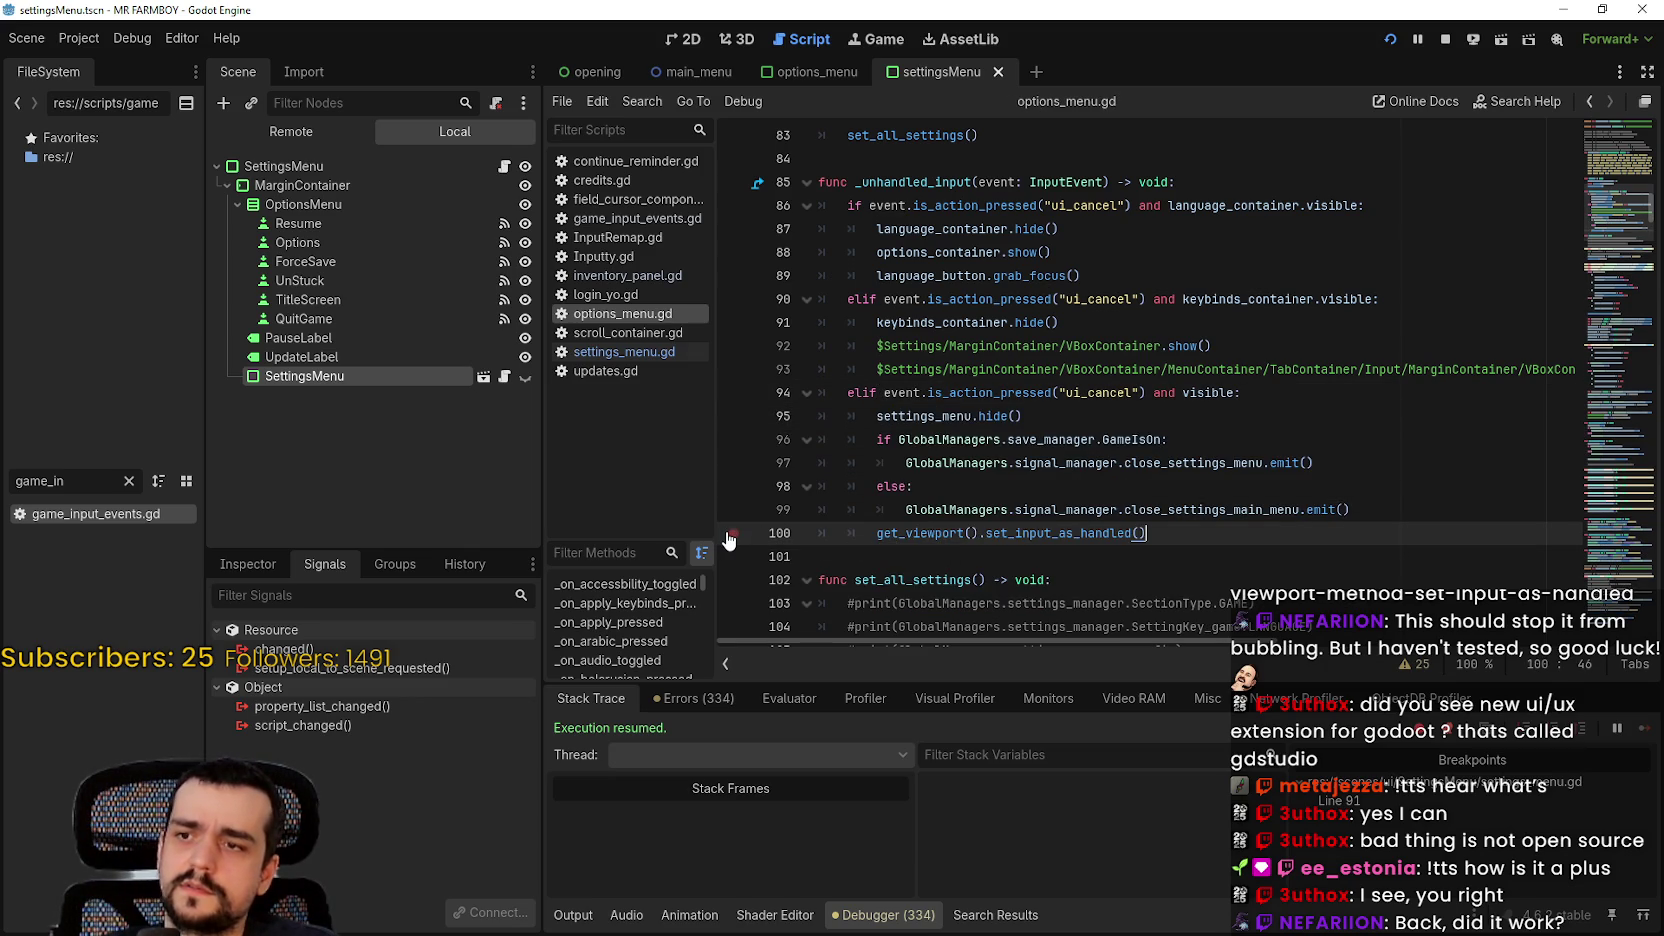
left_click(702, 353)
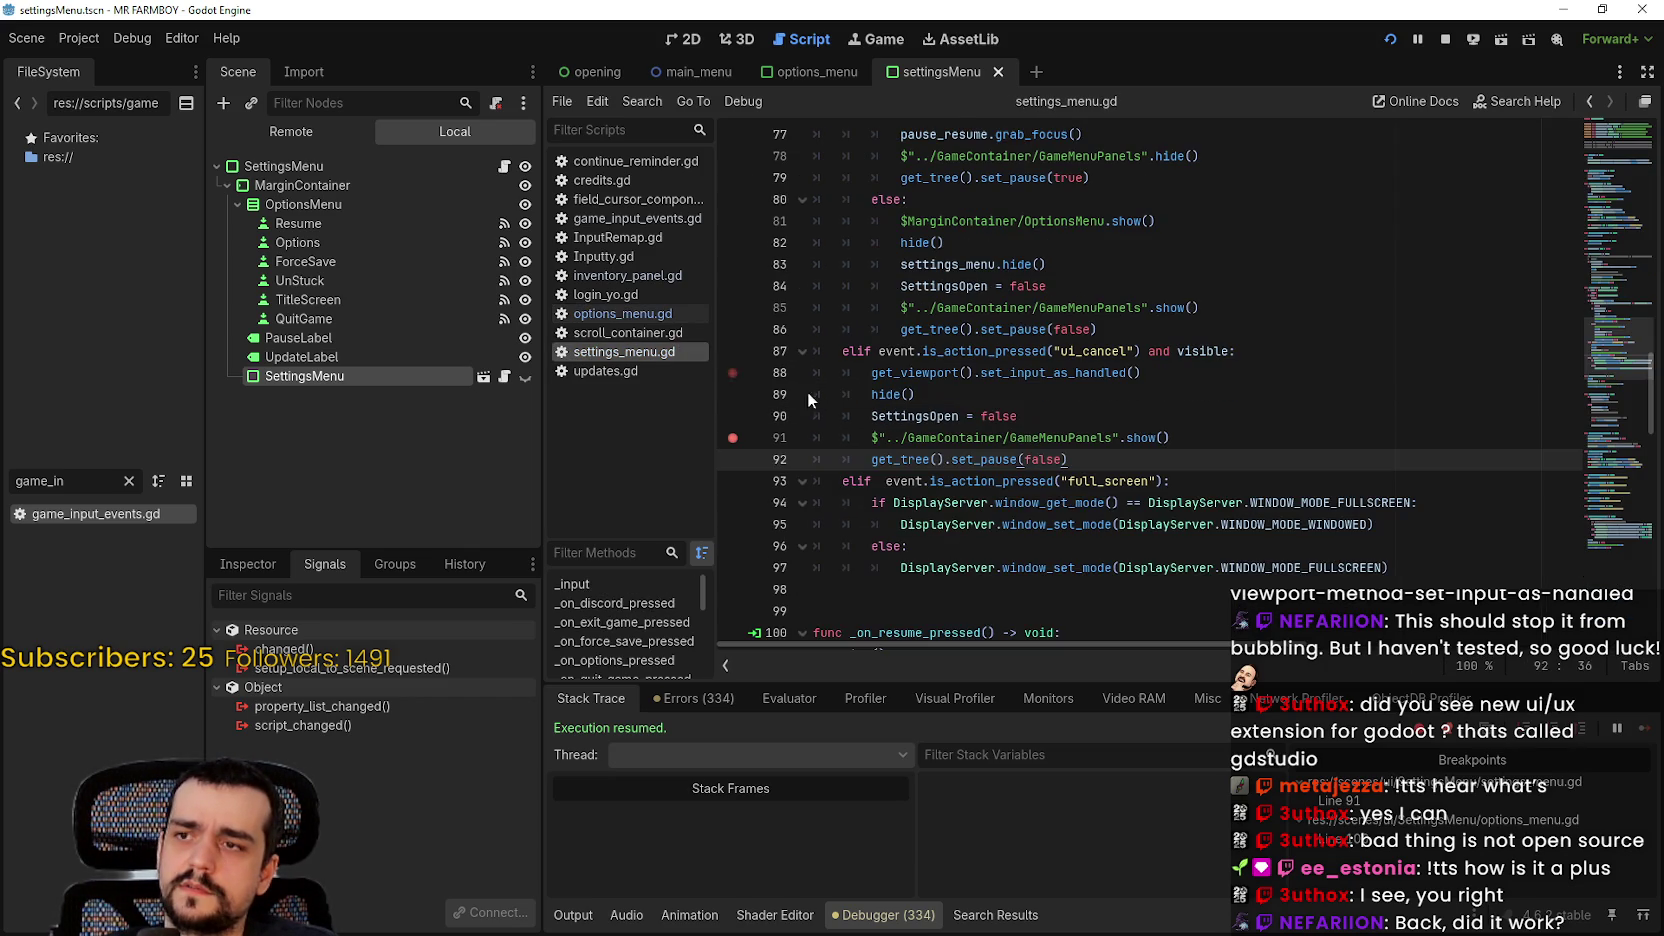
left_click(1376, 445)
key("alt+Tab")
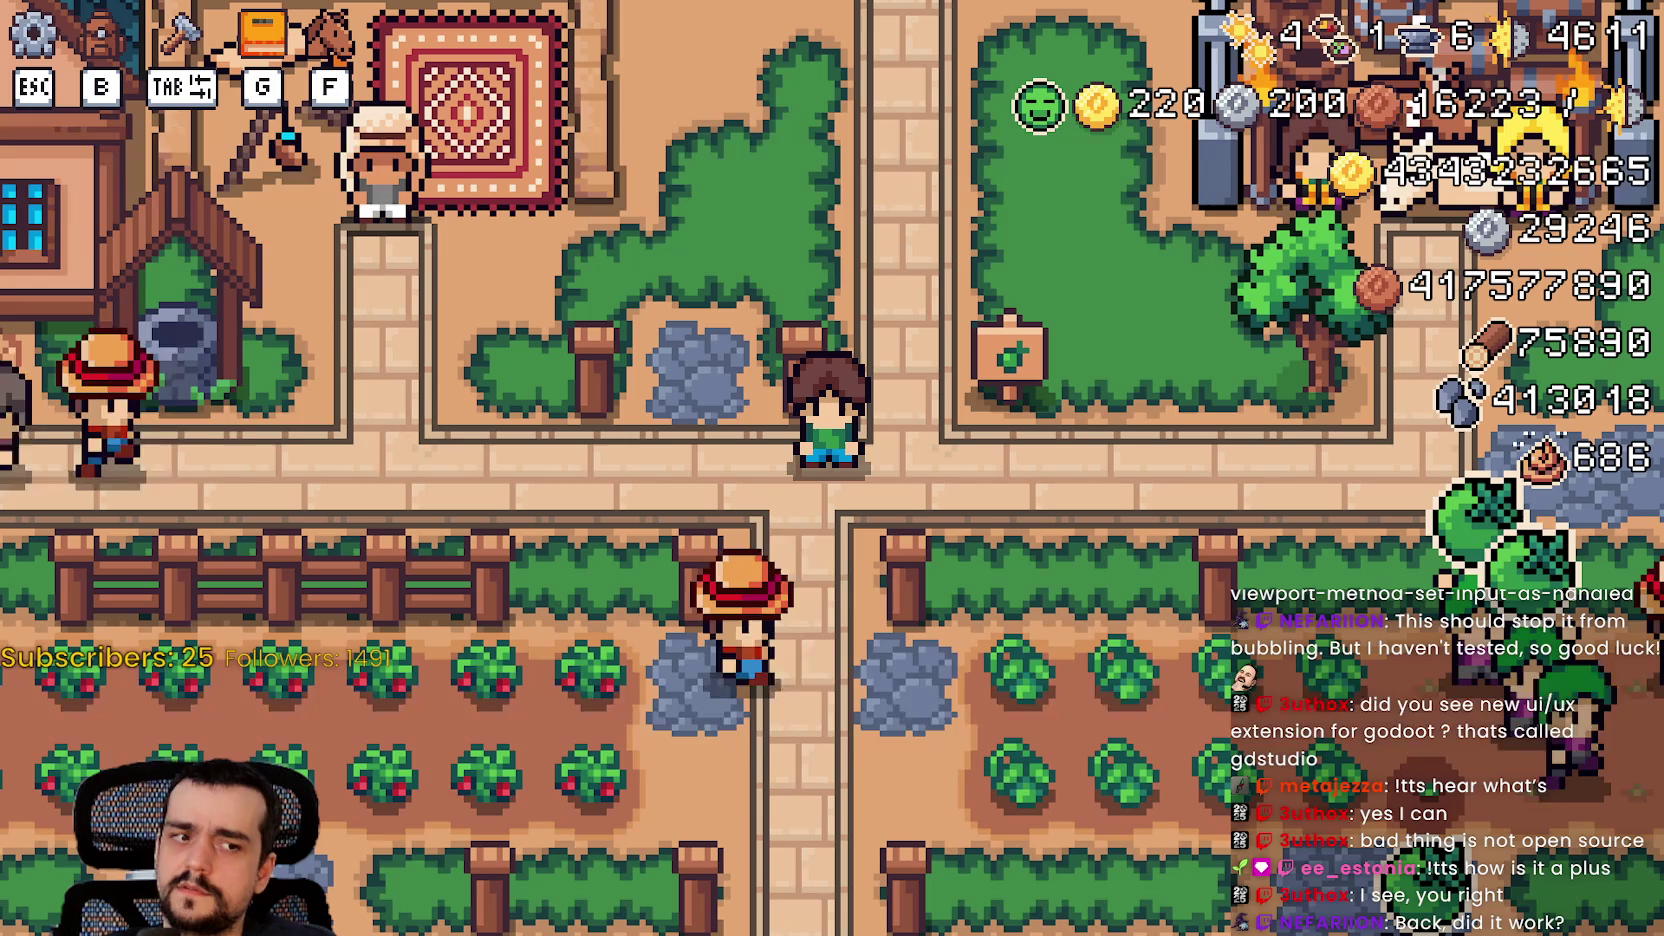
key("Escape")
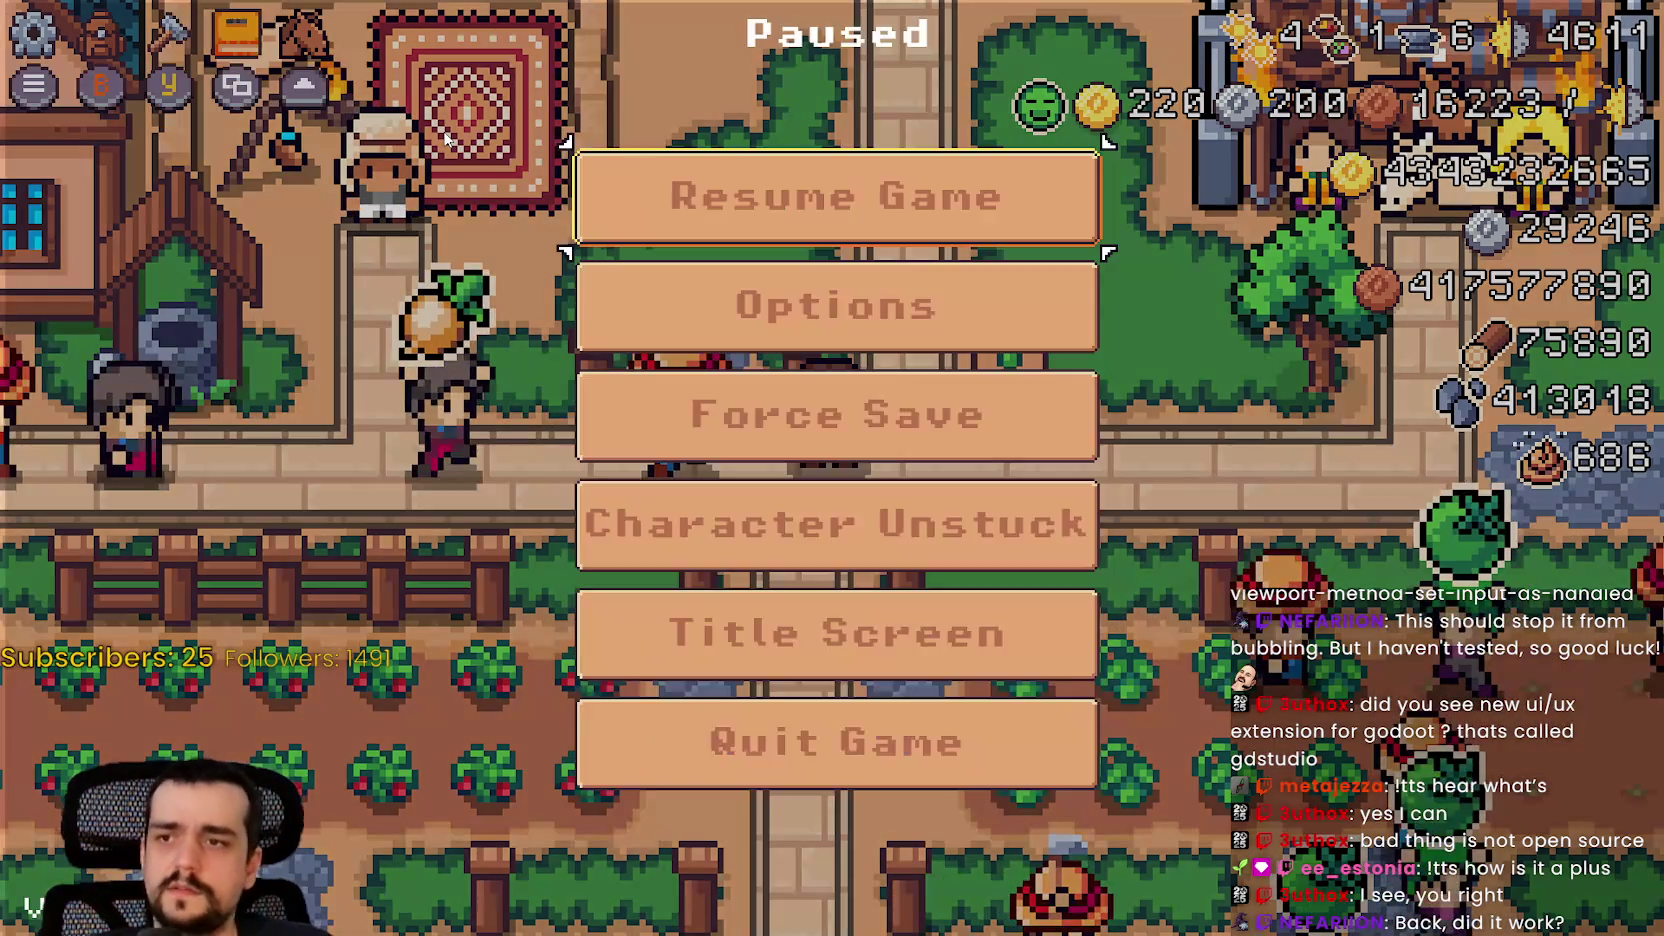
key("Escape")
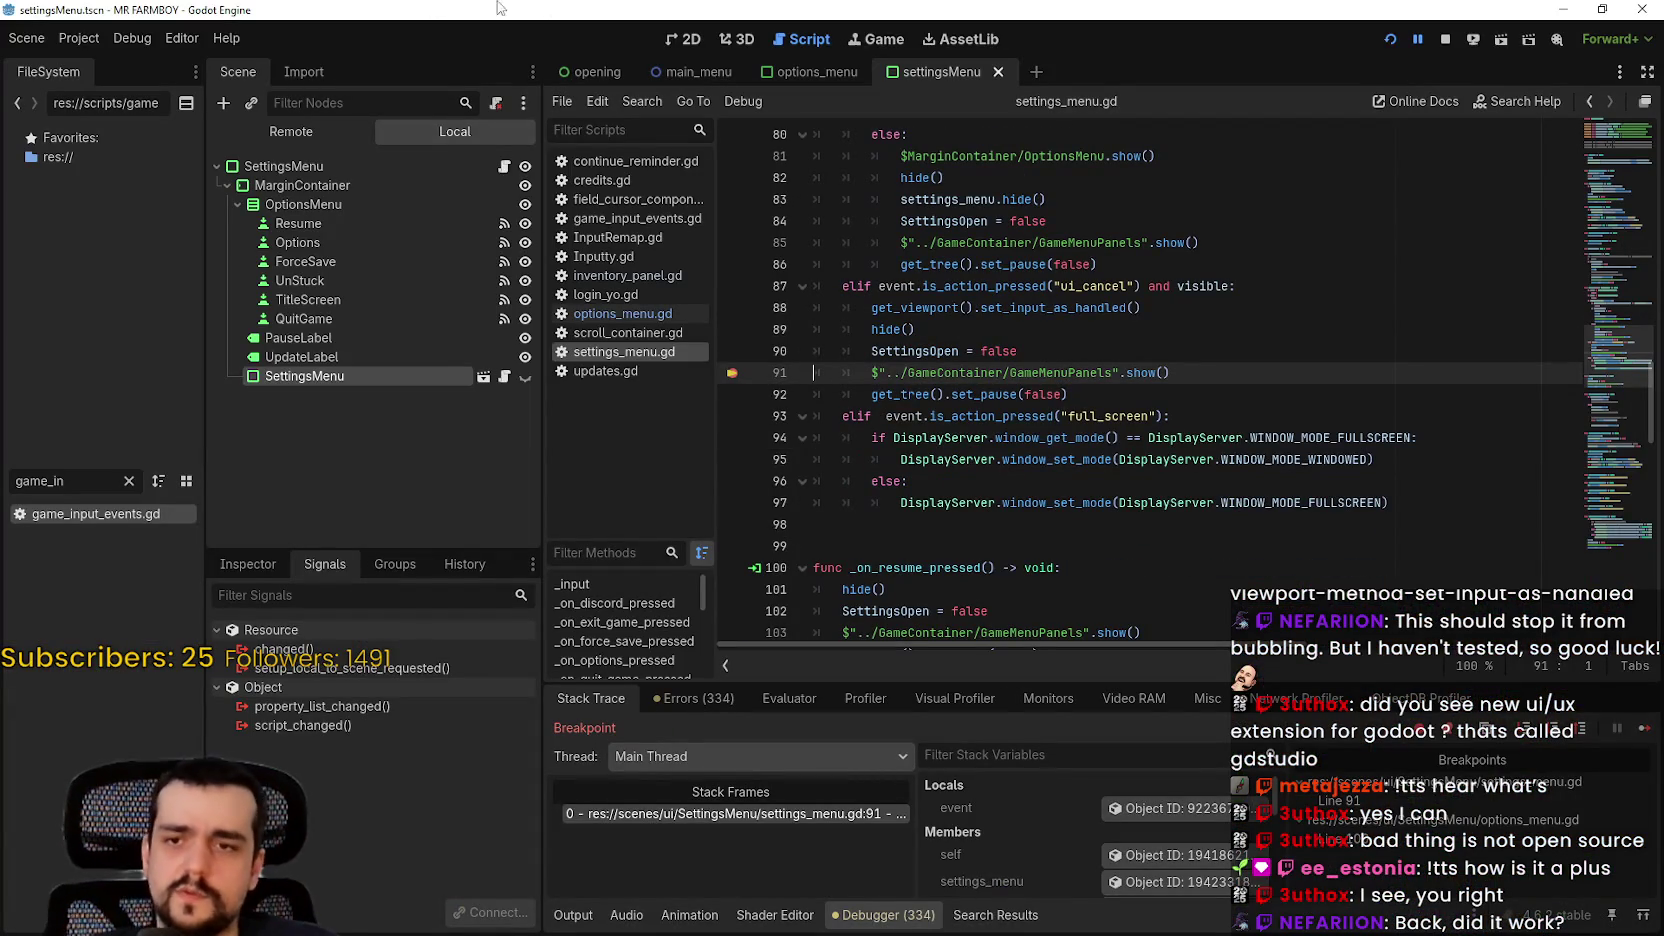
left_click(1646, 728)
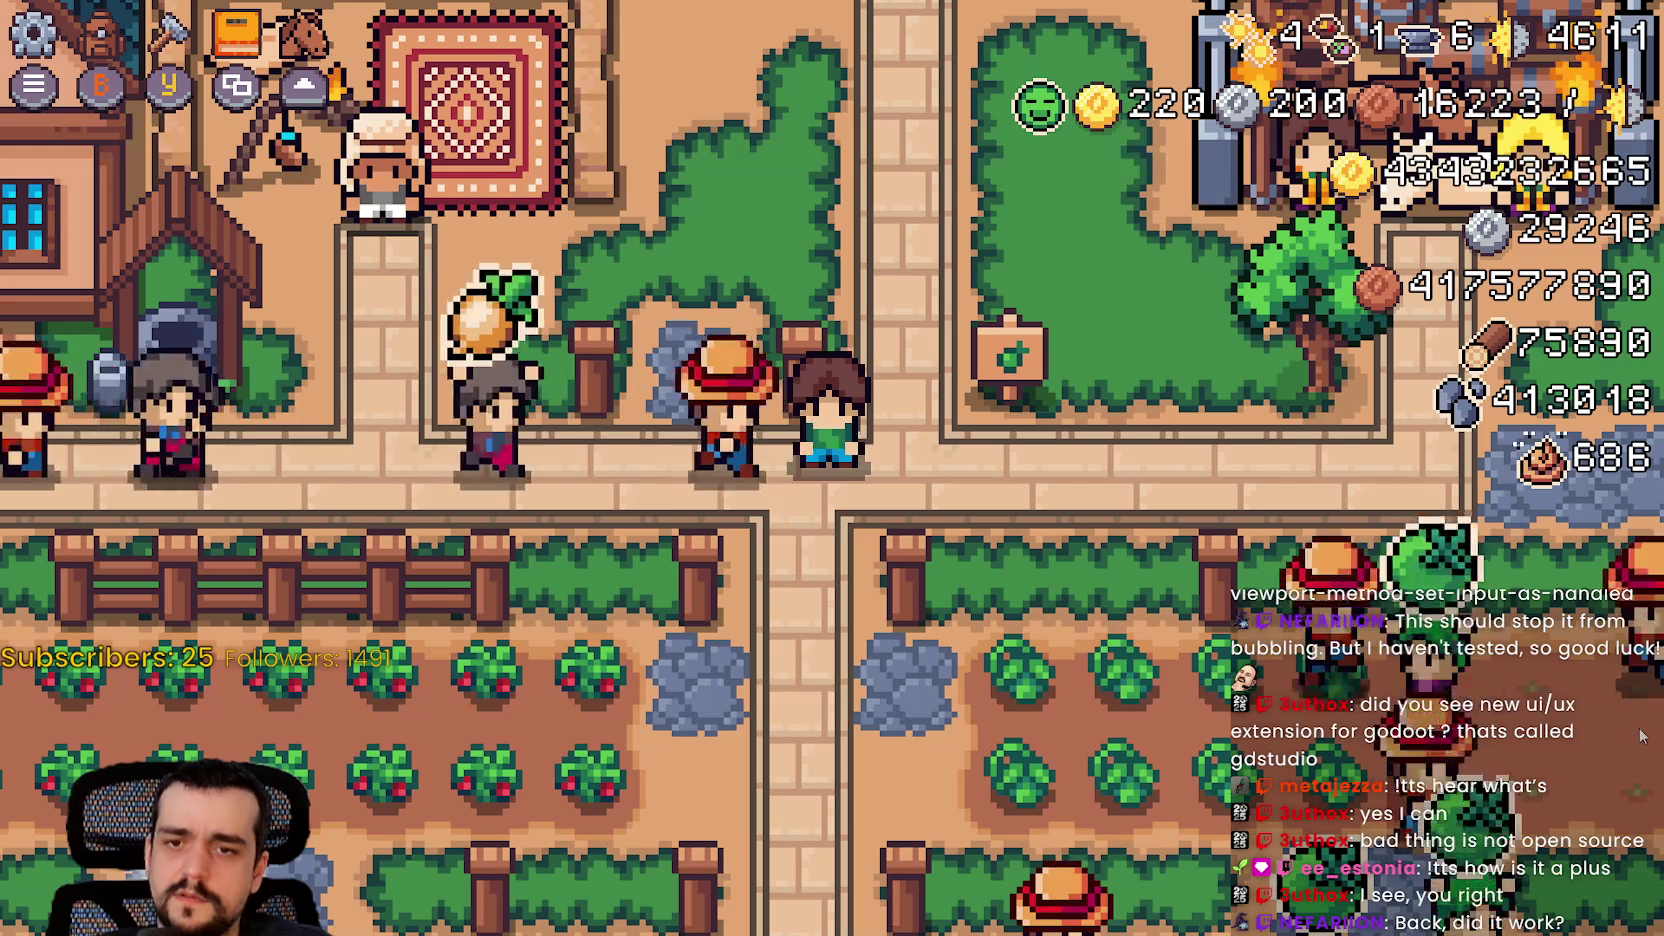
key("Escape")
key("Down")
key("Return")
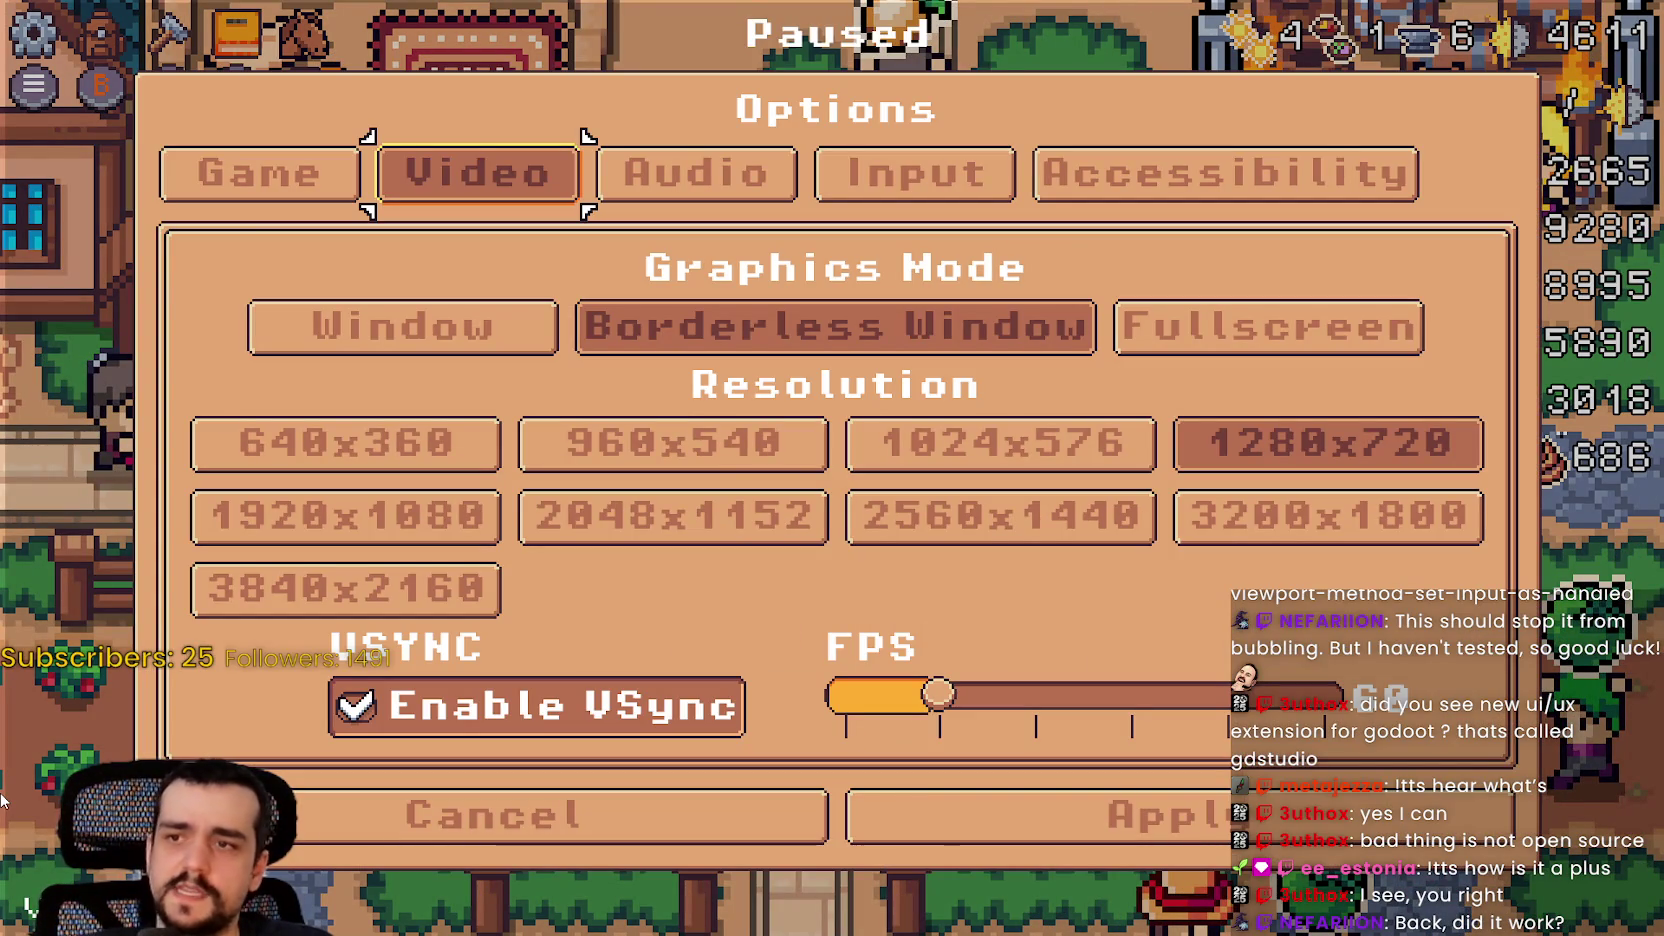
key("Escape")
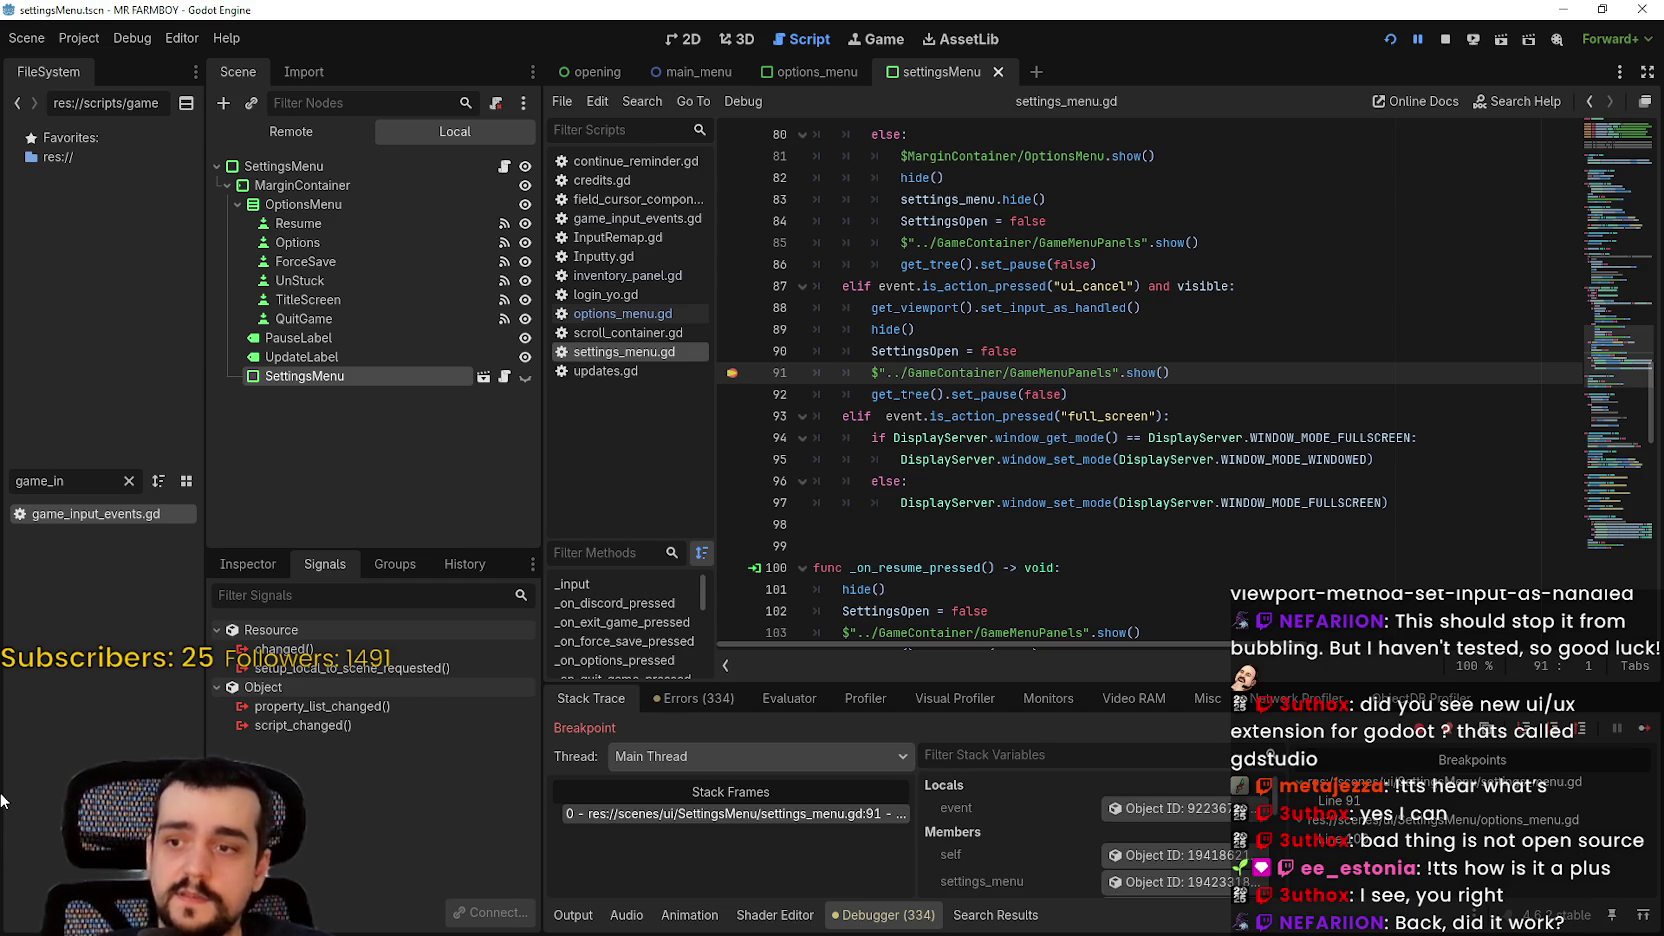
left_click(1637, 731)
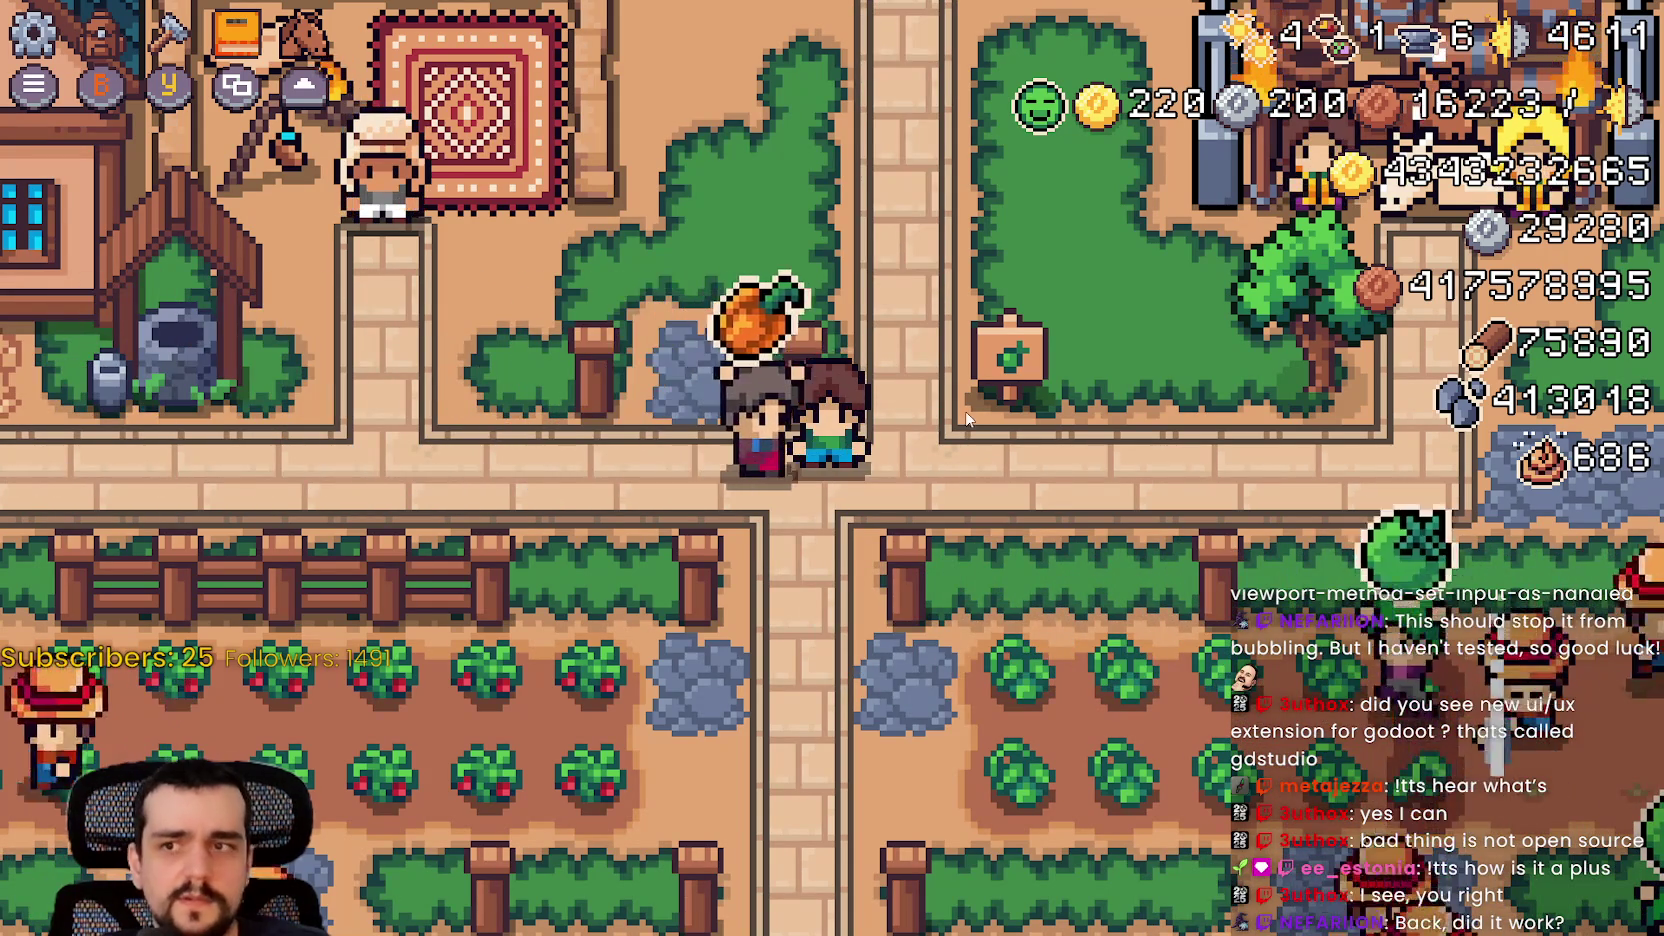
key("alt+Tab")
double_click(986, 373)
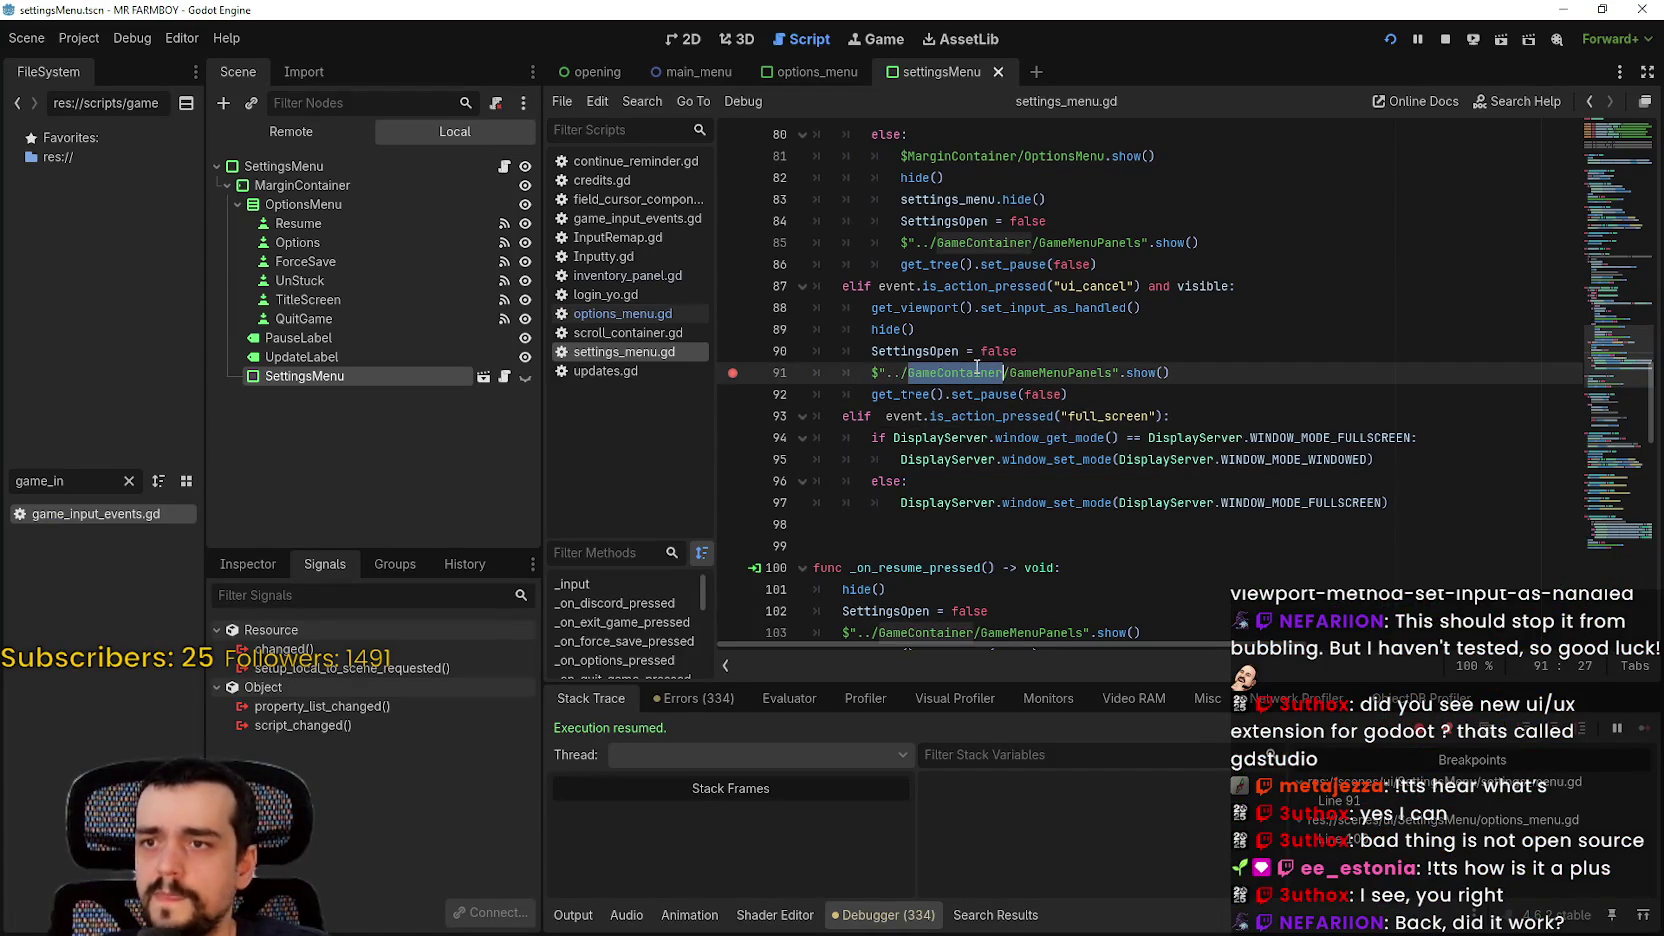
Step: Compare the ui_cancel branch in options_menu.gd with the one in settings_menu.gd
left_click(622, 314)
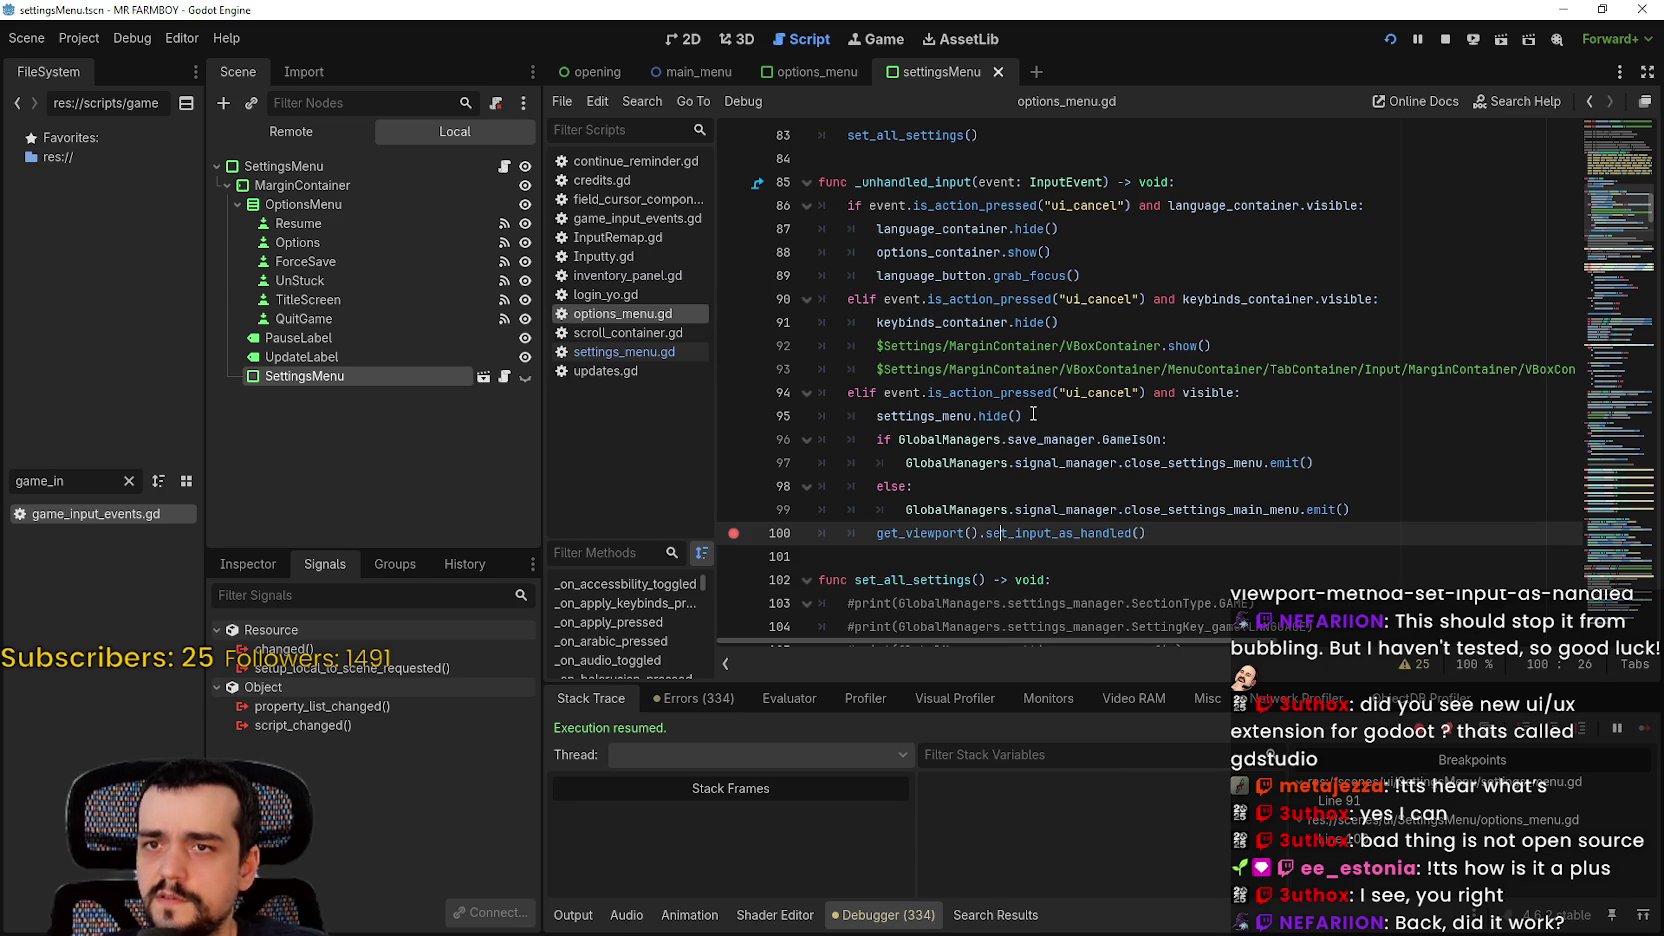
mouse_move(1030, 415)
left_mouse_down()
mouse_move(905, 418)
mouse_move(784, 388)
left_mouse_up()
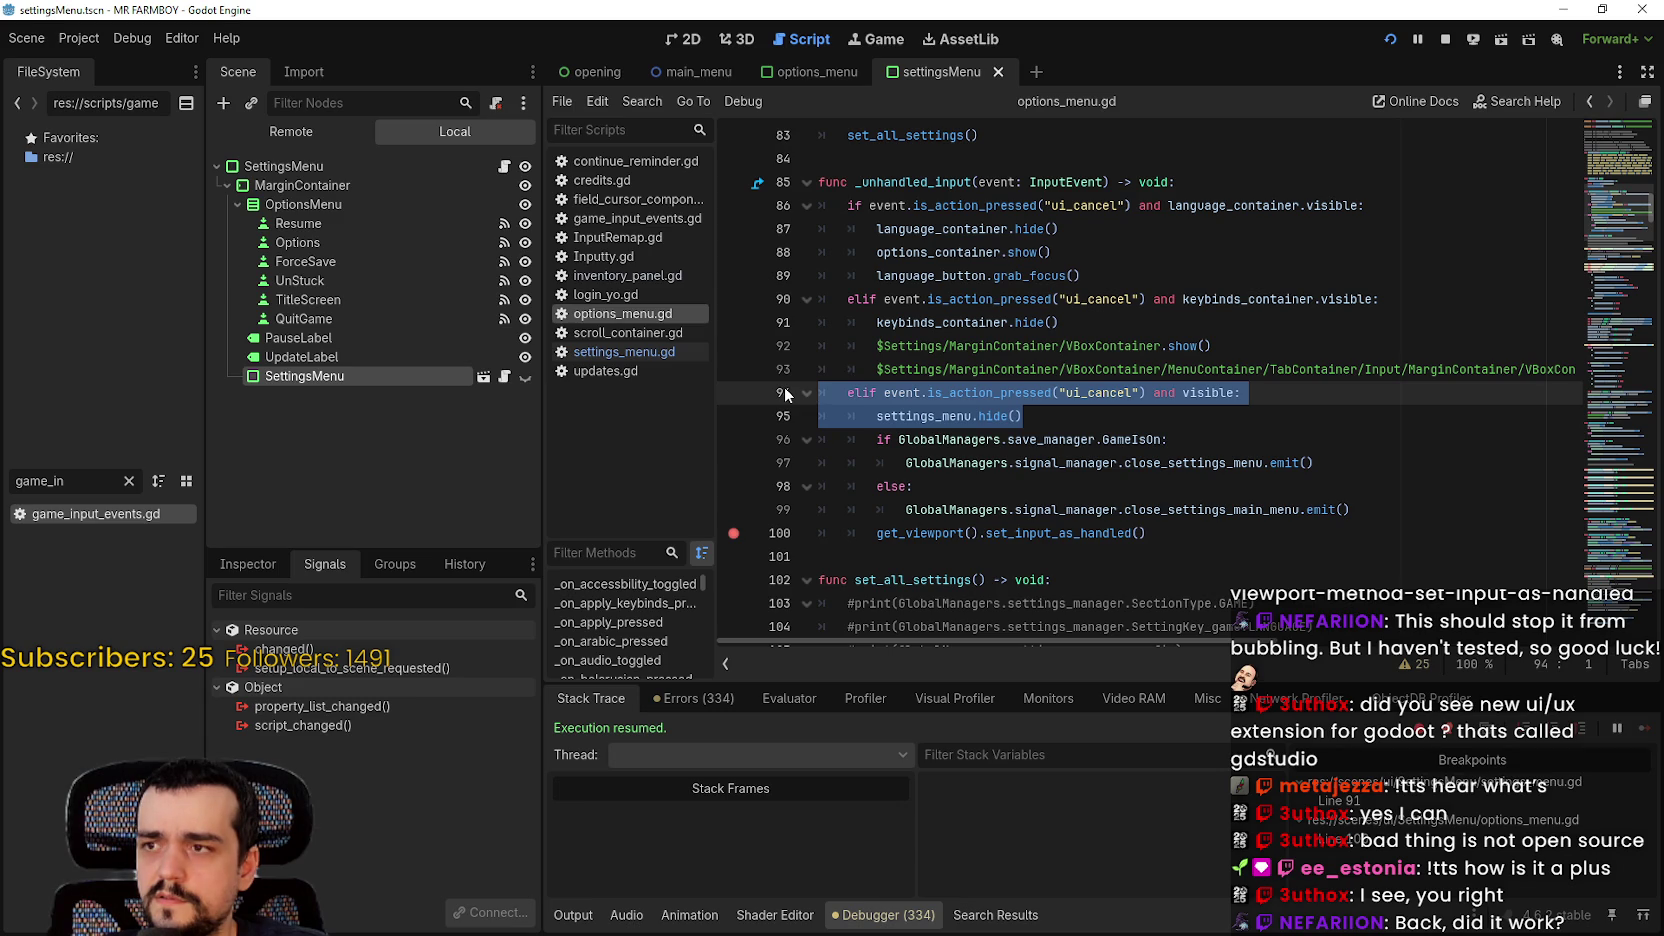
left_click(615, 355)
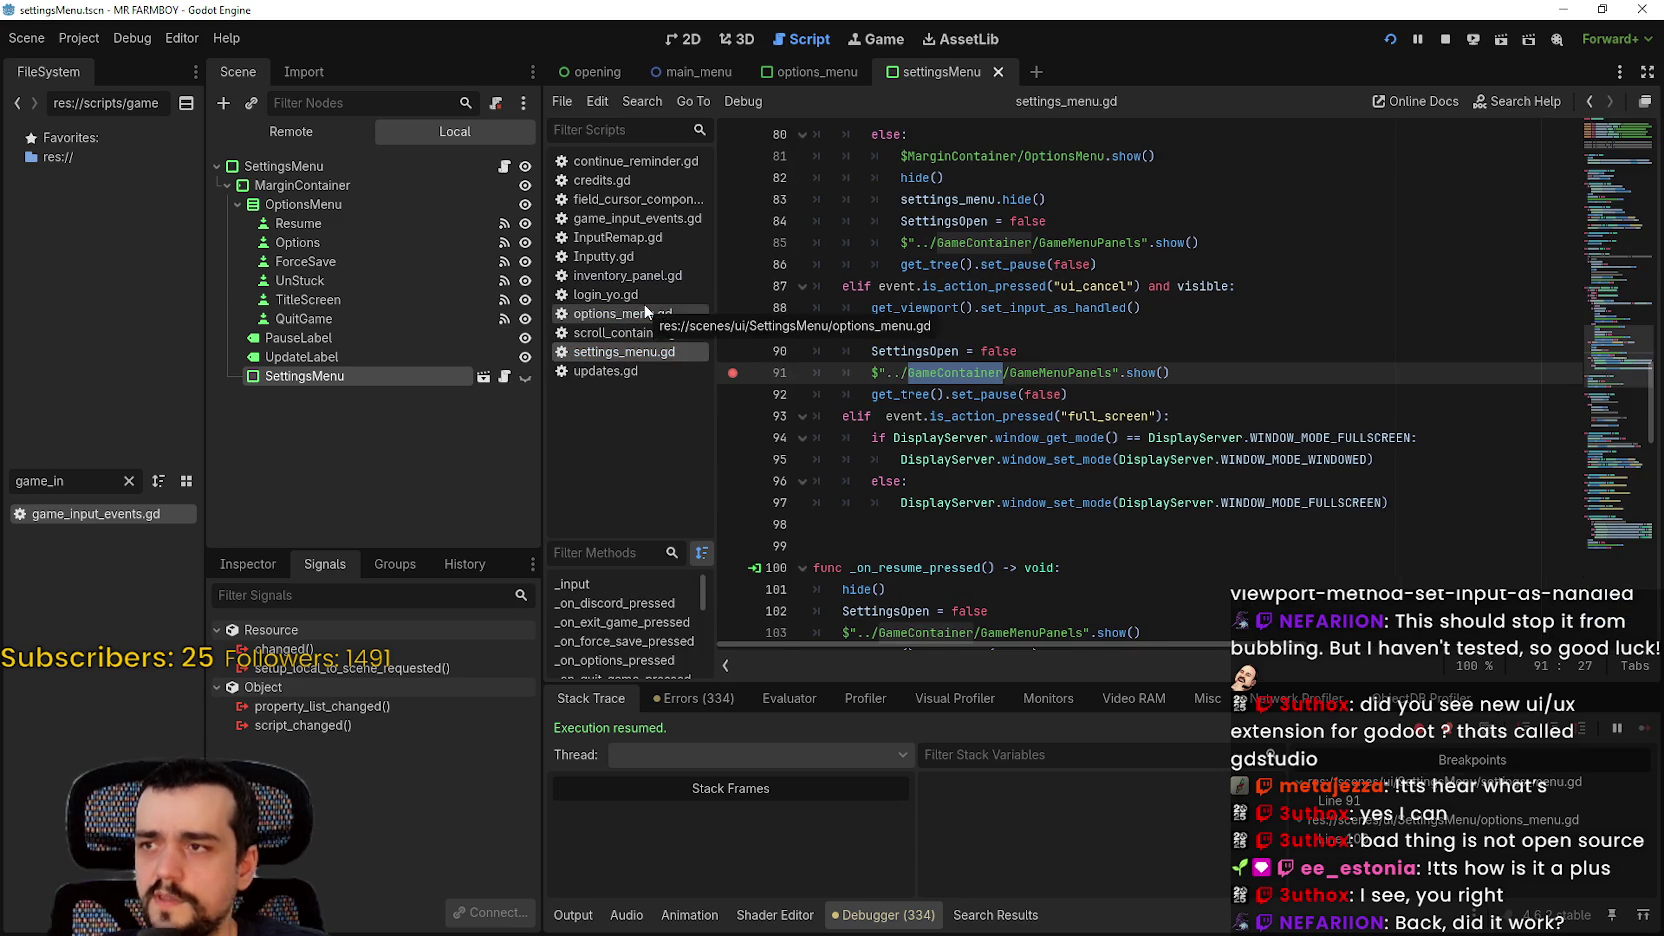
left_click(644, 312)
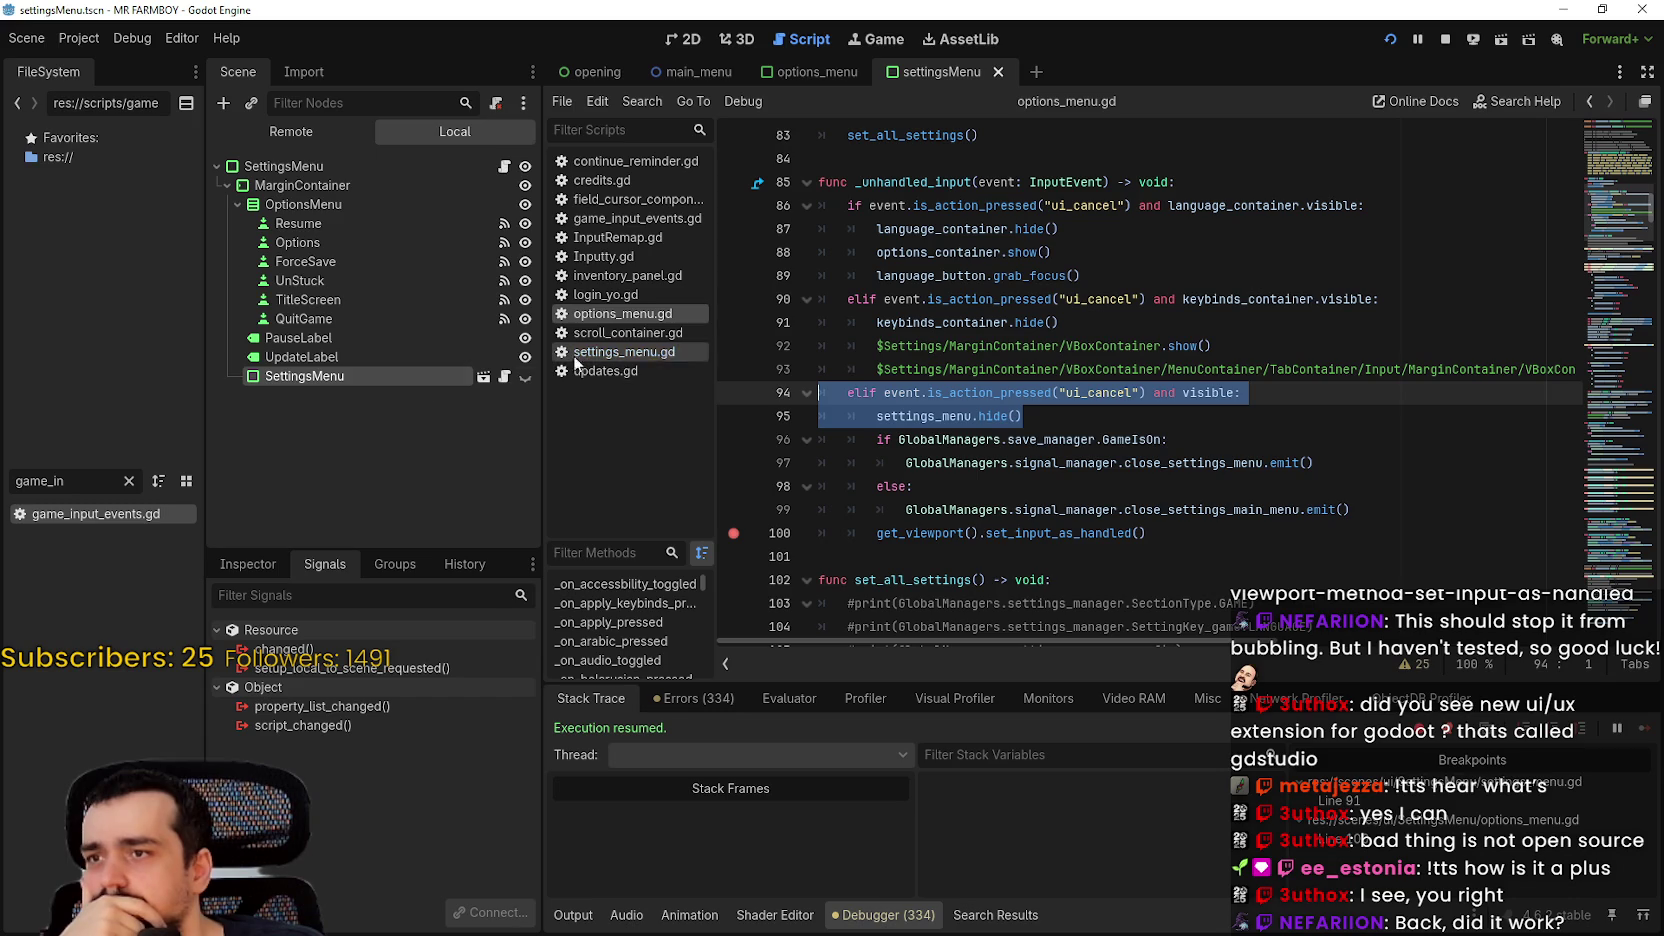
Step: Select the root SettingsMenu node under MarginContainer and open its script
left_click(230, 182)
left_click(221, 185)
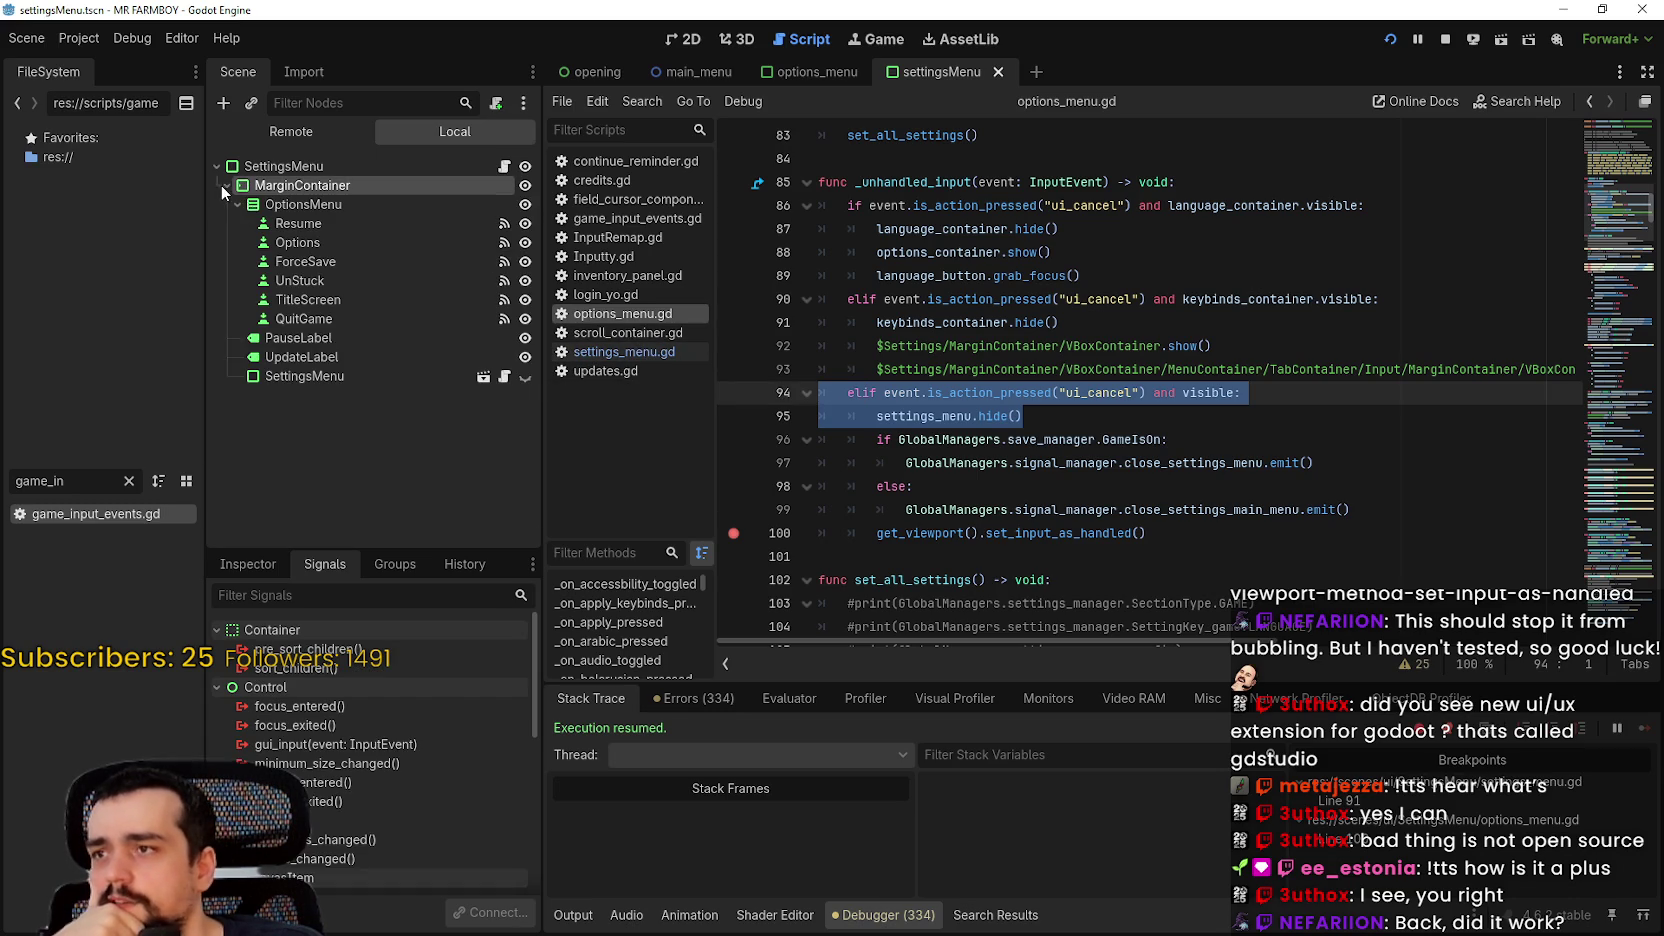
left_click(347, 377)
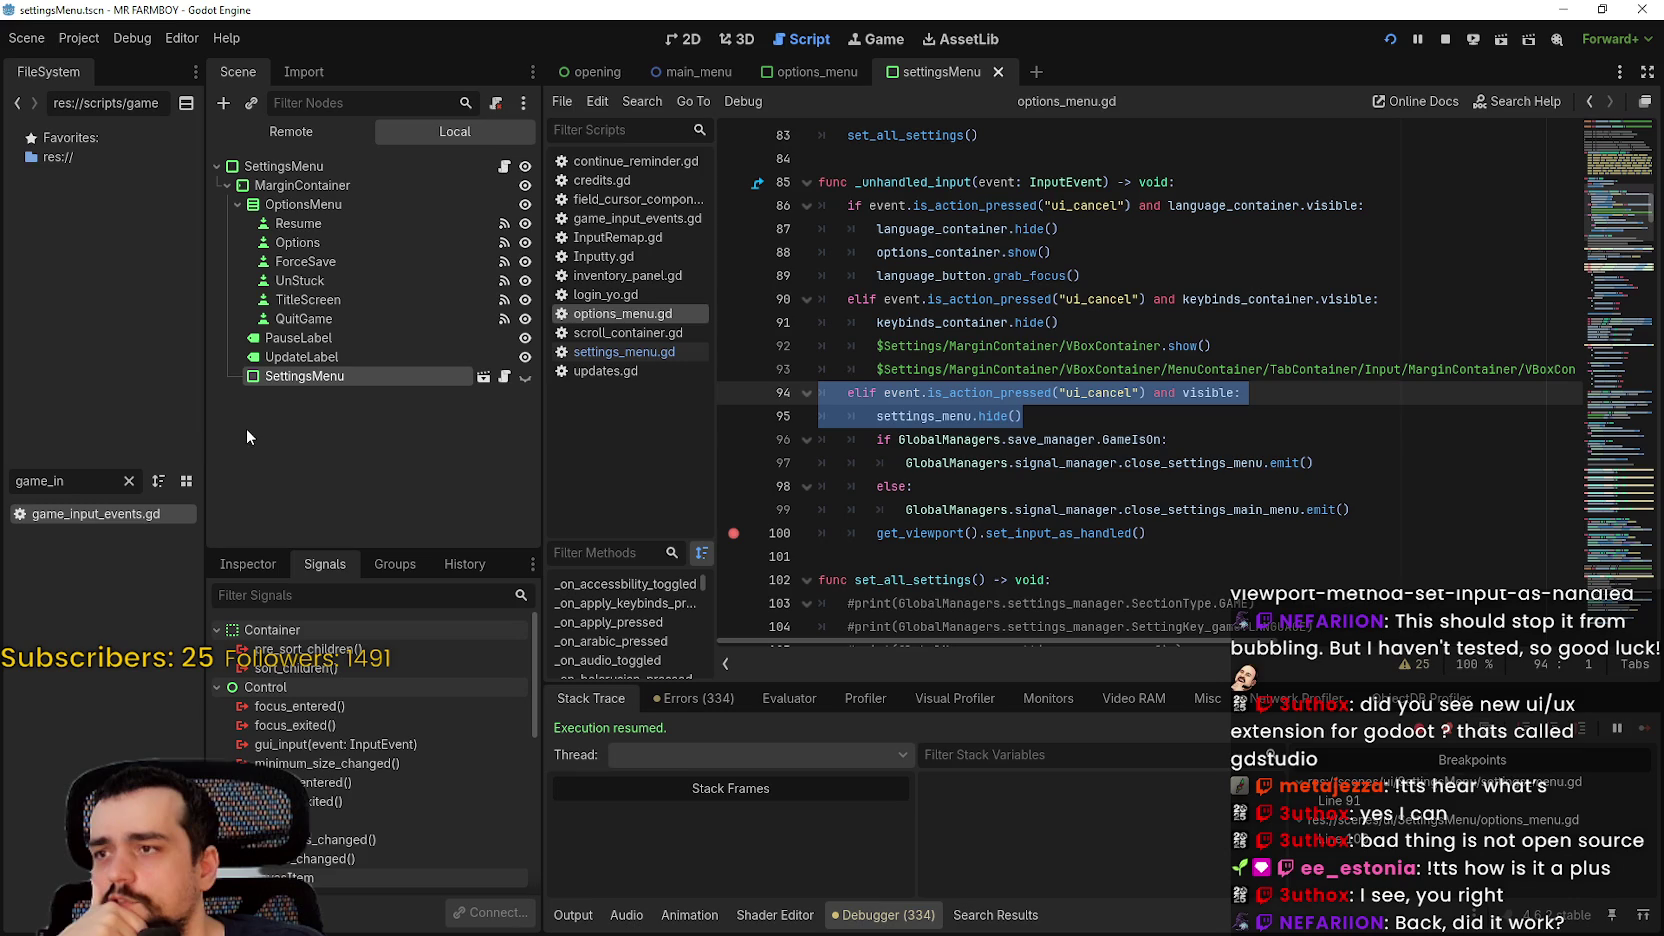
left_click(440, 166)
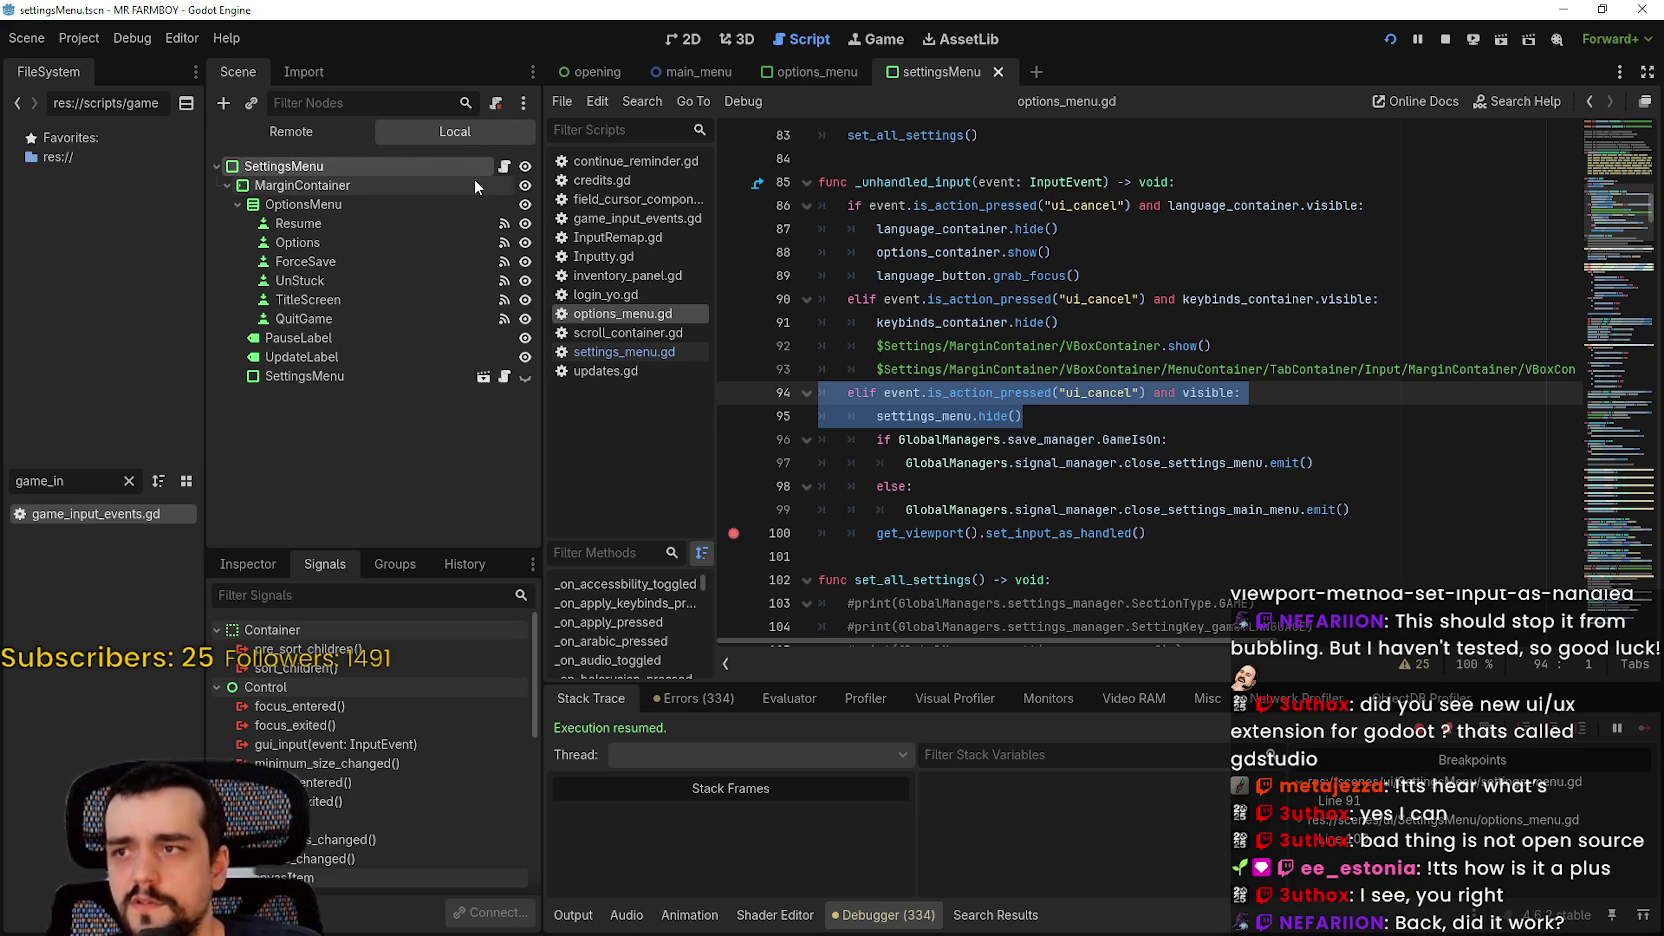
left_click(504, 166)
scroll(1015, 334, "up", 5)
scroll(1015, 334, "up", 3)
Step: Rename settings_menu.gd's _input handler on line 66 to _unhandled_input and save
left_click(887, 272)
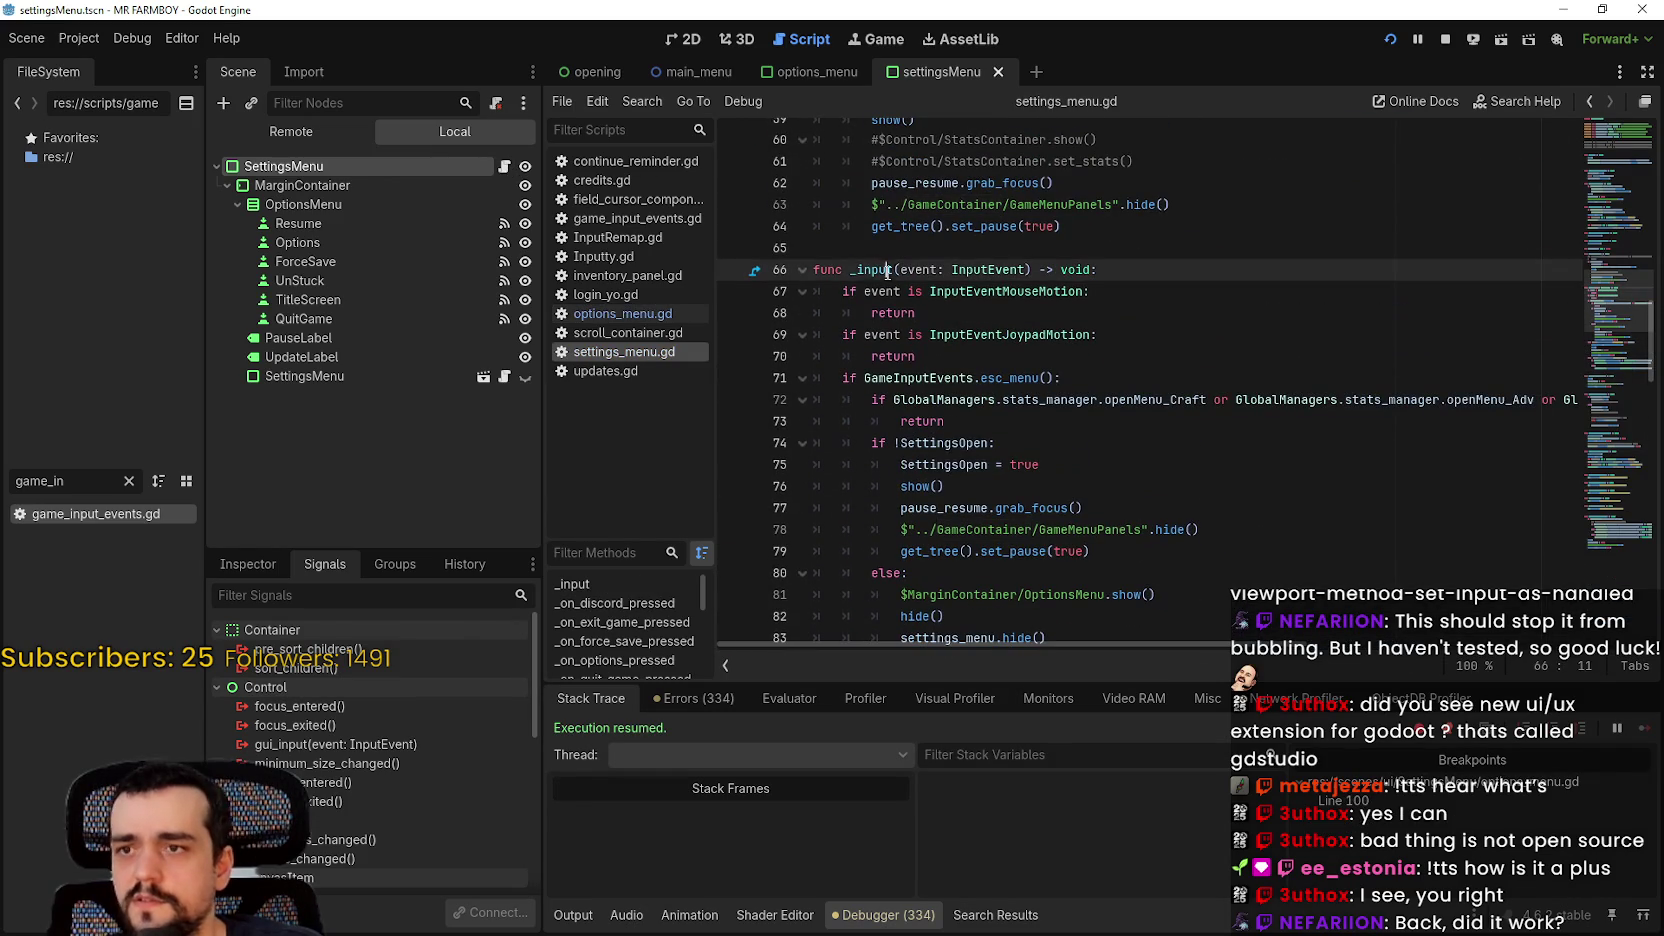
left_click(504, 376)
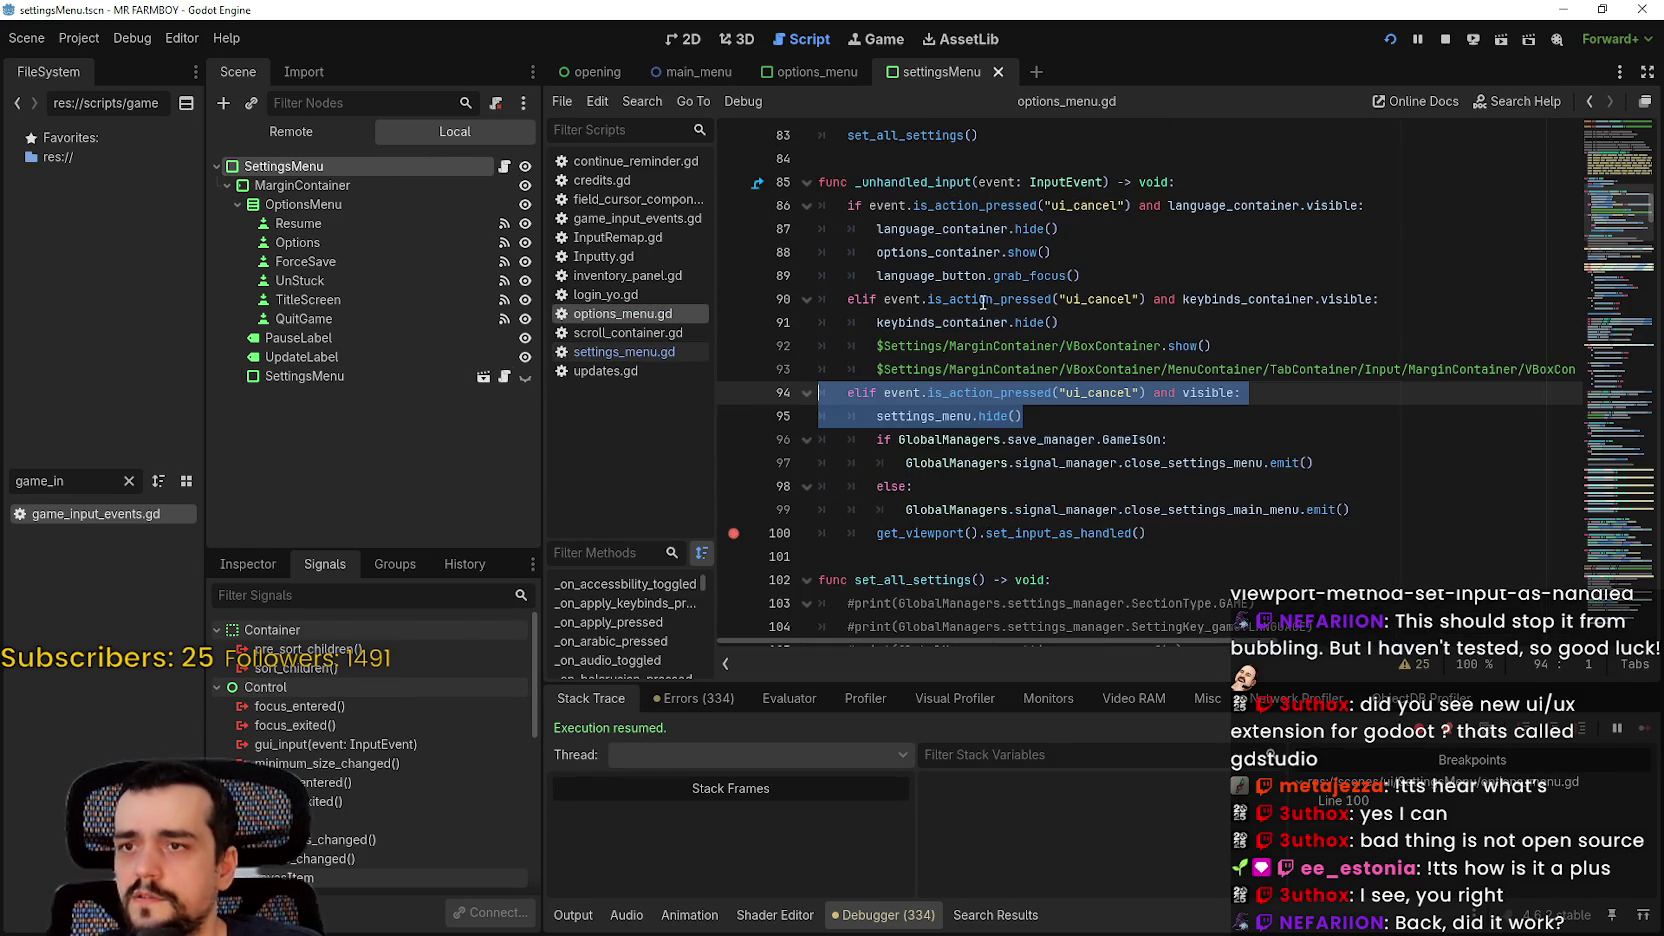
scroll(984, 304, "up", 1)
double_click(934, 252)
key("ctrl+c")
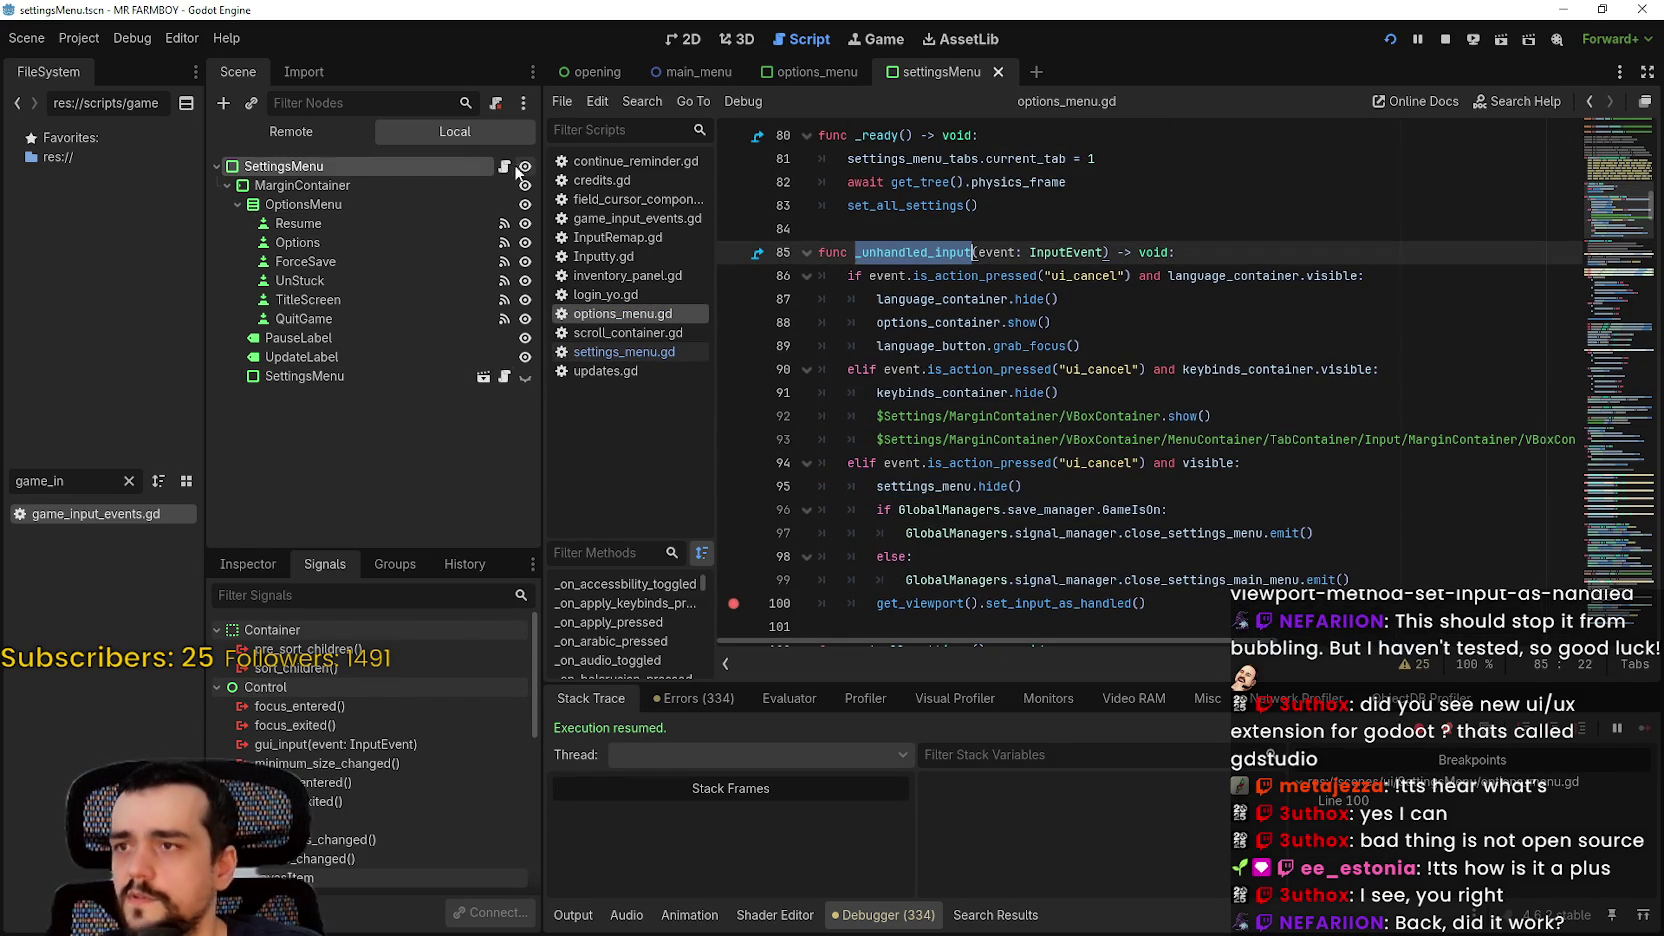
left_click(504, 166)
key("ctrl+v")
key("ctrl+s")
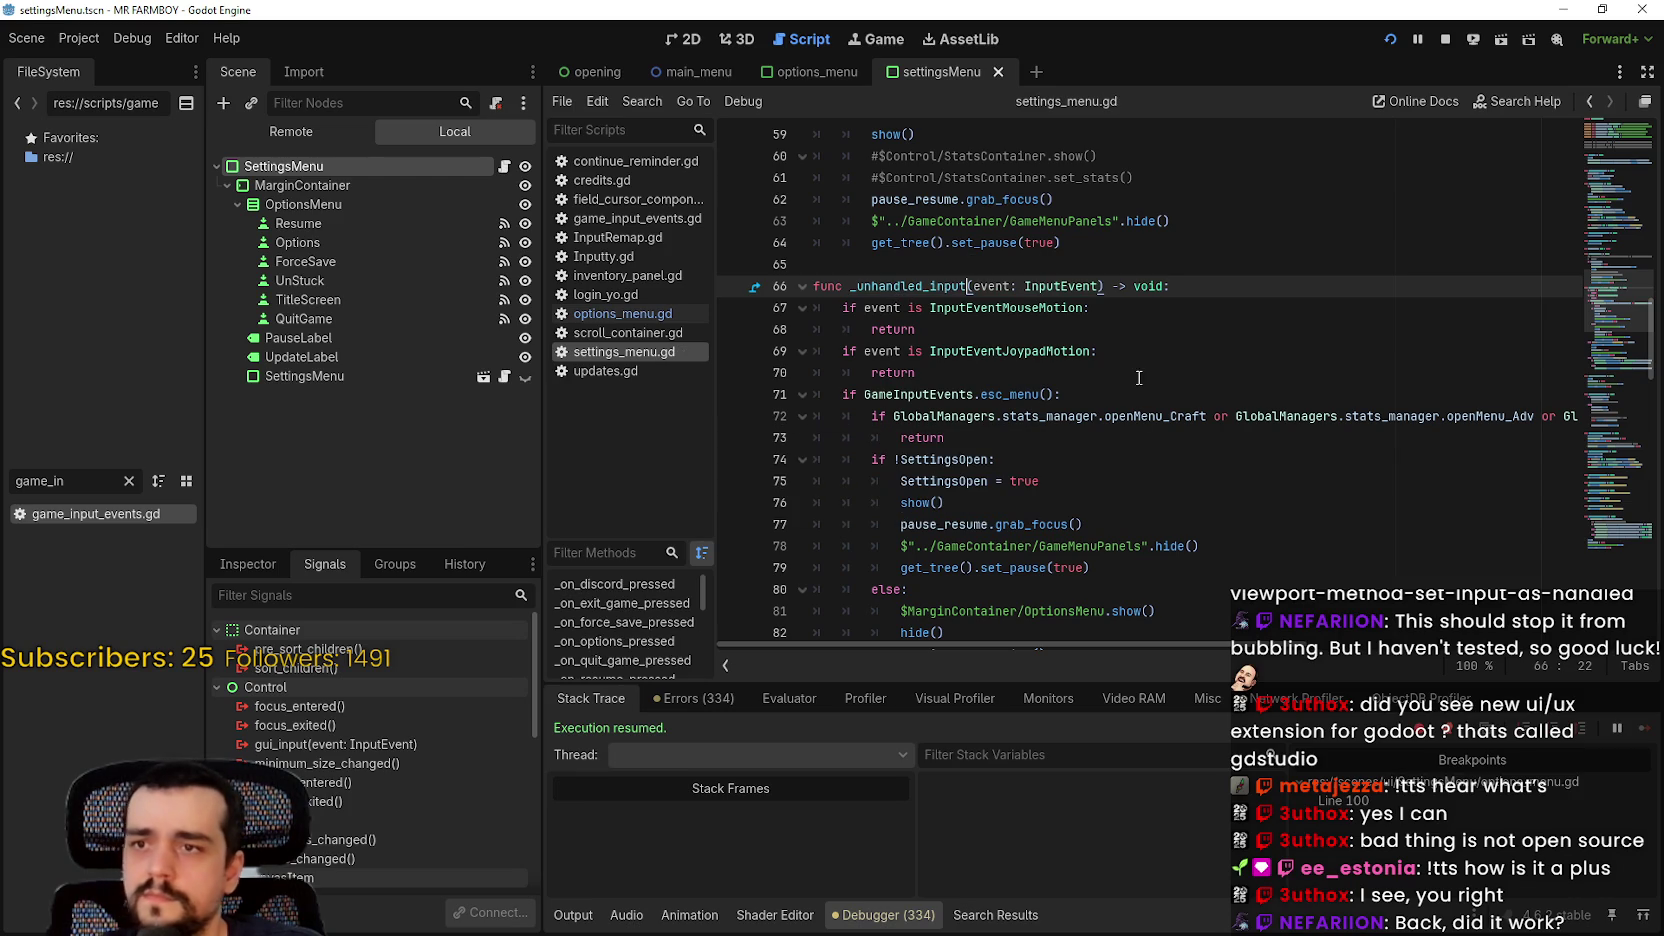
Step: Review the ui_cancel handling in settings_menu.gd and set a breakpoint on line 91
left_click(1138, 373)
scroll(1142, 378, "down", 5)
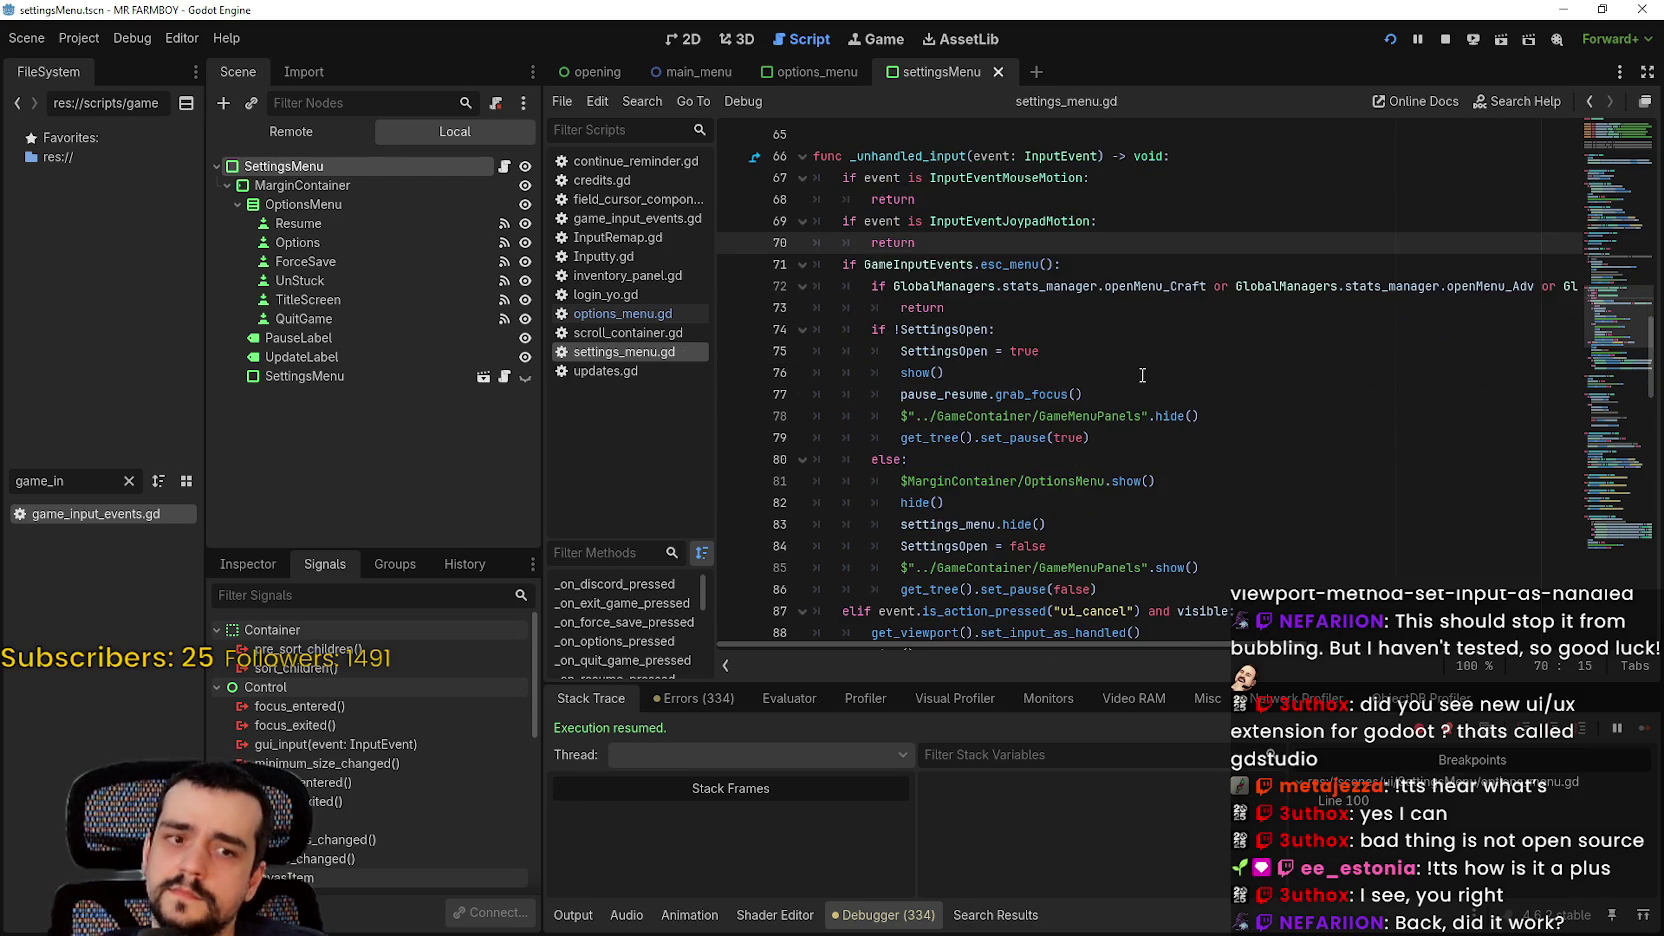
left_click(1150, 433)
scroll(1161, 478, "down", 2)
left_click(1133, 437)
left_click(734, 373)
left_click(1180, 373)
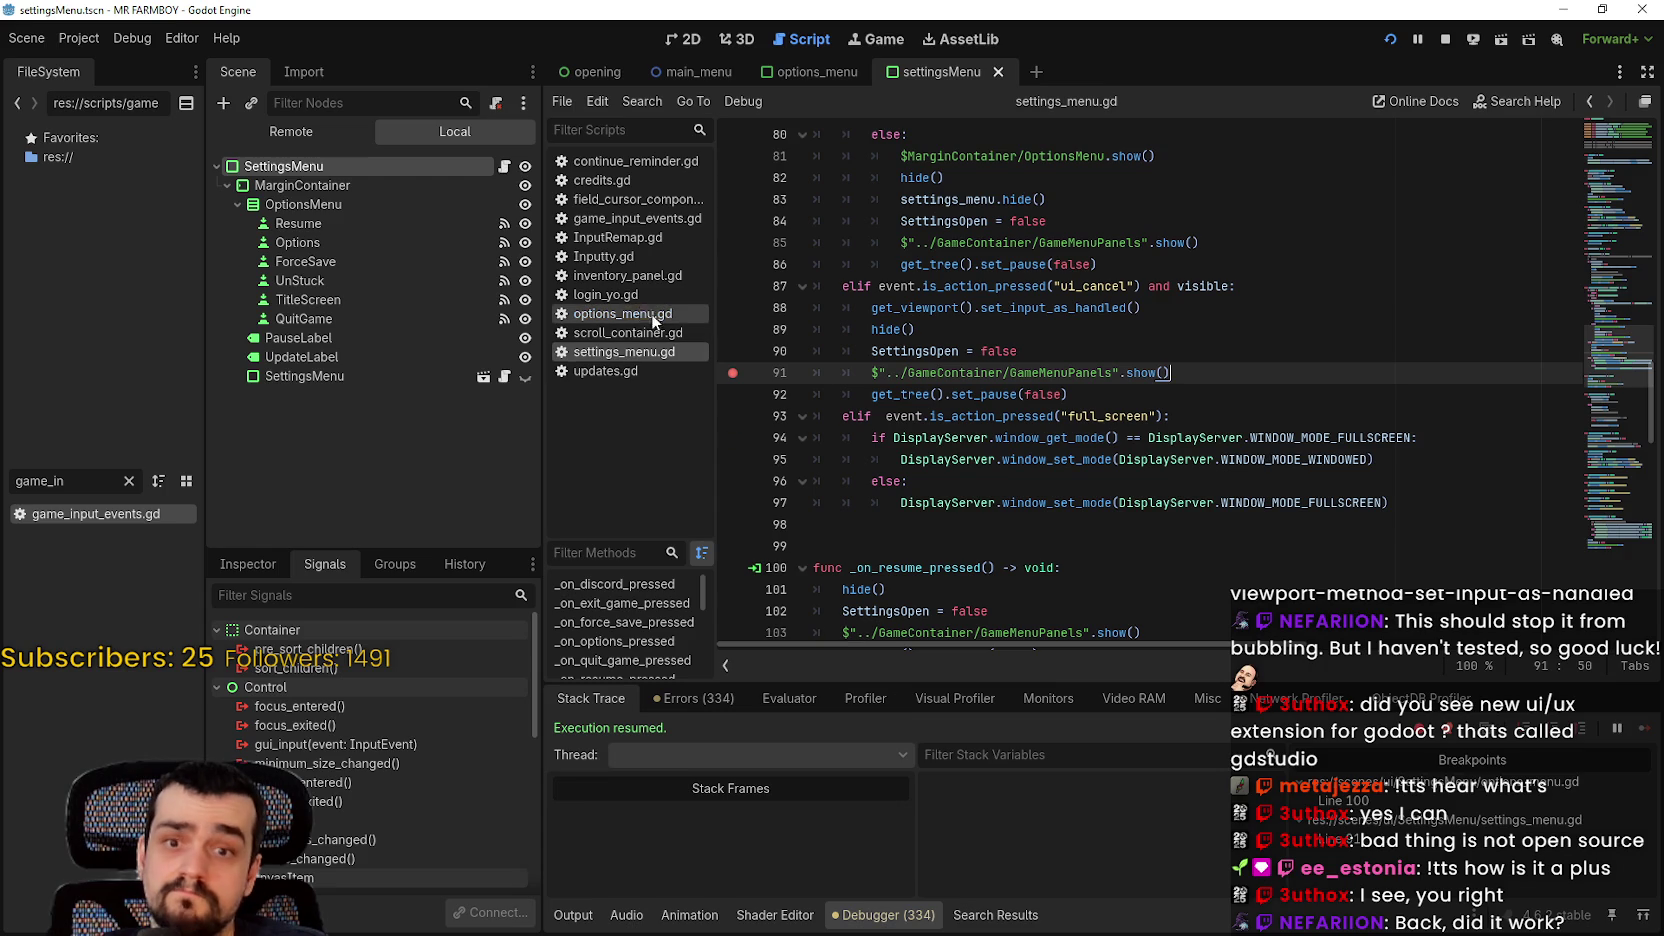
left_click(654, 316)
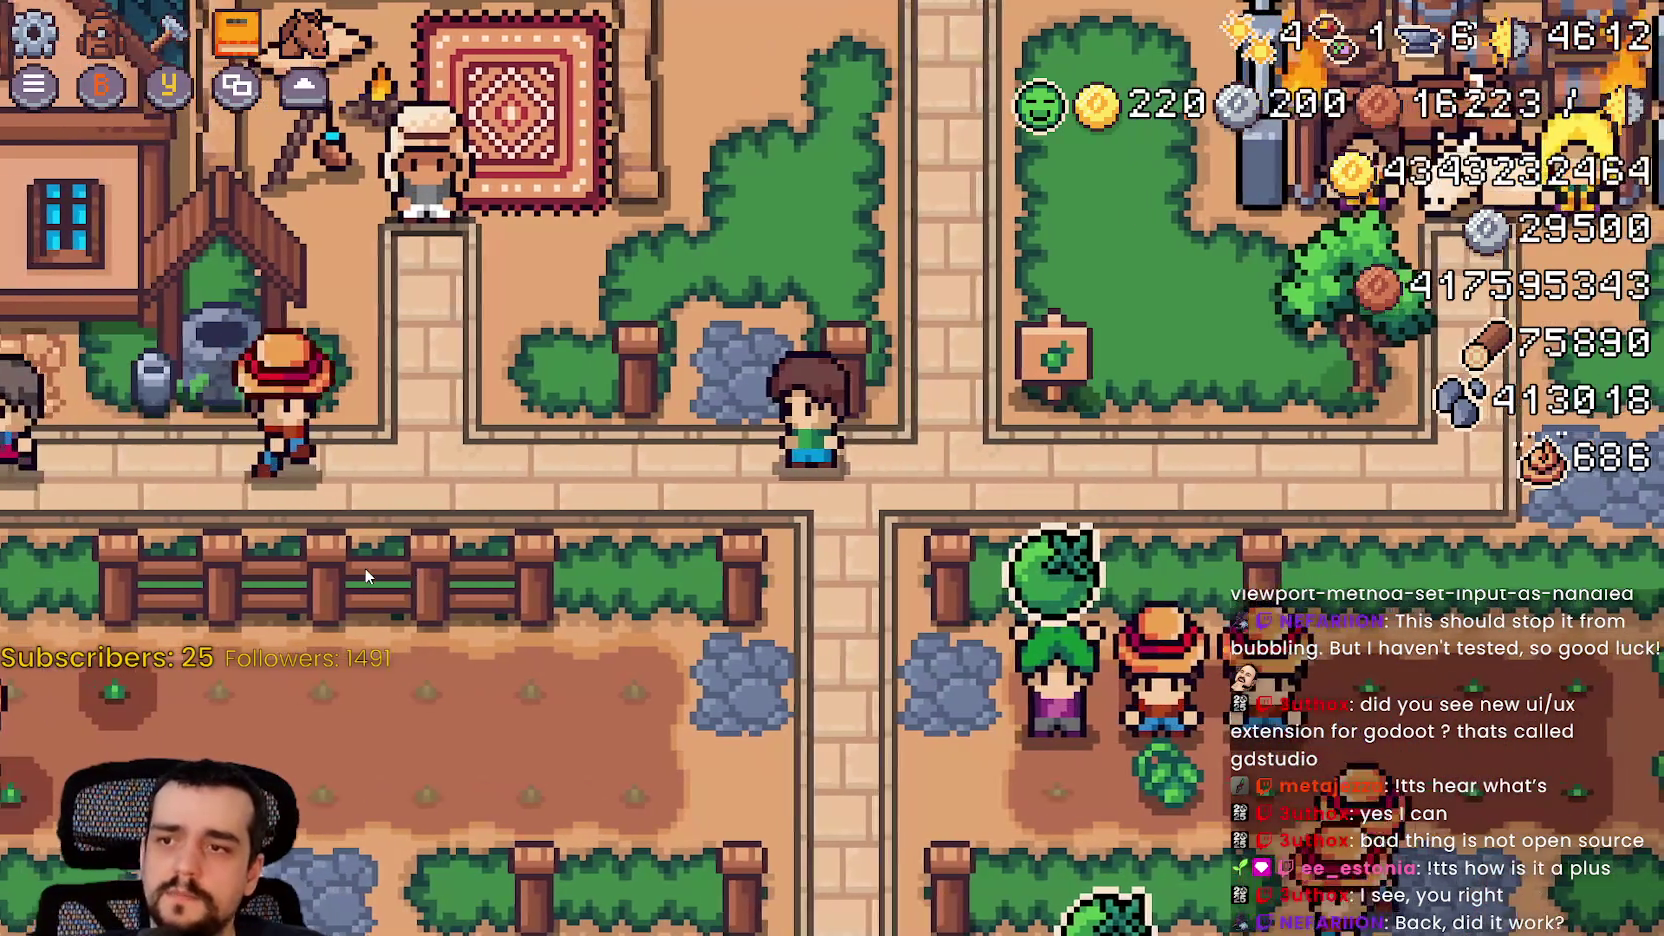
Step: Test Esc in the game and close the Stats & Inventory and Advancements panels with Esc
key("Escape")
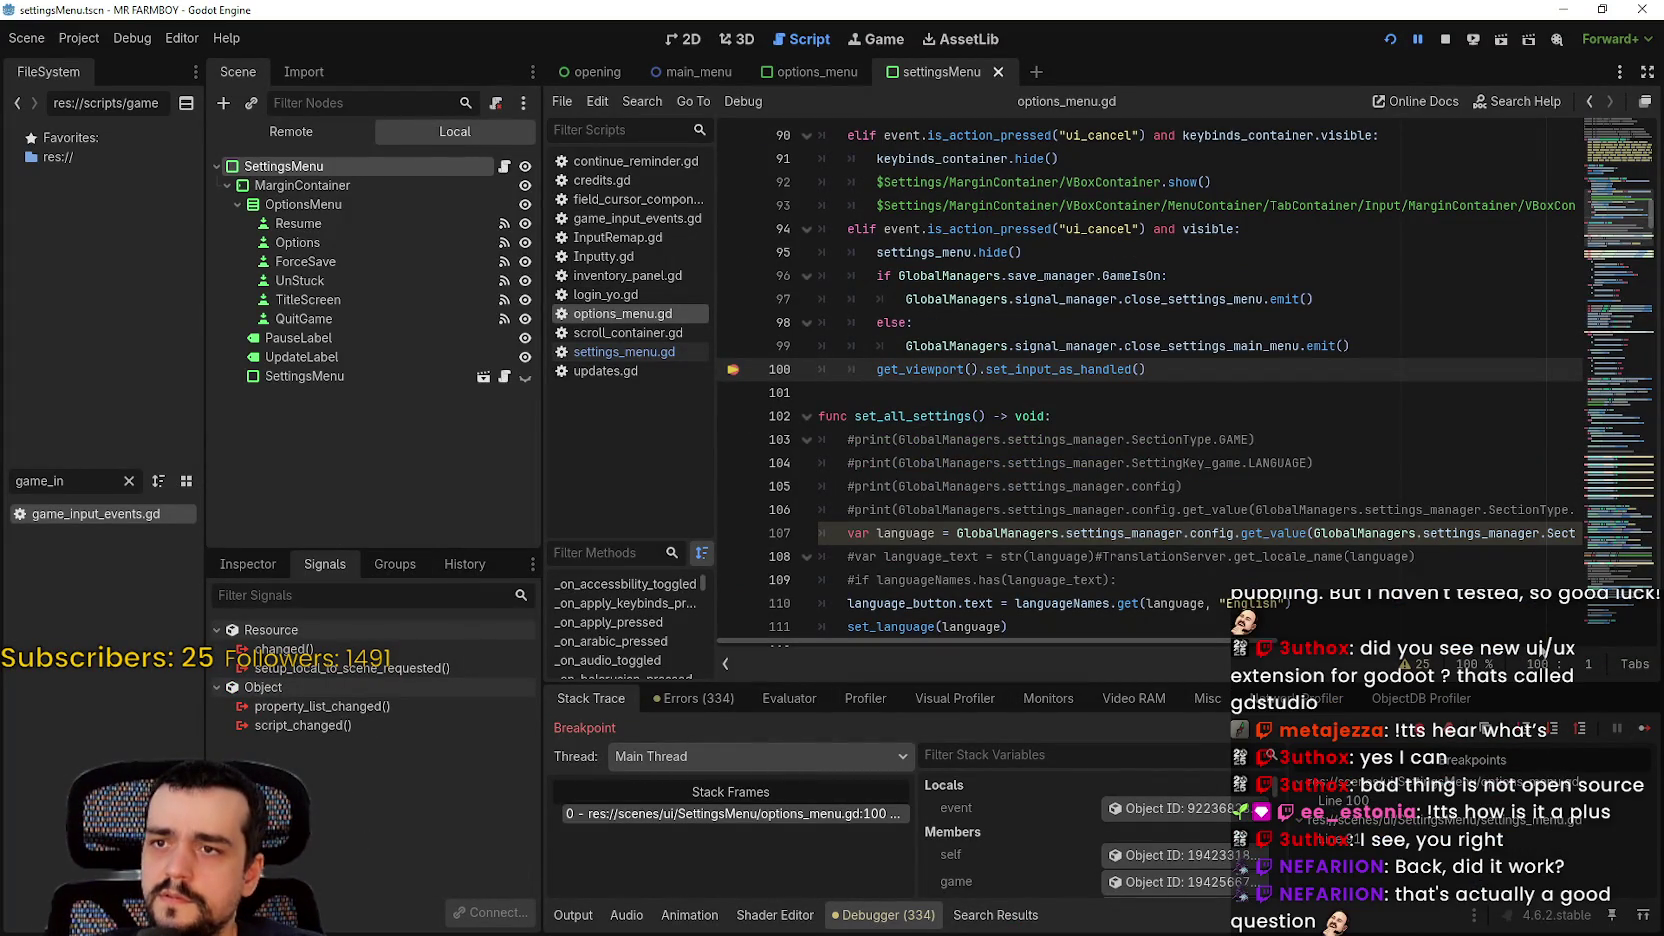
left_click(1646, 729)
key("Escape")
key("i")
key("Escape")
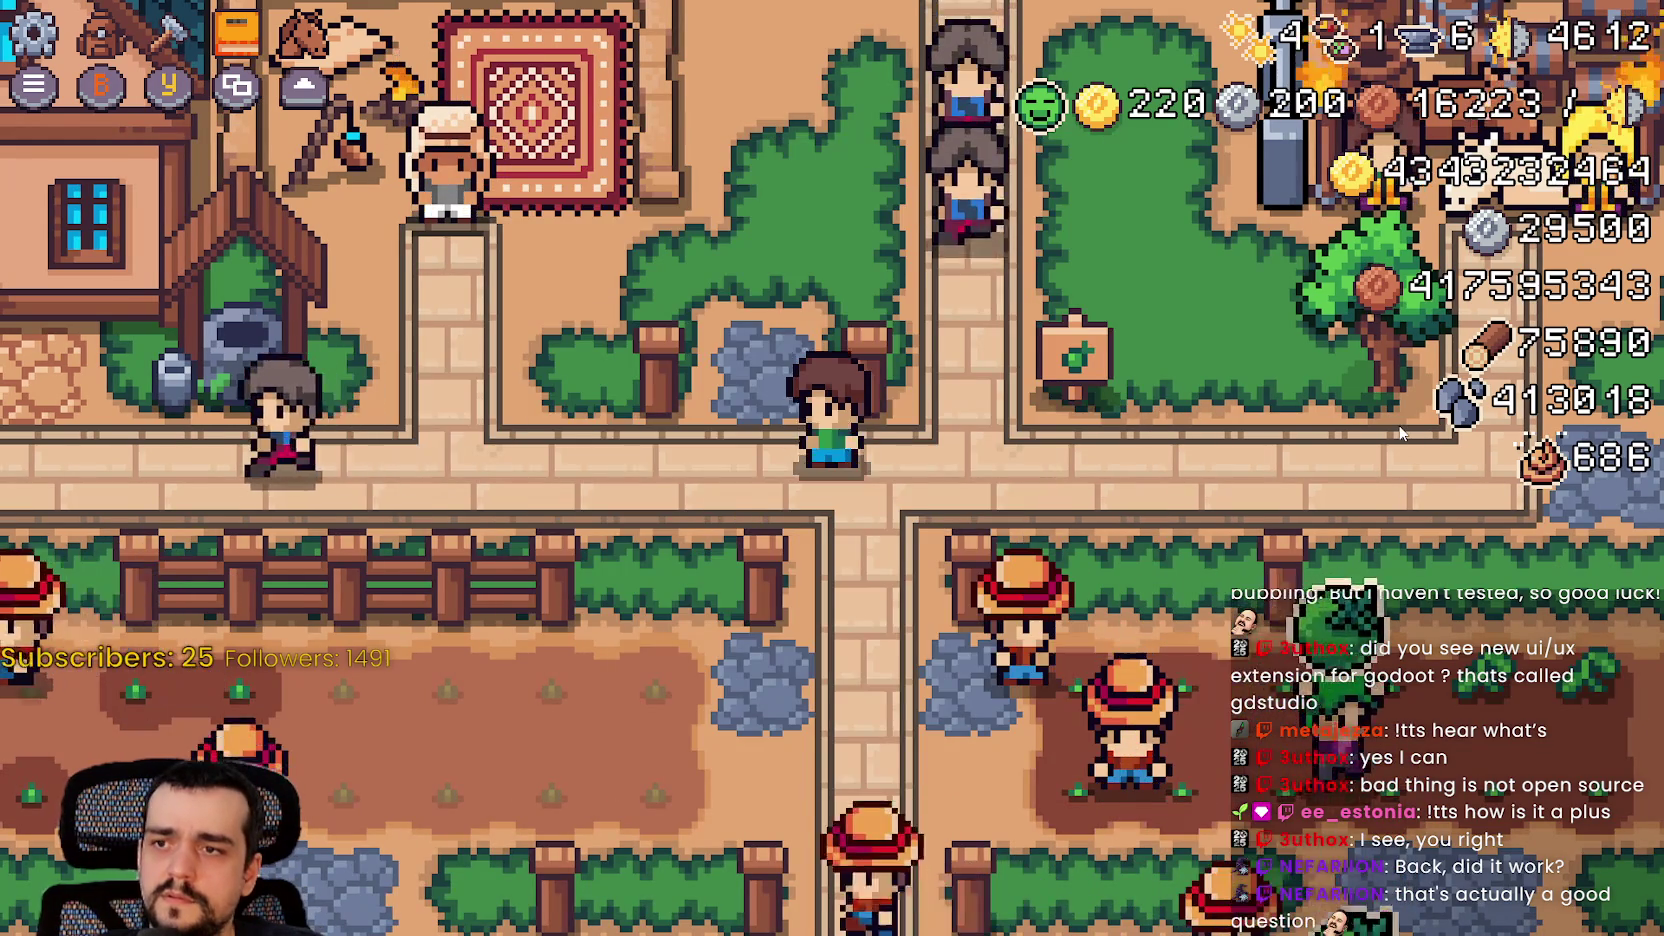
key("k")
key("Escape")
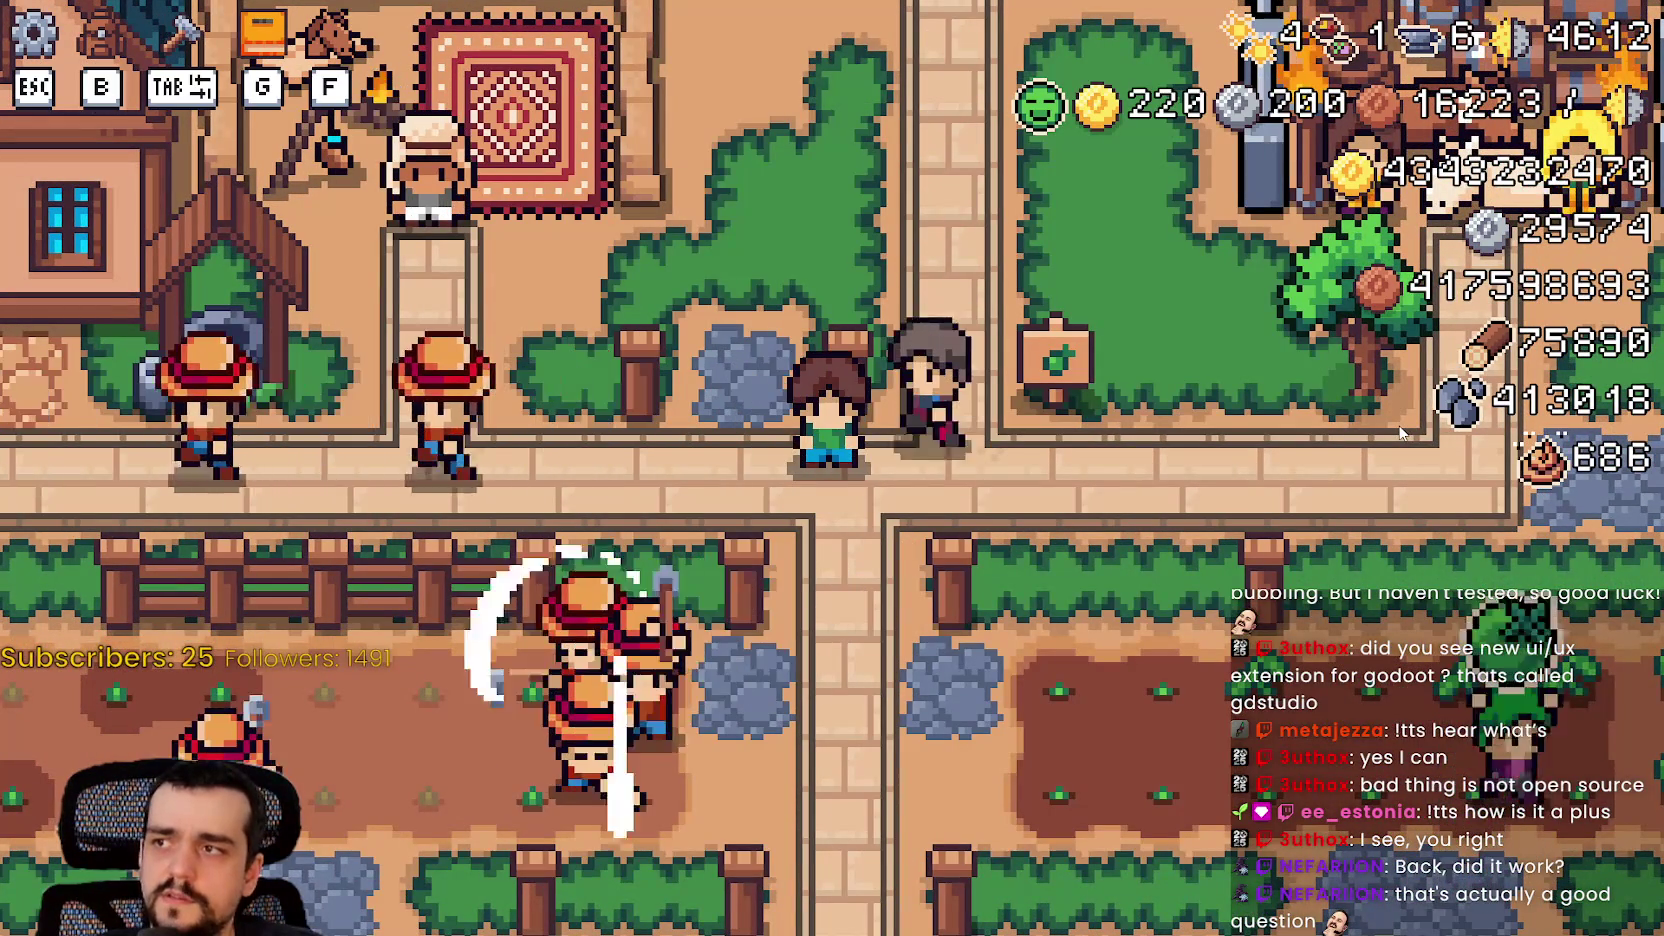
key("b")
key("Escape")
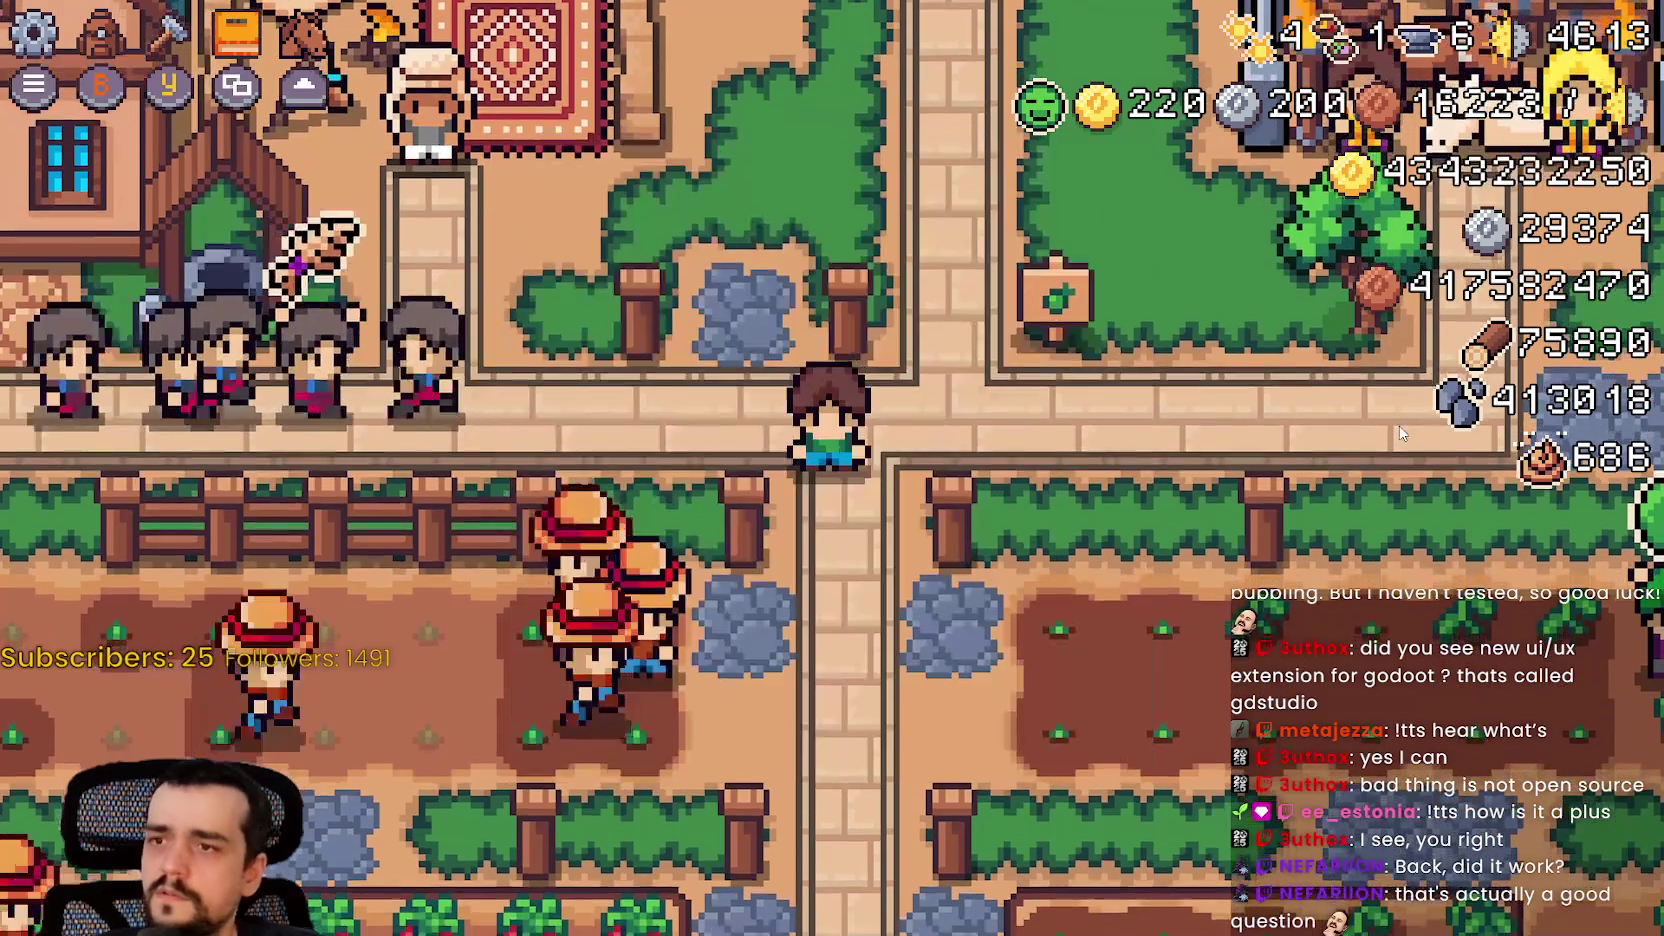
Step: Pause the game, open Options, cancel with Esc, then stop at the line-100 breakpoint
key("Escape")
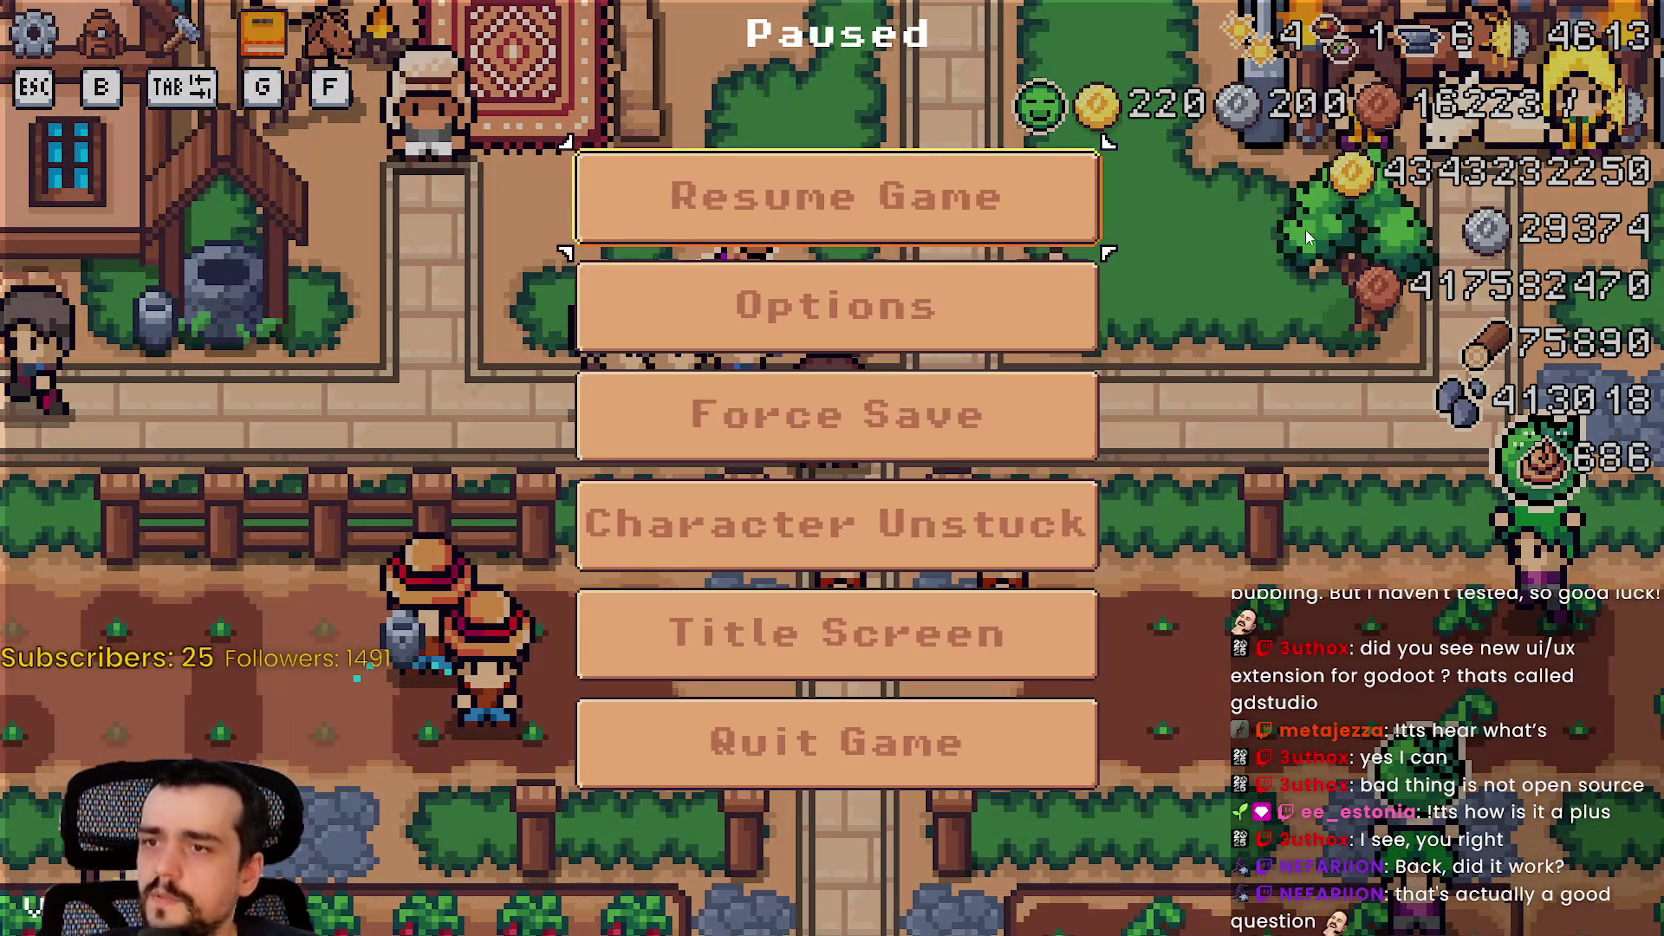
key("Return")
key("Escape")
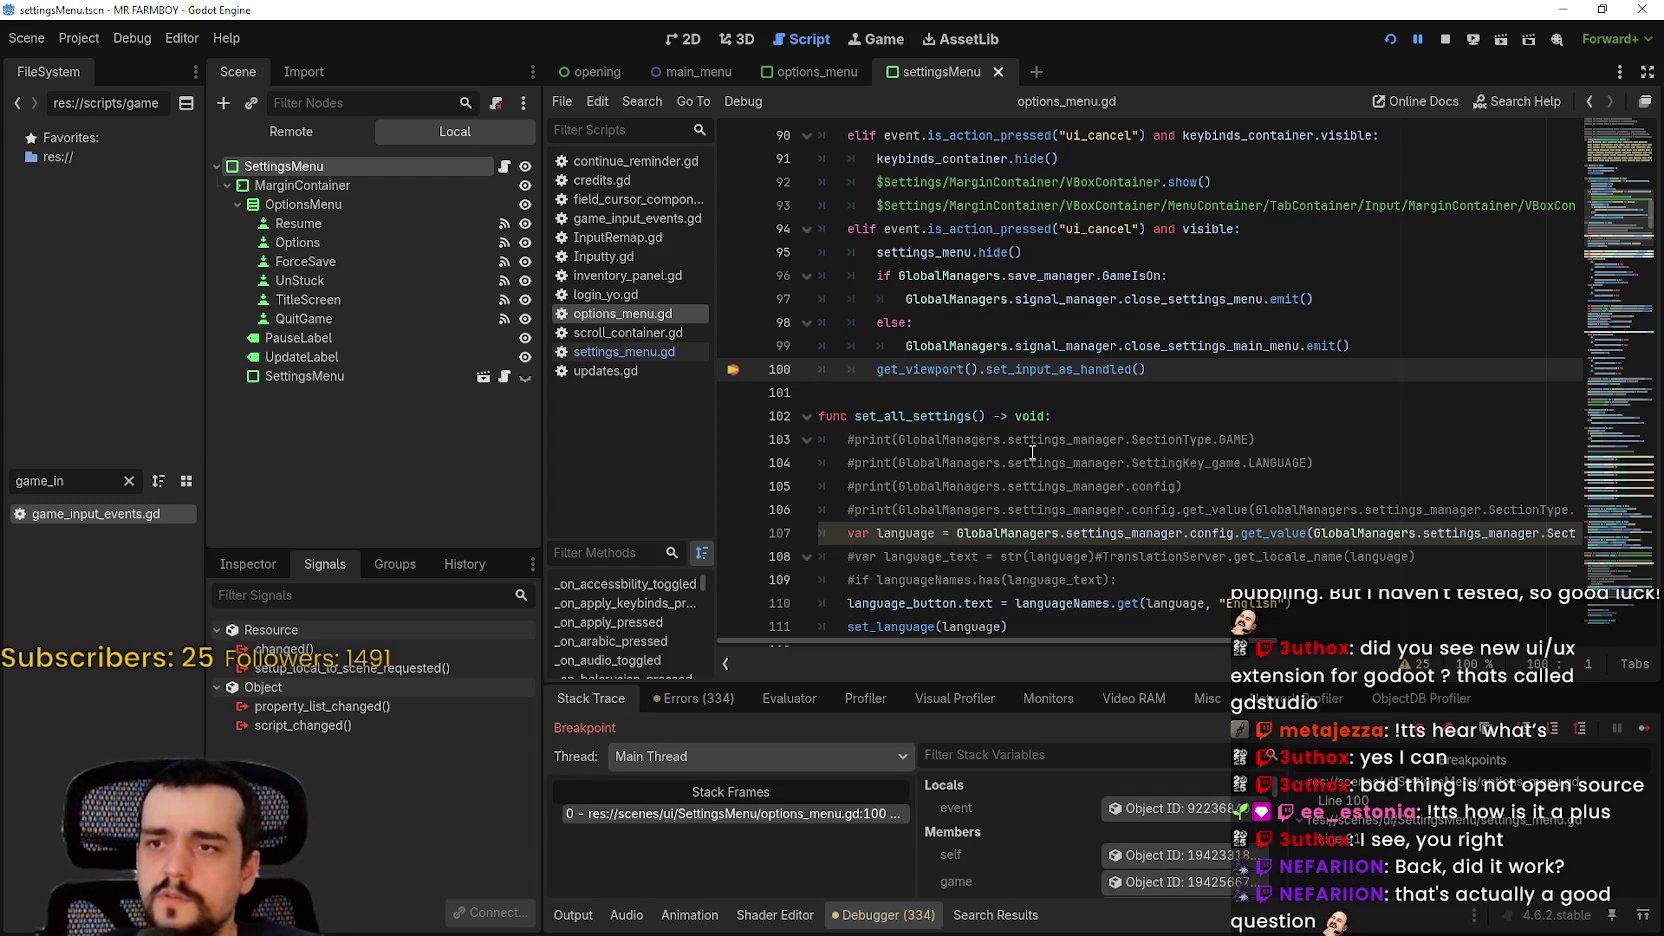
scroll(920, 350, "up", 4)
double_click(906, 300)
scroll(737, 447, "down", 3)
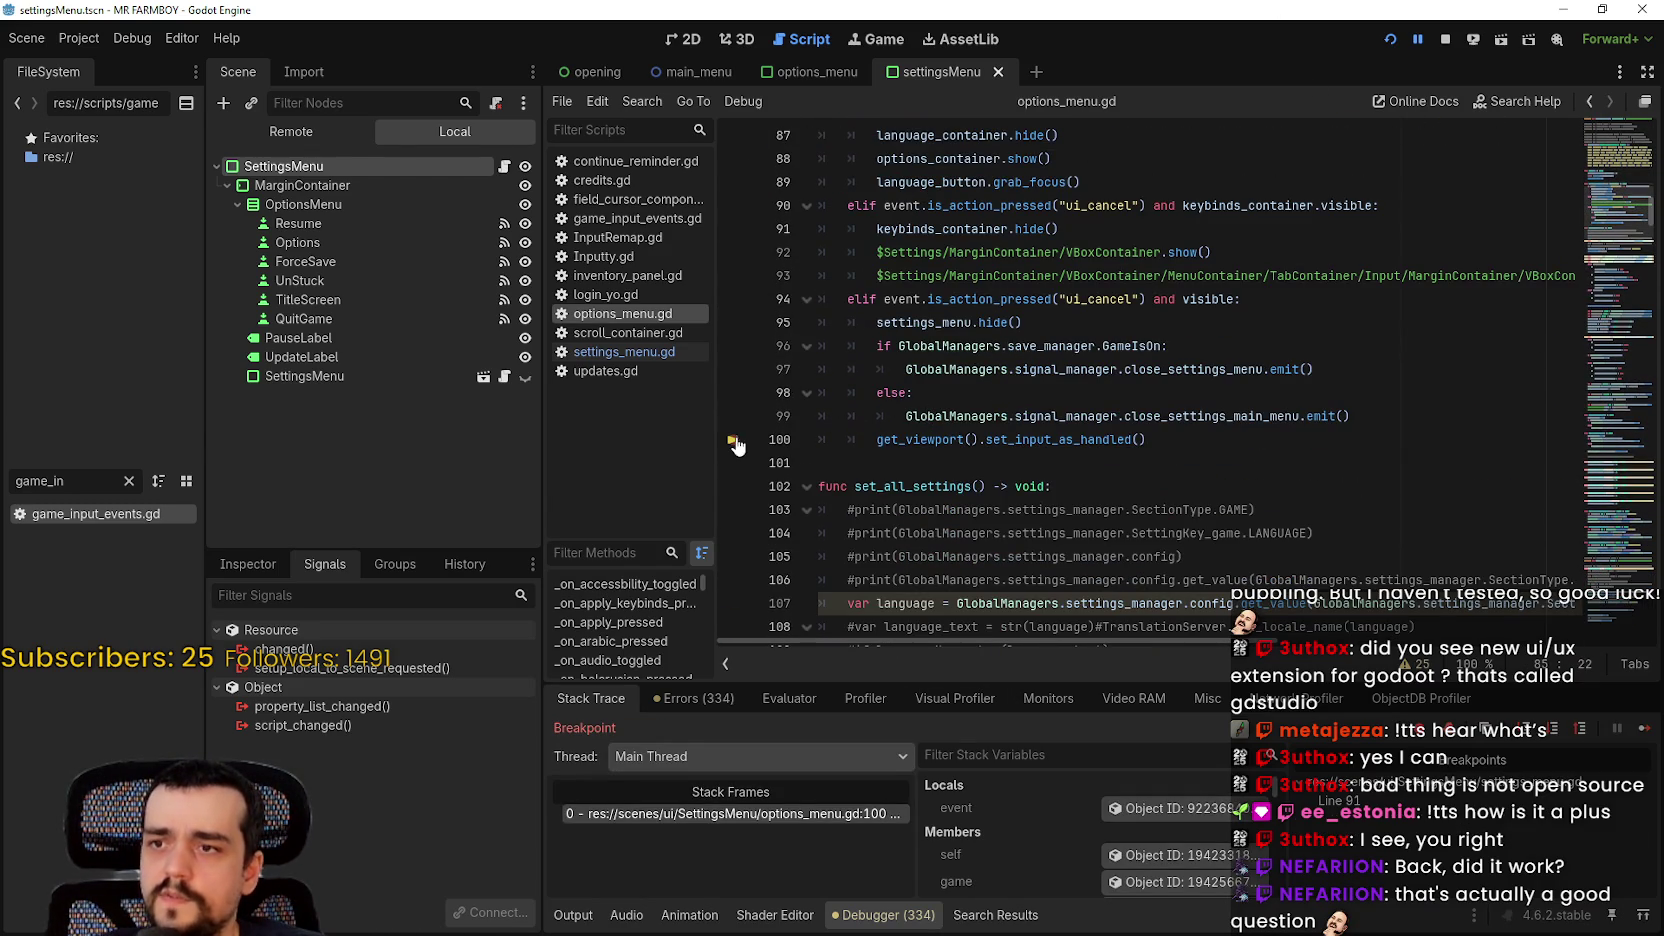
left_click(1445, 39)
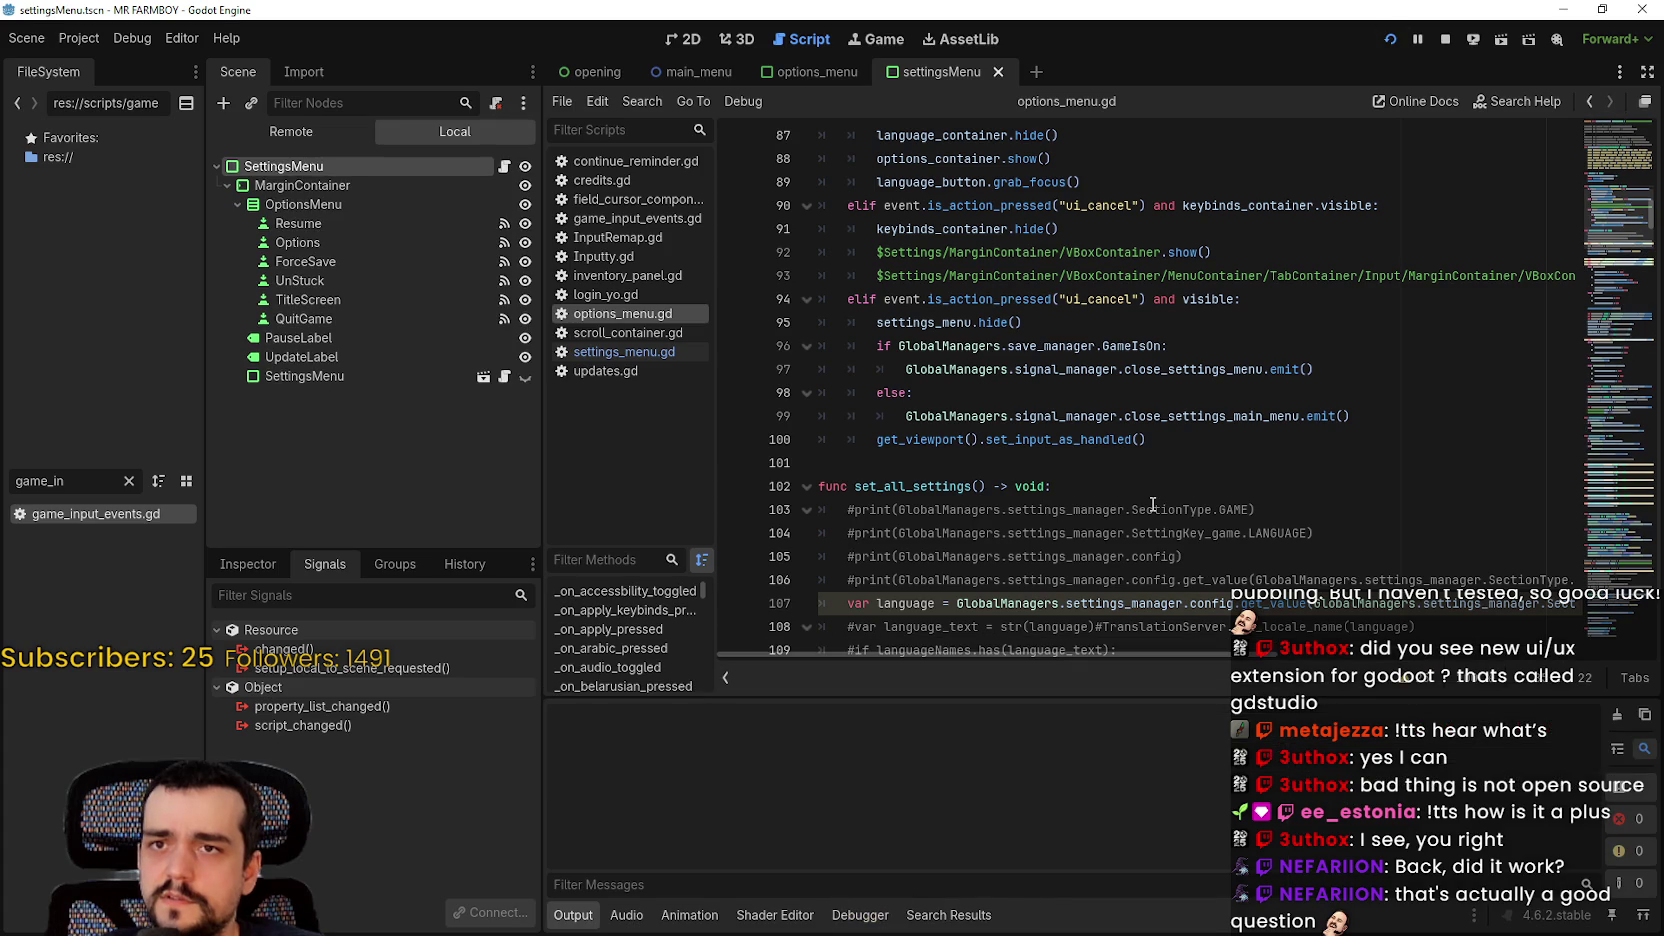
Step: Relaunch MR FARMBOY in debug with F5, then switch to Steam once the title menu loads
key("F5")
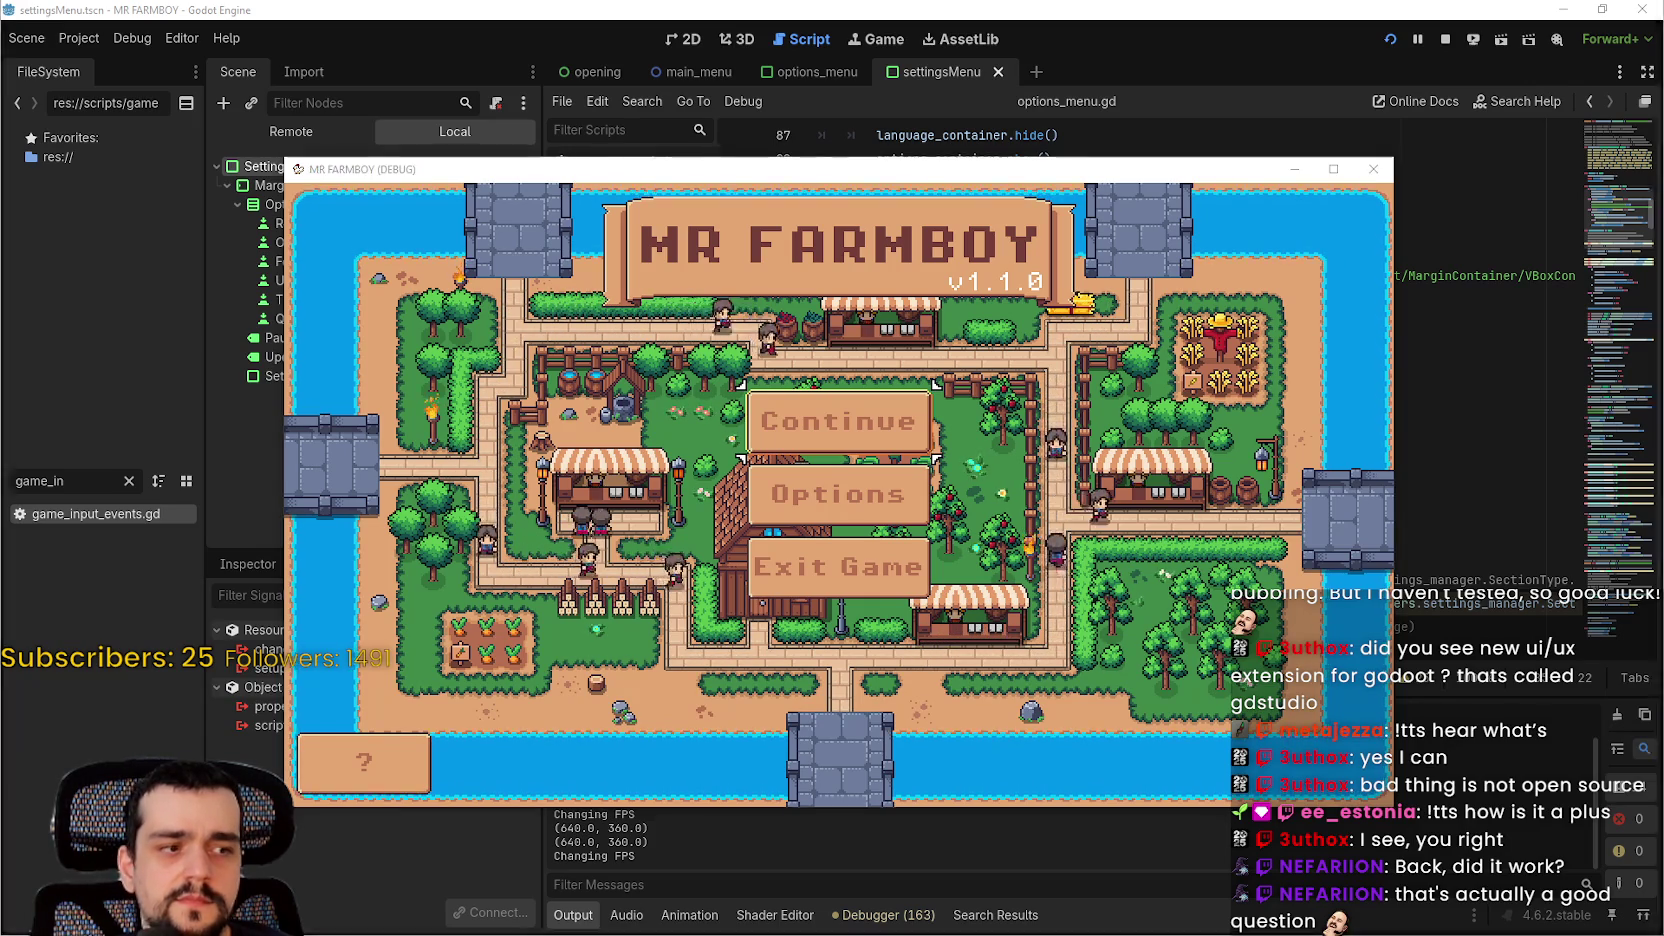
key("alt+Tab")
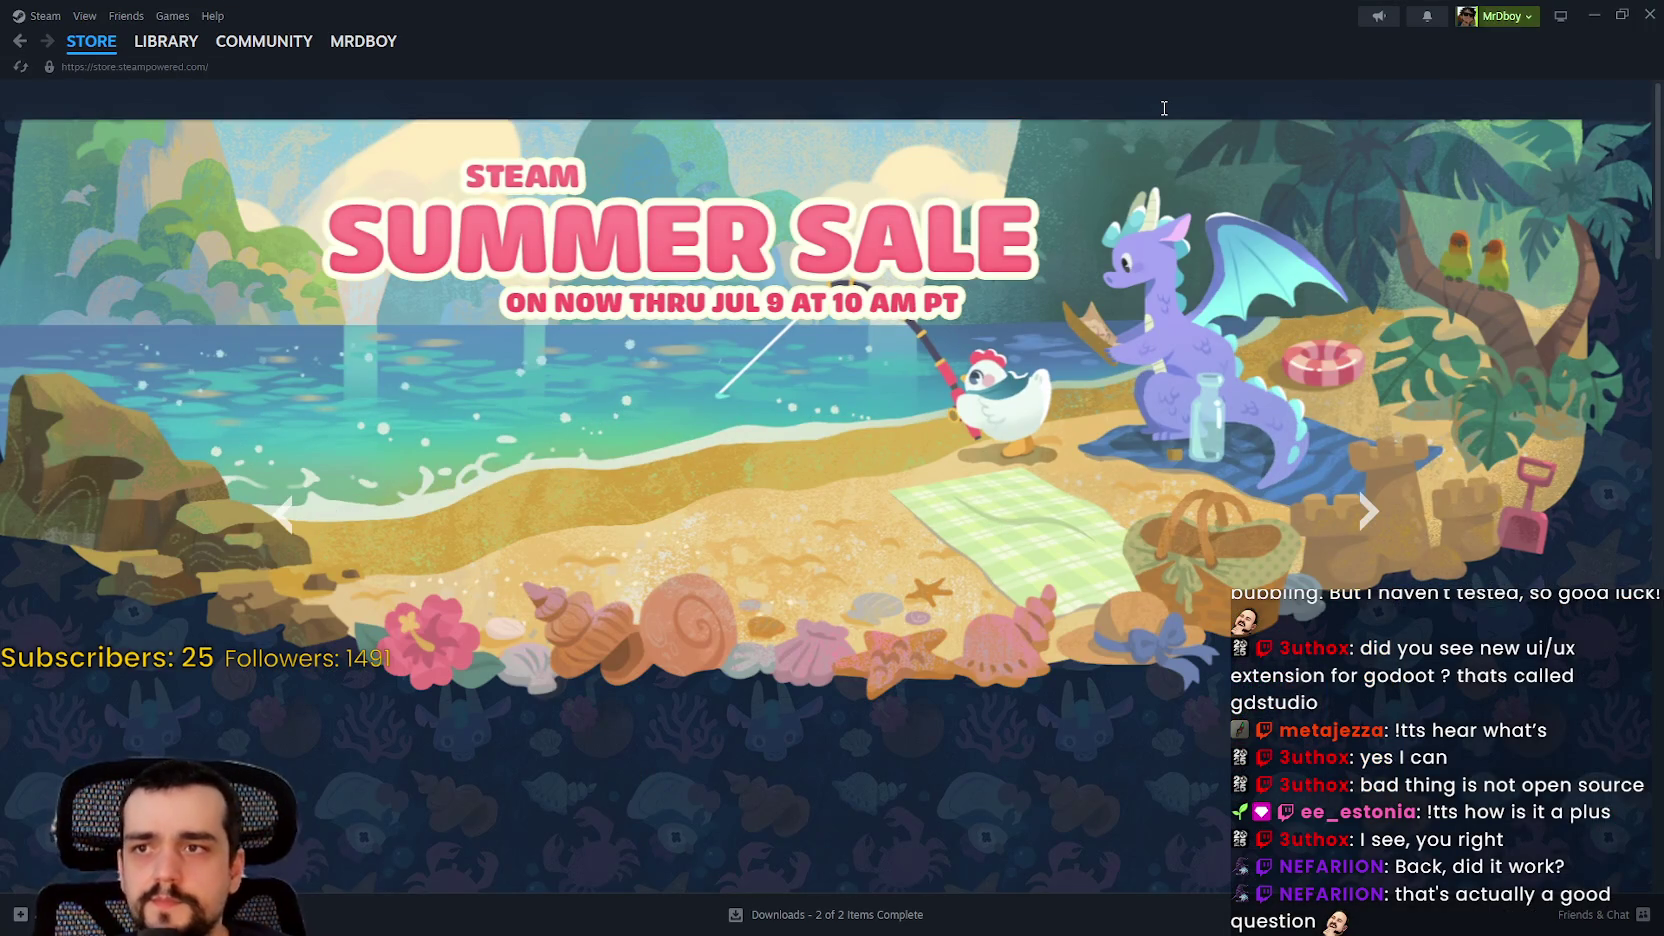
Step: Search the Steam store for 'borde' and open the Borderlands 4 page
left_click(1164, 108)
type("bord")
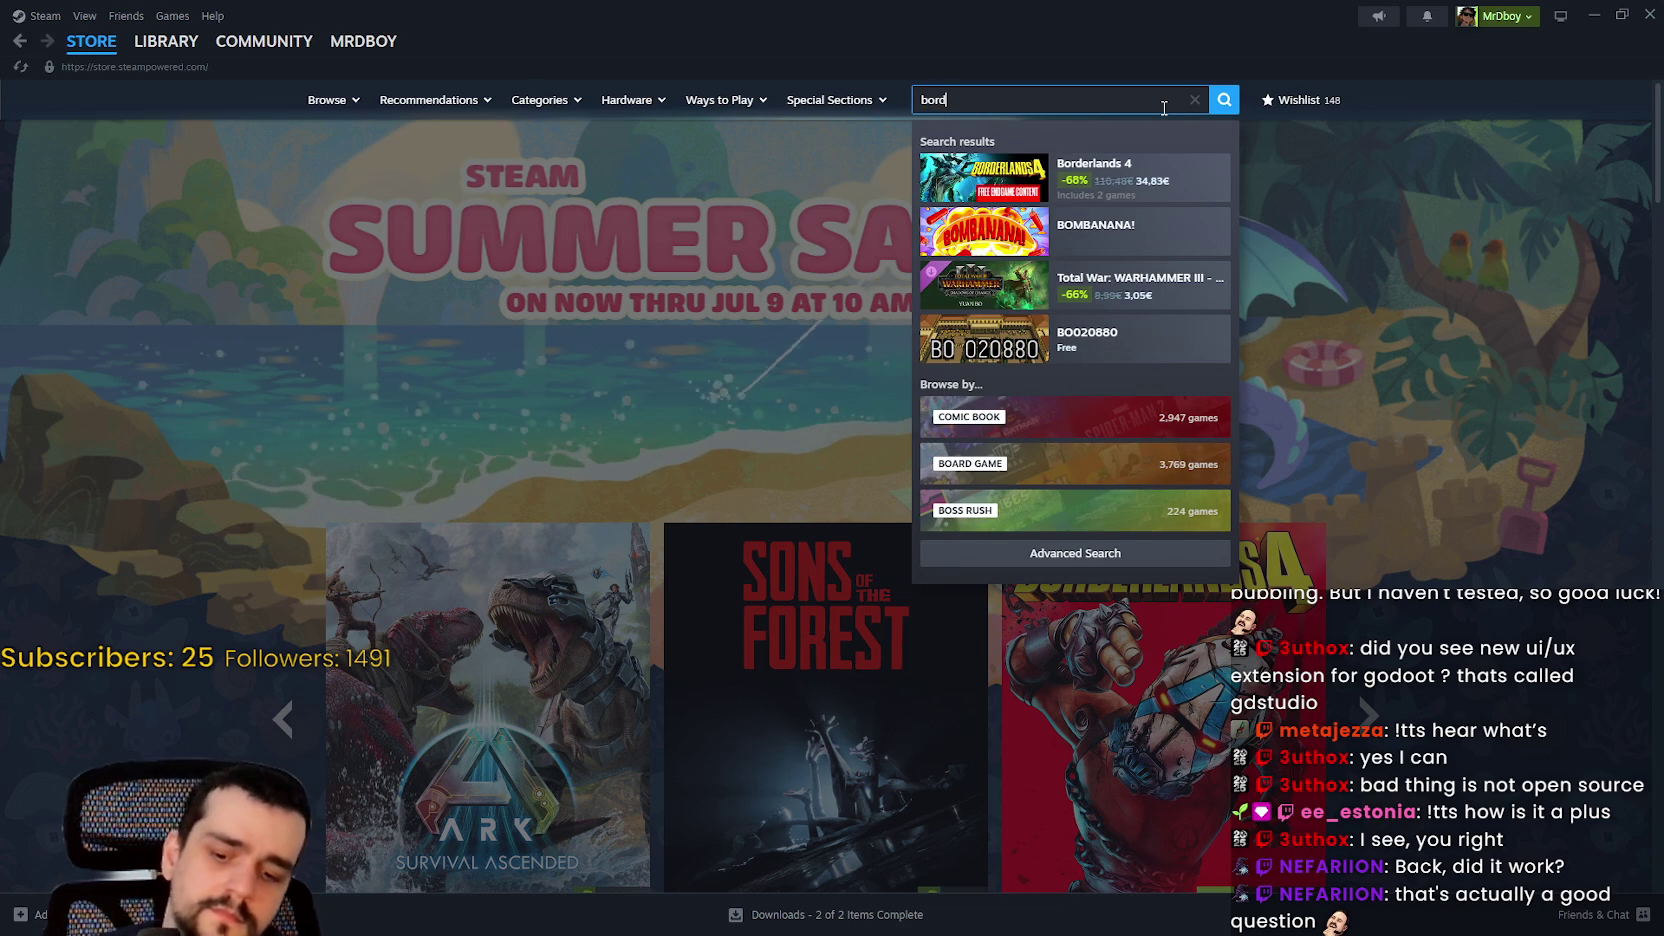
type("e")
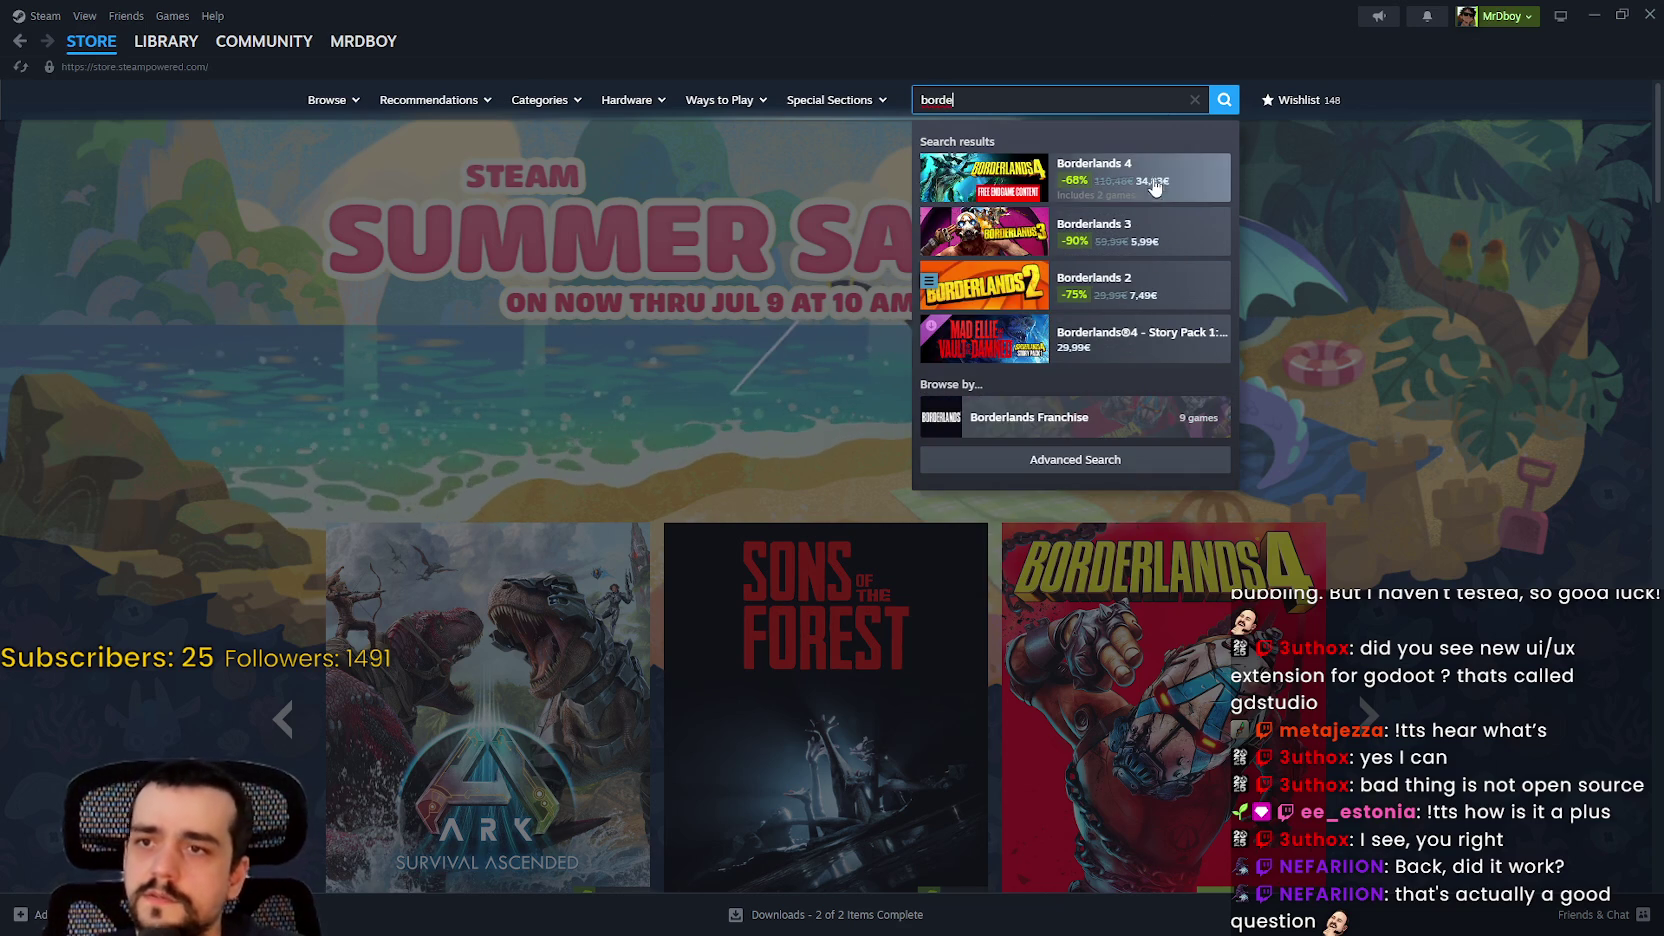
left_click(1168, 175)
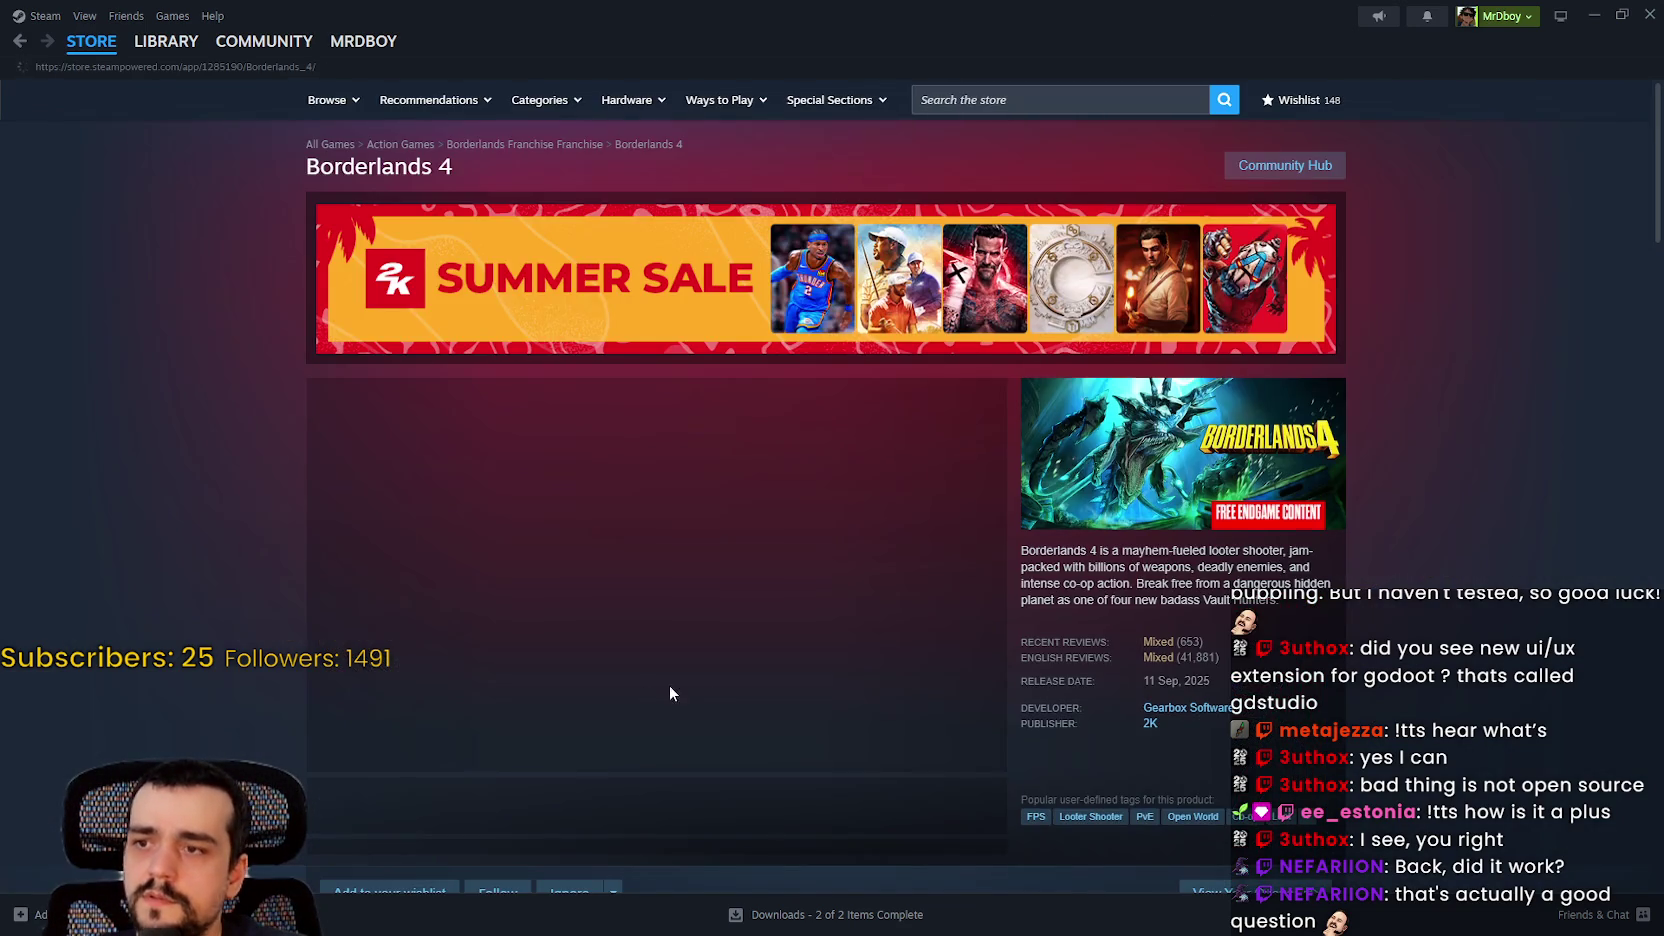
Step: Browse the Borderlands 4 screenshots and scroll down to the Content For This Game list
scroll(660, 620, "down", 3)
scroll(624, 560, "down", 3)
left_click(590, 460)
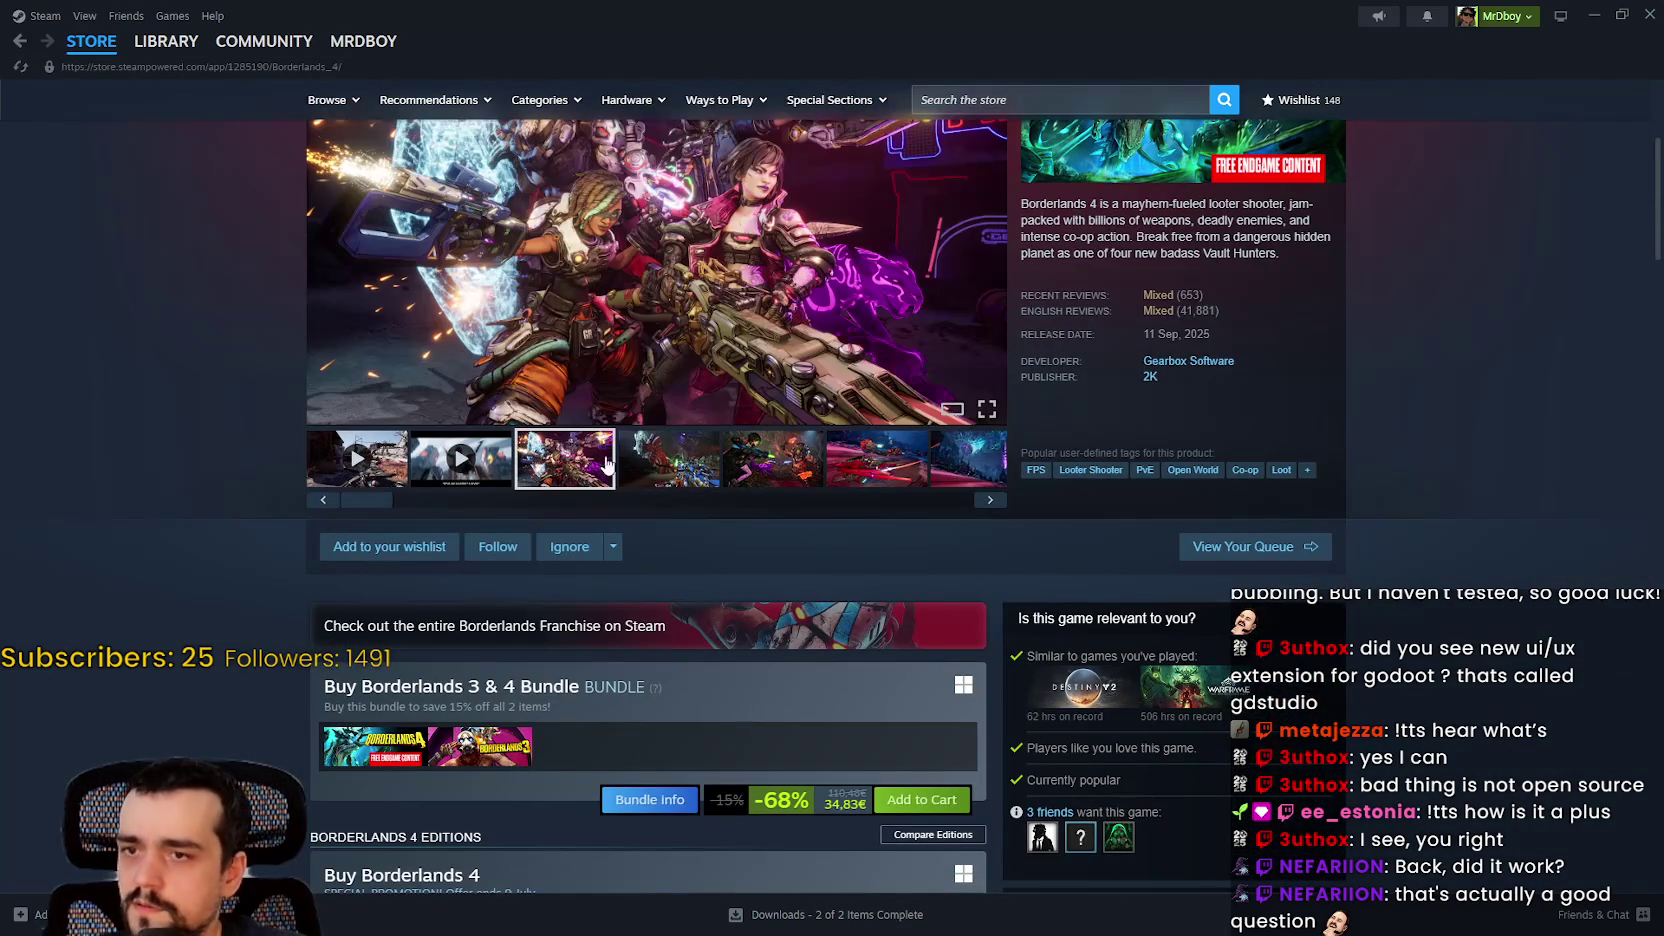
scroll(403, 624, "down", 4)
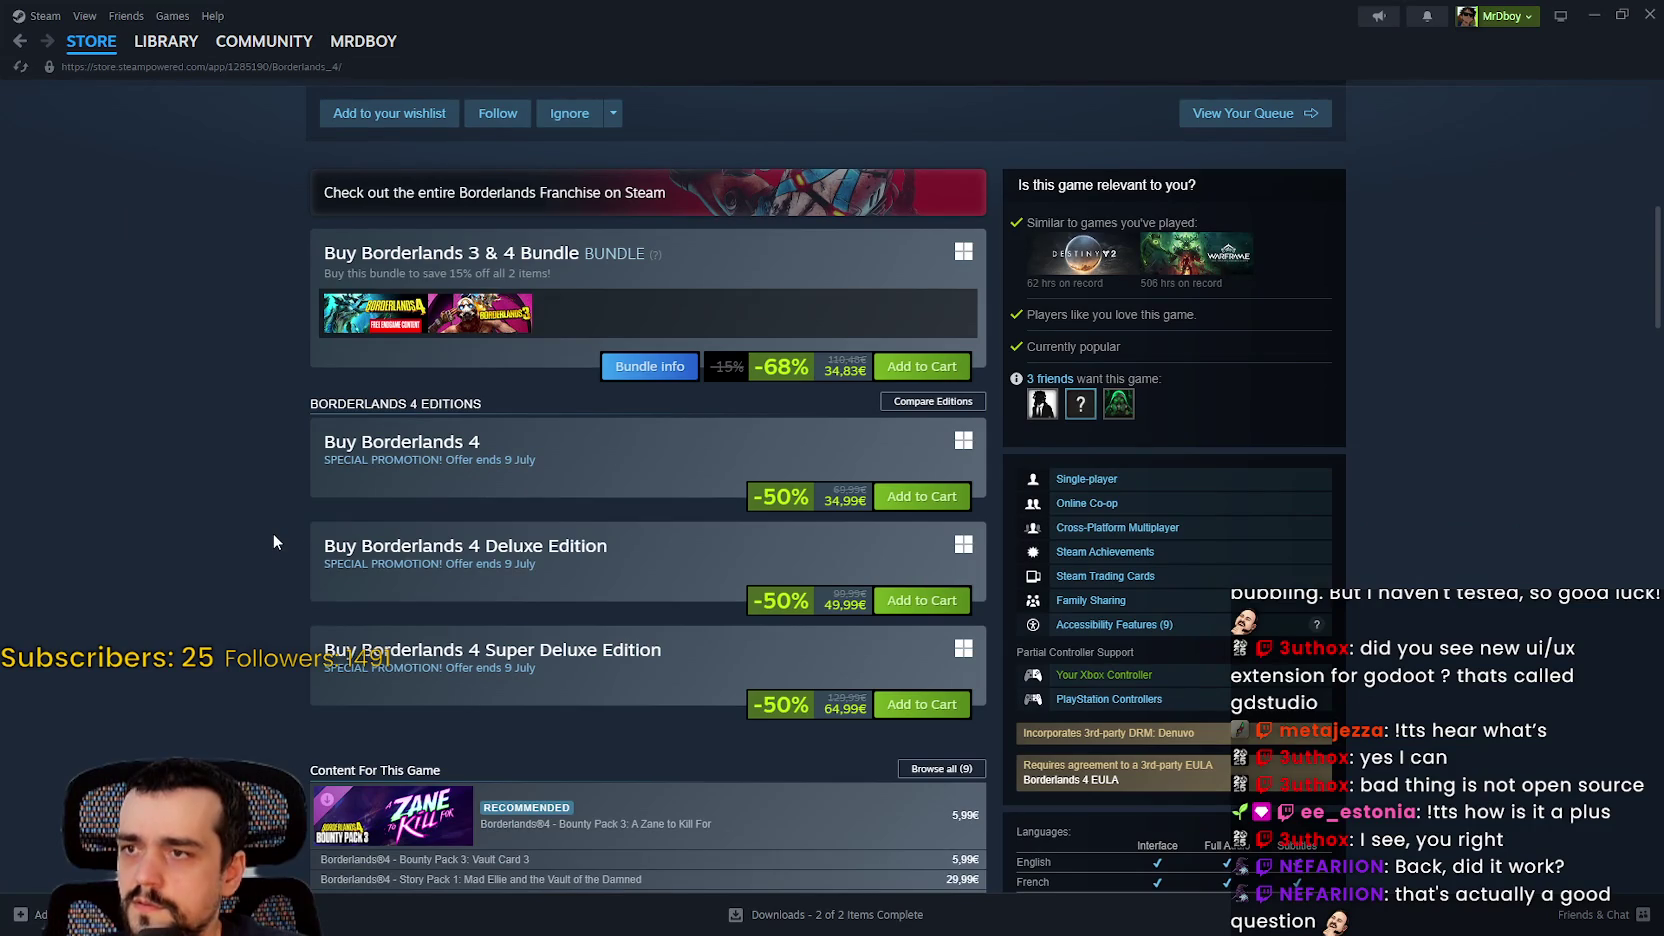
scroll(273, 533, "up", 2)
scroll(445, 573, "down", 1)
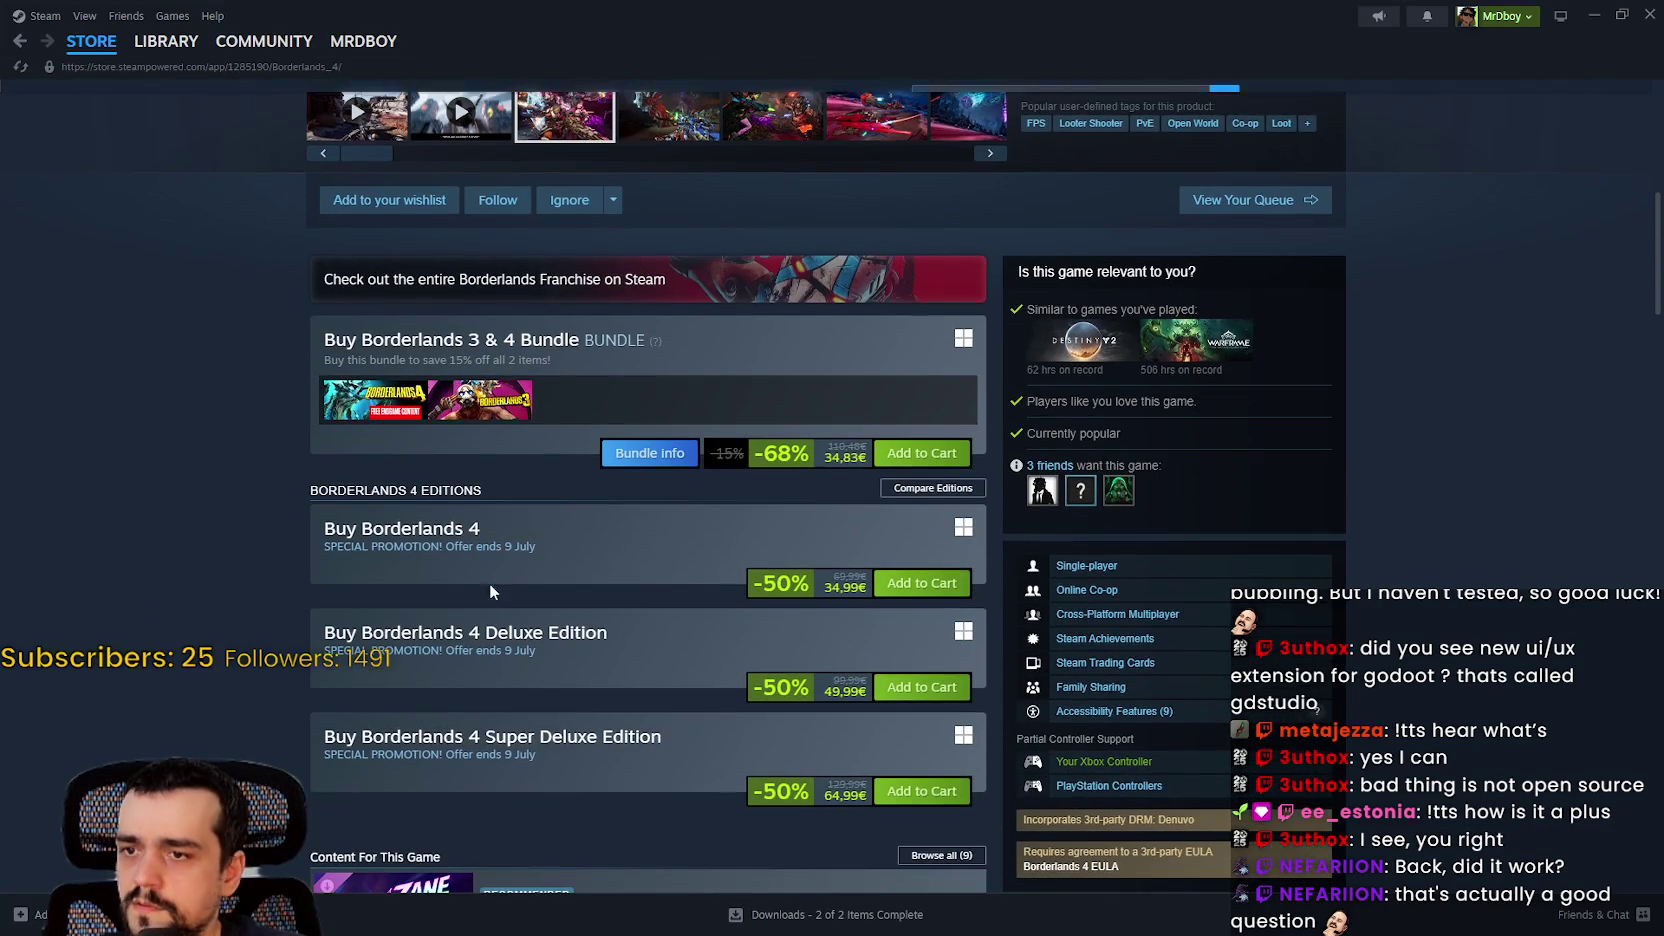
scroll(760, 647, "down", 2)
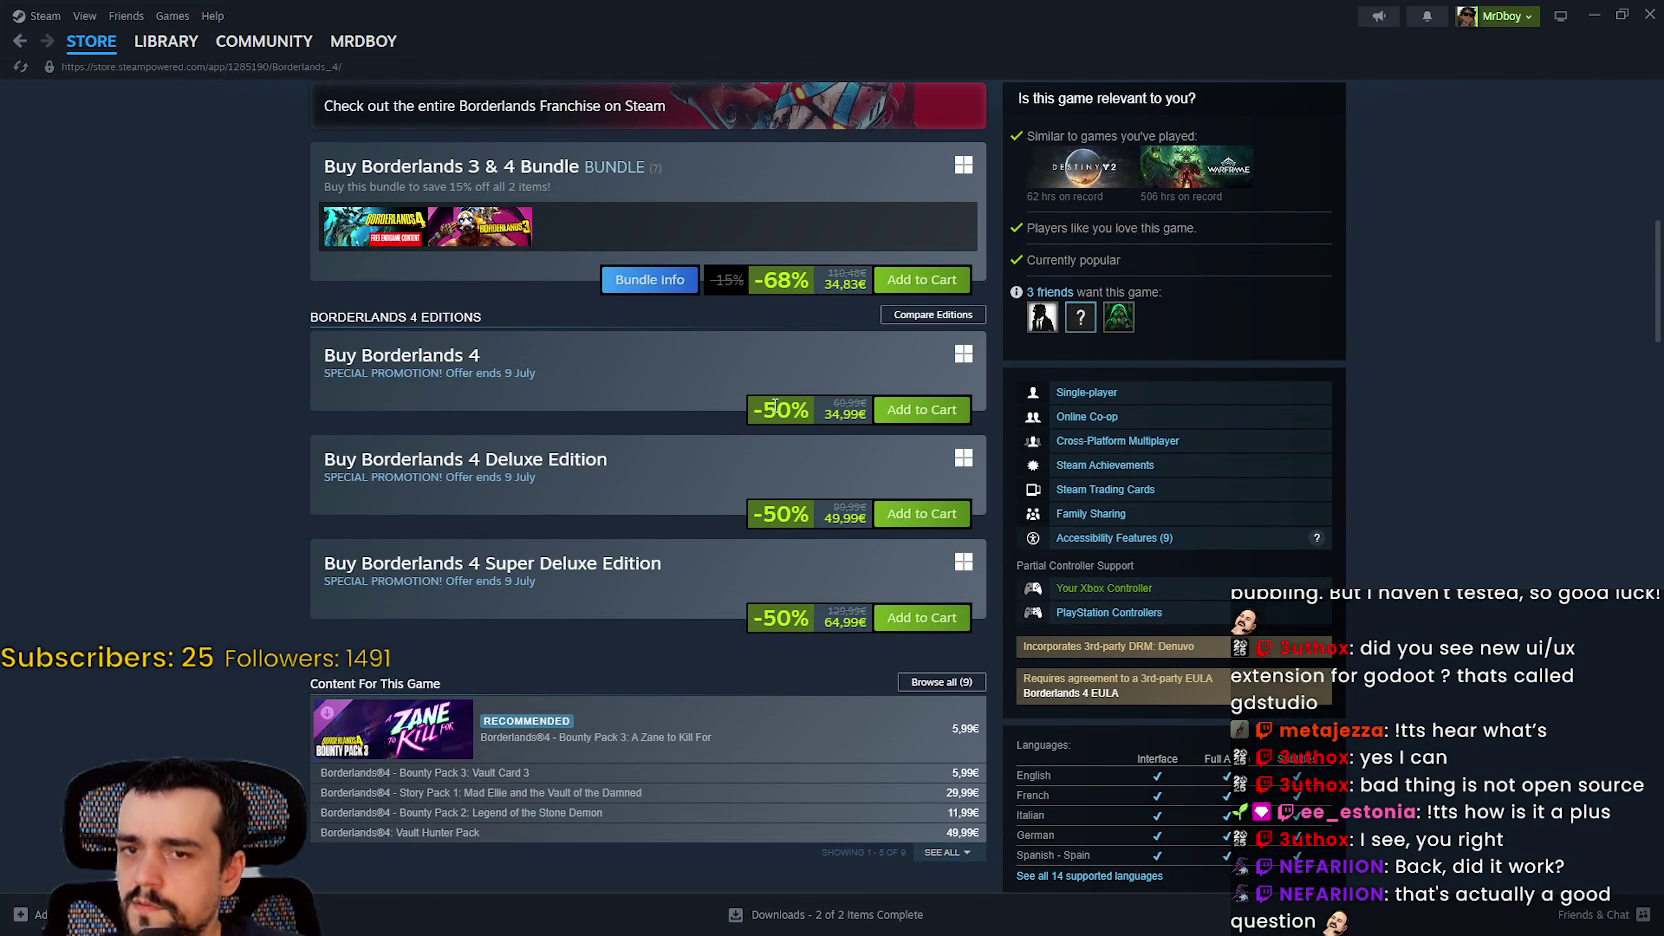
scroll(763, 686, "down", 2)
mouse_move(780, 565)
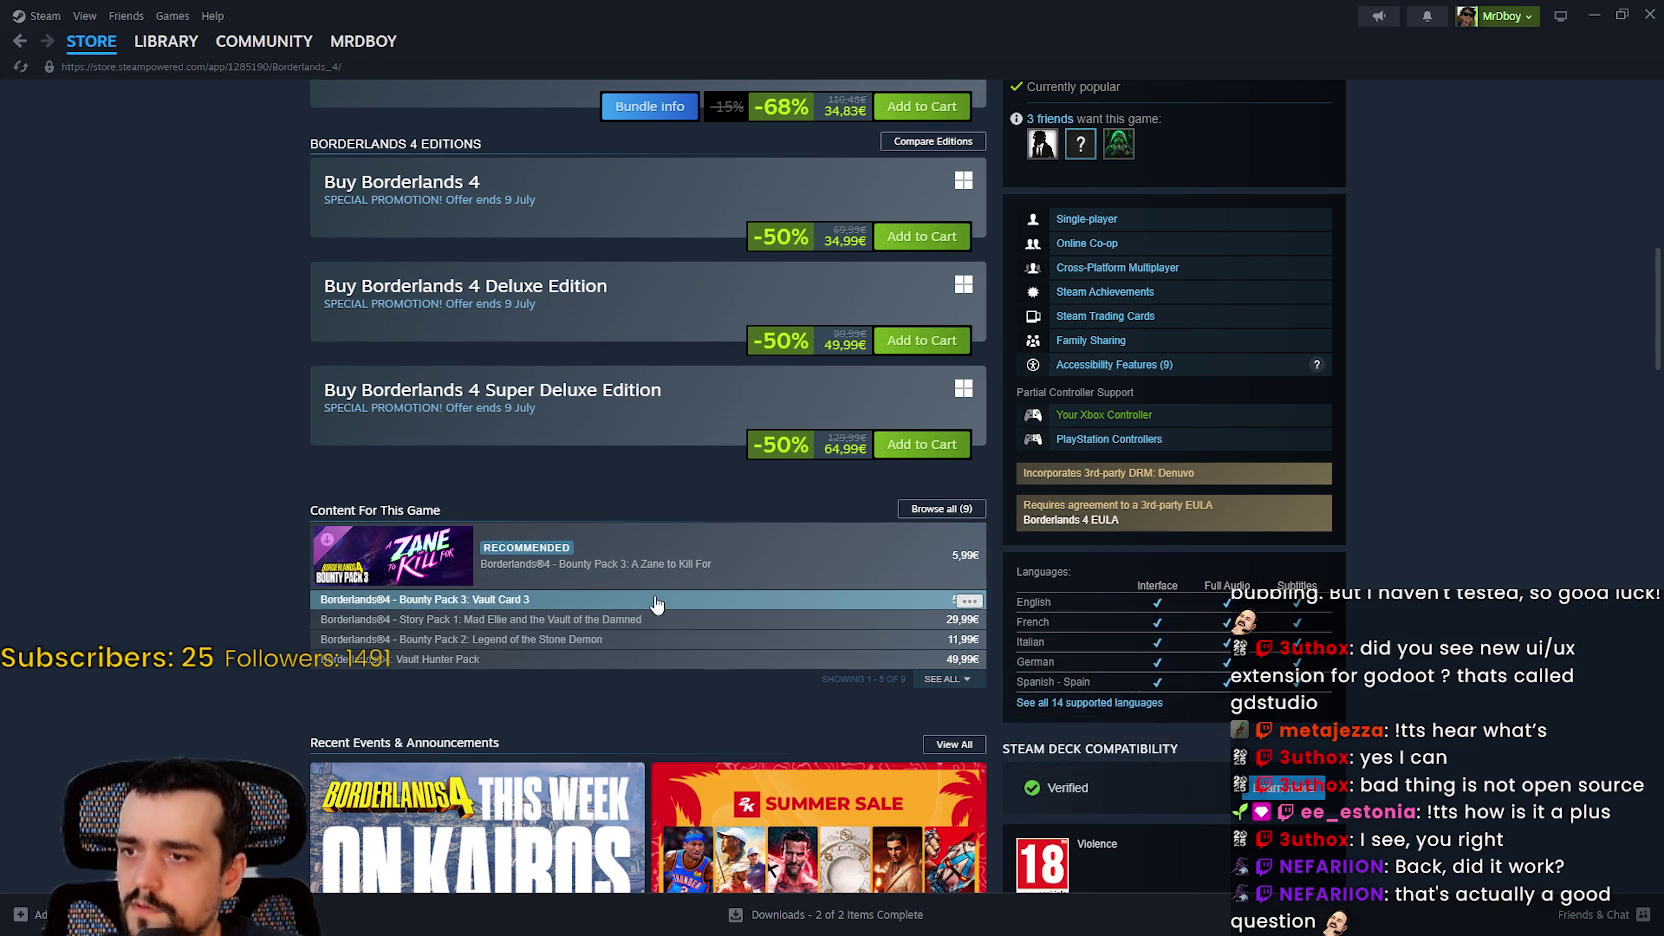
mouse_move(656, 603)
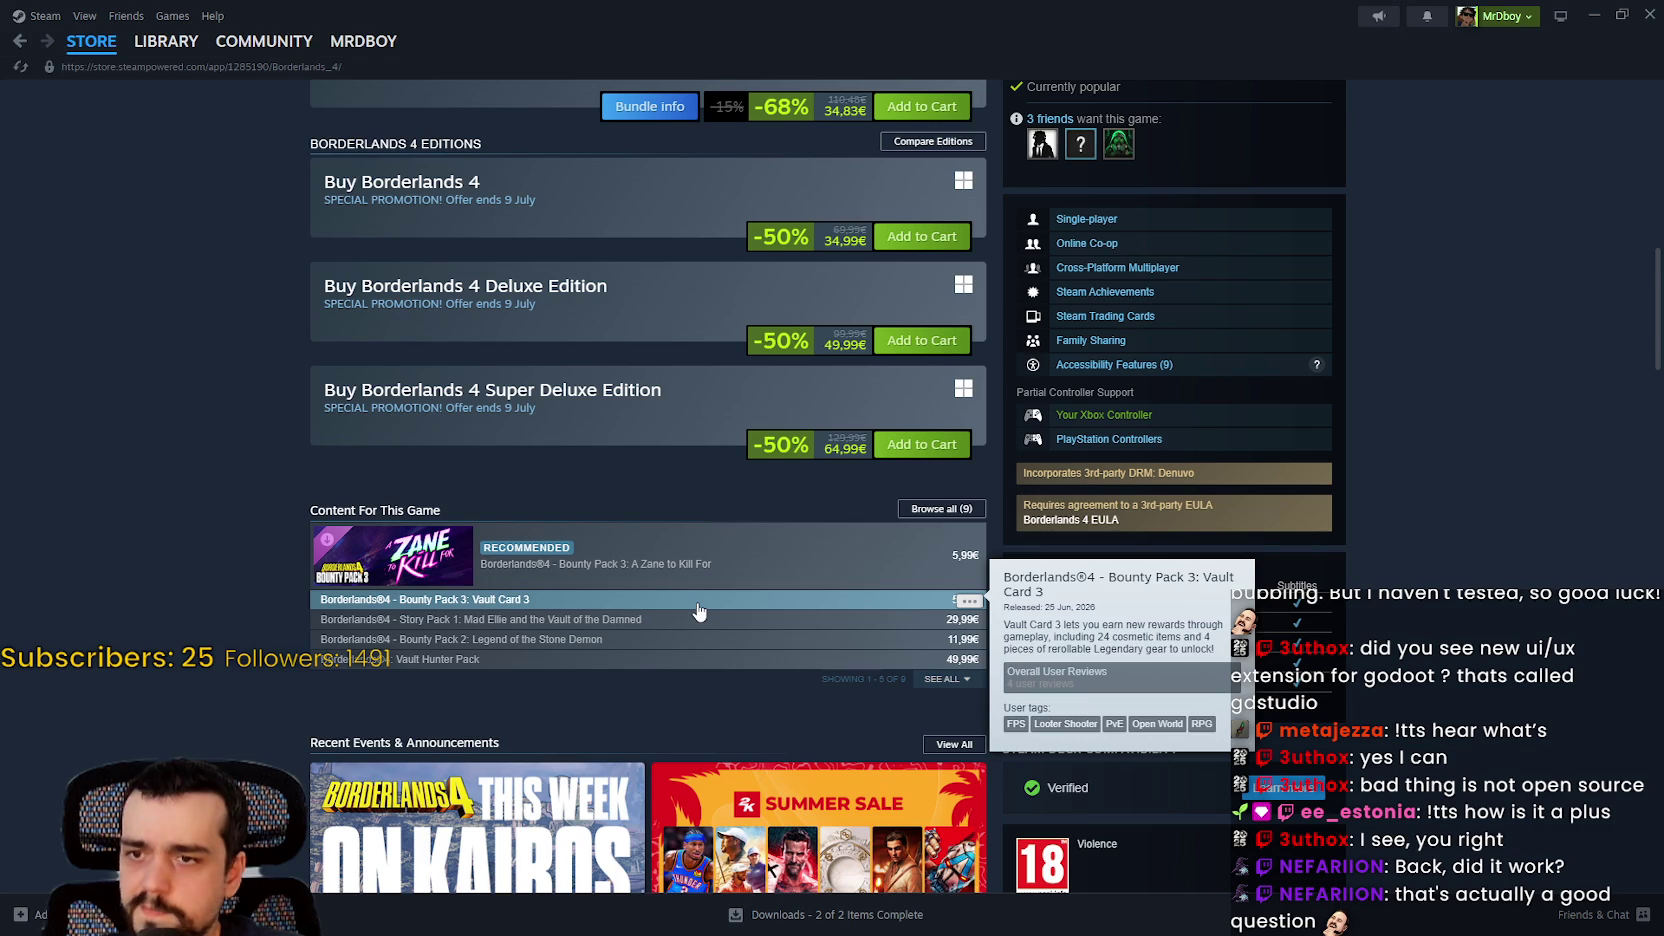
Step: Open the Bounty Pack 3: A Zane to Kill For DLC page and view its second screenshot
left_click(714, 587)
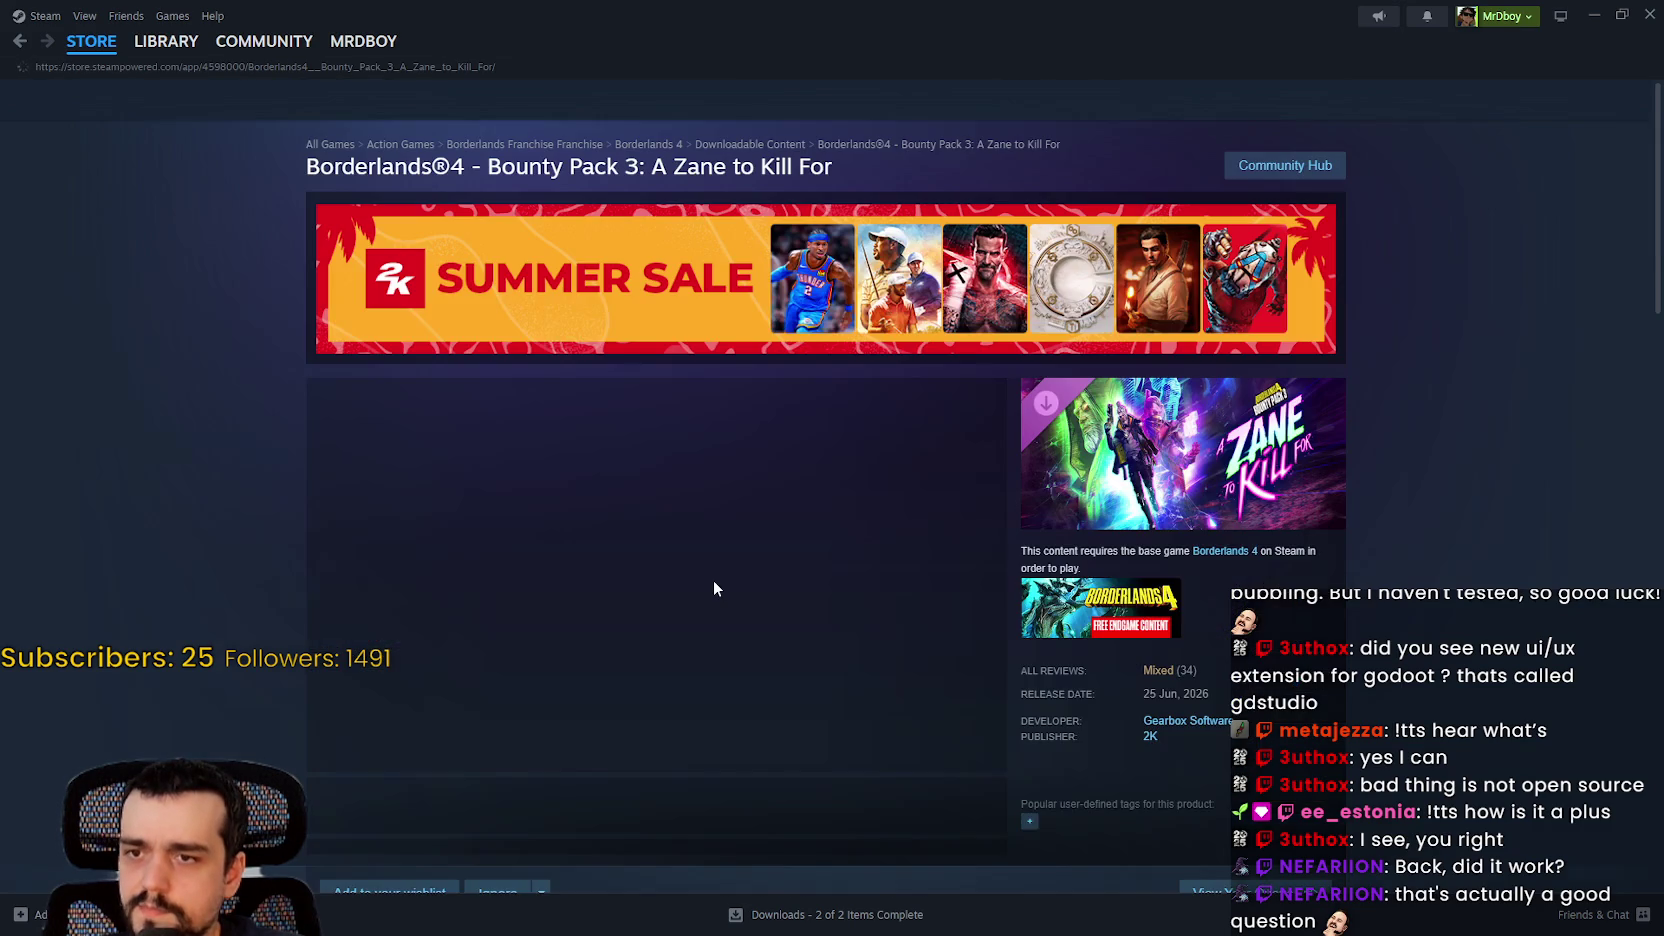
scroll(565, 586, "down", 2)
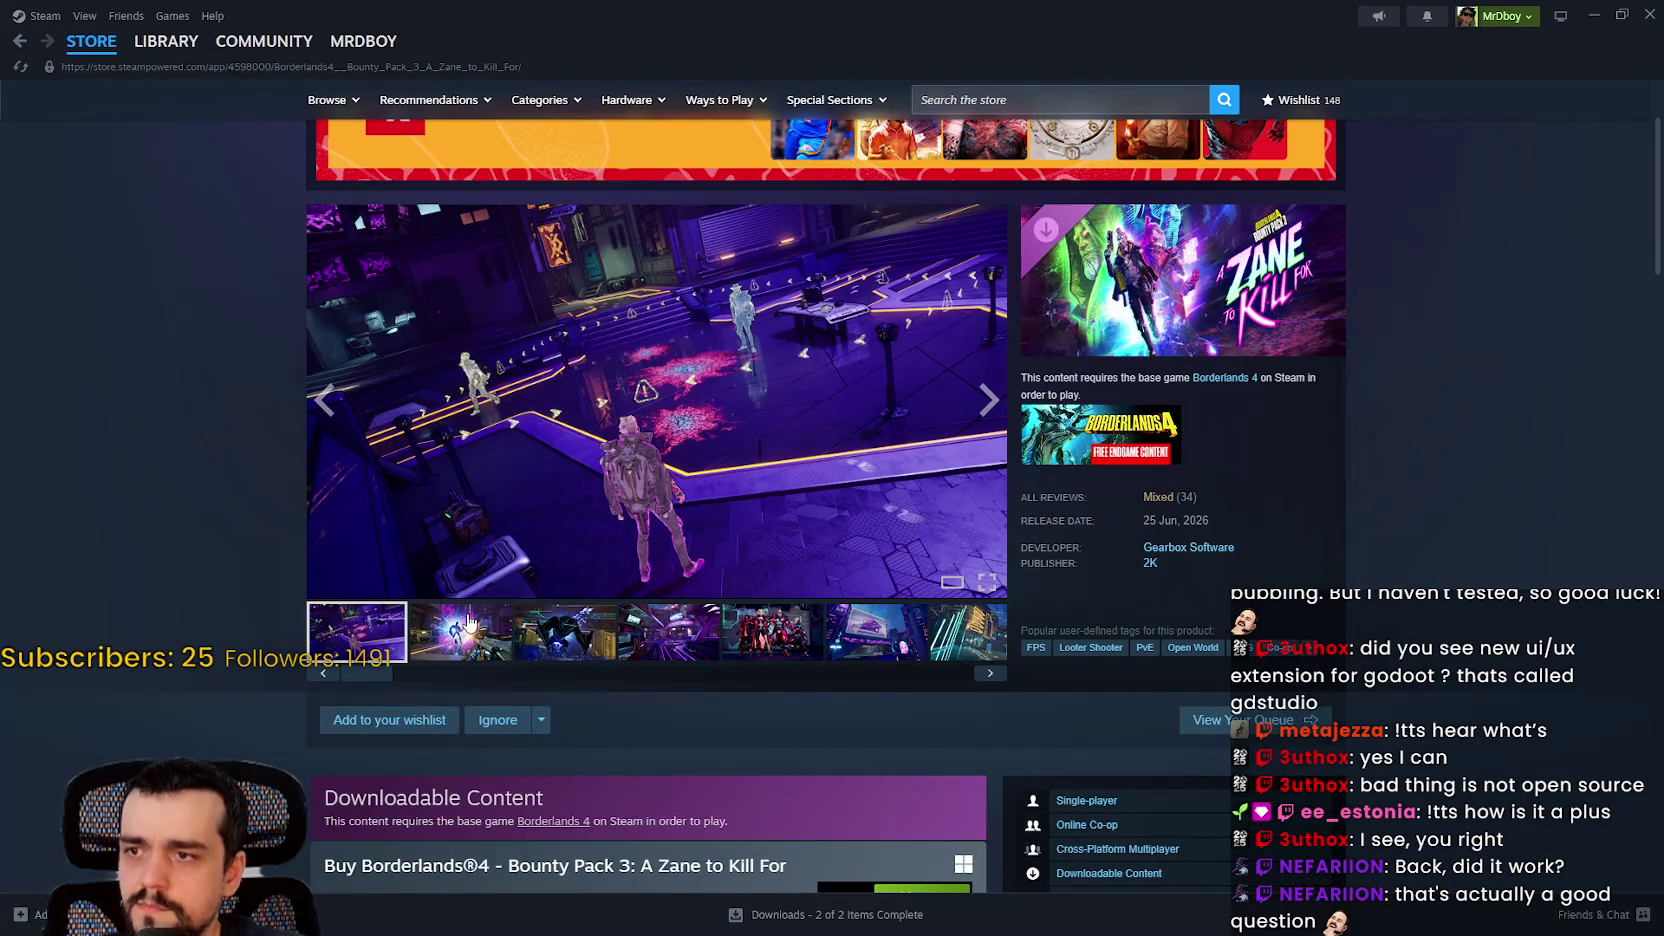
left_click(469, 621)
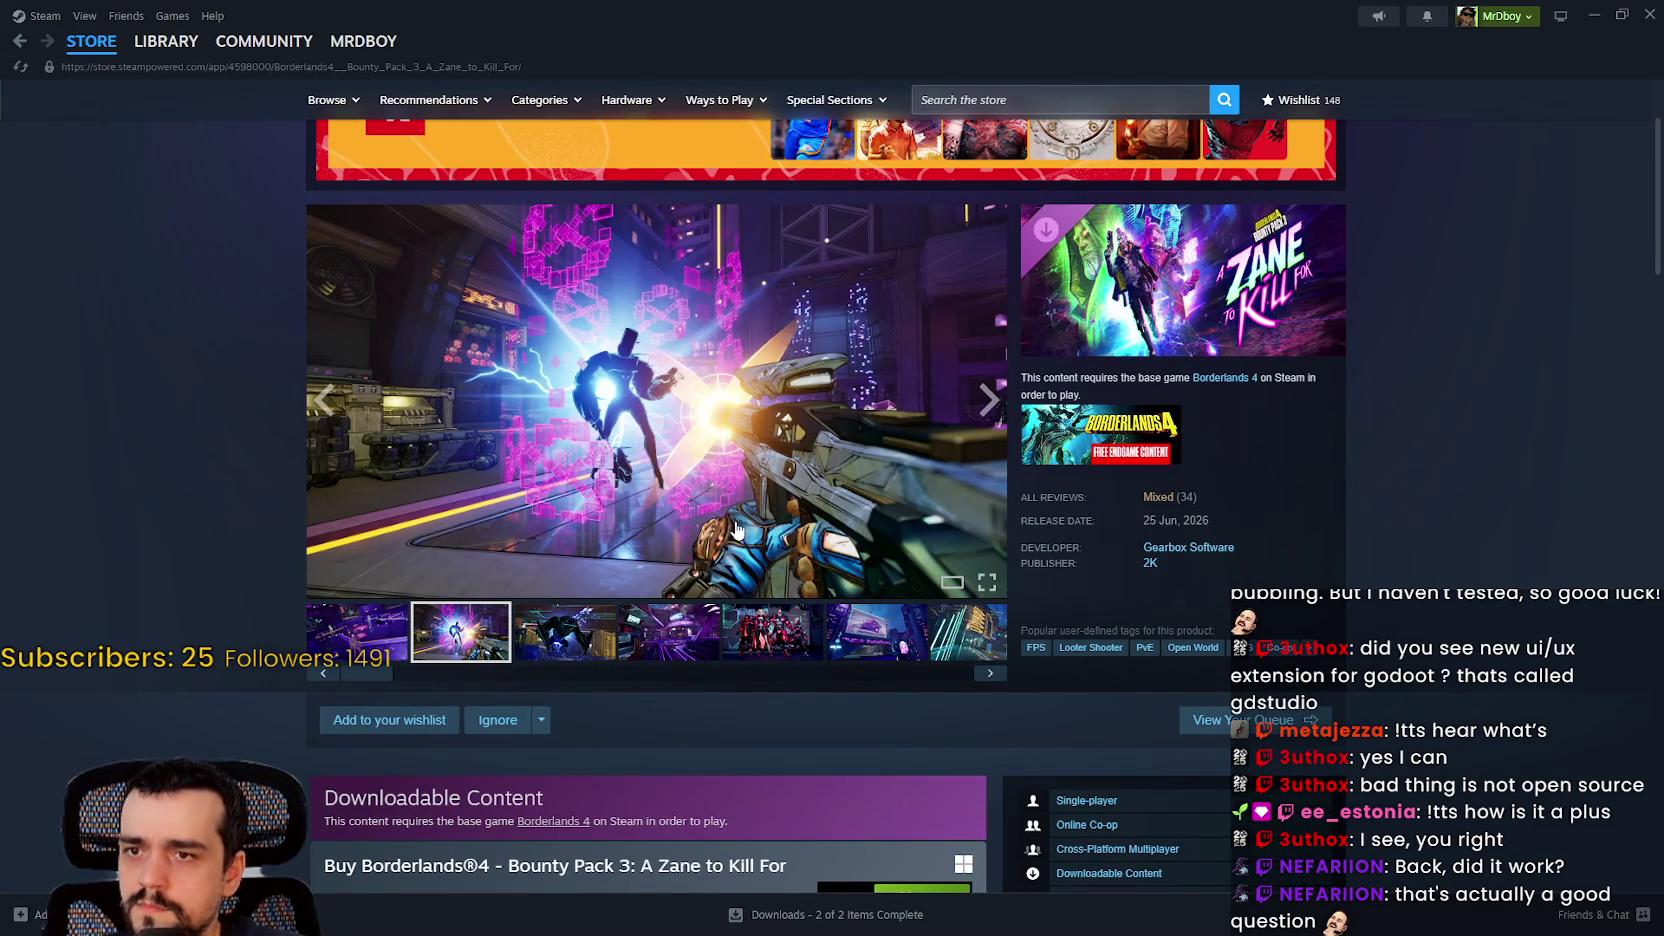
scroll(788, 531, "down", 8)
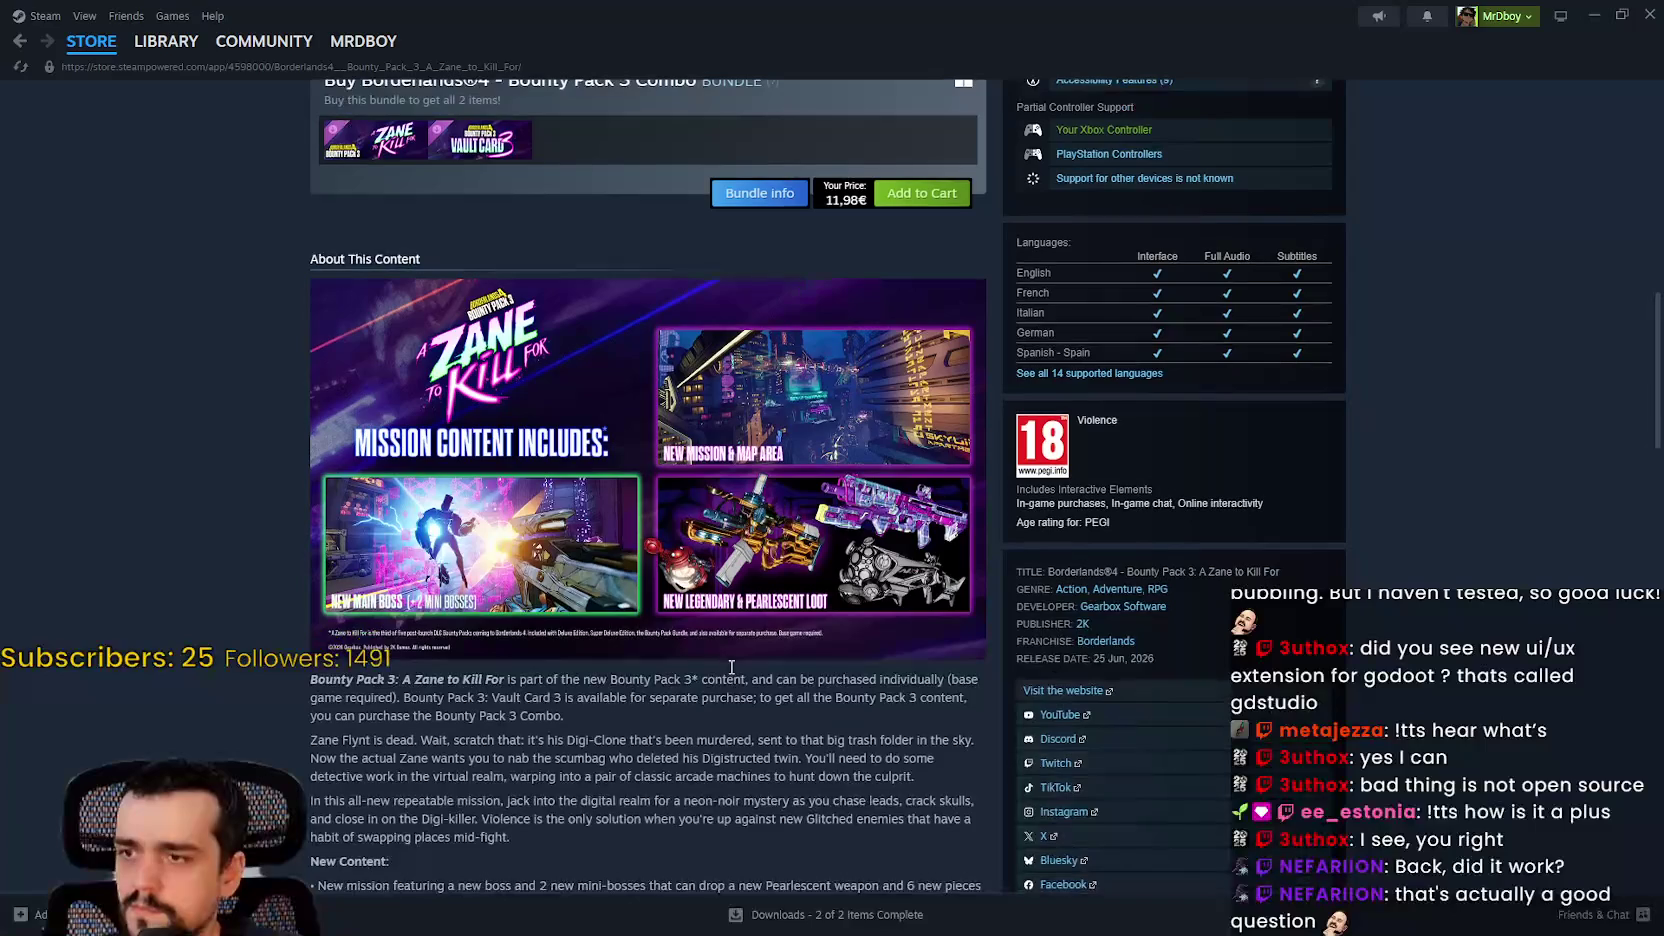
scroll(537, 599, "down", 2)
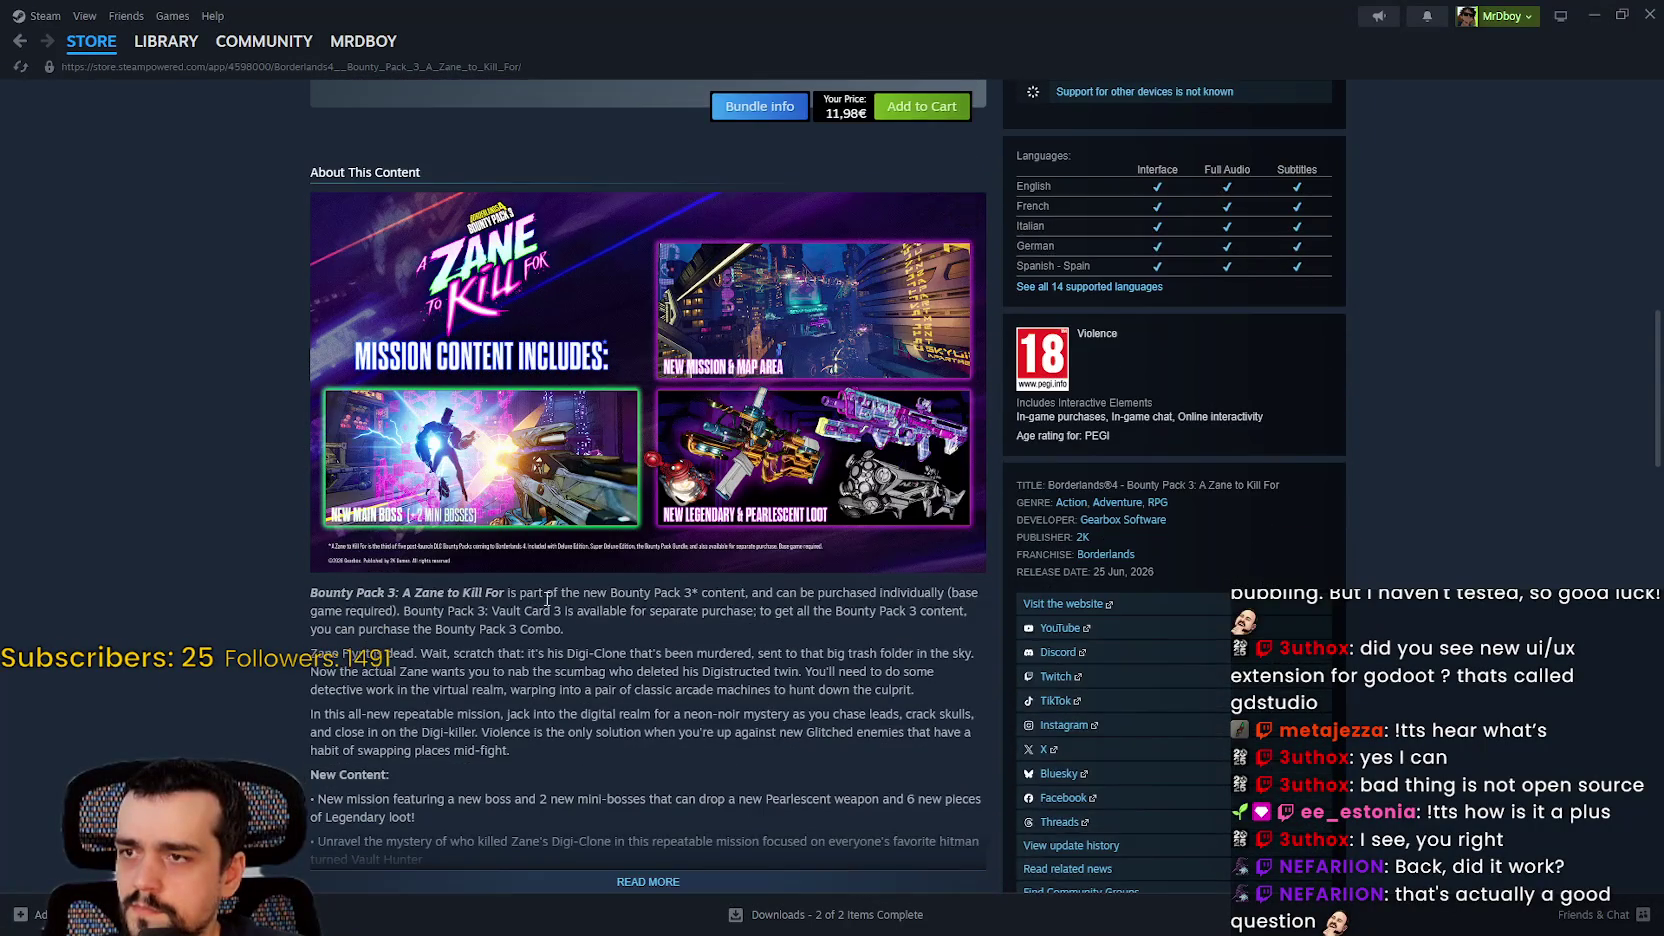
scroll(537, 599, "down", 1)
scroll(686, 613, "down", 2)
Step: Expand the full DLC description, then go to the Borderlands 4 Community Hub
left_click(671, 626)
scroll(685, 796, "down", 2)
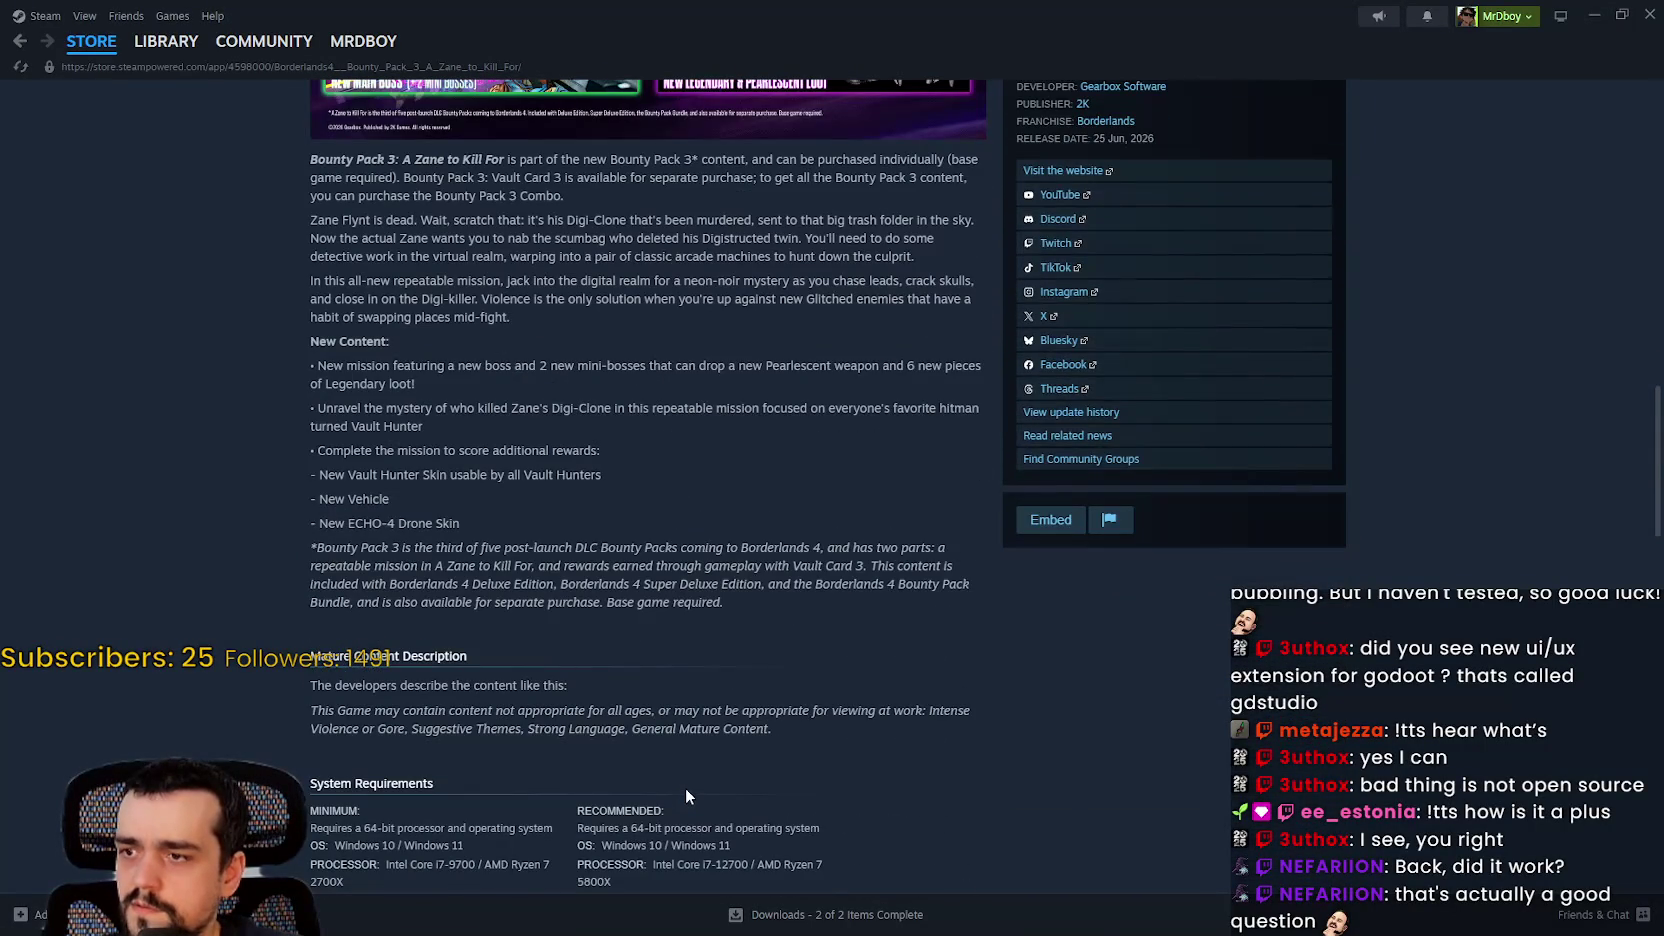
scroll(686, 790, "up", 1)
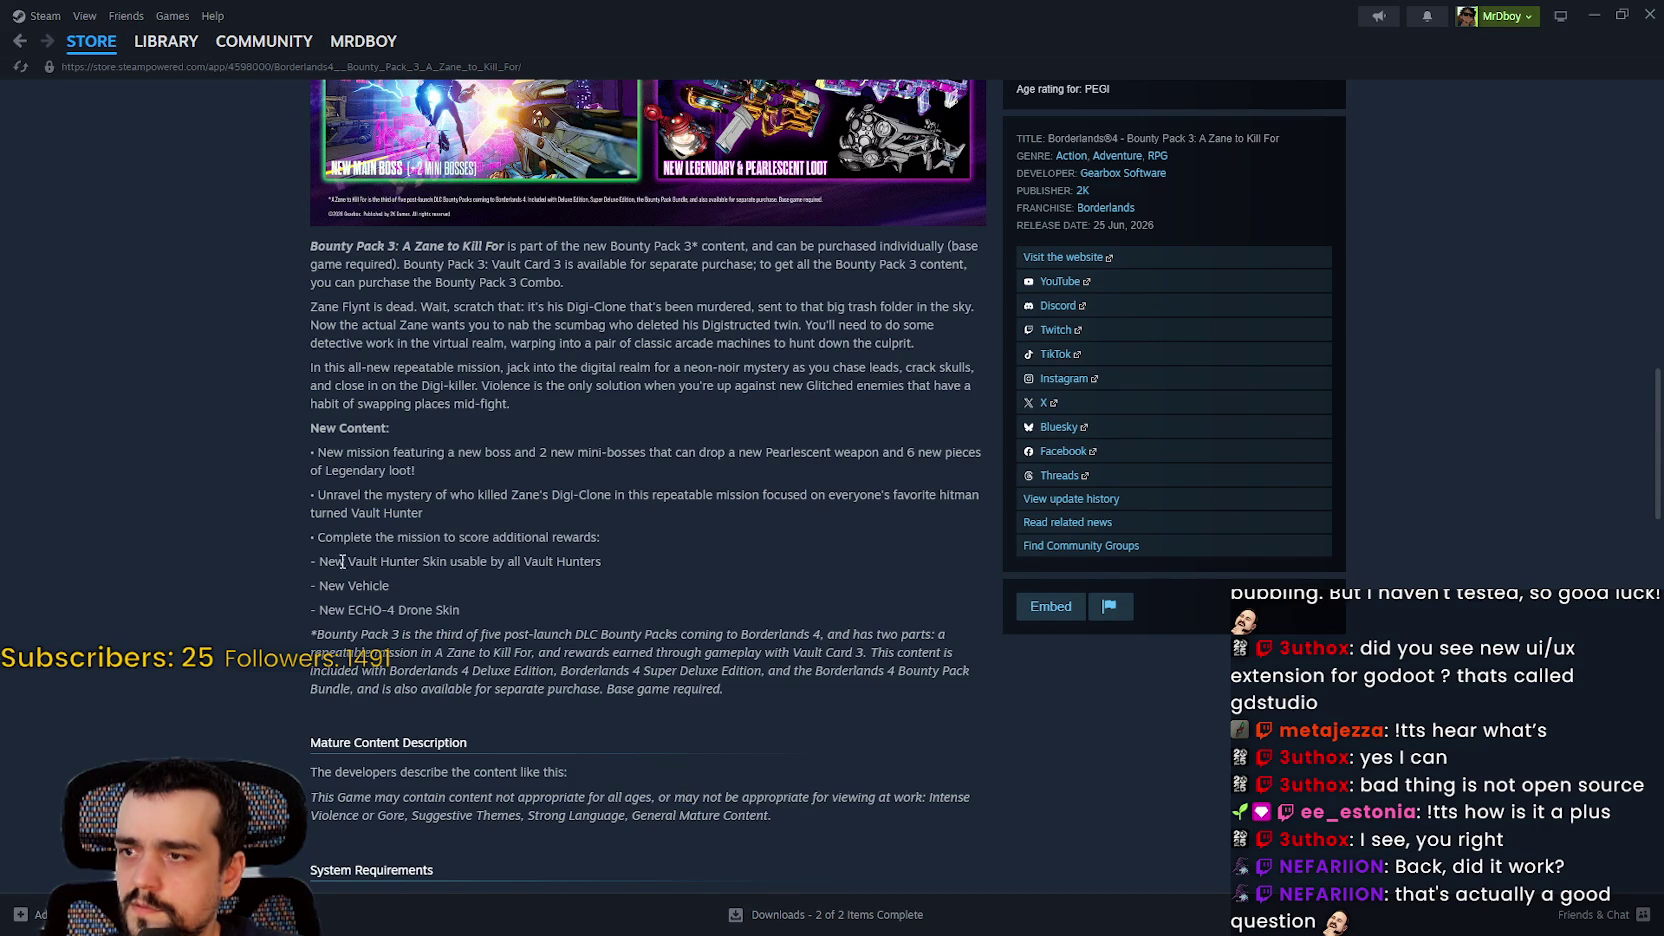
scroll(666, 641, "up", 10)
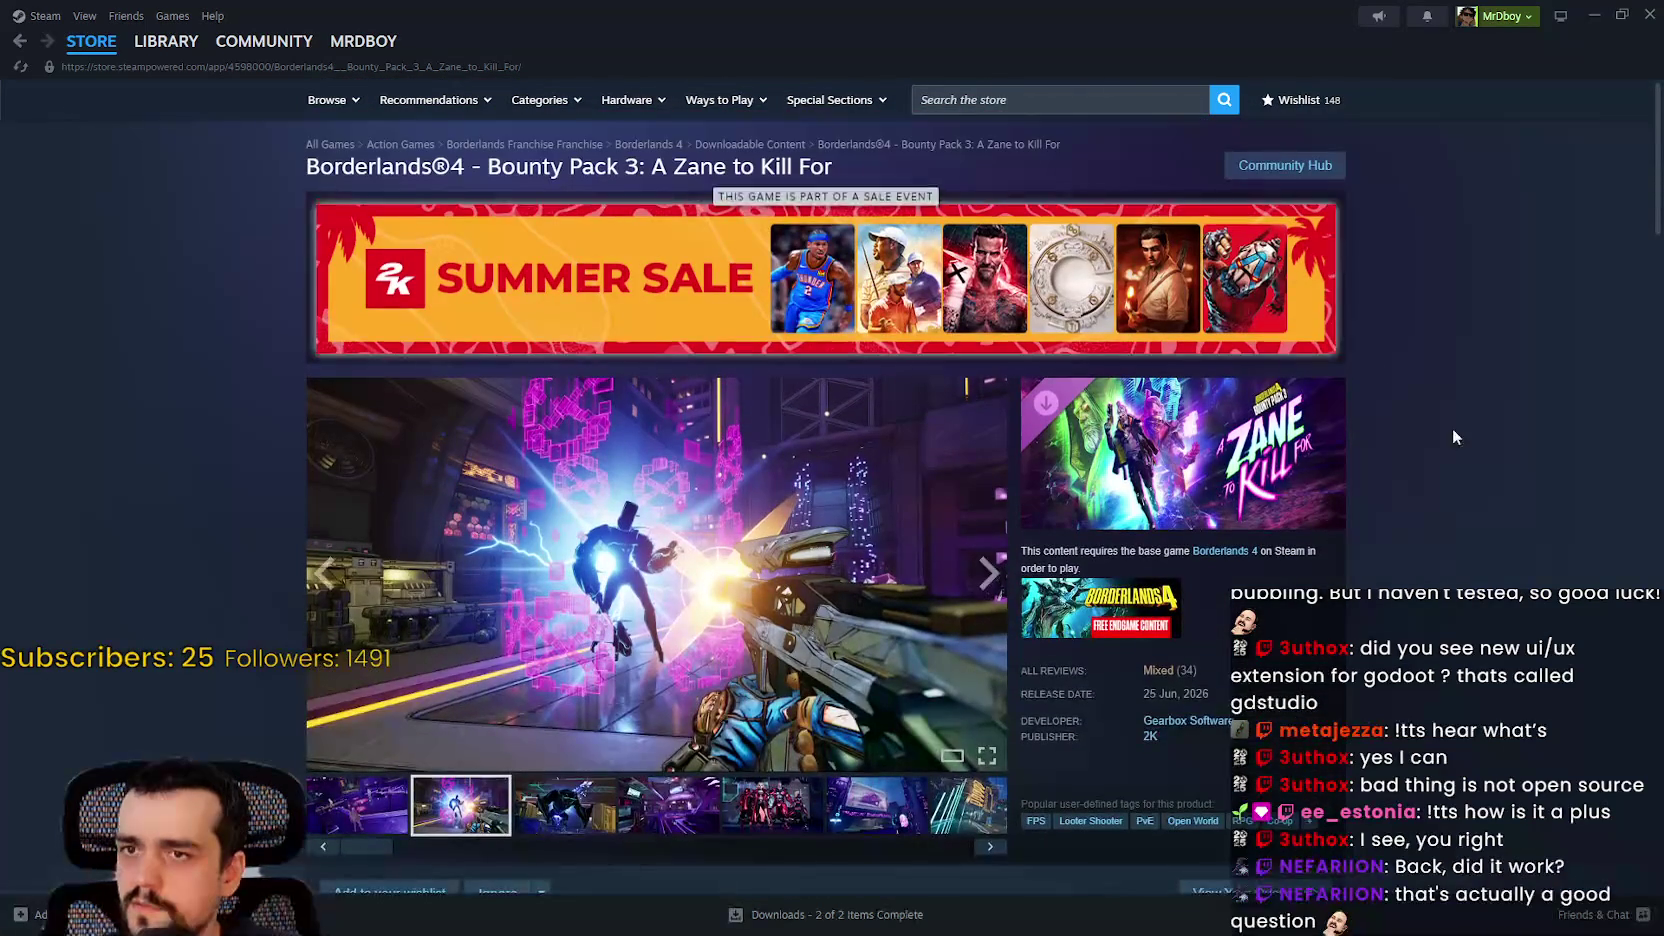
left_click(1285, 165)
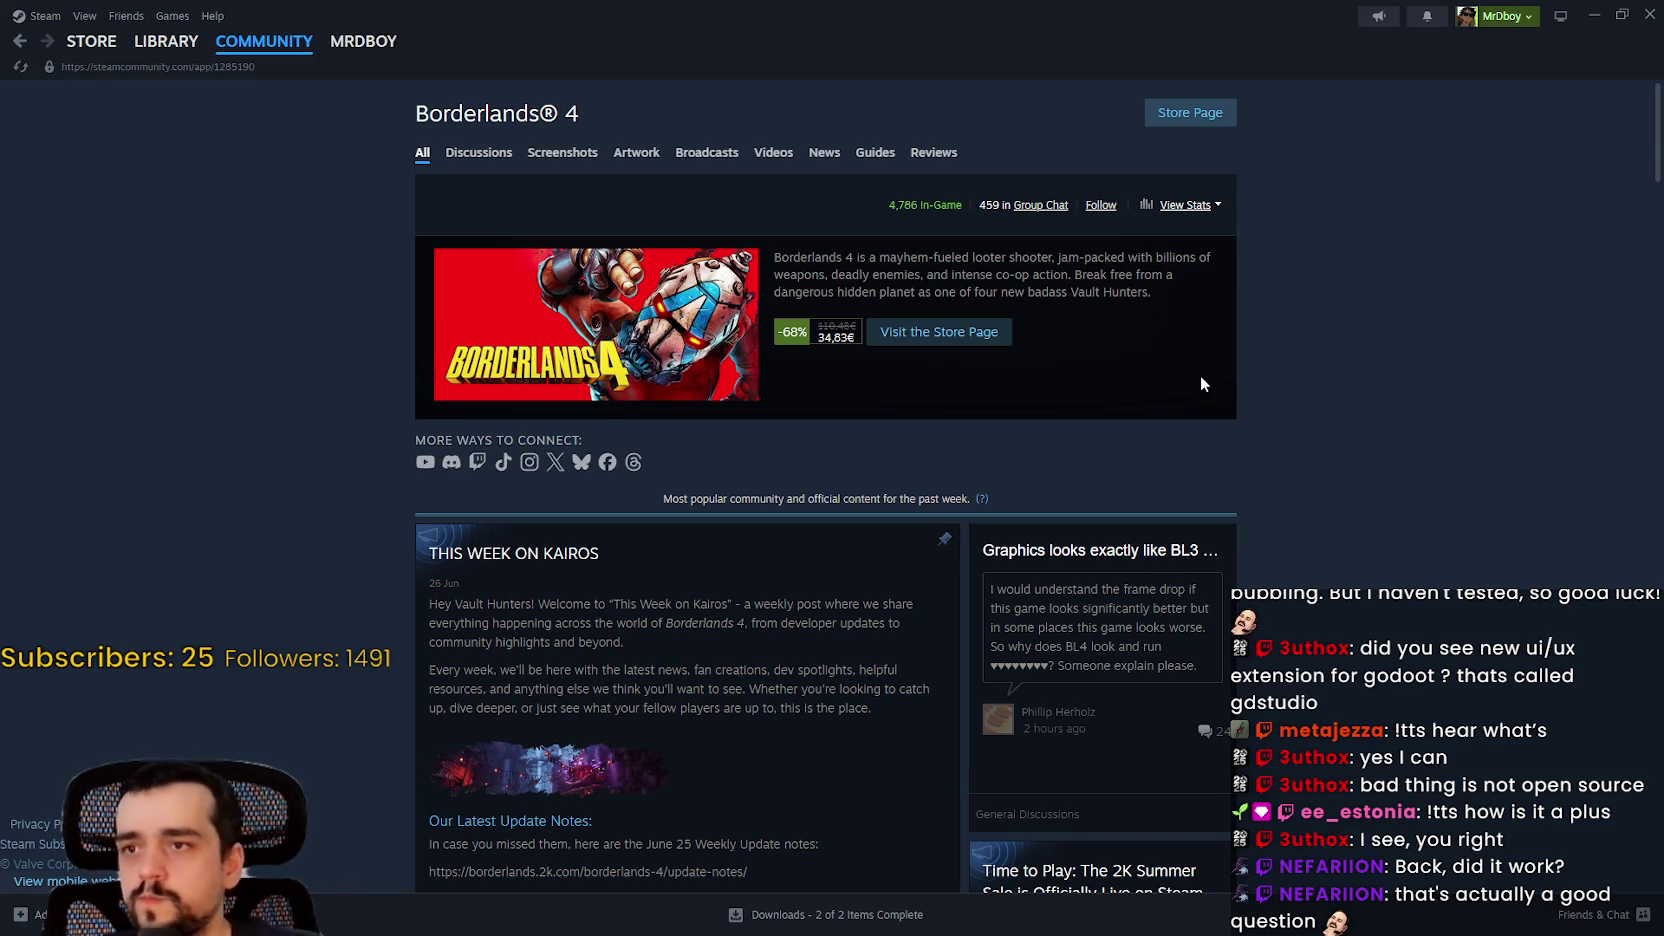
Step: Open the This Week on Kairos post and read its Subjugator, item card and Takedown highlights
scroll(1000, 420, "down", 2)
left_click(890, 440)
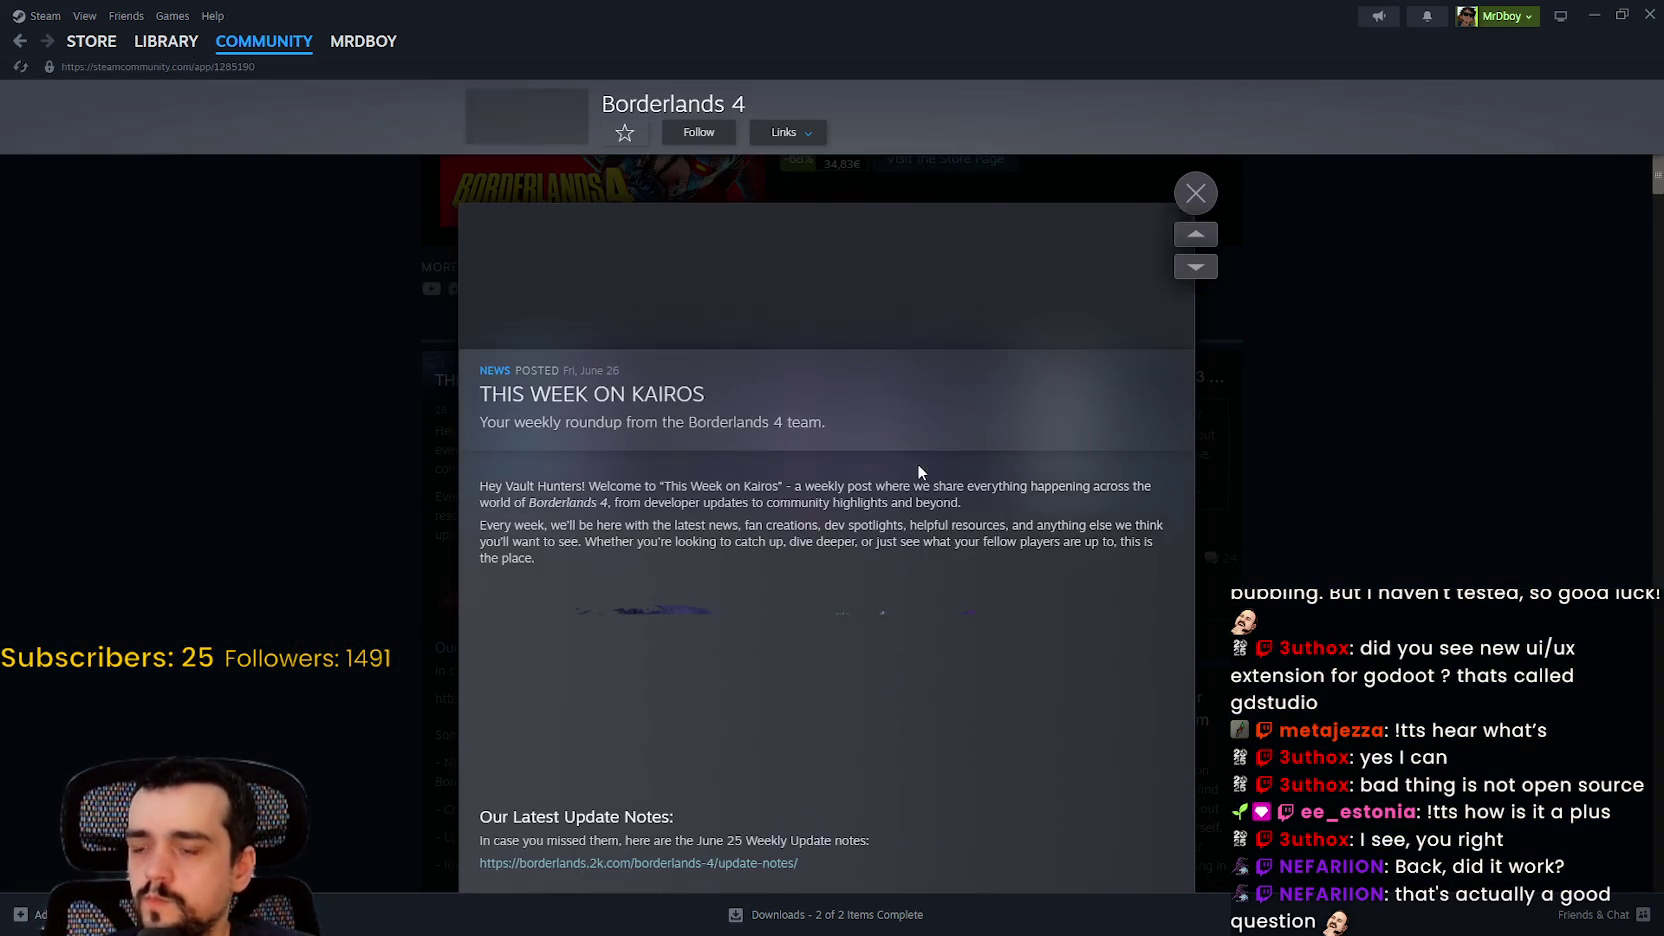
scroll(950, 520, "down", 6)
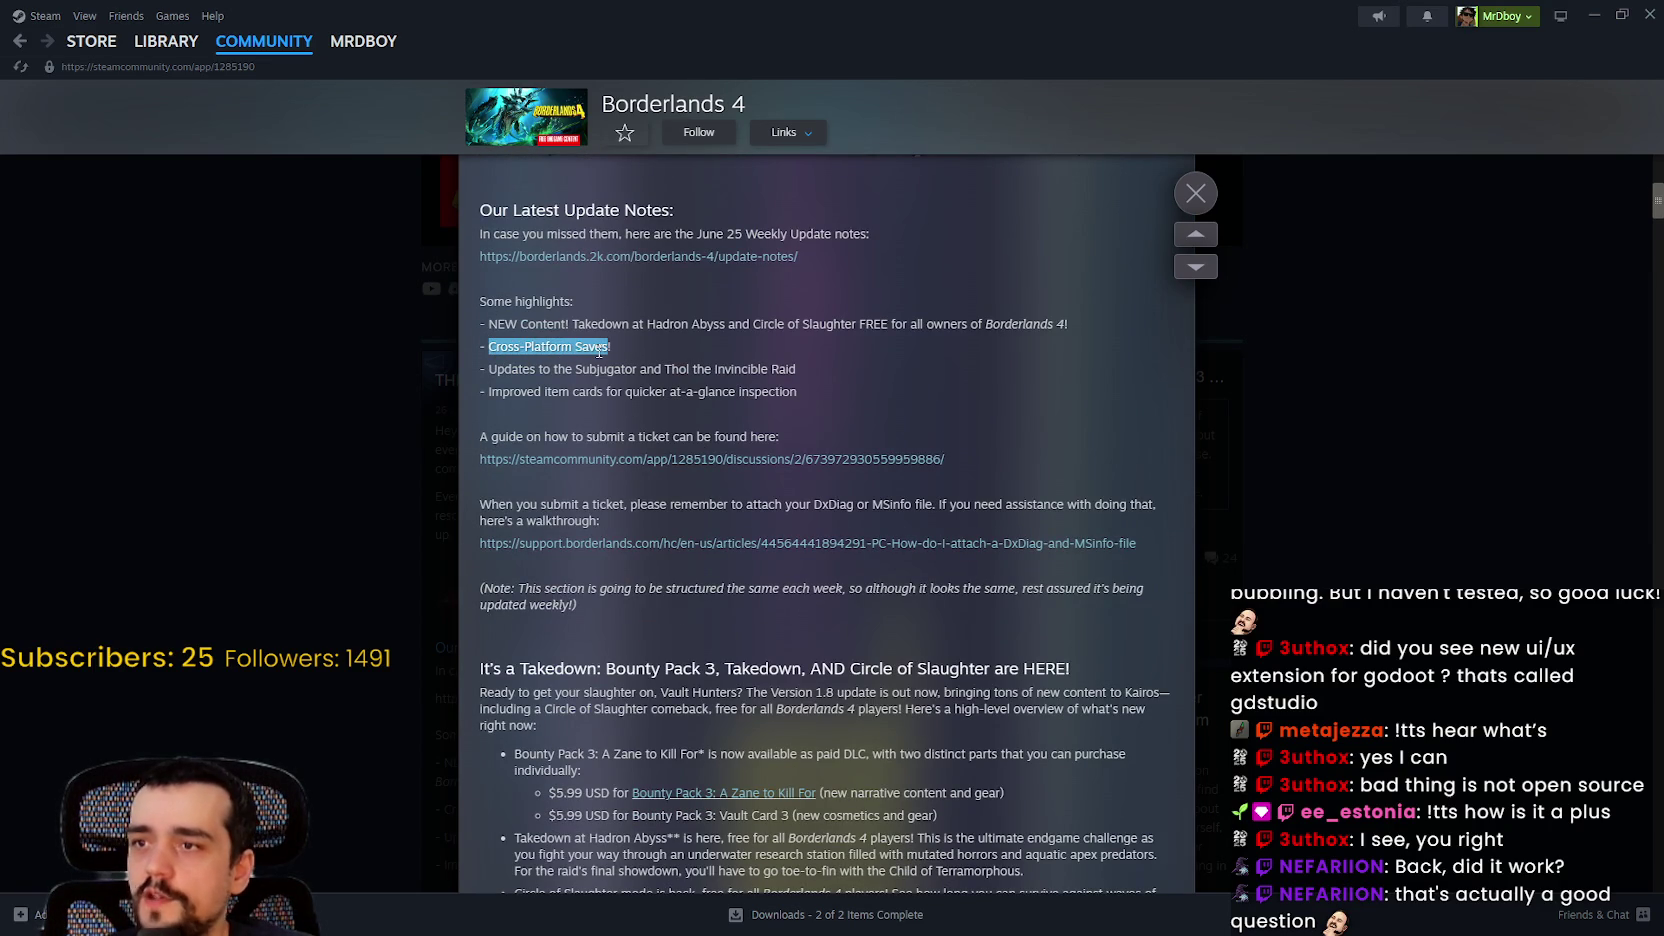
mouse_move(489, 369)
left_mouse_down()
mouse_move(784, 394)
mouse_move(823, 369)
left_mouse_up()
mouse_move(489, 391)
left_mouse_down()
mouse_move(637, 369)
mouse_move(809, 397)
left_mouse_up()
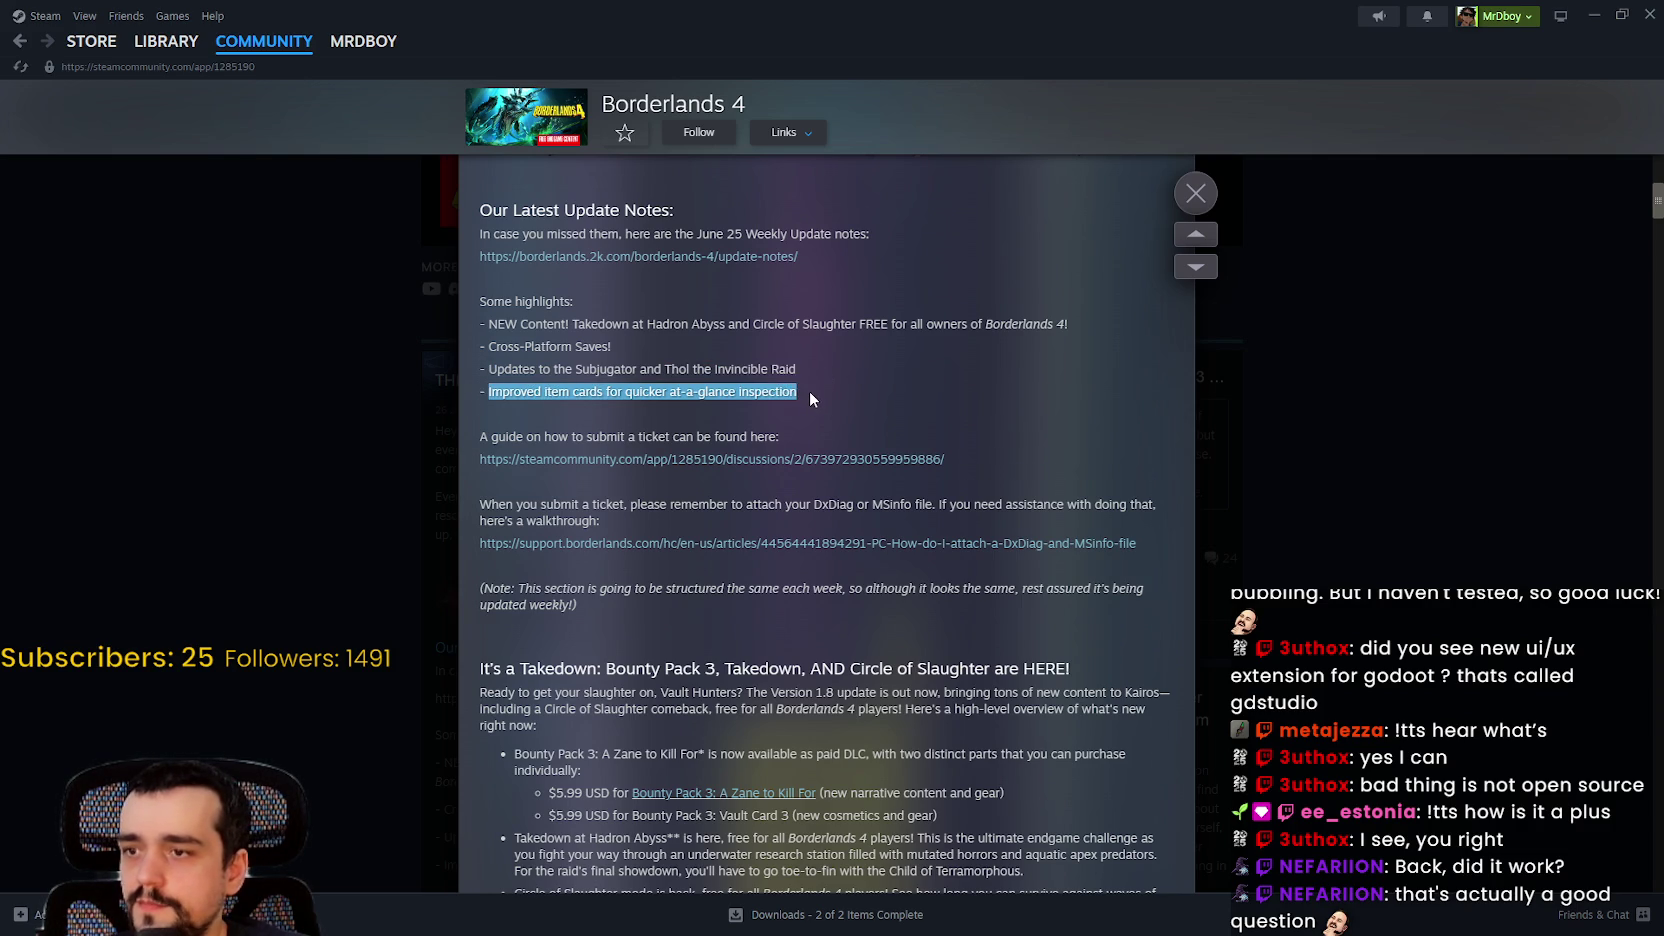
scroll(810, 393, "down", 3)
mouse_move(565, 410)
left_mouse_down()
mouse_move(805, 408)
mouse_move(1007, 447)
left_mouse_up()
scroll(514, 450, "down", 2)
left_click(580, 457)
Step: Scroll through the rest of the news post, close it, and switch to the YouTube Music browser
scroll(580, 457, "down", 3)
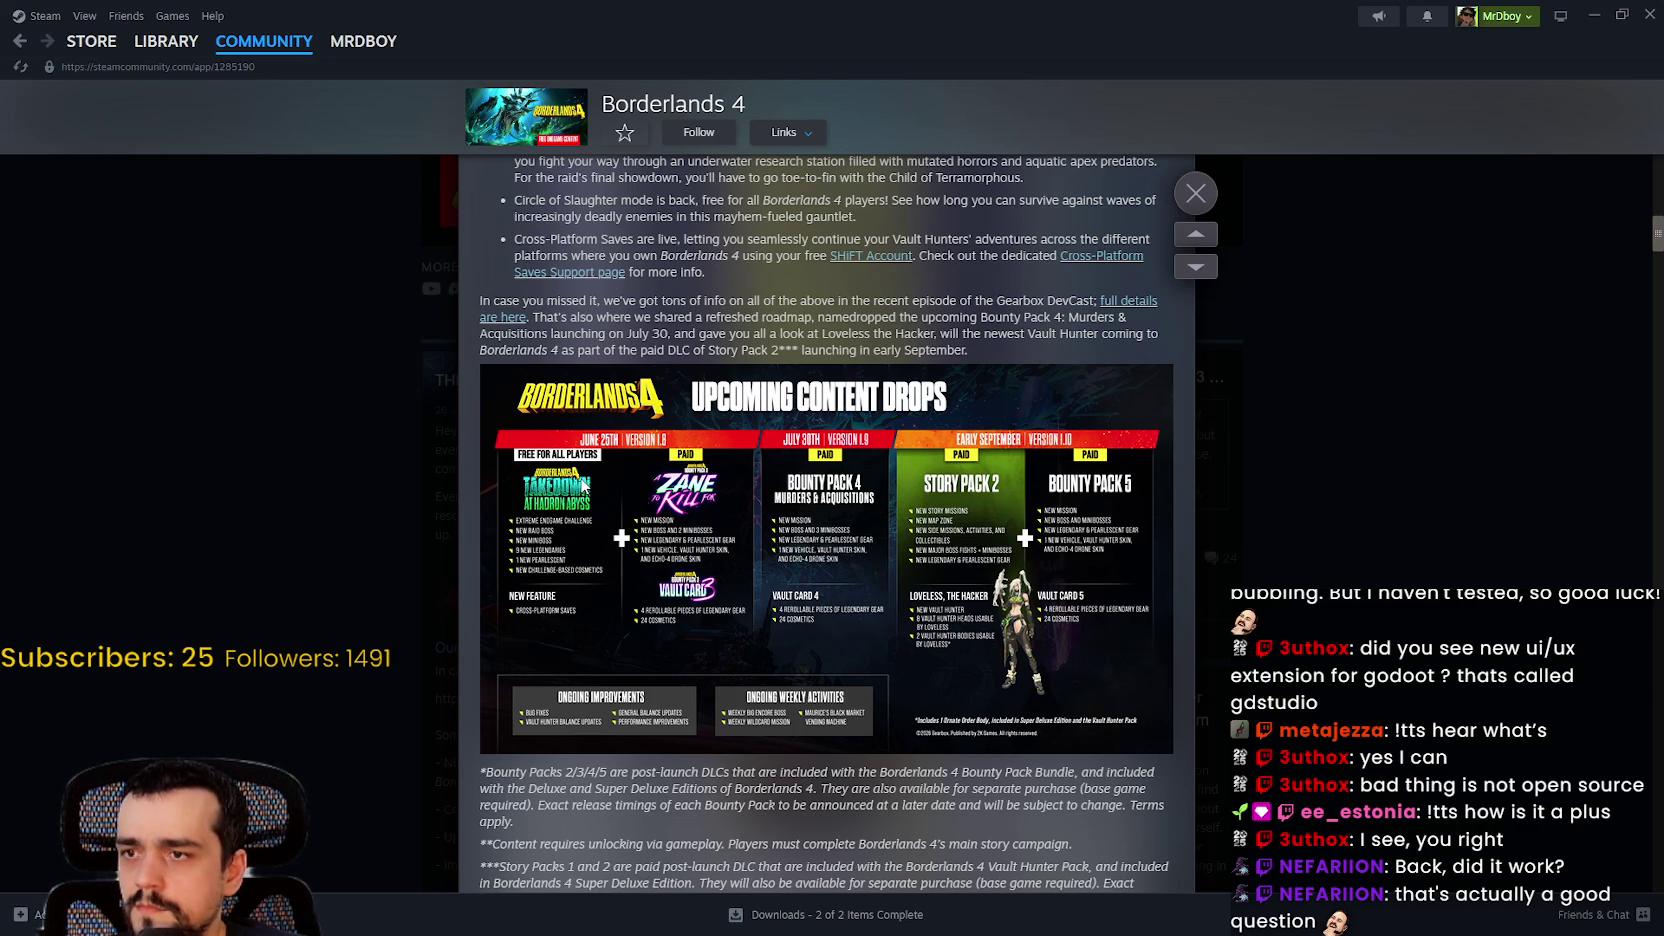
scroll(601, 415, "down", 1)
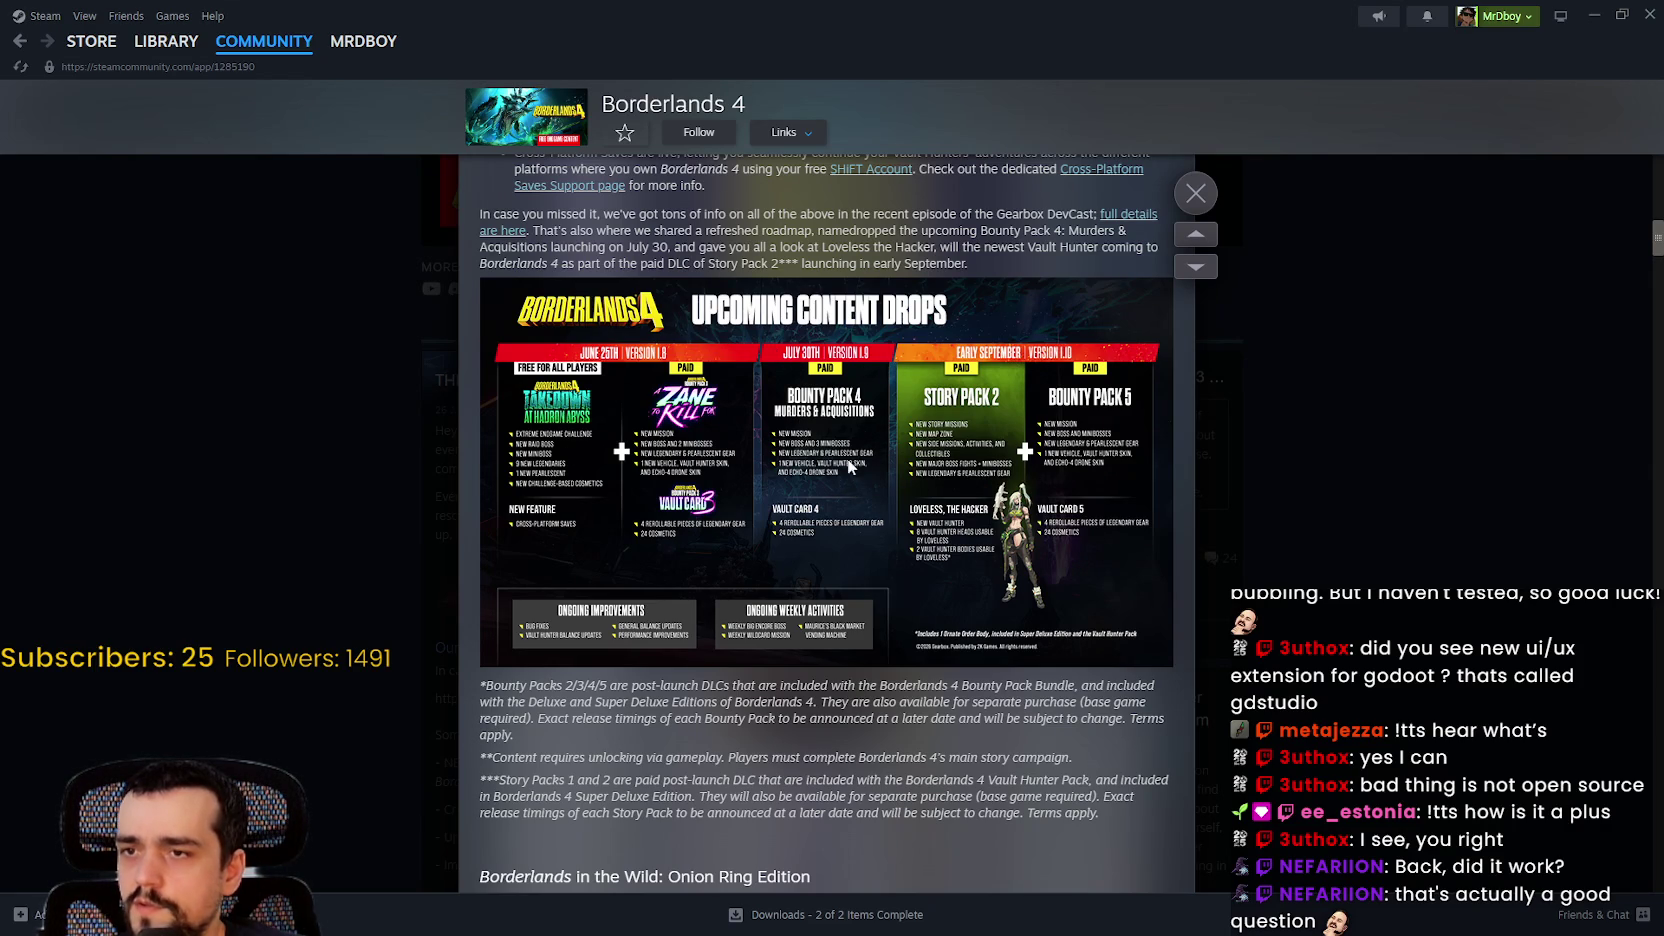
scroll(770, 485, "down", 2)
scroll(956, 537, "down", 2)
scroll(956, 537, "down", 1)
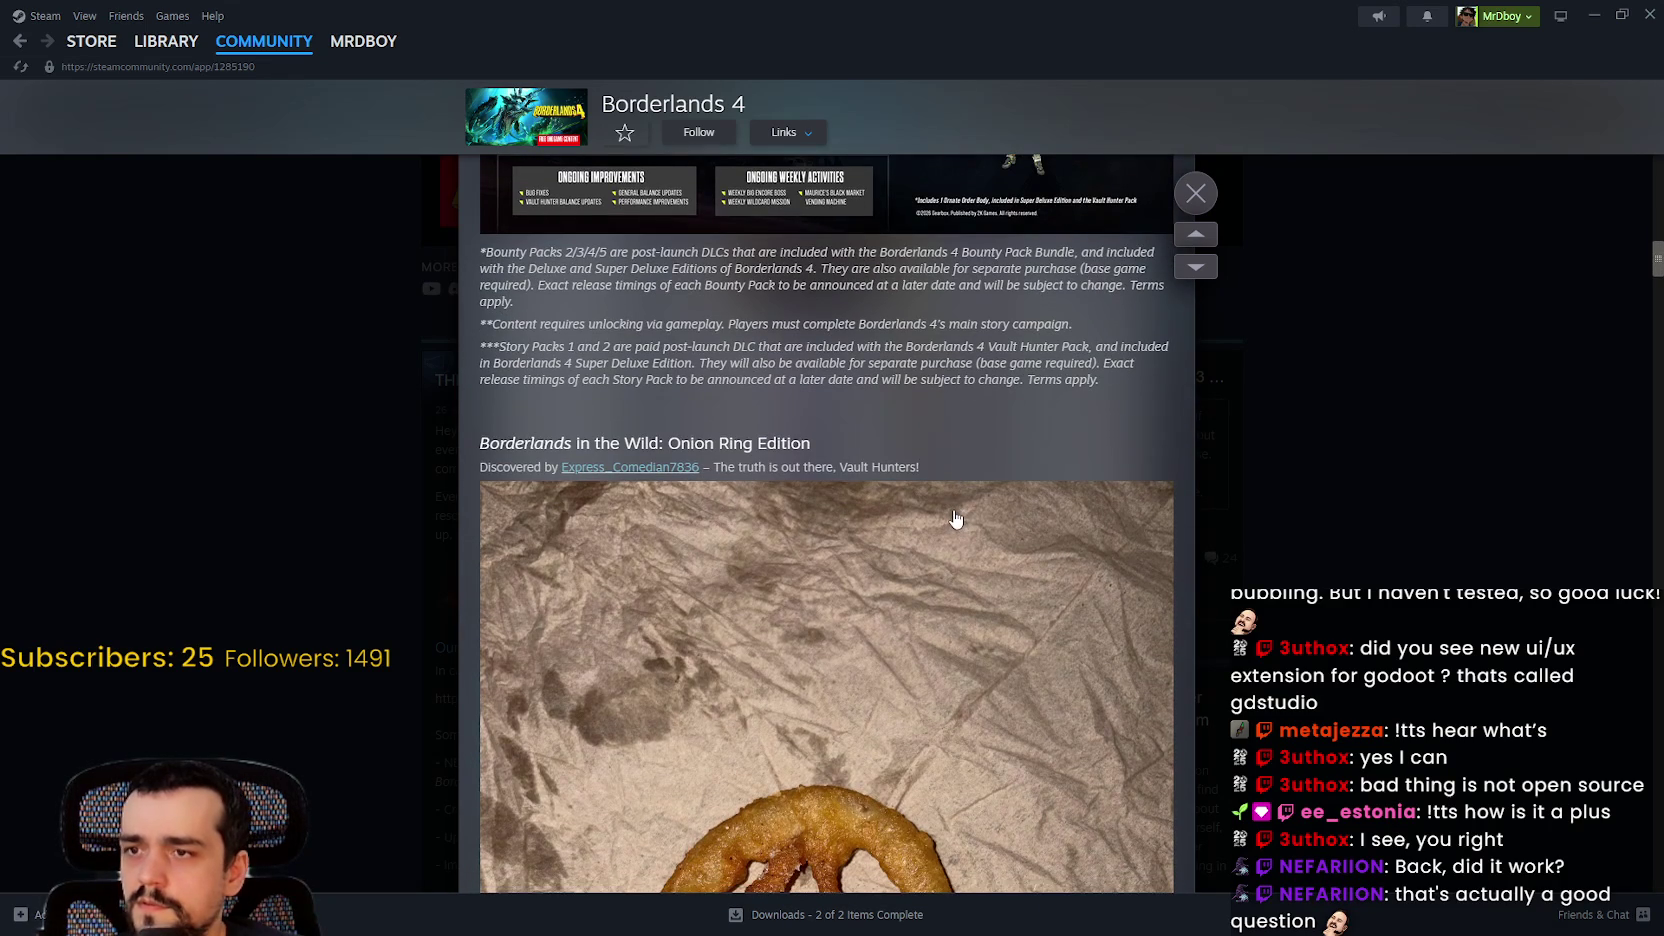
scroll(956, 518, "down", 11)
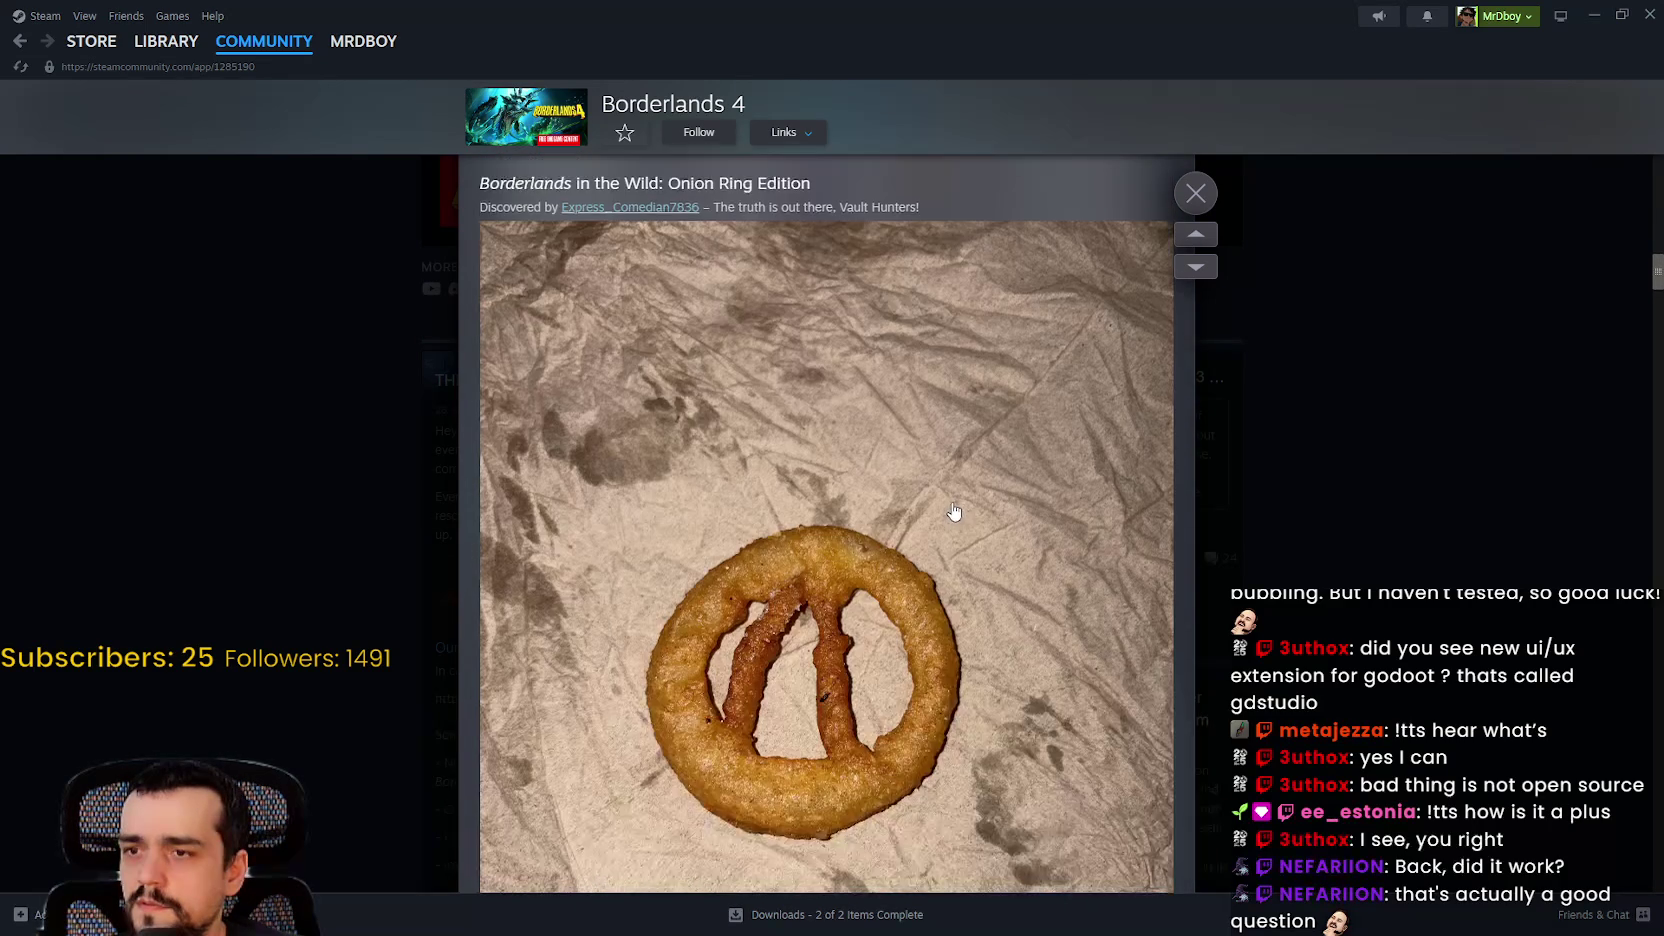
scroll(940, 500, "down", 2)
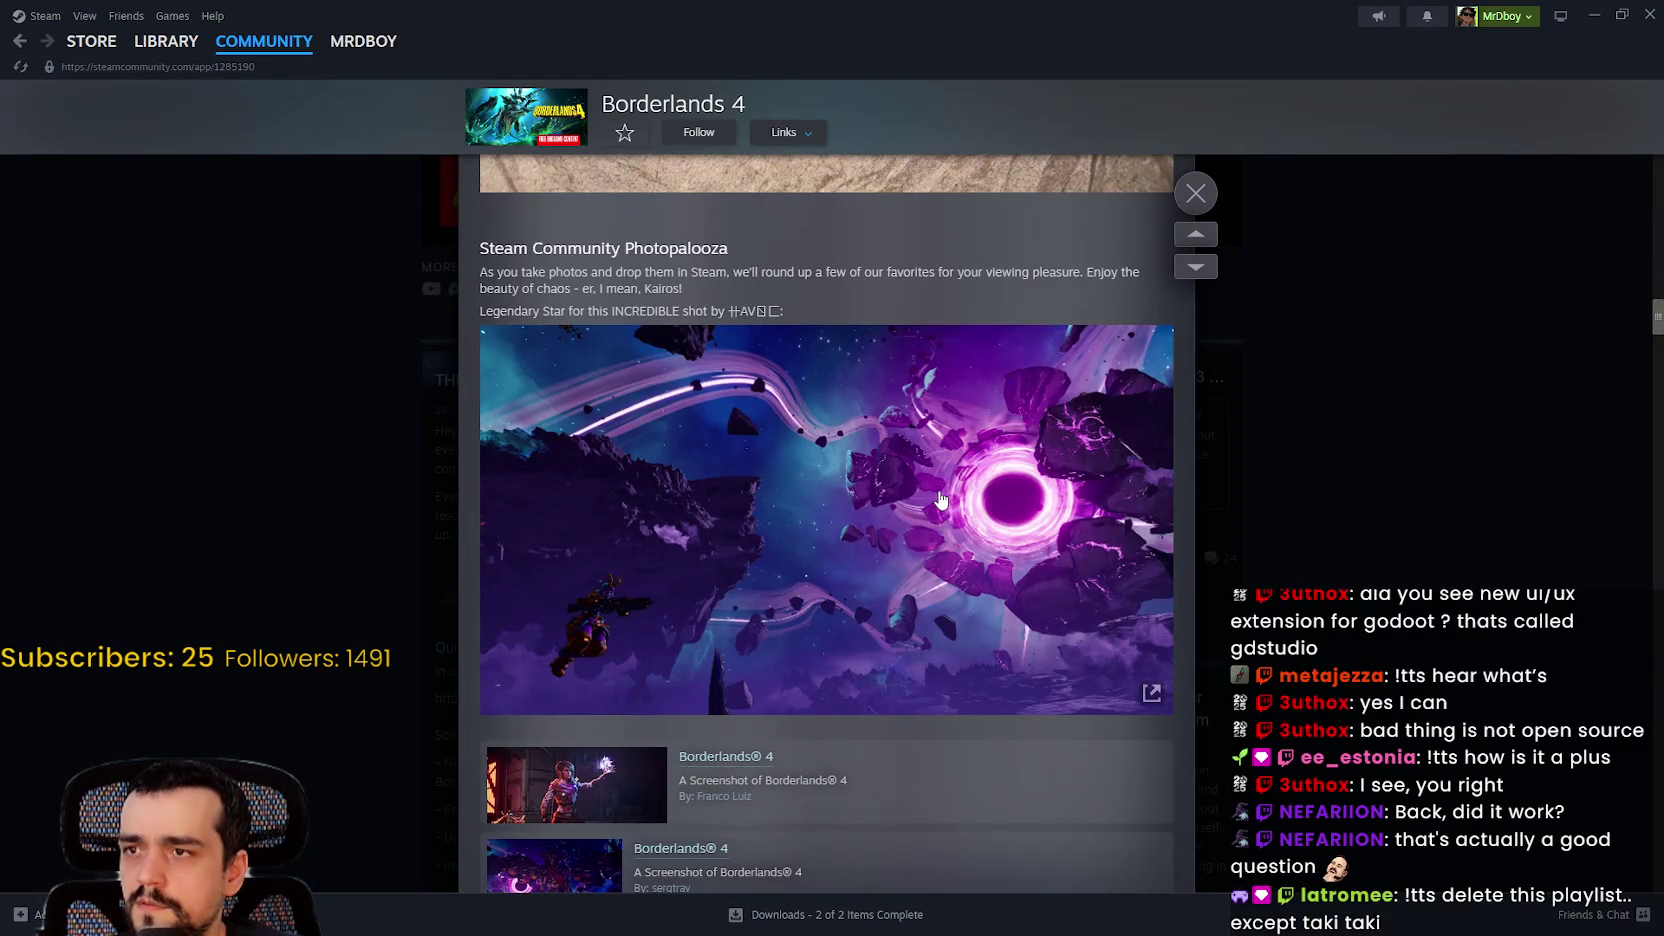
scroll(940, 500, "down", 11)
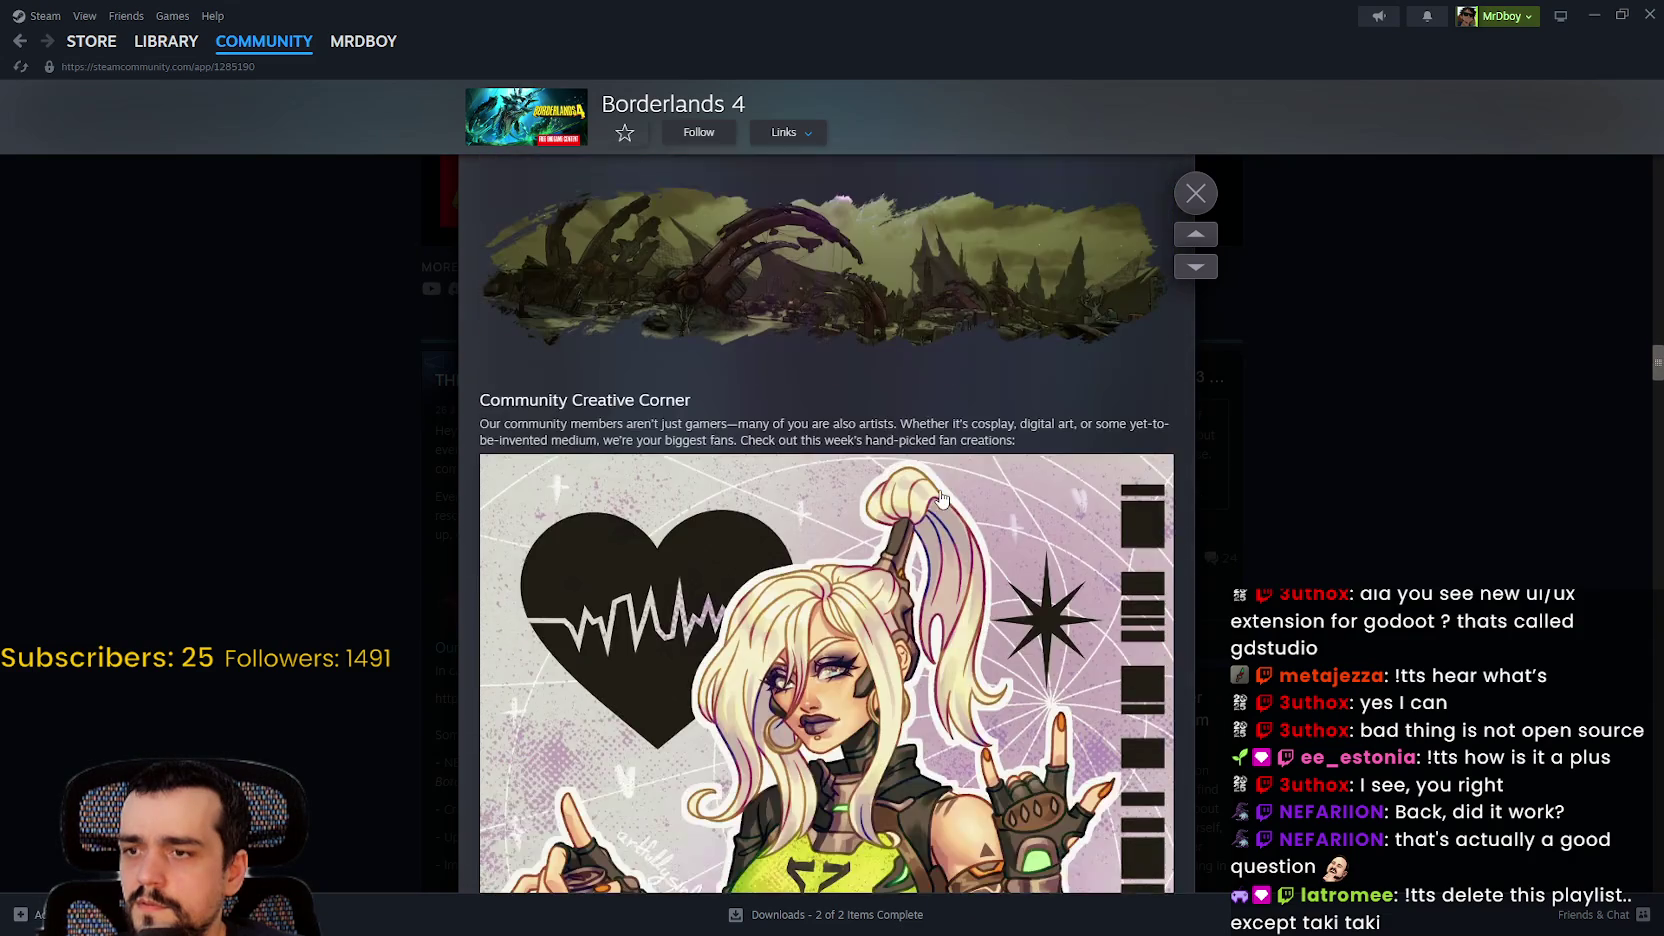
scroll(940, 497, "down", 9)
scroll(945, 530, "down", 15)
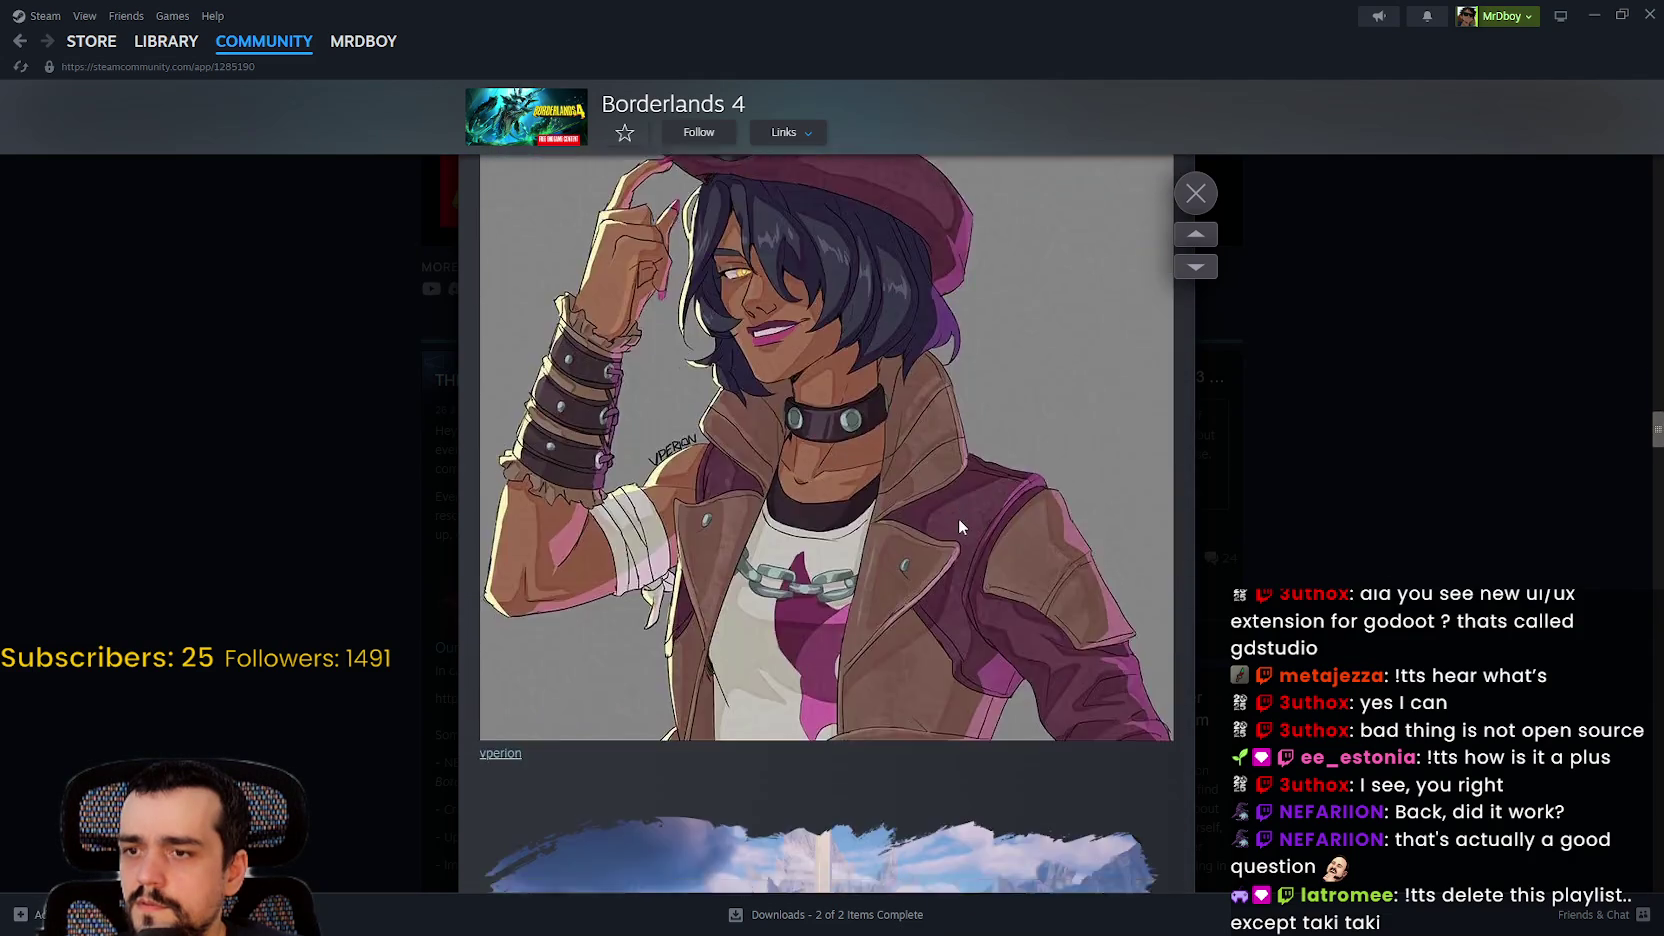
left_click(1450, 460)
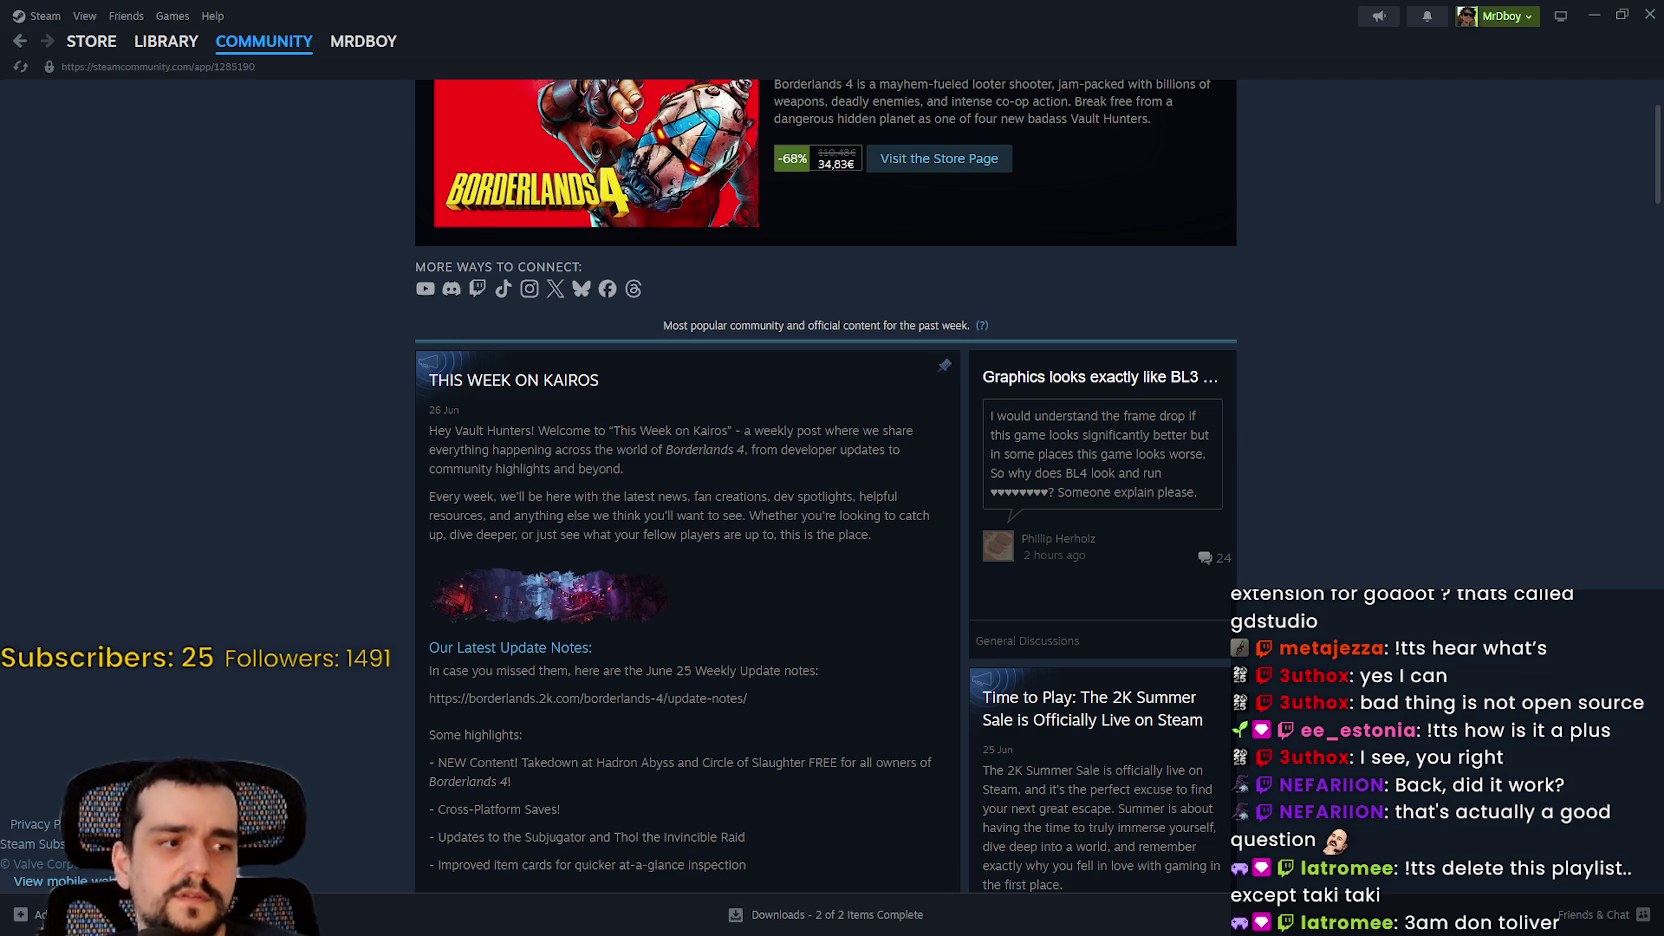
key("alt+Tab")
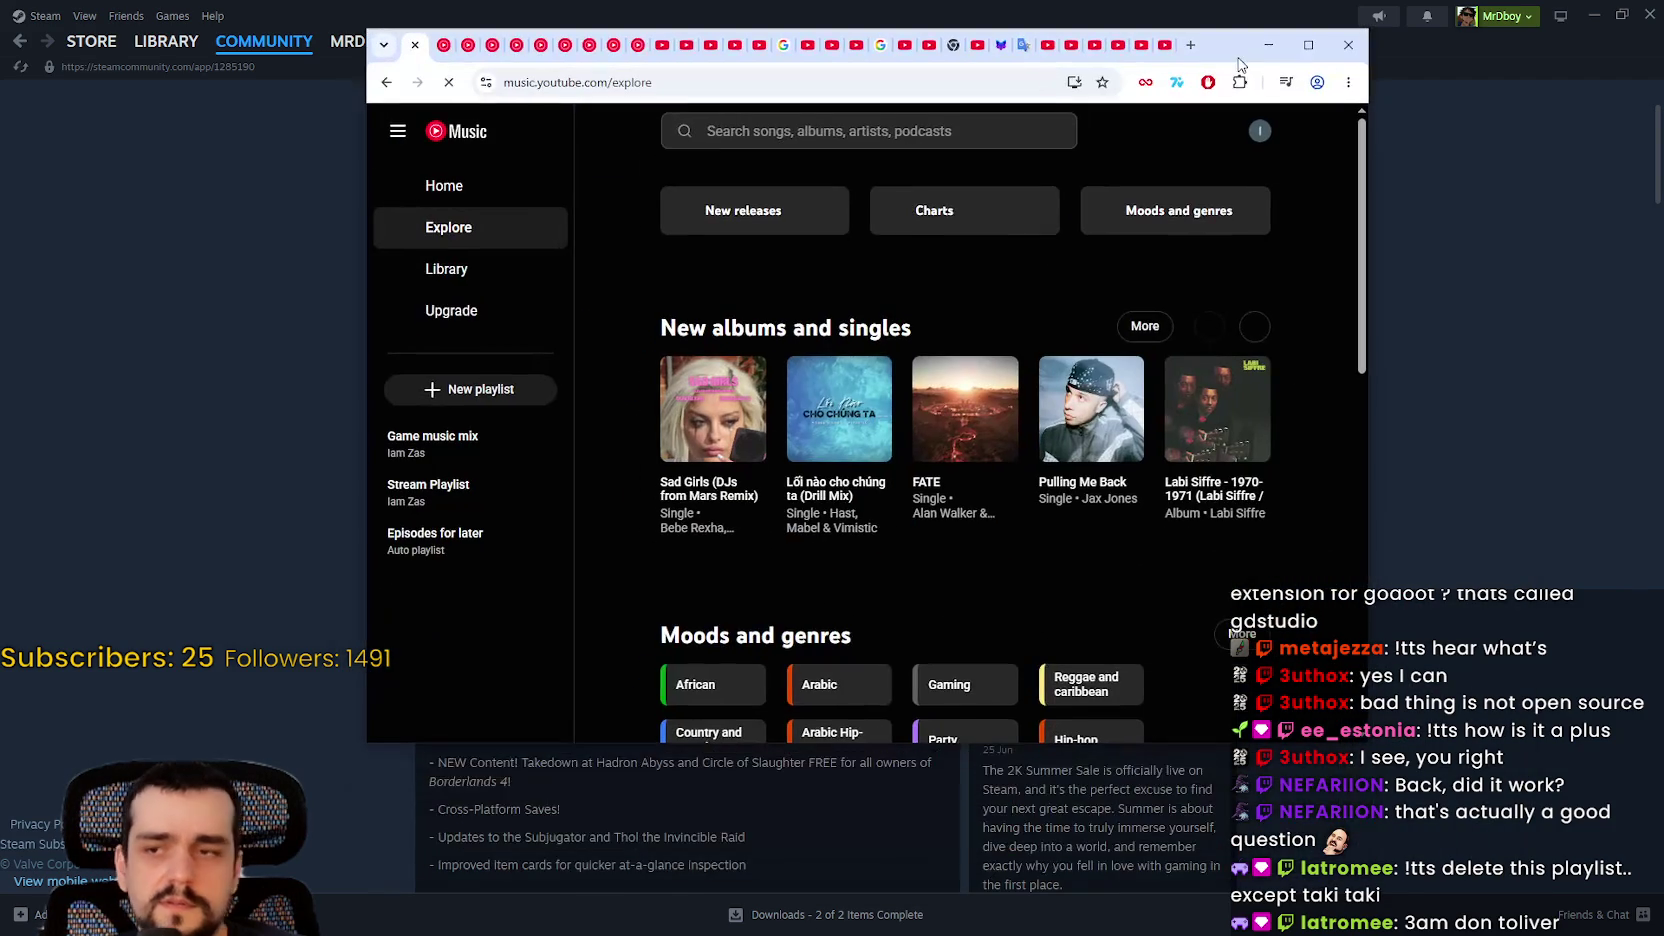
Step: Maximize YouTube Music, browse the Explore page, and open the 1970s moods-and-genres page
key("super+Up")
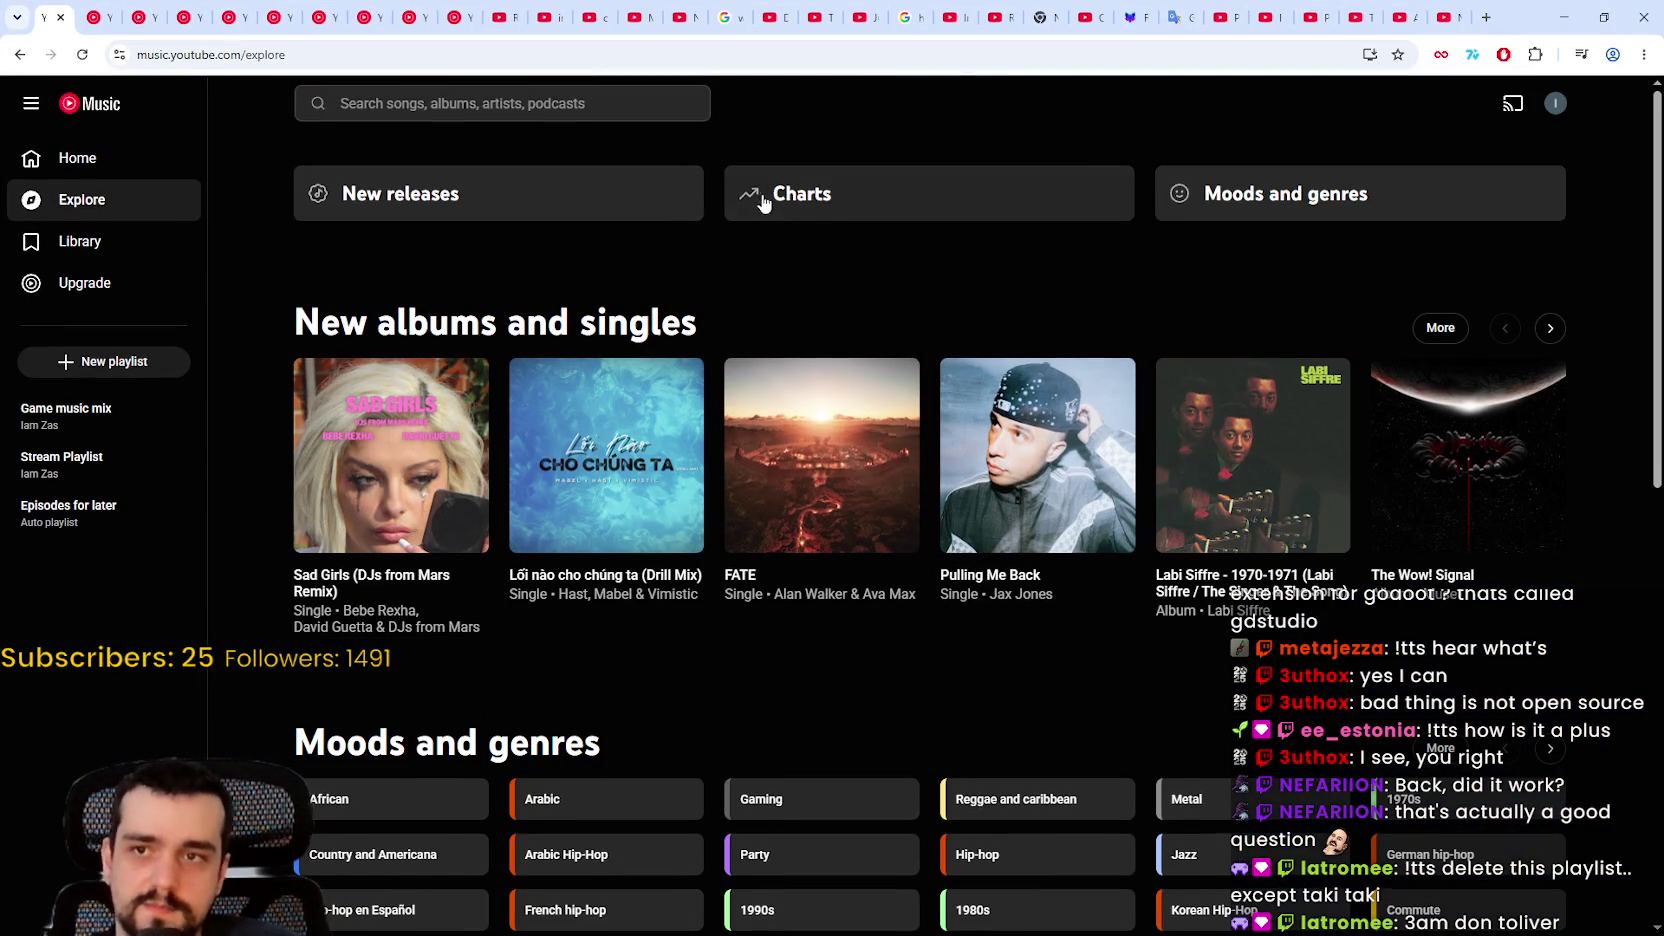
left_click(680, 104)
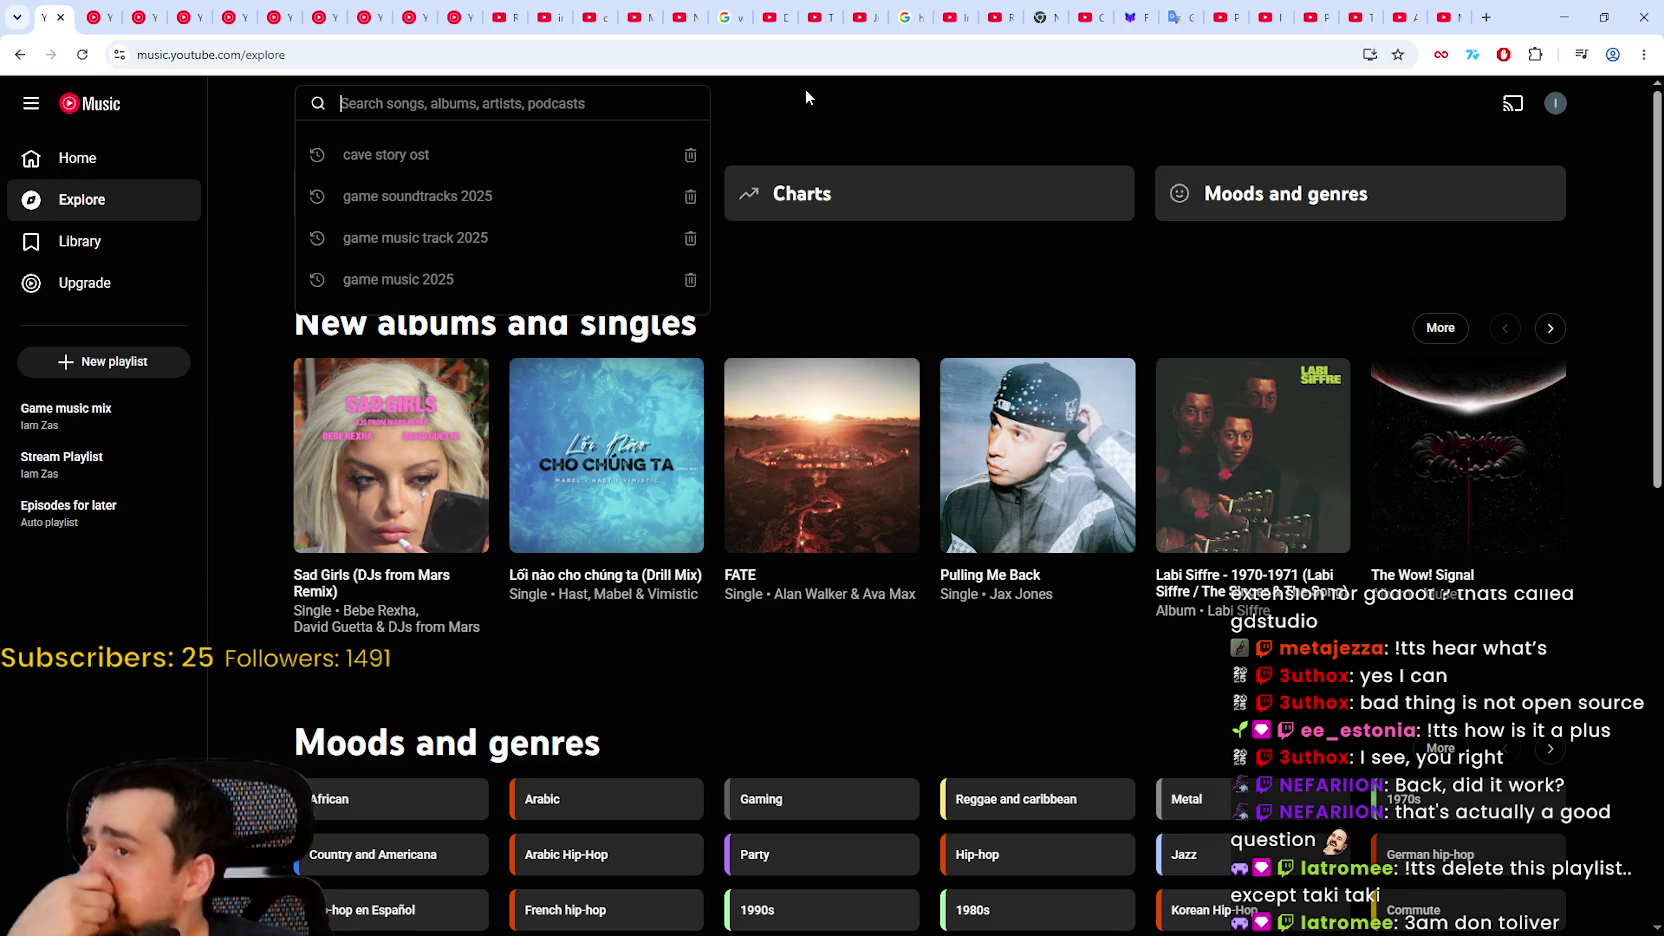
left_click(895, 134)
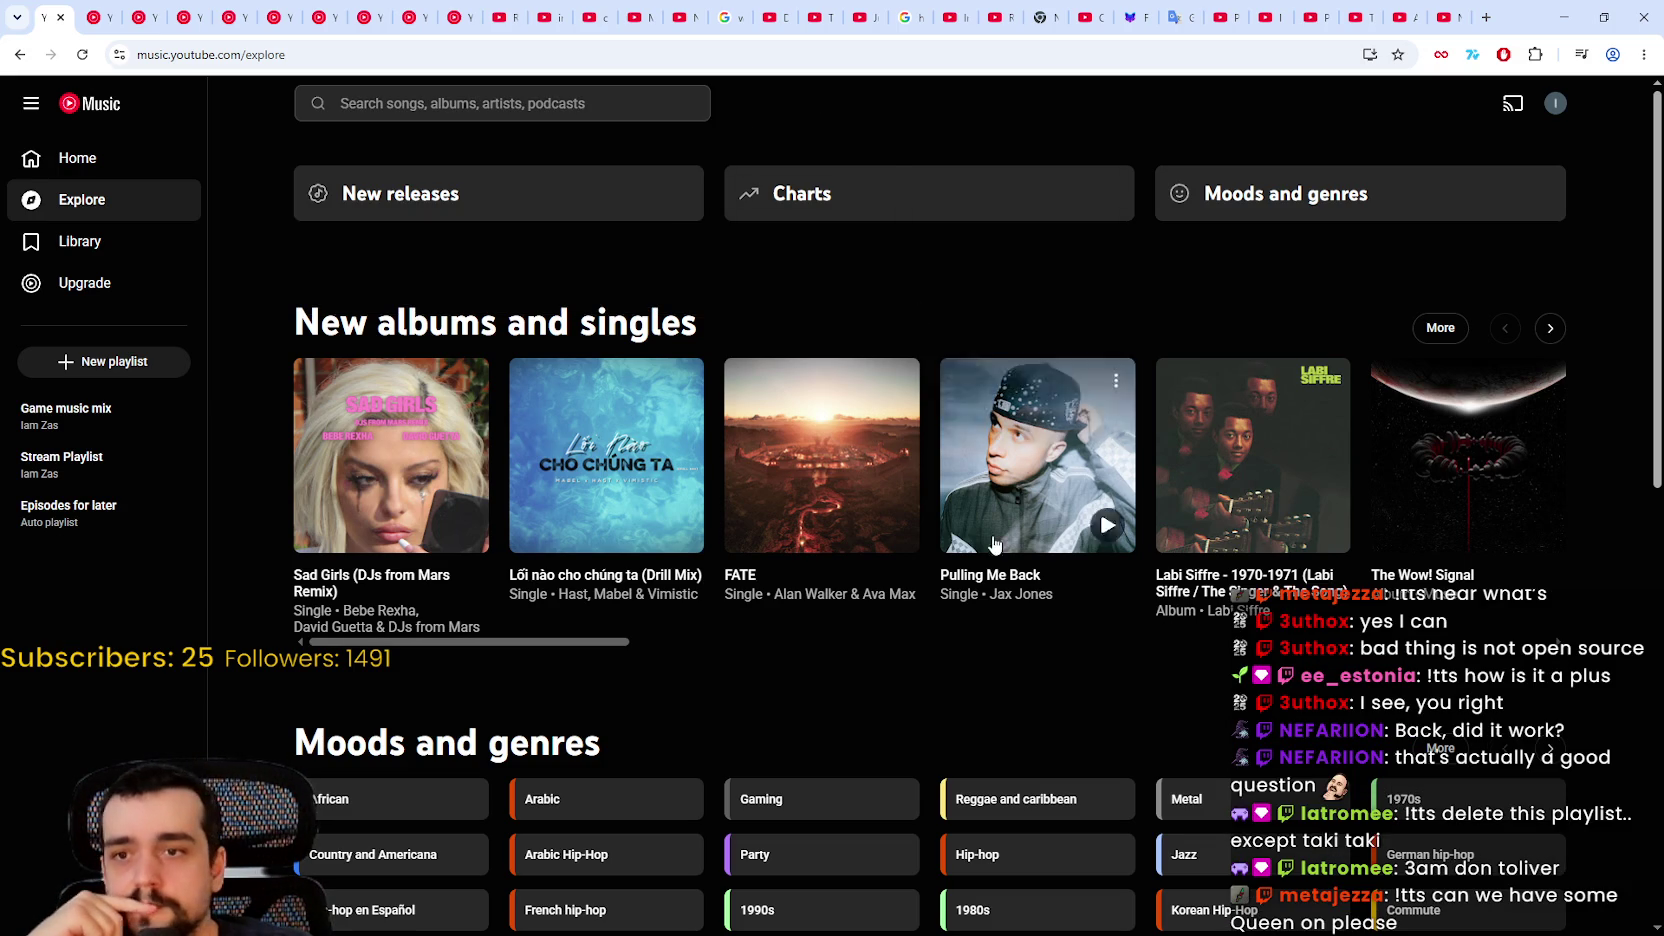
scroll(948, 601, "down", 4)
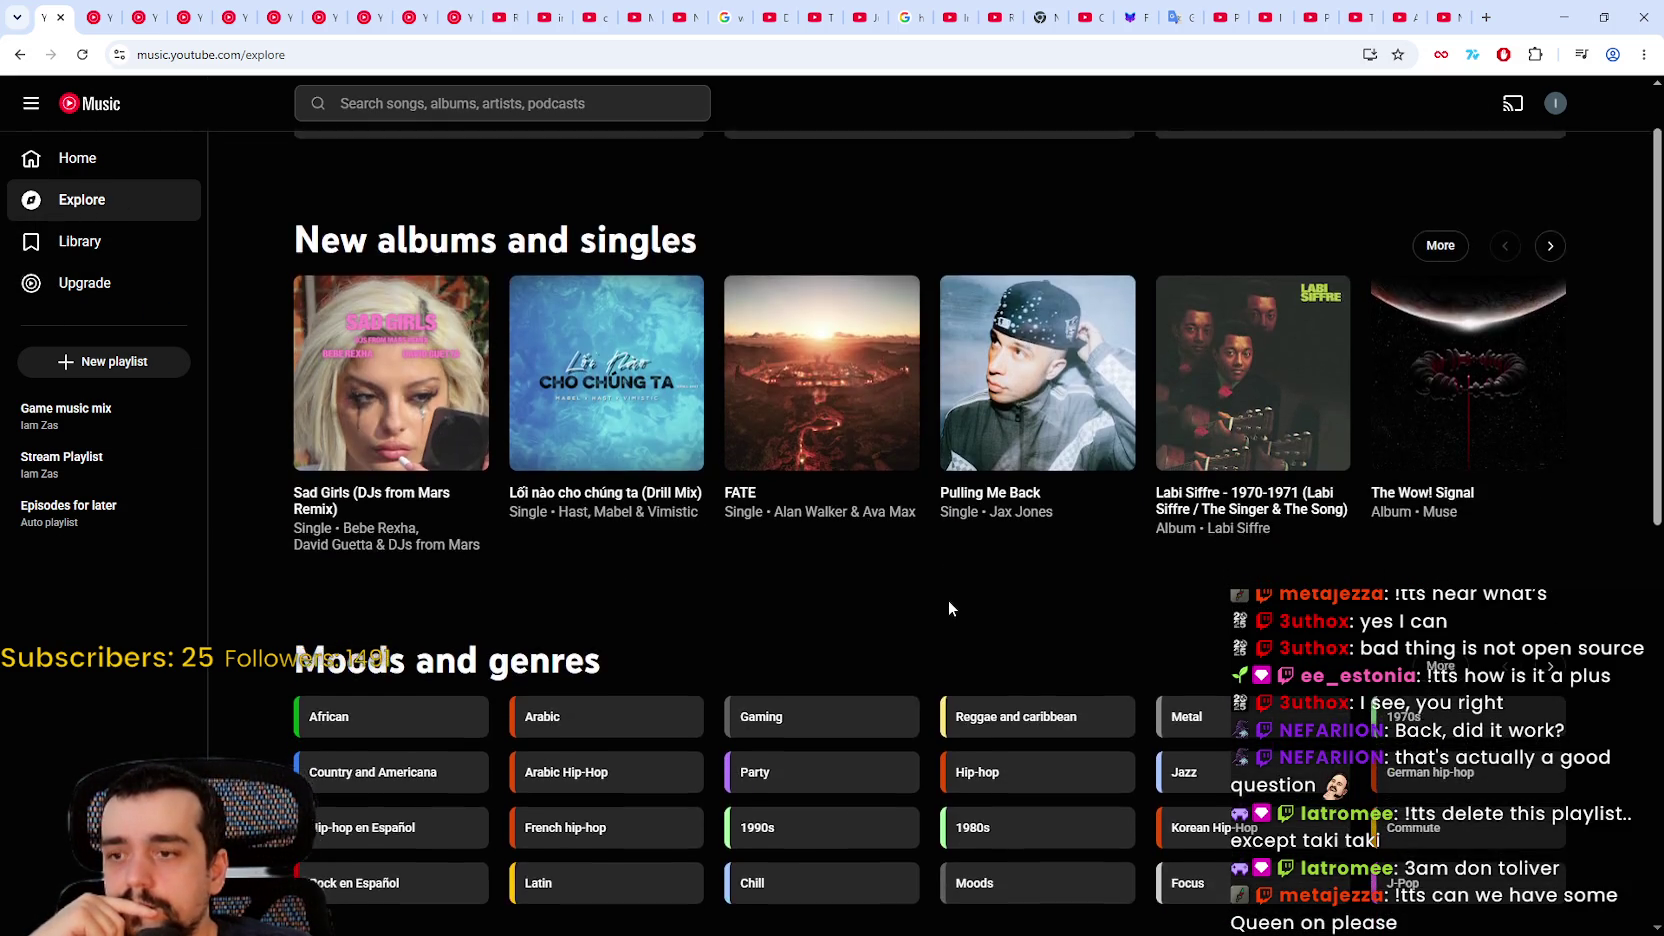
scroll(870, 573, "down", 3)
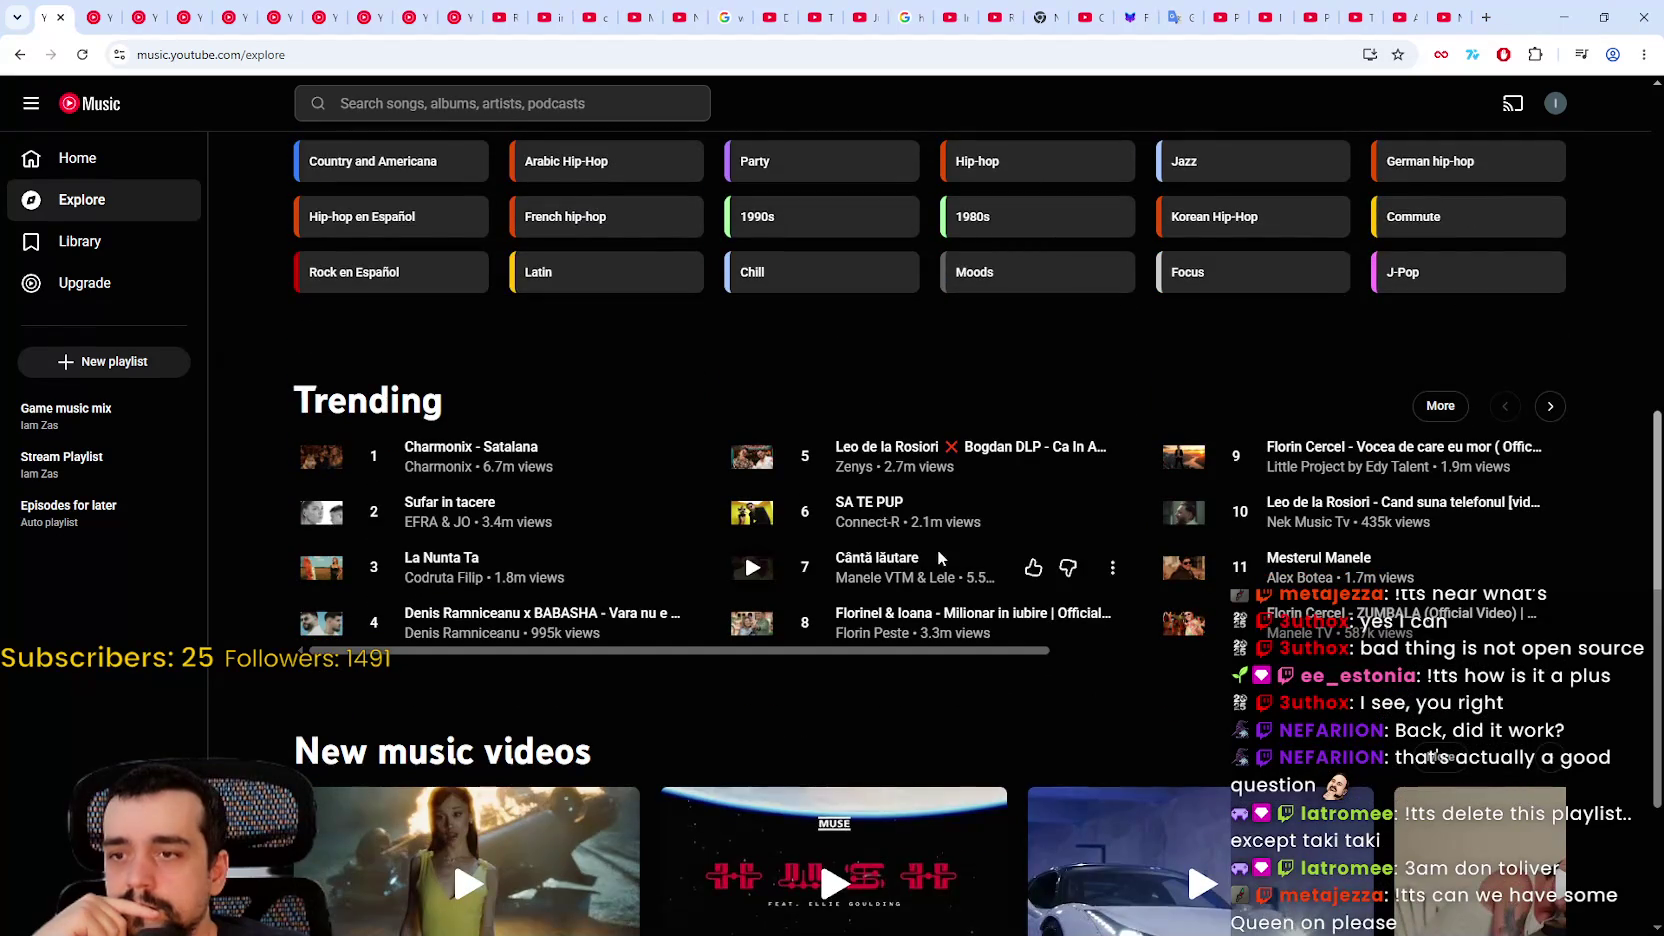
scroll(700, 610, "down", 2)
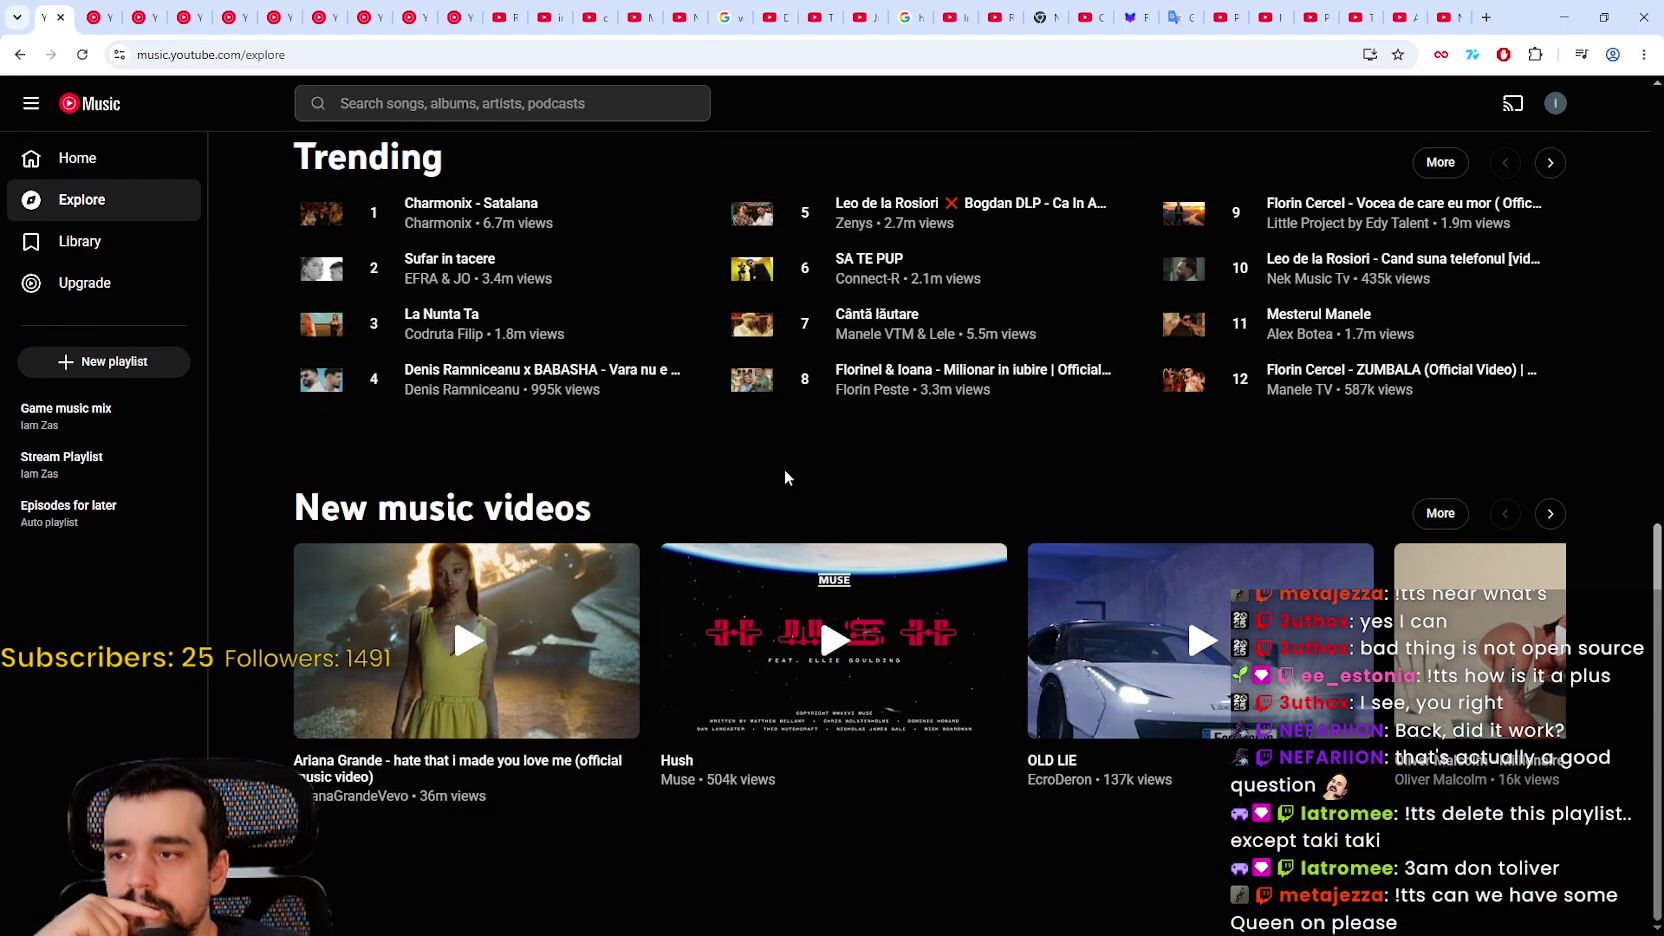
scroll(1080, 550, "up", 5)
scroll(1201, 625, "up", 1)
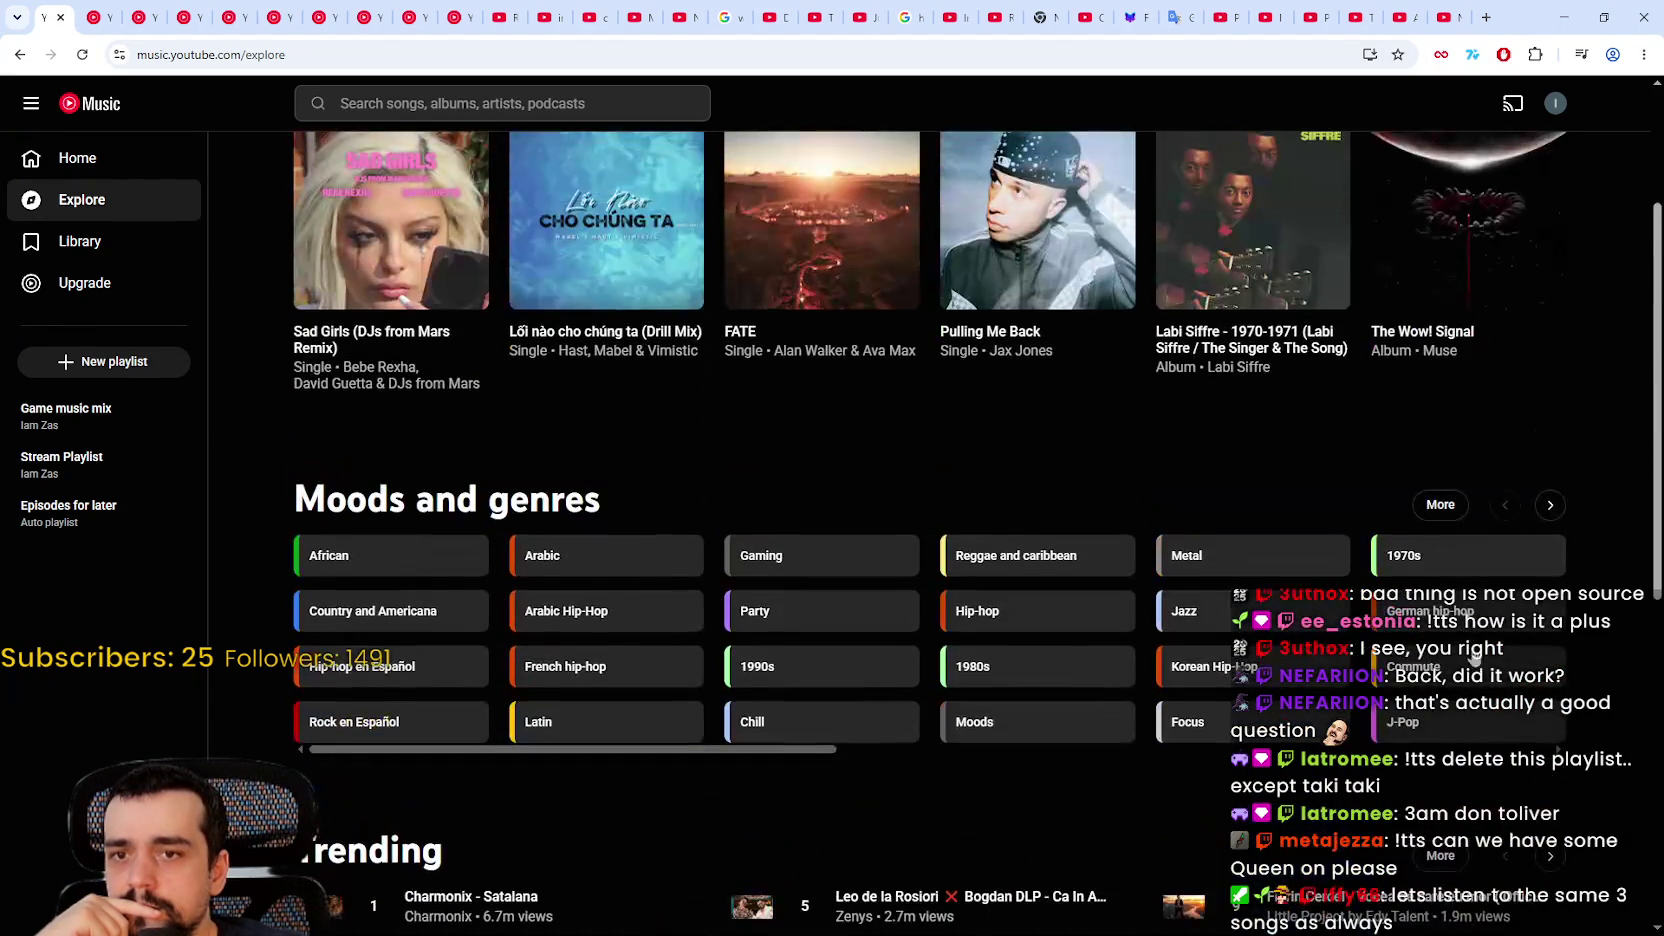
left_click(1431, 560)
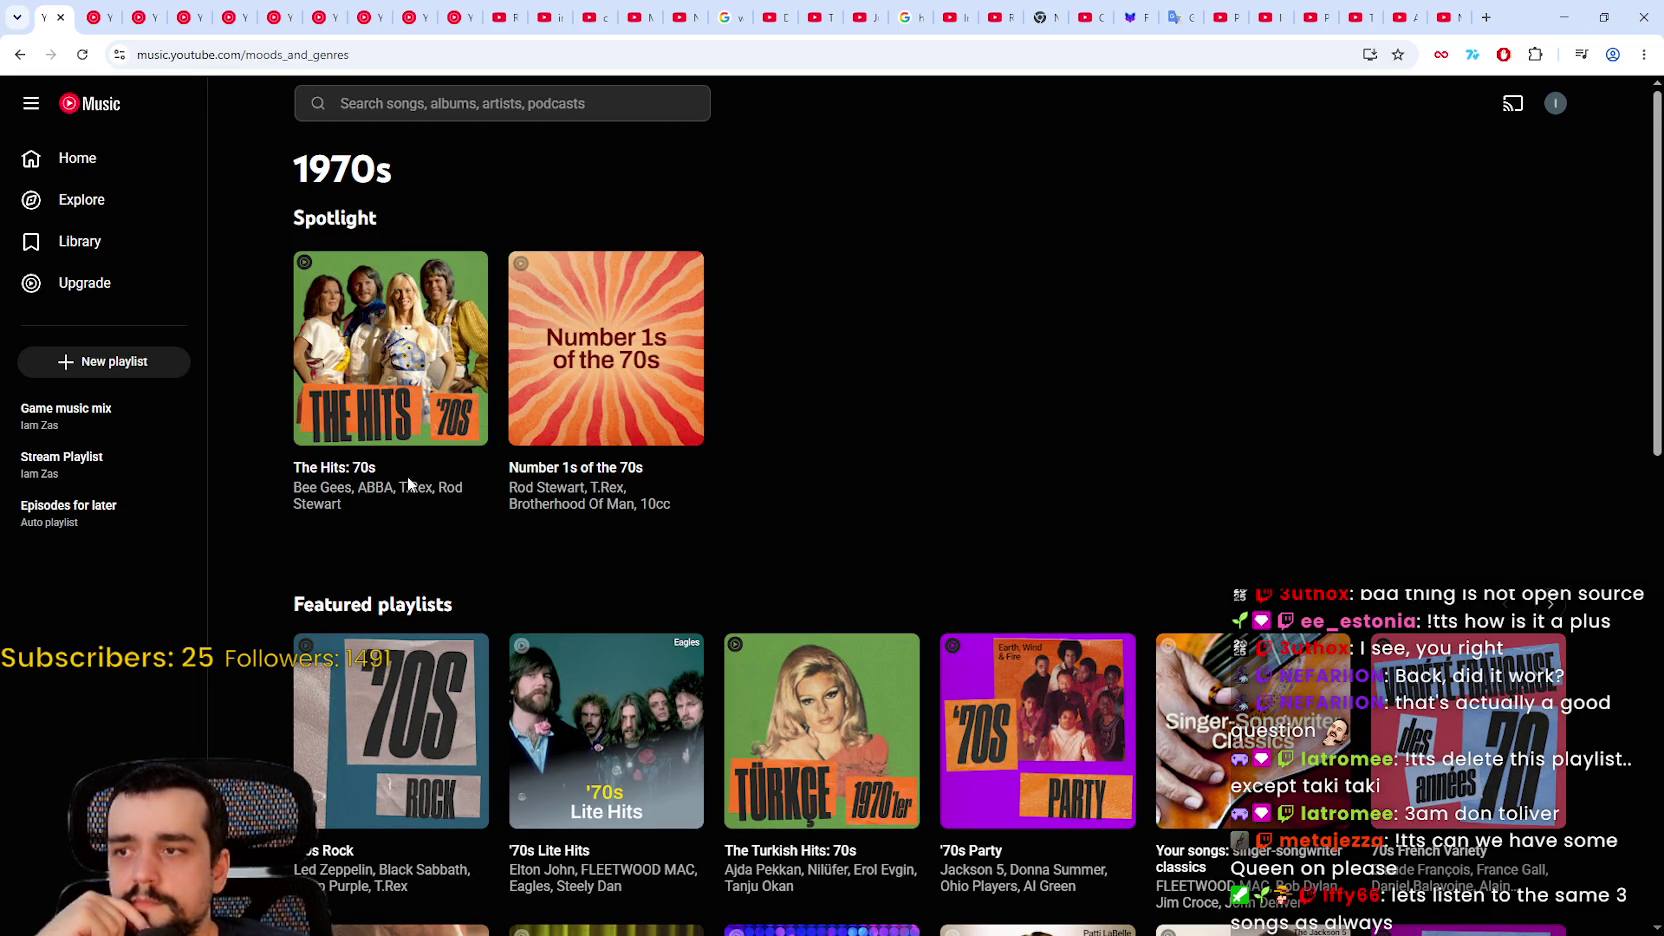
Step: Scroll through the 1970s page's spotlight, featured and community playlist rows and carousels
scroll(698, 491, "down", 1)
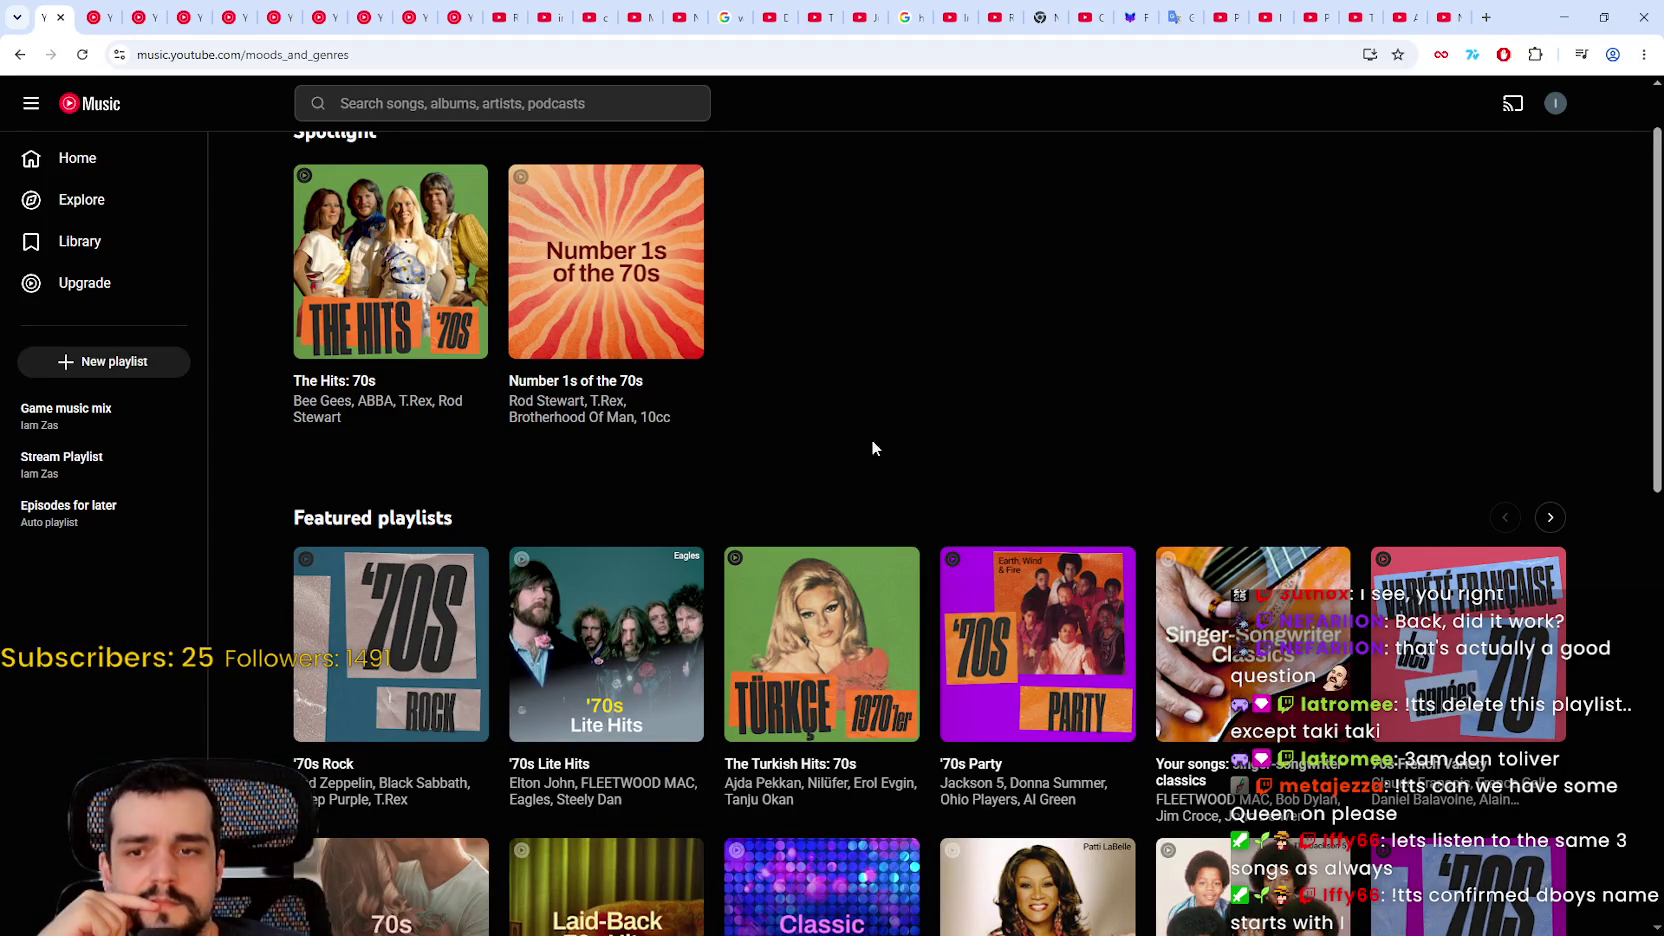
scroll(1115, 468, "down", 3)
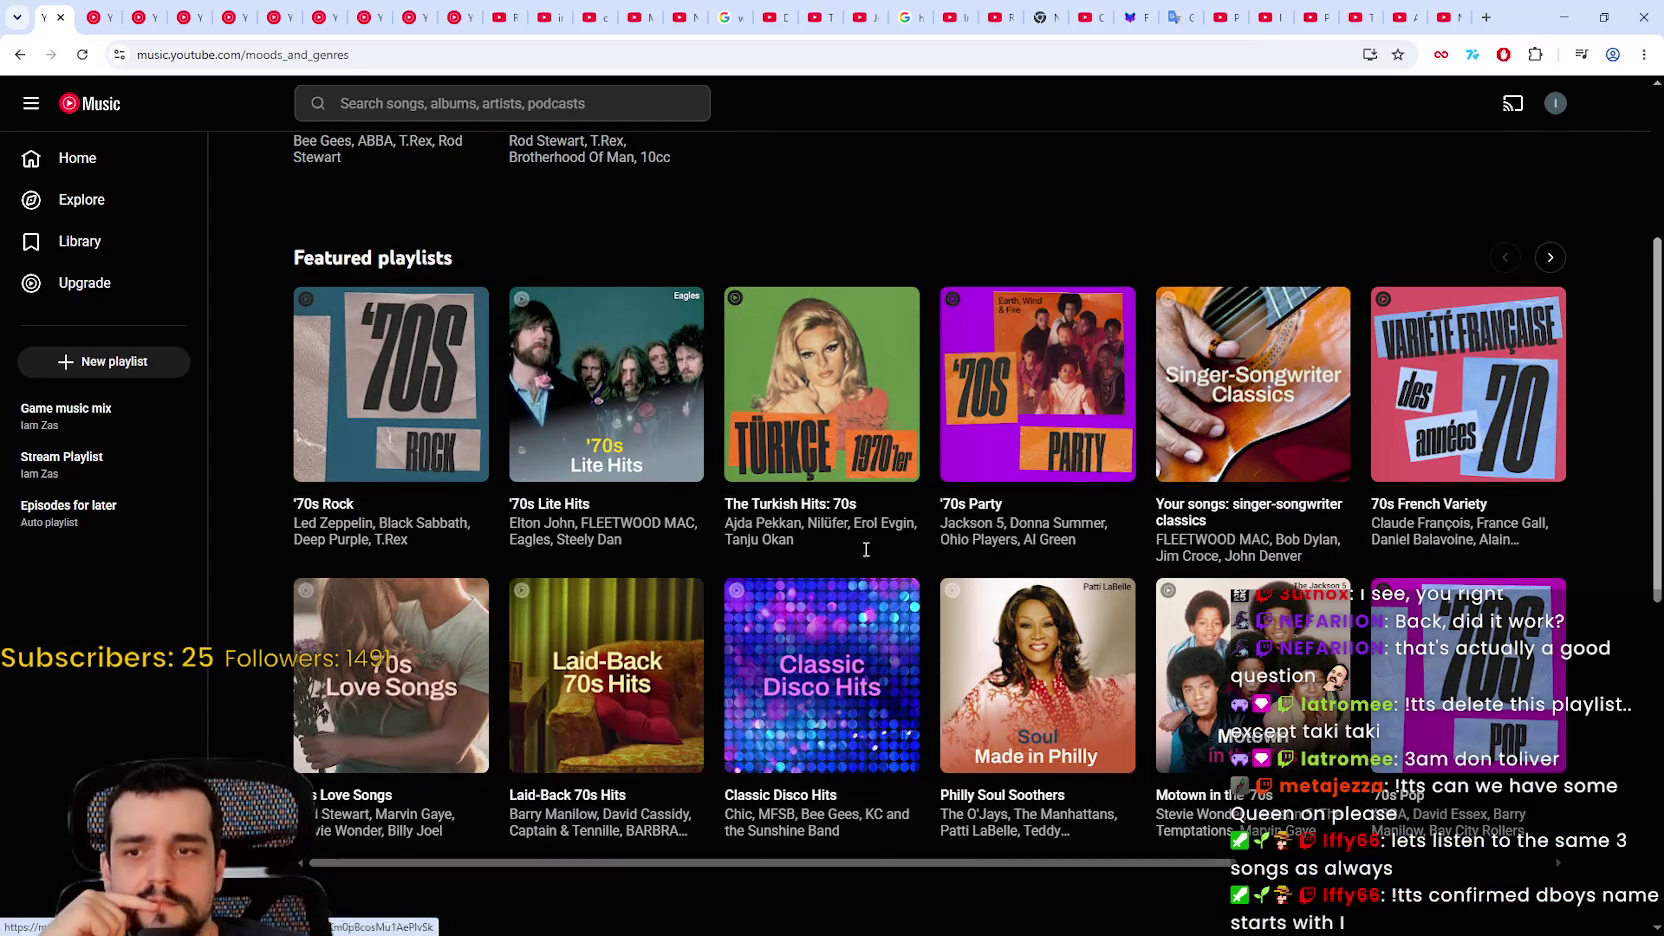
mouse_move(874, 855)
left_mouse_down()
mouse_move(1180, 858)
mouse_move(904, 826)
left_mouse_up()
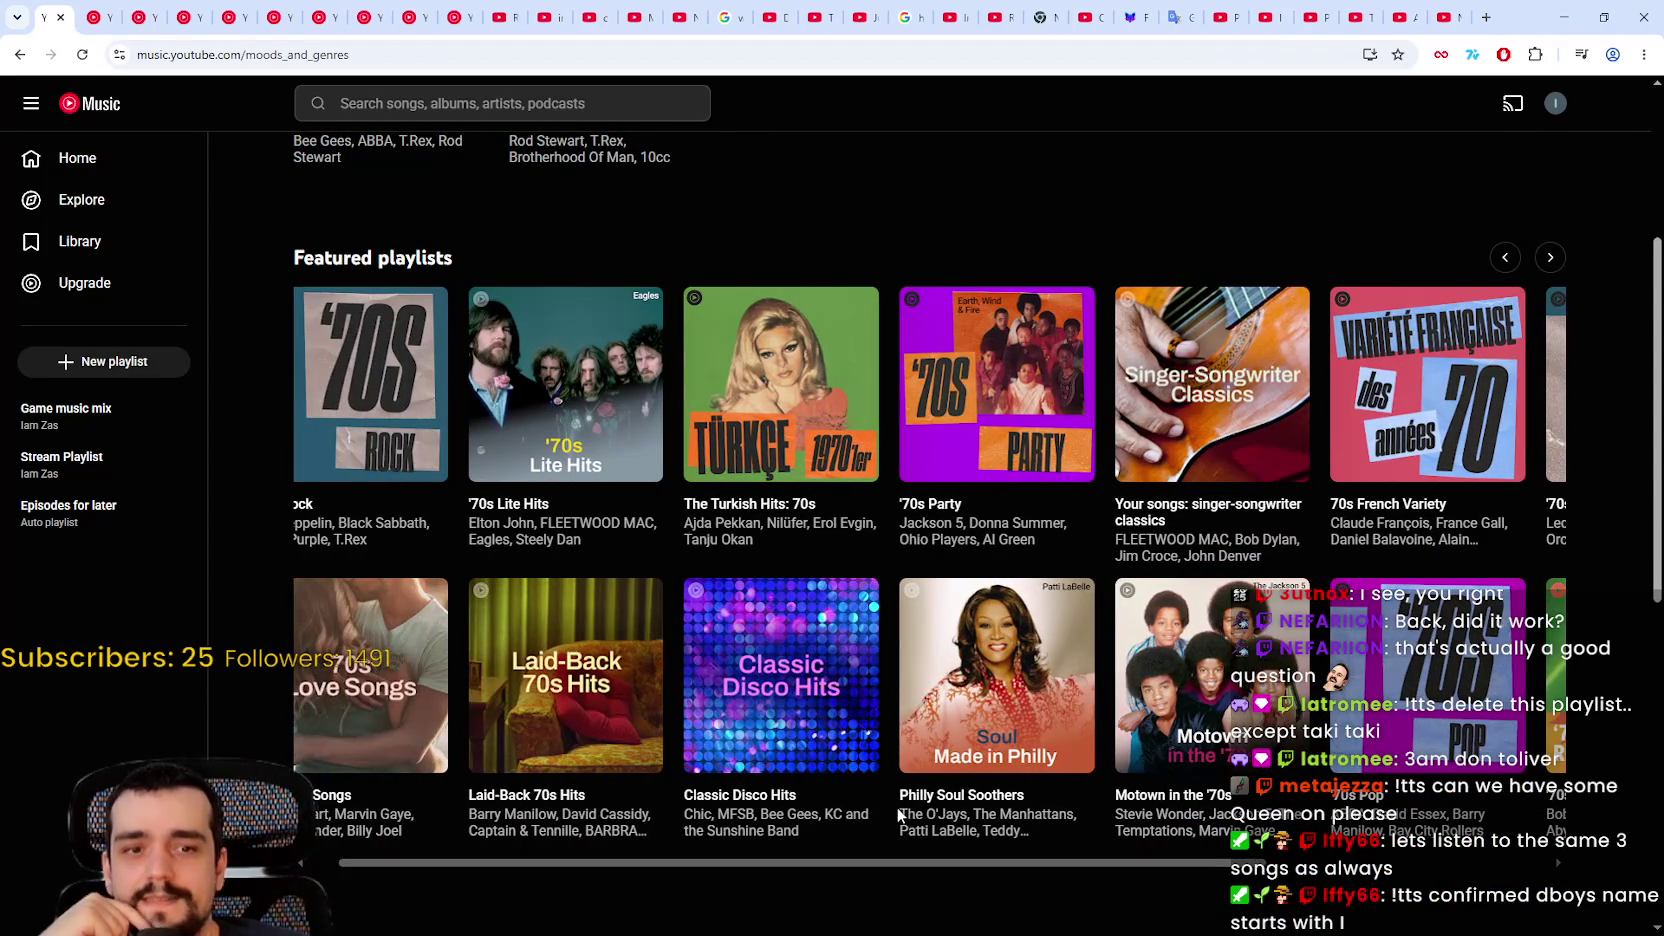
mouse_move(906, 755)
scroll(906, 750, "up", 2)
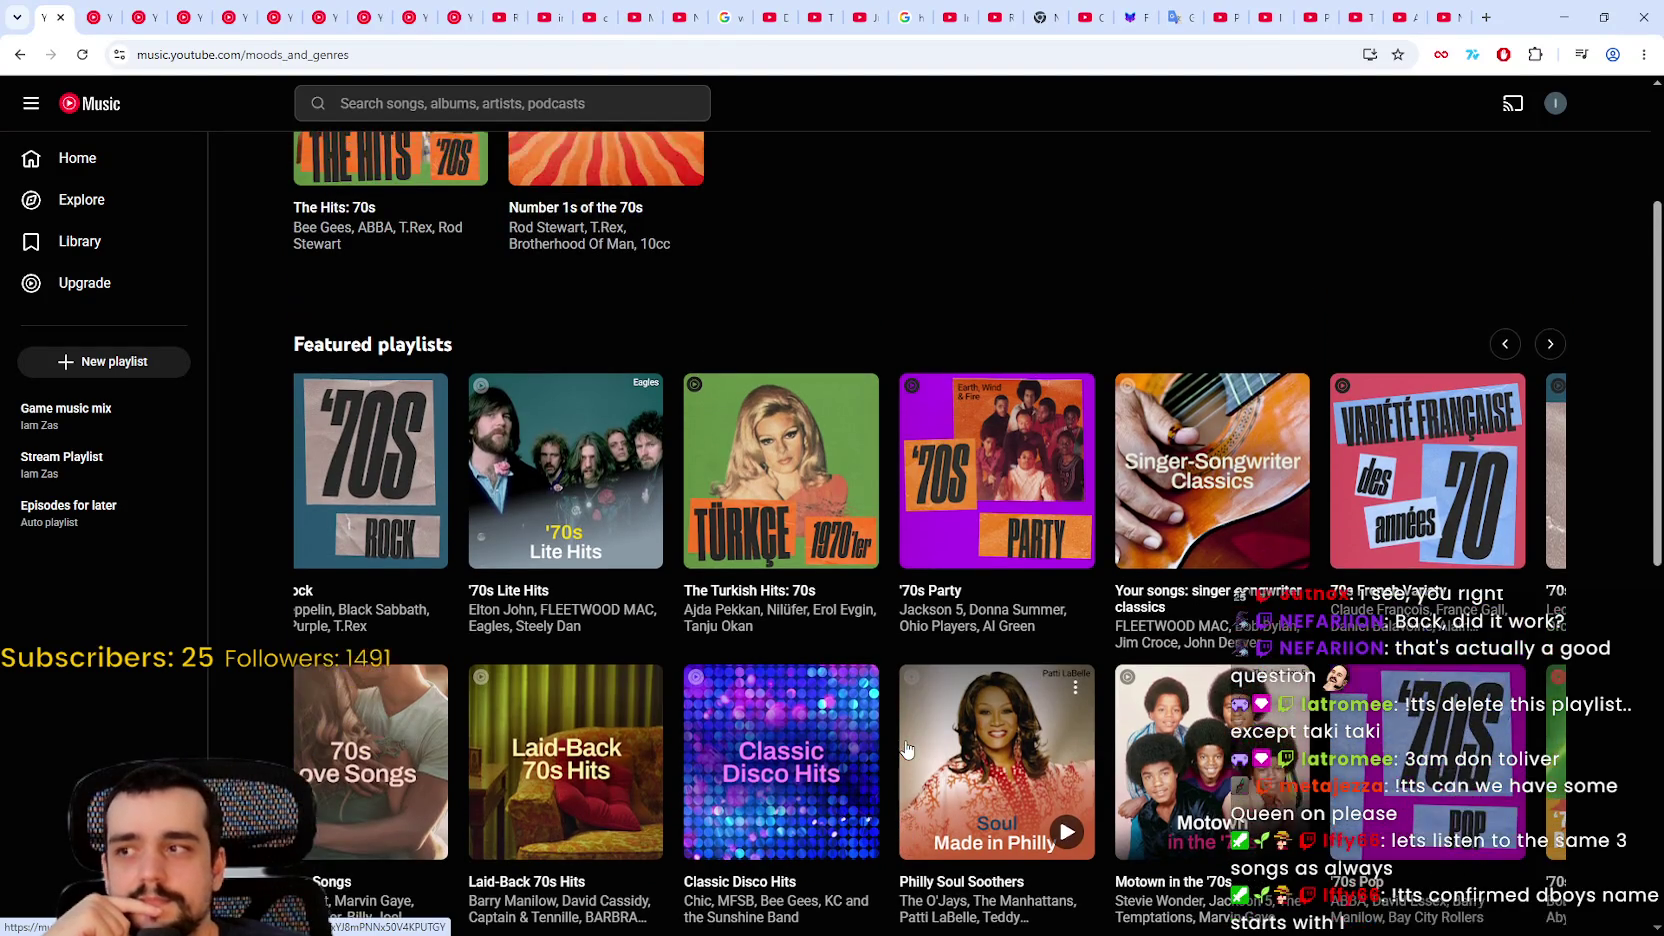
scroll(1069, 748, "down", 3)
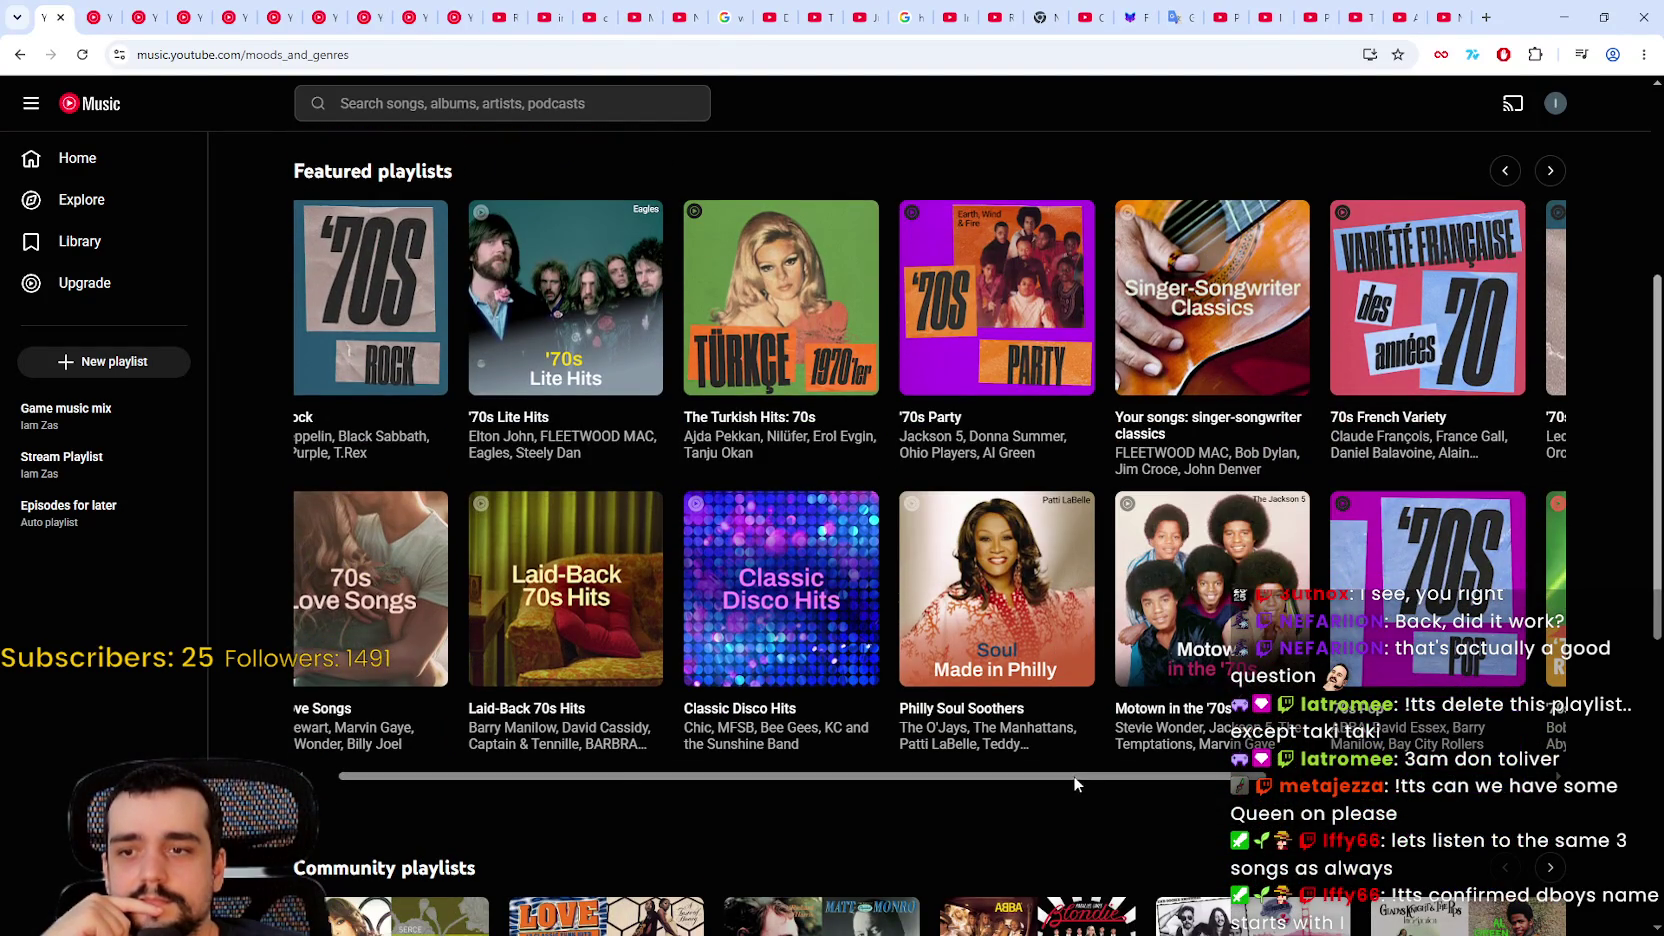
mouse_move(1072, 775)
left_mouse_down()
mouse_move(1357, 775)
mouse_move(1040, 775)
left_mouse_up()
scroll(848, 703, "up", 3)
scroll(848, 703, "up", 2)
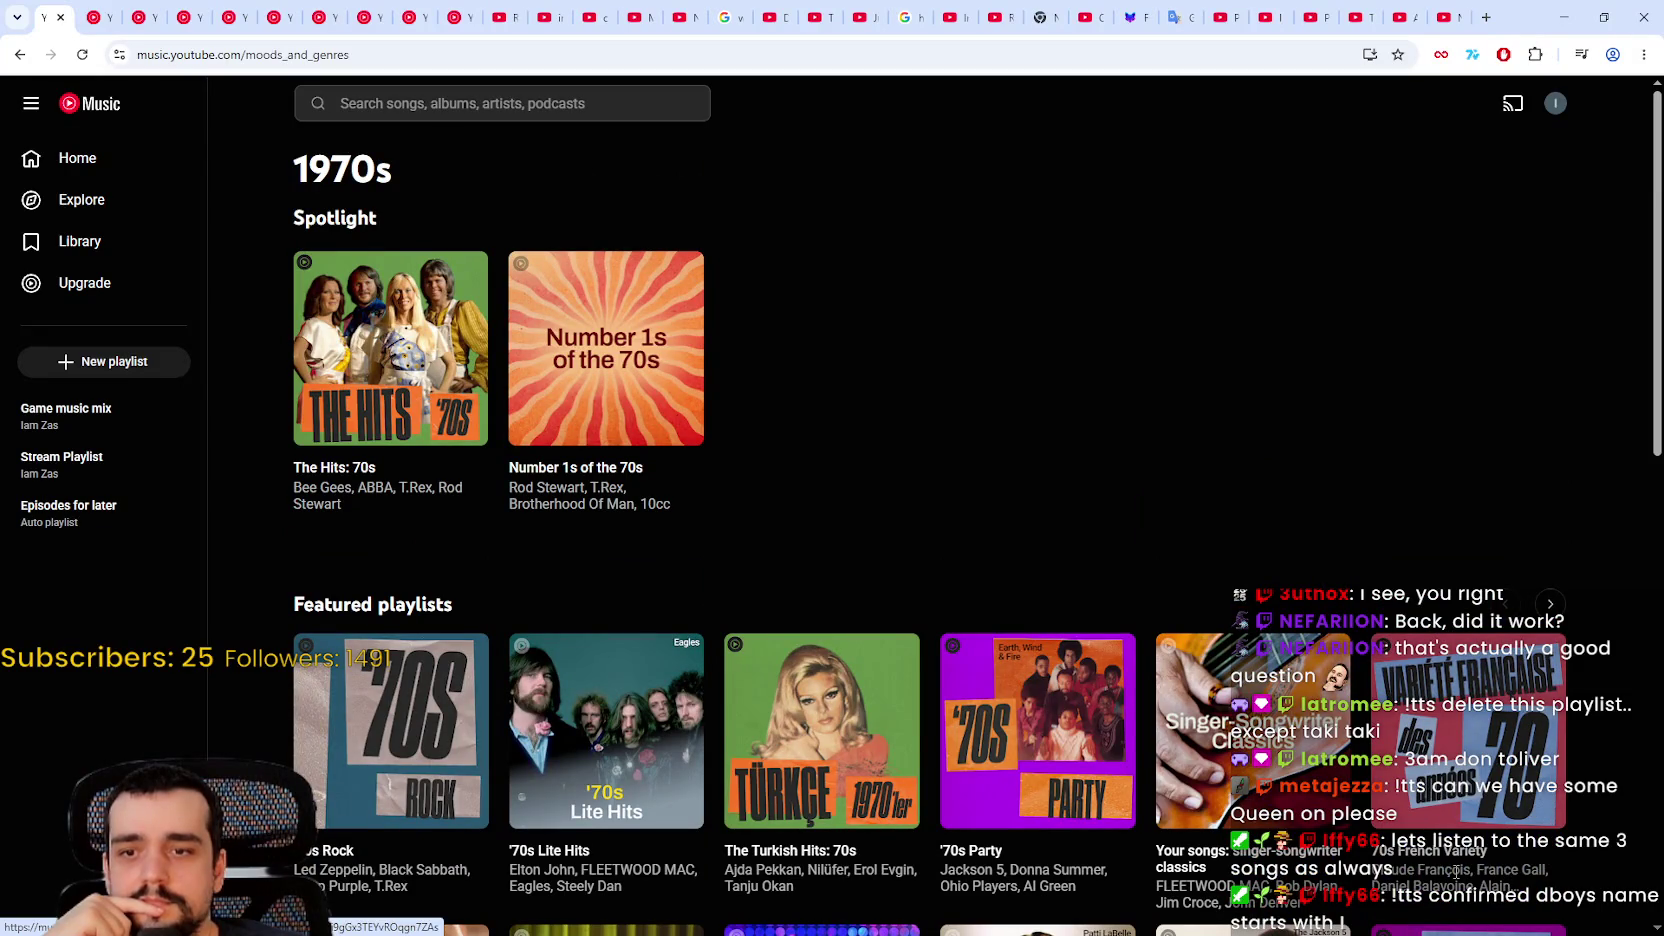
scroll(481, 715, "down", 6)
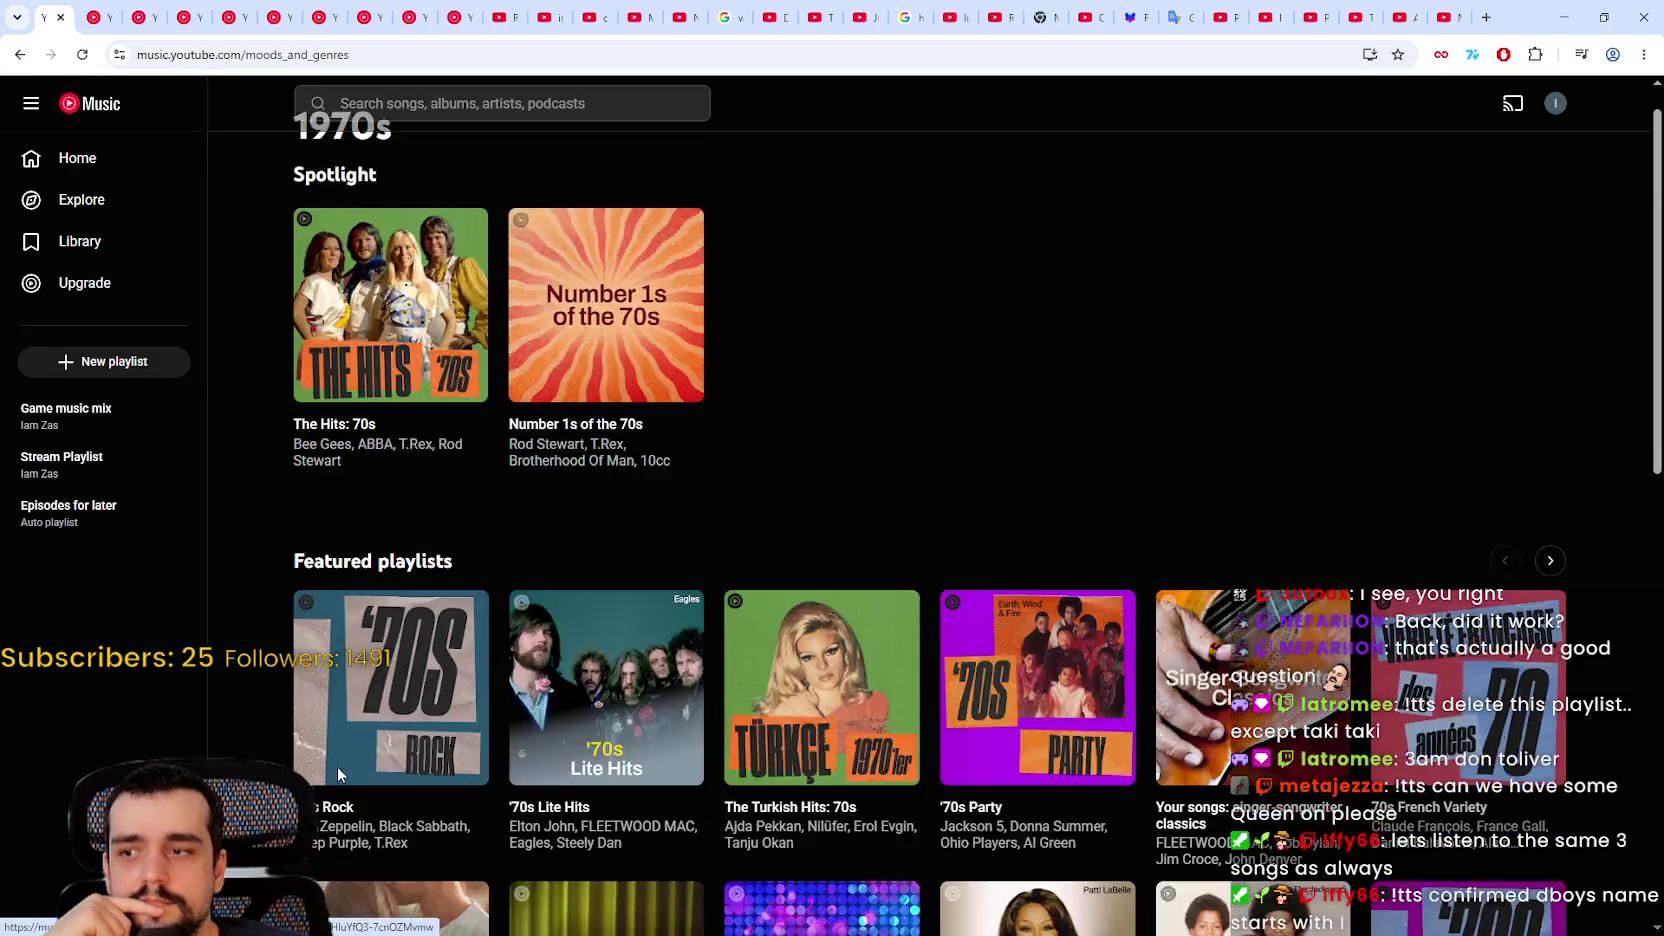
scroll(627, 604, "down", 2)
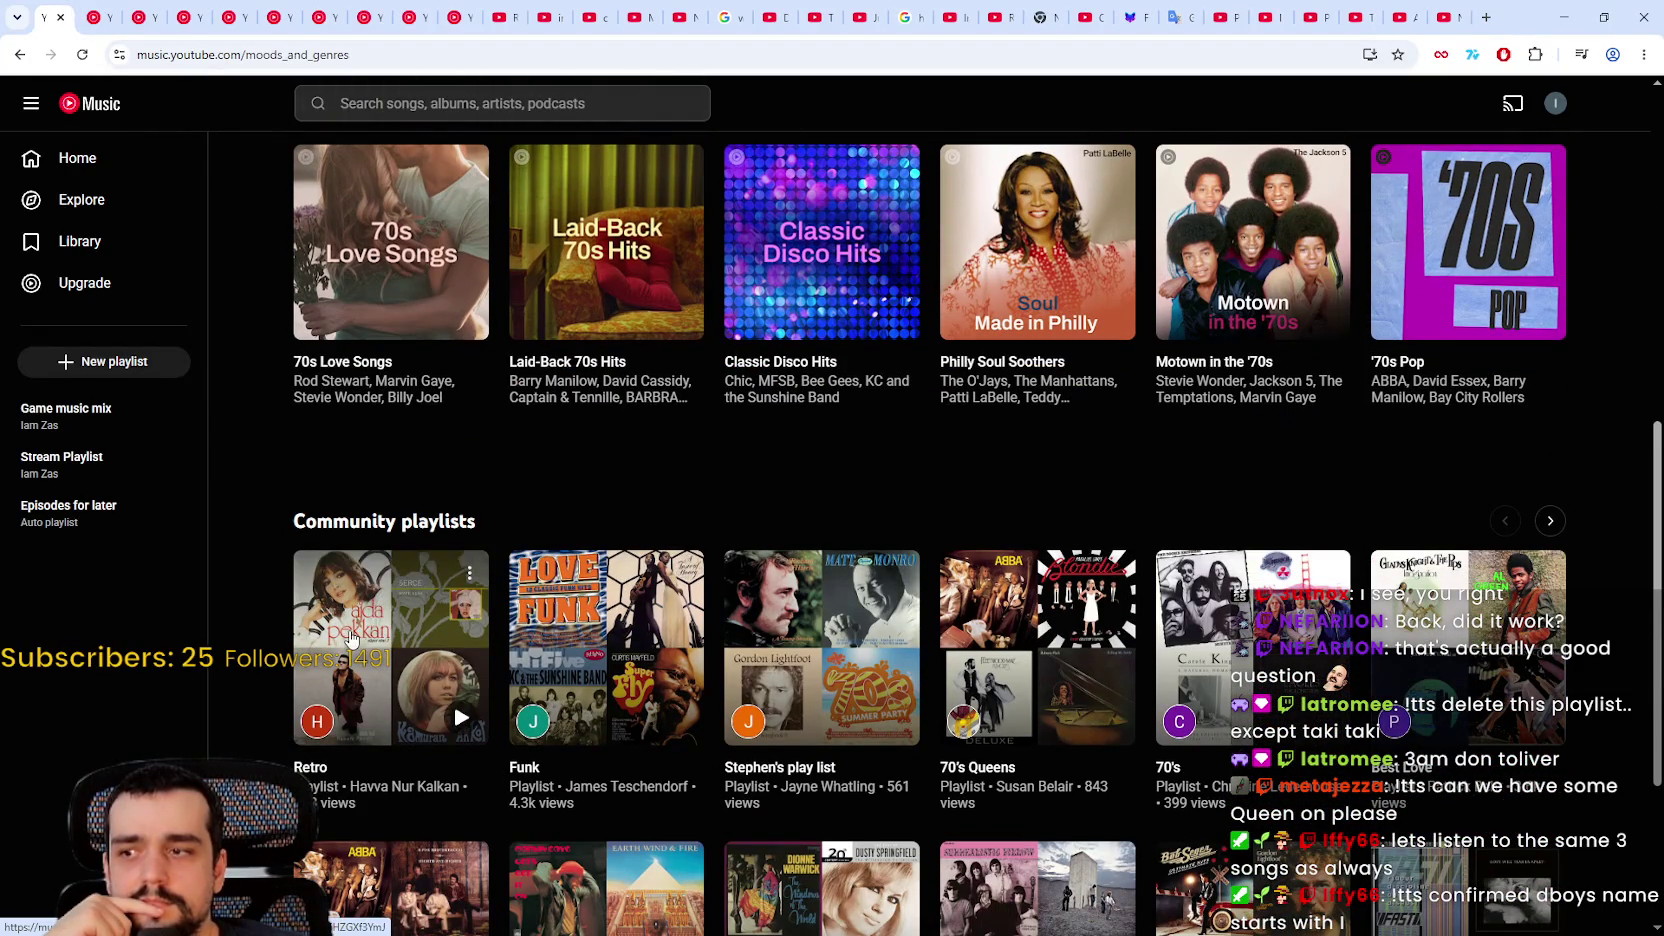
scroll(1225, 648, "down", 2)
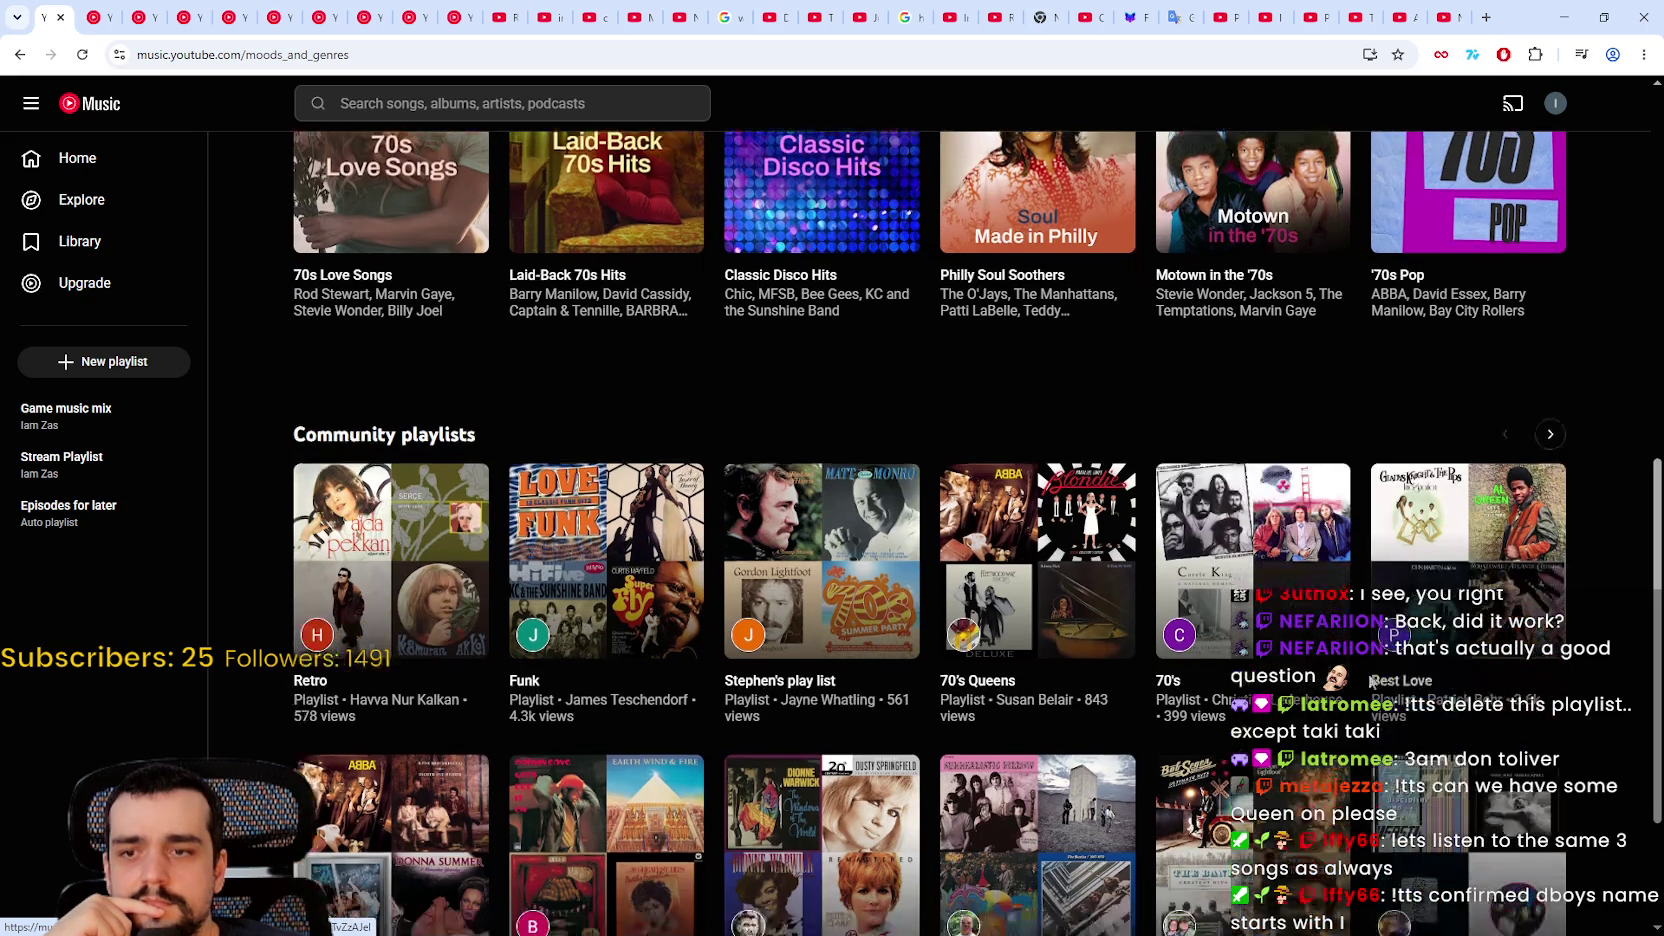
scroll(1225, 648, "up", 4)
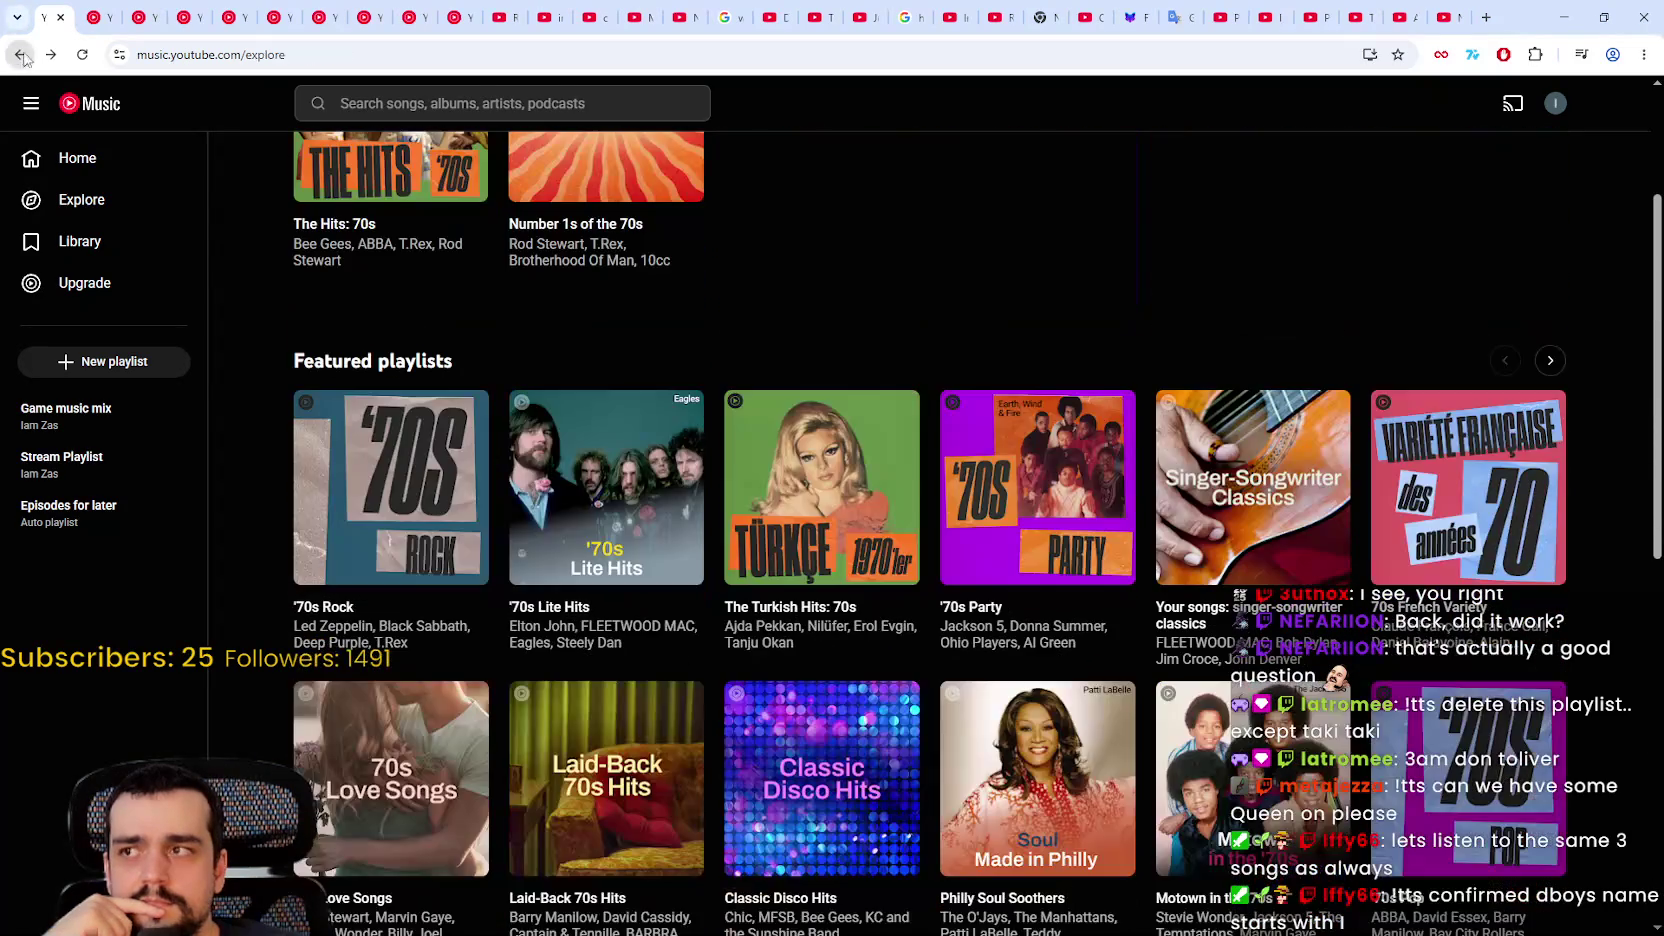
Step: Return to Explore and browse its new albums, singles and moods-and-genres carousels
left_click(18, 52)
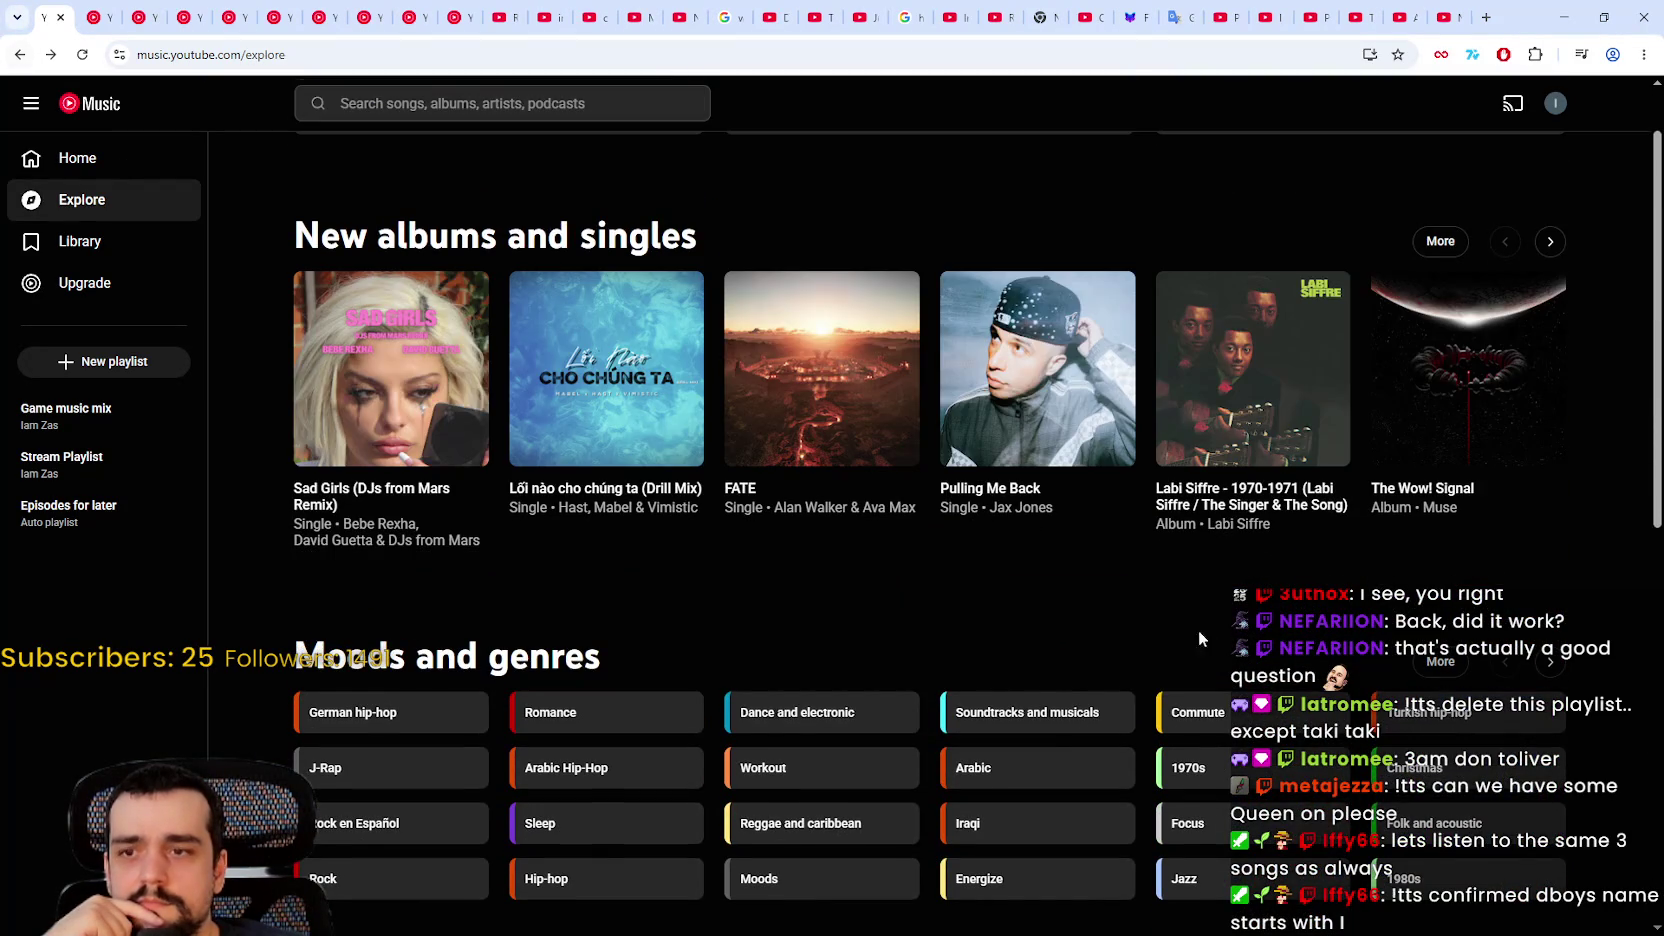
scroll(1030, 514, "down", 1)
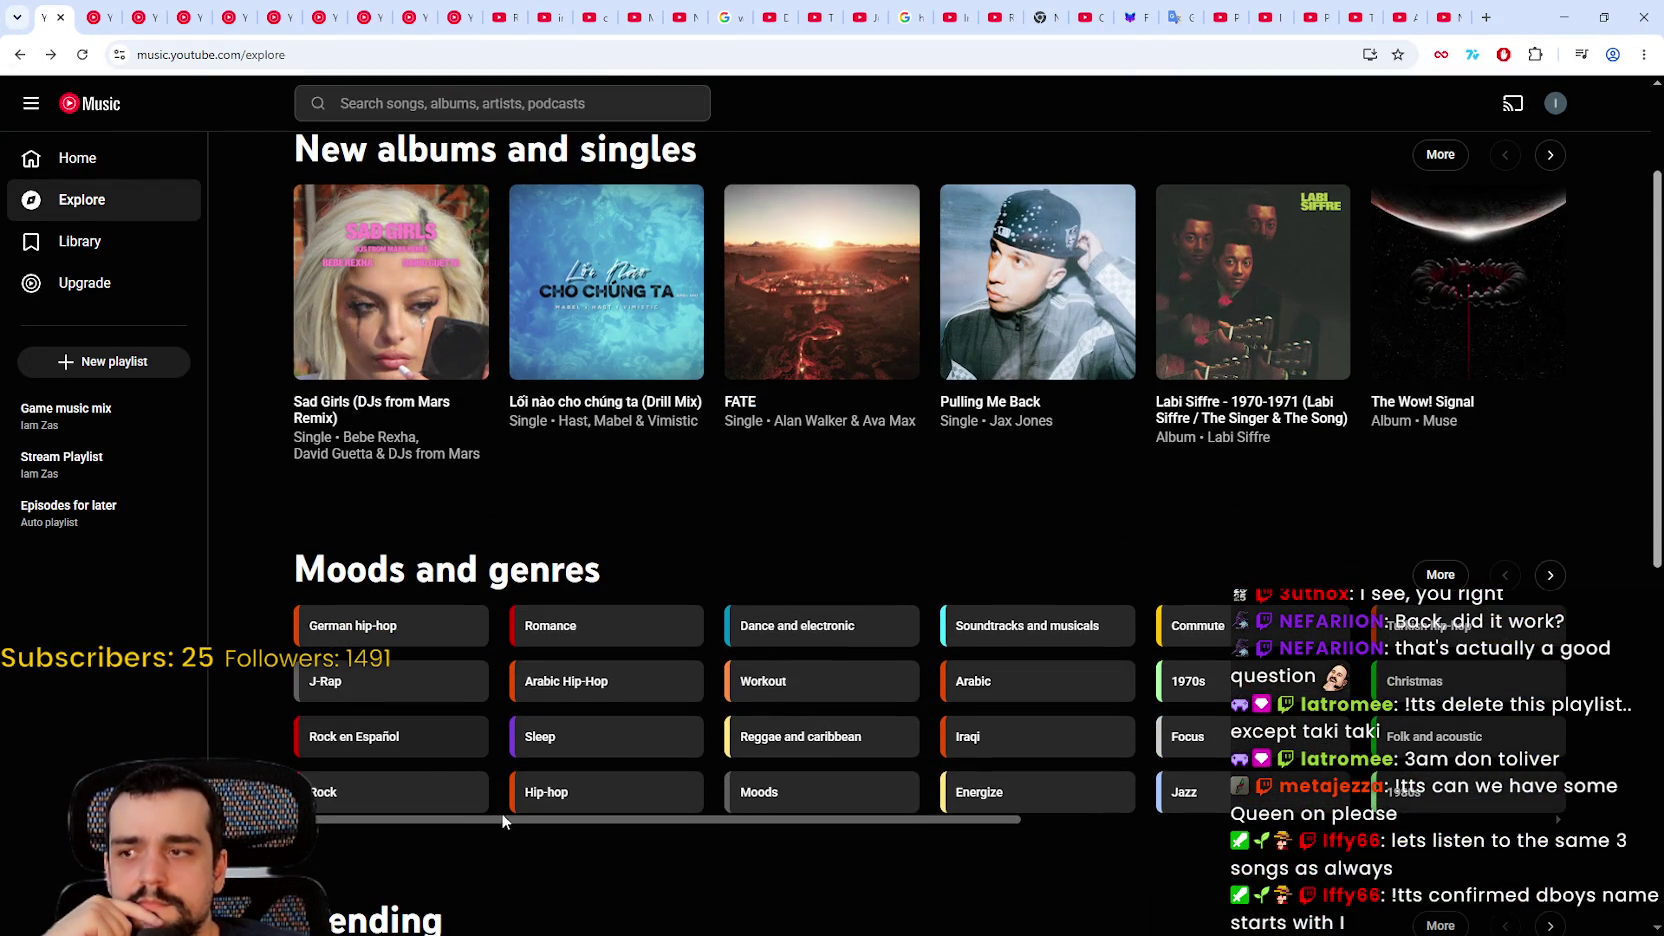
left_click_drag(505, 819, 1209, 853)
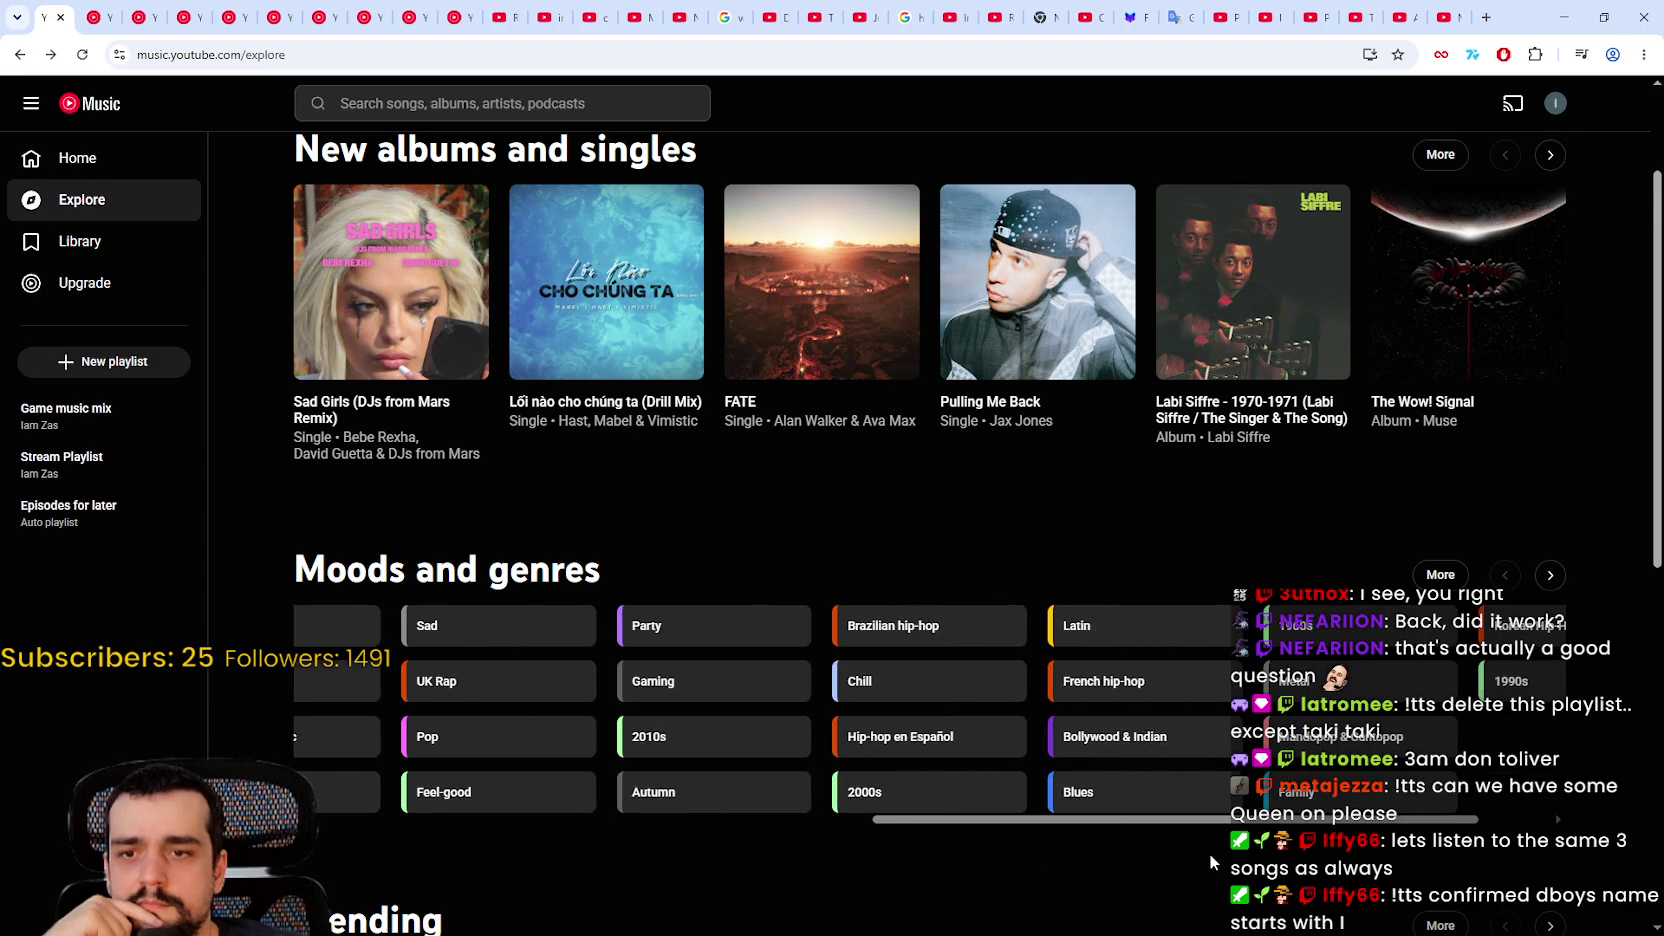
scroll(1216, 853, "down", 1)
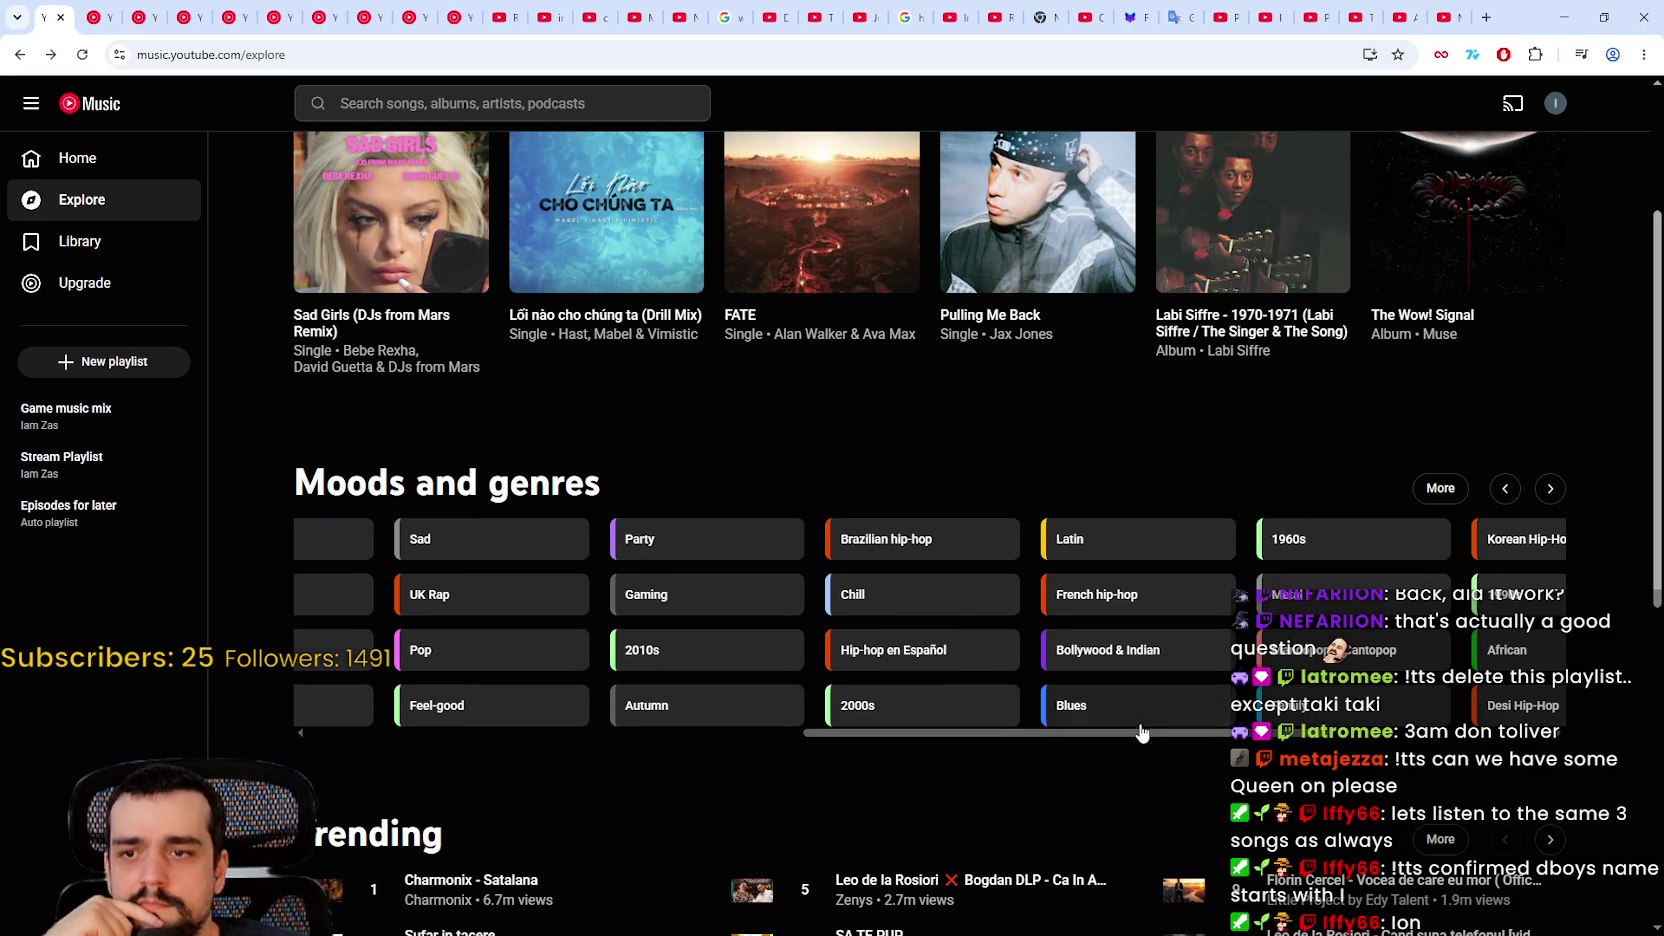
left_click_drag(1180, 733, 1370, 737)
scroll(1372, 737, "up", 3)
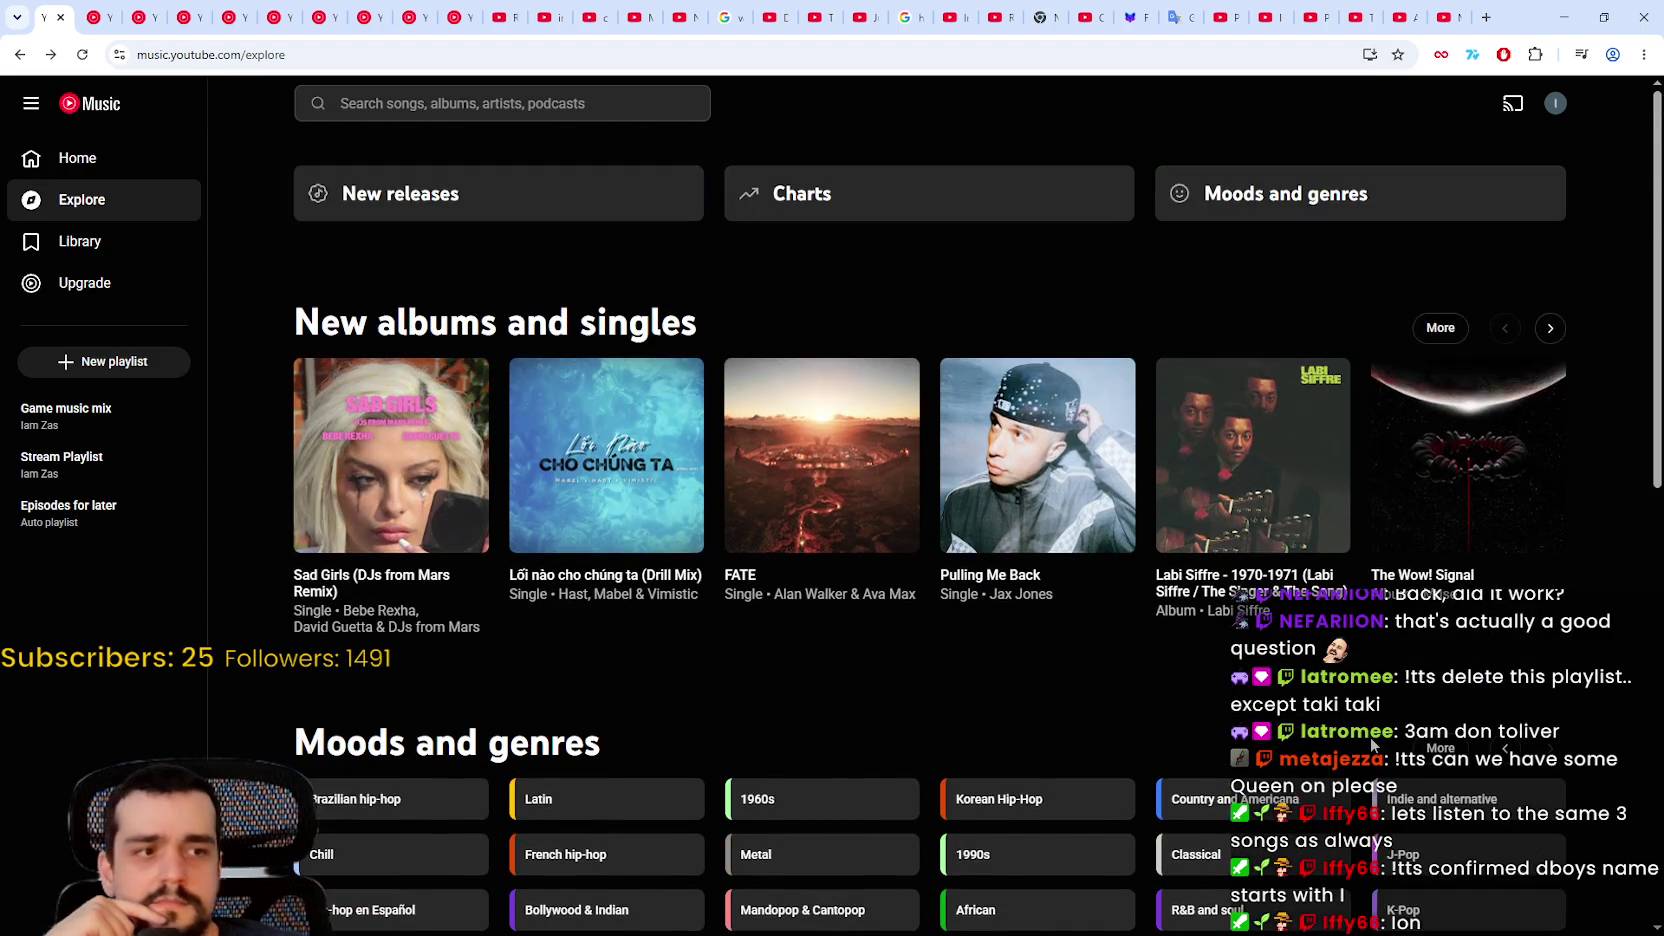
scroll(1303, 730, "down", 2)
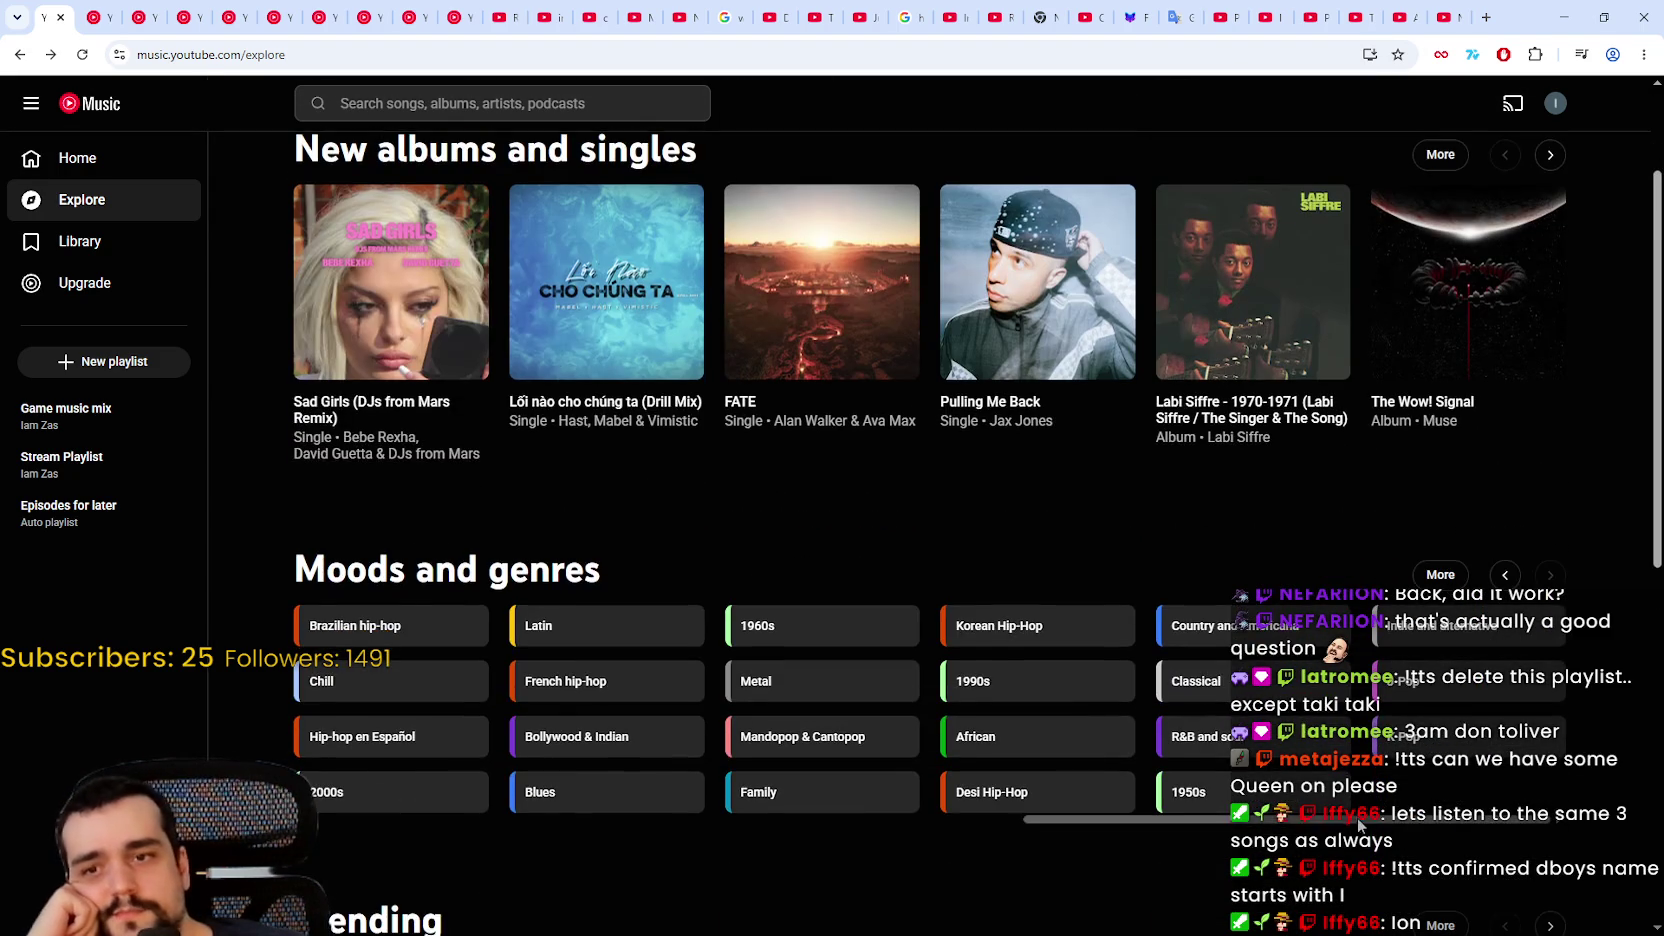
scroll(608, 766, "left", 5)
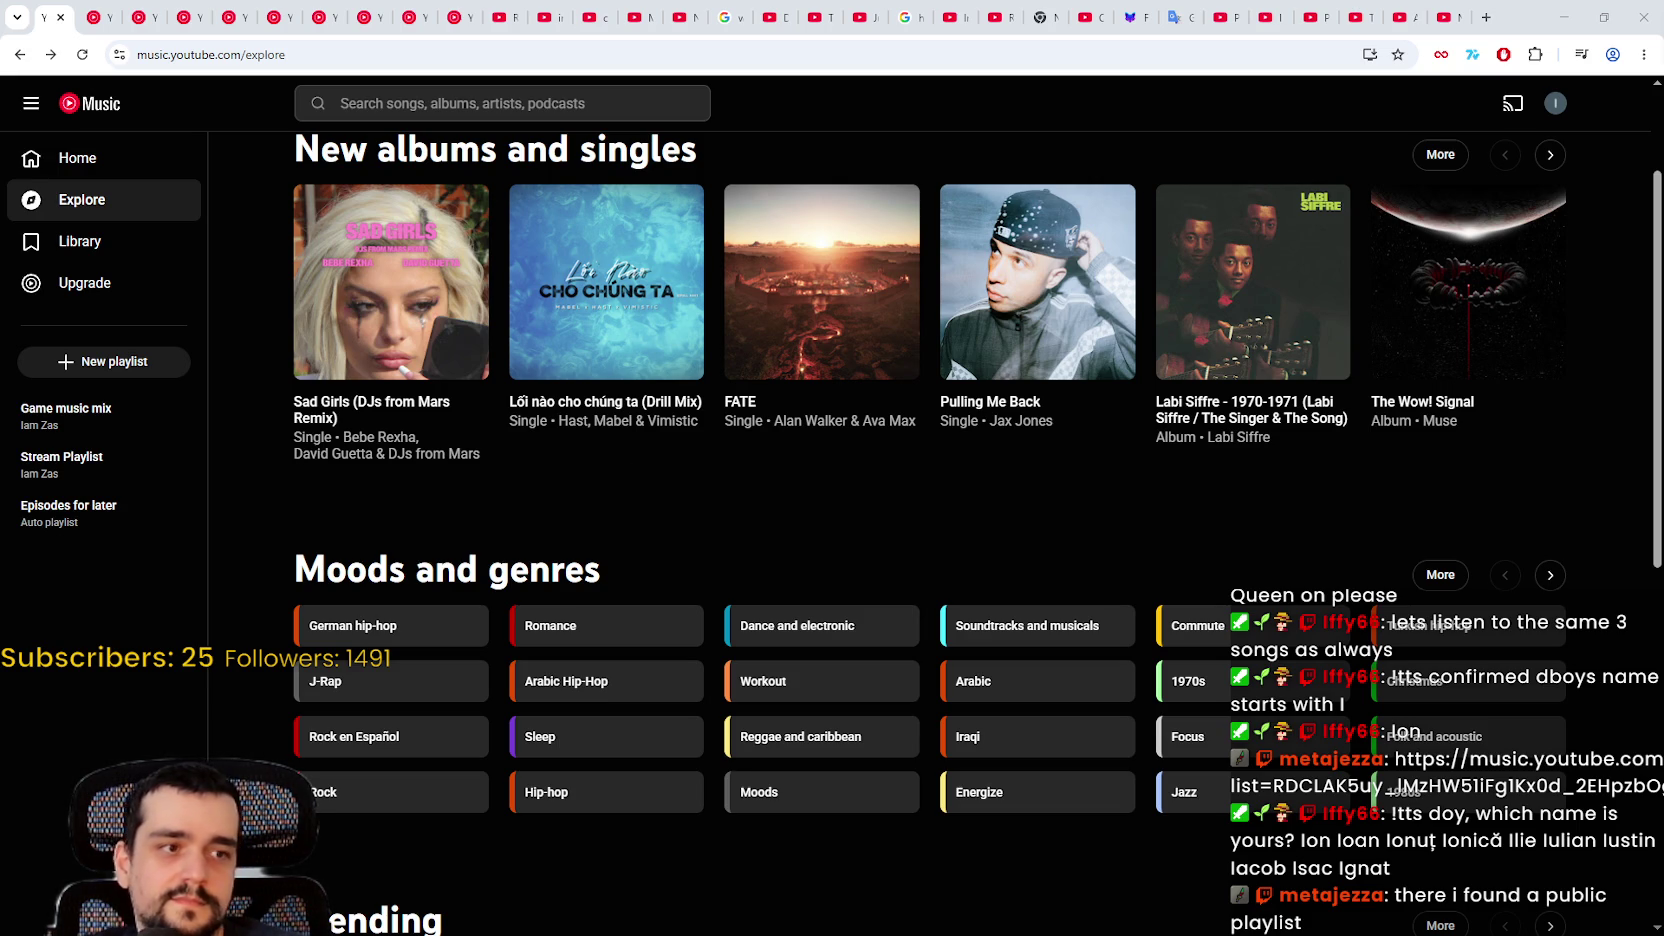
left_click(412, 54)
Step: Load the shared The Hits: '80s playlist link, play it from Beat It, and minimize the browser
type("https://music.youtube.com/playlist?list=RDCLAK5uy_lMzHW51iFg1Kx0d_2EHpzbOgCrwtu8cgl")
key("Return")
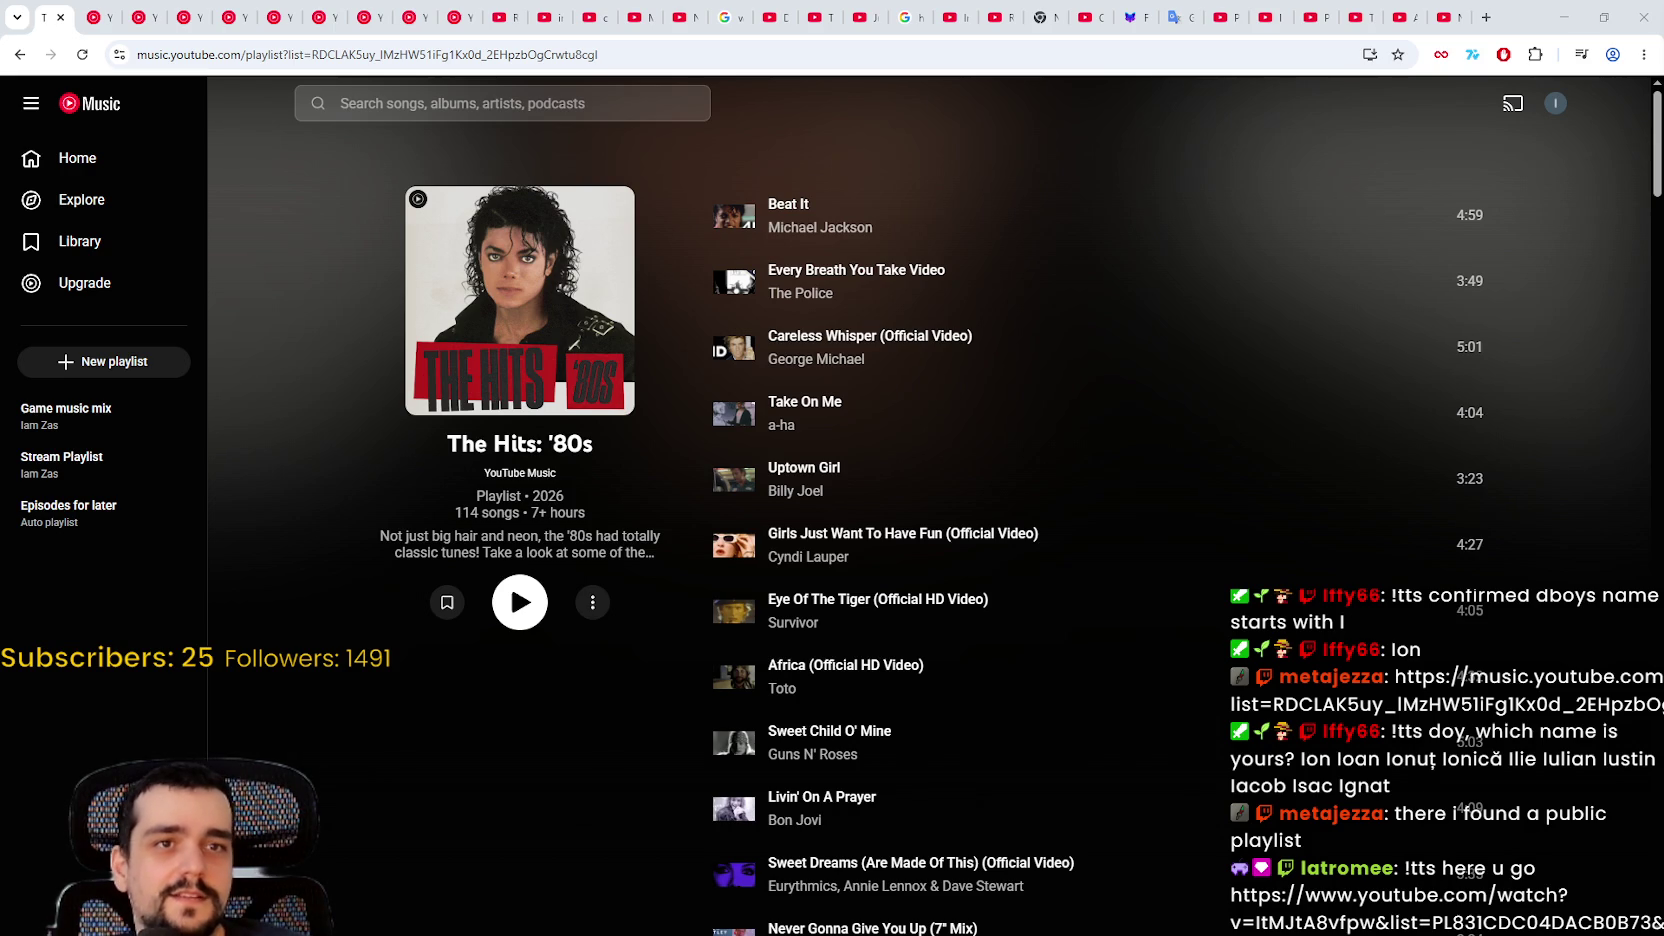
left_click(524, 610)
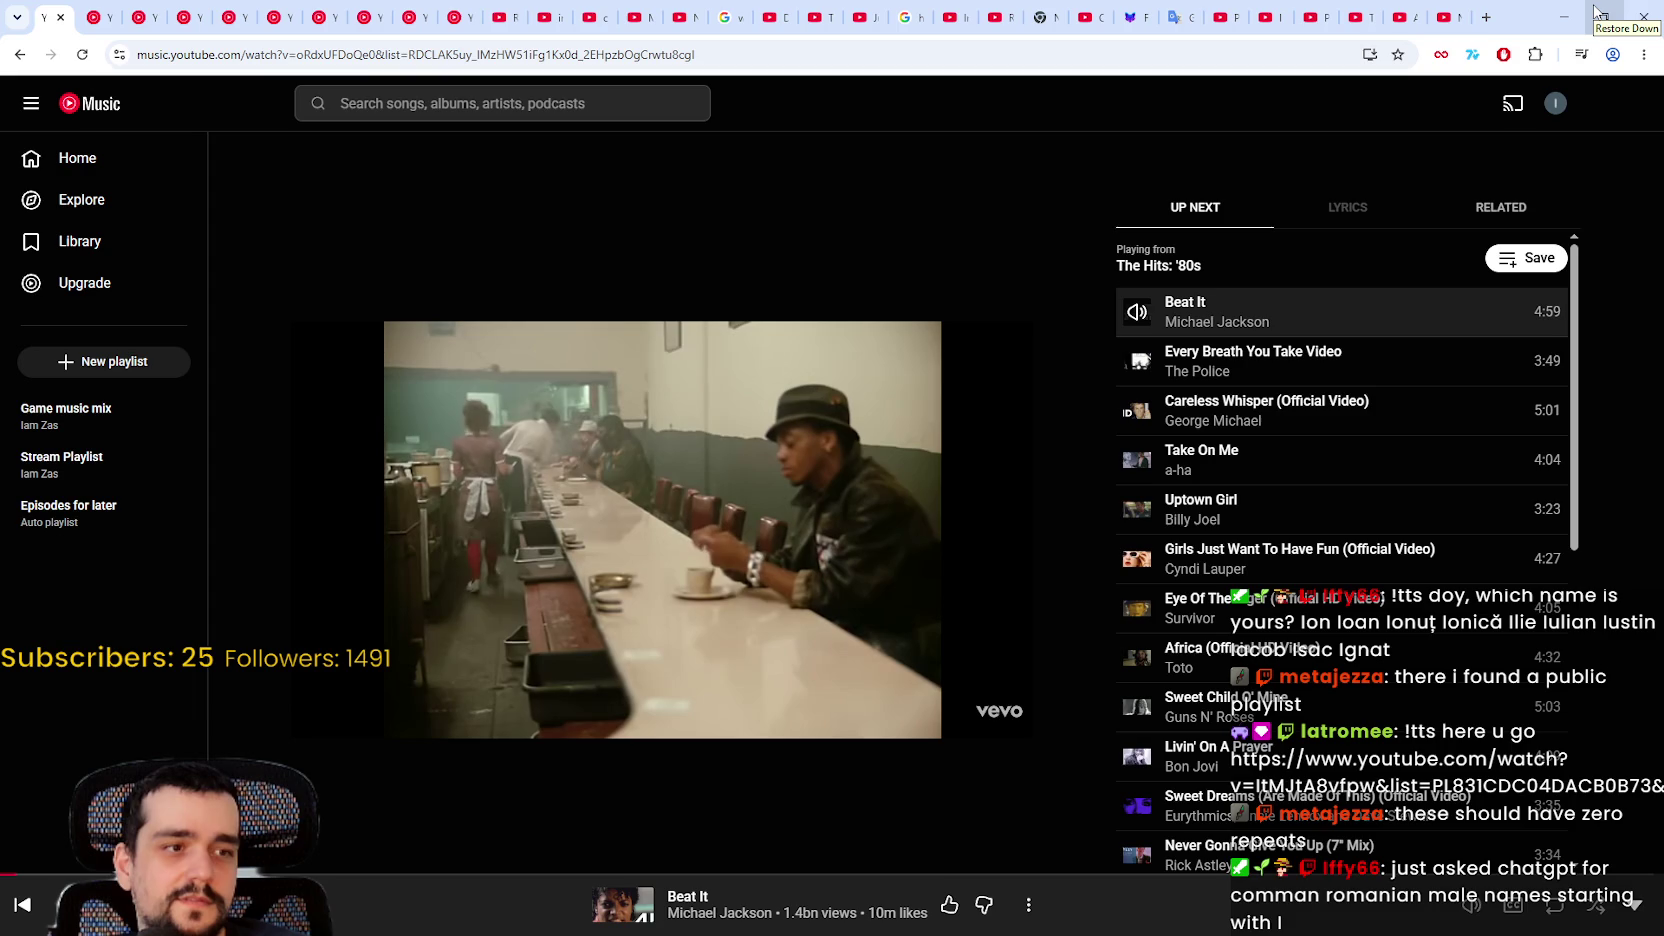
mouse_move(564, 540)
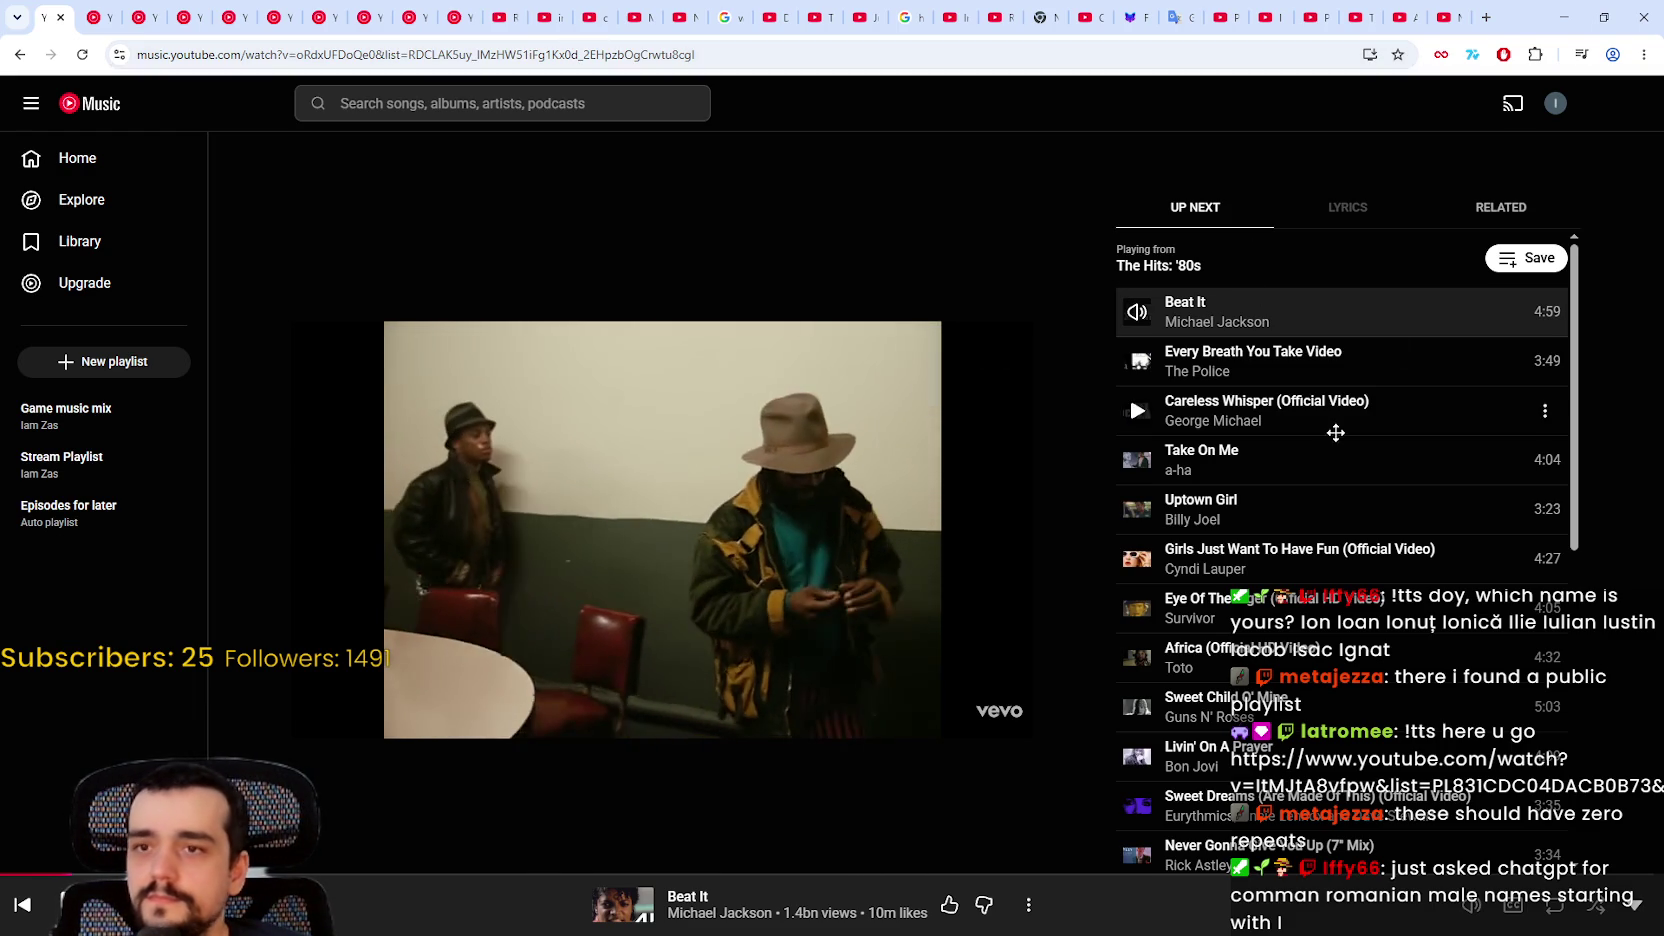
key("super+Down")
key("super+Down")
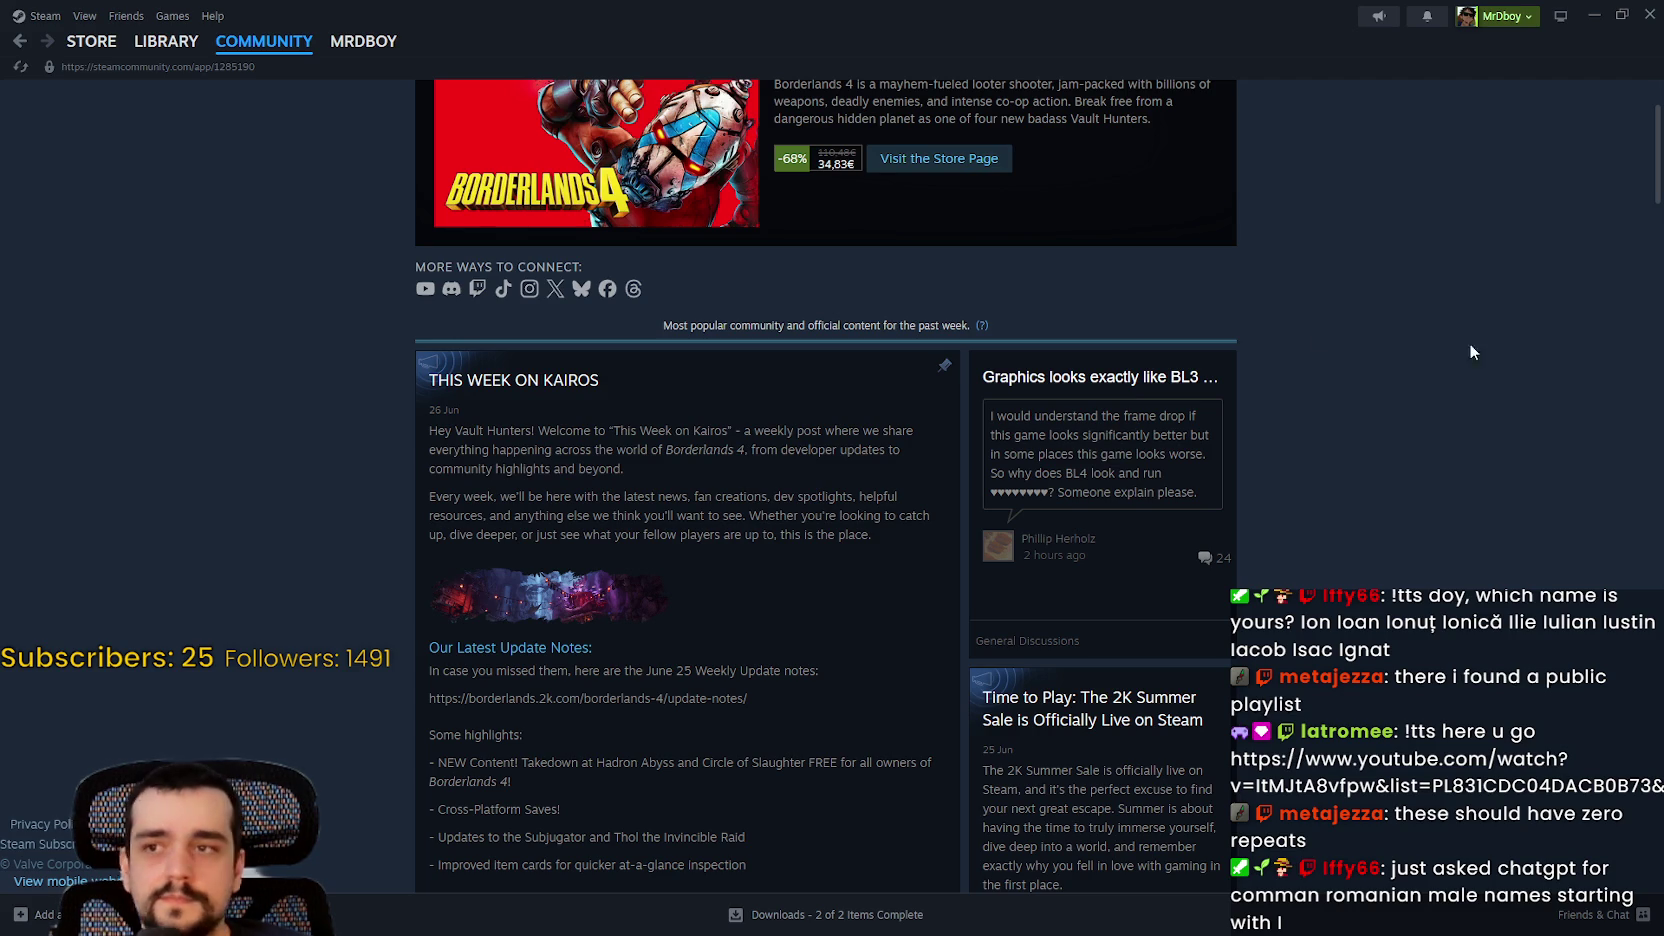
Step: Dismiss Steam, then continue in MR FARMBOY and load the Save 1 world
left_click(1647, 13)
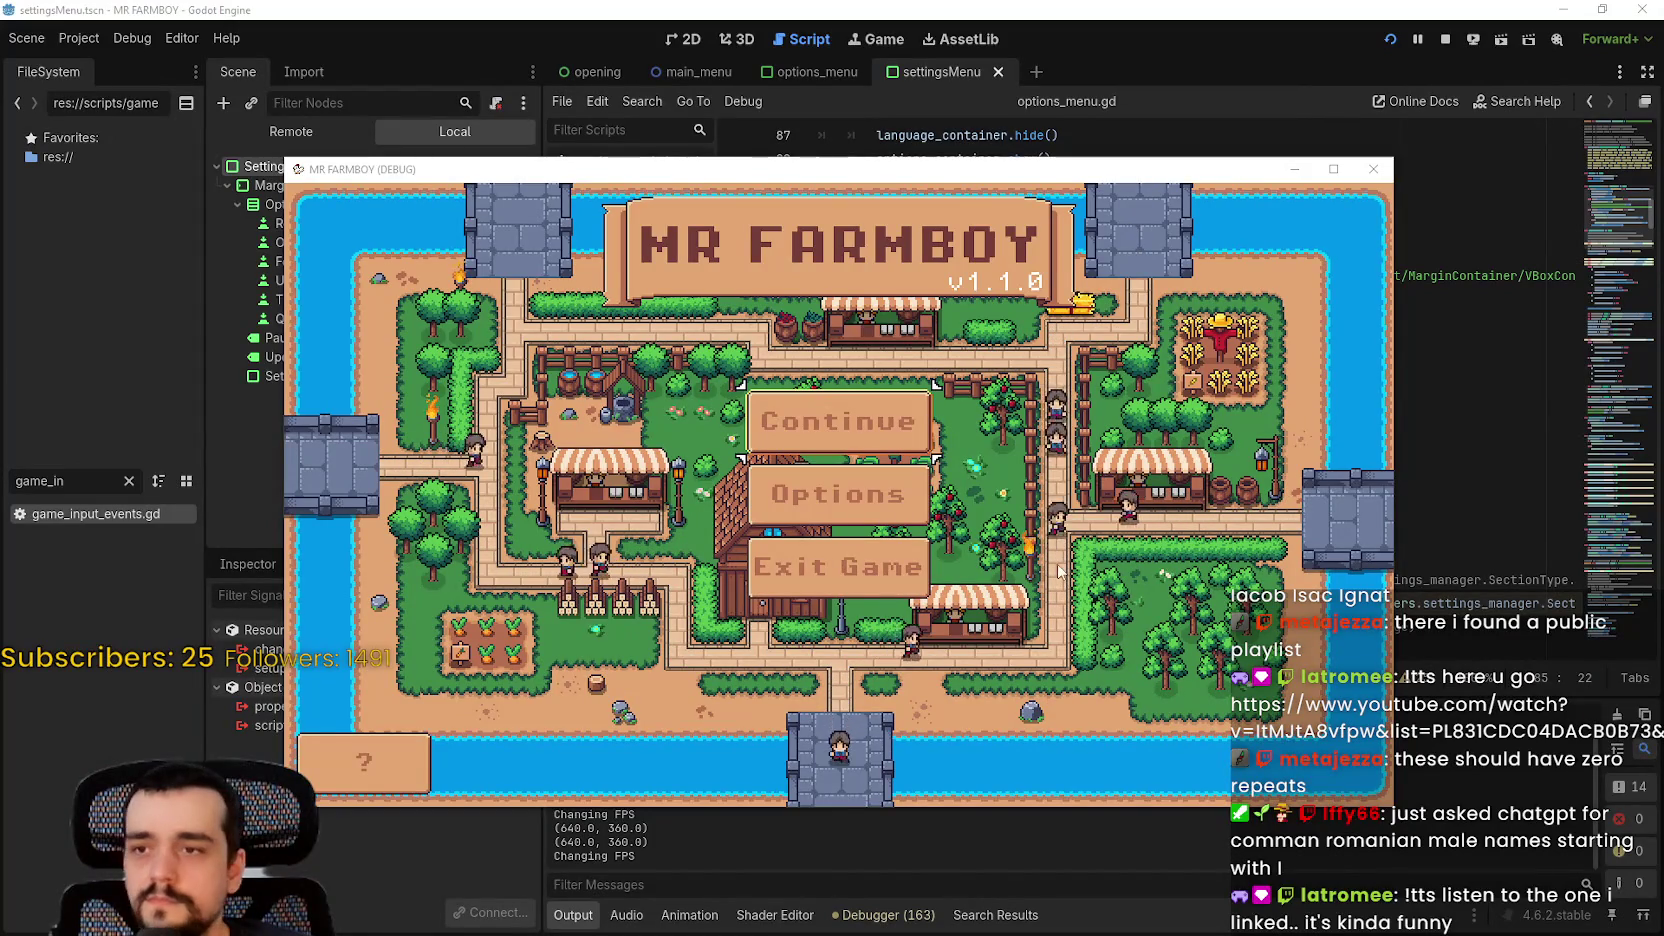
left_click(870, 425)
left_click(800, 460)
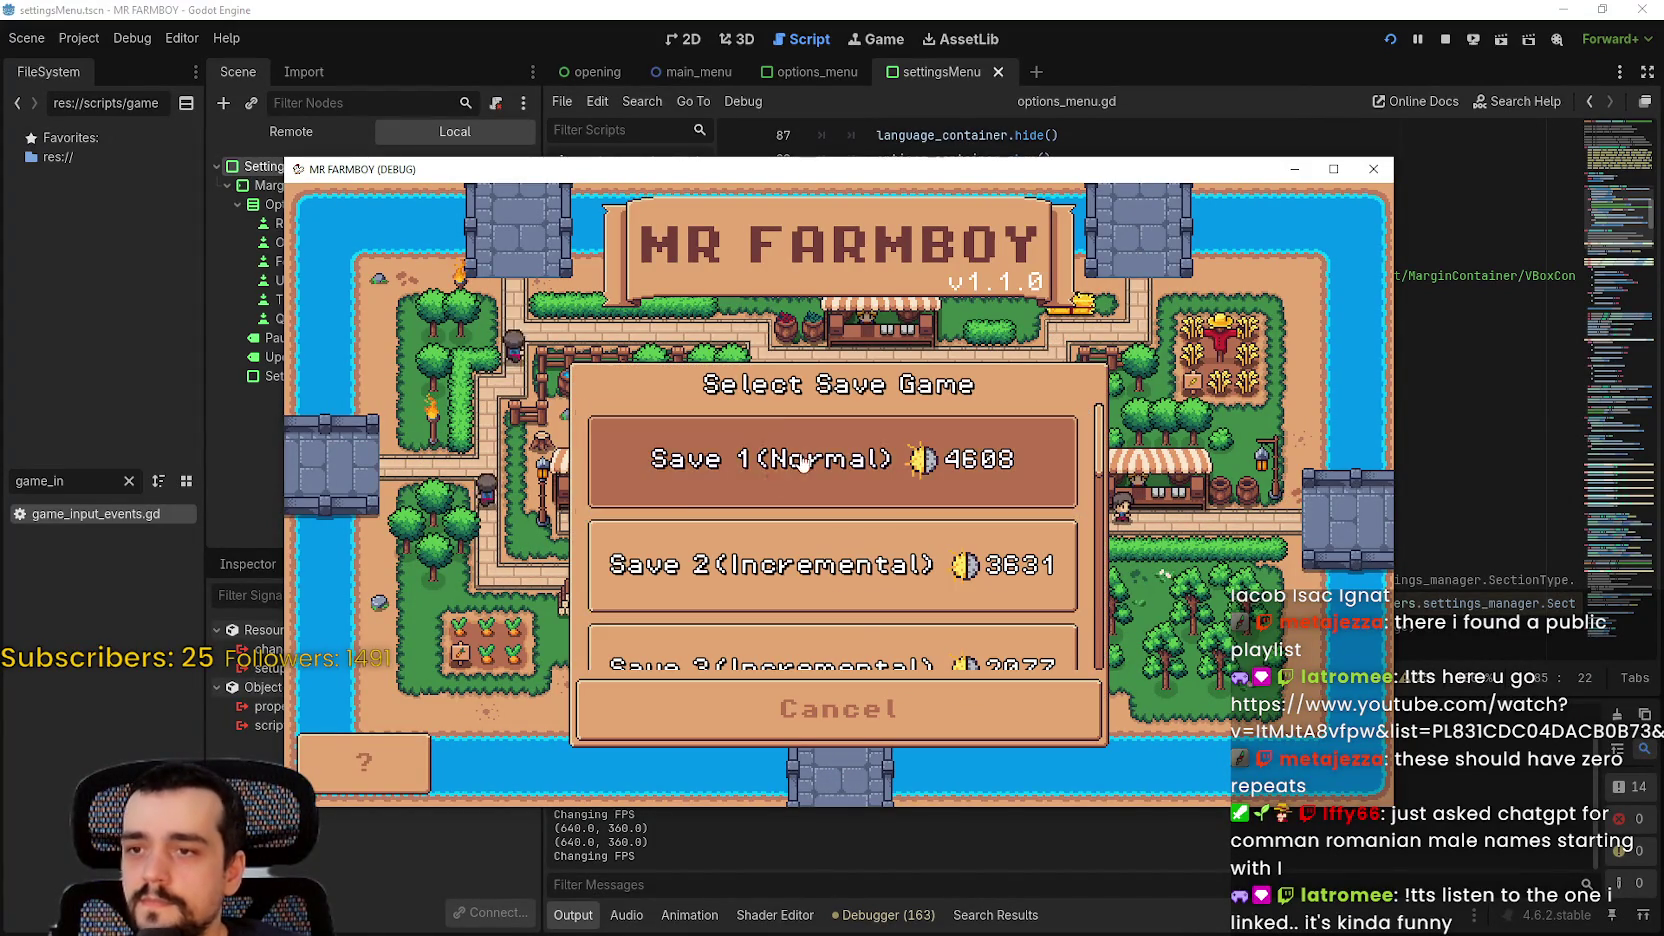
left_click(665, 472)
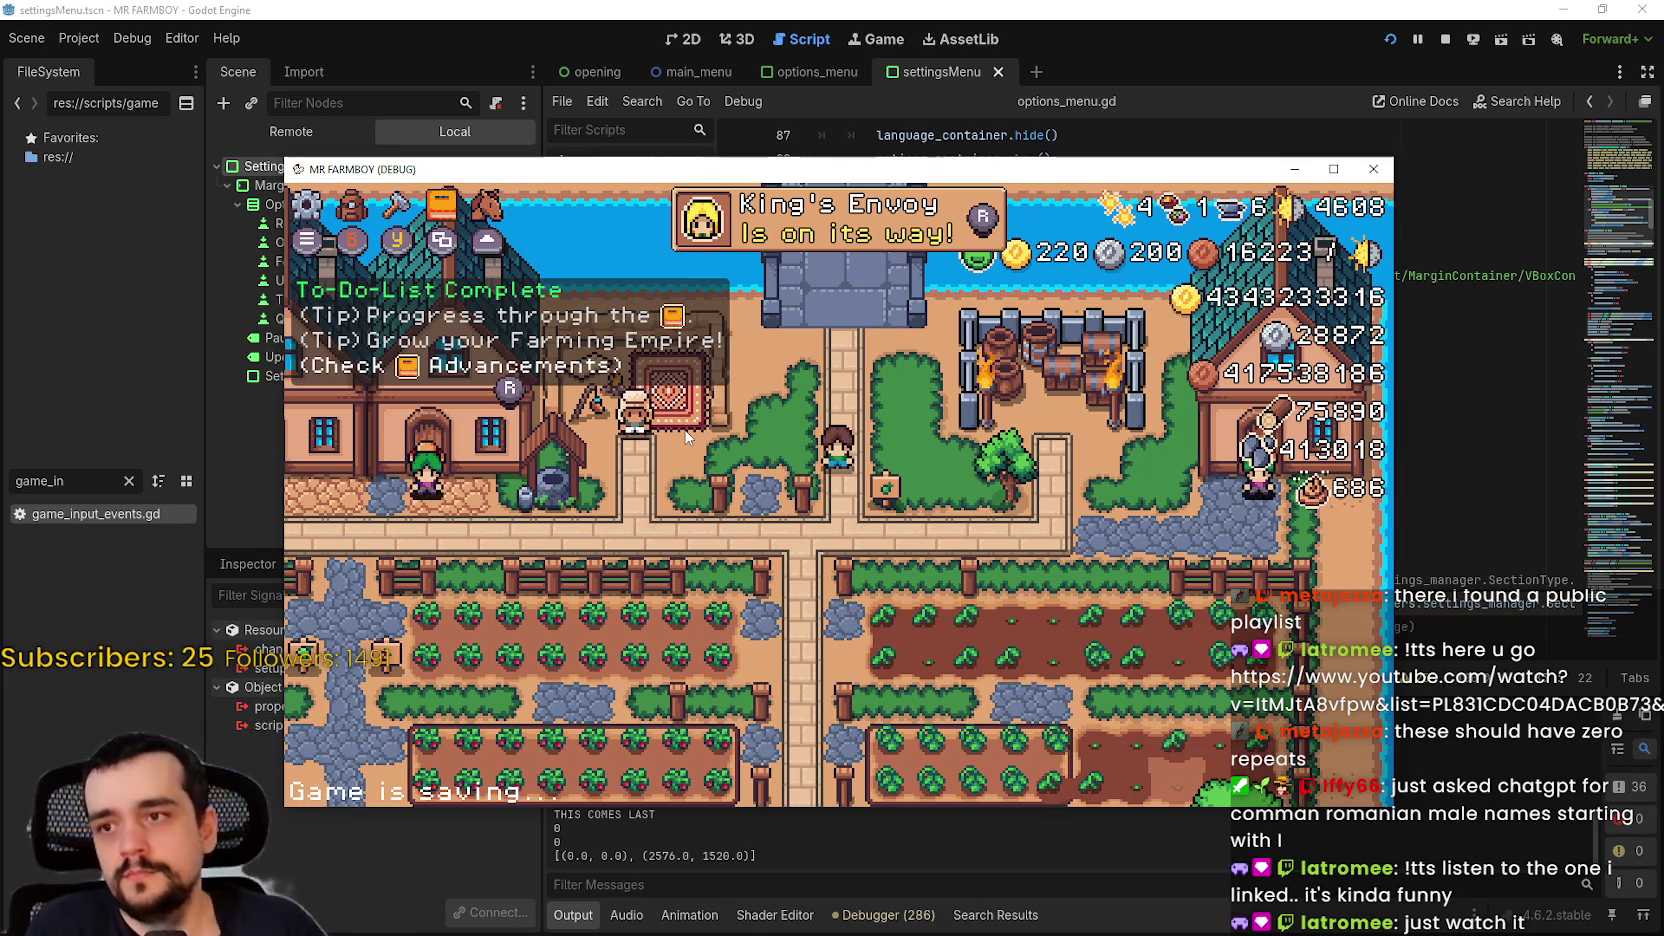
Step: Walk down the path, then open and close the inventory and advancements panels
key("s")
key("i")
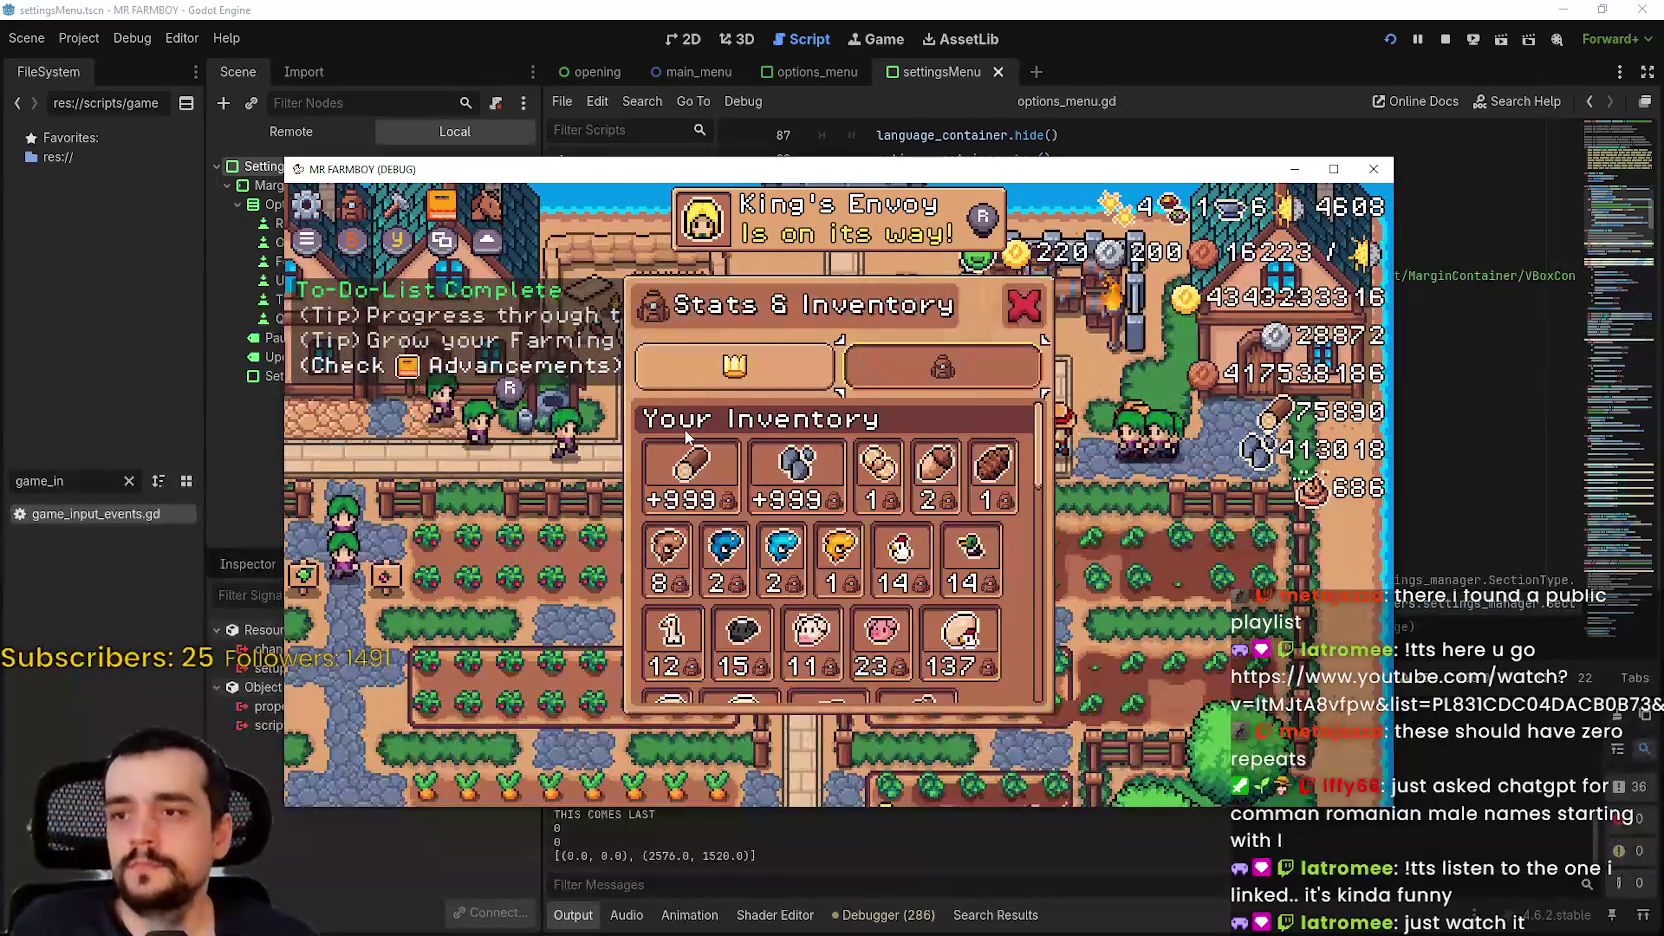
key("Escape")
key("k")
key("Escape")
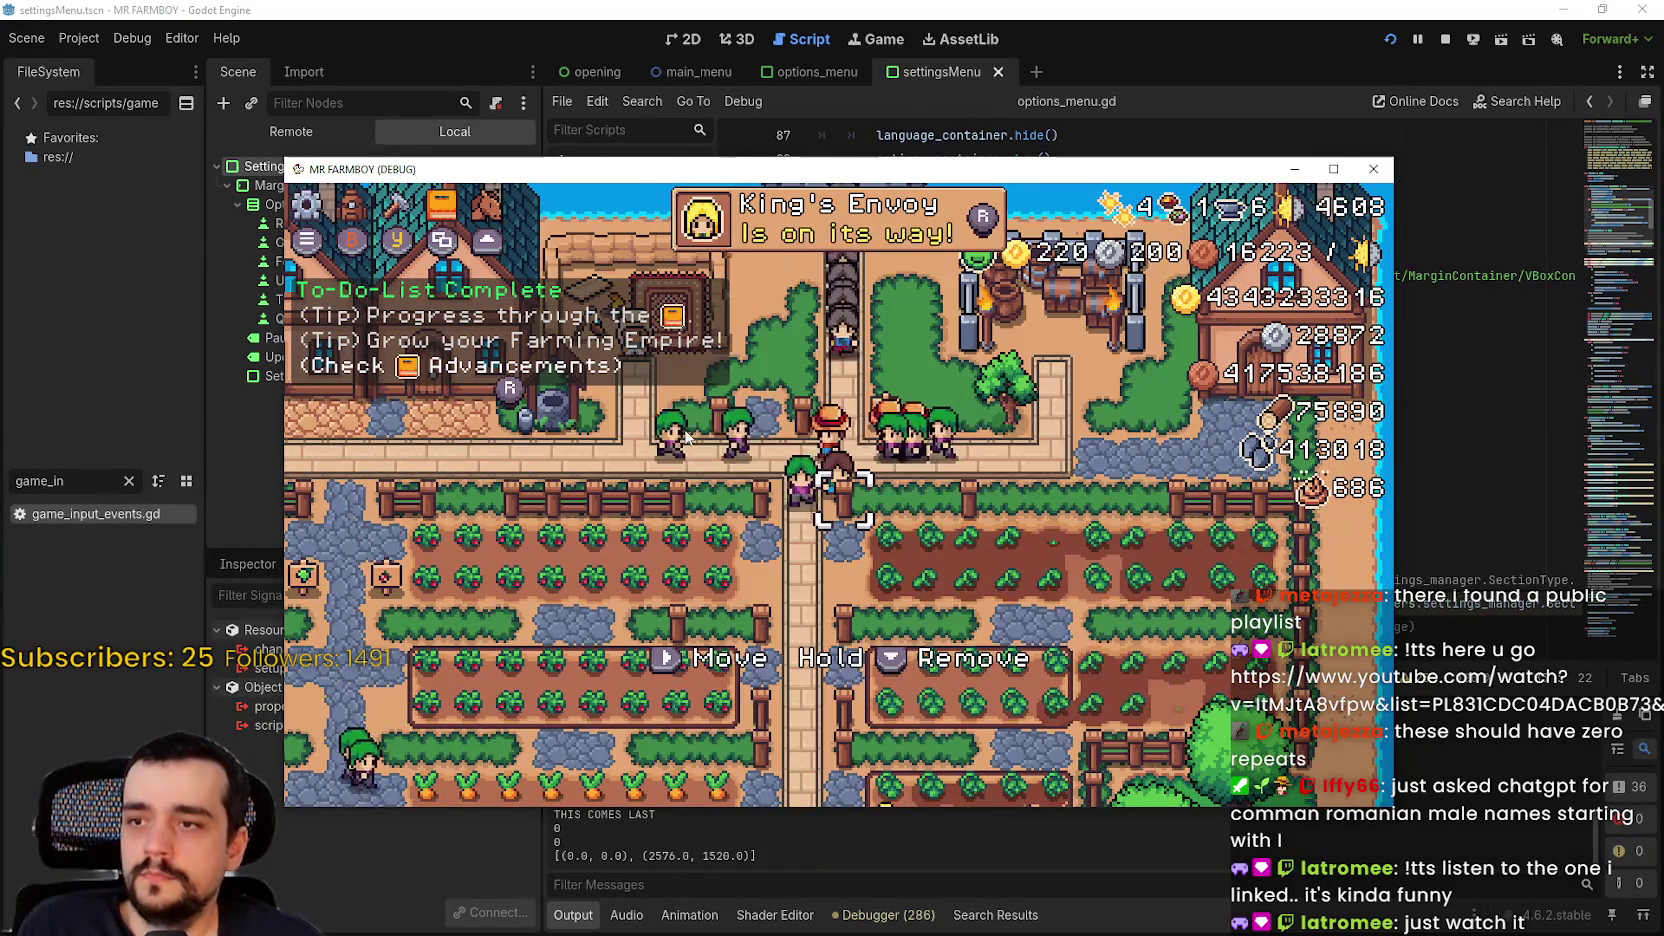
Step: Pause the game, open Options, and press Esc to hit the settings_menu.gd line-91 breakpoint
key("Escape")
key("Down")
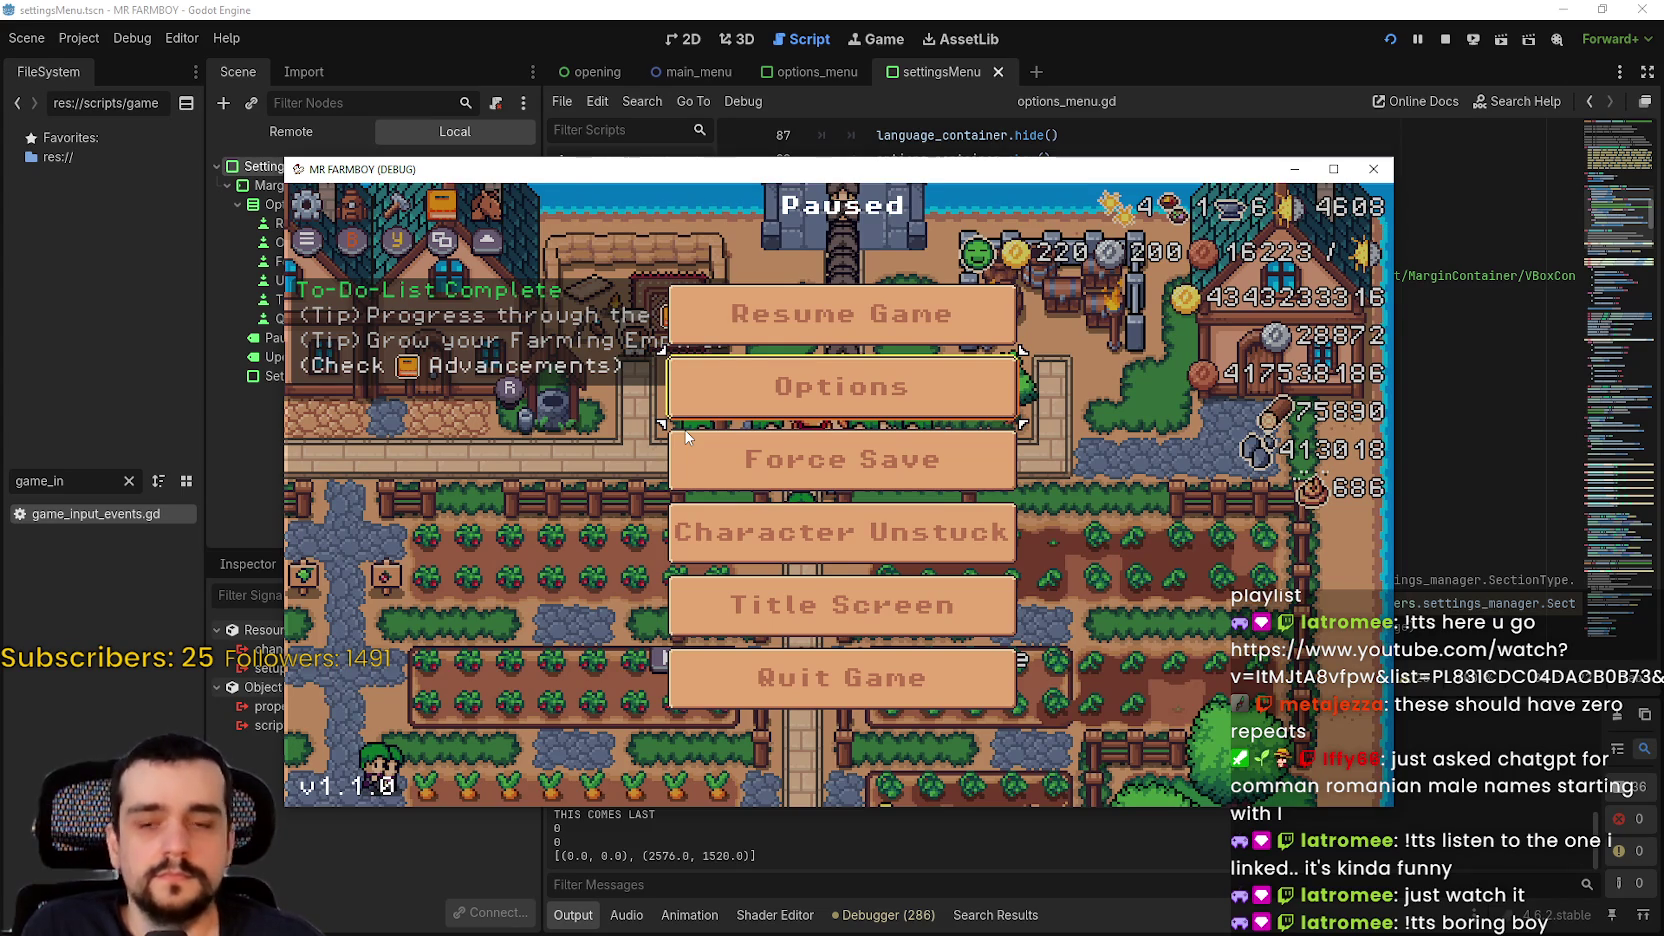
key("Return")
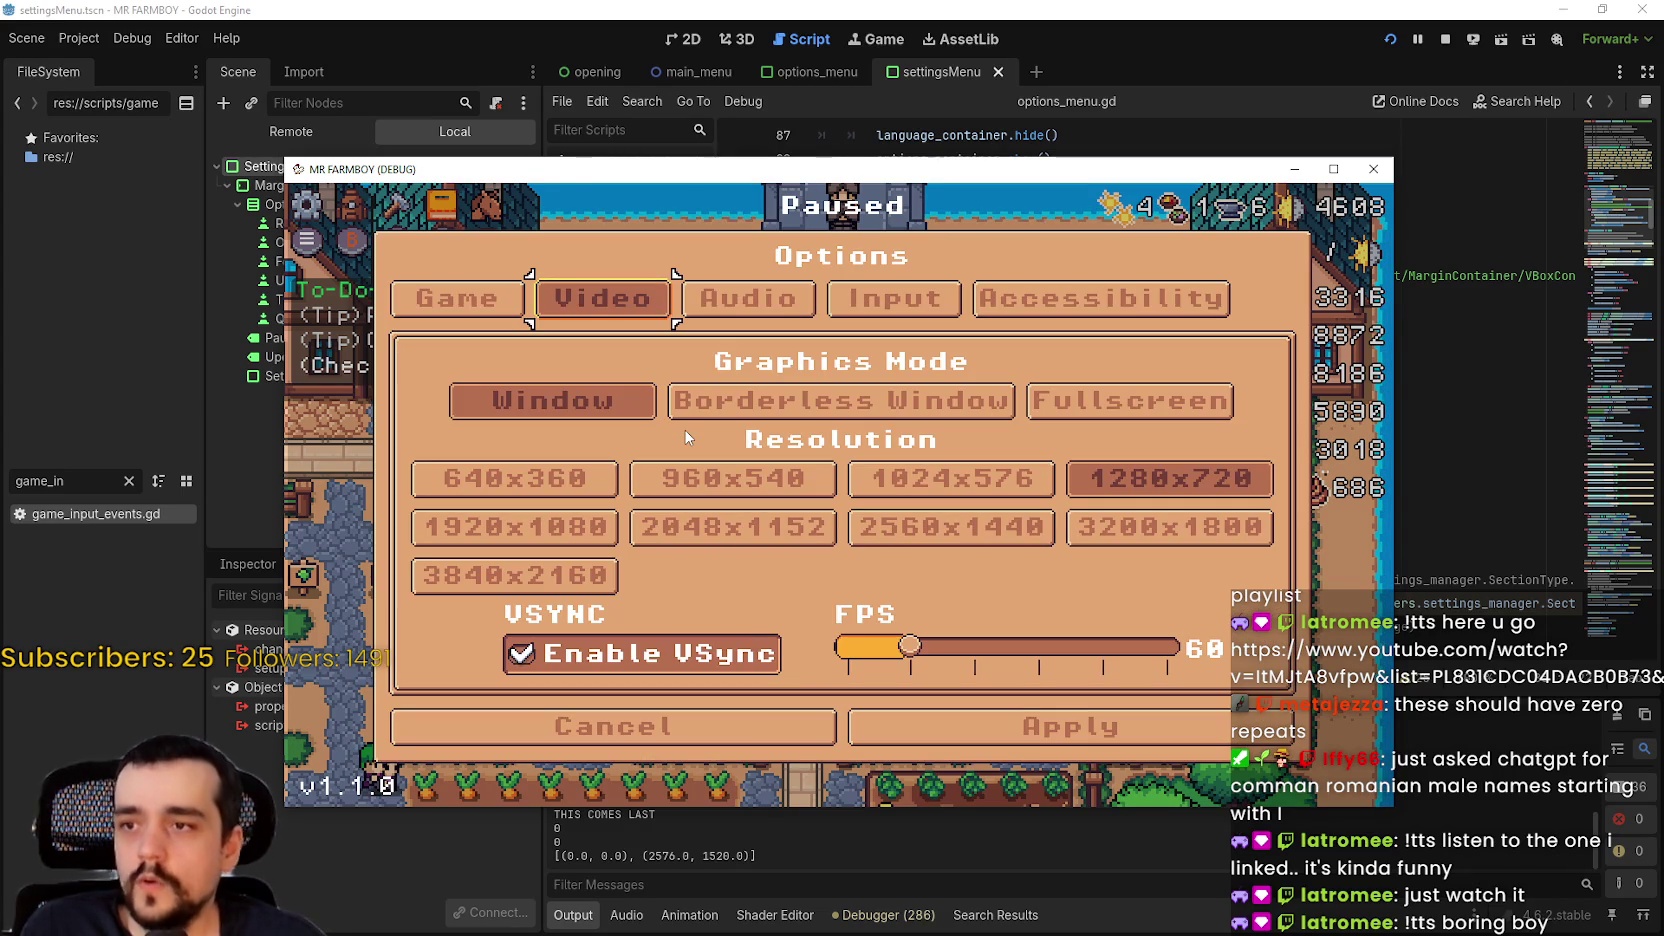
key("Escape")
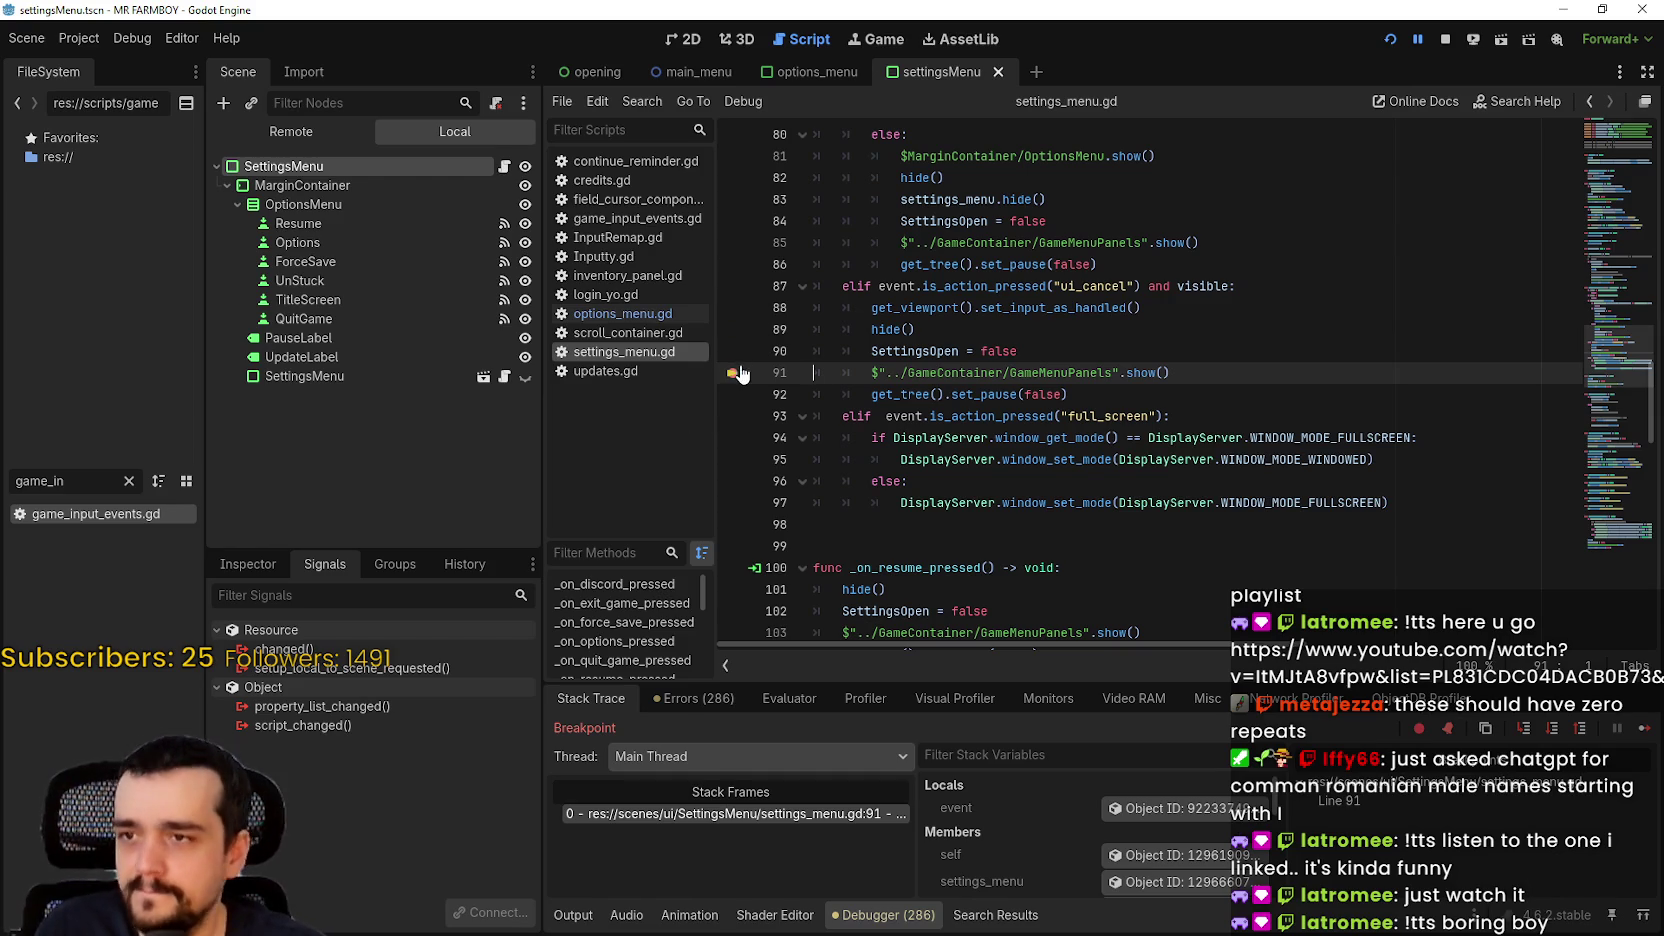
Step: Resume from the breakpoint, then pause the game and open Options
left_click(1643, 729)
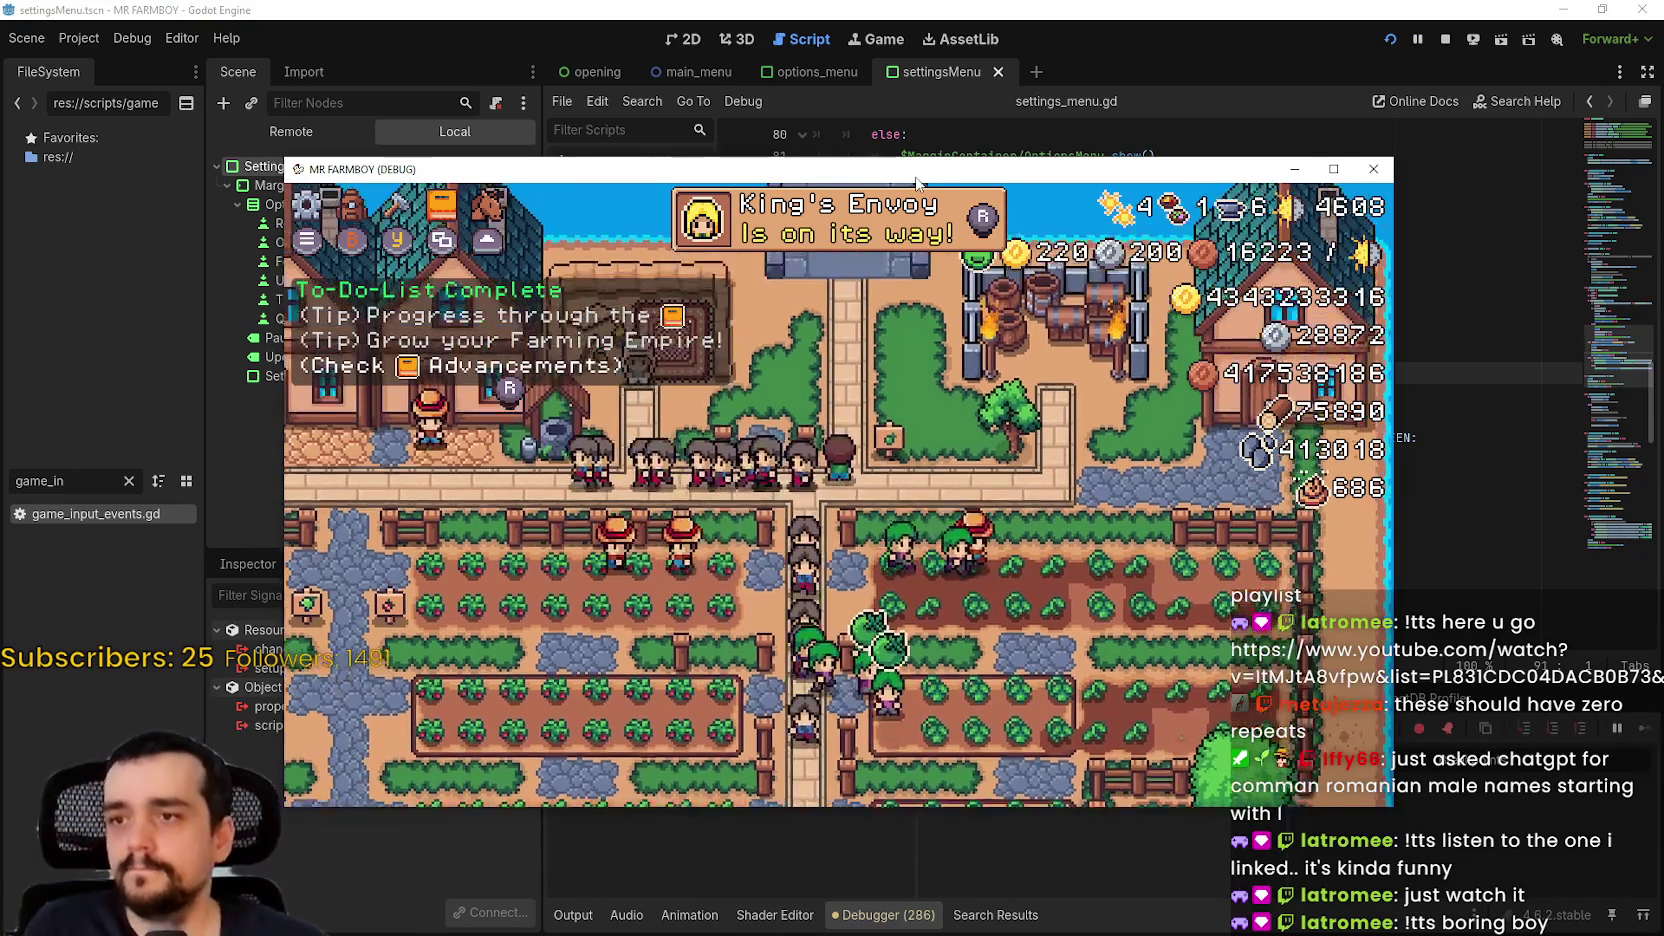
key("i")
key("Escape")
key("Down")
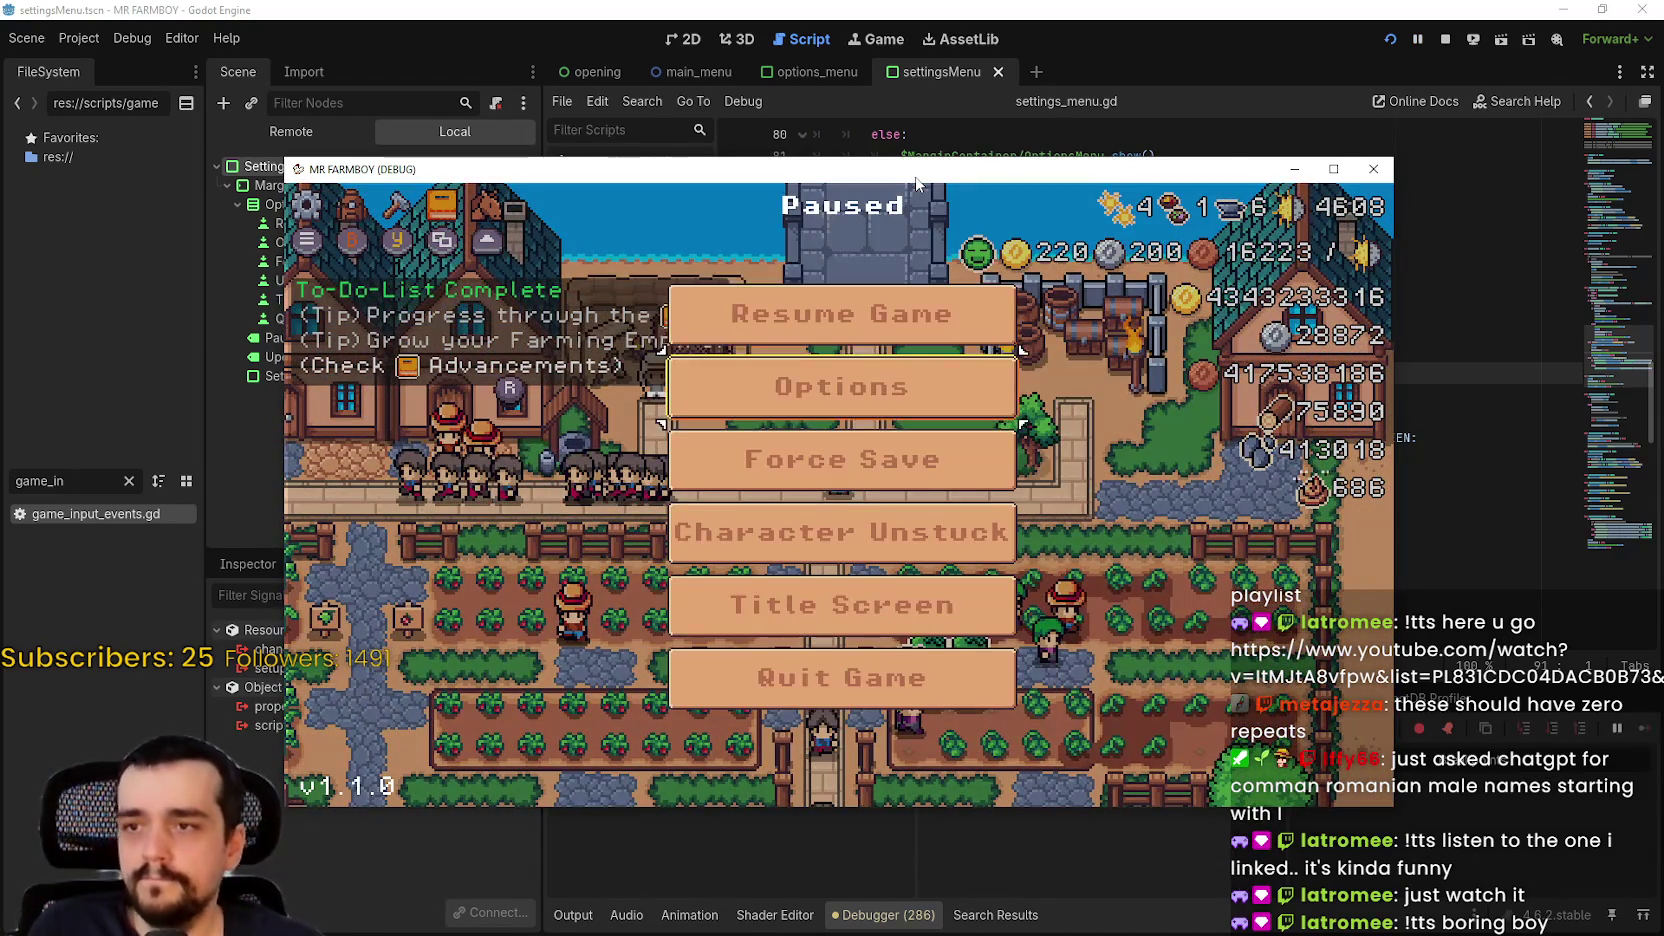
key("Return")
Step: Switch between the Options tabs, step through the Languages panel, and cancel out with Esc
key("Return")
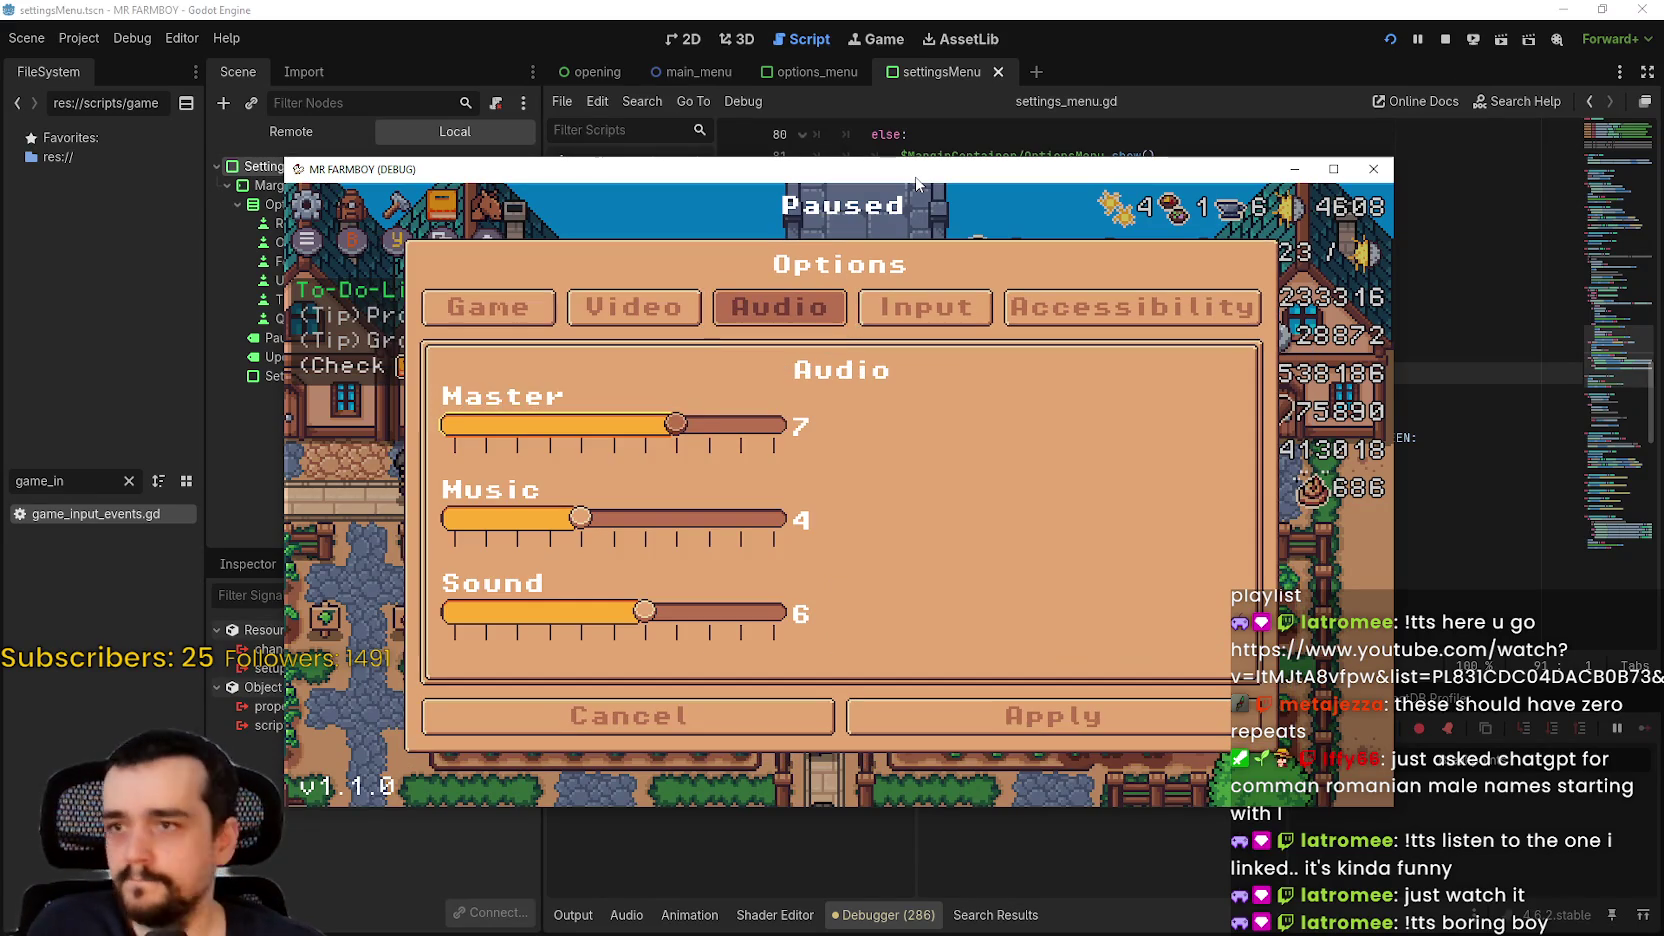
key("Up")
key("Left")
key("Return")
key("Down")
Step: Check the inventory still opens, then reopen Options from pause and cancel back with Esc
key("Return")
key("Down")
key("Right")
key("Right")
key("Down")
key("Down")
key("Escape")
key("i")
key("i")
key("Escape")
key("Down")
key("Return")
key("Return")
key("Escape")
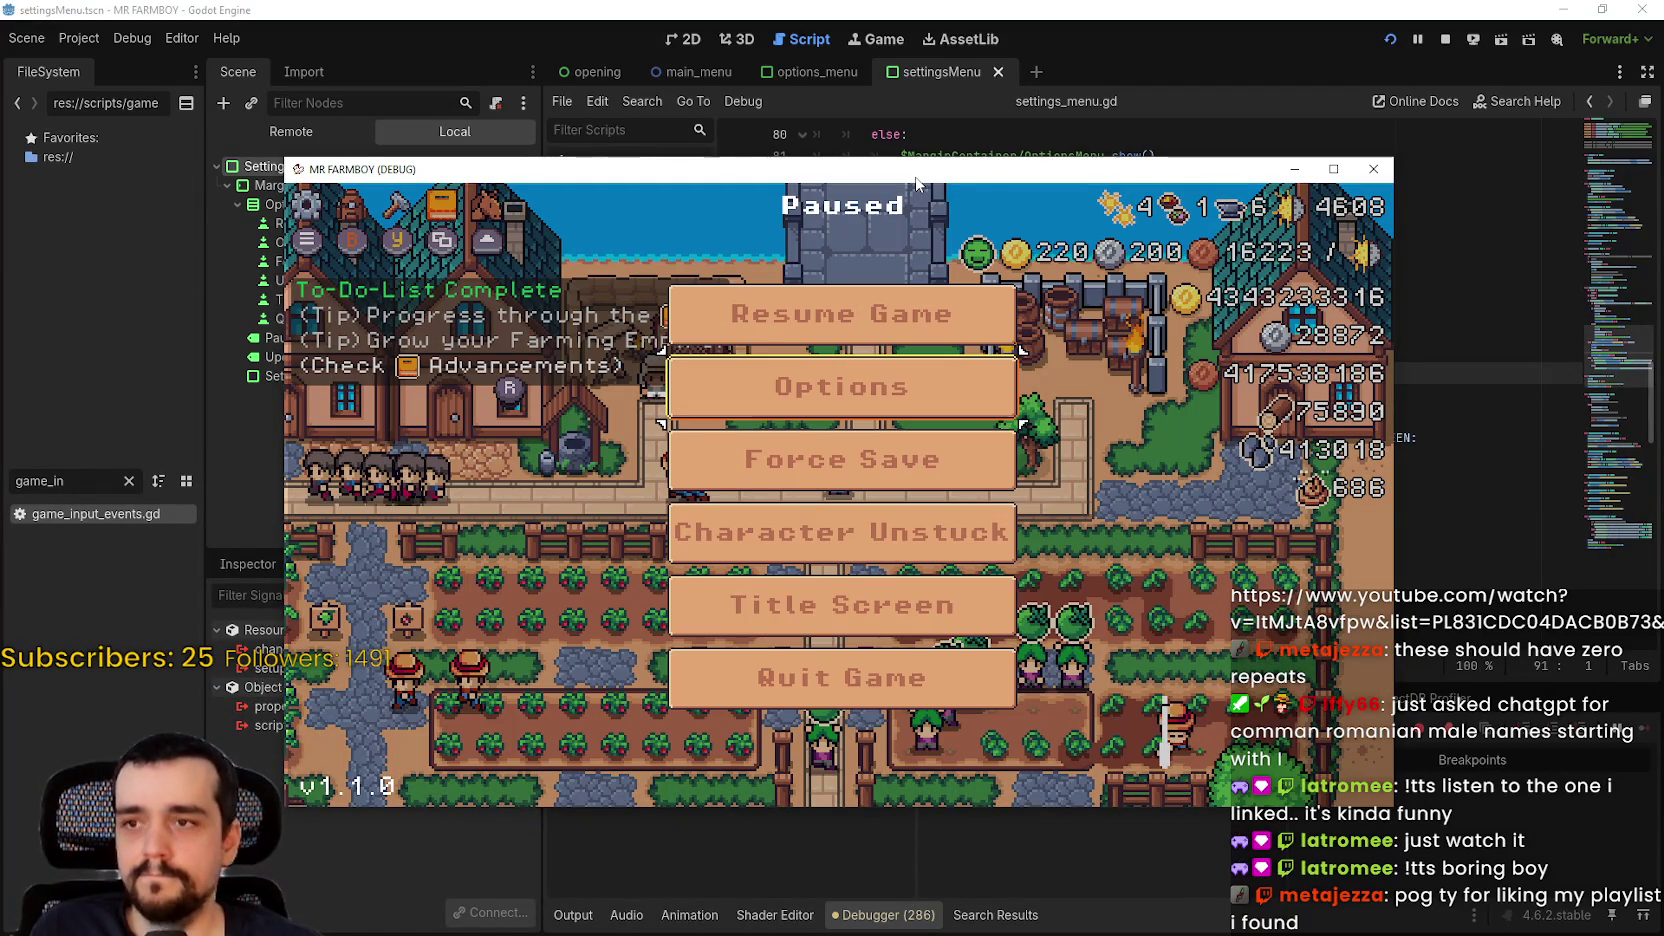
Step: Reopen Options on the Game tab, open the Languages panel, and cancel it with Esc
key("Return")
key("Left")
key("Return")
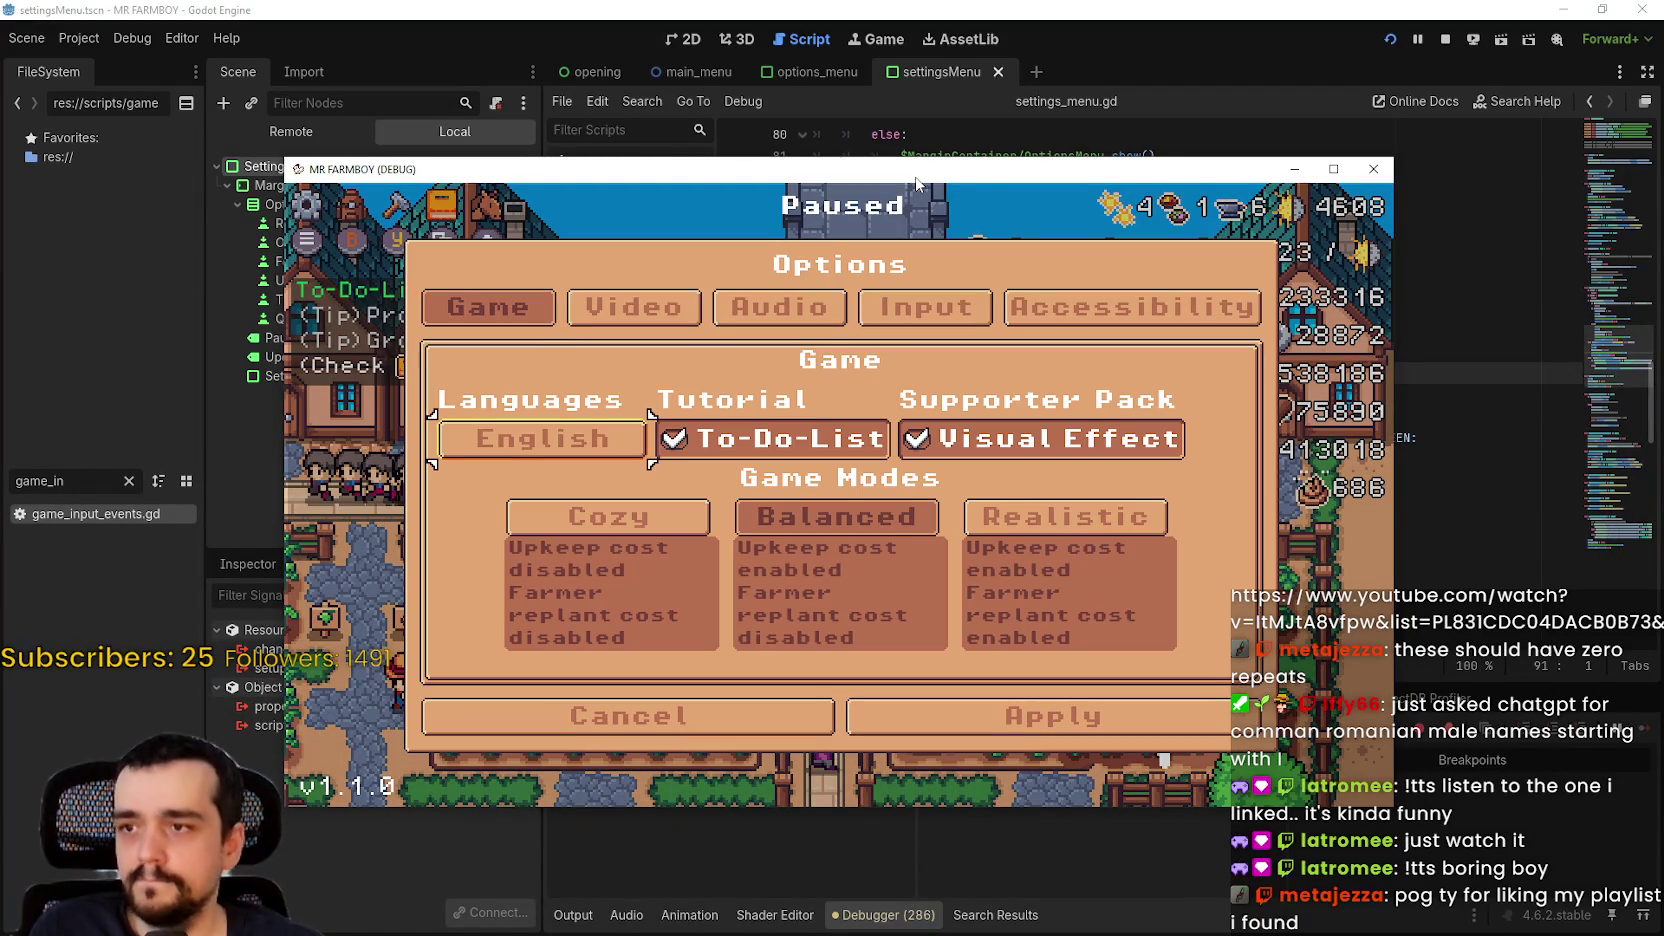
key("Return")
key("Right")
key("Right")
key("Escape")
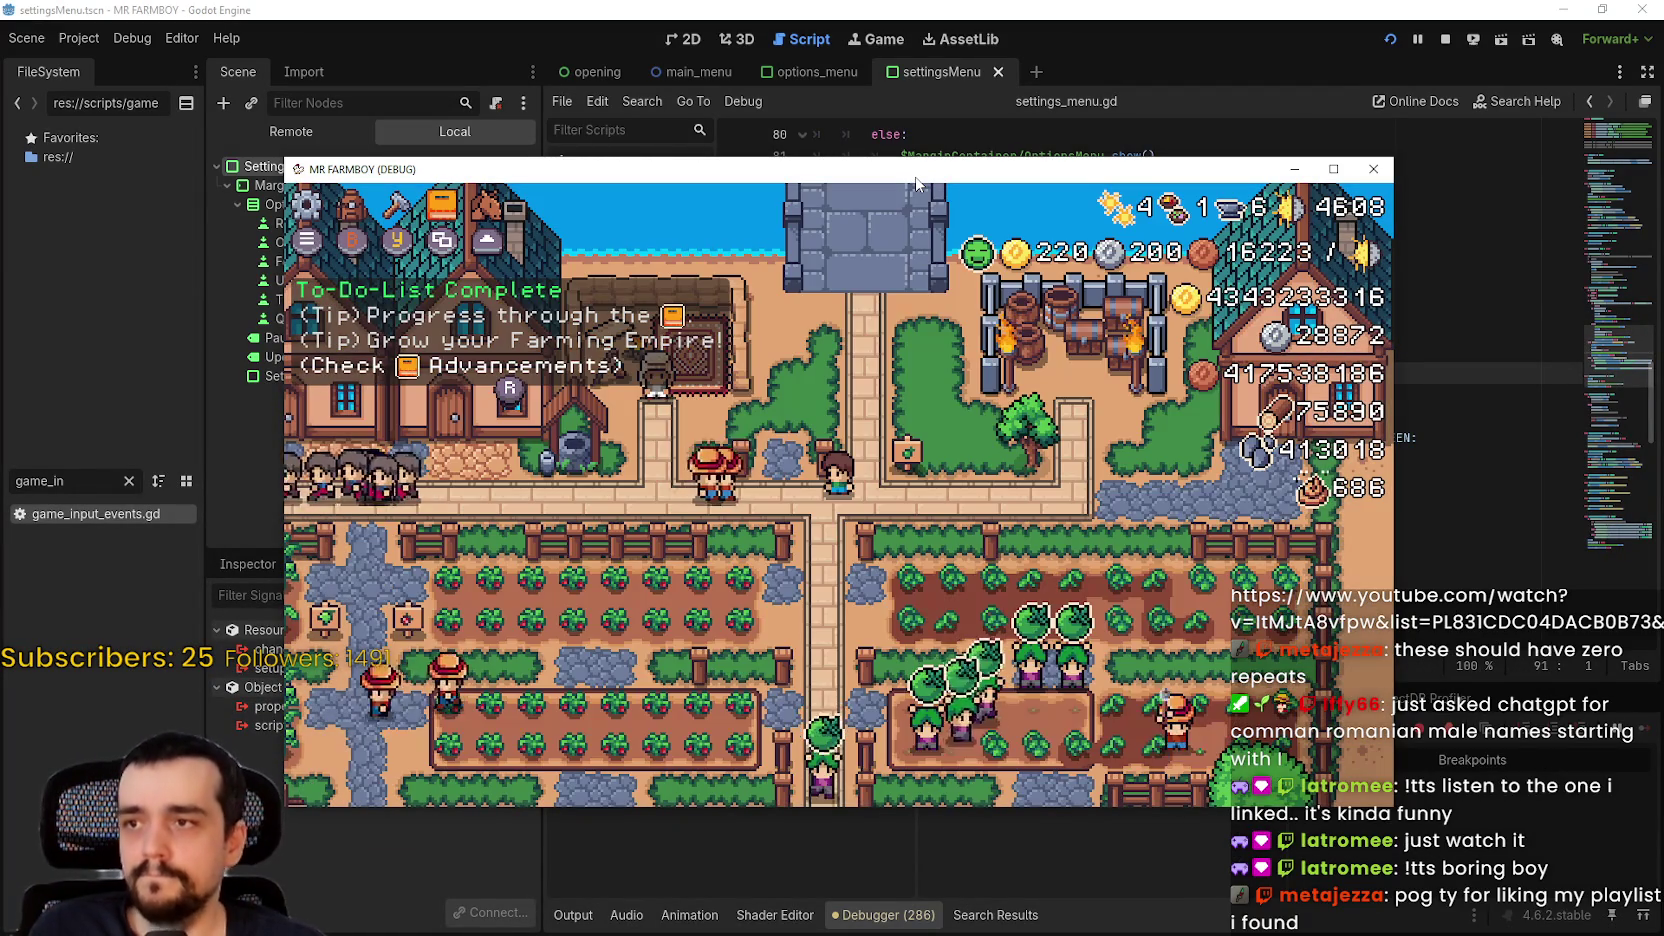
Step: Pause and reopen Options, then stop the debug game and open scroll_container.gd
key("Escape")
key("Return")
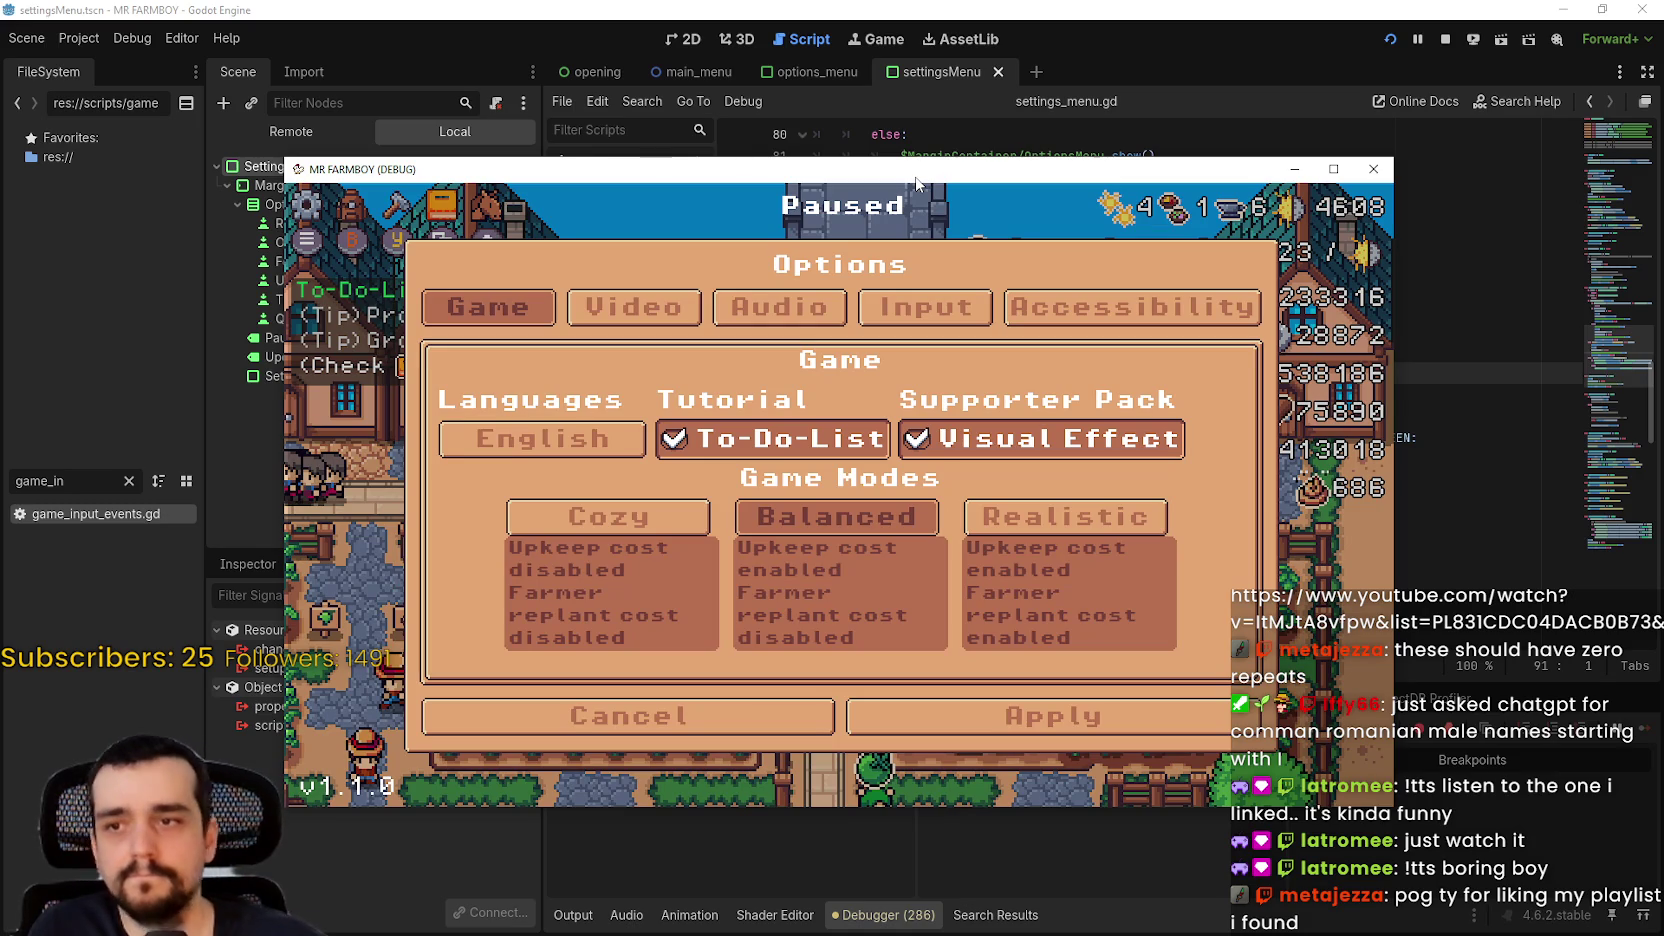
left_click(1447, 41)
left_click(662, 333)
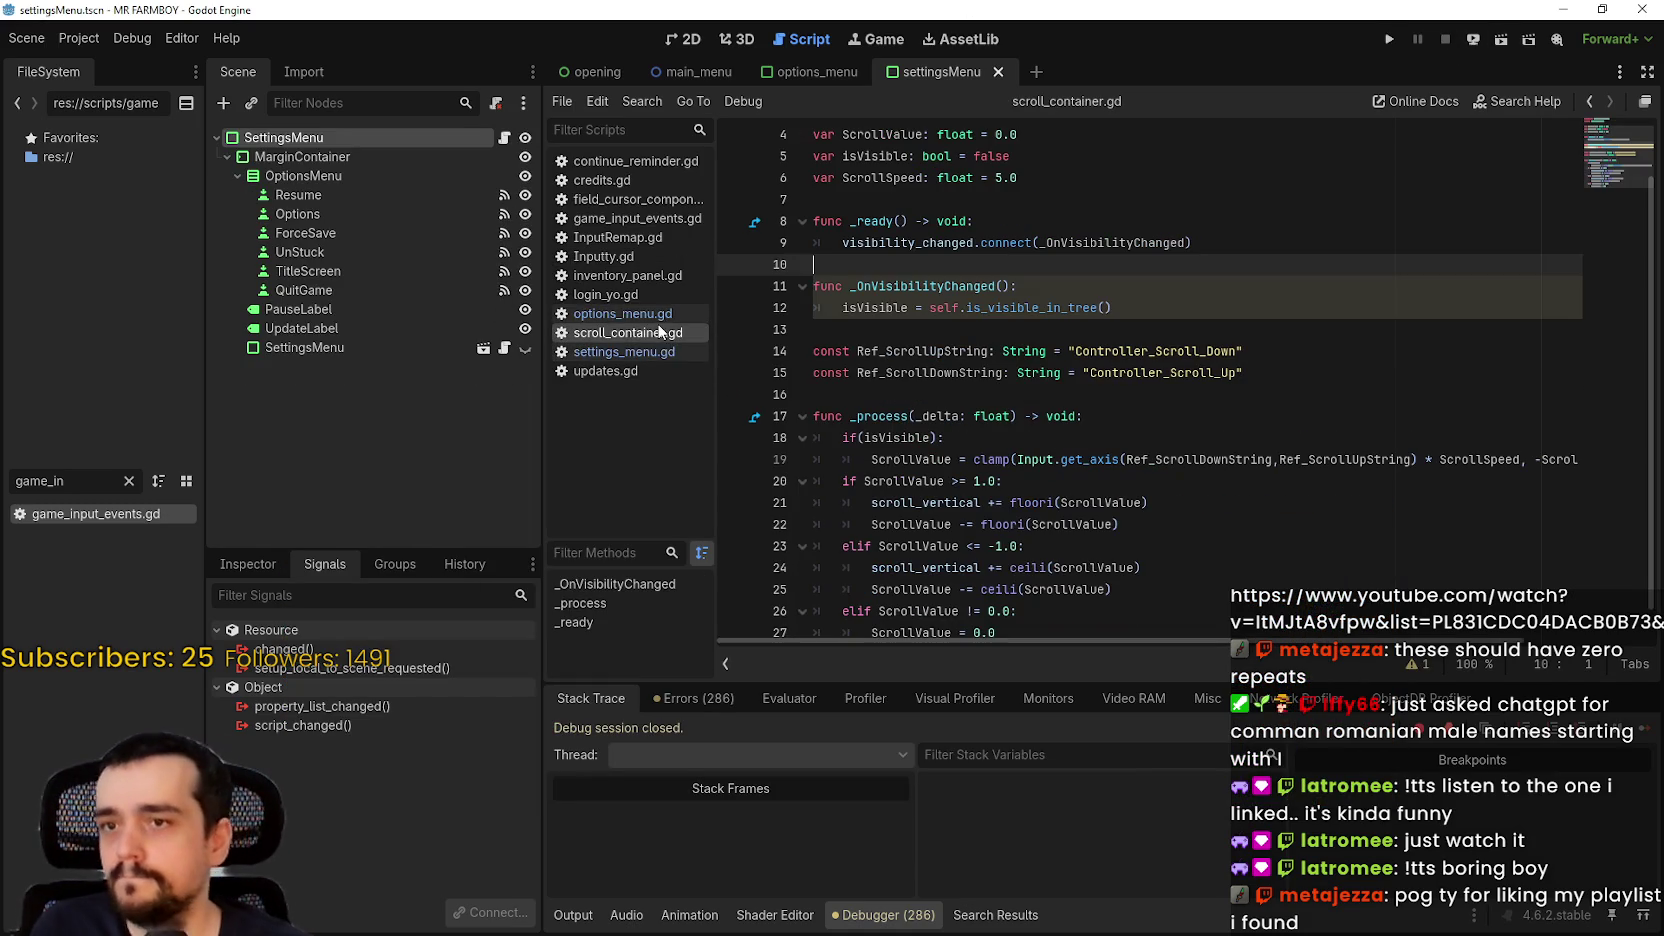
Step: Copy get_viewport().set_input_as_handled() from settings_menu.gd and paste it under options_menu.gd's language ui_cancel branch
left_click(652, 354)
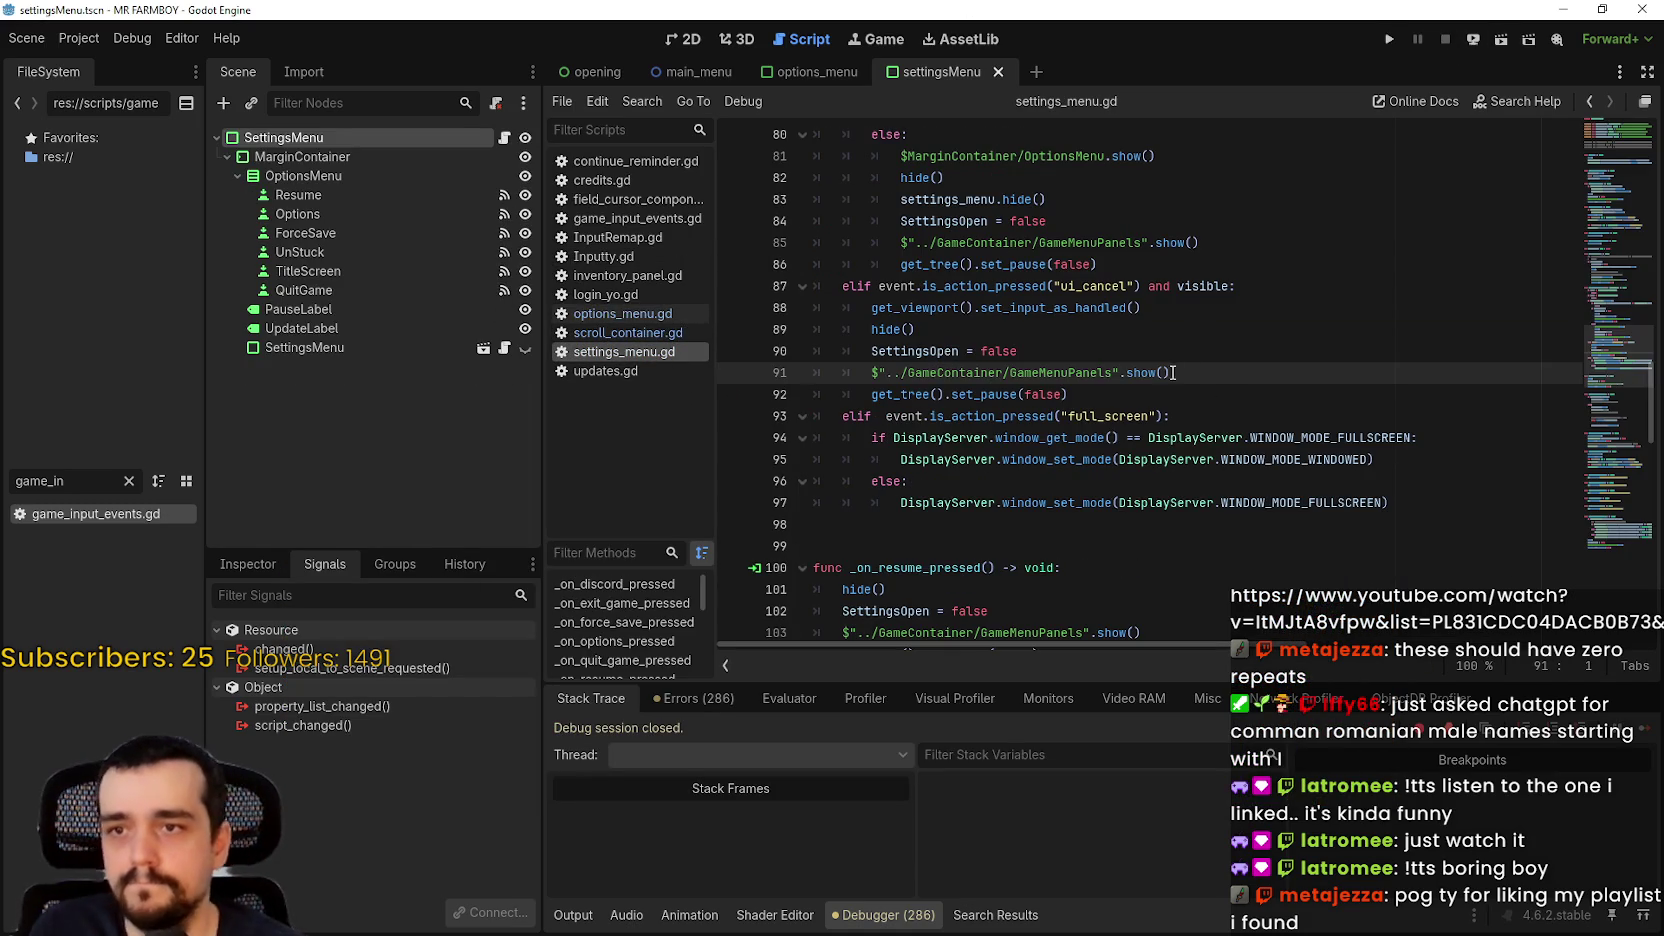
mouse_move(1209, 314)
left_mouse_down()
mouse_move(885, 290)
mouse_move(867, 307)
left_mouse_up()
key("ctrl+c")
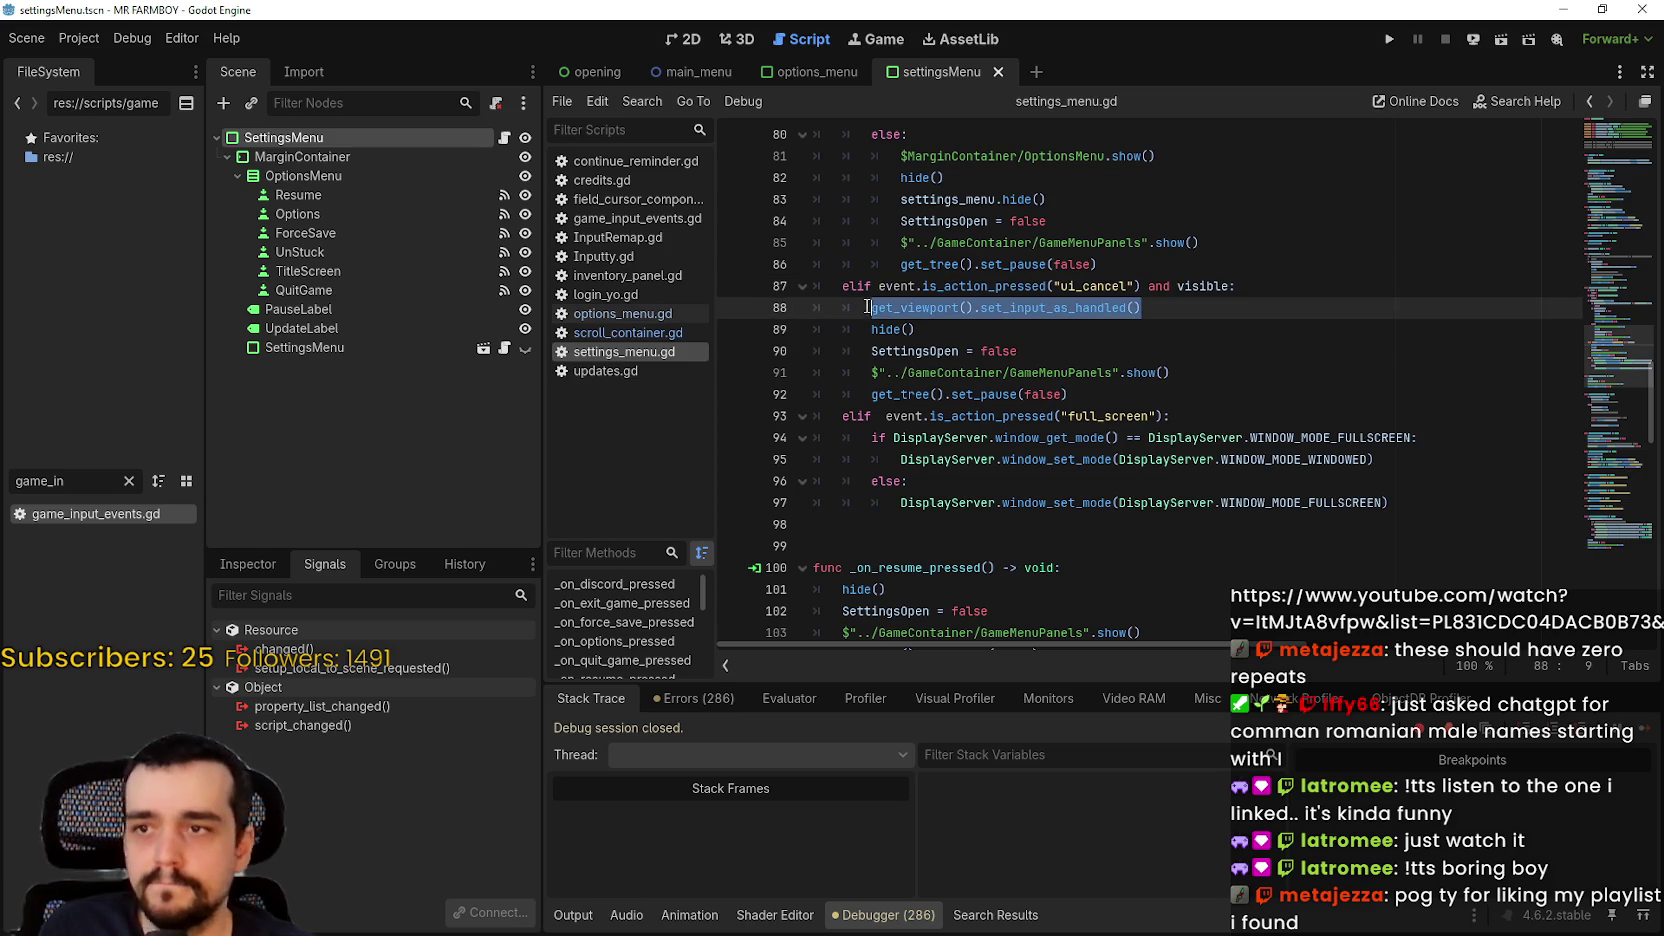
left_click(611, 316)
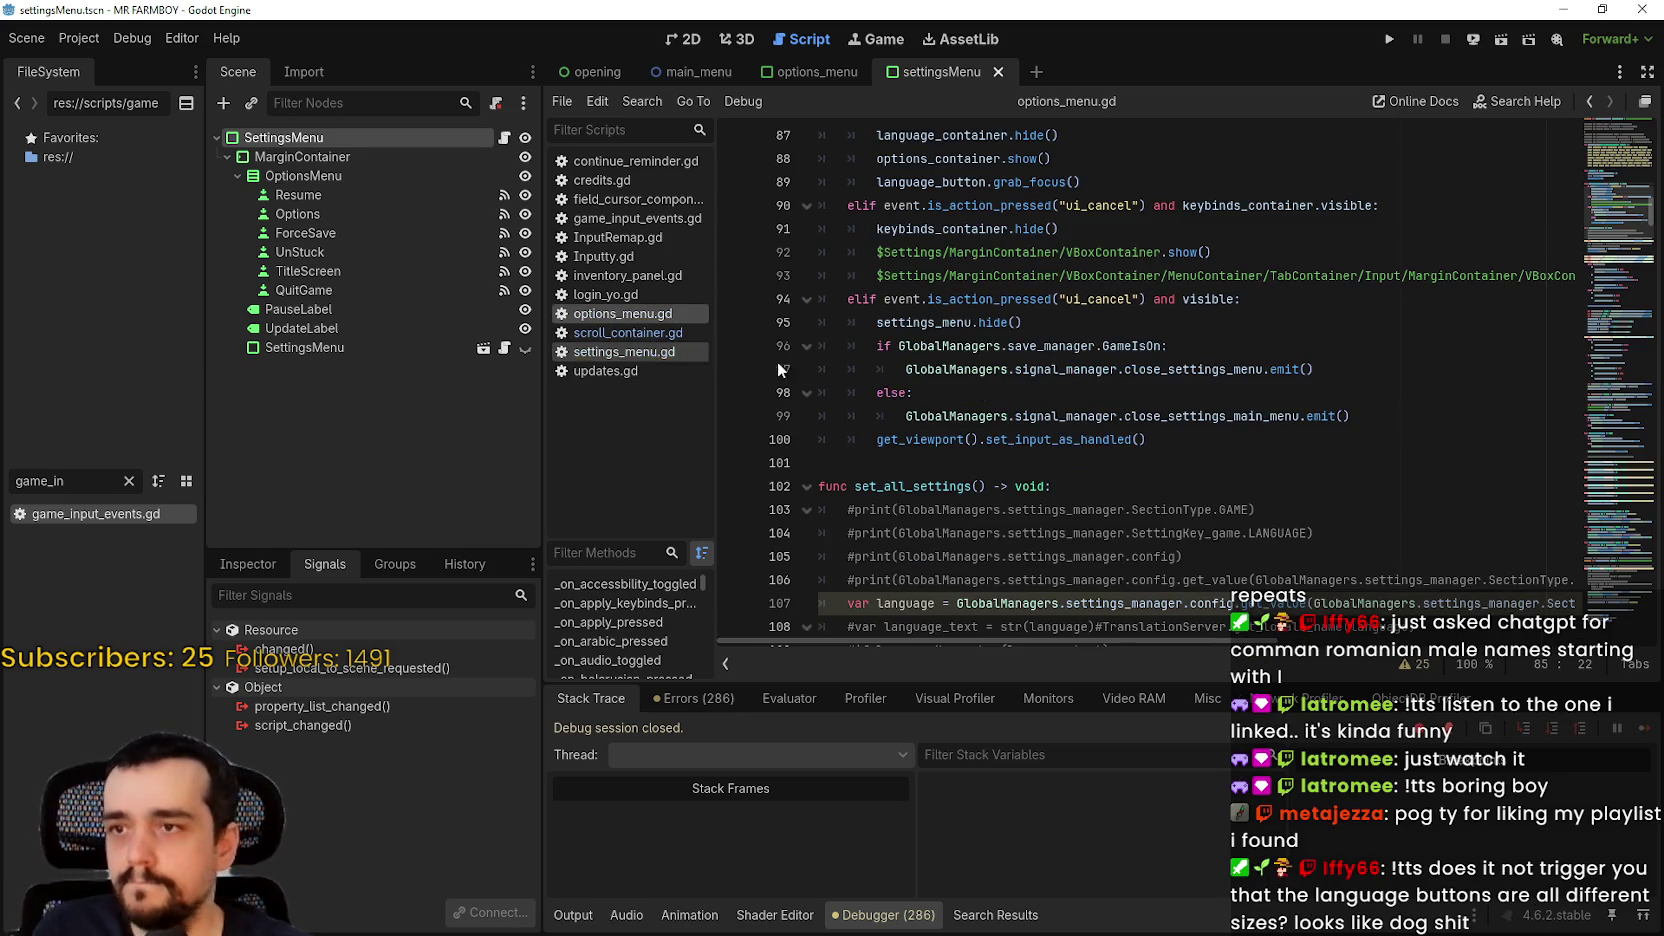
scroll(1044, 411, "up", 2)
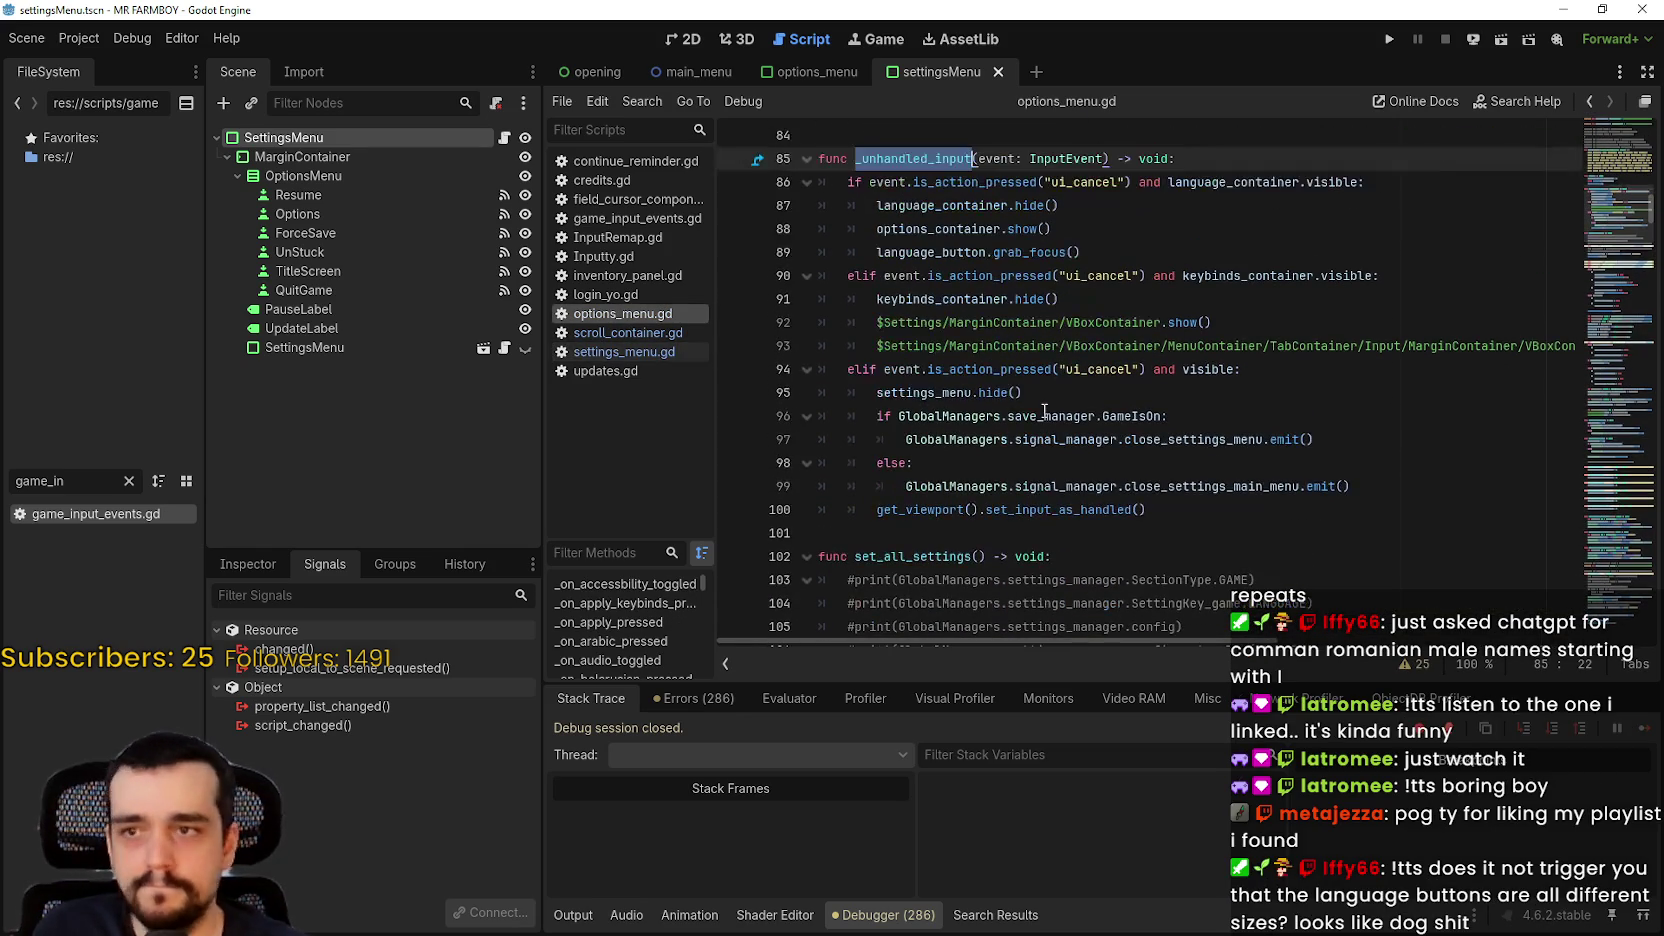
left_click(1139, 238)
left_click(1140, 247)
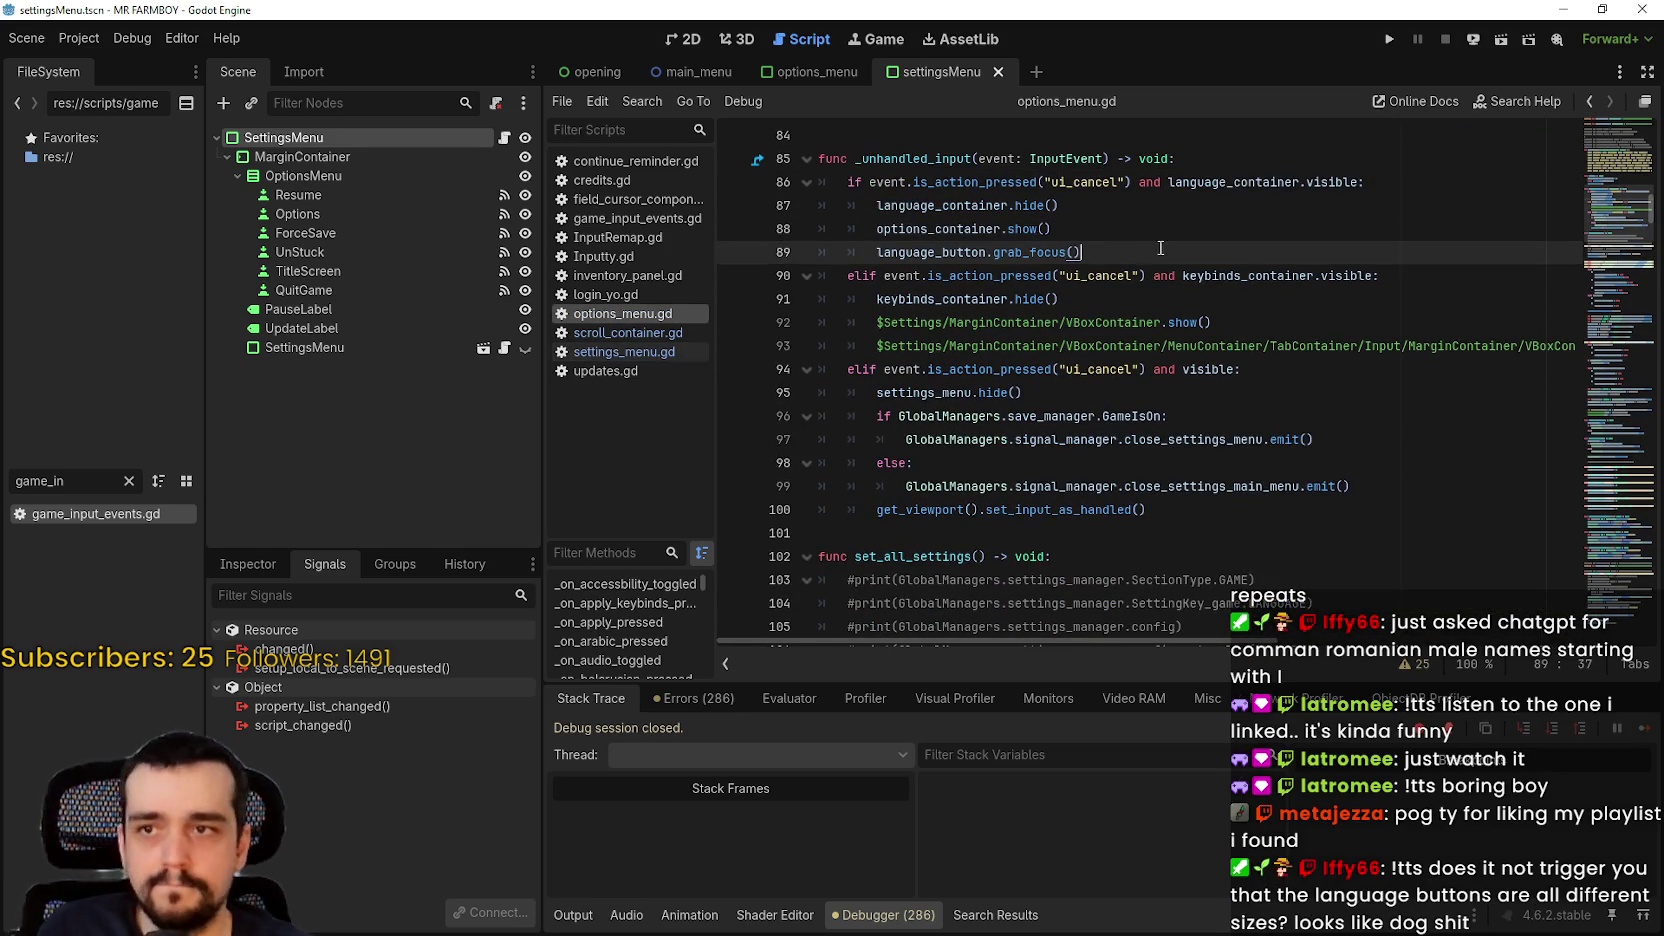
left_click(1387, 178)
key("Return")
key("ctrl+v")
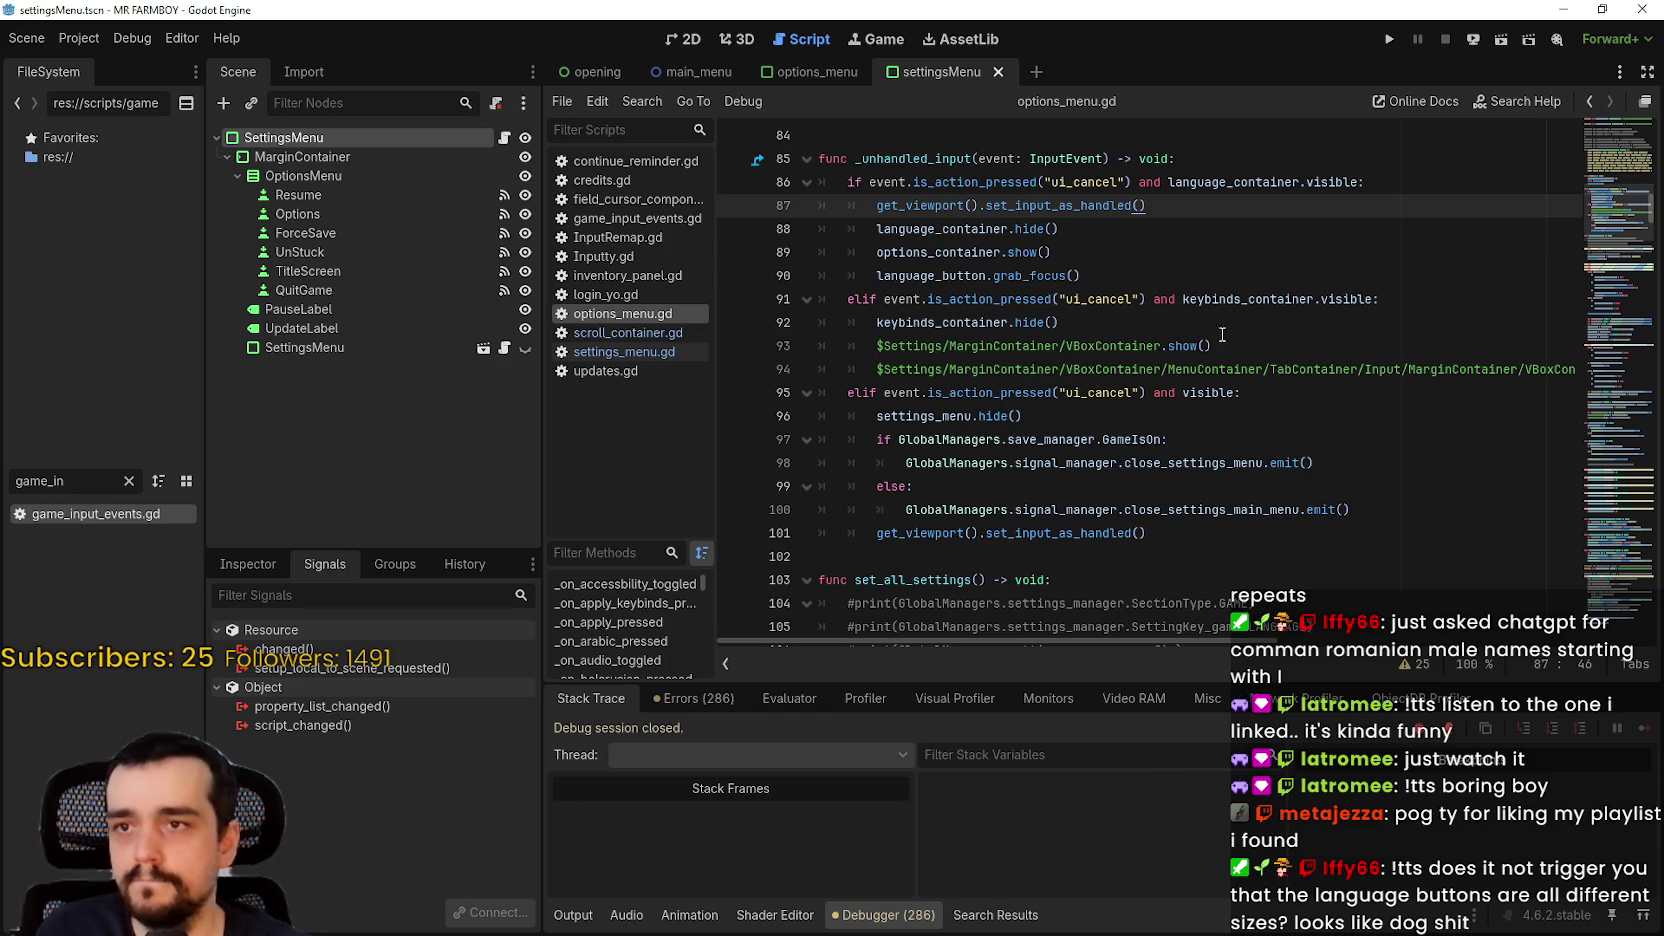
Step: Paste the same call under the keybinds ui_cancel branch and run the game with F5
left_click(1432, 319)
left_click(1430, 300)
key("Return")
key("ctrl+v")
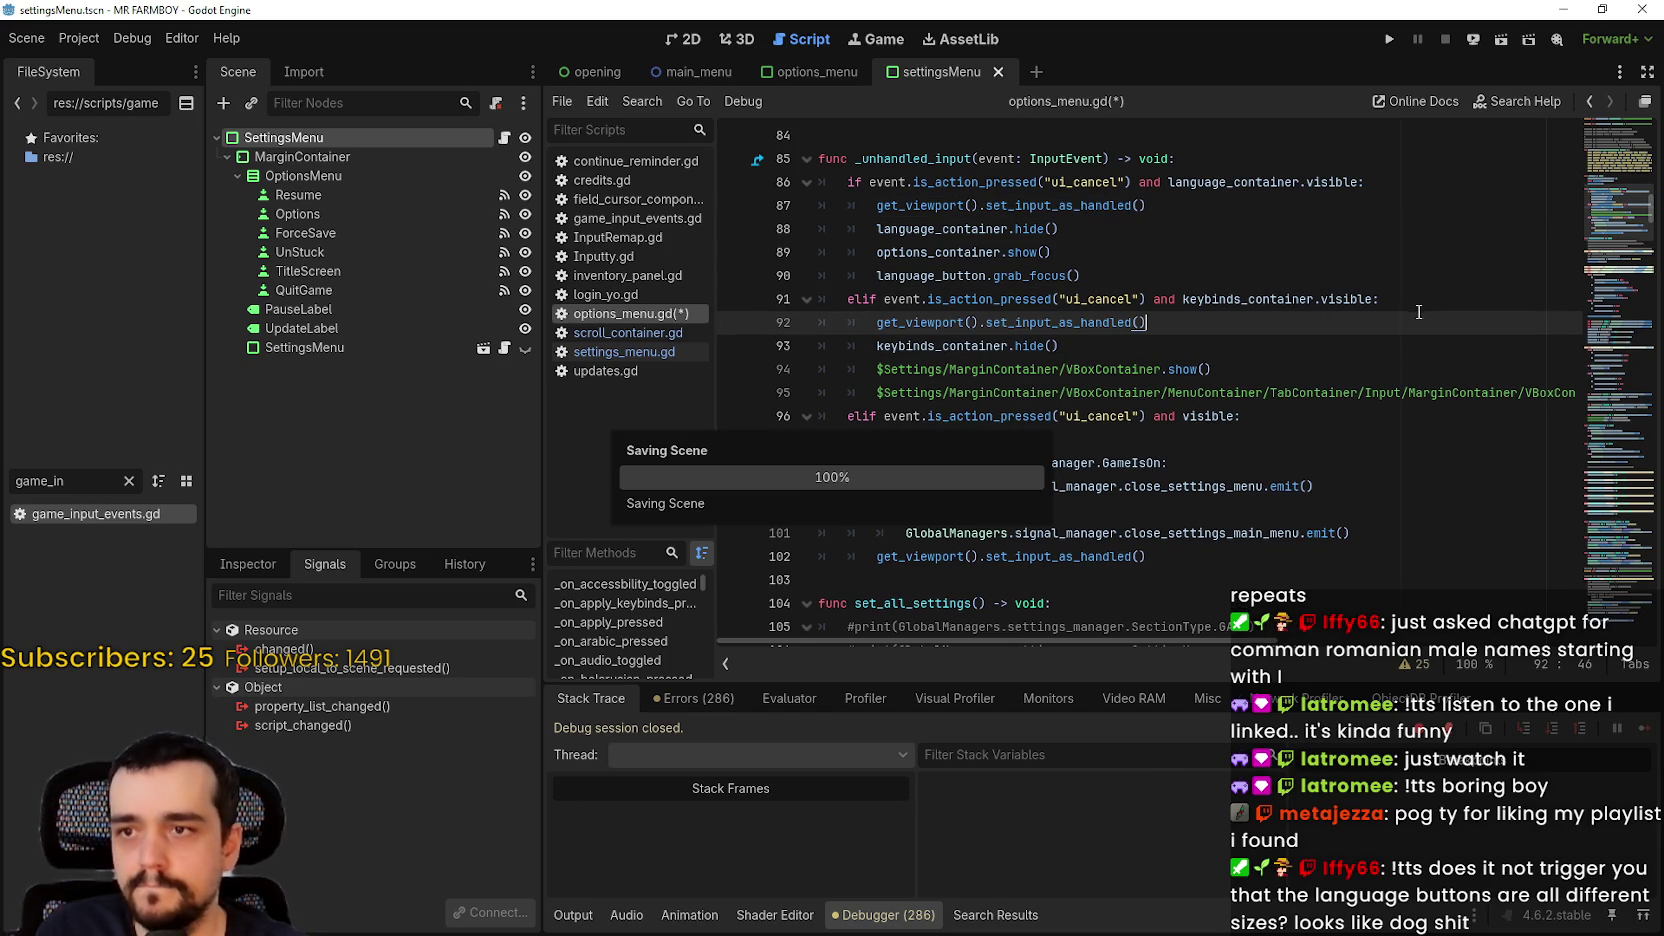
key("F5")
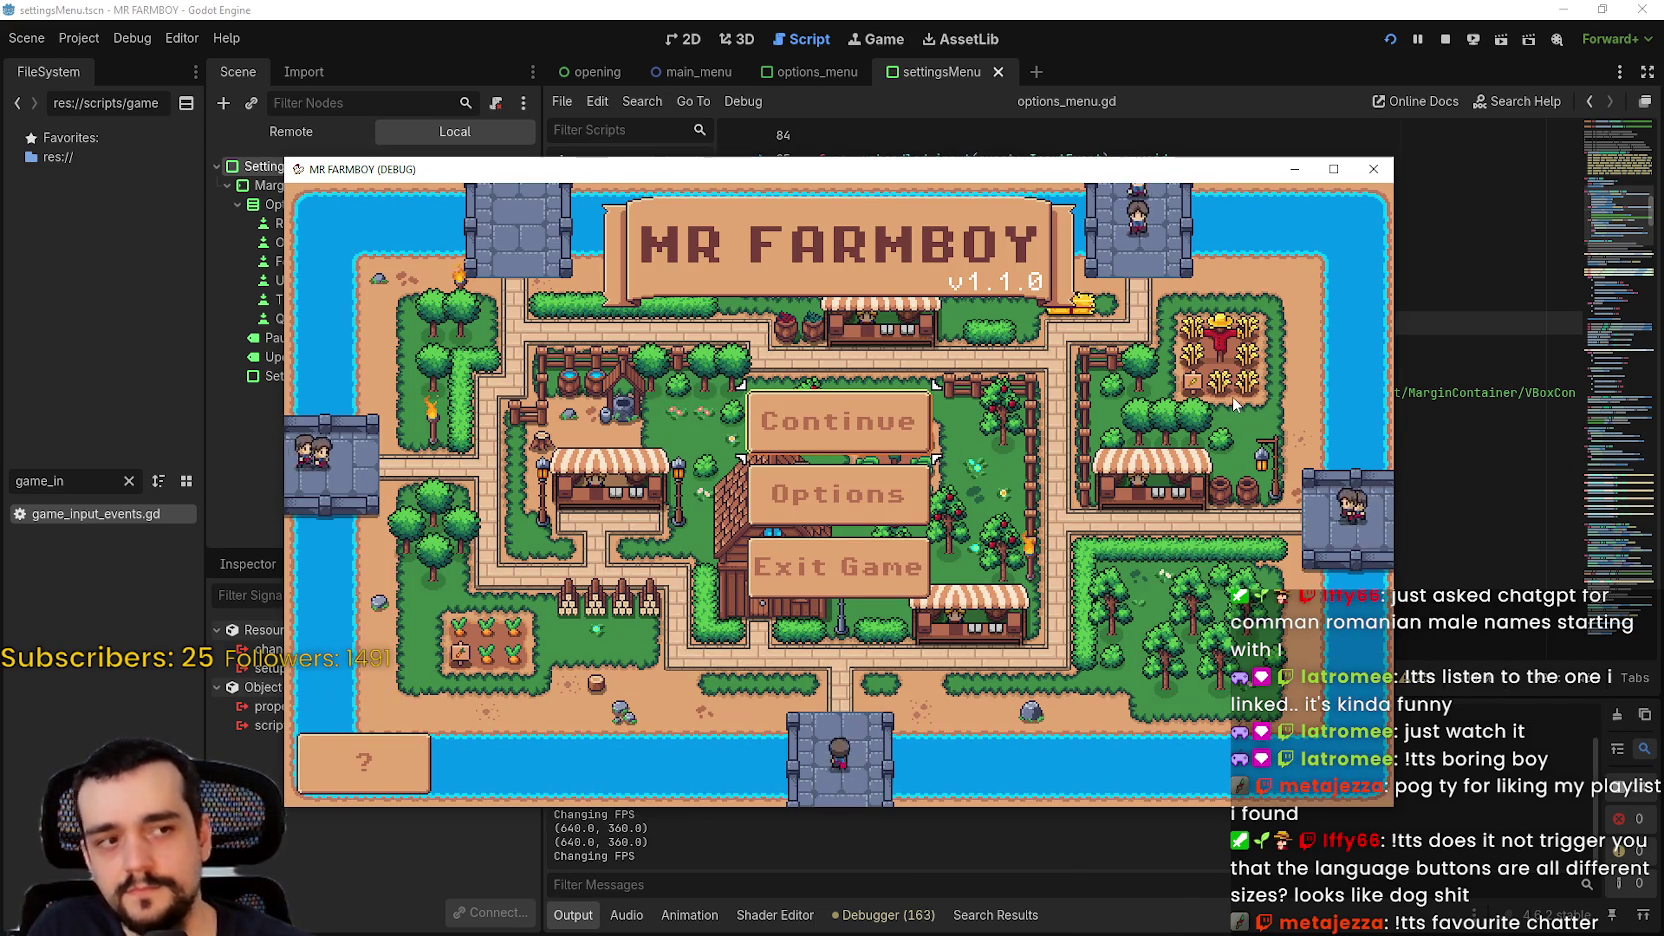
Step: From the title menu, open and cancel Options, then open and cancel Languages from the Game tab
key("Return")
key("Escape")
key("Return")
key("Left")
key("Return")
key("Escape")
key("Escape")
Step: Reopen the Languages panel, step through languages, and maximize the MR FARMBOY (DEBUG) window
key("Return")
key("Left")
key("Down")
key("Return")
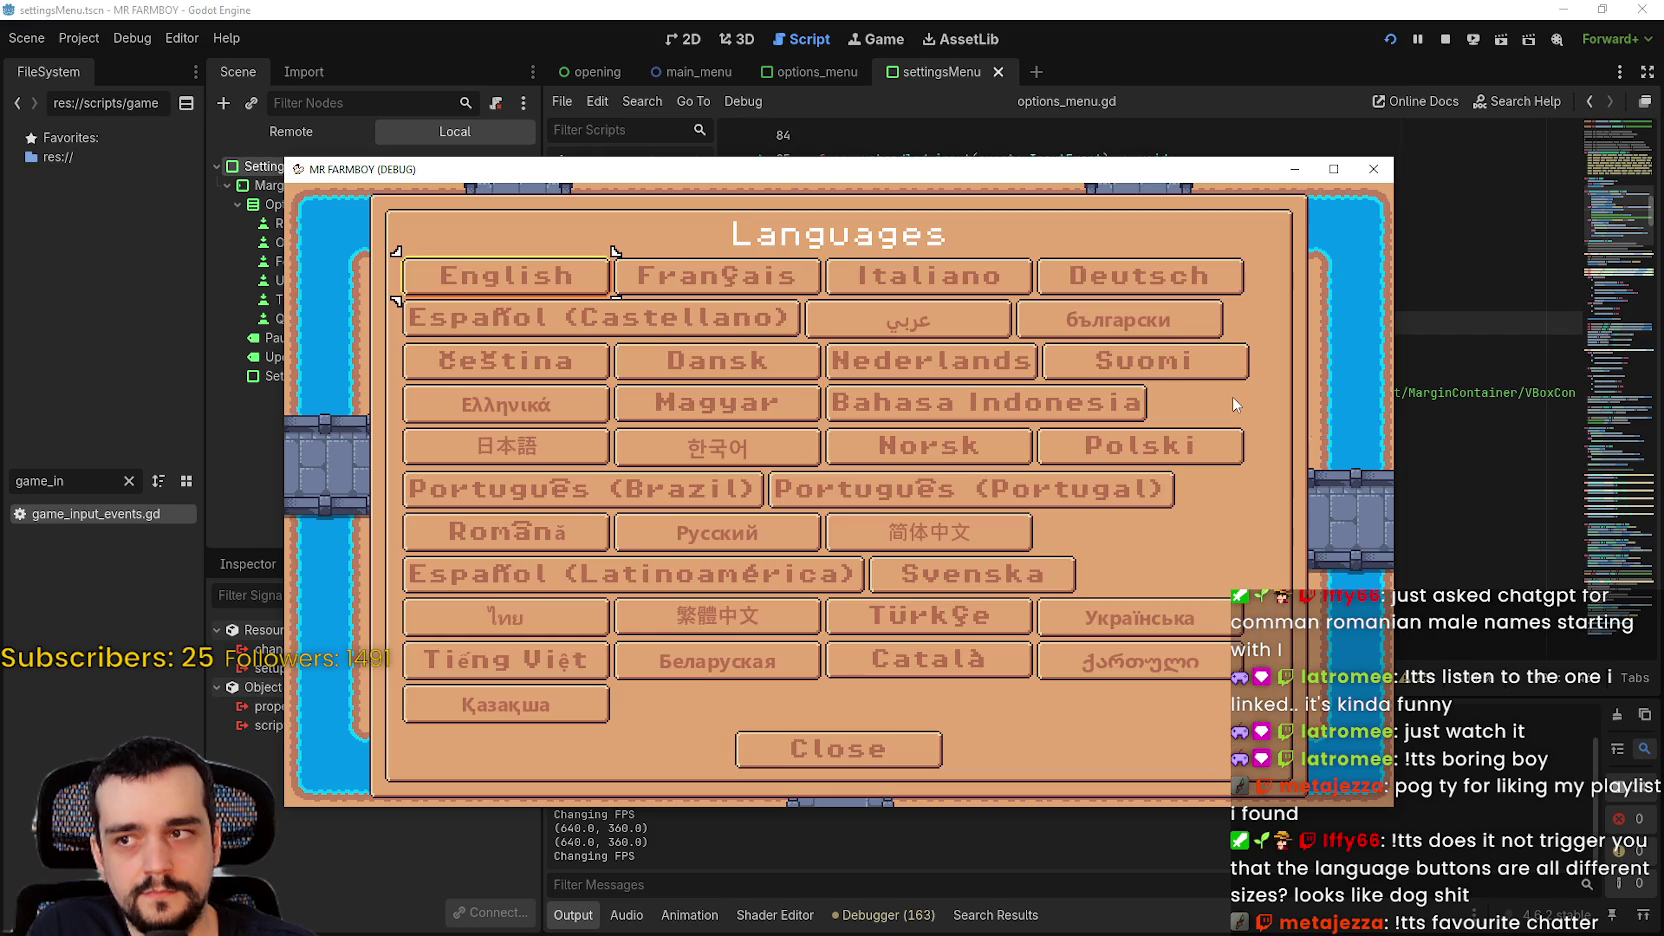
key("Right")
key("Right")
key("Right")
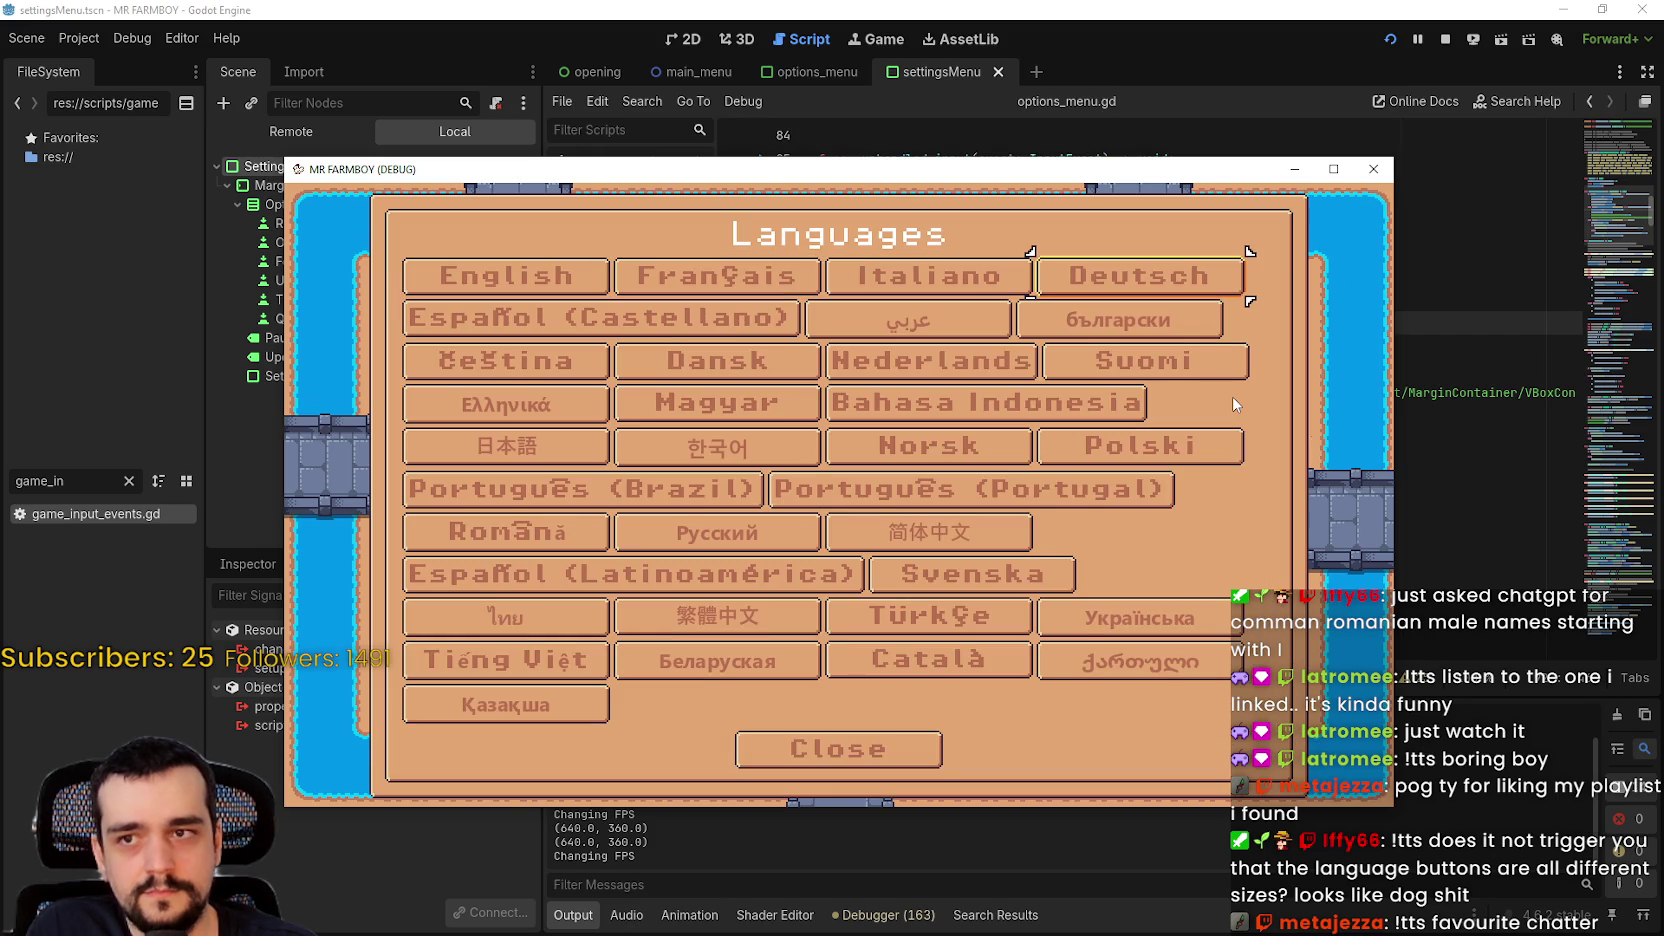
left_click(1333, 168)
key("Down")
key("Down")
key("Down")
key("Down")
key("Left")
key("Down")
Step: Move language focus from Română up to Čeština, English, Français, then down through Suomi and Norsk
key("Down")
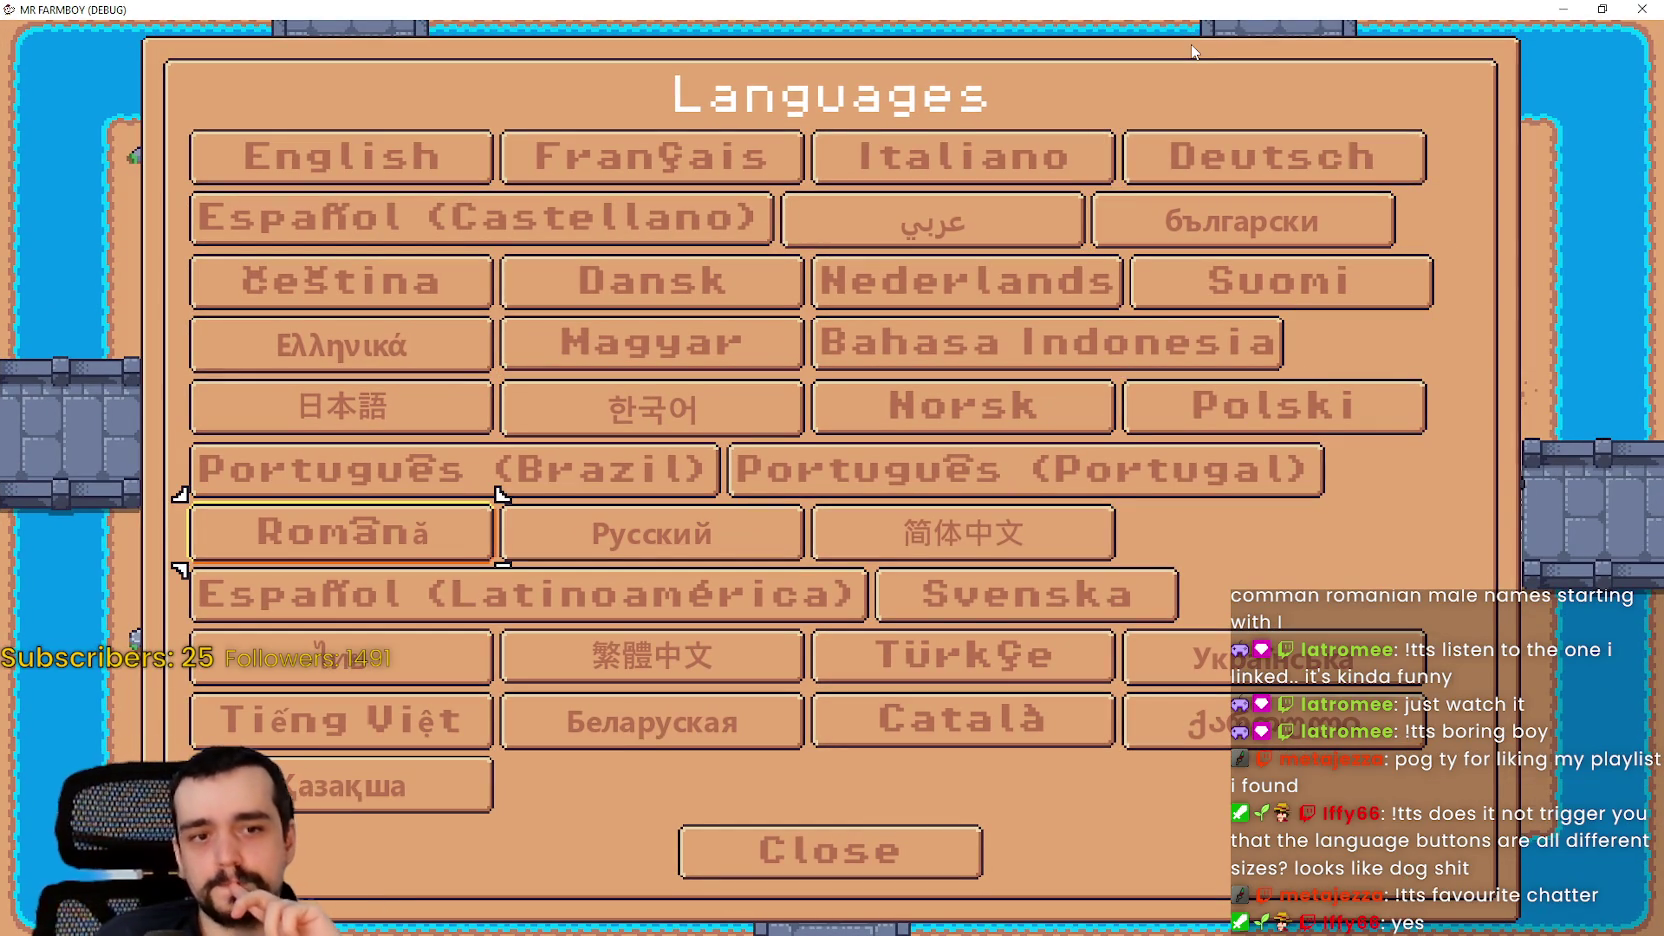
key("Down")
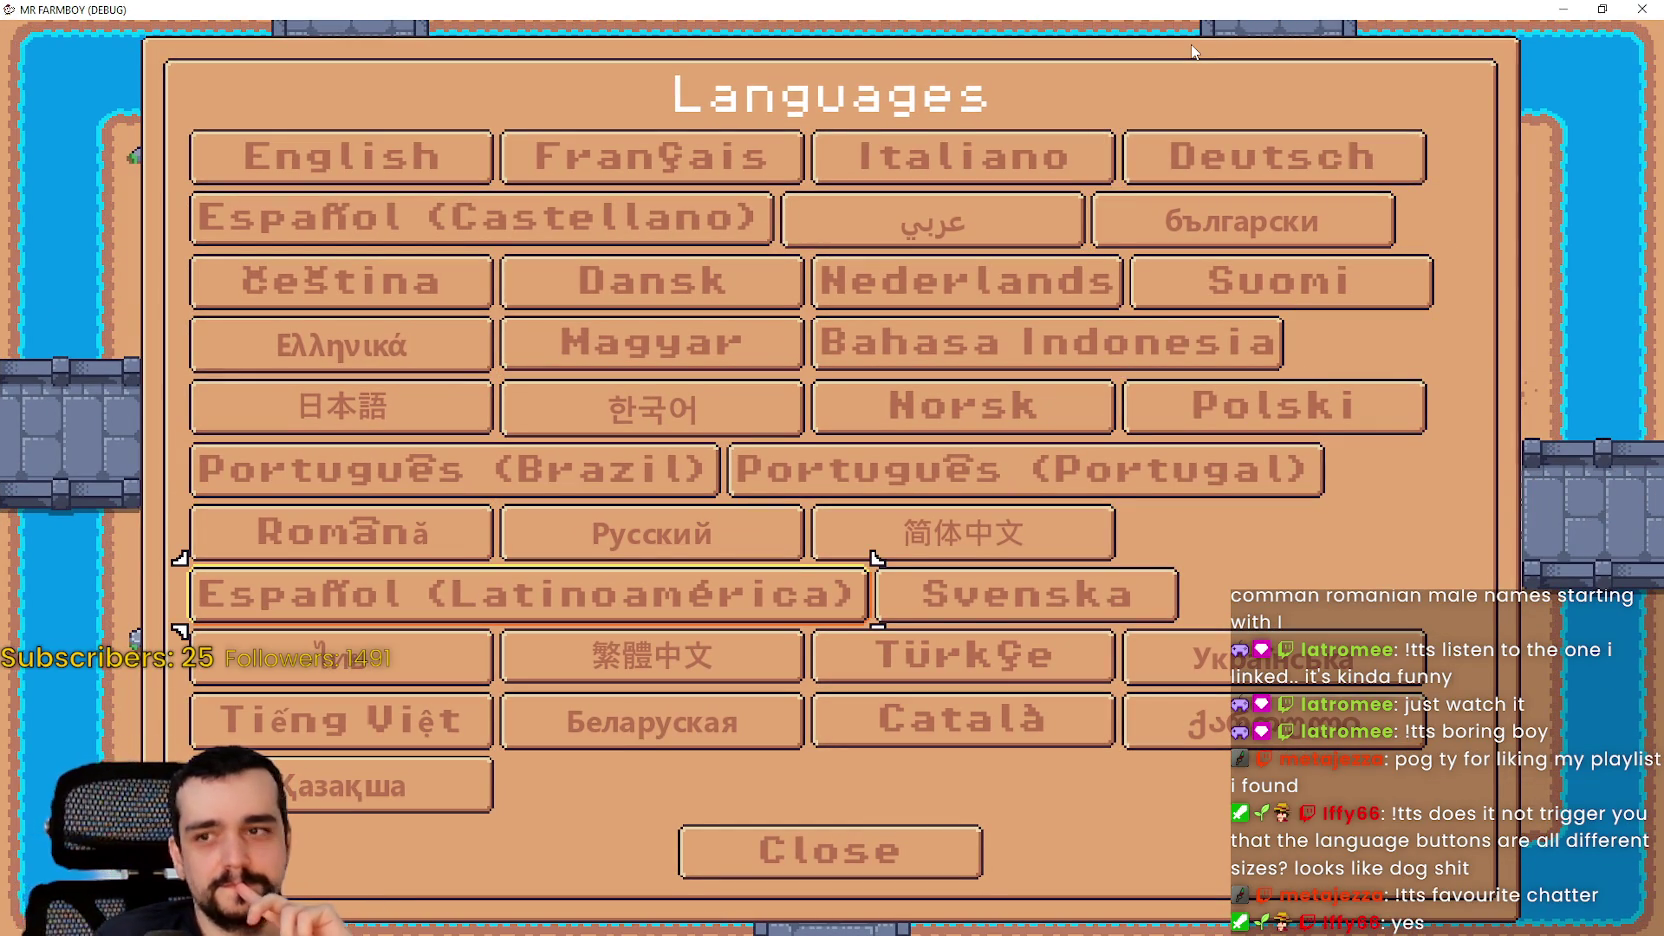
key("Up")
key("Up")
key("Up")
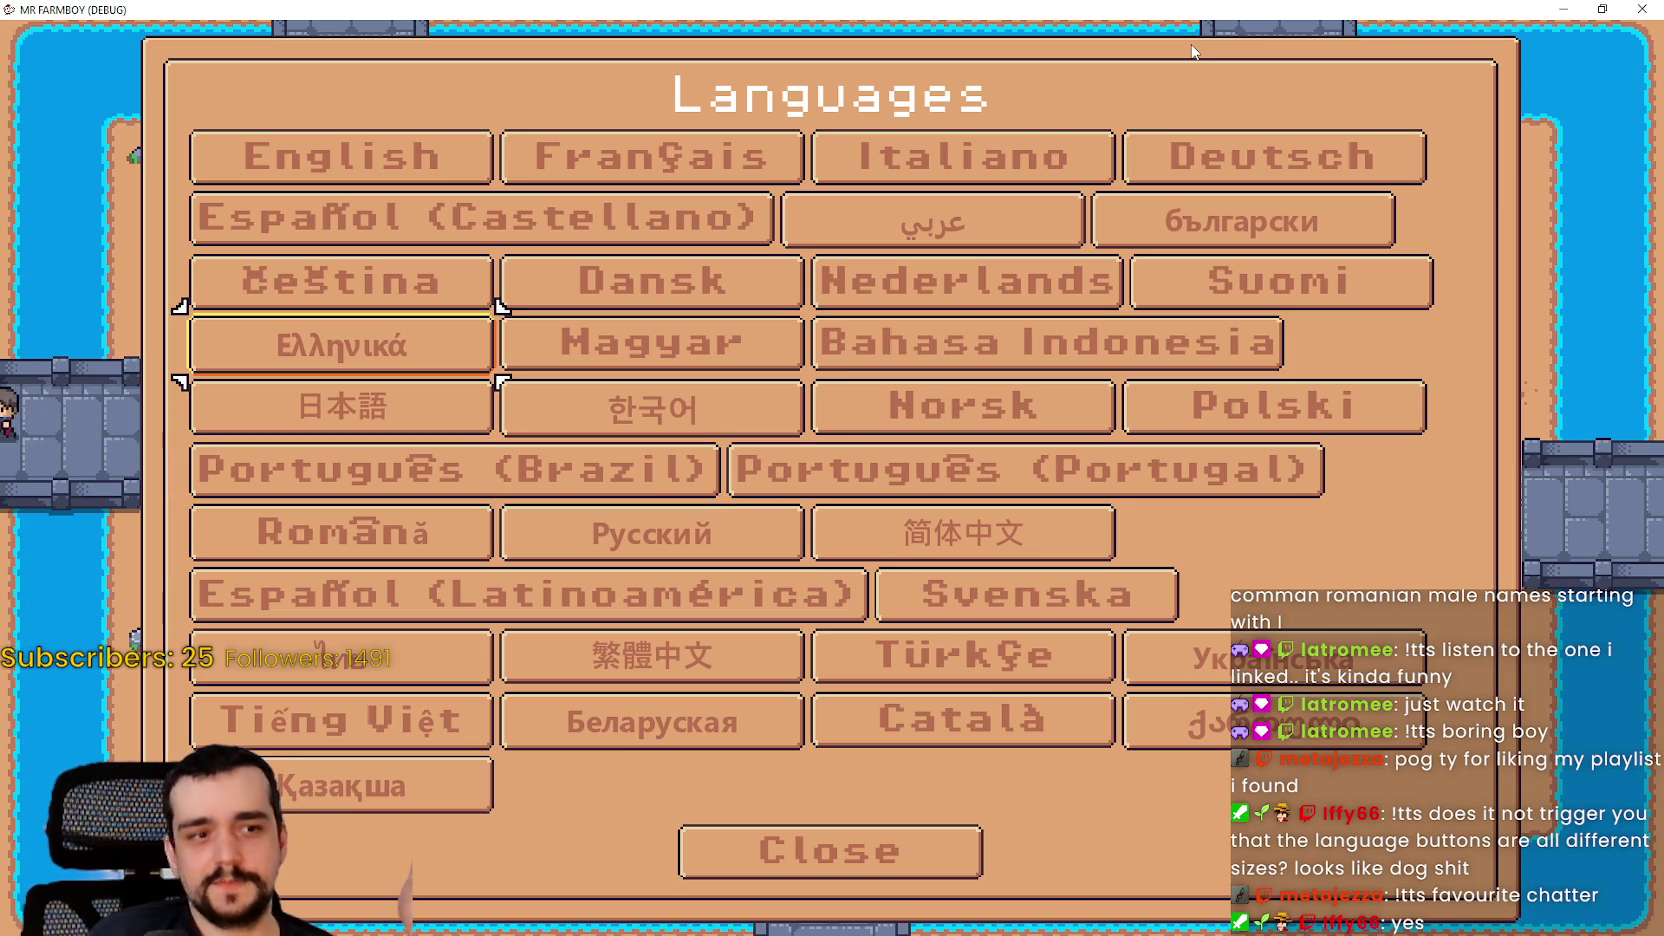
key("Up")
key("Up")
key("Up")
key("Right")
key("Right")
key("Right")
key("Down")
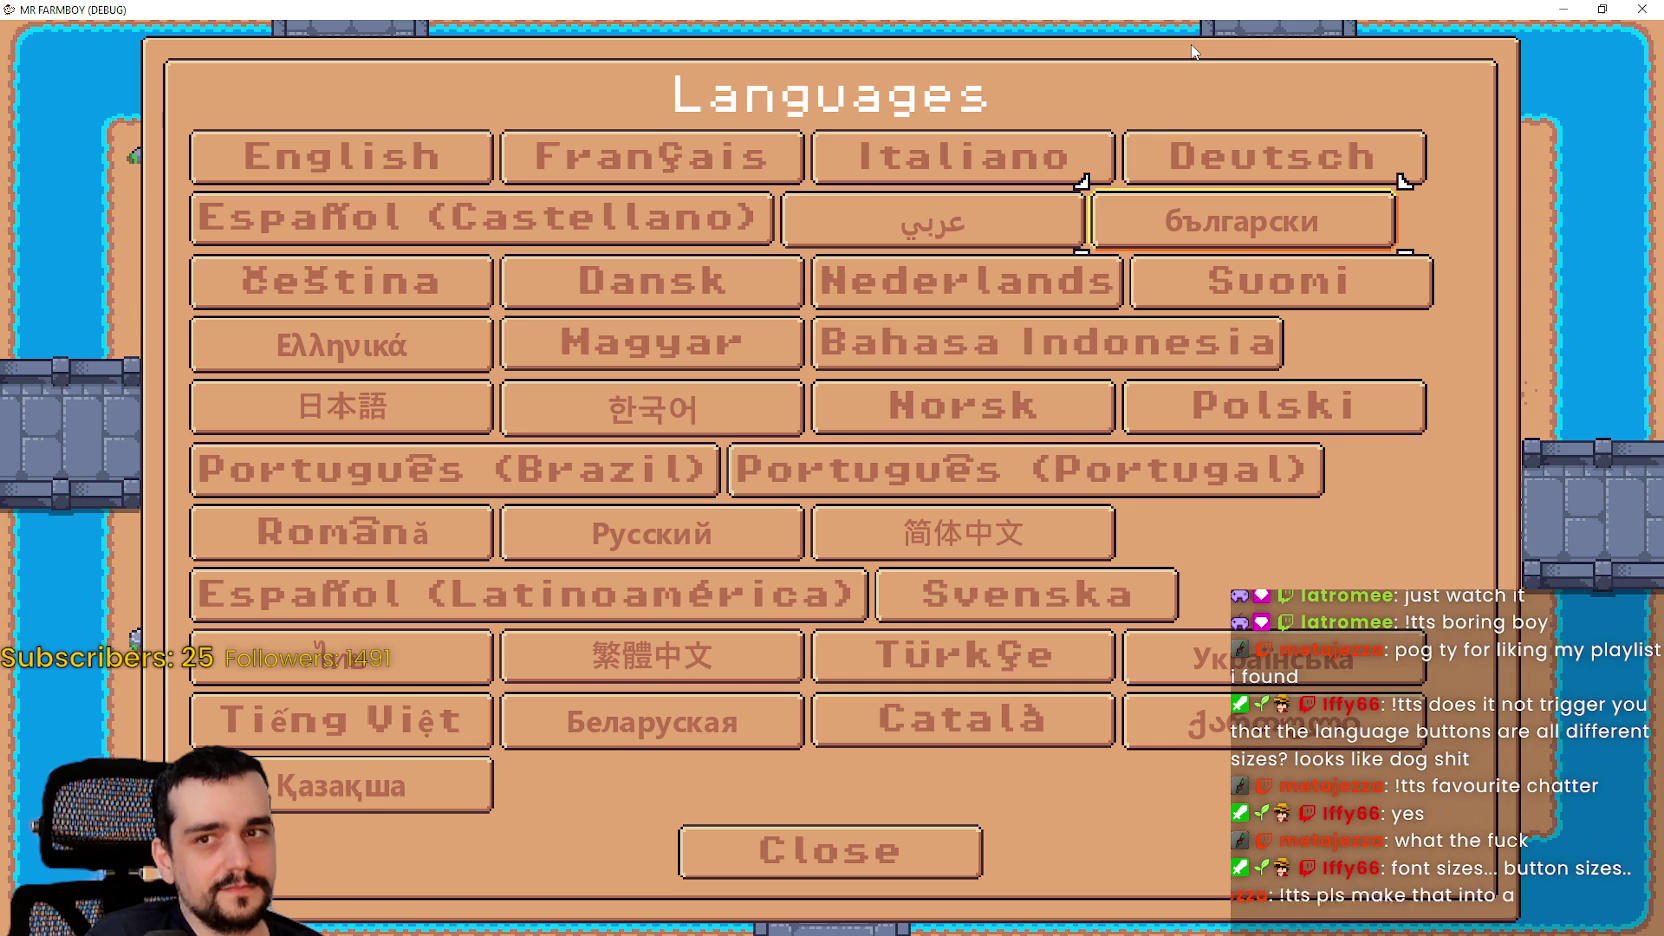
key("Down")
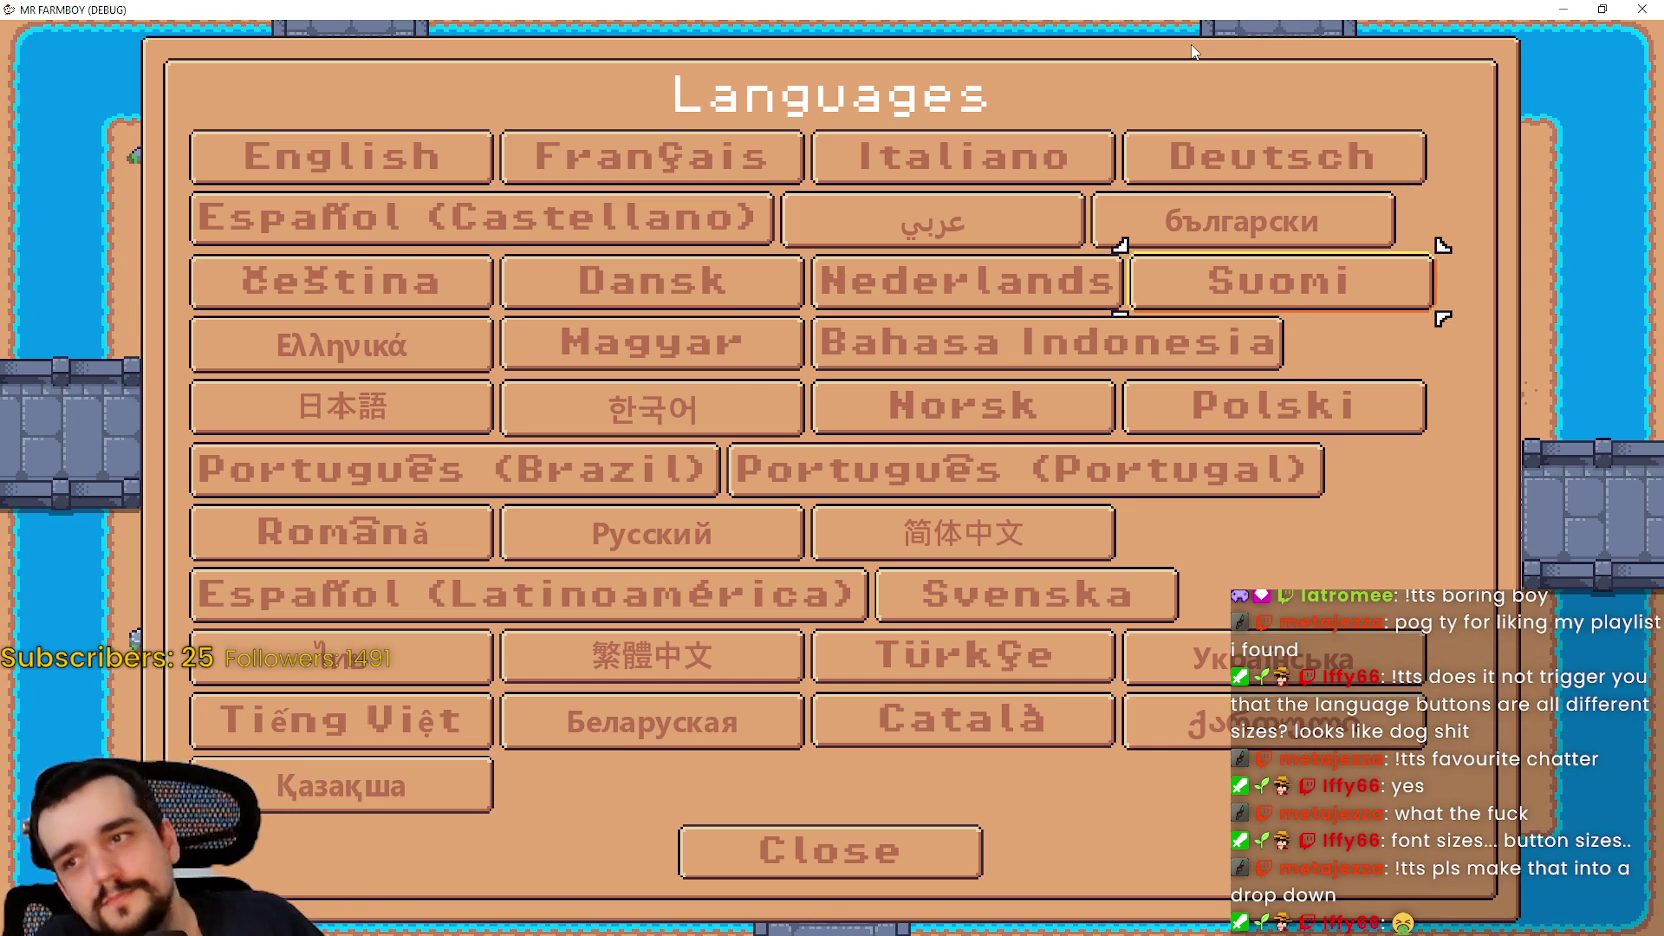
key("Down")
key("Down")
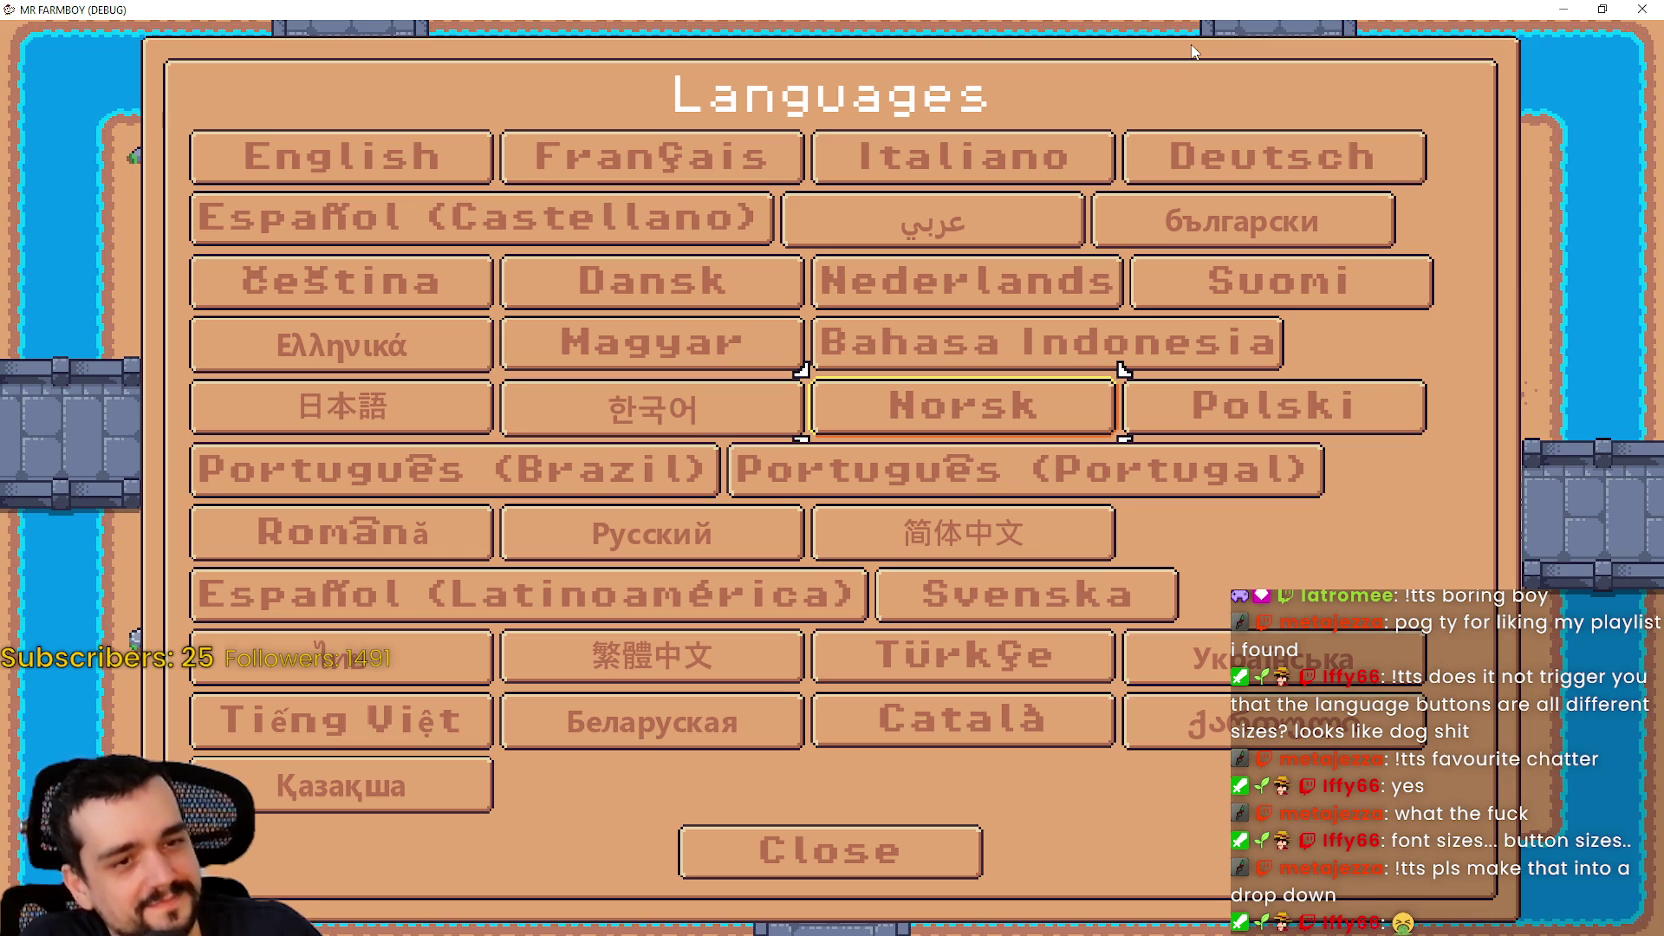
key("Left")
key("Down")
key("Down")
key("Up")
key("Right")
key("Down")
key("Down")
key("Down")
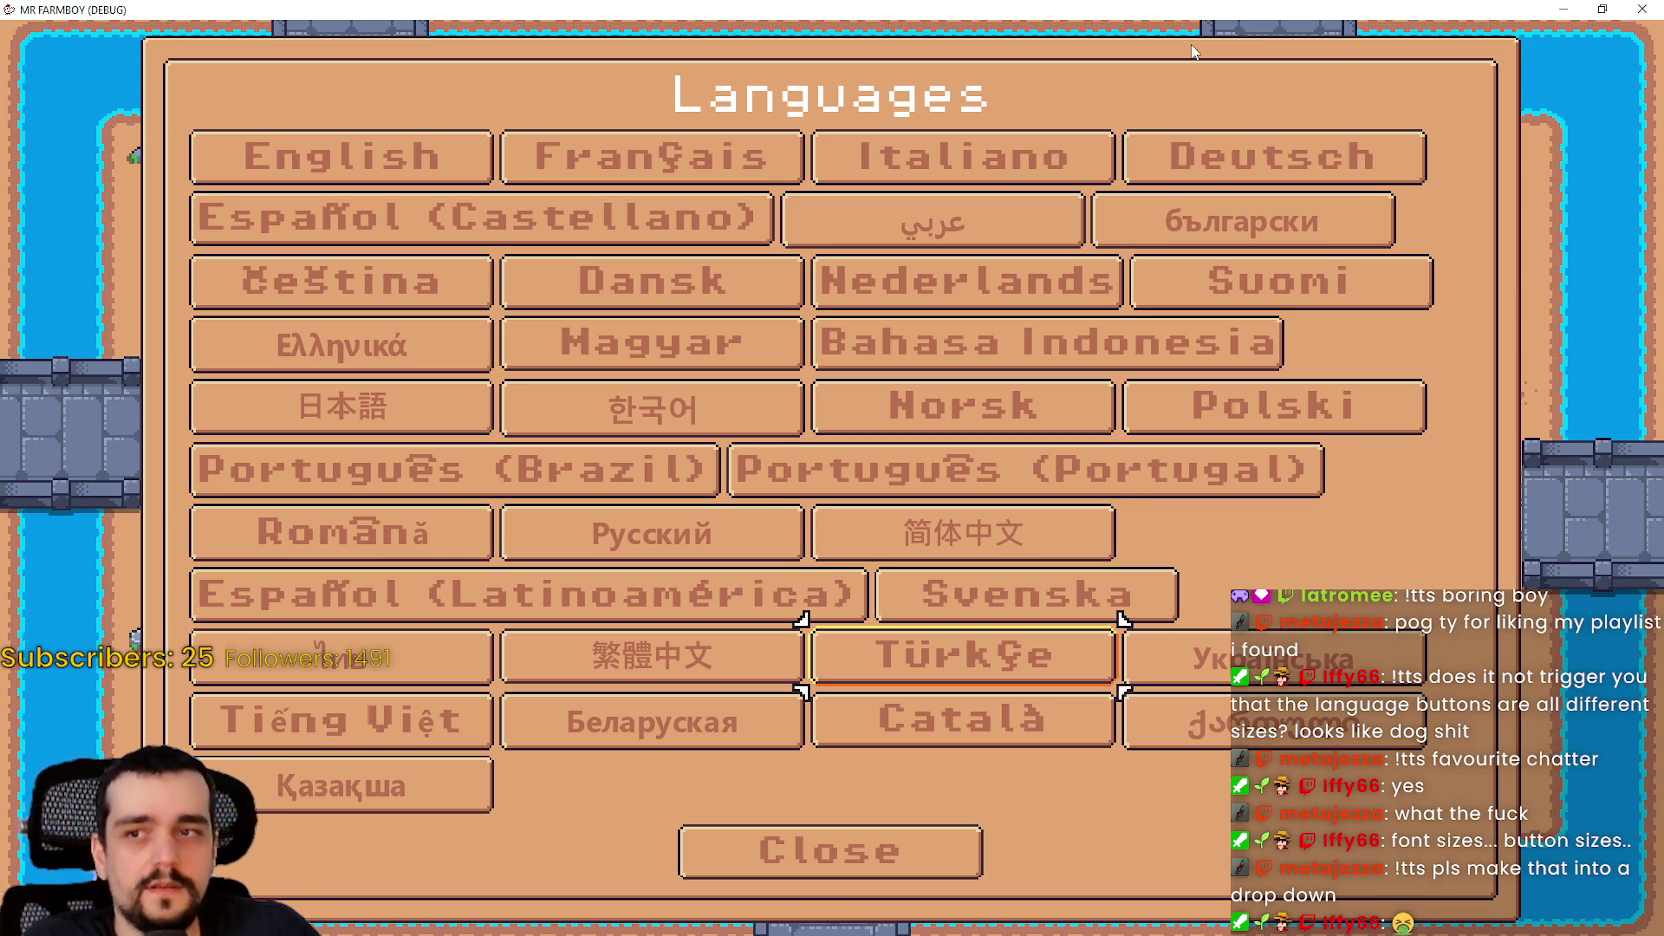
Step: Move focus through Українська, Português (Brazil), Română, Français, English, Italiano, Nederlands, Magyar and Dansk
key("Right")
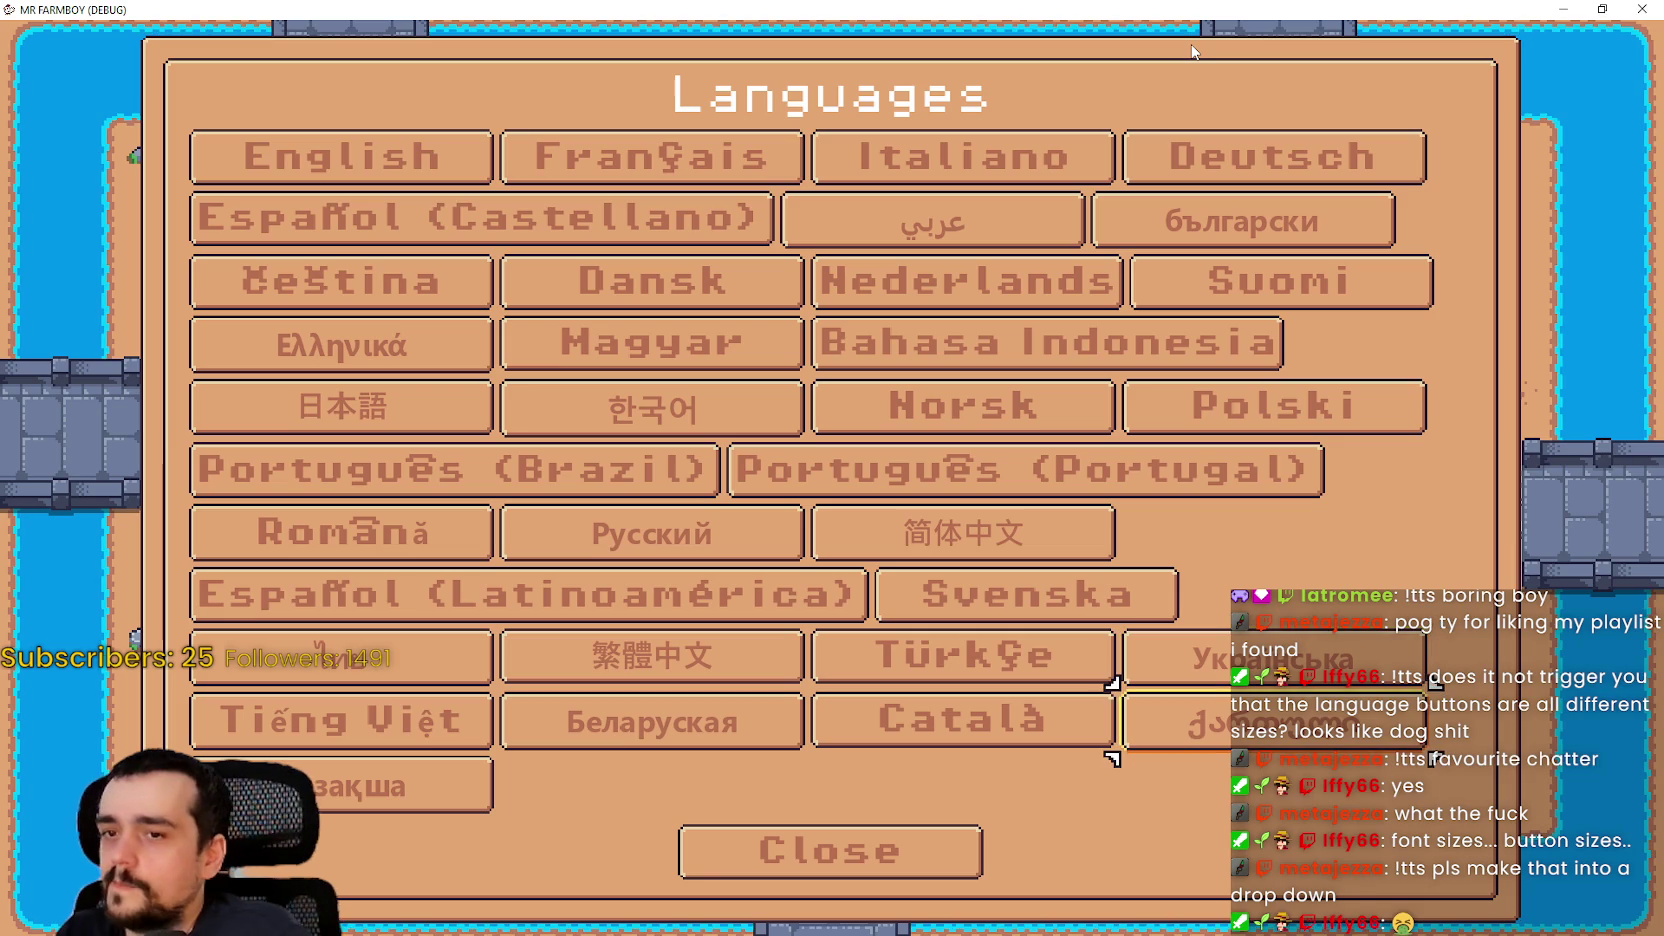
key("Left")
key("Left")
key("Left")
key("Up")
key("Up")
key("Up")
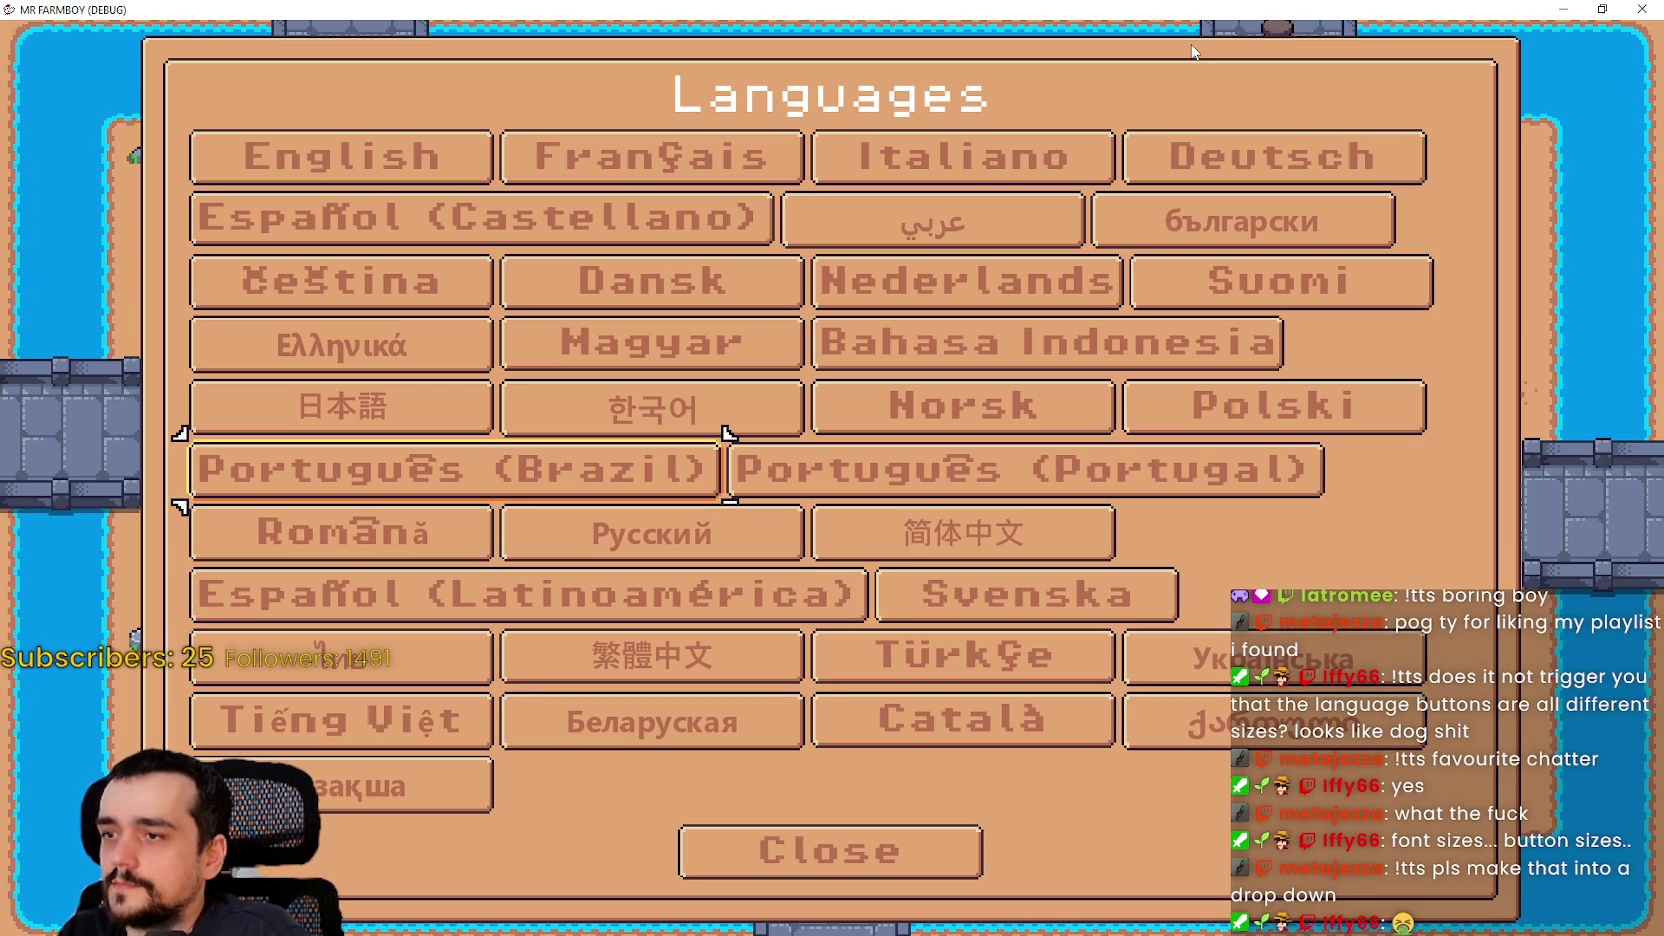
key("Down")
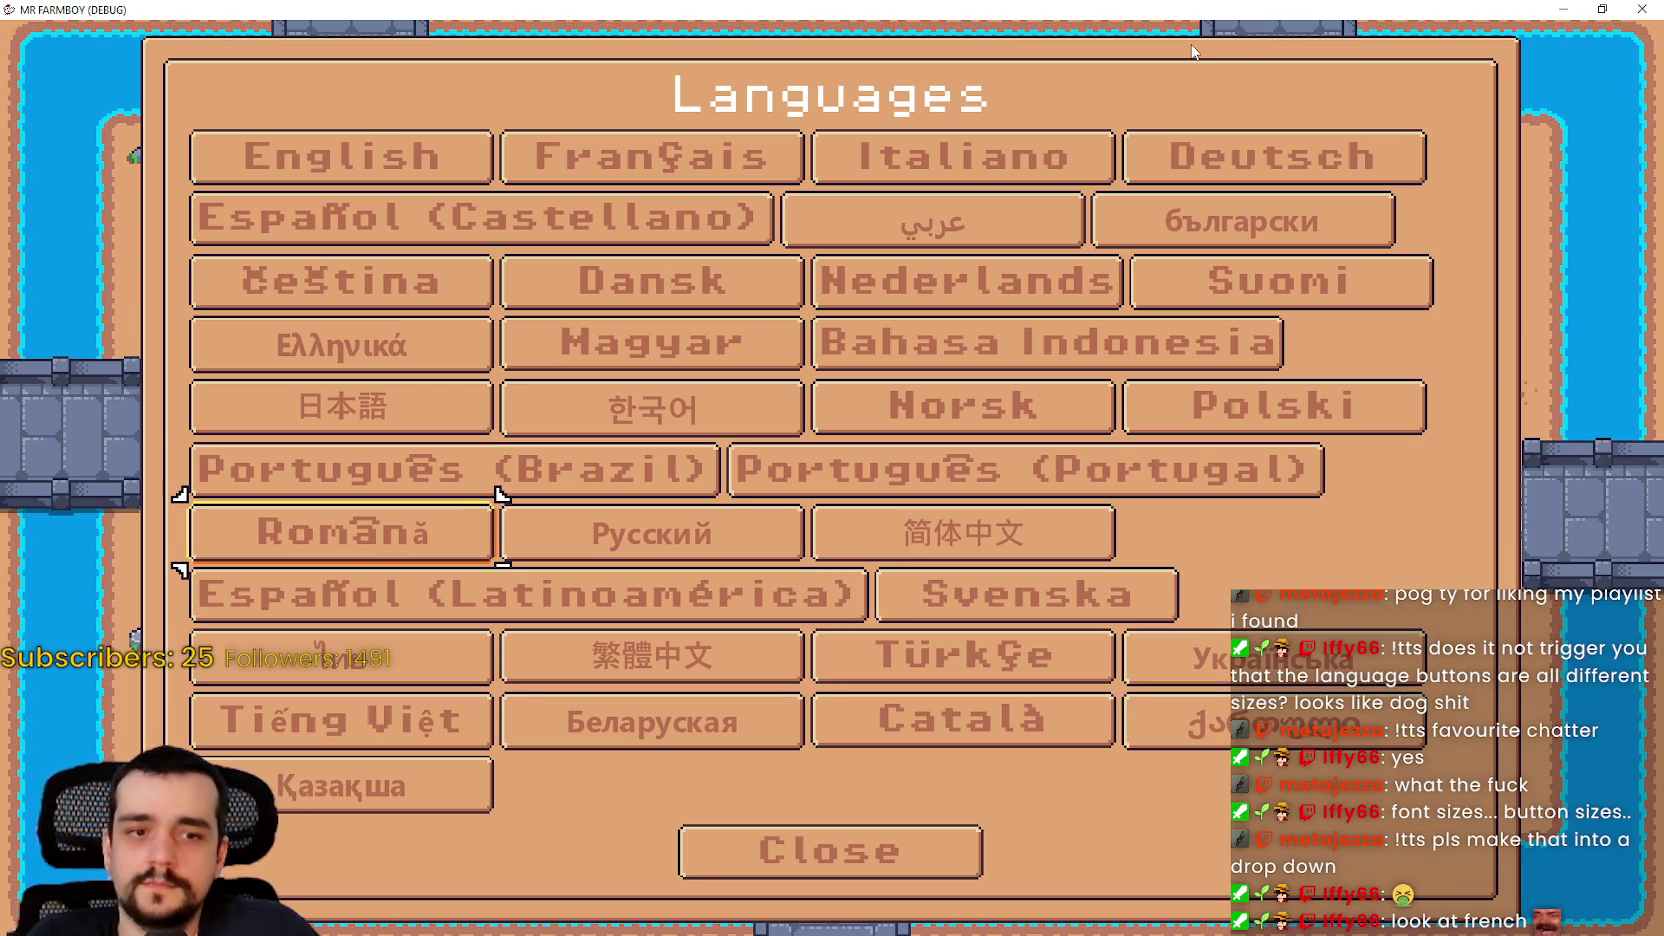
key("Up")
key("Up")
key("Up")
key("Up")
key("Up")
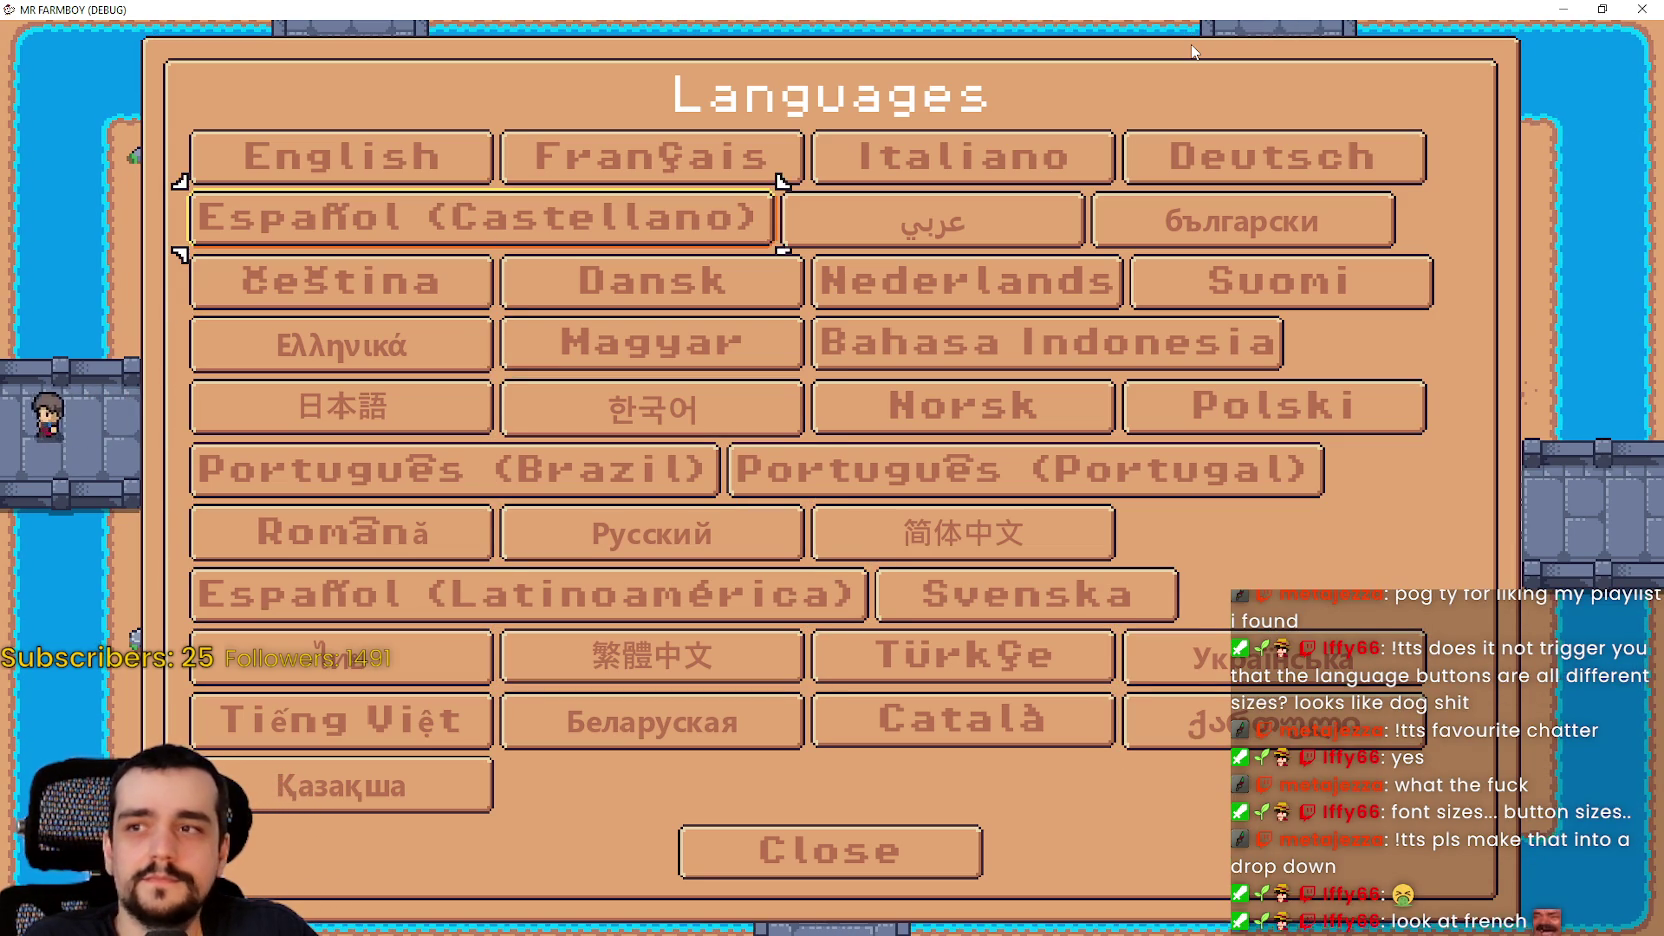
key("Up")
key("Right")
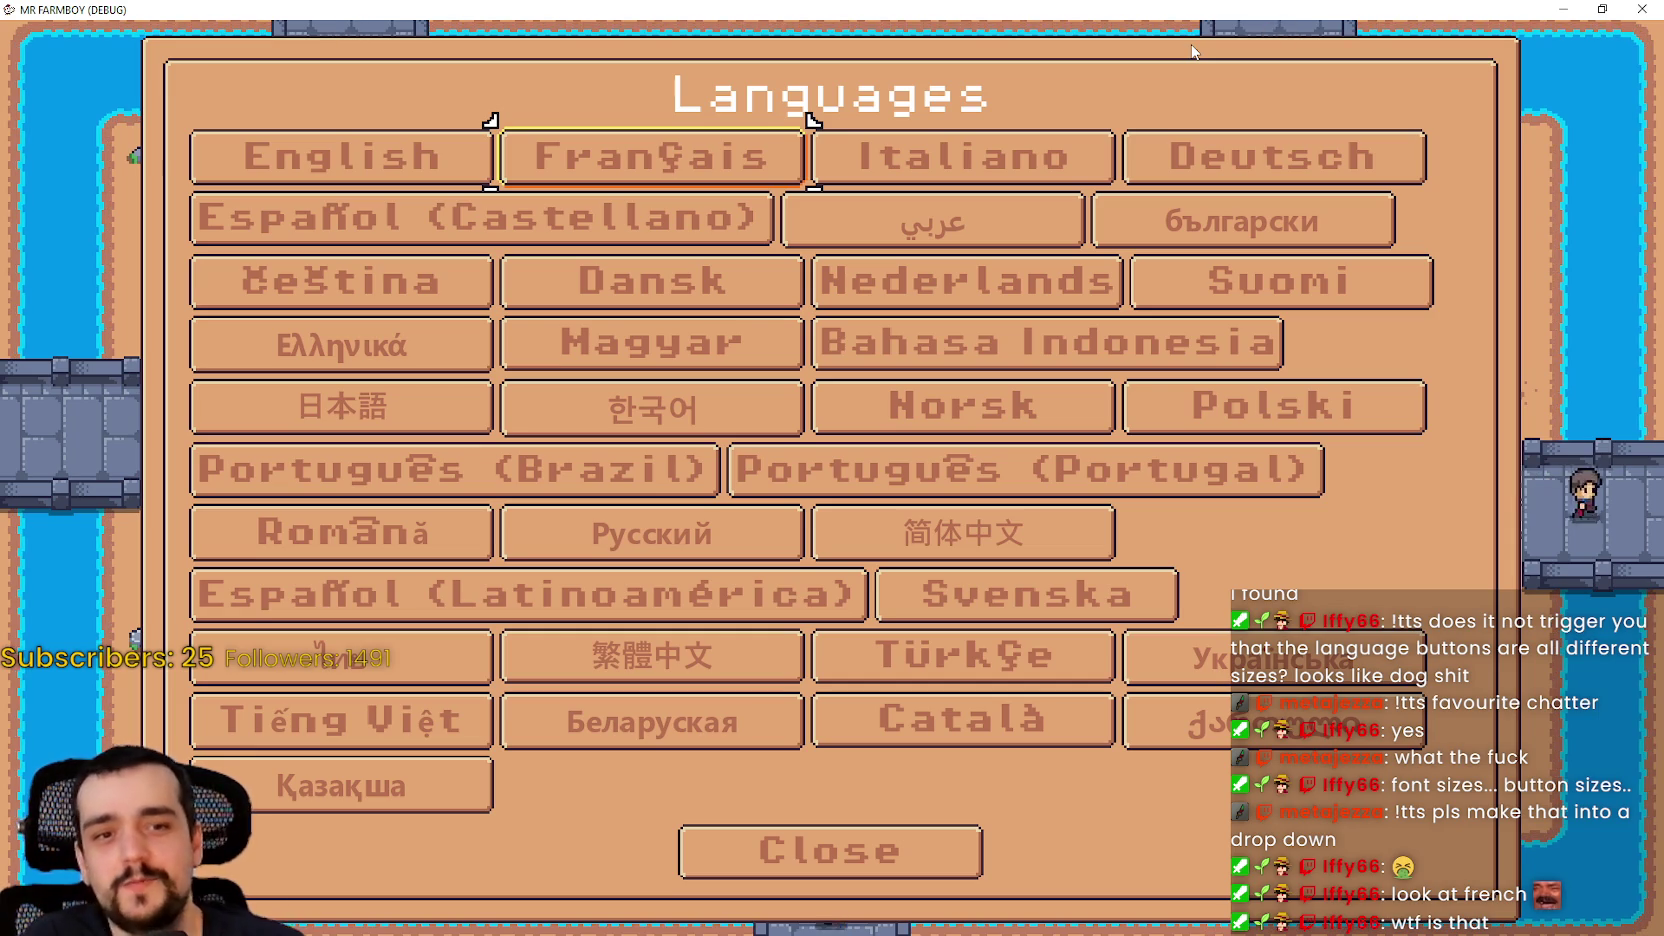
key("Left")
key("Right")
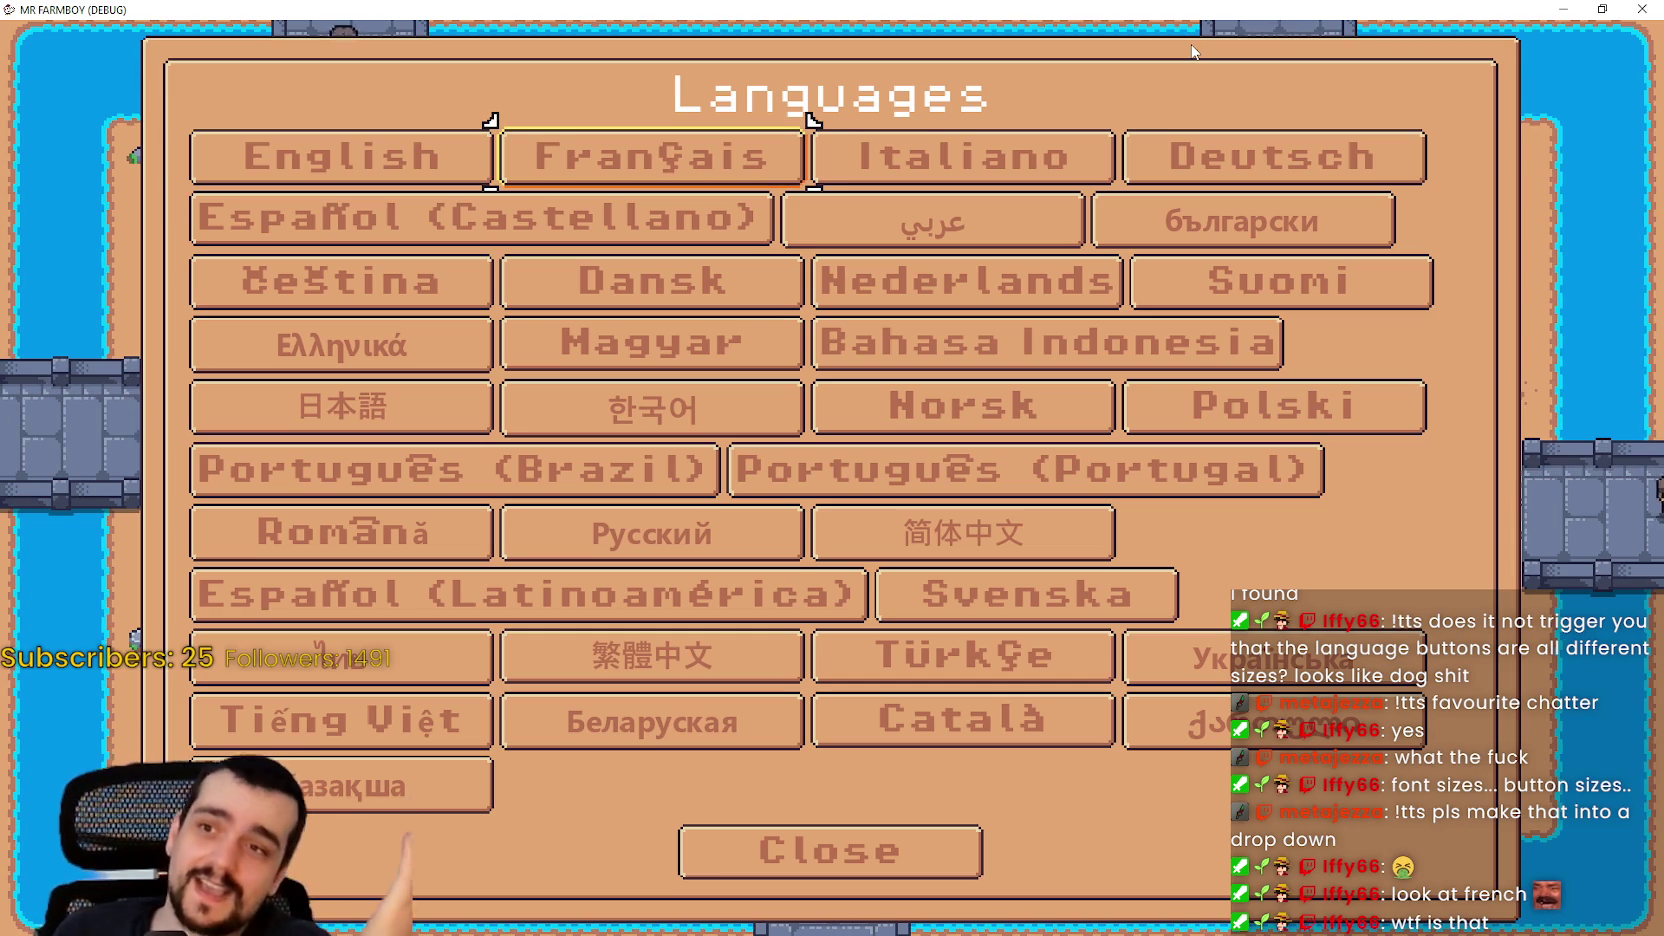
key("Right")
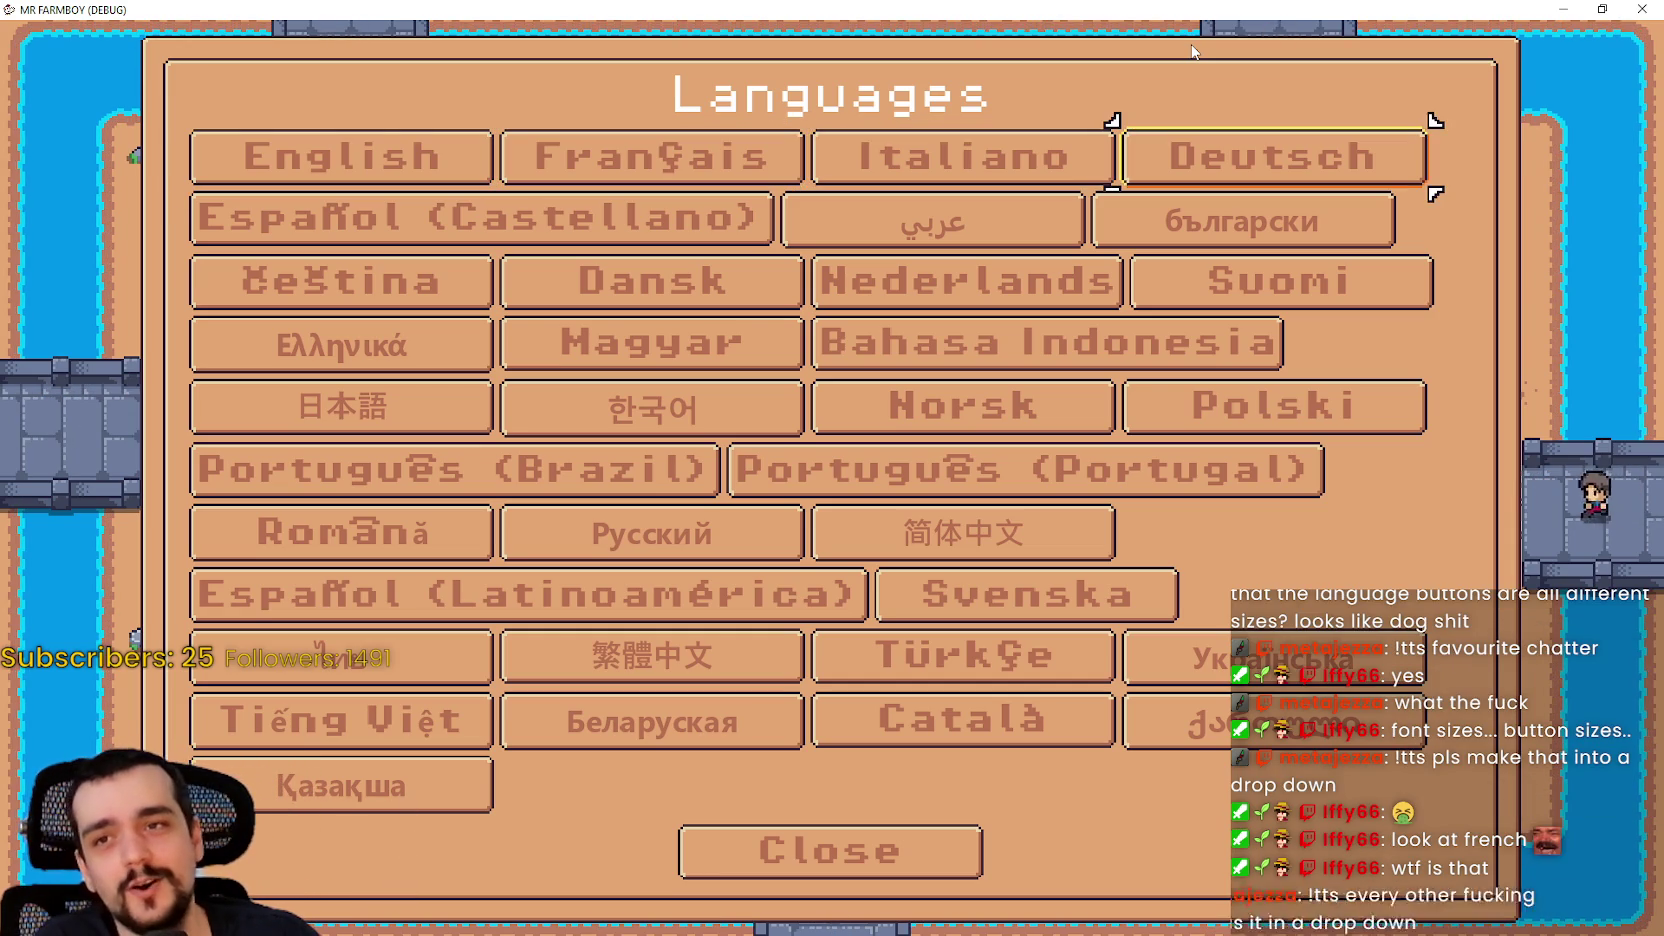
key("Down")
key("Down")
key("Left")
key("Left")
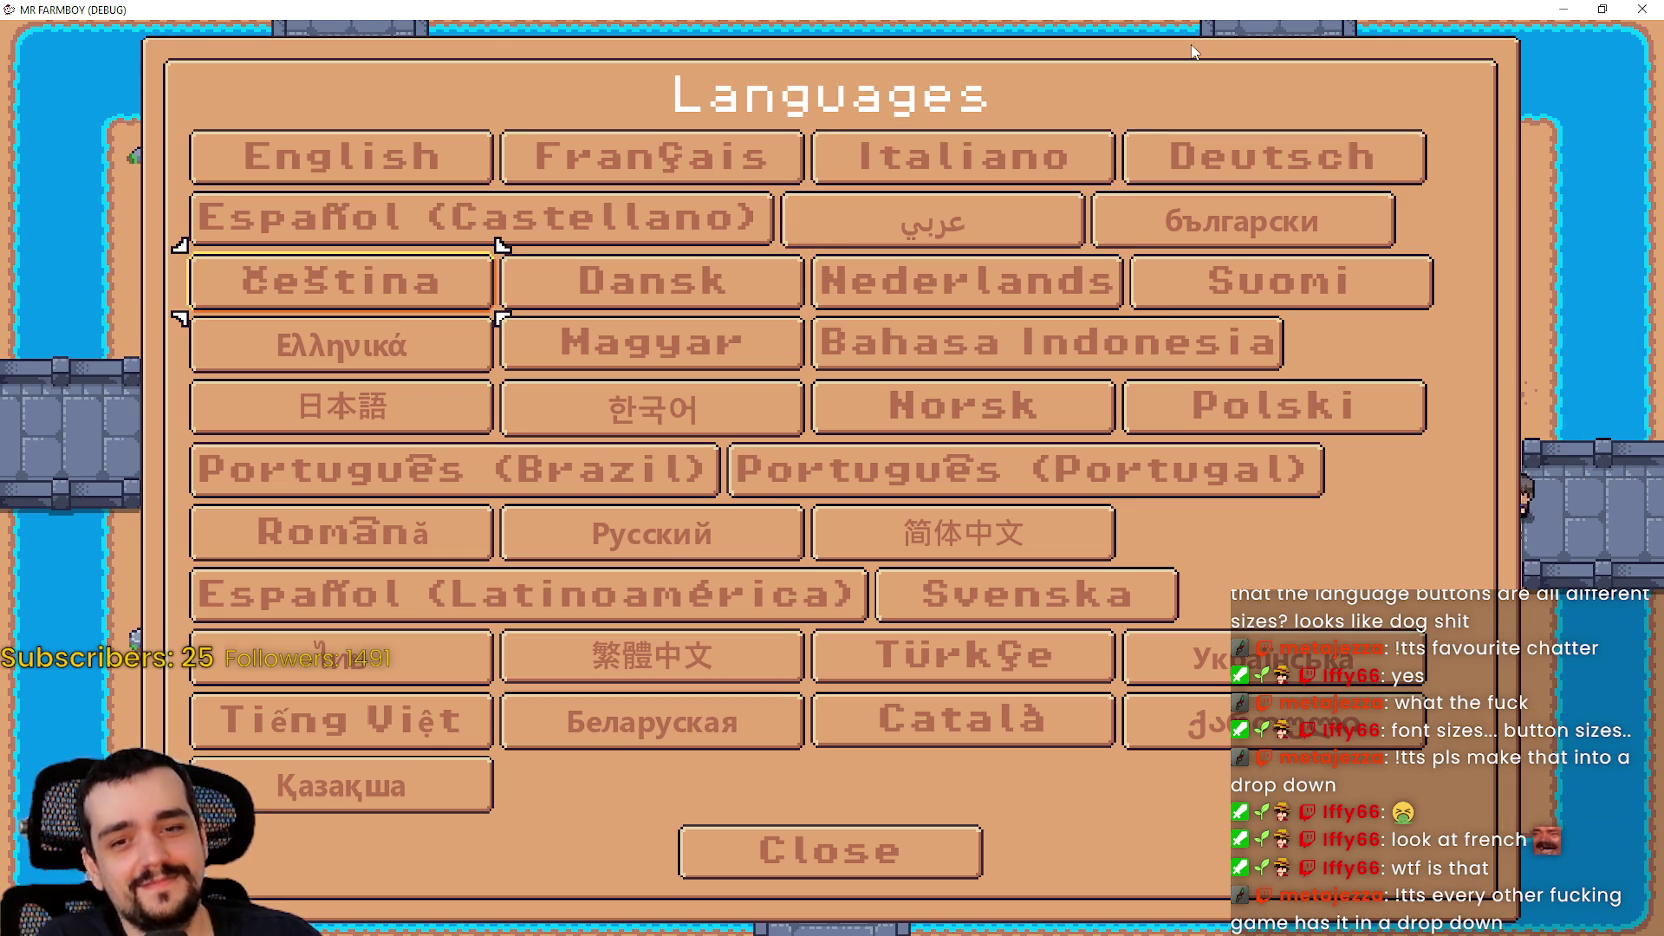
key("Down")
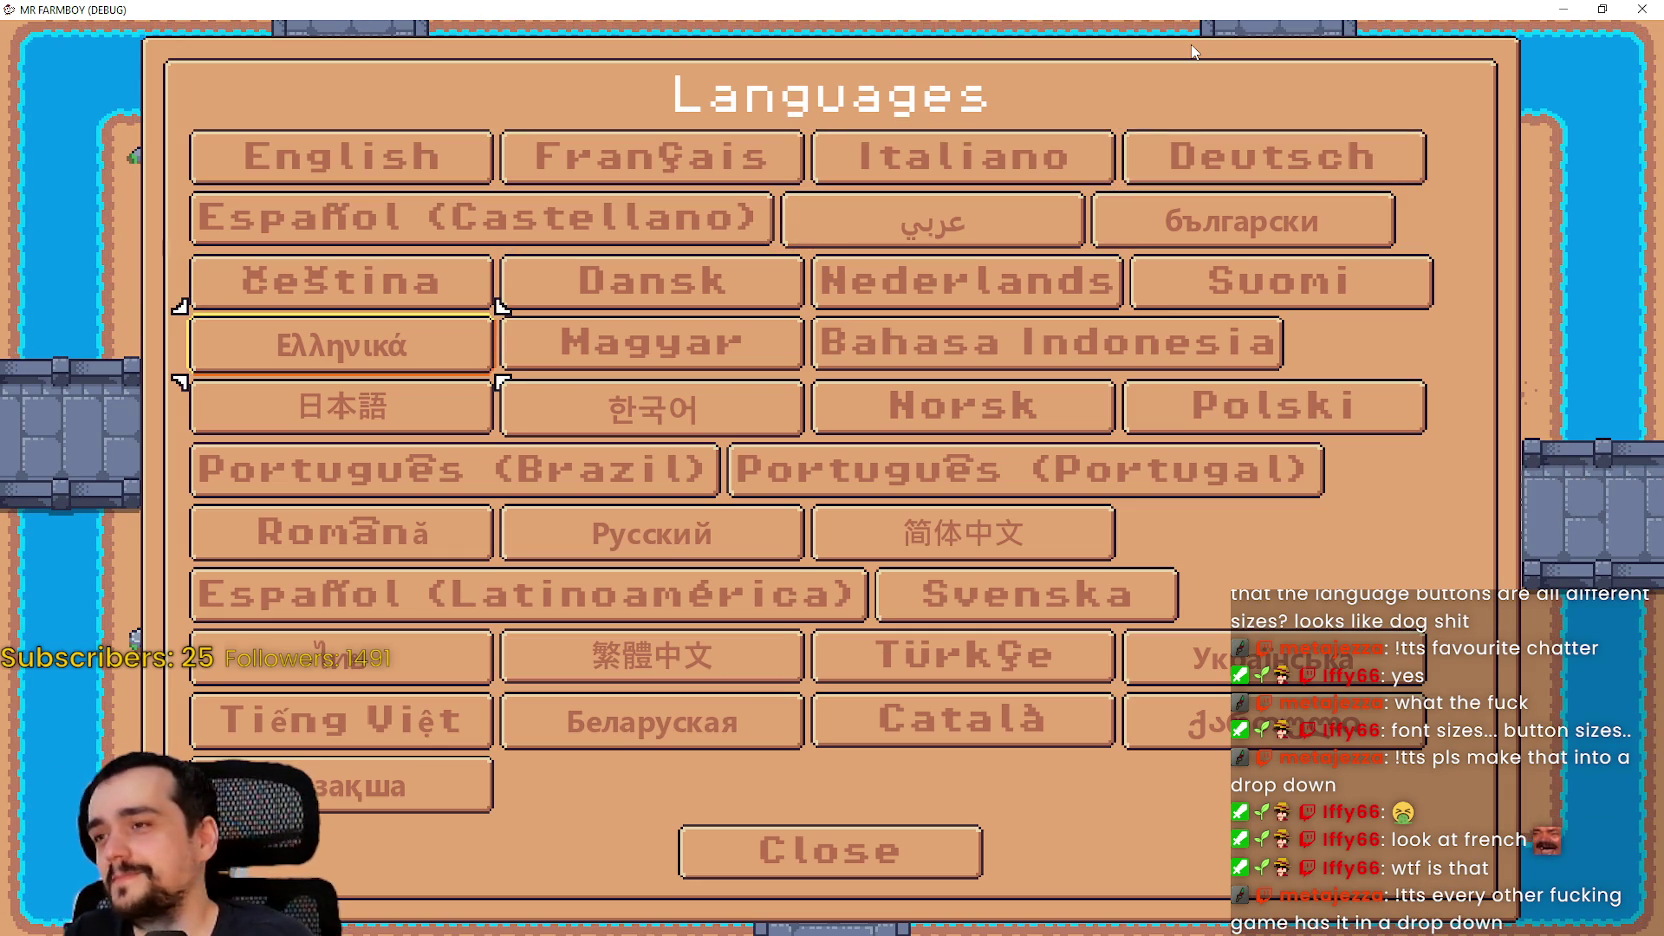
key("Right")
Step: Move focus via Bahasa Indonesia, 繁體中文, 한국어, Deutsch and Беларуская, then close Languages back to Options
key("Right")
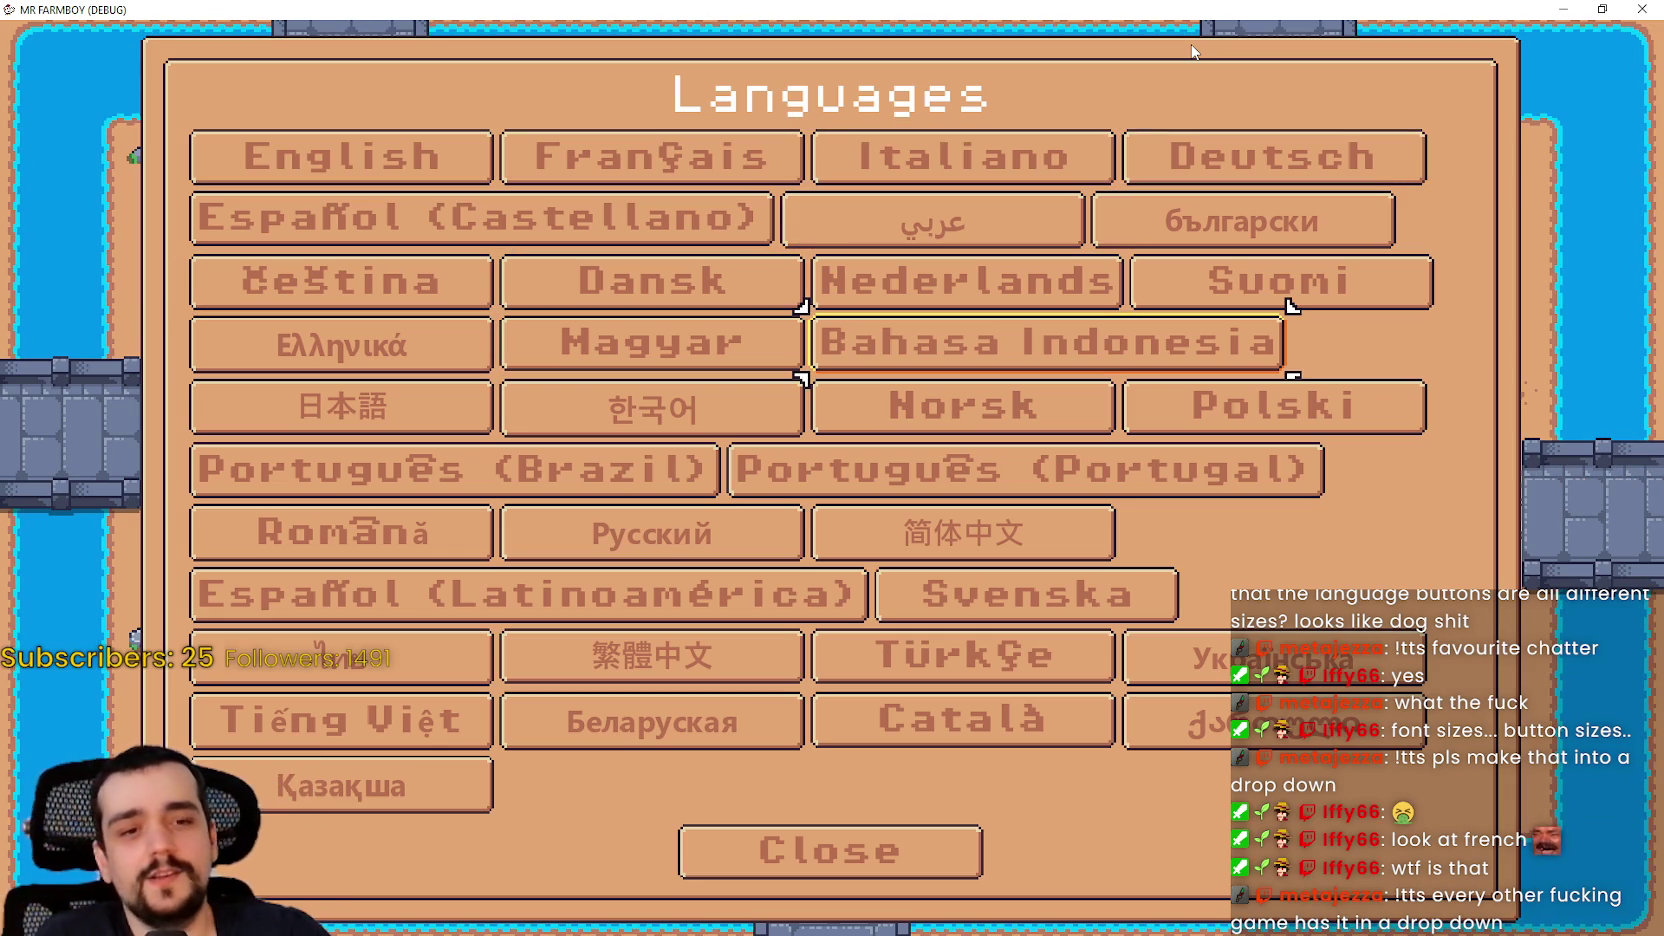
key("Down")
key("Left")
key("Up")
key("Left")
key("Up")
key("Right")
key("Right")
key("Down")
key("Down")
key("Down")
key("Down")
key("Down")
key("Down")
key("Left")
key("Down")
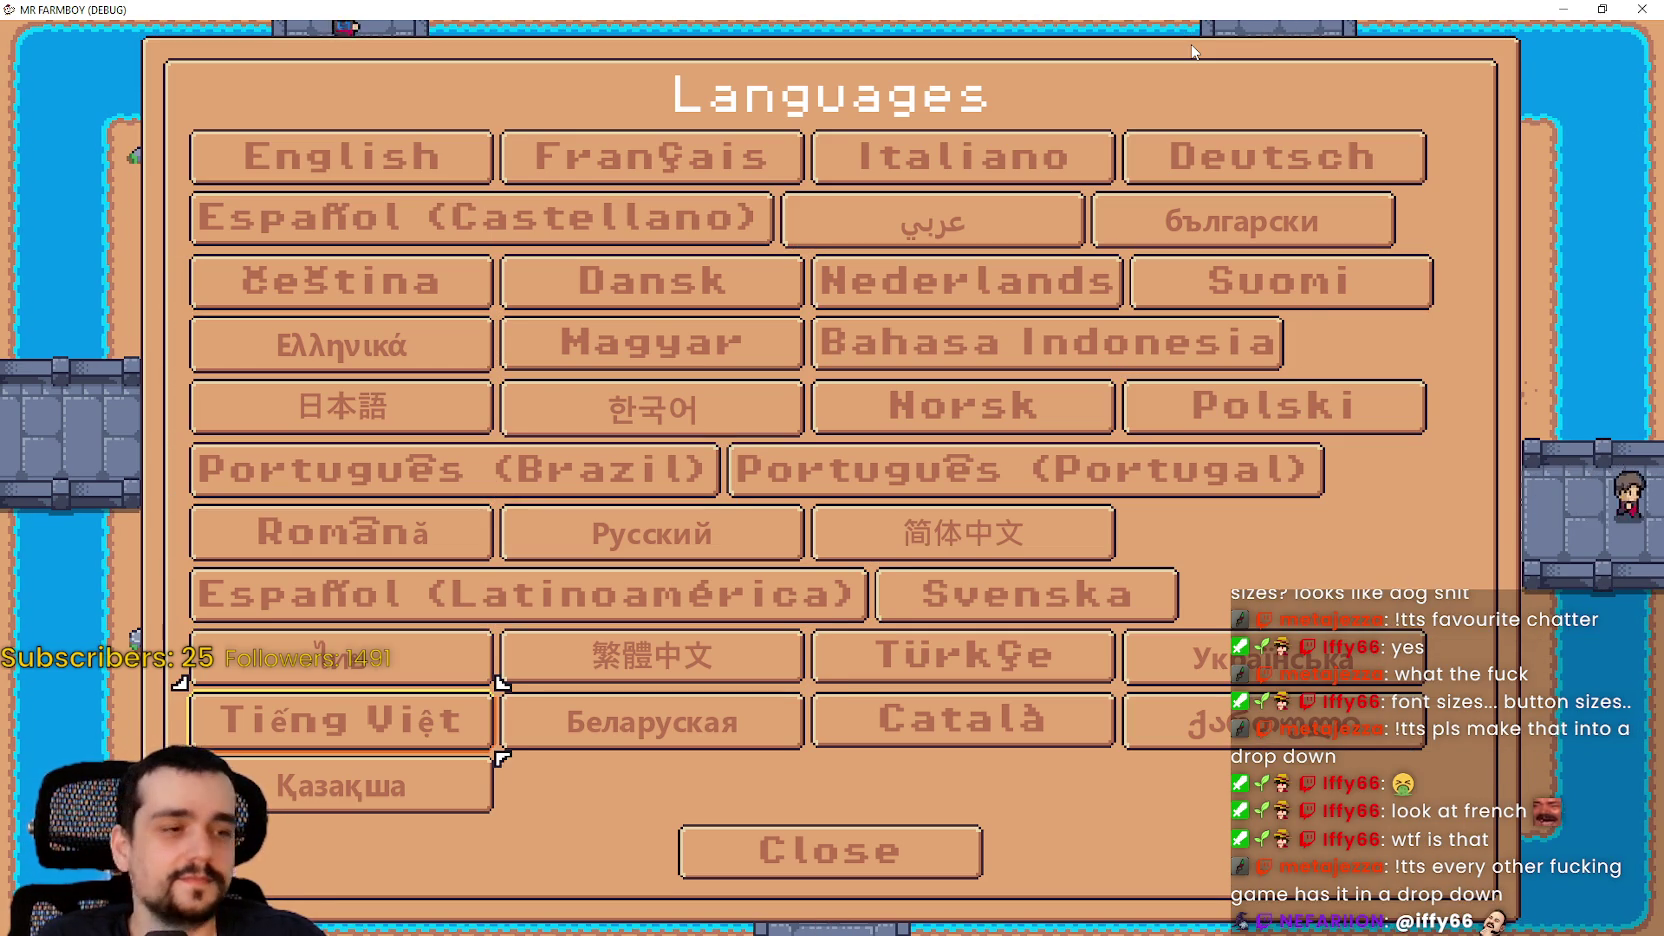
key("Down")
key("Right")
key("Down")
key("Up")
key("Up")
key("Up")
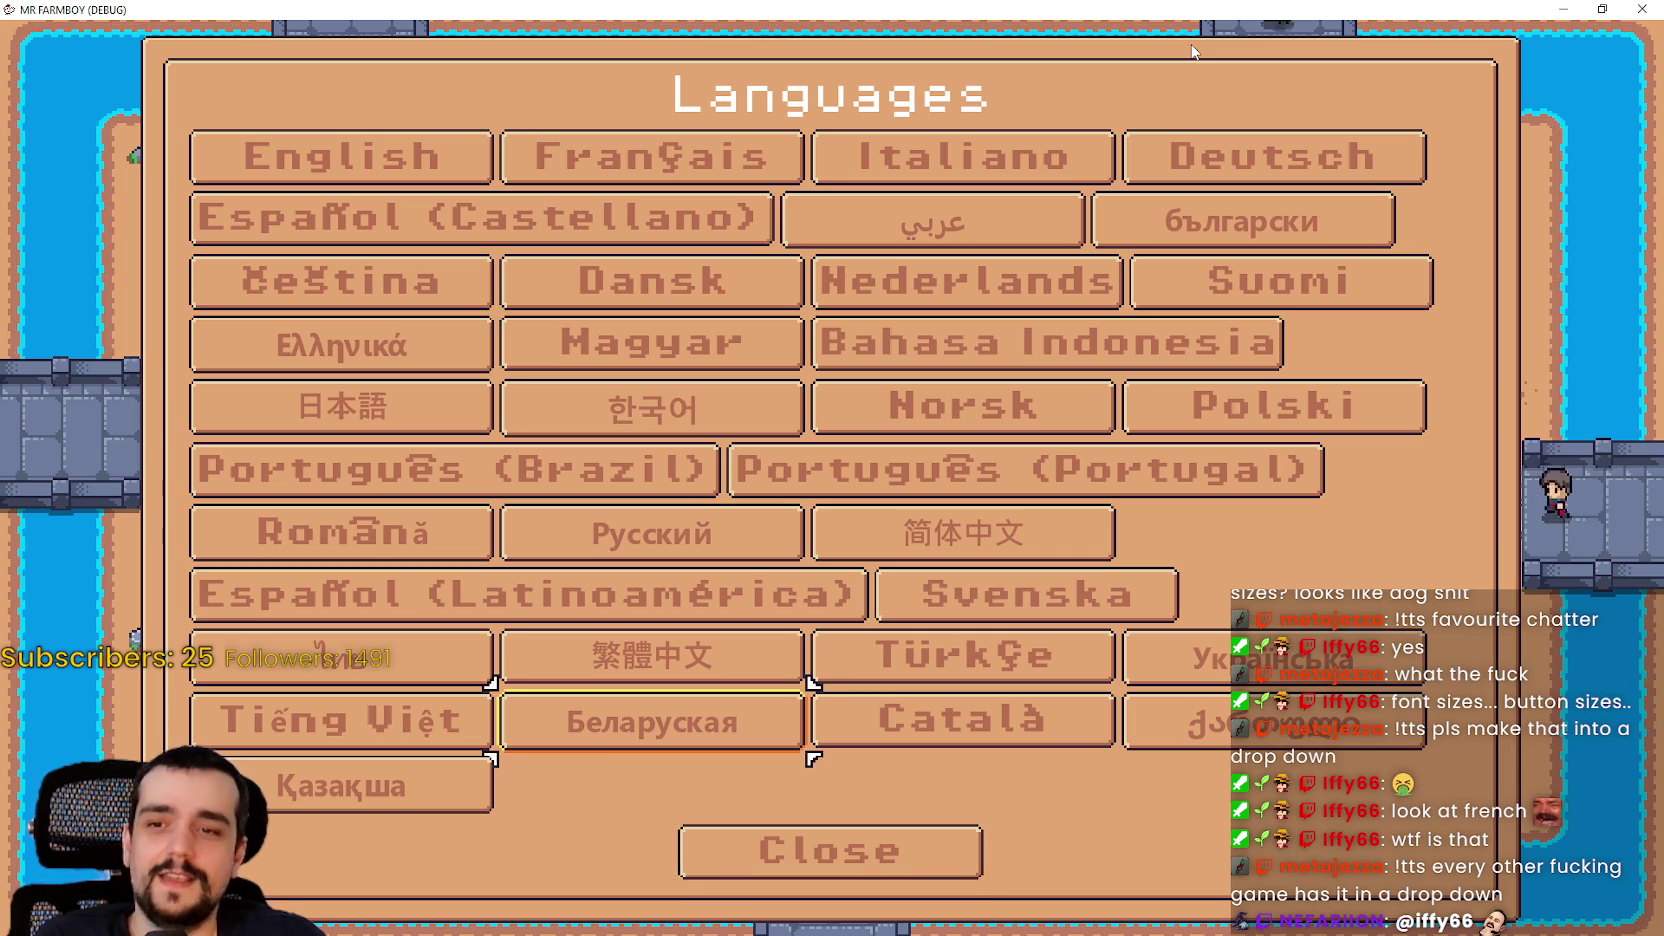
key("Up")
key("Up")
key("Up")
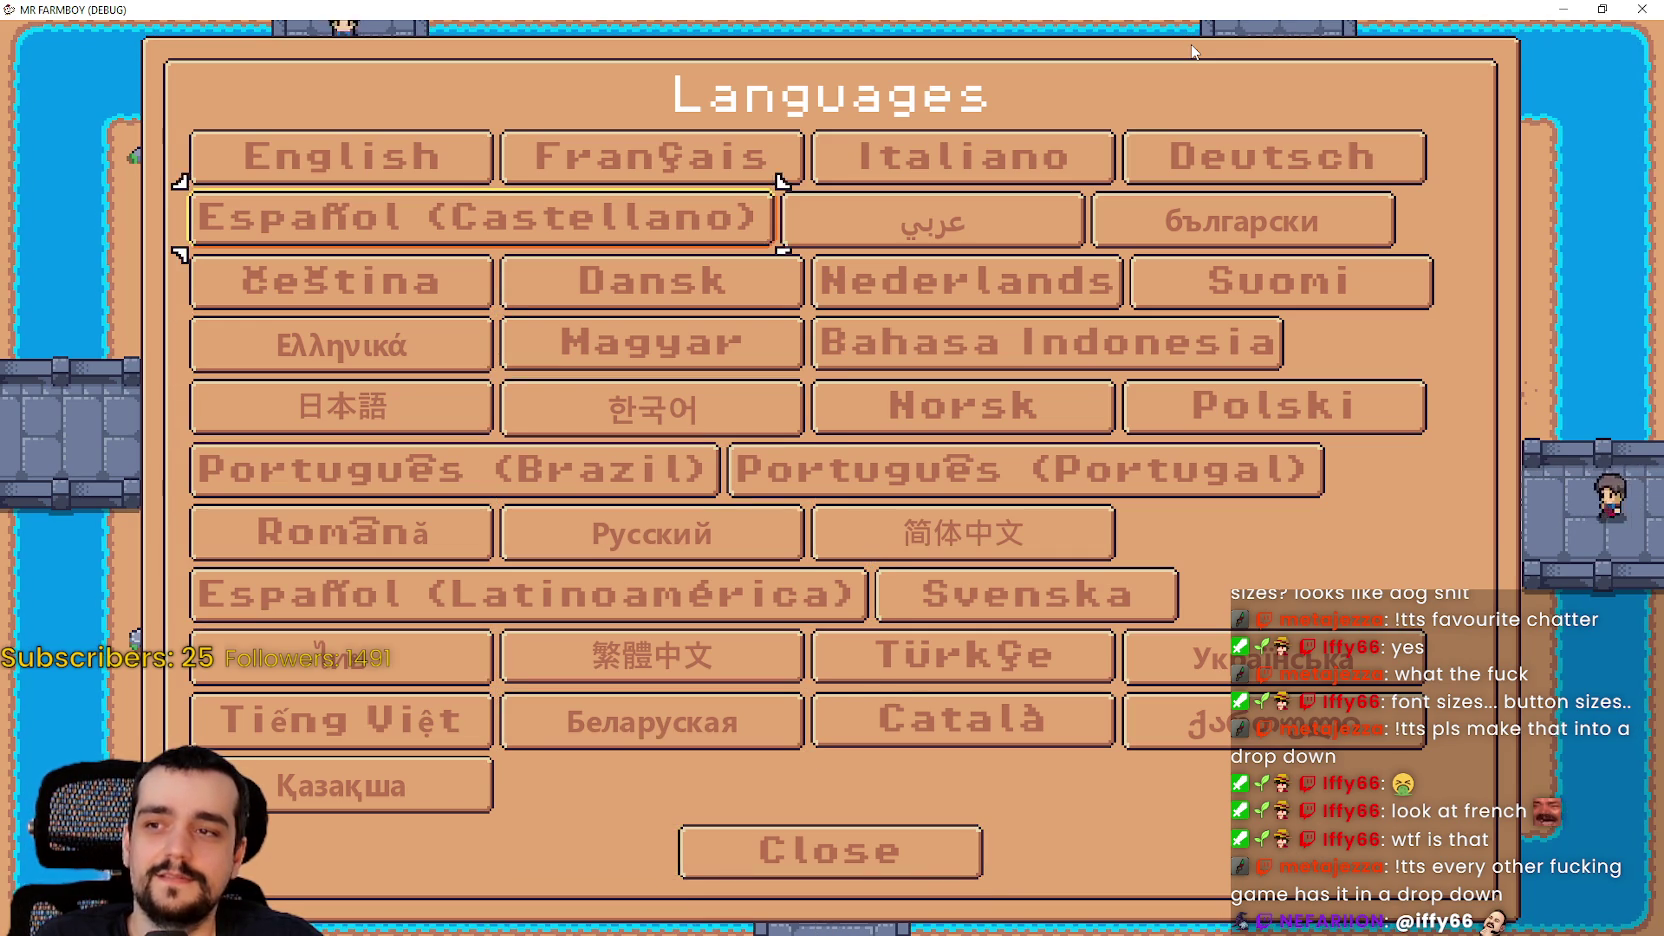
key("Right")
key("Right")
key("Right")
key("Down")
key("Down")
key("Down")
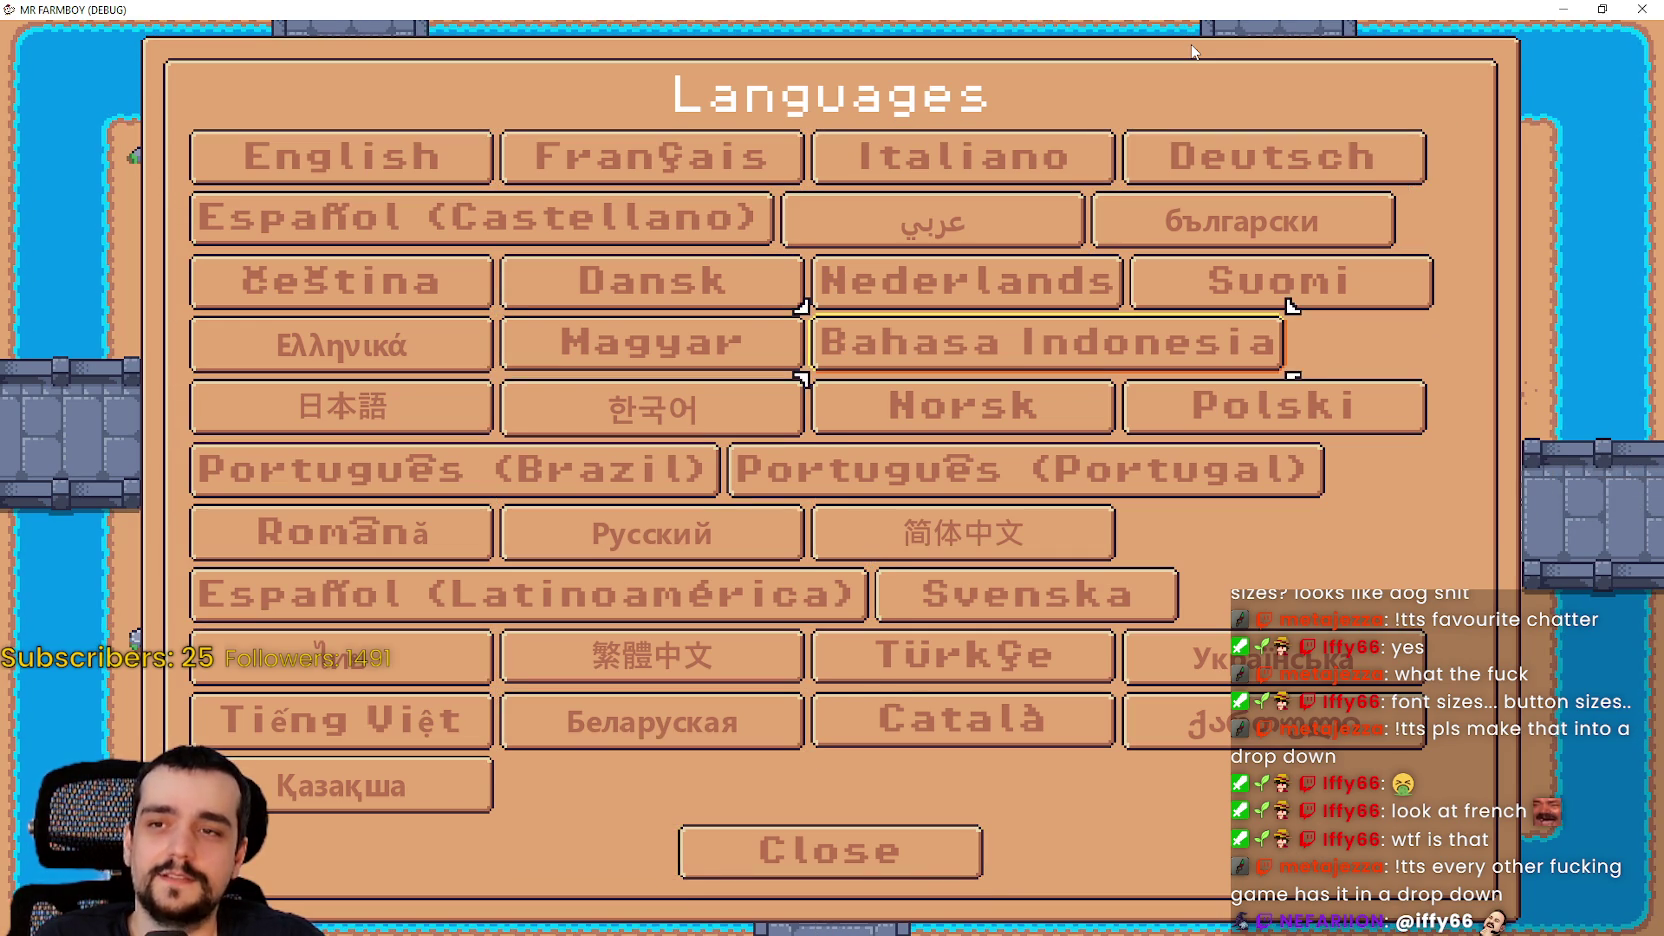
key("Left")
key("Down")
key("Down")
key("Down")
key("Down")
key("Right")
key("Right")
key("Left")
key("Down")
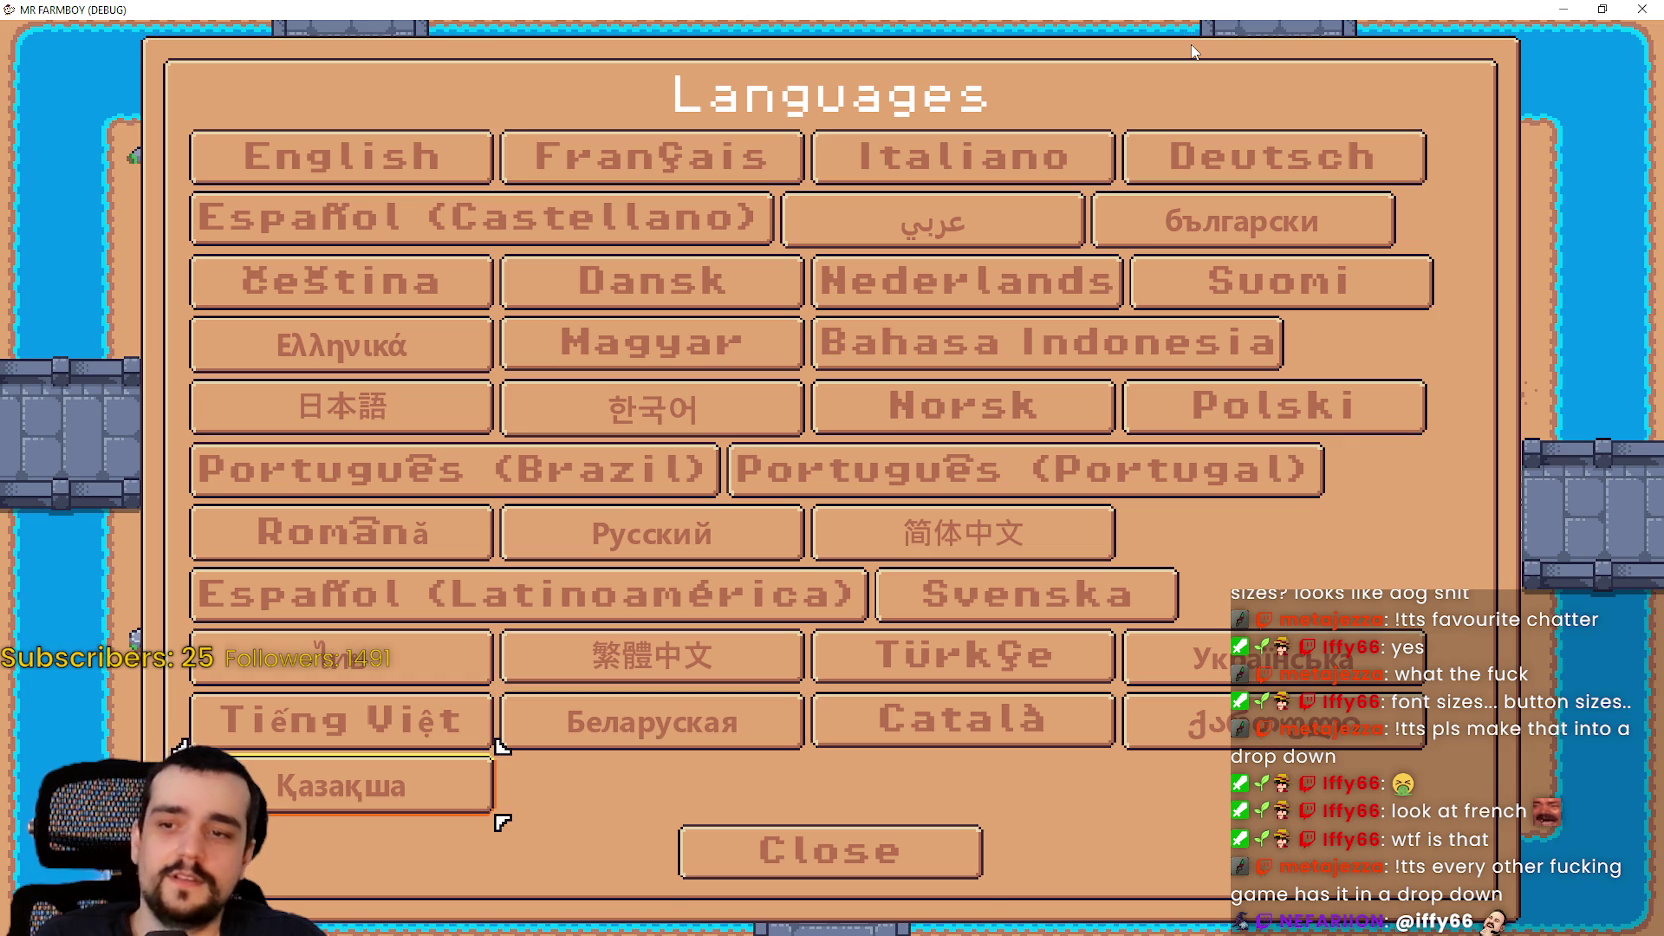
key("Down")
key("Return")
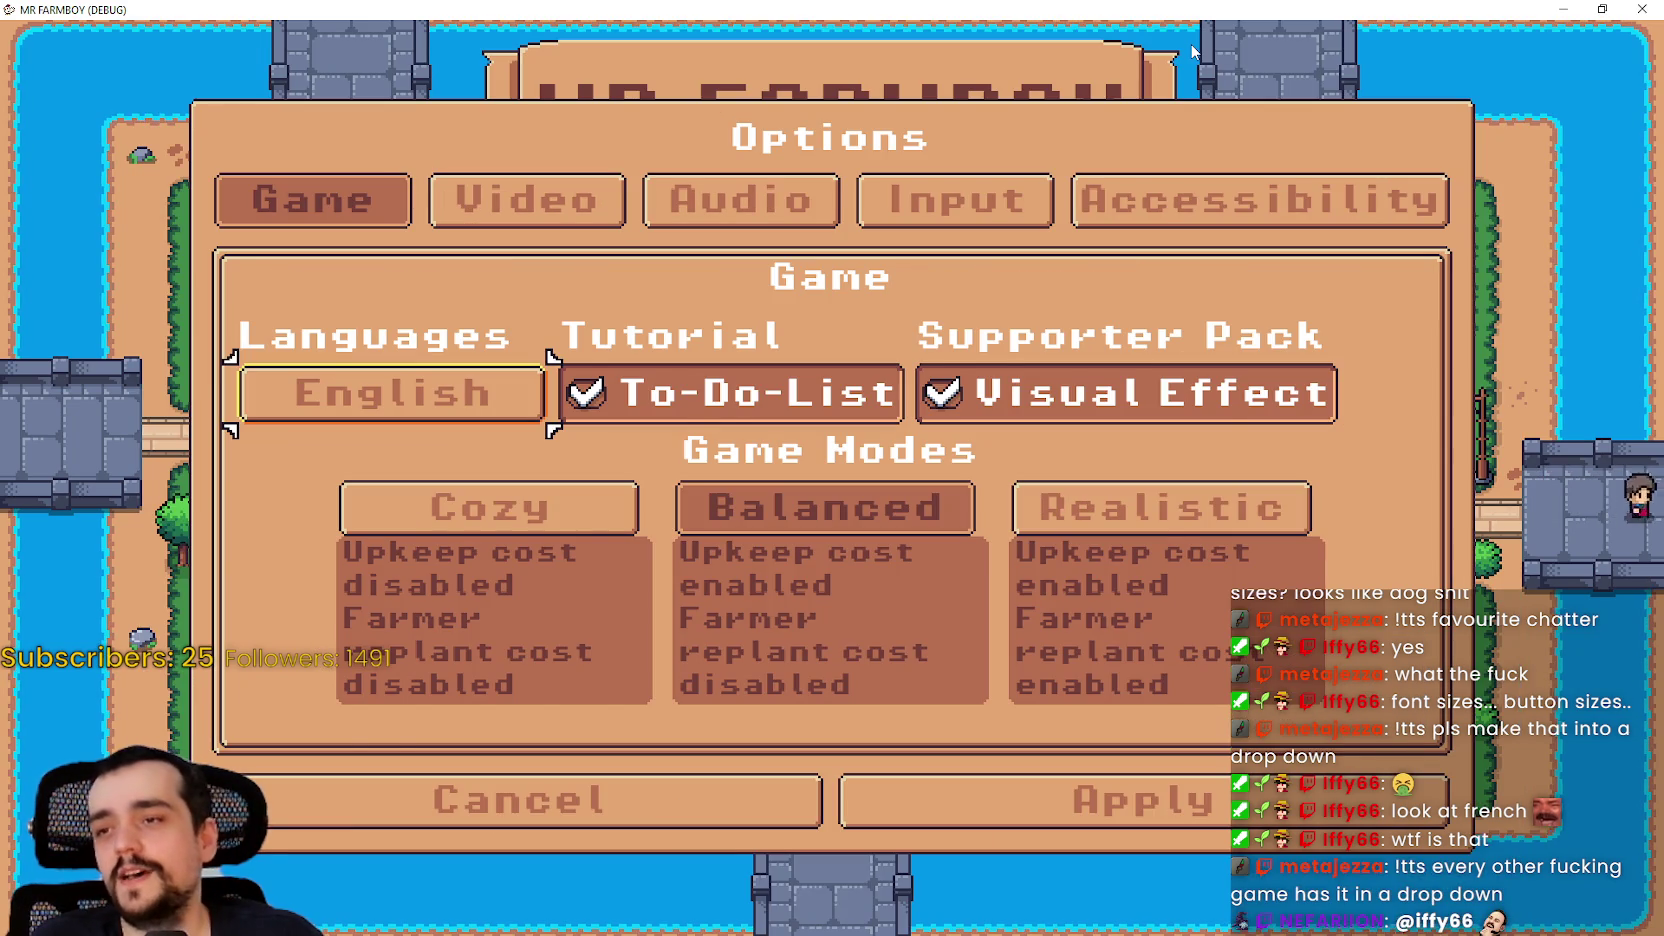
Step: Exit Options, load Save 1 into the farm world, and open pause Options on the Video tab
key("Escape")
key("Return")
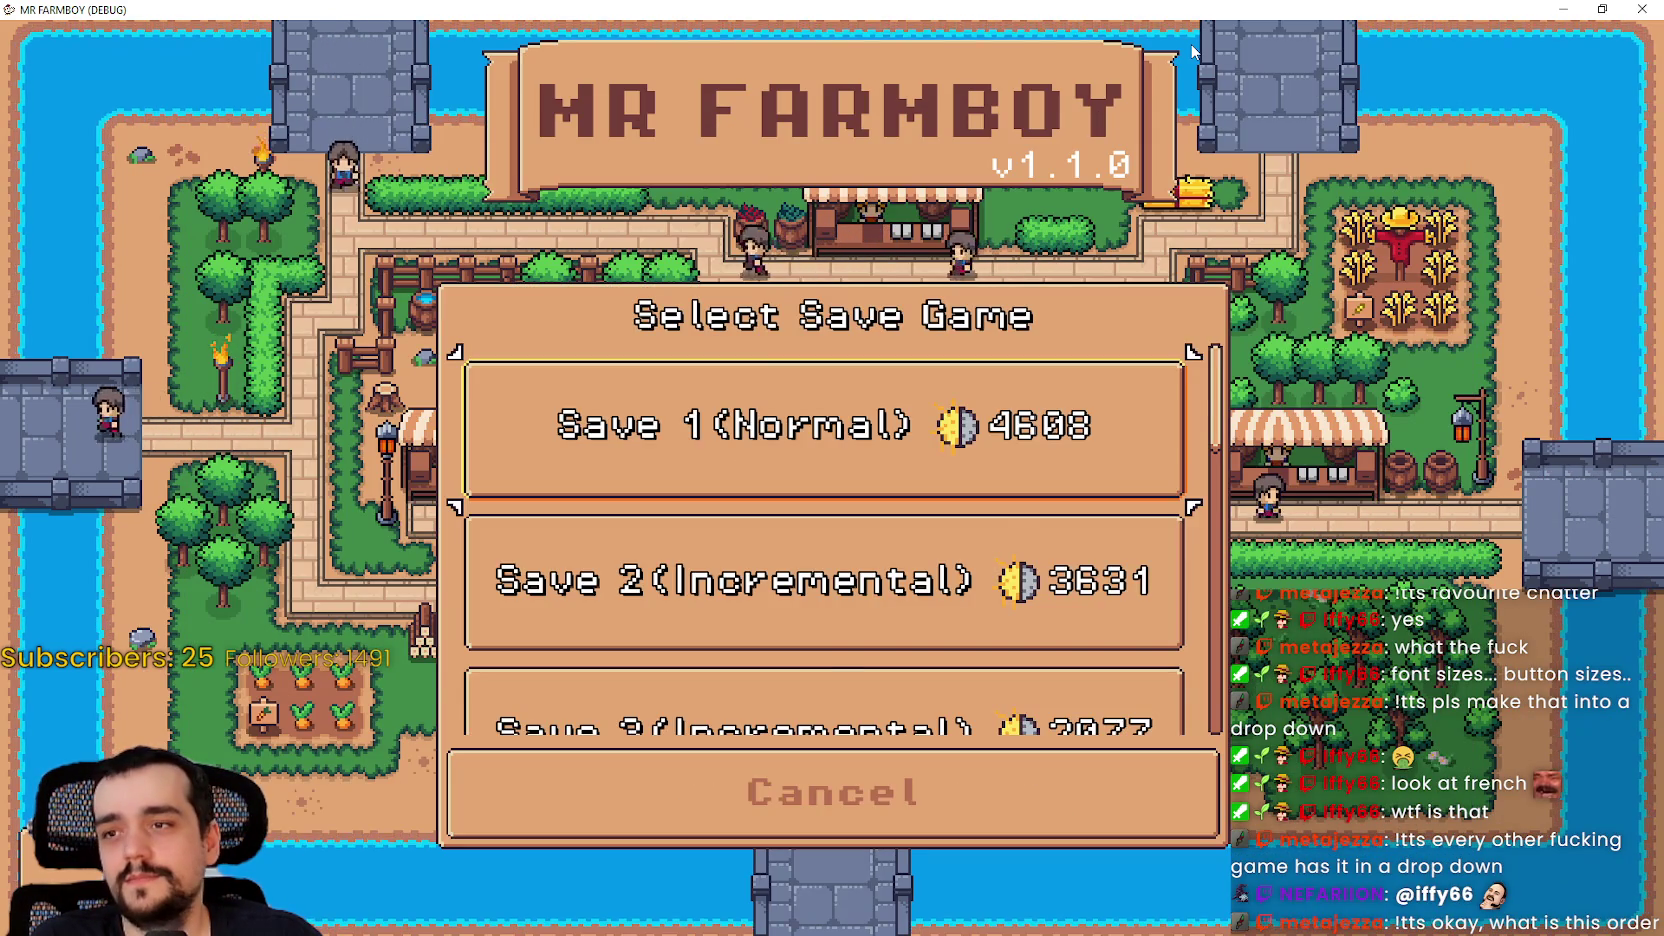
key("Return")
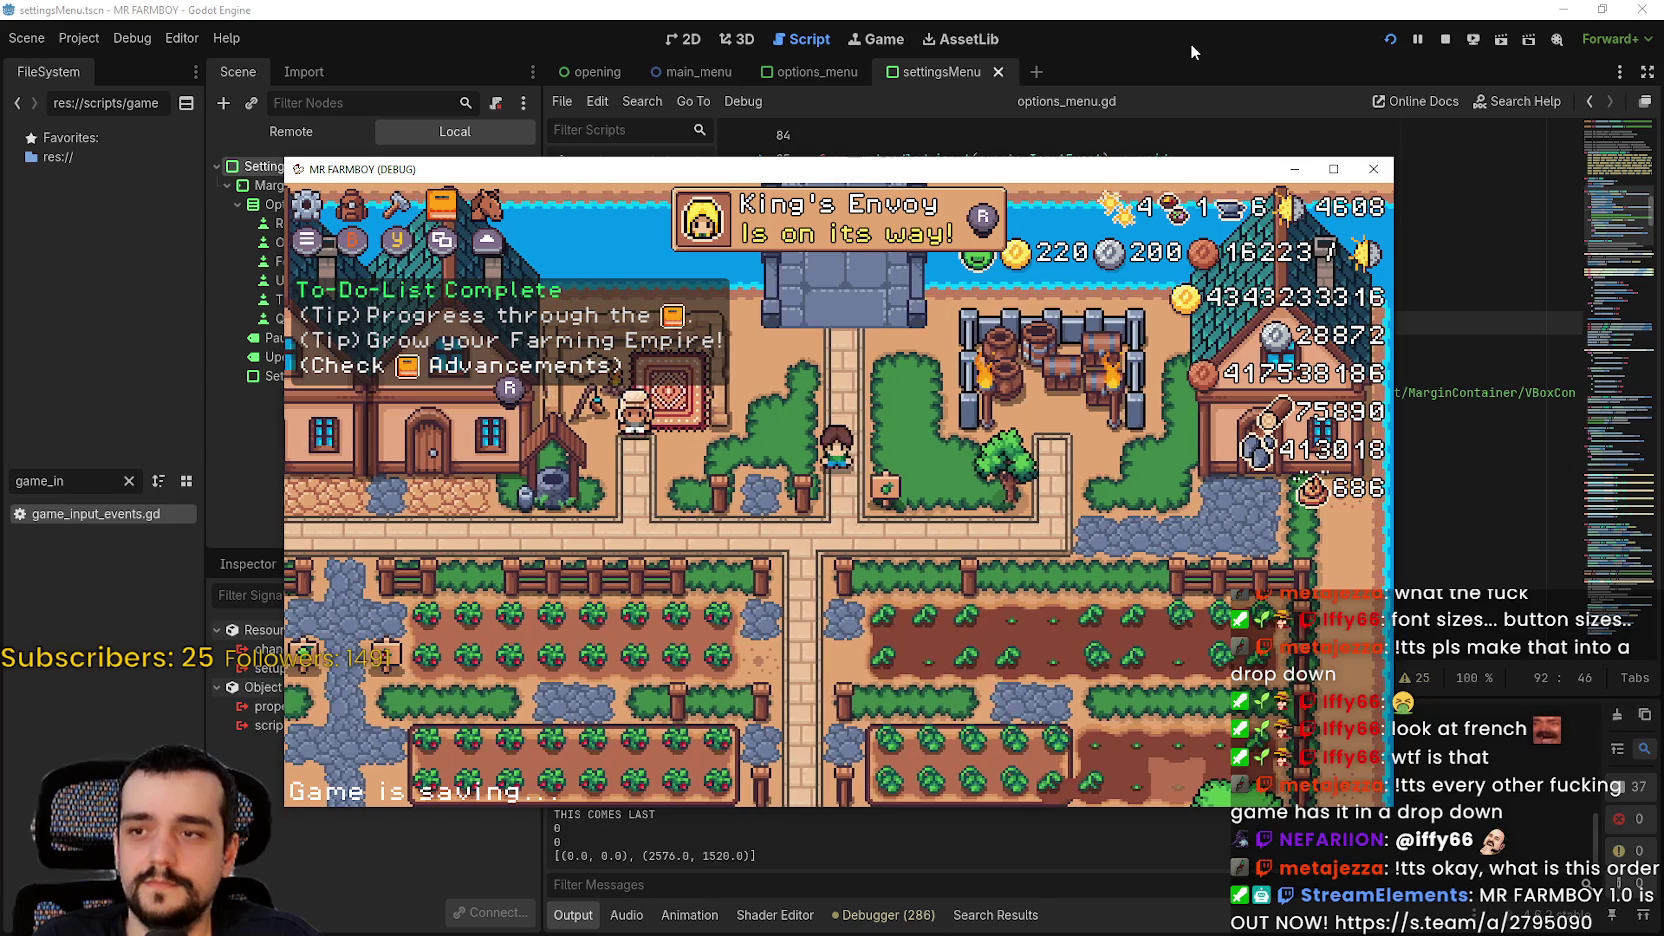
key("Down")
key("Return")
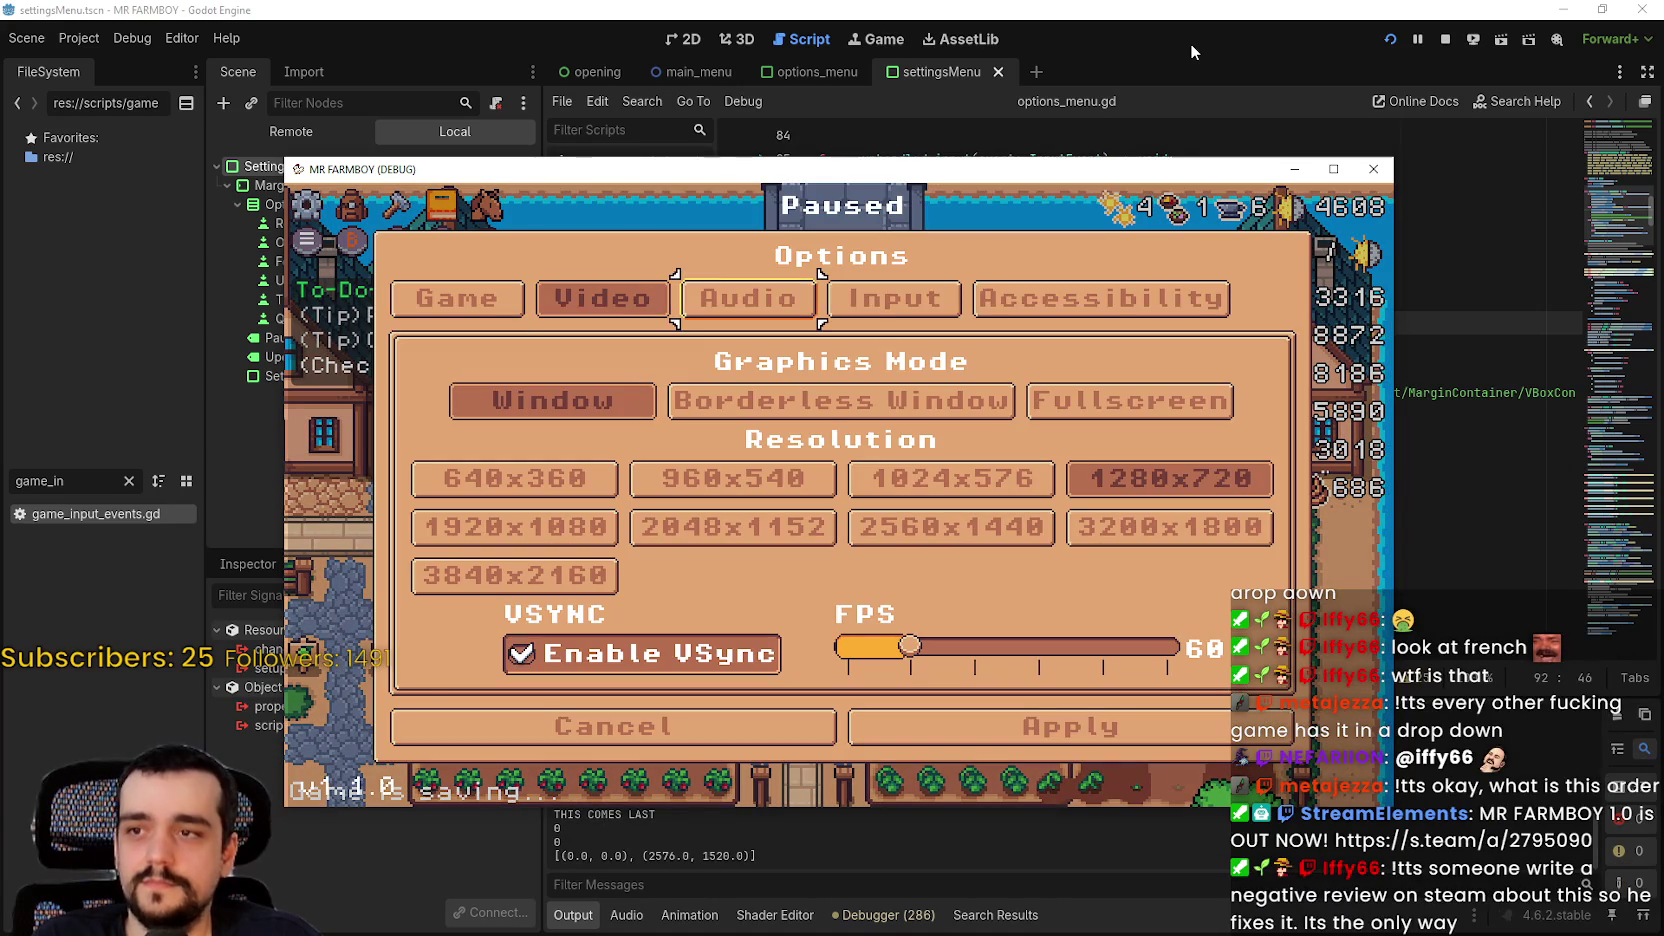